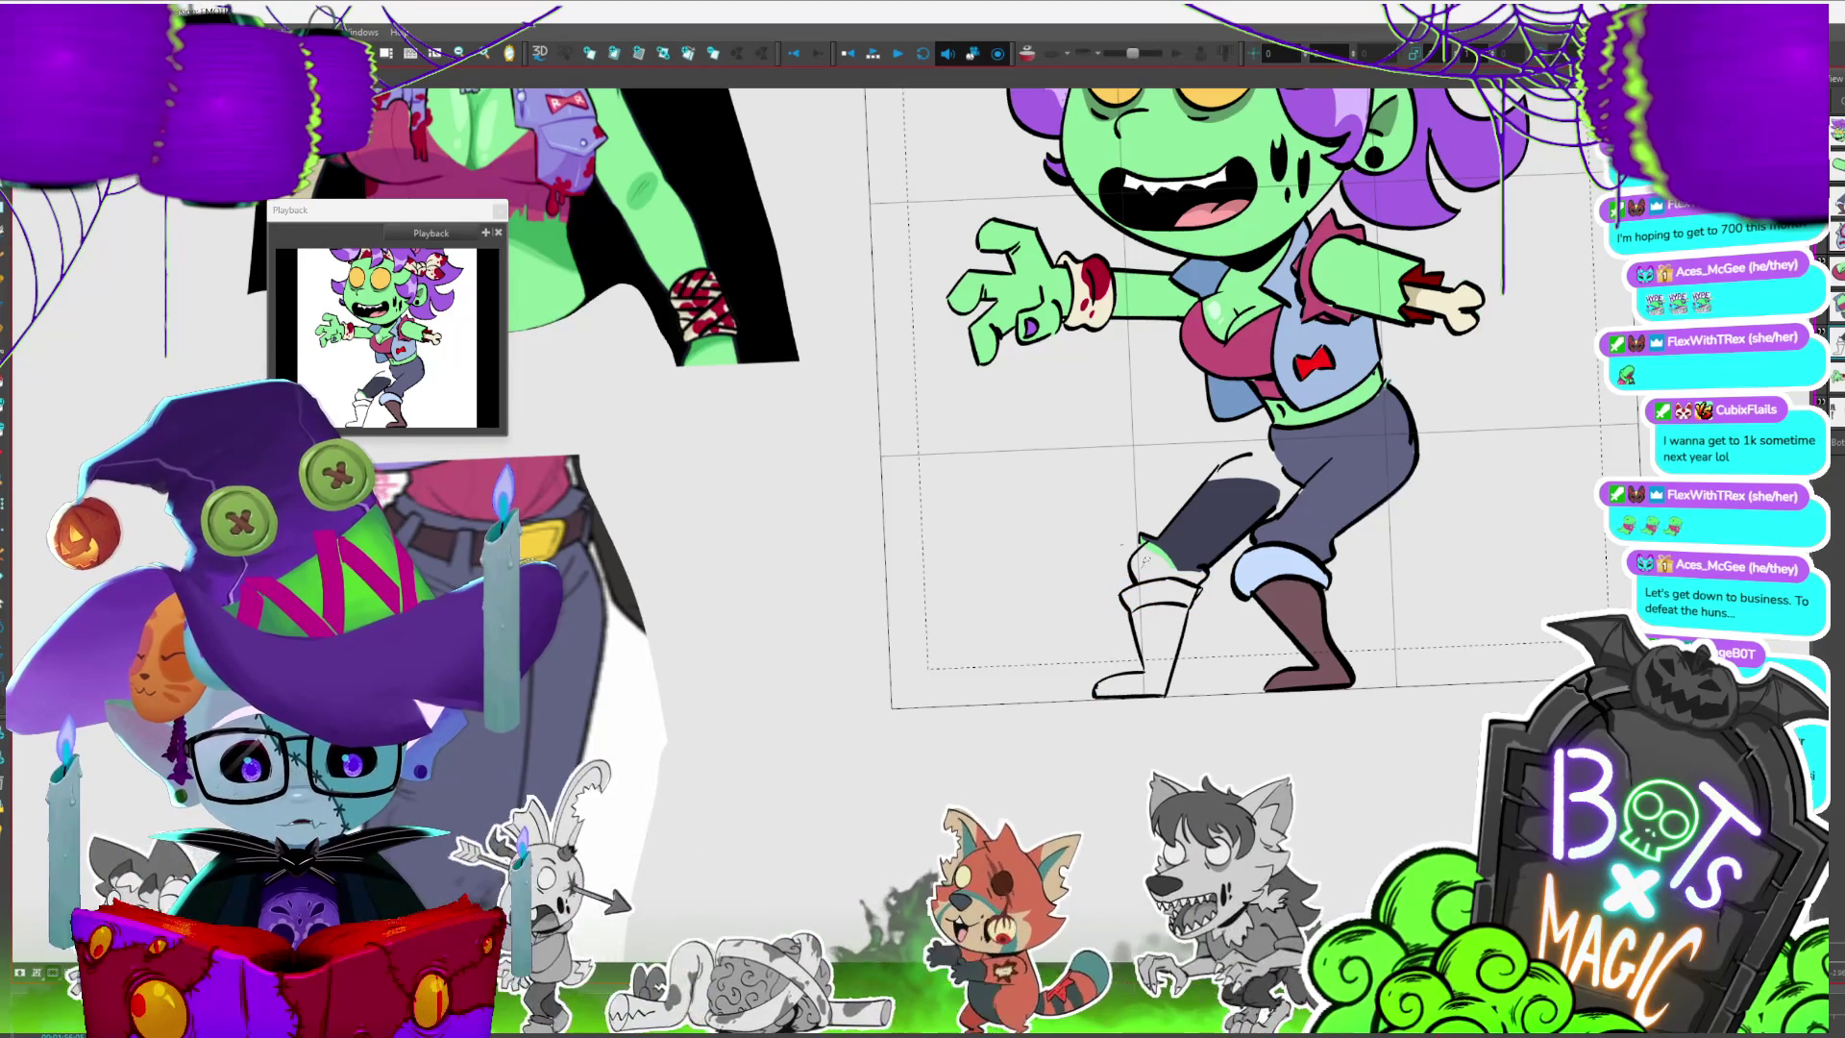
- Flip between the sketch-leg and raised-leg frames to compare the back and front leg poses
key("period")
key("comma")
key("period")
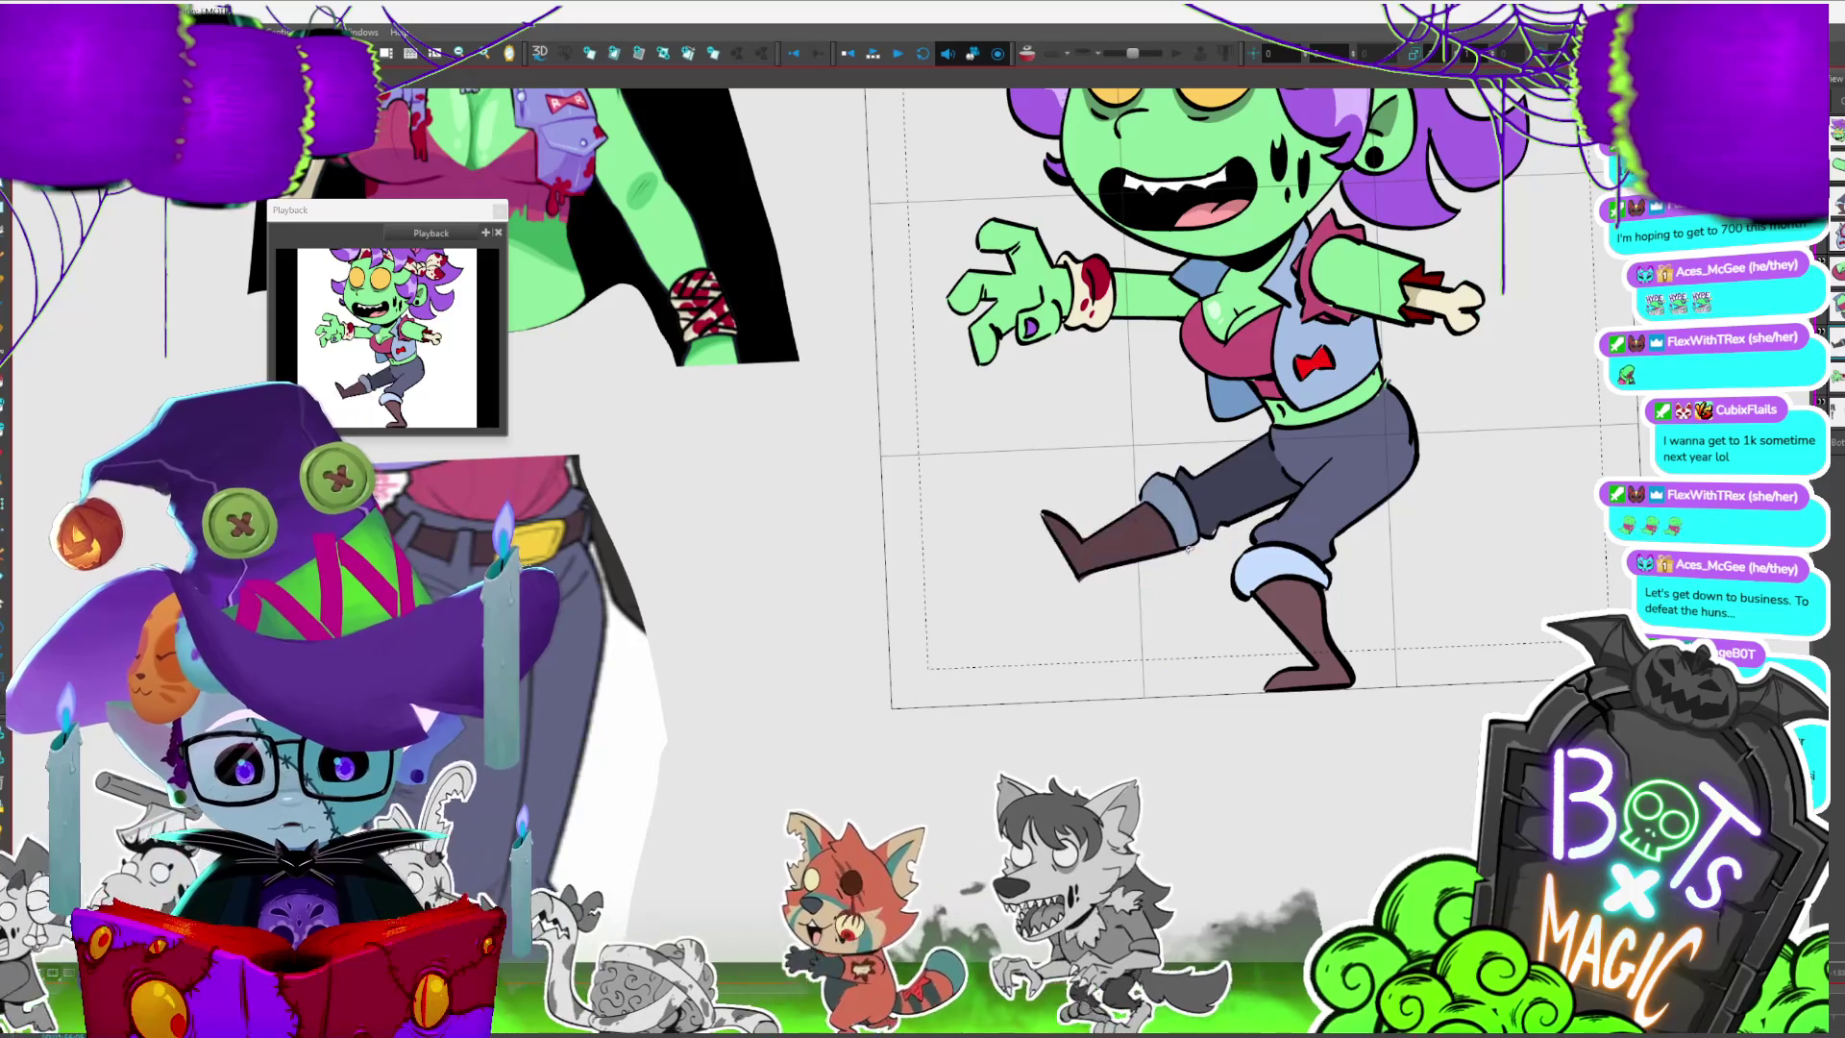
key("comma")
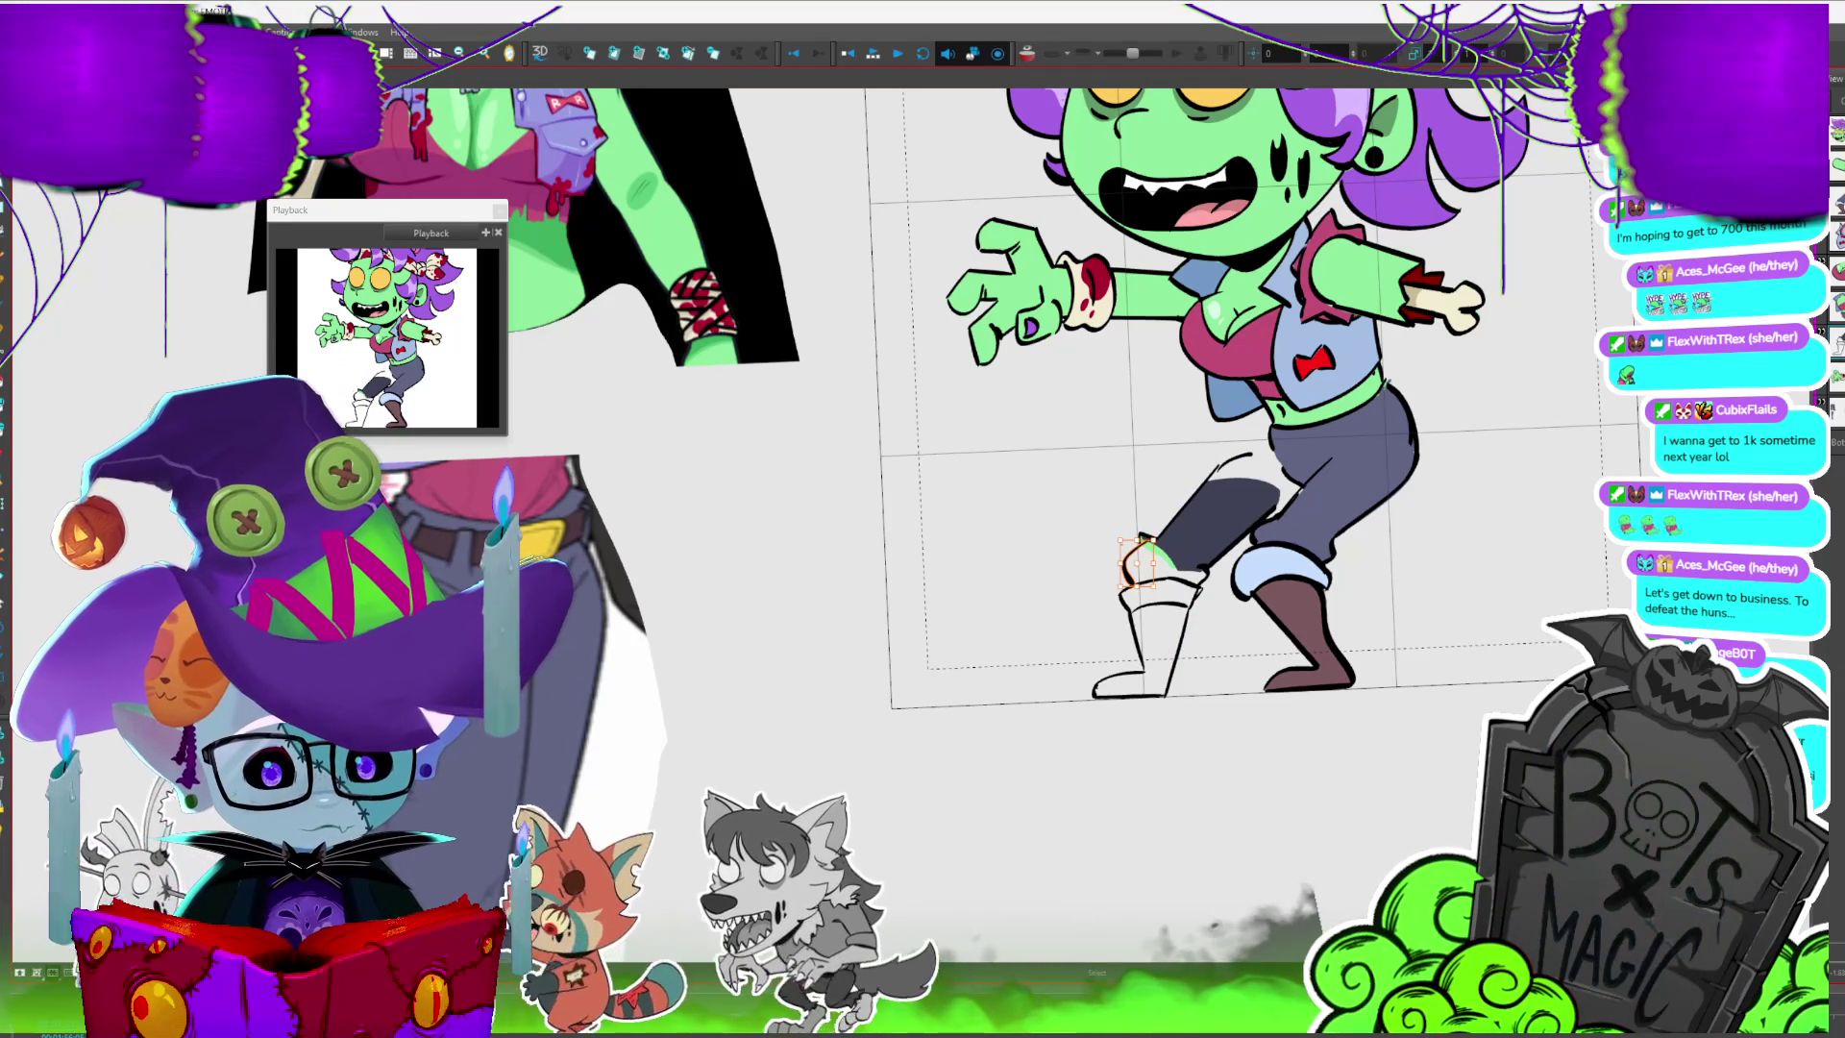
key("slash")
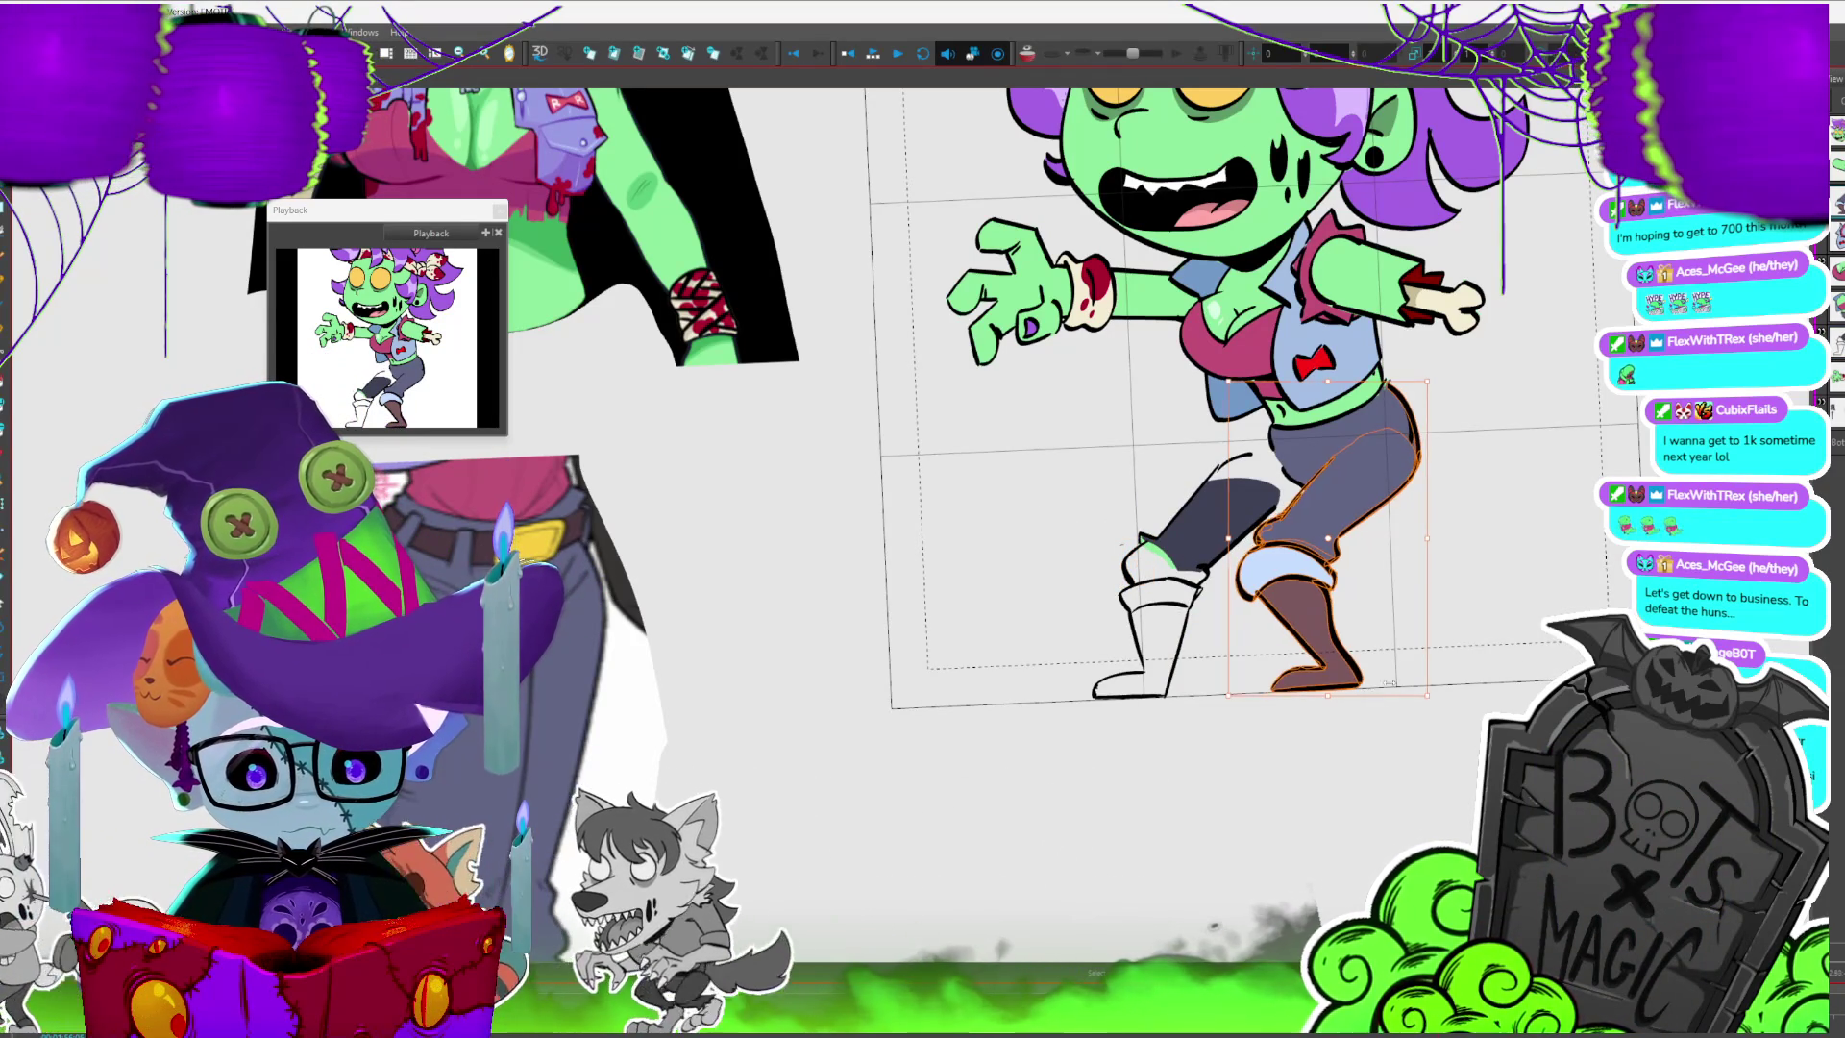
key("period")
key("comma")
key("period")
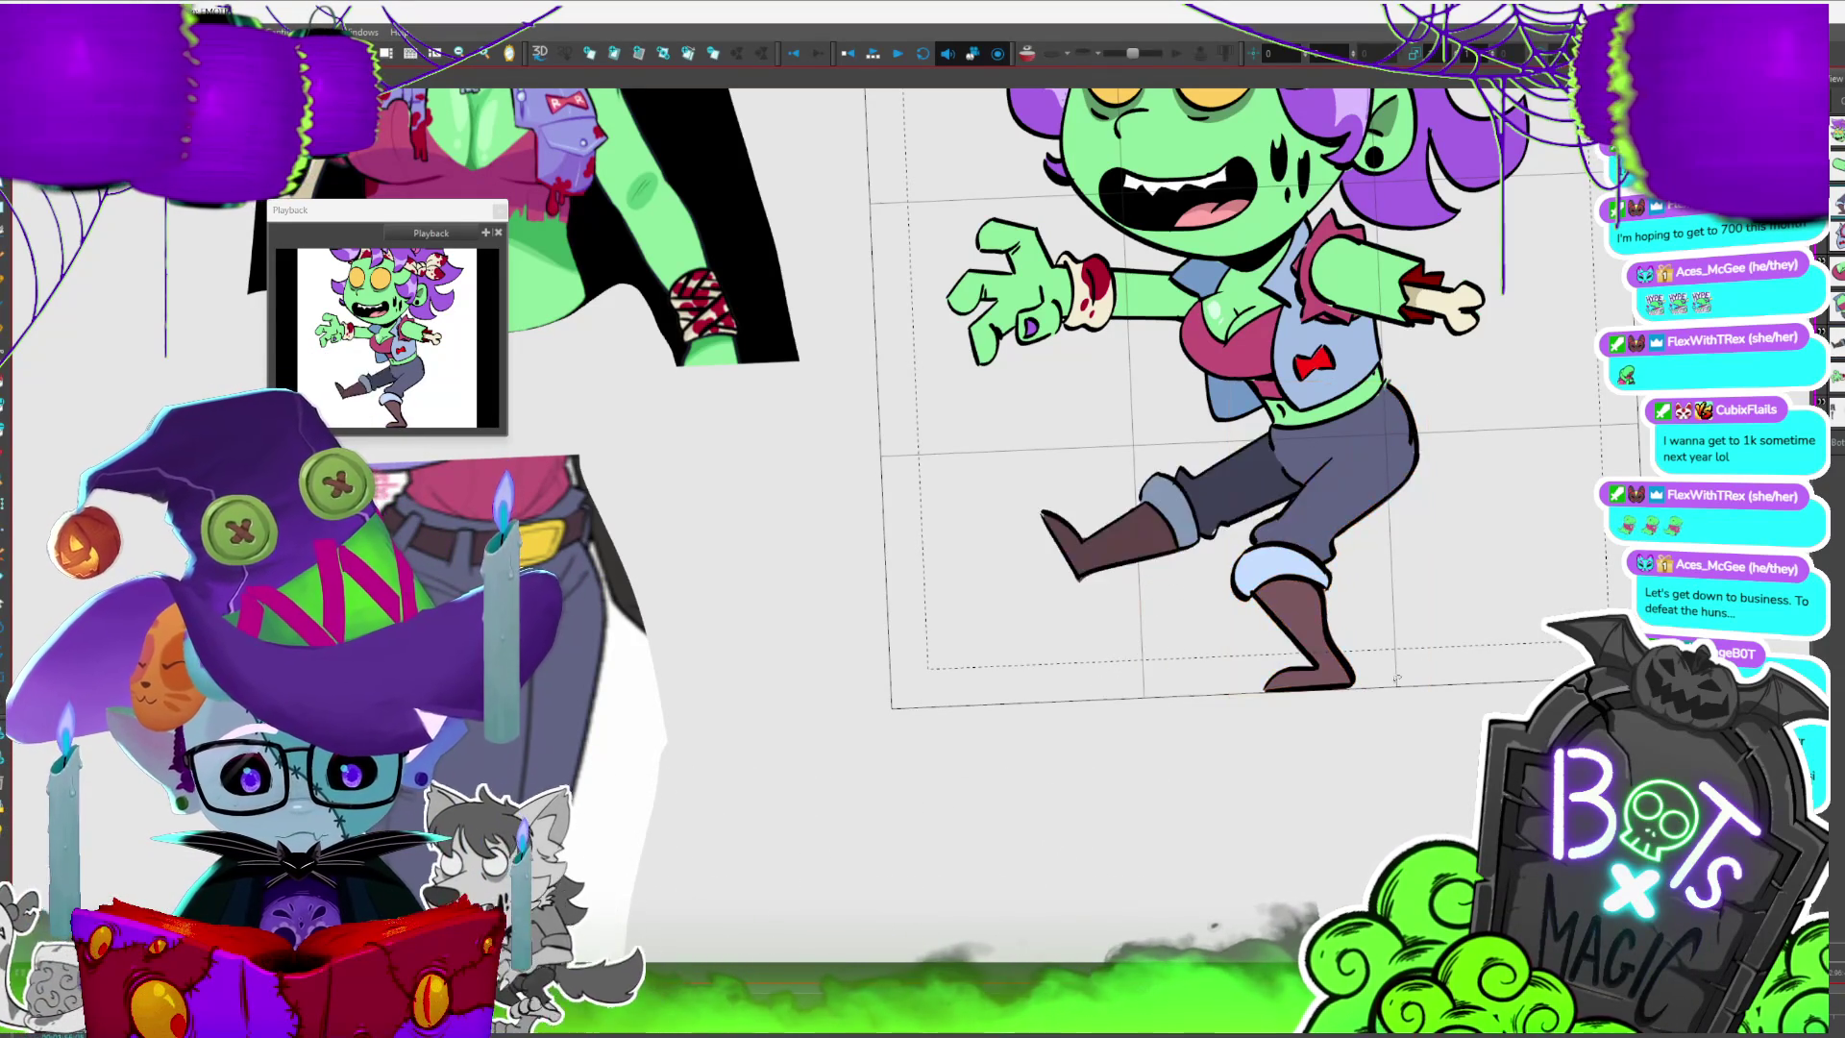
key("comma")
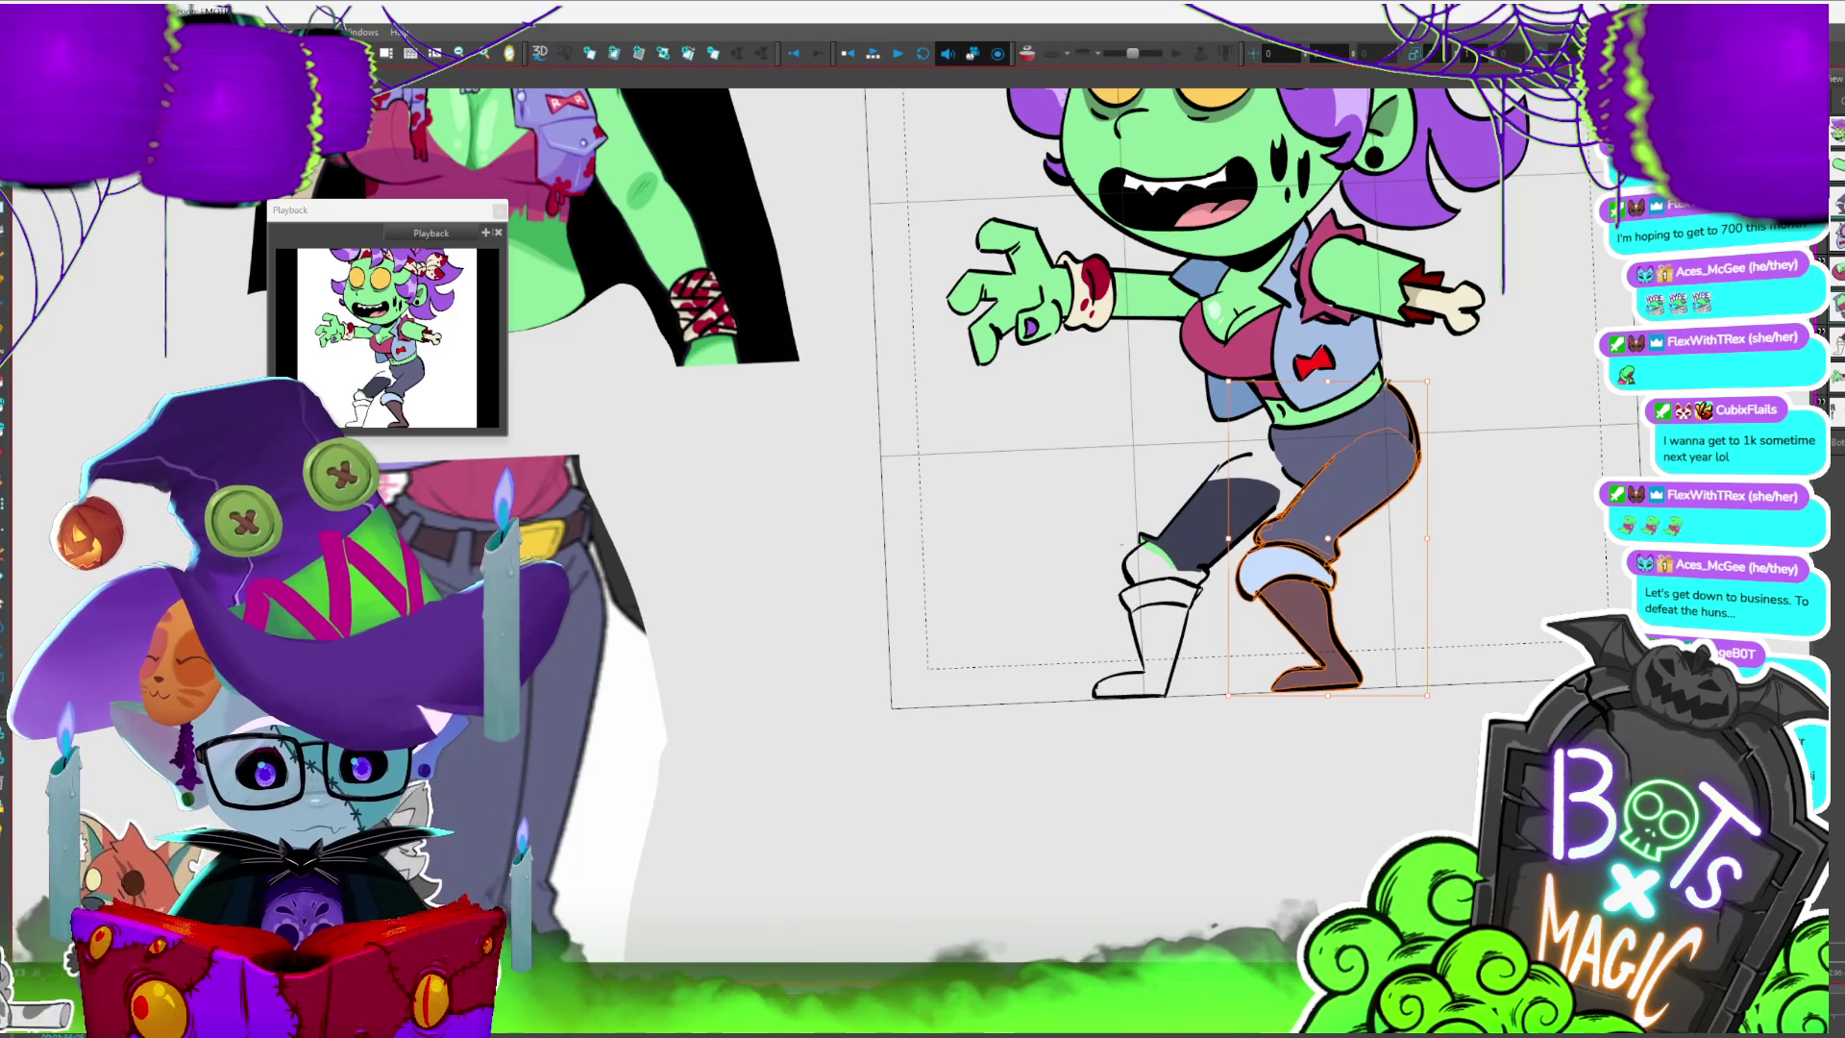
key("2")
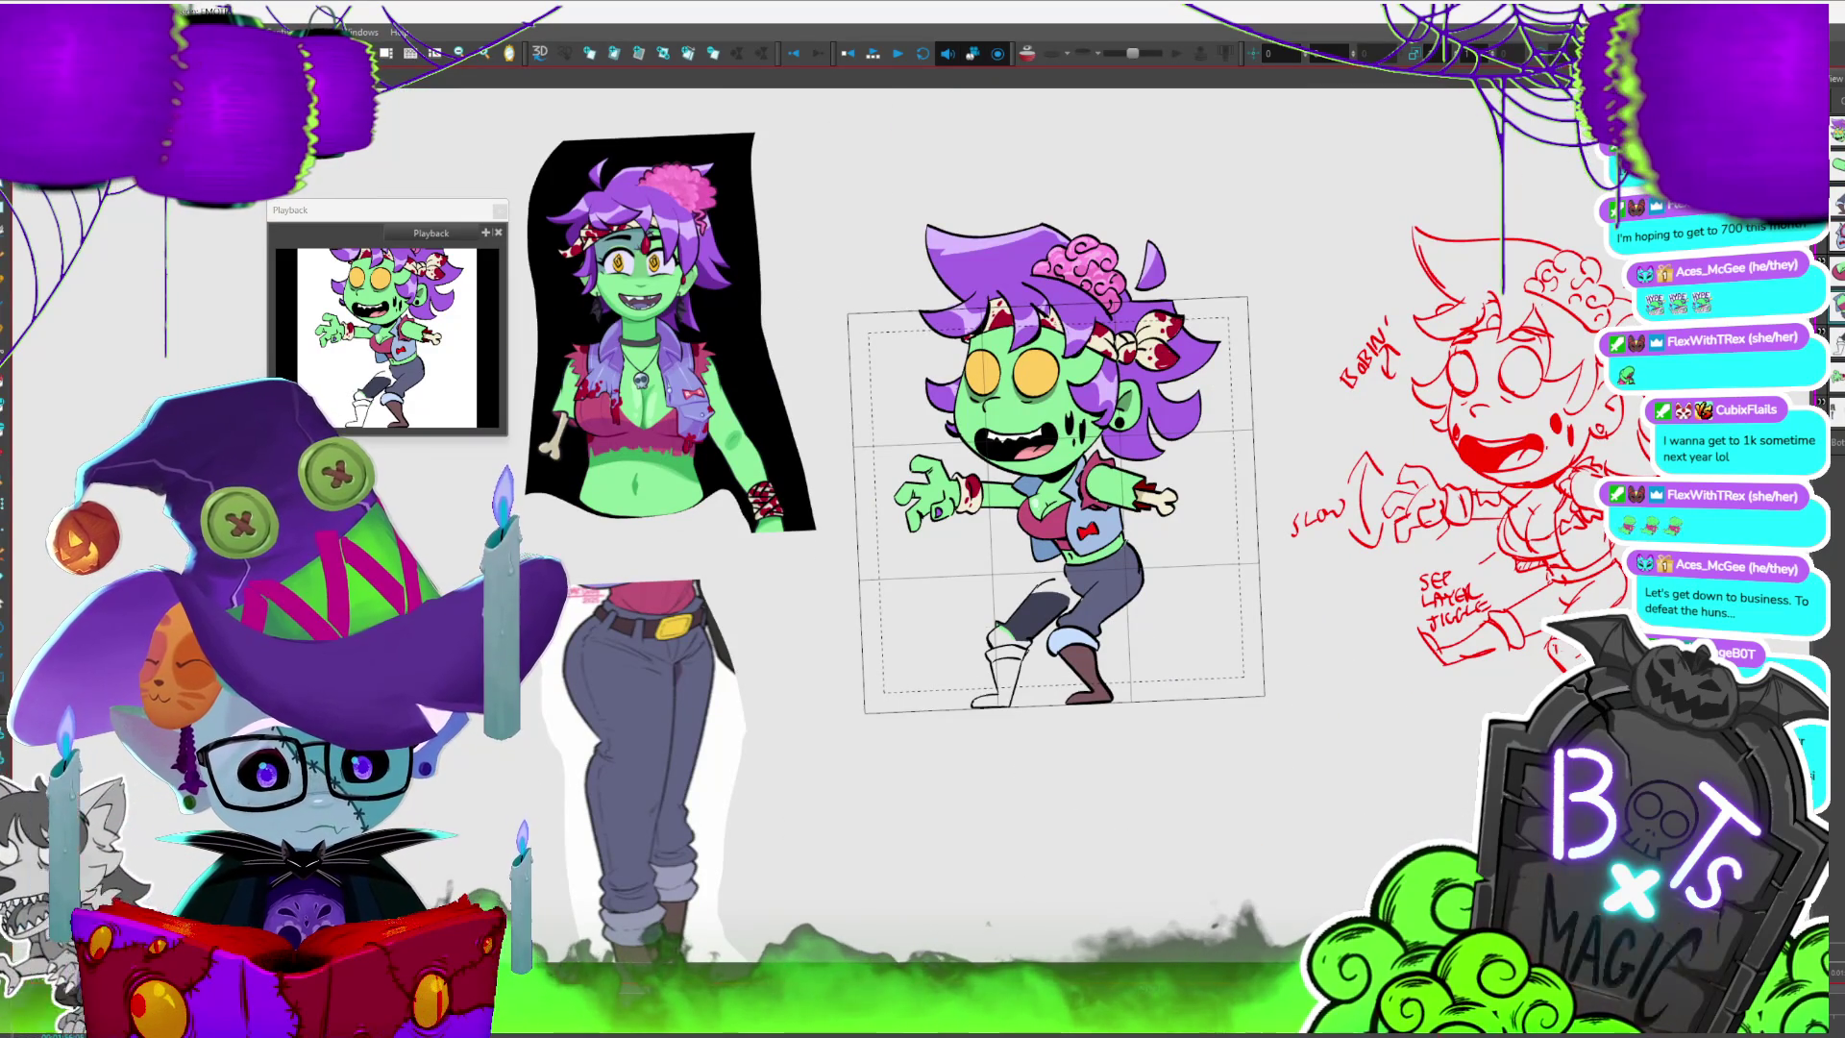
- Select all of the zombie girl's drawings and play back the walk cycle
key("ctrl+a")
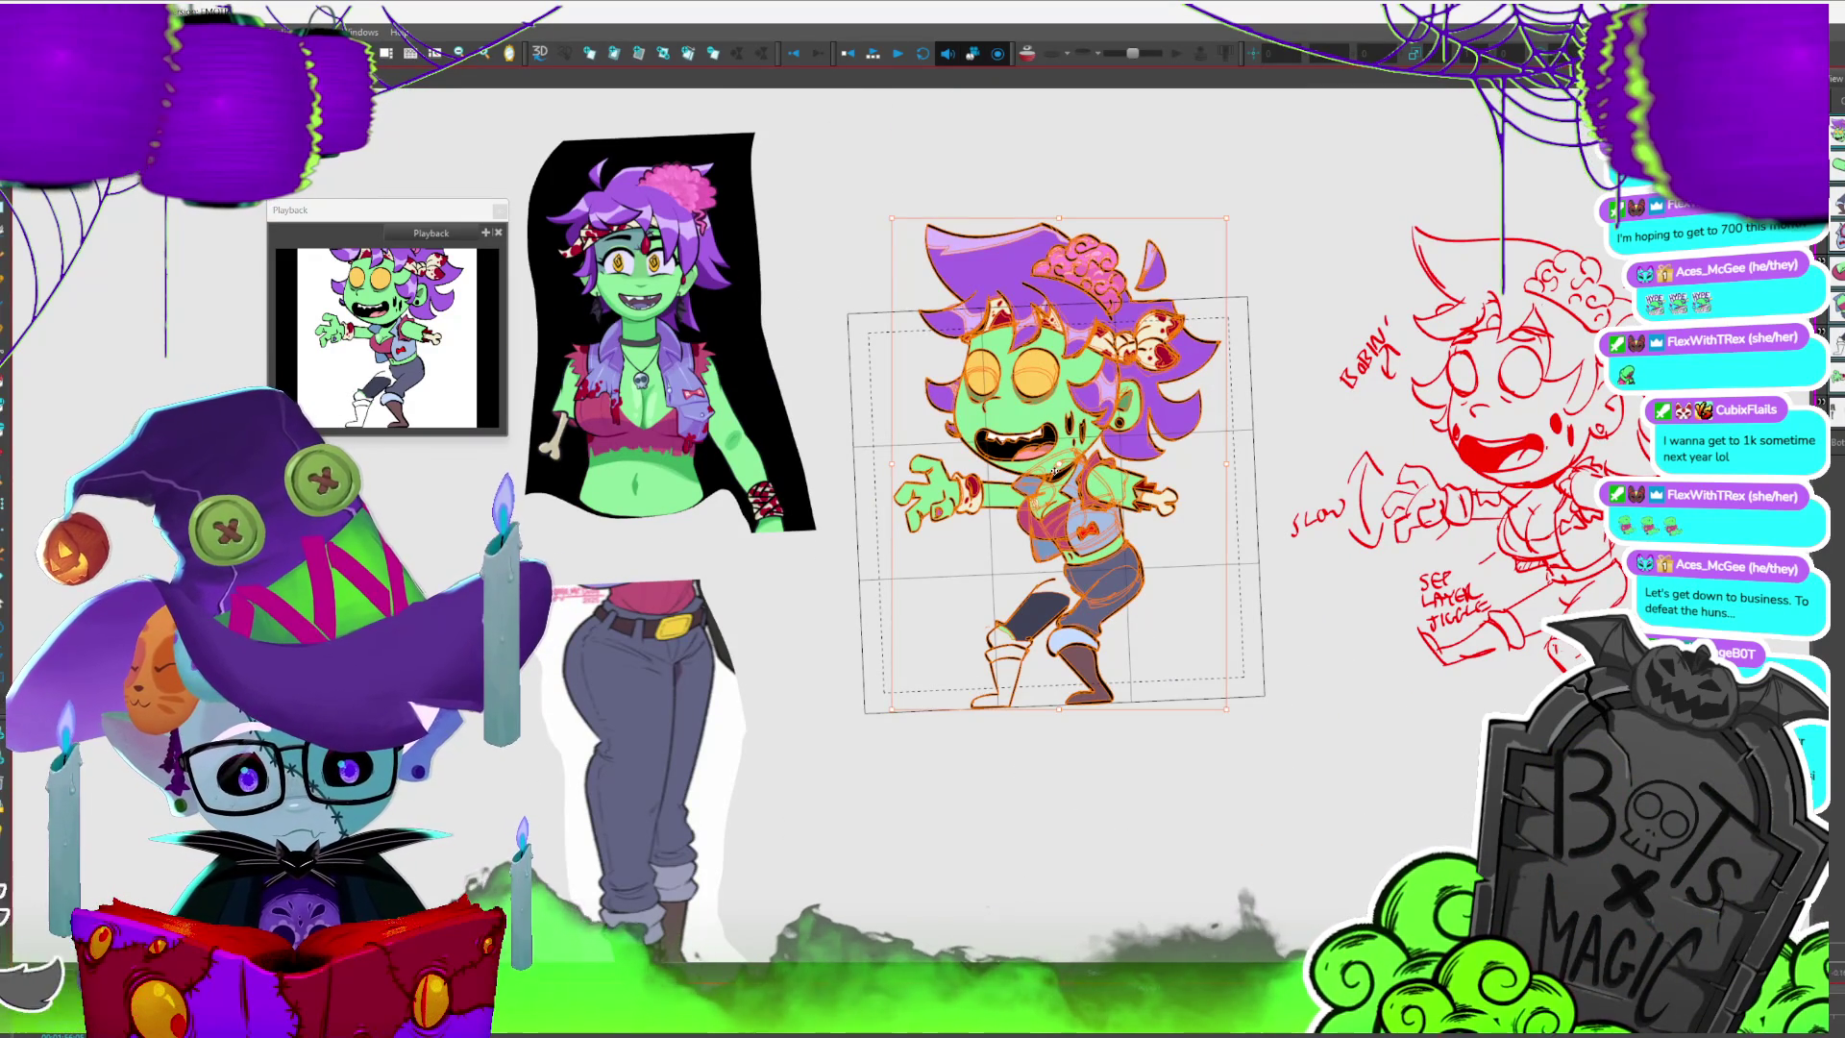
left_click(1114, 219)
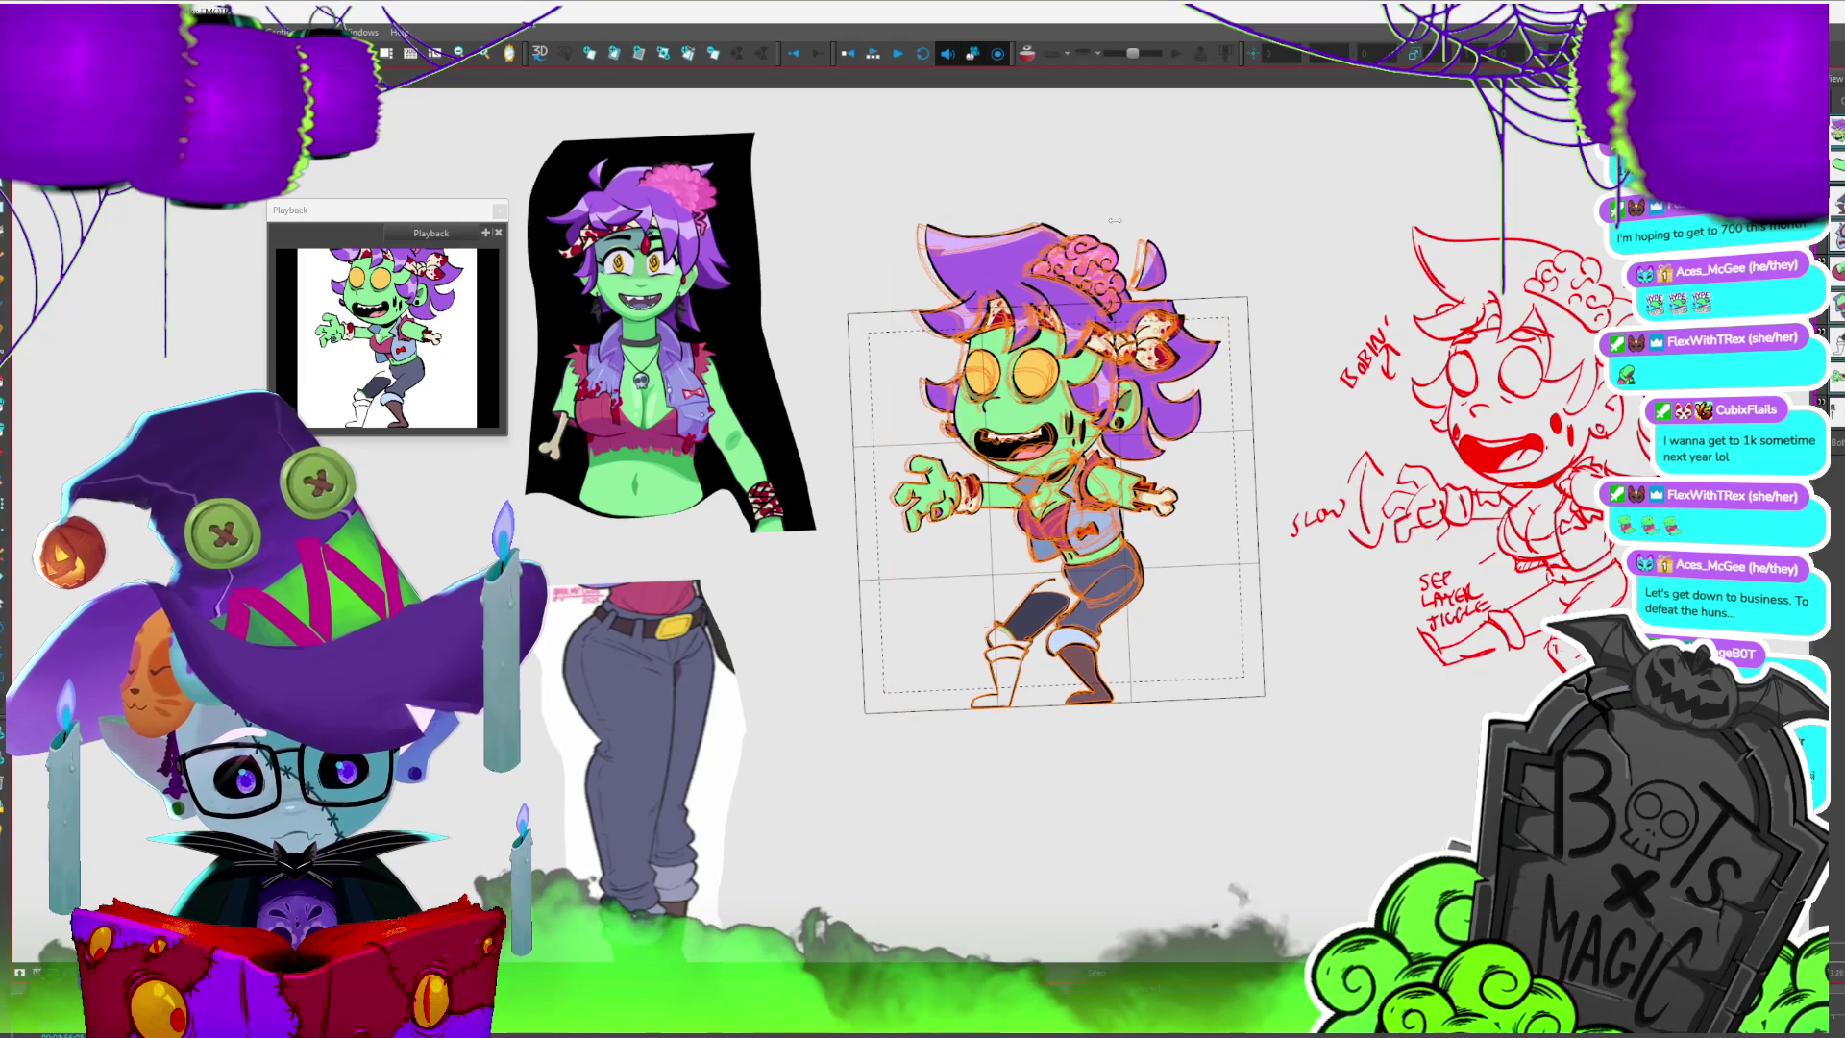
key("ctrl+a")
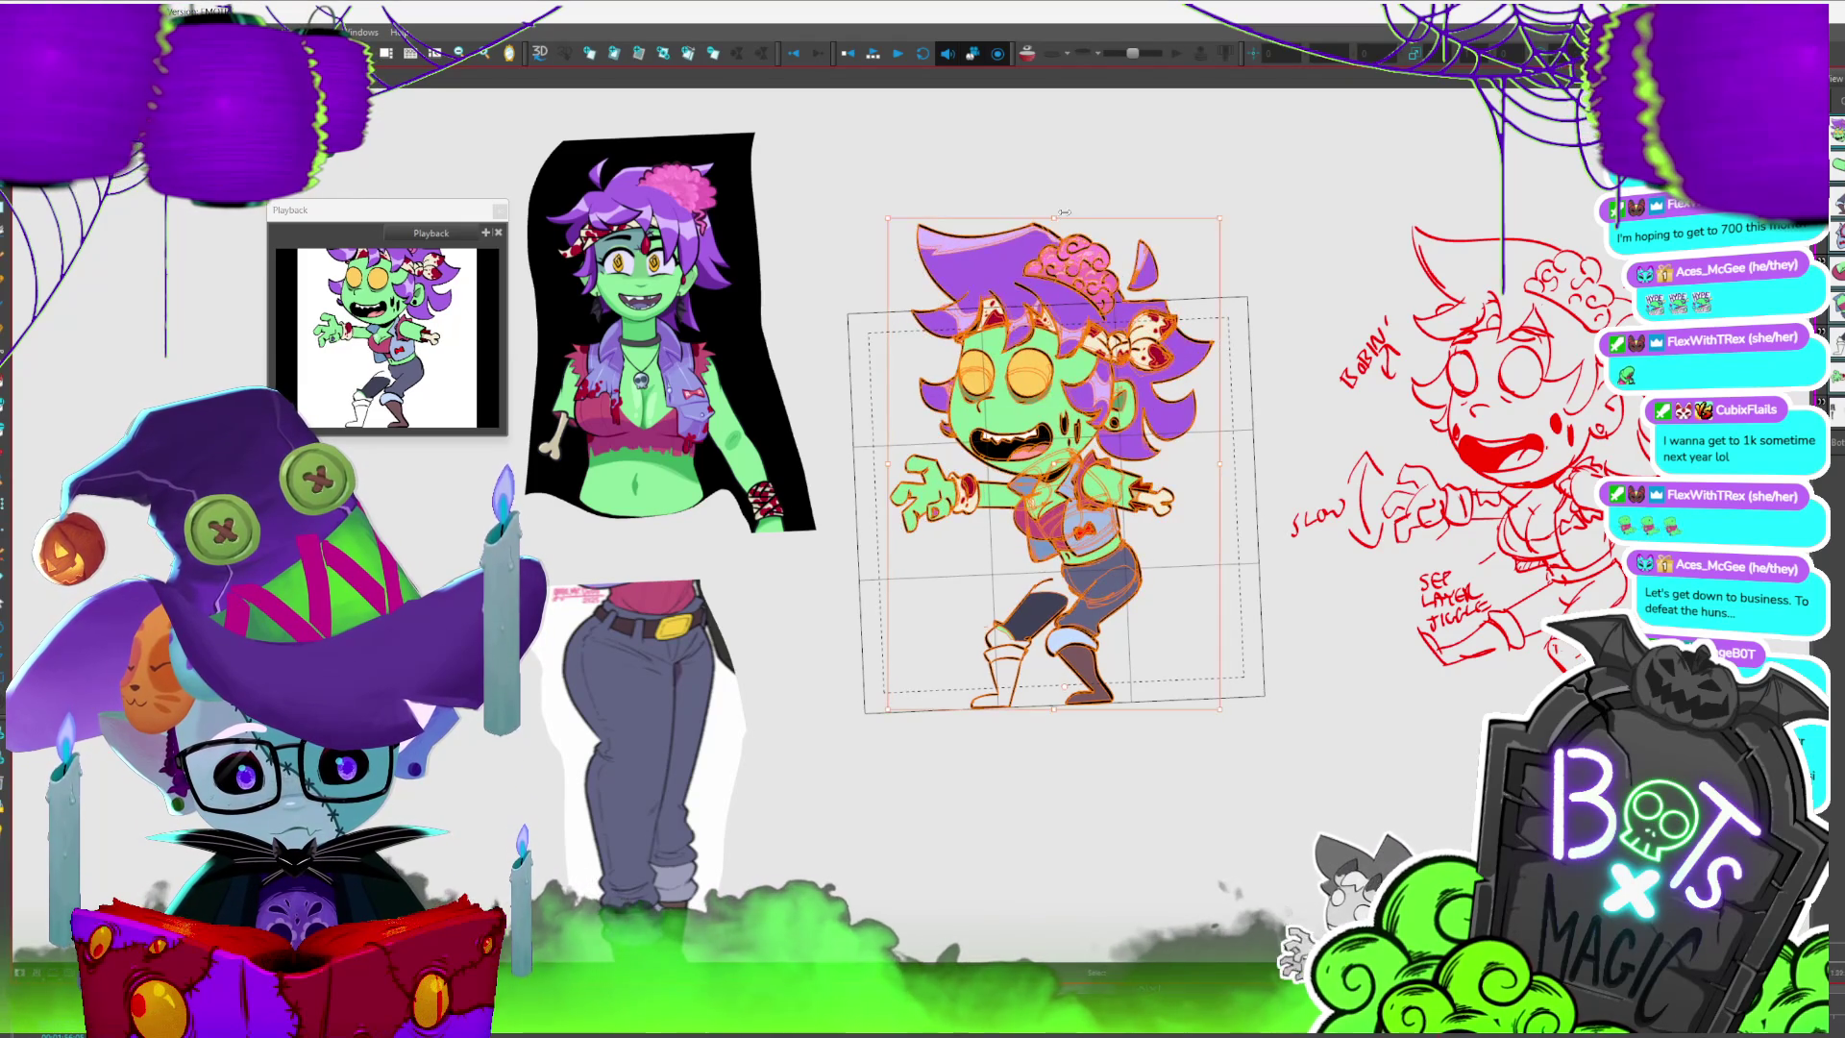
key("Return")
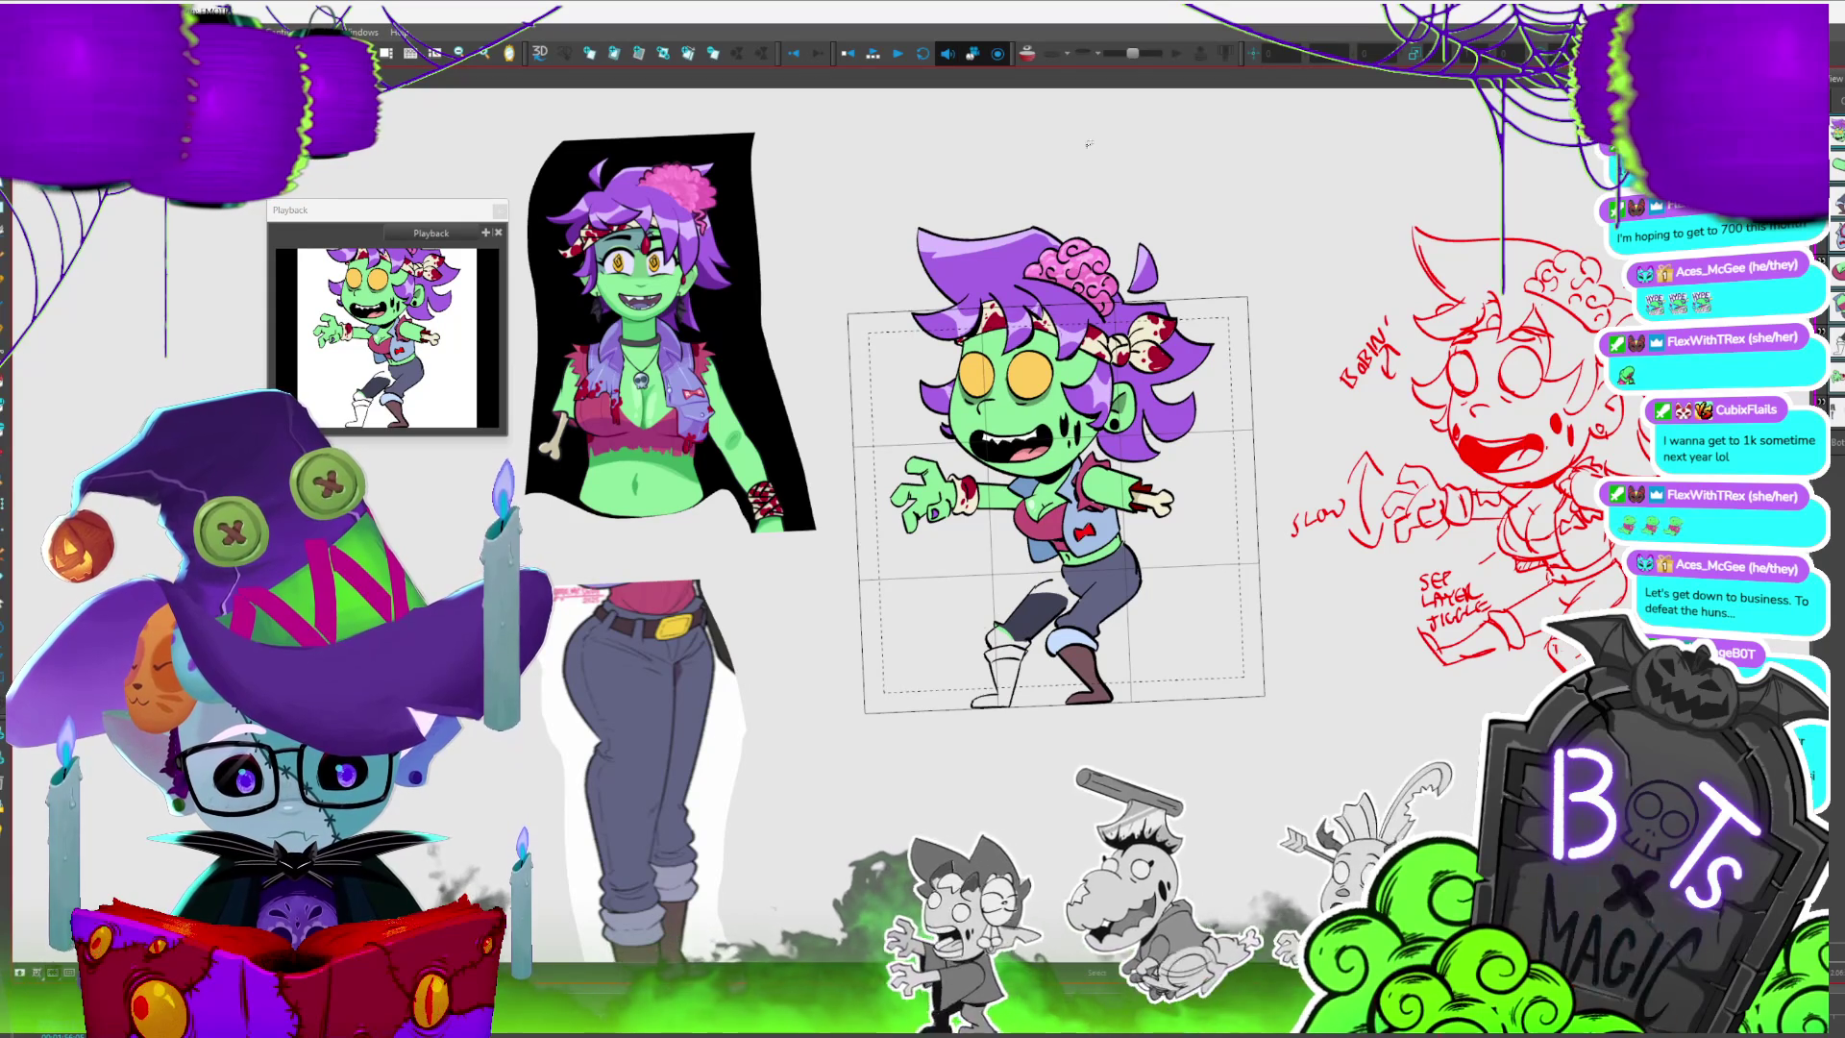
scroll(966, 583, "down", 1)
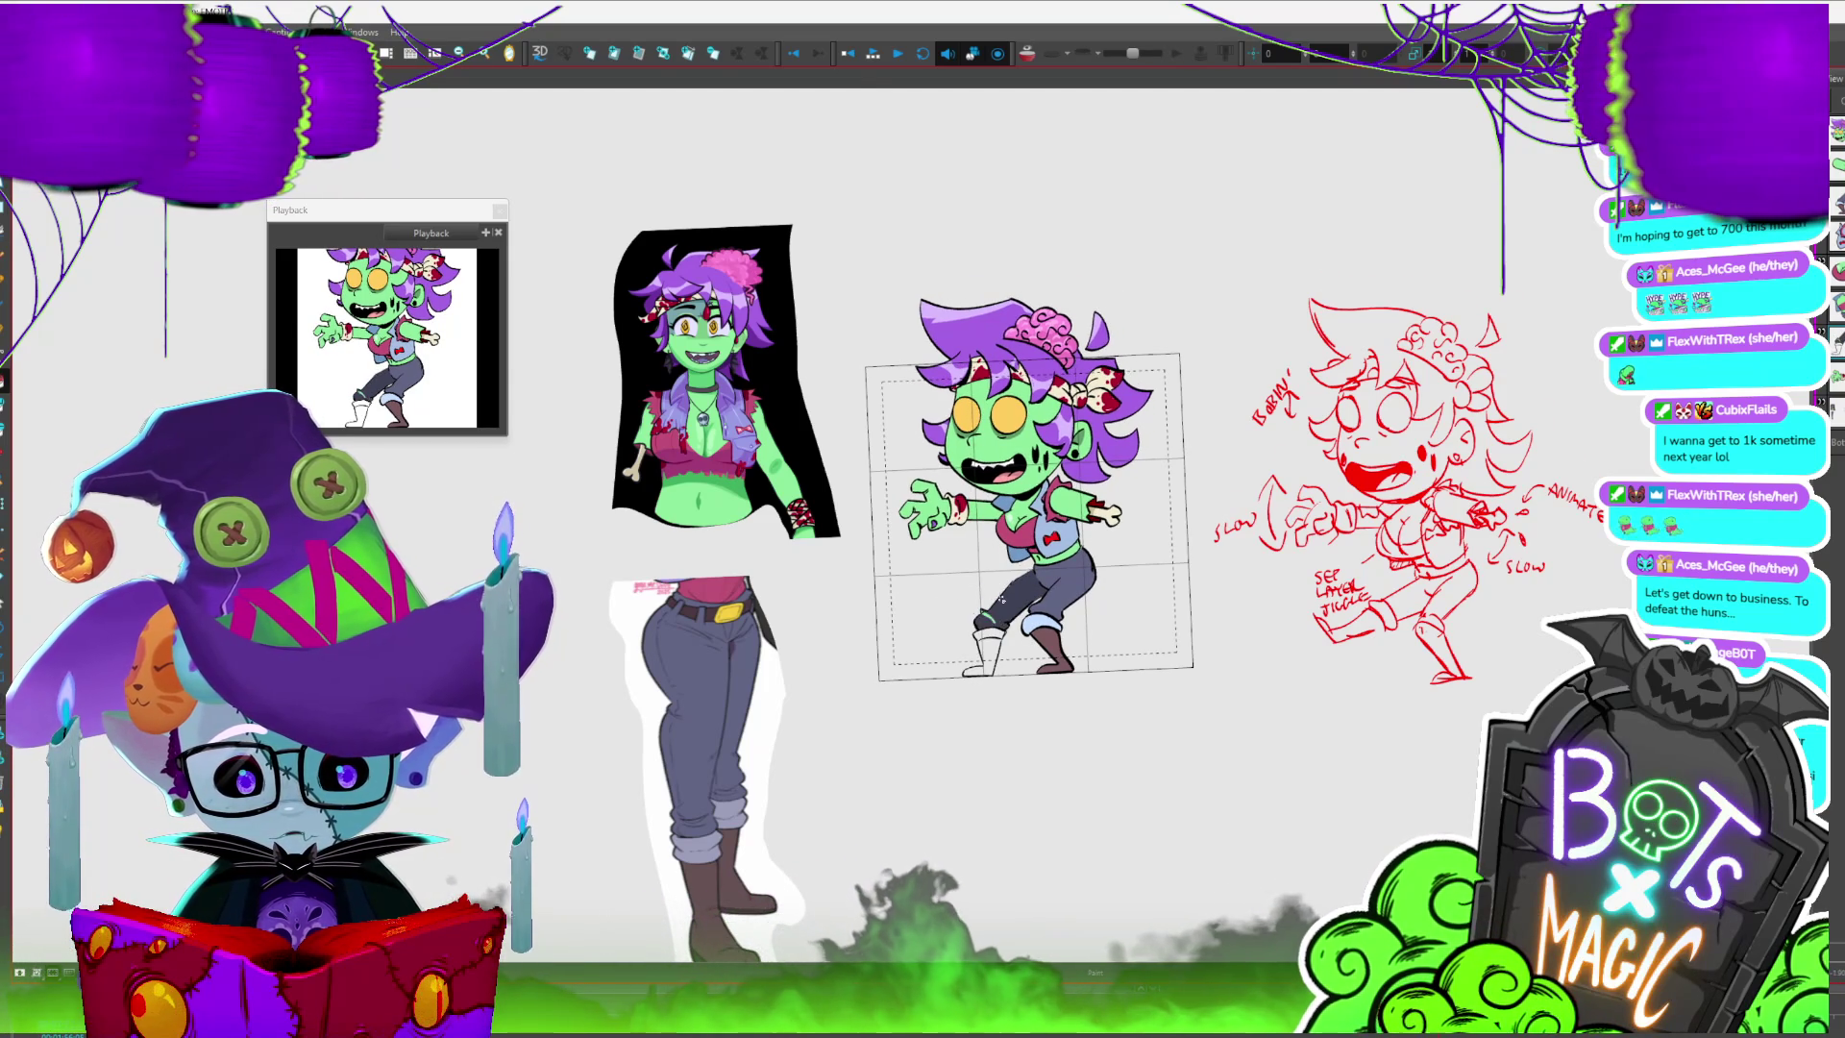
scroll(816, 636, "up", 3)
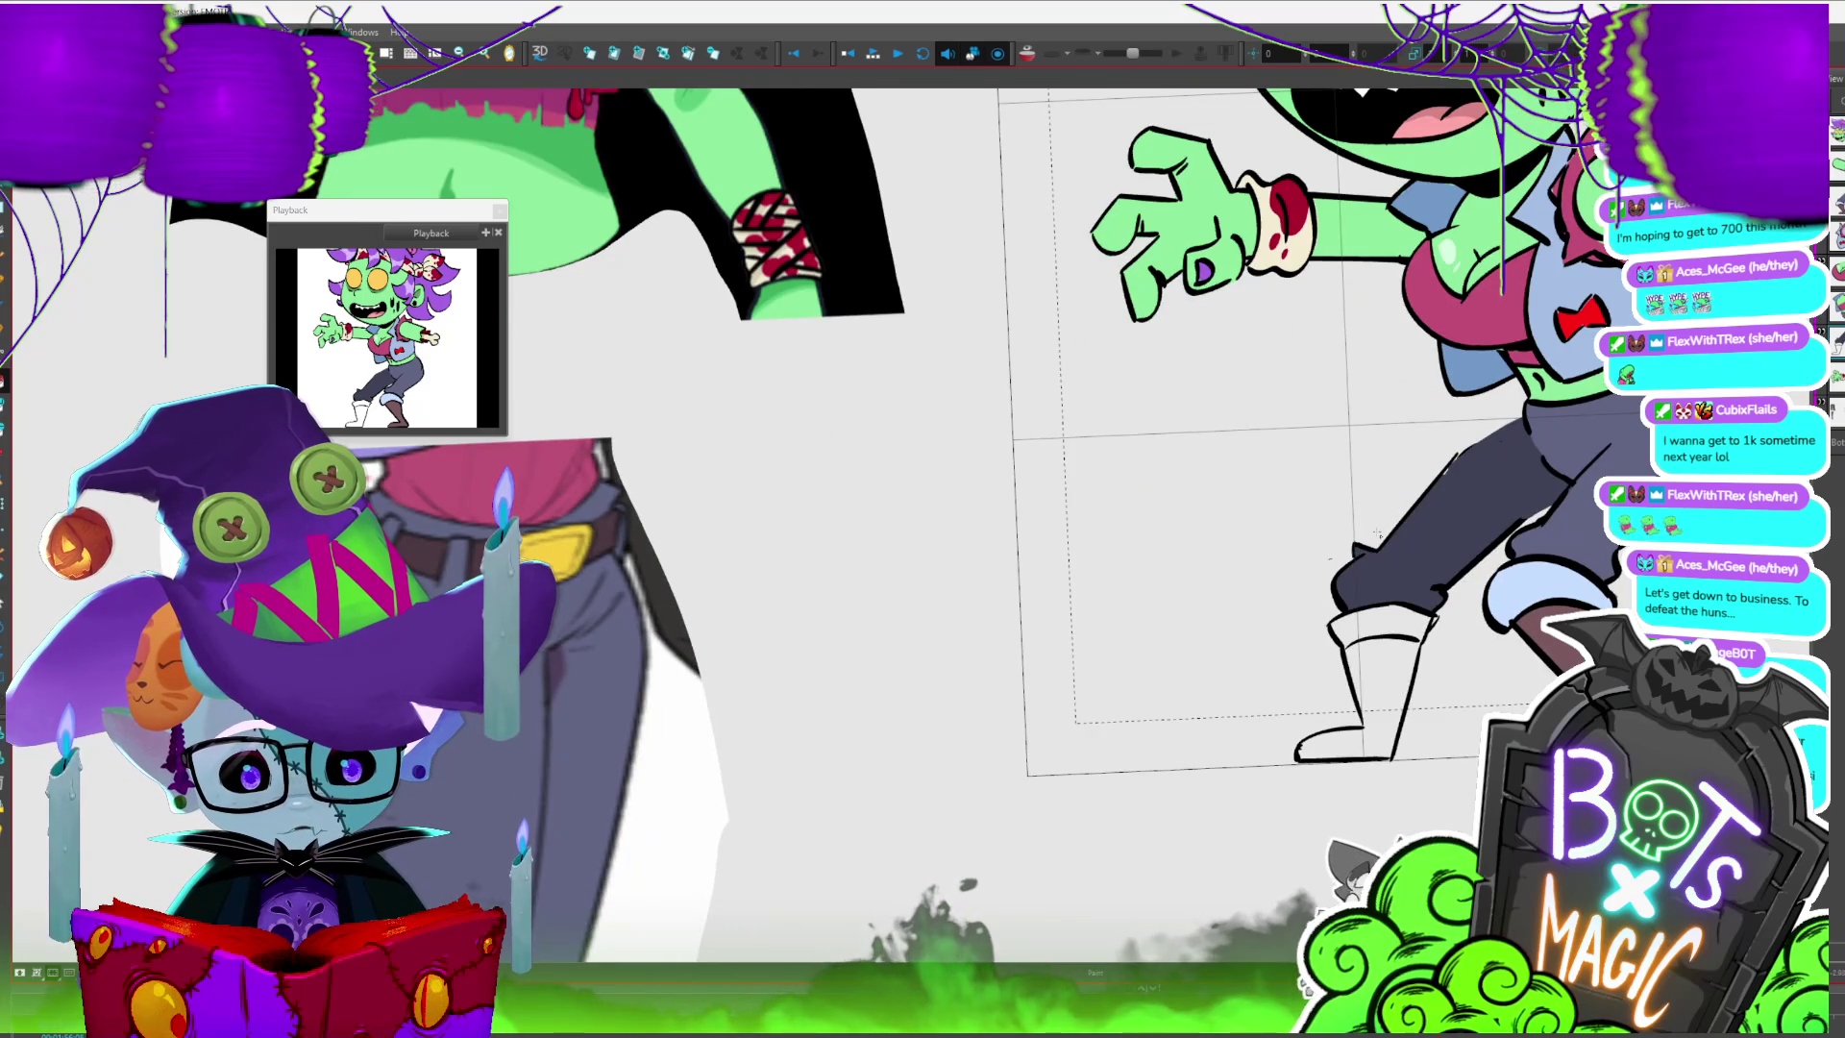
scroll(991, 510, "down", 3)
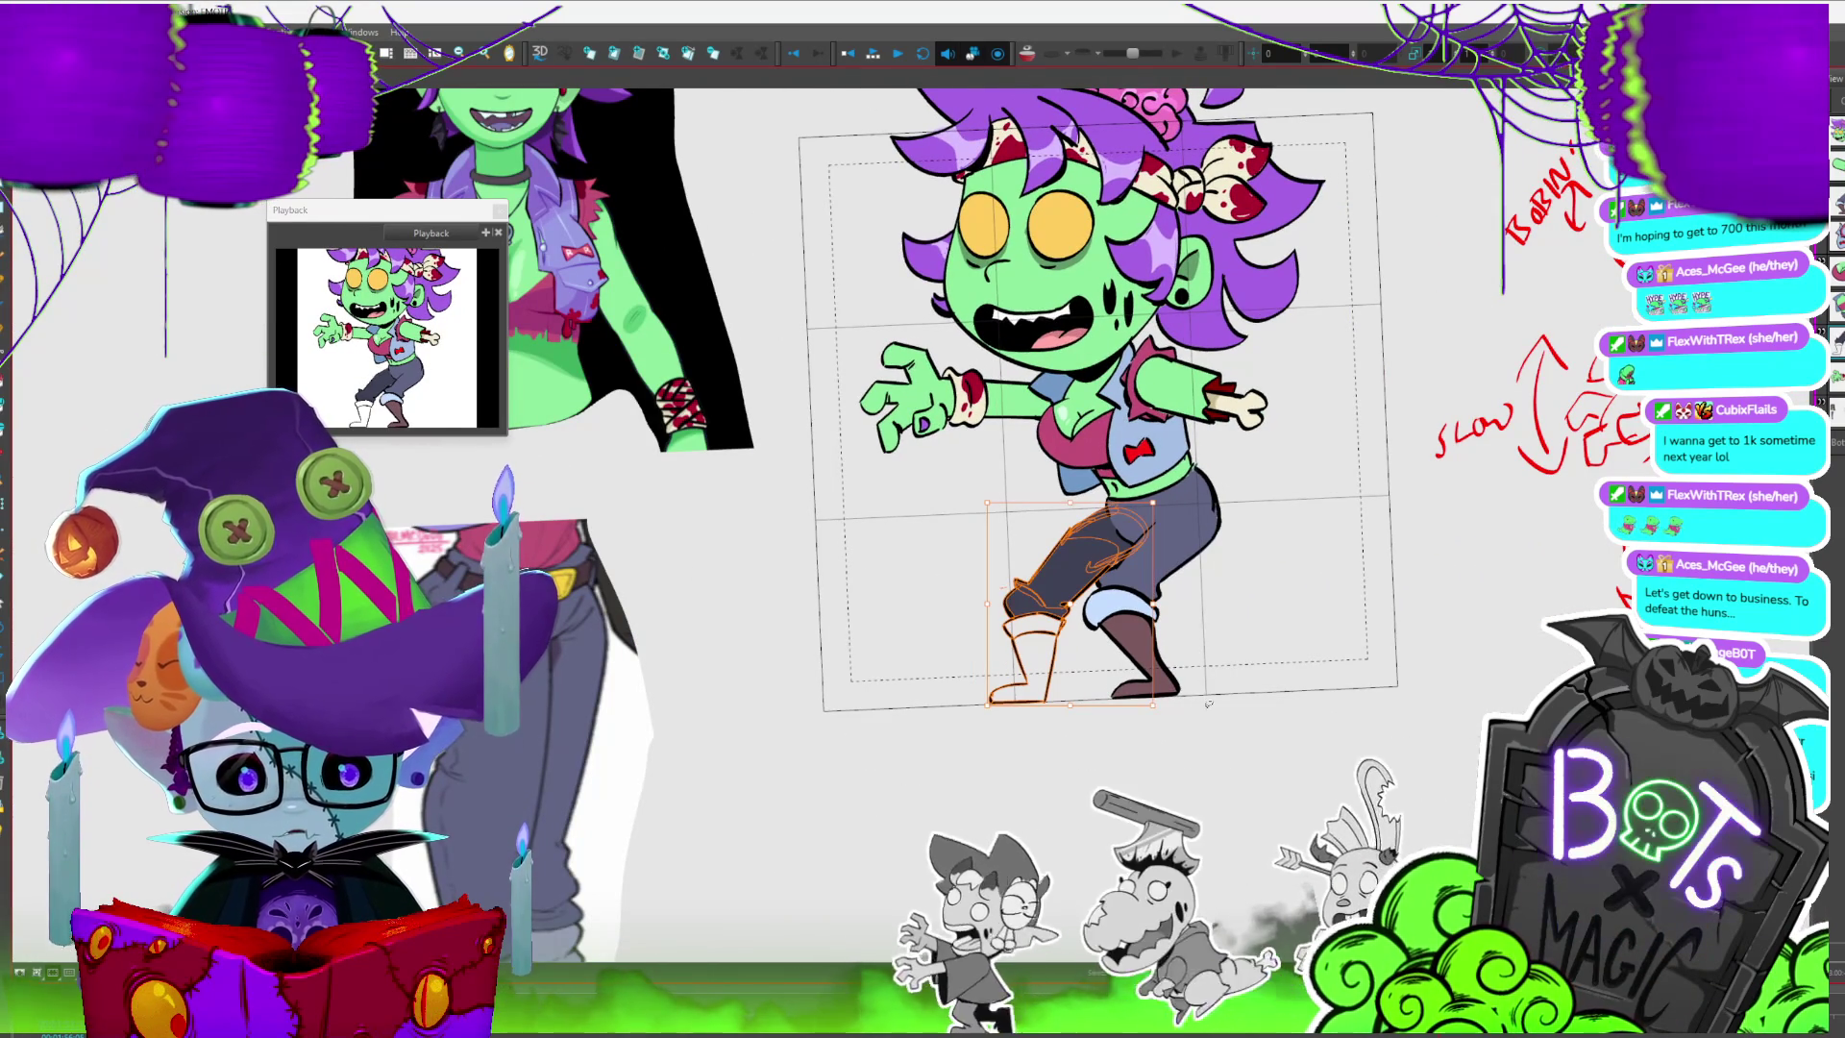
- Step through the kicking and sketch poses to land on the inked leg pose up close
key(".")
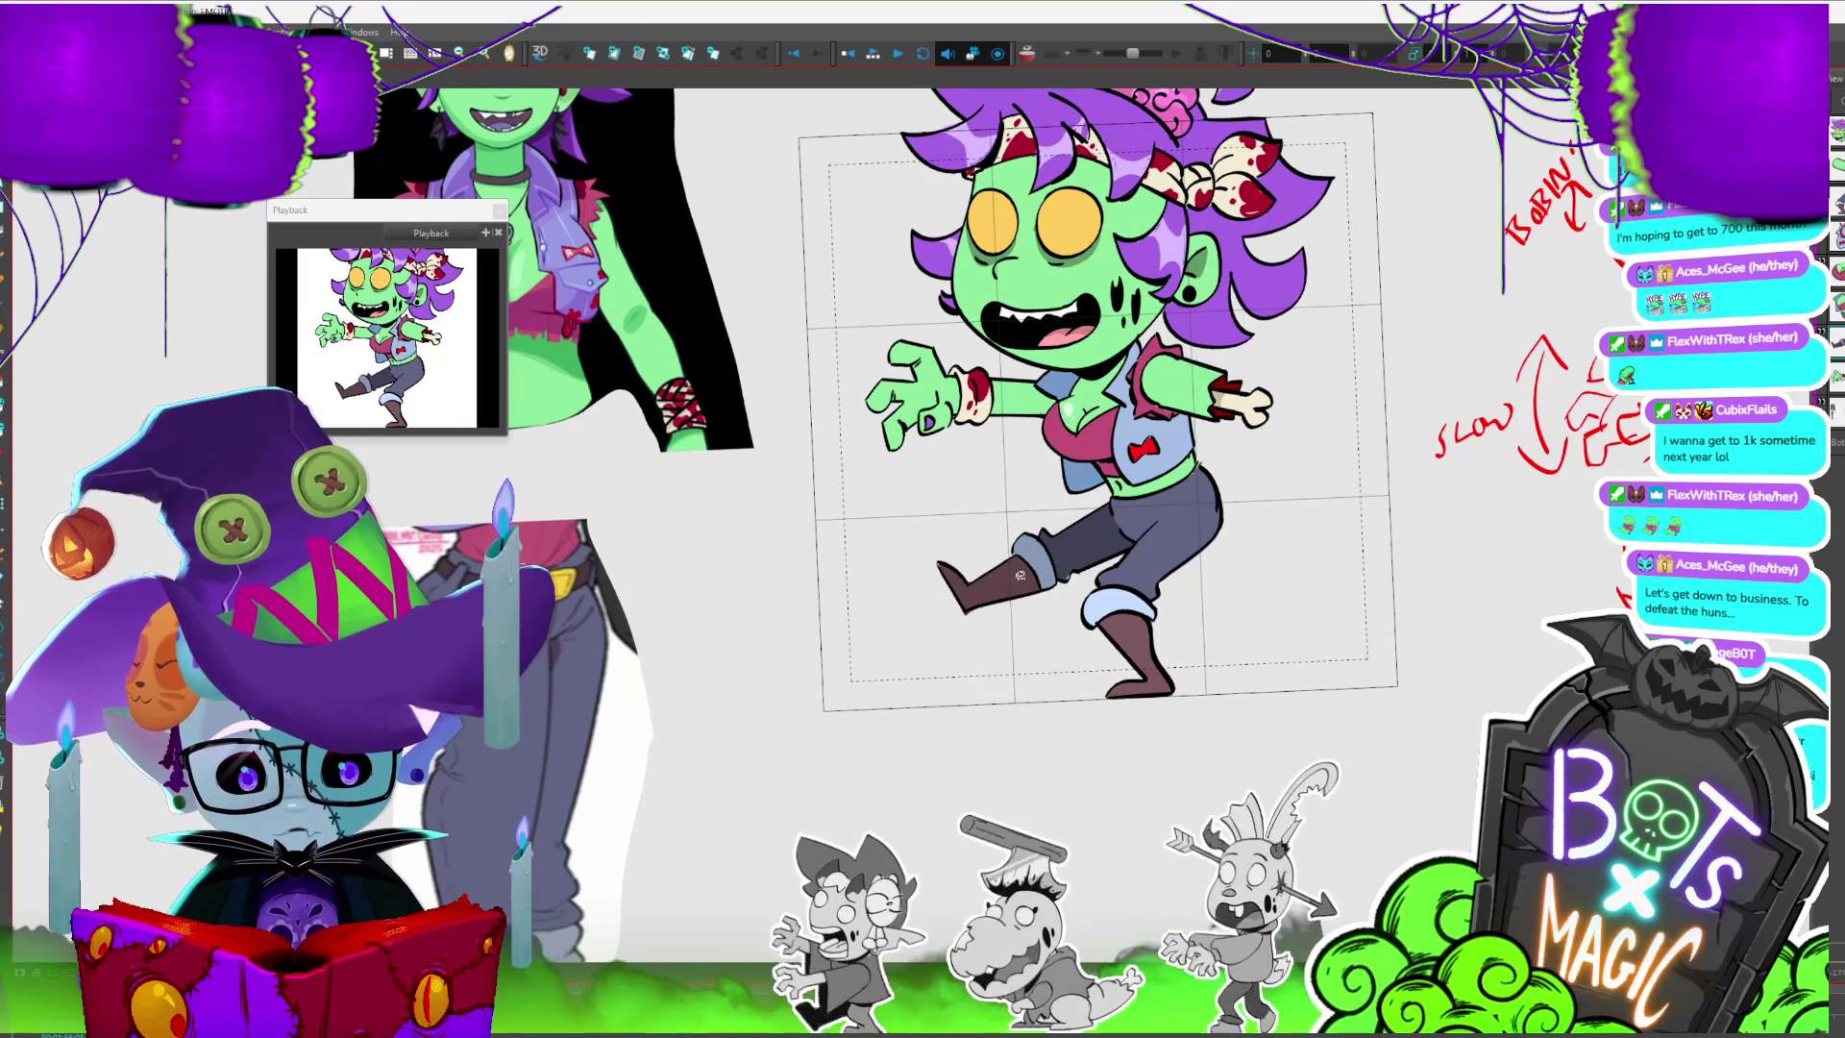
key(".")
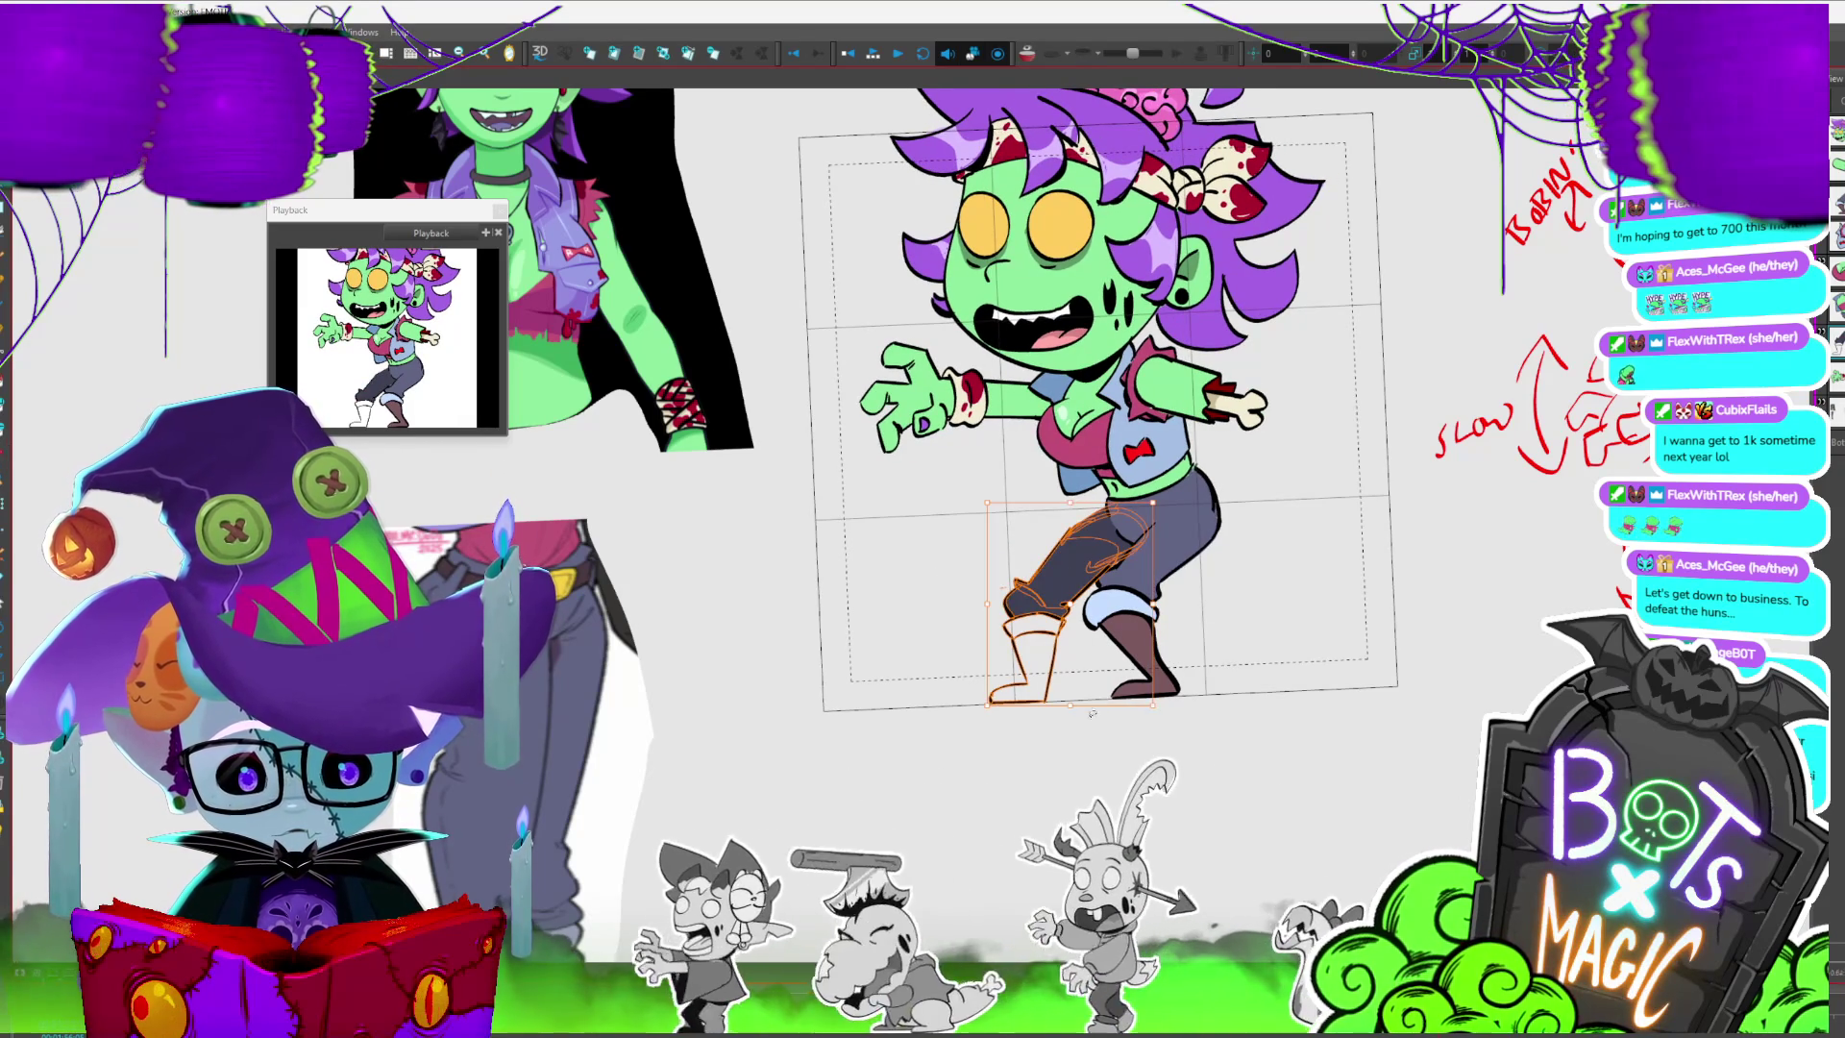
key(".")
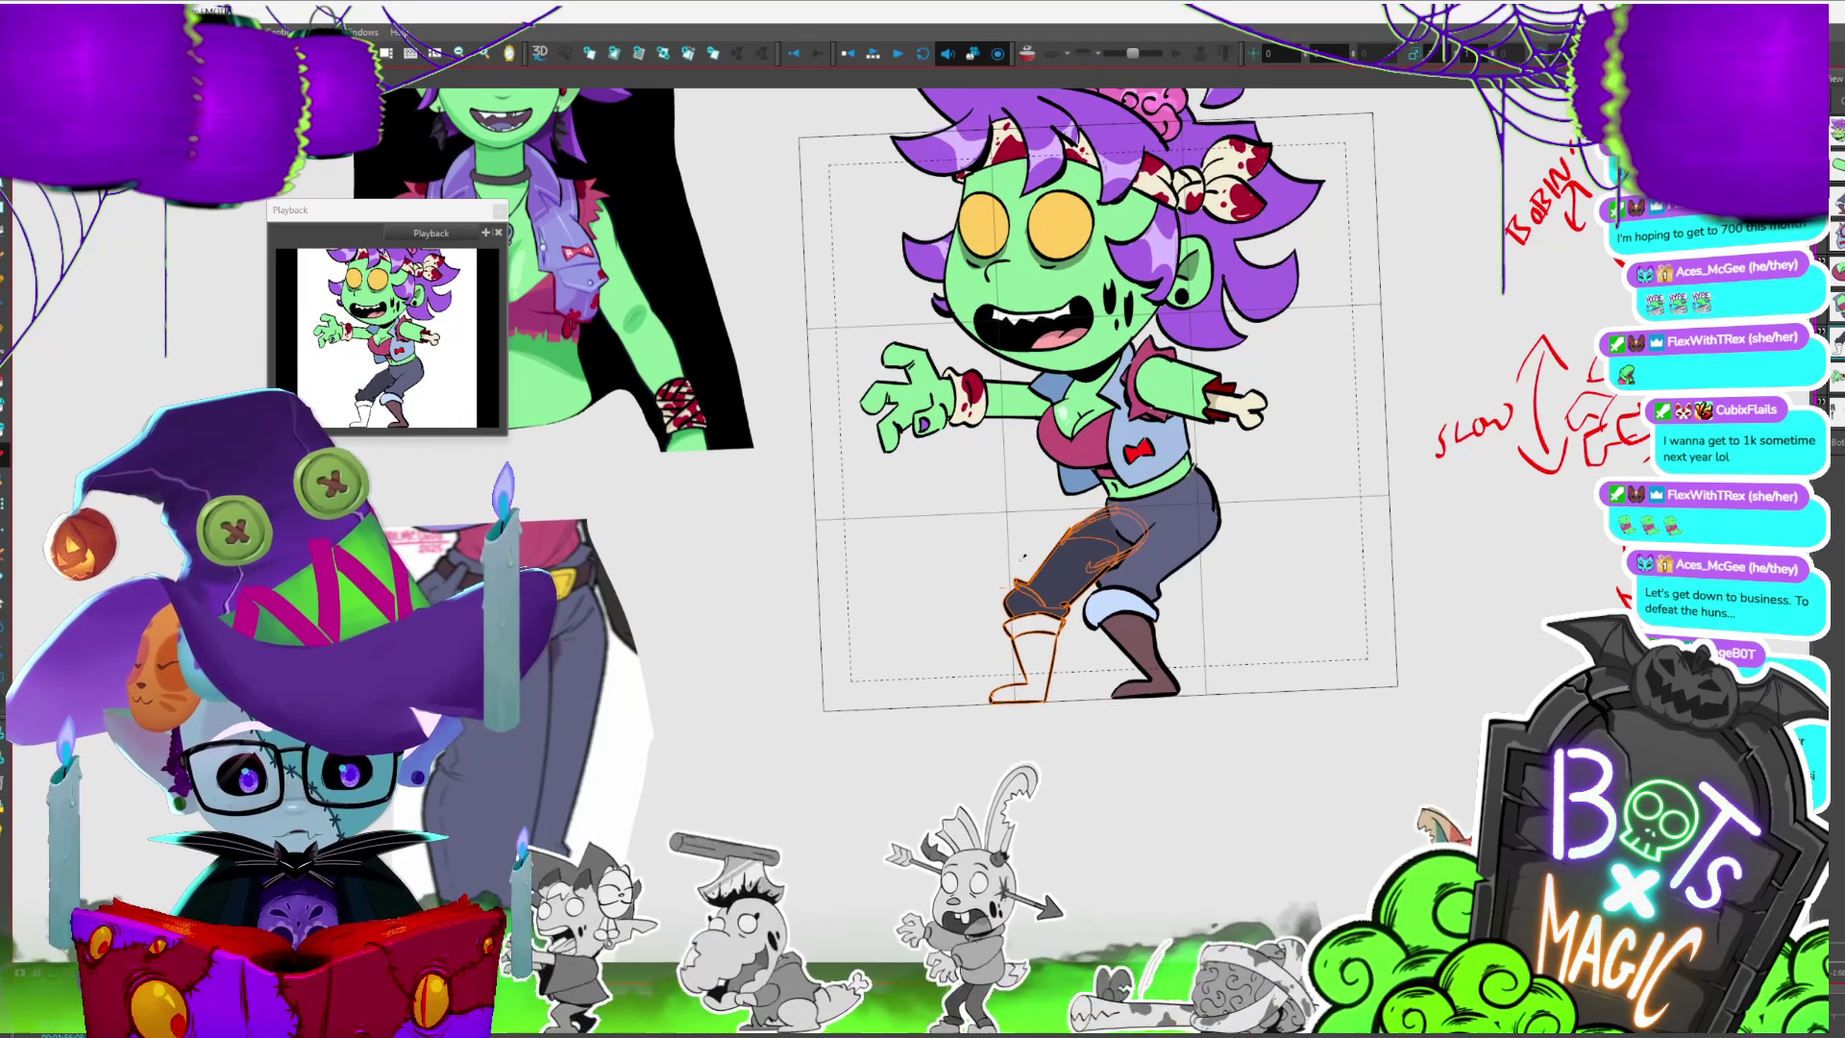
key(".")
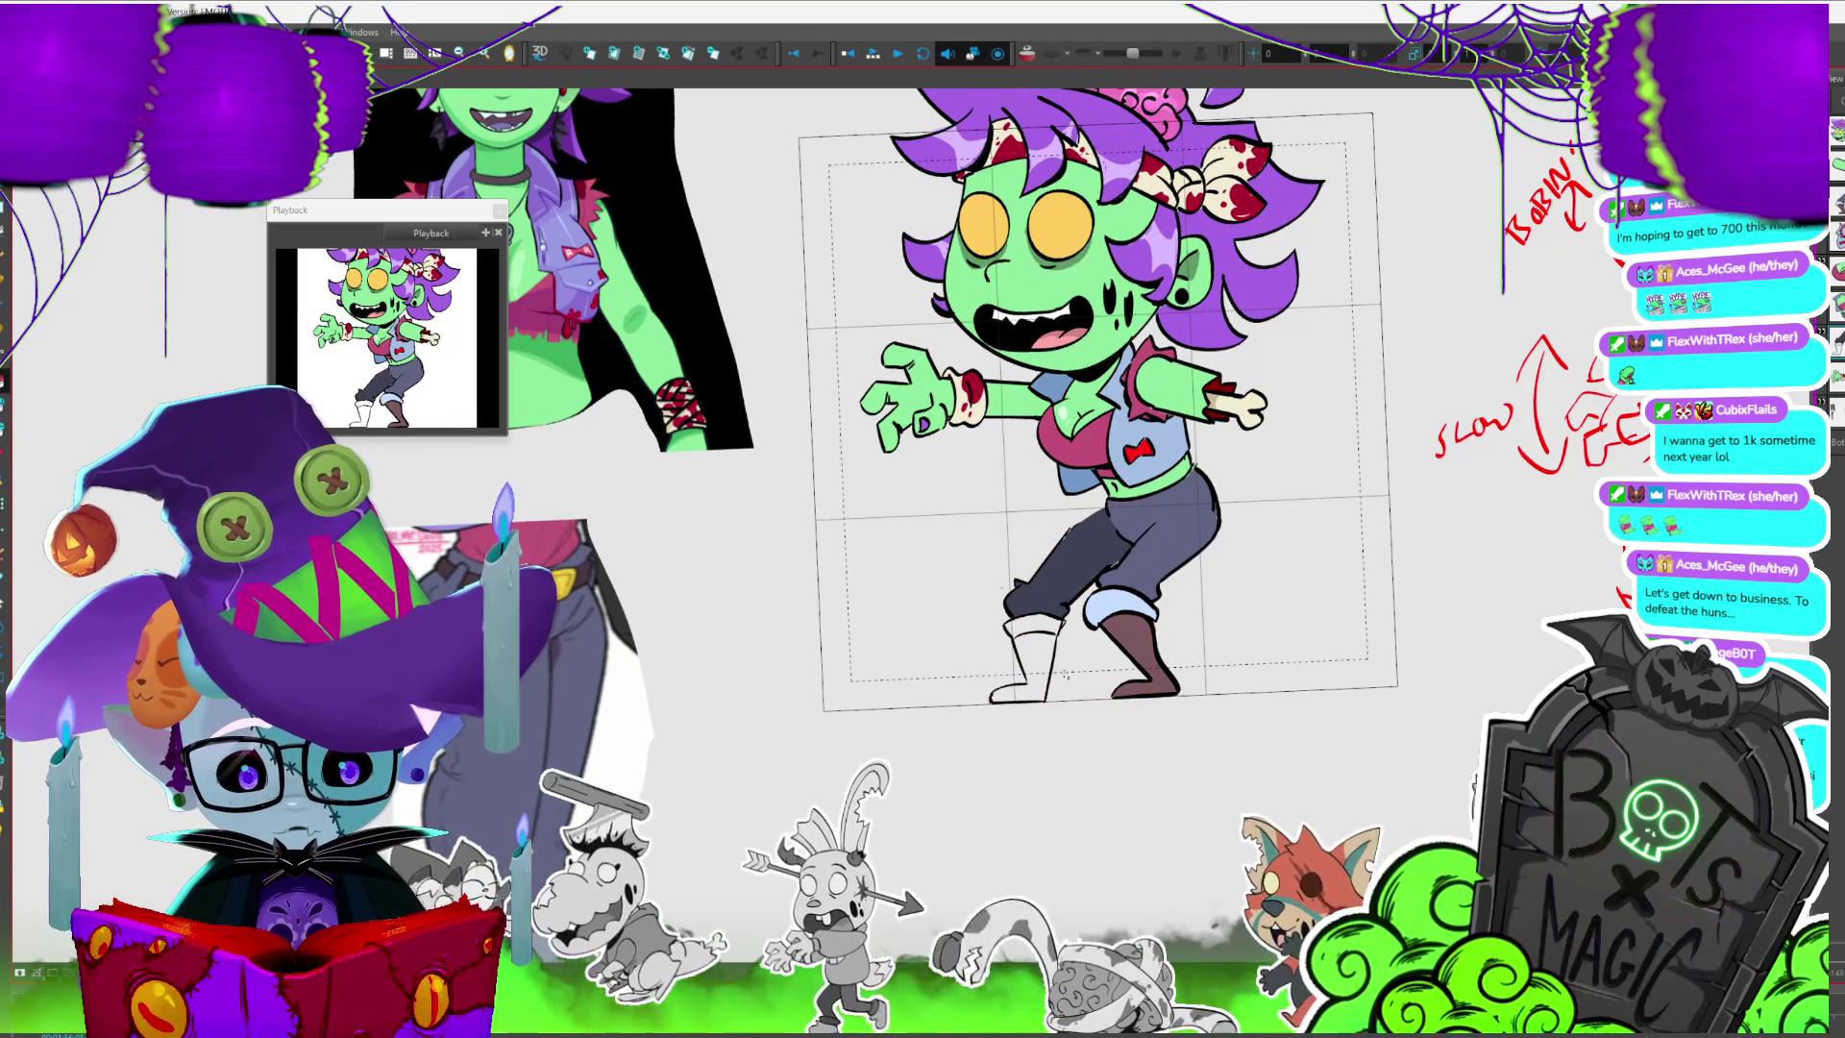
key("2")
scroll(1189, 604, "down", 5)
- Delete the stray stroke inside the white boot, undoing a test curve across its top
left_click(1182, 601)
key("Delete")
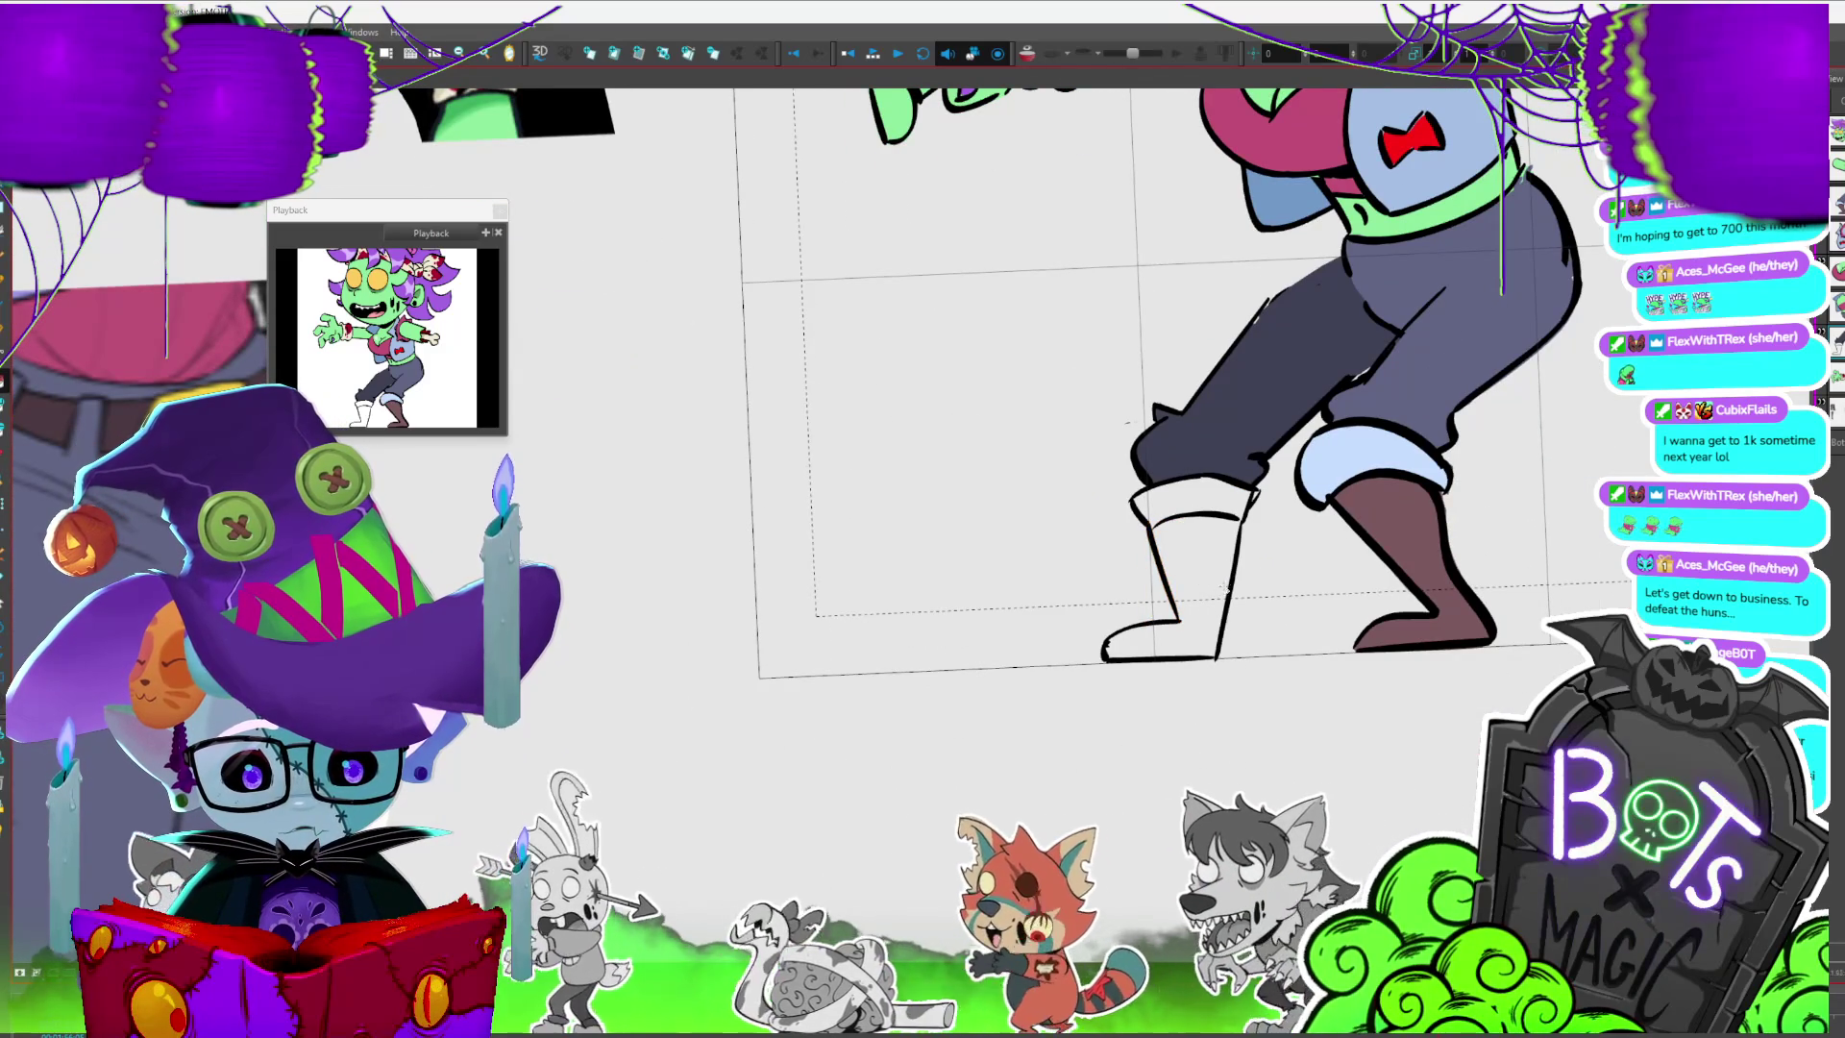
left_click_drag(1150, 524, 1243, 513)
key("ctrl+z")
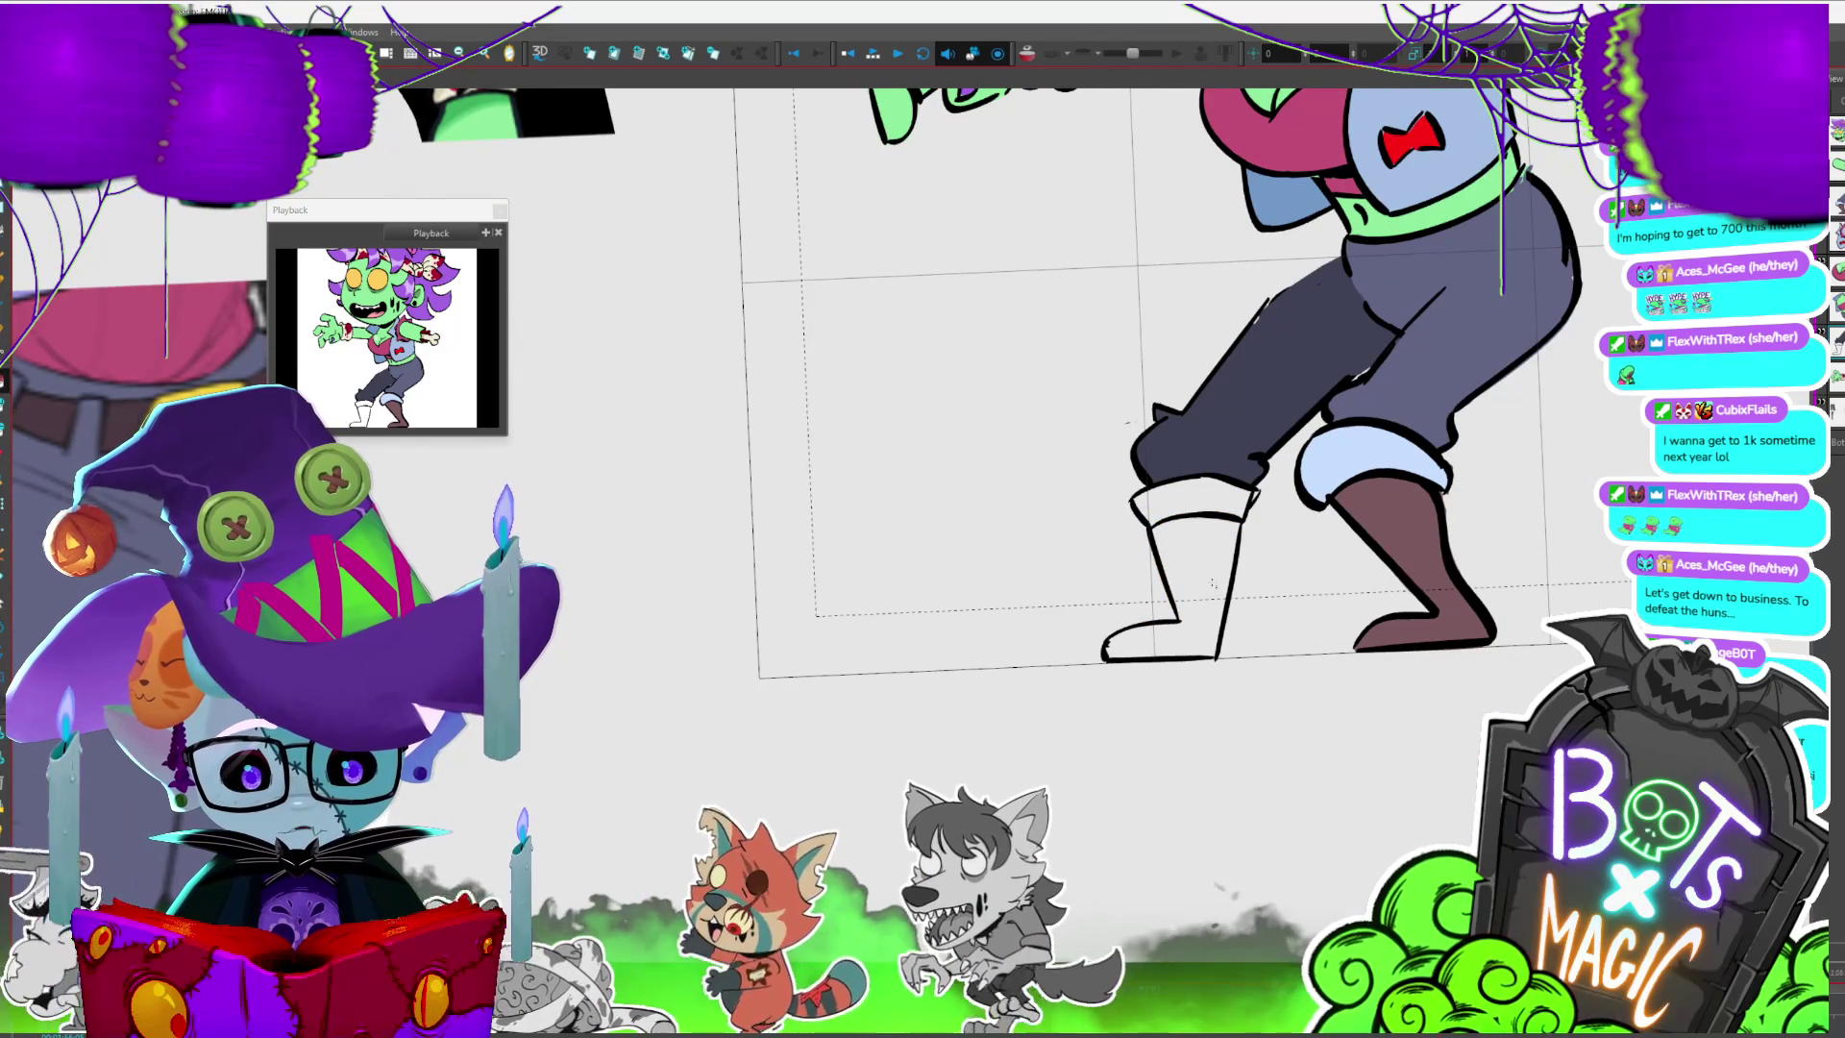
scroll(1124, 432, "up", 3)
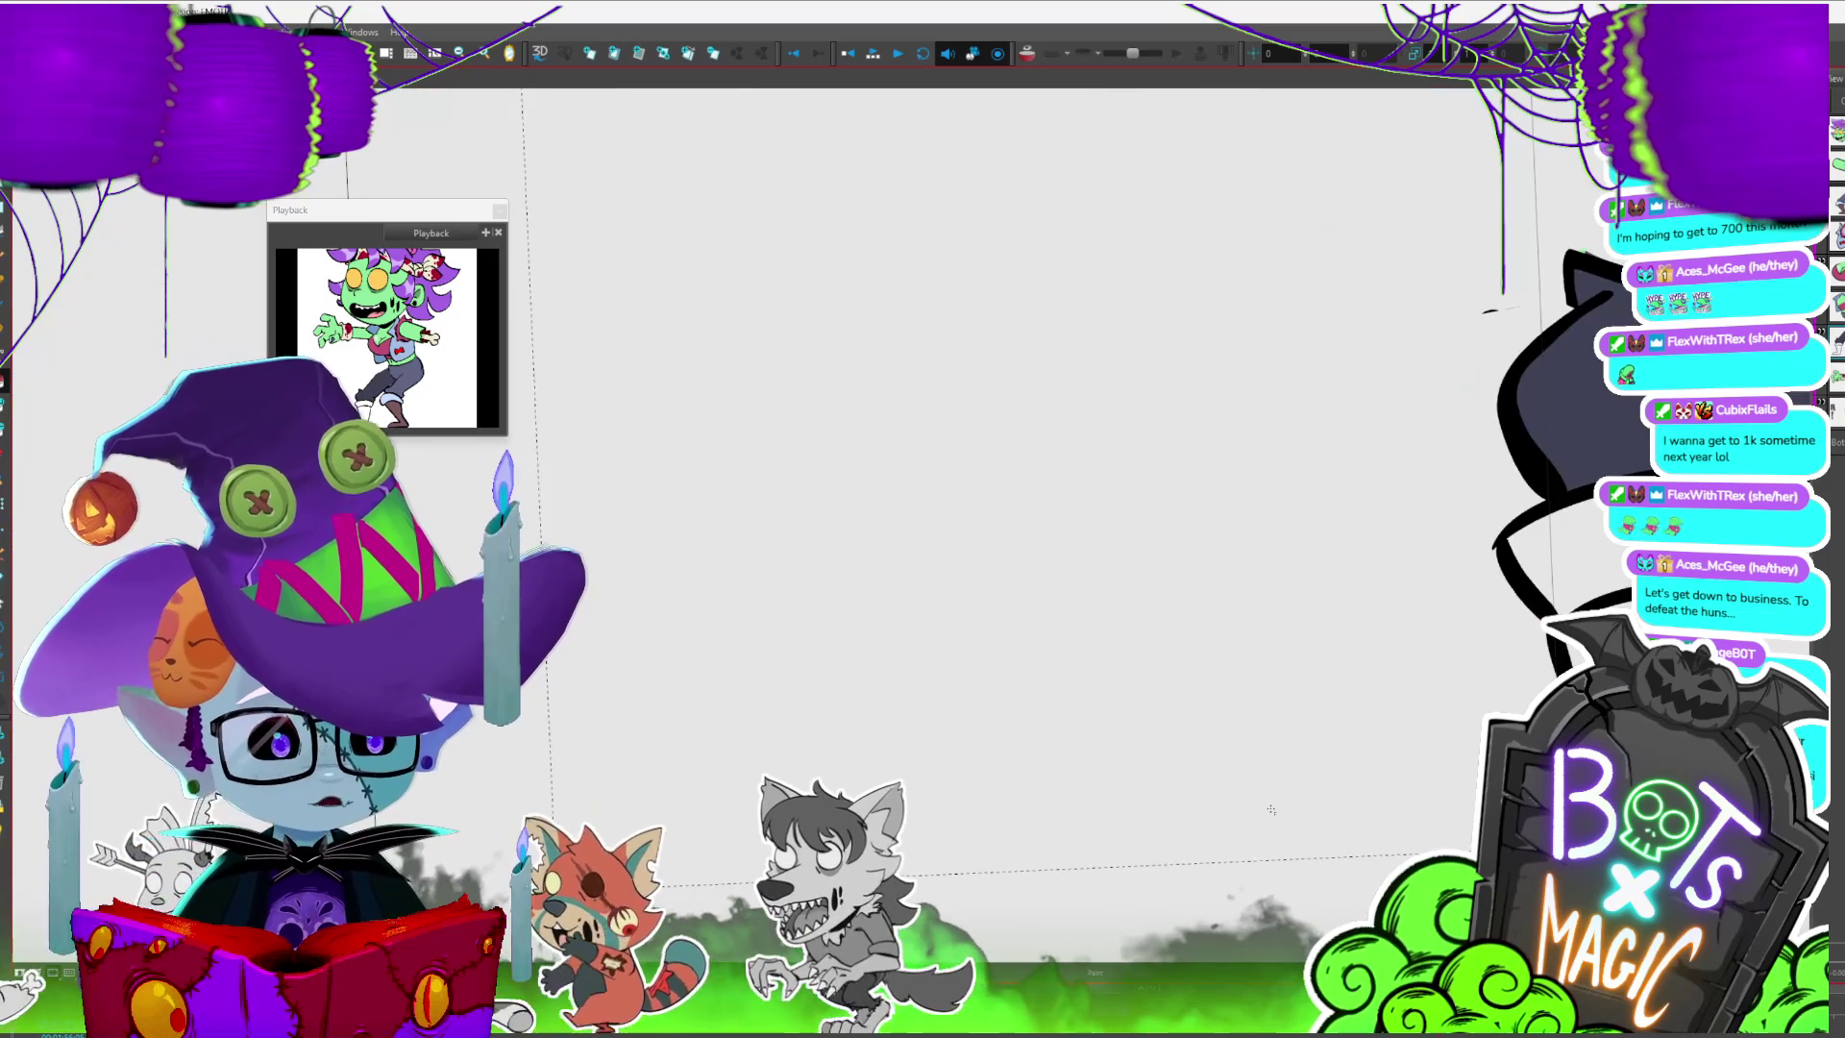
scroll(1125, 433, "up", 2)
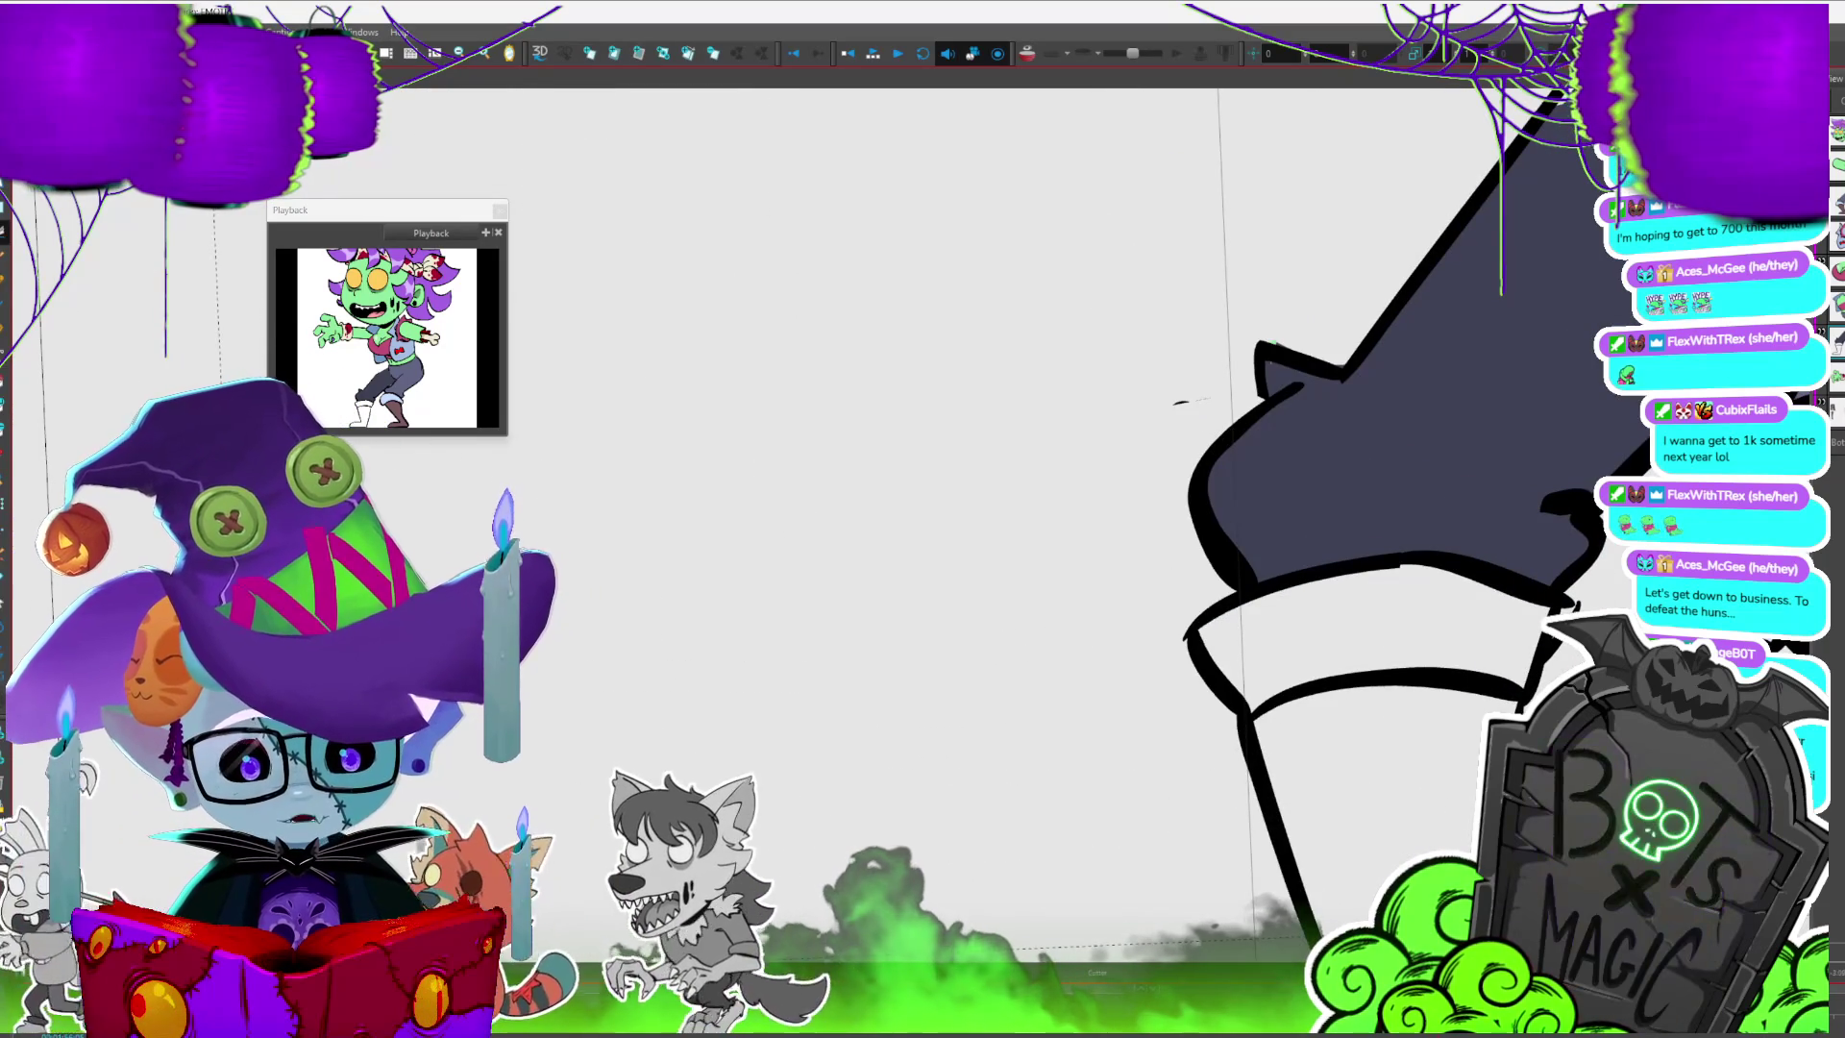
scroll(1299, 576, "down", 2)
scroll(1153, 505, "down", 3)
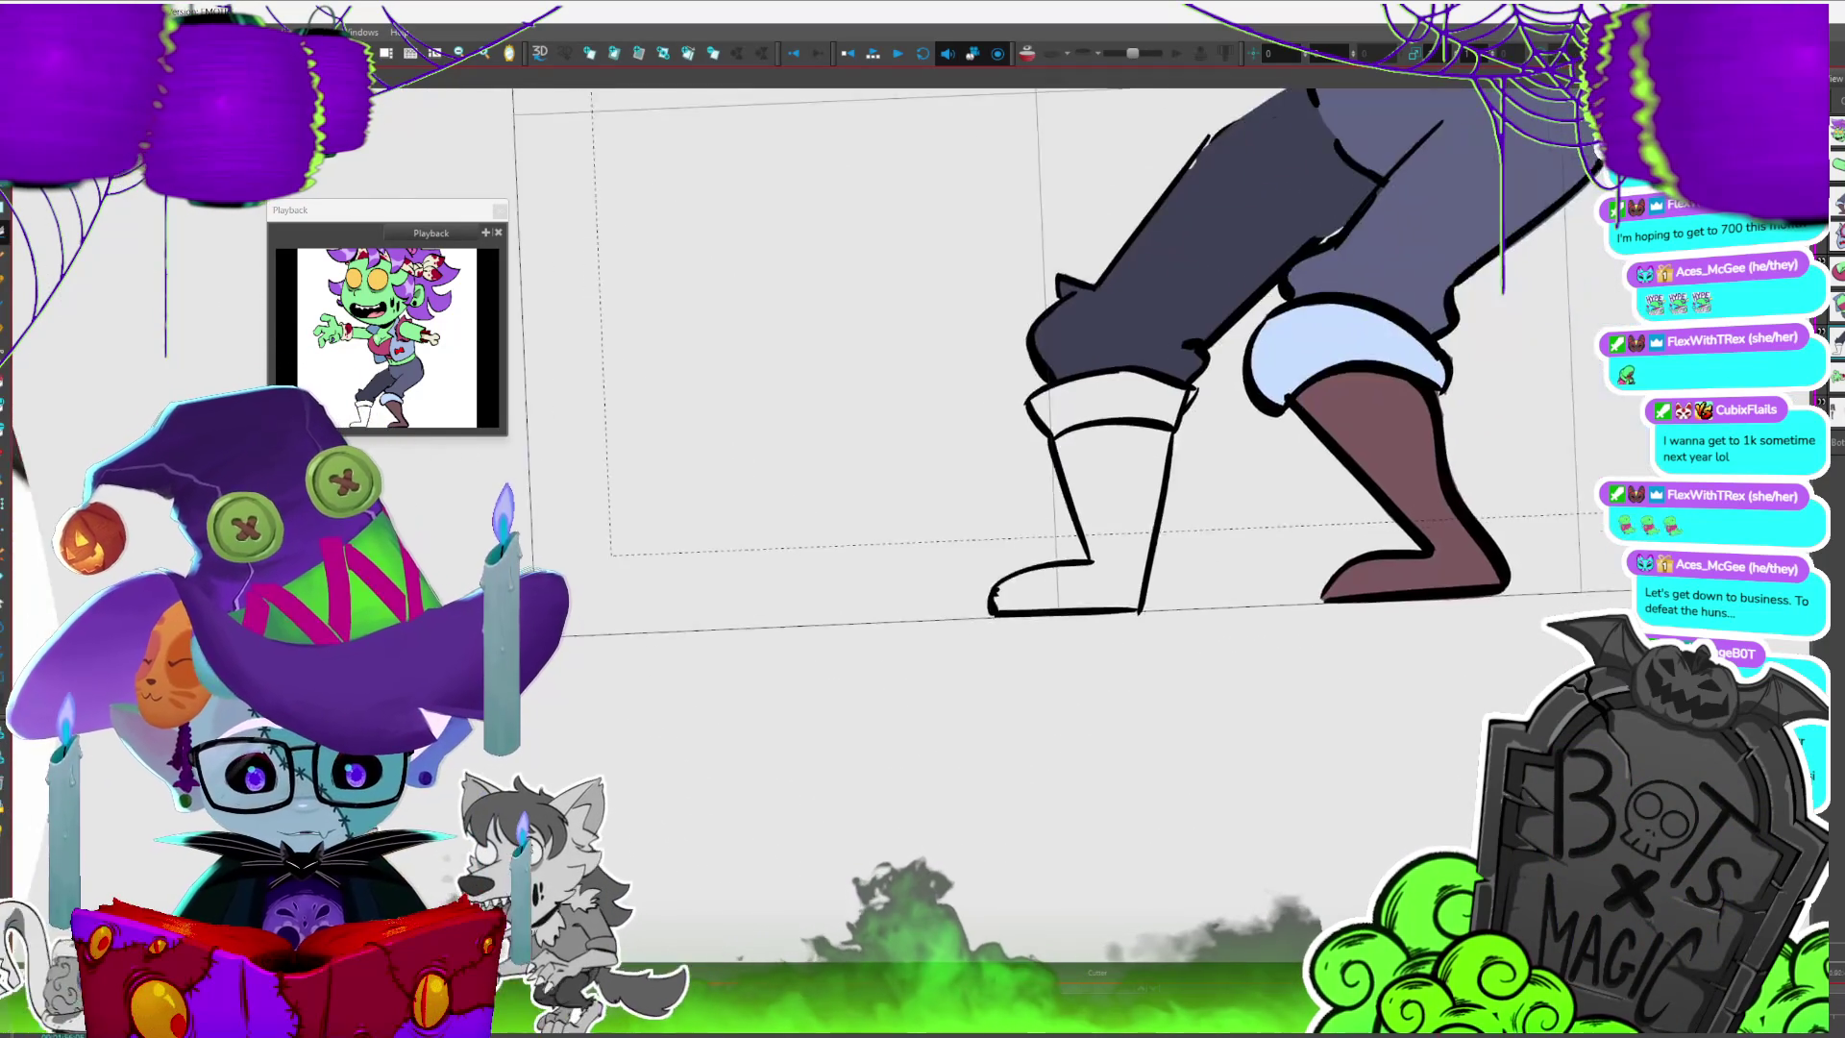
scroll(1154, 504, "up", 2)
scroll(1153, 576, "up", 3)
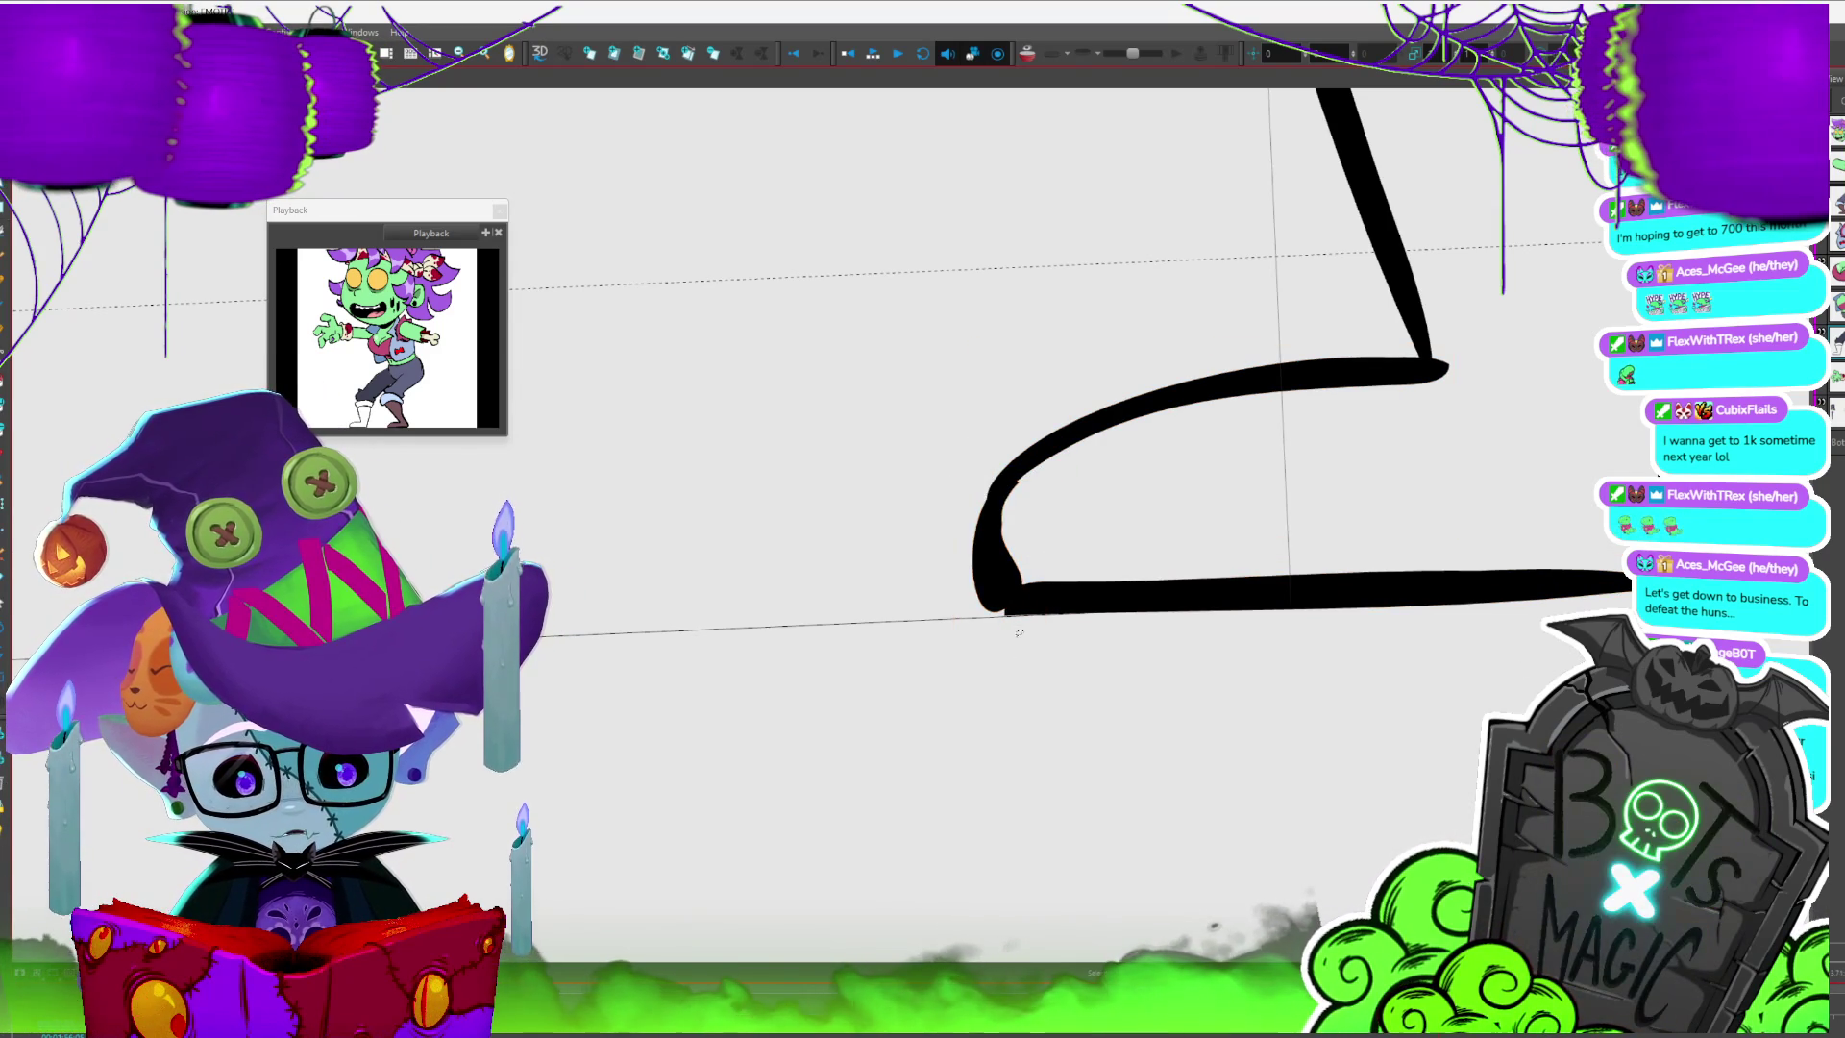
scroll(1019, 630, "down", 2)
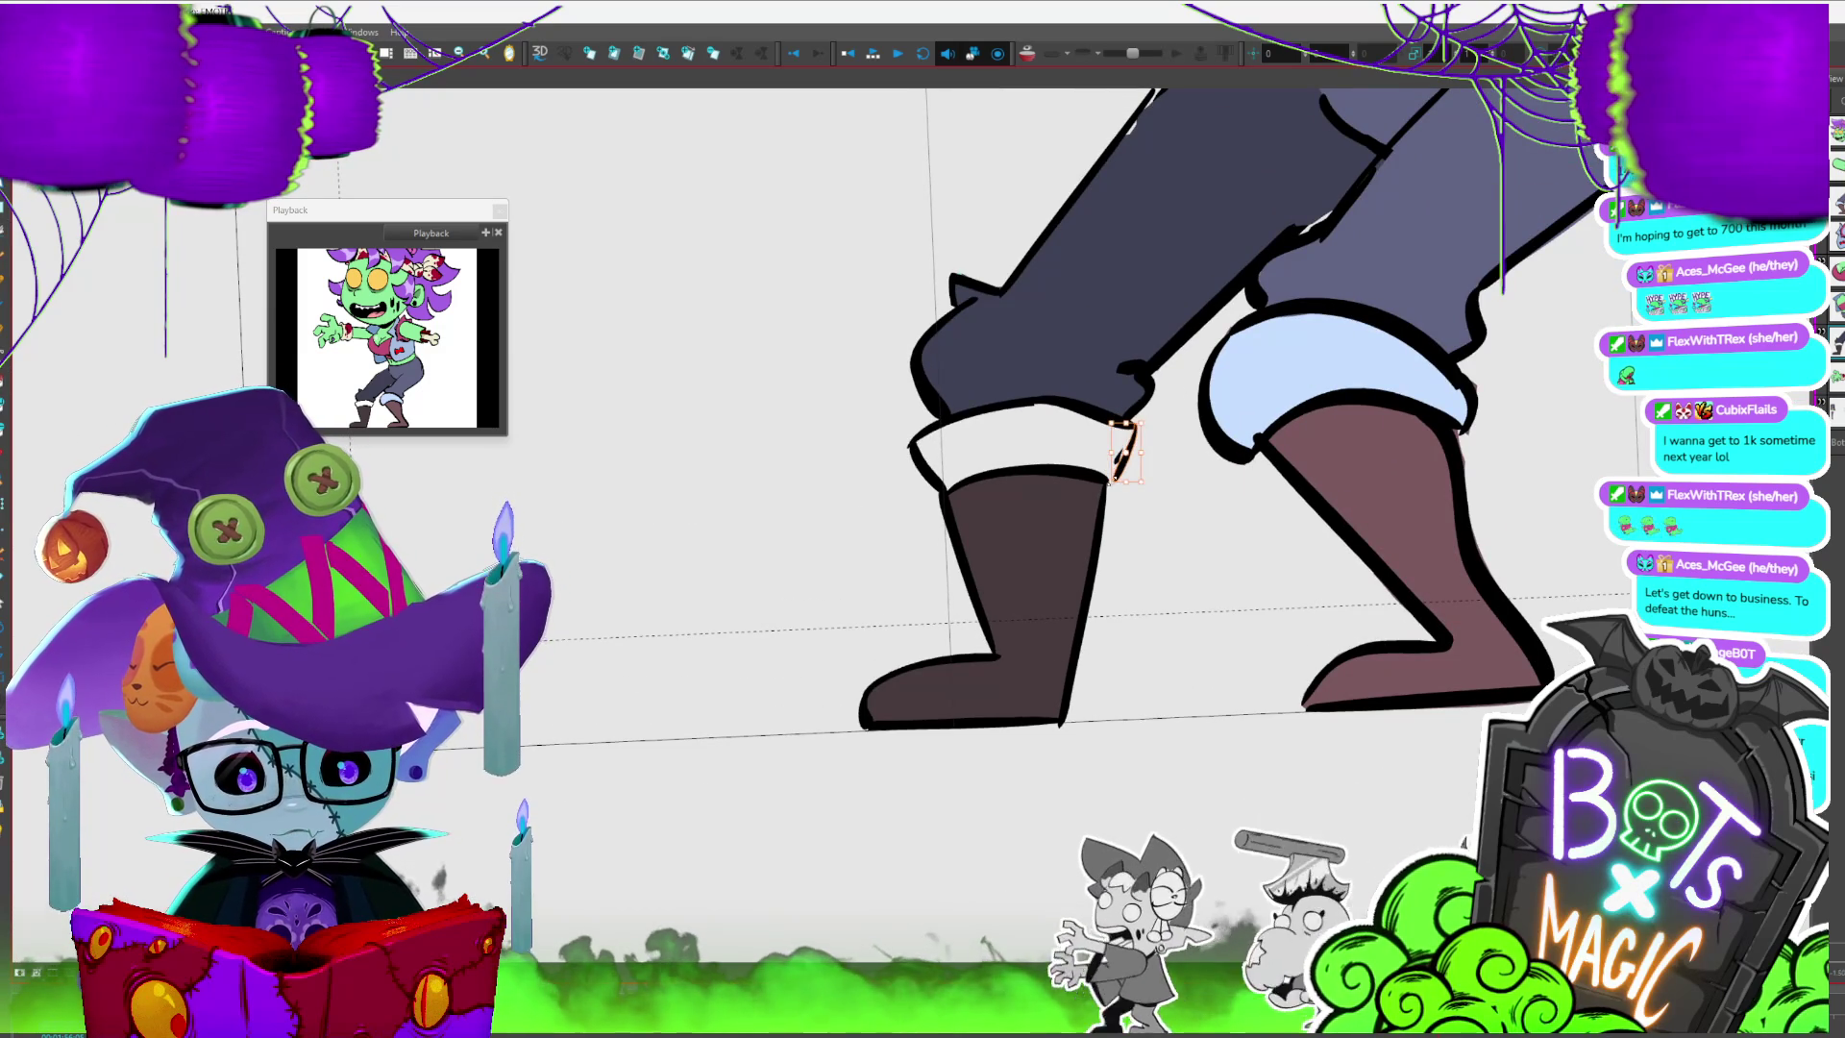
- Select the small stroke beside the boot cuff
left_click(1119, 450)
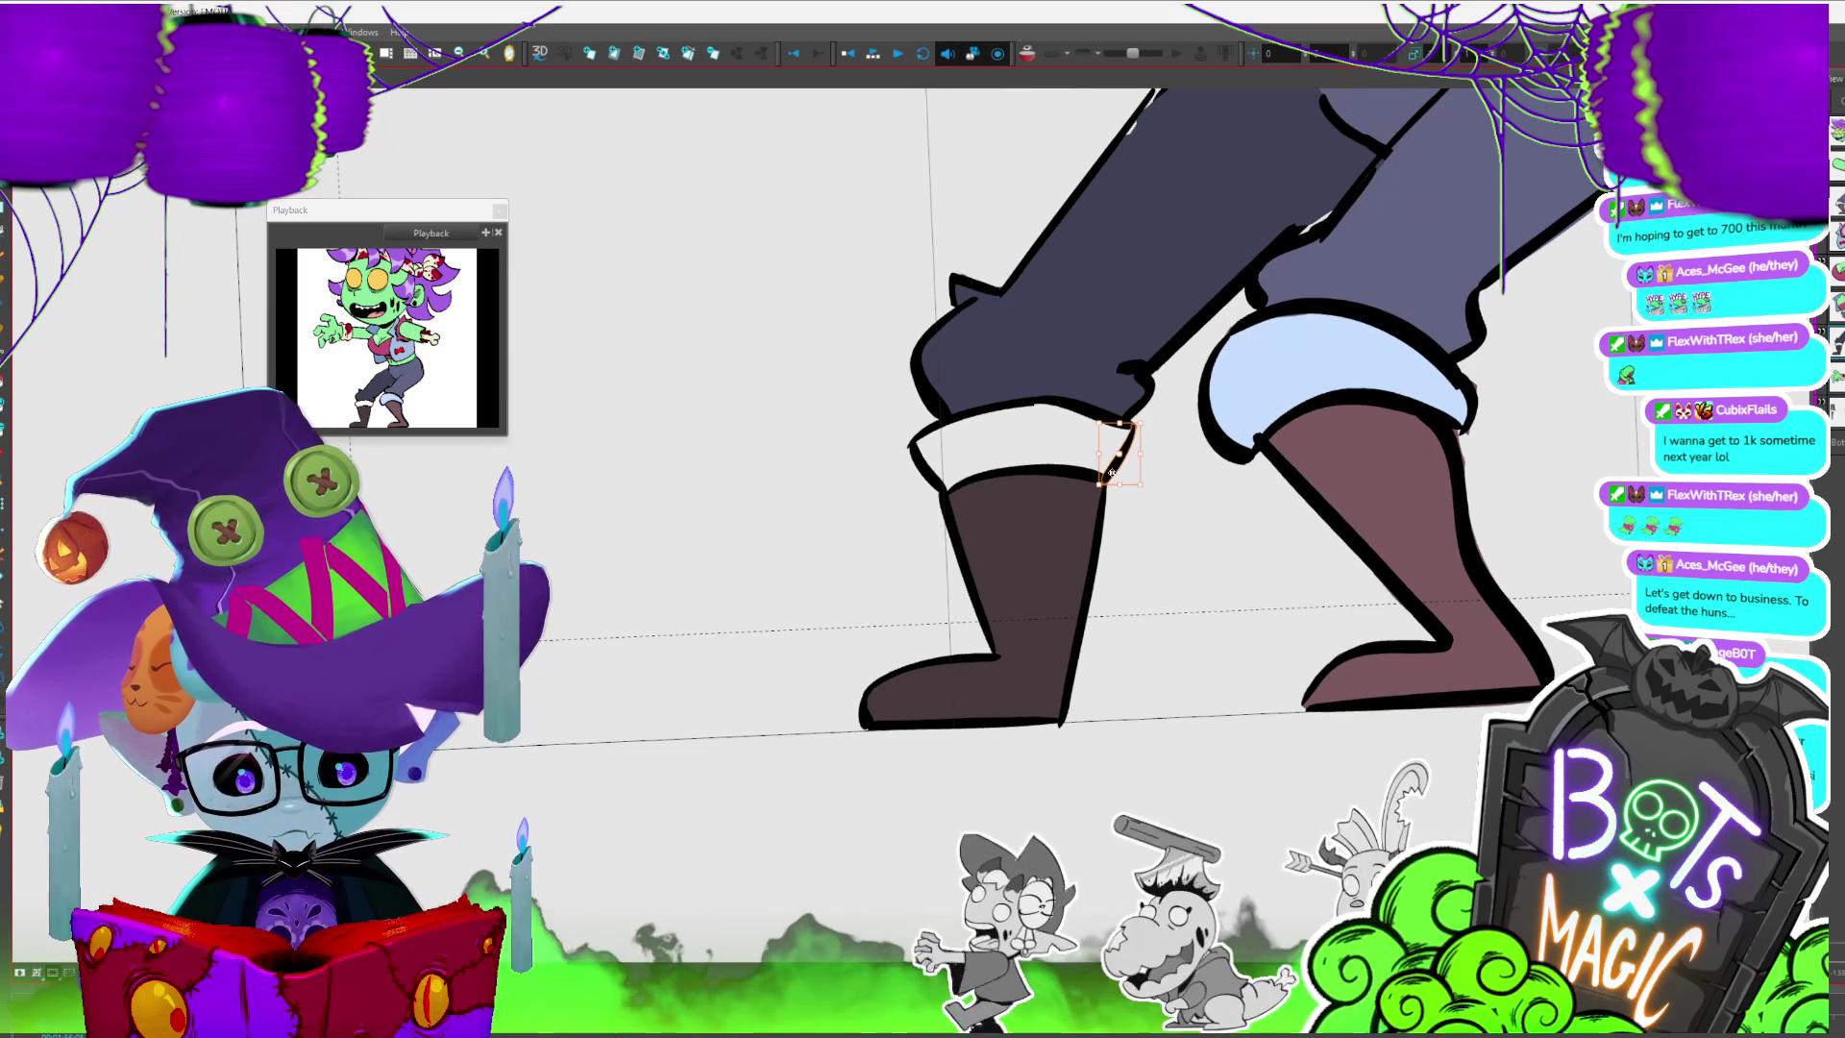
- Raise the top edge of the left boot and check it against the neighbouring frames
key("period")
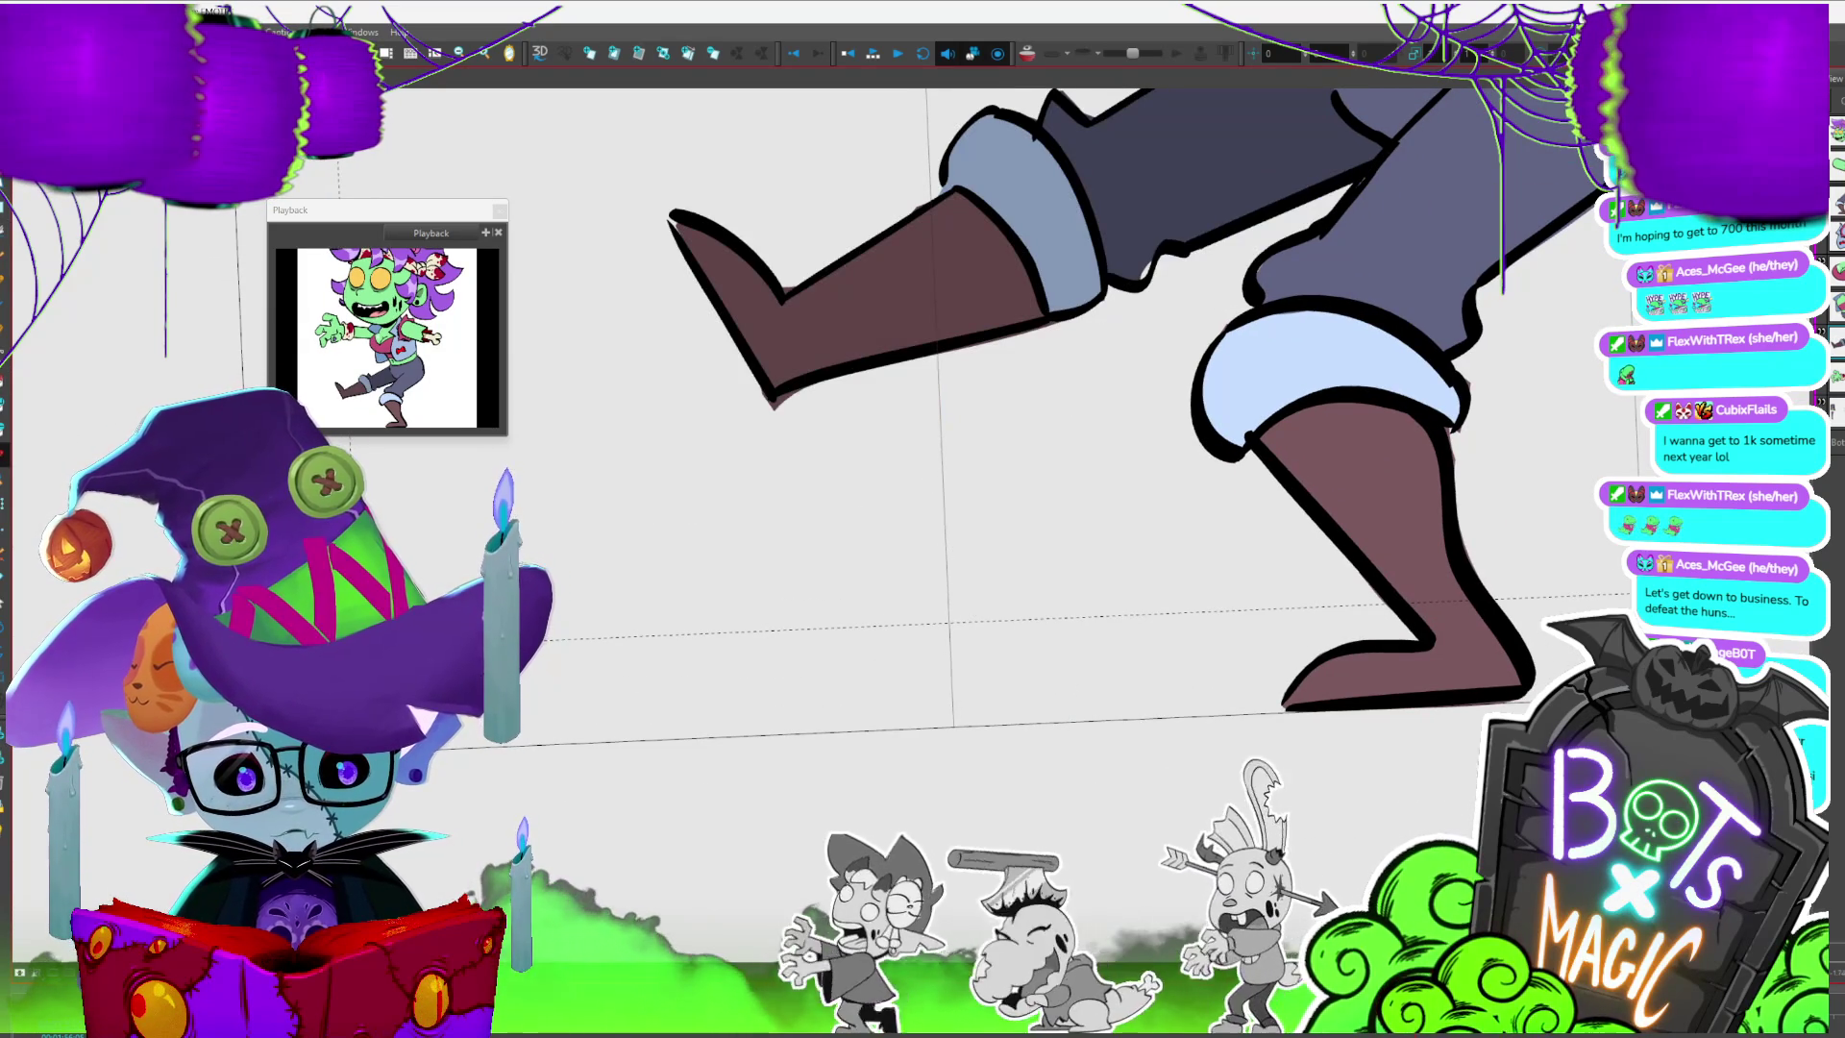
key("period")
scroll(1195, 770, "down", 2)
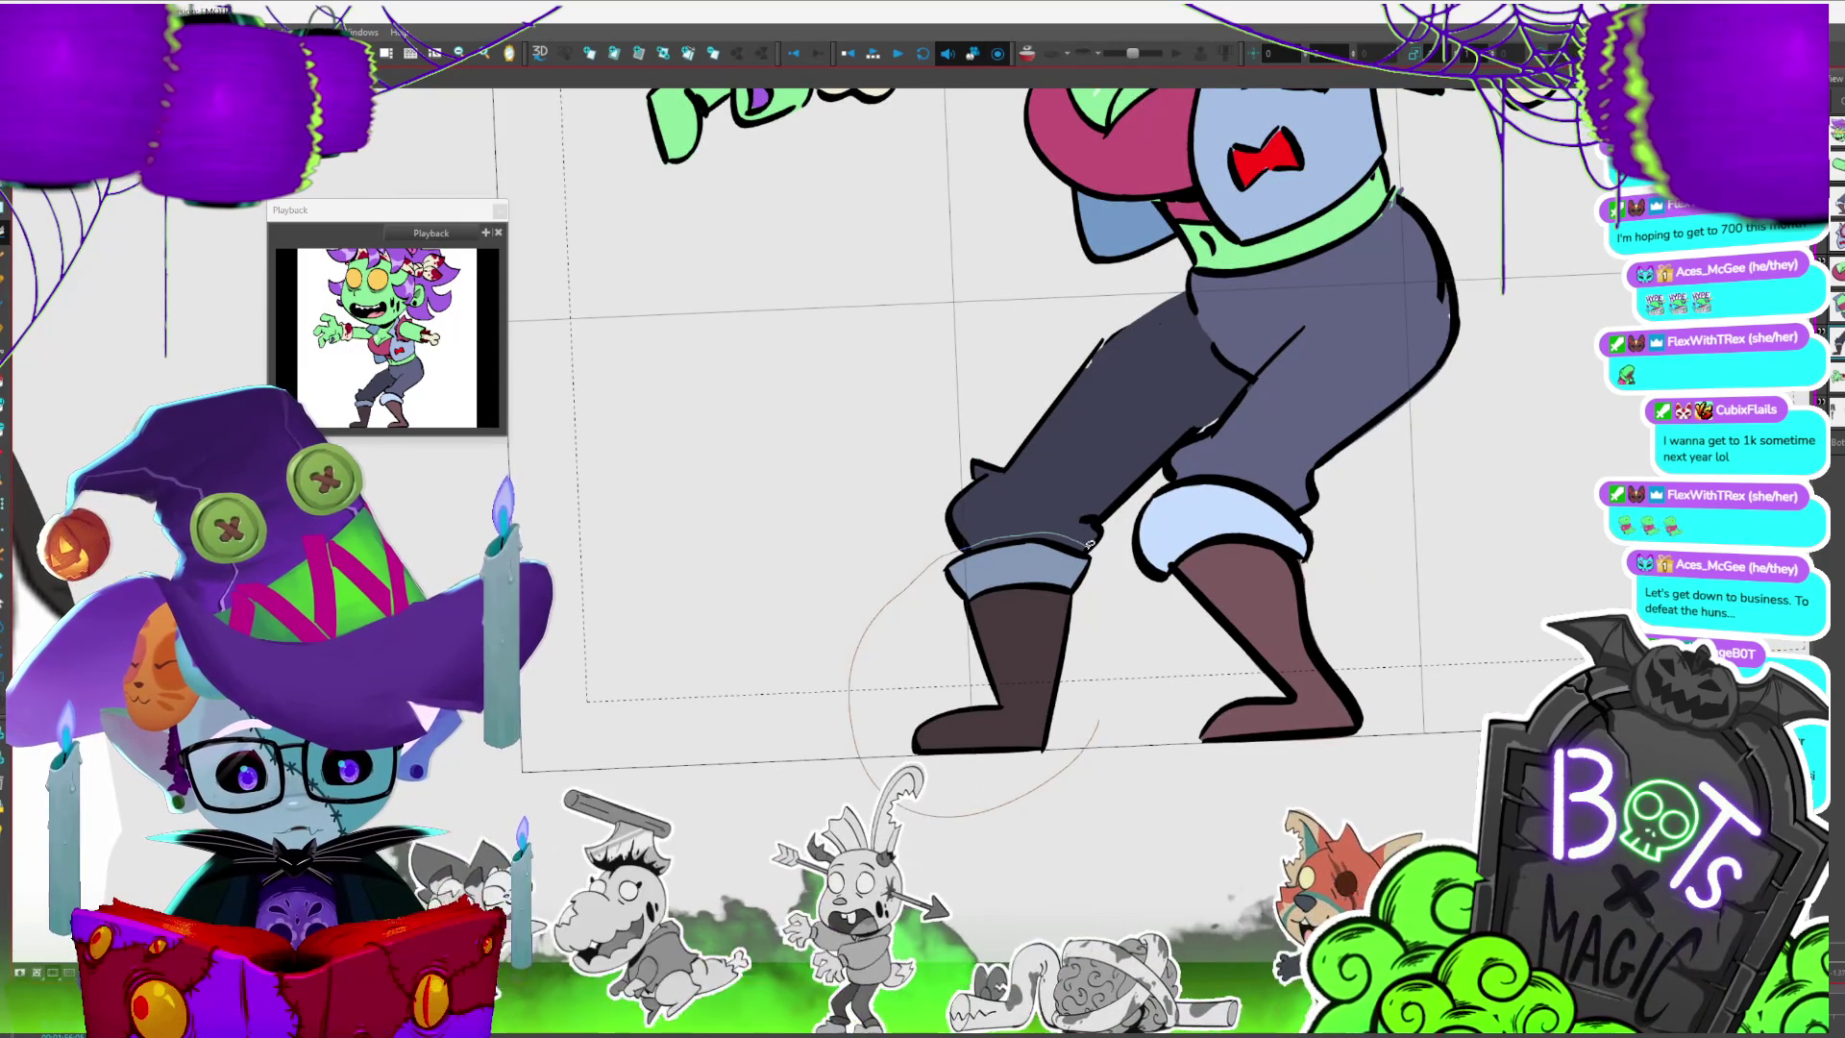
left_click(1100, 657)
left_click_drag(1035, 542, 1035, 520)
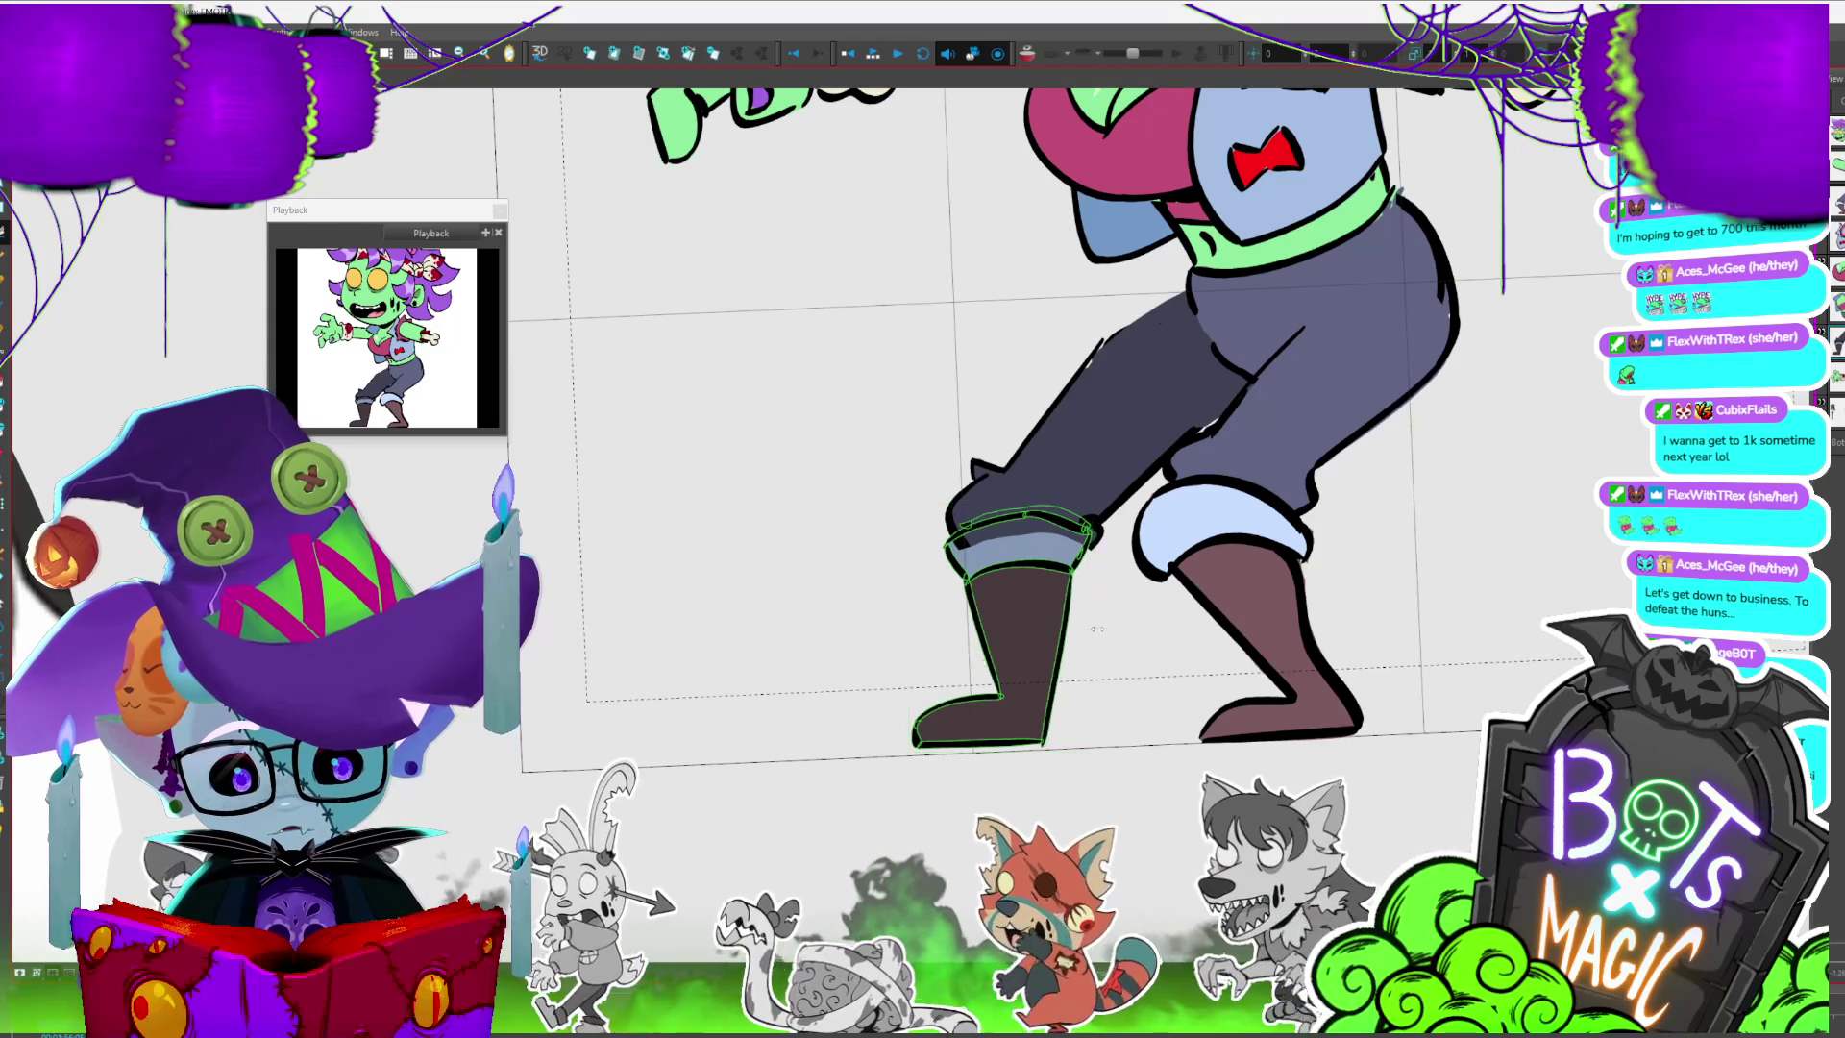
left_click_drag(1021, 479, 1011, 468)
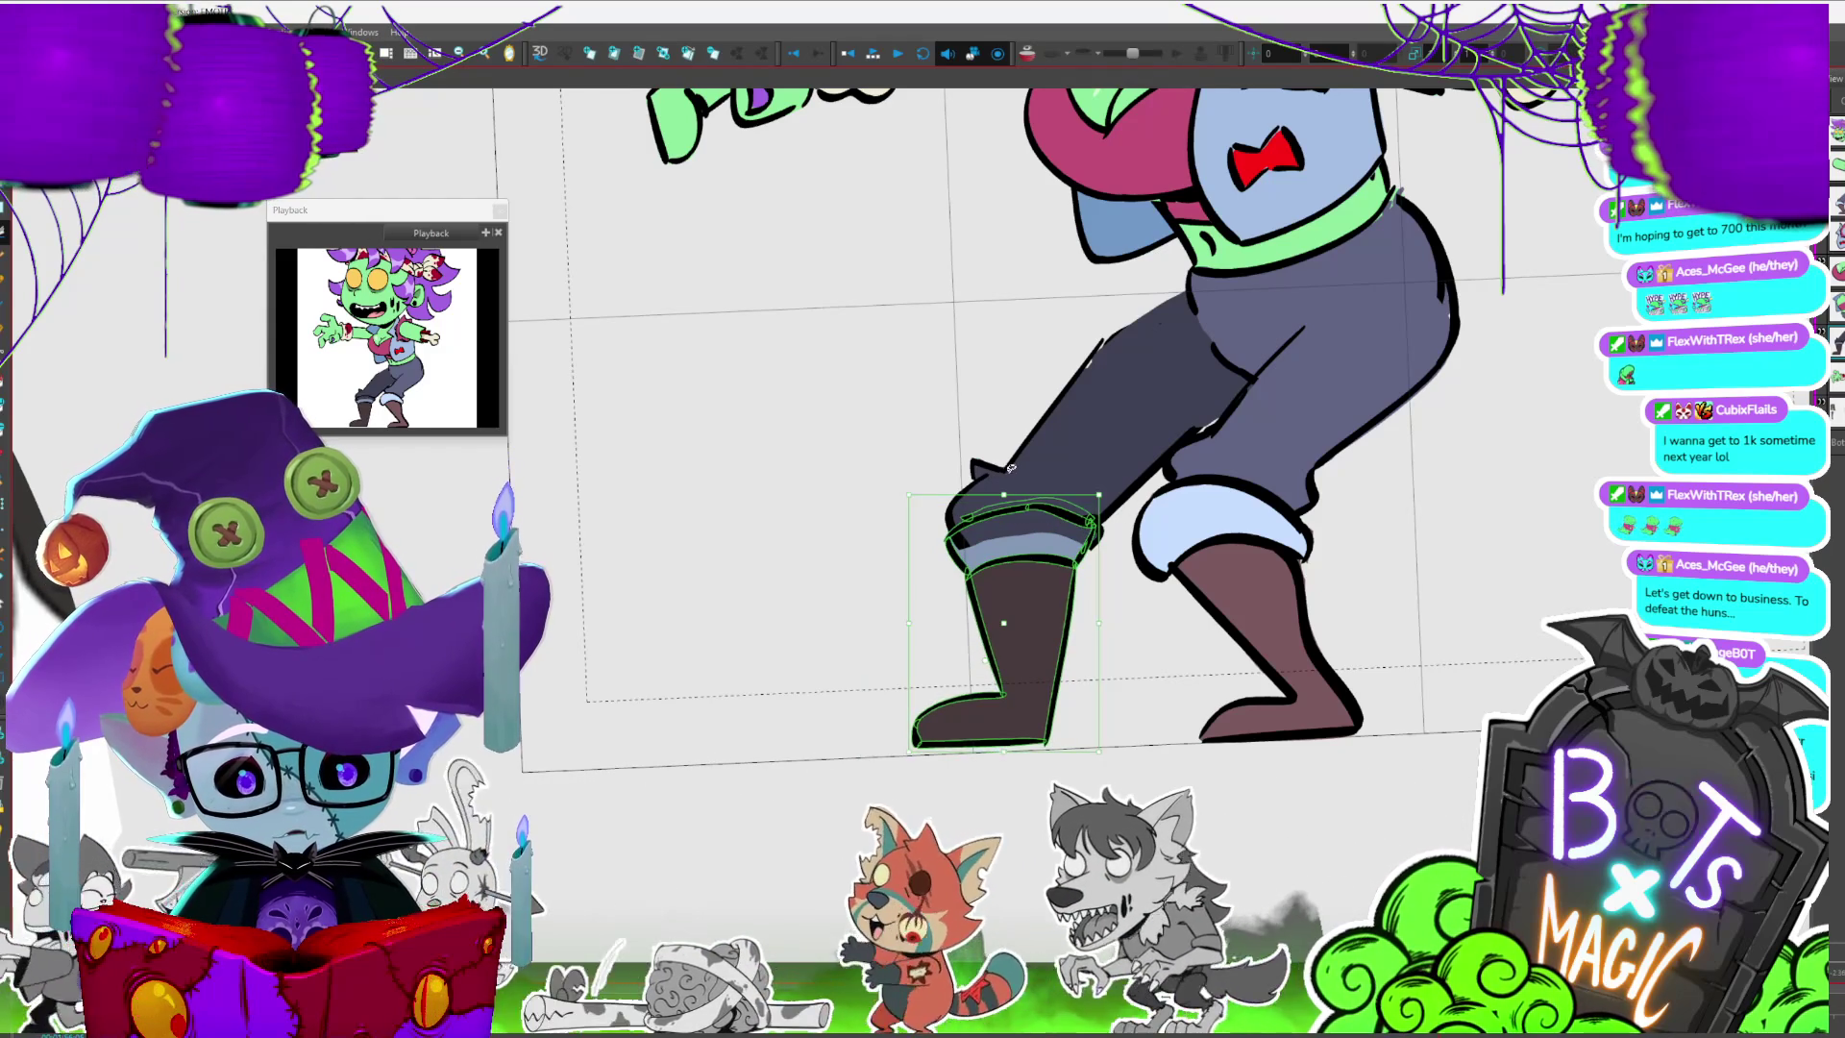
key("period")
key("comma")
key("period")
key("comma")
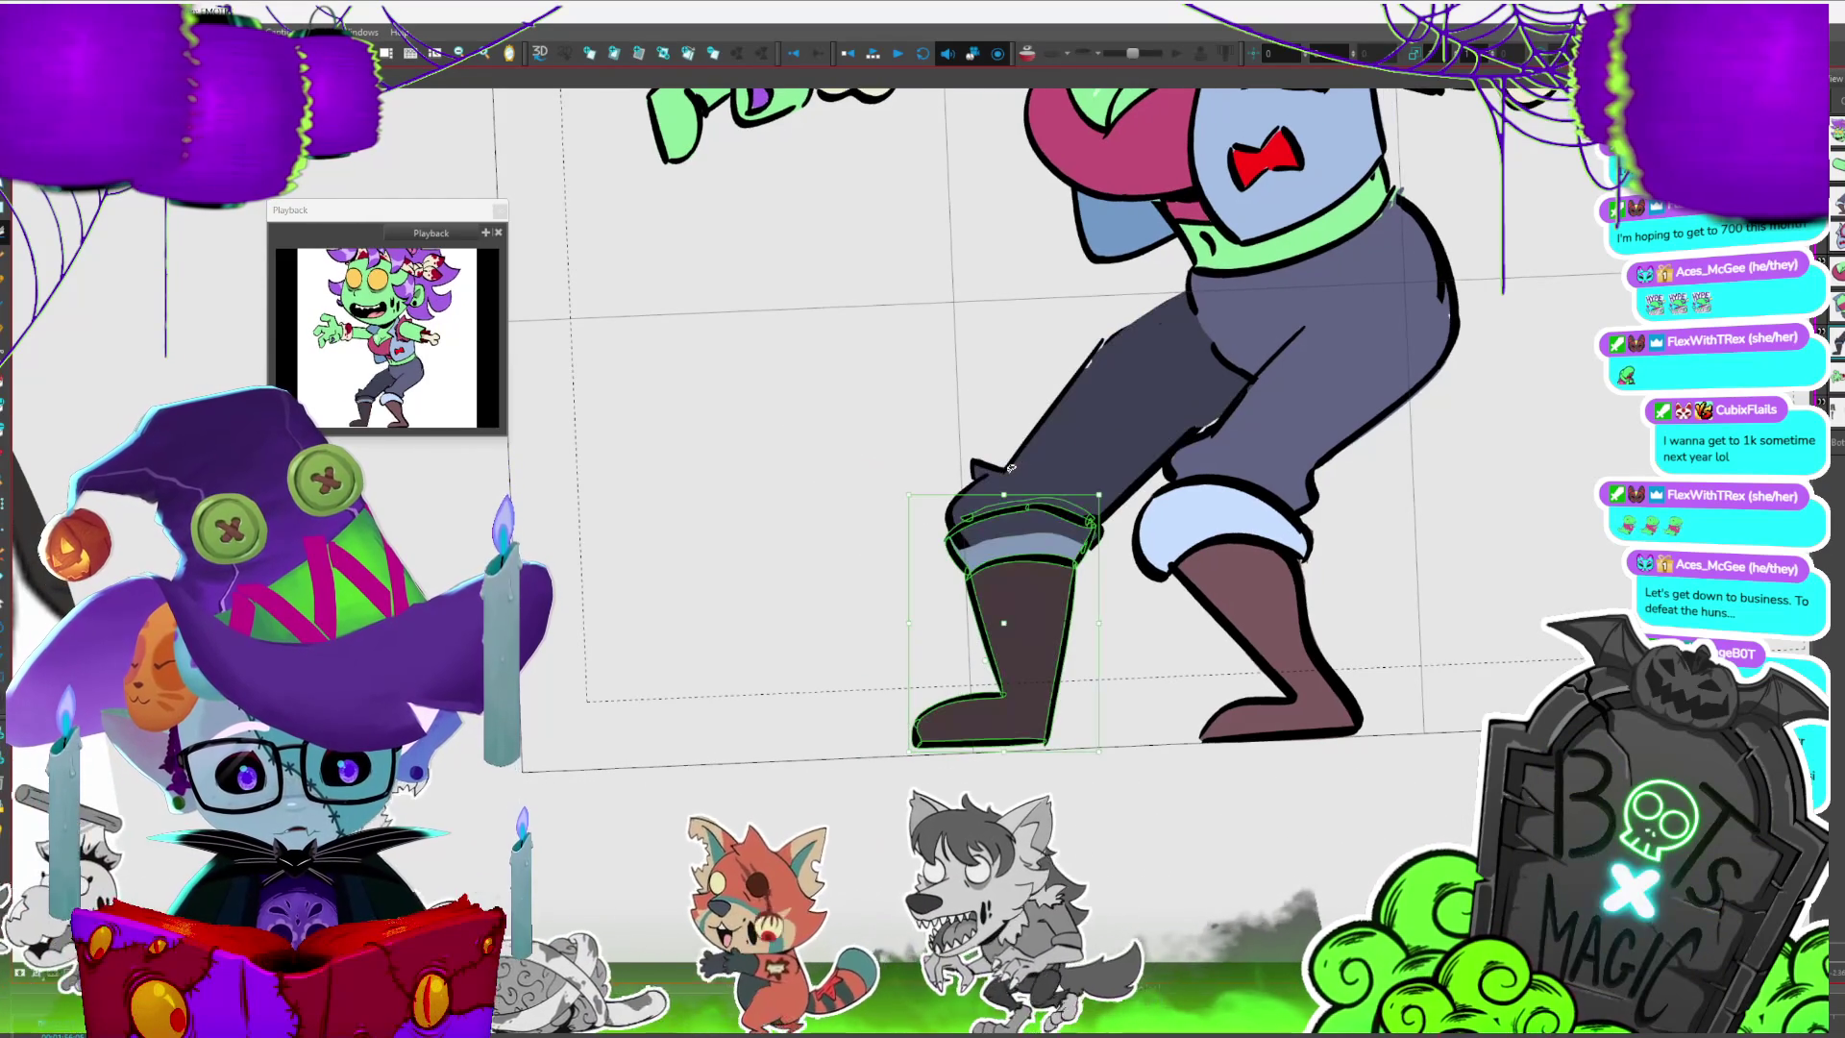
- Fill the upper thigh dark grey and fade everything except the front leg
left_click(1582, 372)
left_click(1269, 396)
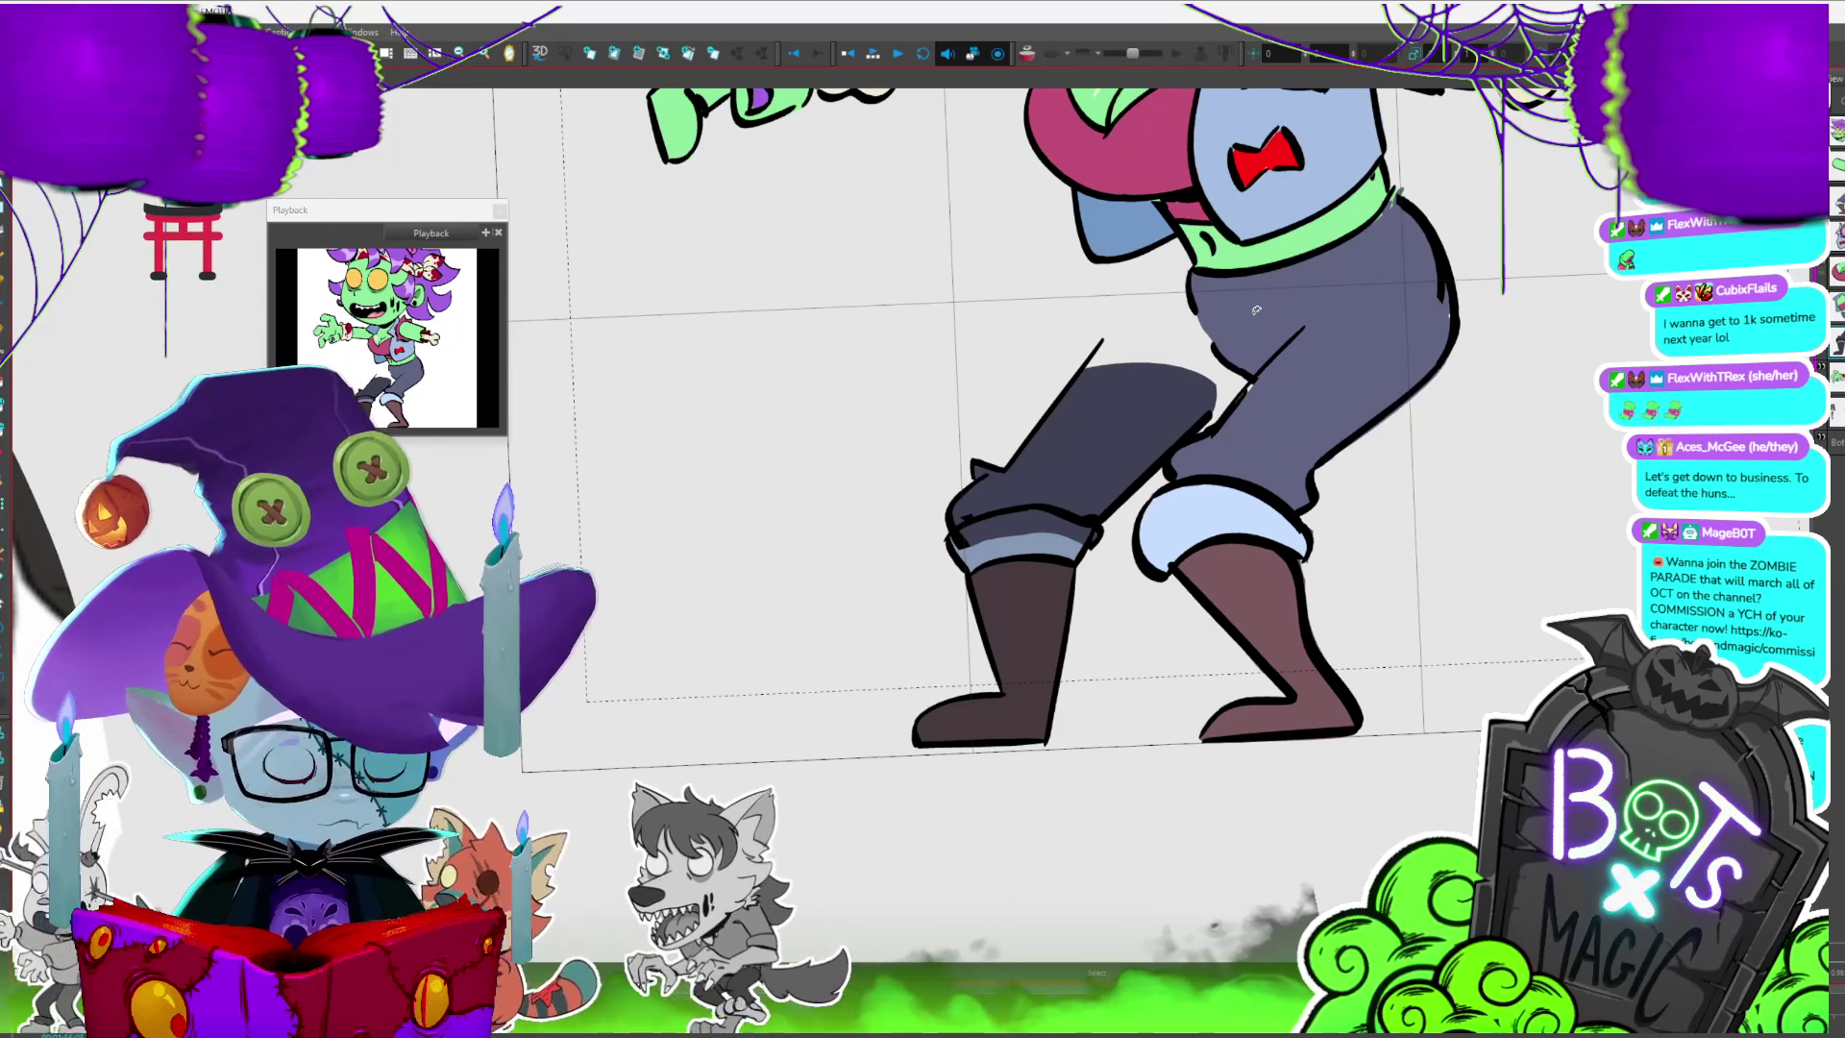
key("shift+l")
- Move the thigh shape up and right, flipping between extended and lowered leg poses
left_click_drag(1067, 548, 1093, 582)
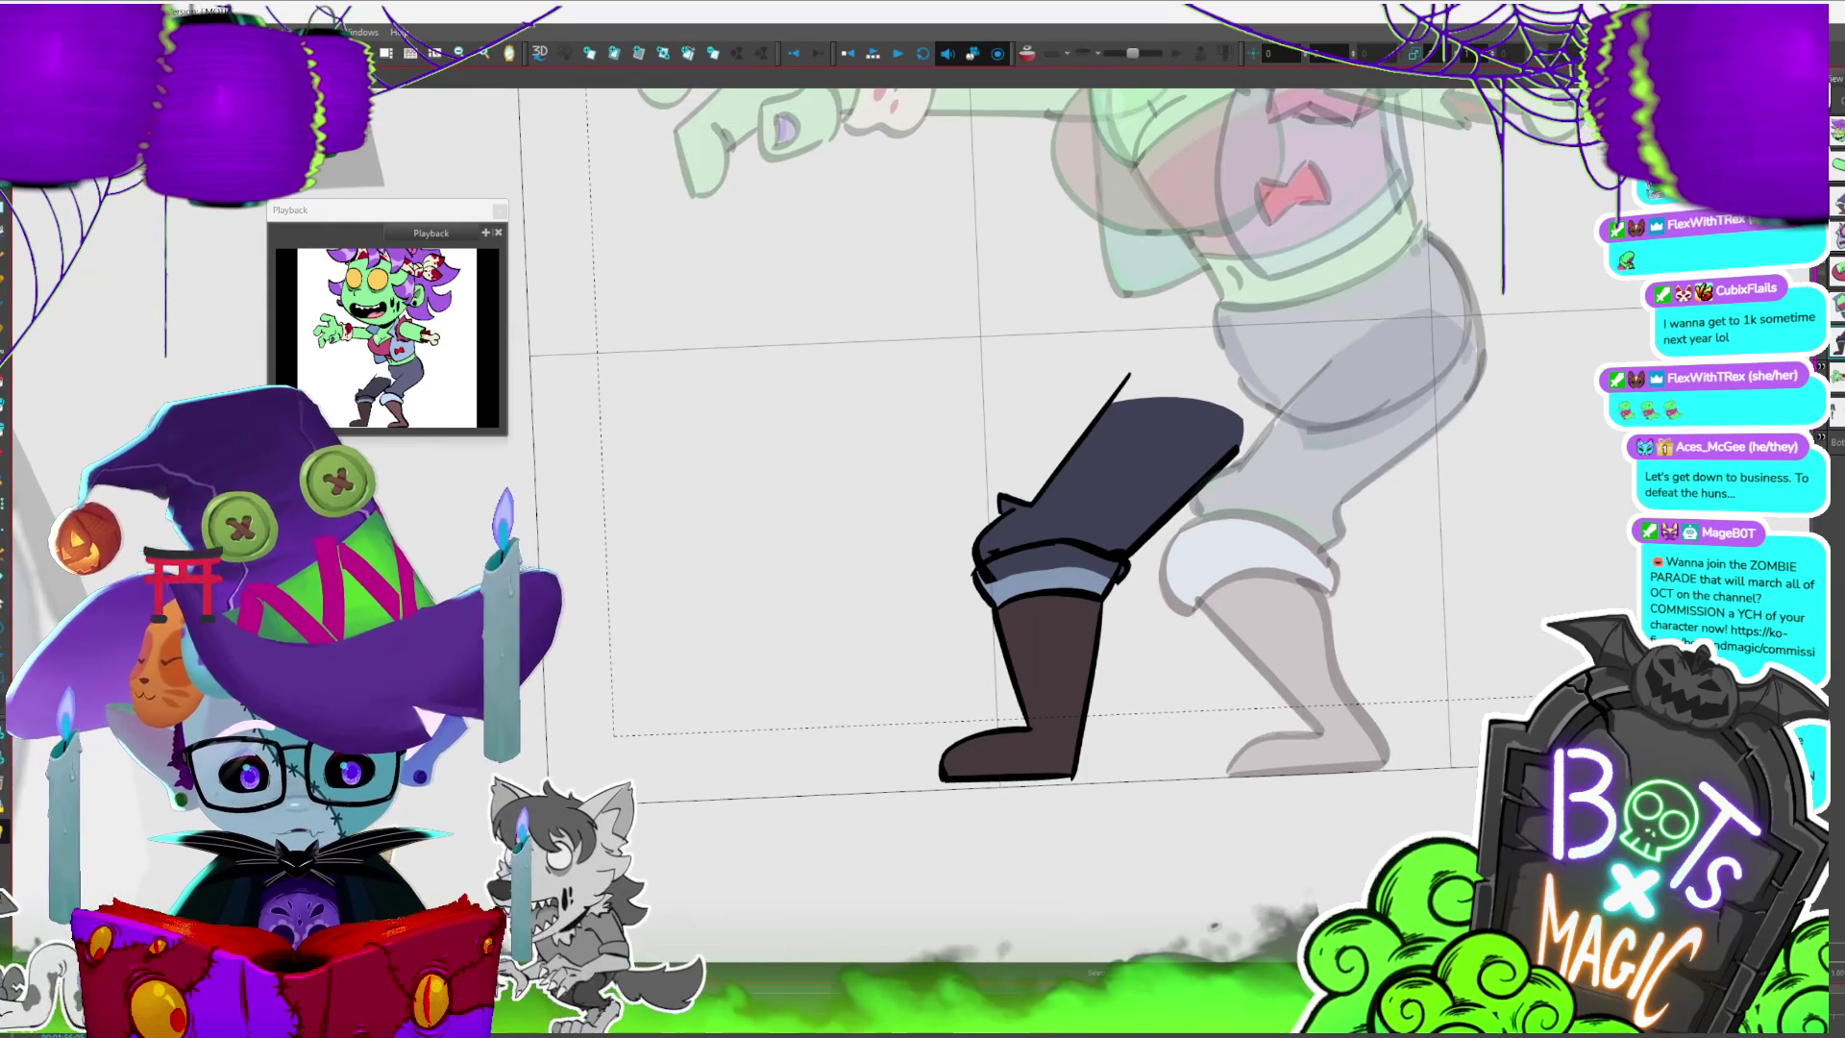
left_click(1208, 427)
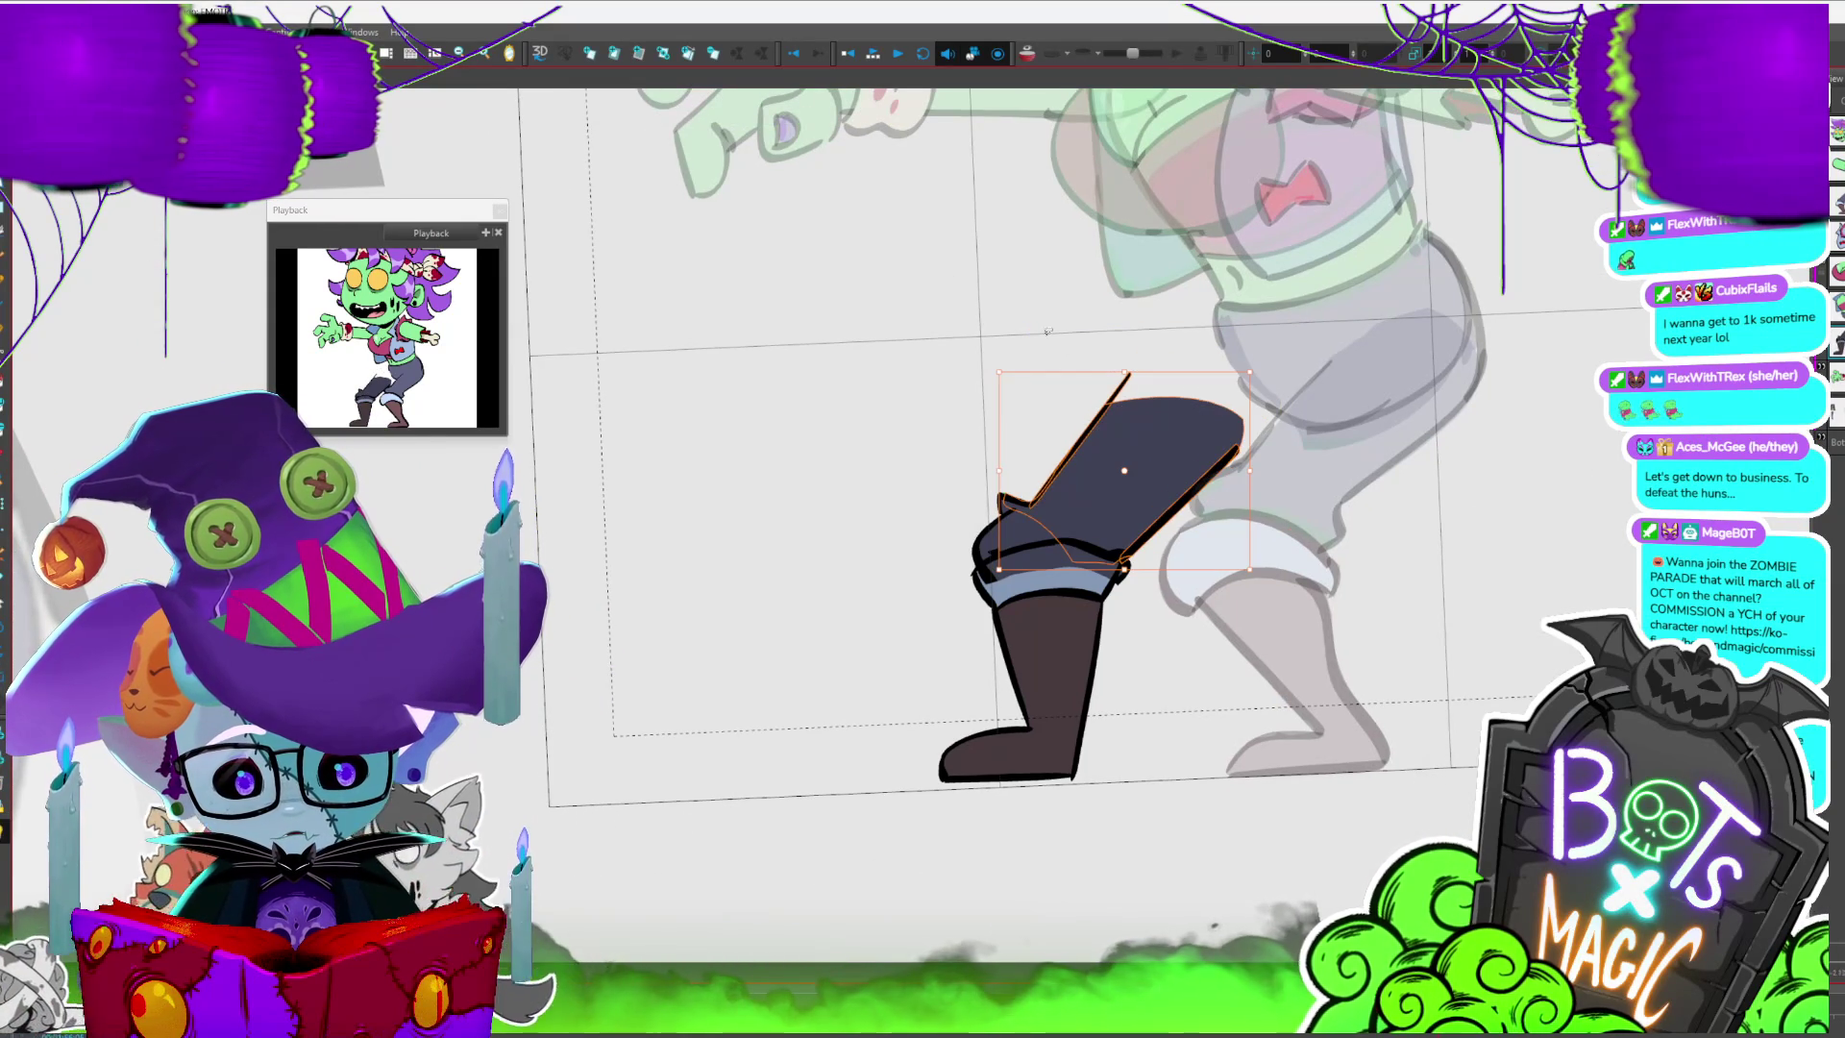
left_click_drag(1211, 406, 1264, 355)
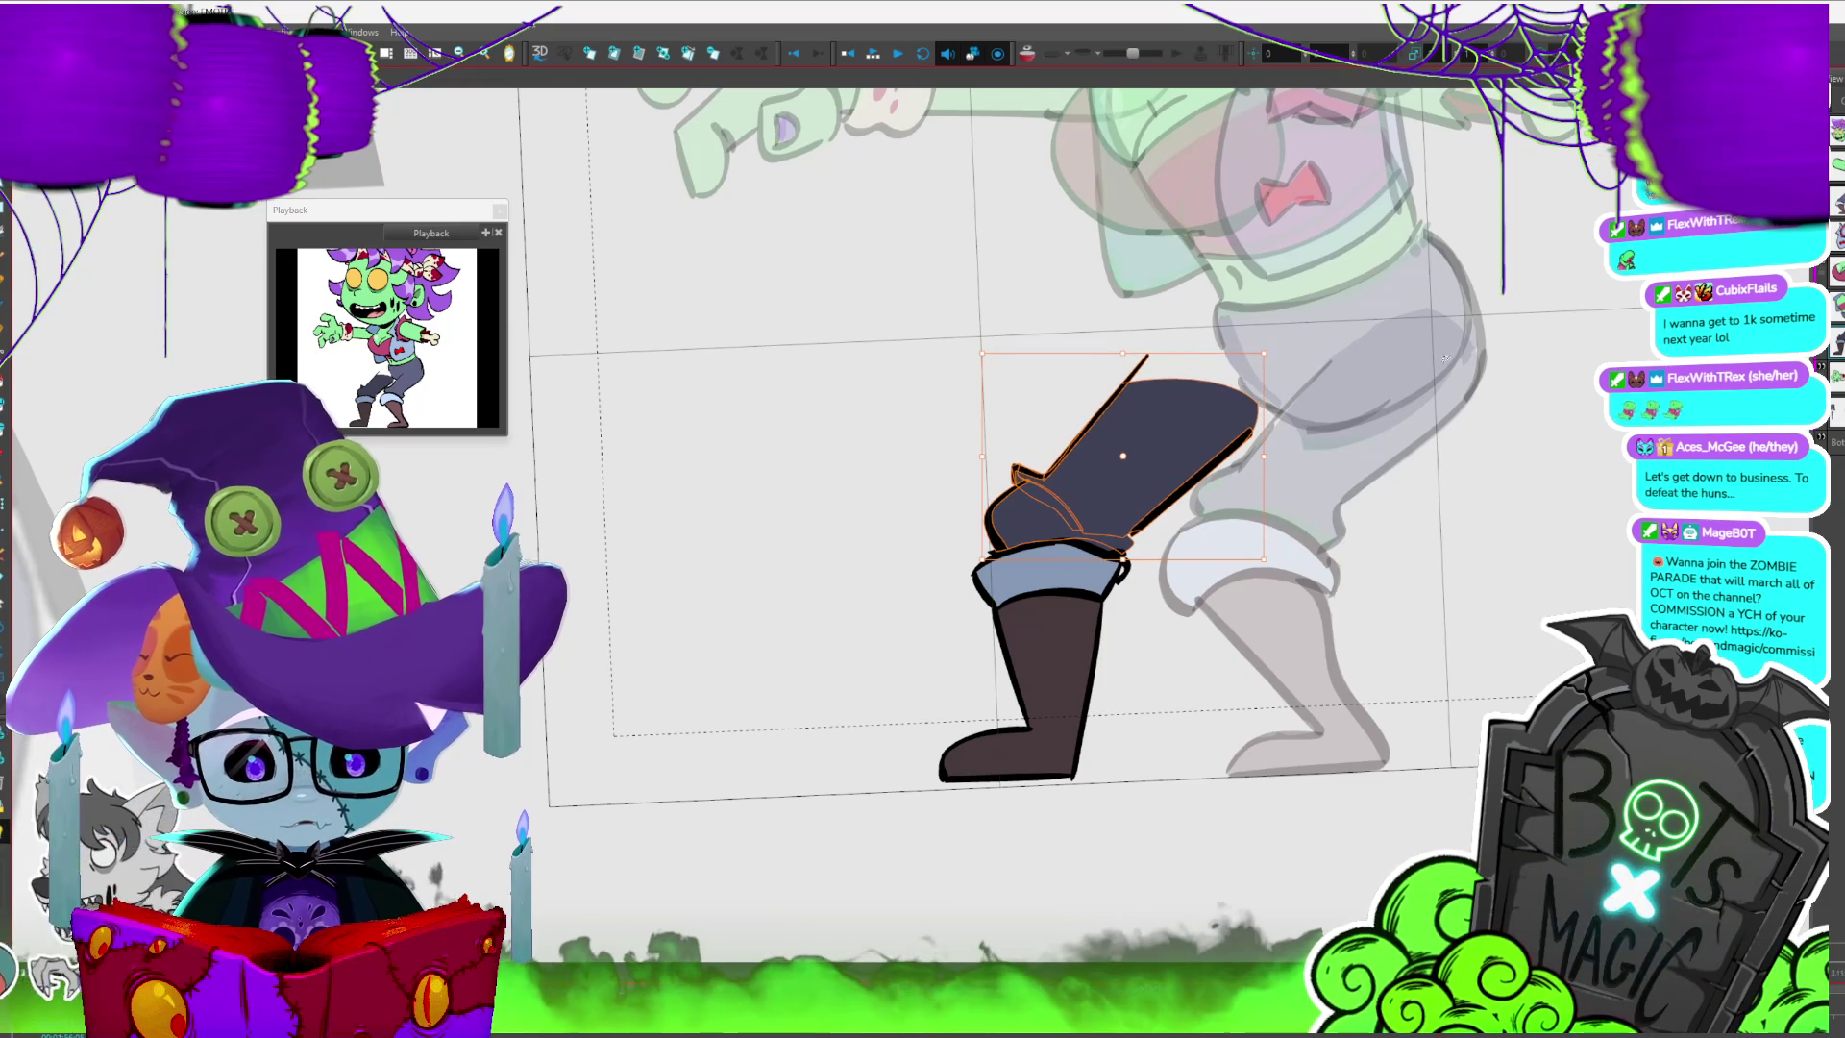
key("period")
key("comma")
key("period")
key("comma")
key("period")
key("comma")
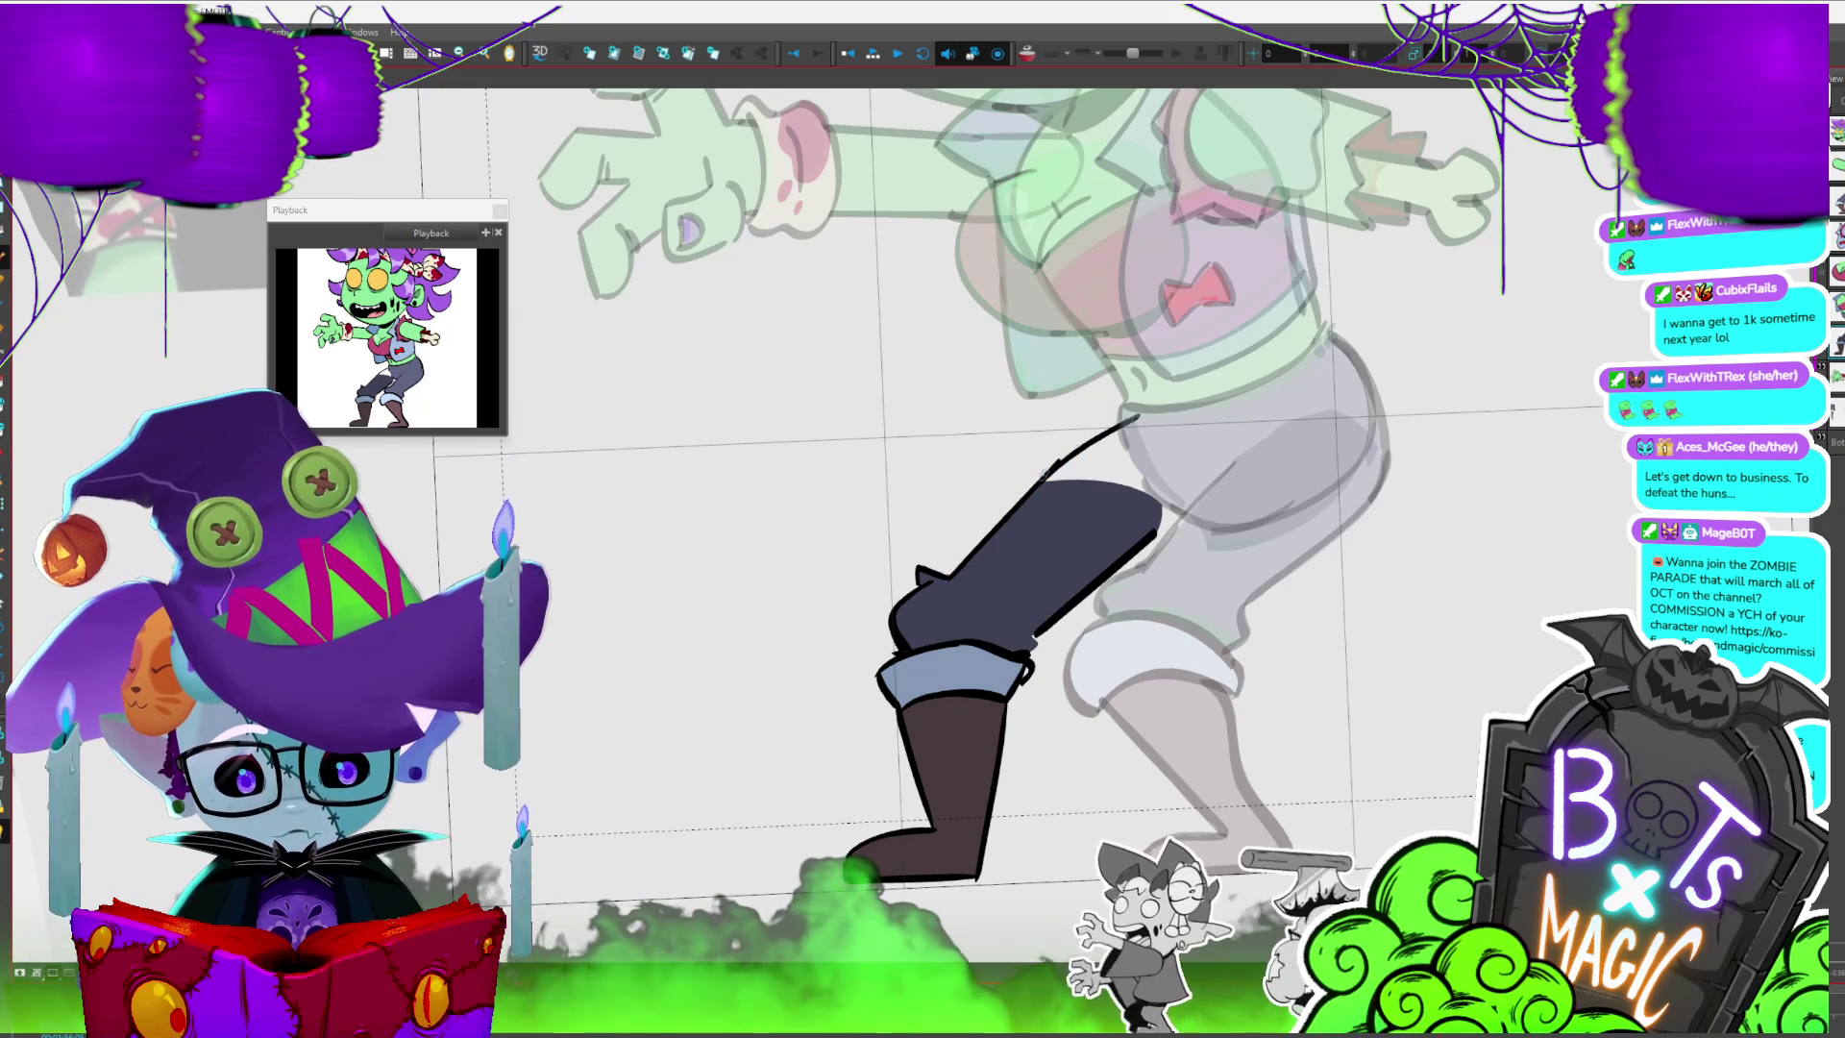
- Draw a new curved upper-thigh outline, fill it dark navy, and flip frames to check it
left_click_drag(1149, 418, 1196, 508)
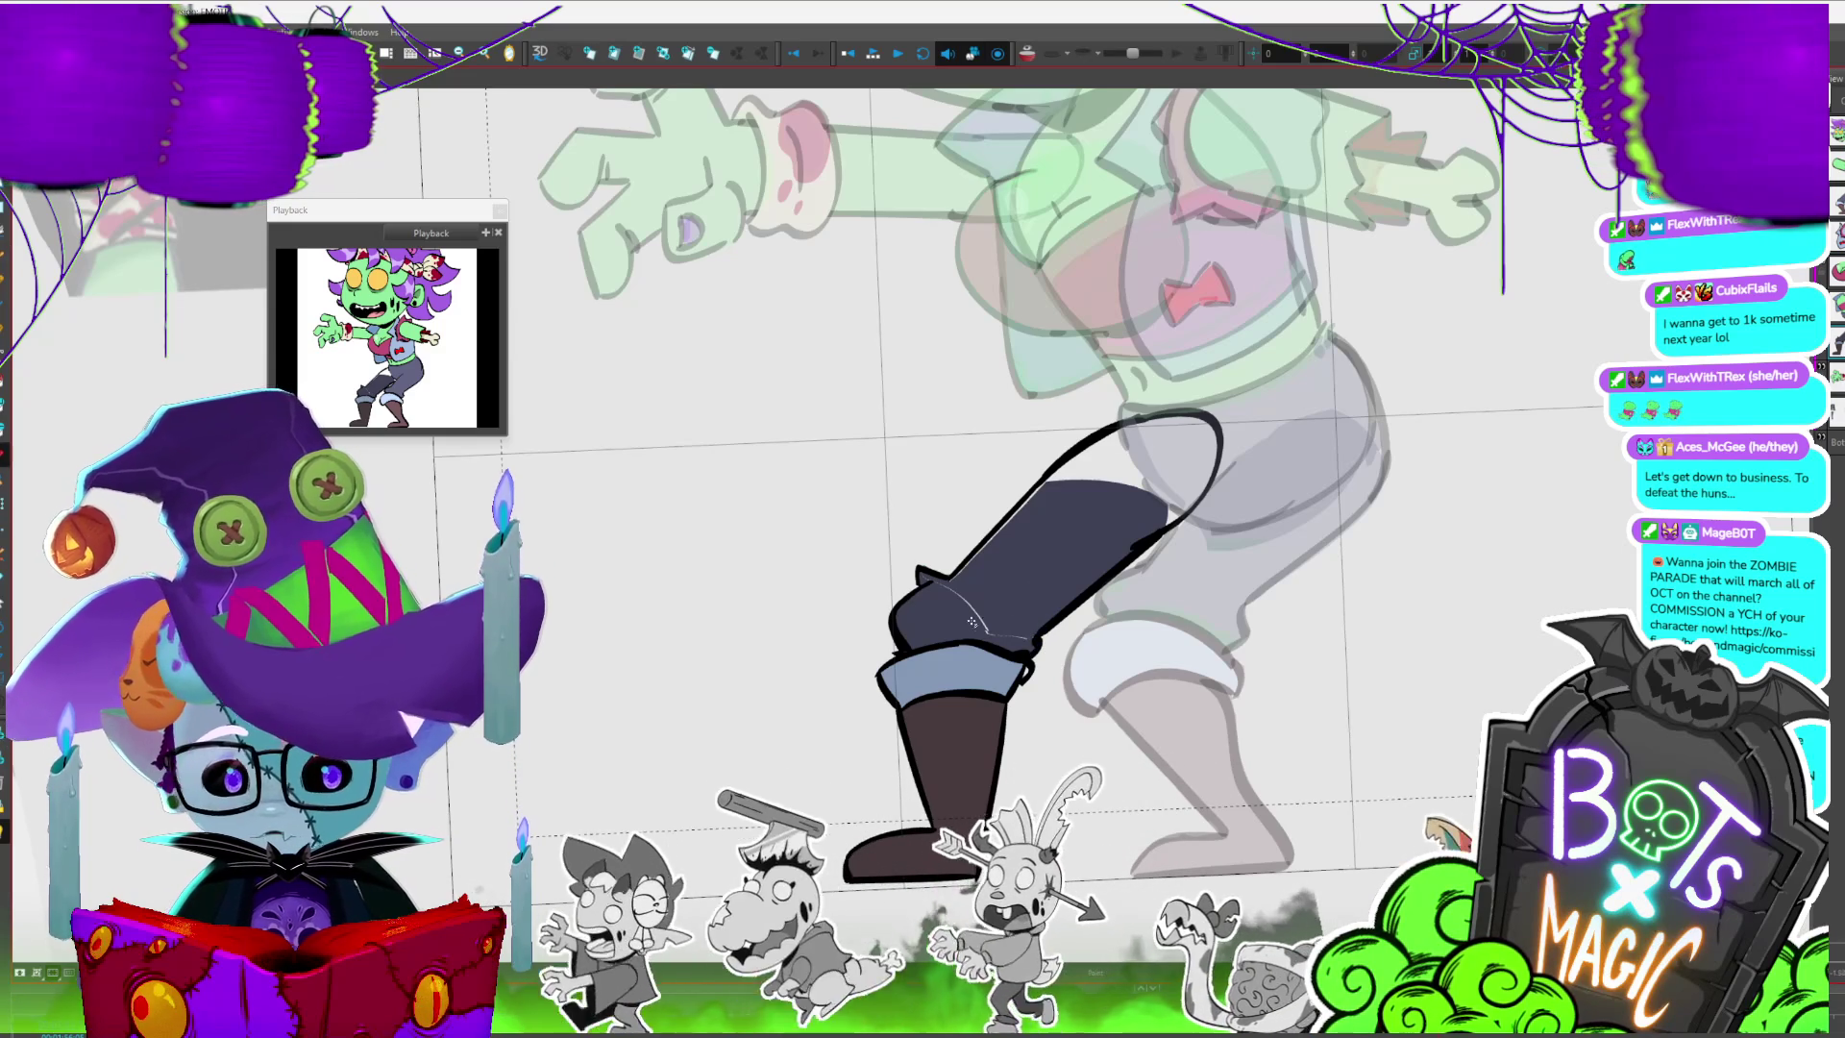
left_click(1164, 450)
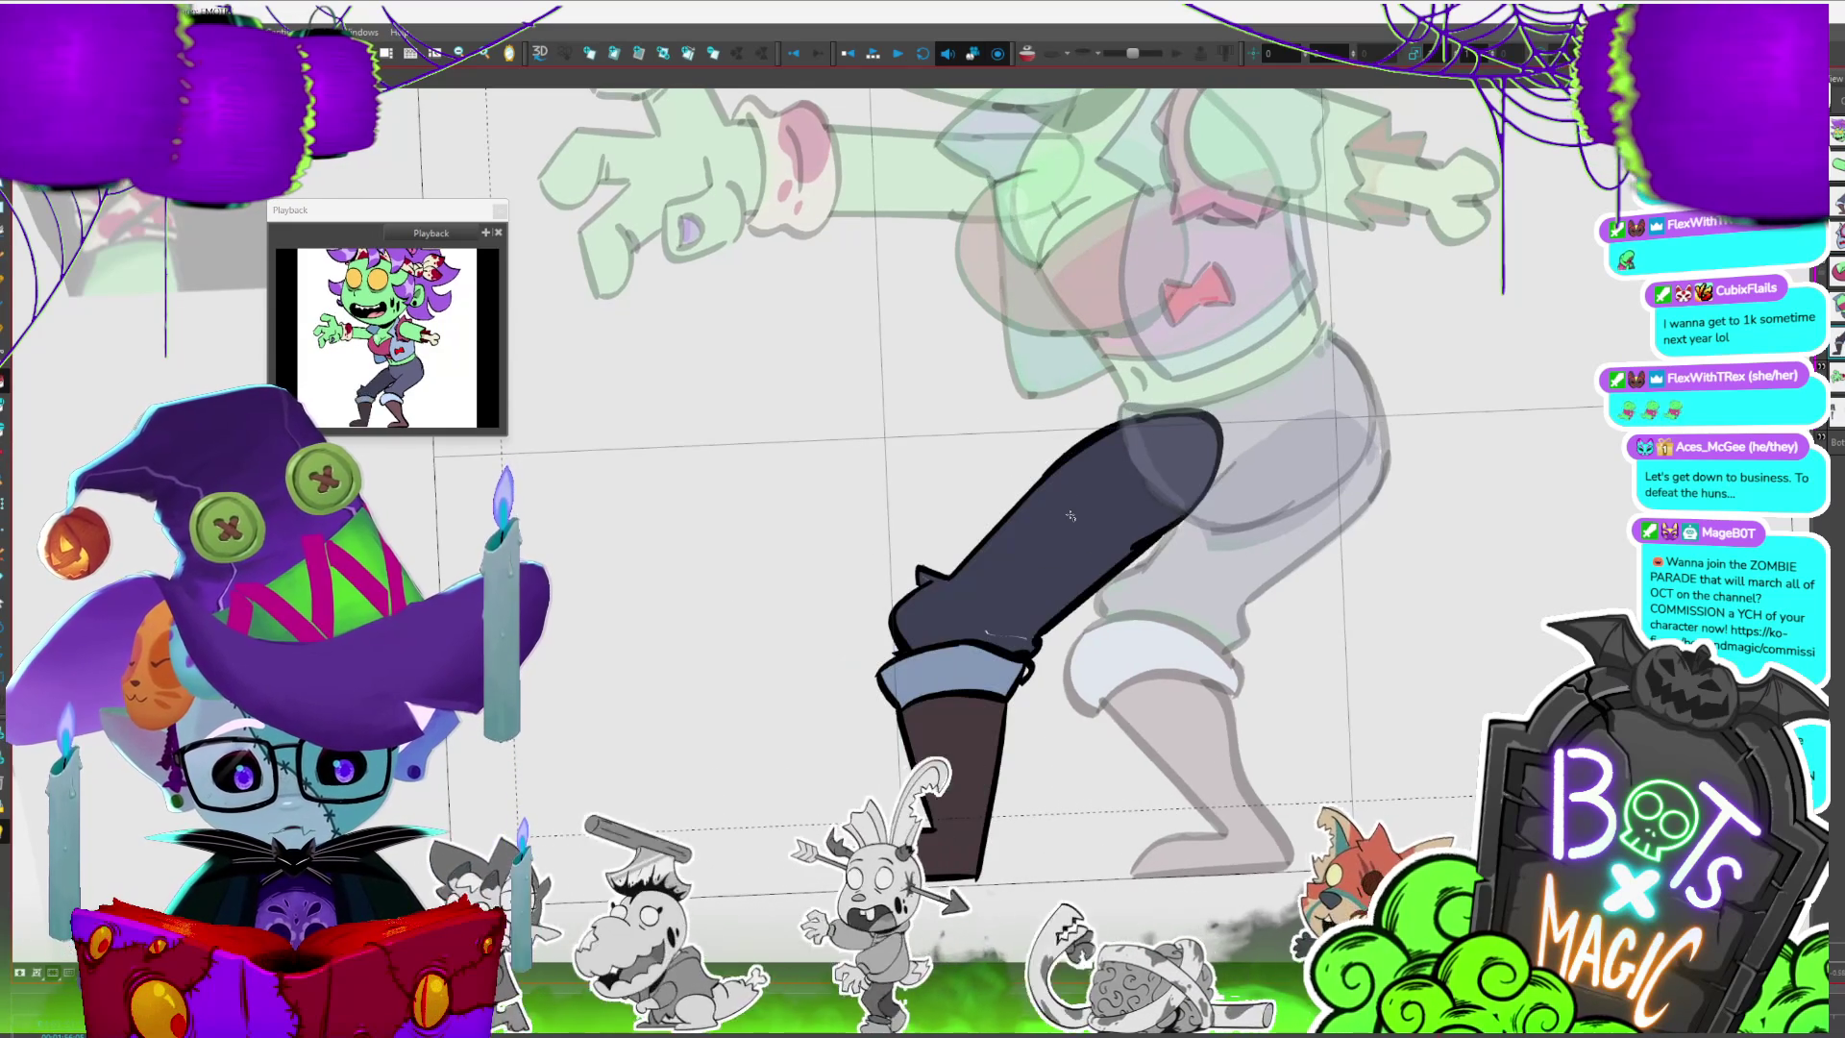
key("period")
key("comma")
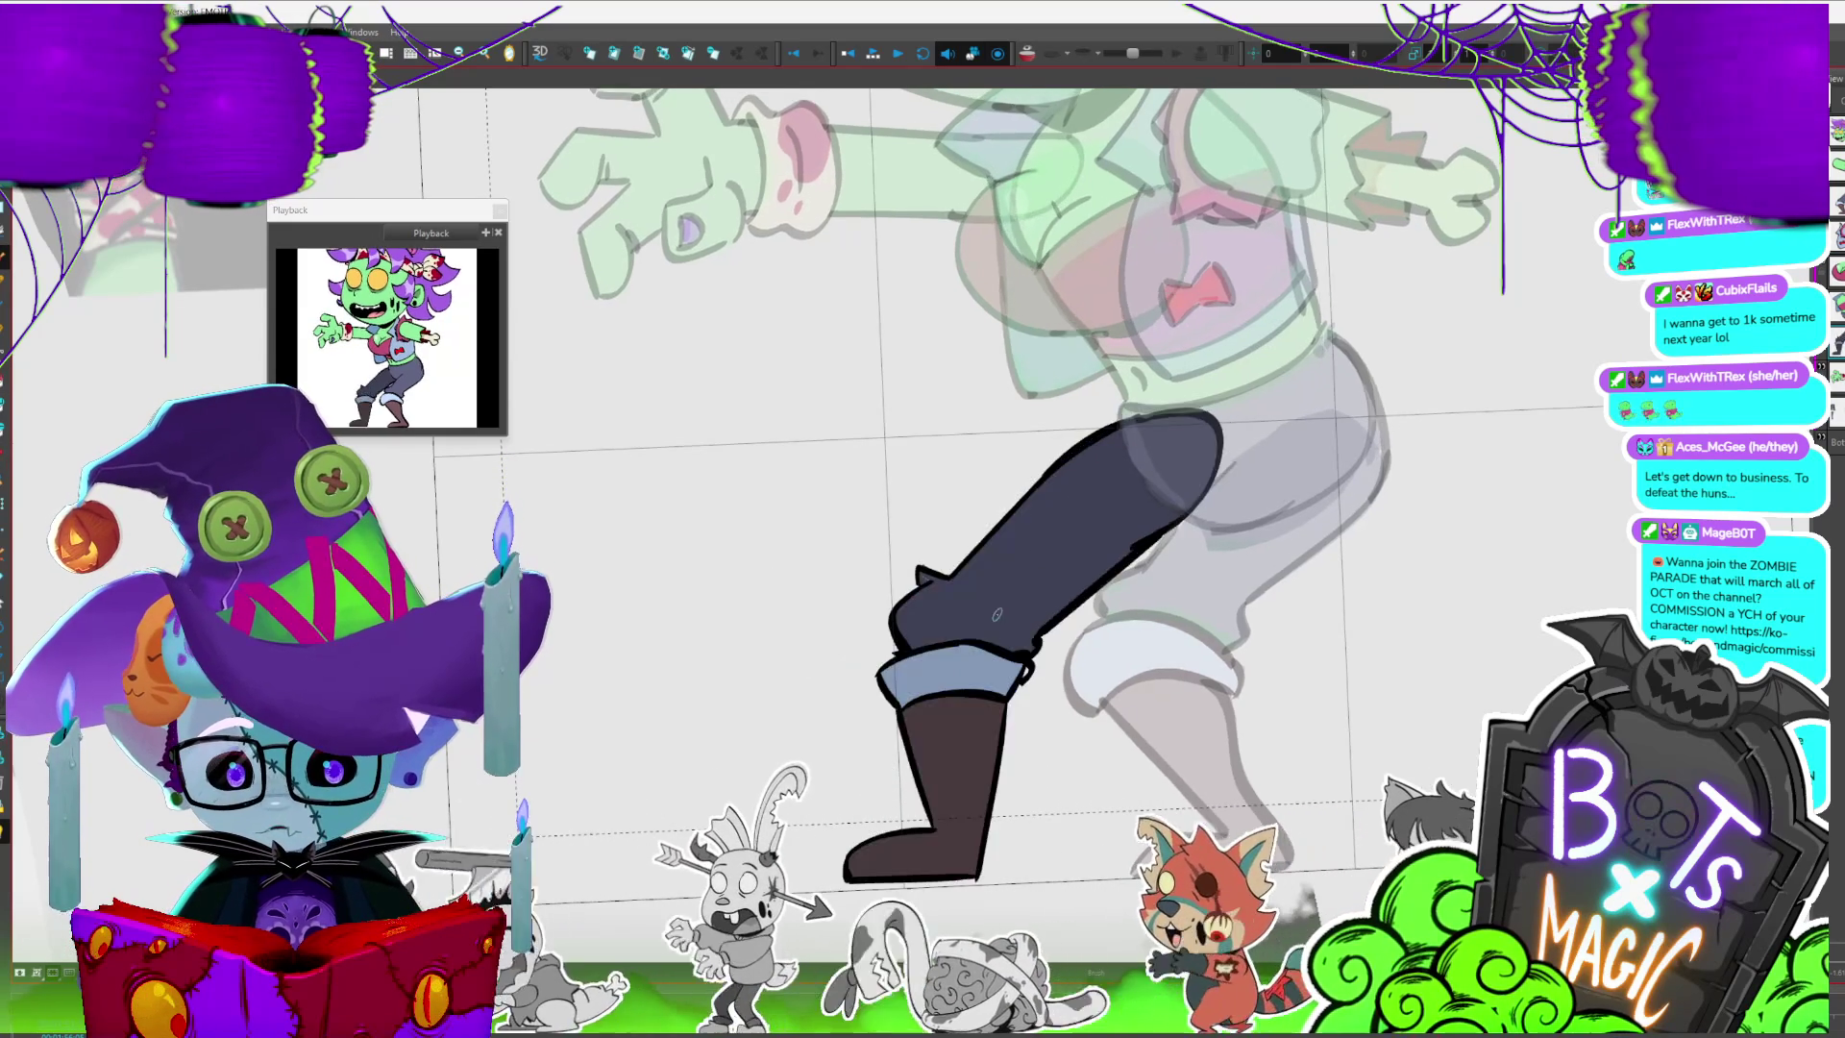
key("period")
key("comma")
key("period")
key("period")
key("comma")
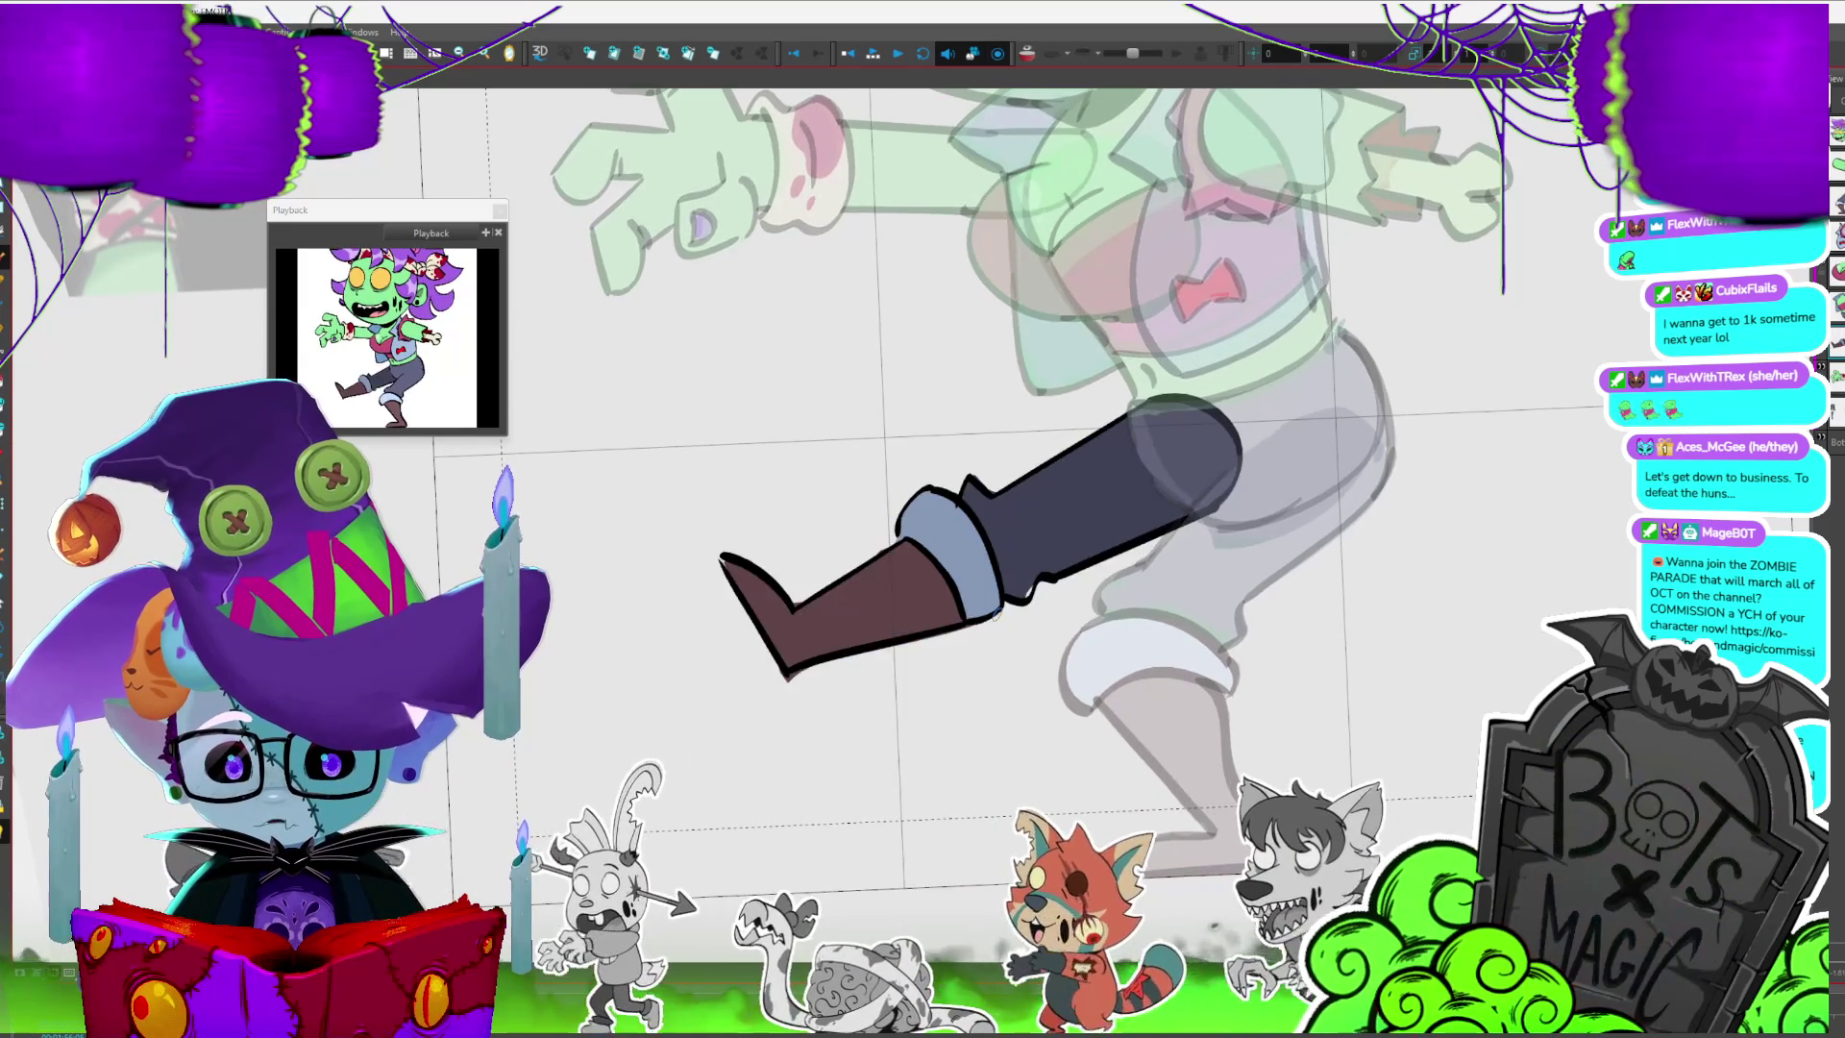
key("period")
key("comma")
key("period")
- Compare the raised leg against the lowered one, then advance to the horizontal leg drawing
key("period")
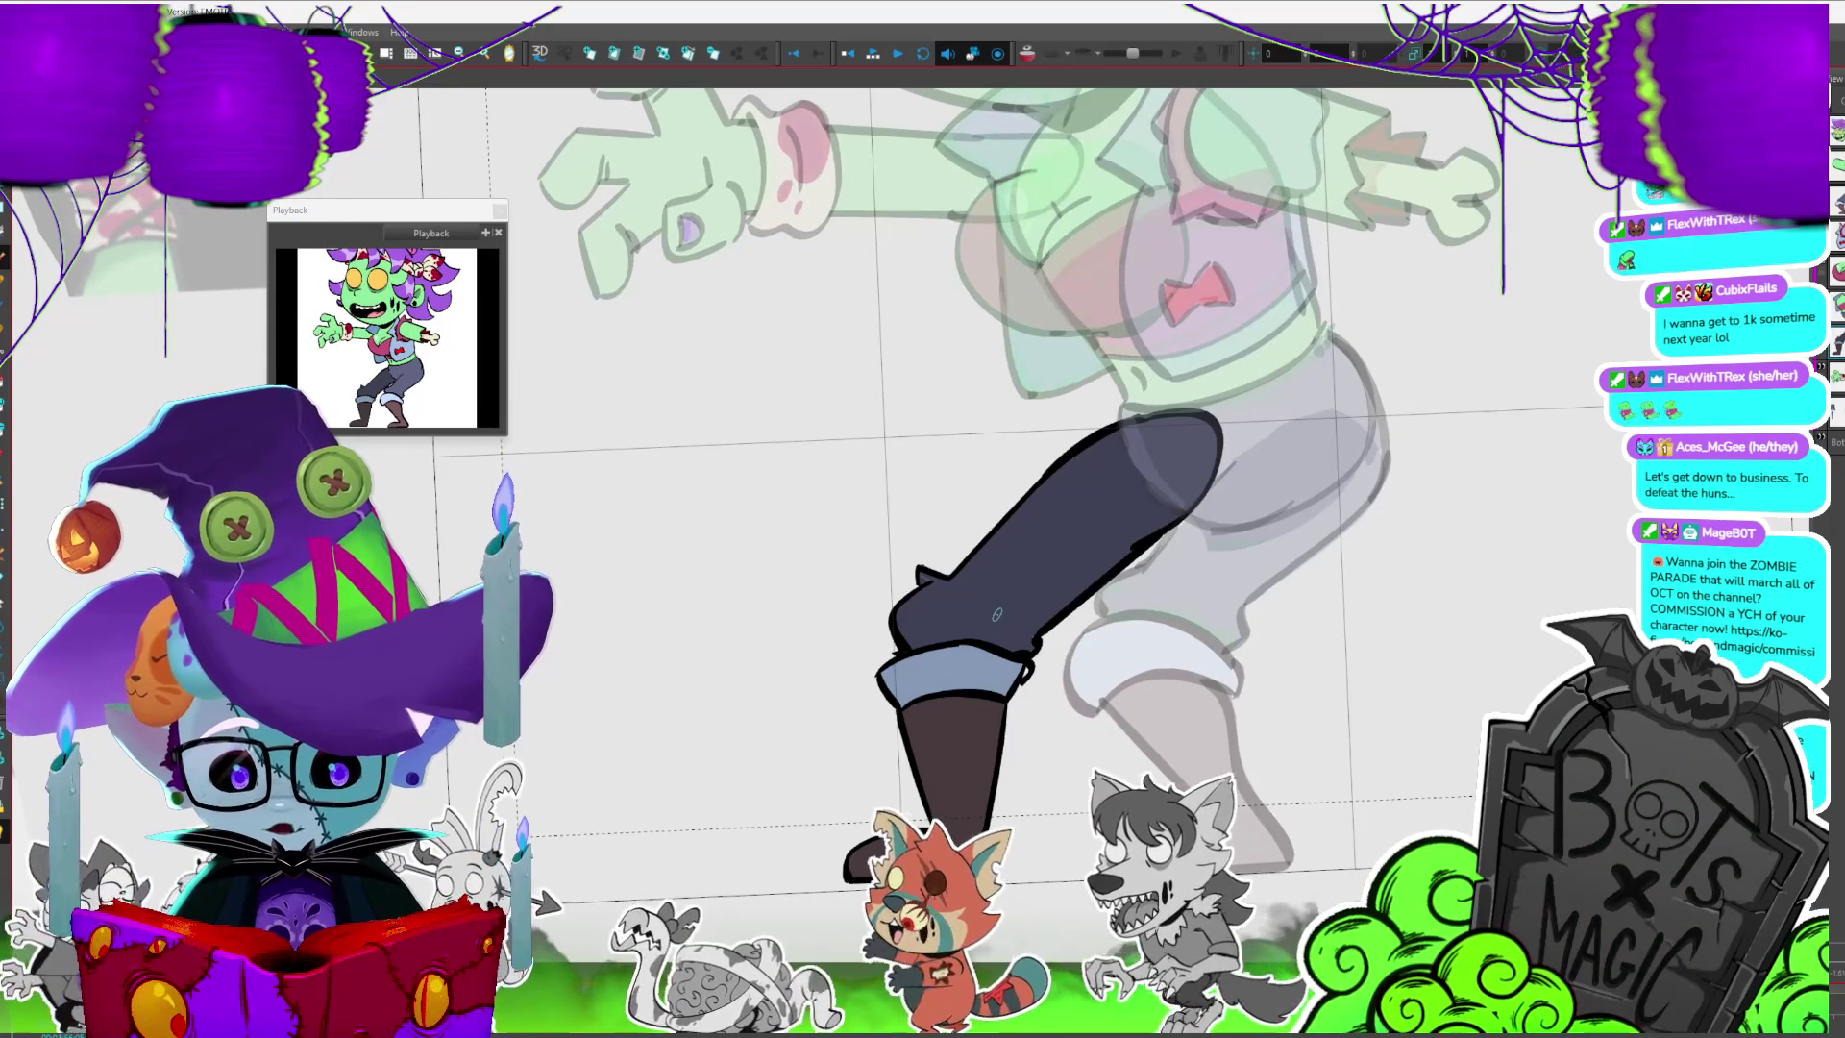
key("comma")
key("period")
key("comma")
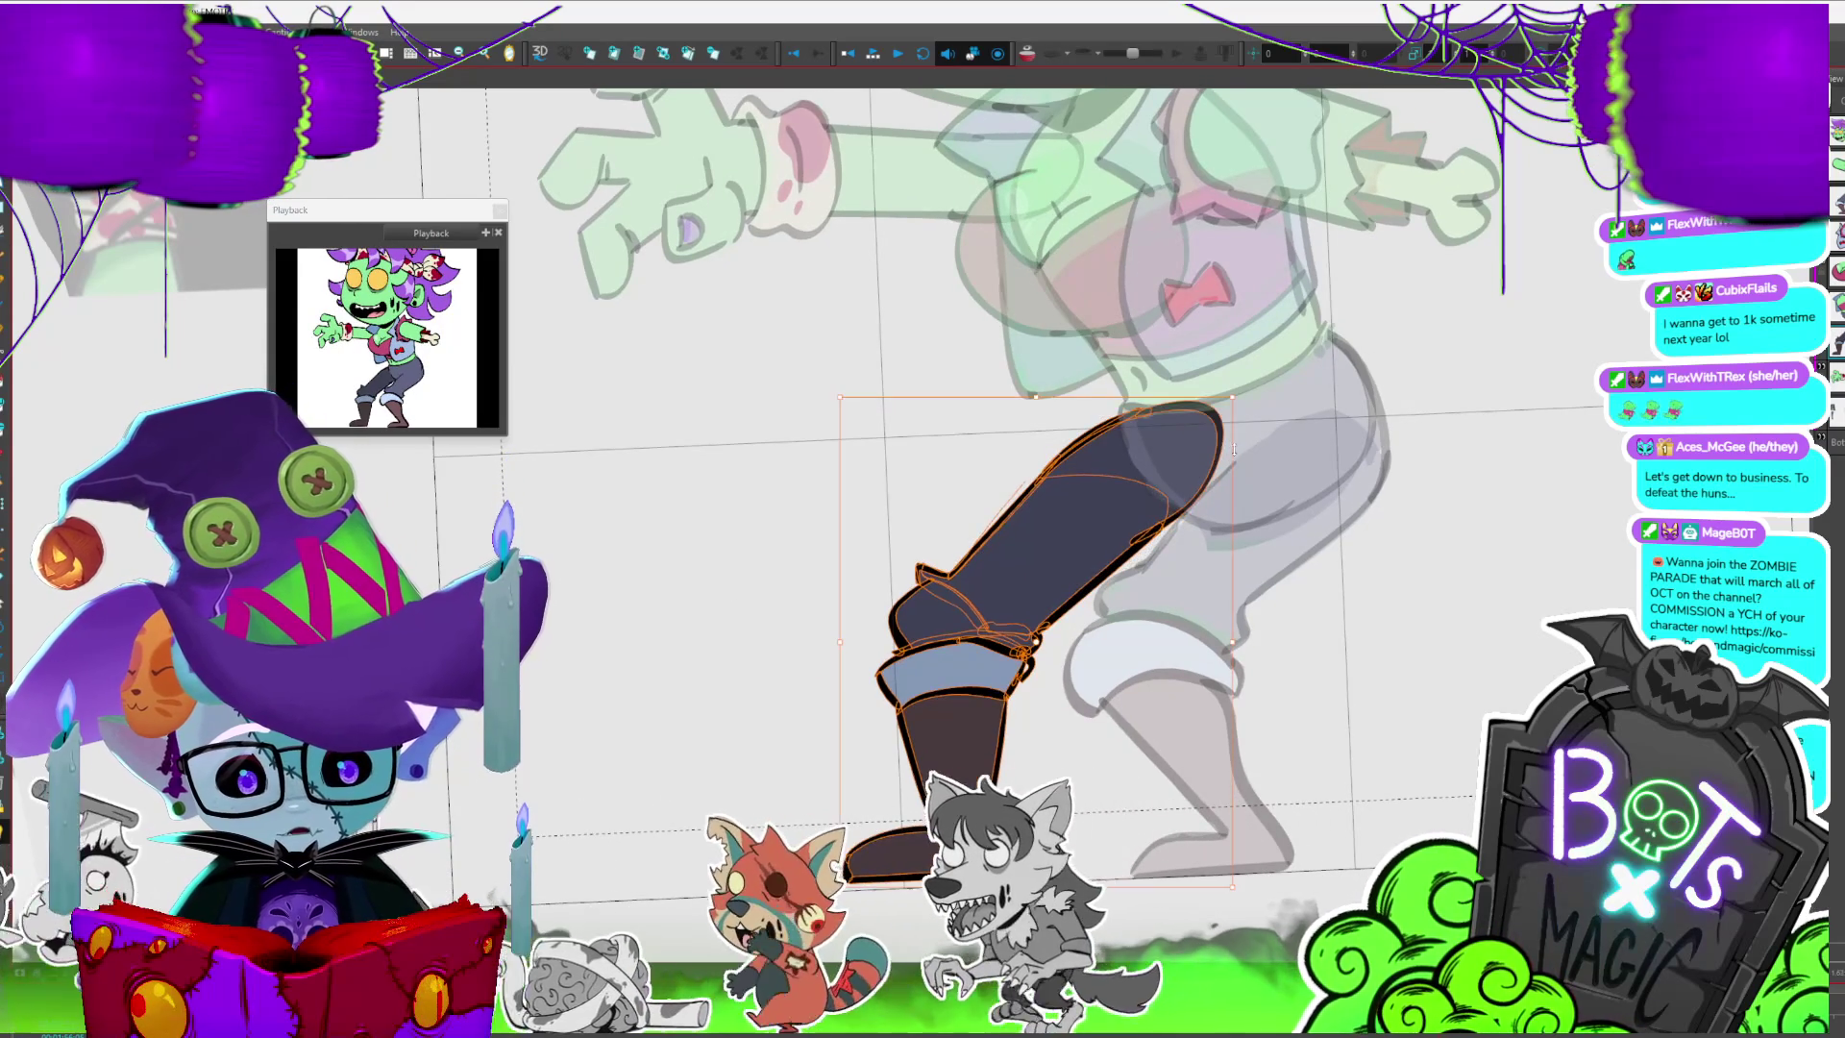
key("ctrl+a")
key("period")
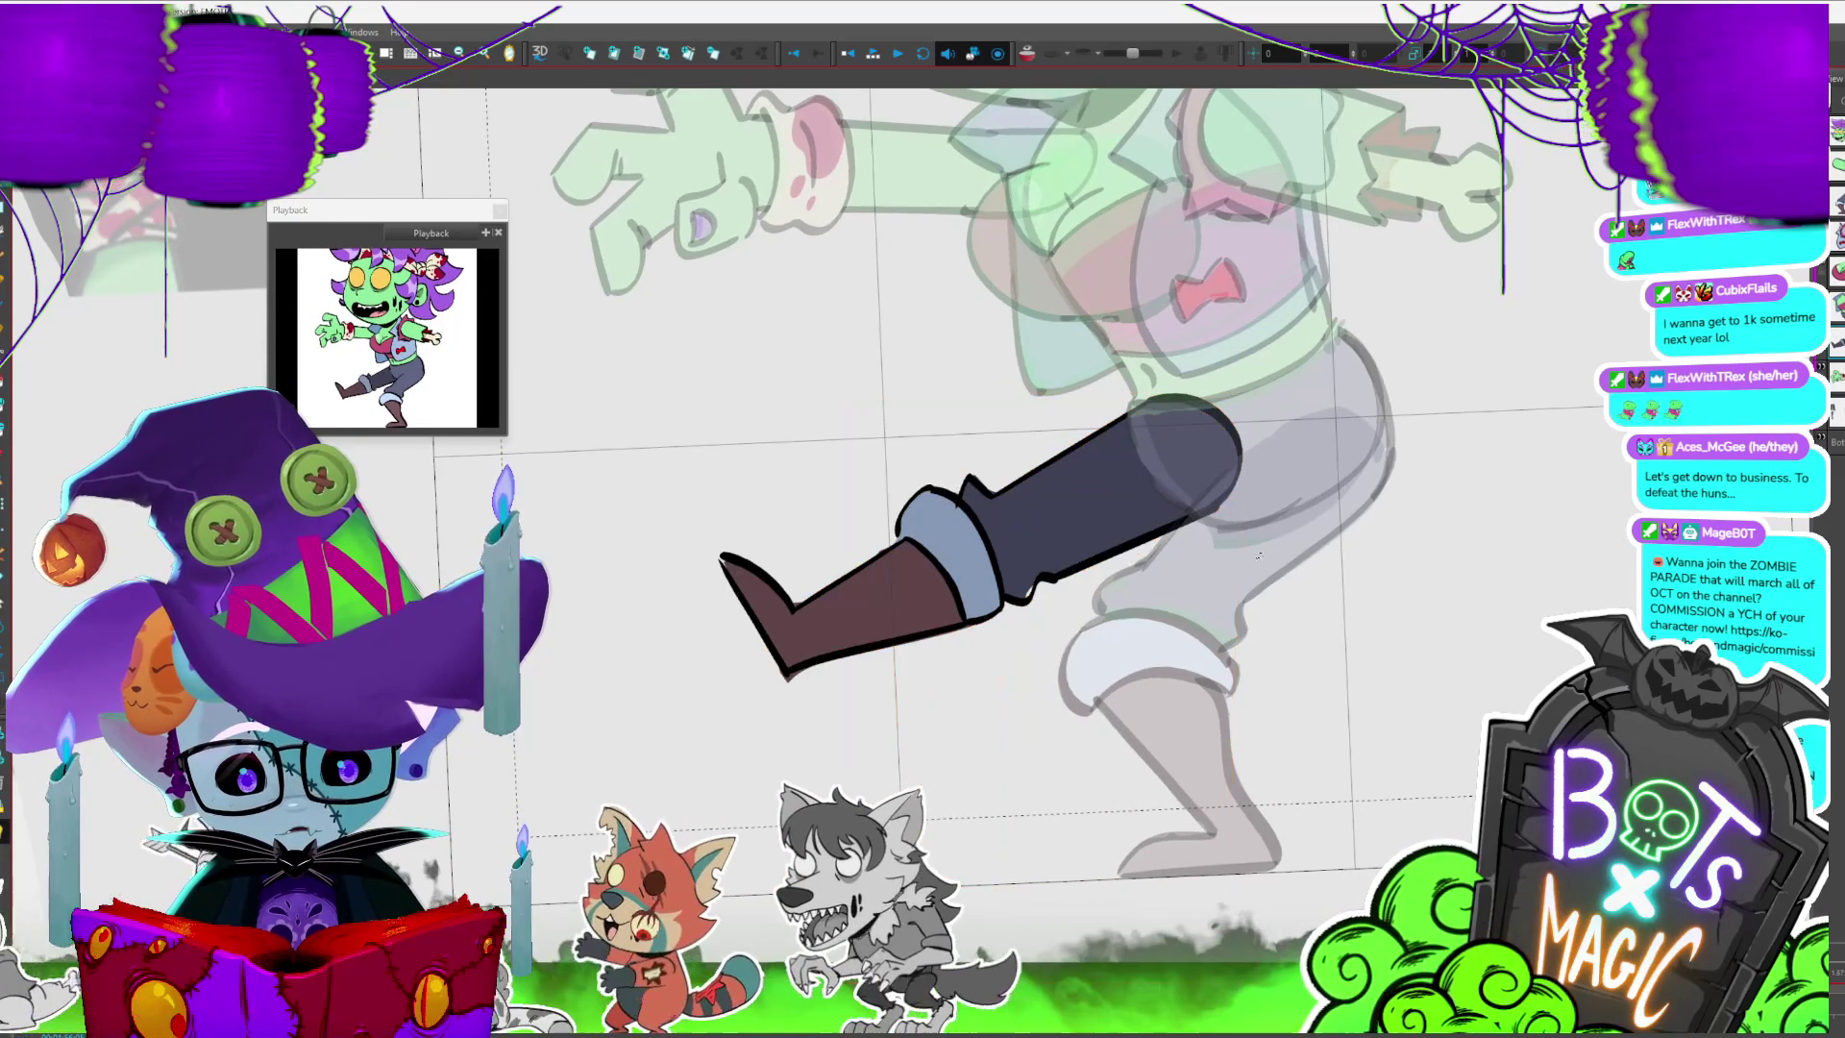
key("period")
key("period")
key("period")
key("period")
key("period")
key("period")
- Step through the walk-cycle poses, then switch to the legs drawing and reframe on the character
key("period")
key("period")
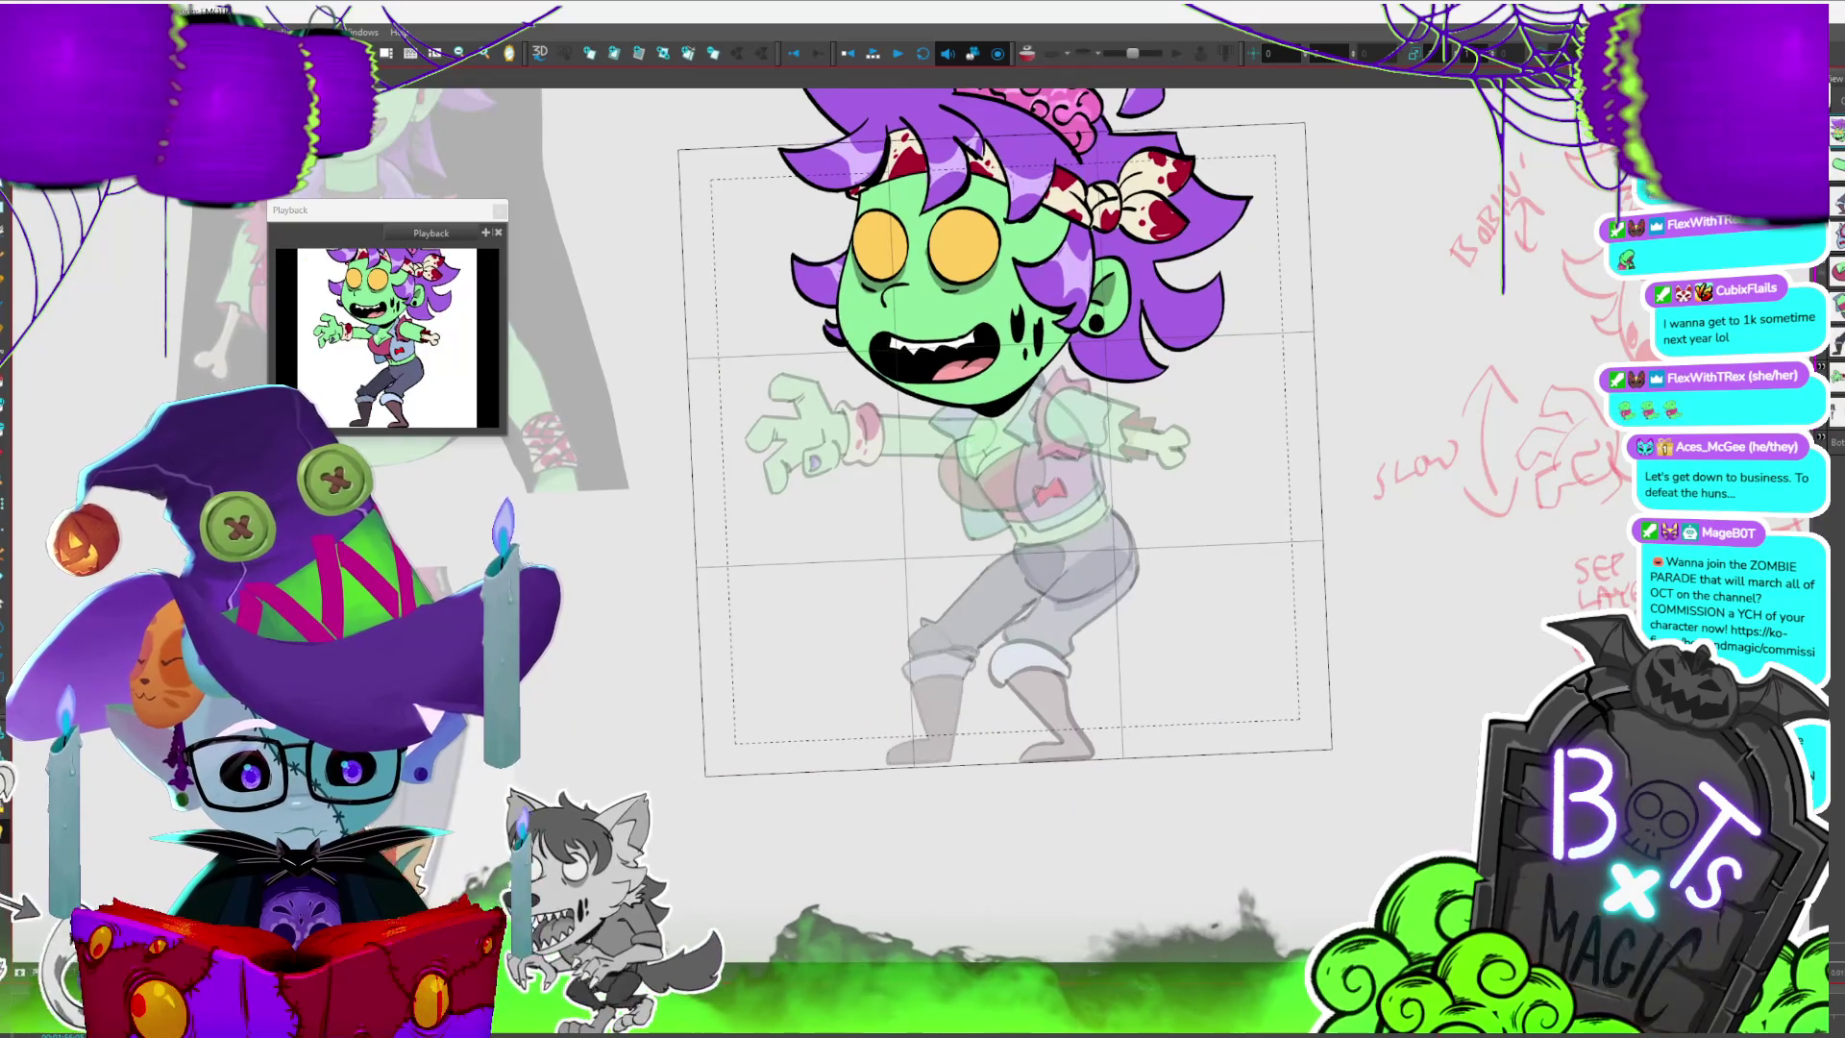
key("period")
key("comma")
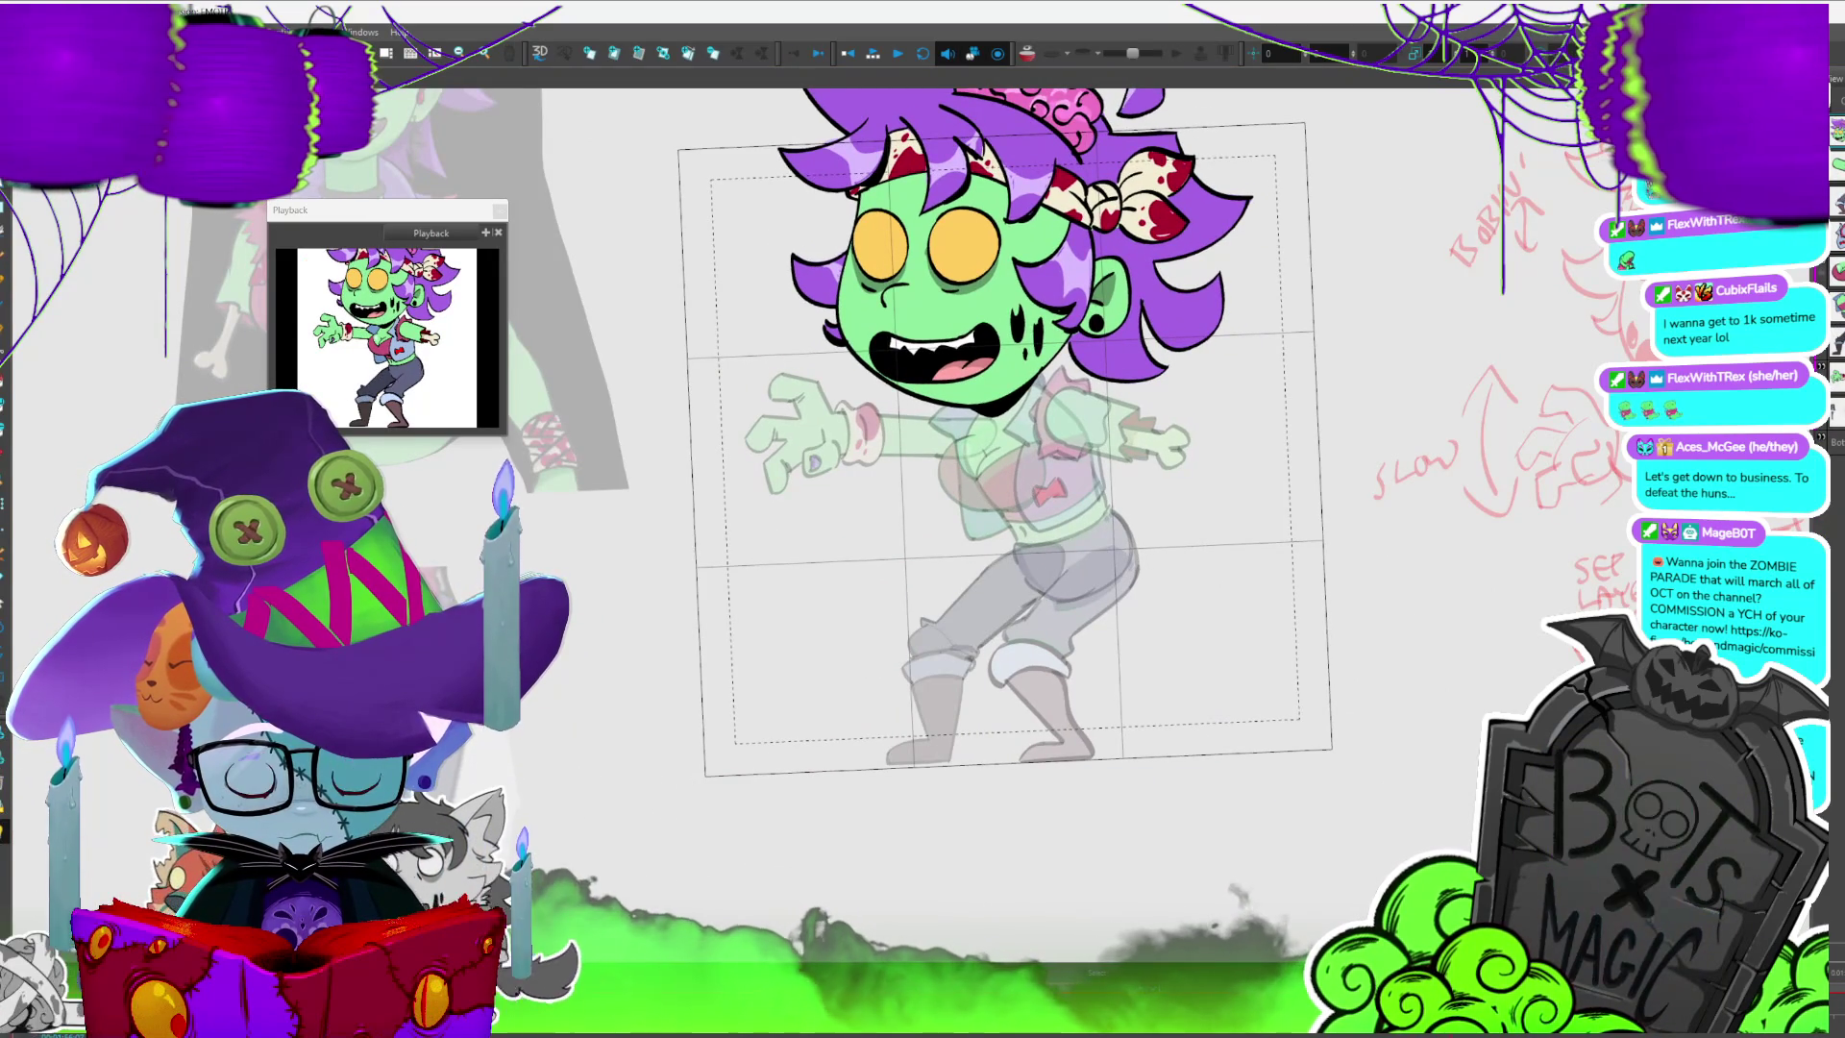
key("period")
key("period")
key("period")
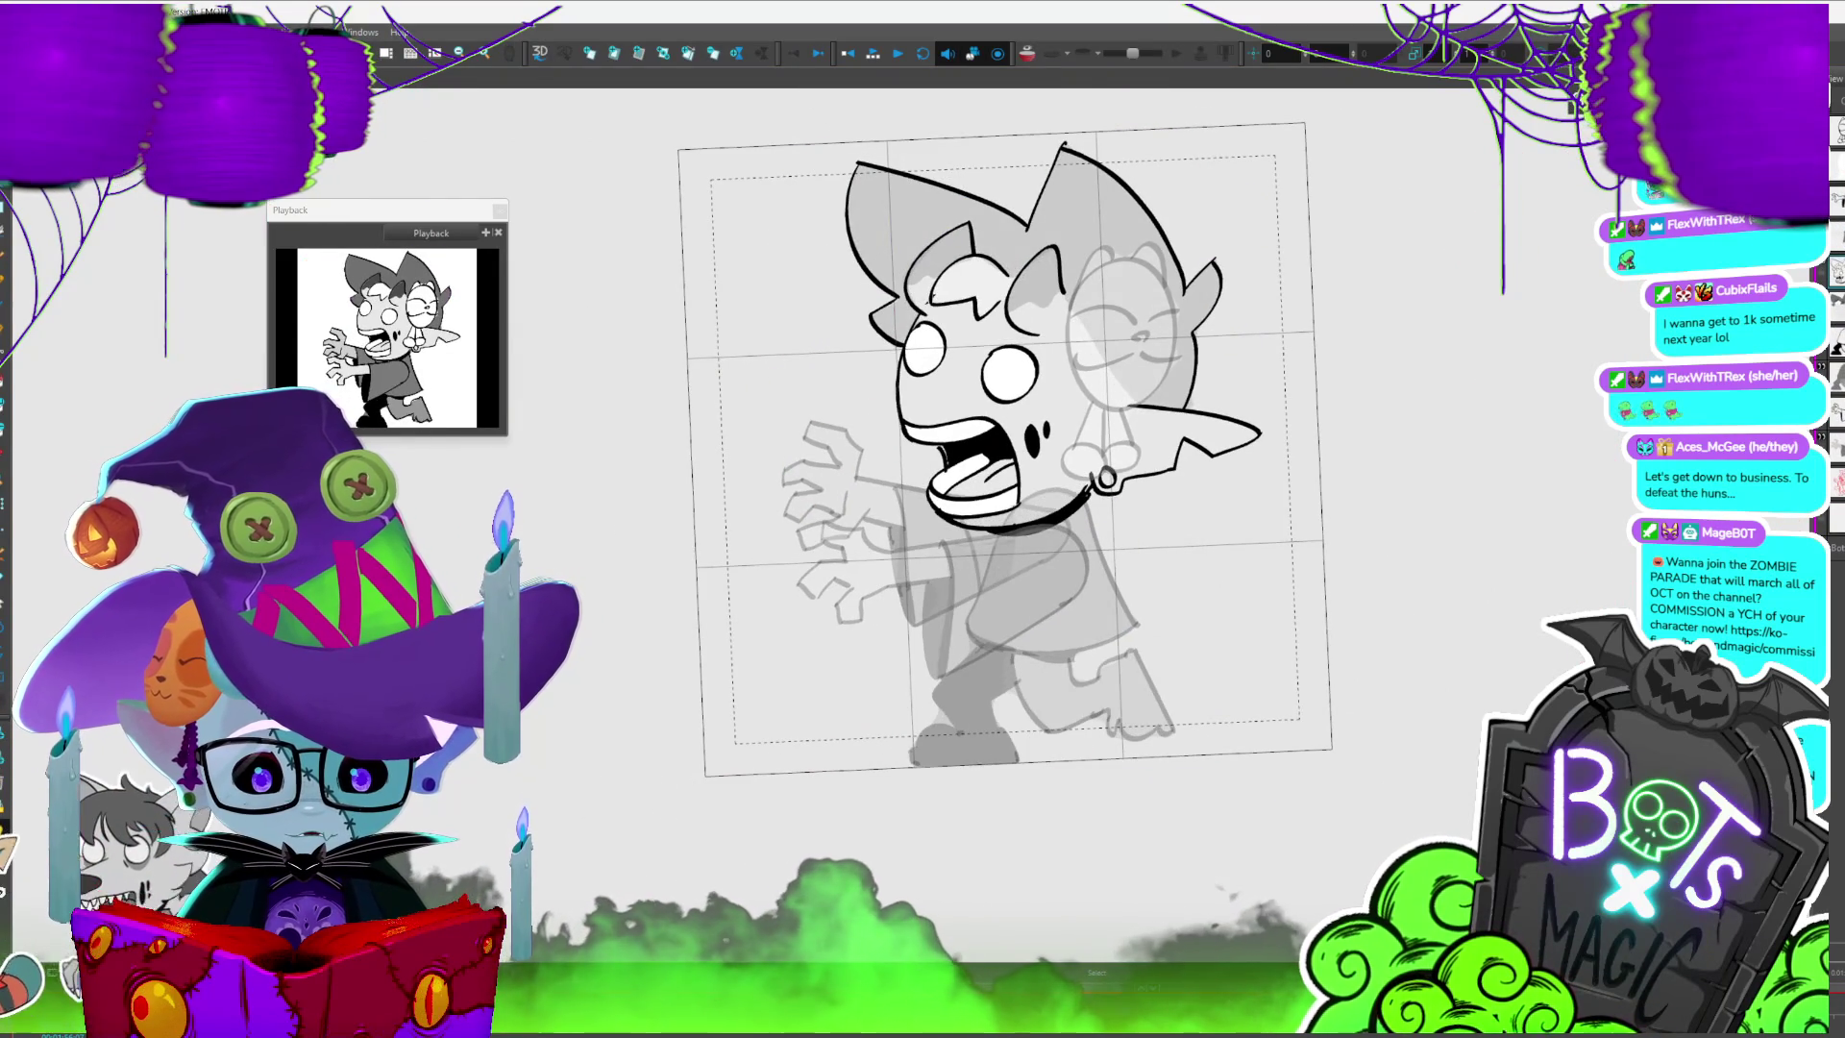
key("comma")
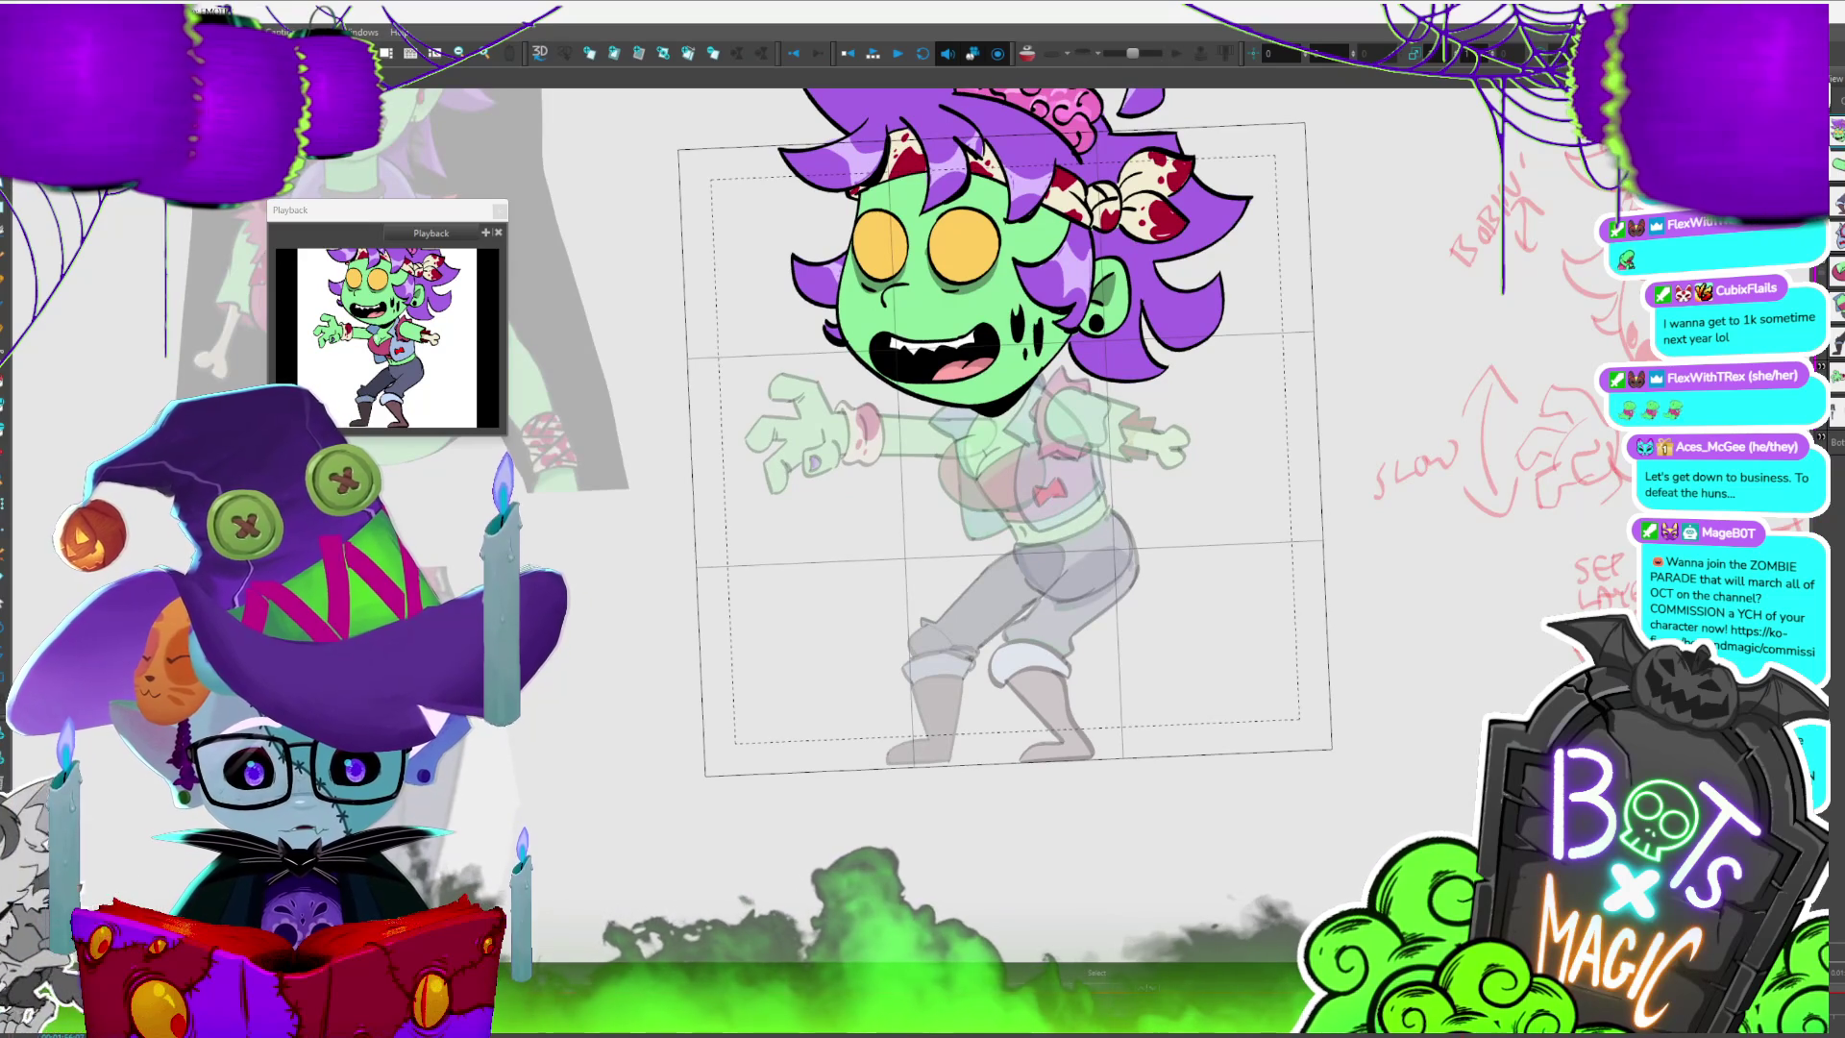
key("period")
key("period")
key("period")
key("period")
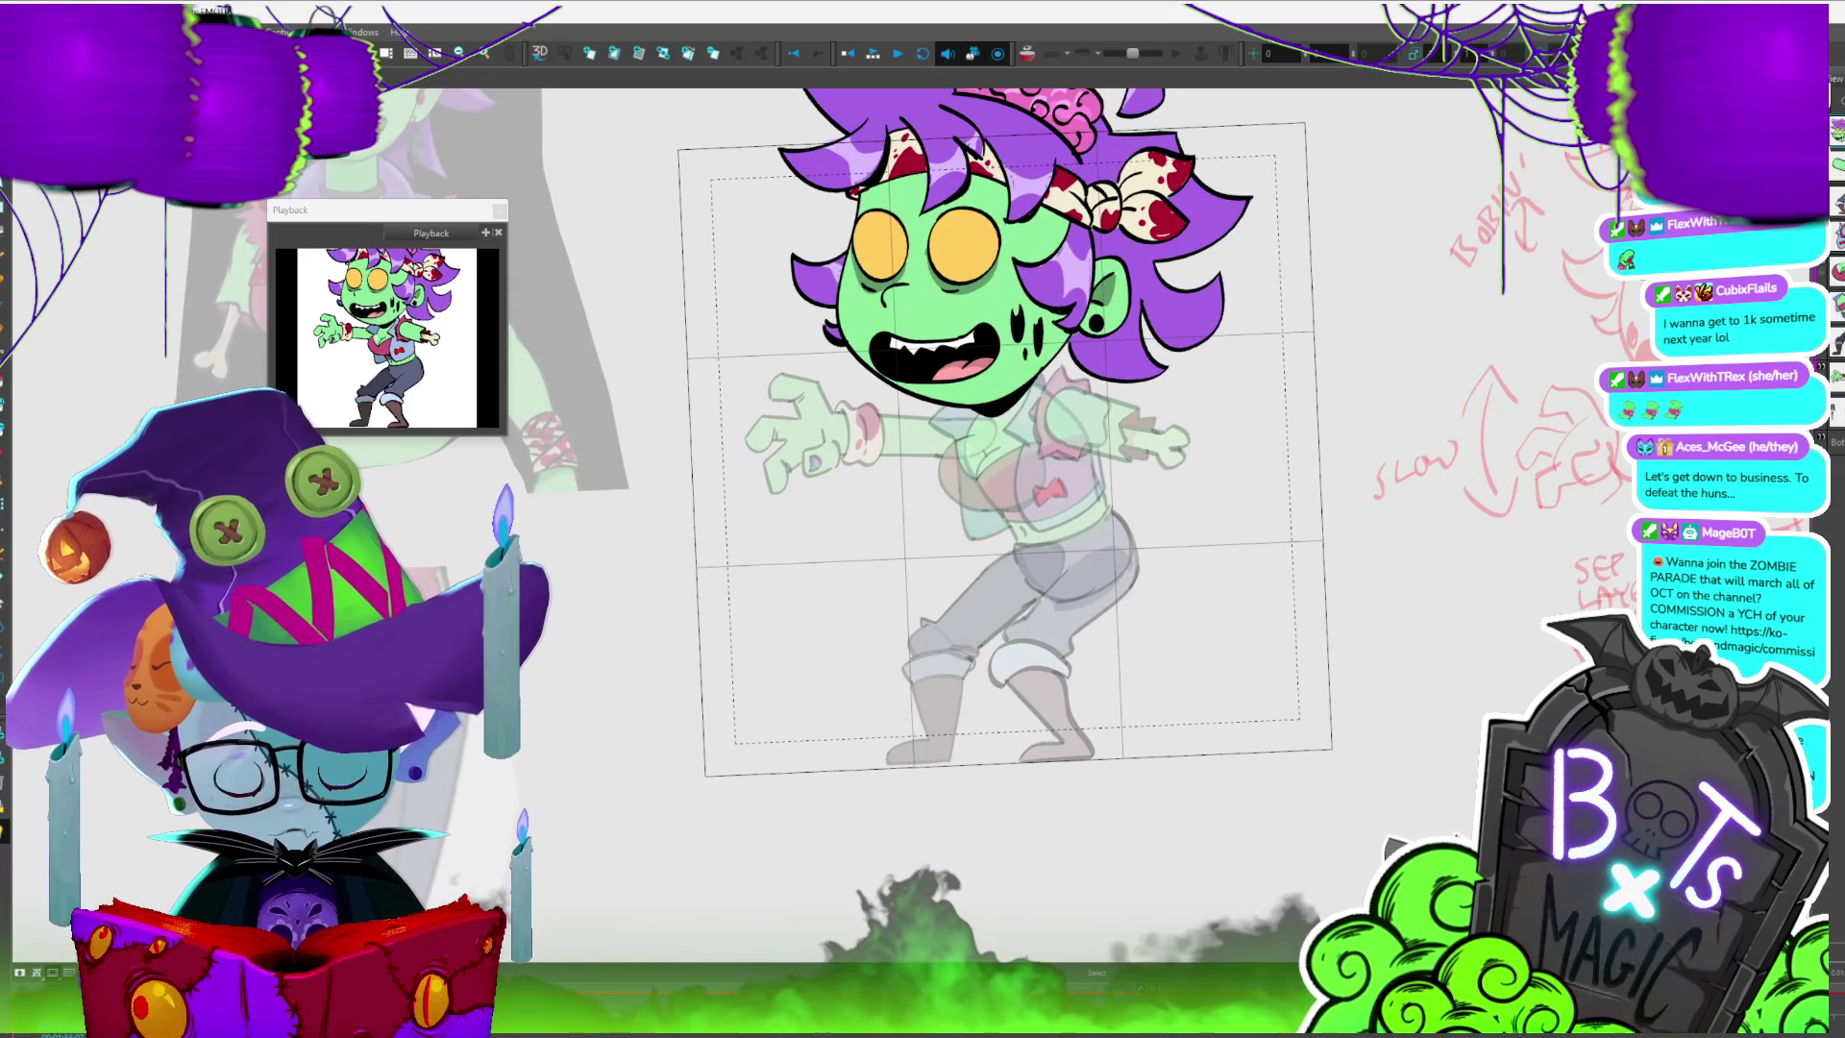
key("comma")
key("period")
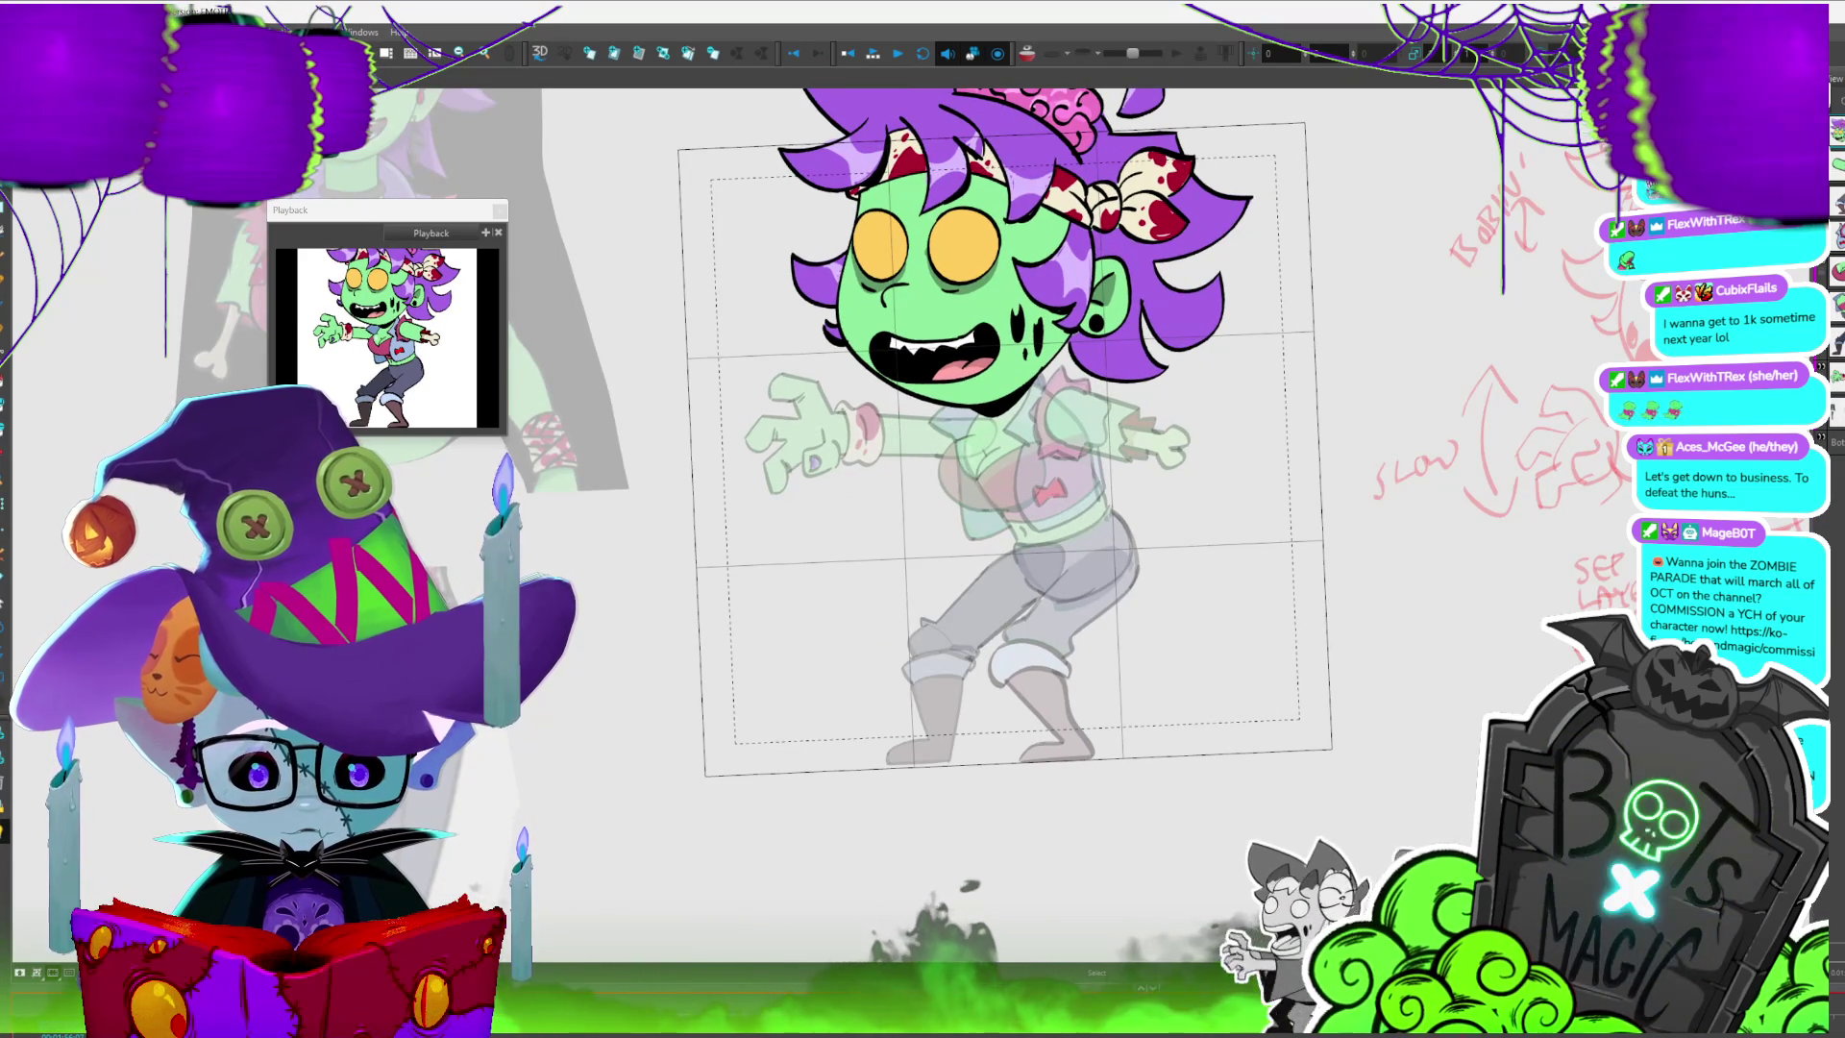
key("slash")
left_click_drag(995, 462, 969, 418)
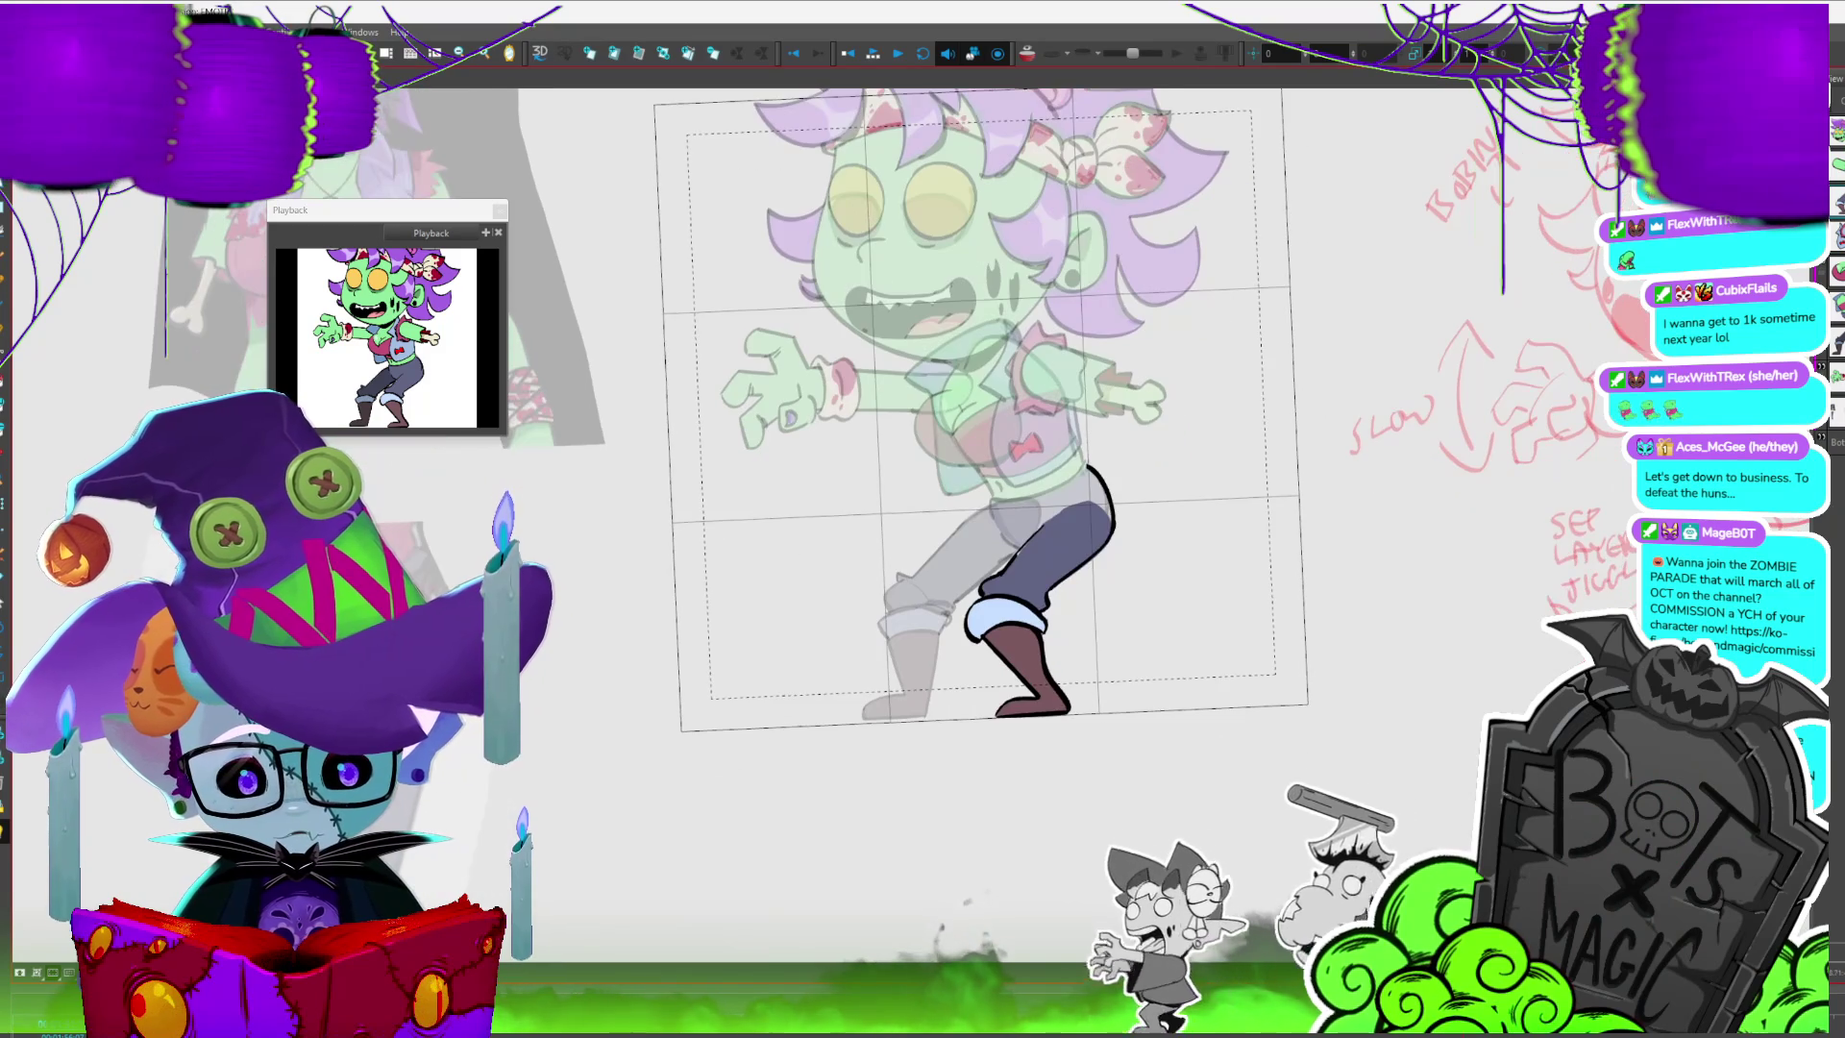
- With onion skin on, step through the leg poses and select the character's drawing
key("alt+o")
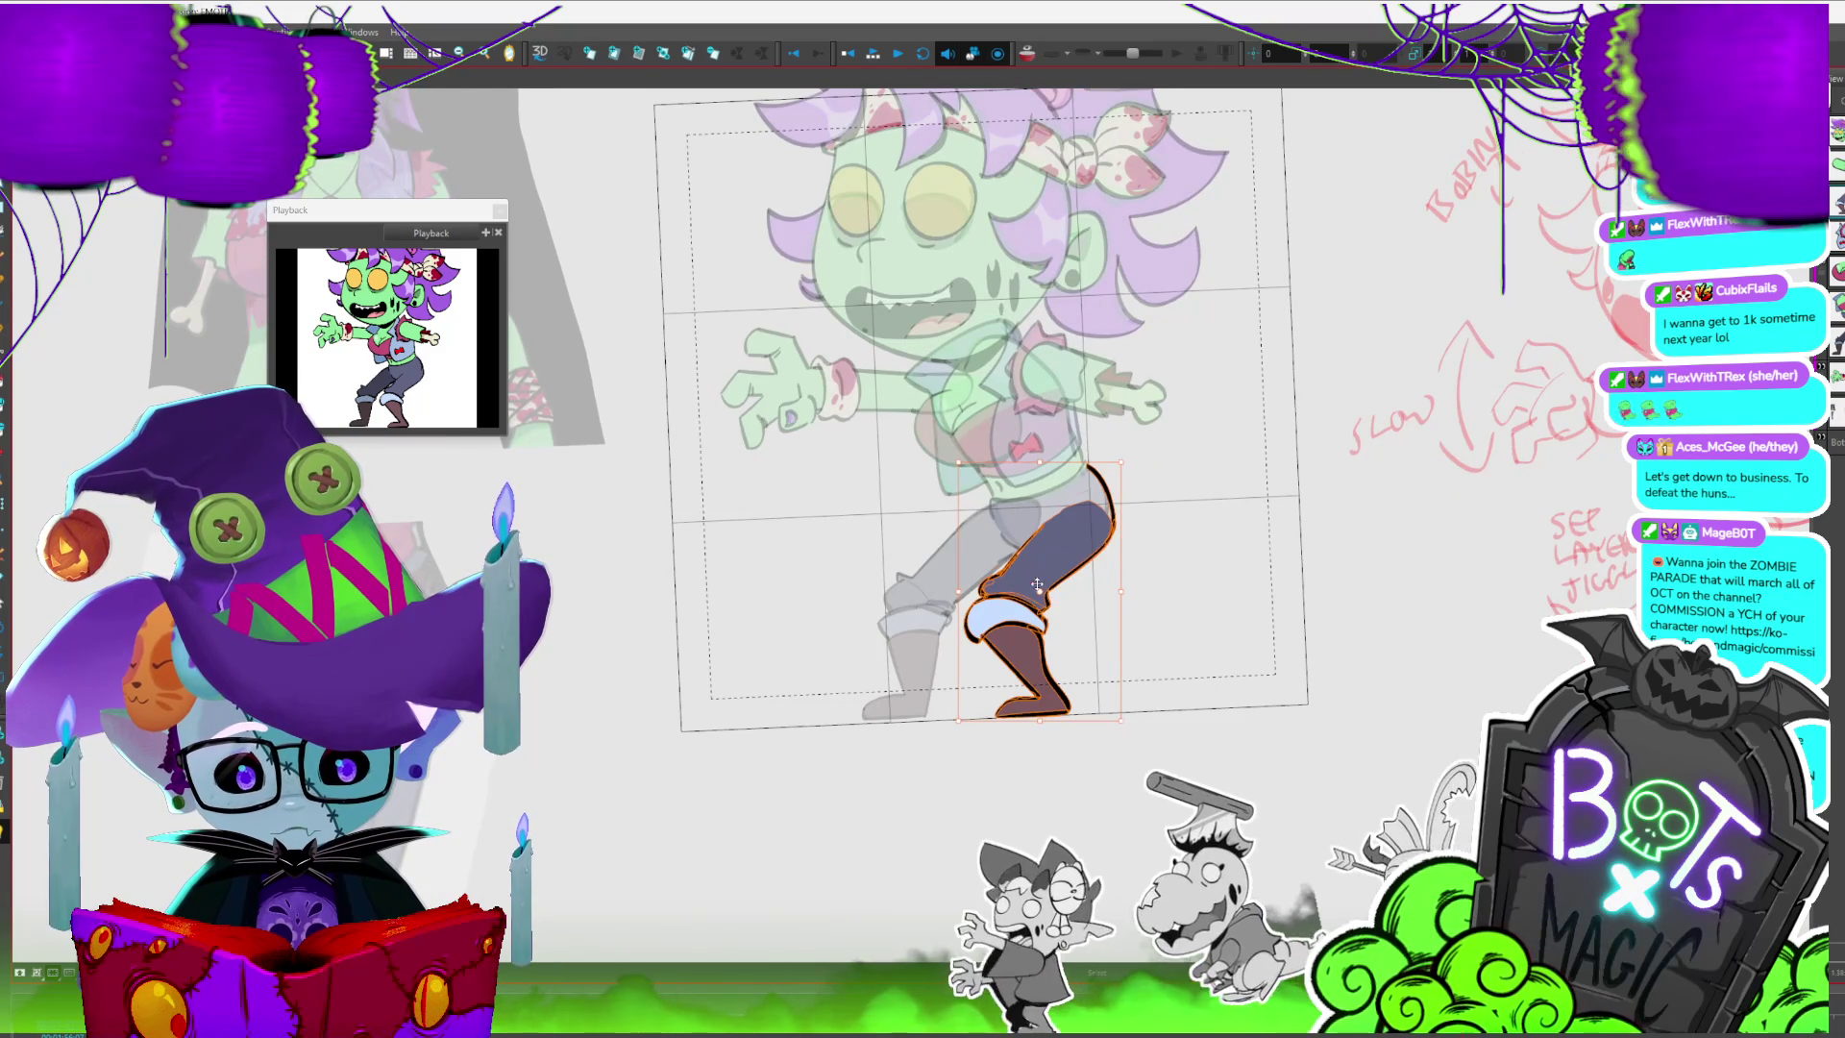
key("period")
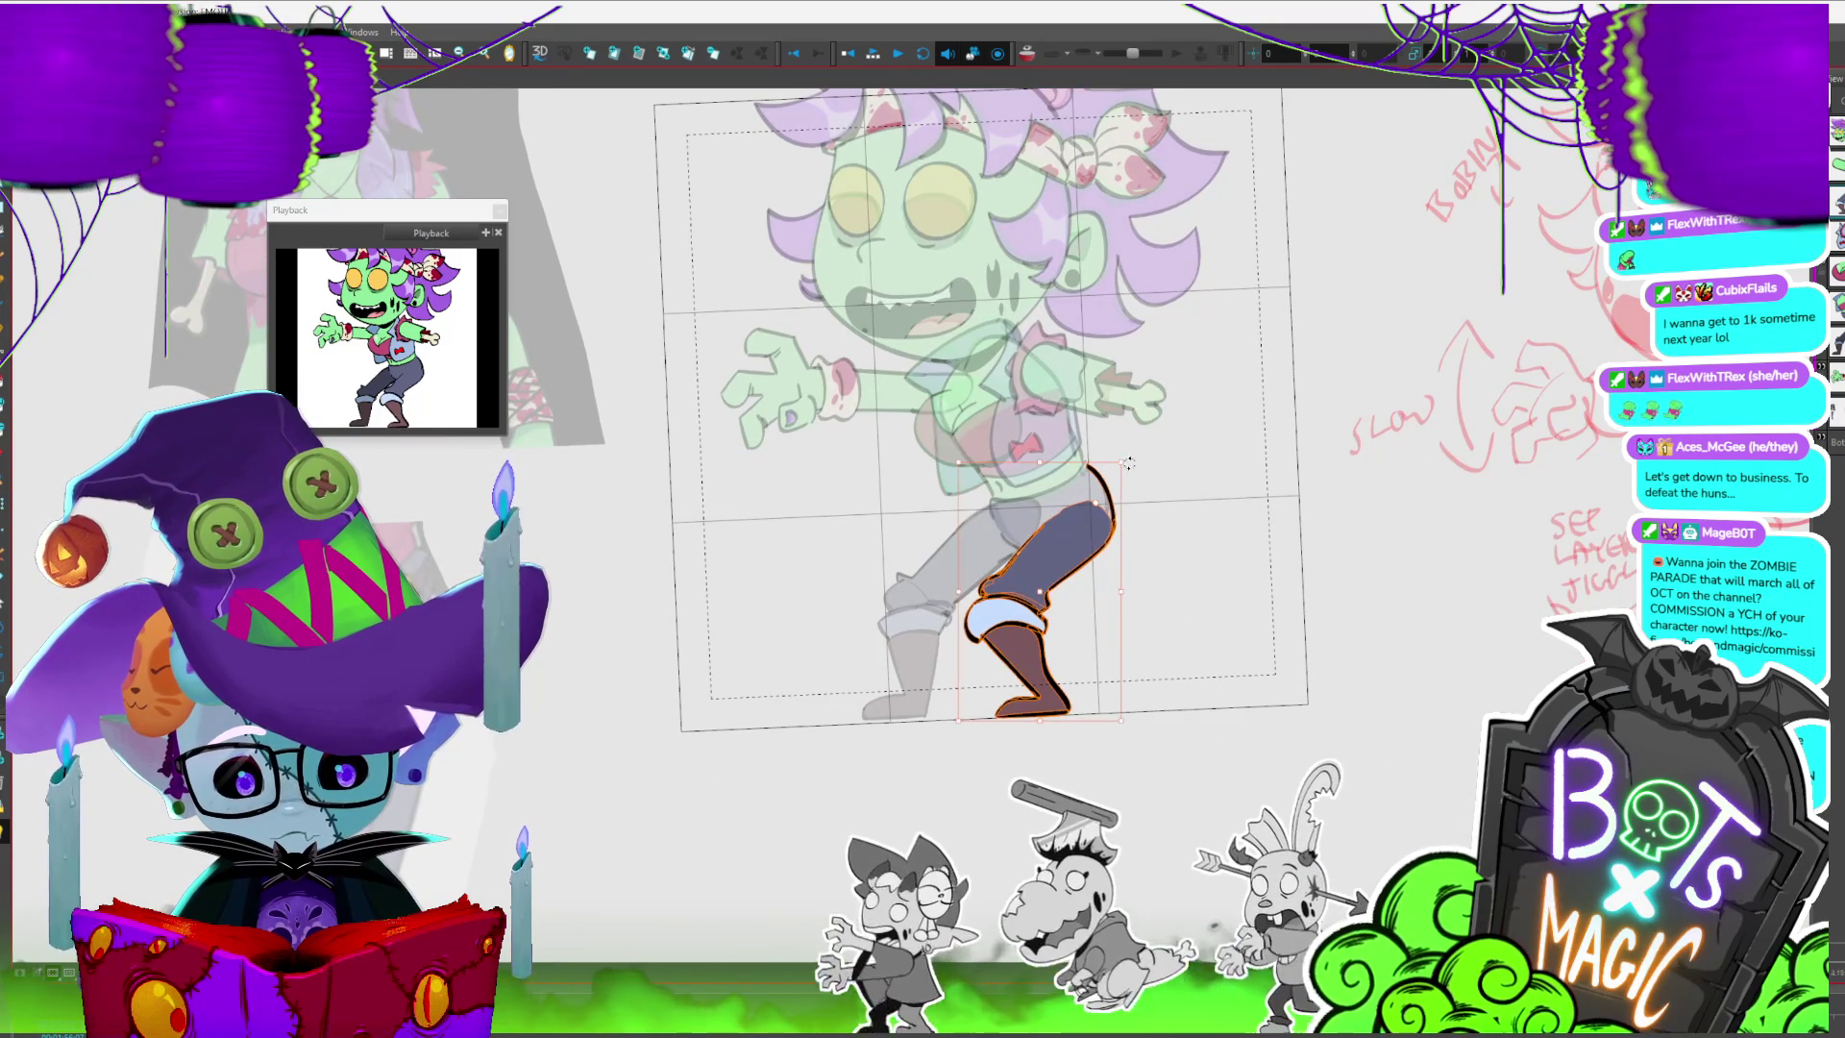
key("period")
key("period")
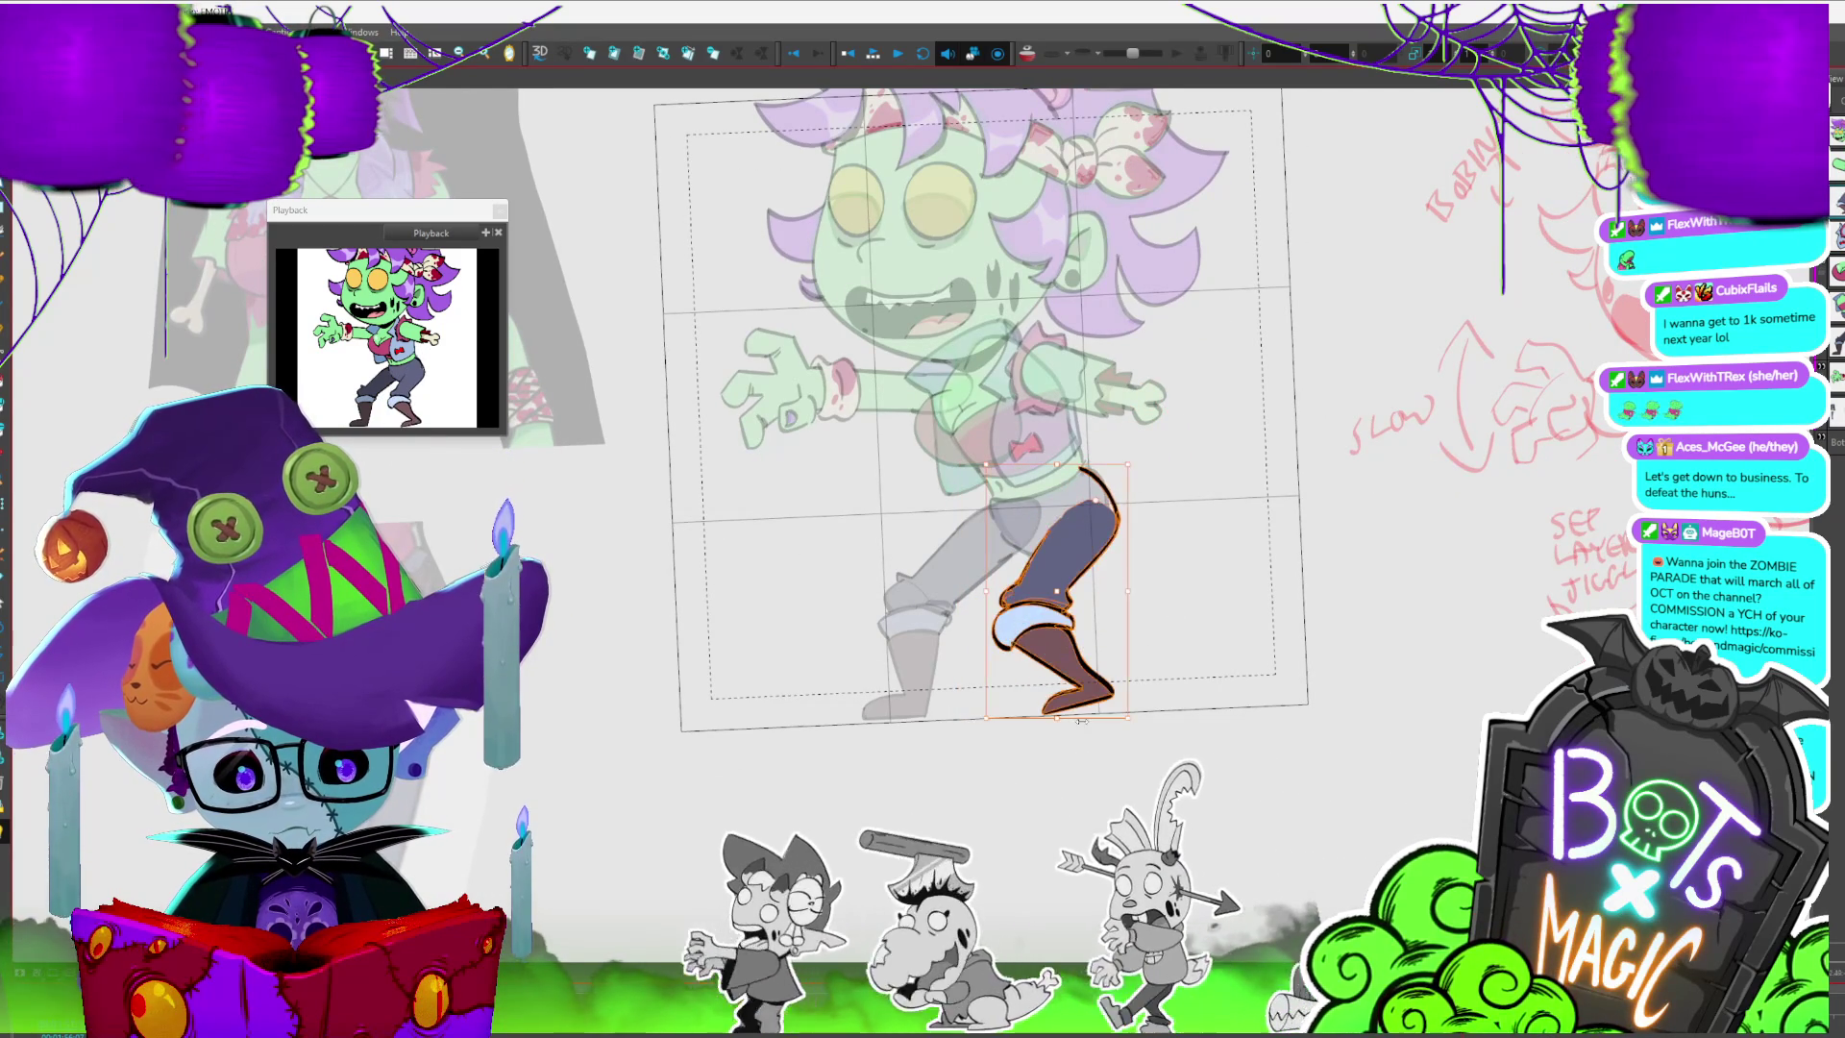
key("period")
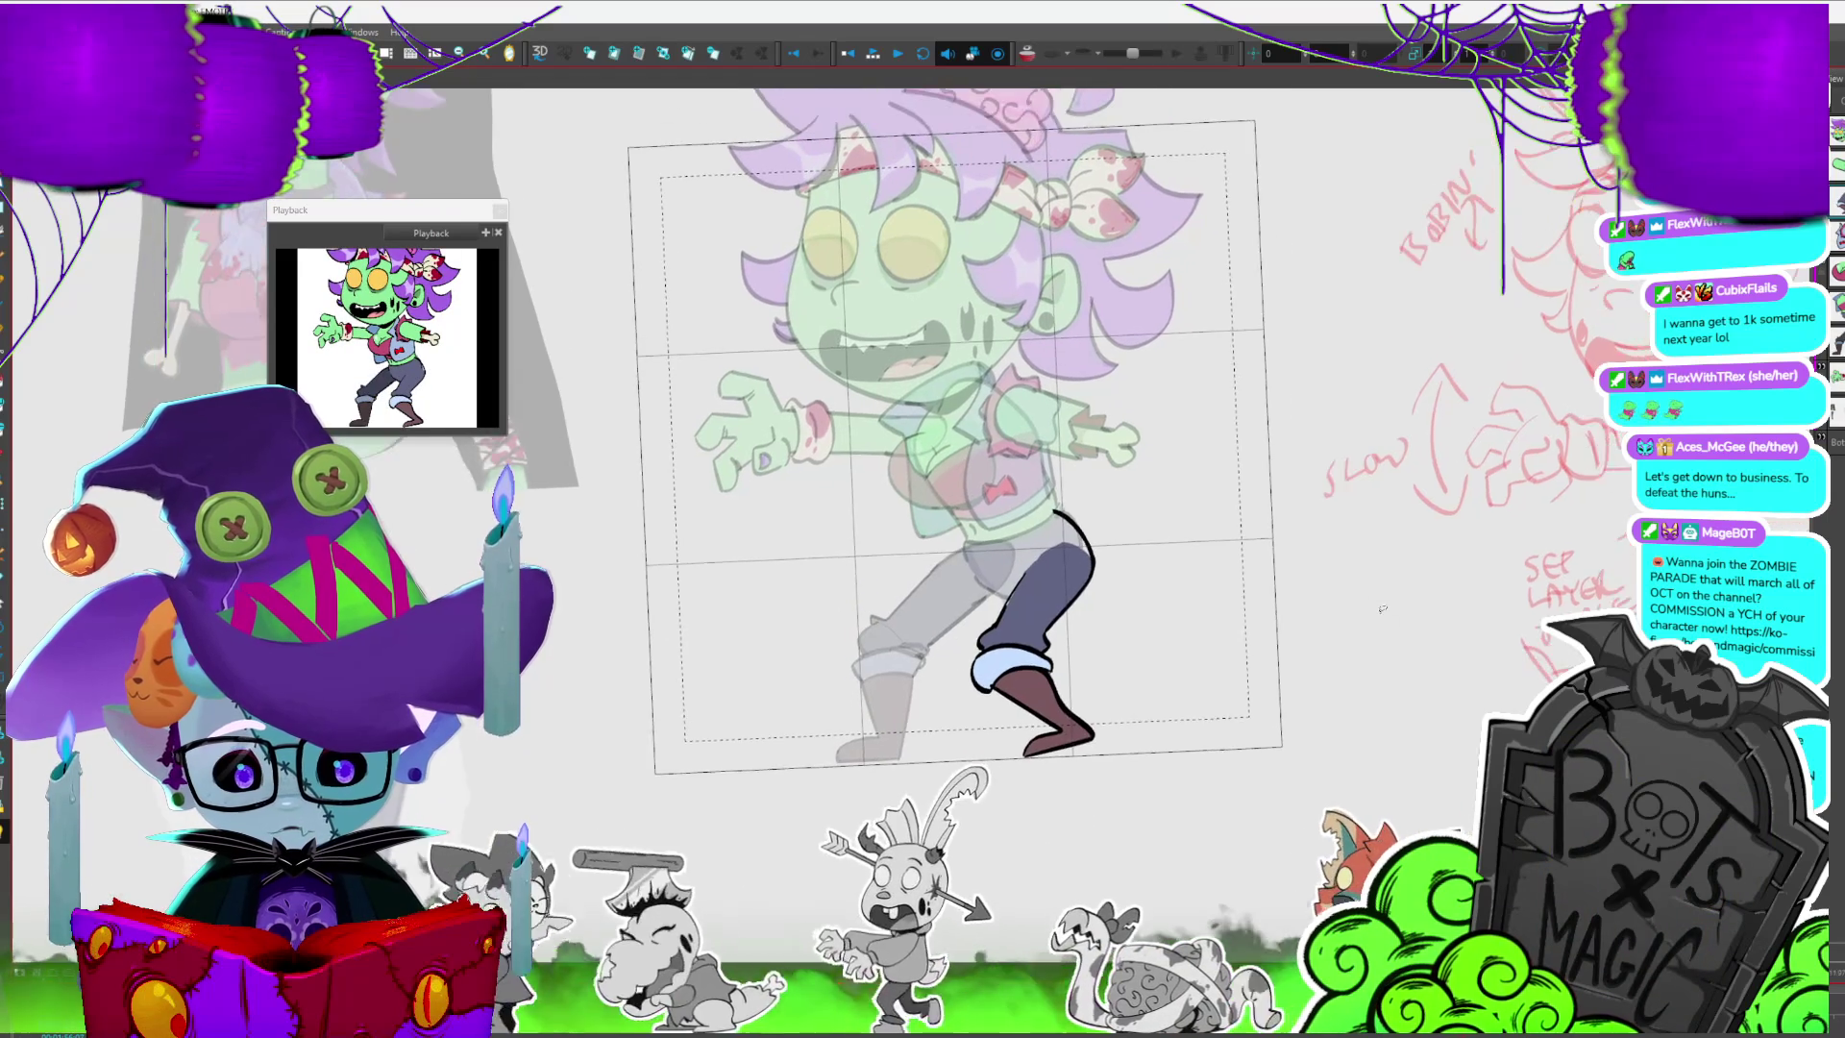
scroll(981, 130, "up", 2)
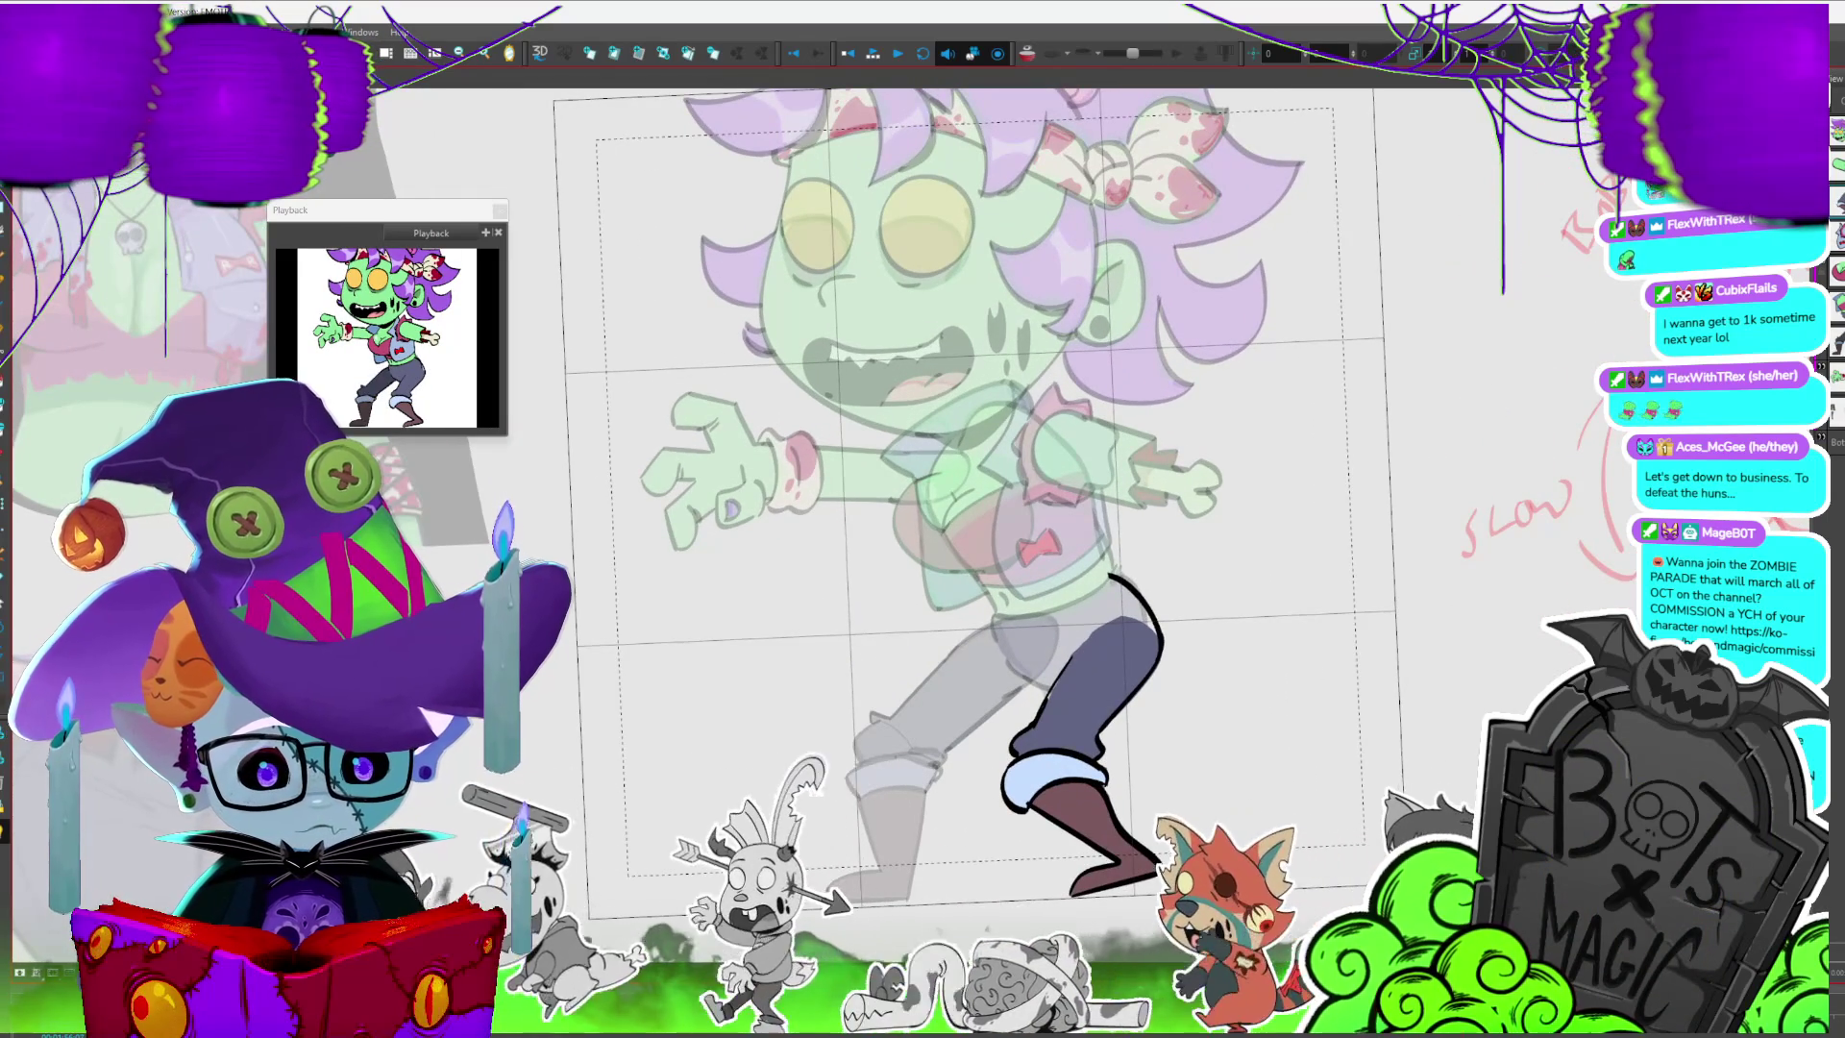
key("period")
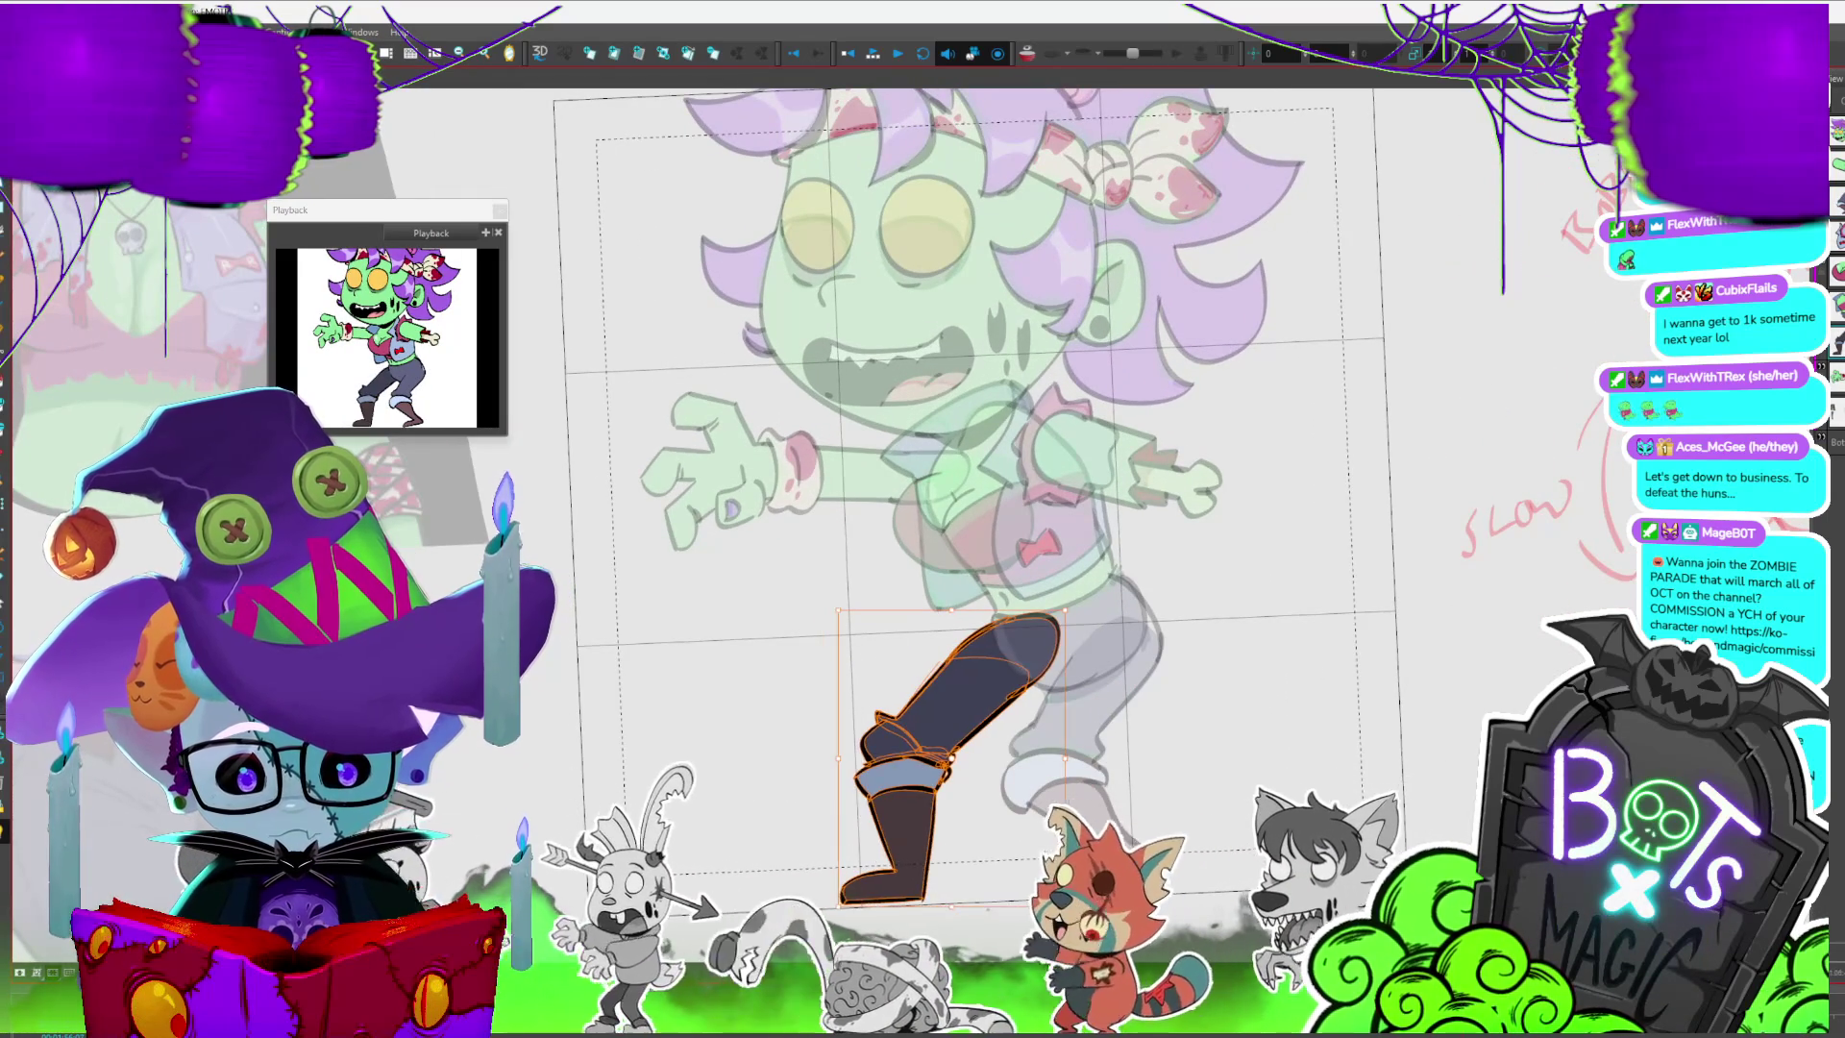
scroll(945, 555, "down", 2)
left_click(982, 665)
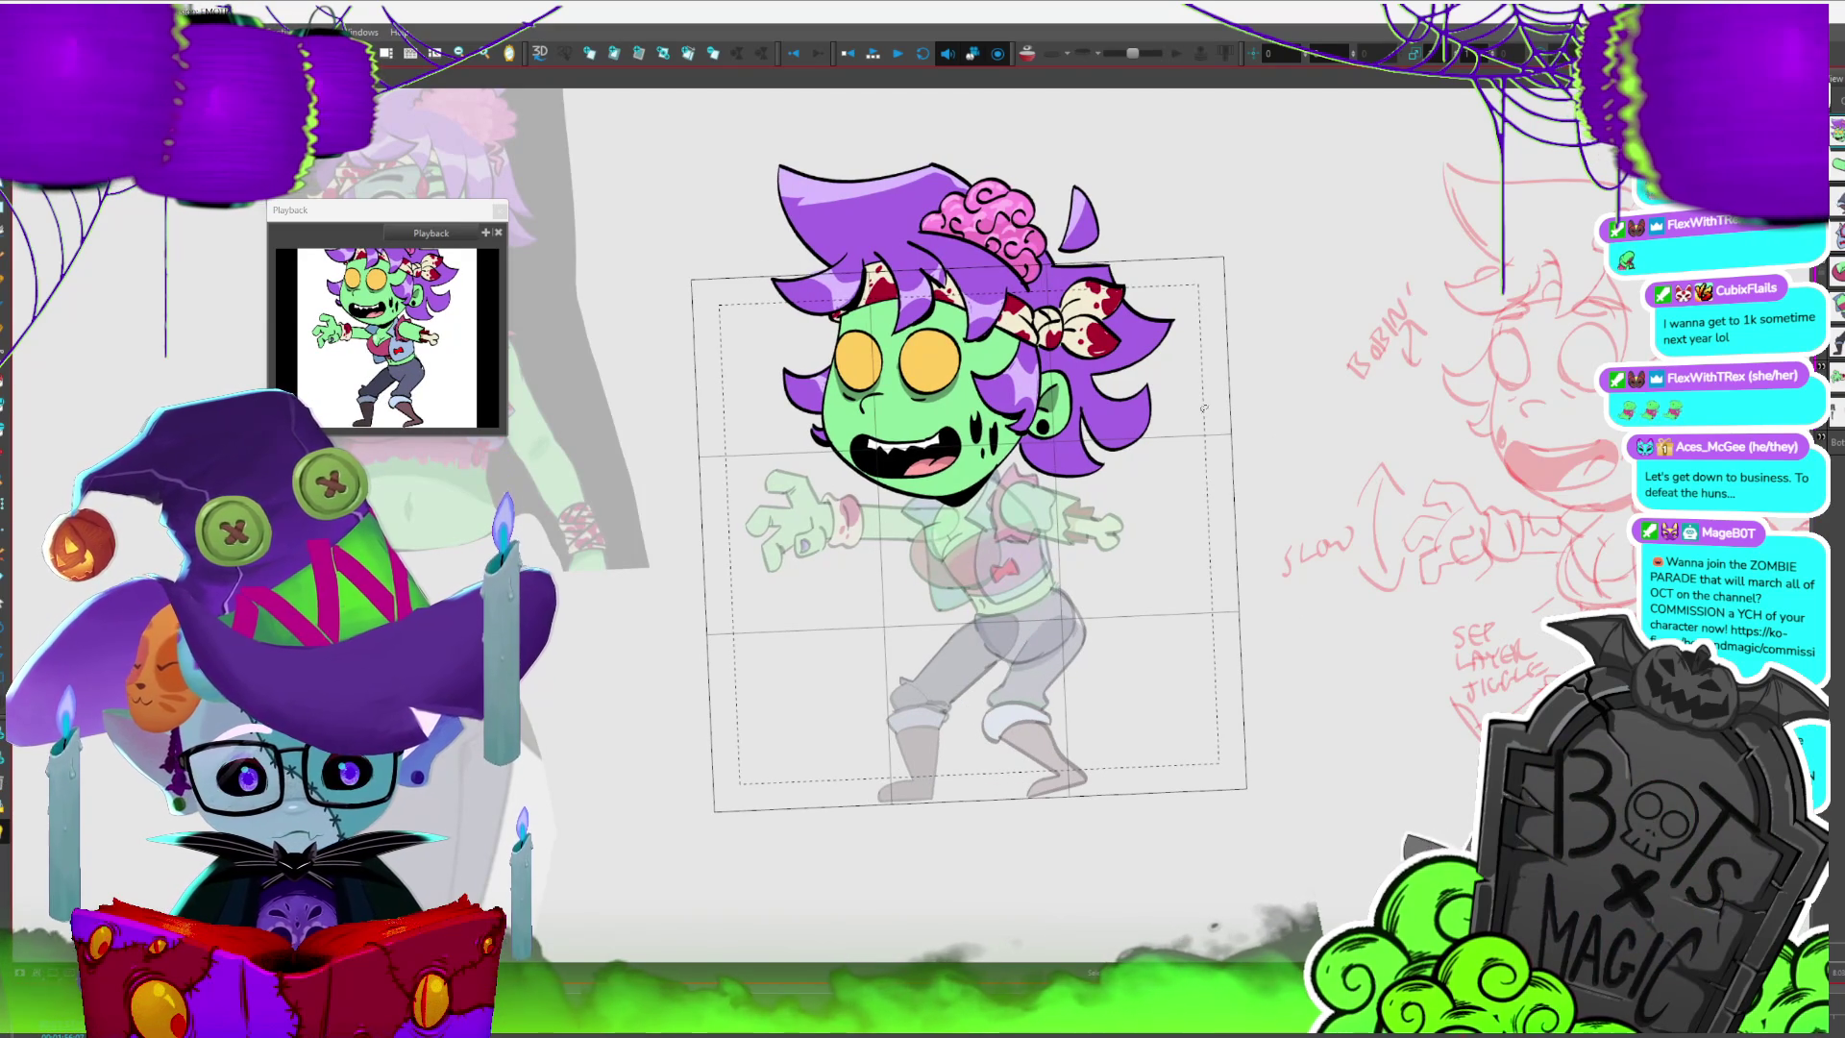
scroll(981, 519, "down", 3)
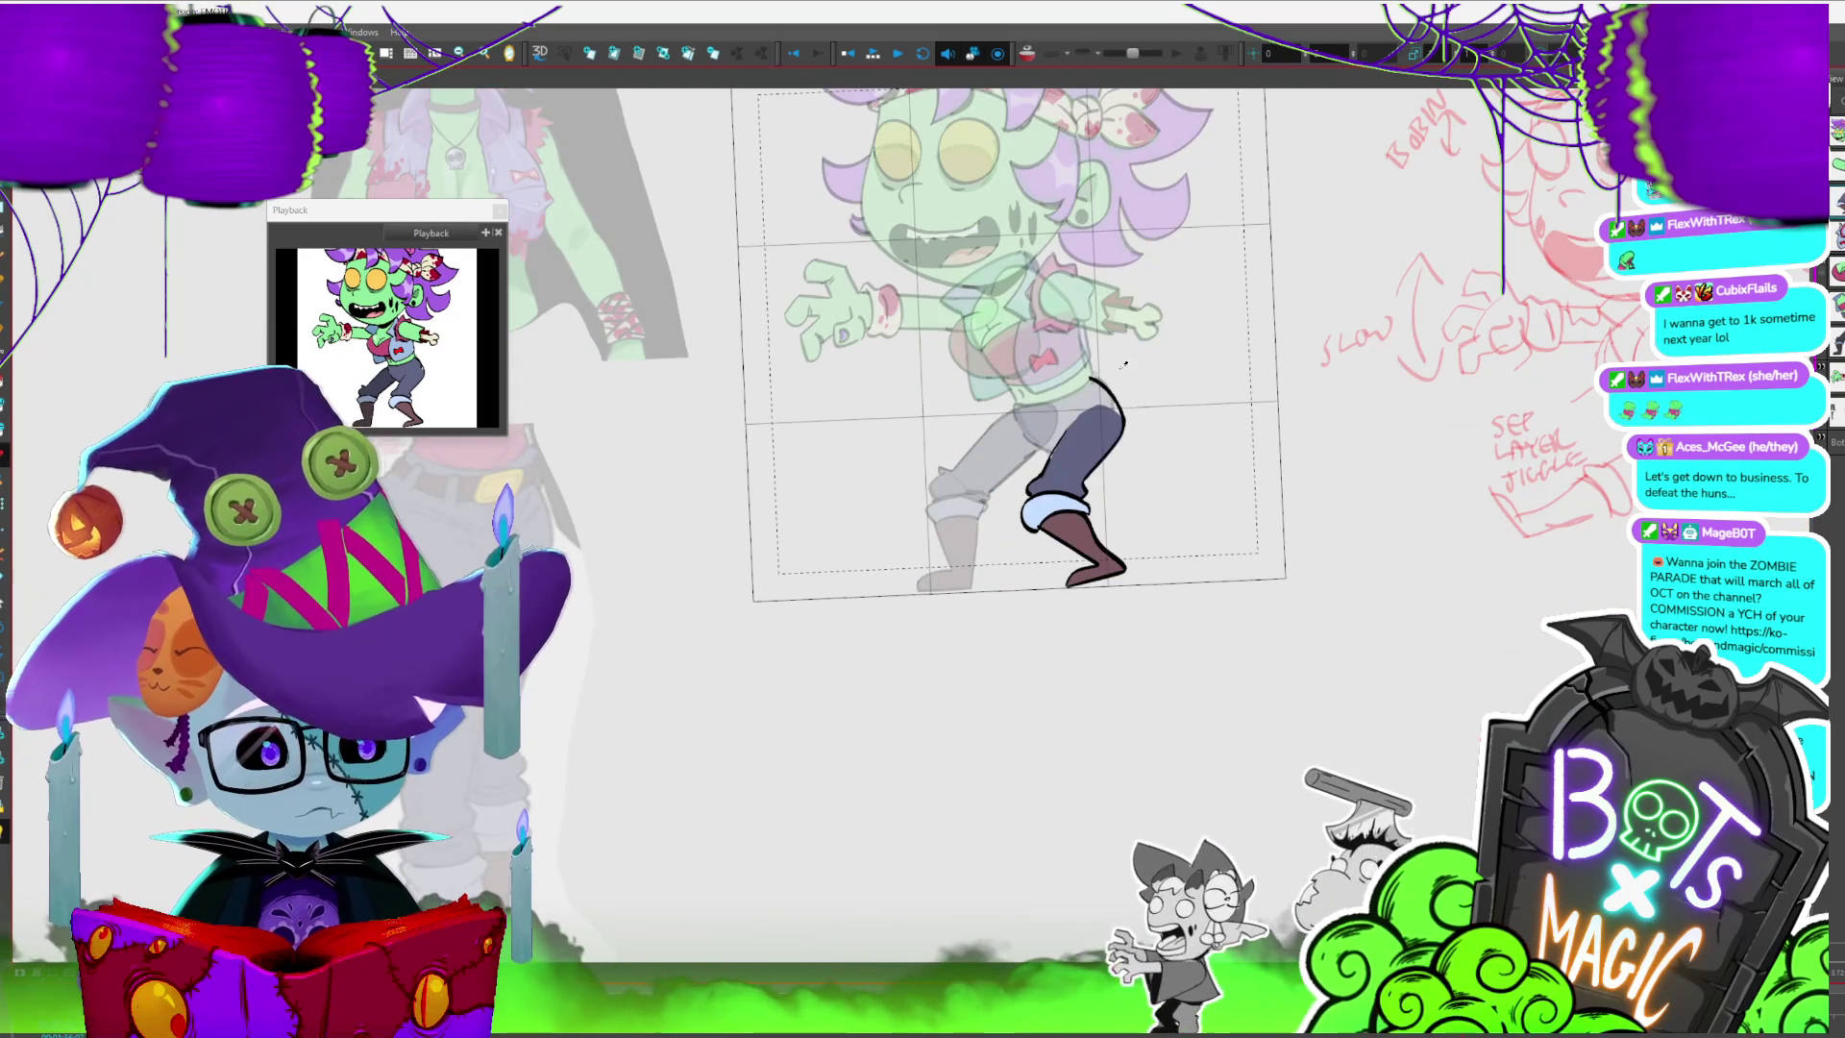
scroll(943, 627, "up", 2)
scroll(943, 627, "up", 2)
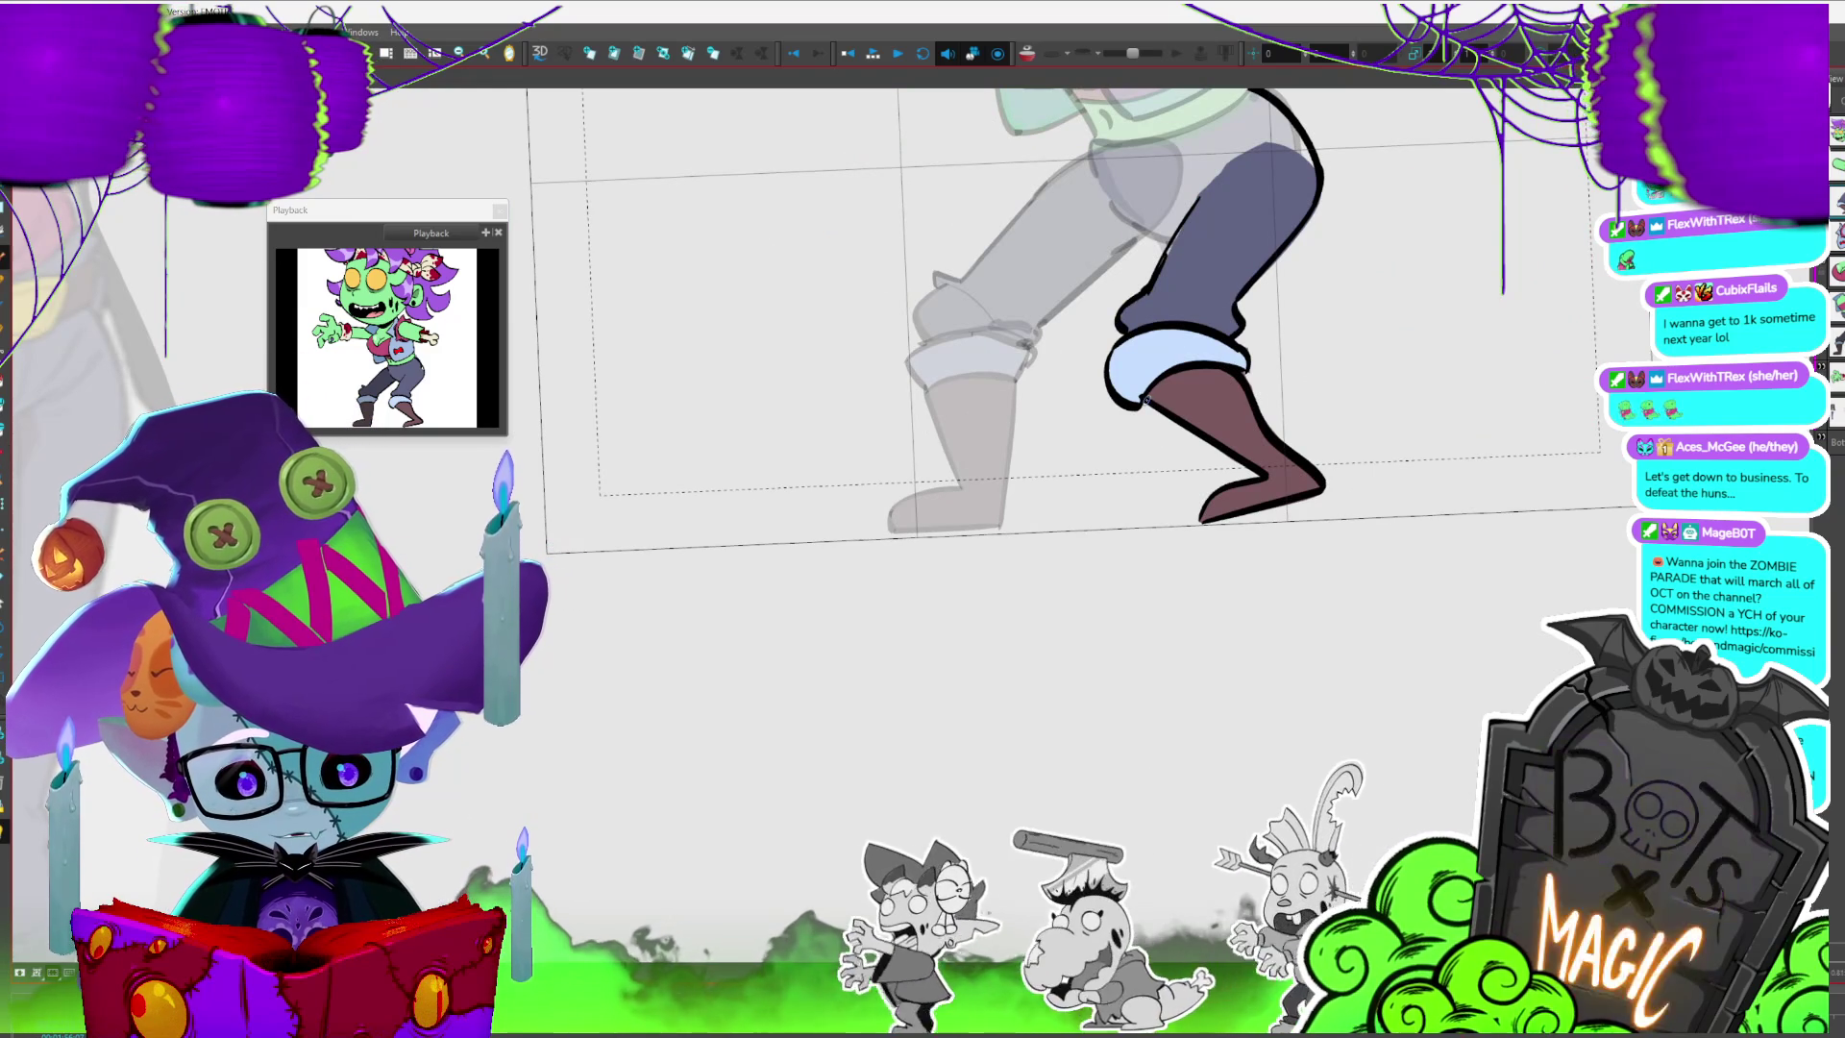
- Outline the boot's sole at the toe, select the front leg and boot, and flip poses to compare
mouse_move(1151, 416)
left_mouse_down()
mouse_move(1222, 497)
mouse_move(1170, 558)
left_mouse_up()
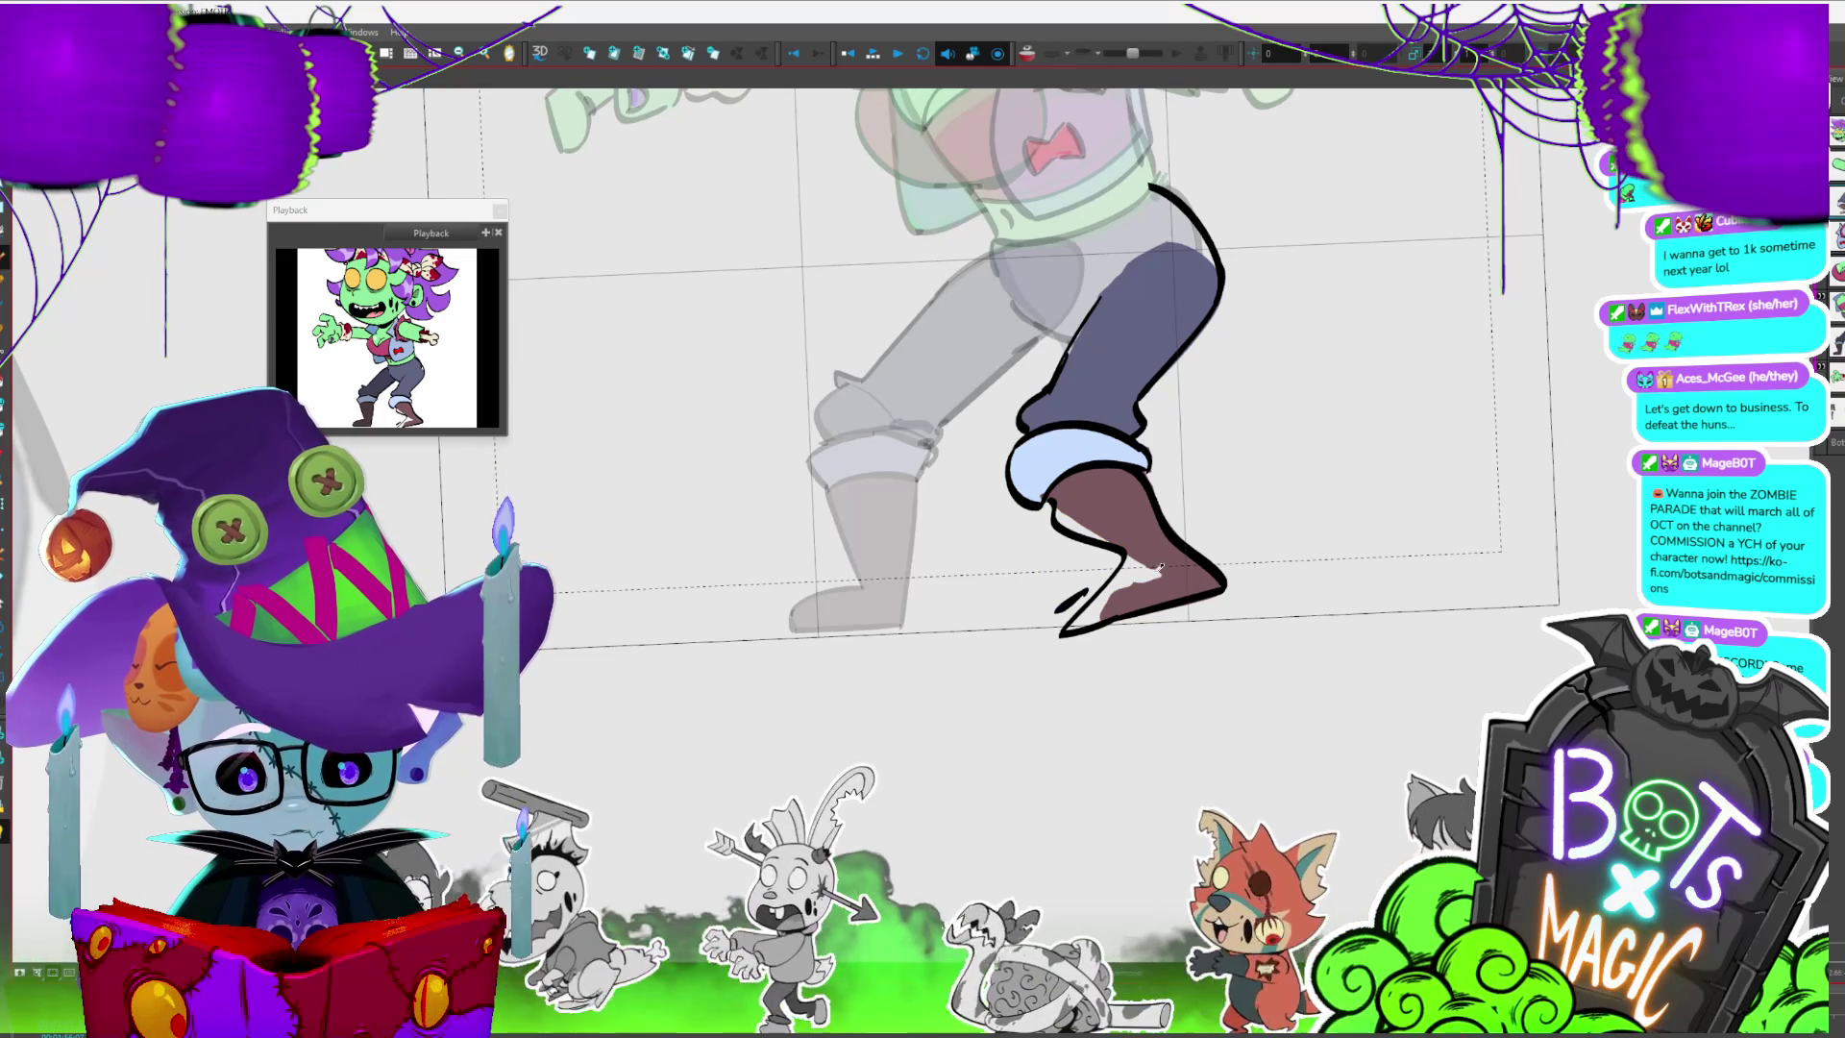
scroll(1163, 570, "down", 1)
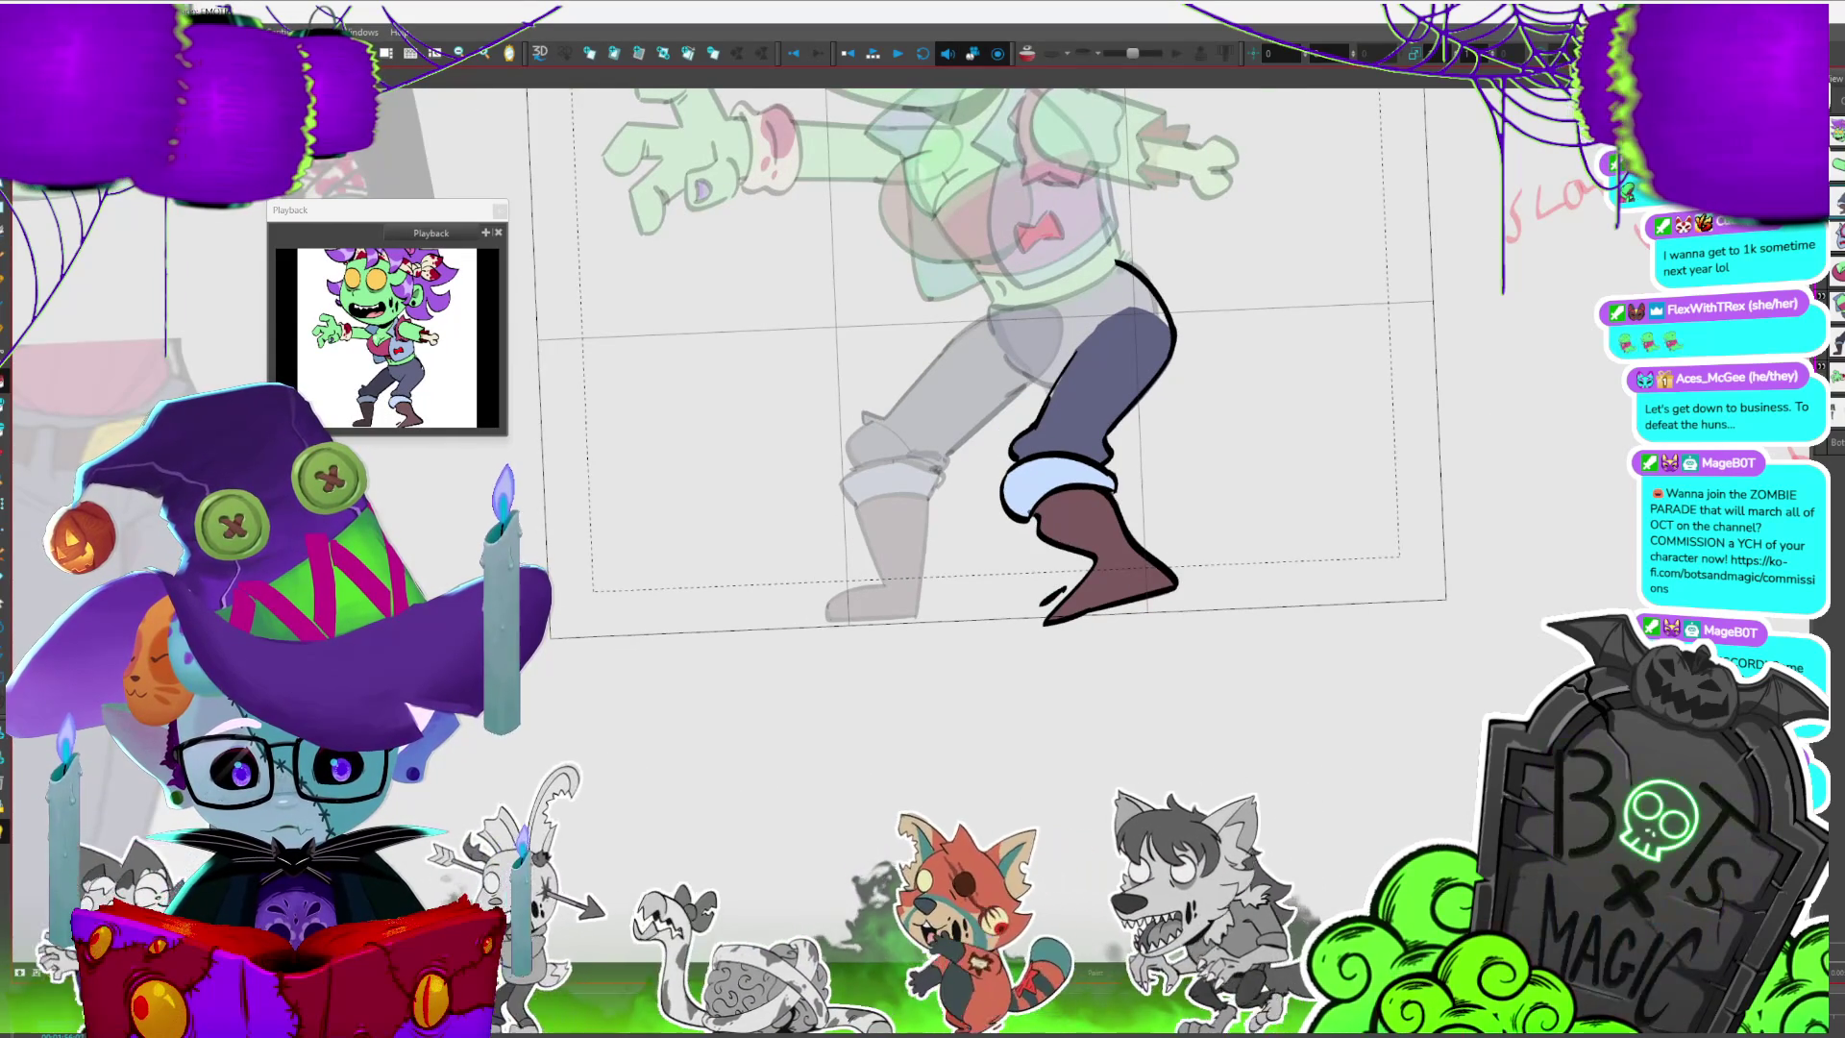
left_click_drag(1010, 433, 1017, 425)
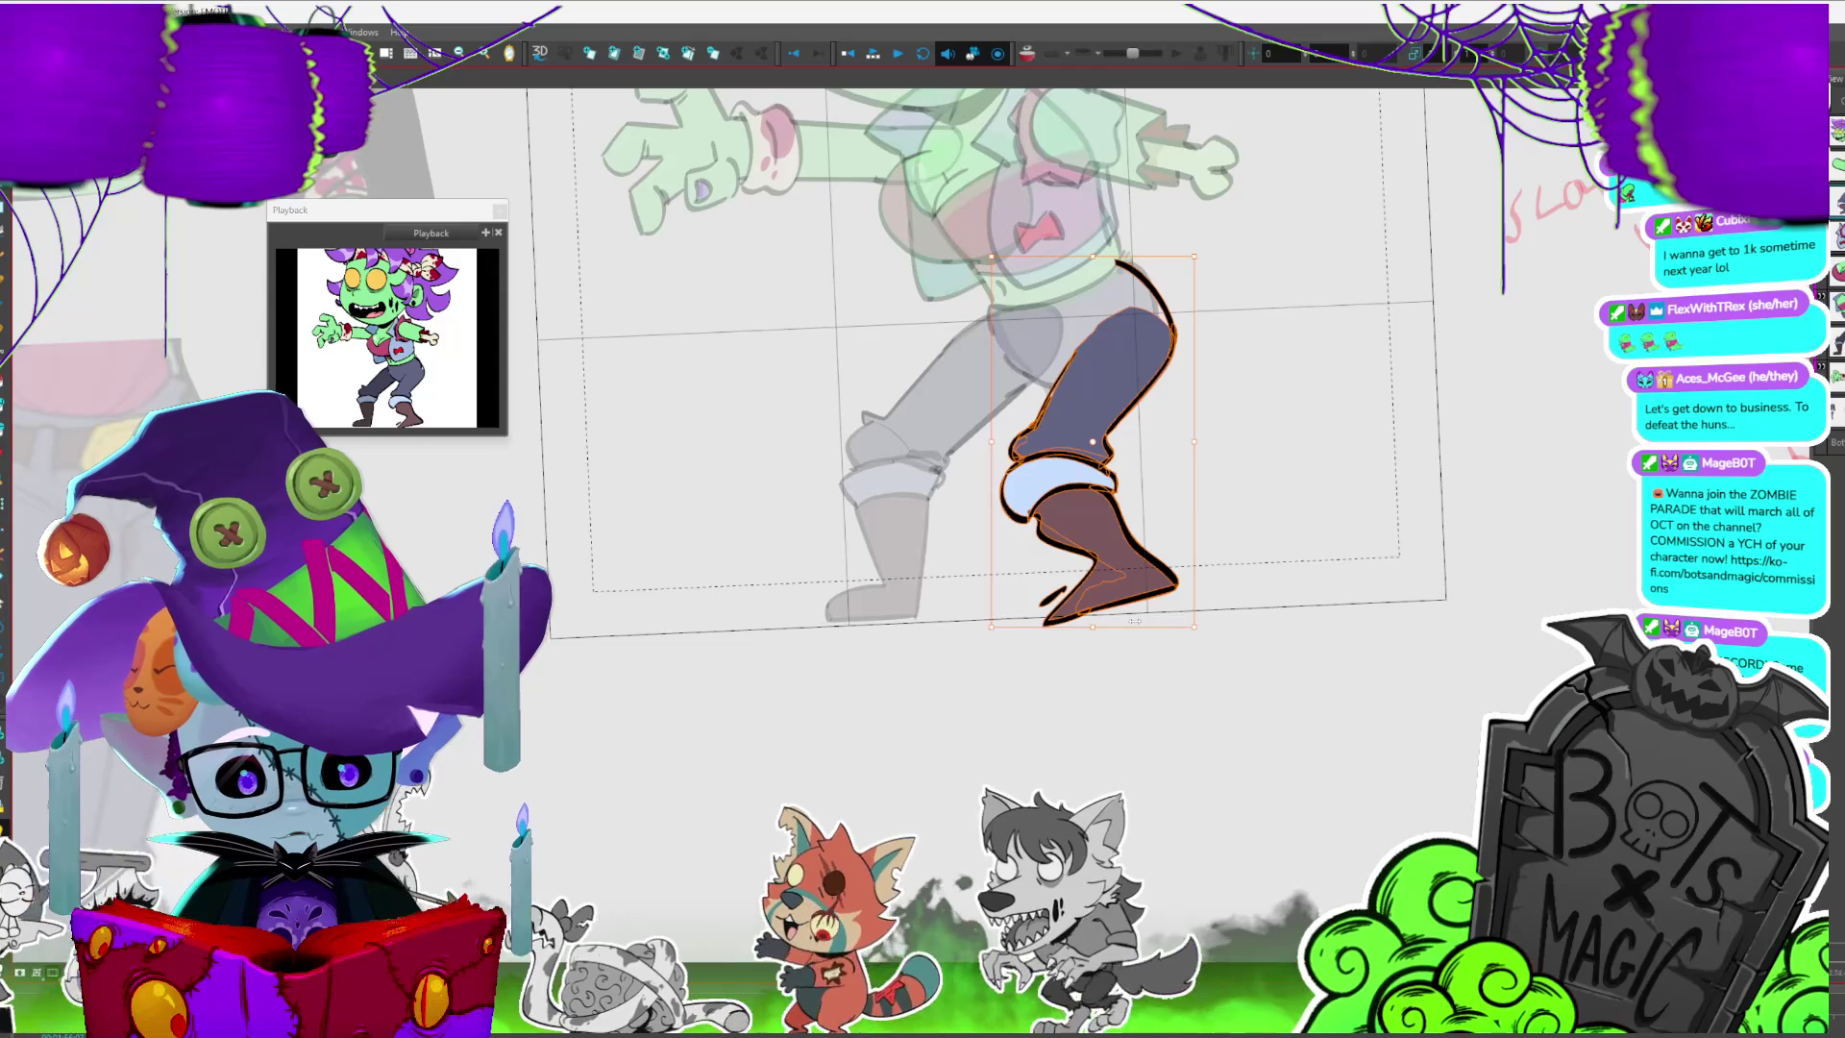
key("period")
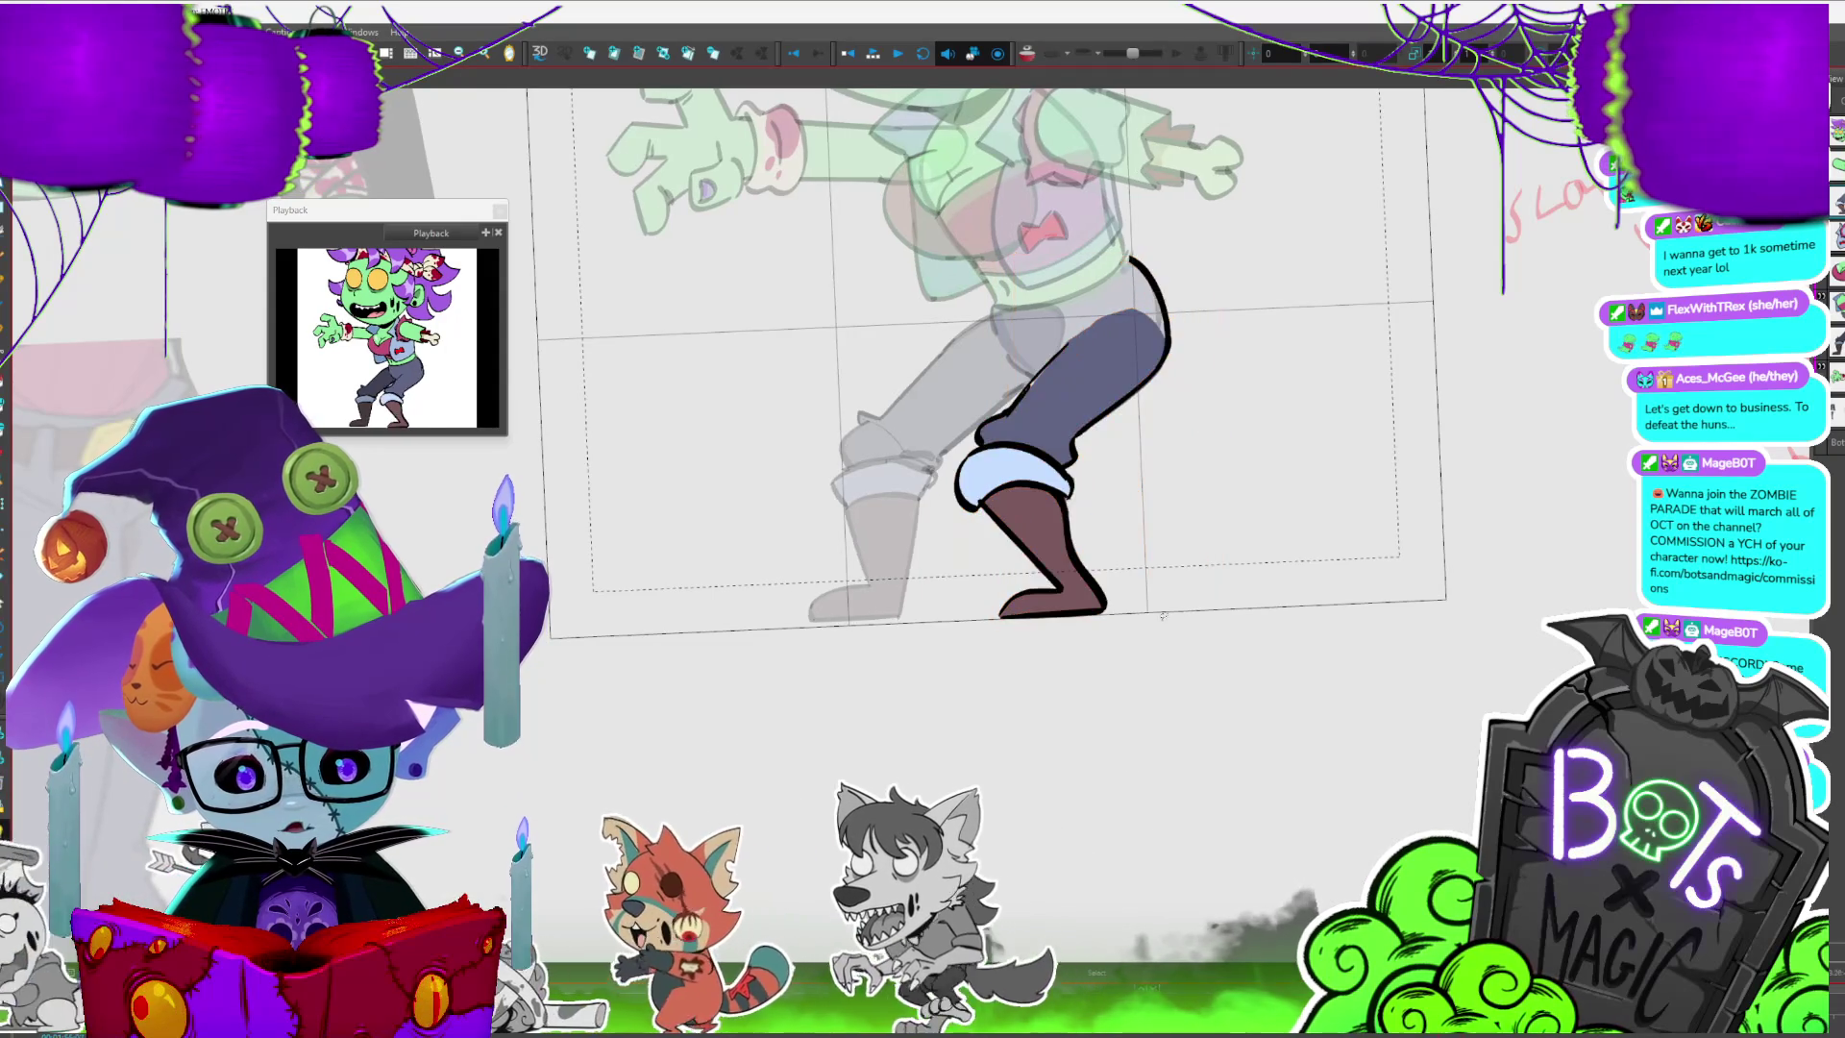
key("comma")
key("period")
key("comma")
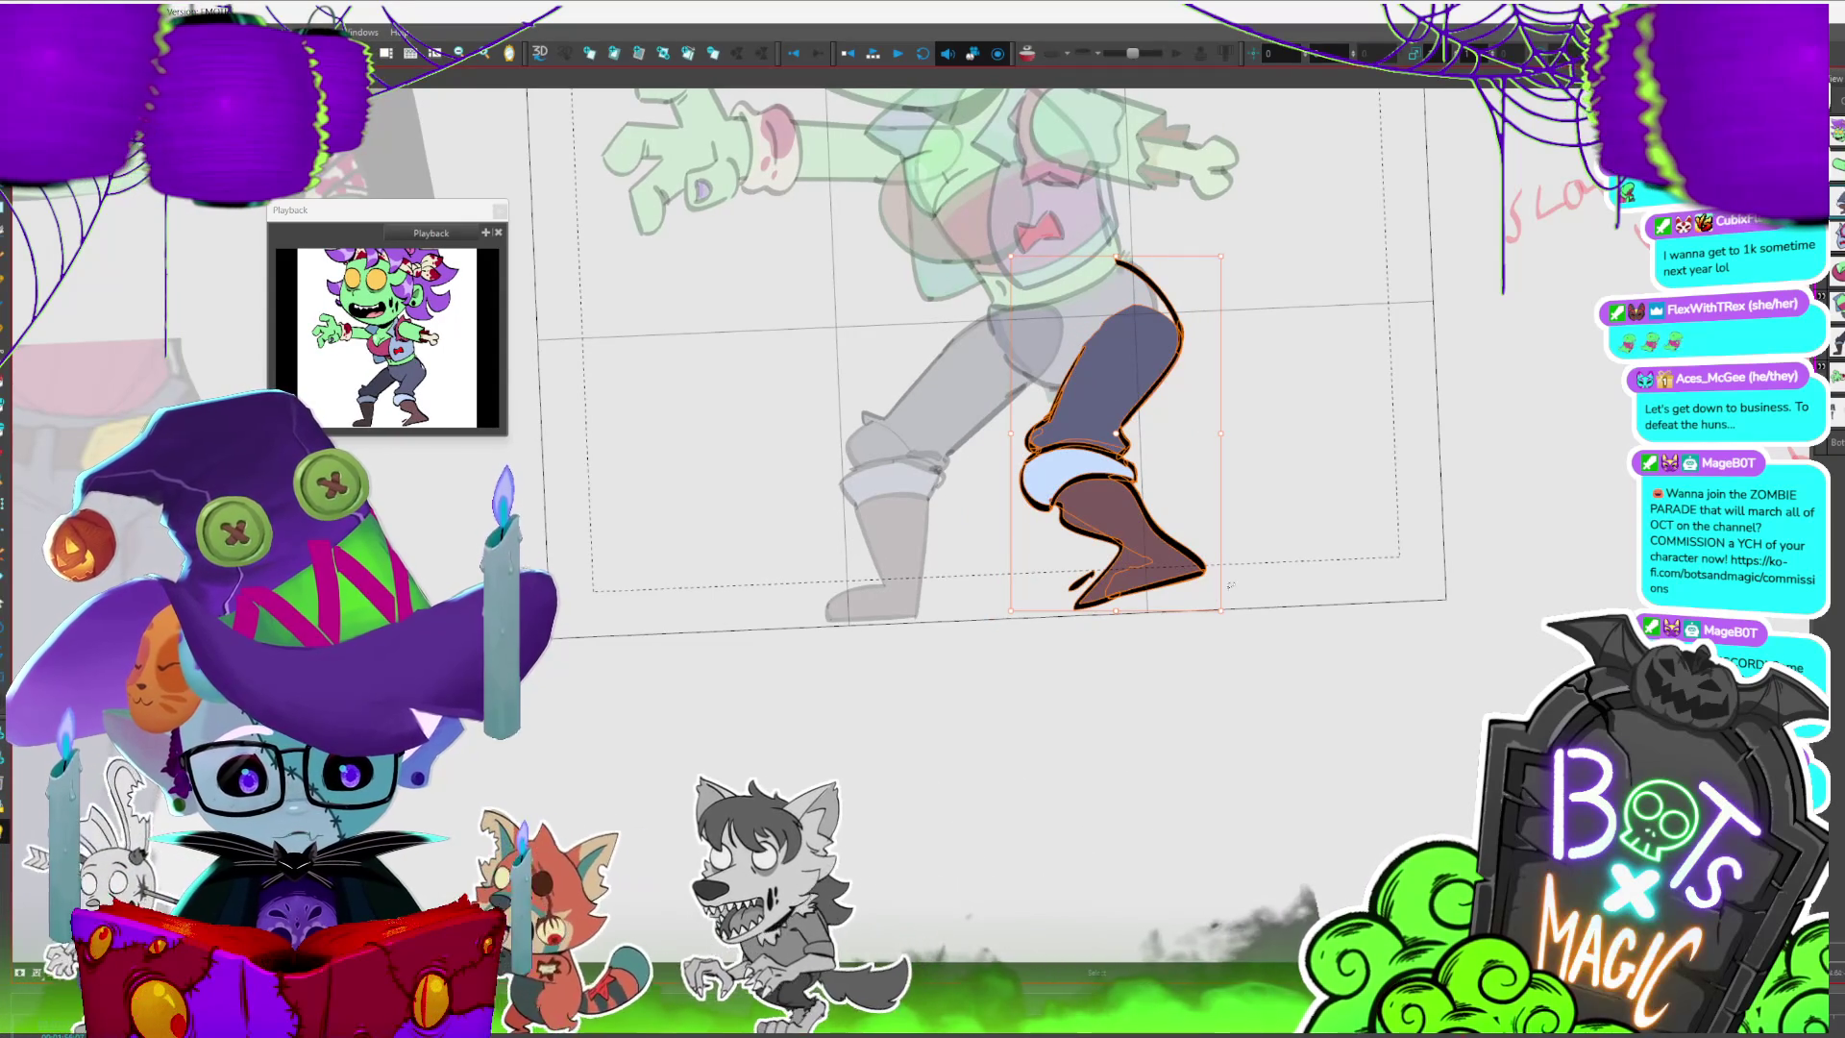
key("period")
key("comma")
key("period")
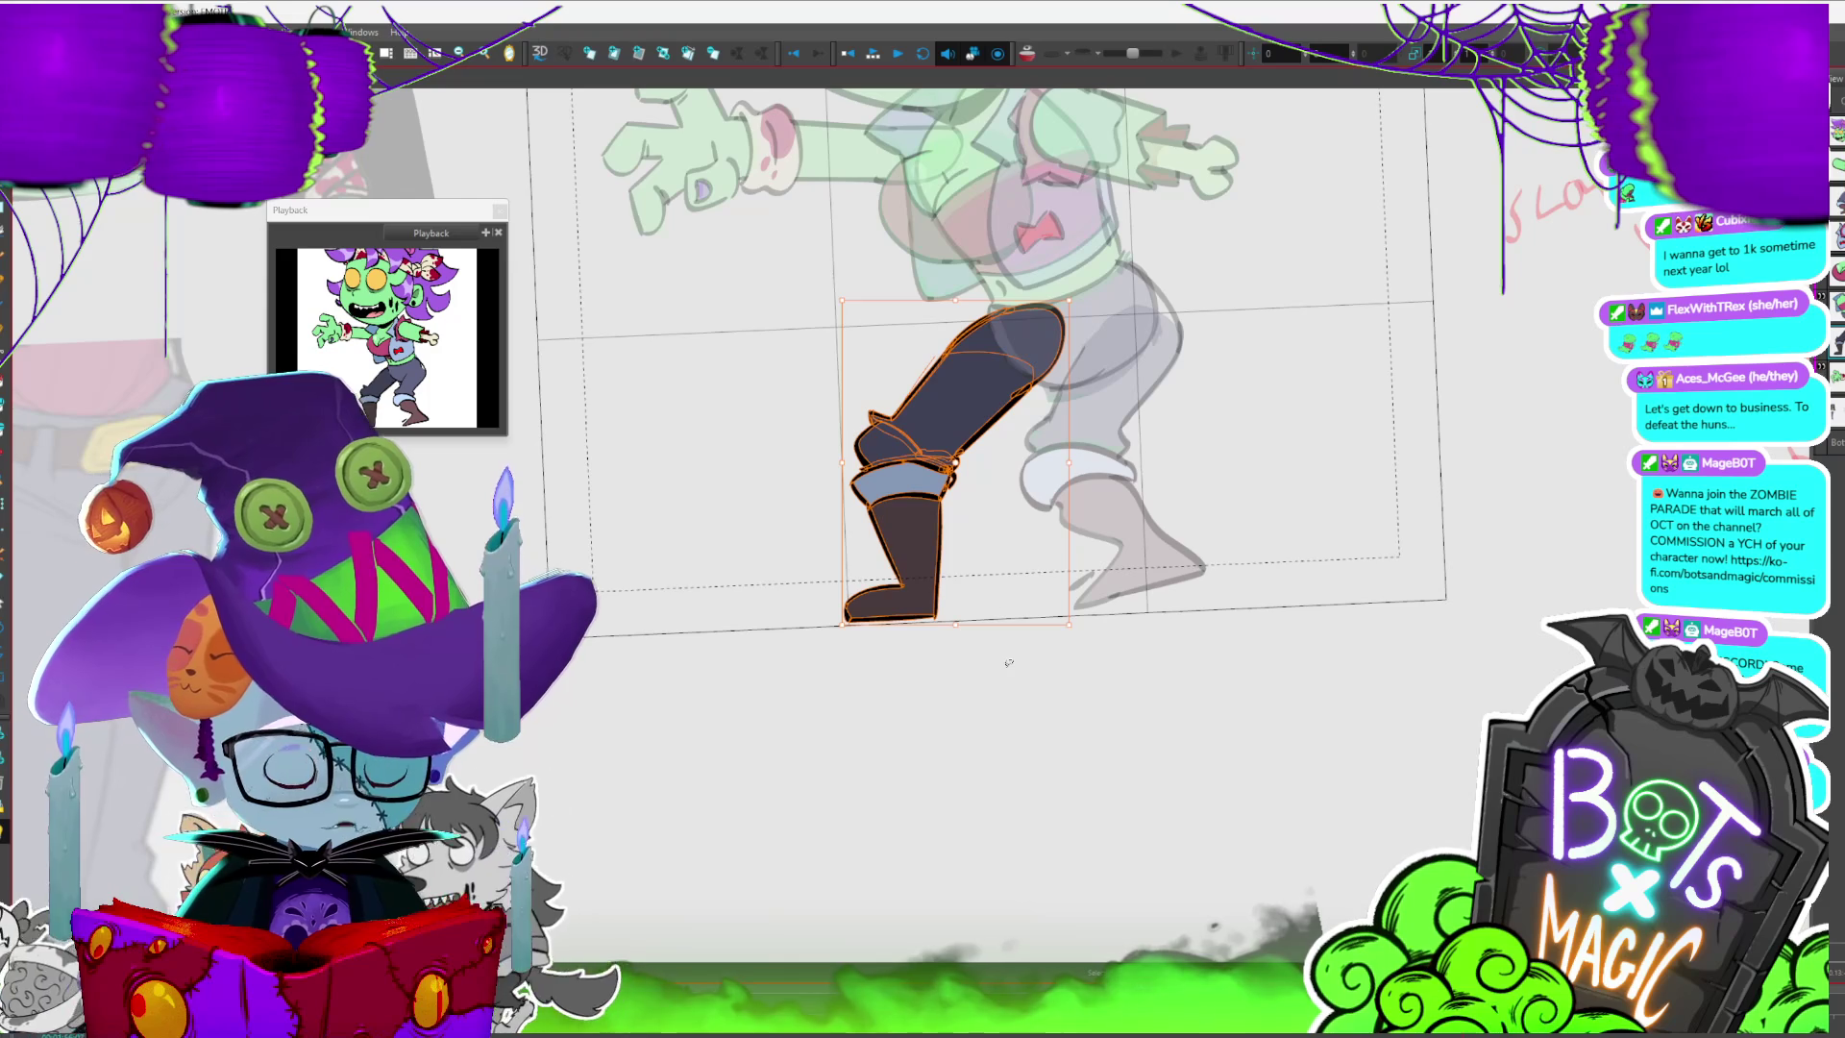
- Clear the selection, zoom out to the full head, and undo to straighten the thigh upright
key("Escape")
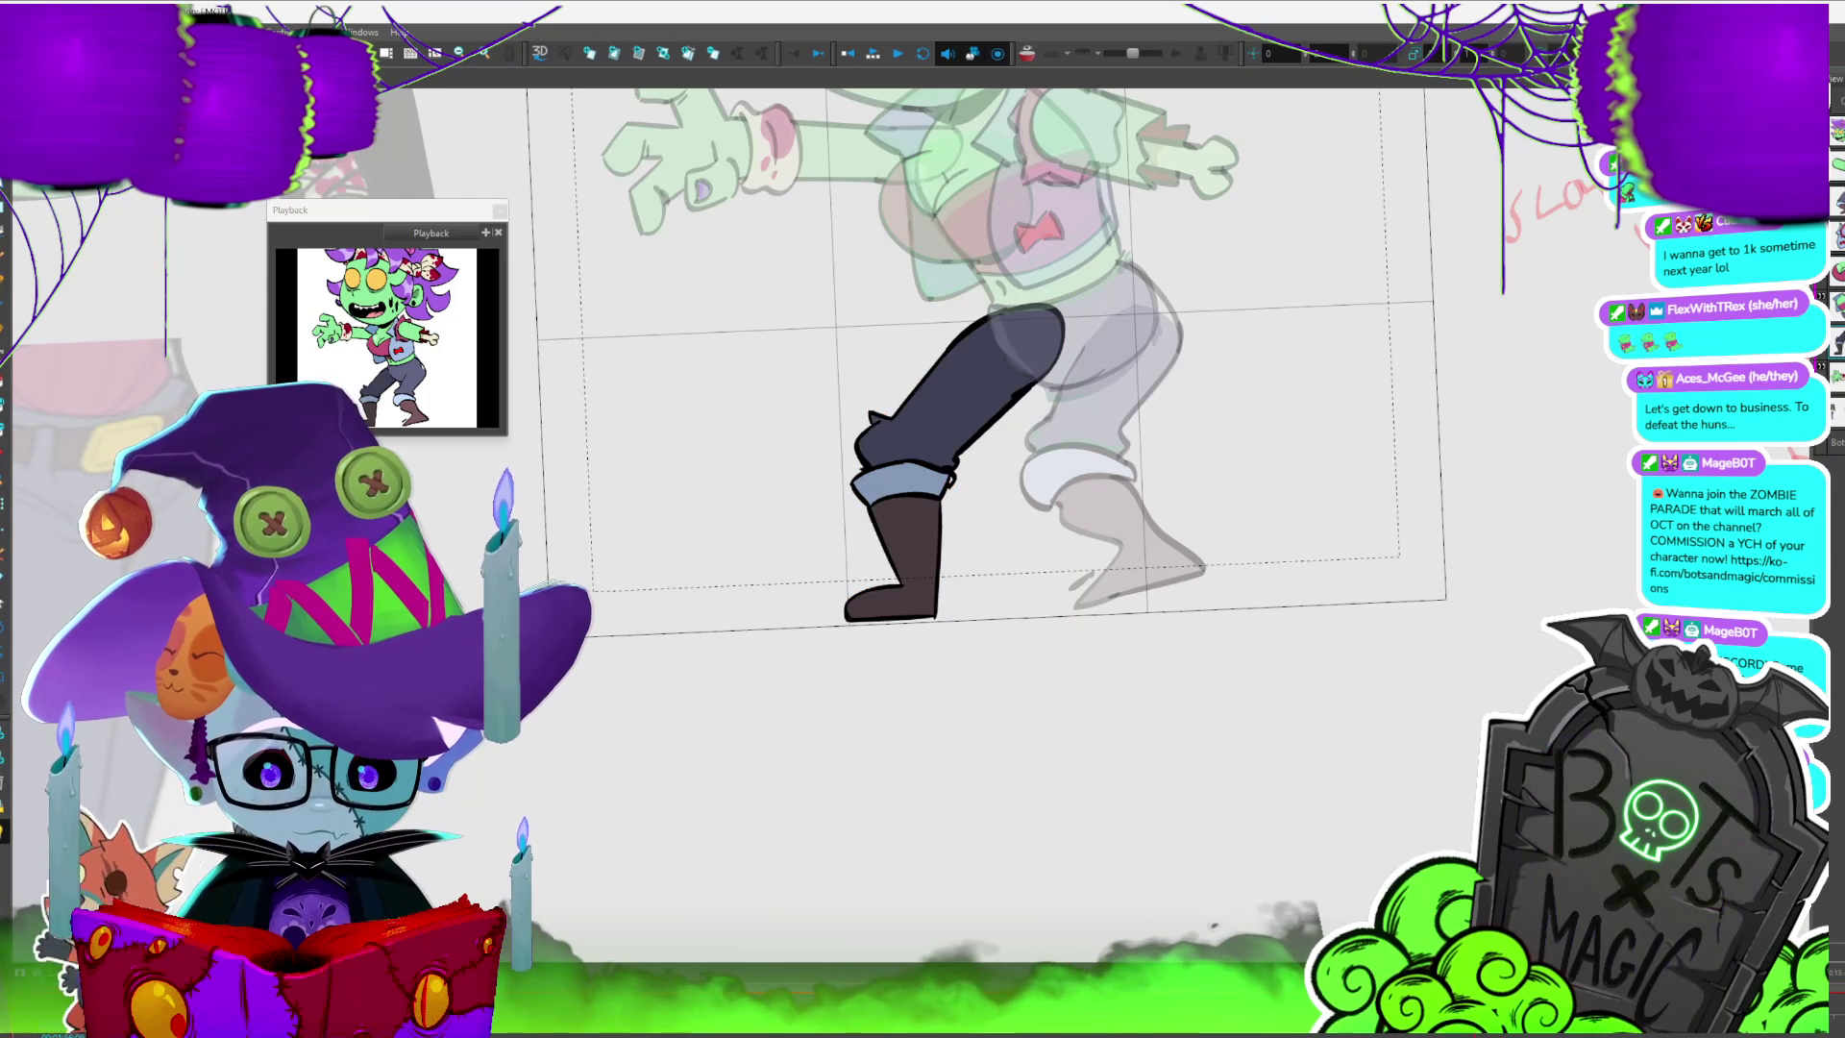
key("2")
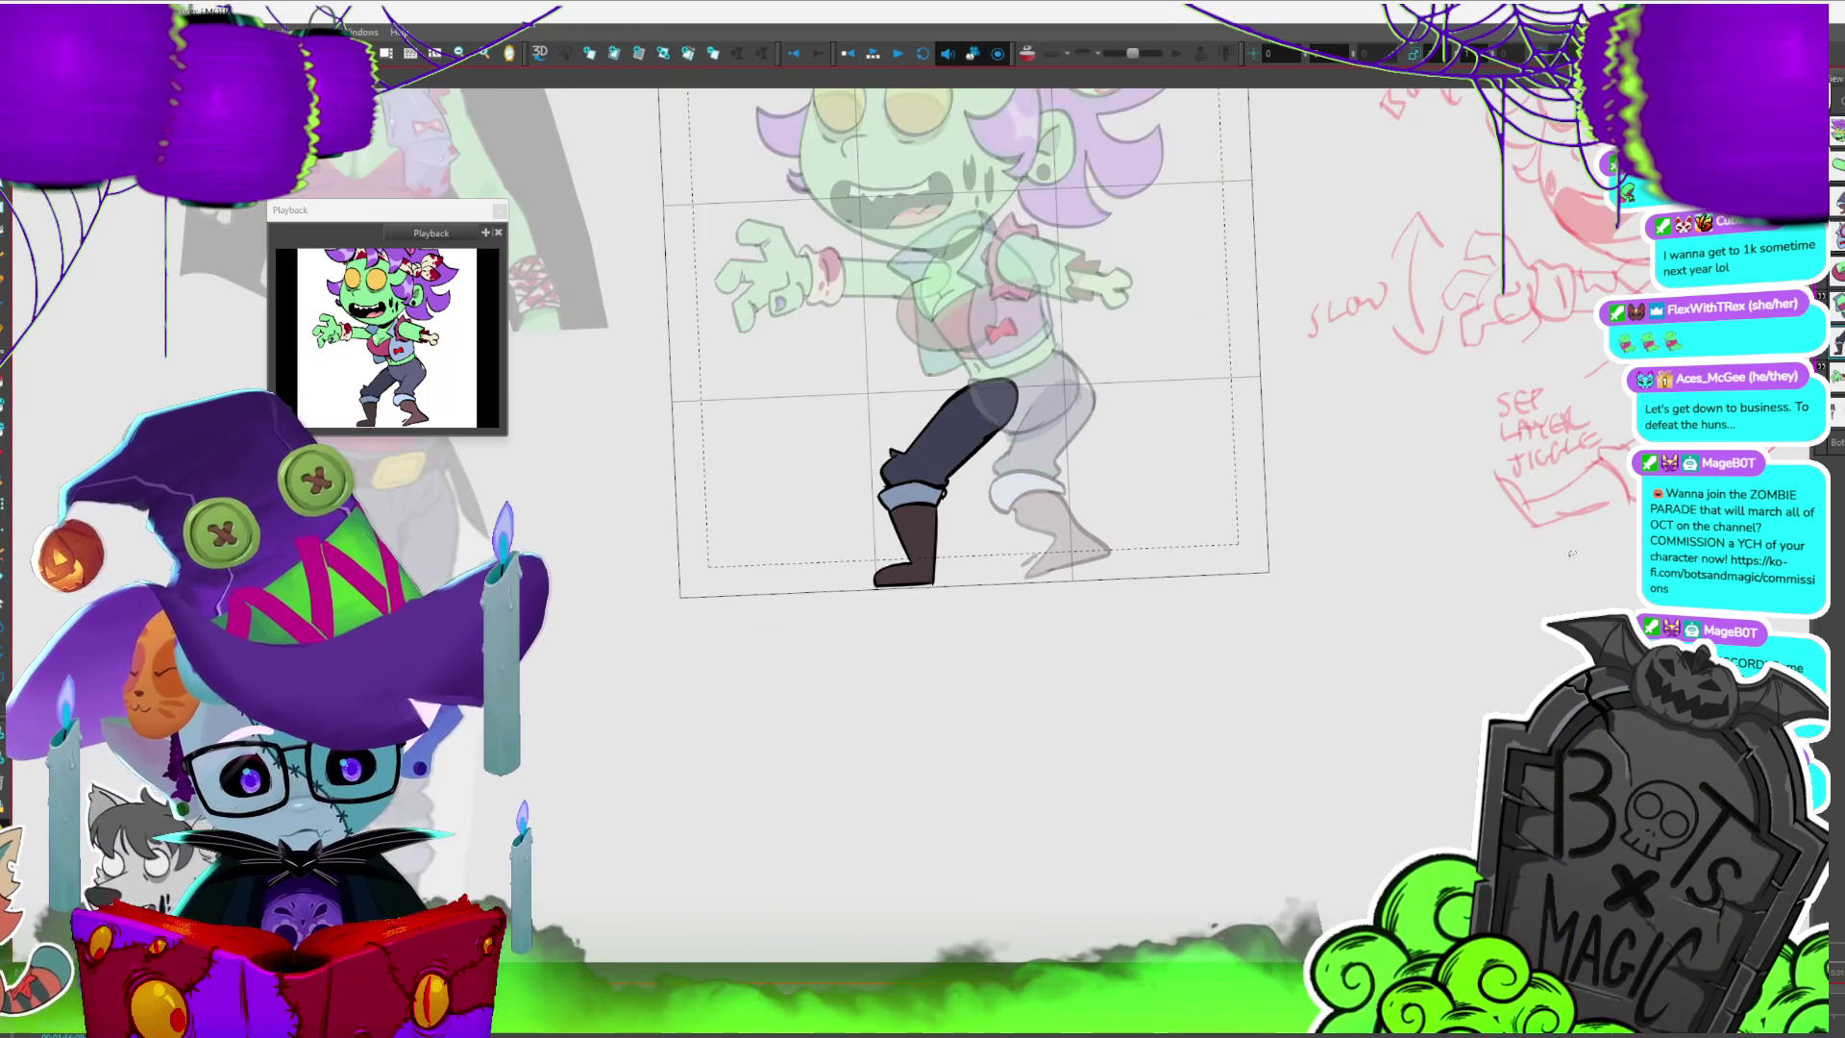
key("2")
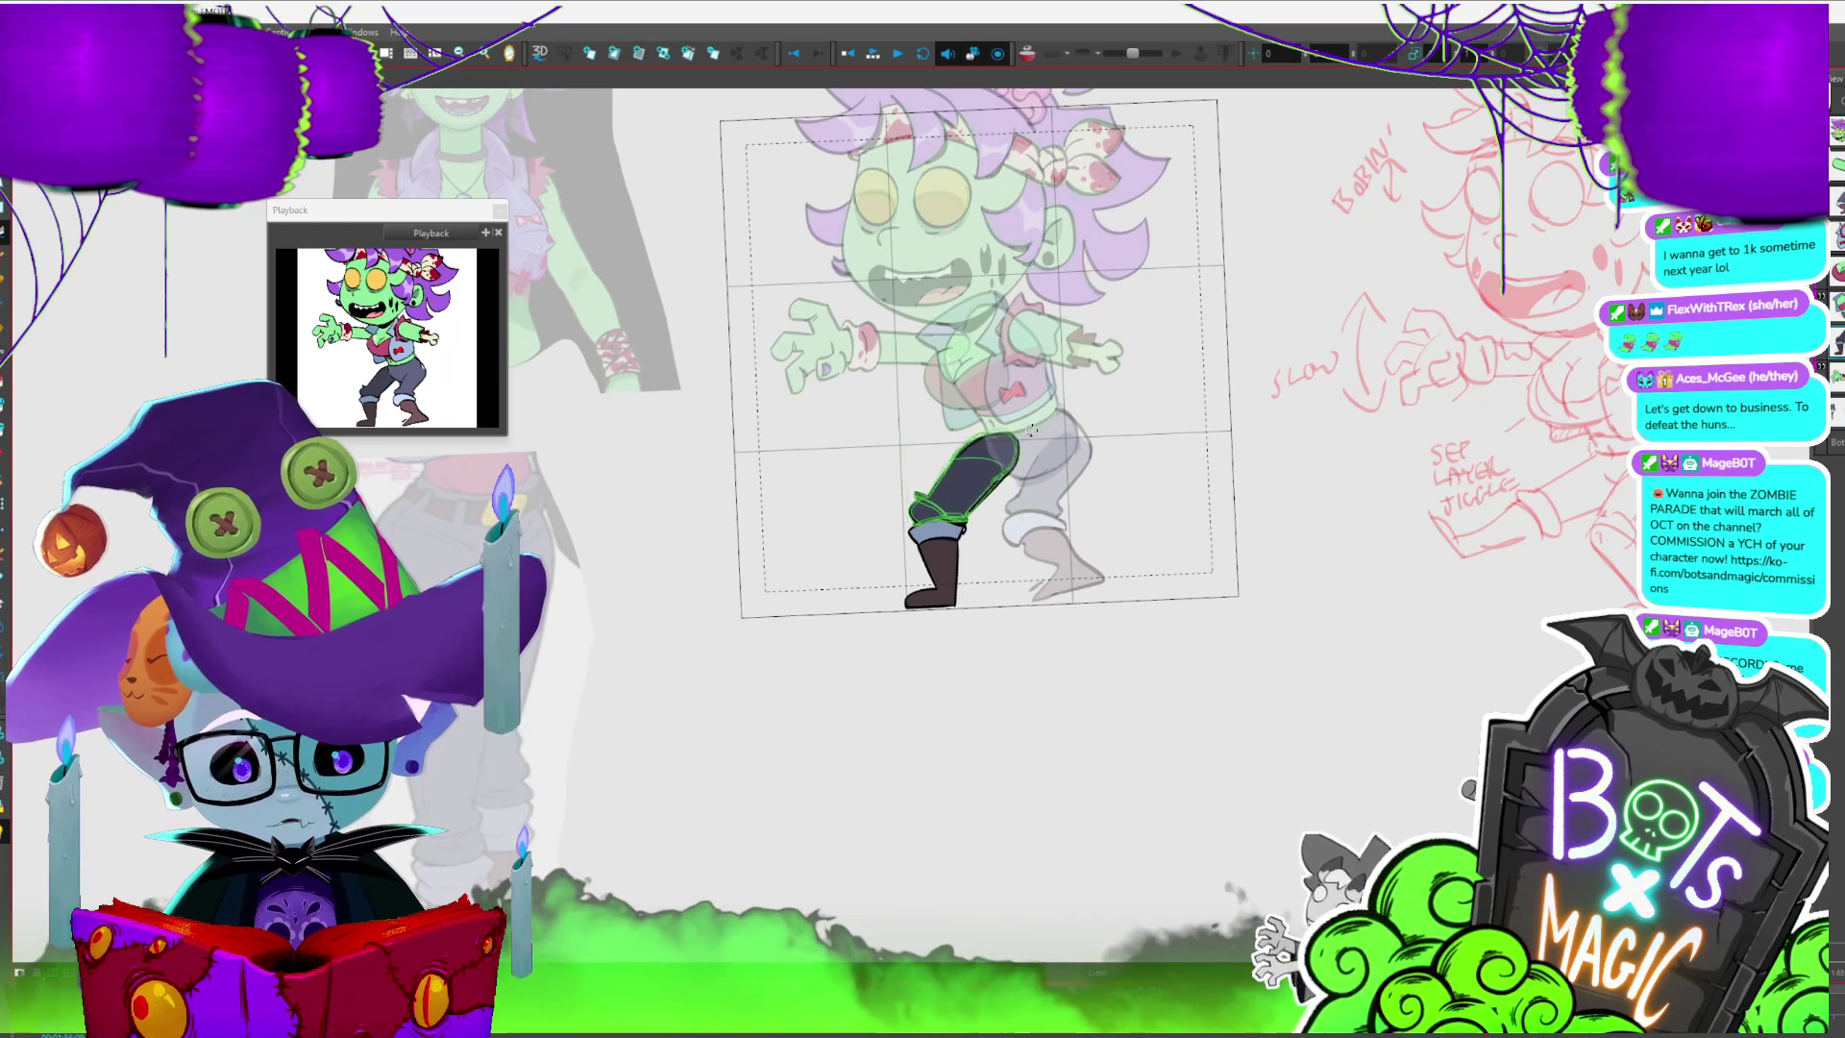
key("ctrl+z")
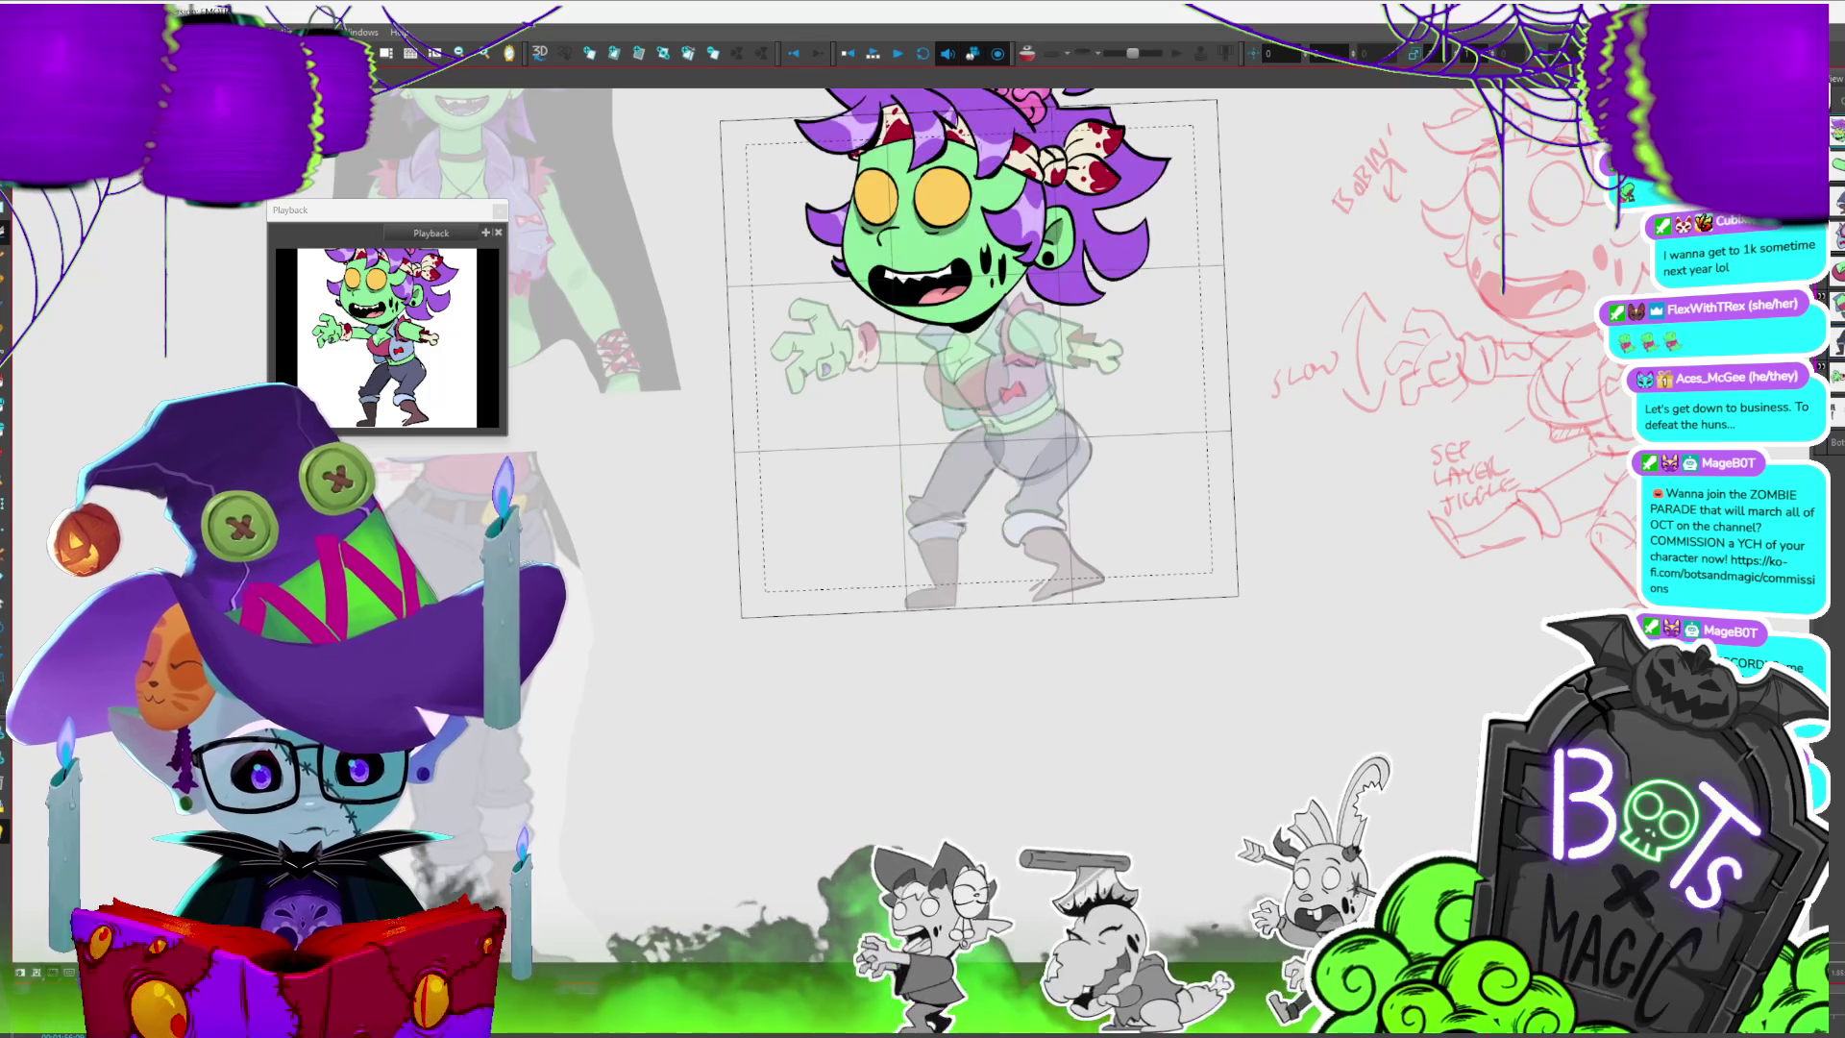
- Move the whole character left and slightly up from the head drawing, nudging it into place
left_click(951, 245)
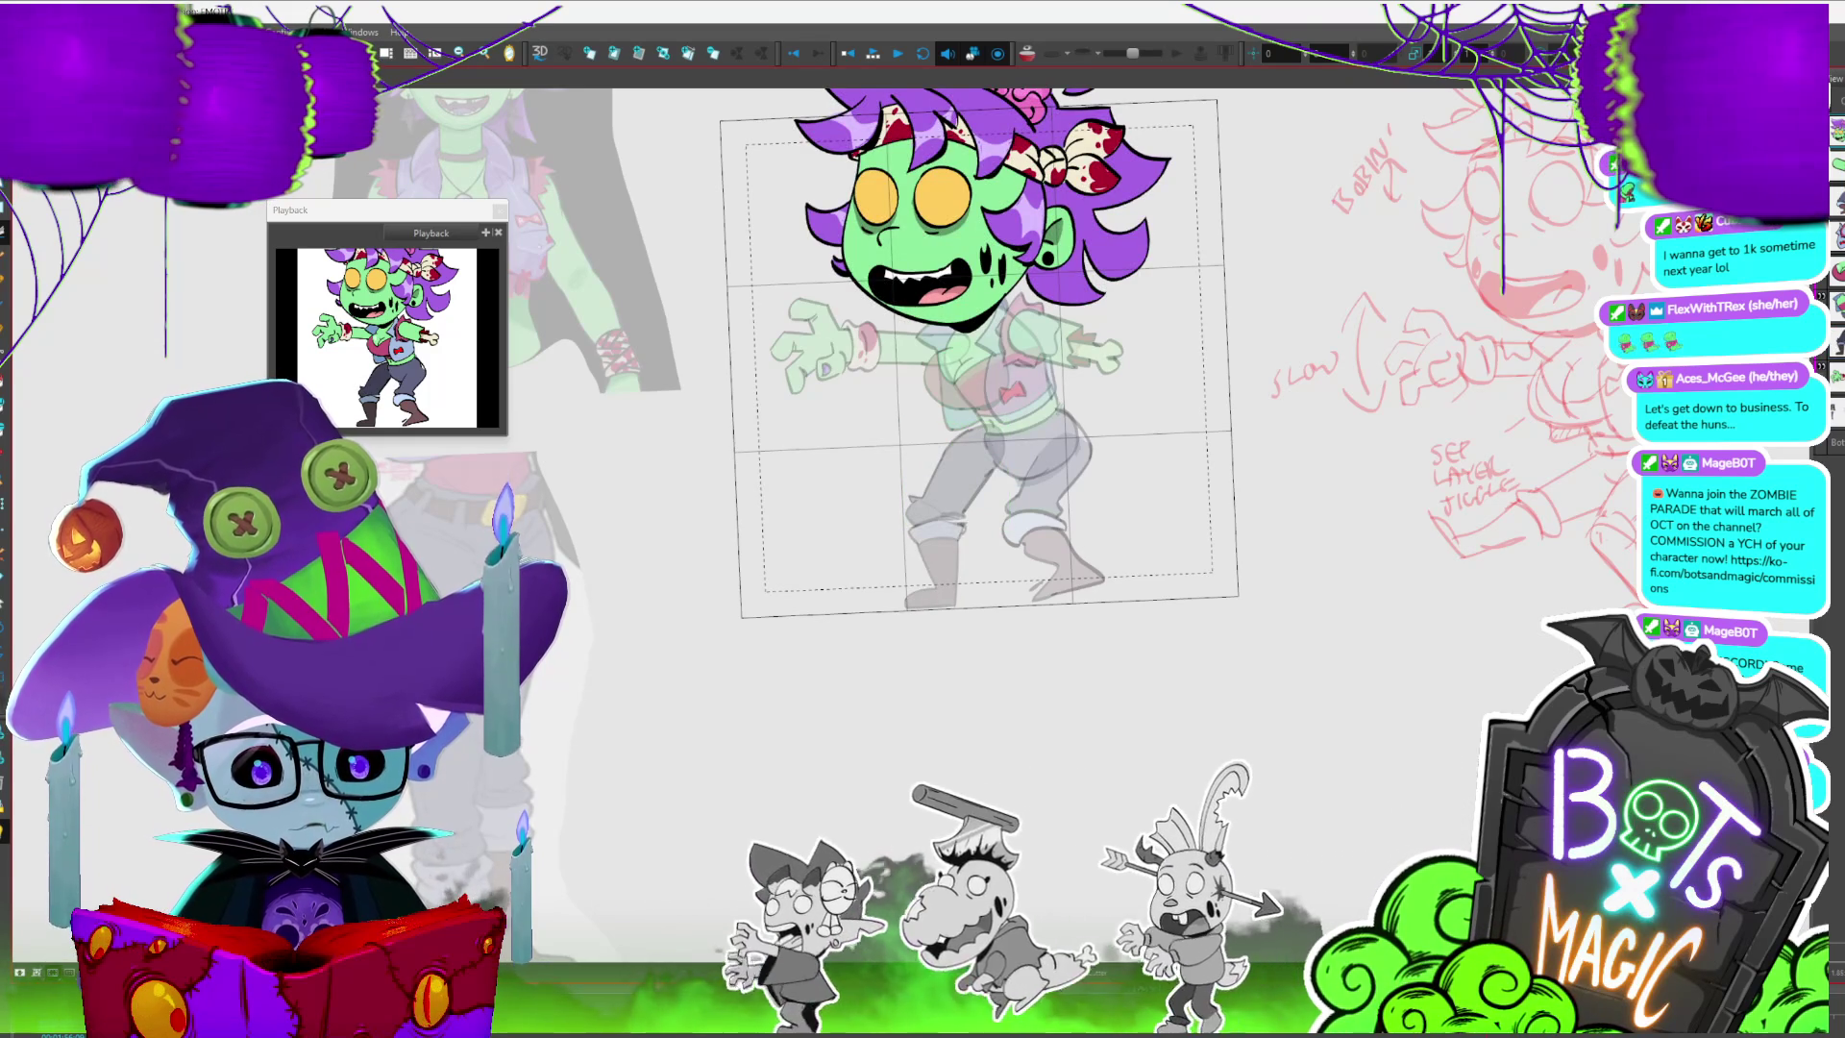
key("ctrl+a")
left_click_drag(999, 533, 984, 509)
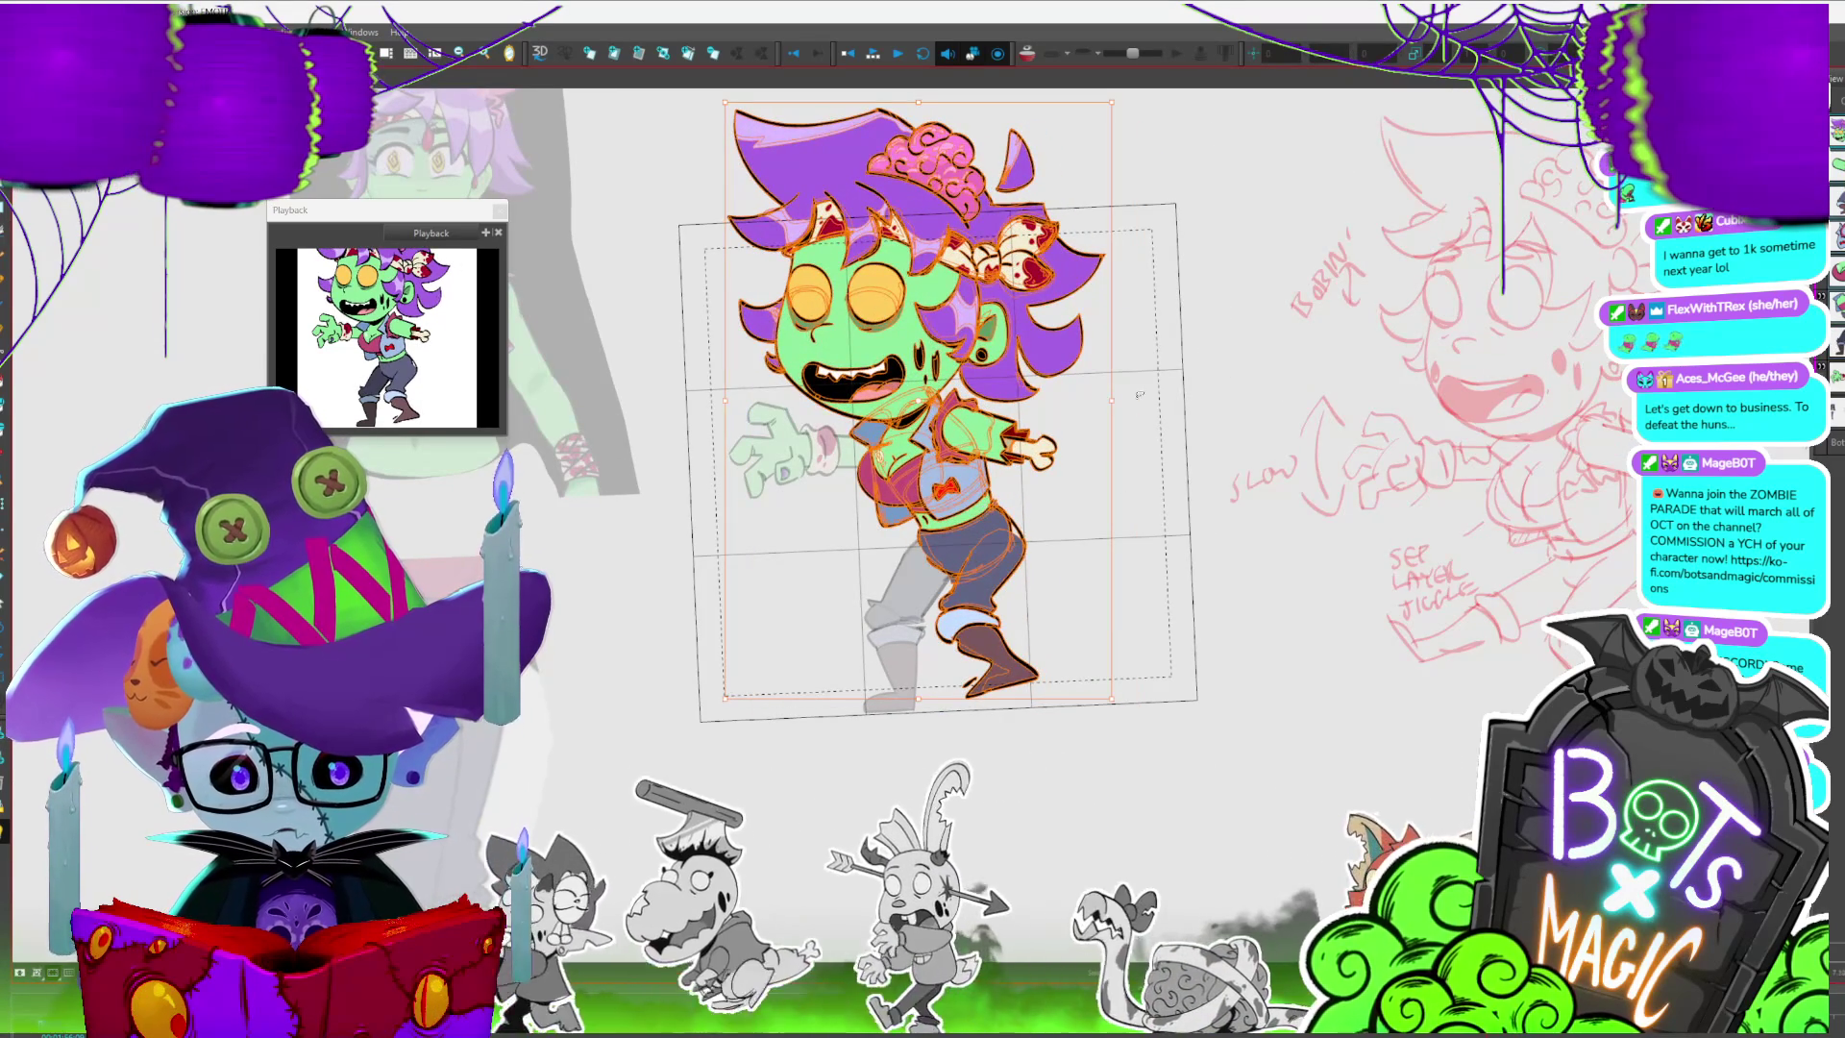
key("Right")
key("Right")
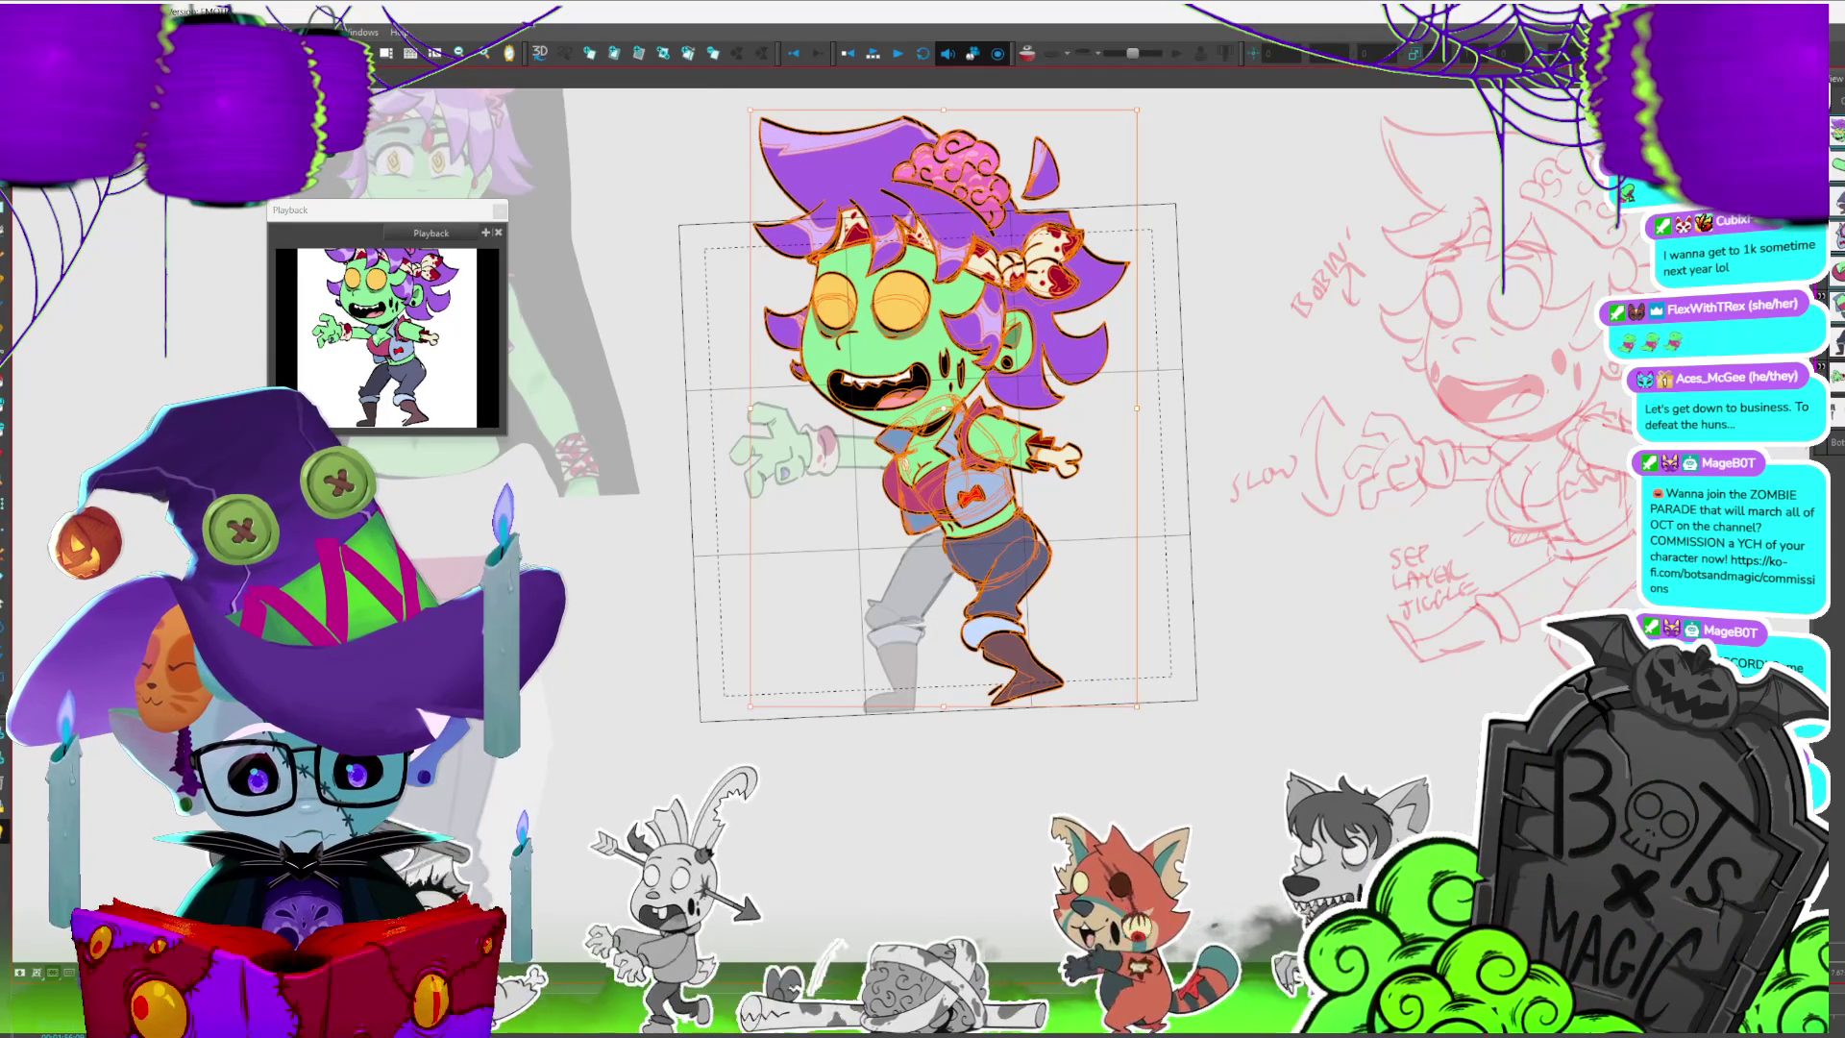
key("period")
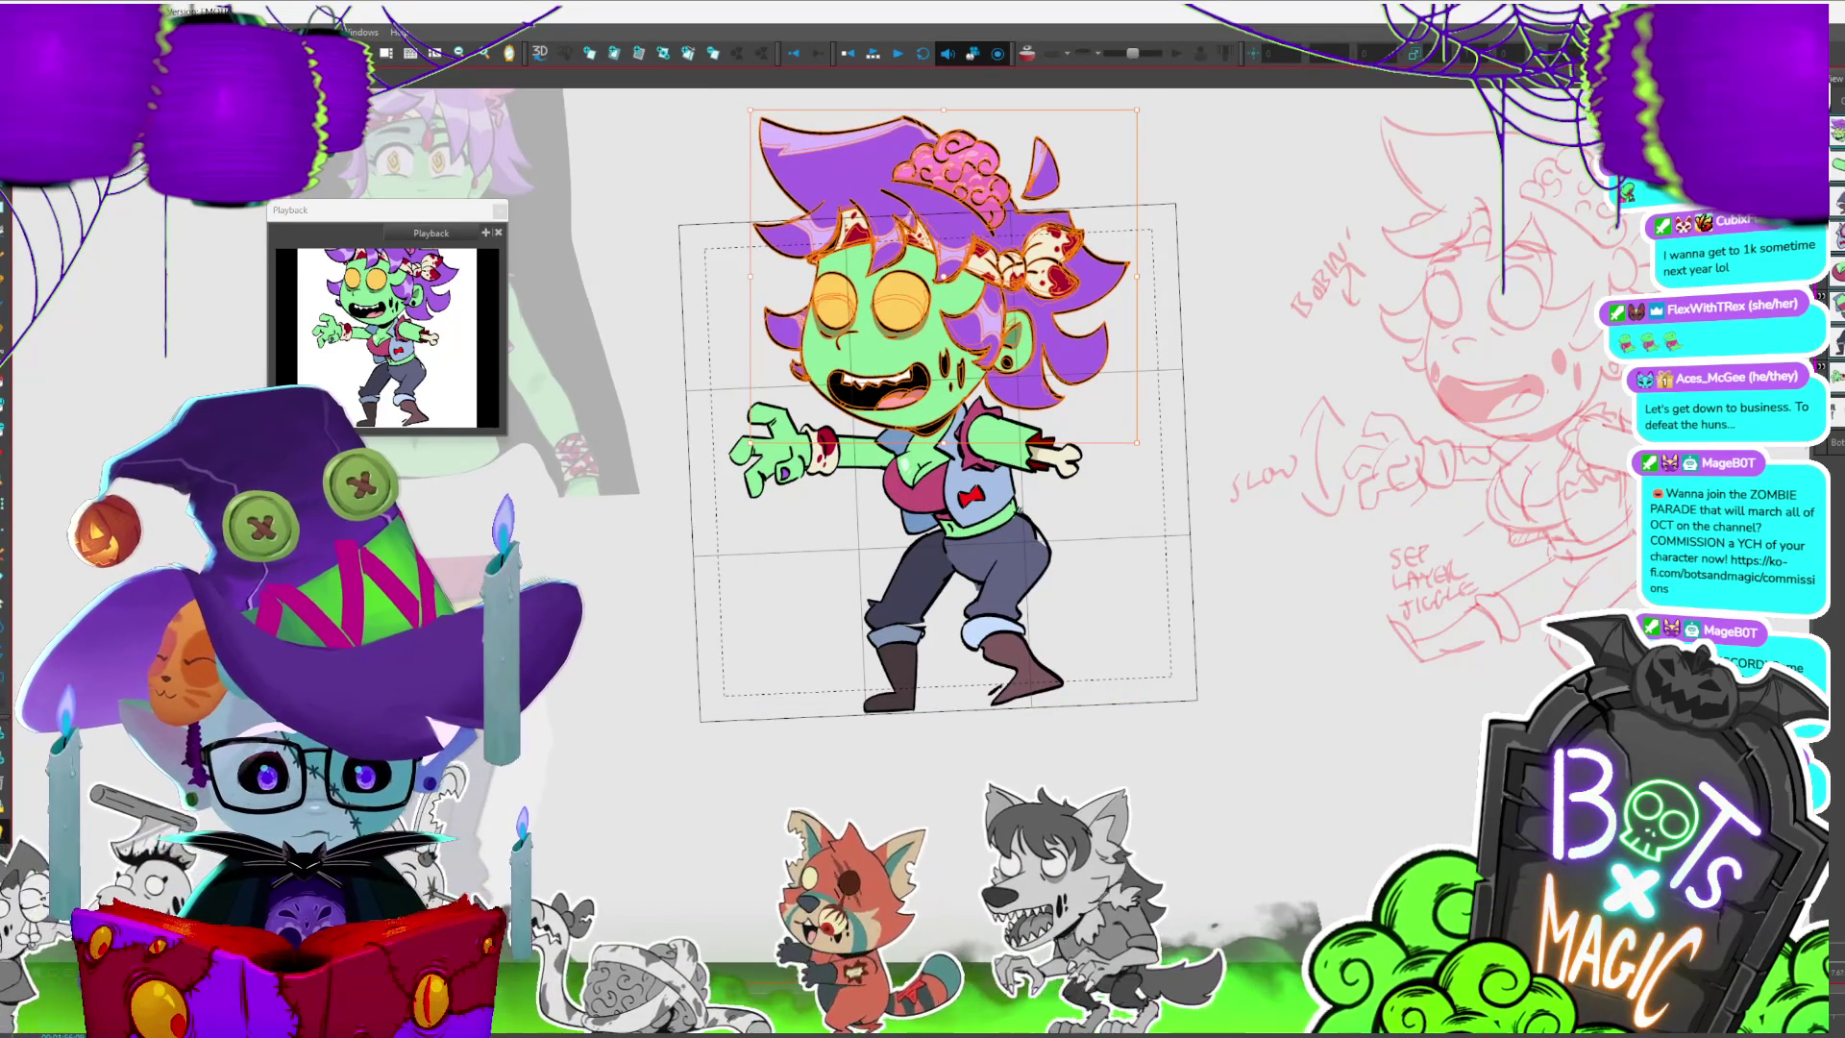
- Check the B_ARM layer name, show the character in full colour, and play the walk cycle
key("slash")
key("slash")
key("F2")
key("Return")
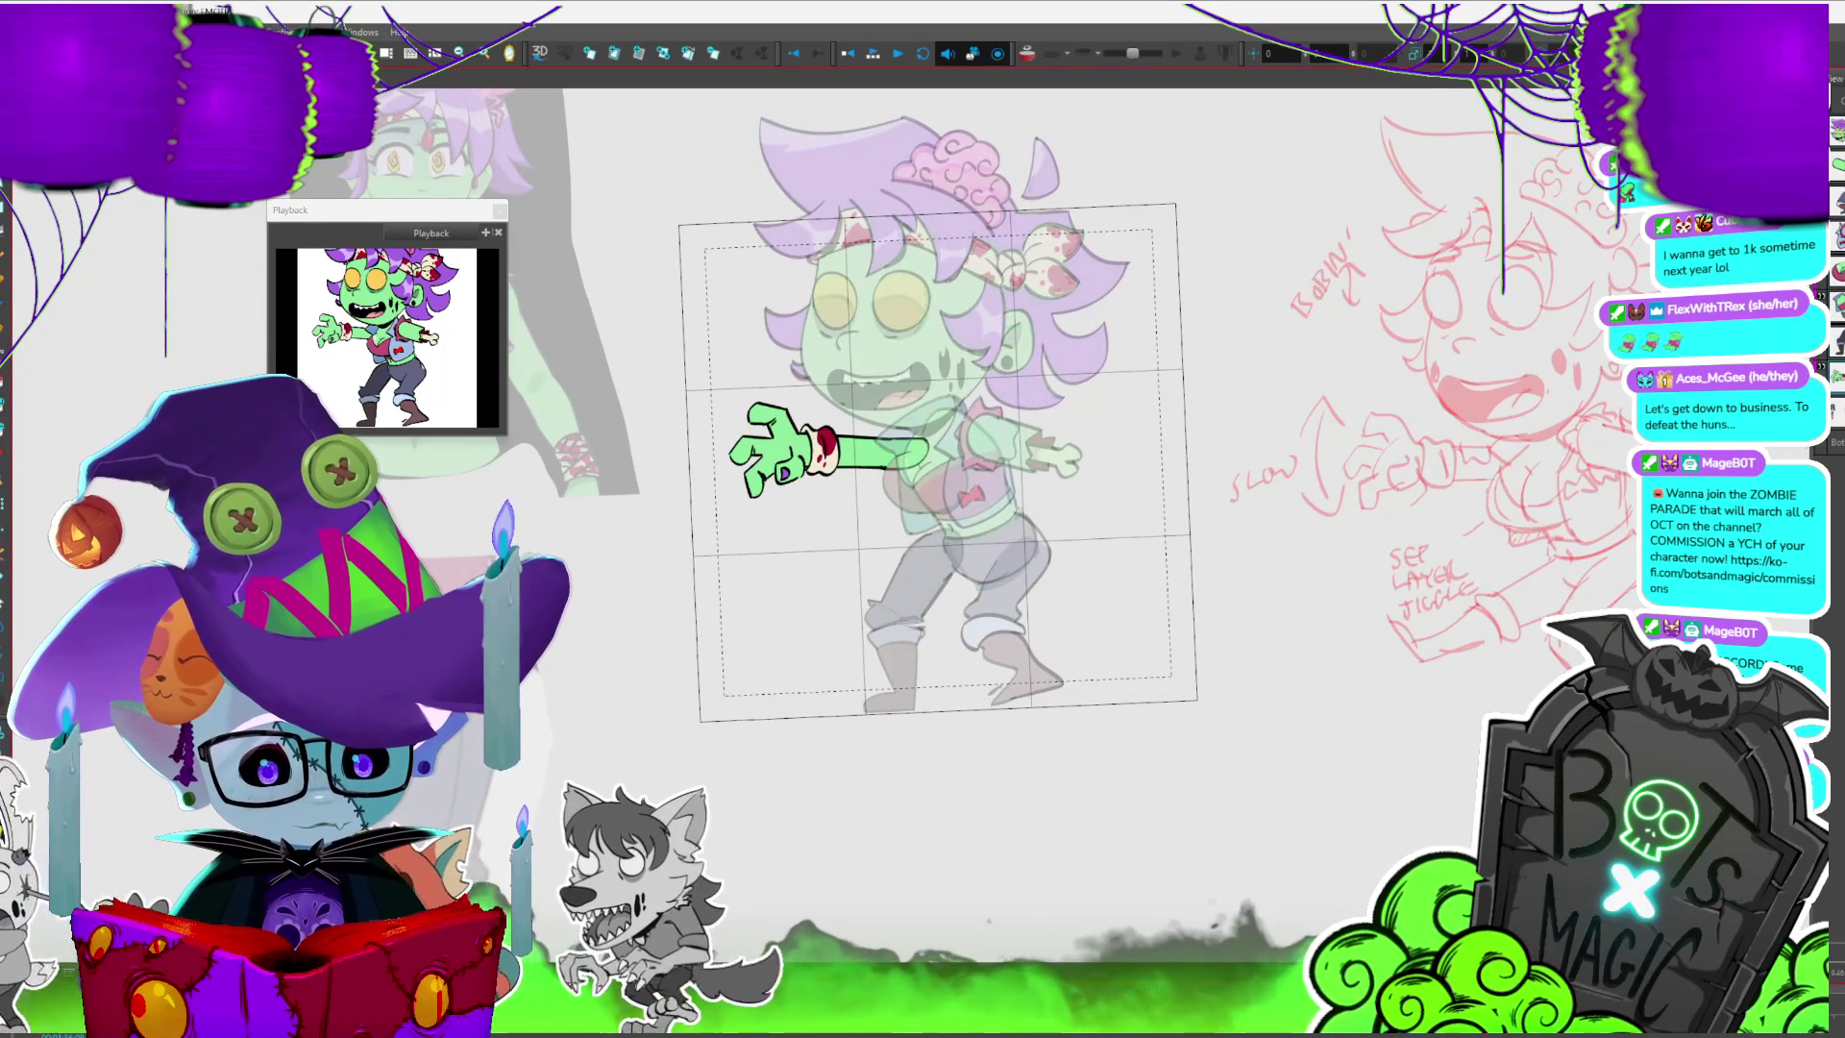
key("b")
key("ctrl+a")
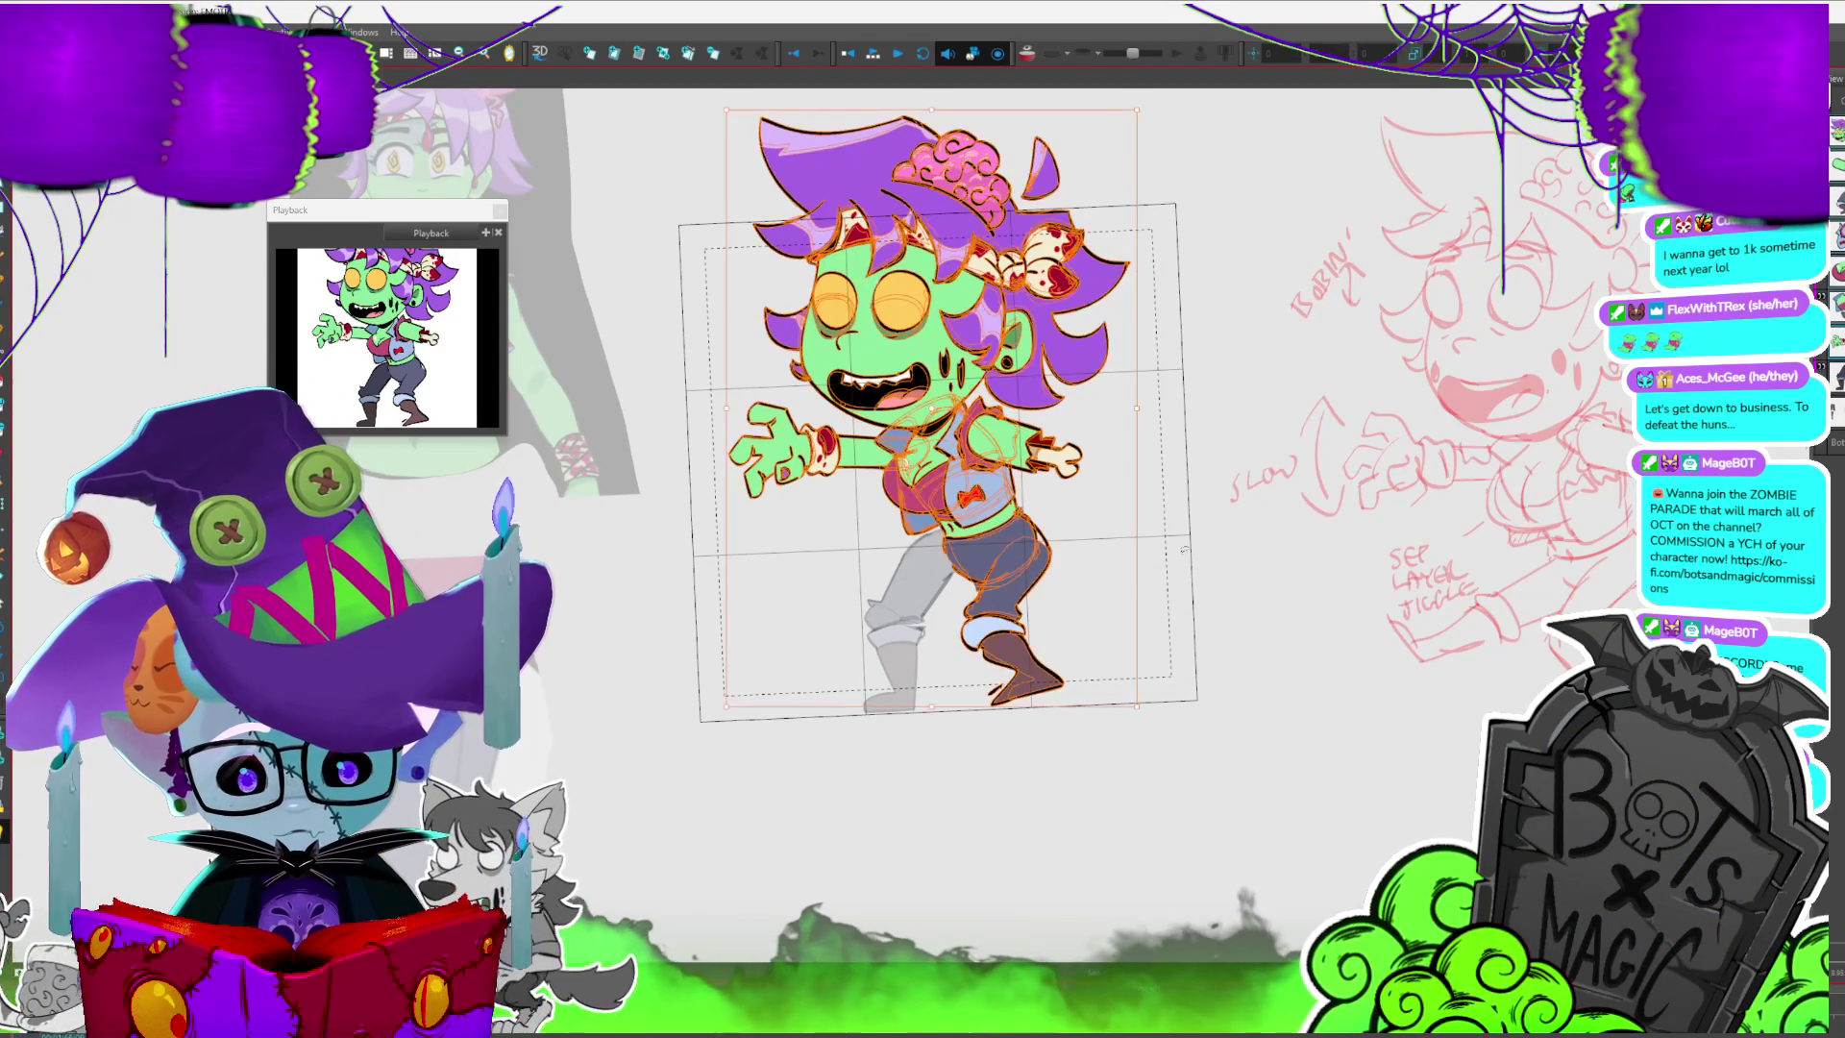
key("Return")
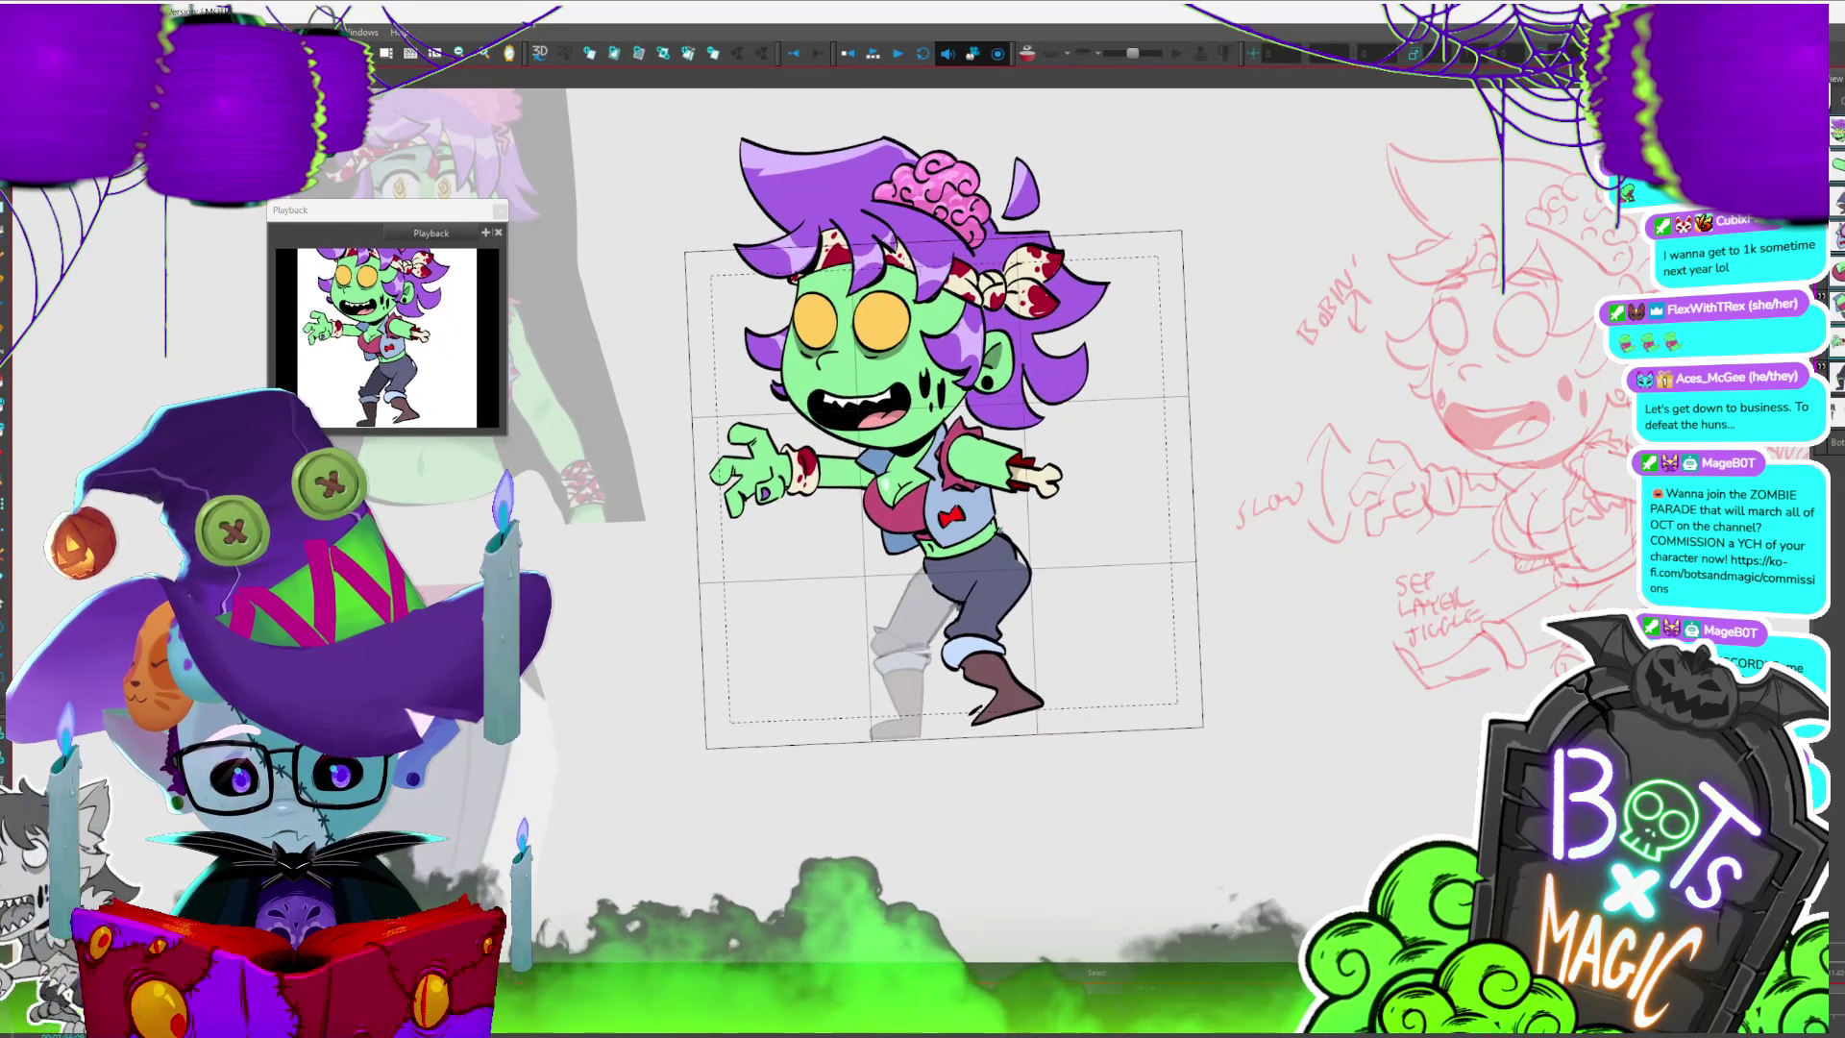
- Isolate the front leg, rotate it so the boot swings forward, and play back to check
key("shift+l")
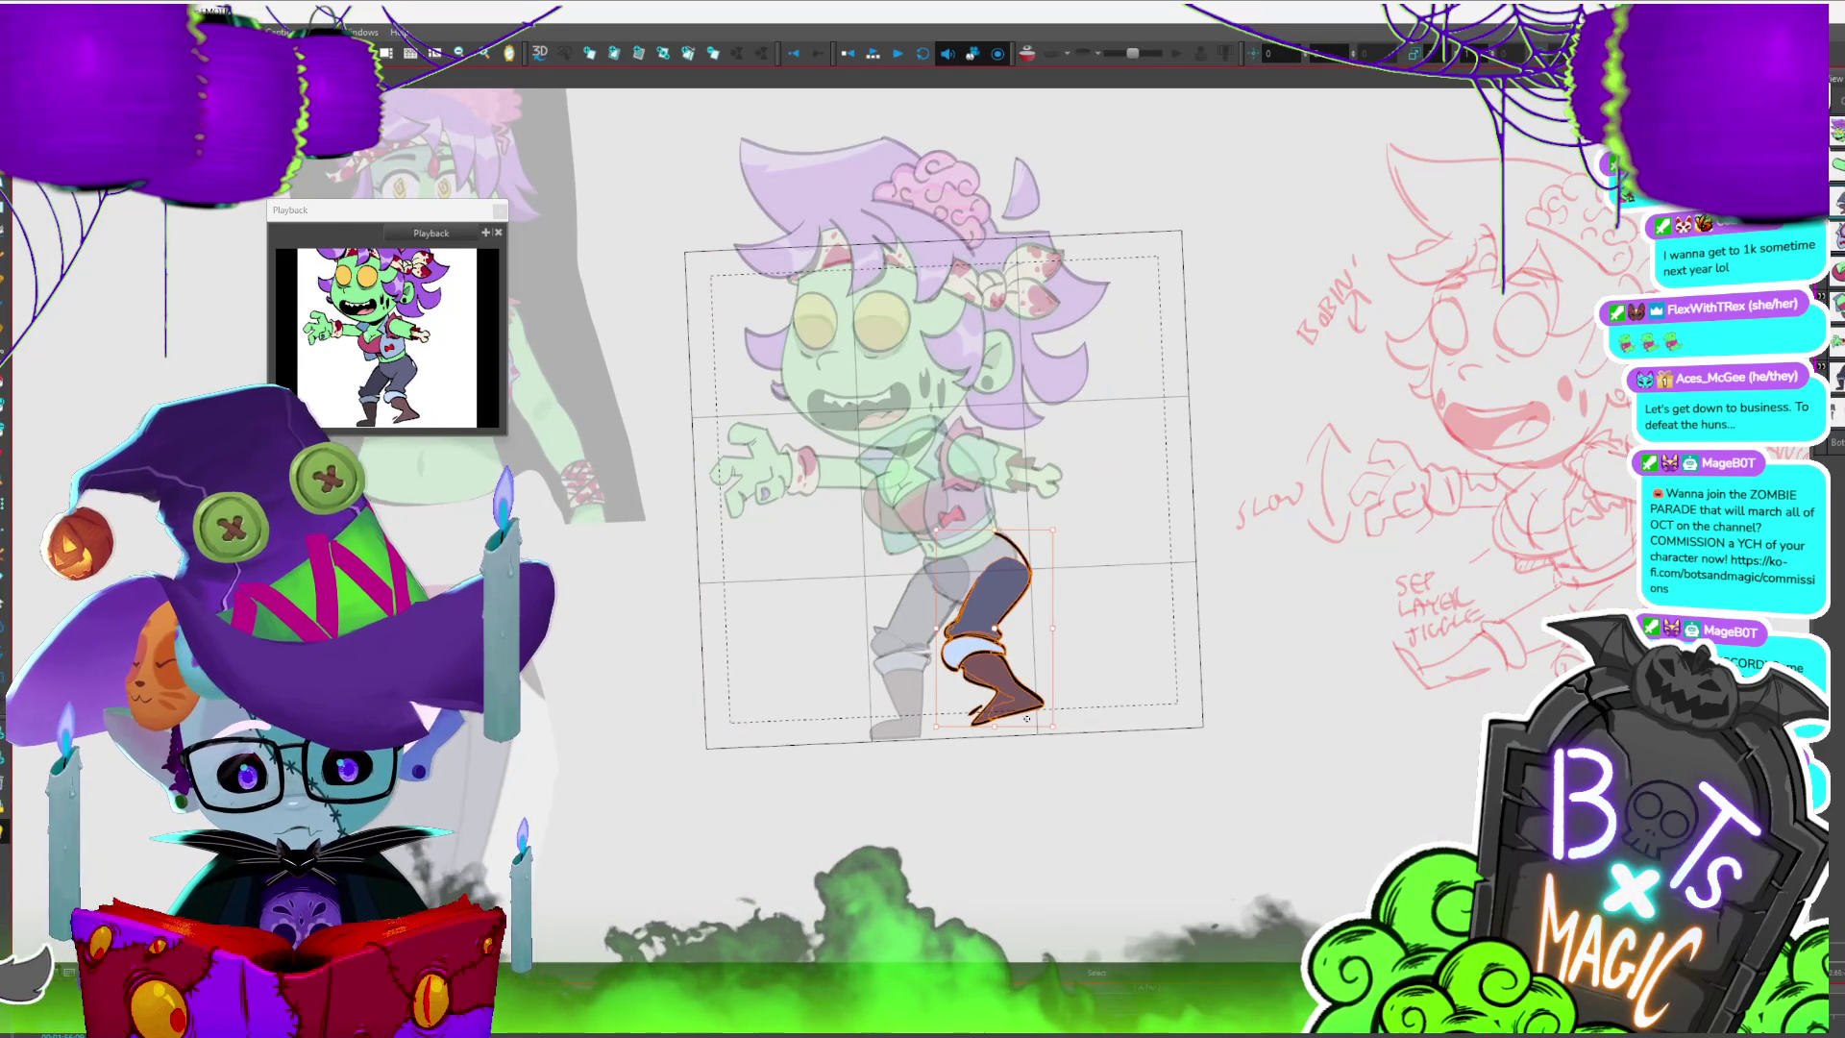
left_click_drag(1010, 738, 1060, 546)
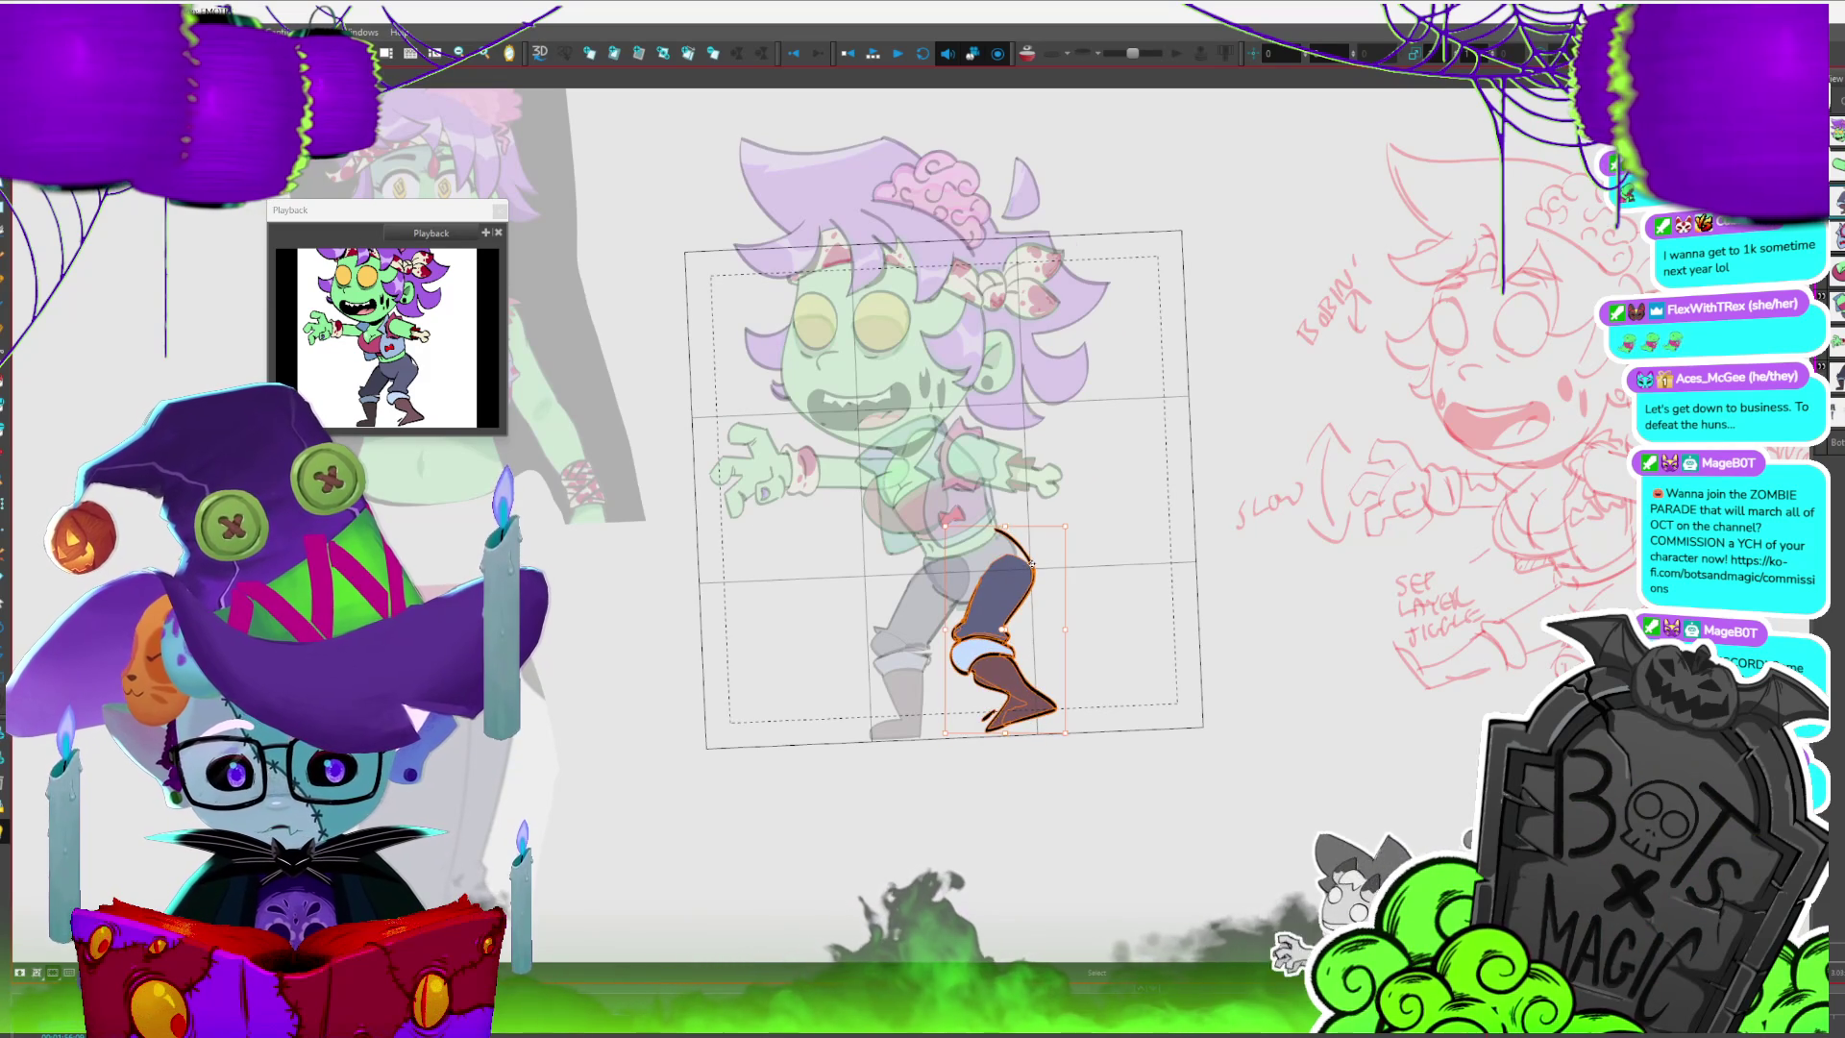
key("Return")
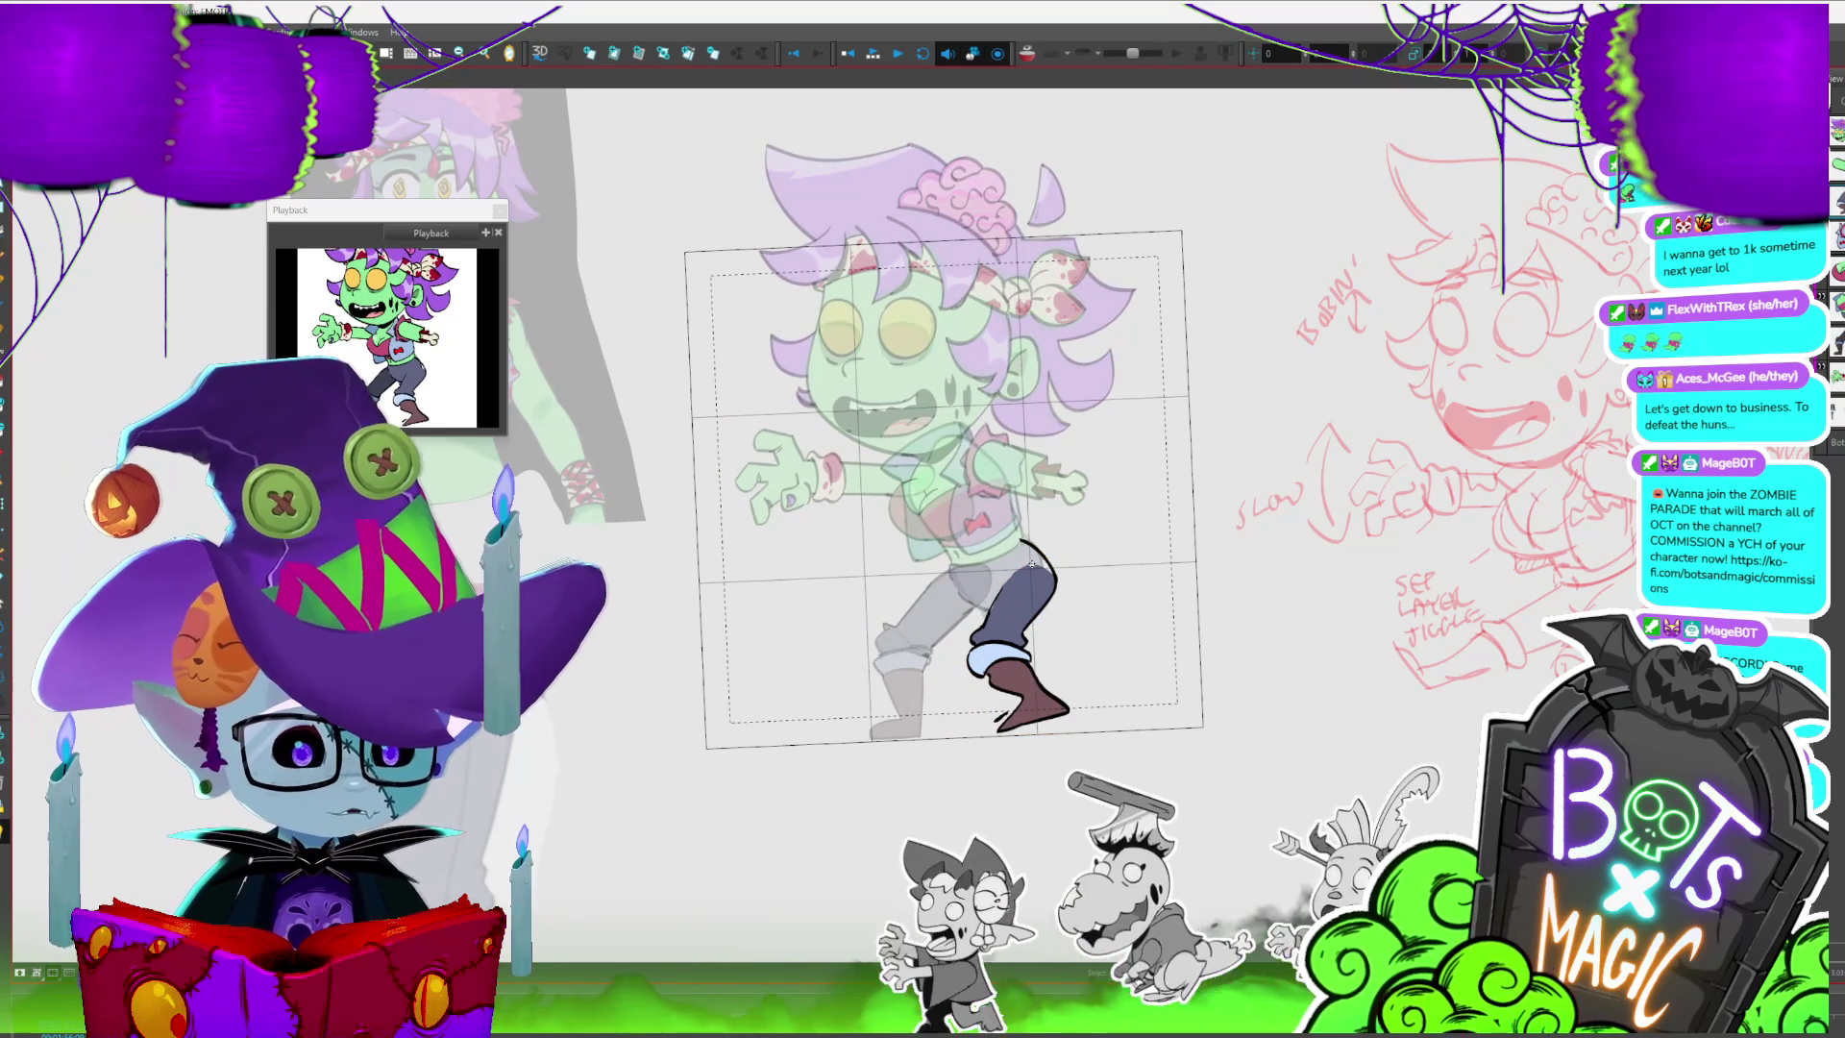
left_click(1033, 564)
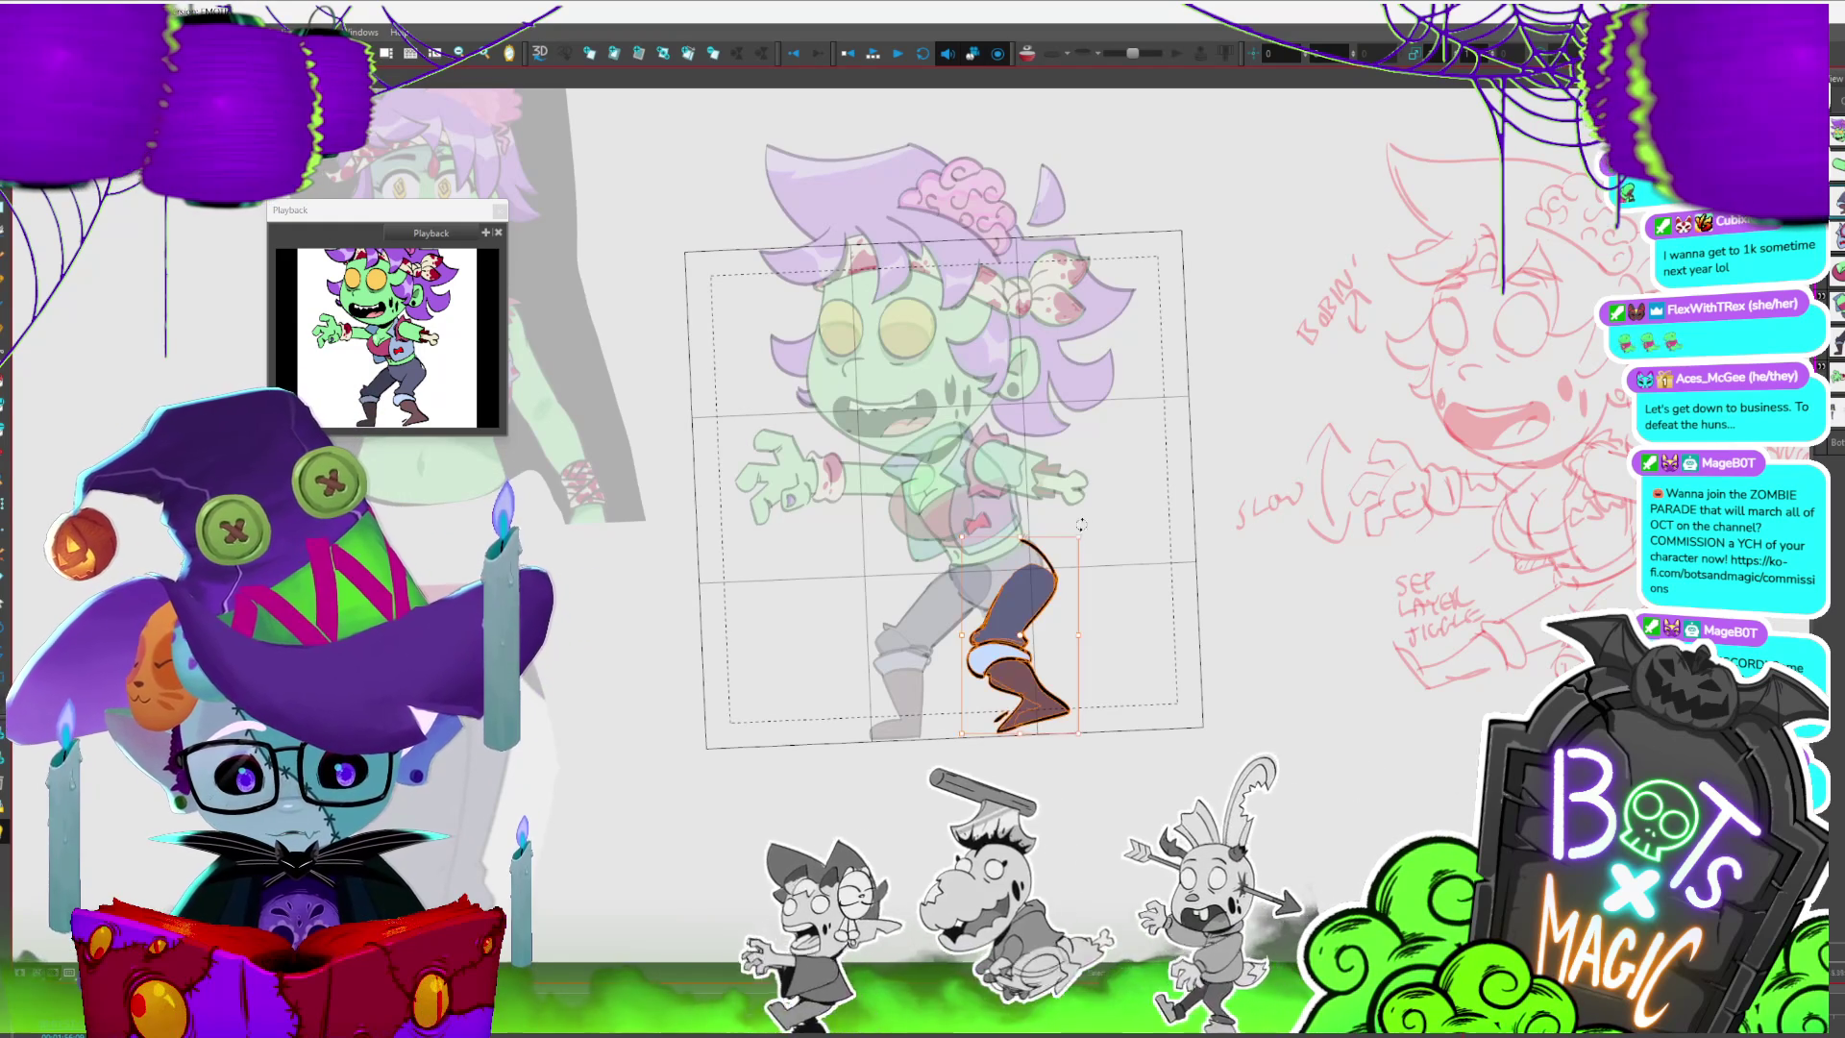
left_click(1034, 618)
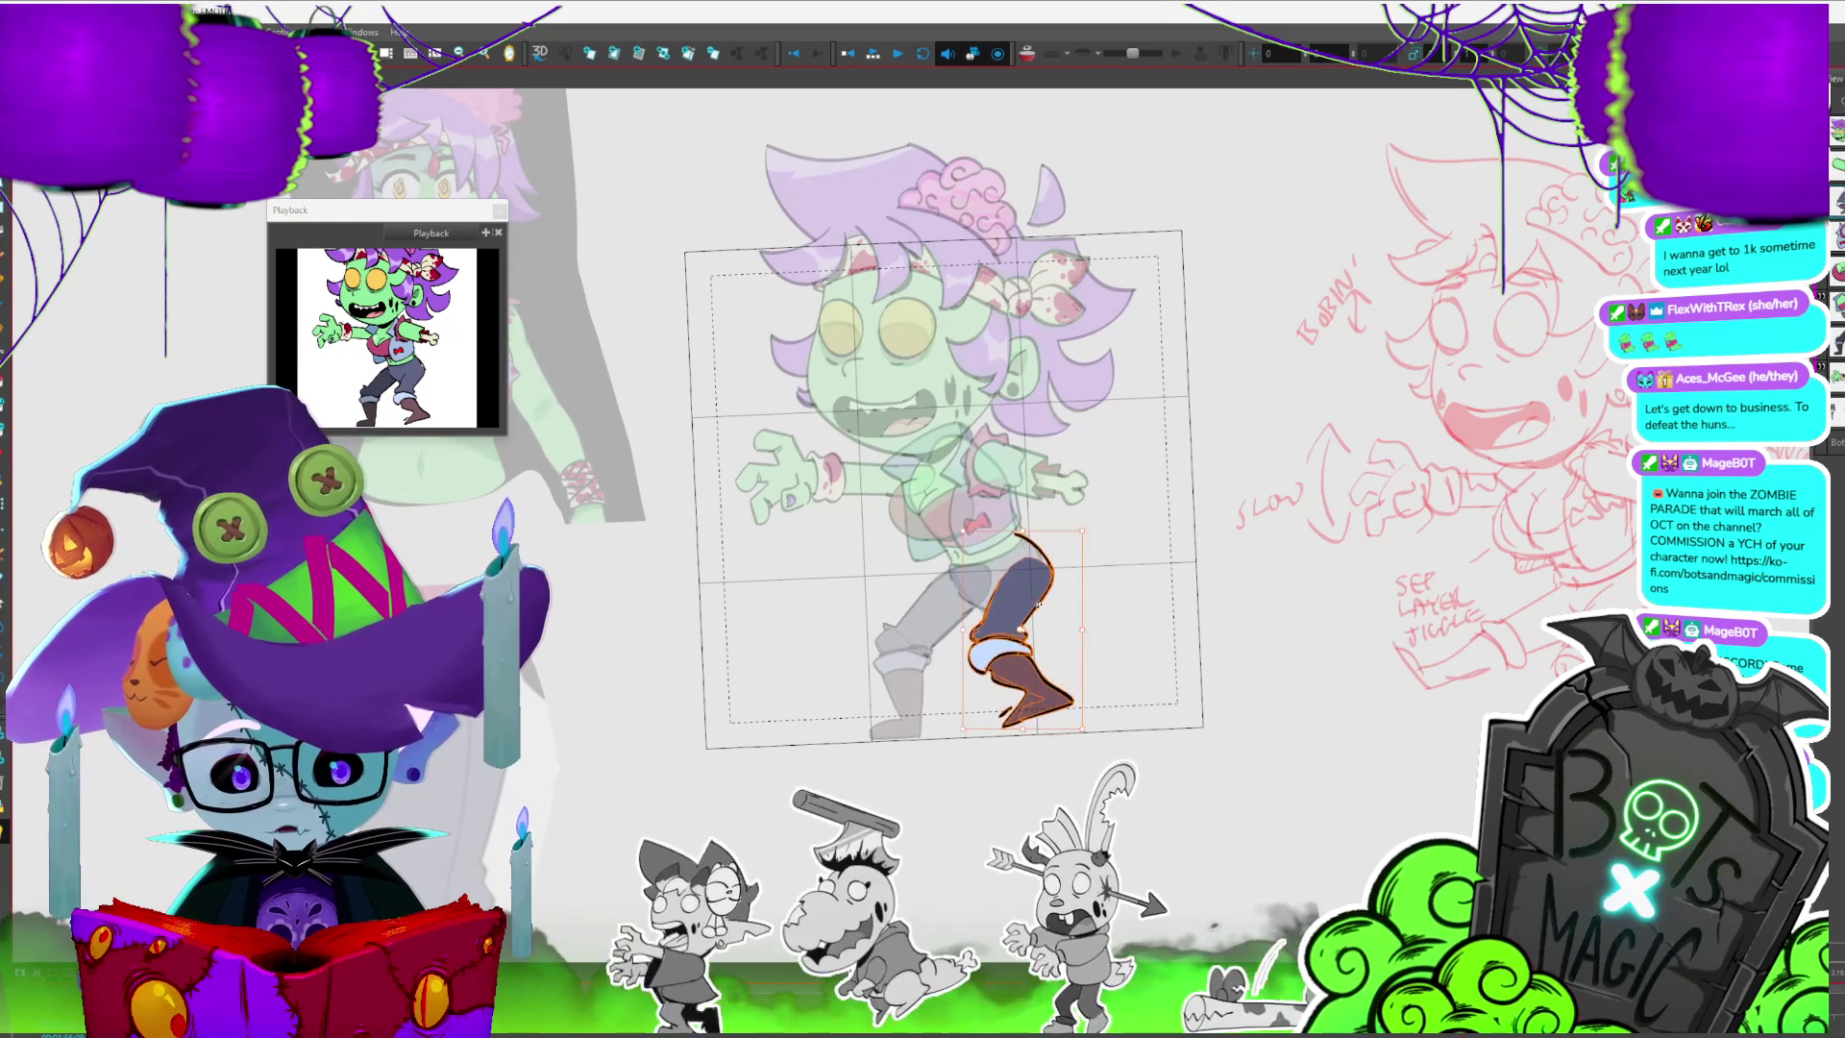
- Zoom in on the legs and step through neighbouring frames, then zoom out to the full character
key("2")
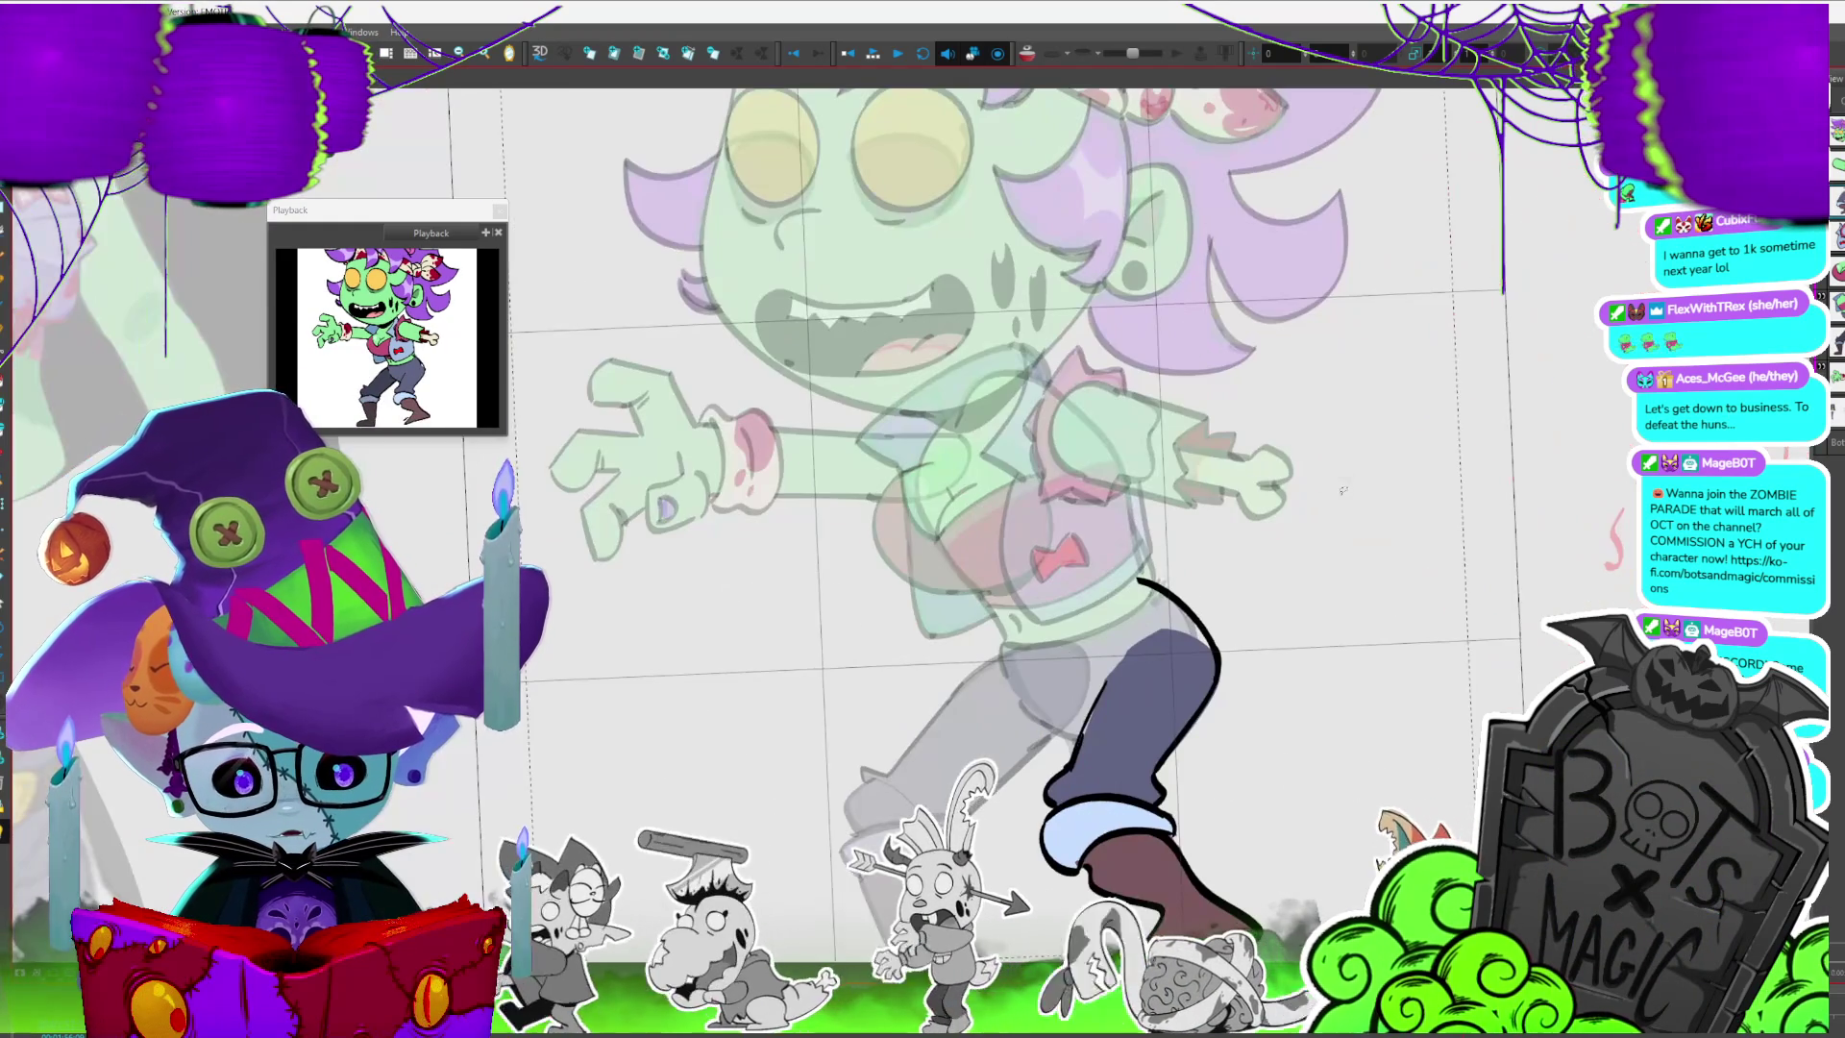
key("period")
key("period")
key("period")
key("period")
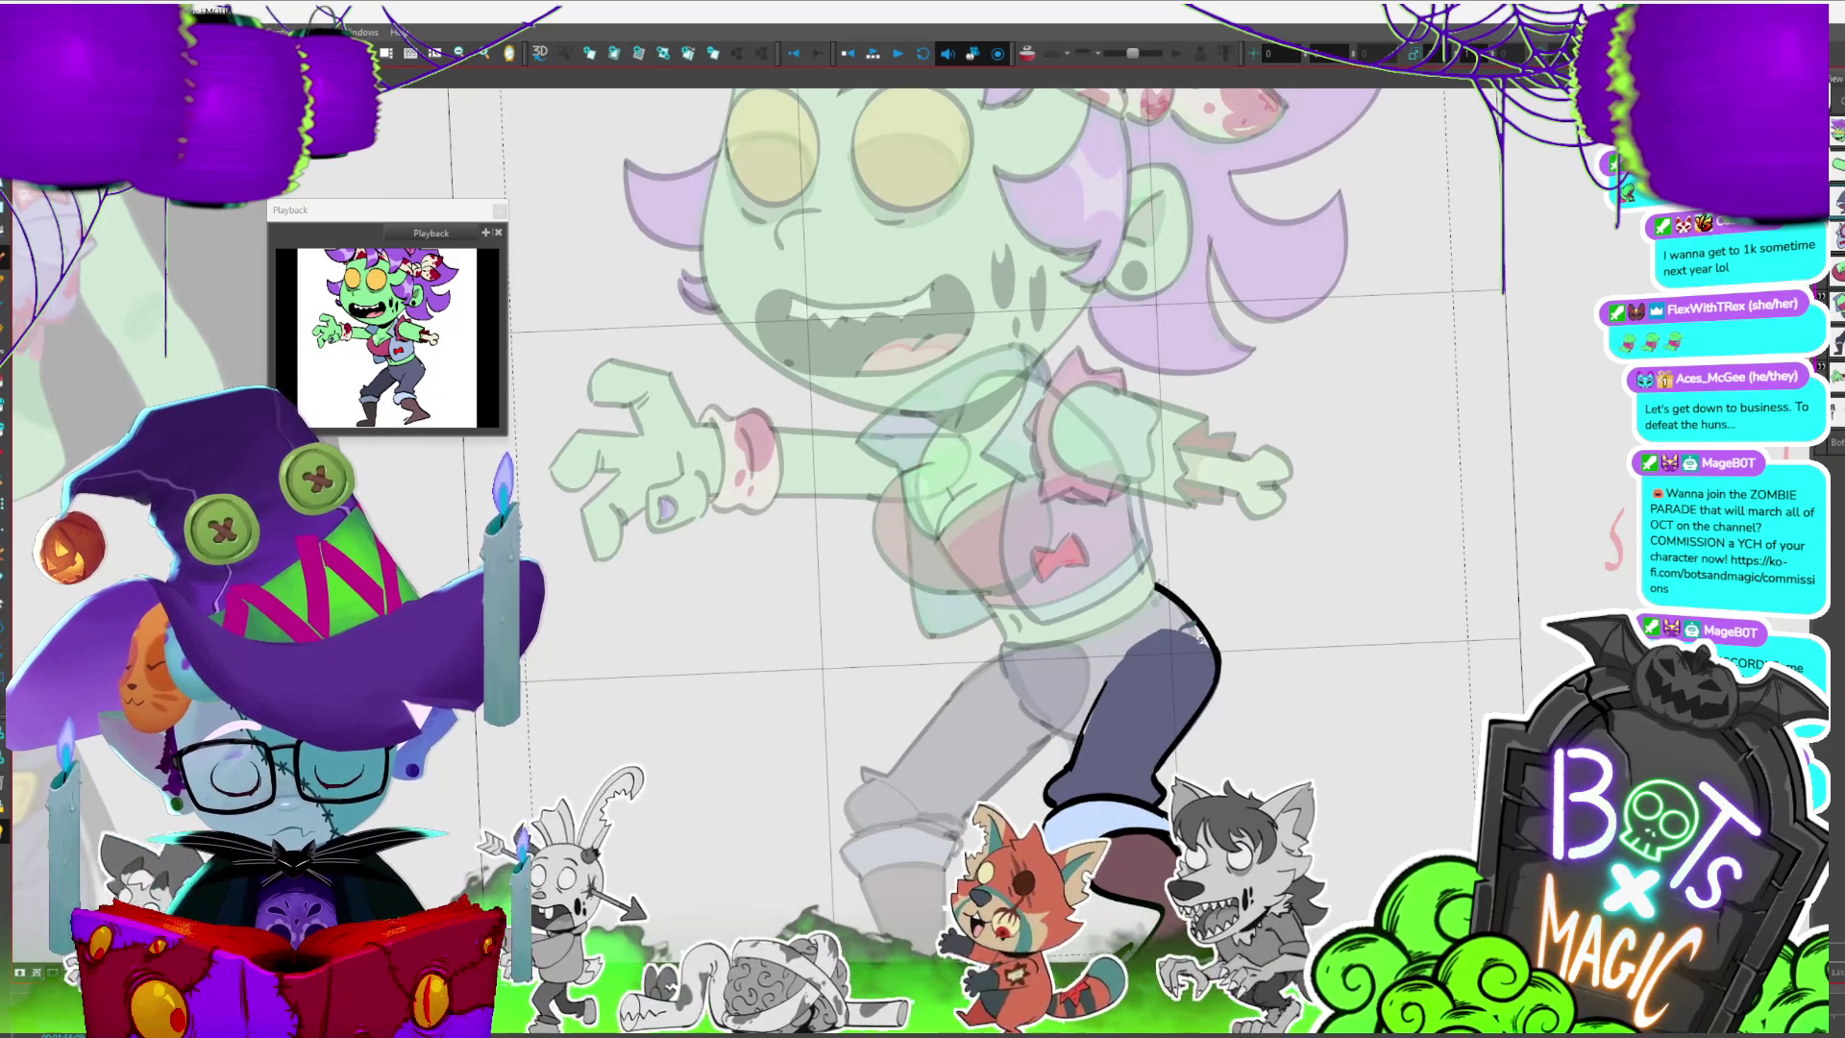
key("1")
key("period")
key("period")
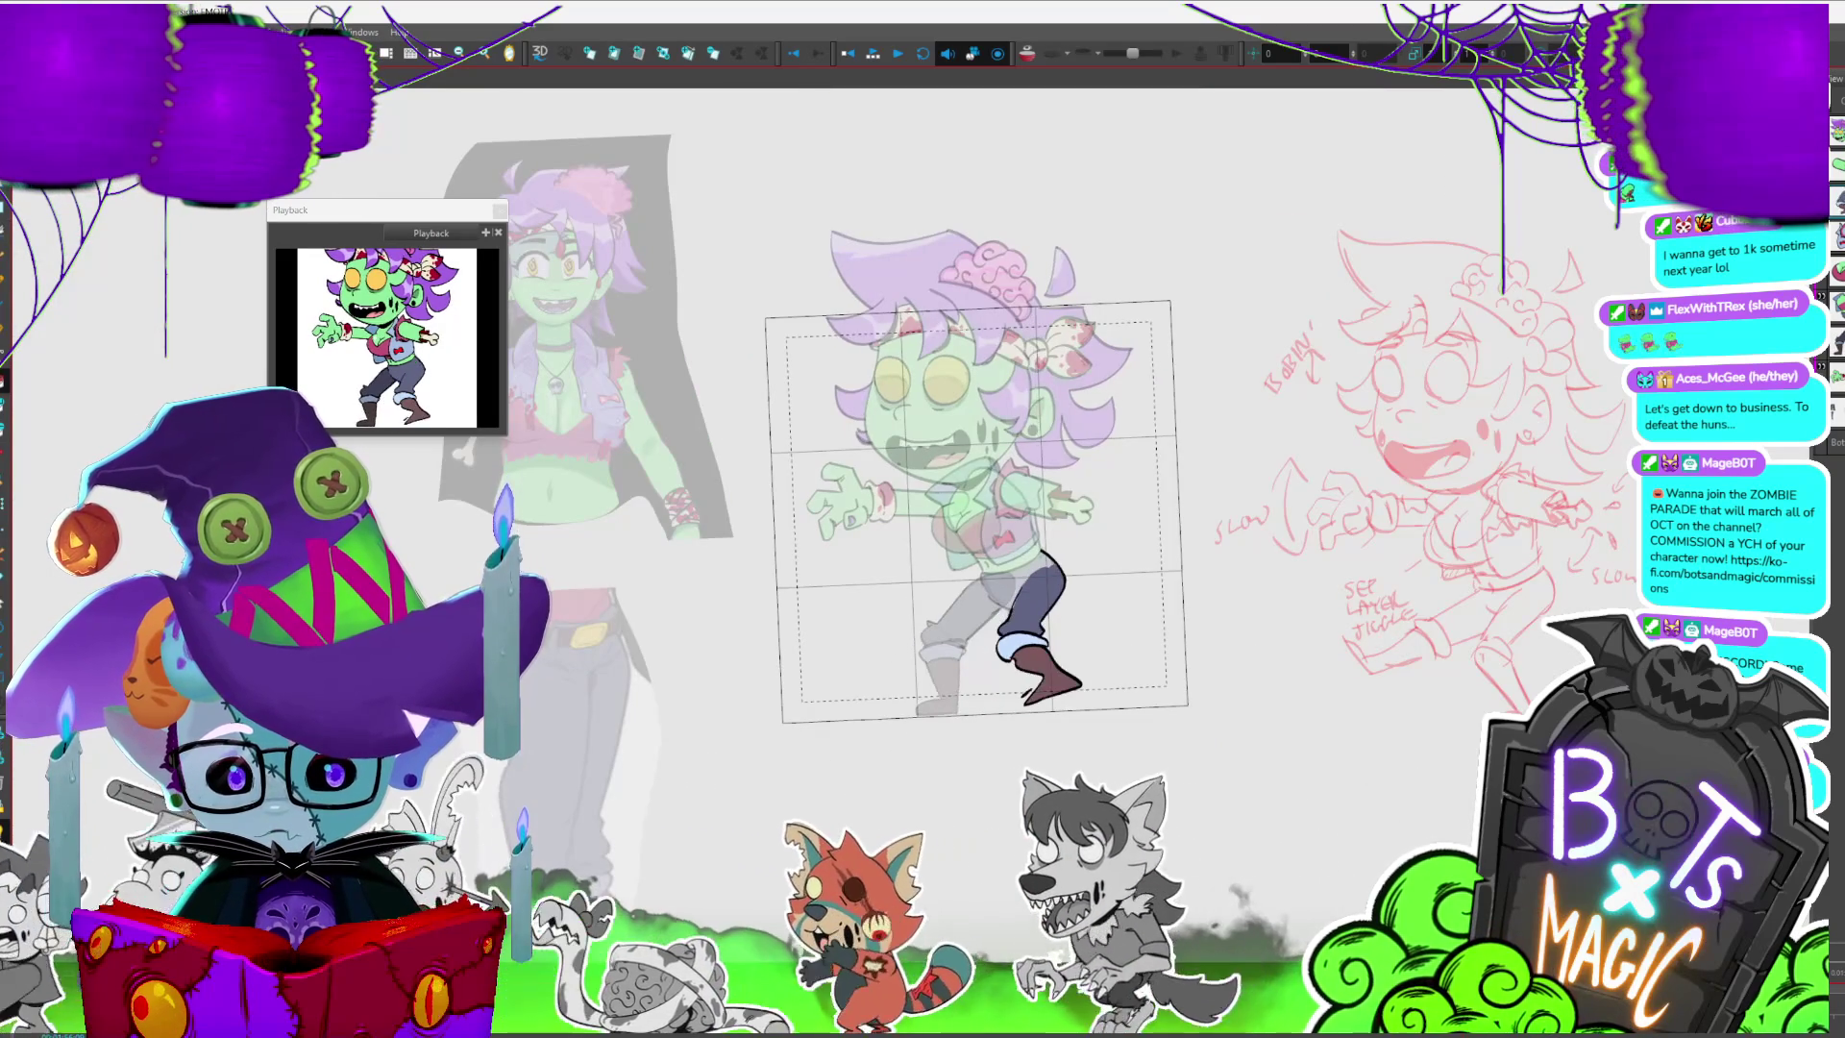
key("period")
key("period")
- Step forward through the walk-cycle frames to land on the front-leg keyframe
key("period")
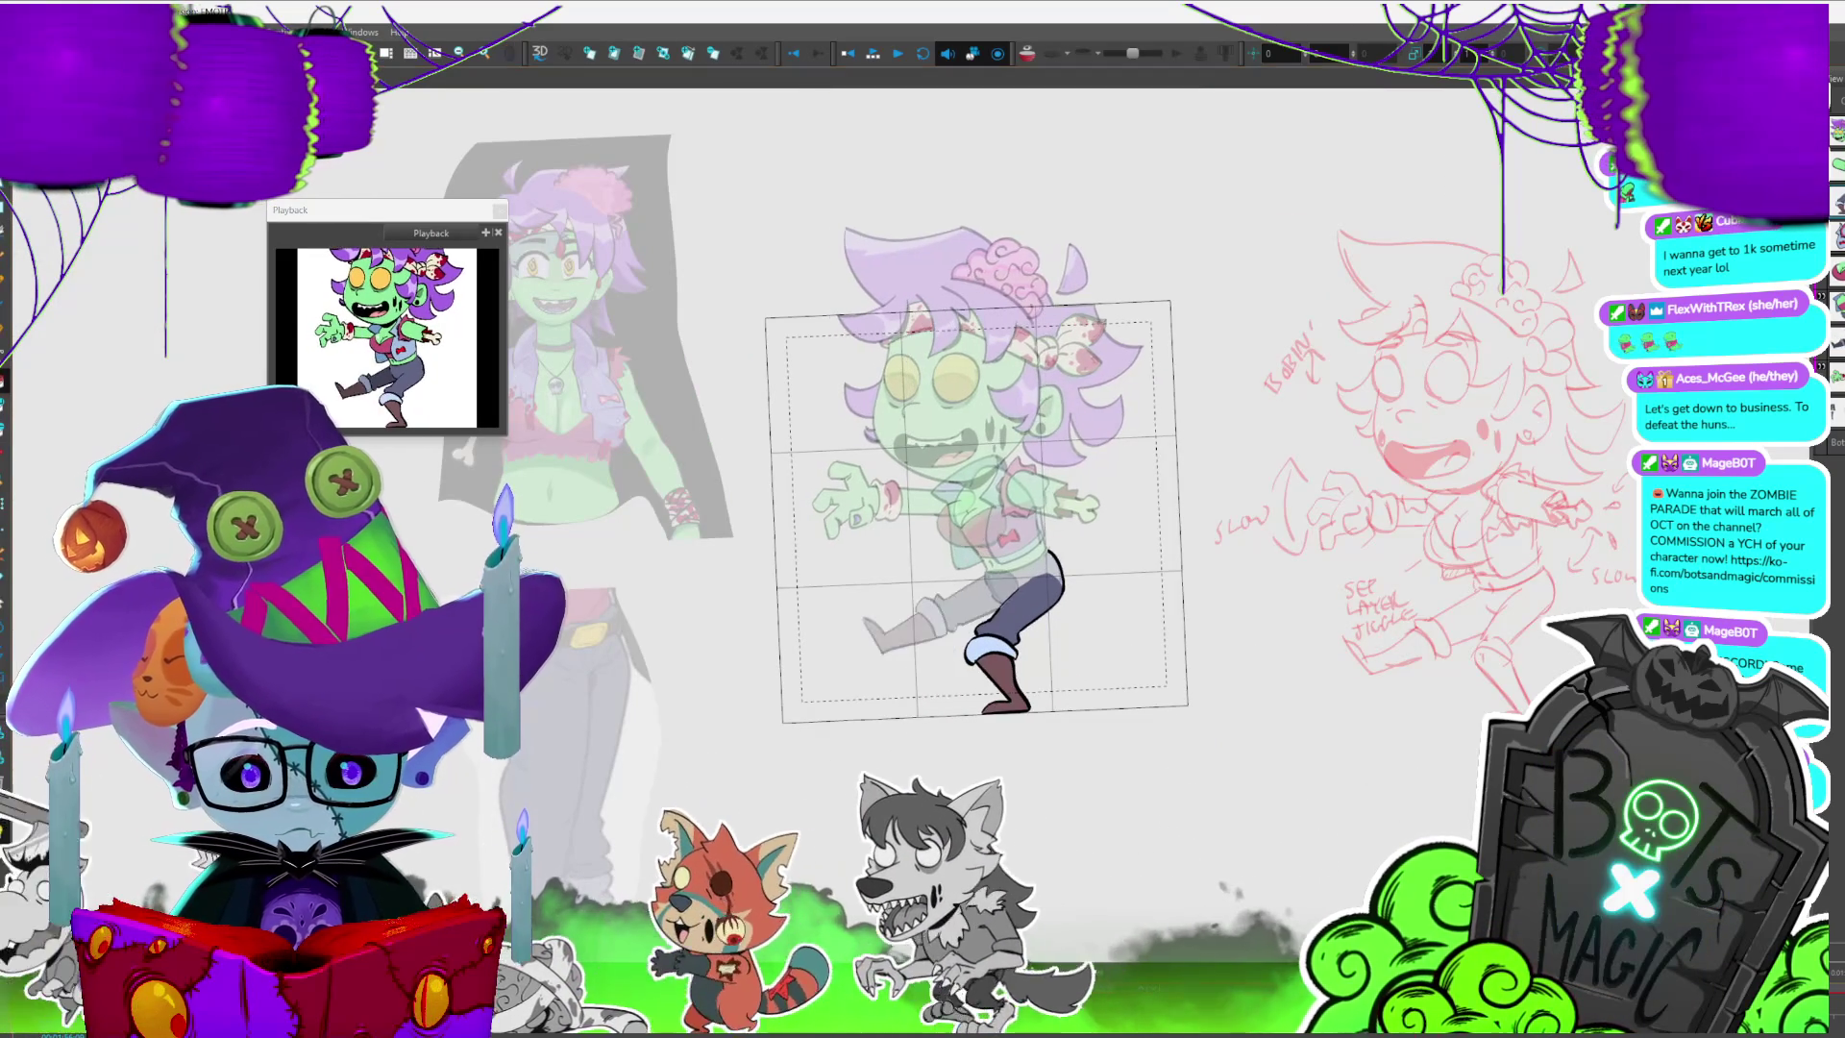
key("period")
key("period")
key("period")
key("period")
key("period")
key("period")
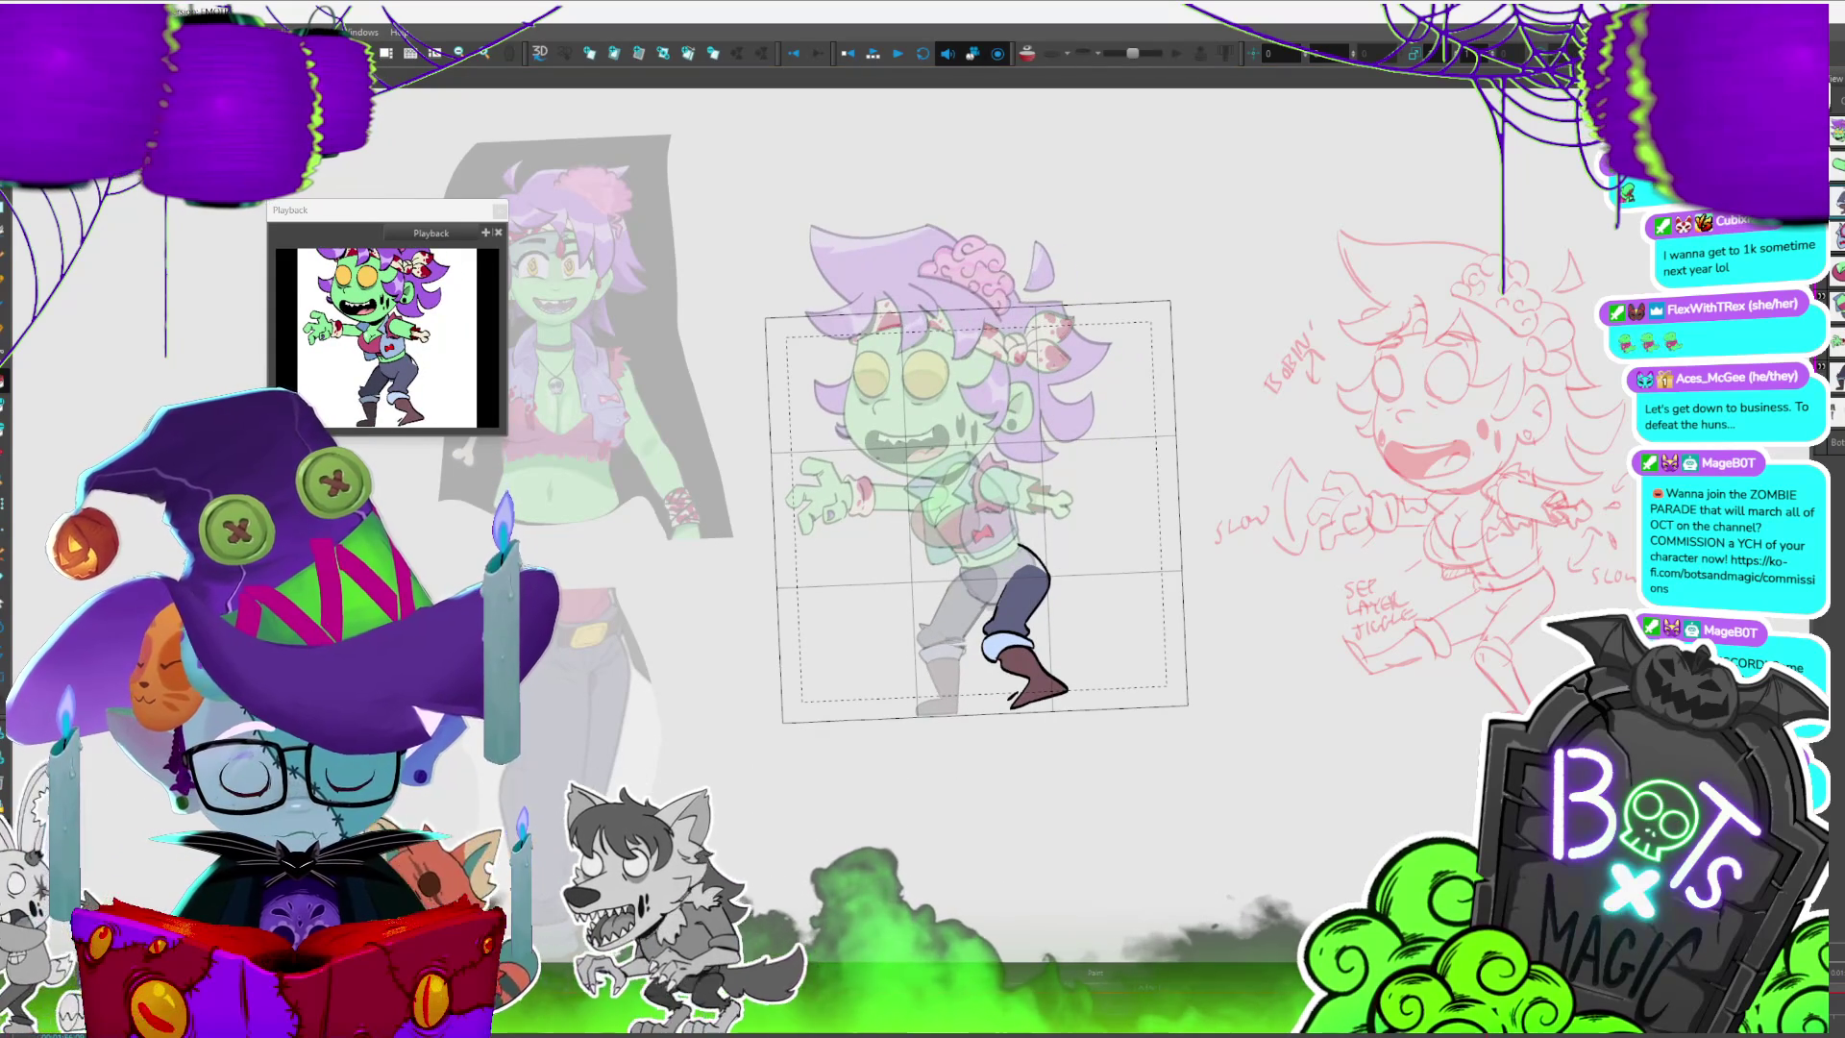
key("period")
key("period")
key("period")
key("period")
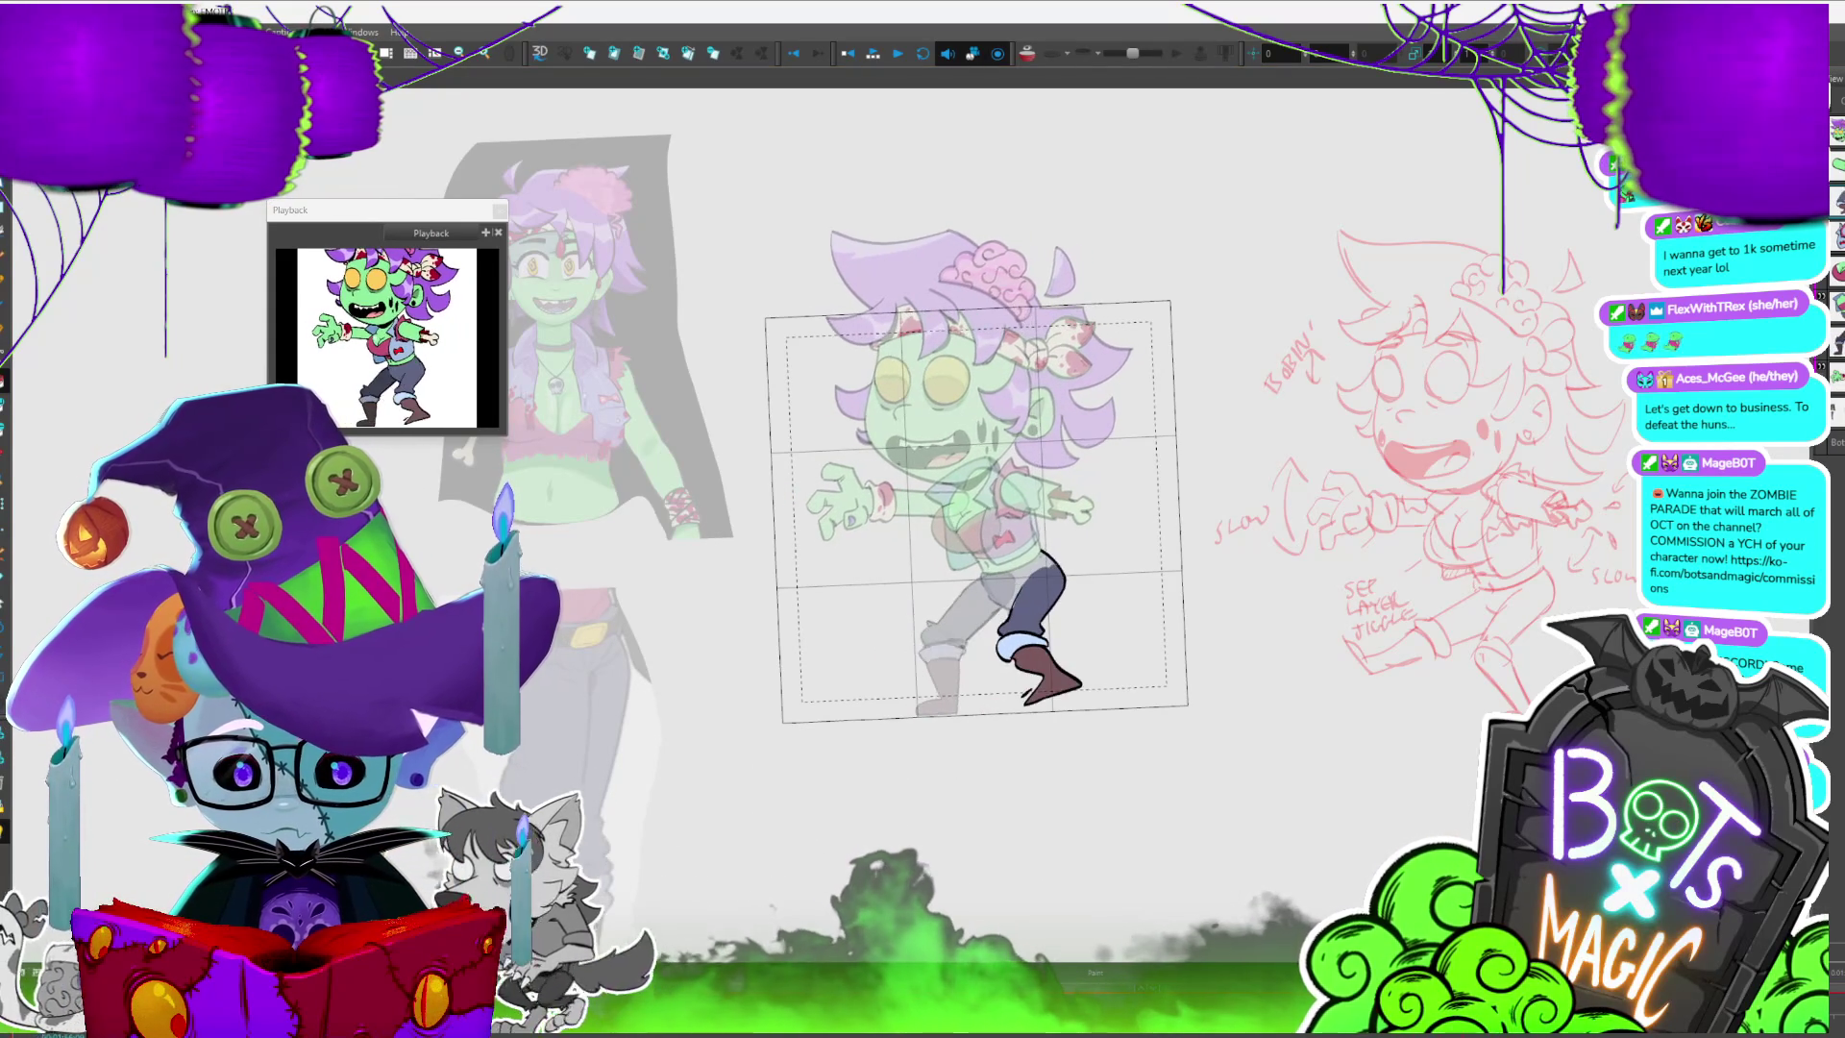
key("period")
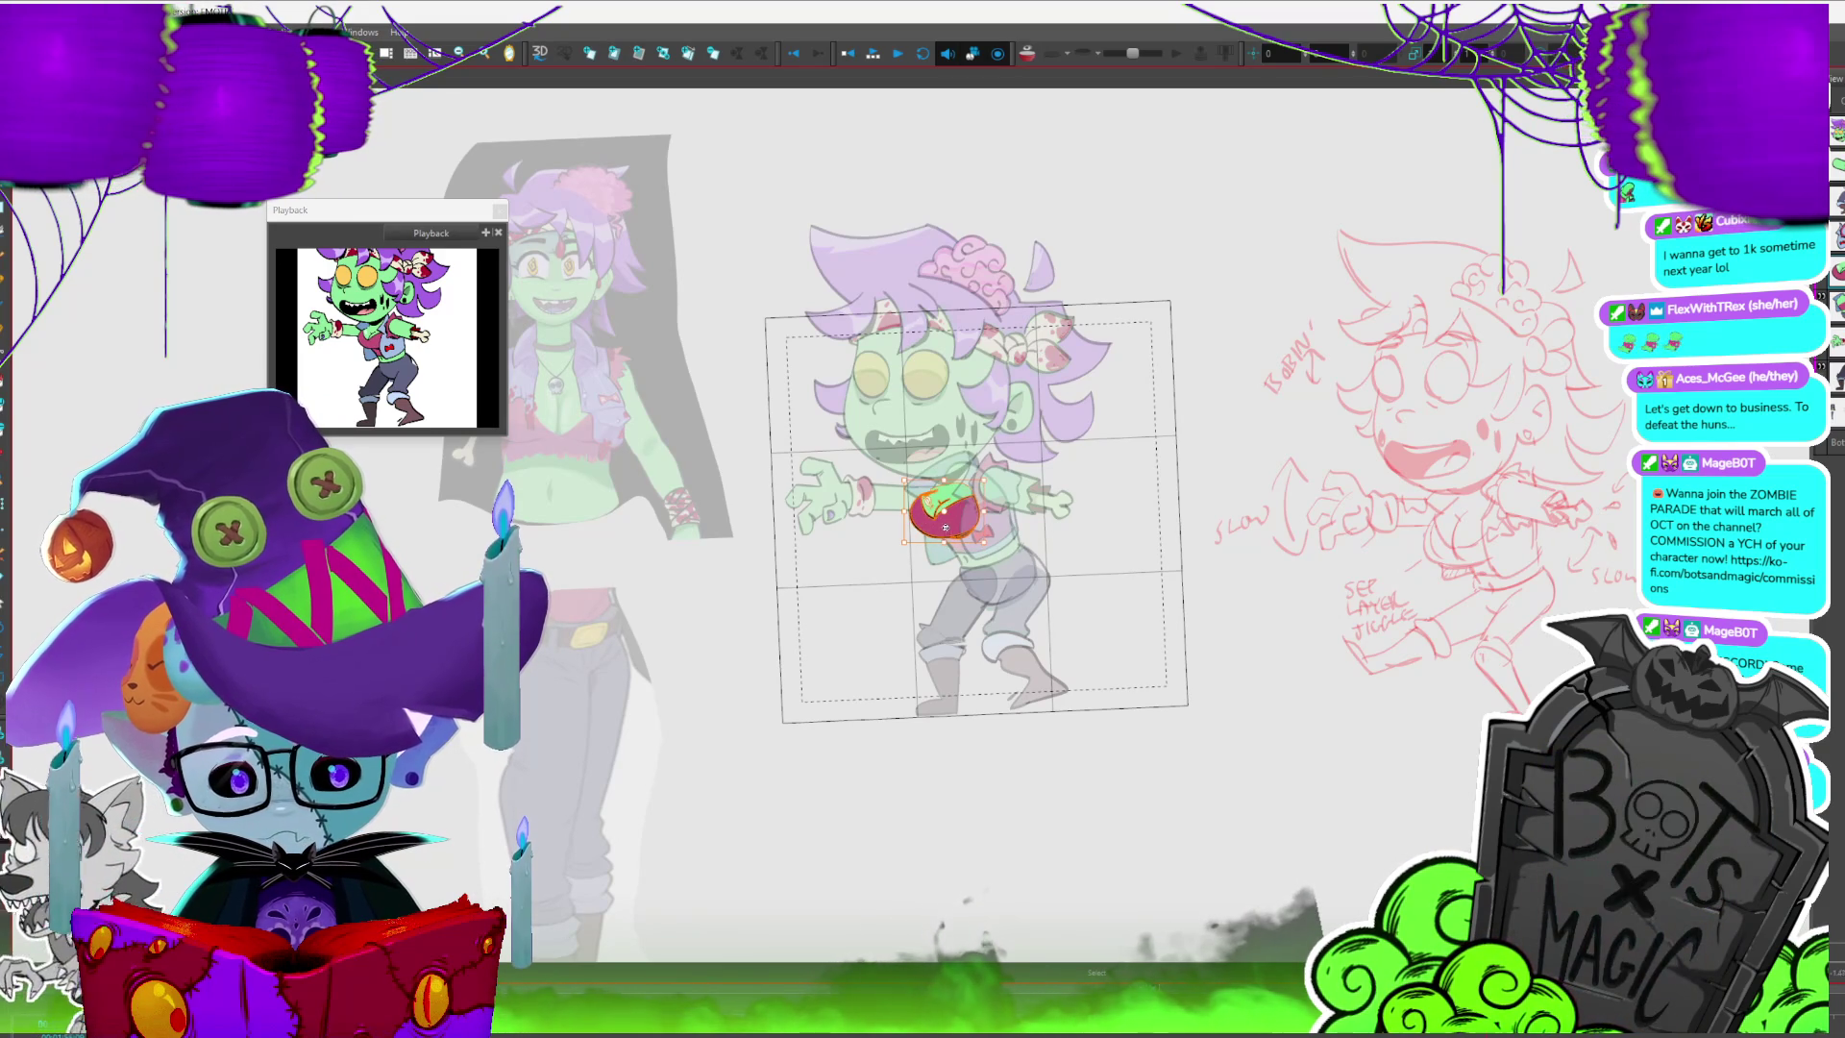
key("period")
key("period")
key("period")
key("period")
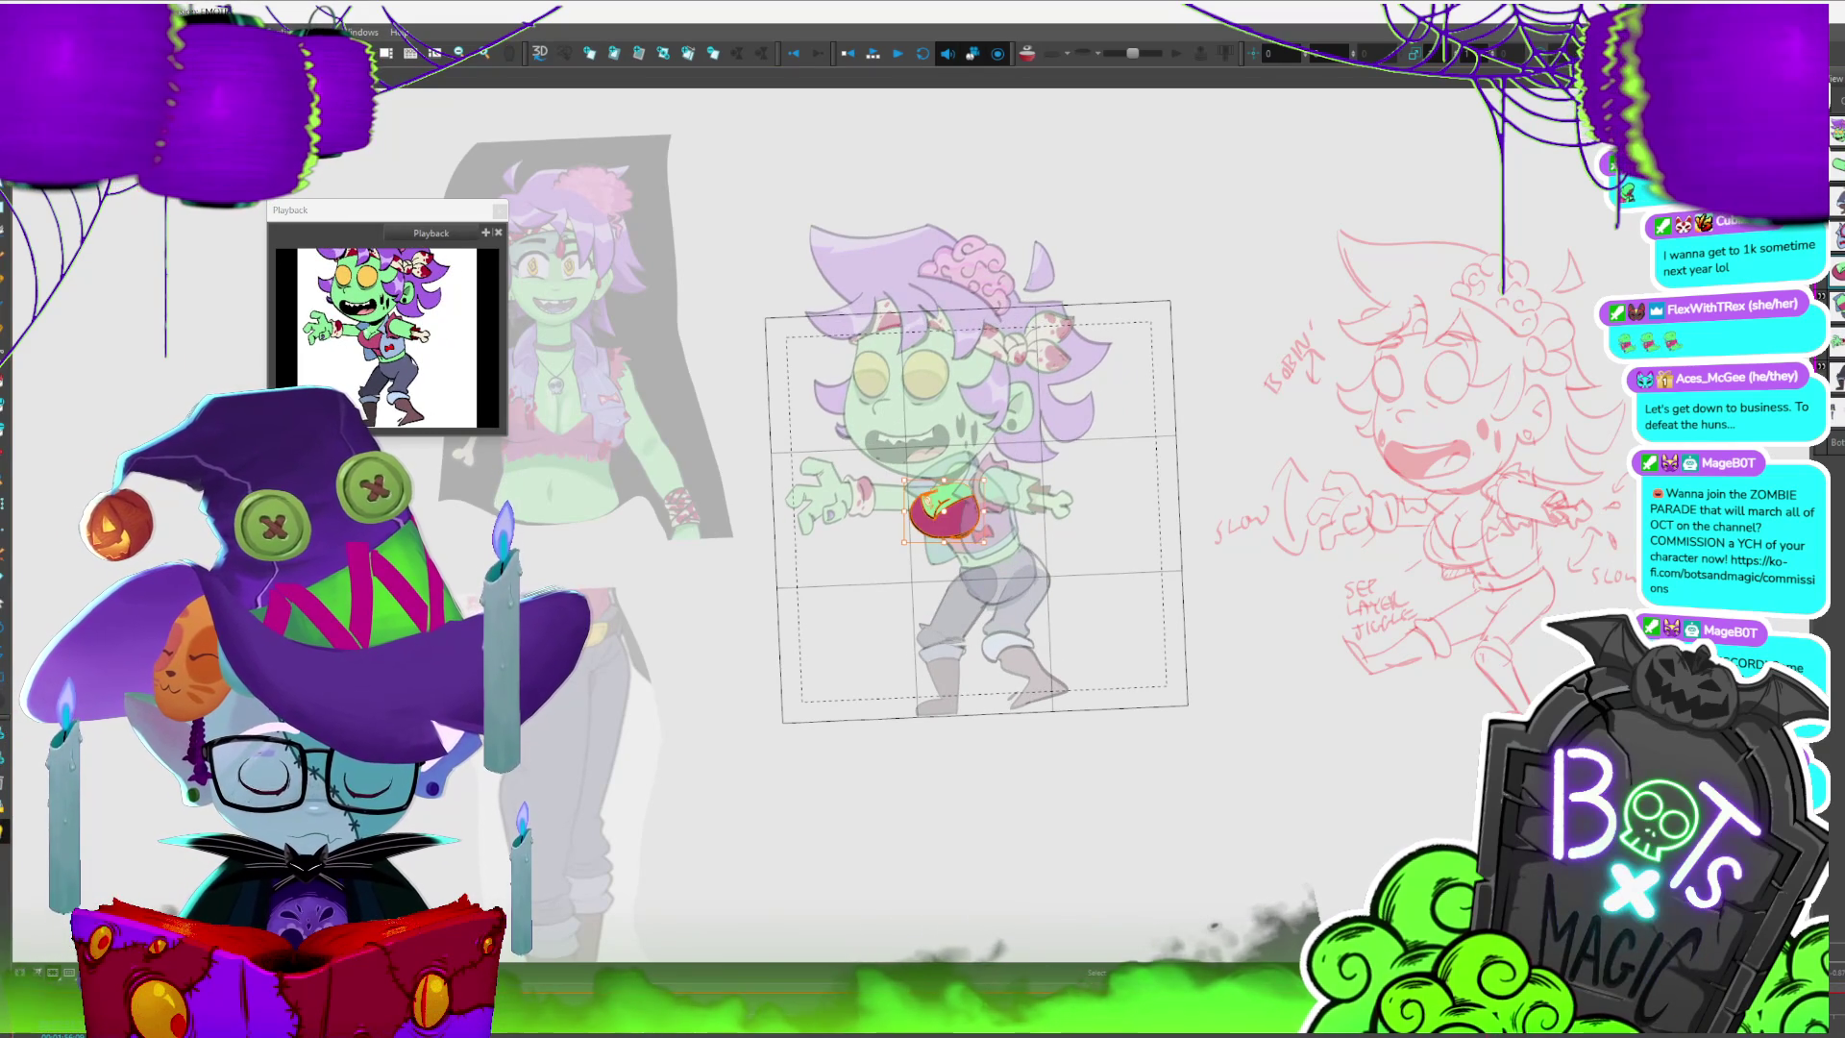
key("period")
key("period")
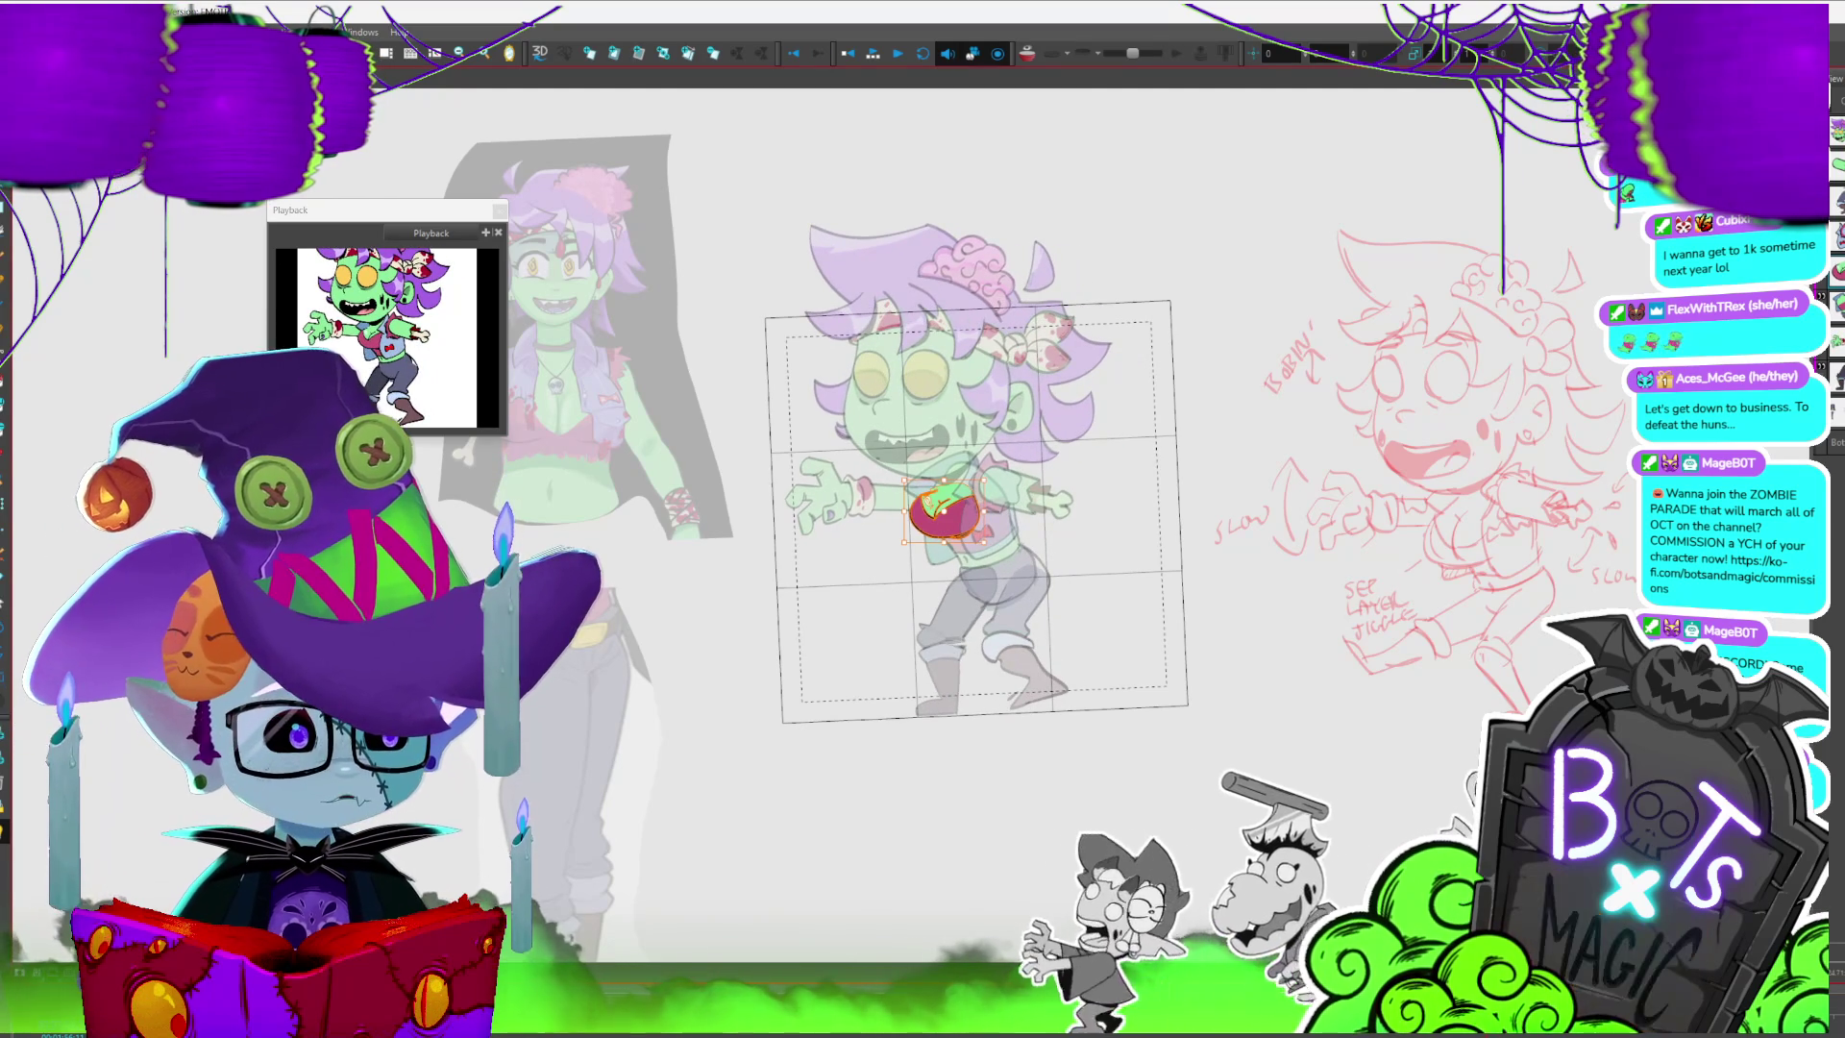
key("period")
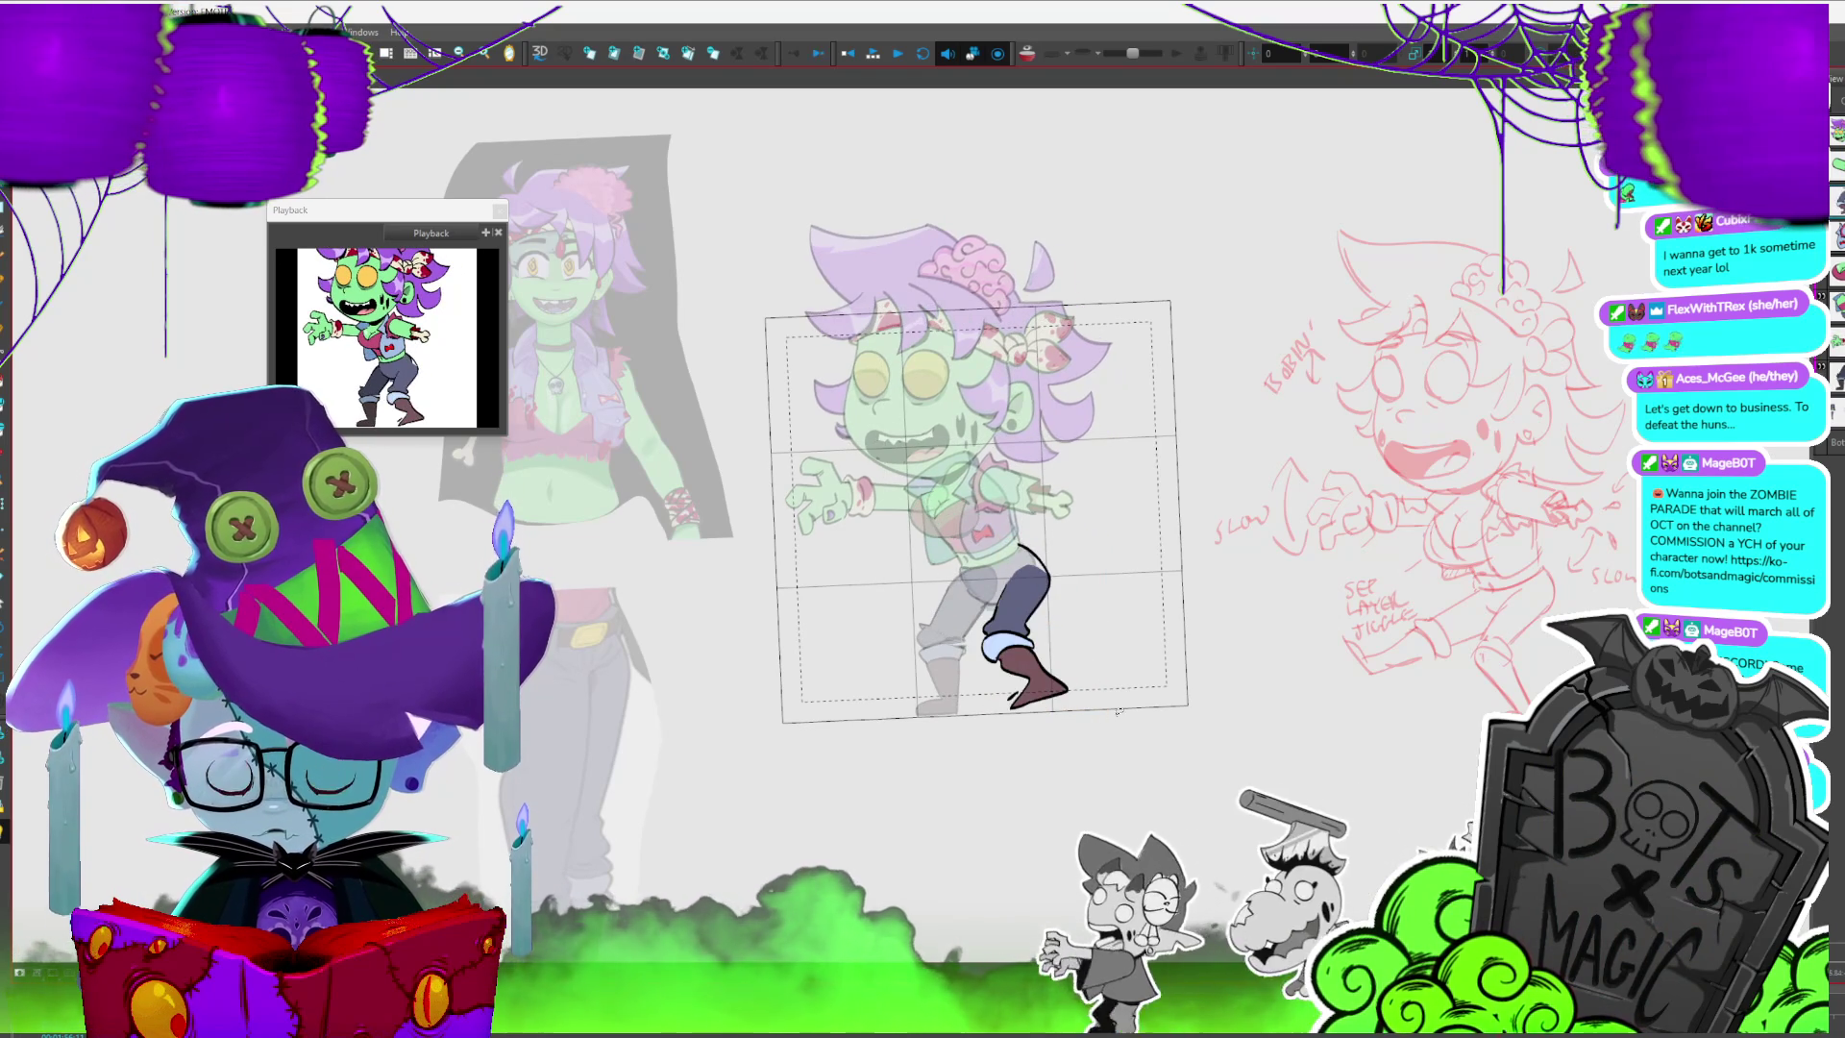
- Flip between neighbouring leg poses, make the head drawing active and advance a frame
key("period")
key("comma")
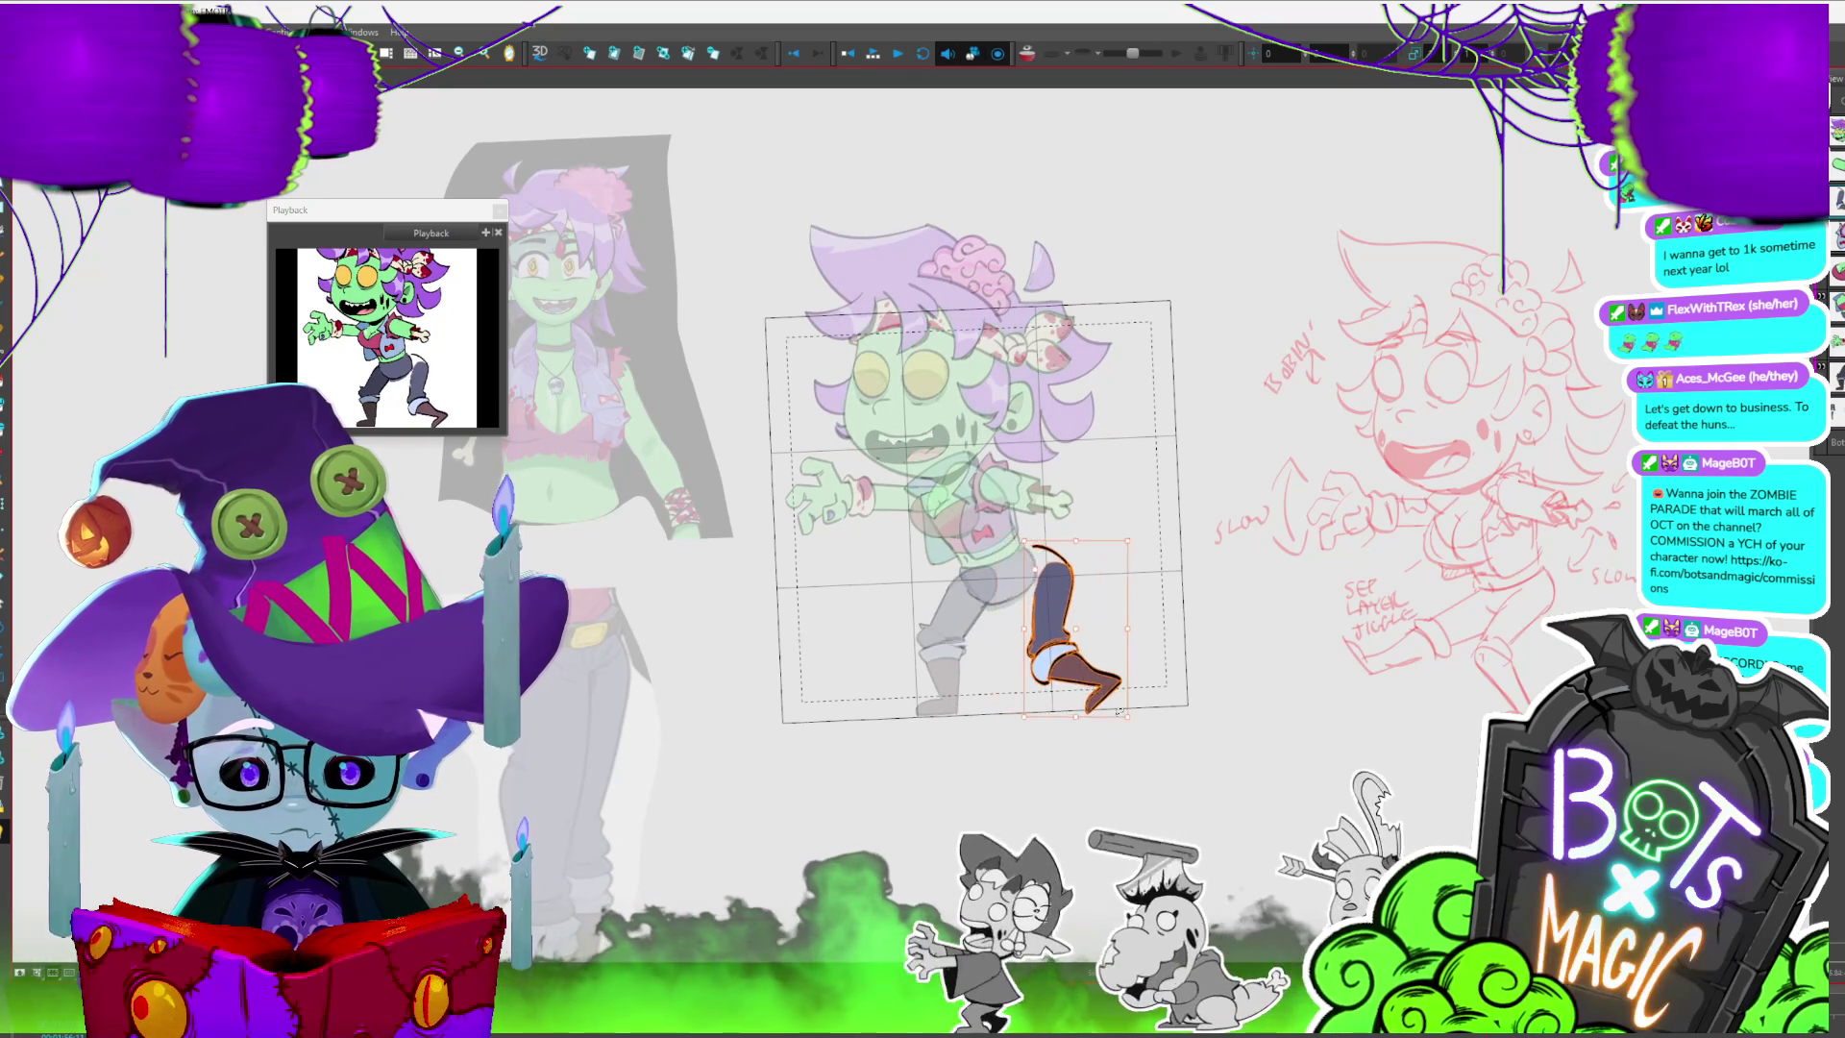
key("b")
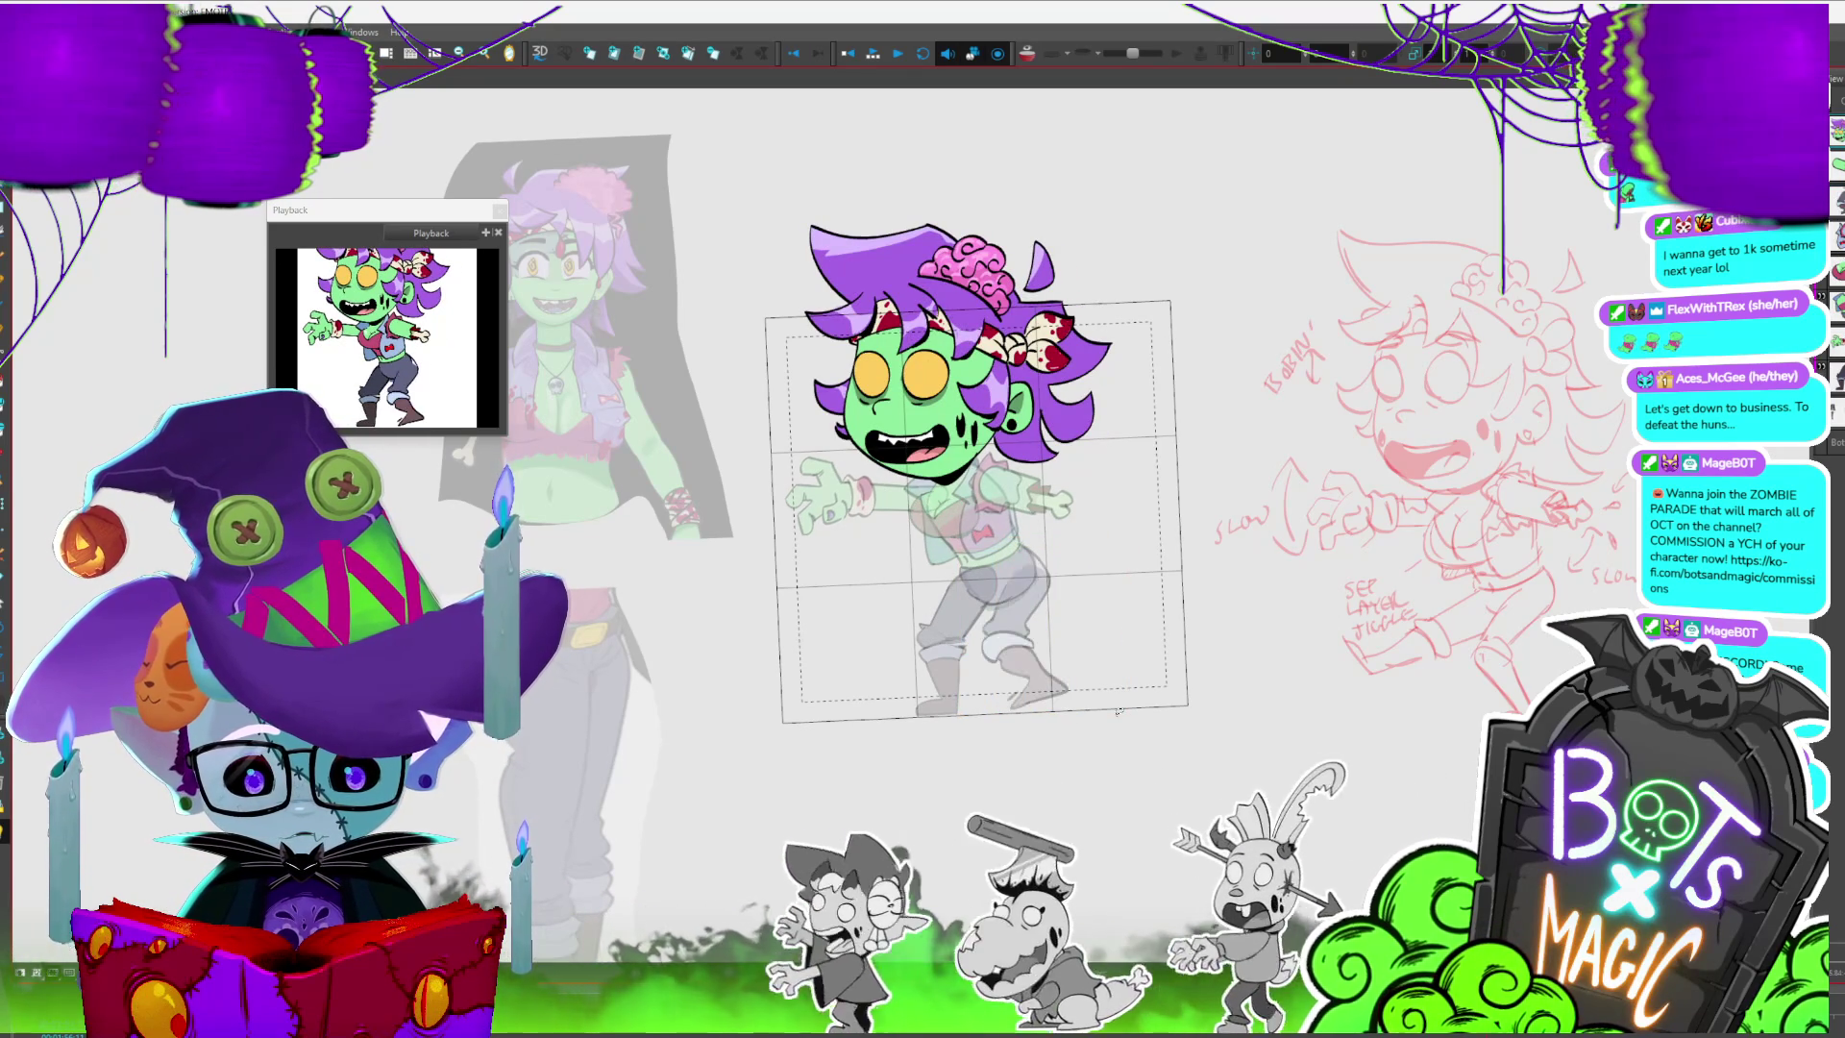
key("period")
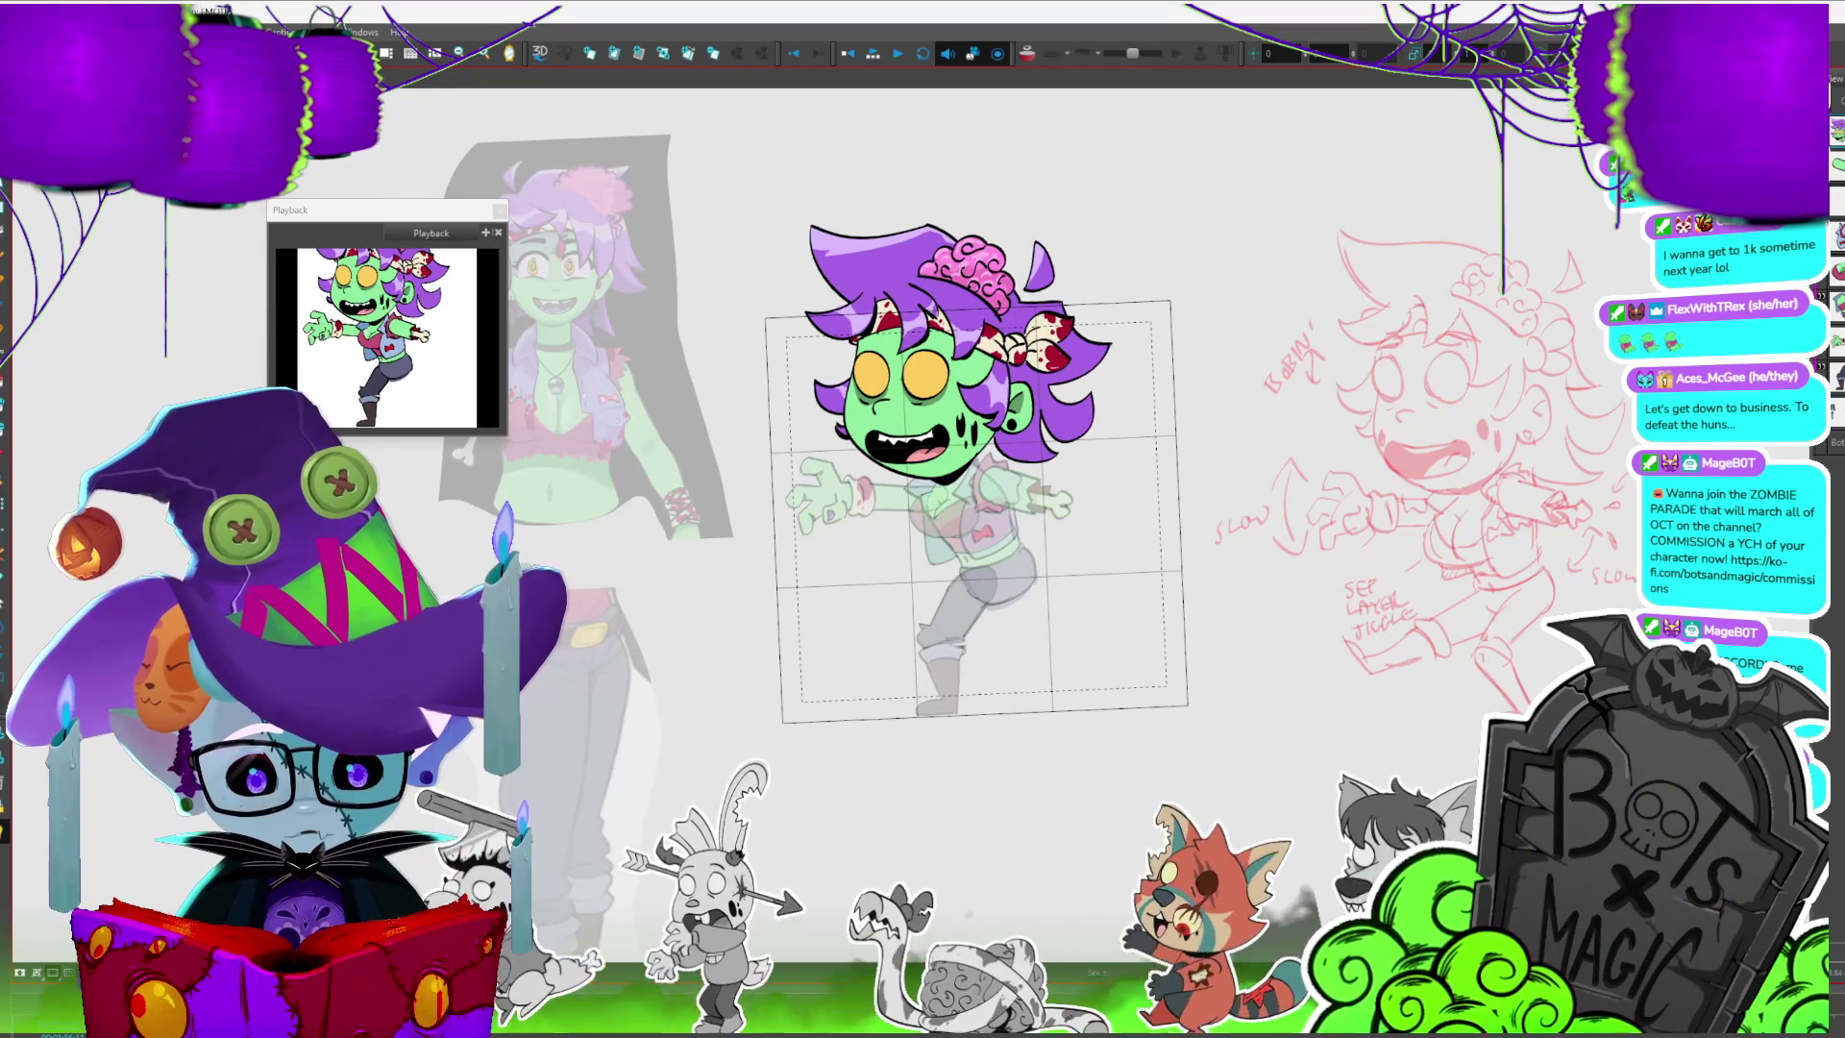
- Swap to the dark leg drawing, preview its neighbour, and advance two more frames
key("alt+]")
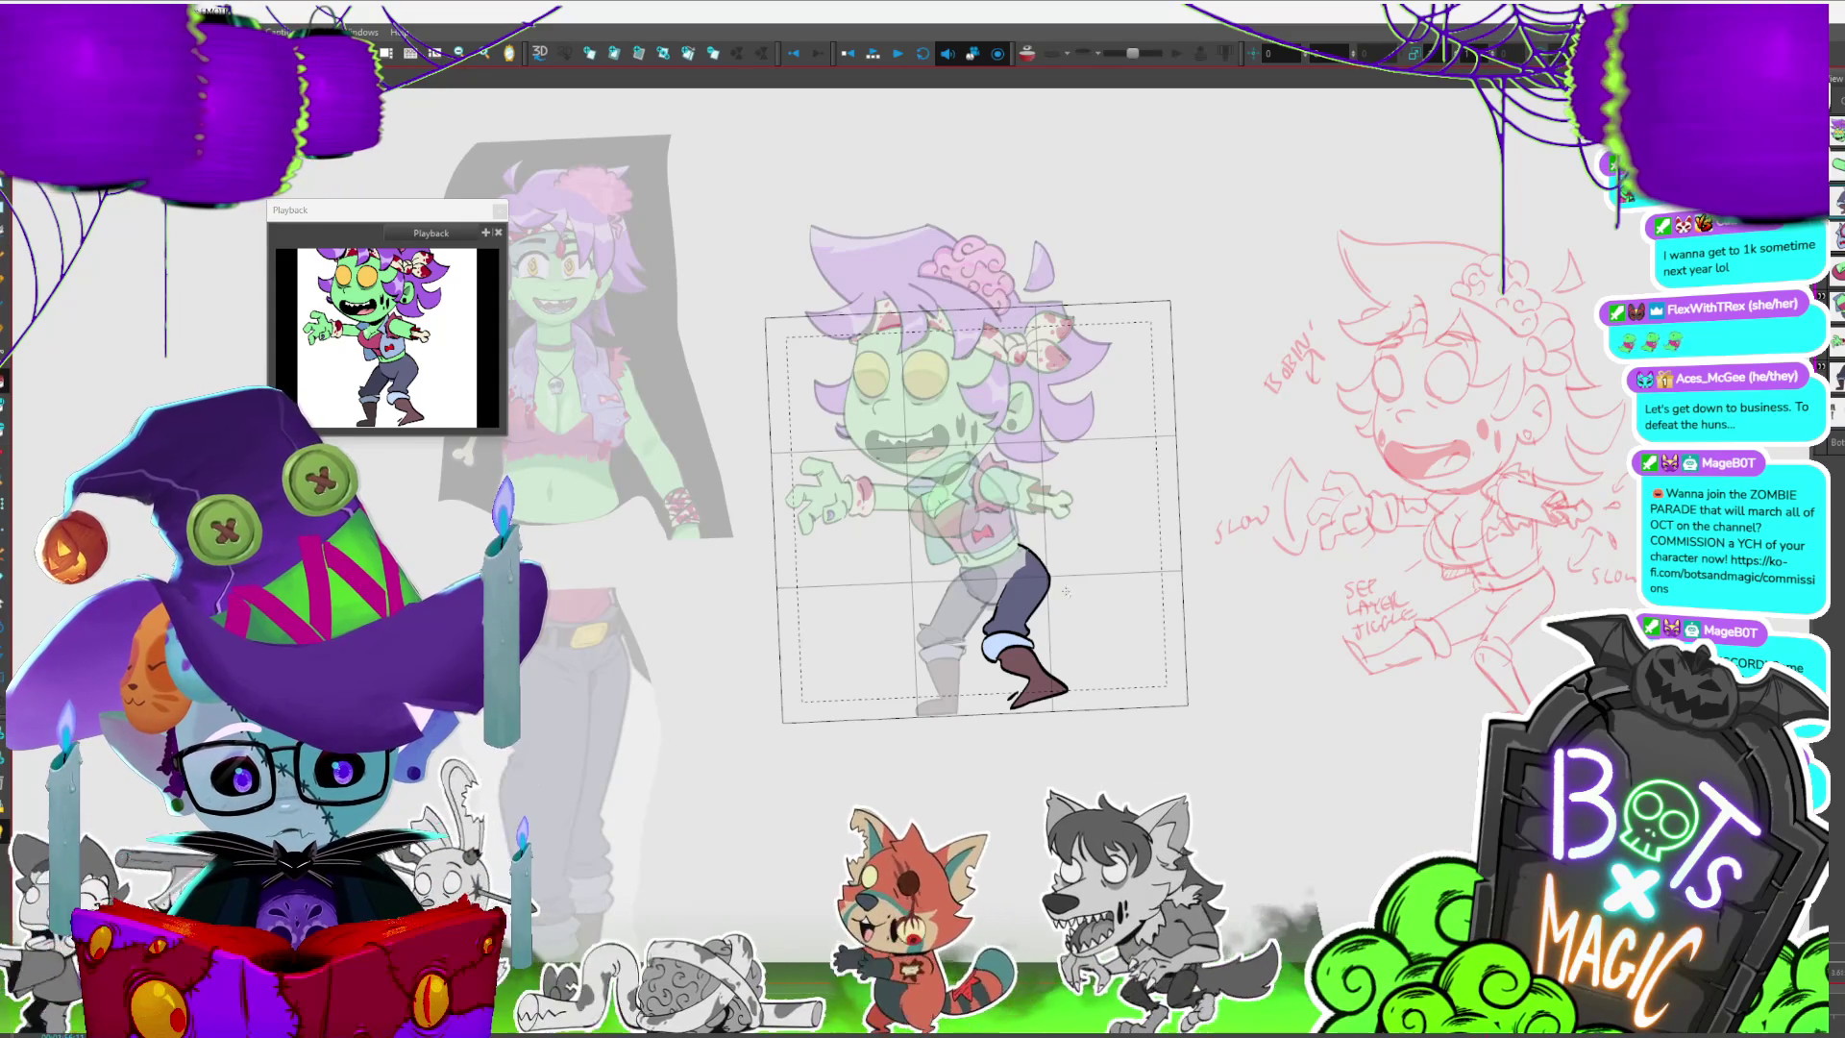
key("alt+[")
key("alt+]")
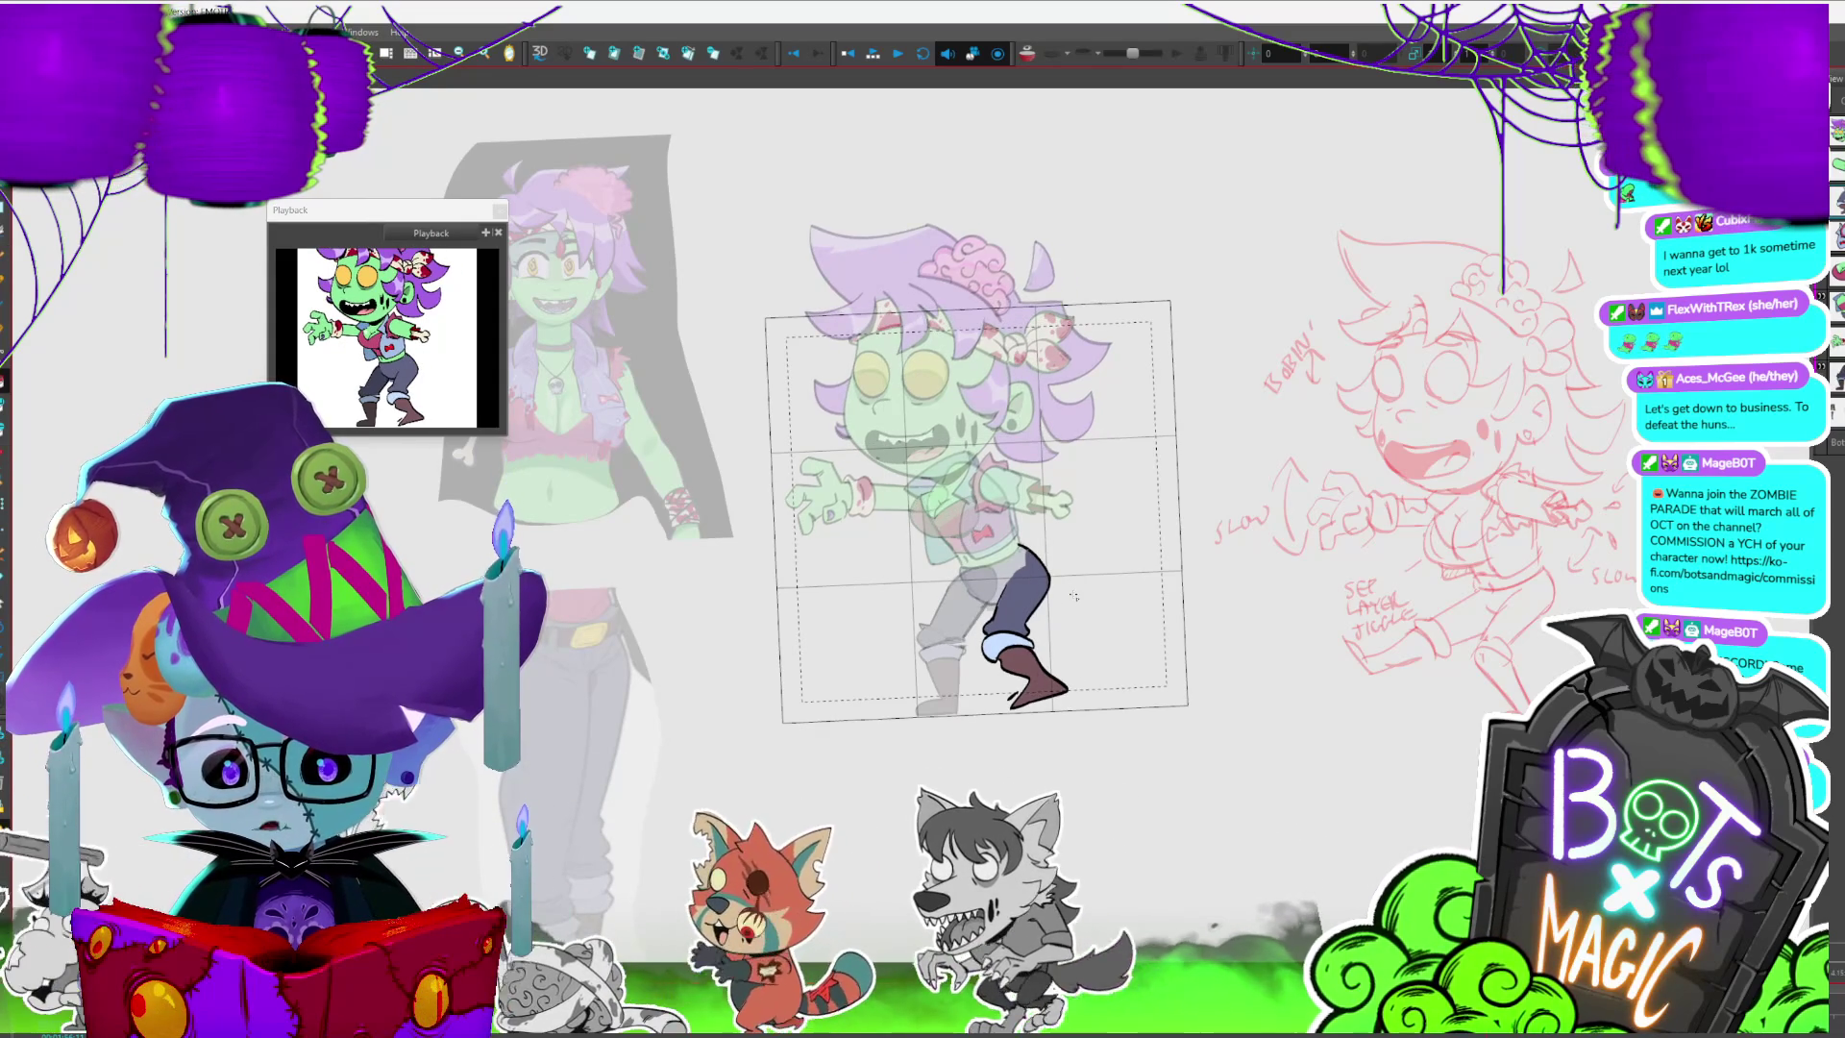
key("period")
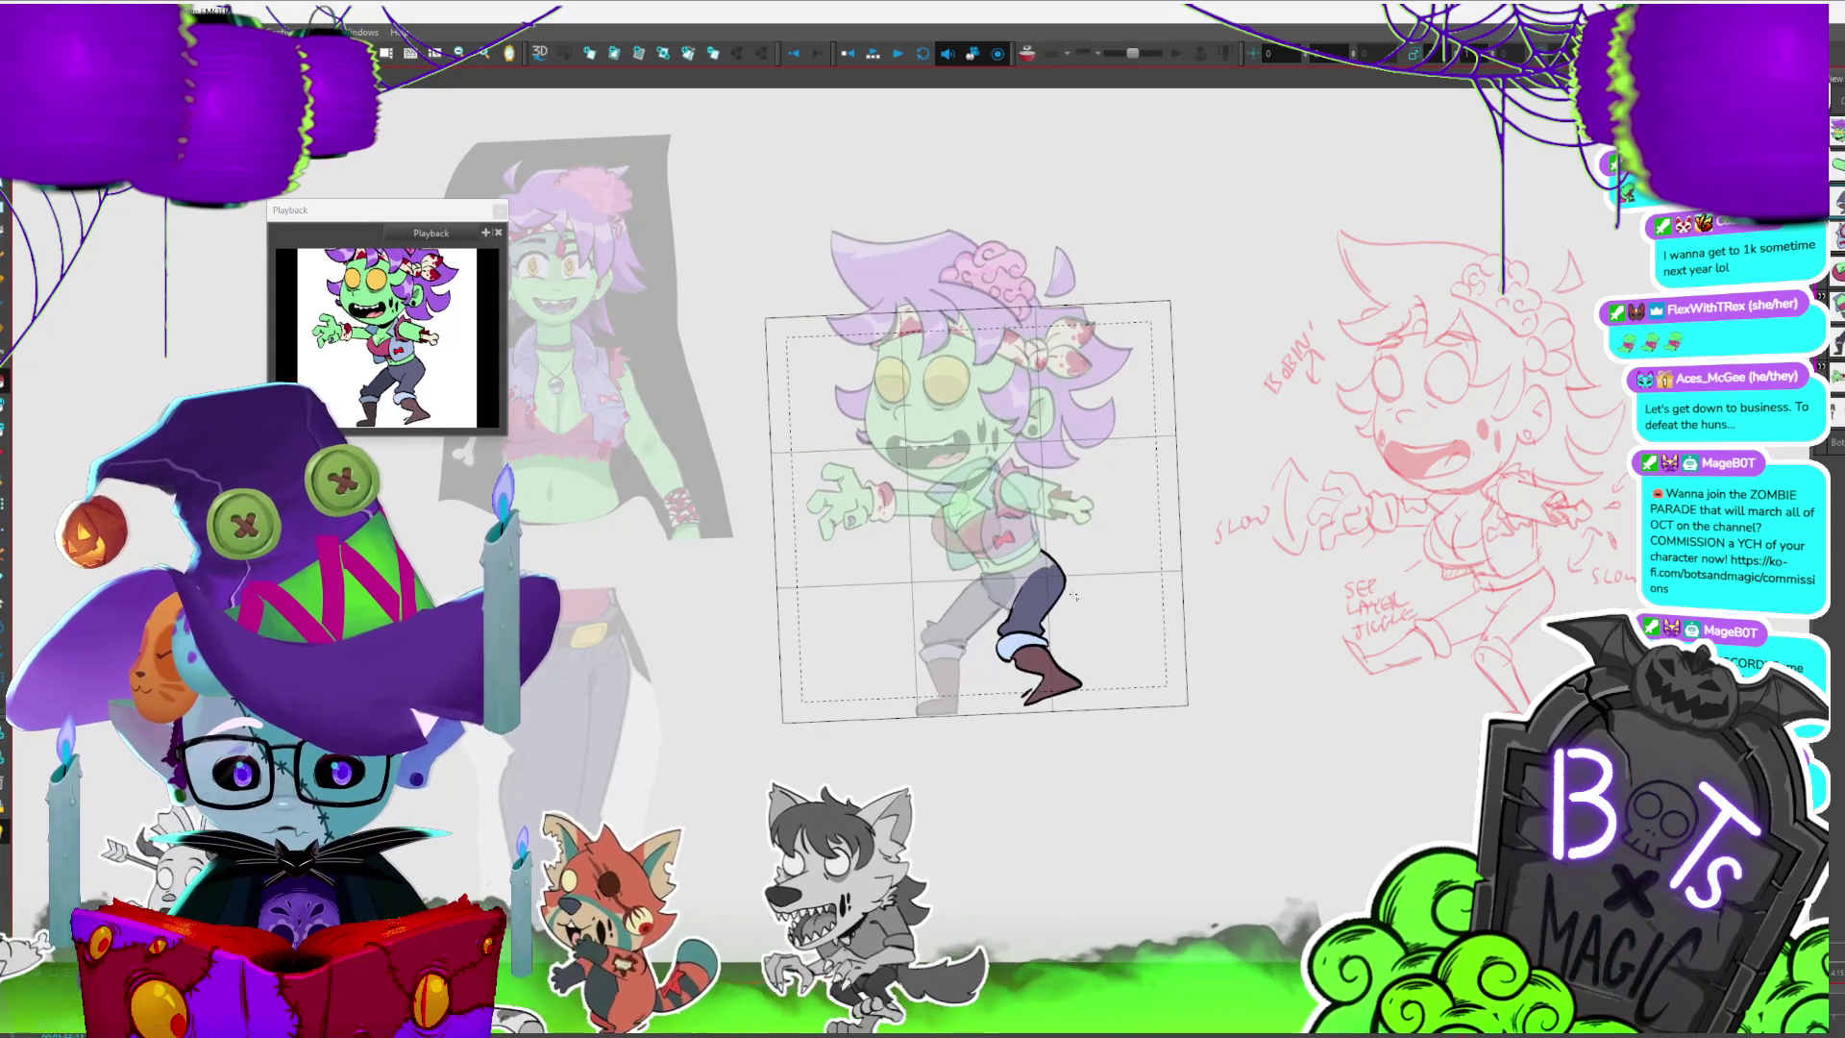
key("period")
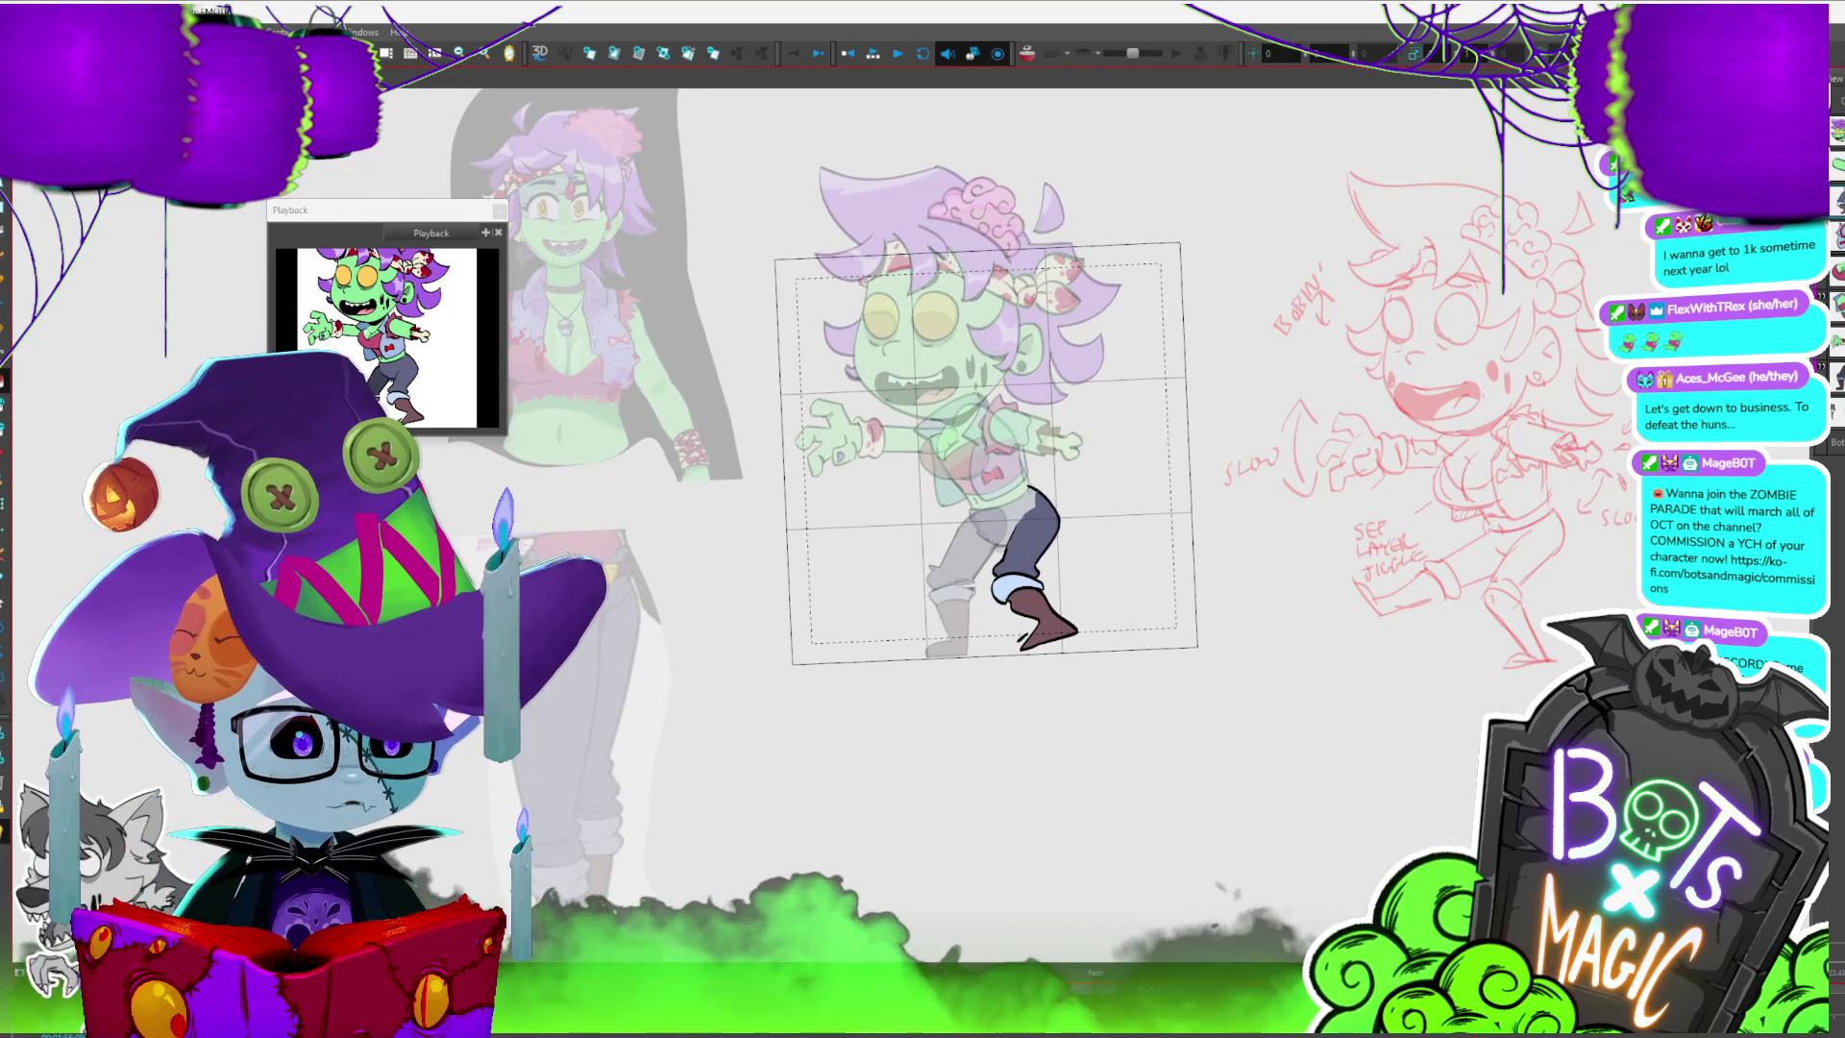
scroll(1139, 419, "up", 3)
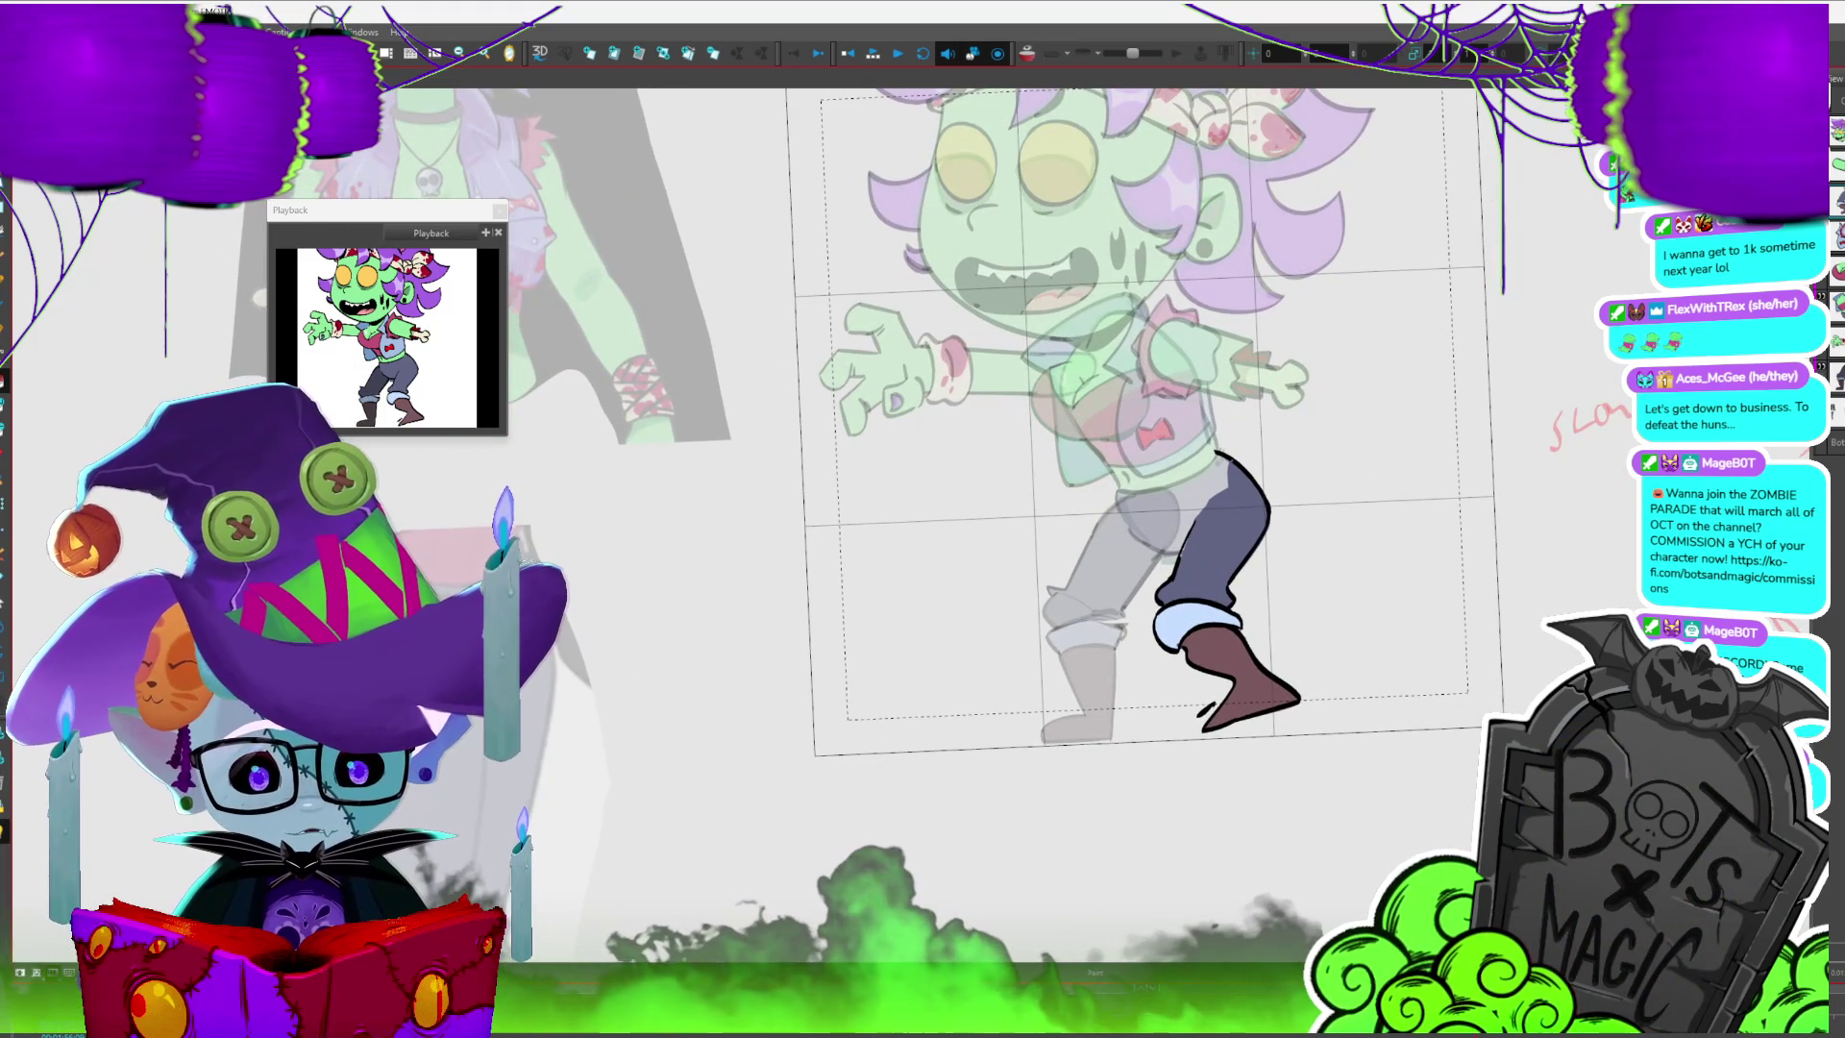
- Check the inked vest drawing, dismiss the F_JACKET rename prompt and return to the leg
key("period")
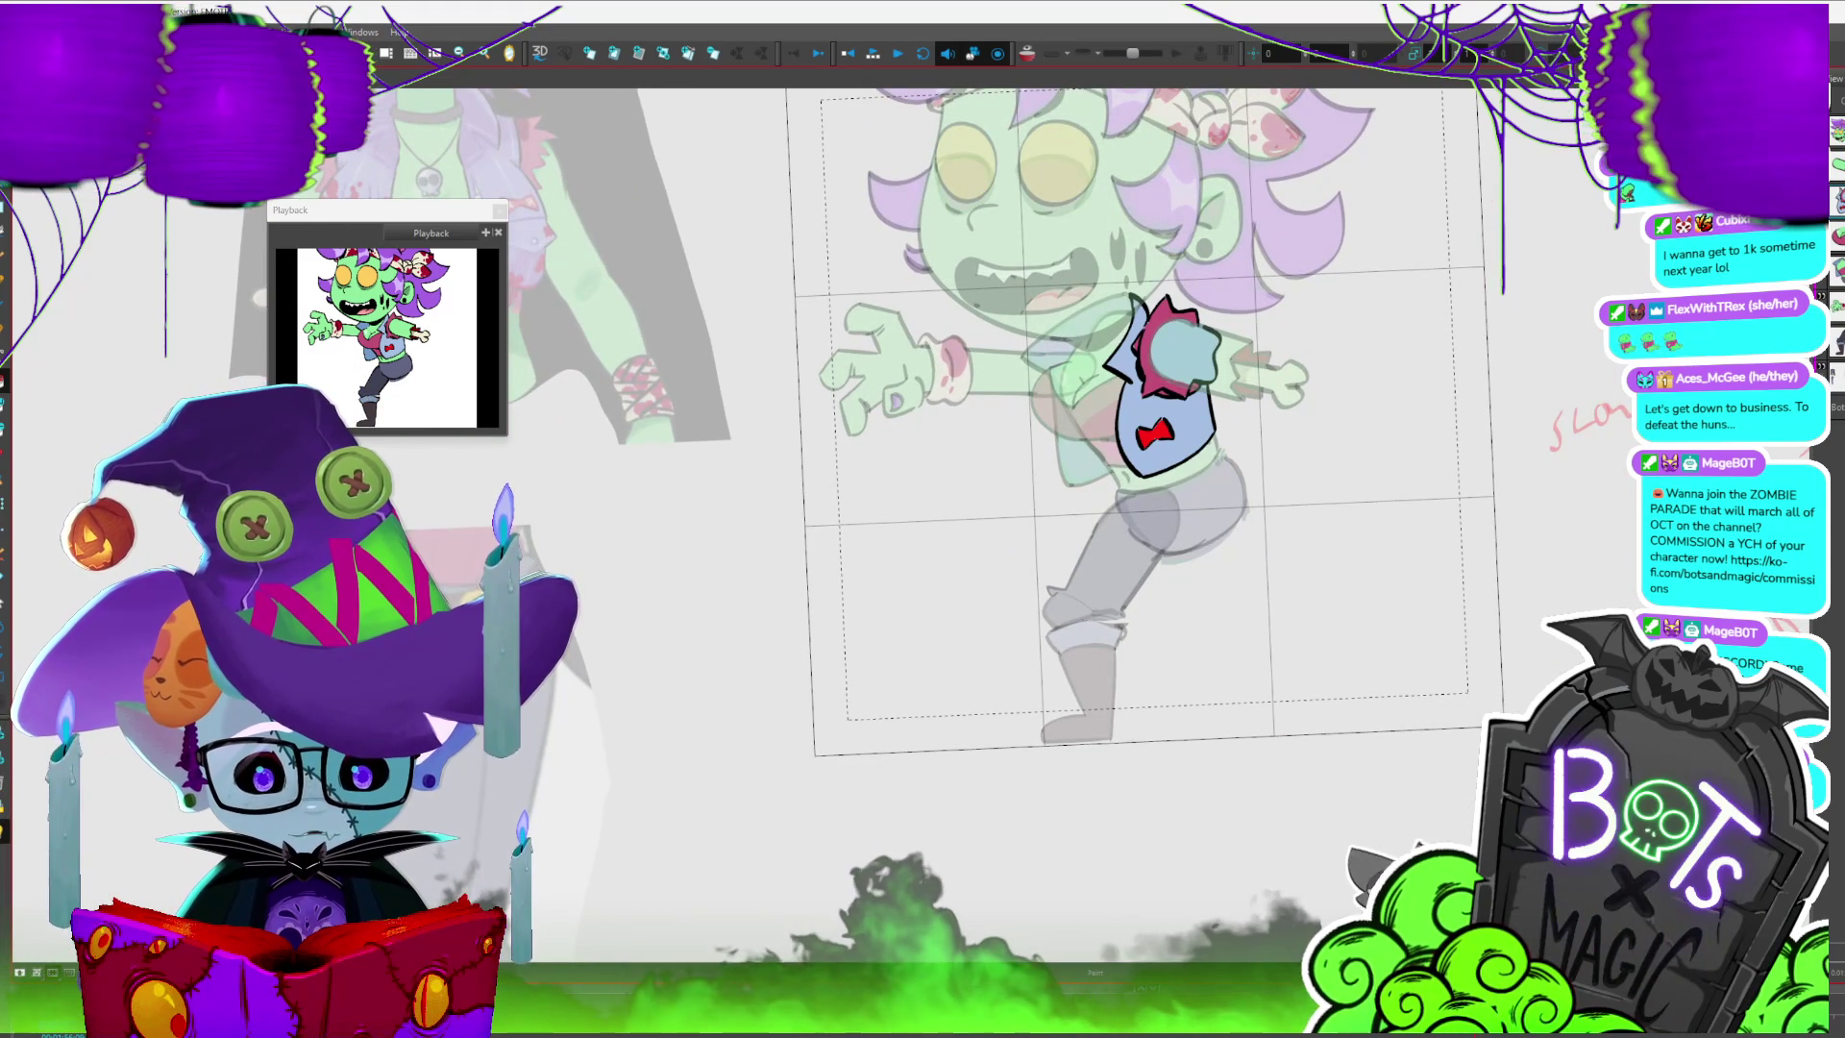
double_click(1133, 630)
left_click(1176, 669)
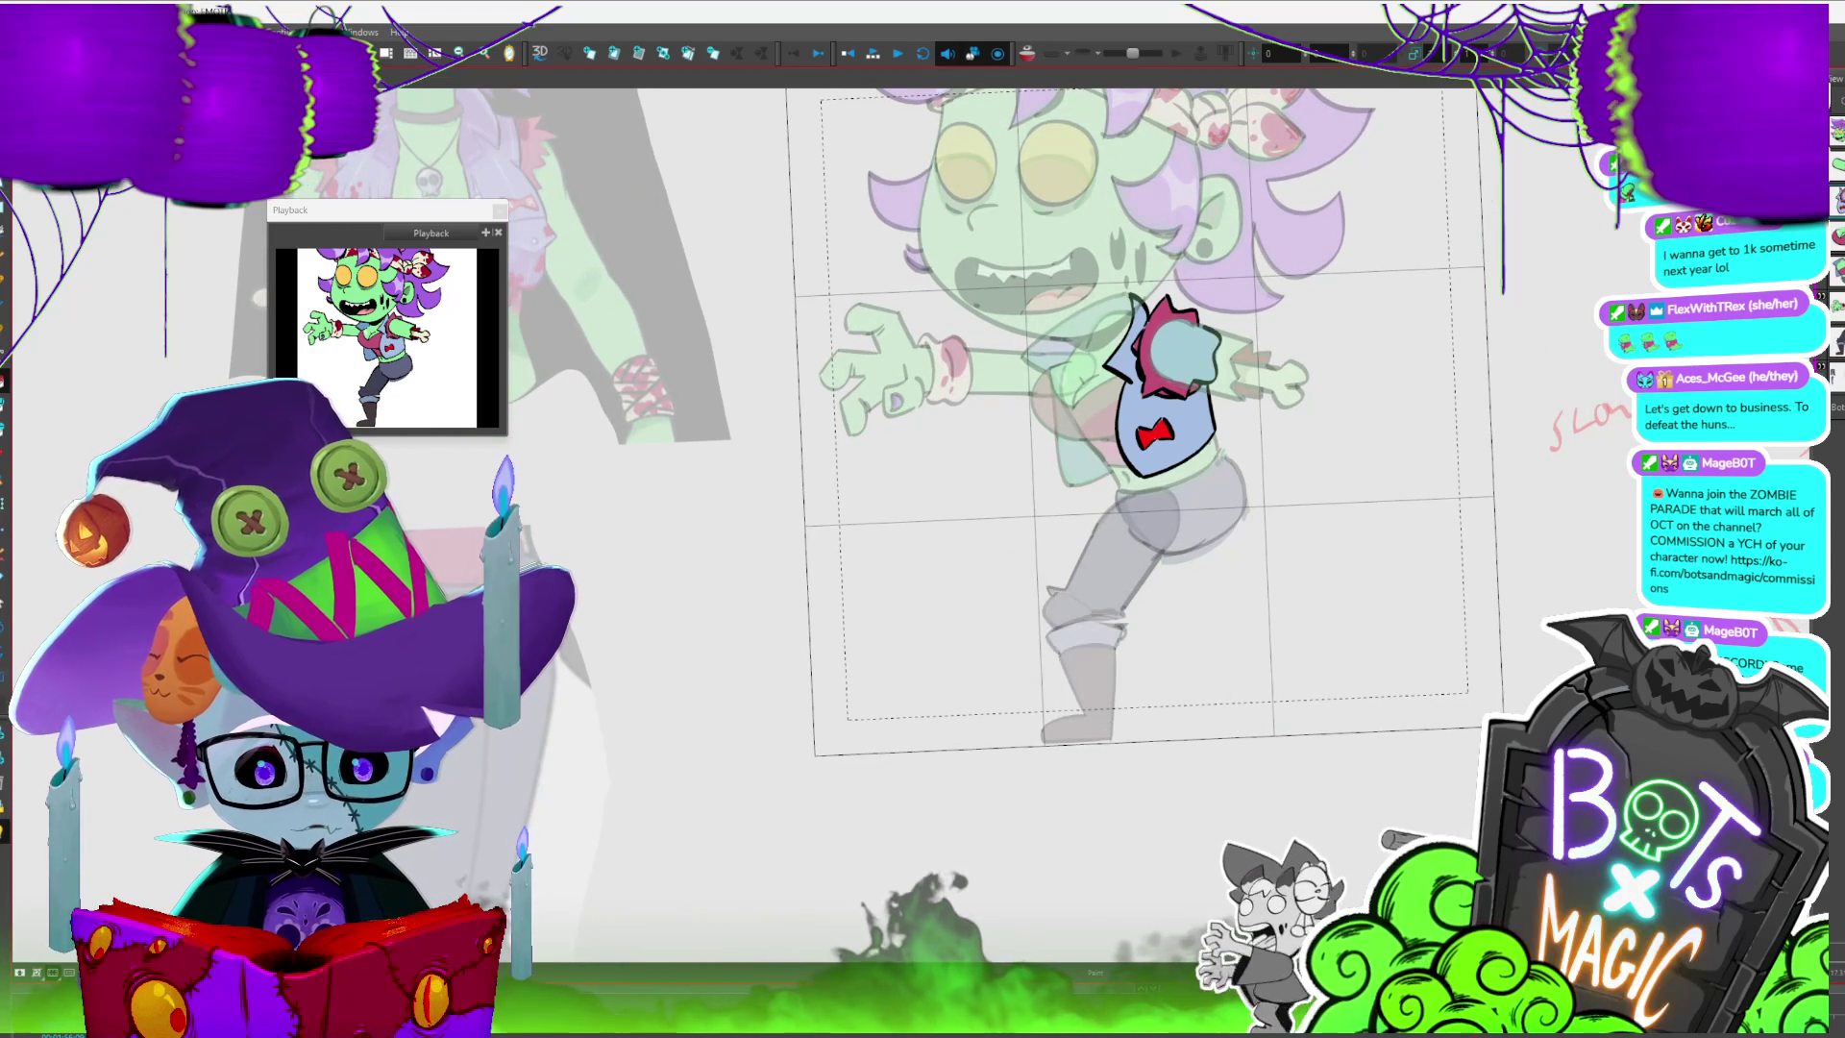
key("comma")
key("comma")
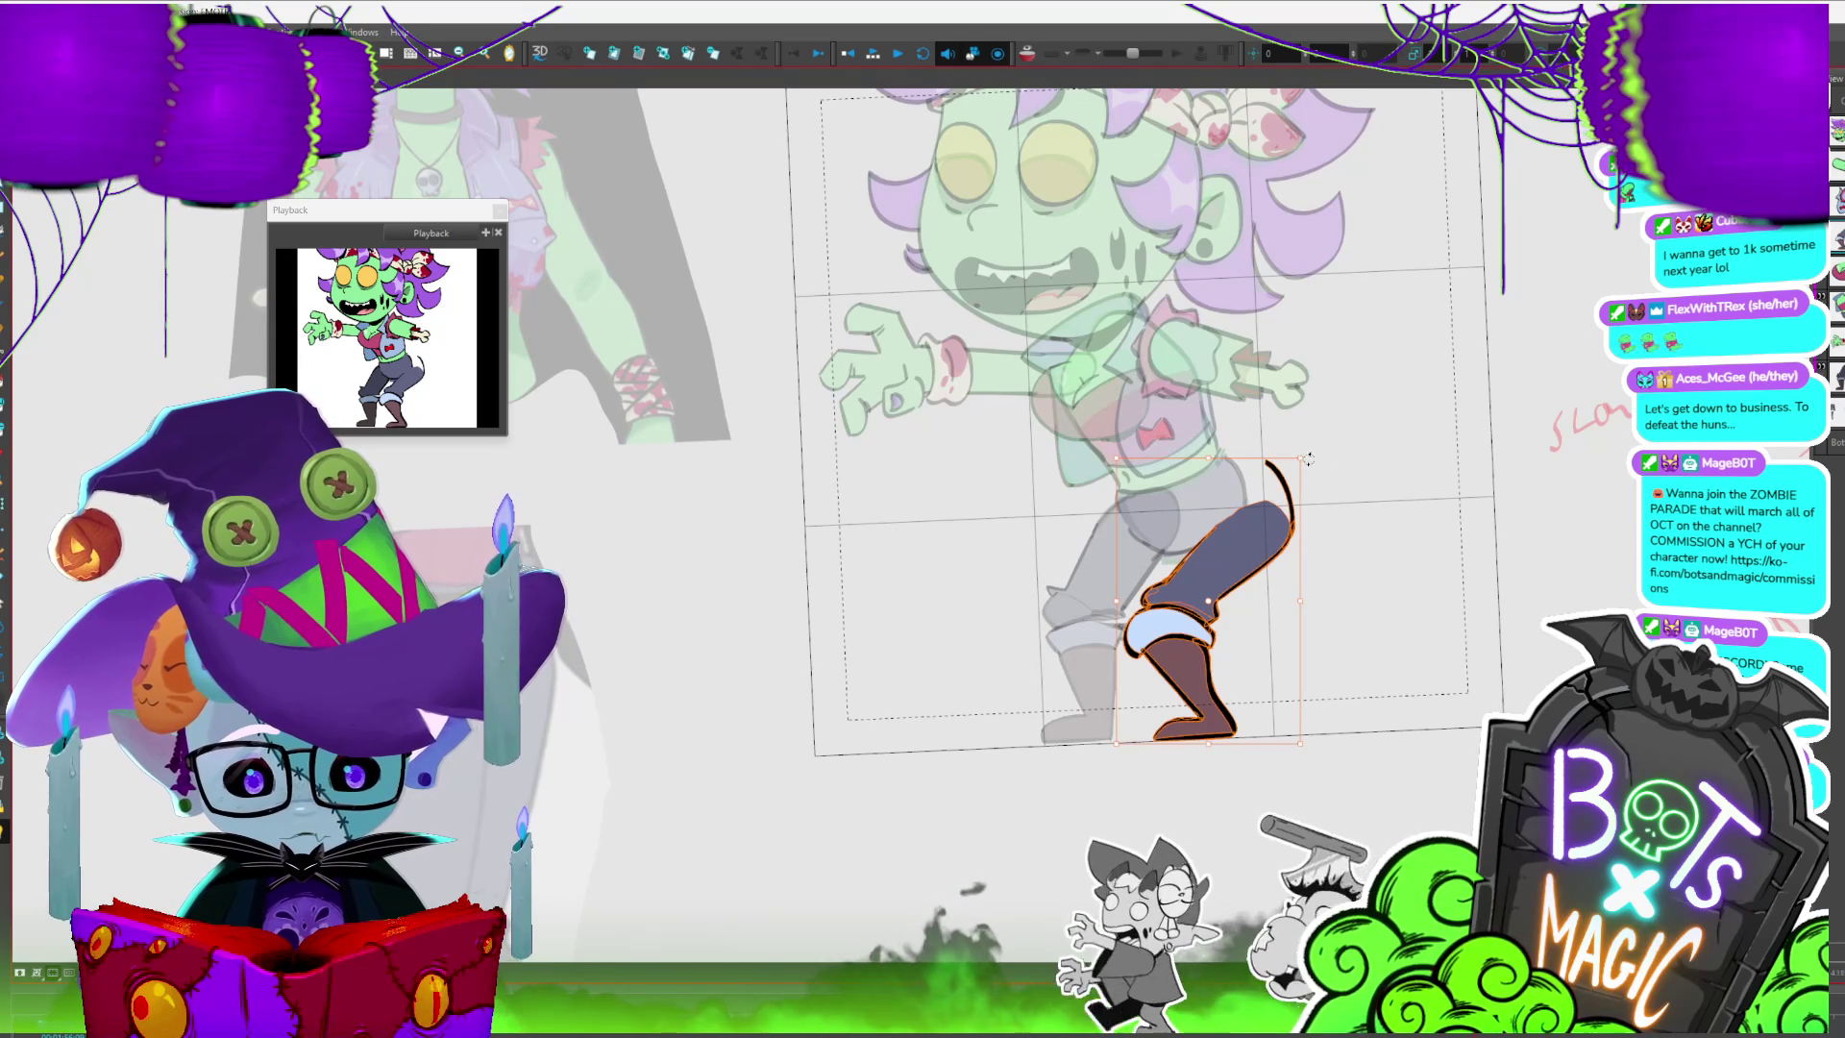
- Swap the front leg to a straighter drawing and reposition it under the hip
key("comma")
mouse_move(1287, 661)
left_mouse_down()
mouse_move(1243, 653)
mouse_move(1264, 650)
left_mouse_up()
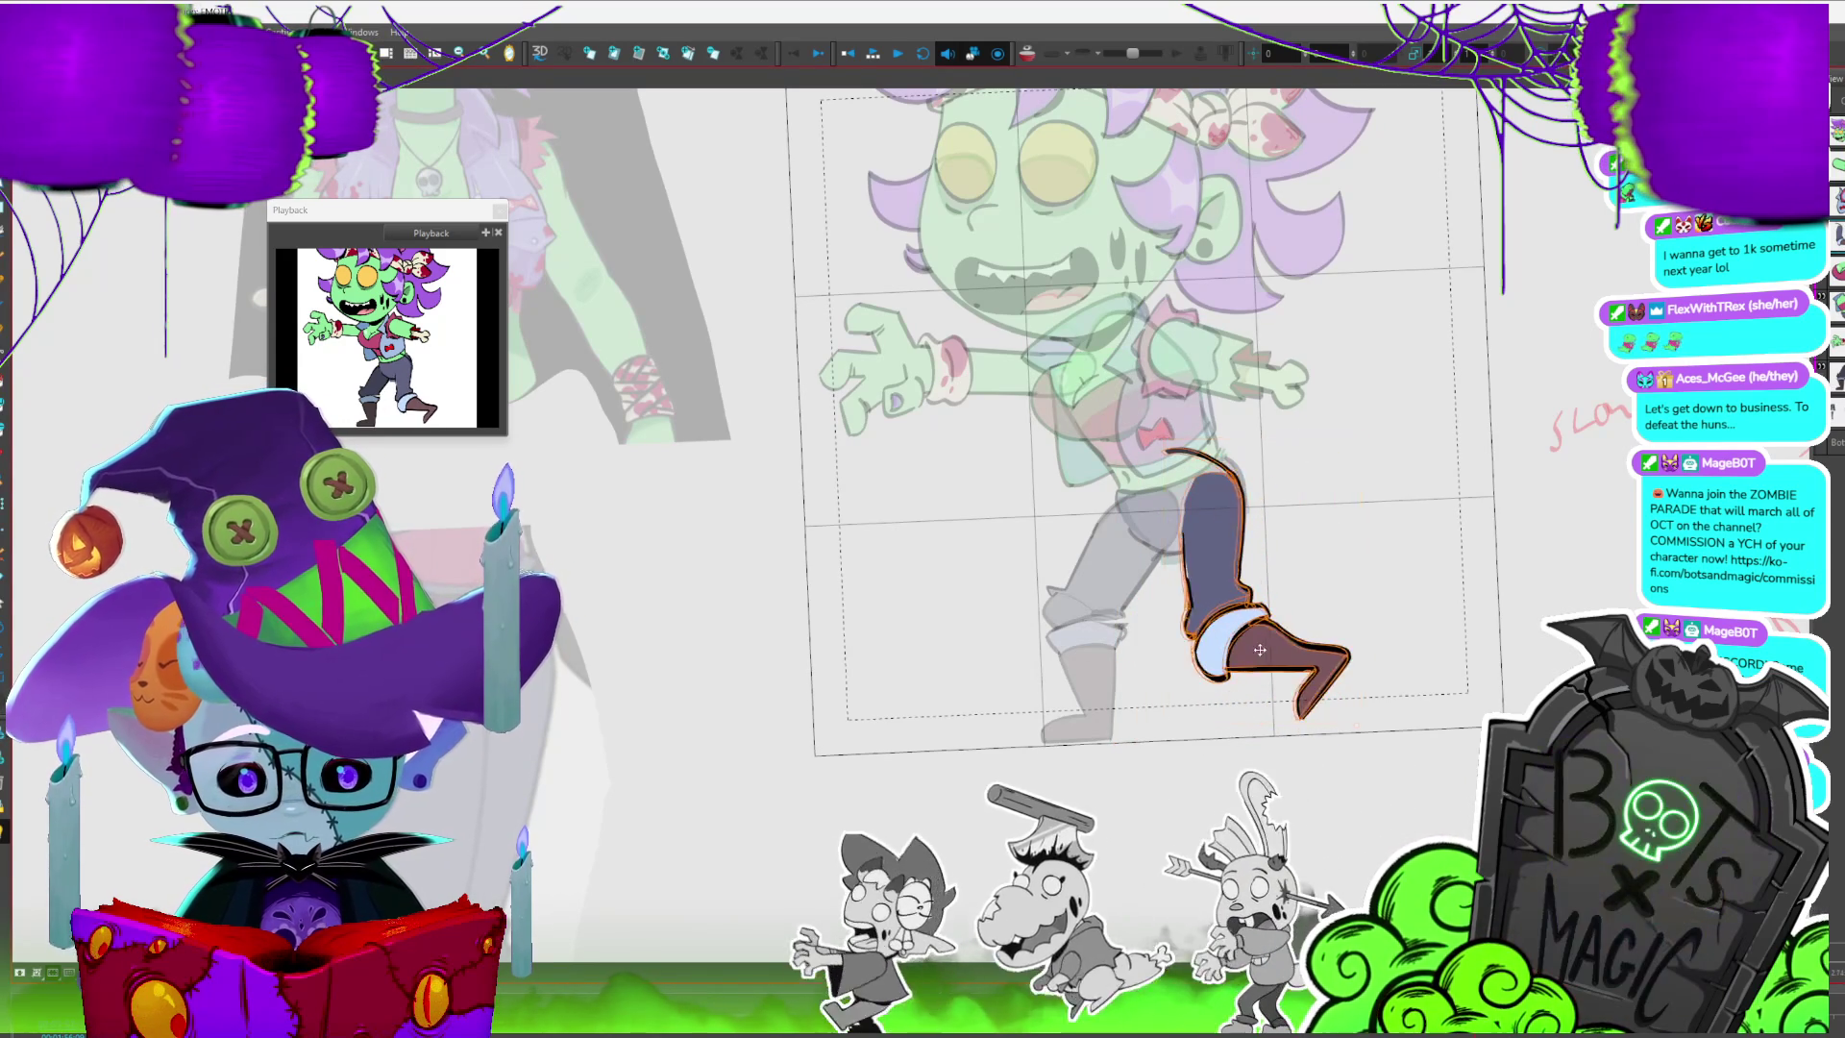
key("period")
key("comma")
left_click(1265, 635)
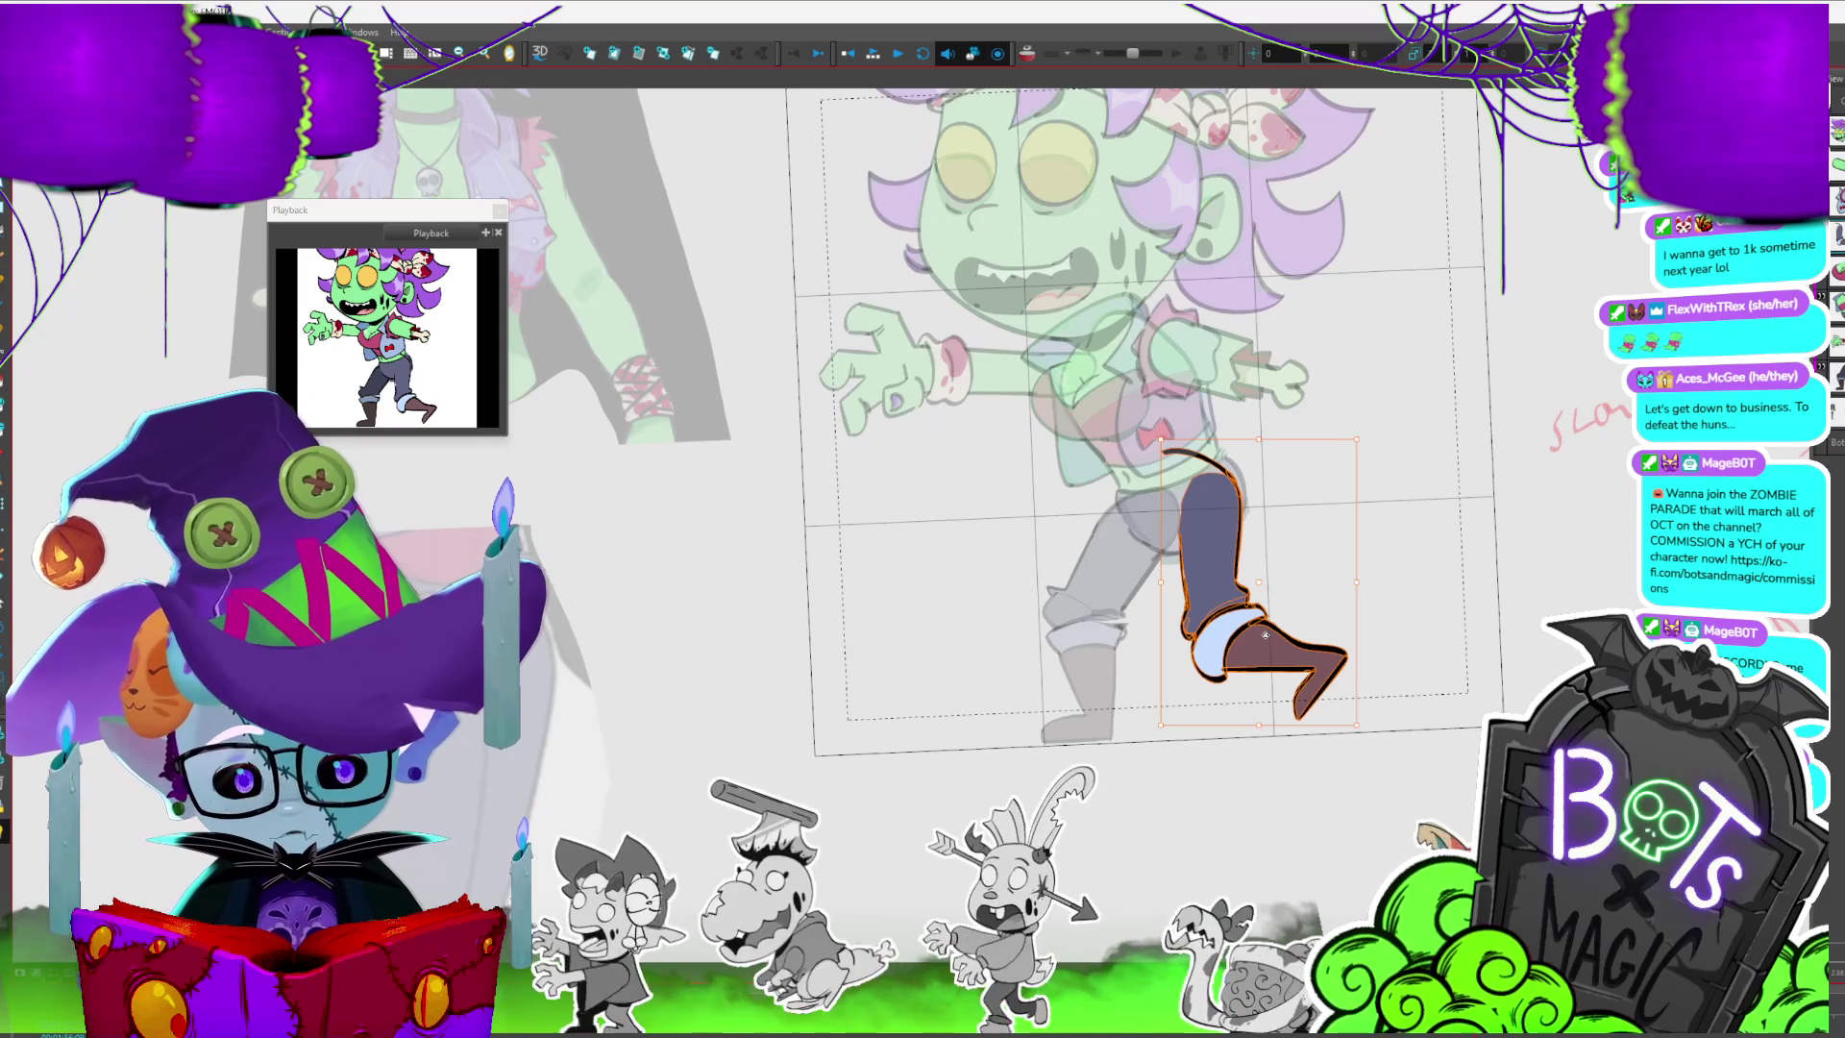
- Swap the dark back leg to a shifted pose and compare it against neighbouring frames
key("period")
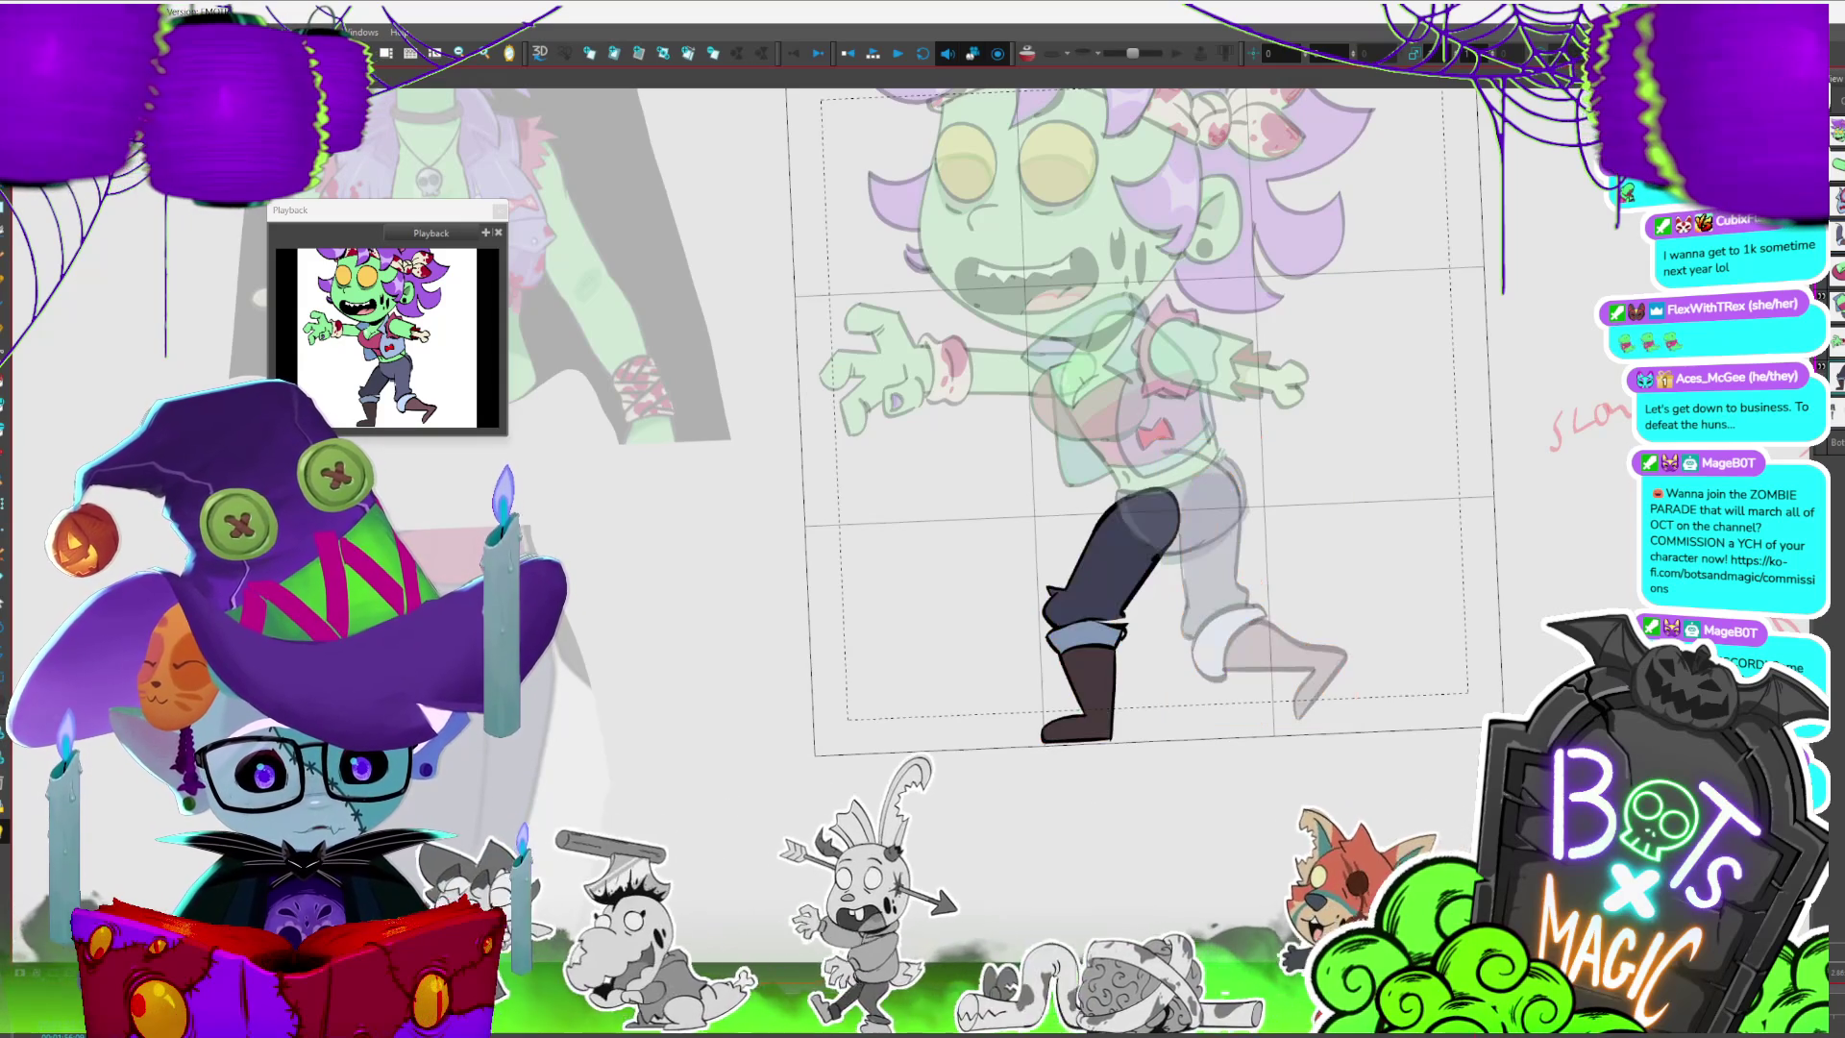
key("period")
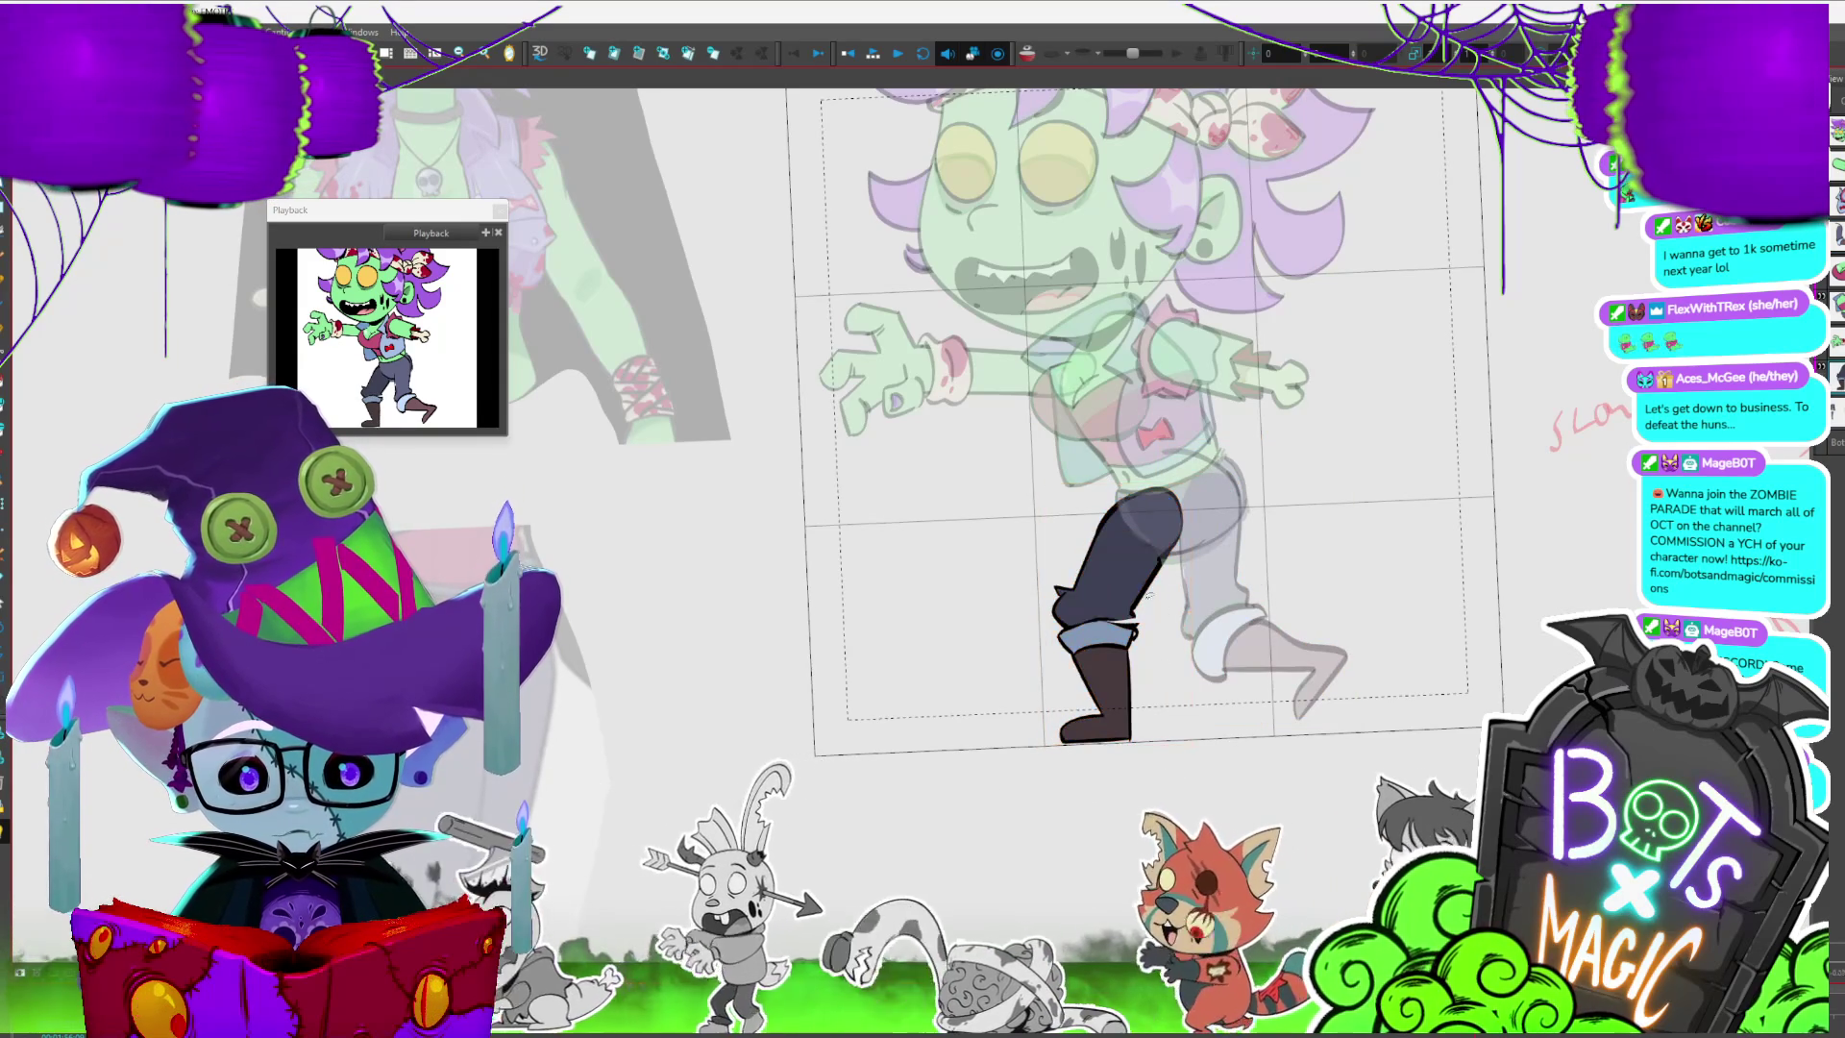
key("period")
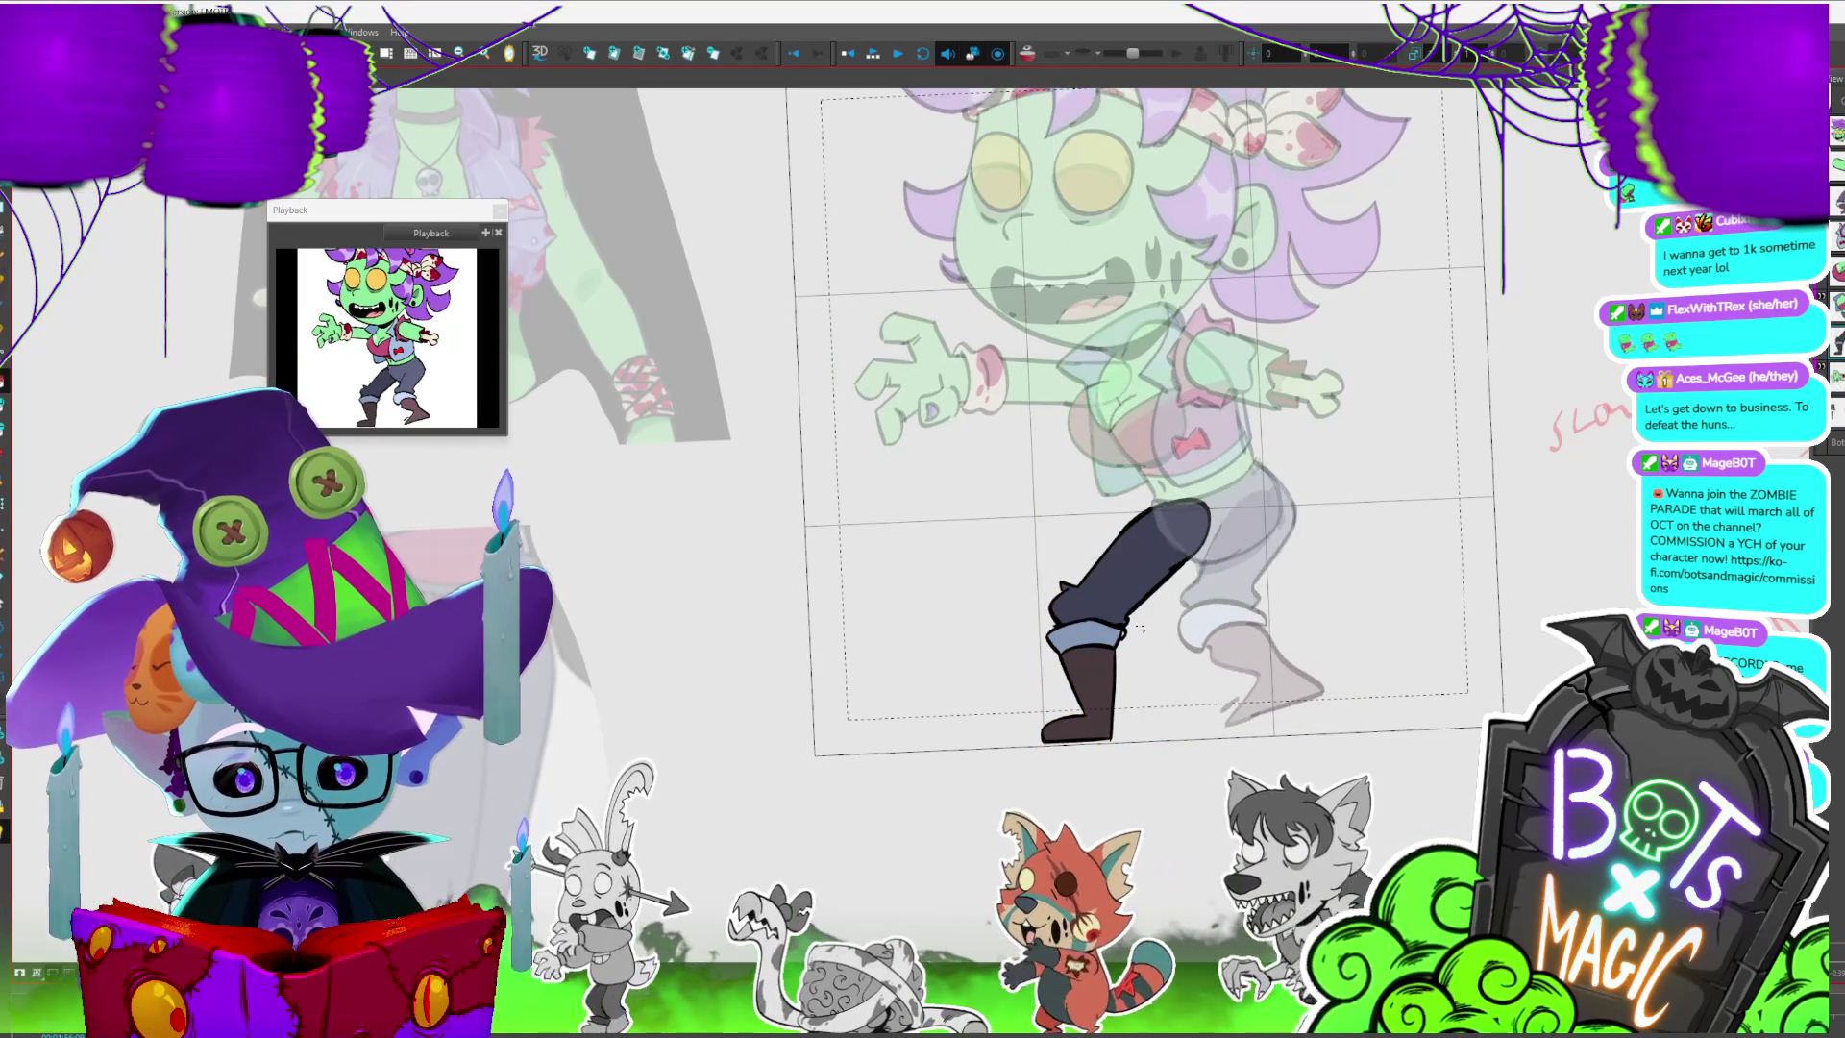
key("comma")
key("period")
key("comma")
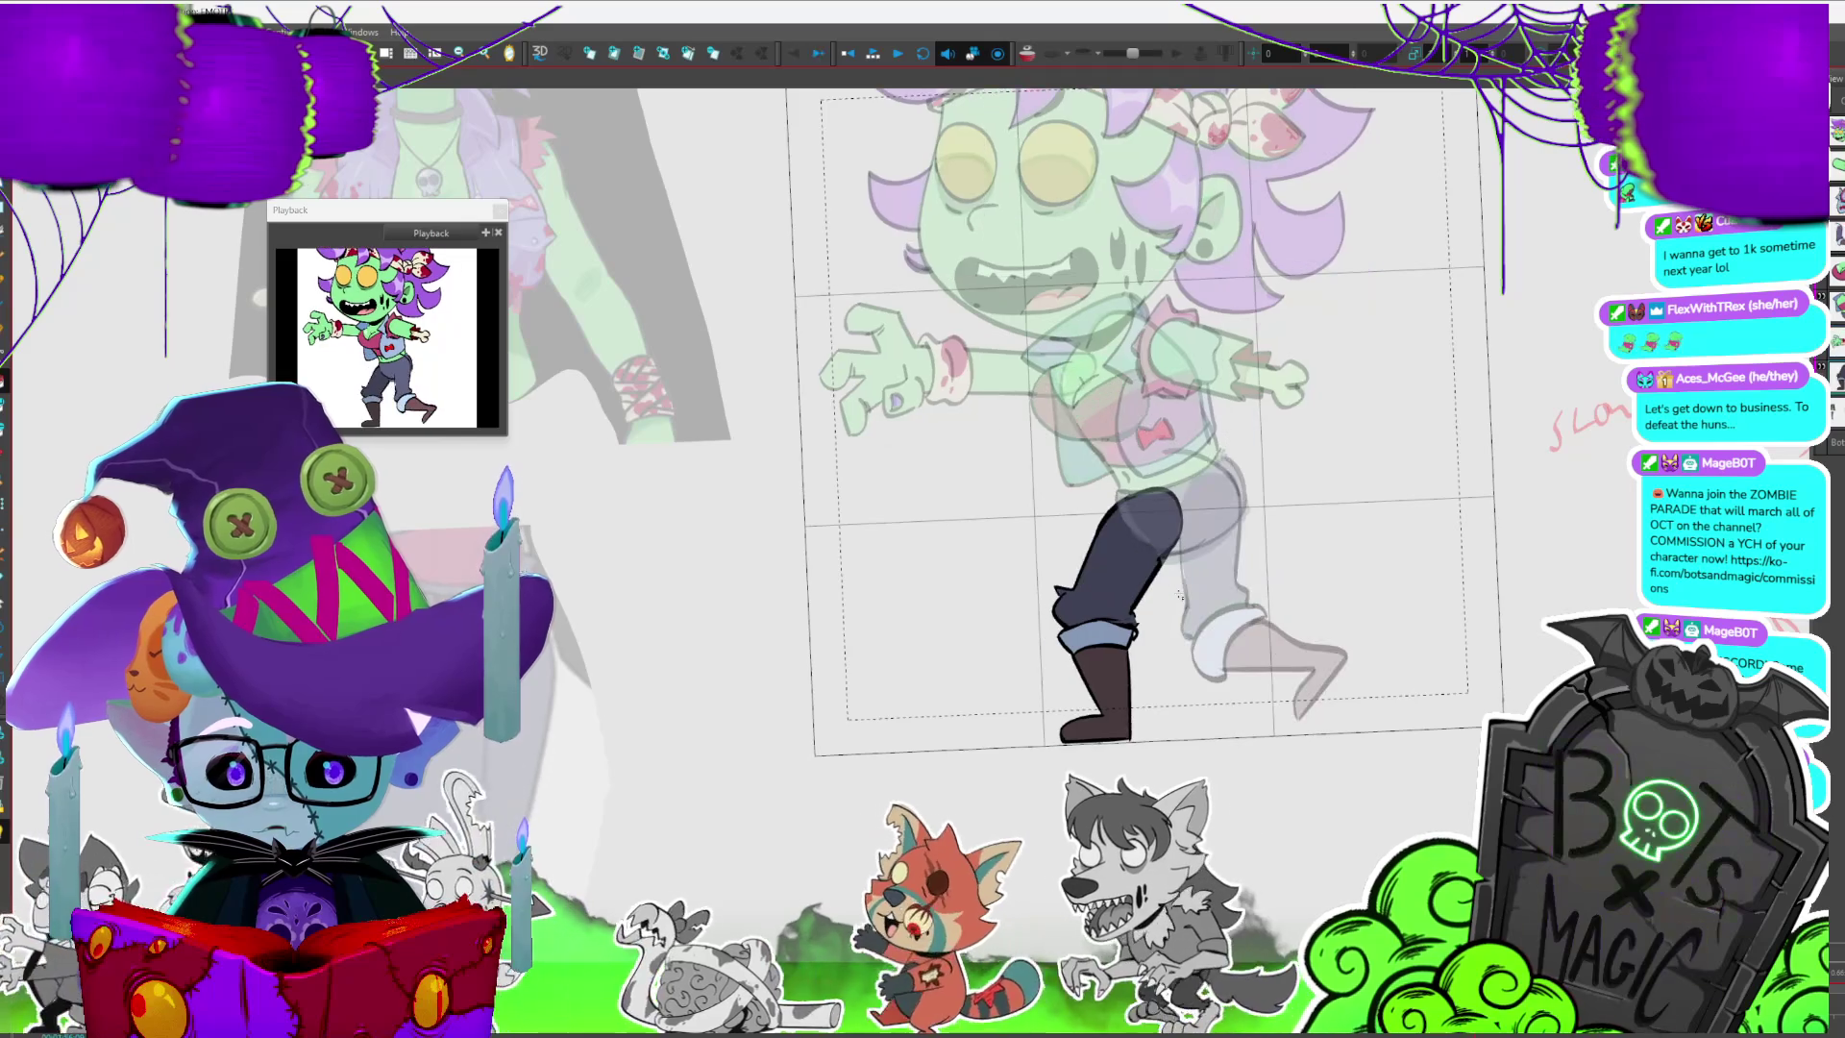
key("period")
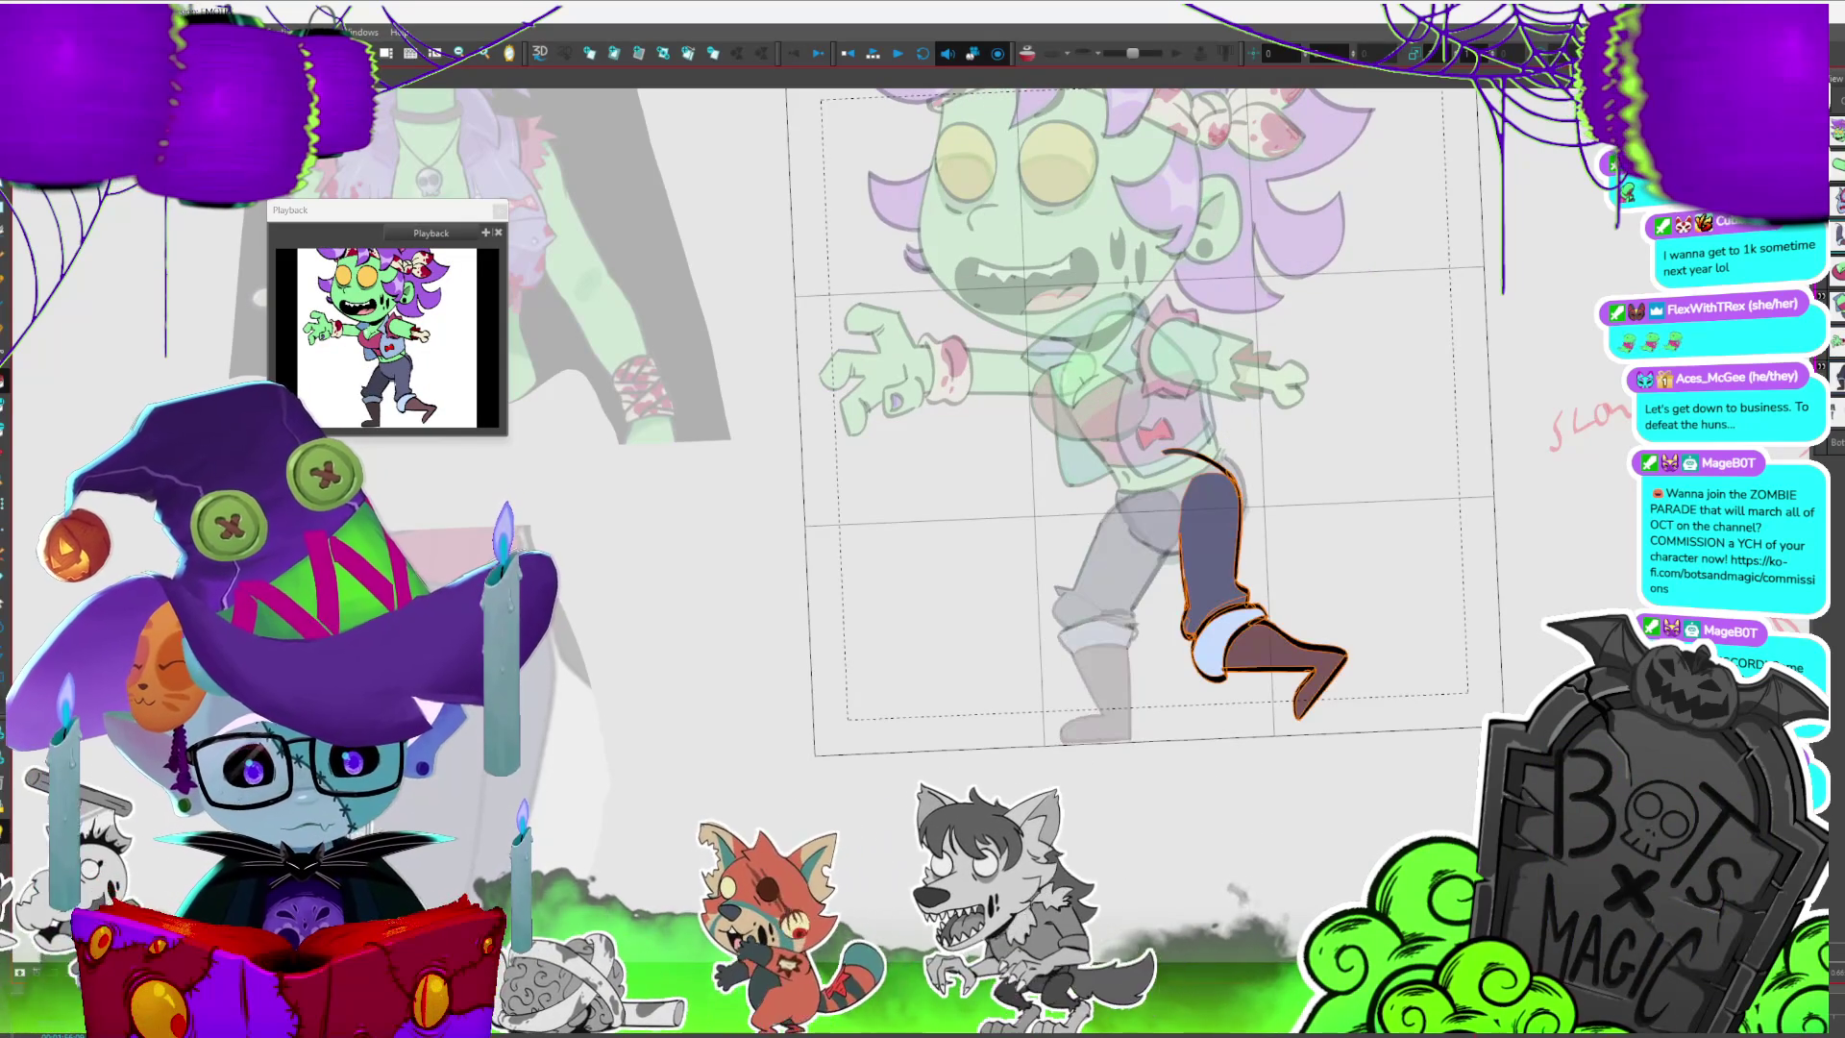
key("ctrl+a")
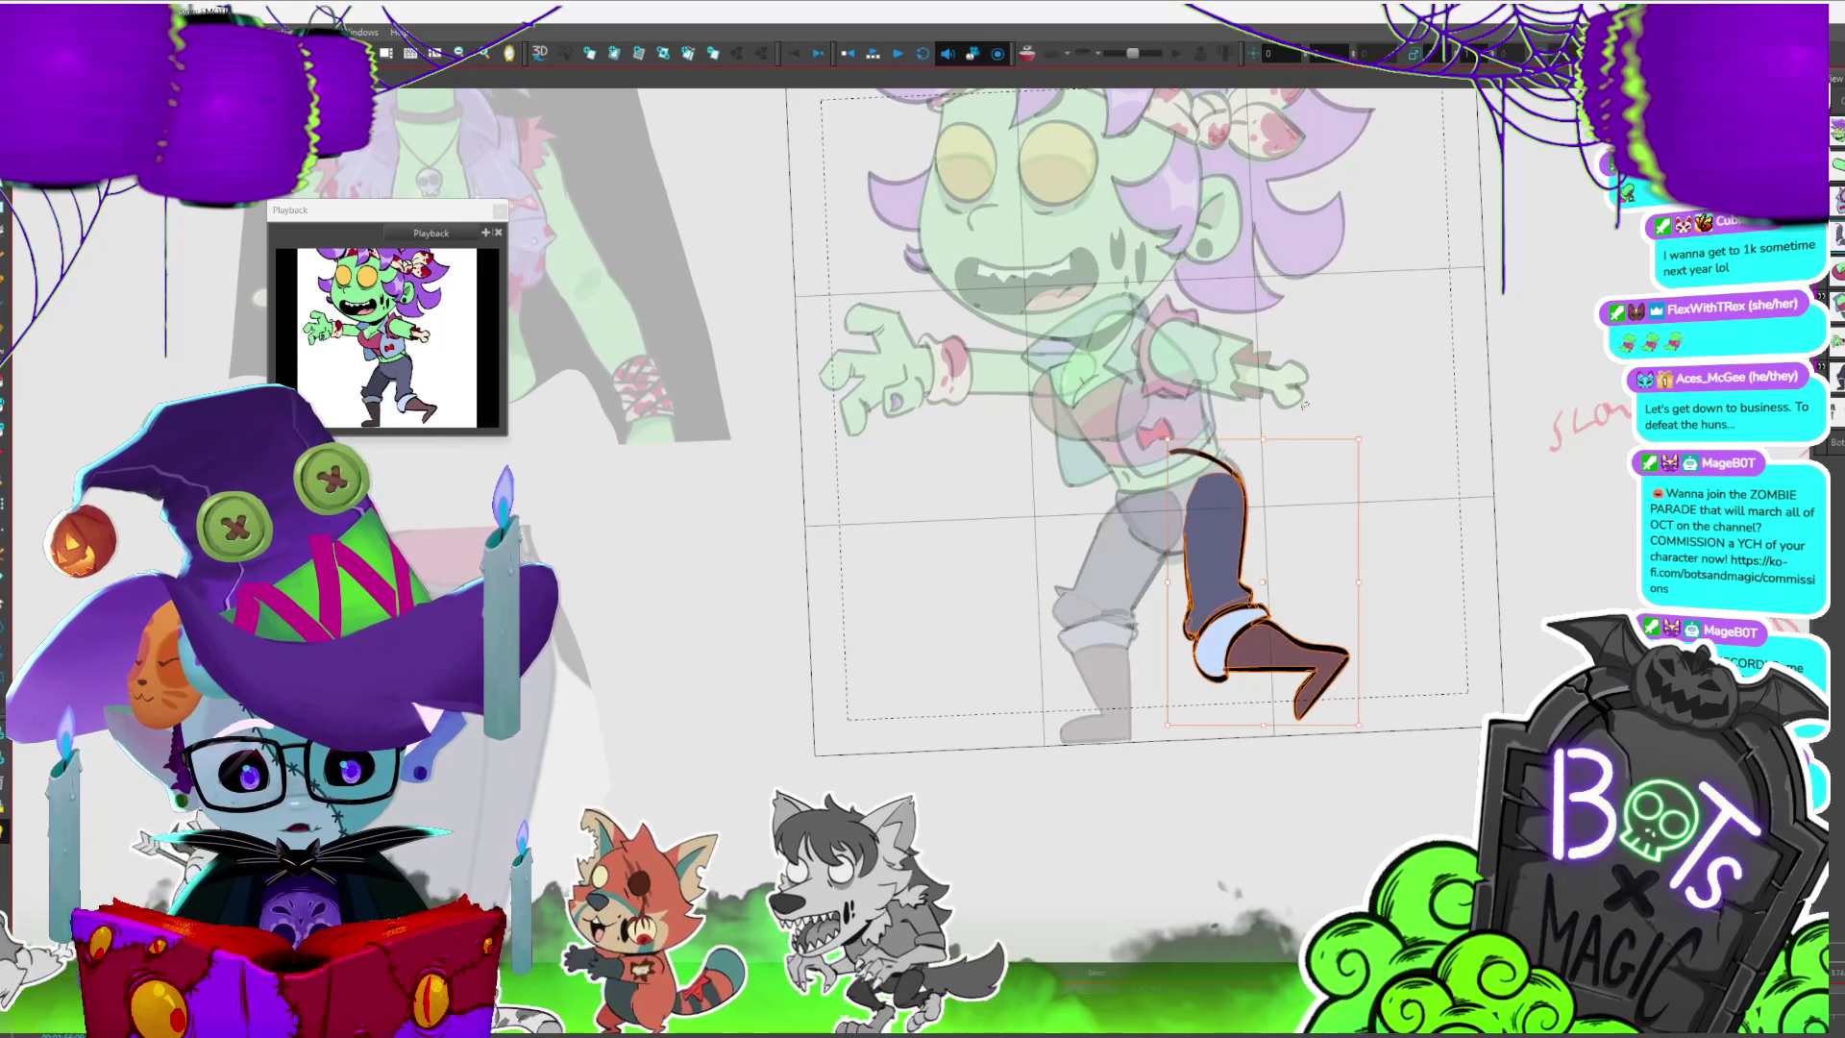
key("Escape")
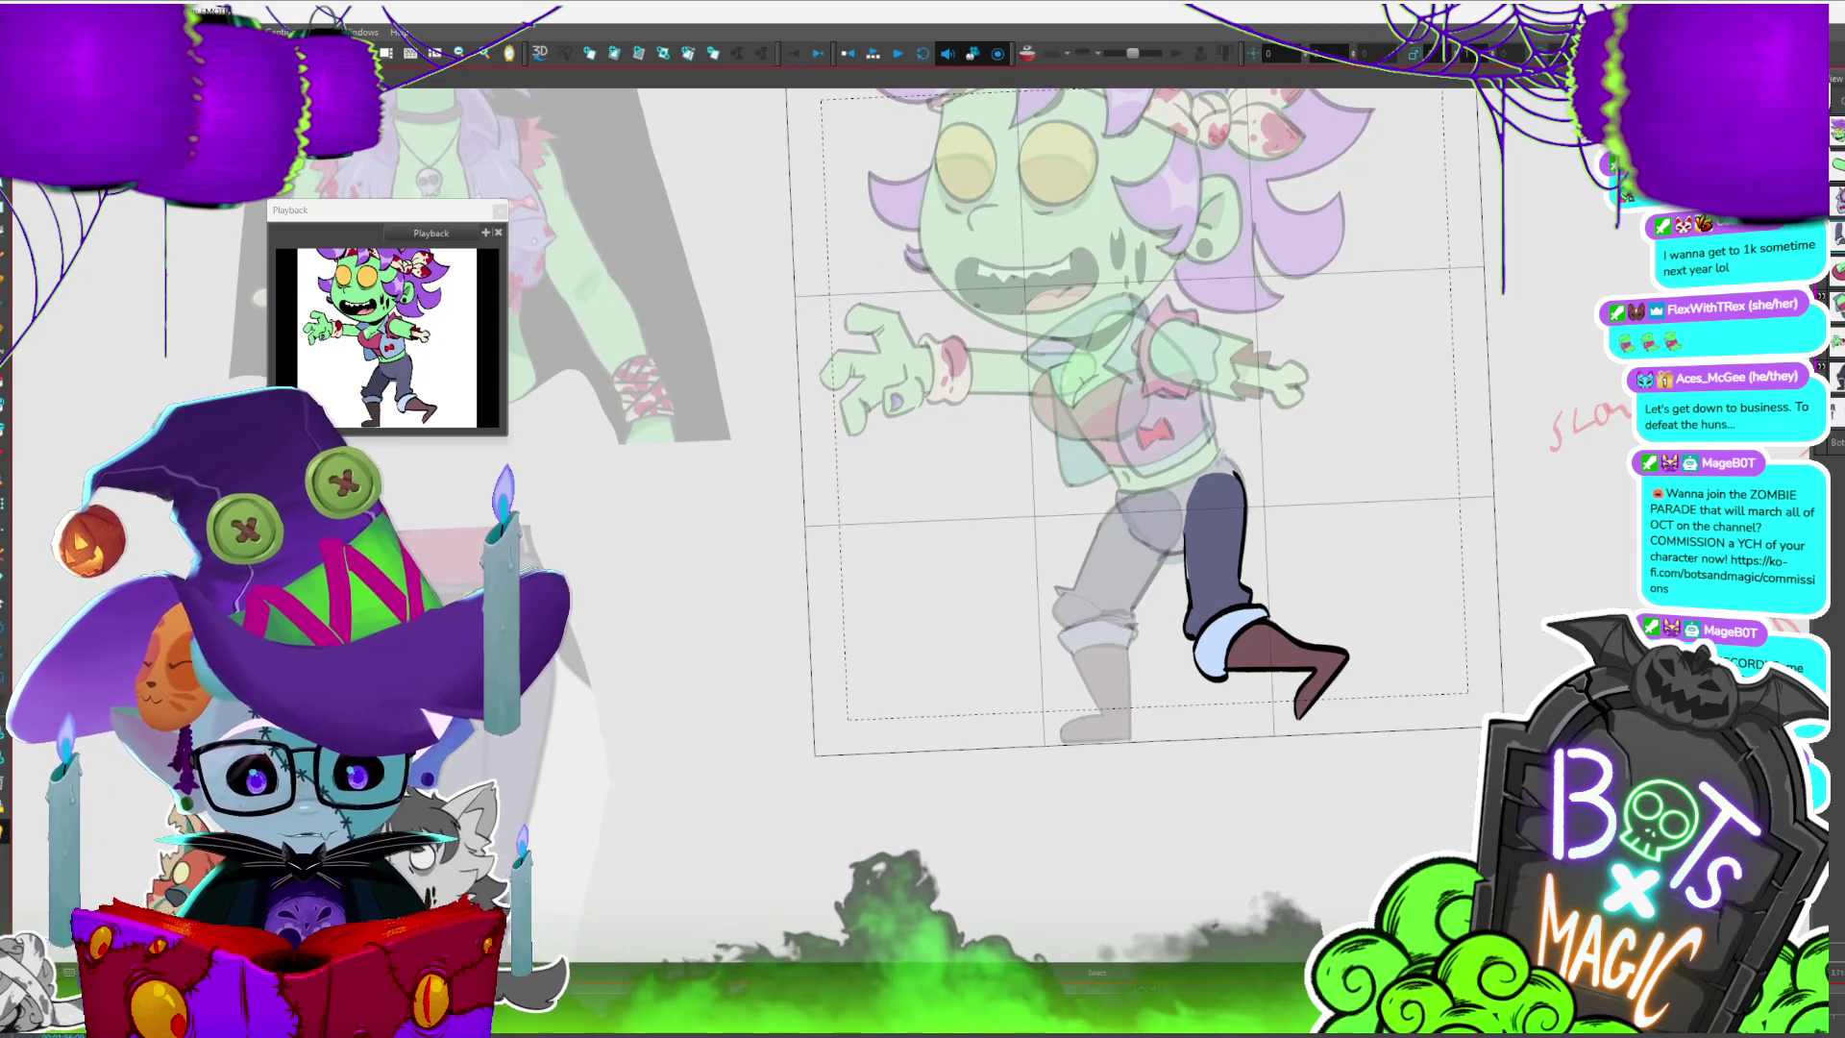
scroll(1152, 673, "up", 1)
scroll(1151, 674, "up", 1)
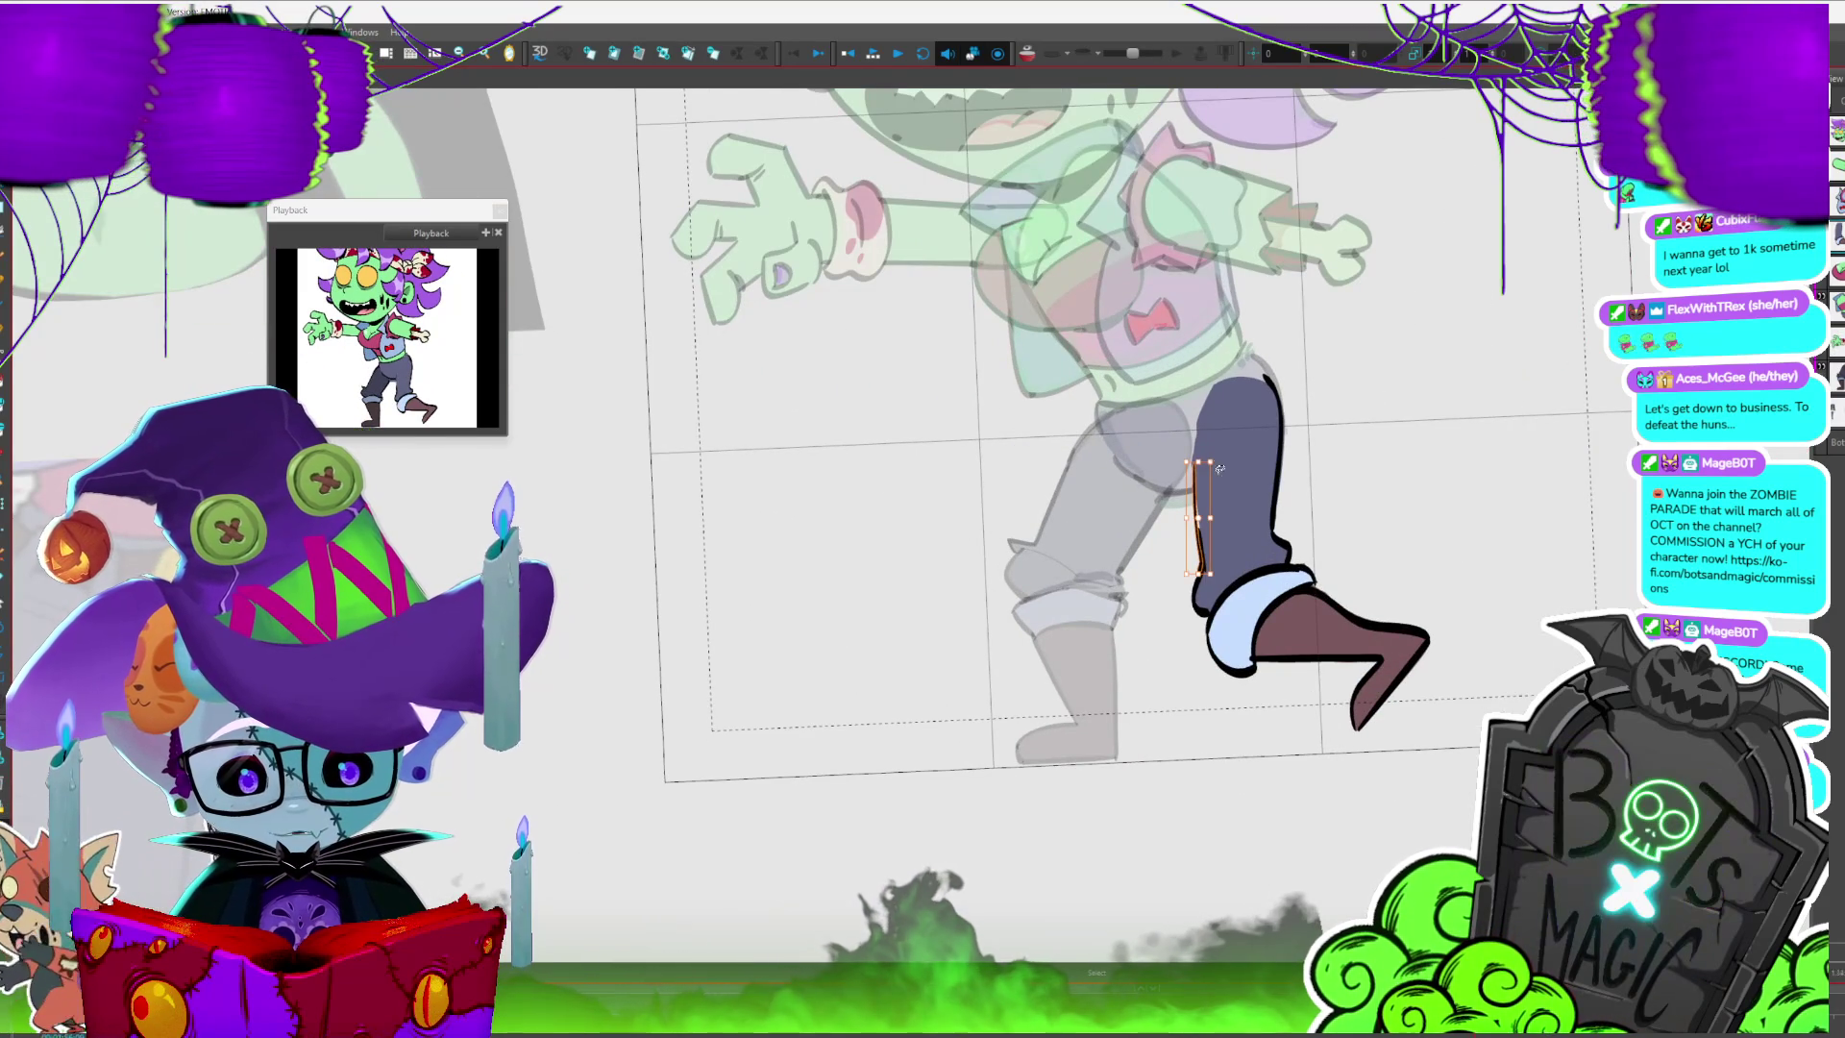
left_click_drag(1197, 459, 1205, 473)
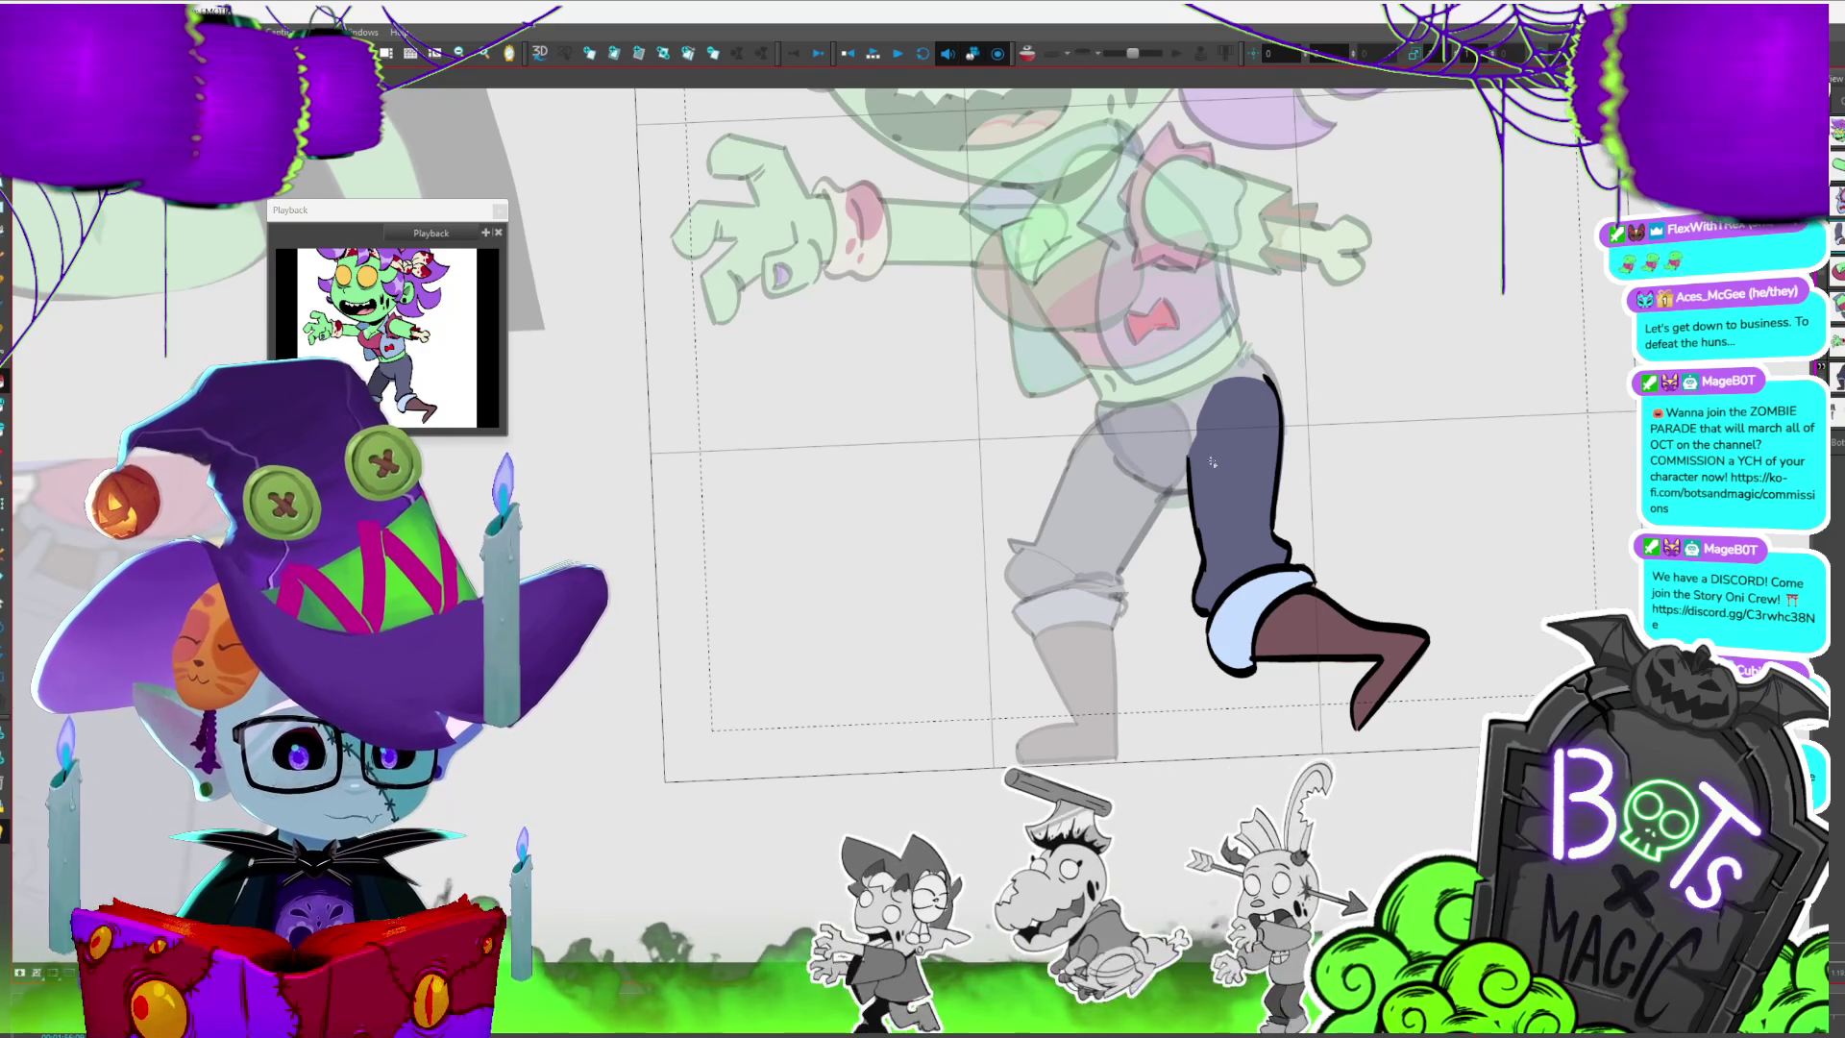
scroll(1211, 462, "down", 2)
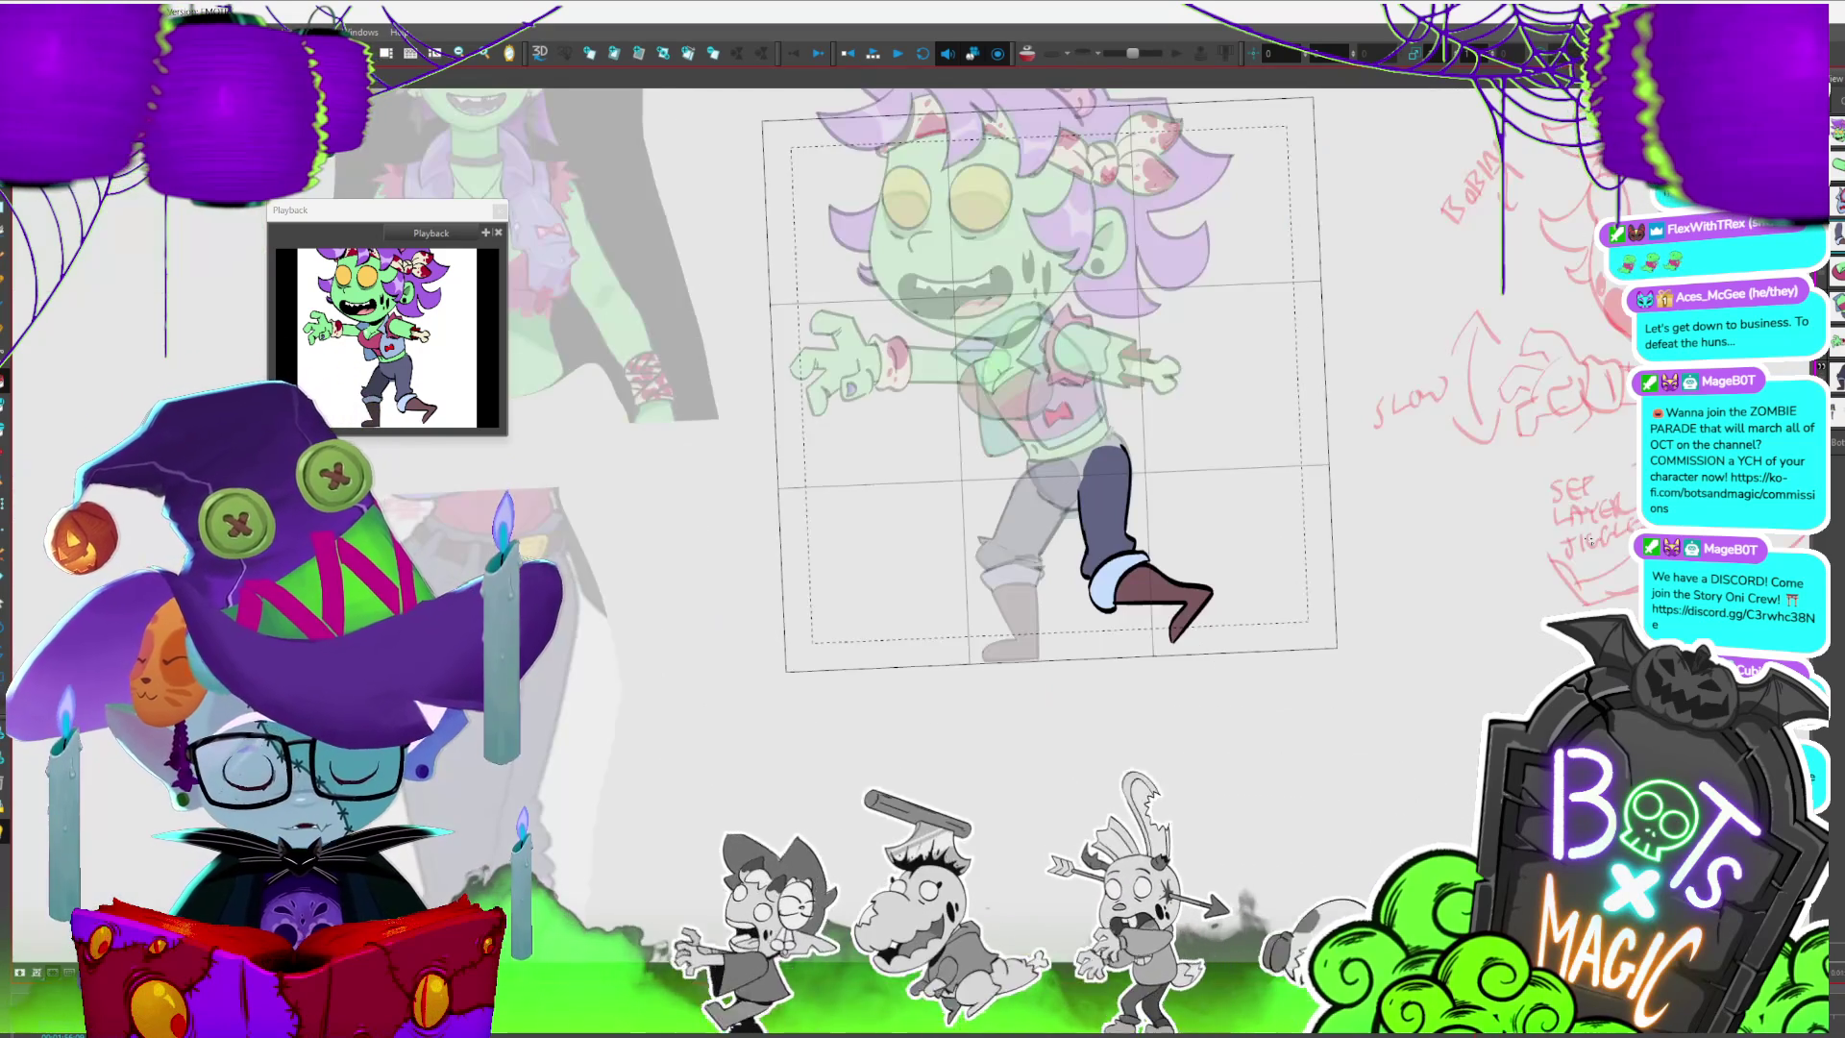
scroll(1213, 461, "down", 1)
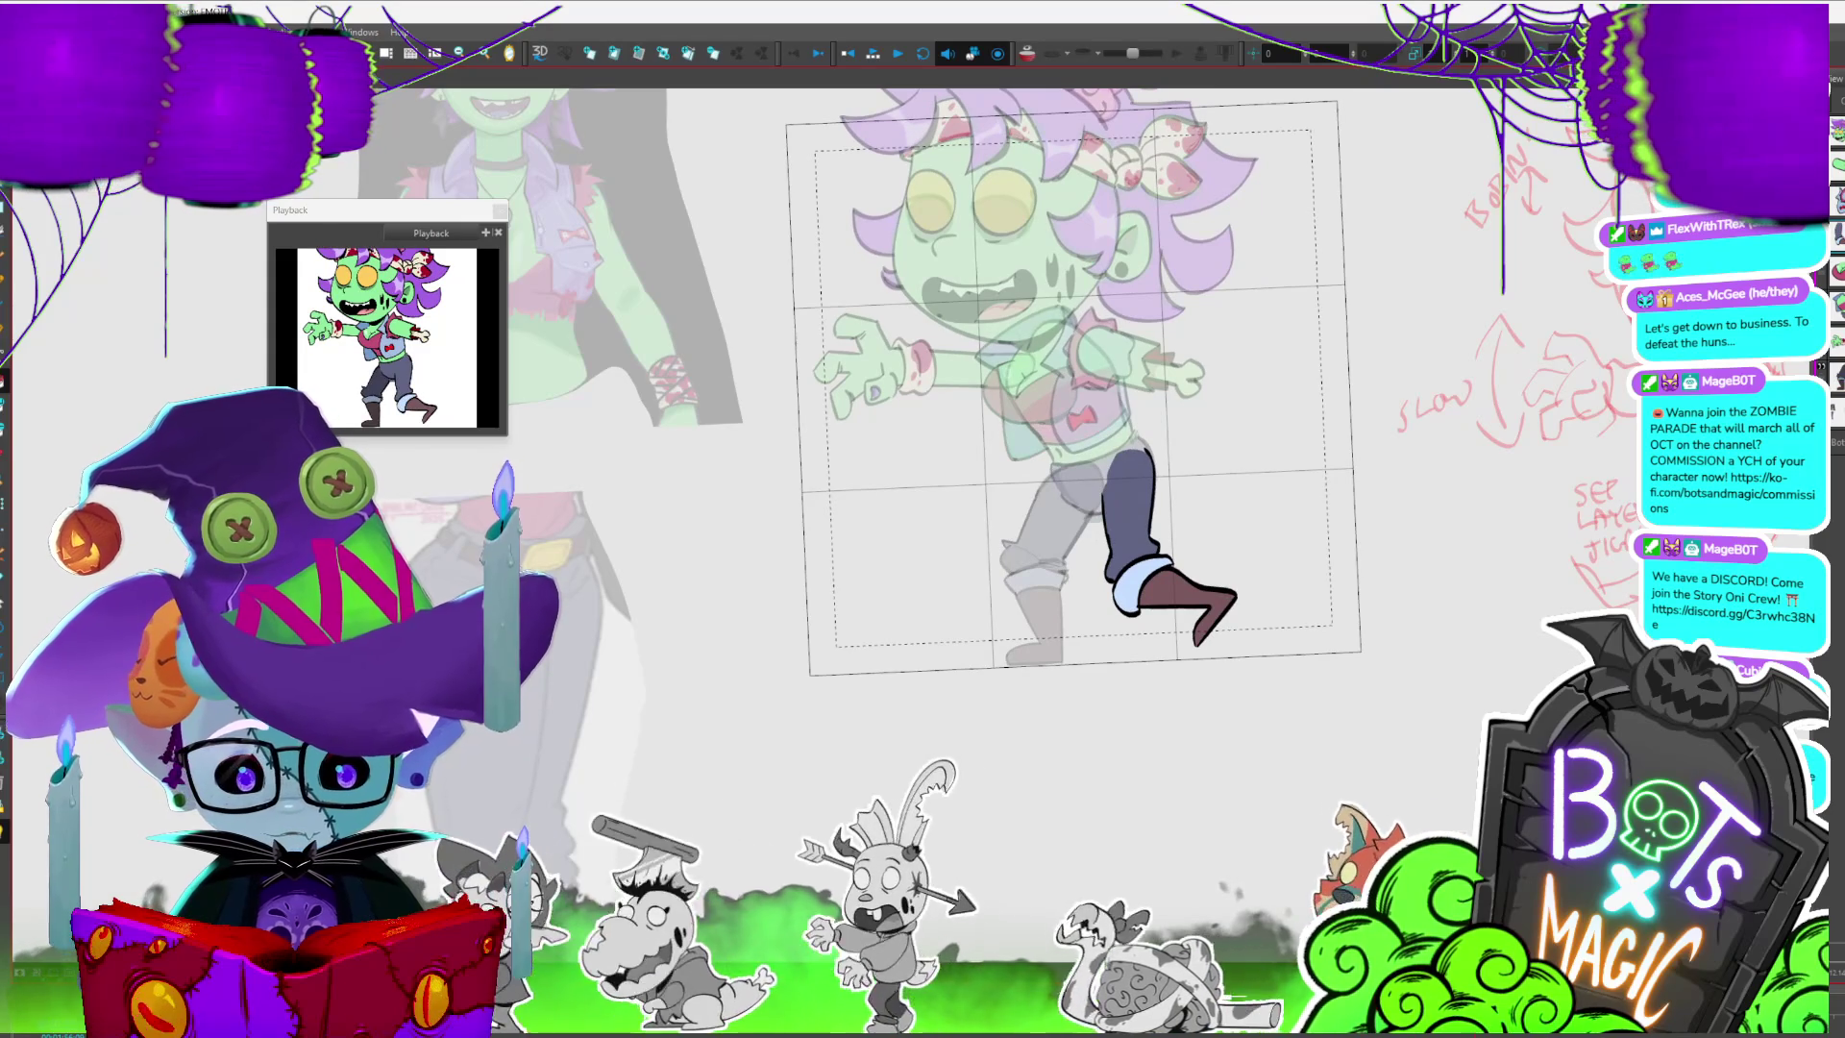
scroll(966, 477, "up", 2)
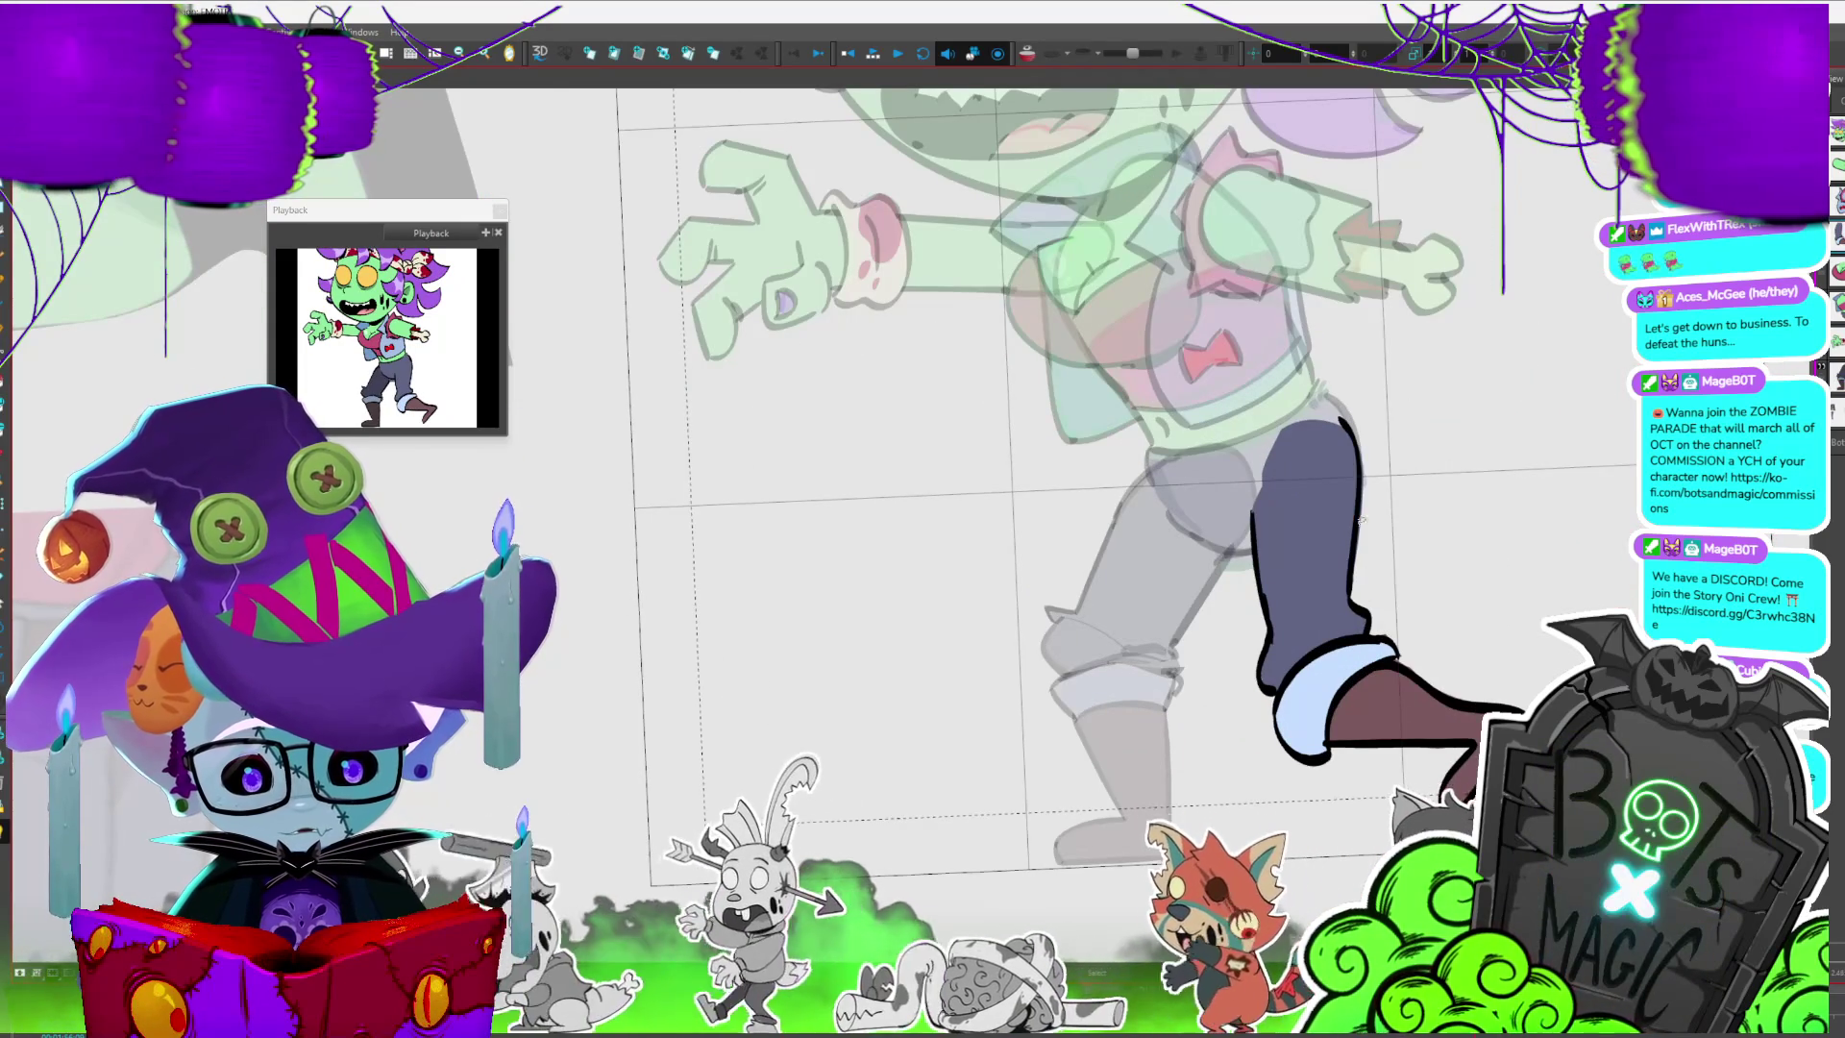
- Add a curved stroke at the top of the kicking leg and deselect it
left_click_drag(1333, 397, 1372, 451)
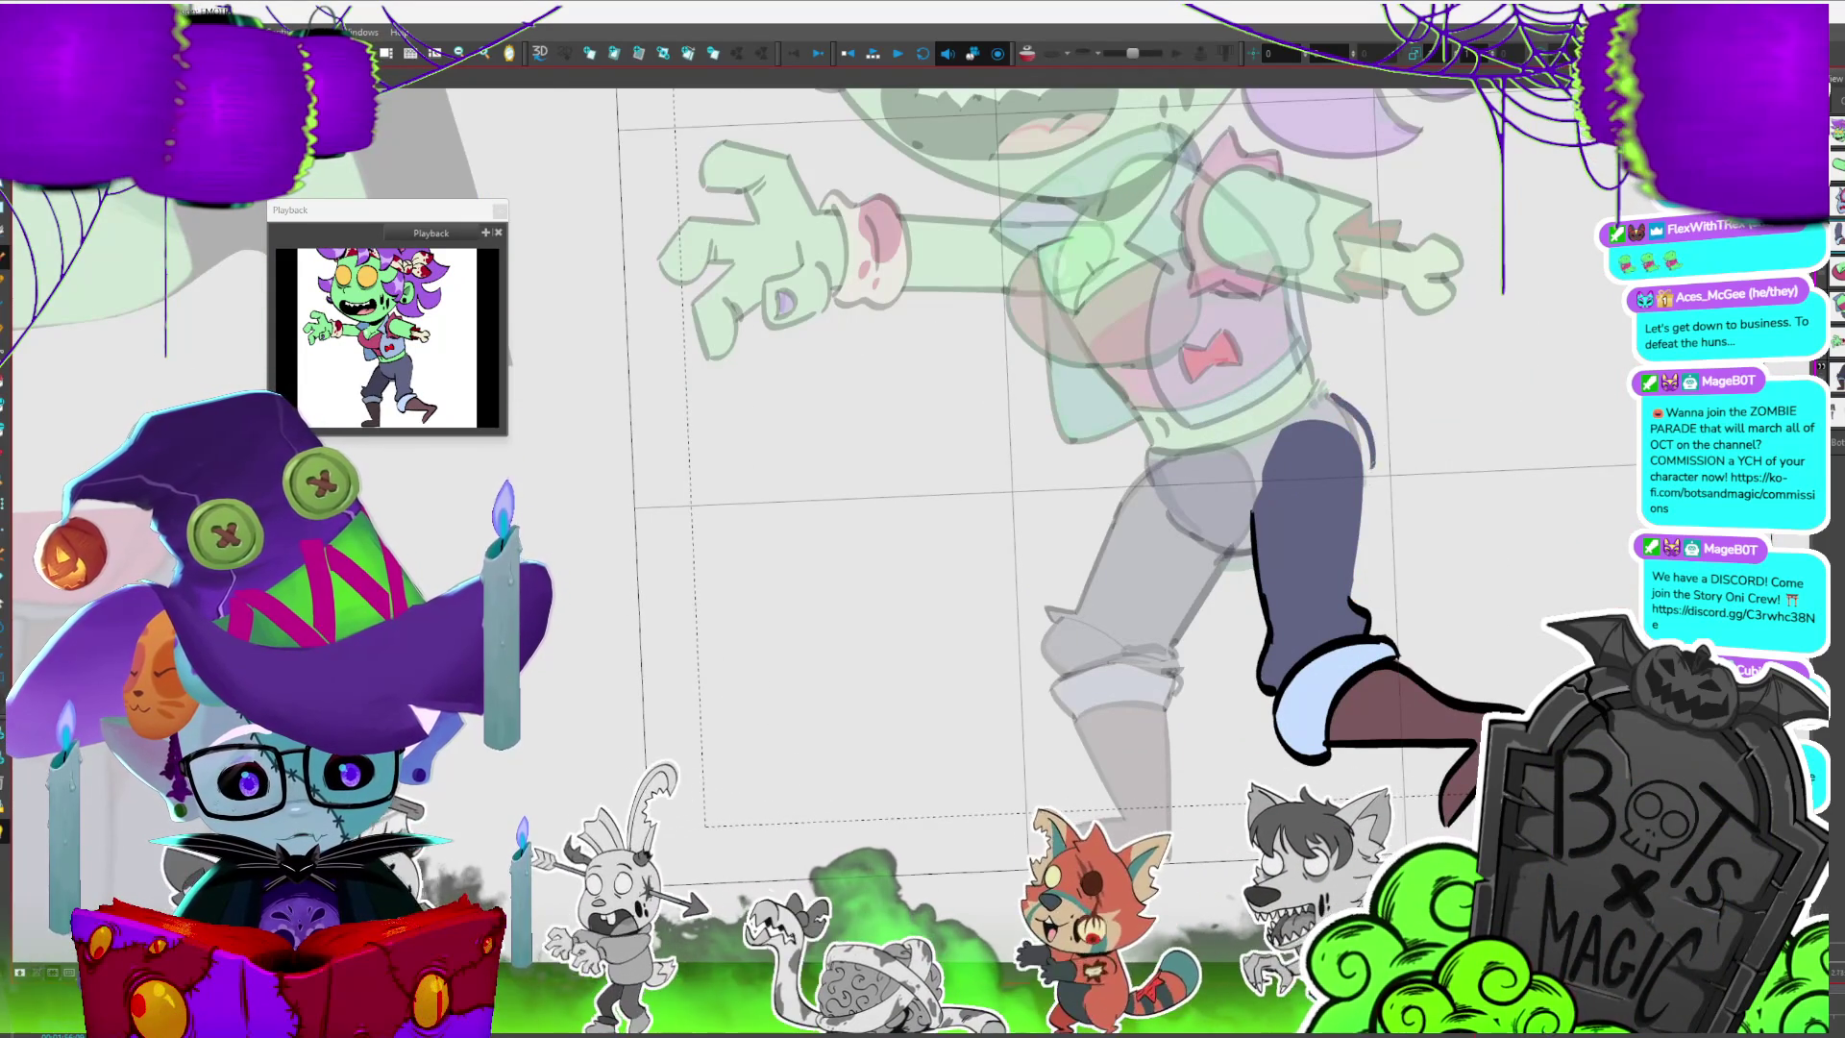
left_click(1348, 434)
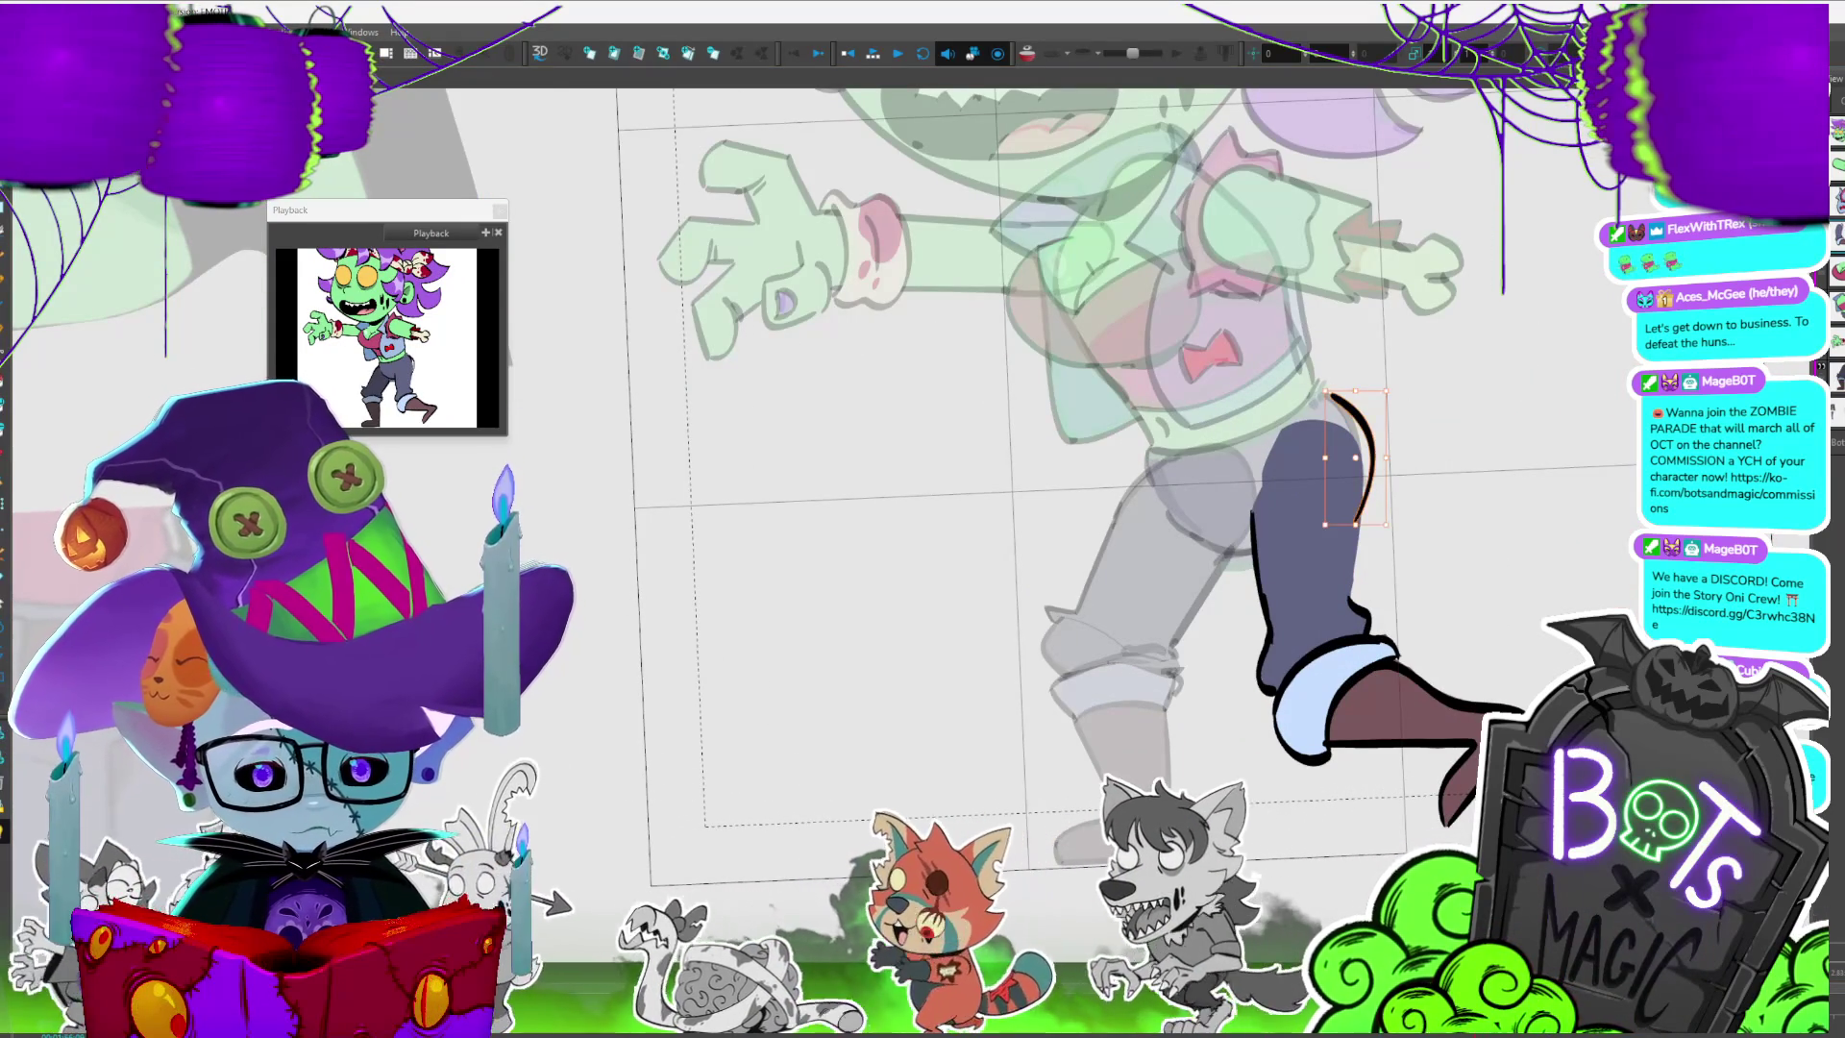
key("alt+b")
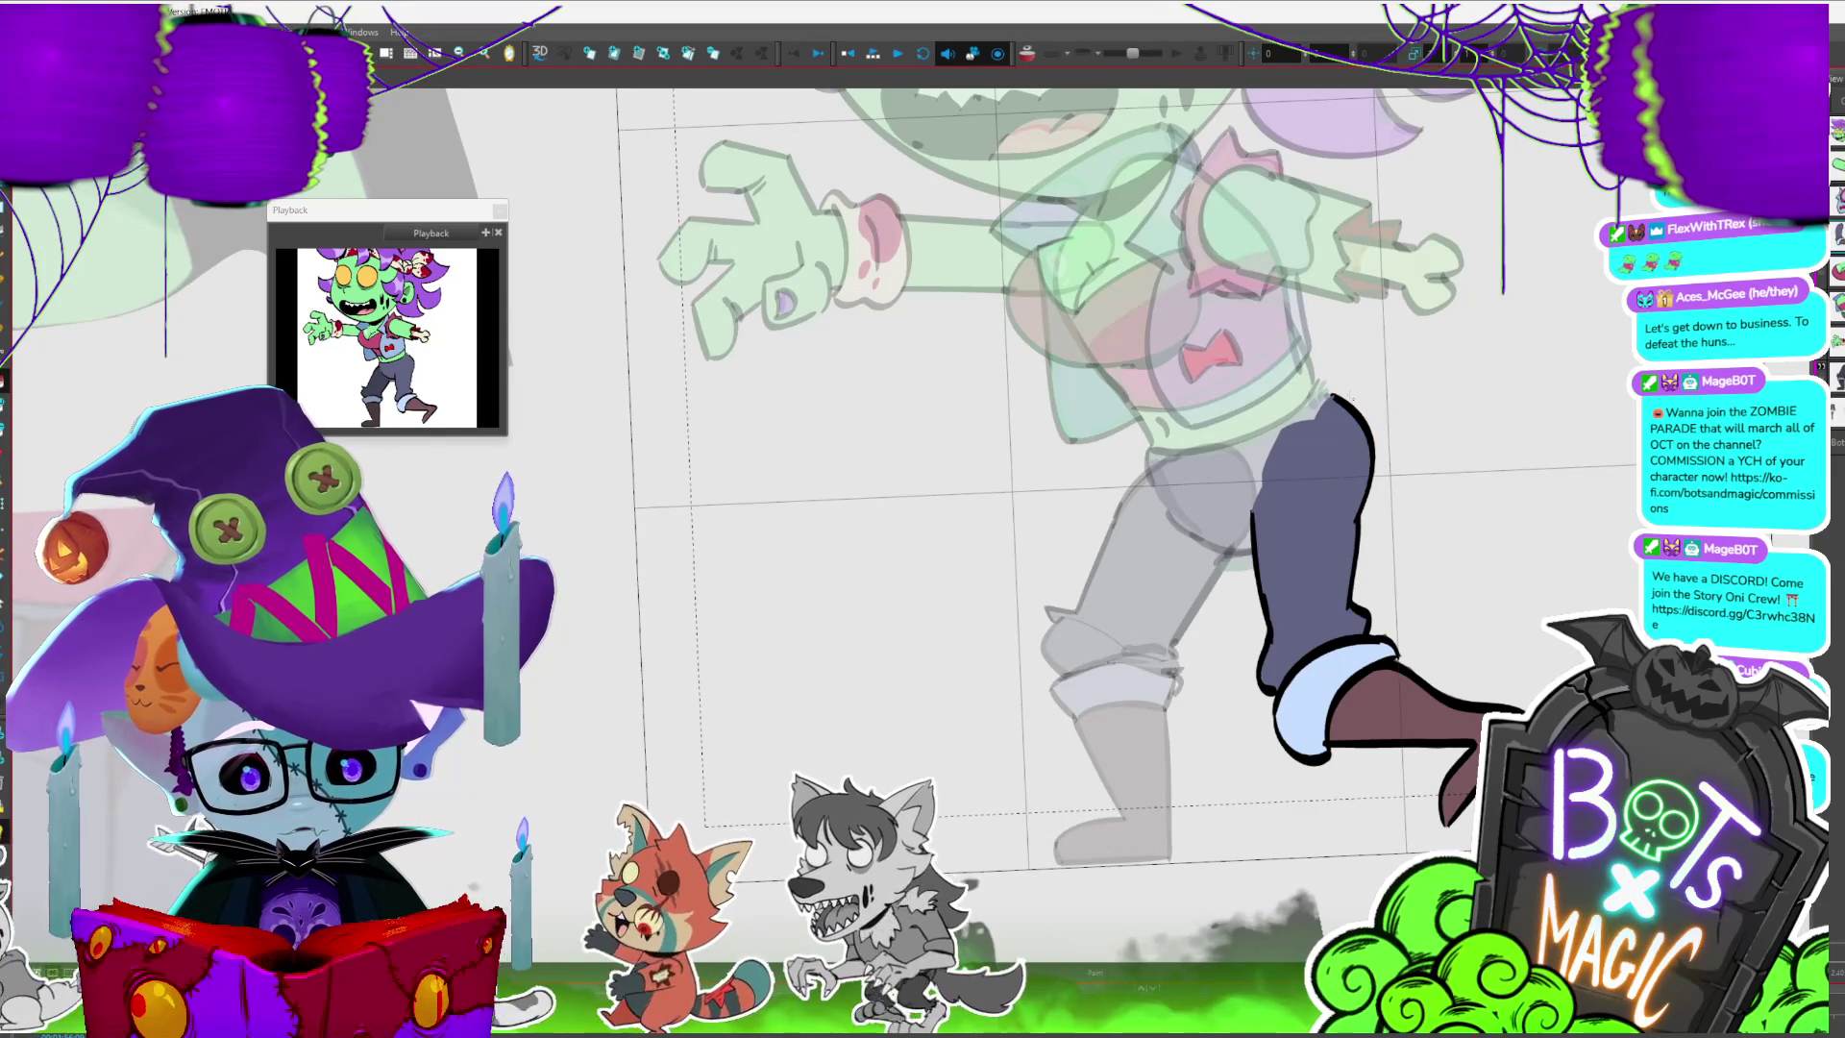
- Step forward through the walk-cycle frames and make the red tongue drawing active
key("period")
key("period")
key("period")
key("period")
key("period")
key("period")
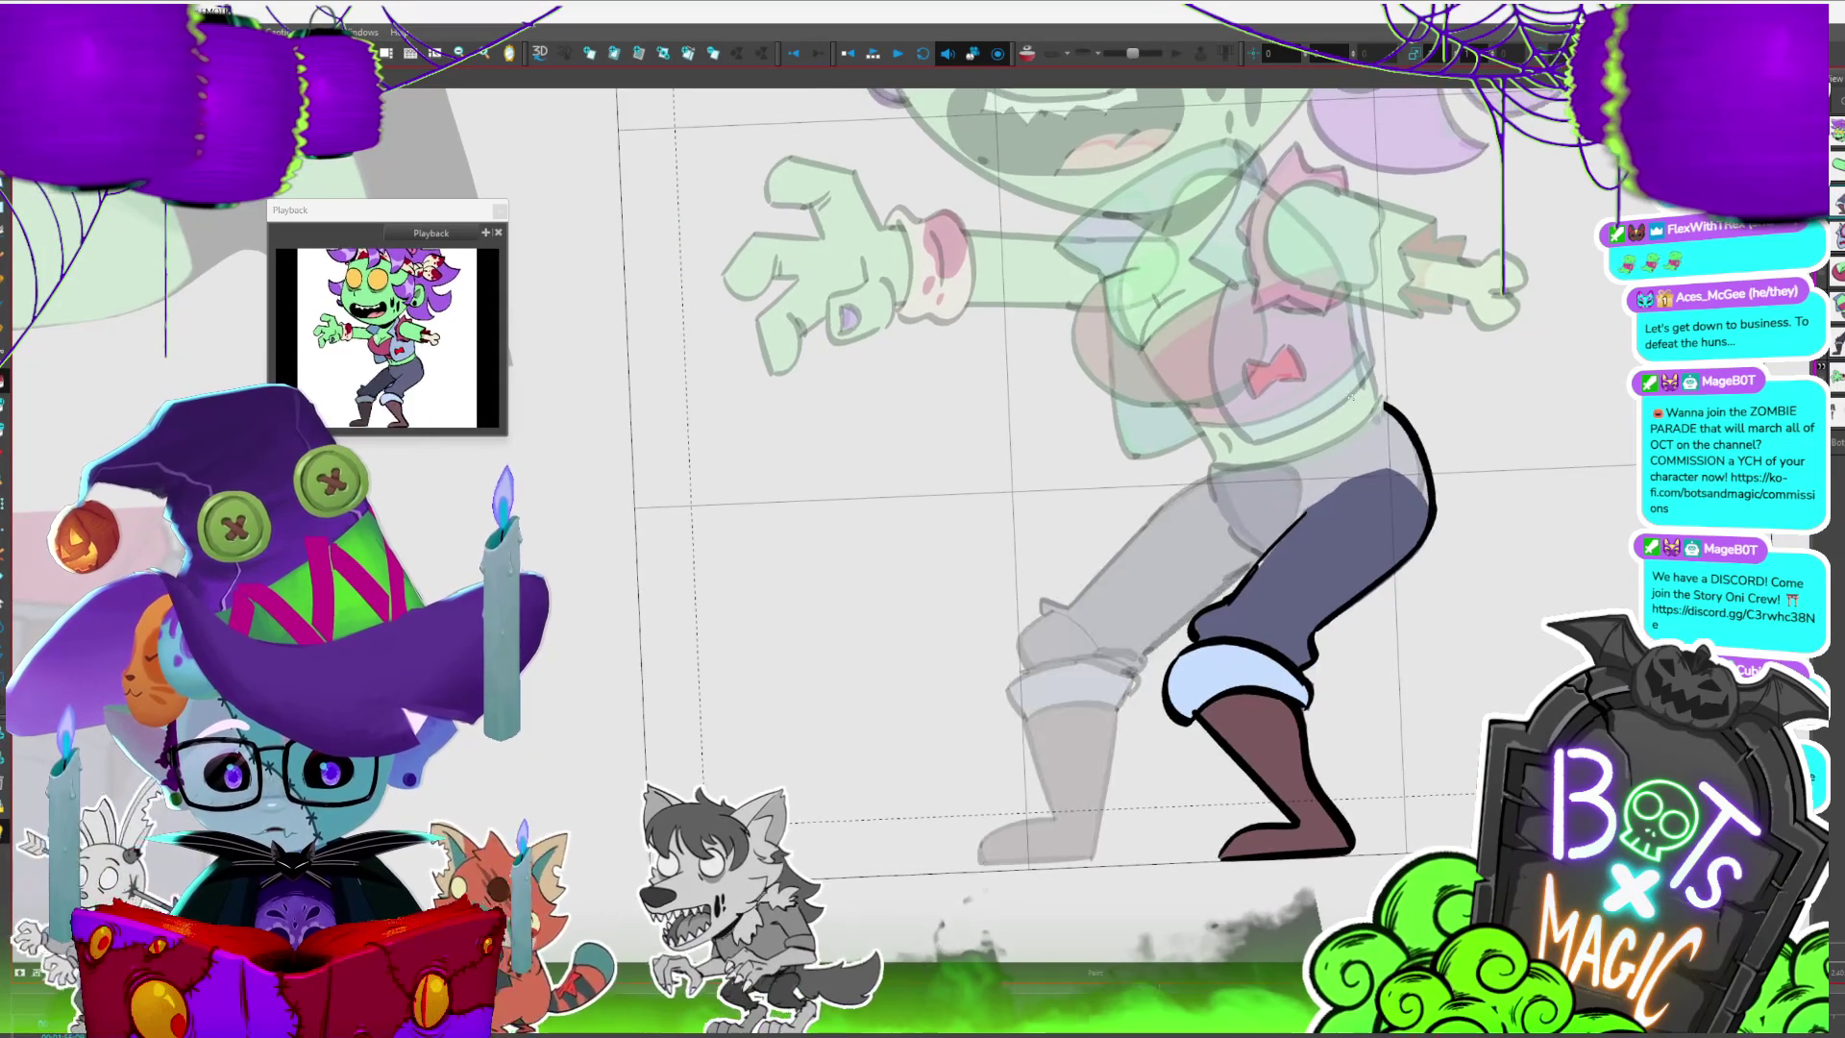
key("period")
key("period")
key("period")
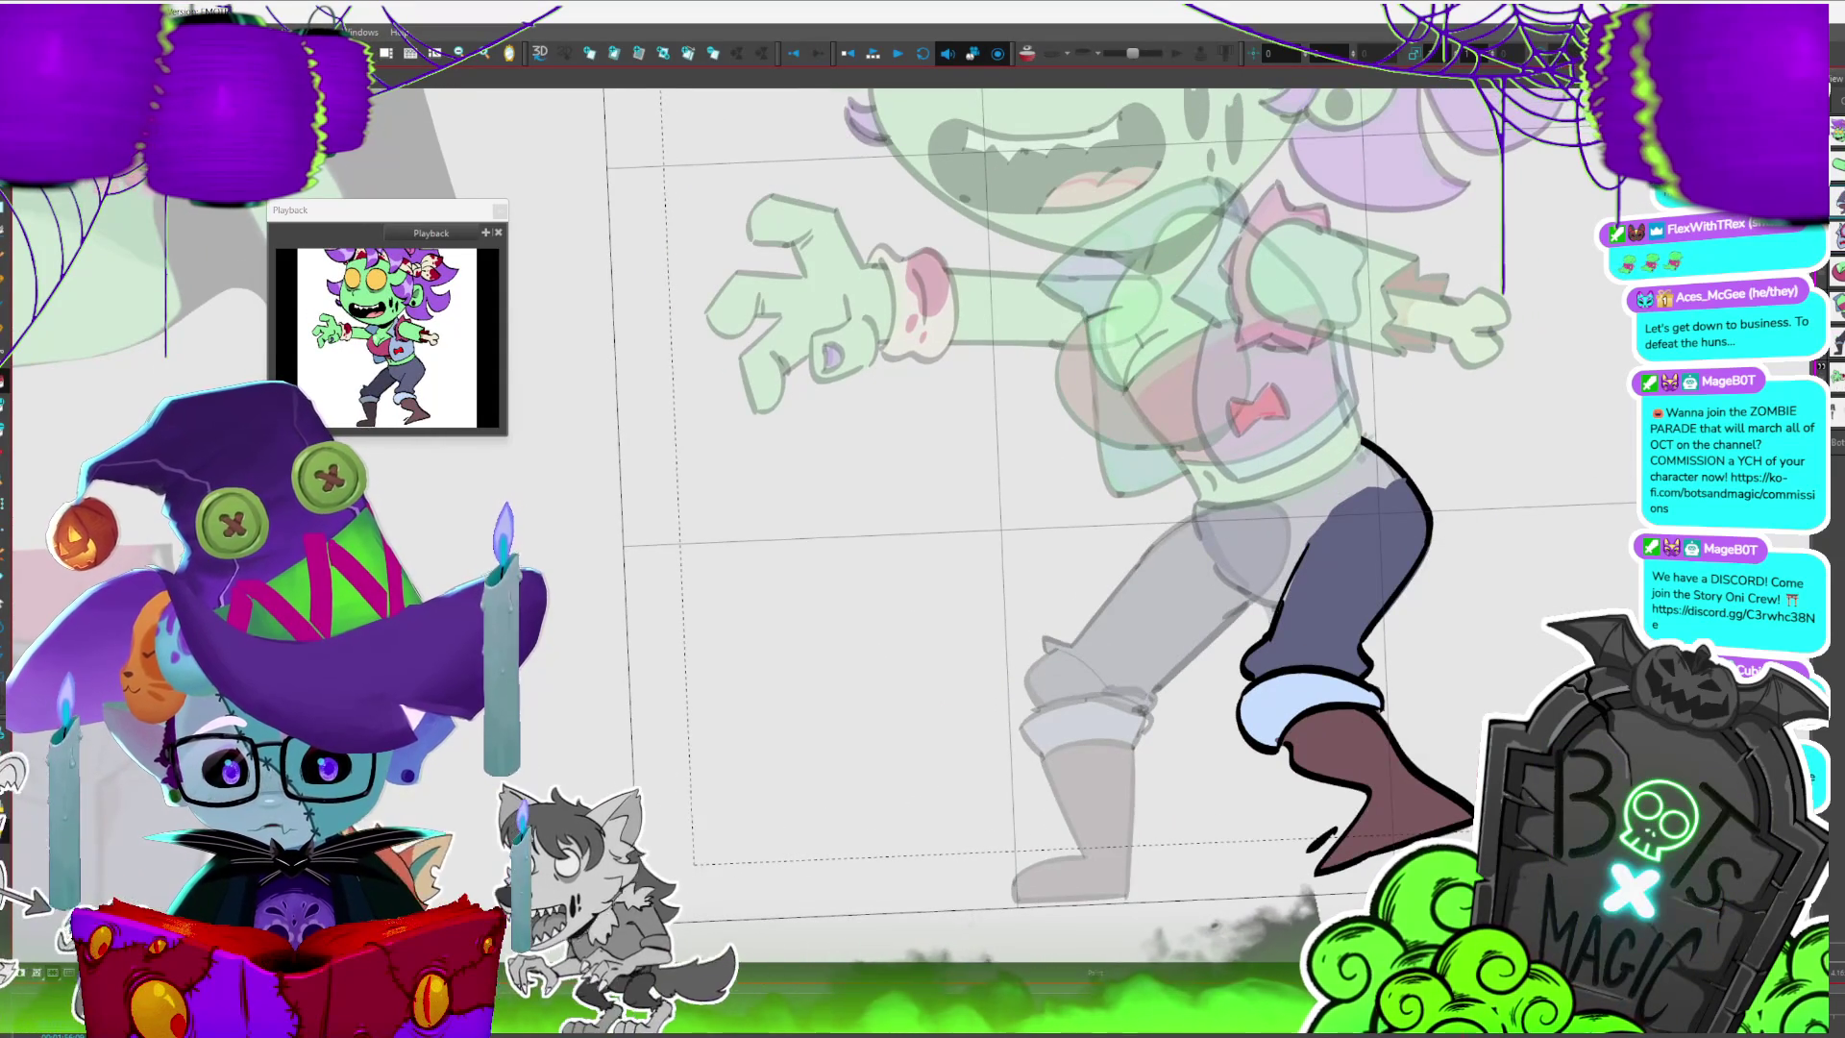
key("period")
key("period")
key("1")
key("comma")
key("period")
key("slash")
key("period")
key("comma")
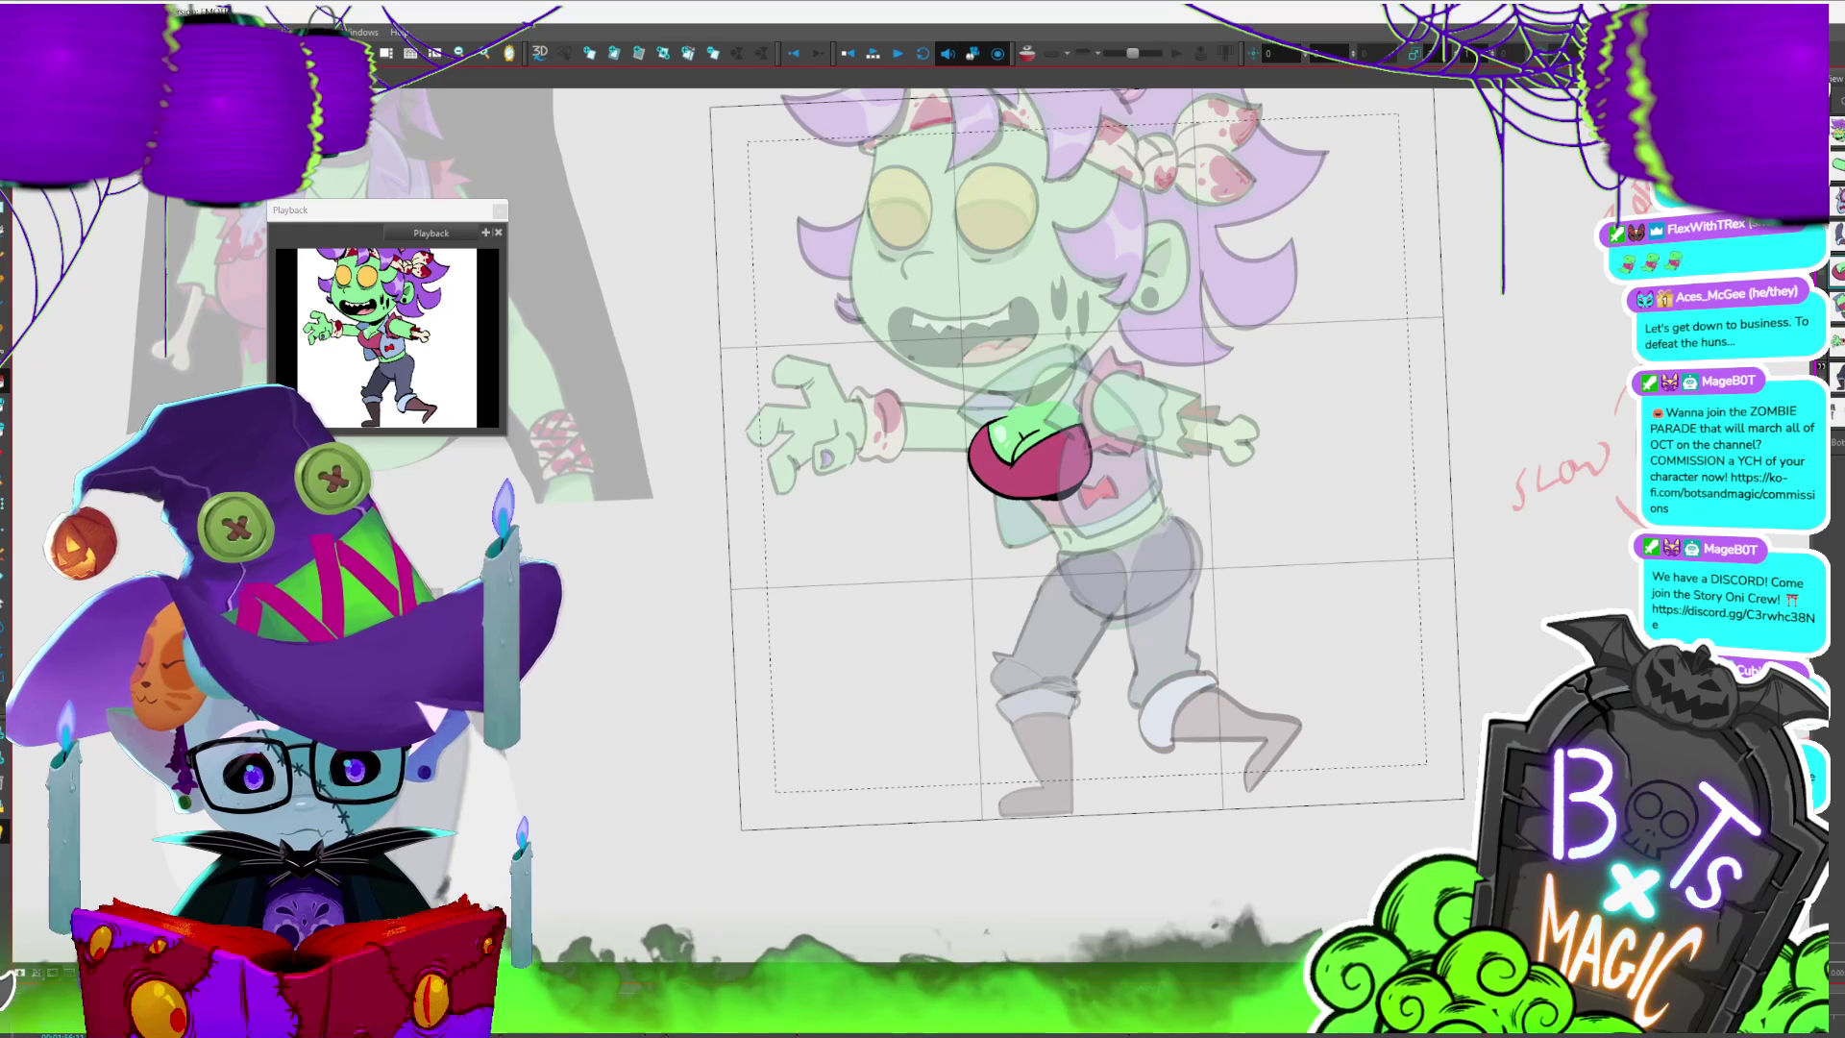
- Zoom out to the whole character and play back the walk cycle
key("period")
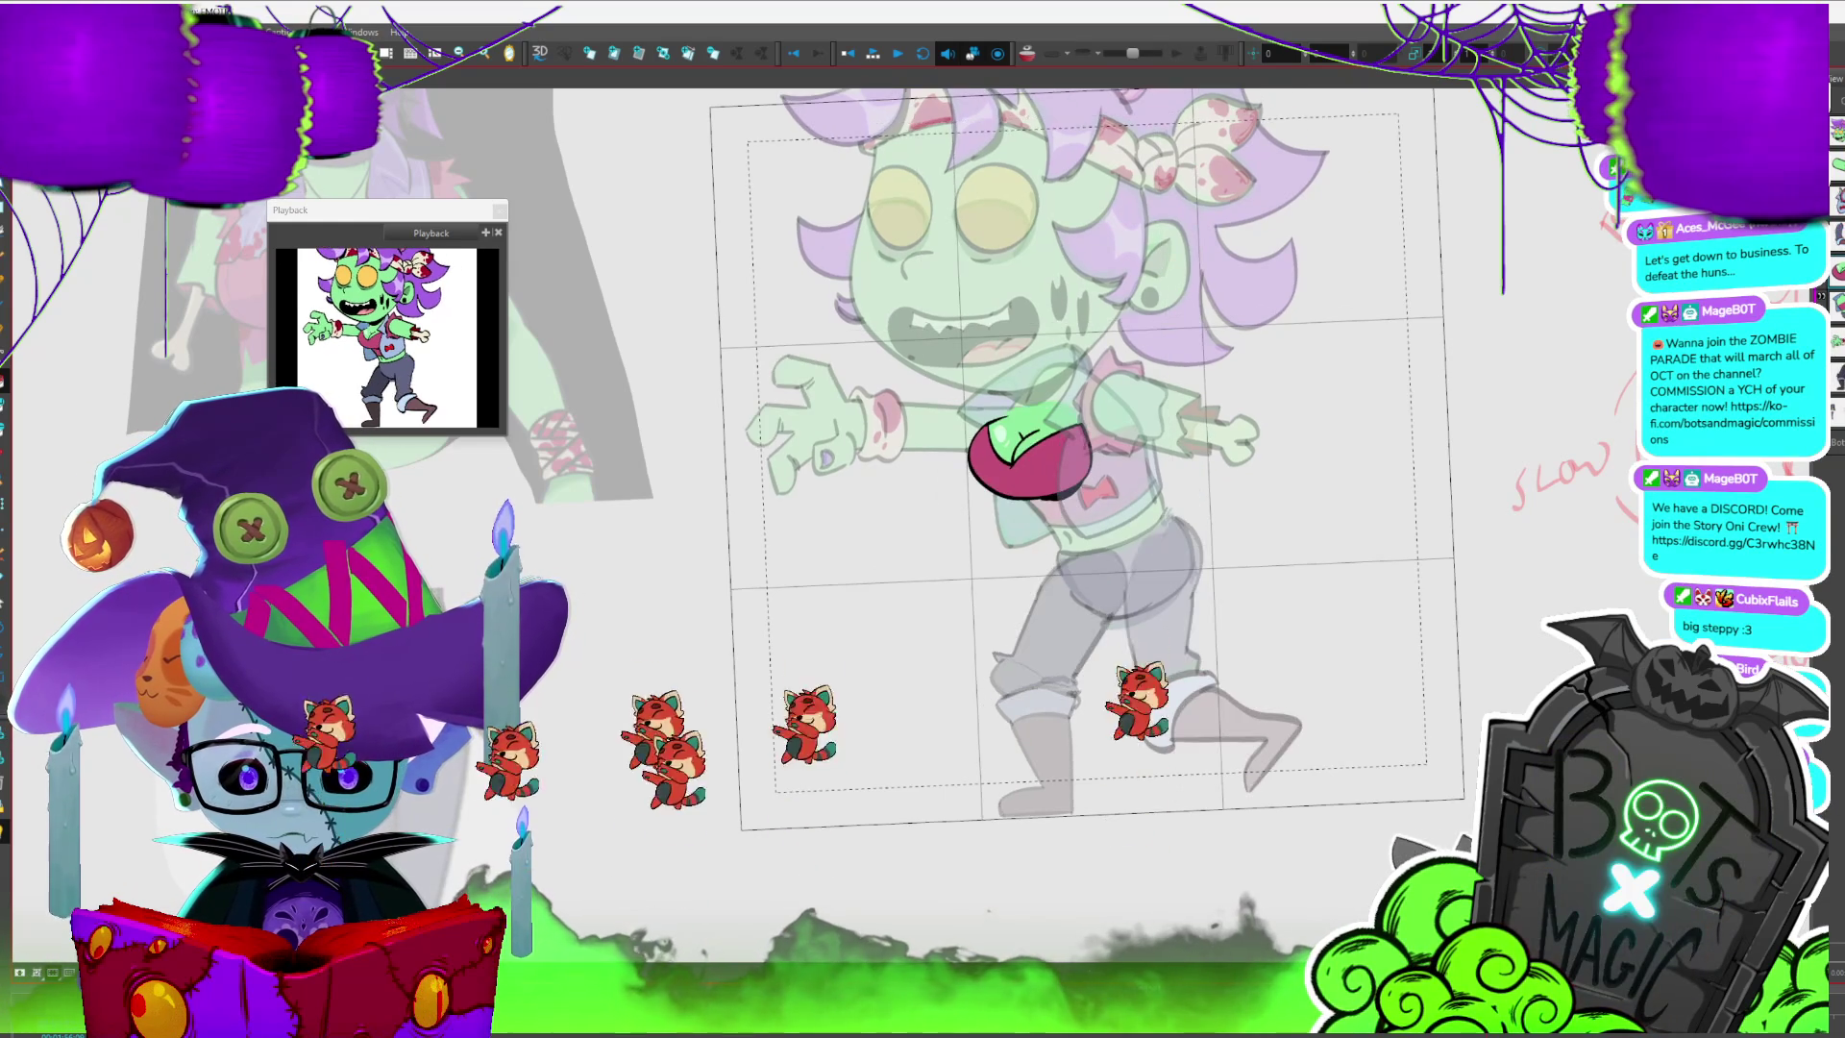
key("2")
key("slash")
key("Return")
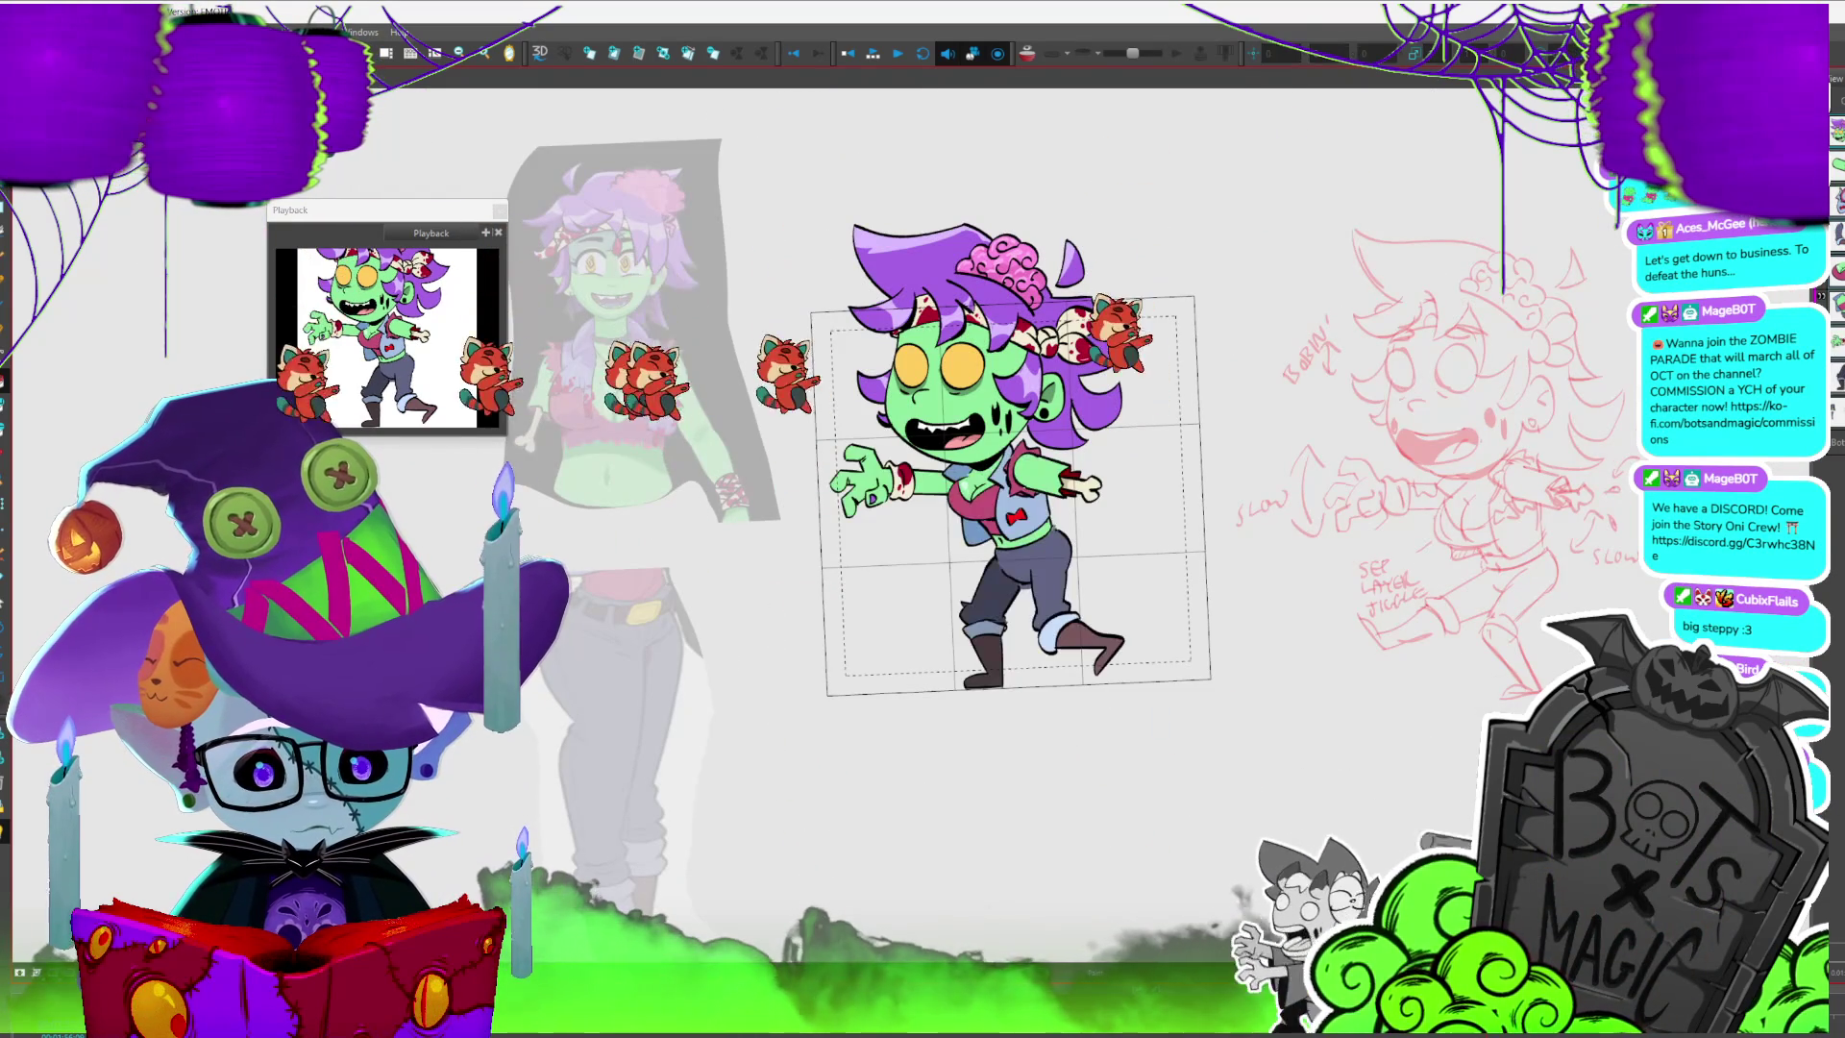
key("Return")
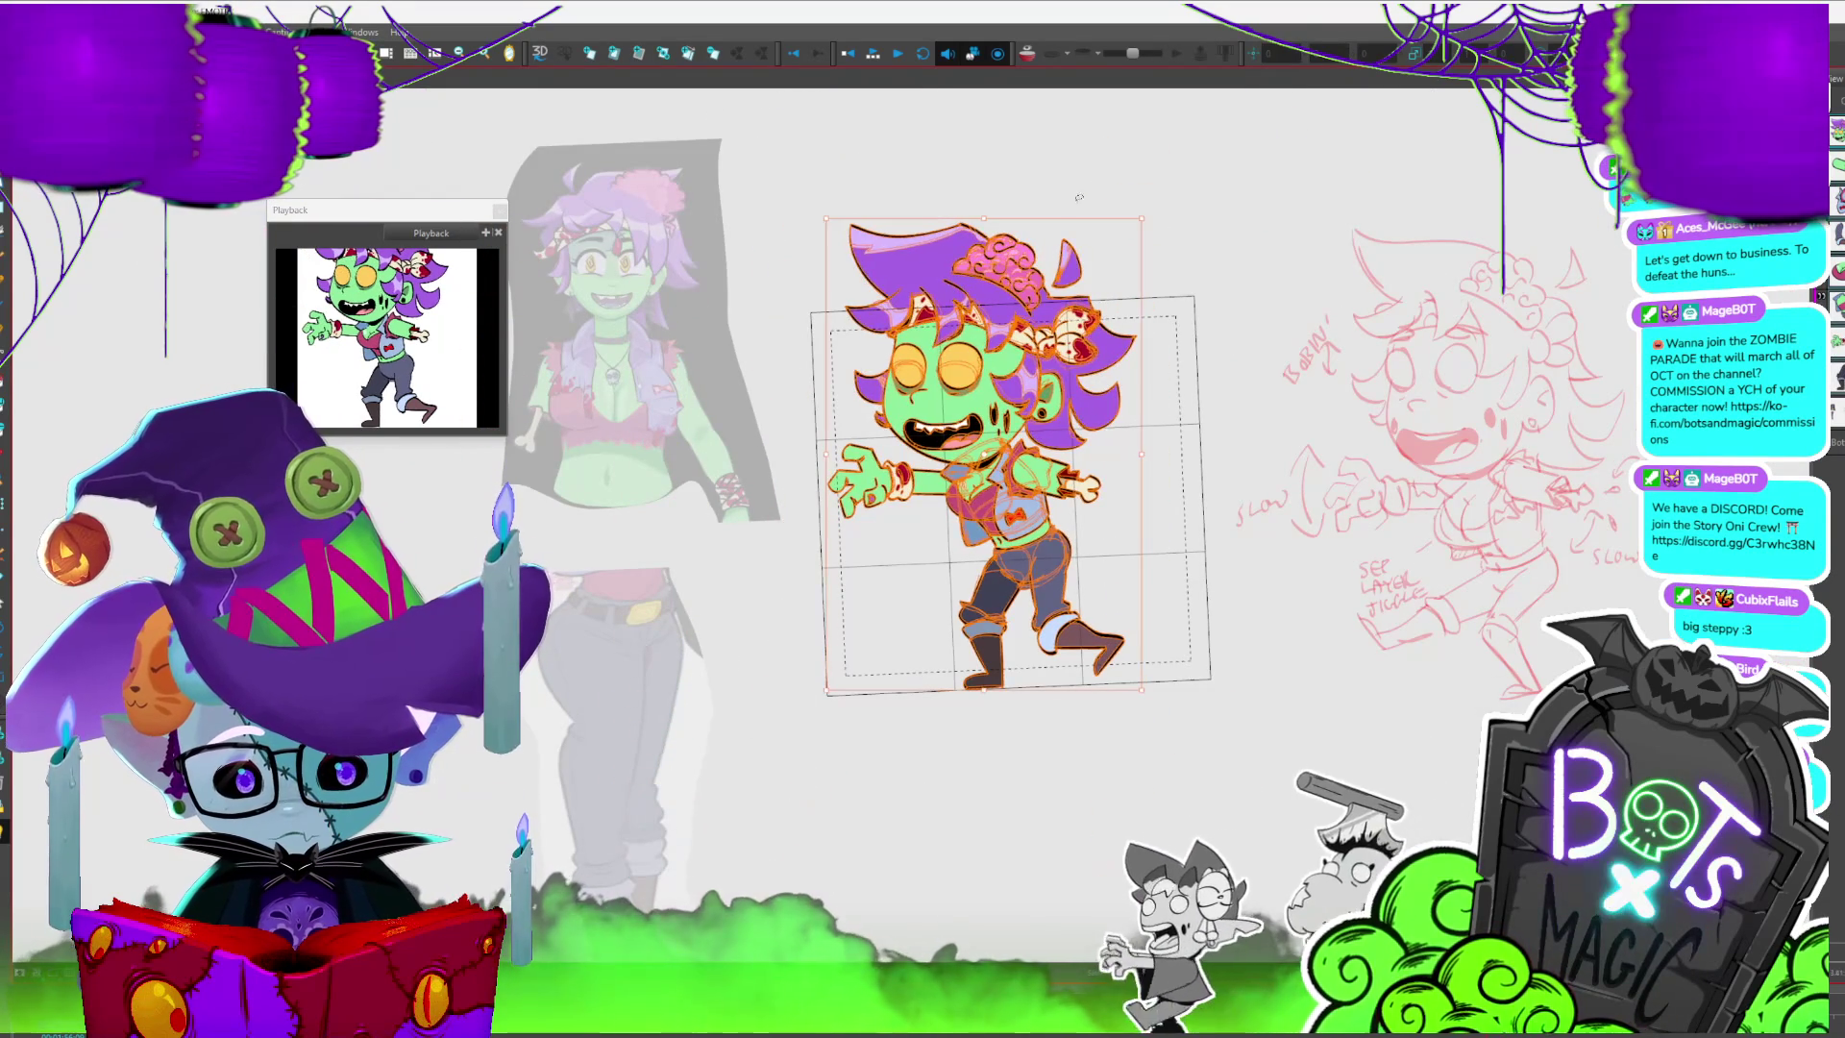
key("Return")
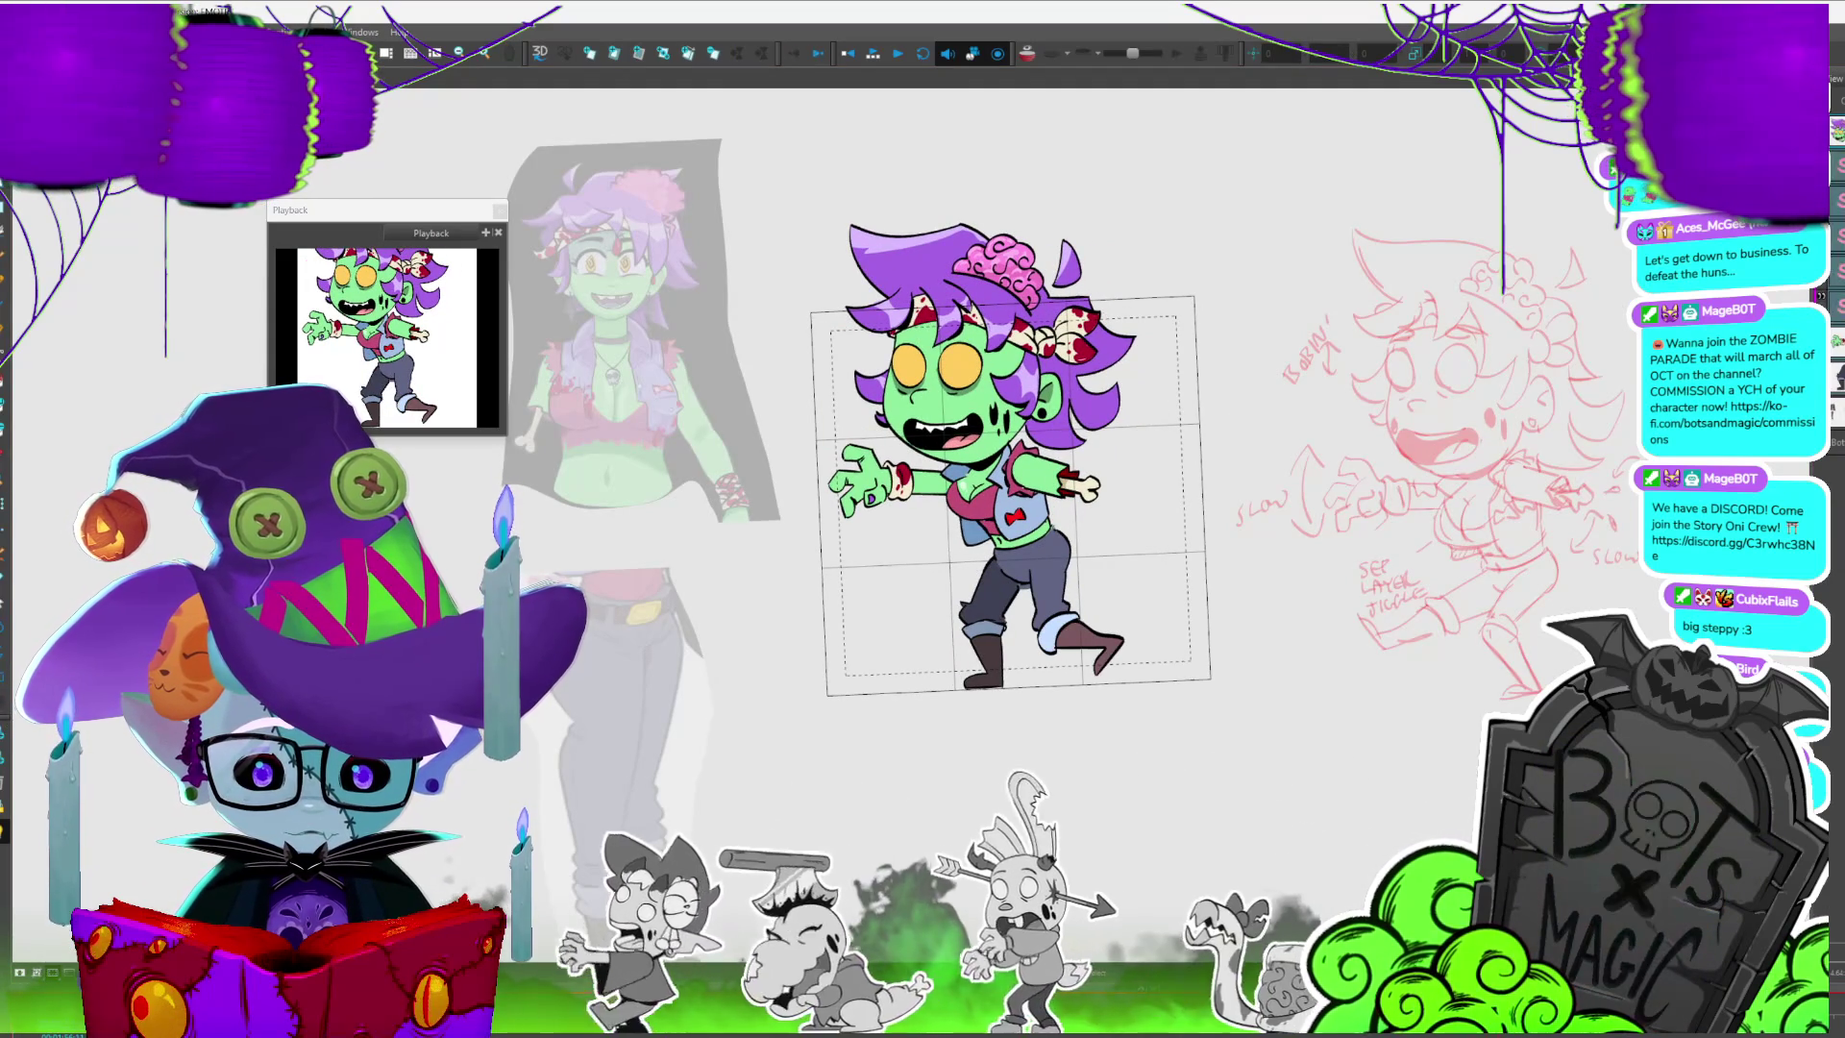
- Nudge the small red chest piece into place on its frame
key("ctrl+a")
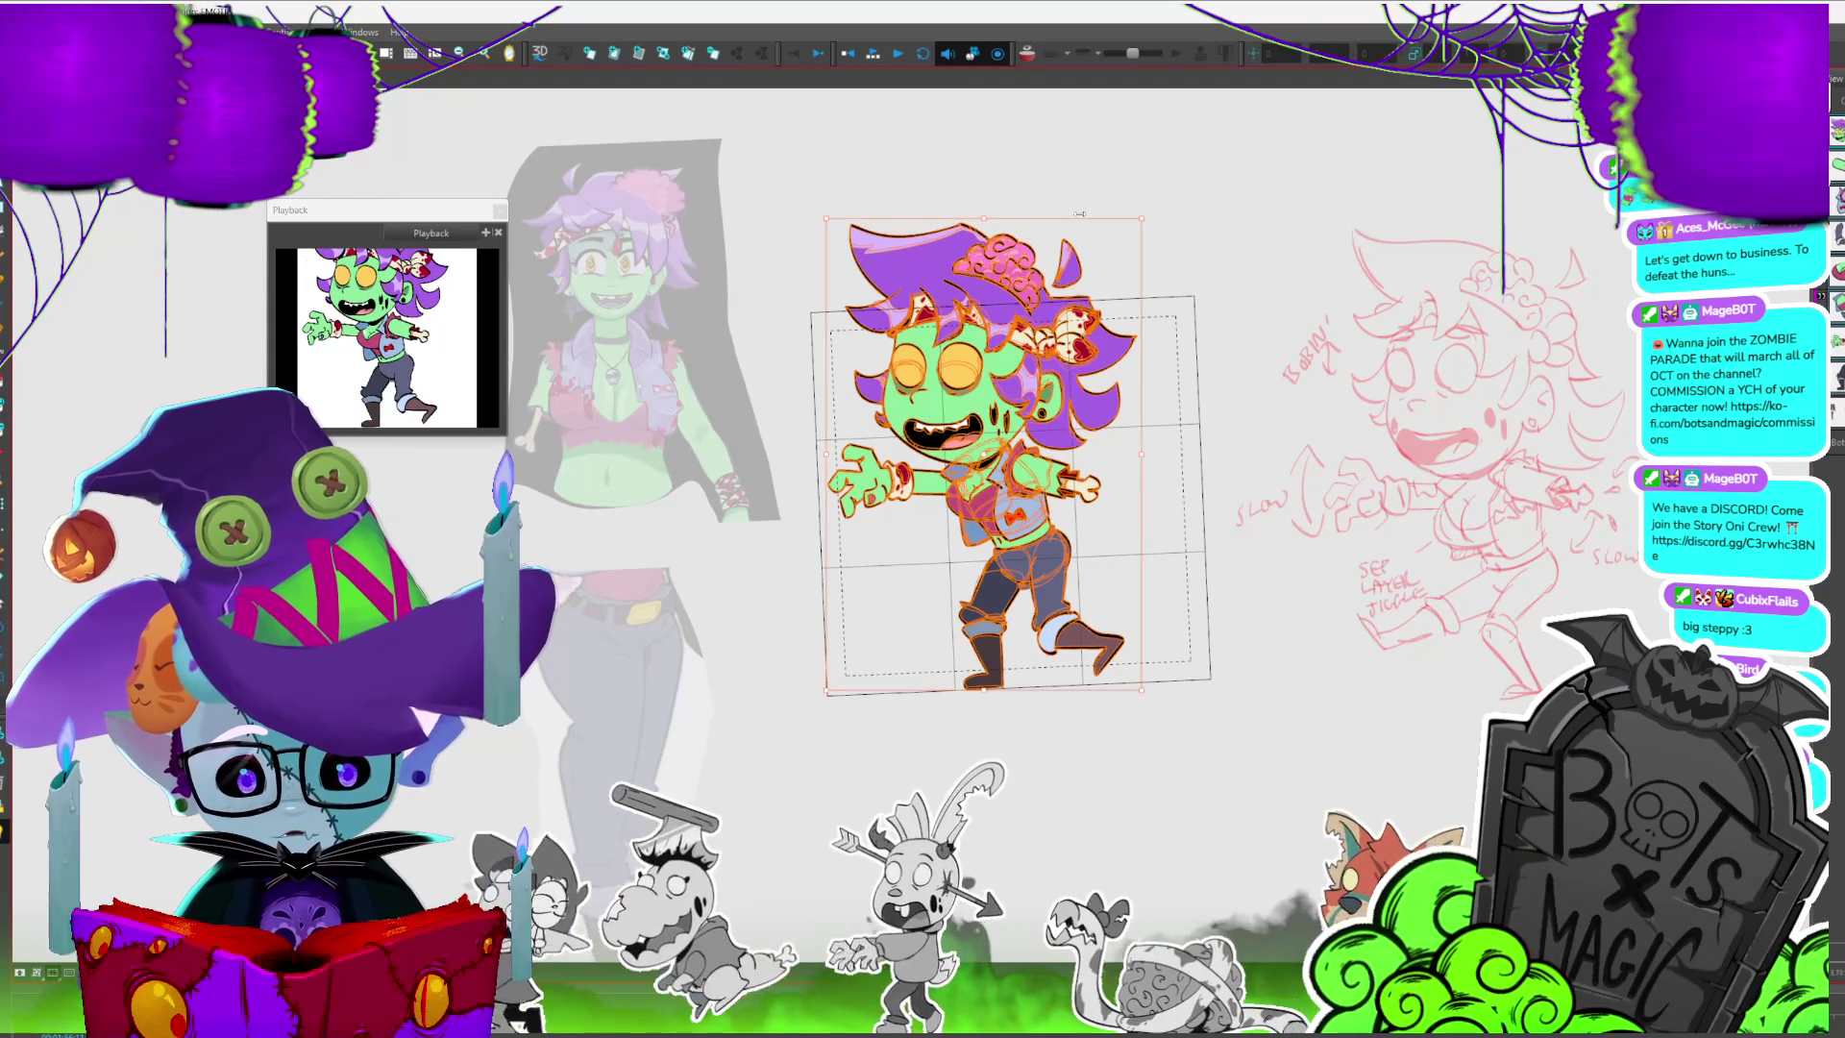
key("period")
key("period")
key("period")
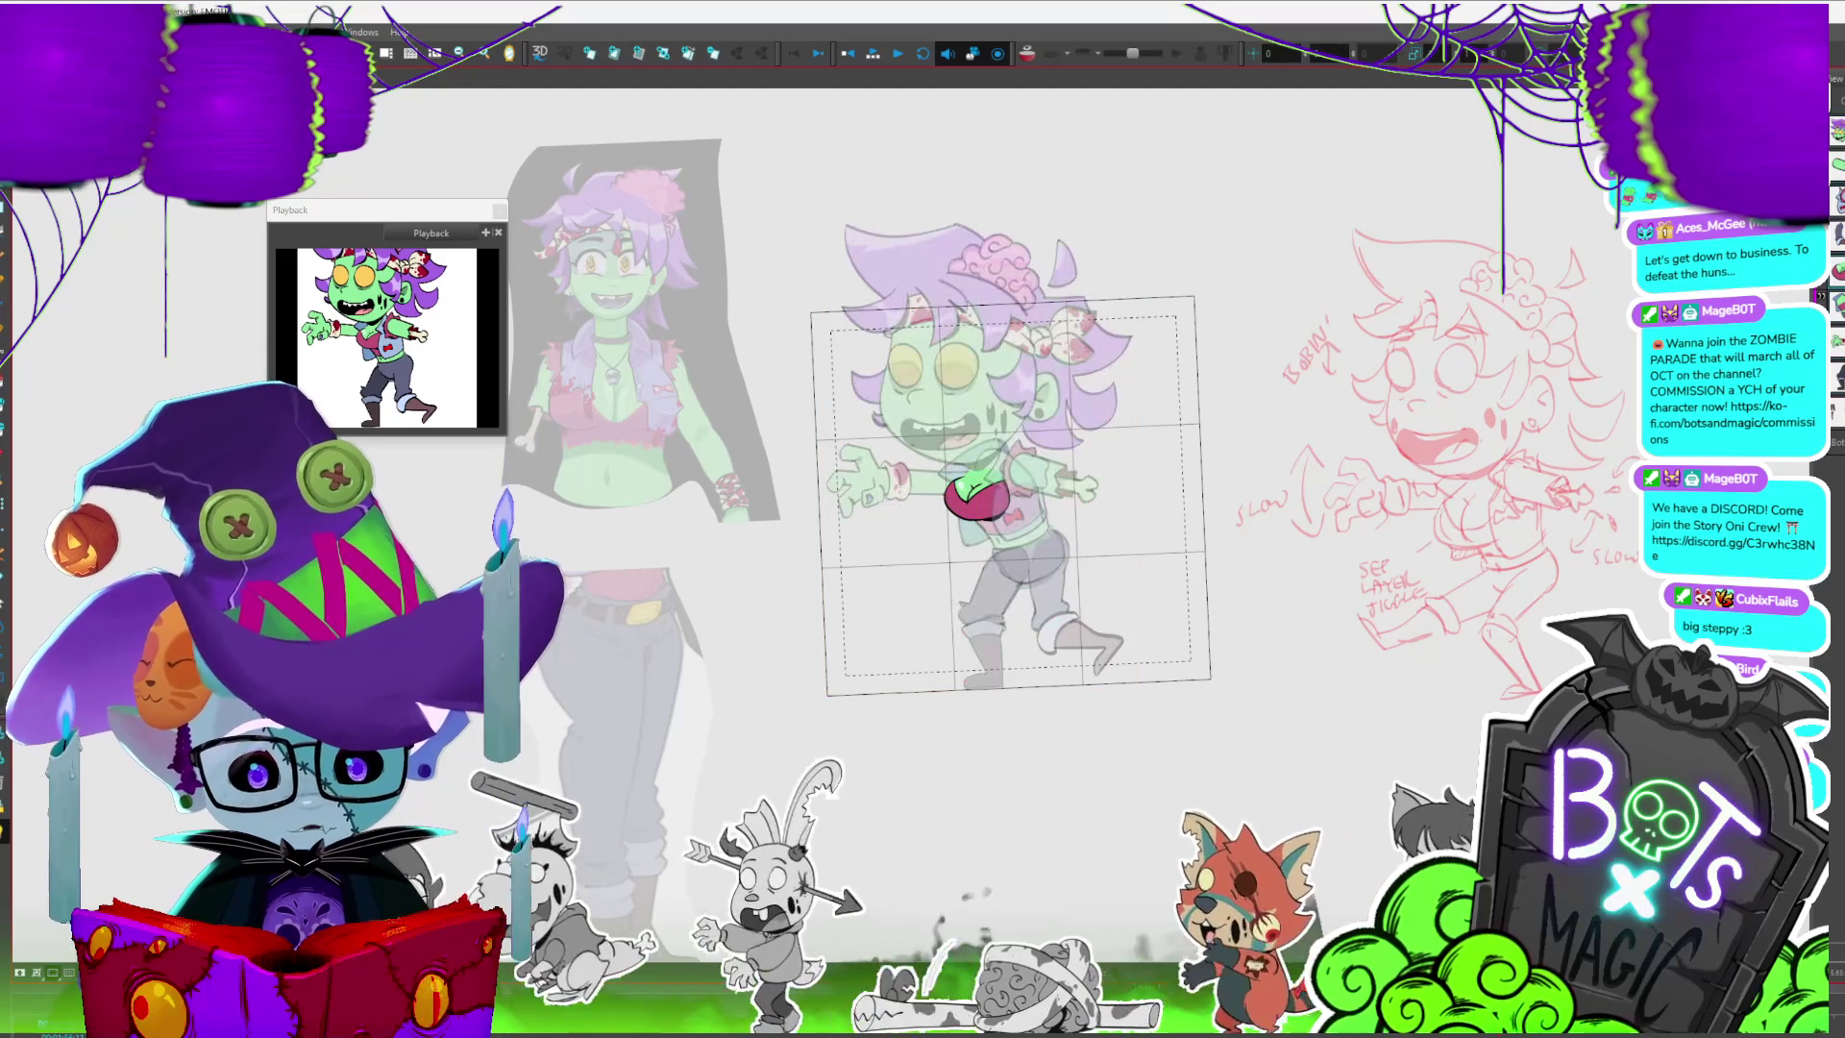
left_click(979, 509)
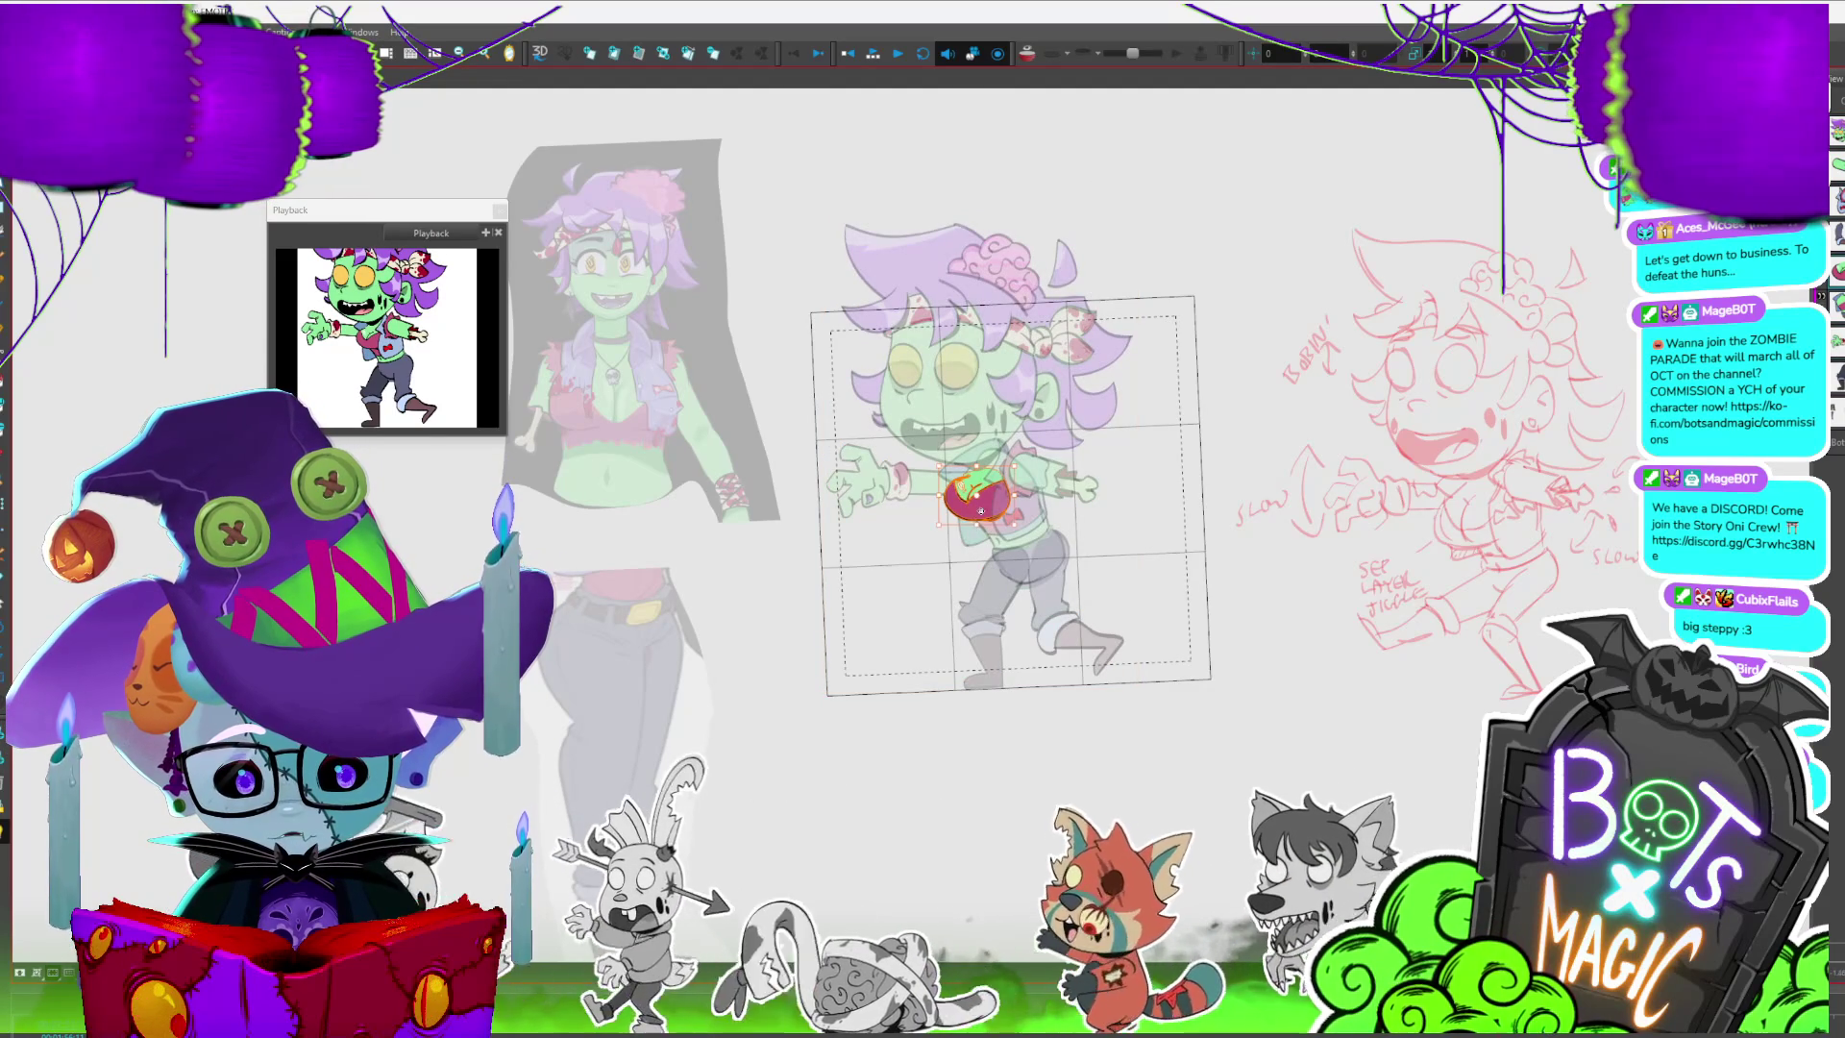
left_click_drag(979, 509, 987, 499)
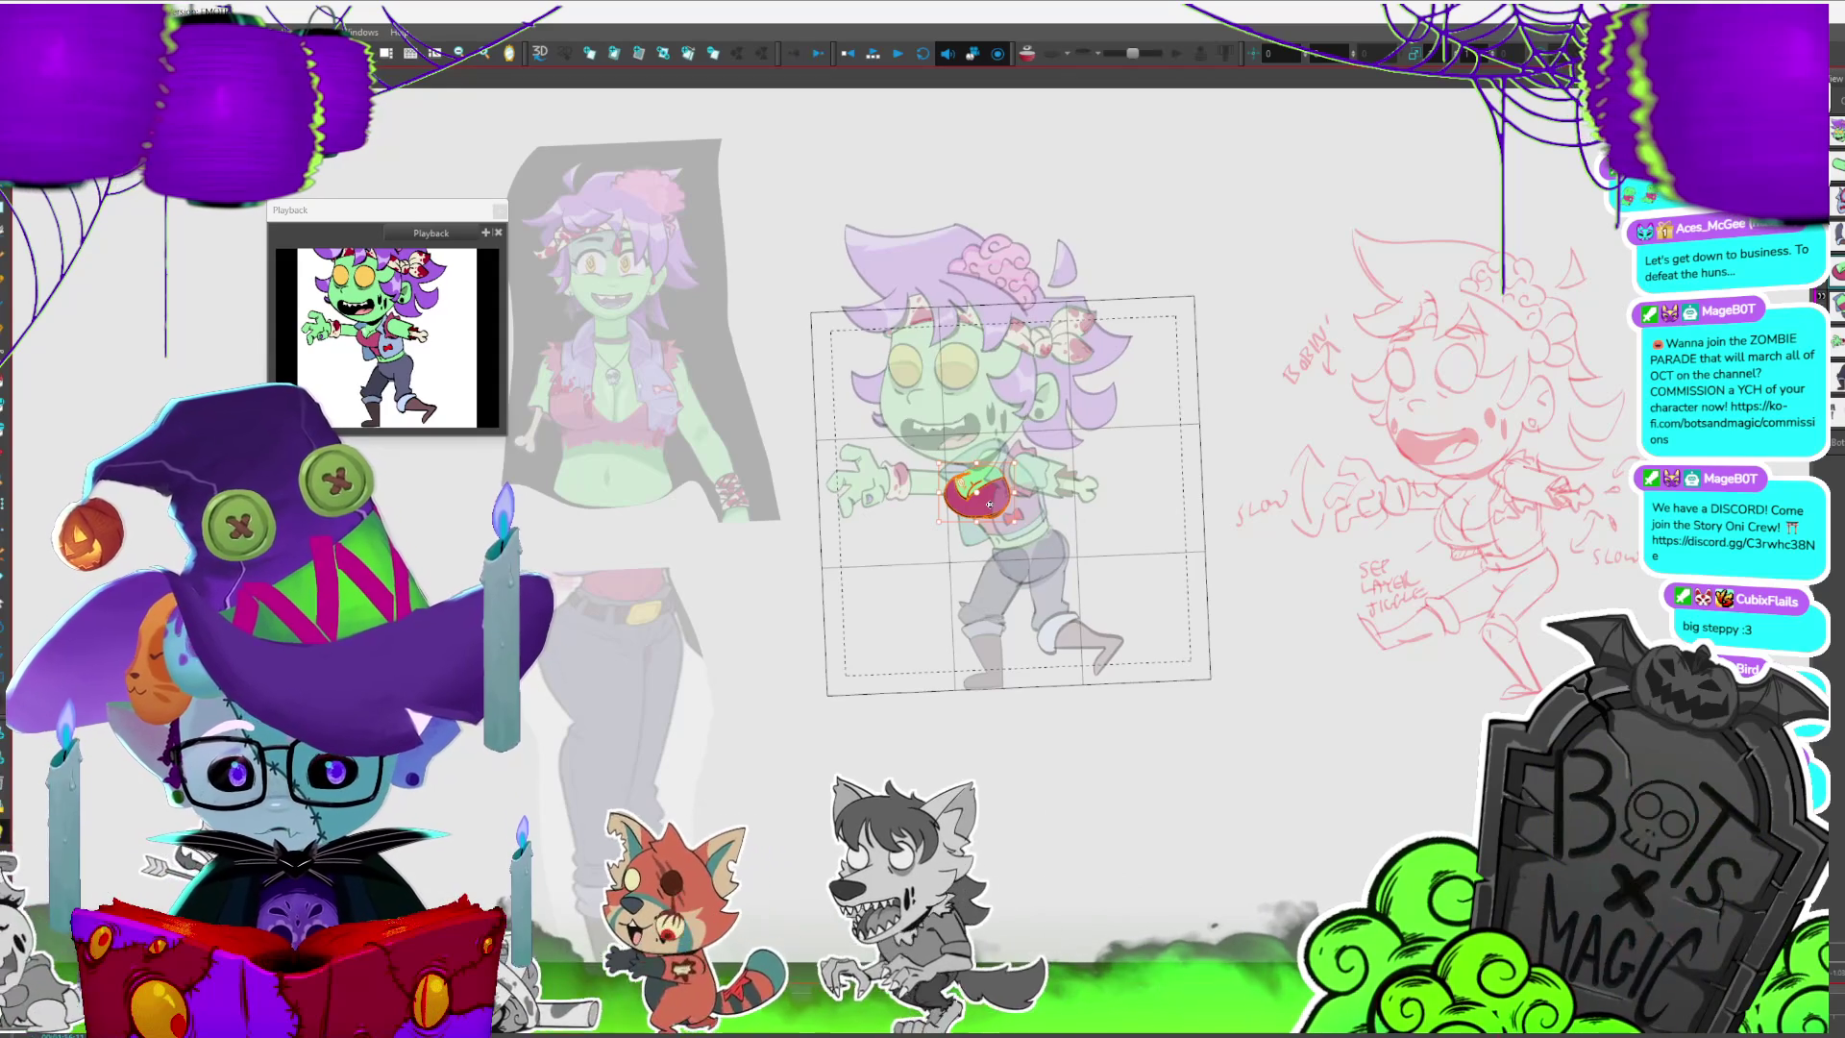
- Rotate the lower leg so the foot swings outward, save the scene and play it back
key("slash")
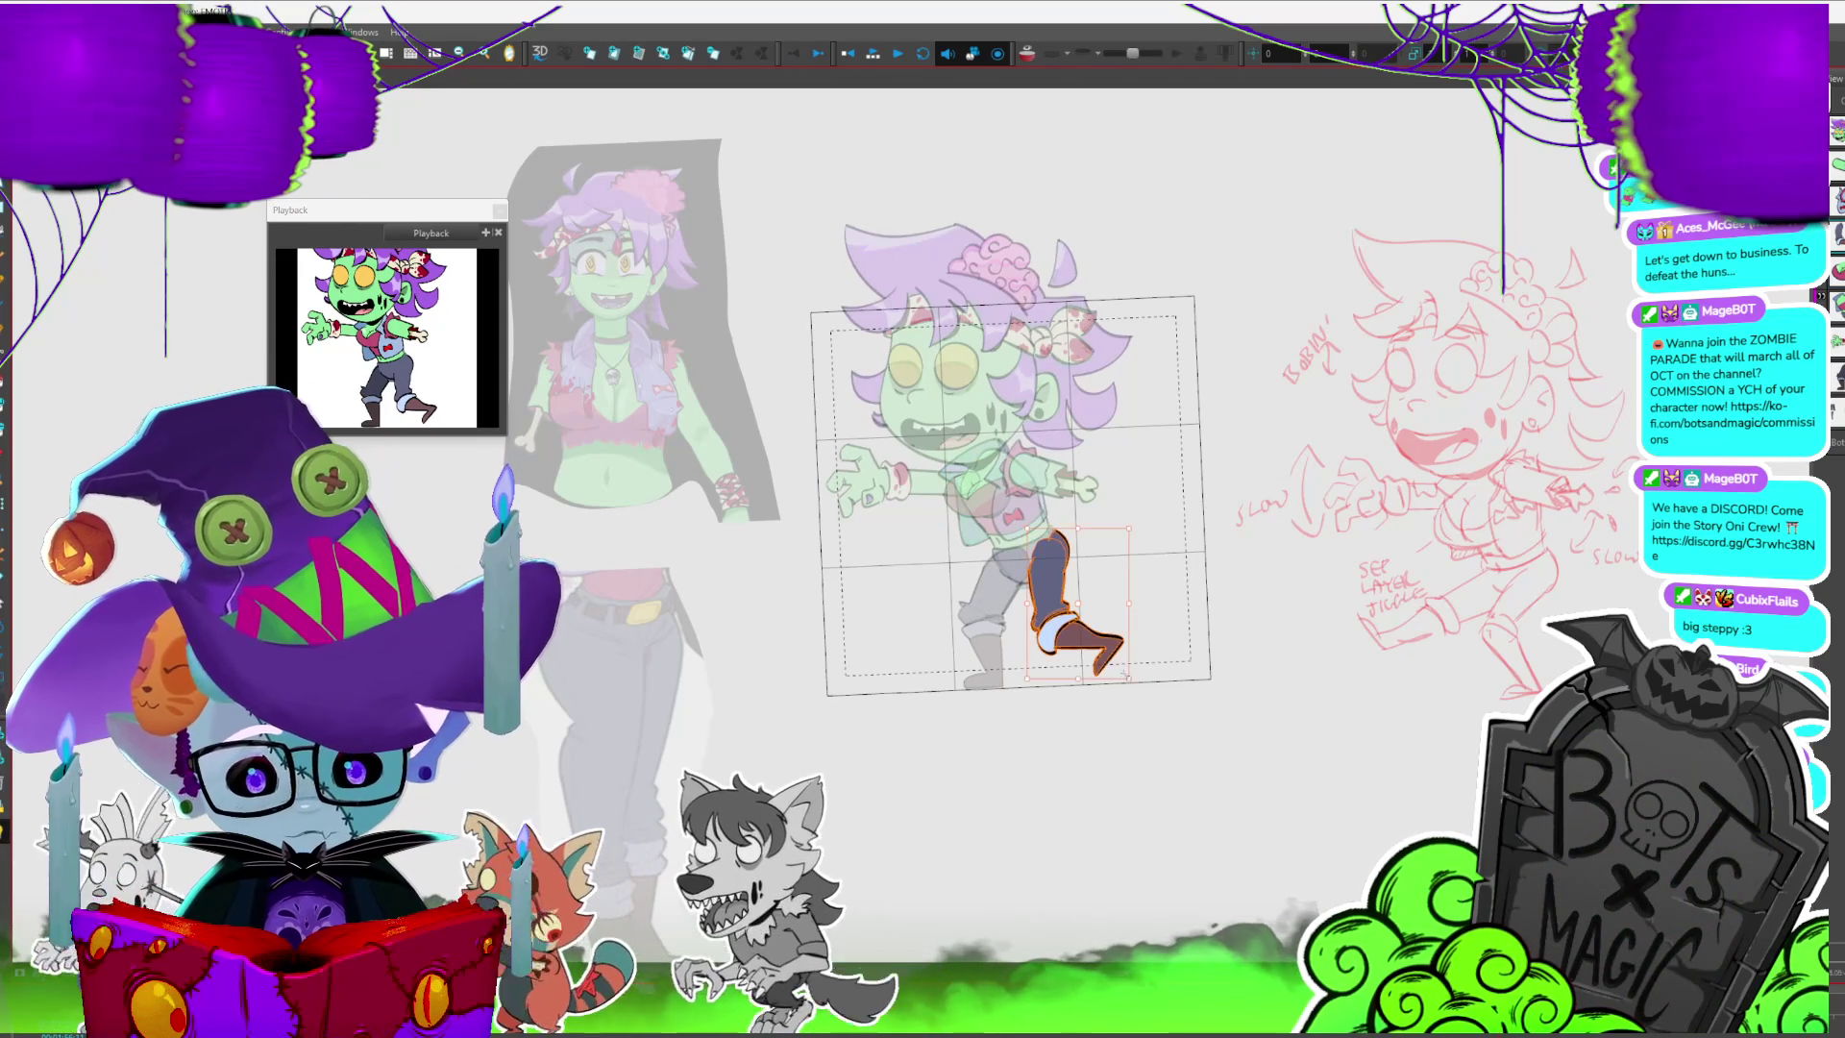
left_click_drag(1078, 608, 1096, 600)
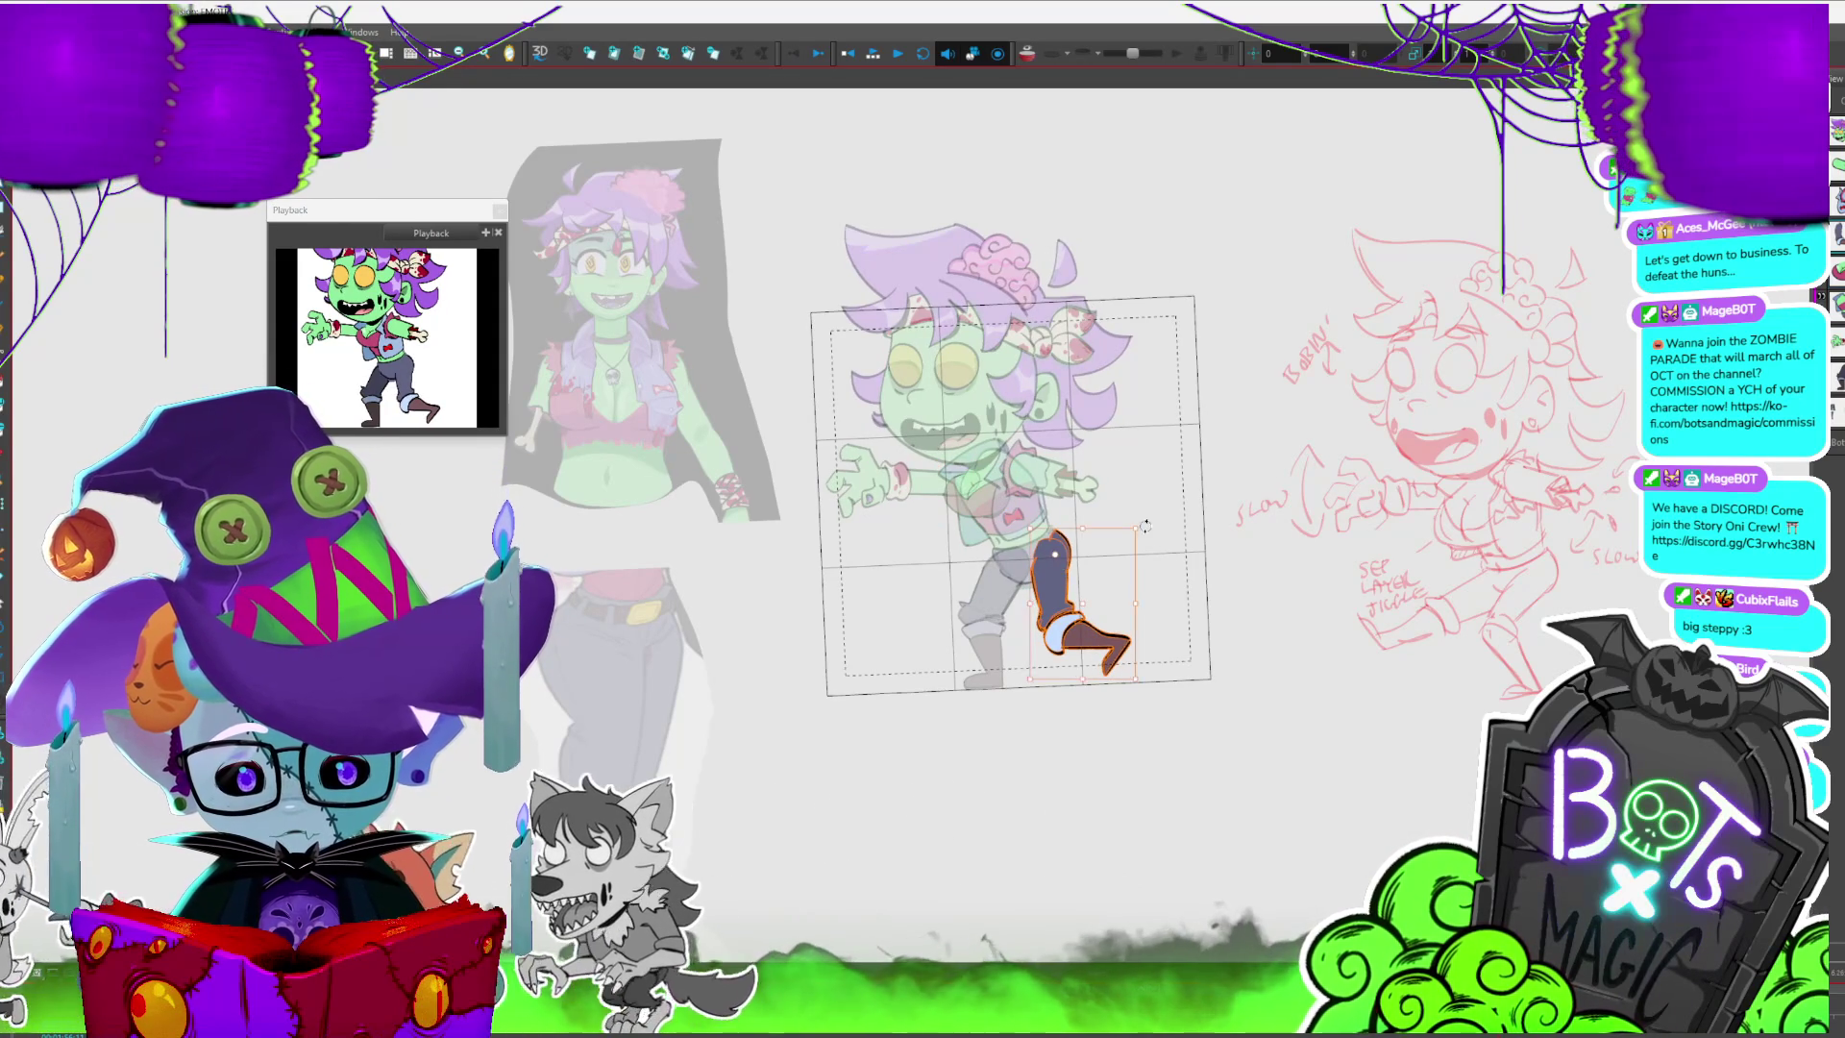
key("period")
key("comma")
key("Return")
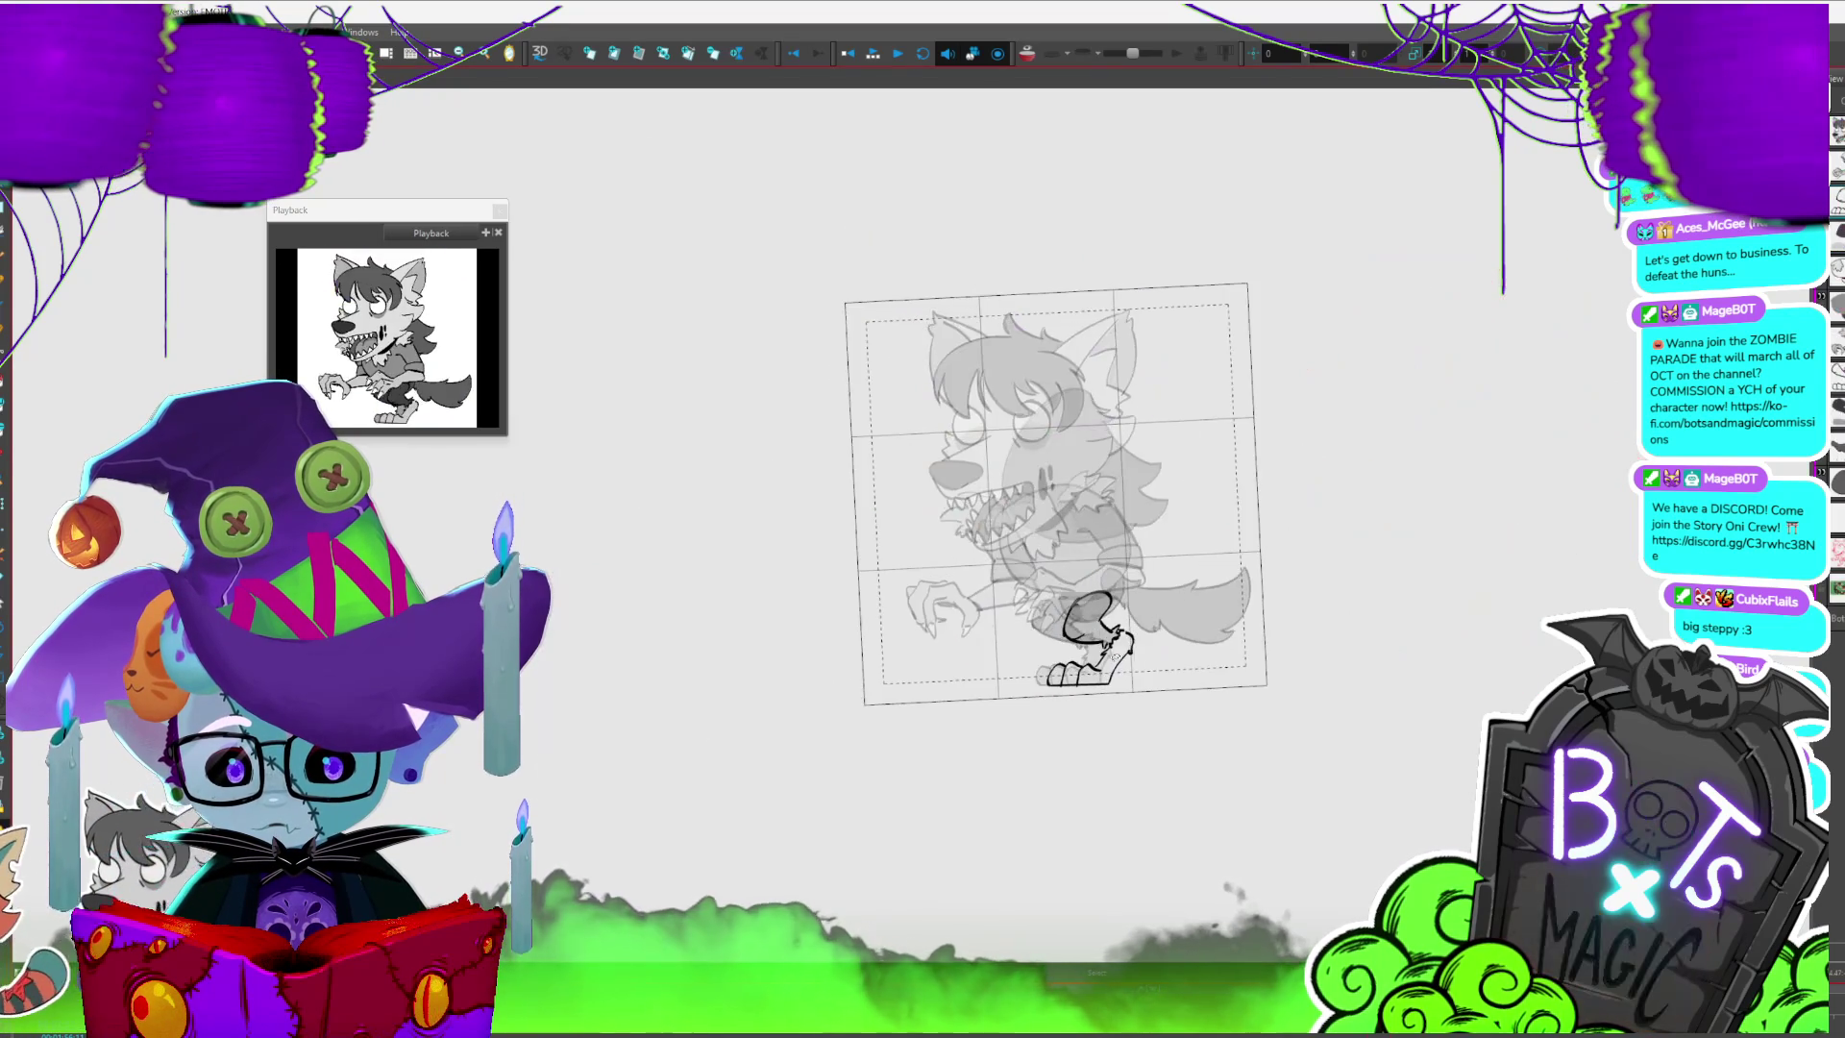
key("Return")
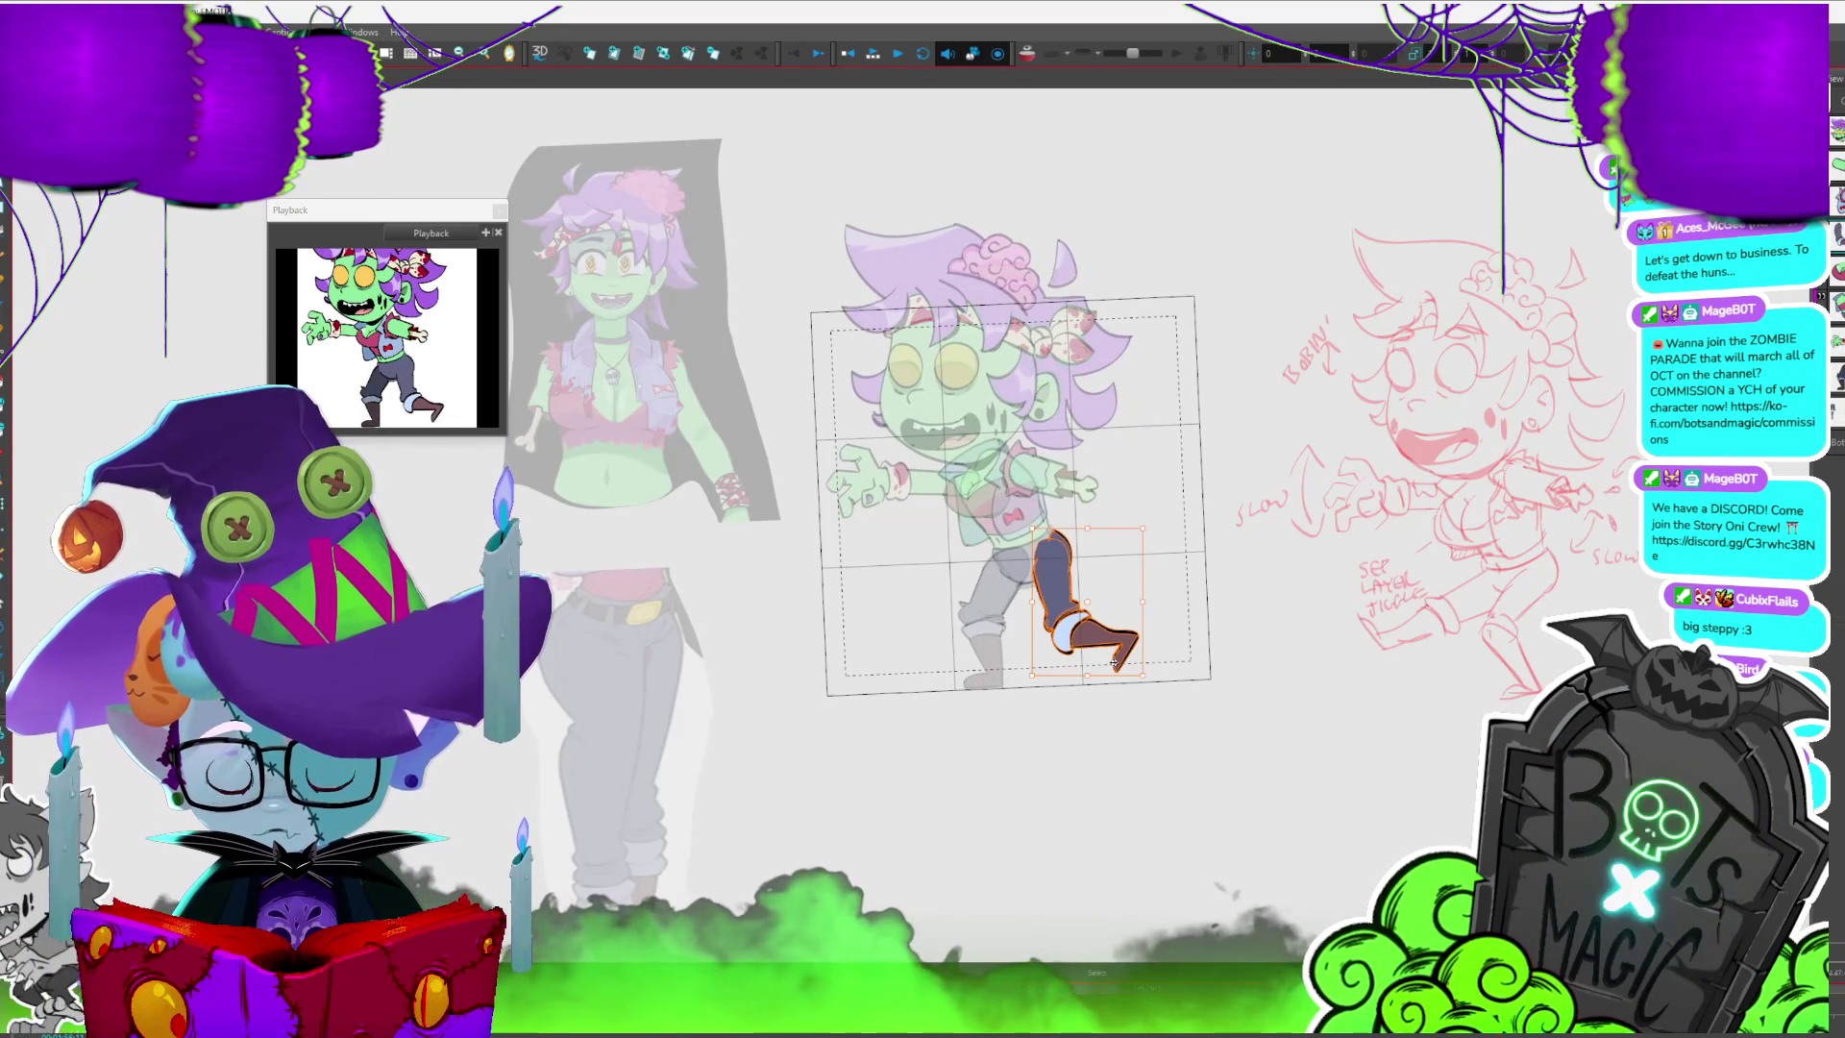
key("period")
key("comma")
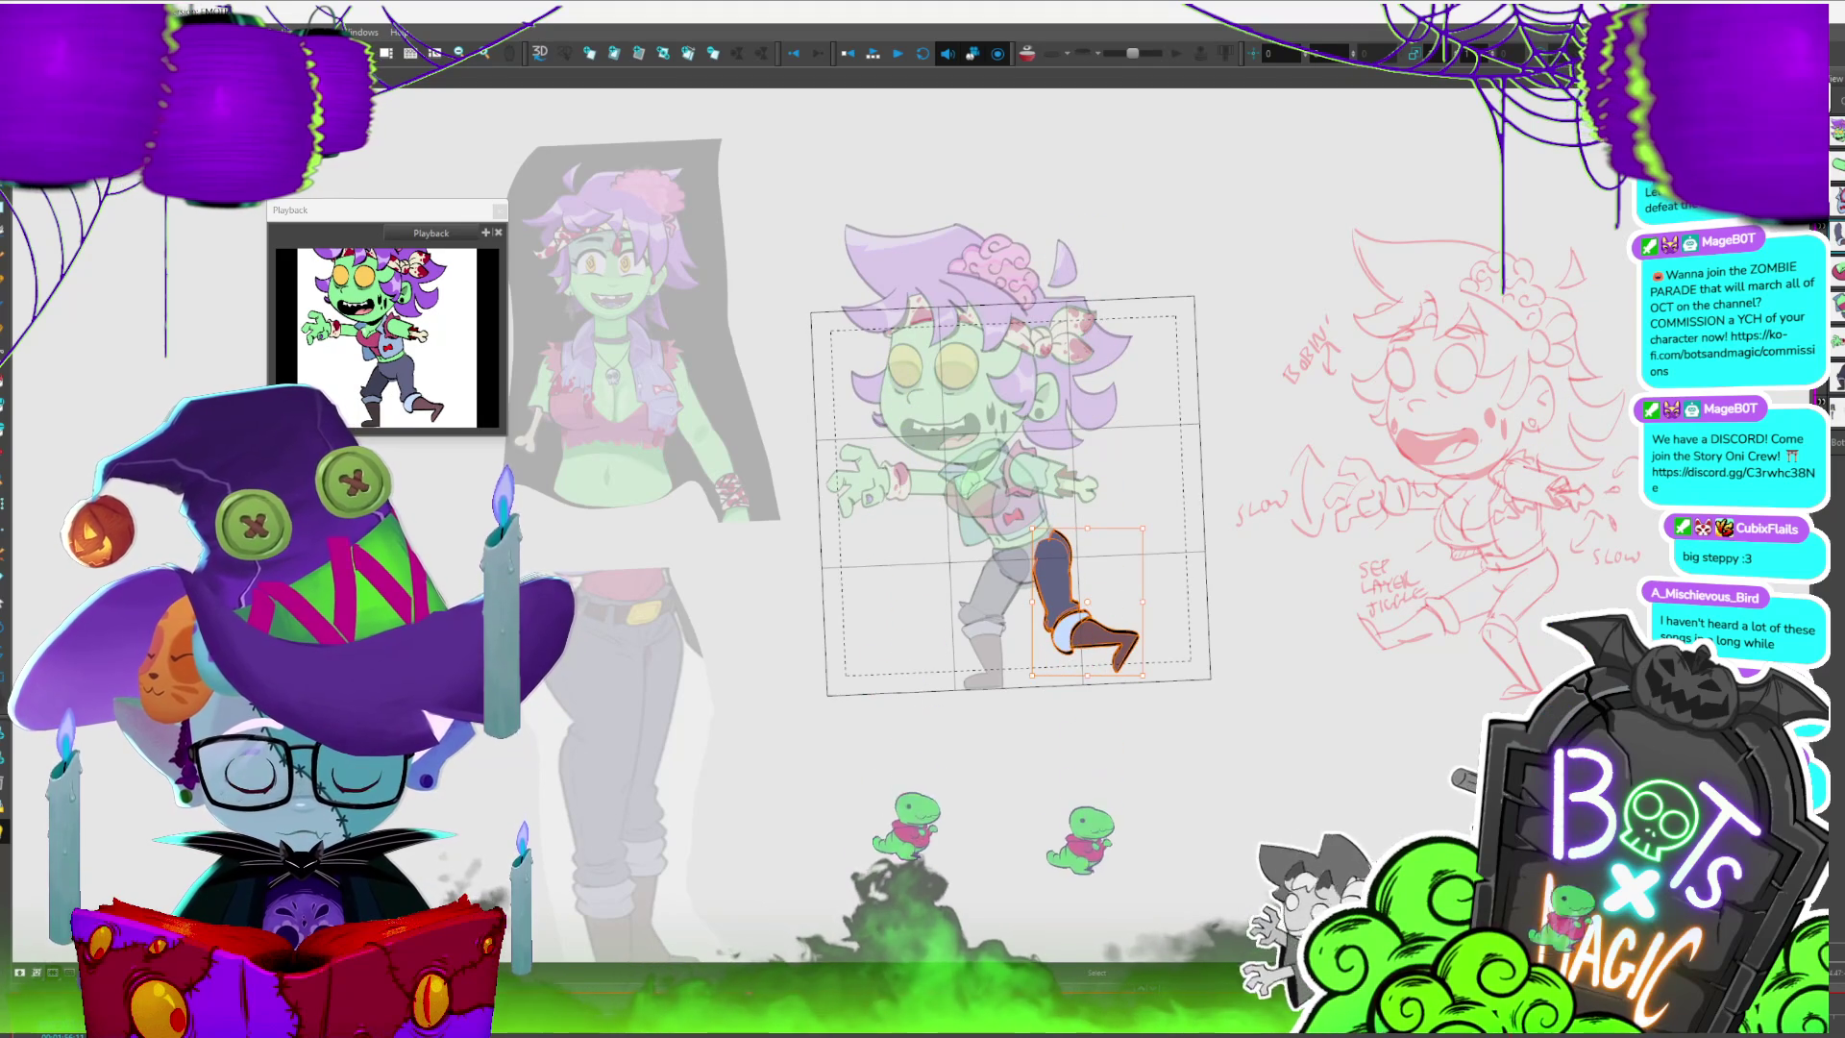
- Review the walk poses frame by frame and zoom in for detailed posing
key("period")
key("period")
key("period")
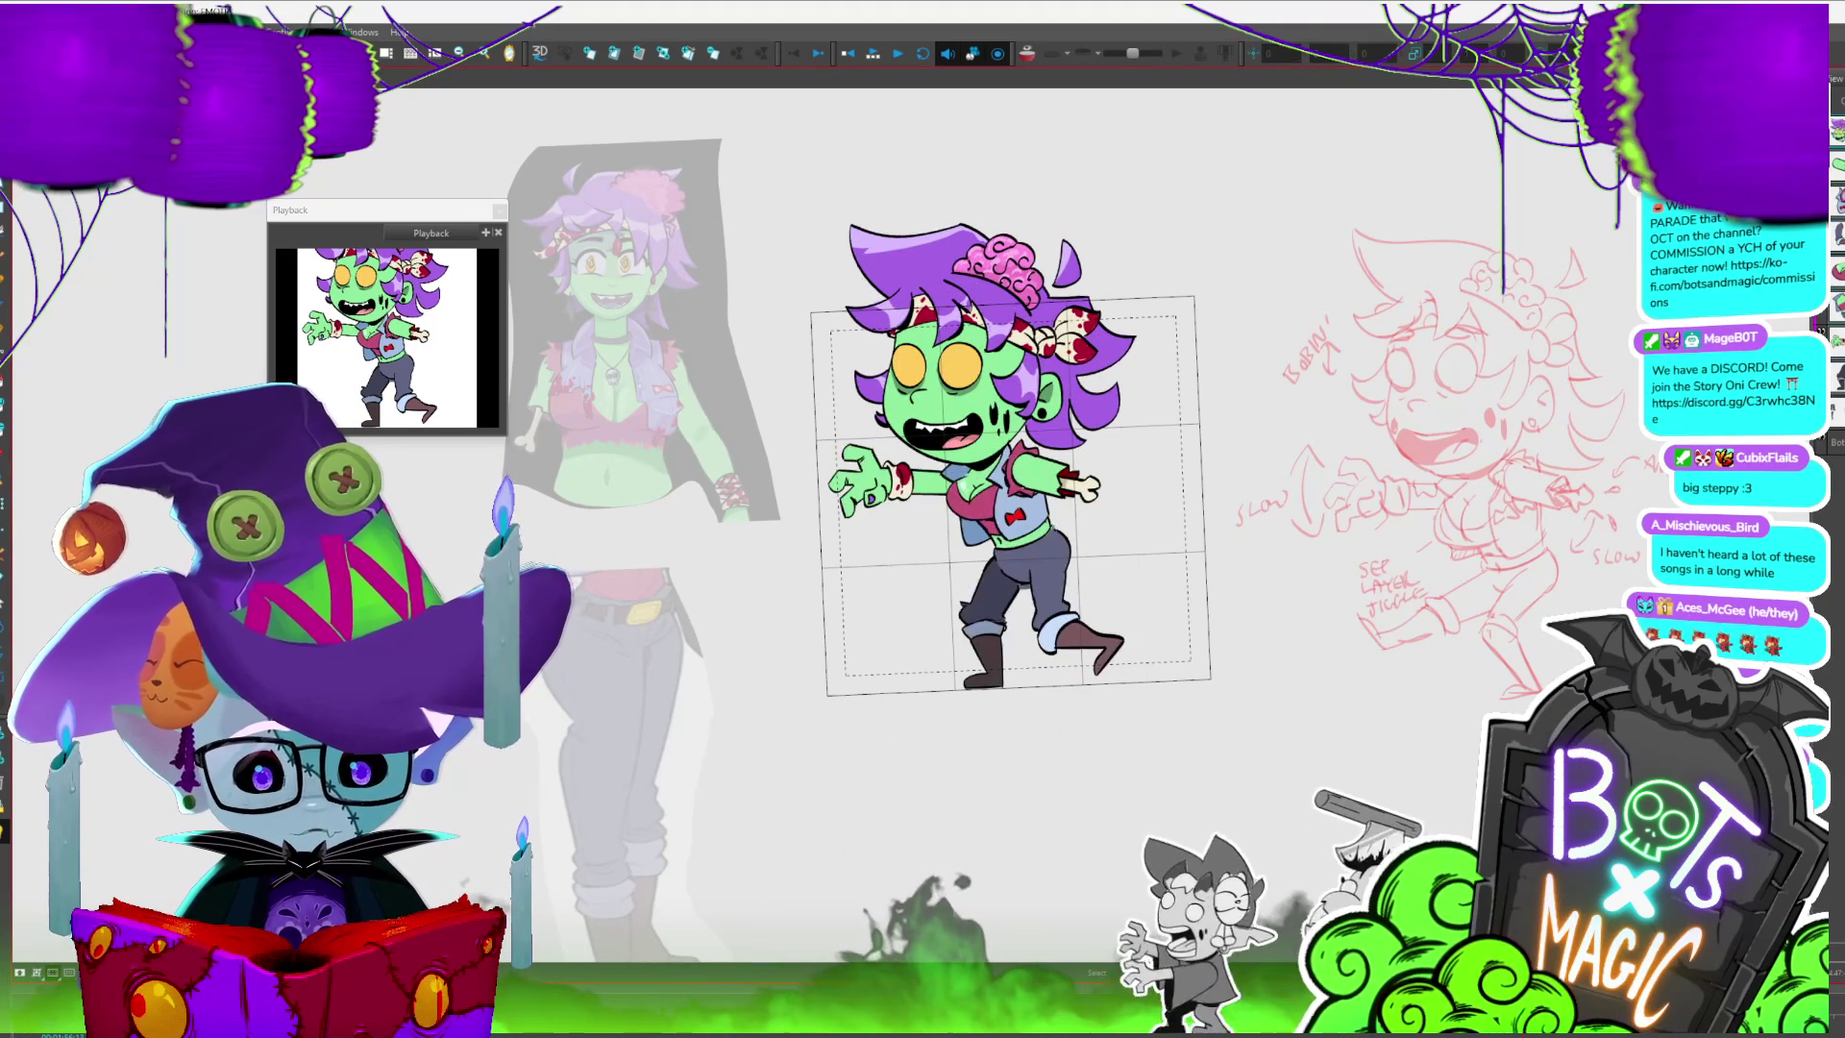
key("period")
key("period")
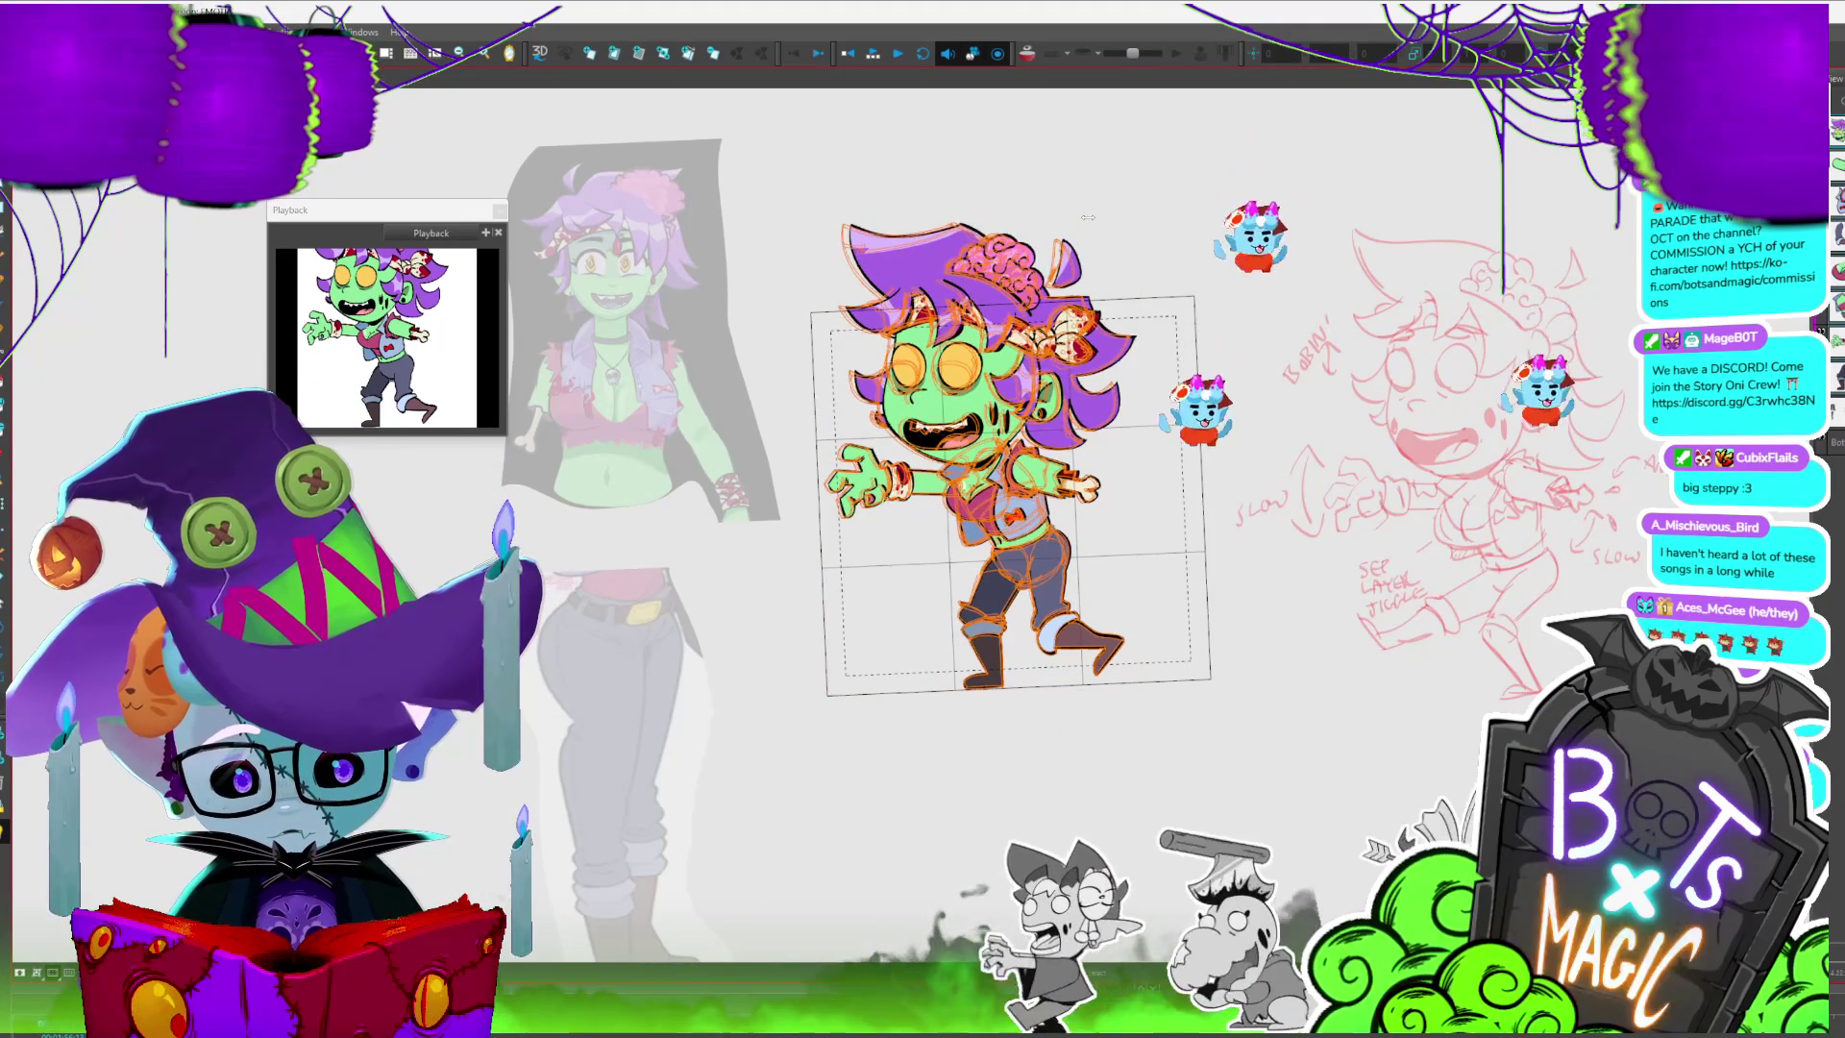
key("period")
key("period")
key("shift+l")
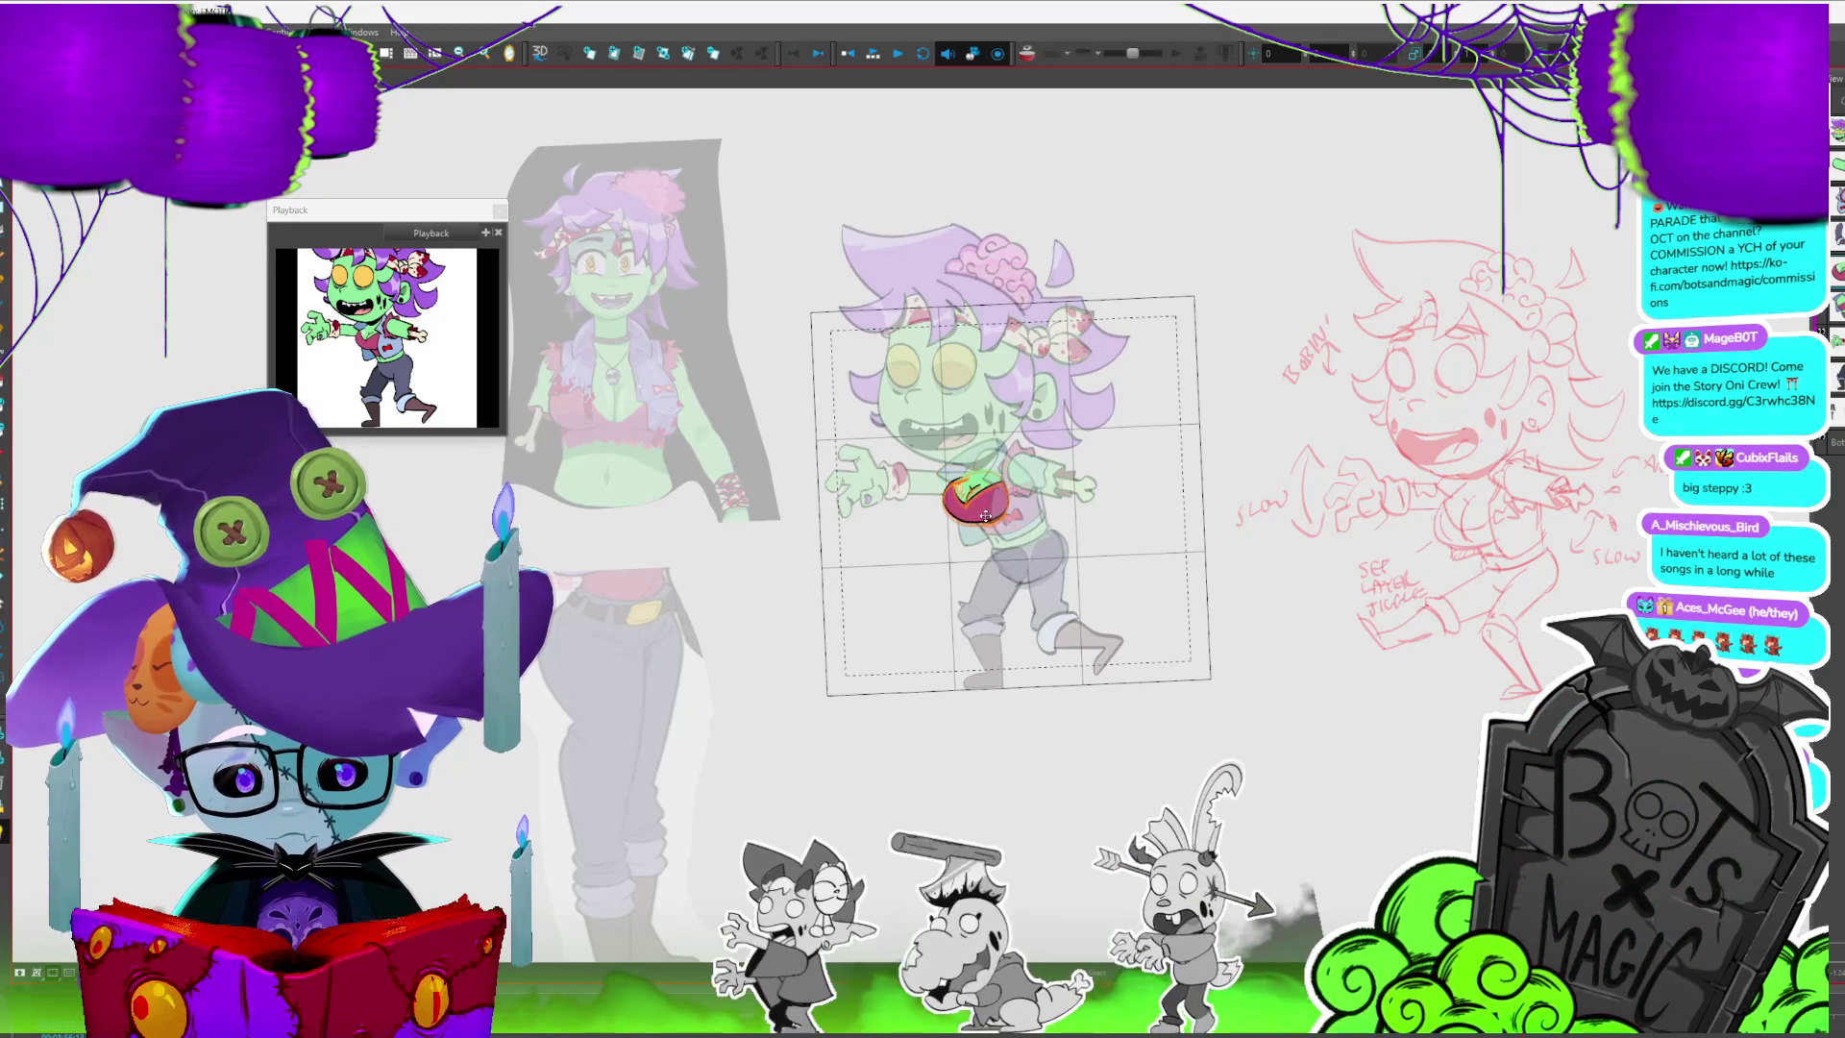
key("period")
key("period")
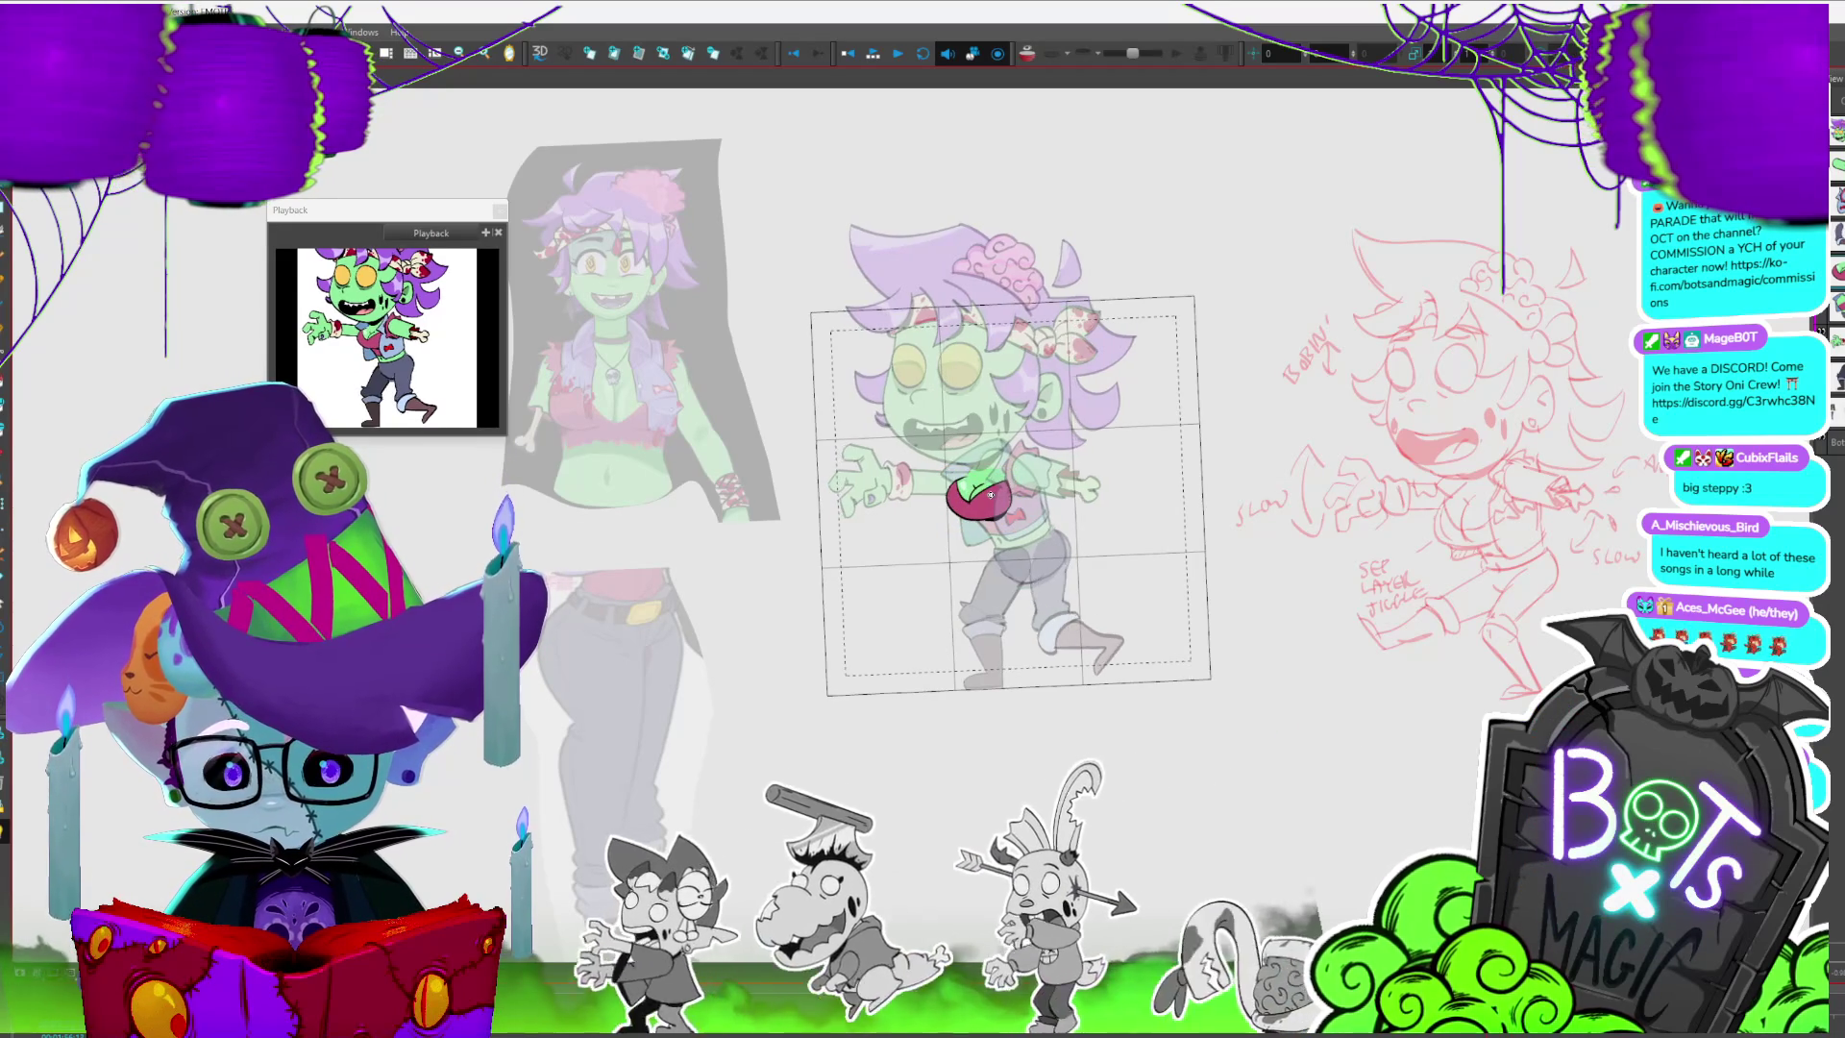
key("period")
key("period")
key("comma")
key("comma")
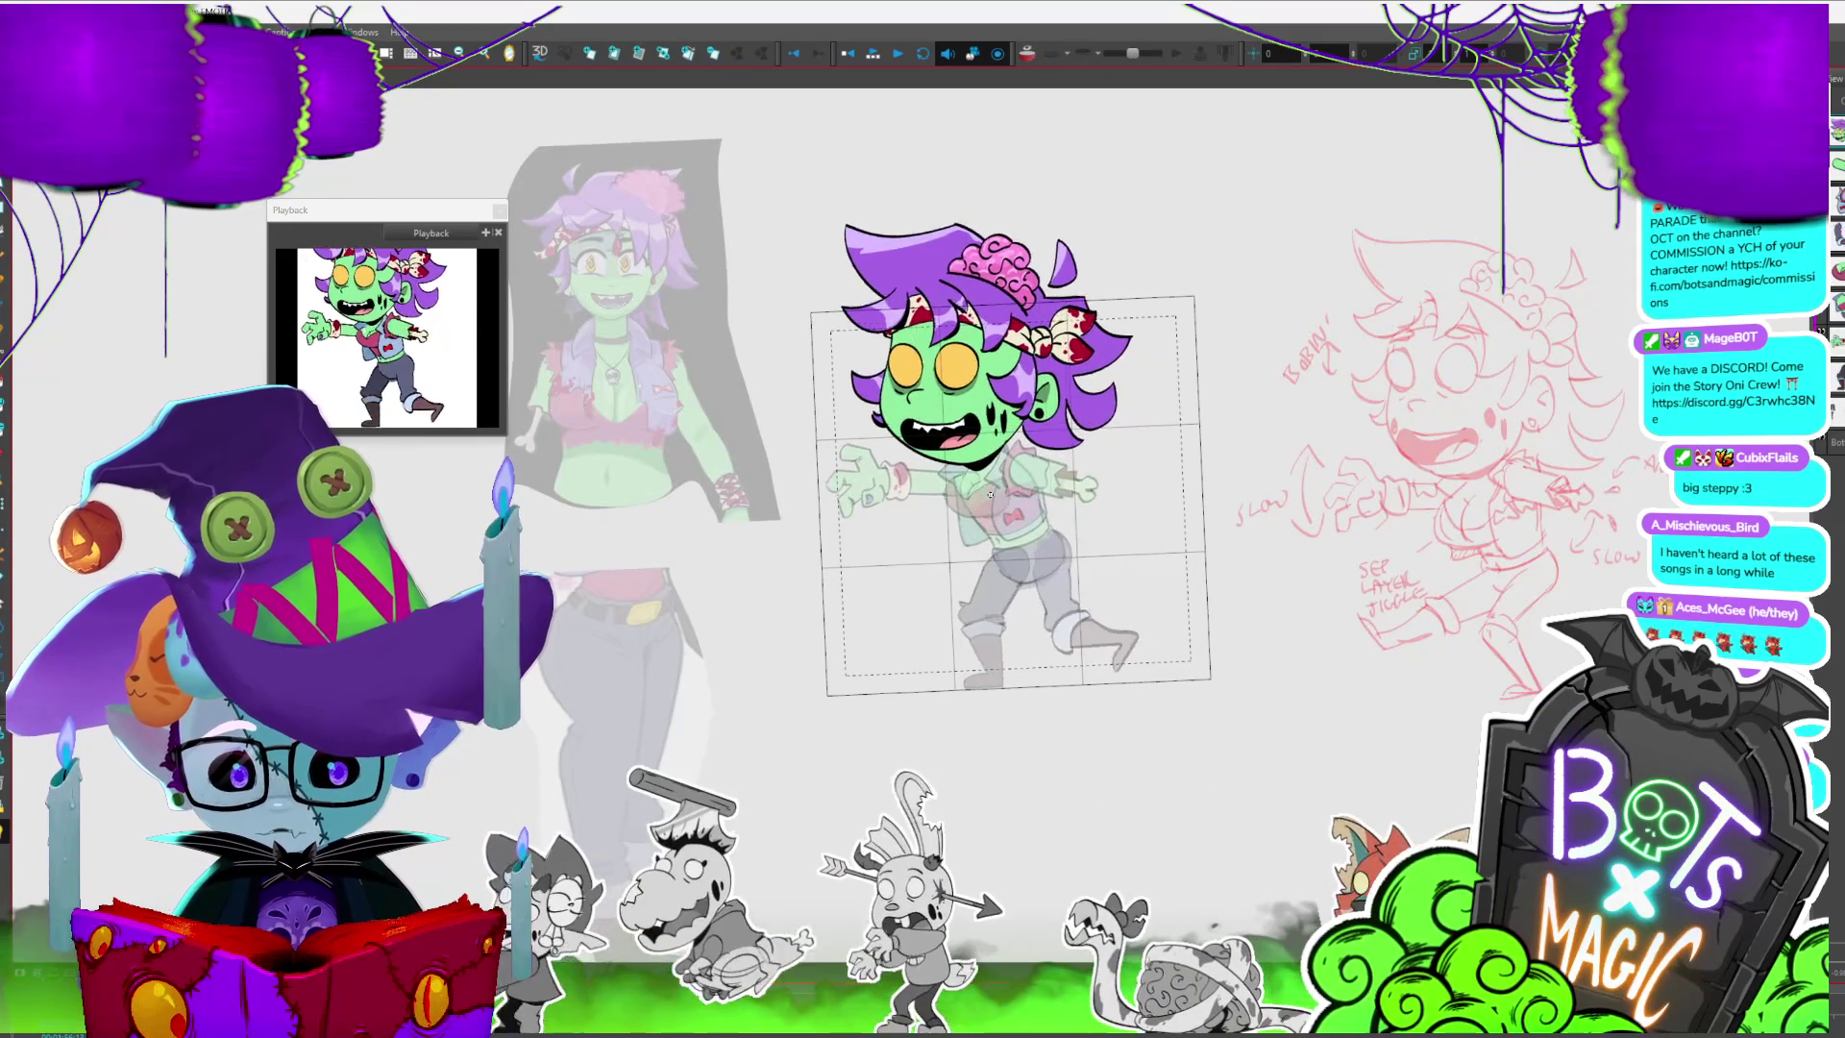
key("period")
key("period")
key("comma")
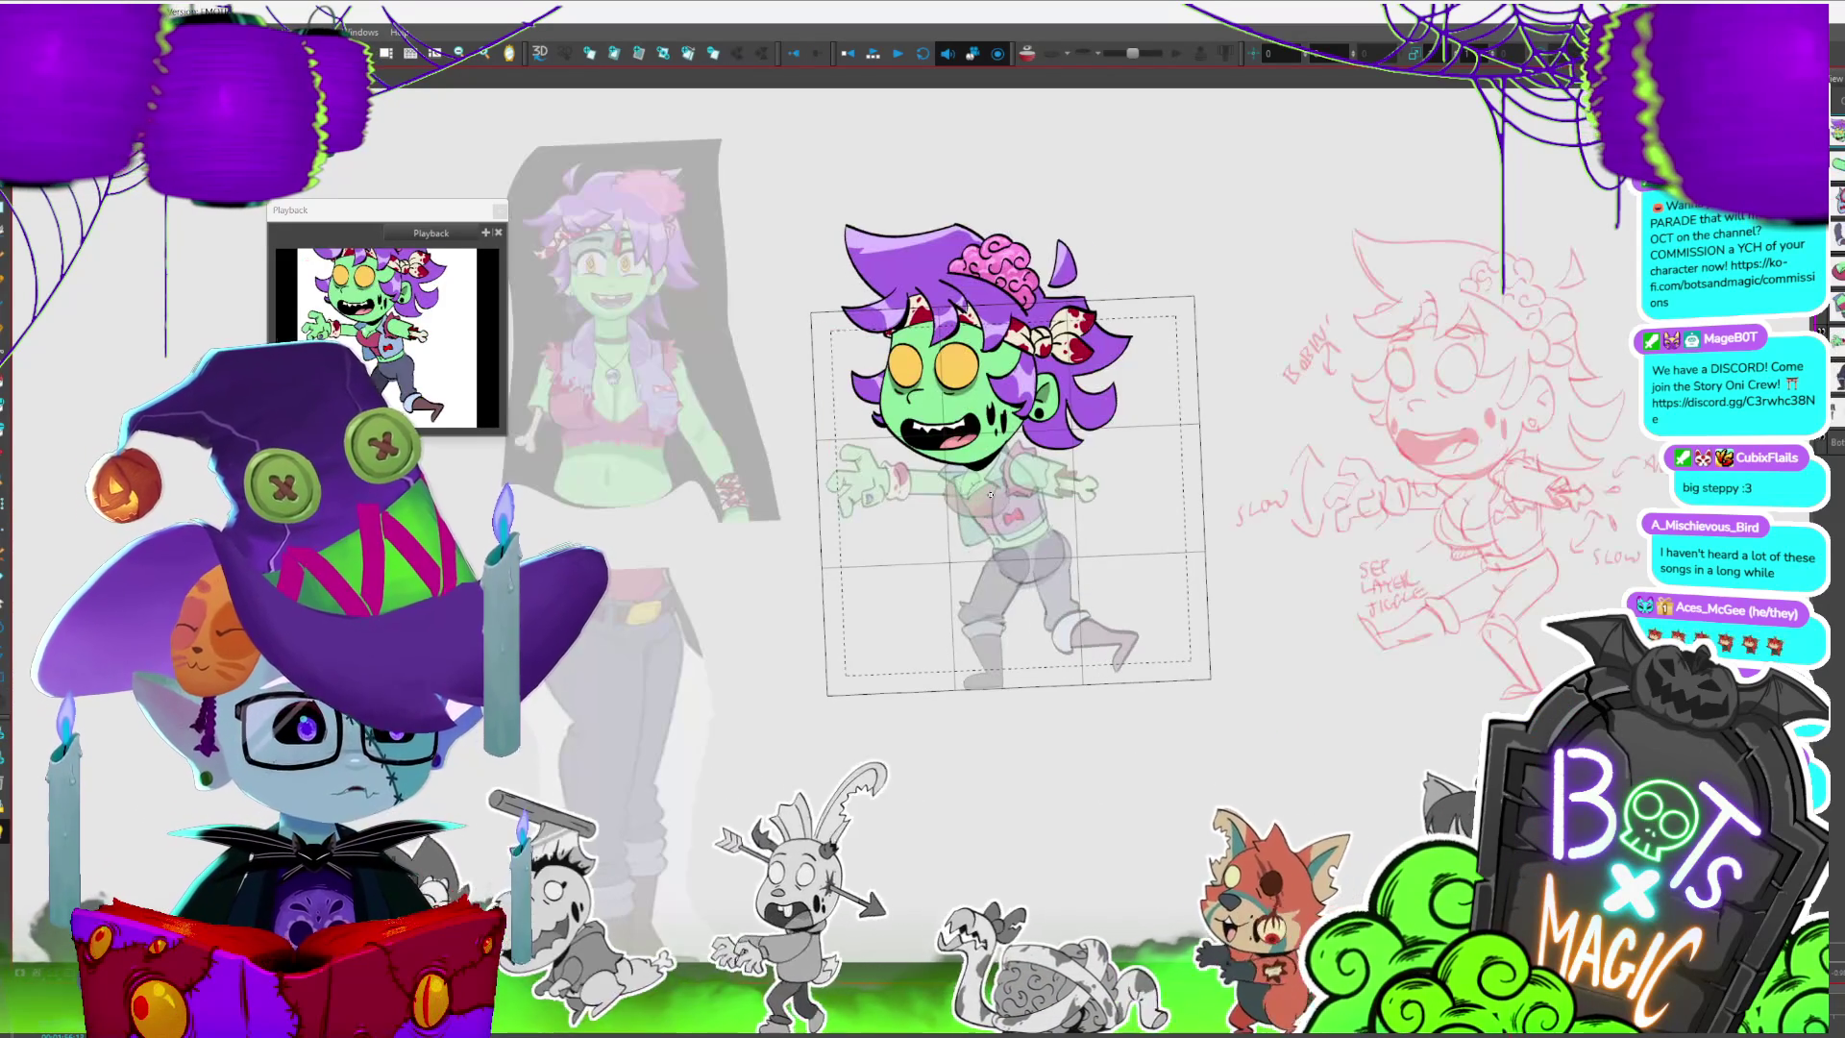
key("2")
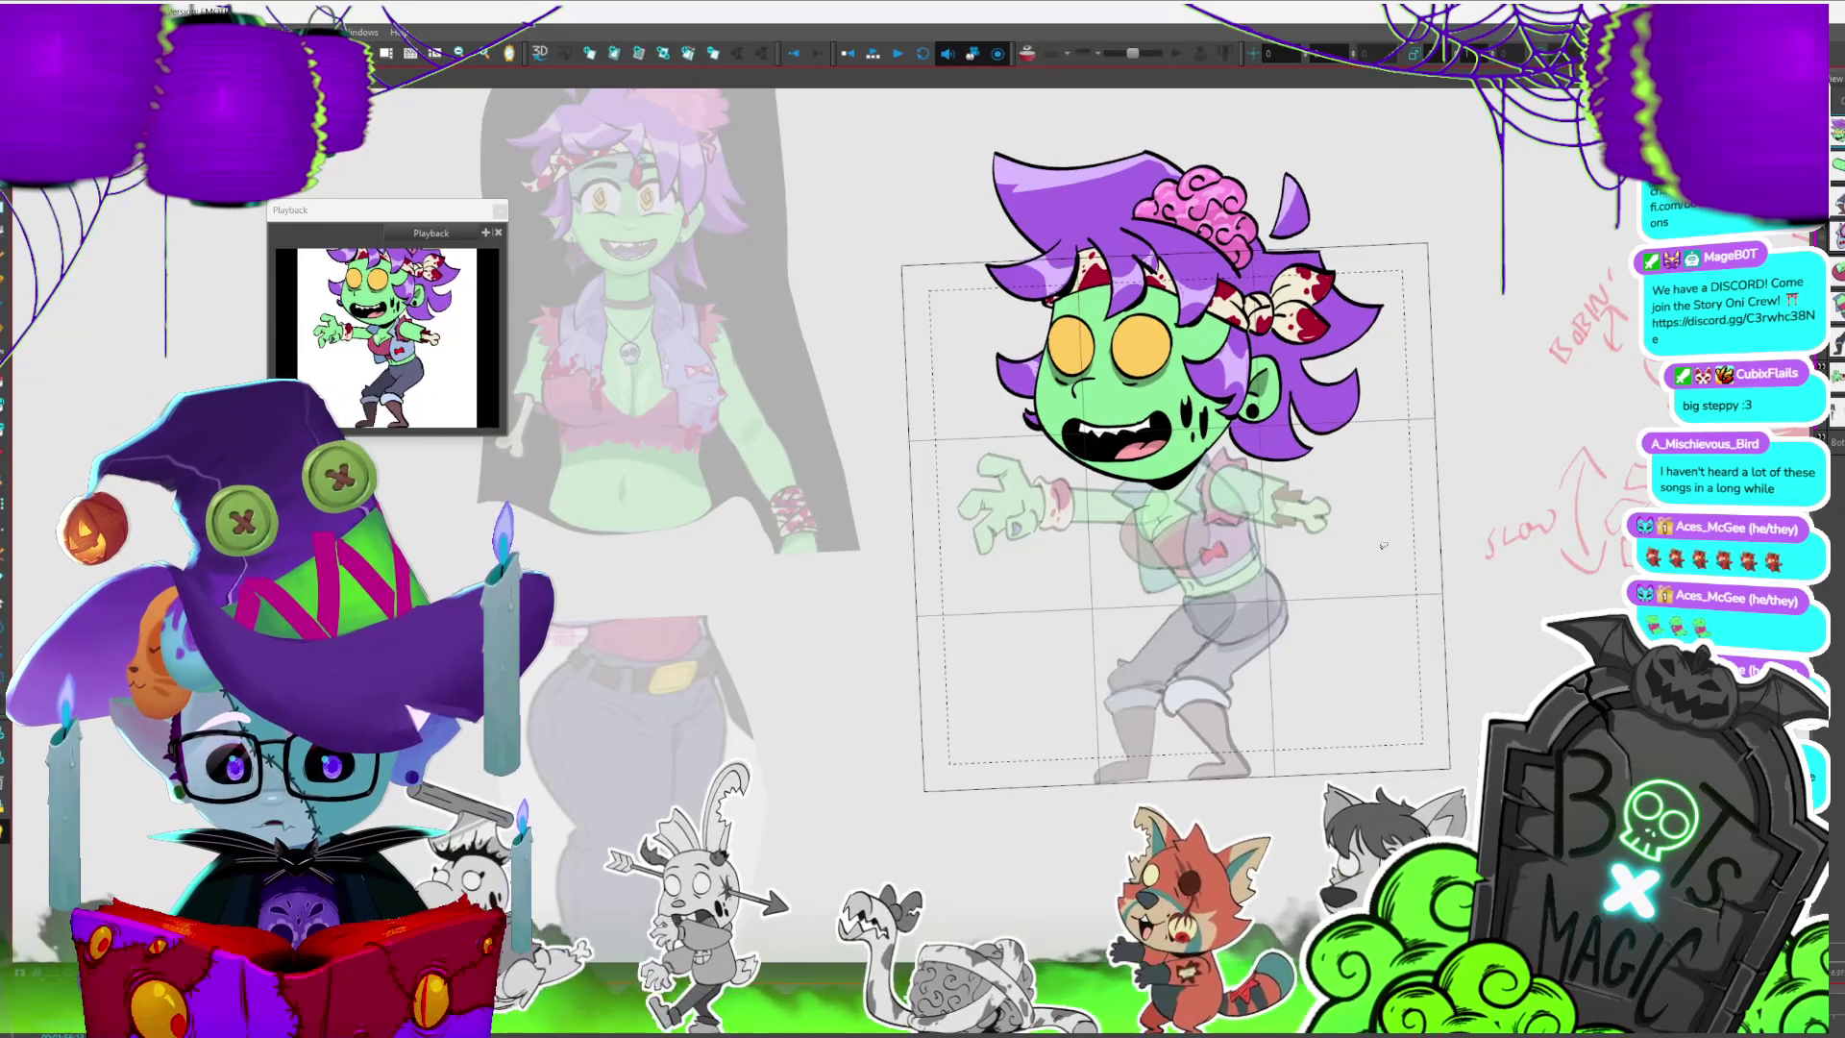
- Step forward several walk frames and make the leg the active drawing
key("period")
key("period")
key("period")
key("period")
key("period")
key("period")
key("period")
key("period")
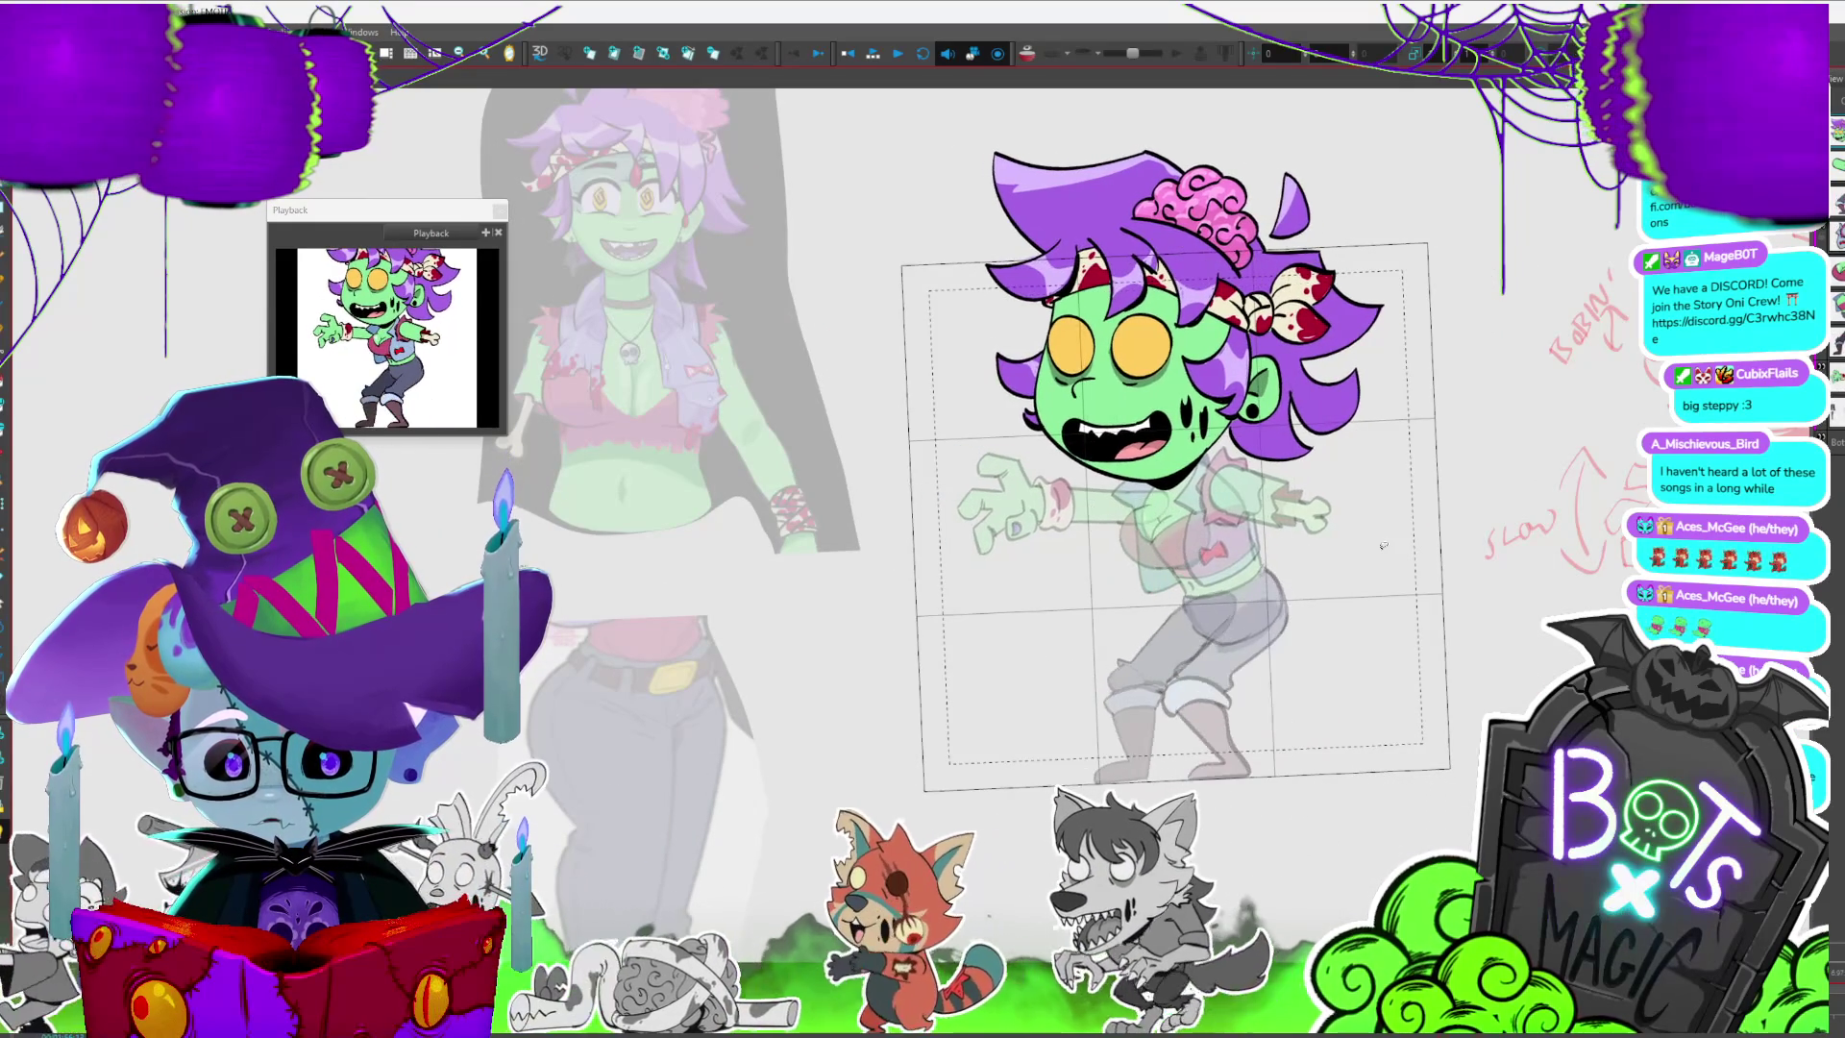
key("period")
key("period")
key("period")
key("period")
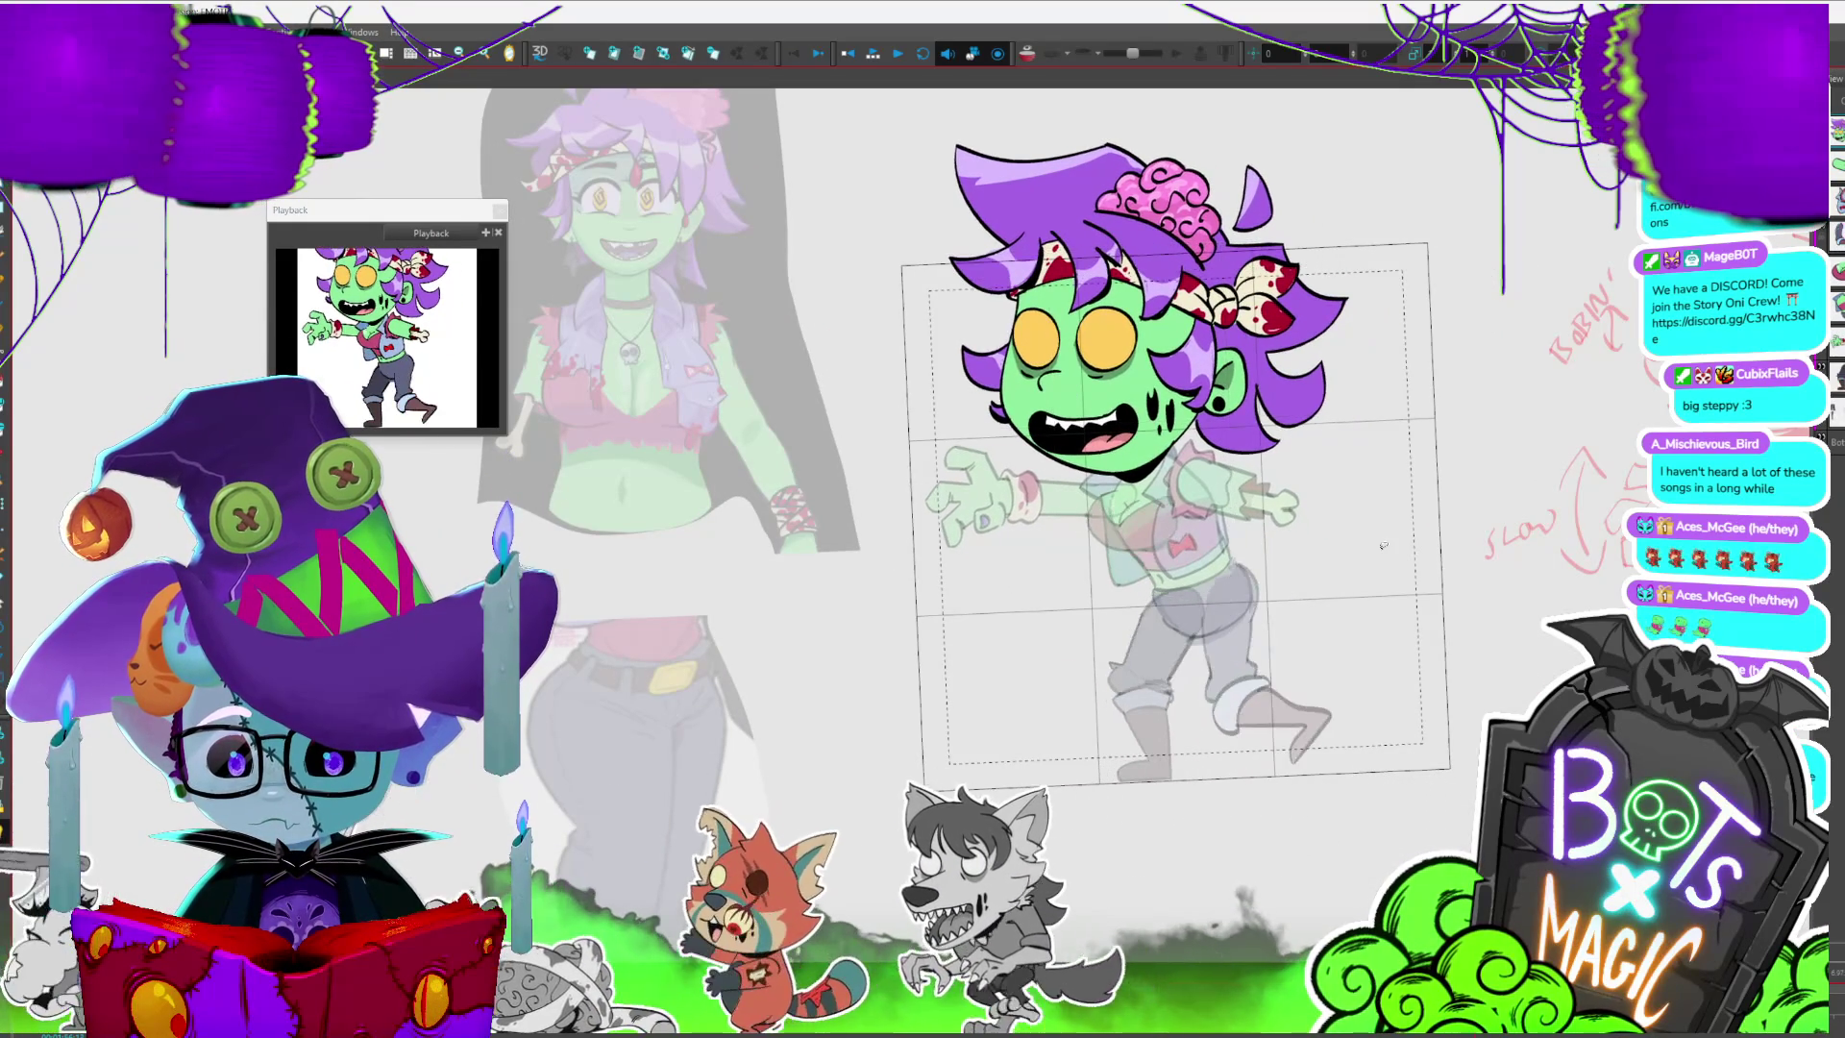
key("period")
key("period")
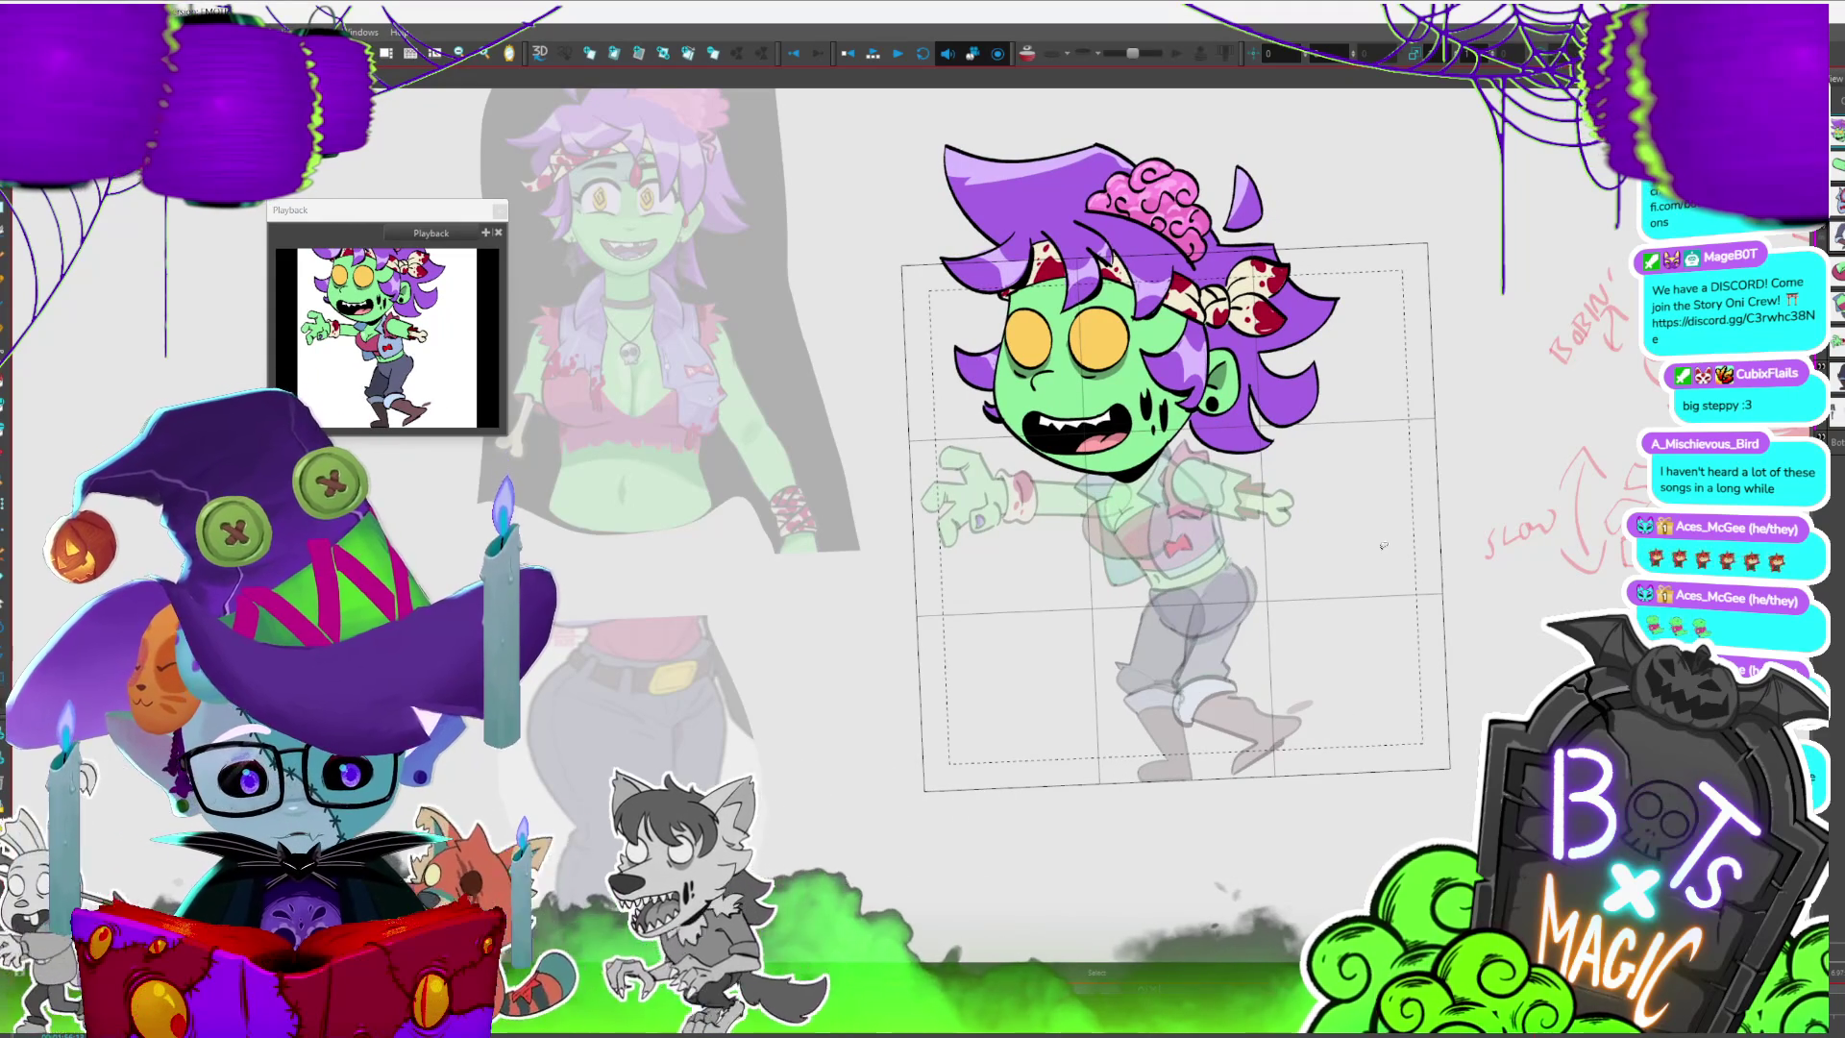
key("period")
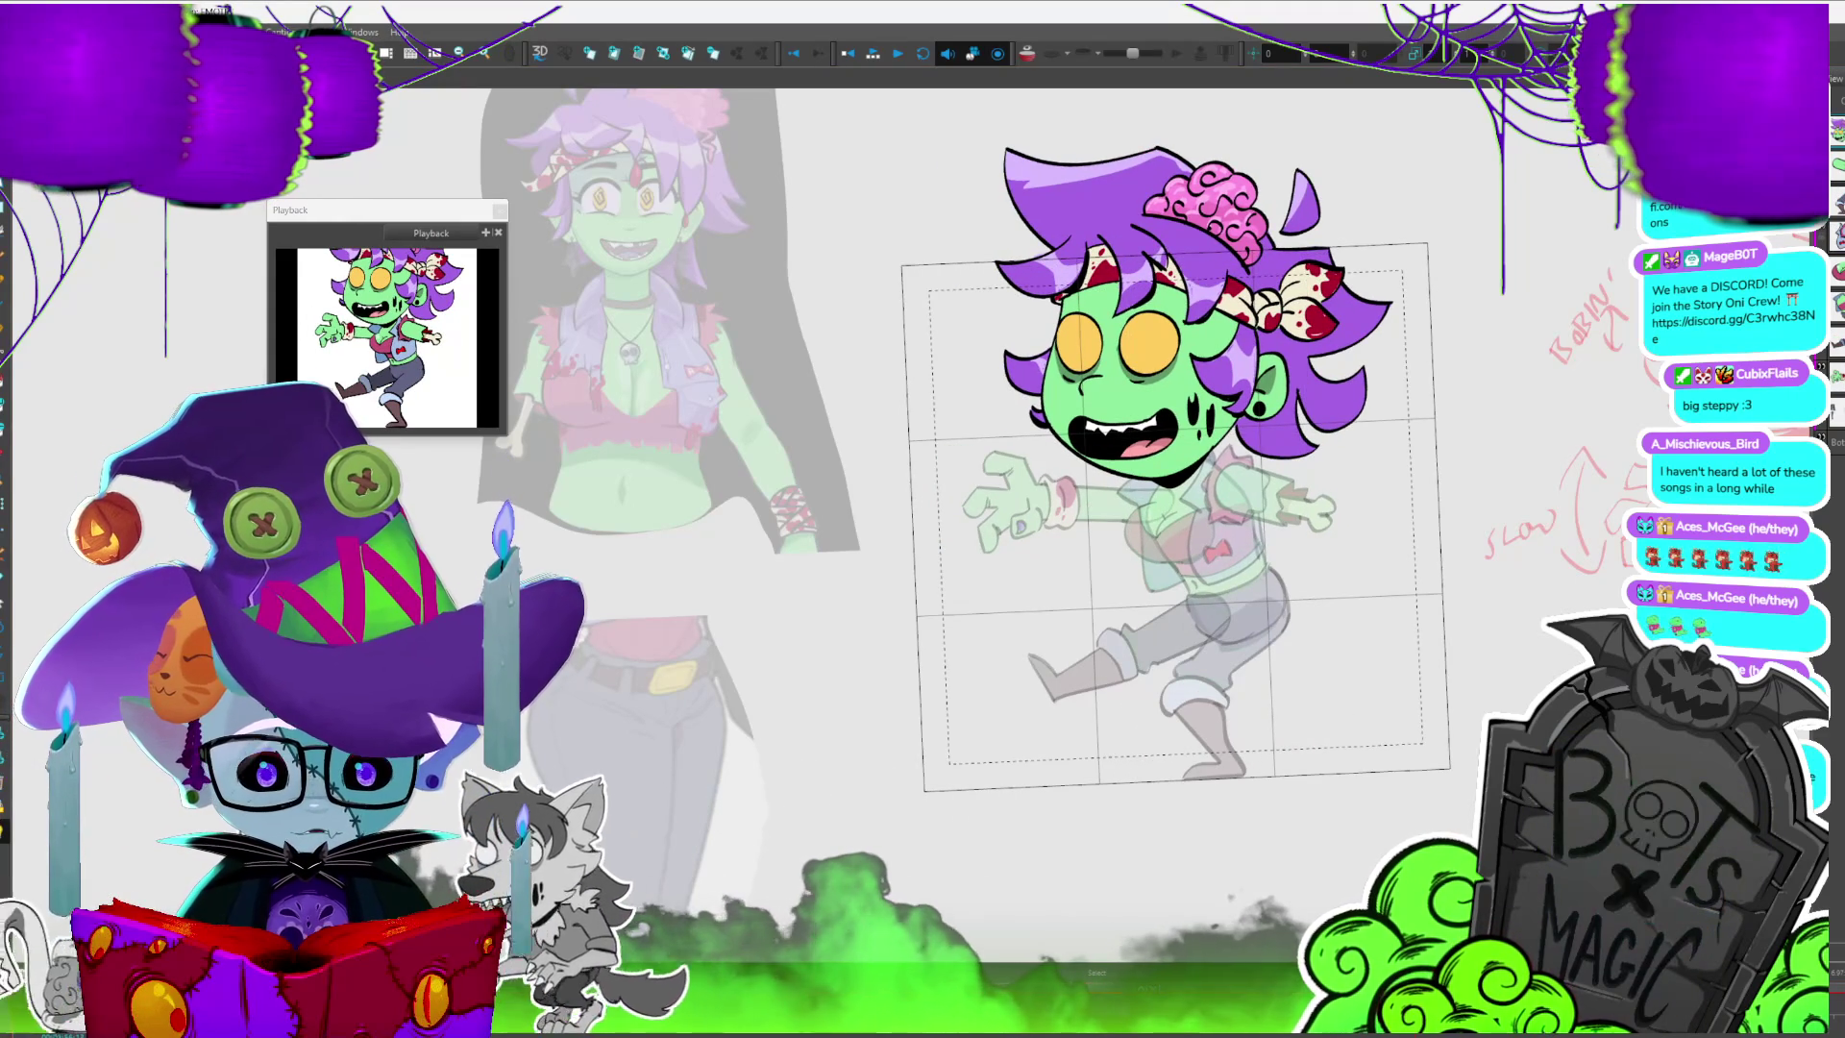
key("slash")
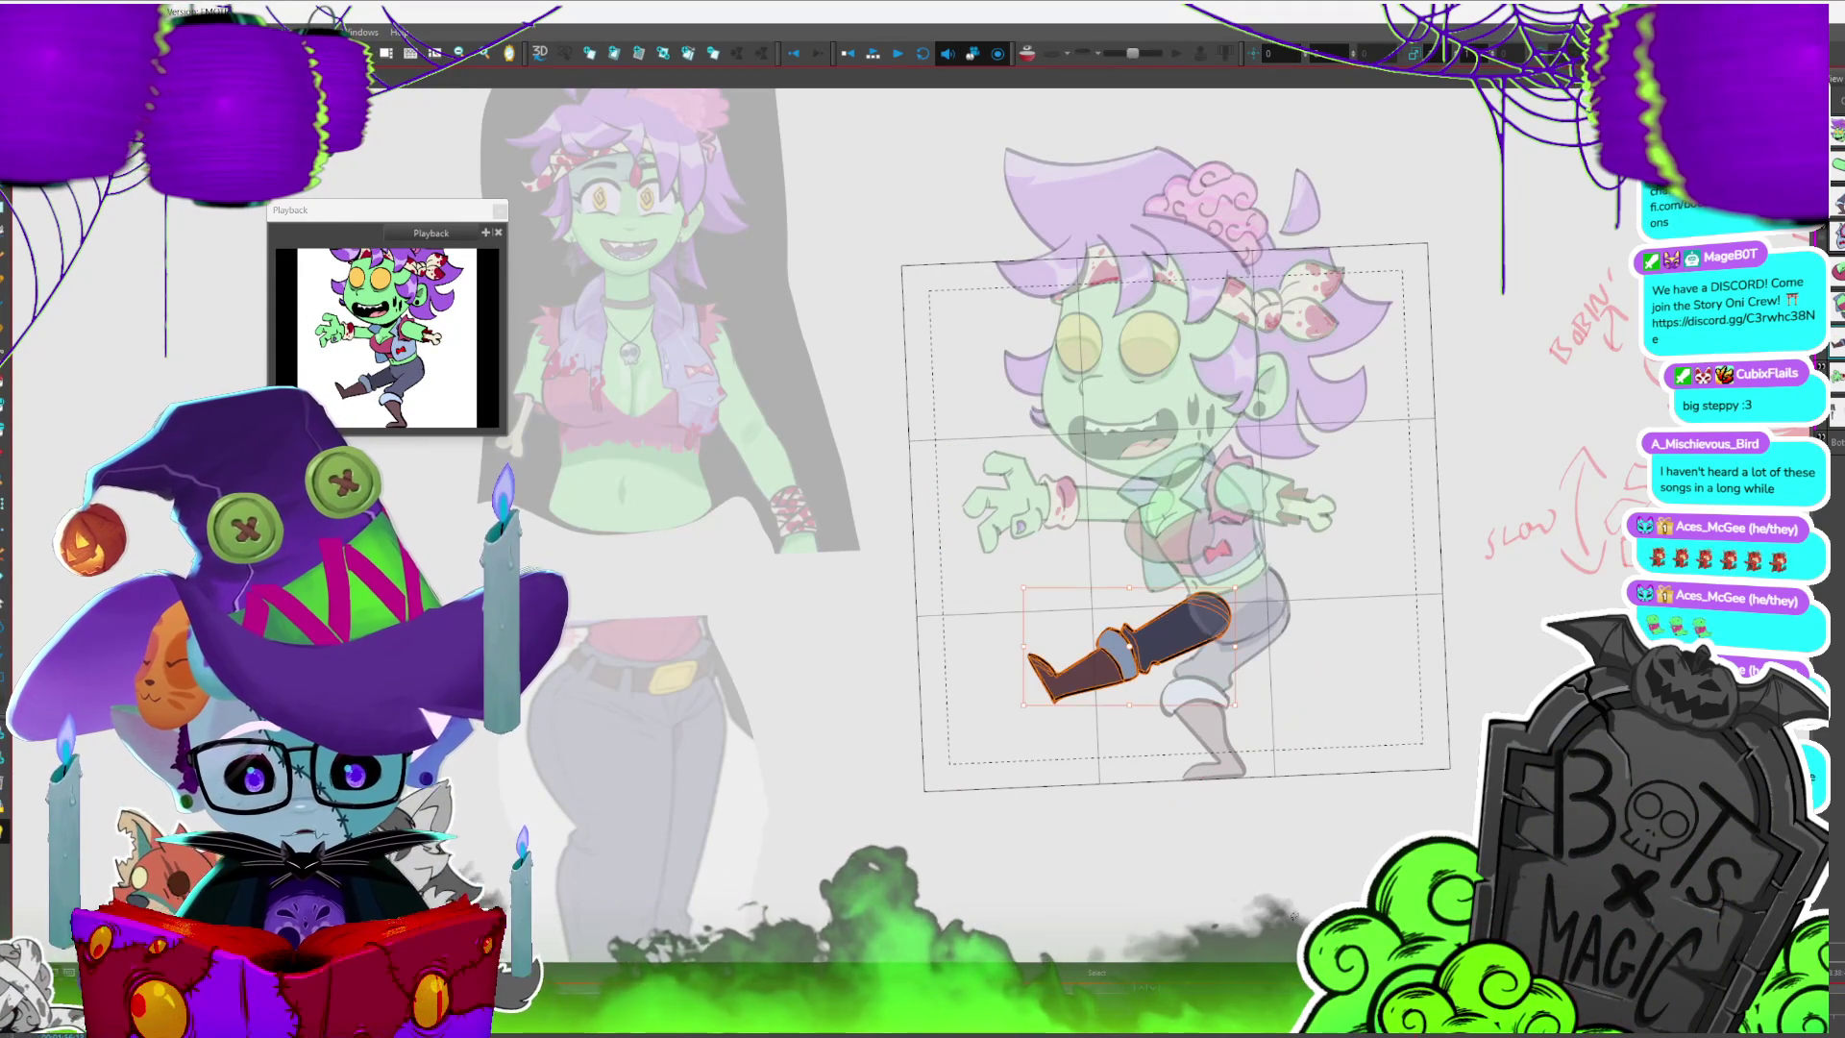
key("period")
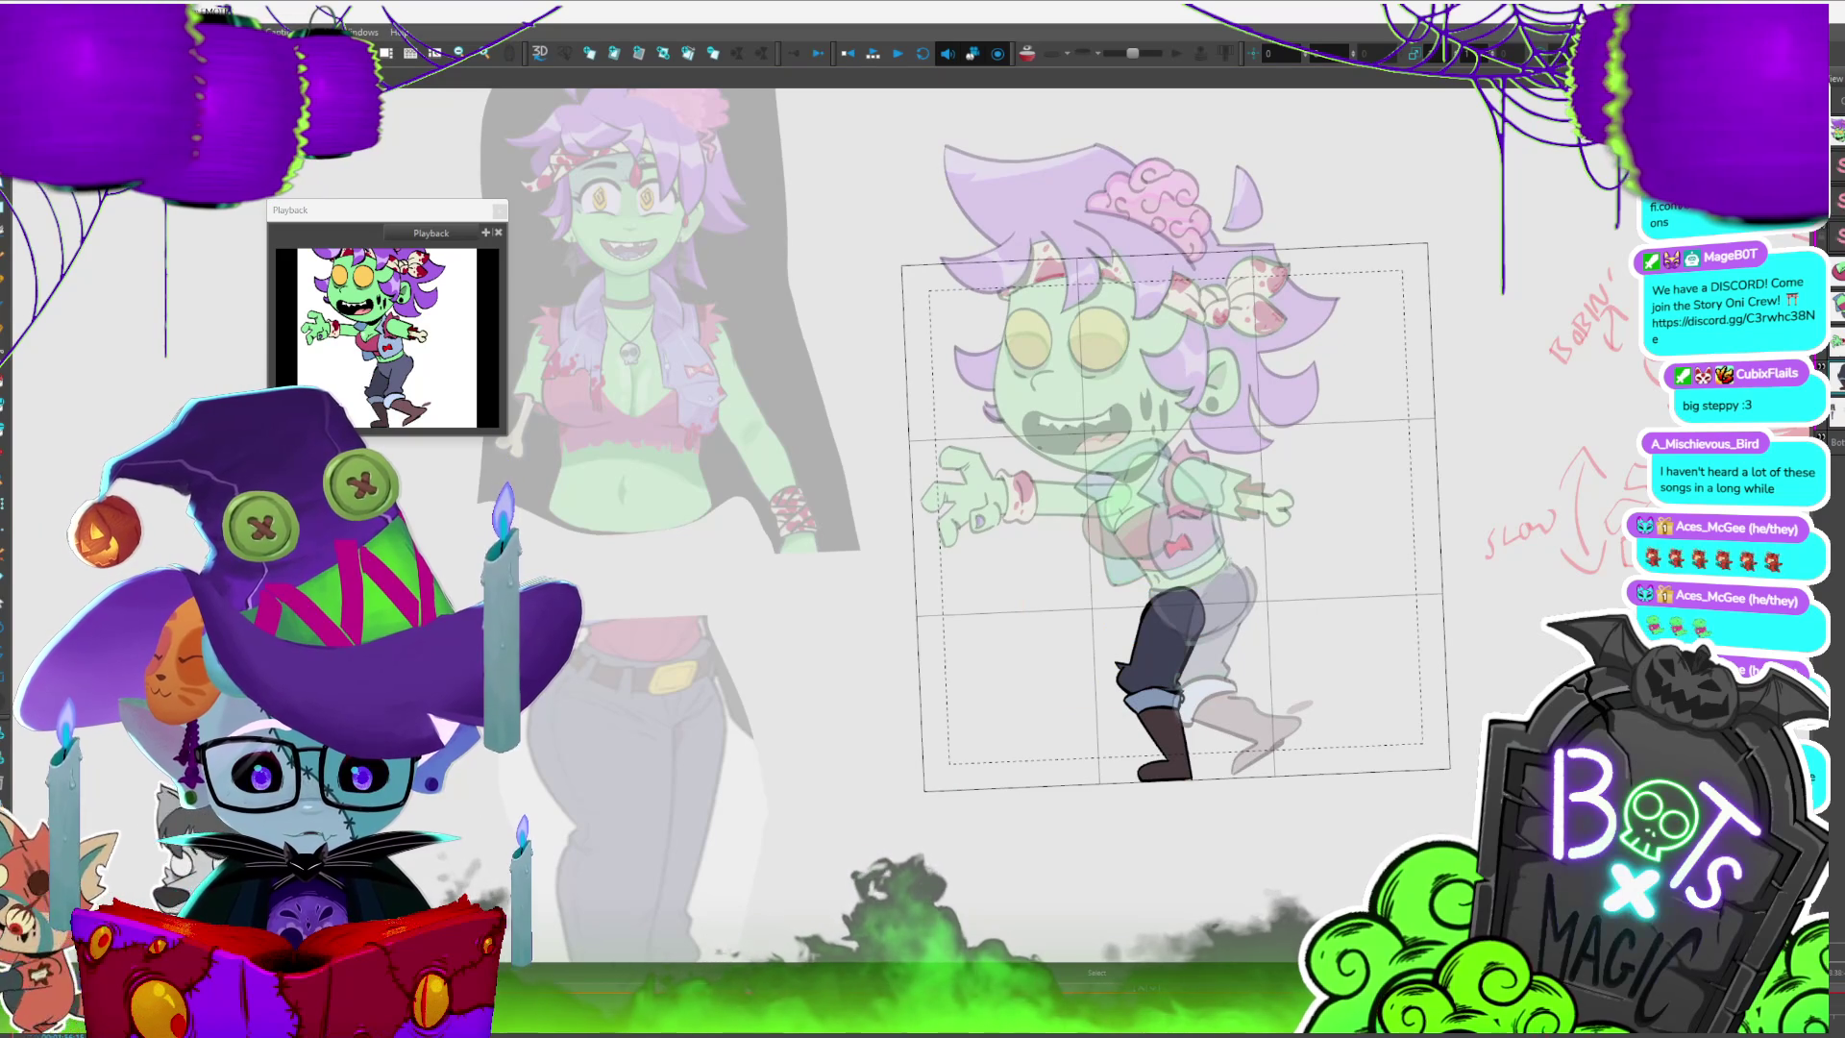
- Select the character and dark leg to check them against the onion skin on neighbouring frames
key("slash")
key("slash")
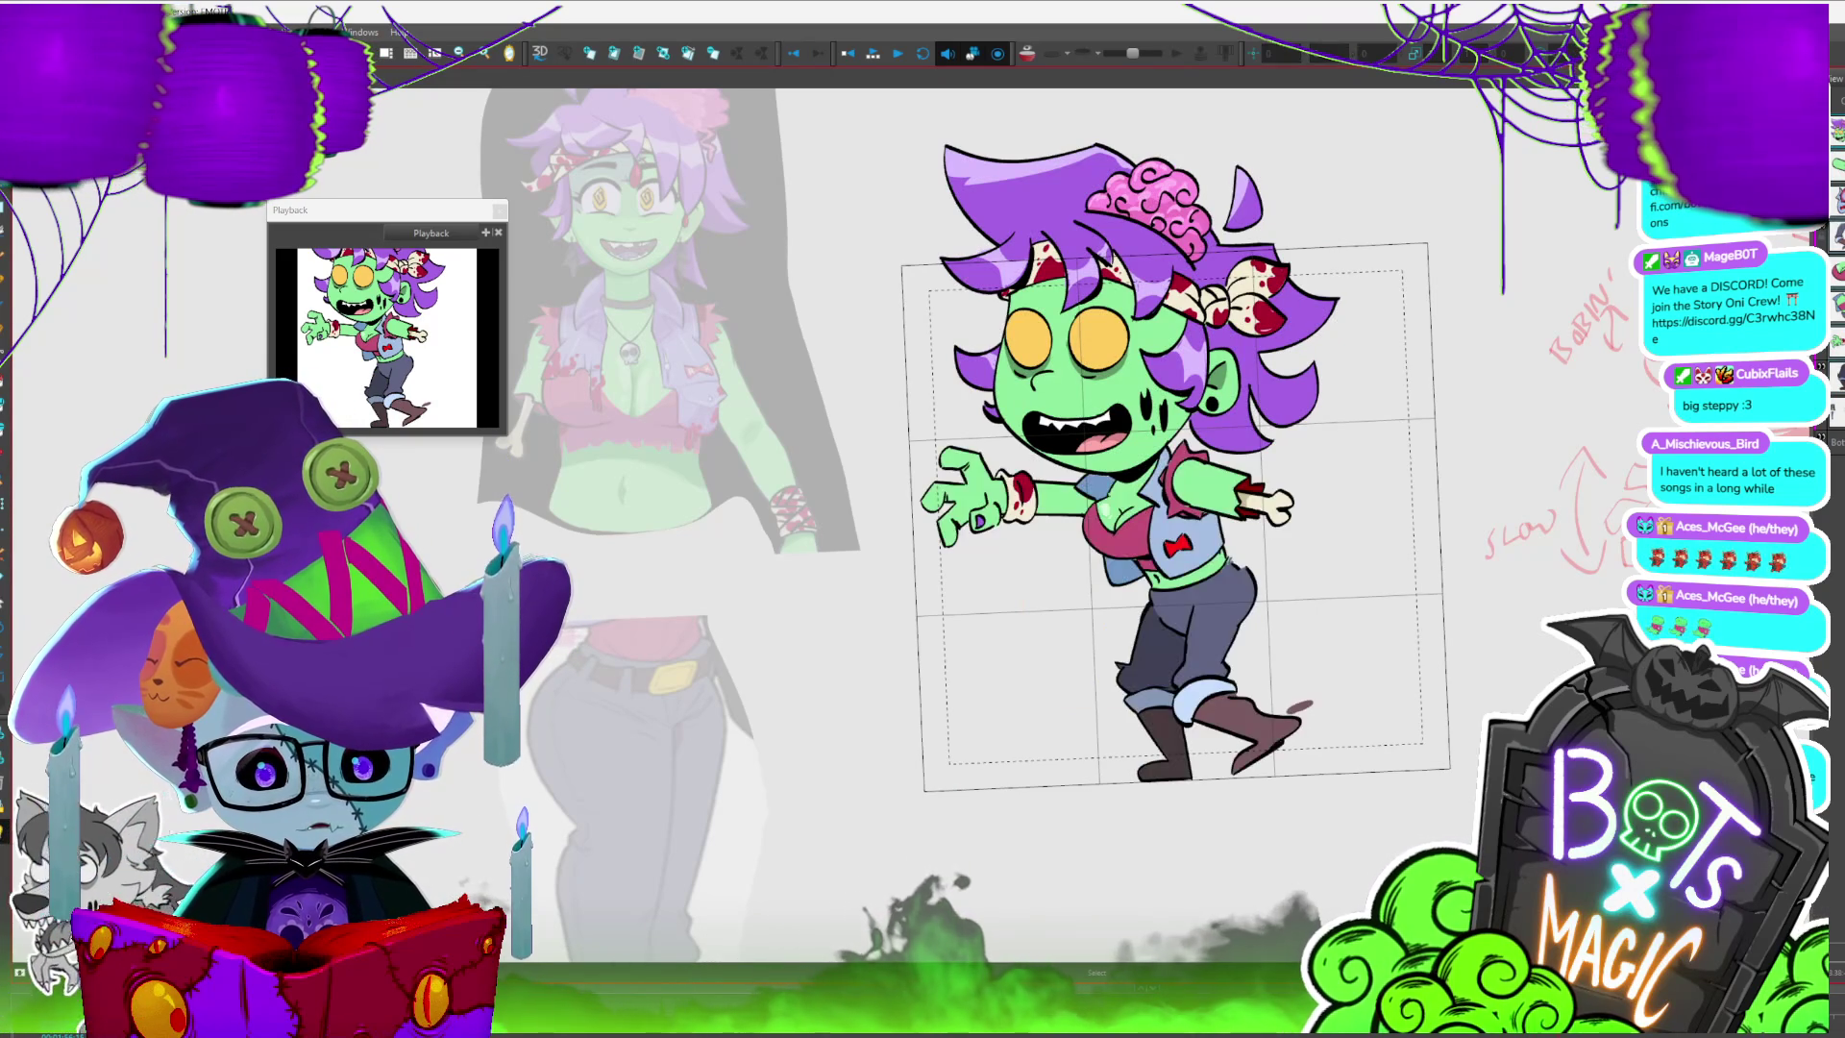
key("ctrl+a")
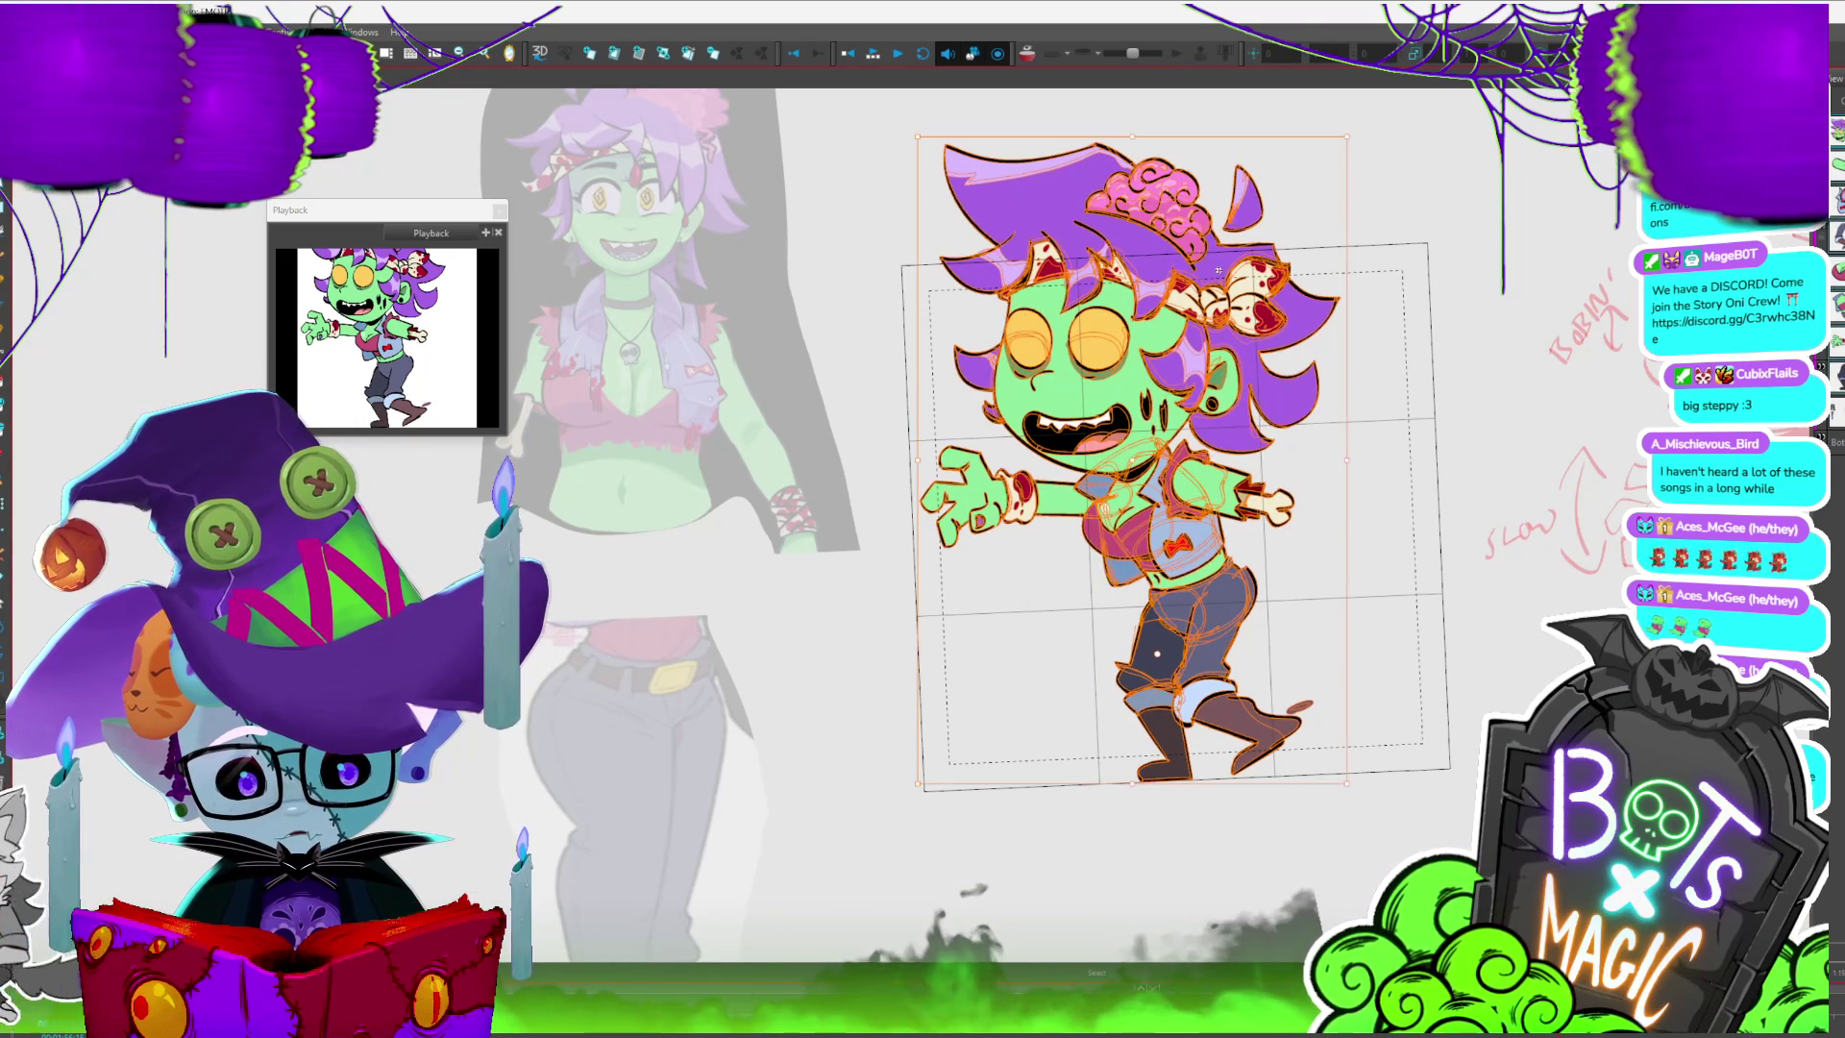
left_click(1450, 269)
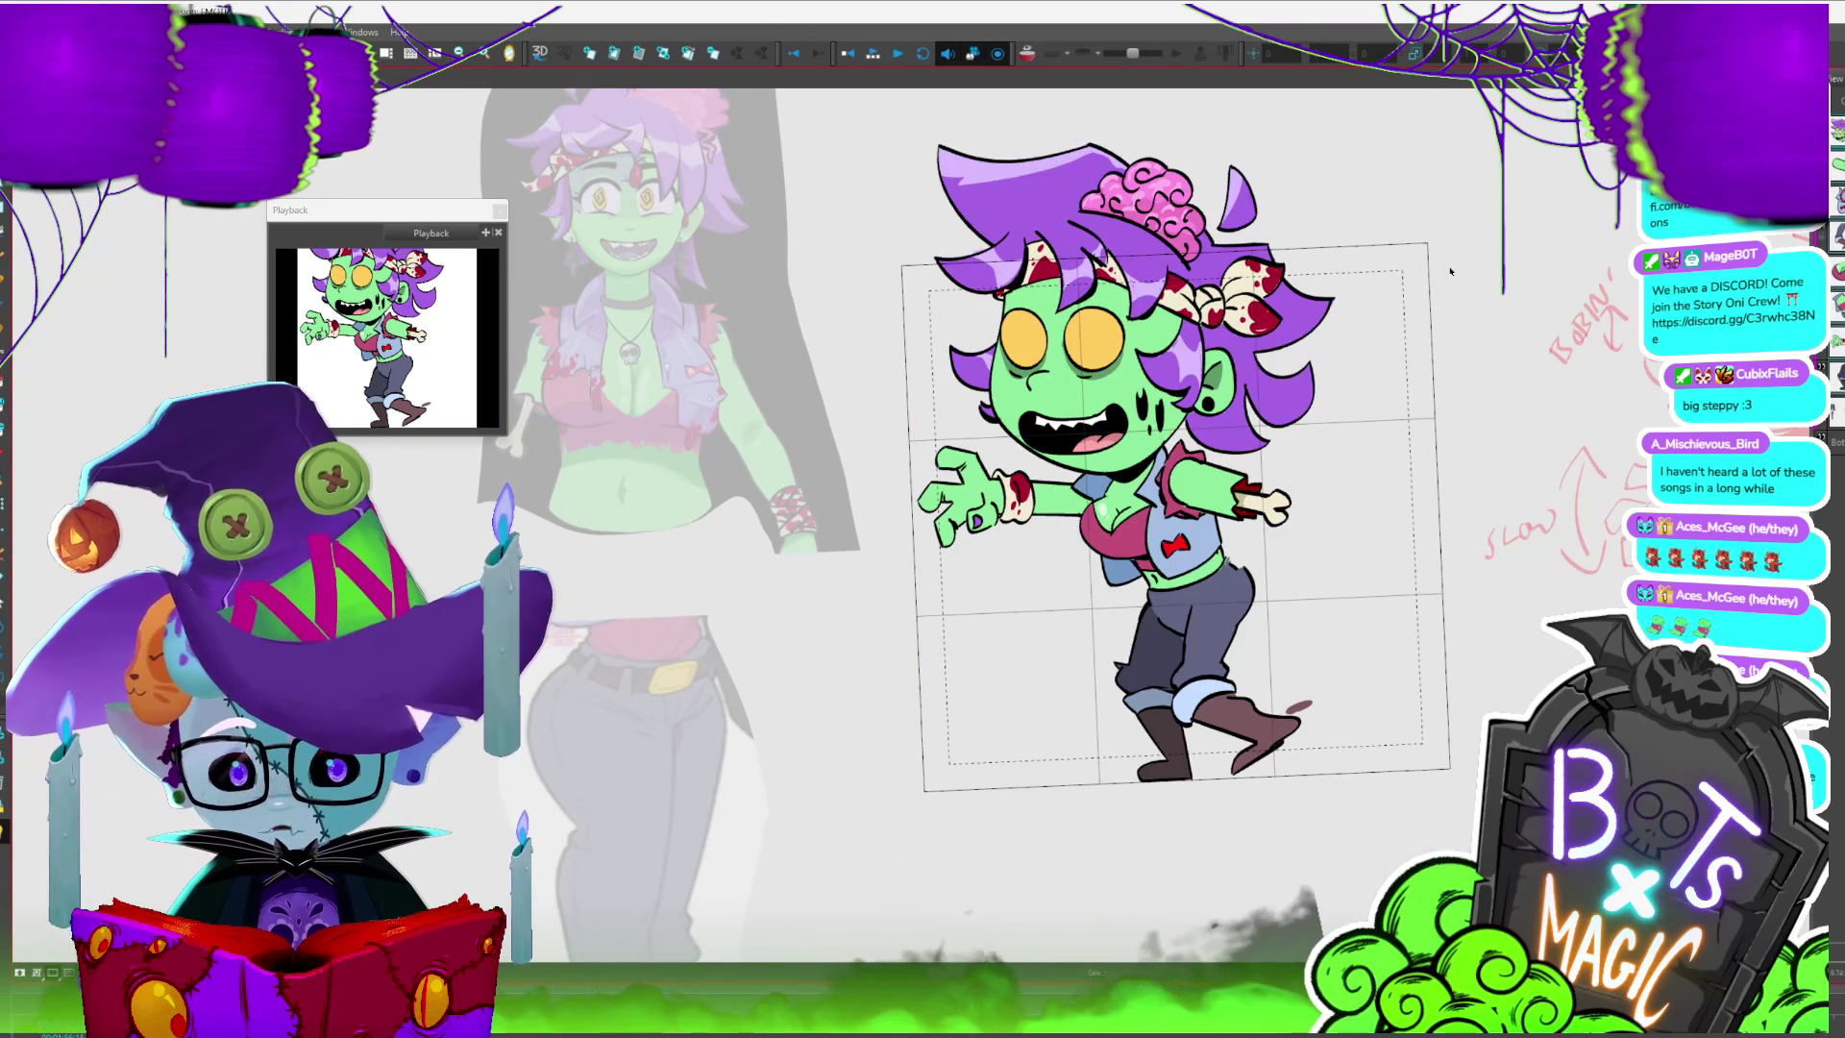
key("period")
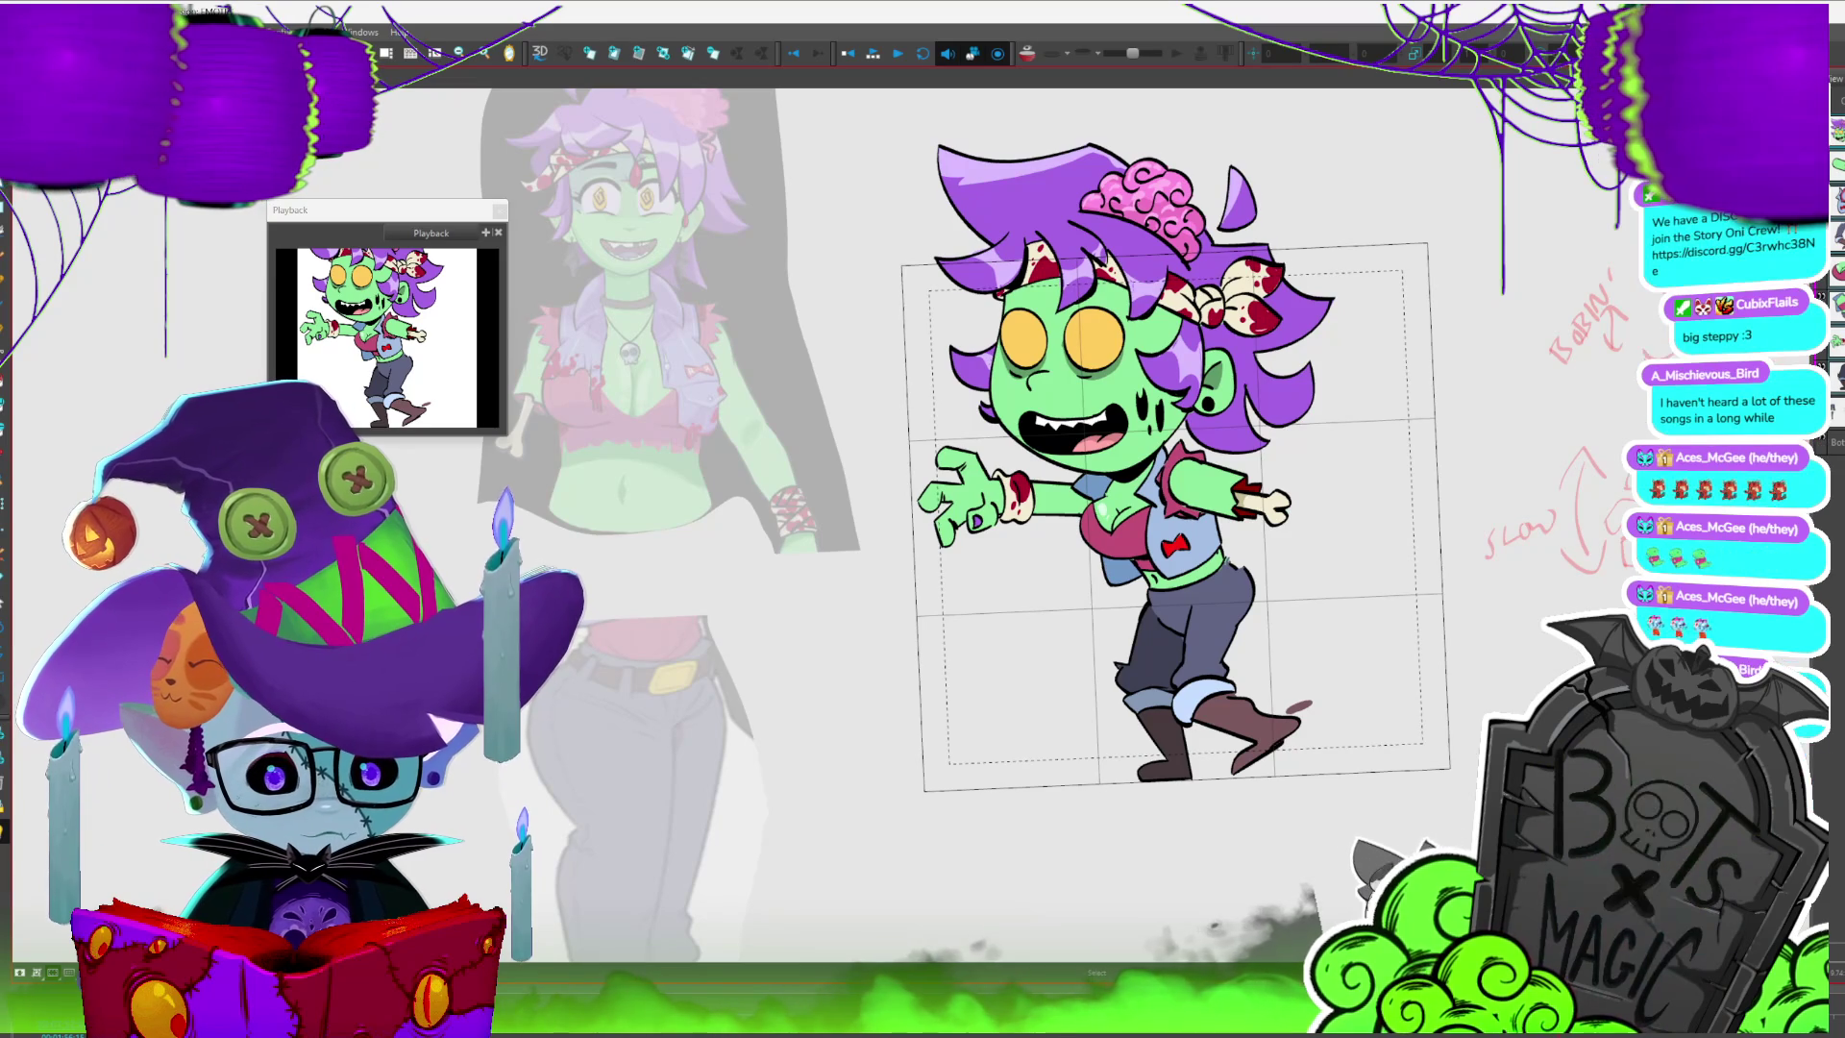
key("comma")
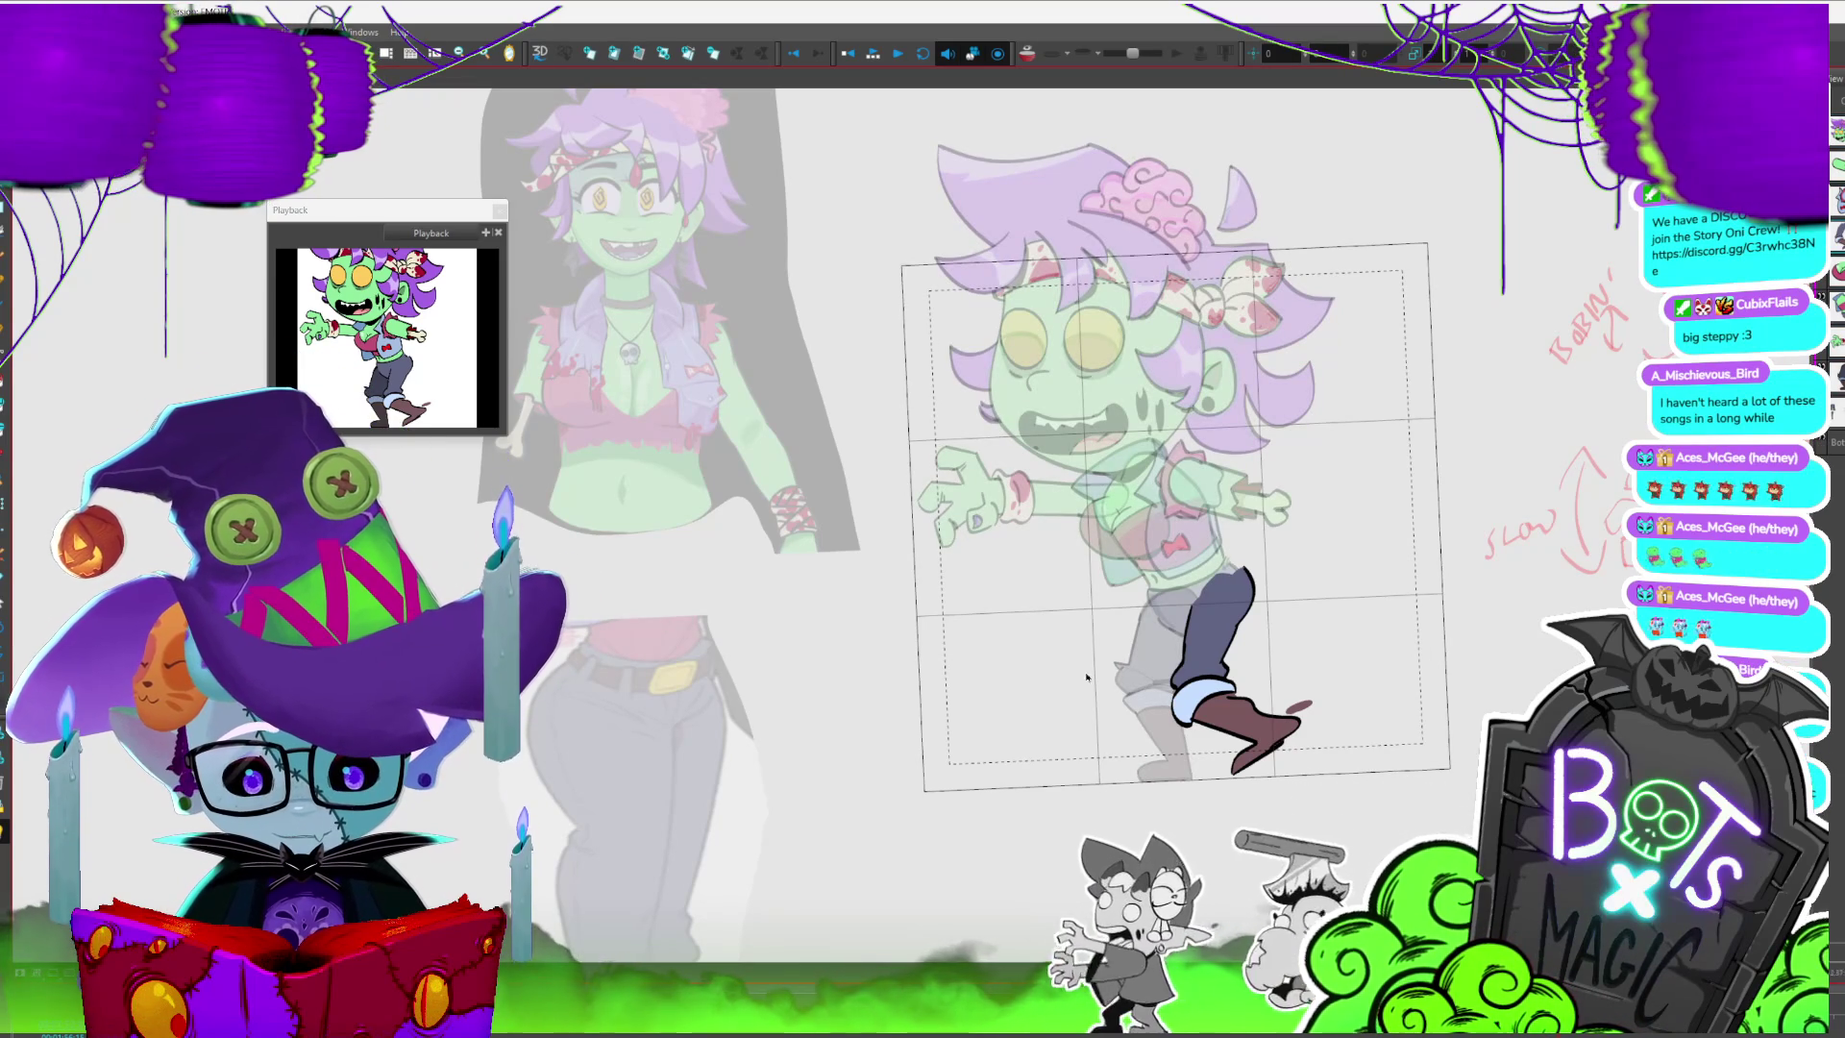
key("ctrl+a")
key("Delete")
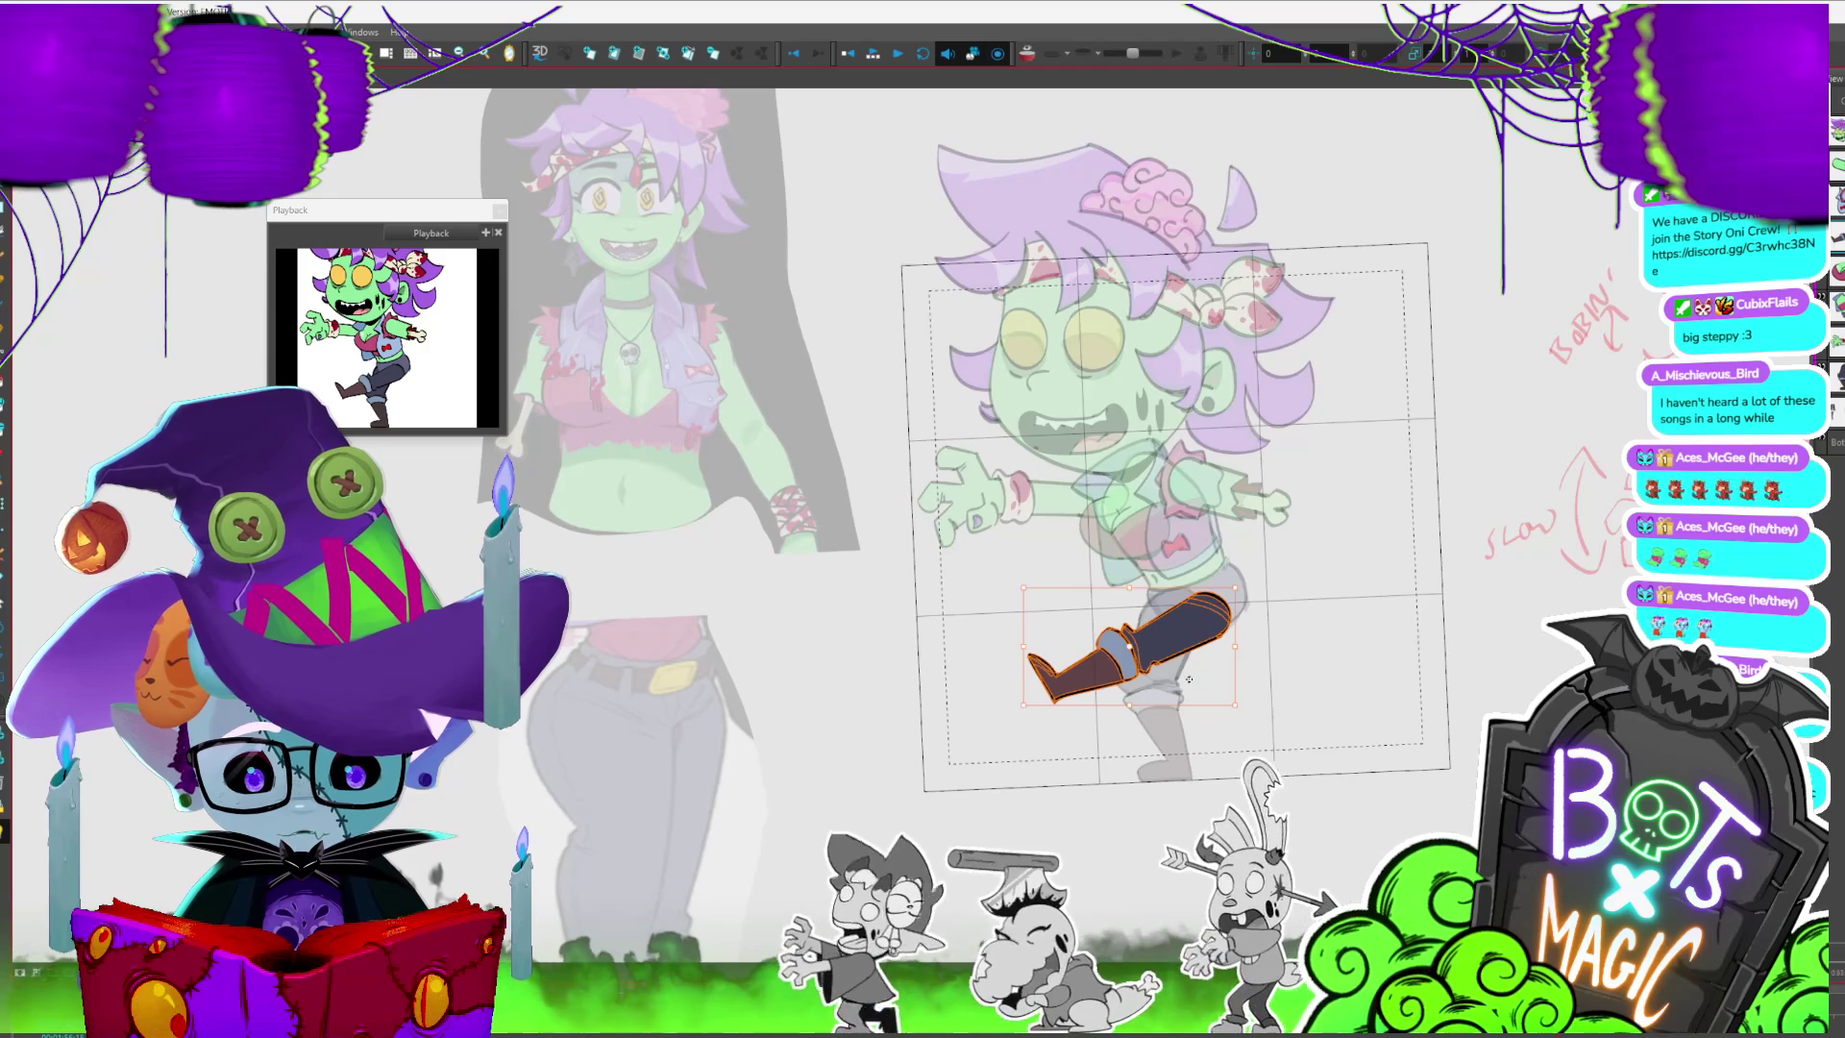
left_click(1164, 650)
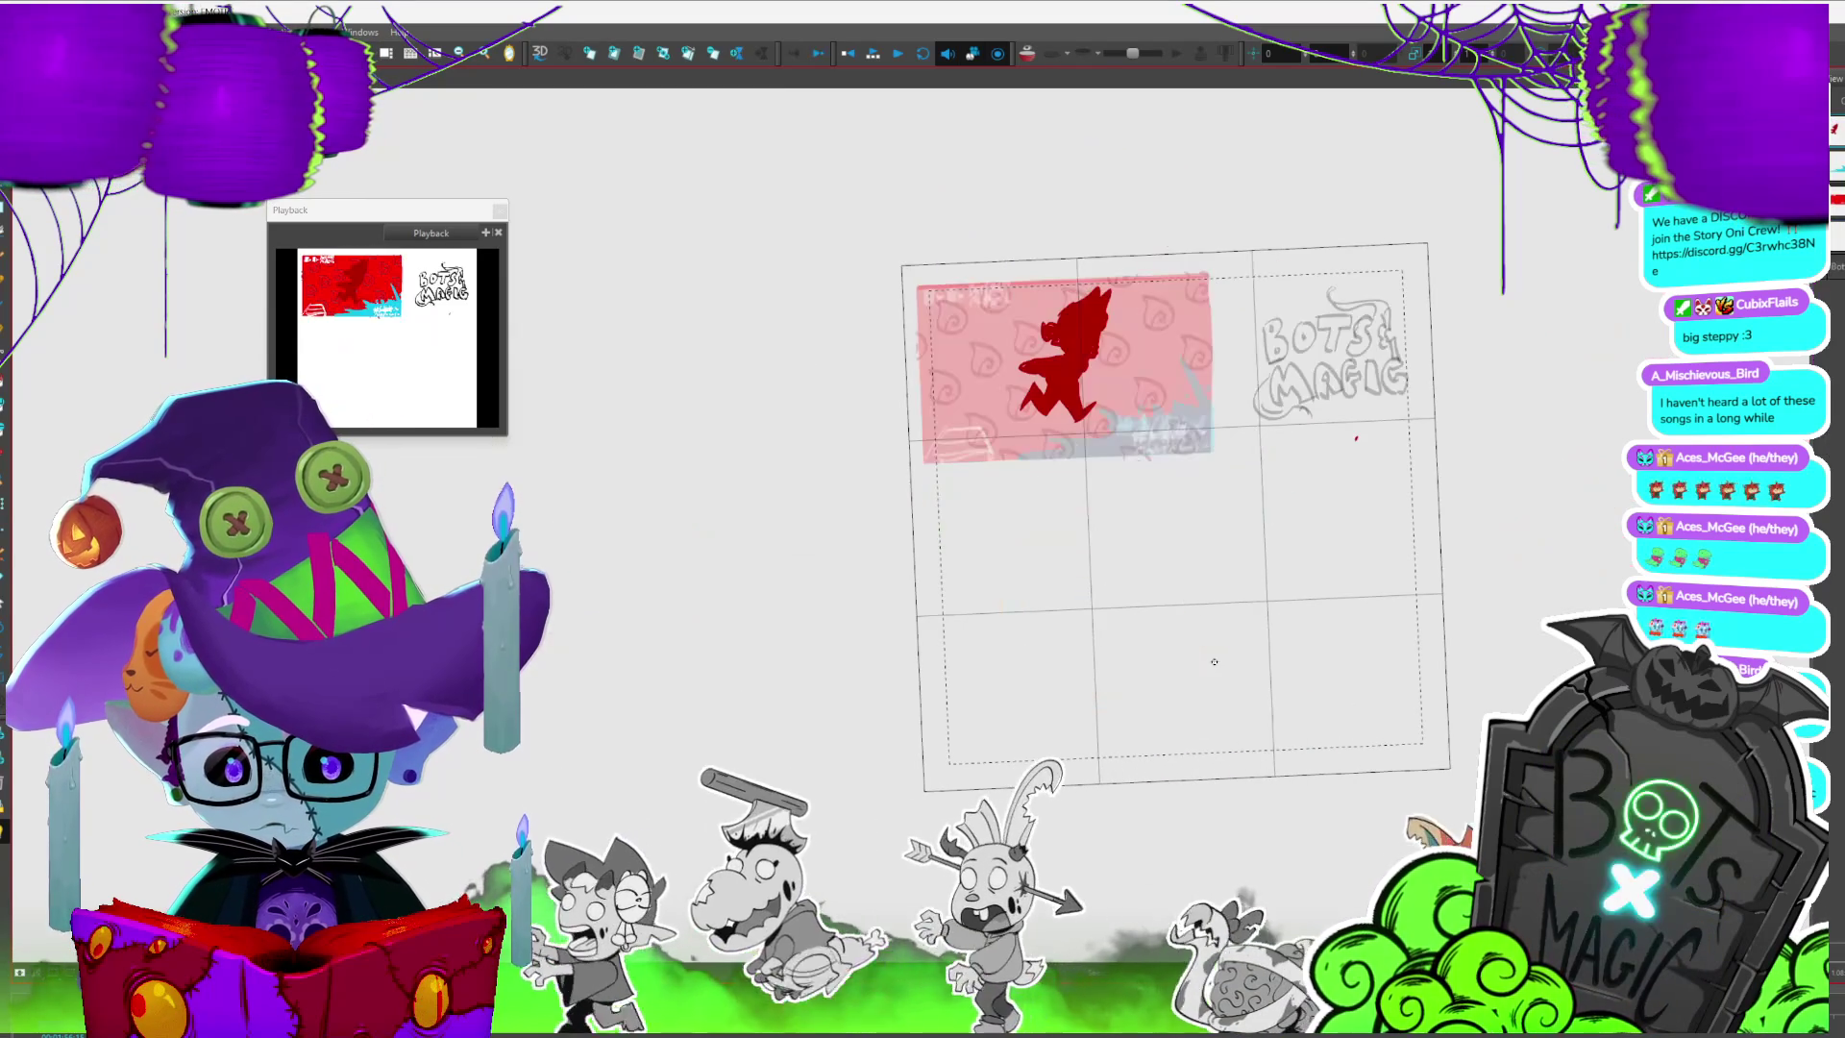
- Make the head active, select the red chest piece and step to the legs-spread pose
key("b")
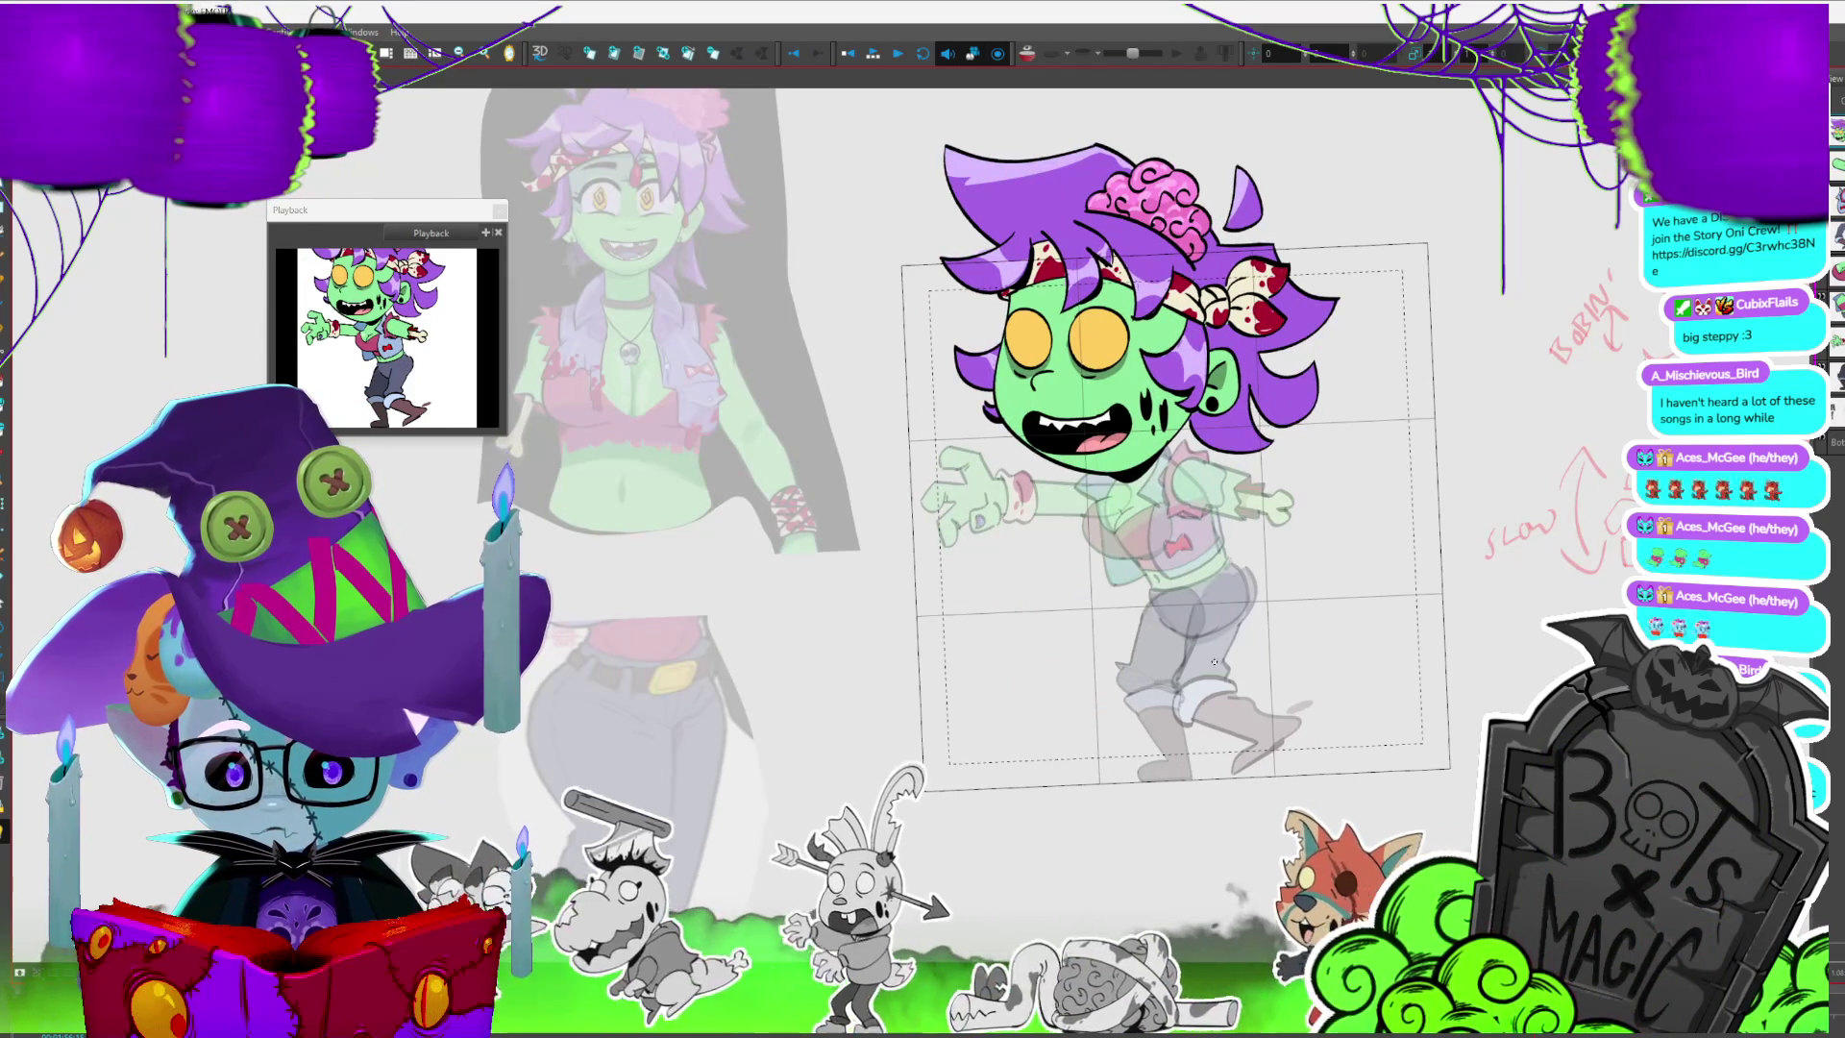
key("period")
left_click(1124, 527)
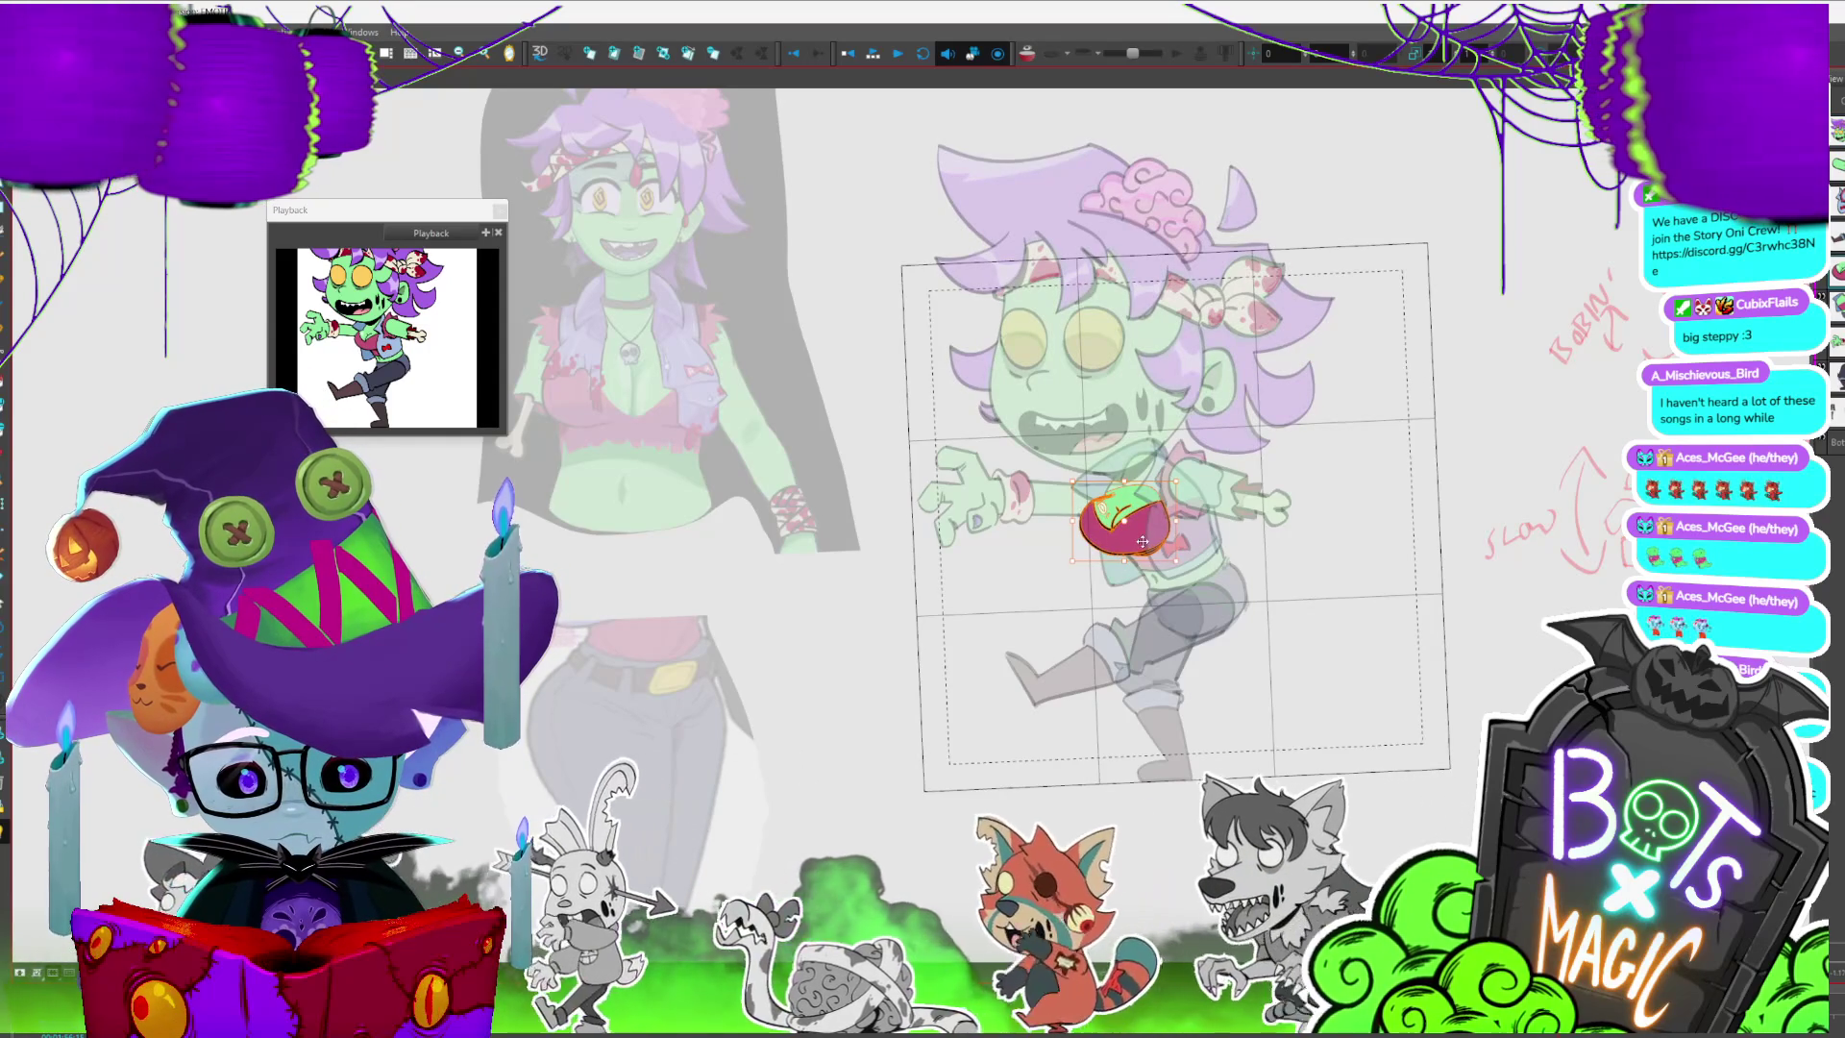
key("period")
key("period")
key("period")
key("period")
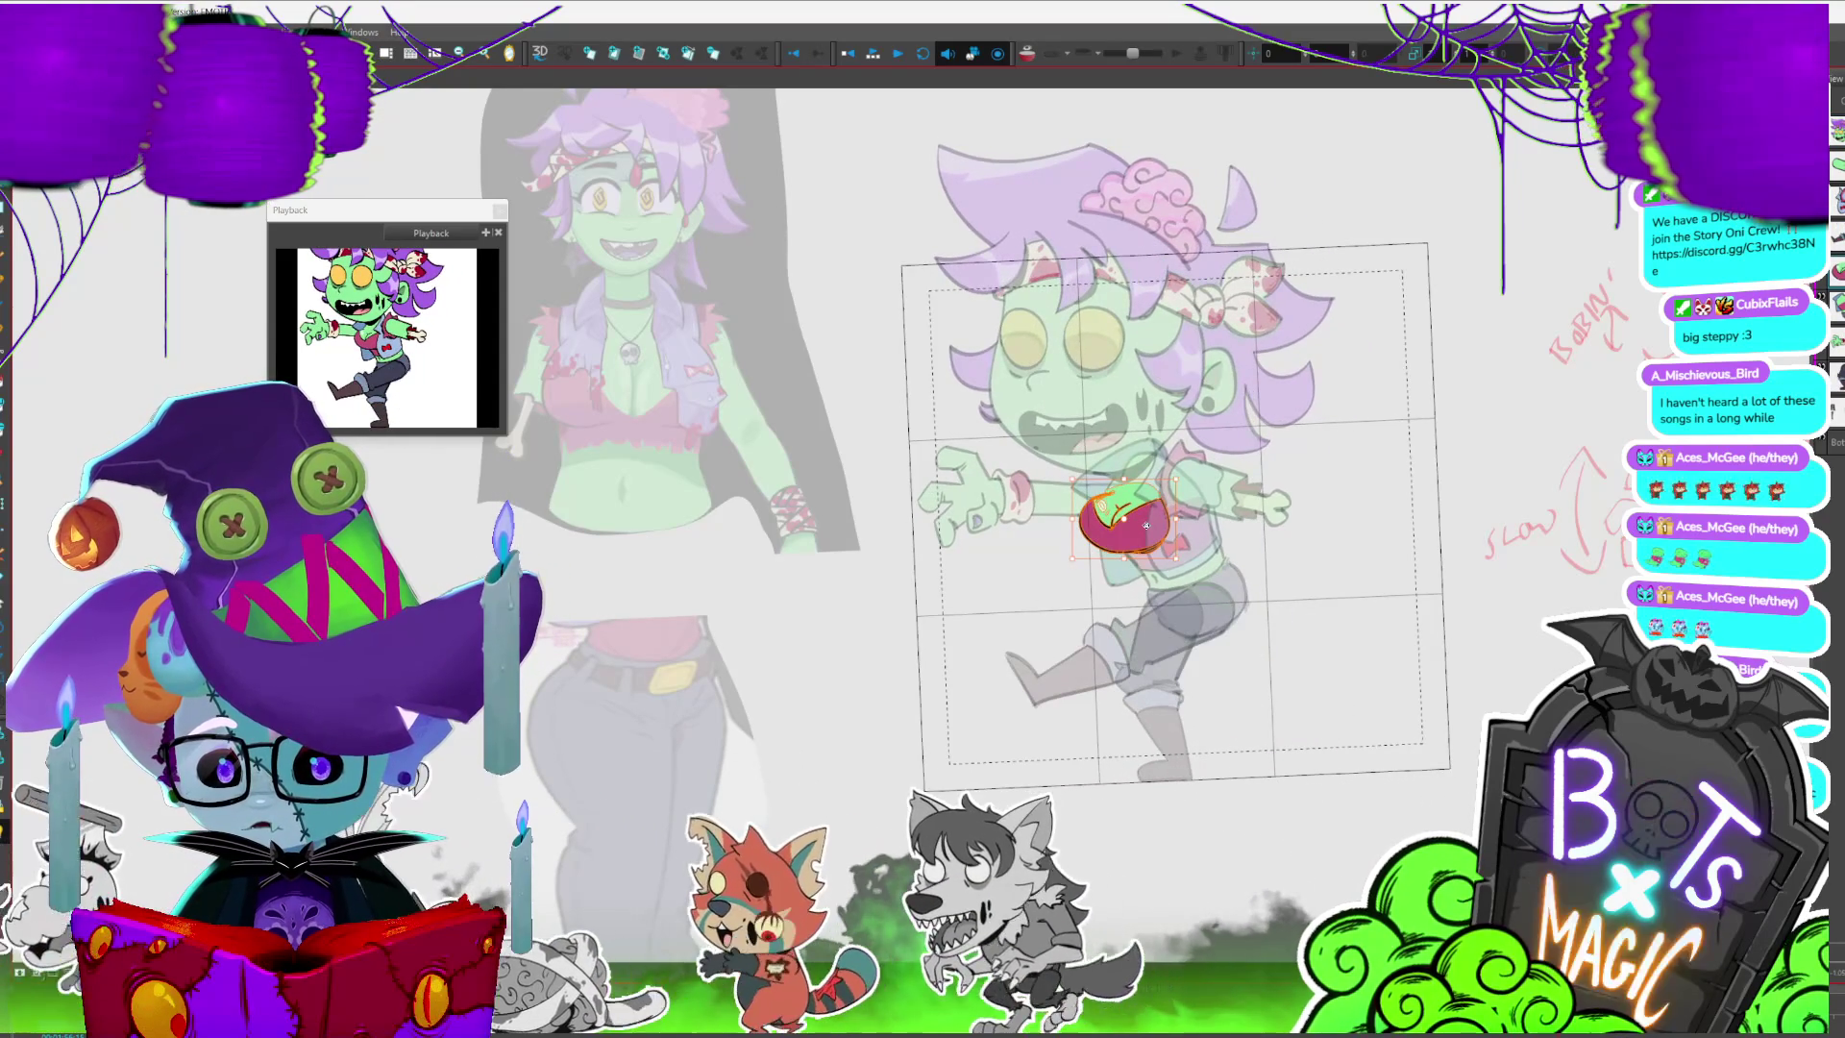
key("period")
key("period")
key("period")
key("comma")
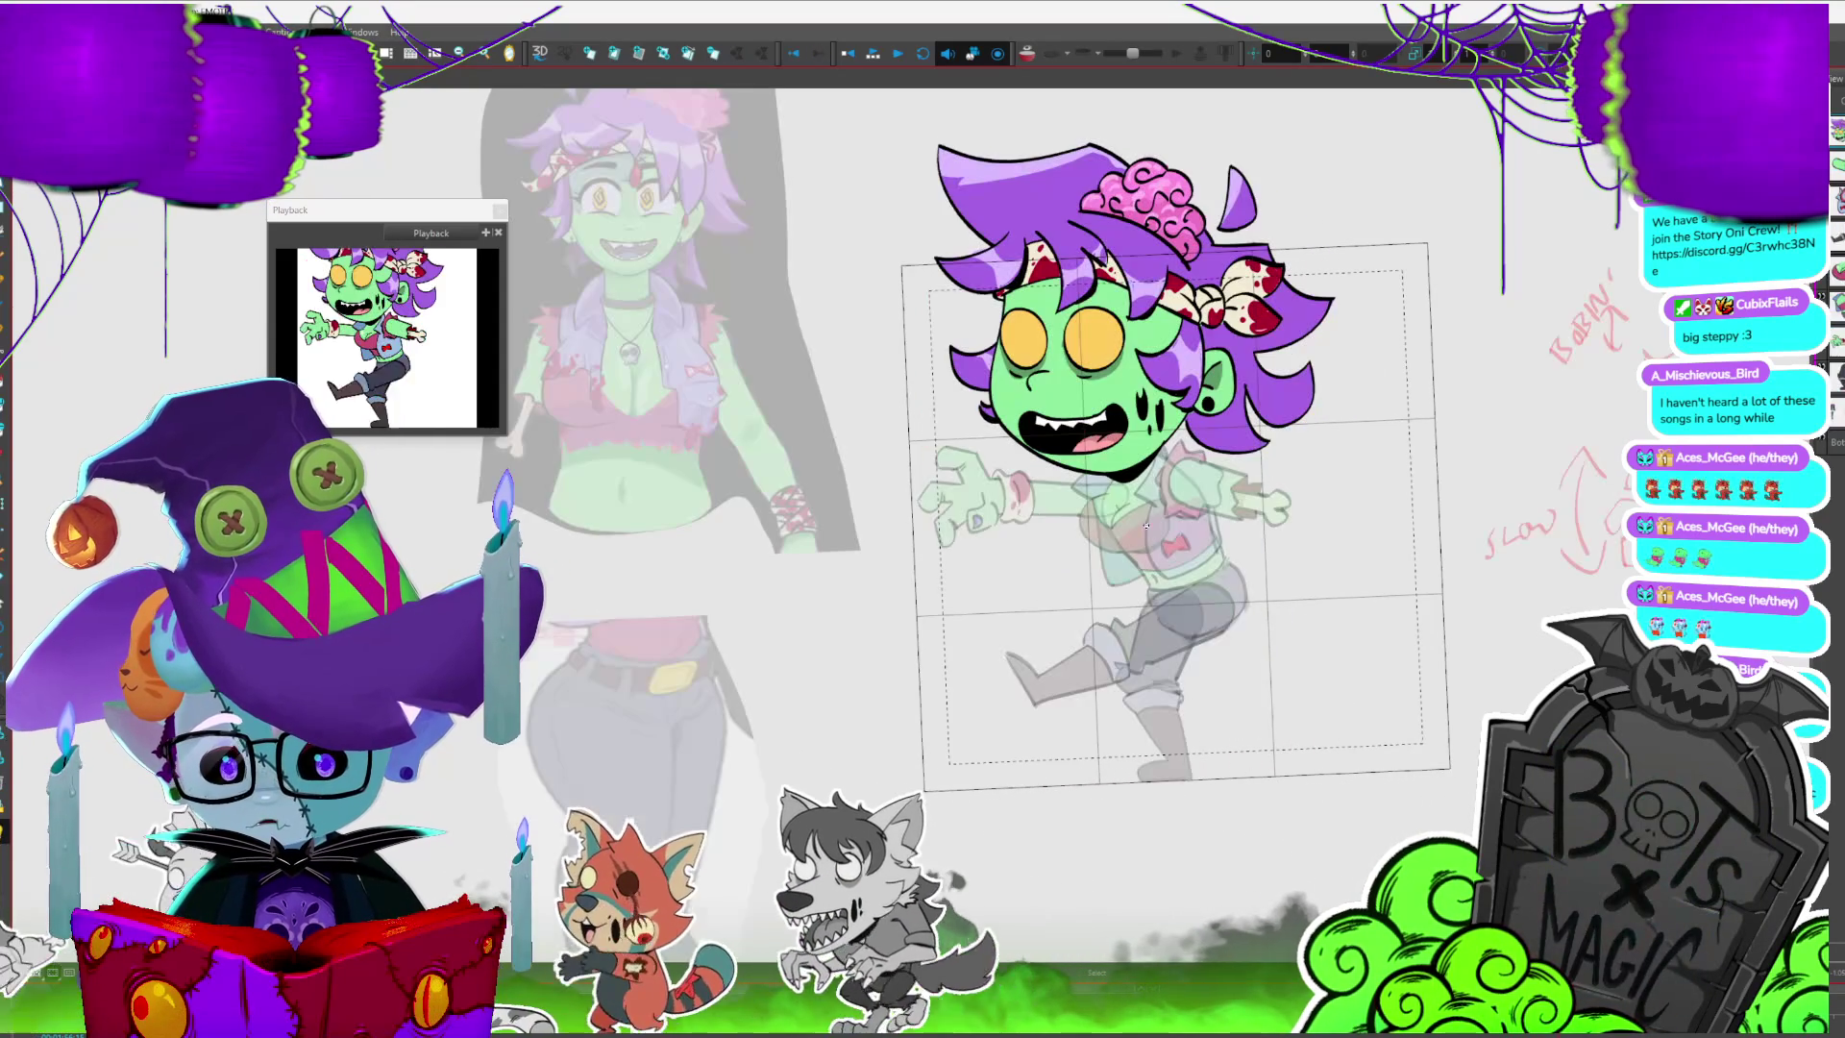
key("period")
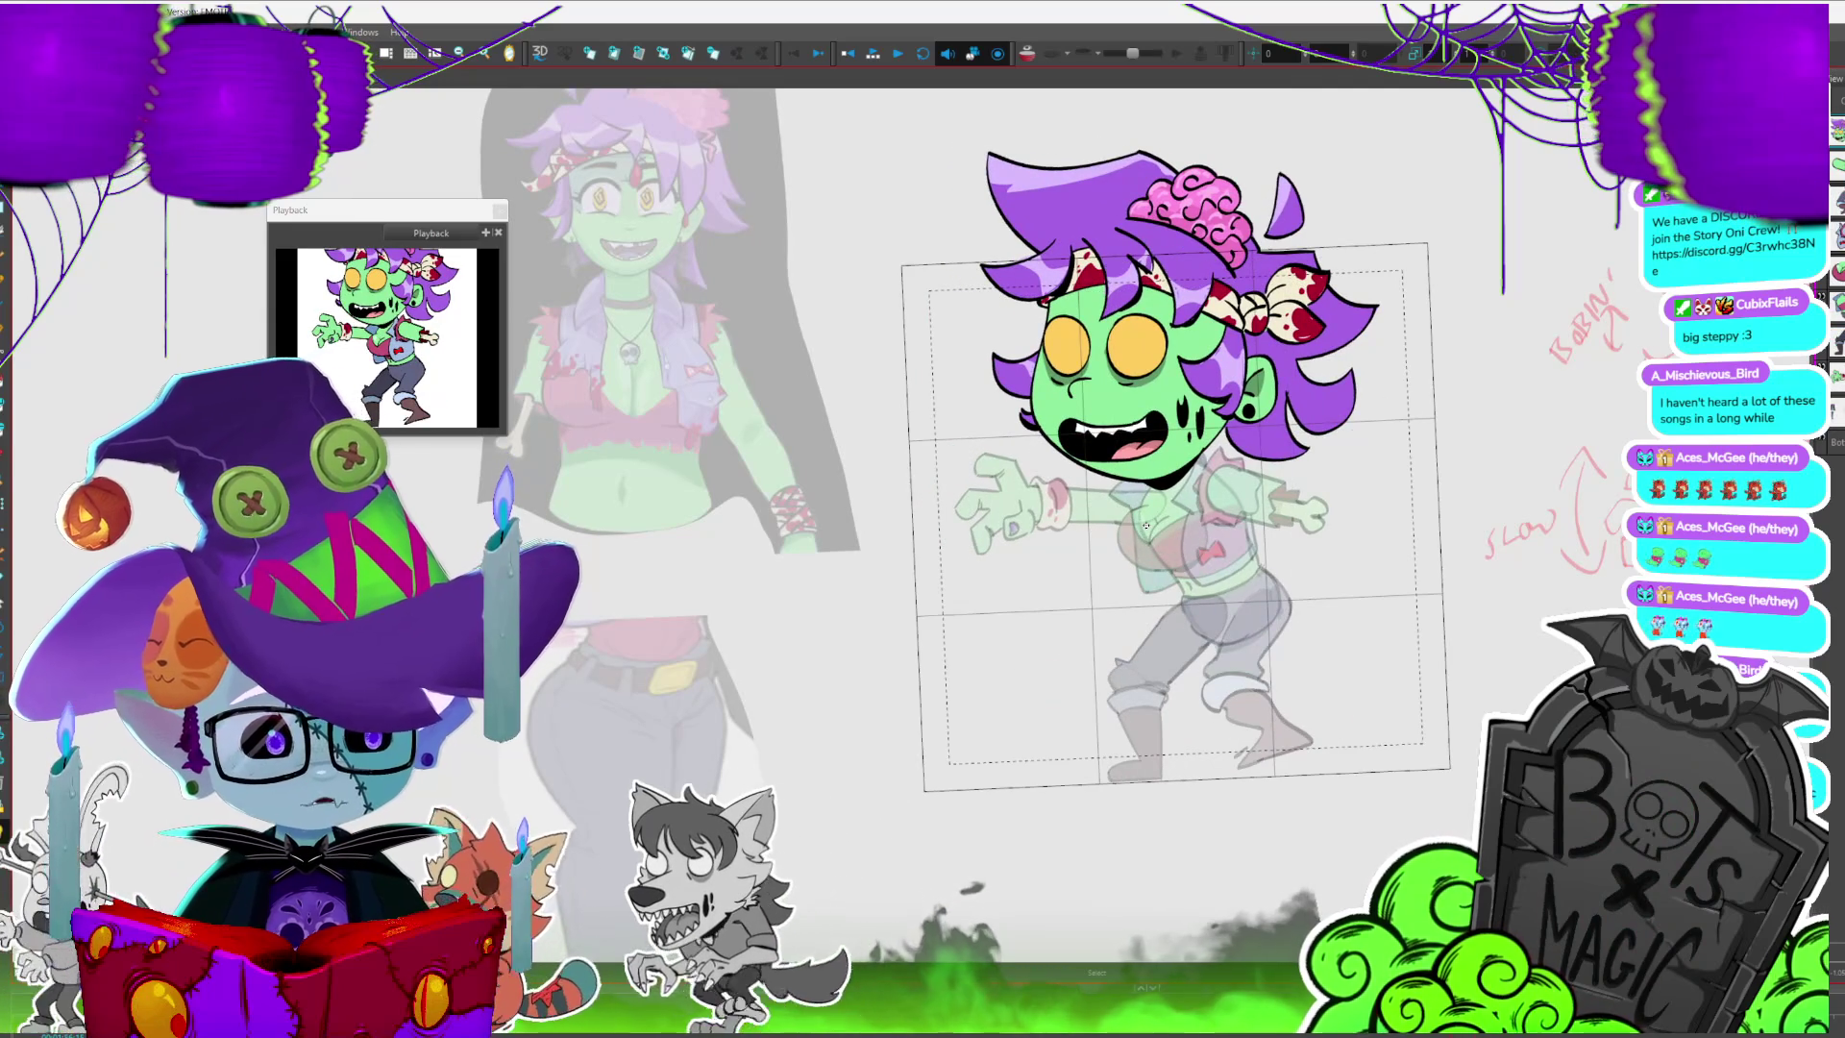
key("comma")
scroll(1146, 525, "up", 2)
scroll(1146, 525, "up", 2)
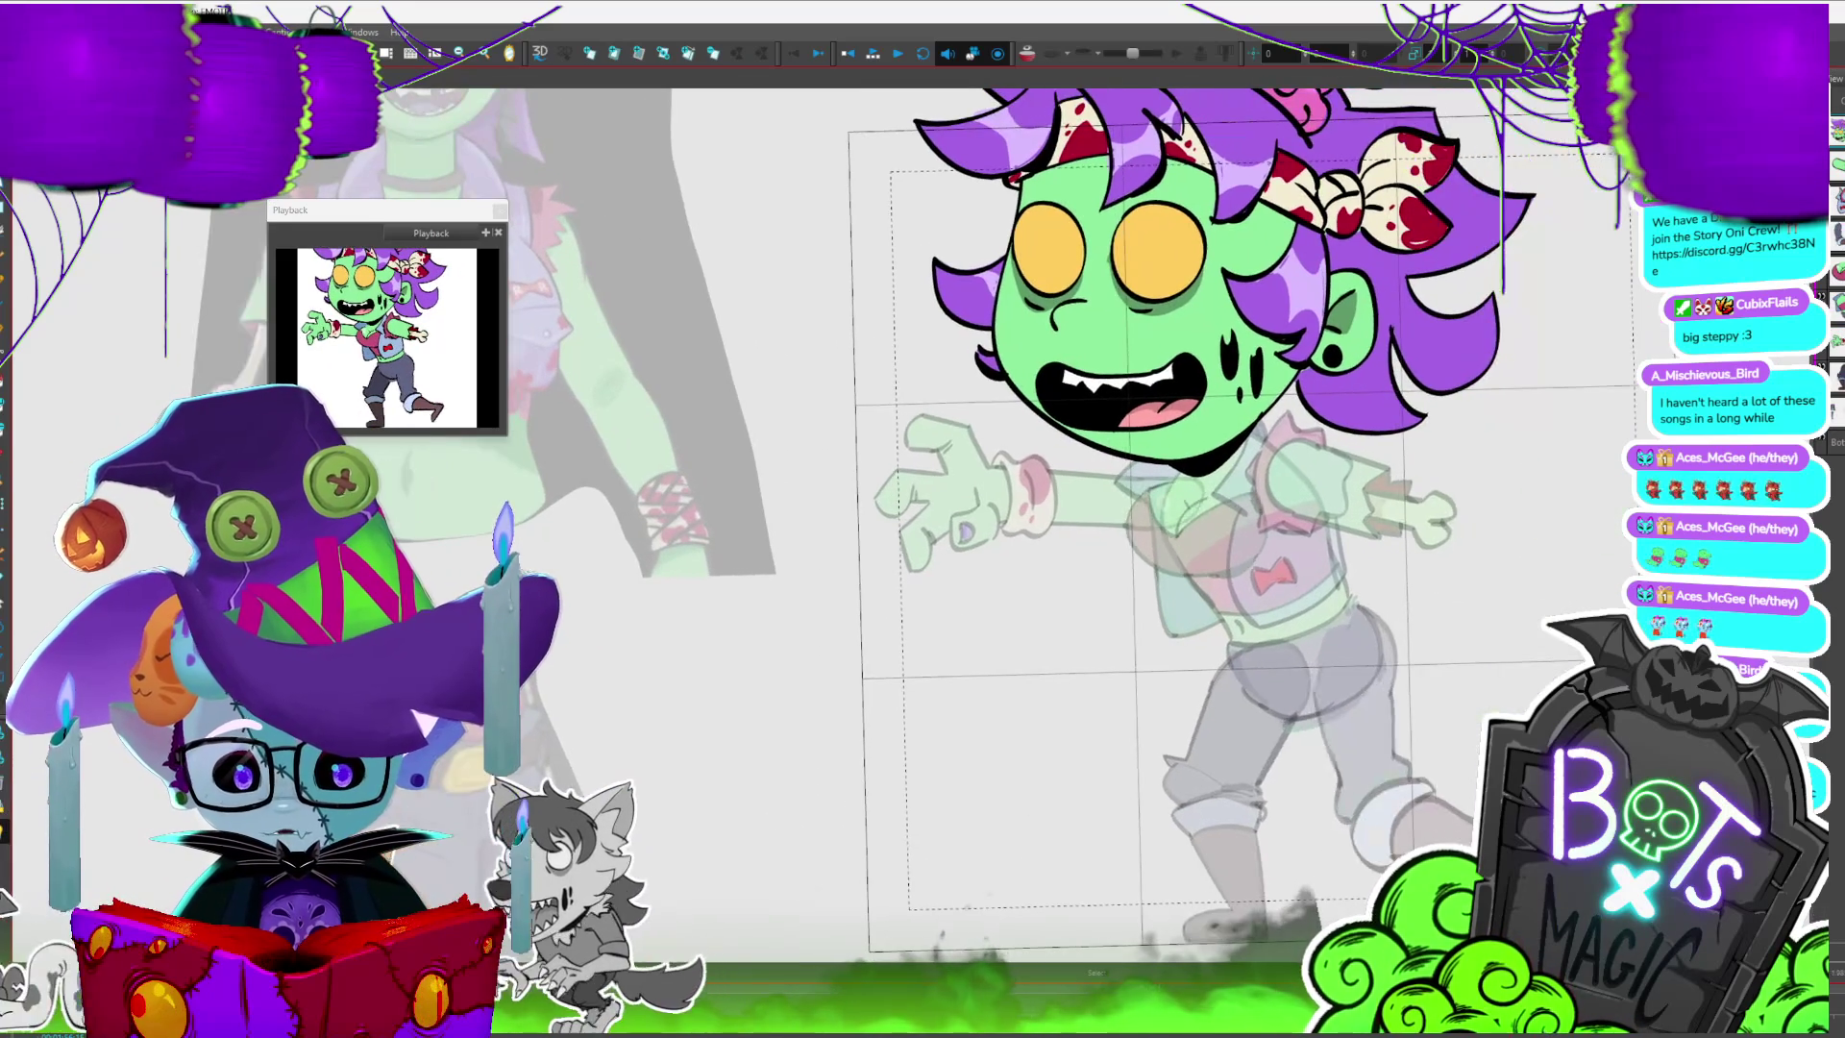
- Step to the lifted-boot frame, select the shoe drawing, compare, and return to the head
key("period")
key("period")
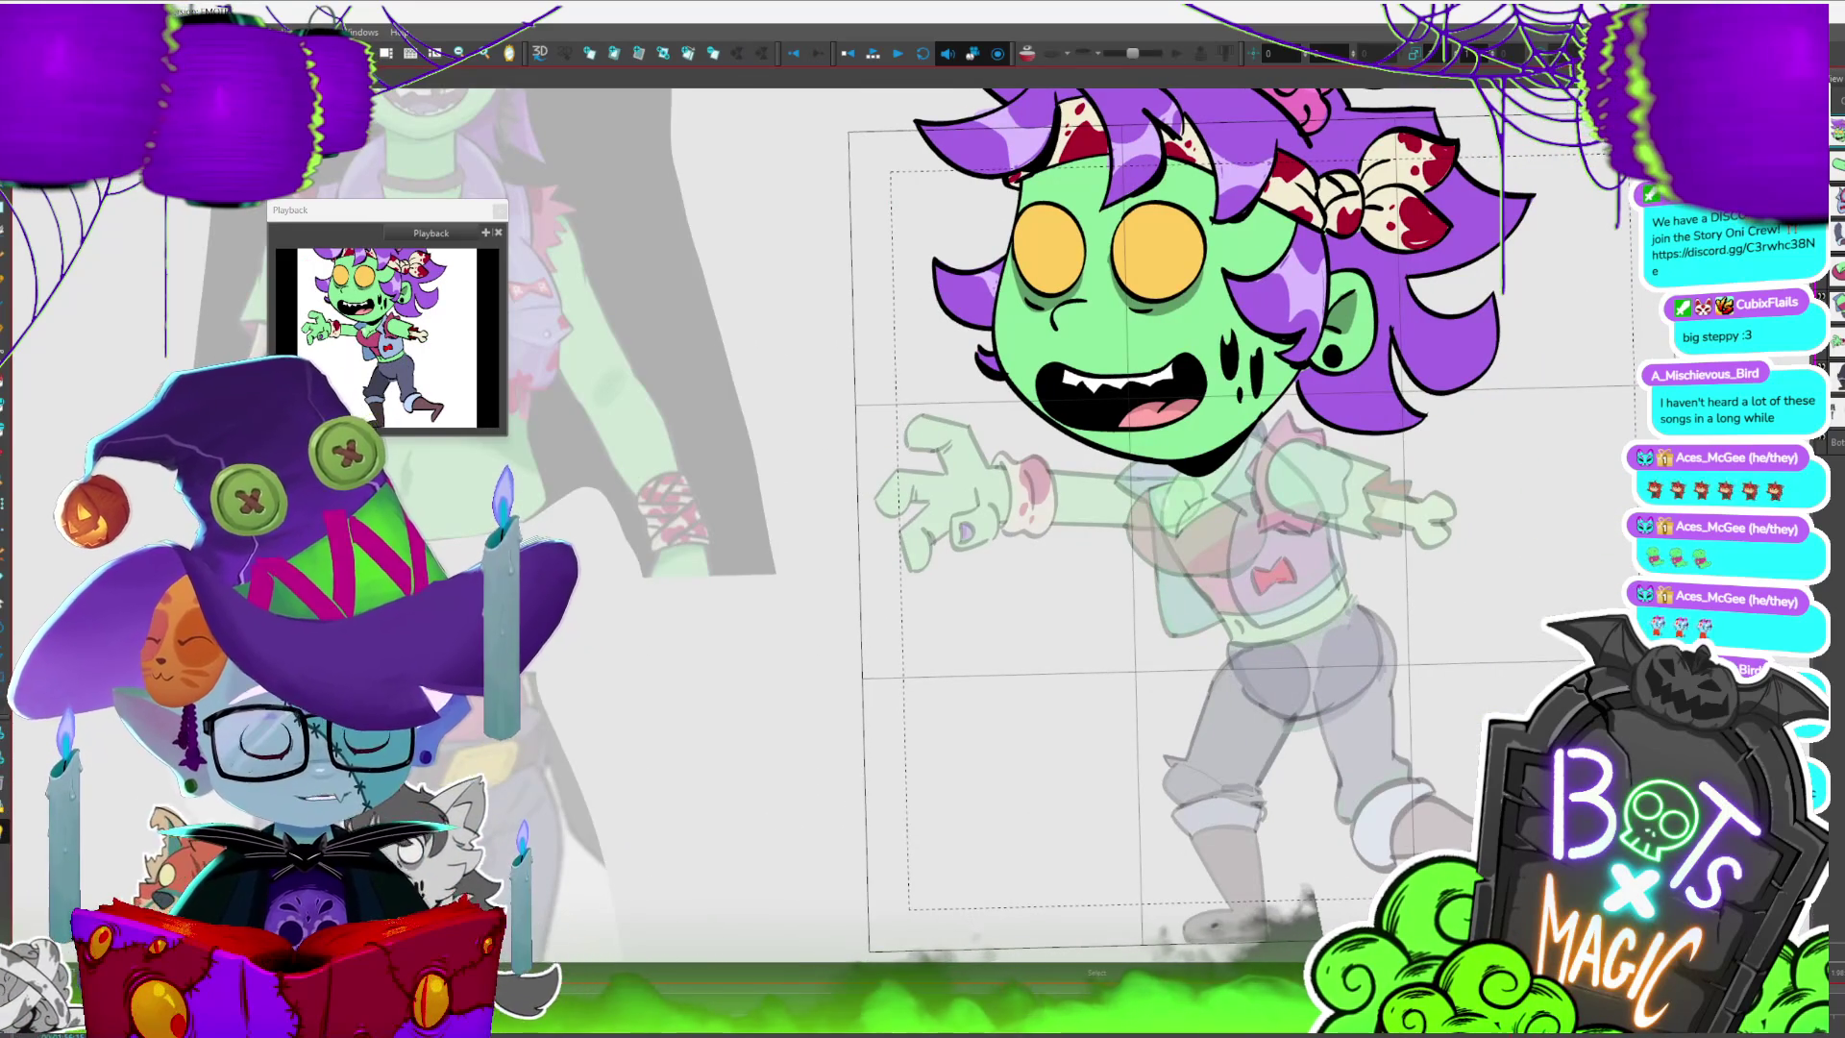
key("period")
key("period")
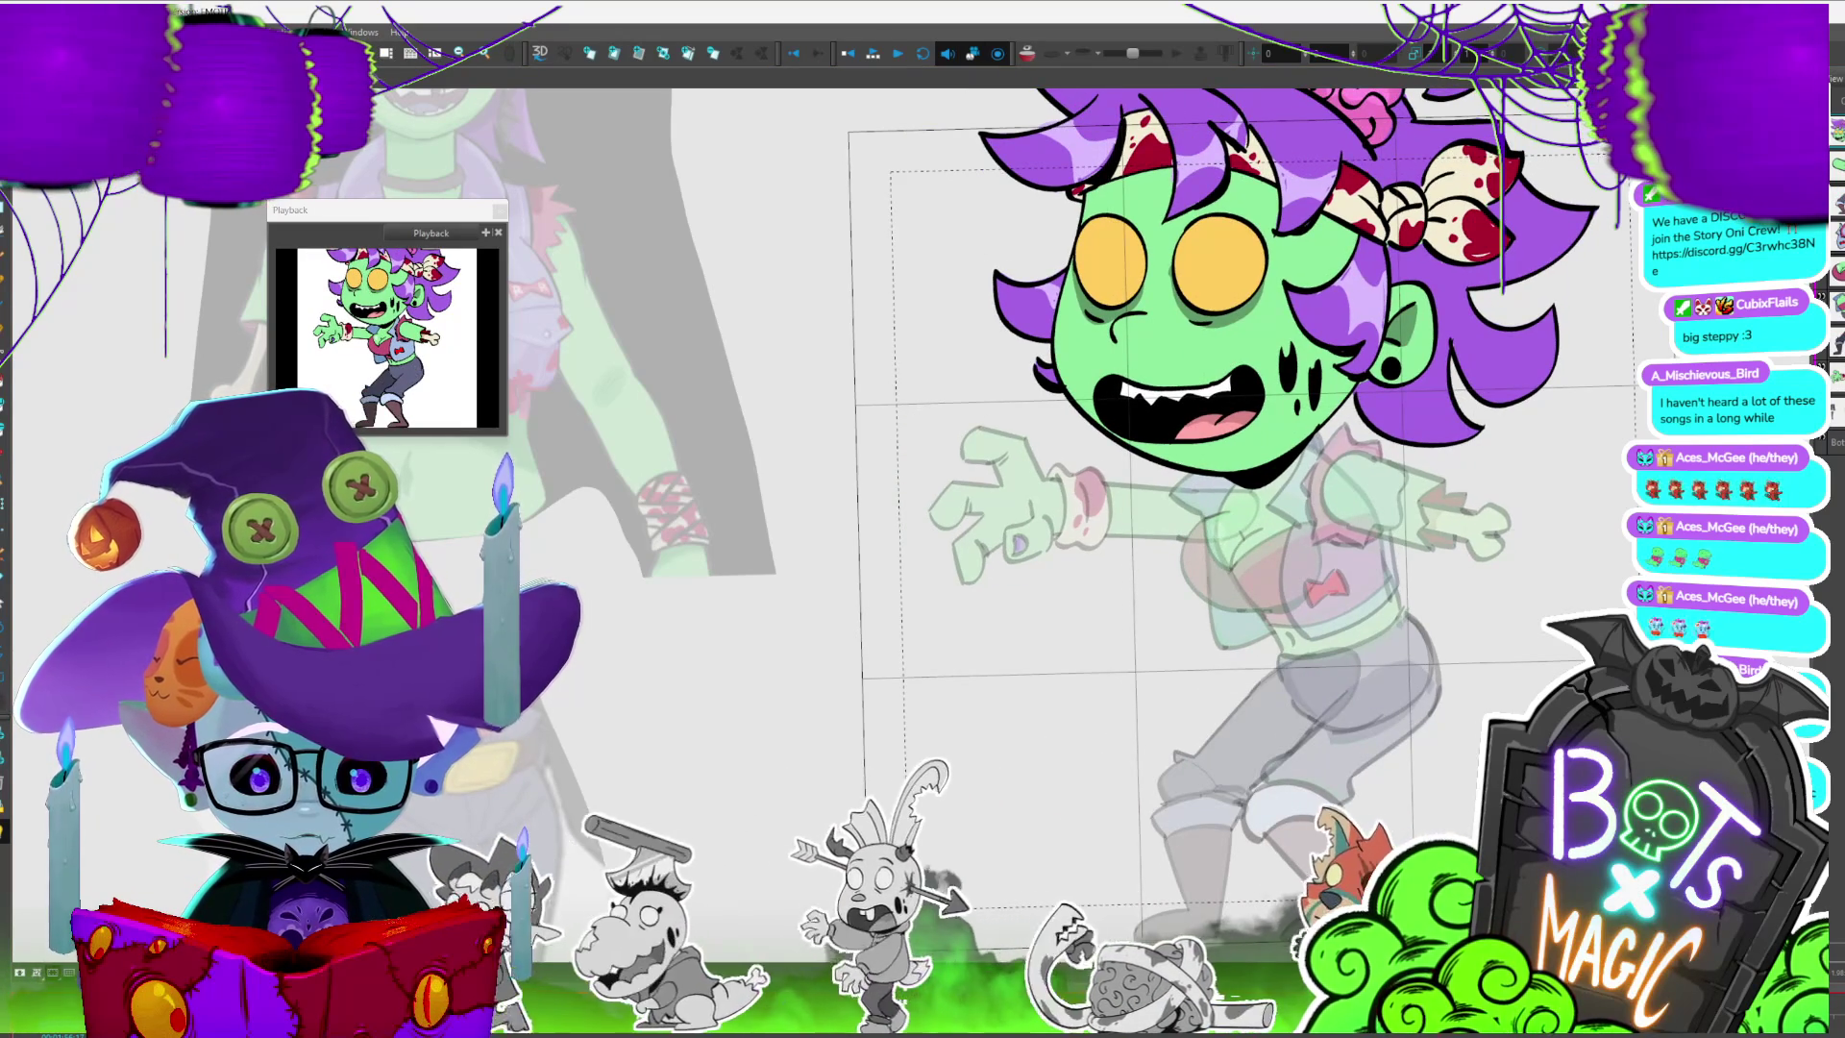
key("/")
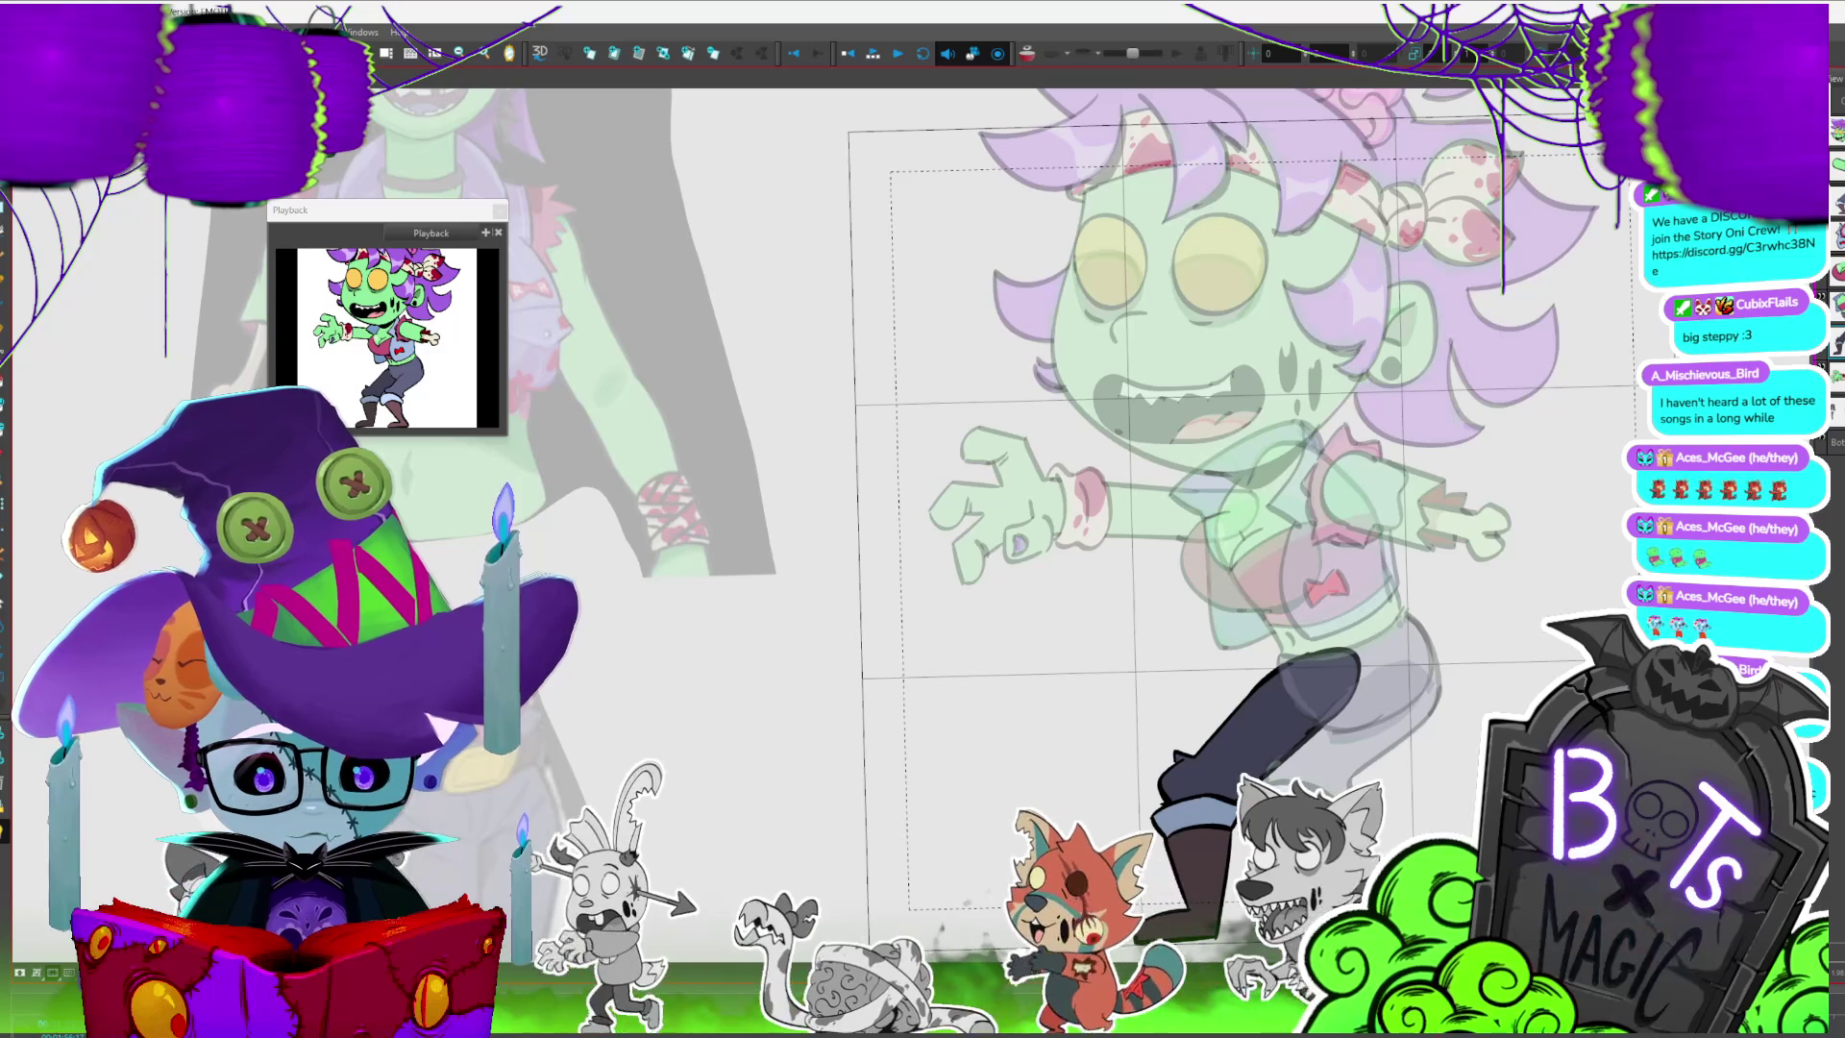
key("ctrl+a")
key("period")
key("period")
key("comma")
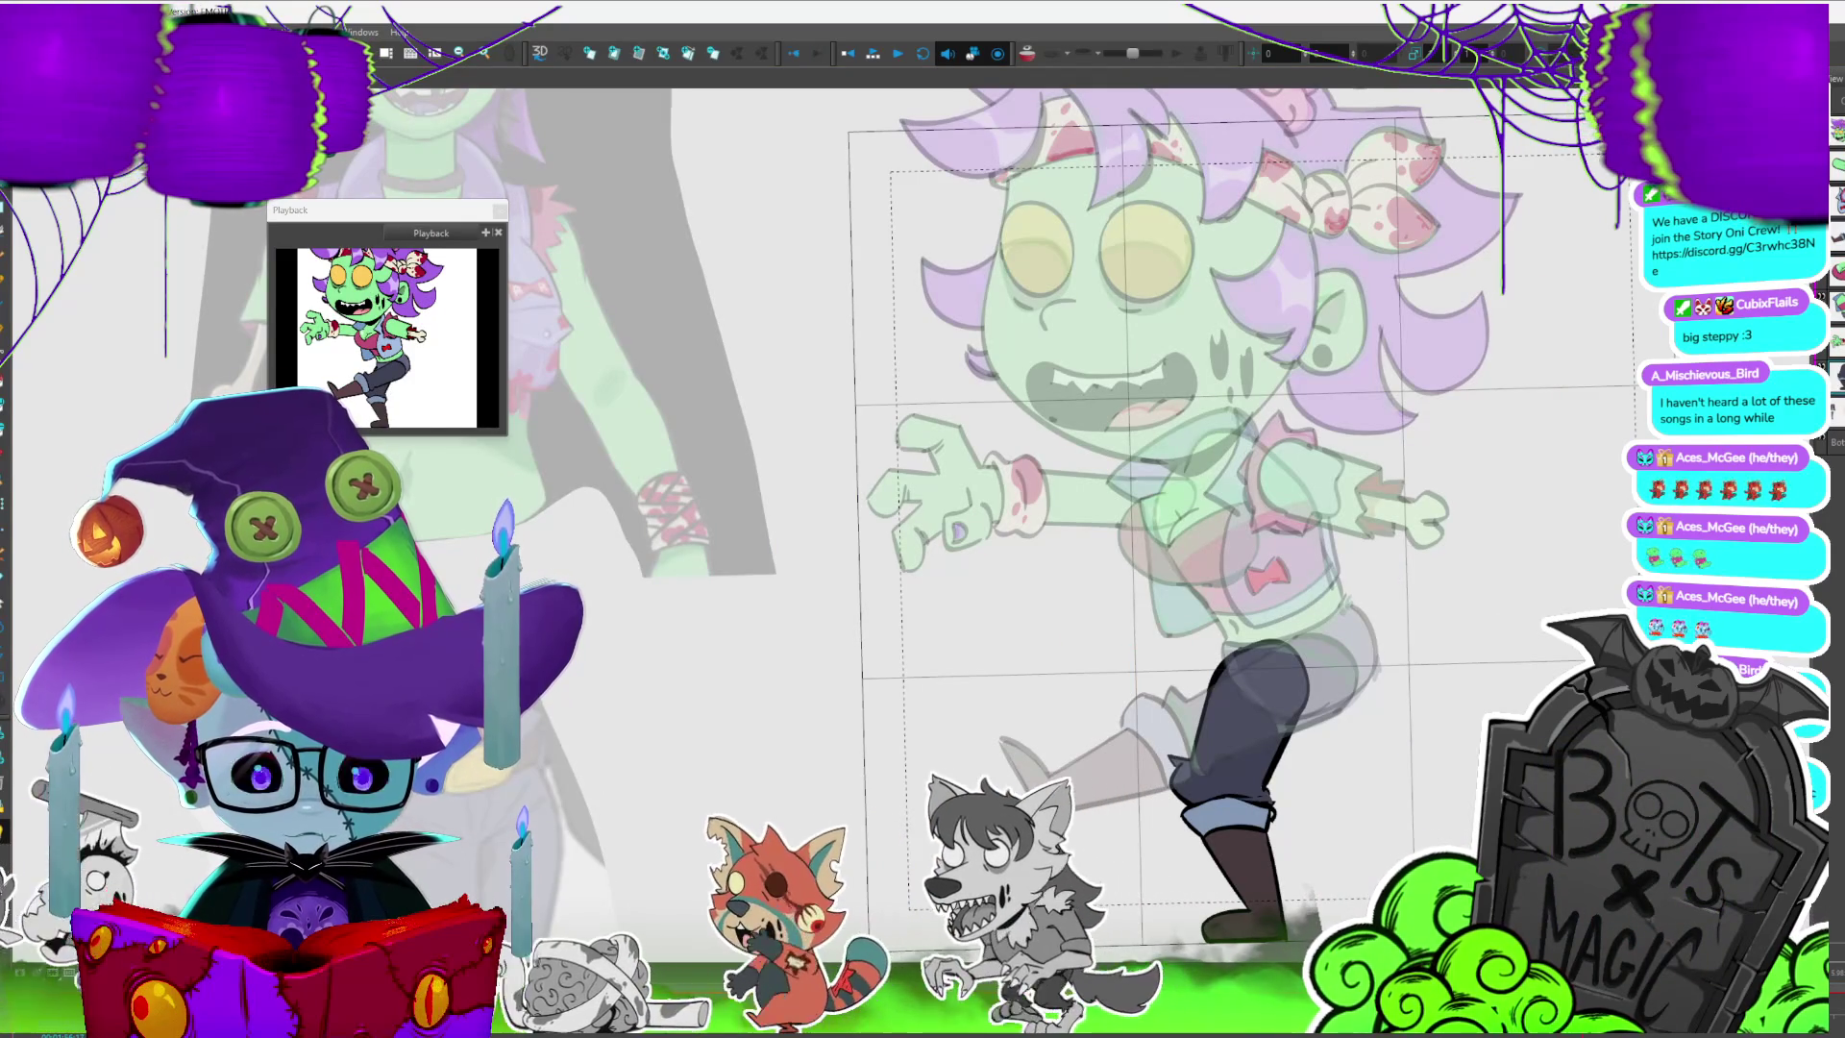
key("/")
key("1")
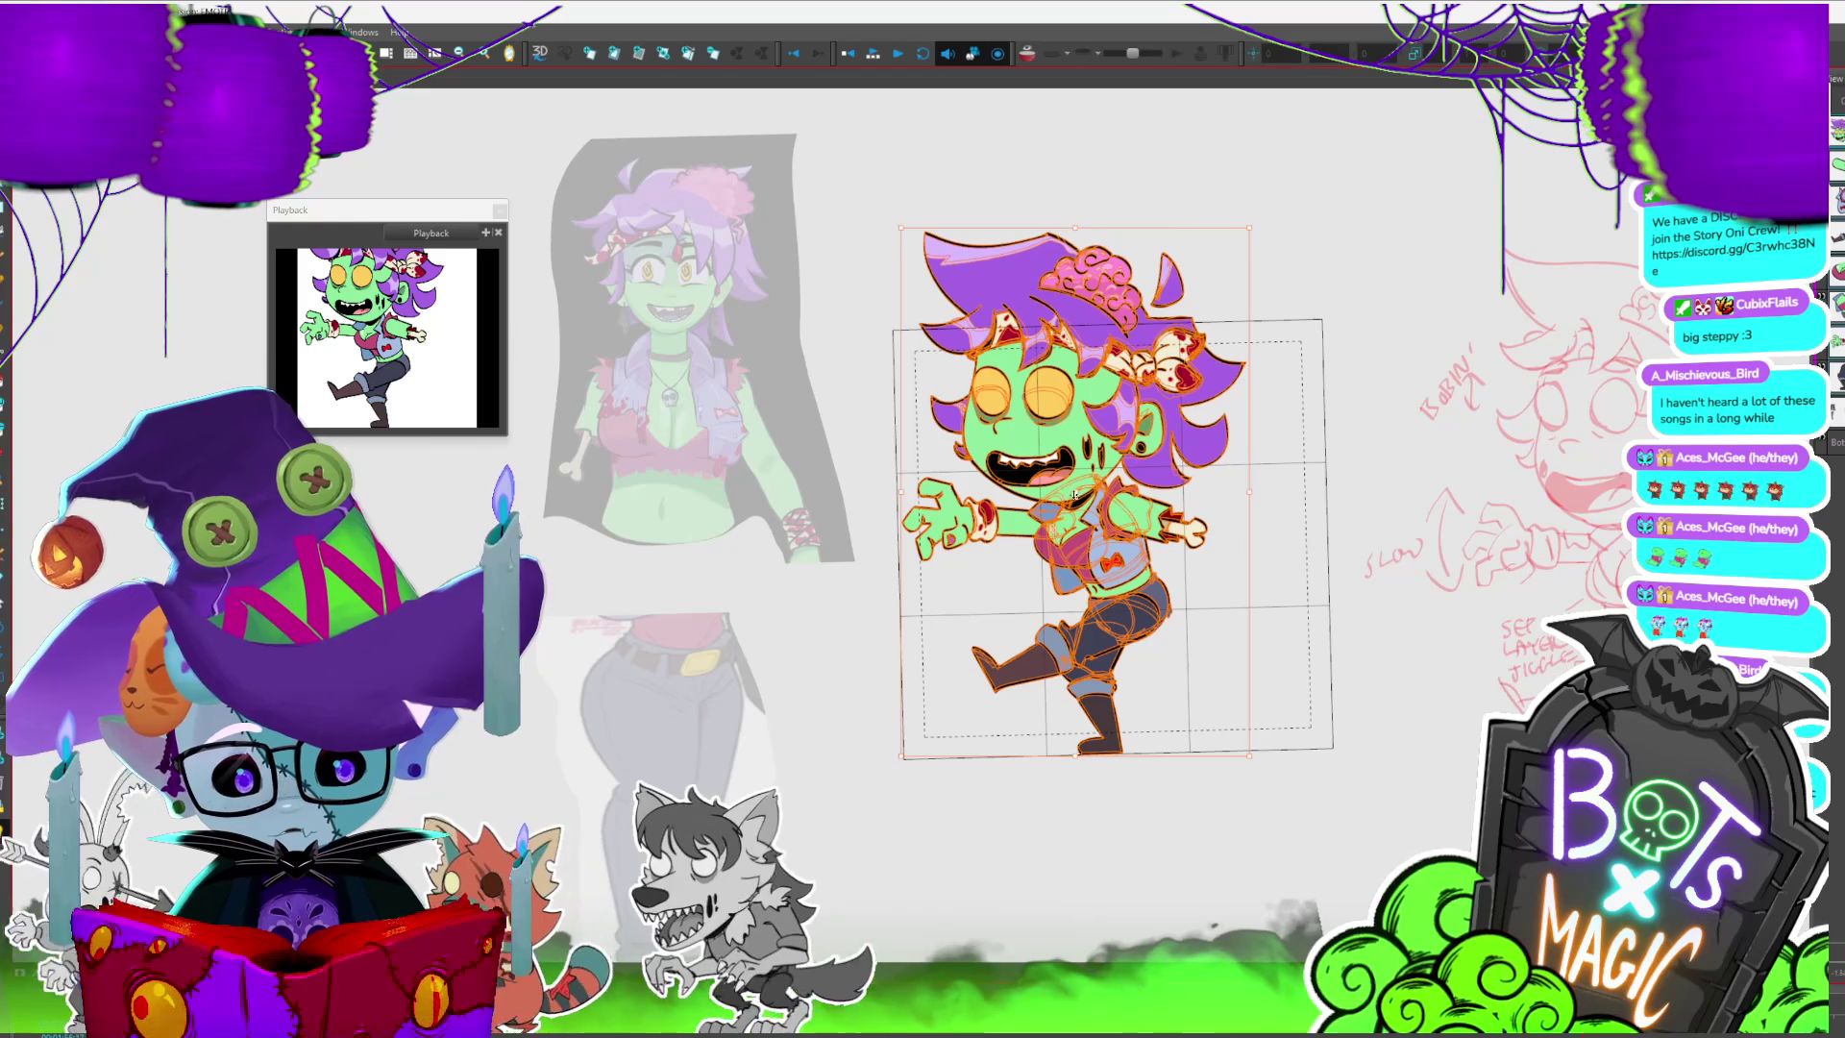
- Move the dark leg drawing into its new pose and compare with the neighbouring frame
key("ctrl+a")
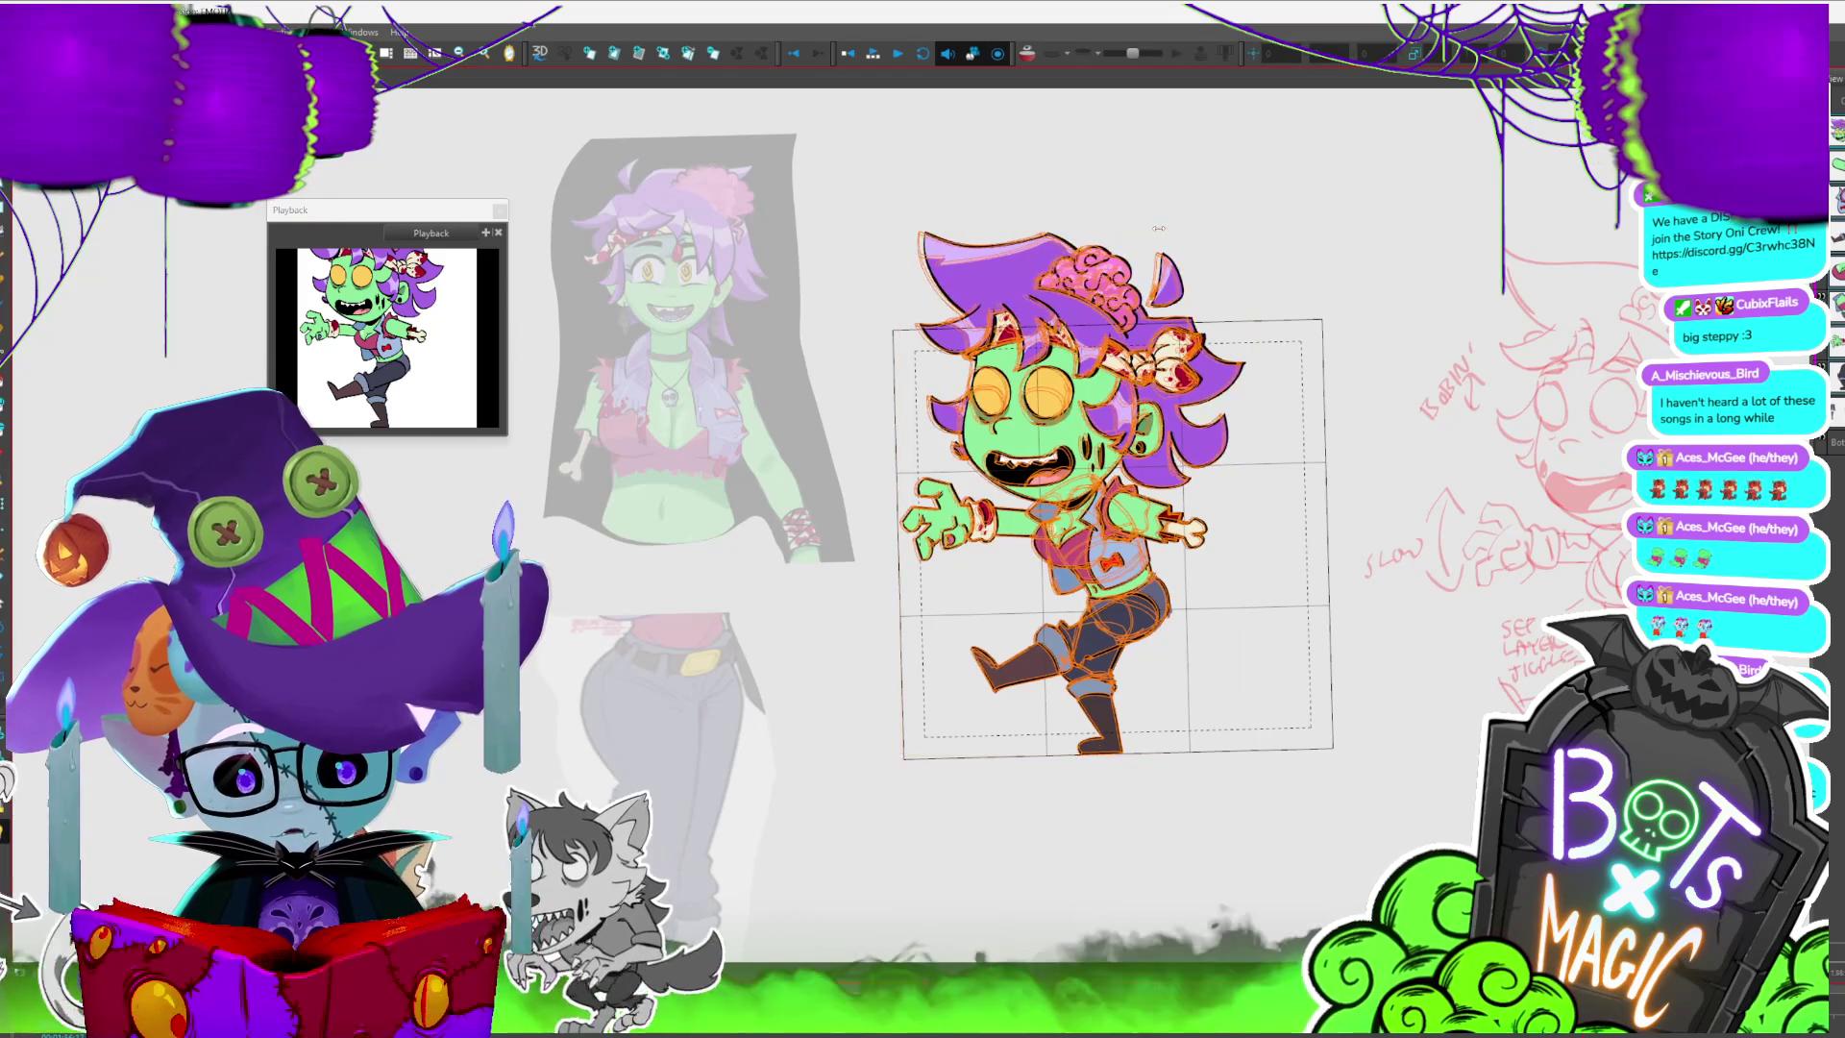
key("shift+l")
key("ctrl+a")
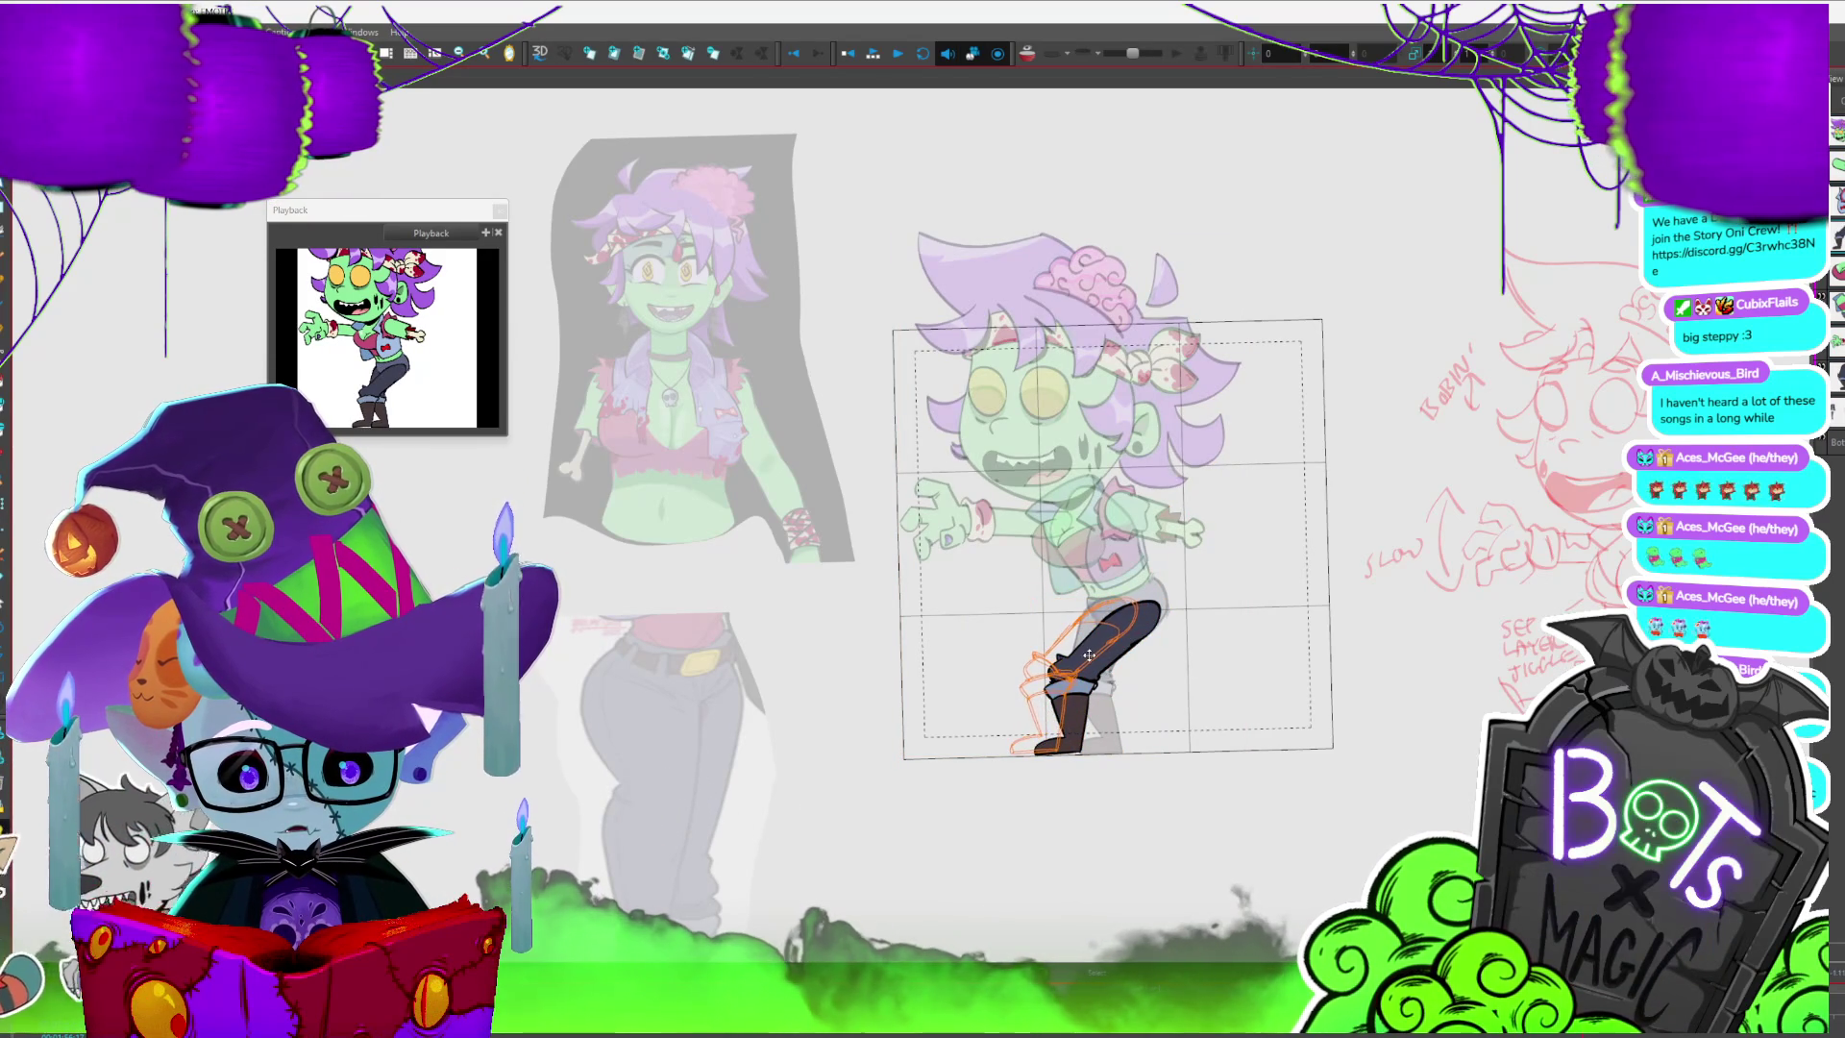
left_click_drag(1089, 659, 1098, 653)
key("period")
key("comma")
scroll(943, 641, "up", 3)
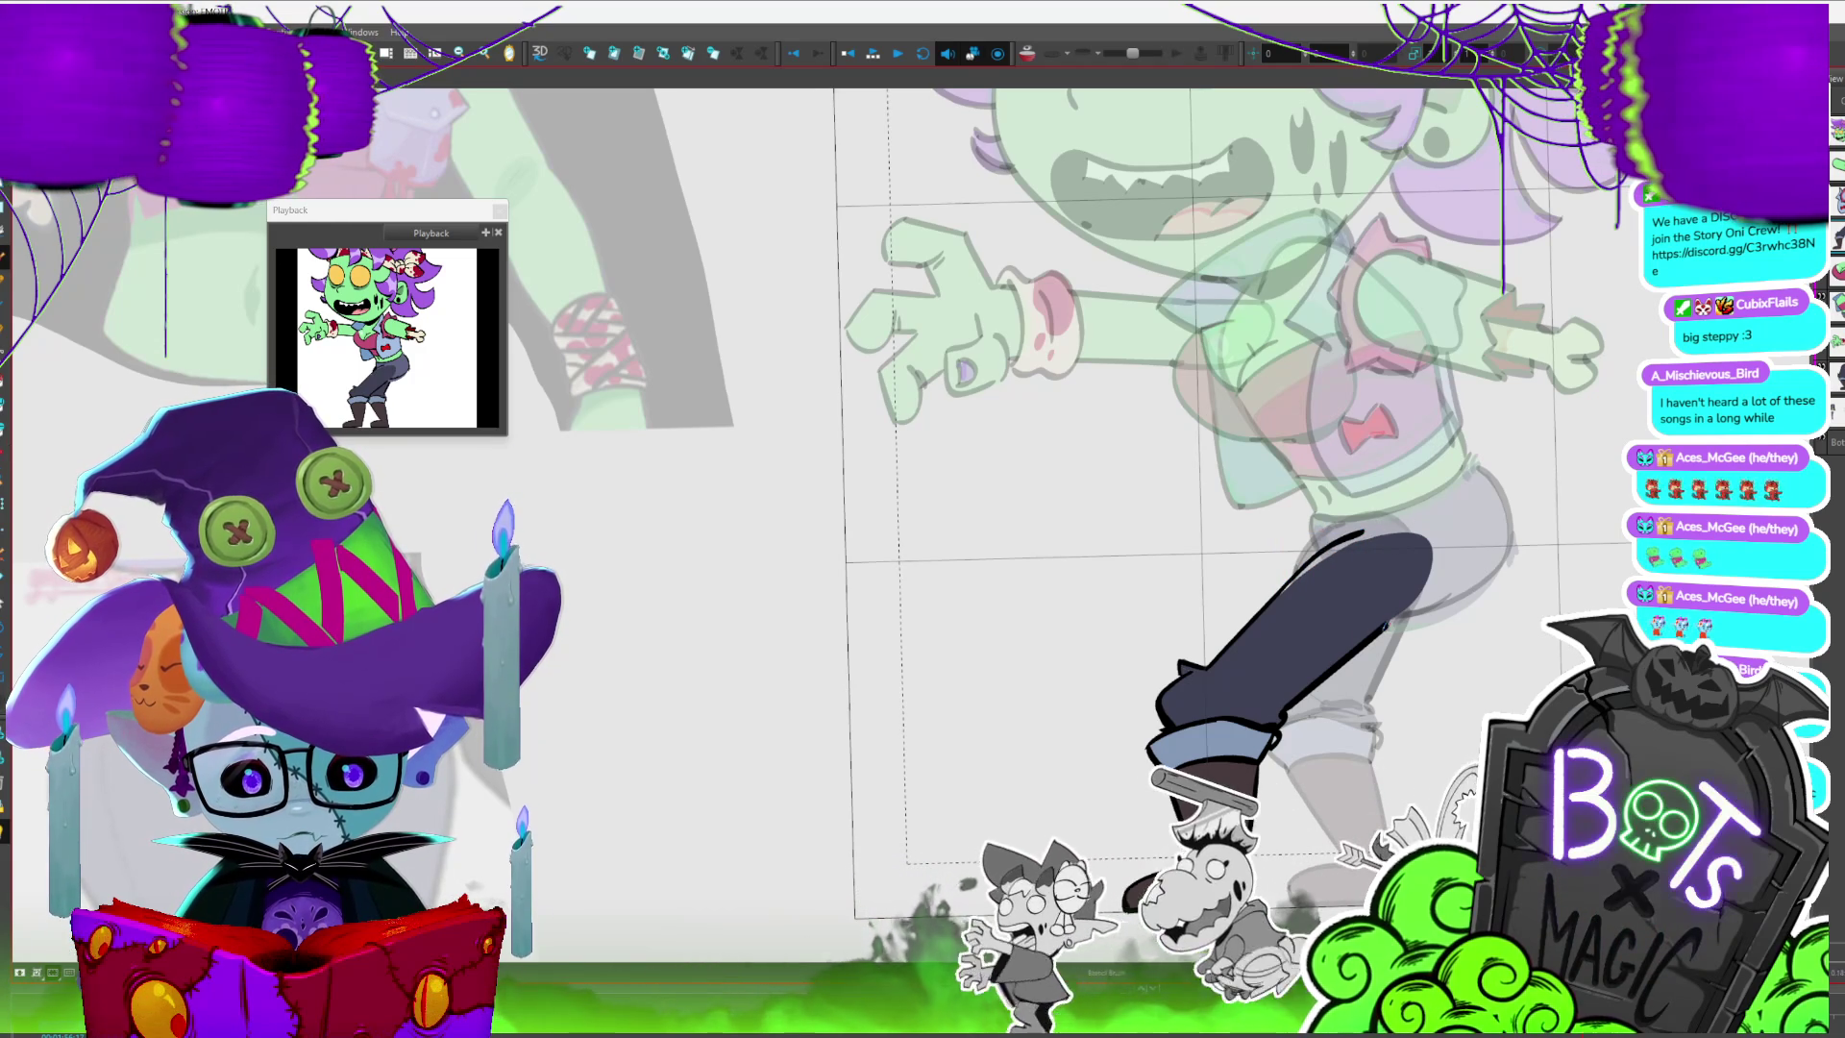
- Draw the leg and thigh outlines and fill the thigh with dark navy
left_click_drag(1405, 623, 1282, 715)
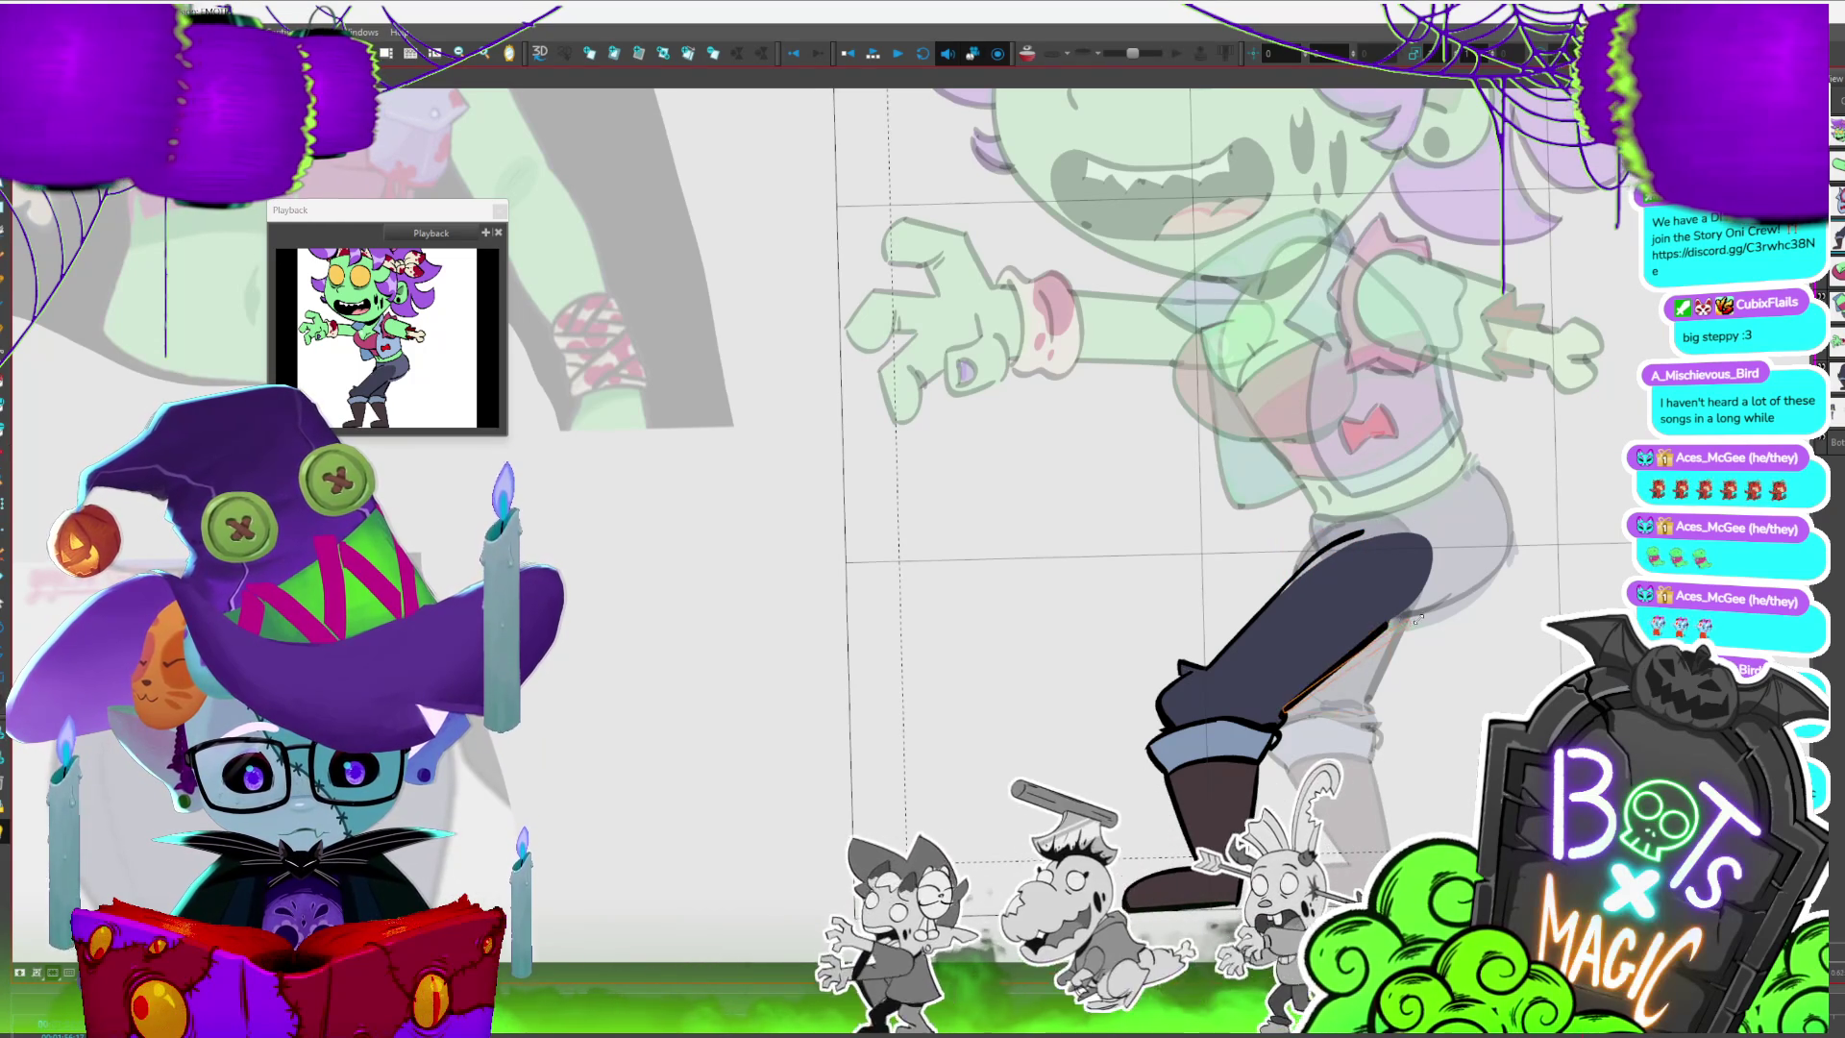
left_click_drag(1507, 522, 1417, 616)
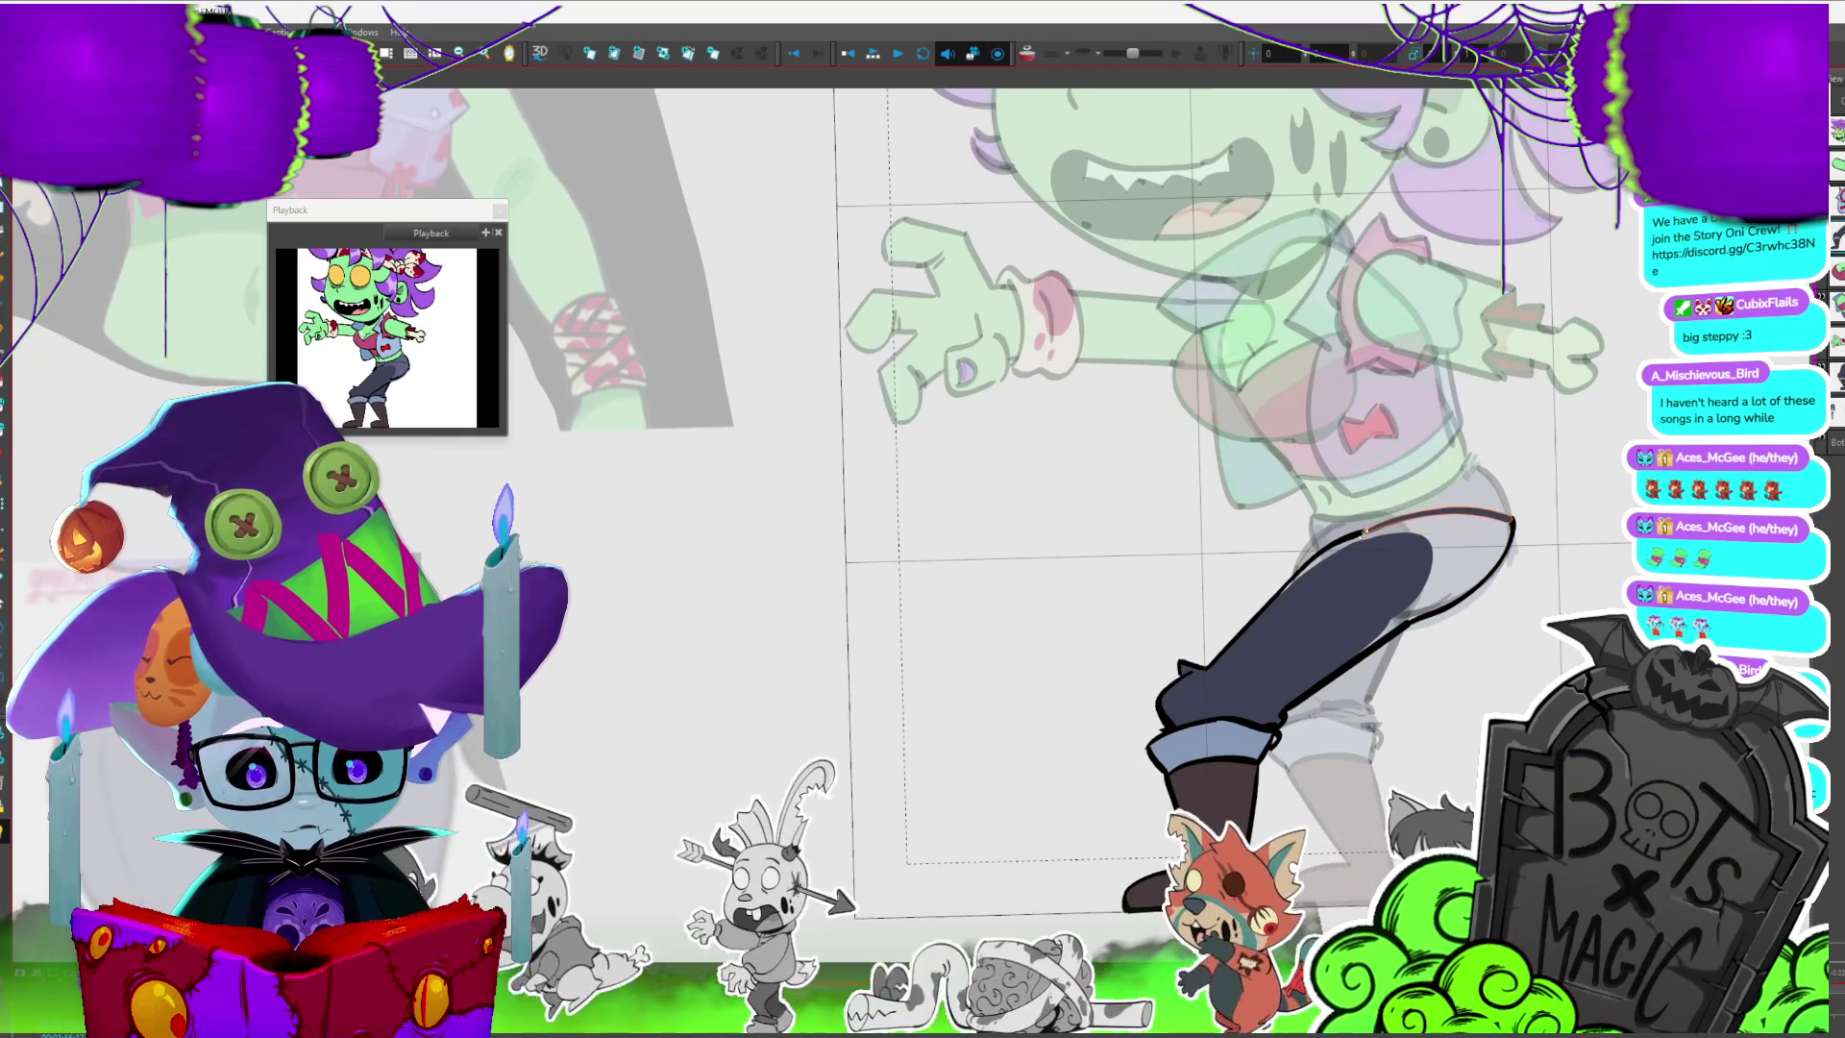
left_click(1385, 578)
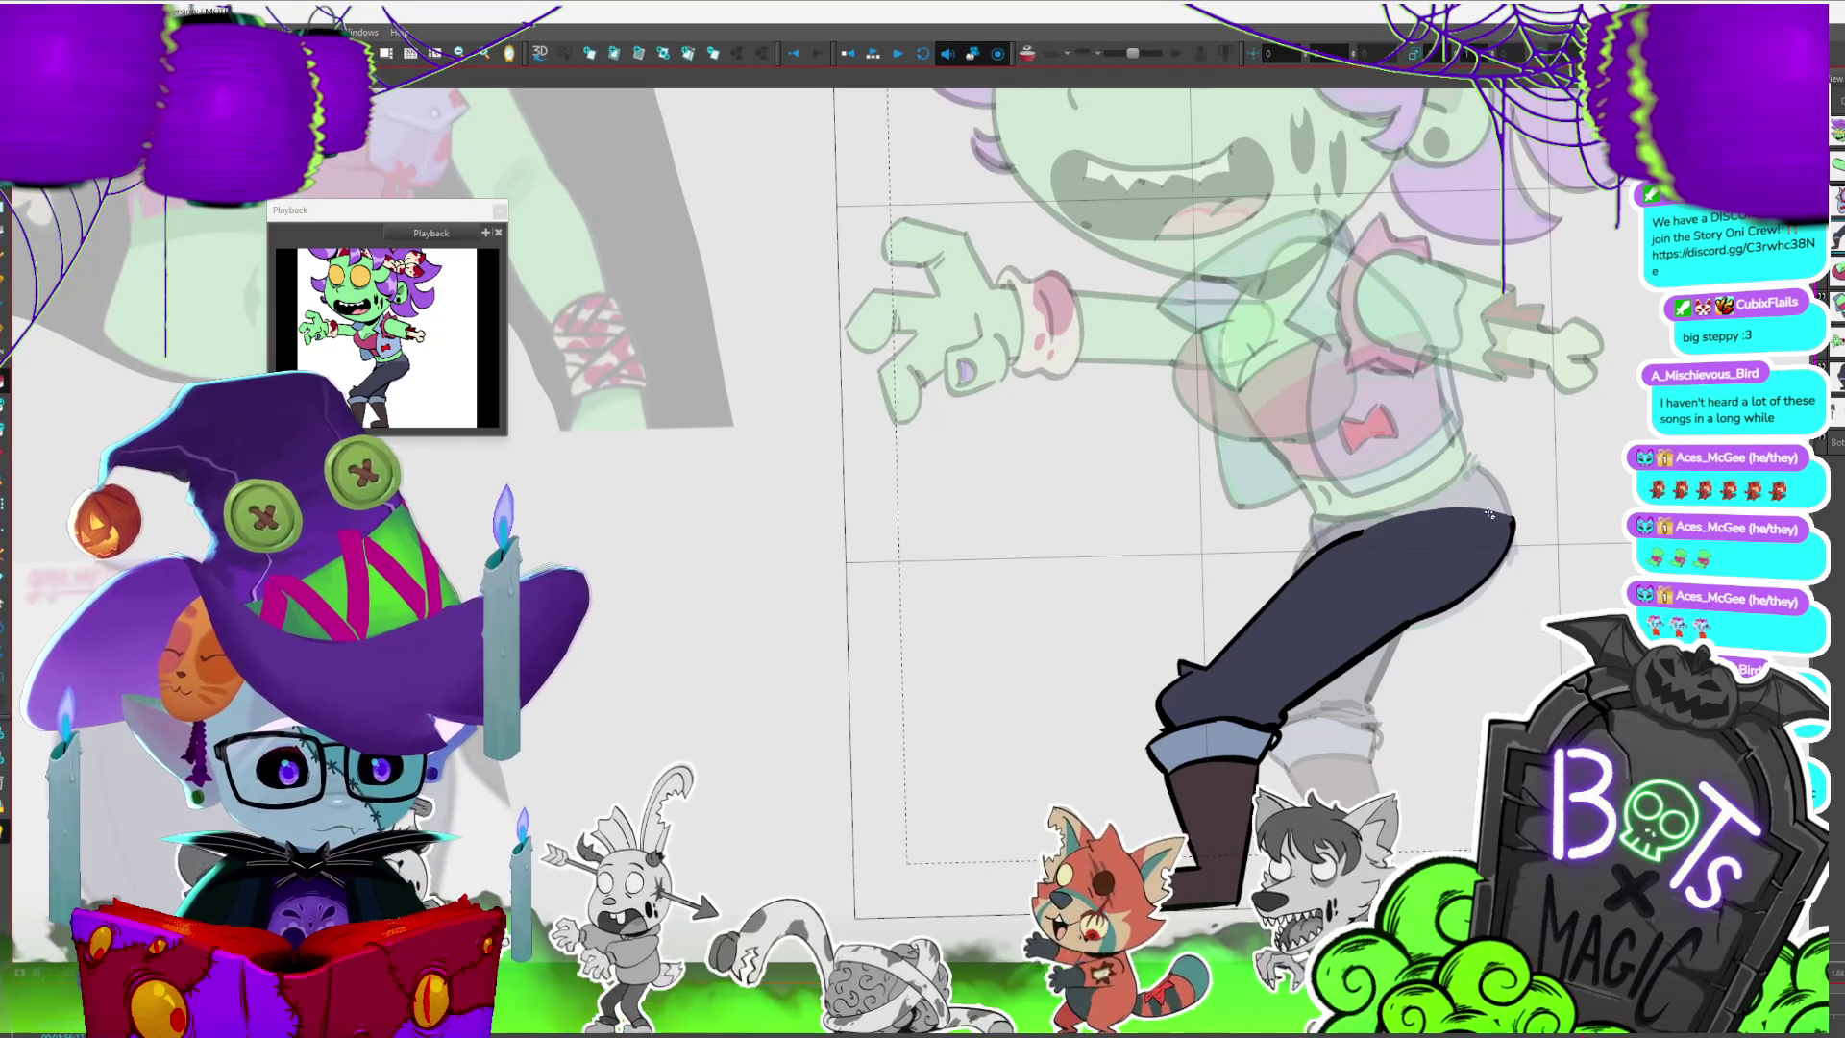
left_click_drag(1010, 577, 966, 598)
scroll(1153, 506, "down", 2)
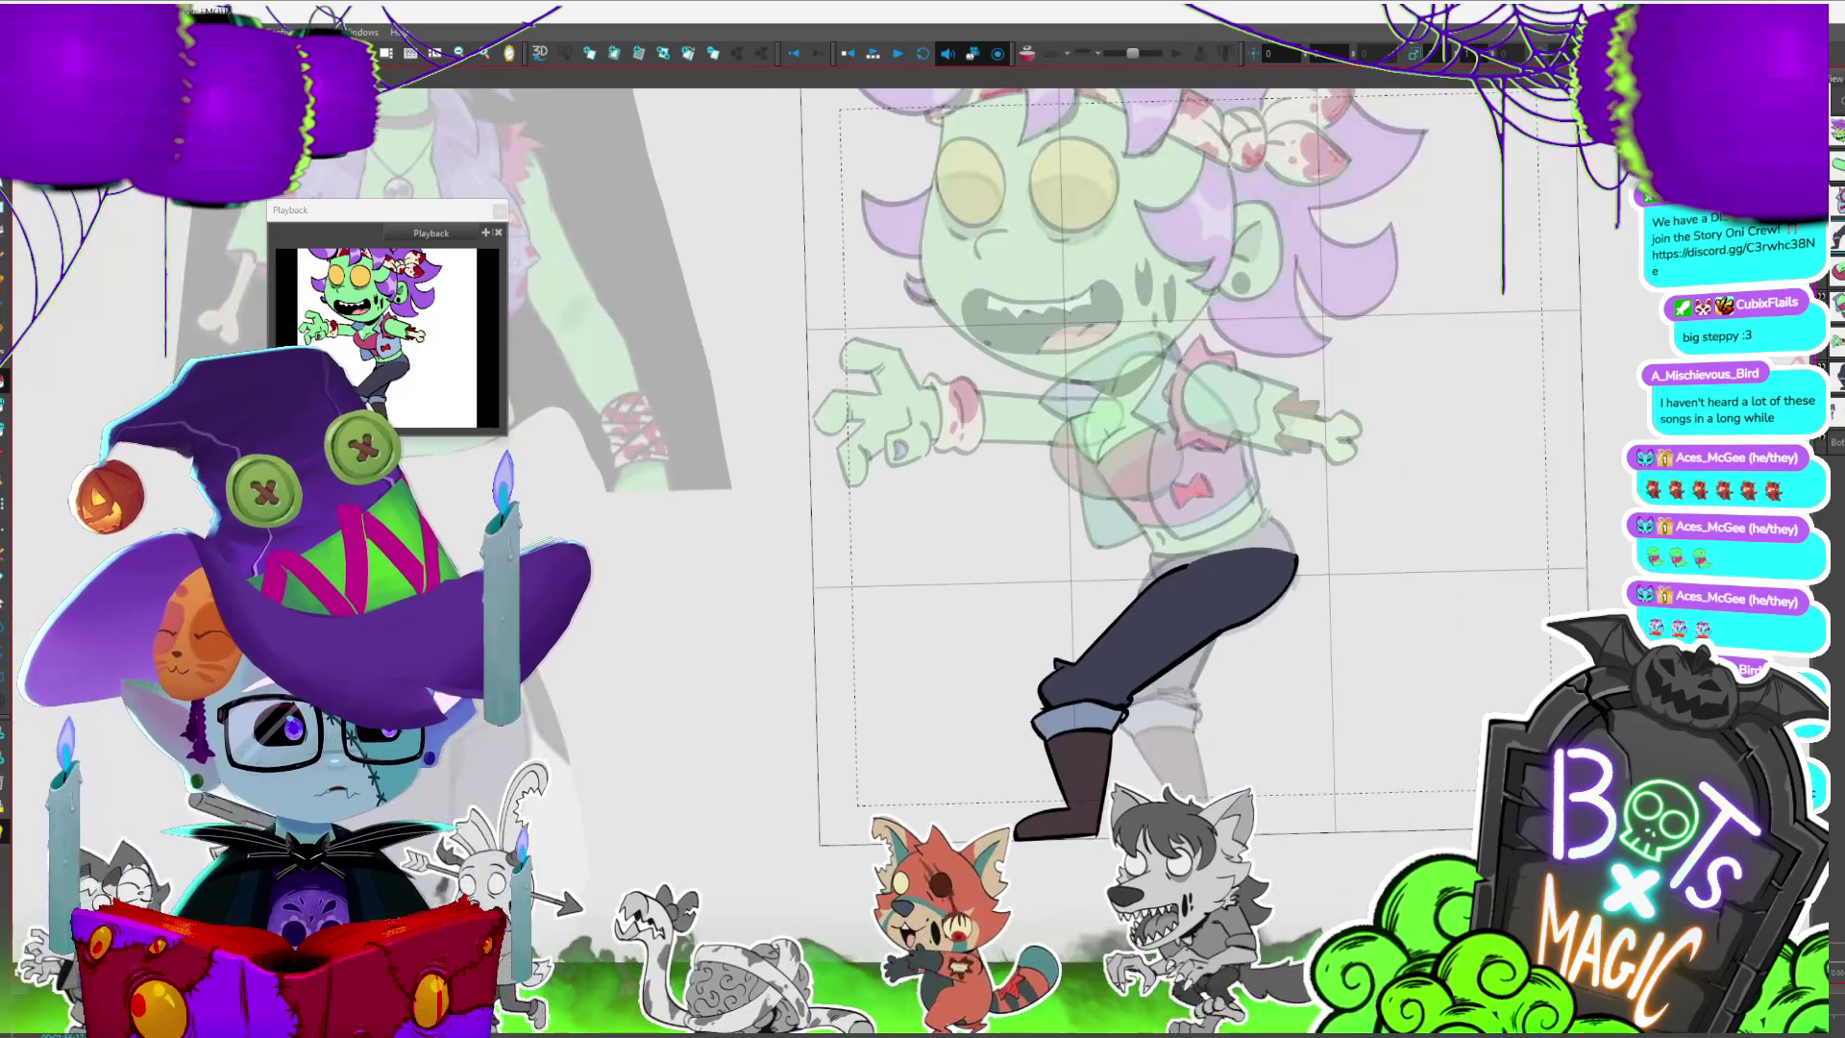
- Step through the neighbouring leg poses up to the kicking-leg frame
key("period")
key("comma")
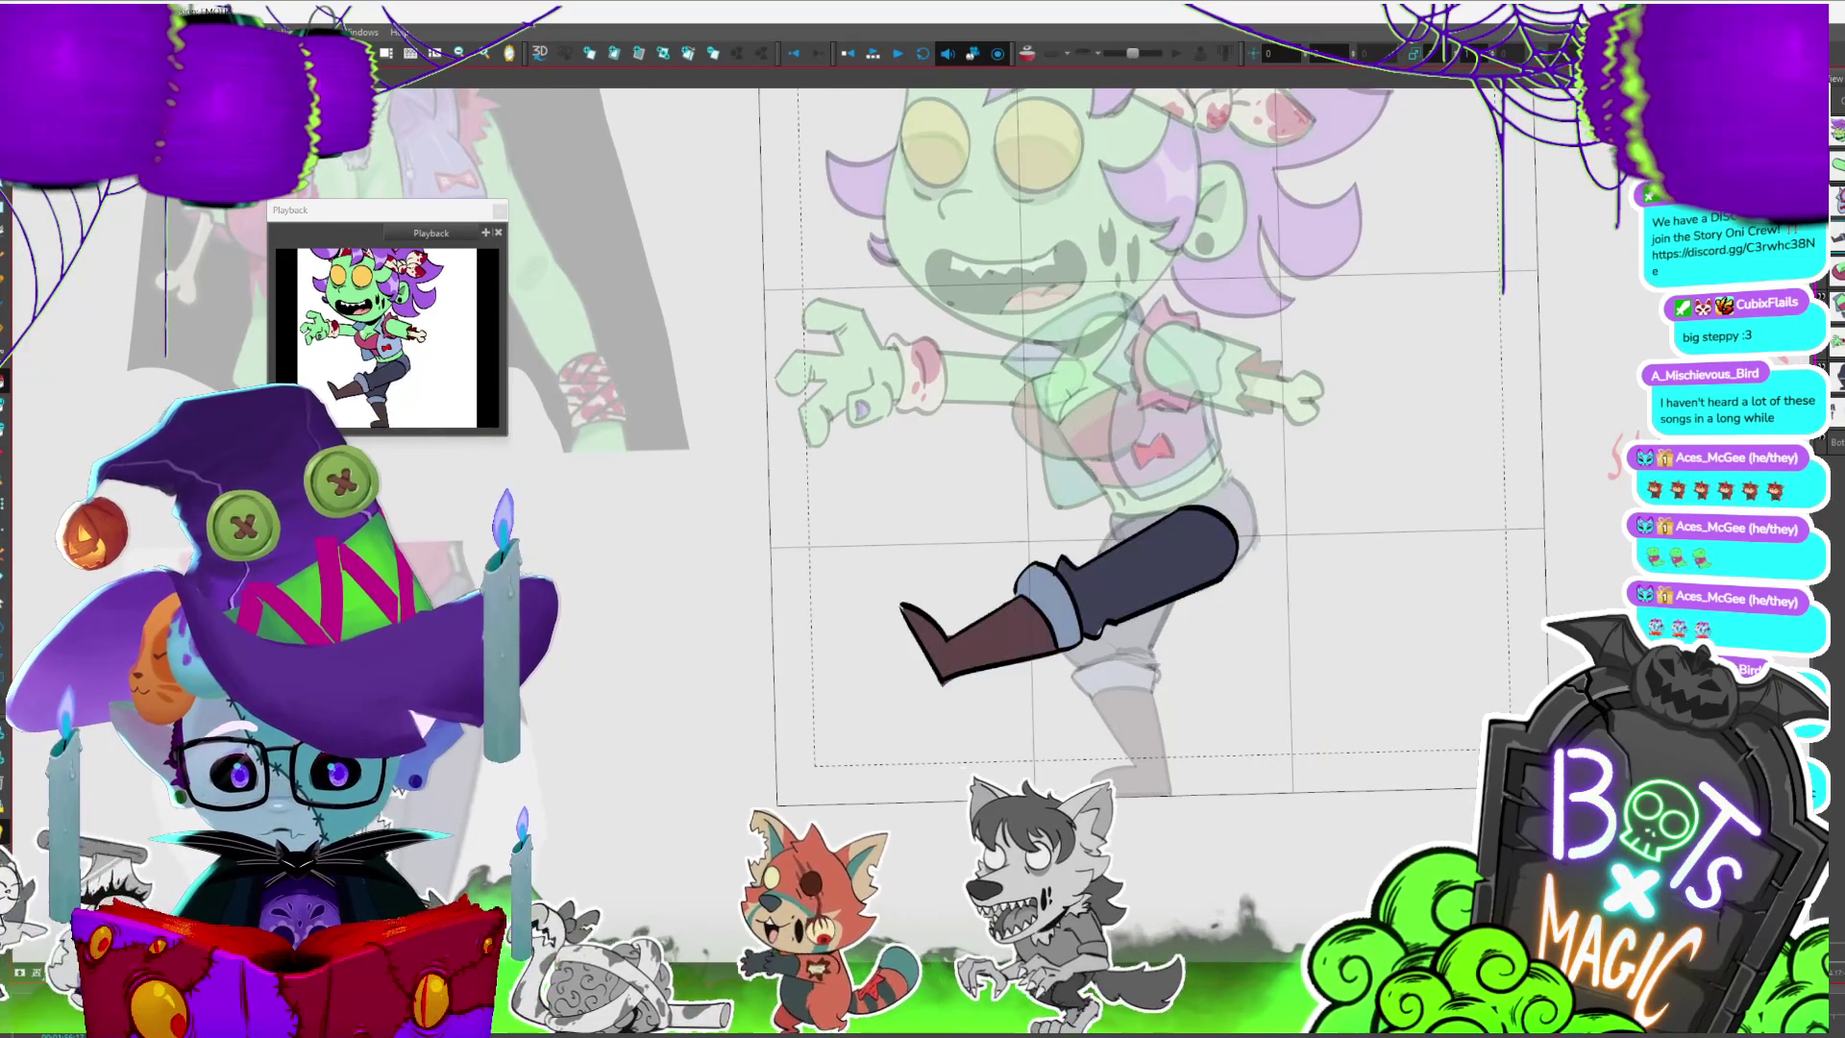
key("period")
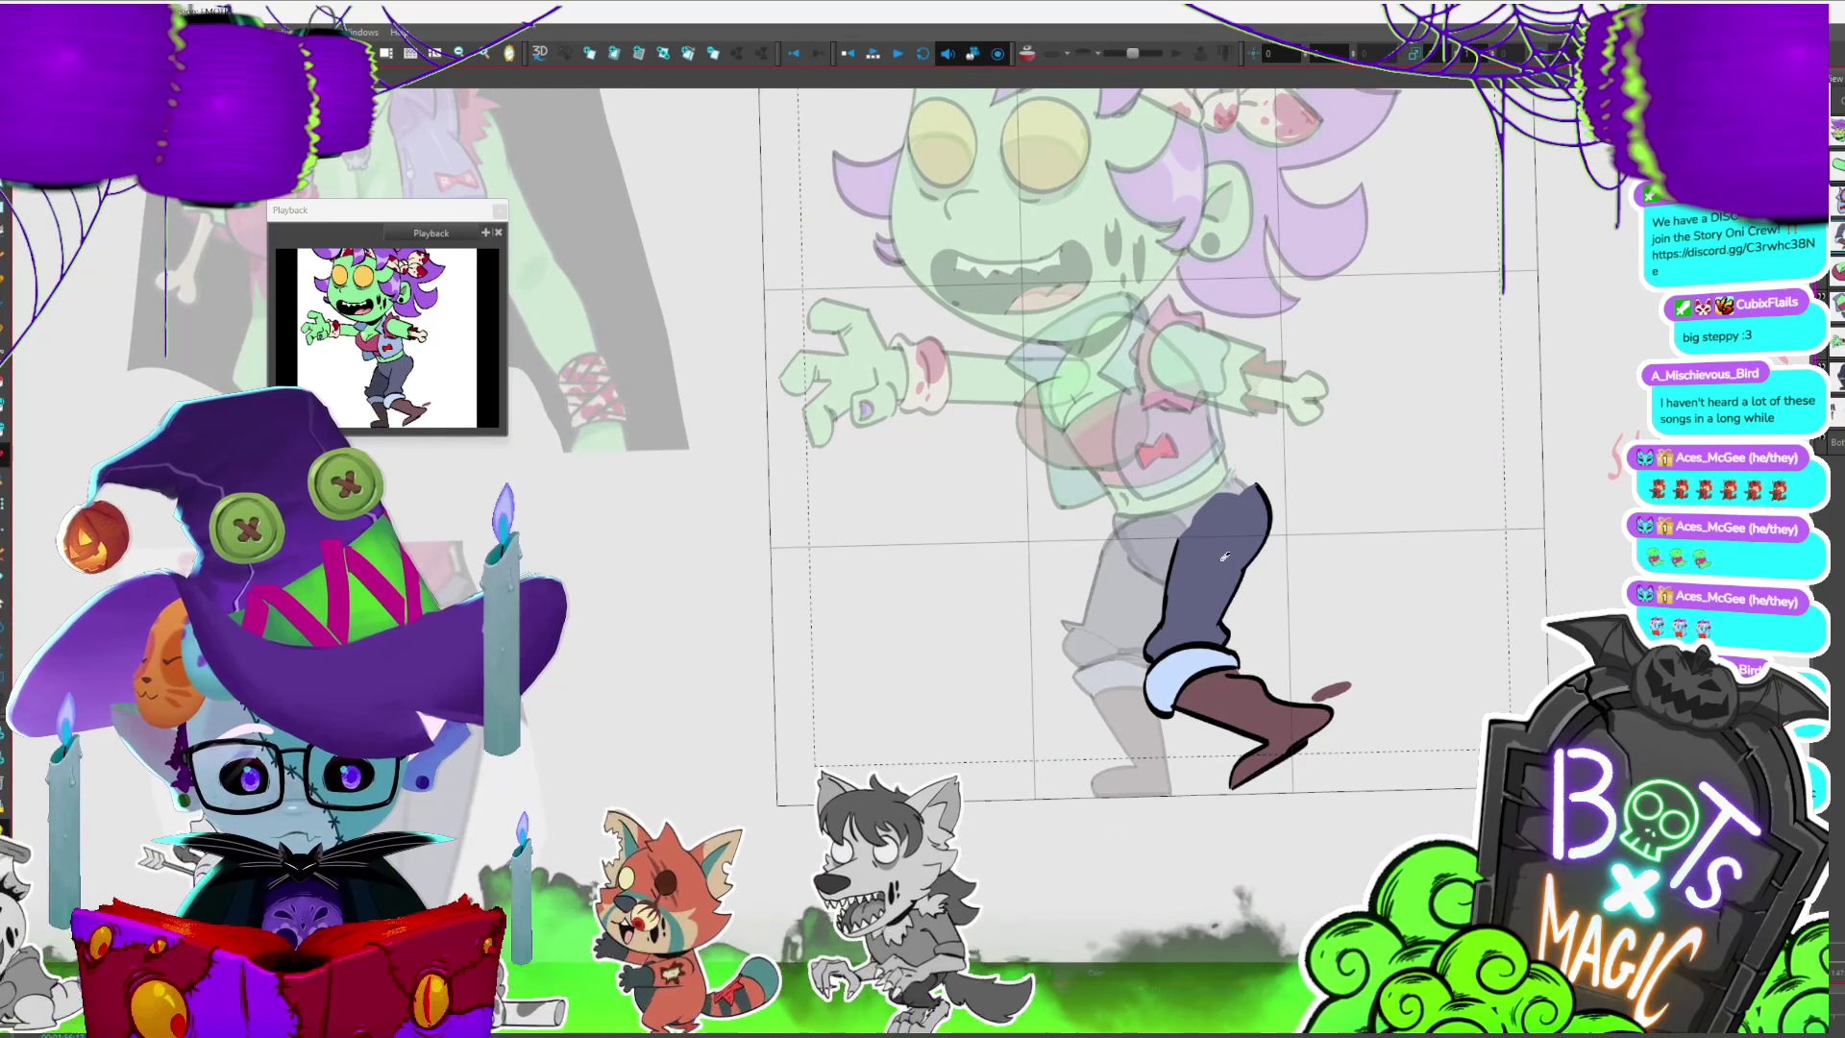
key("period")
key("period")
key("period")
key("period")
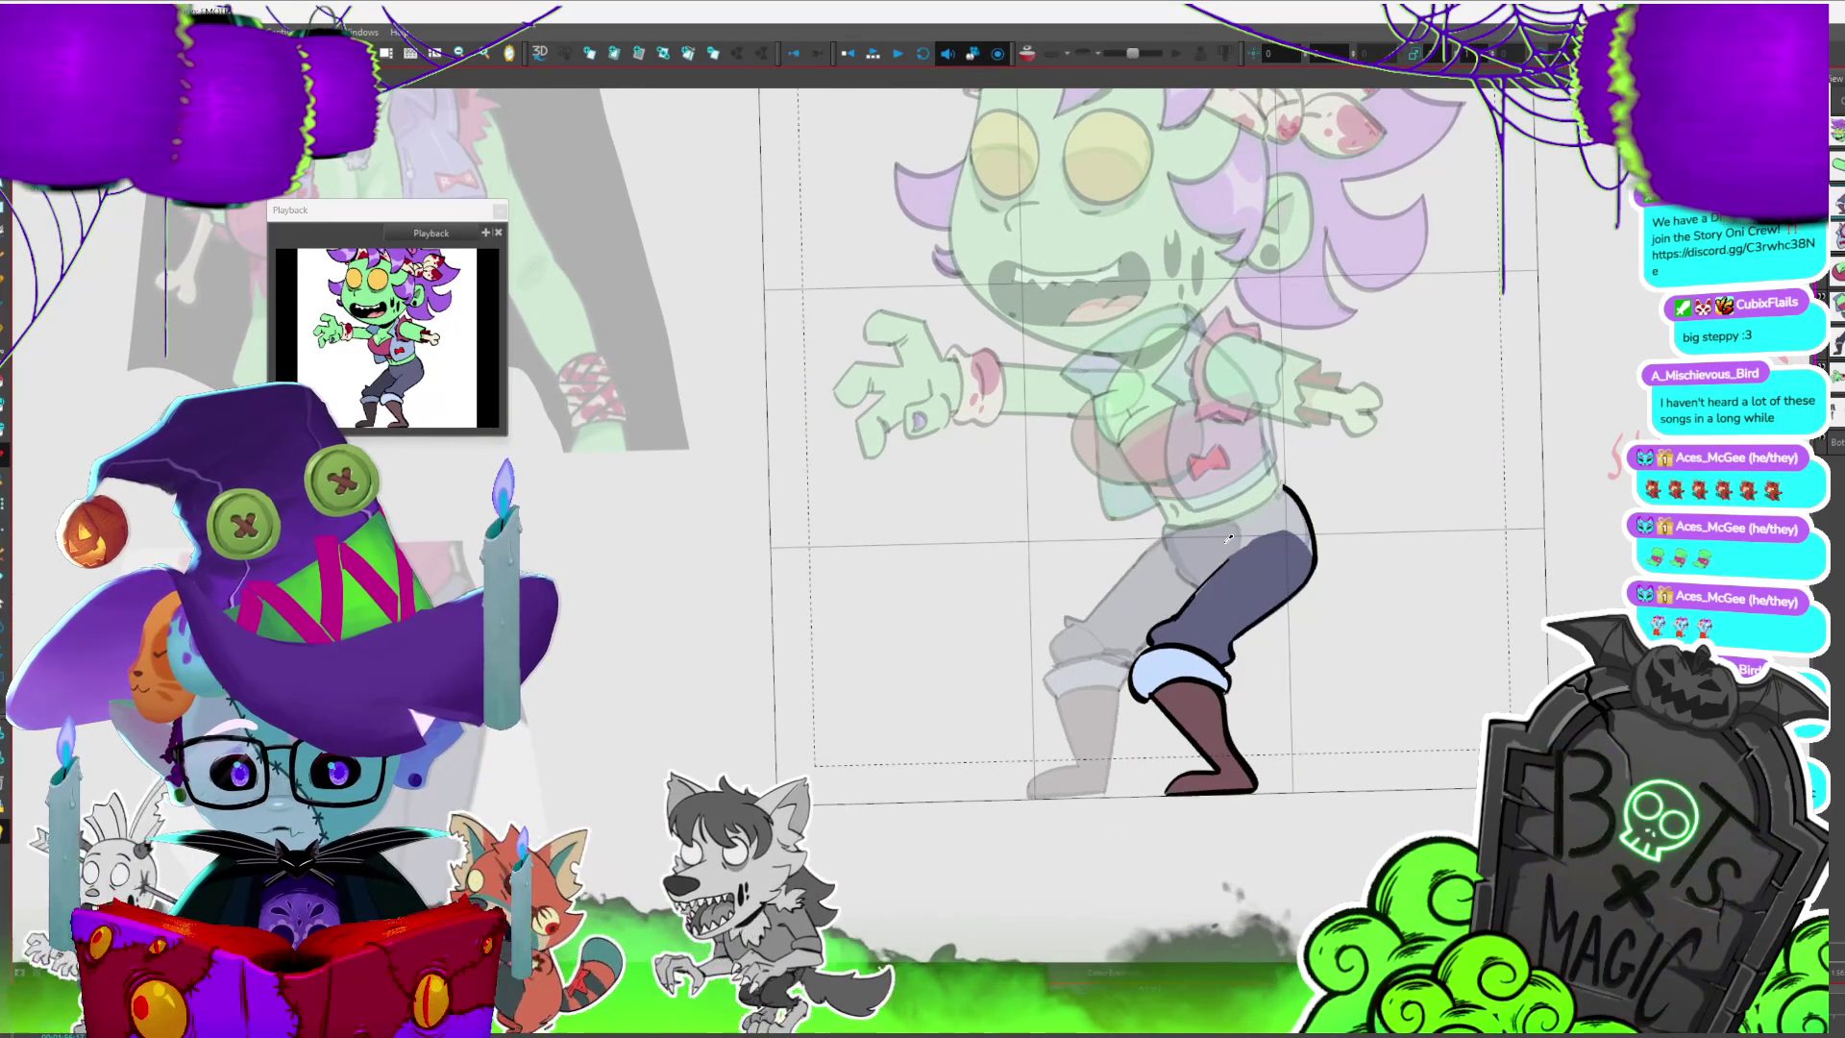
key("period")
key("period")
key("period")
key("period")
key("period")
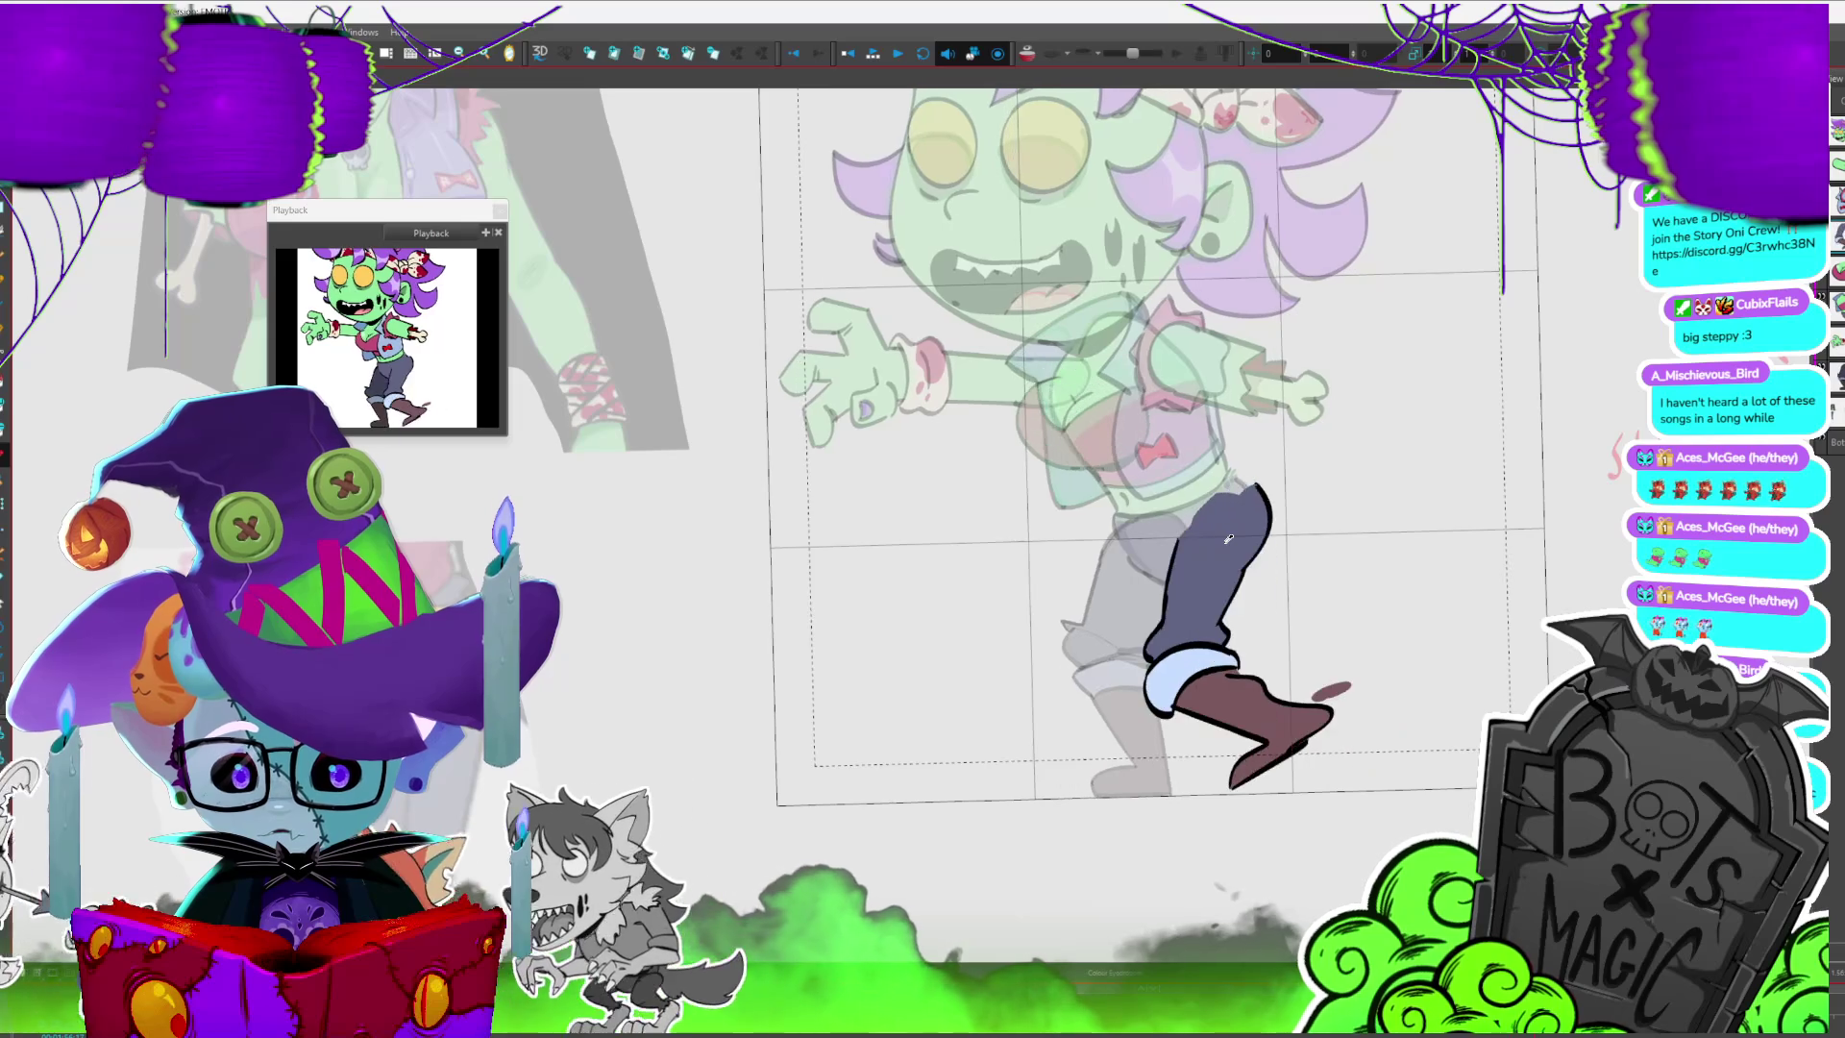
key("period")
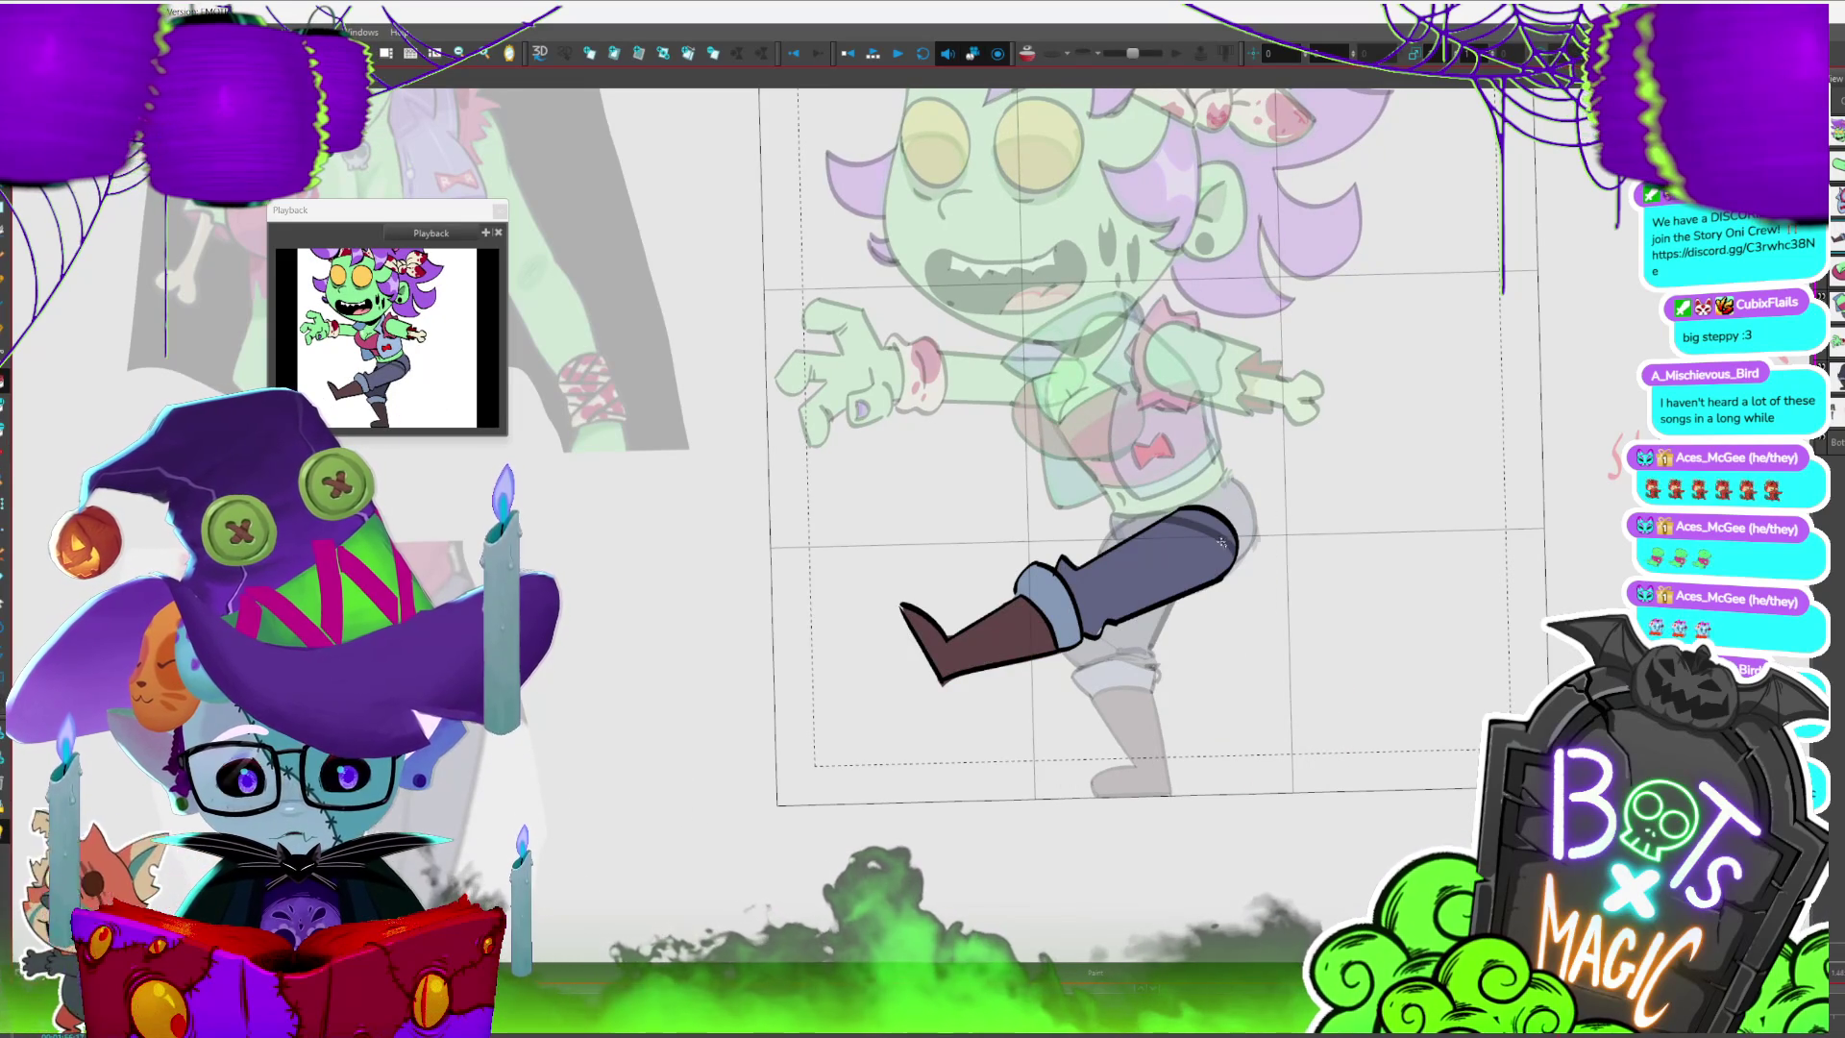
key("period")
key("period")
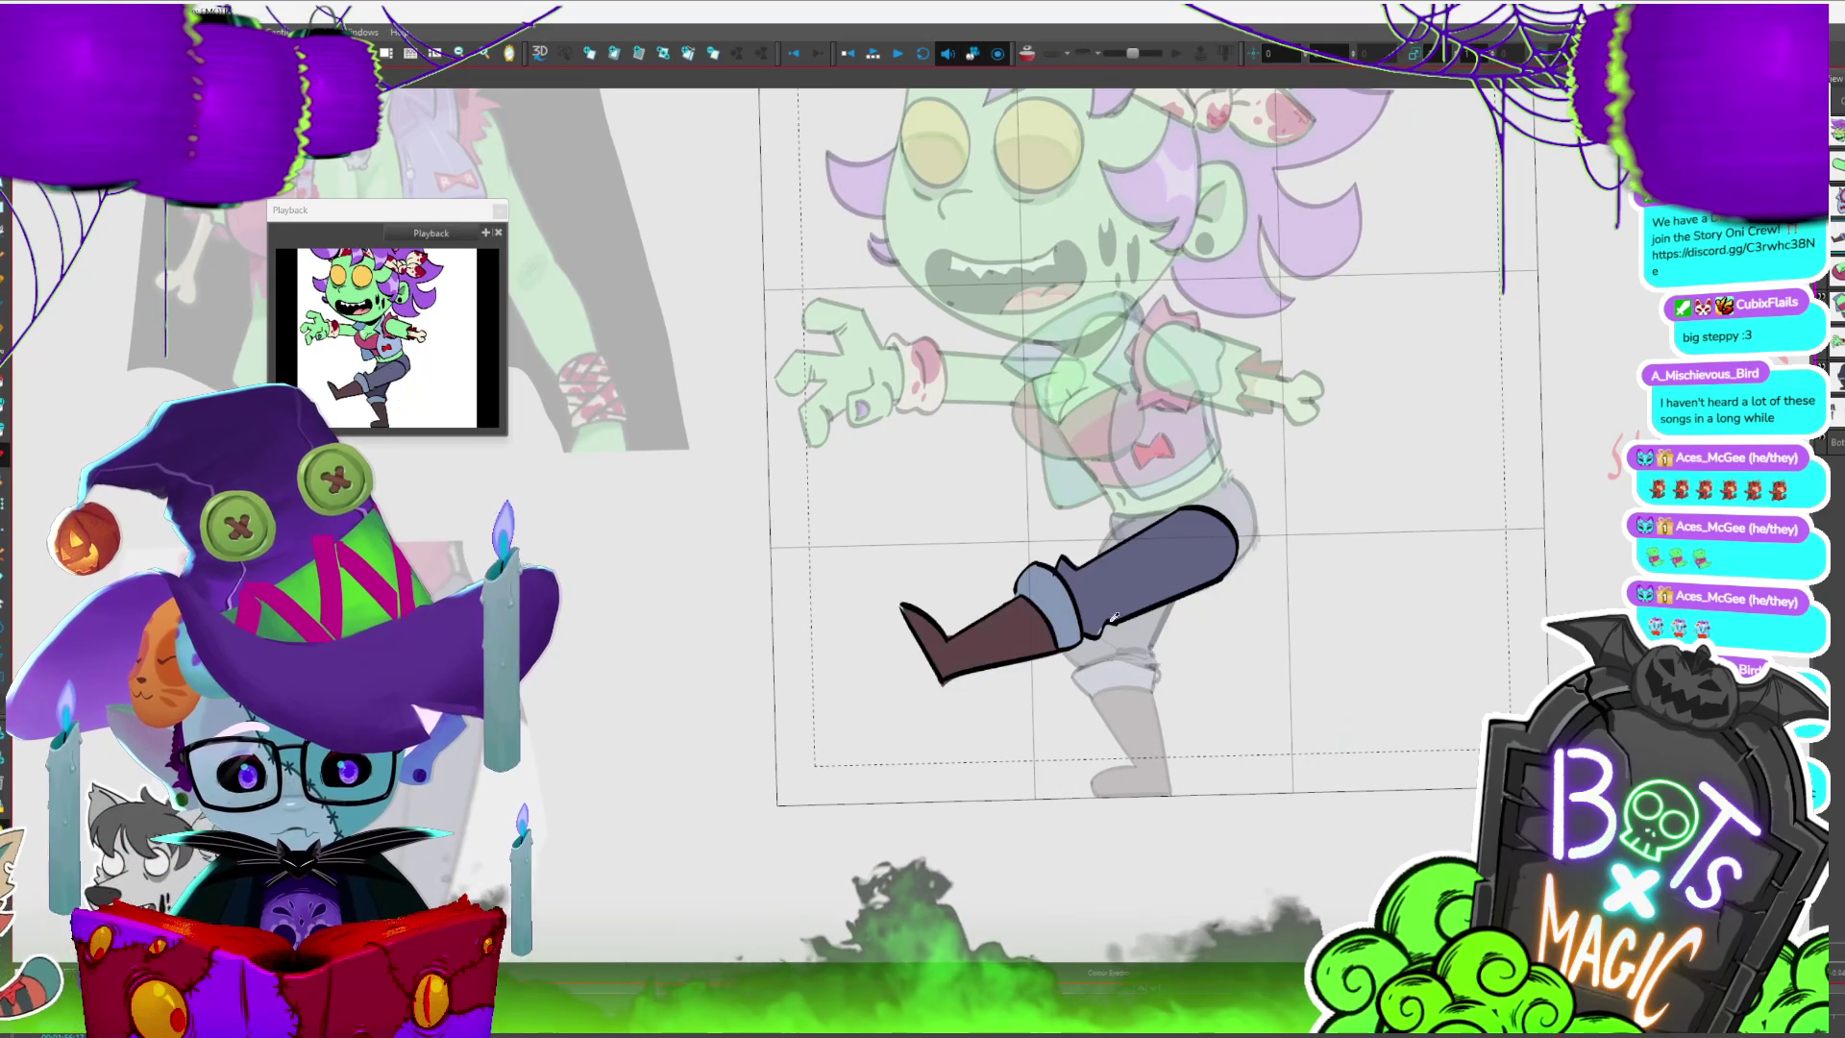
key("period")
key("period")
- Flip between the two kicking-leg frames and nudge the stepping leg slightly up and left
key("comma")
key("comma")
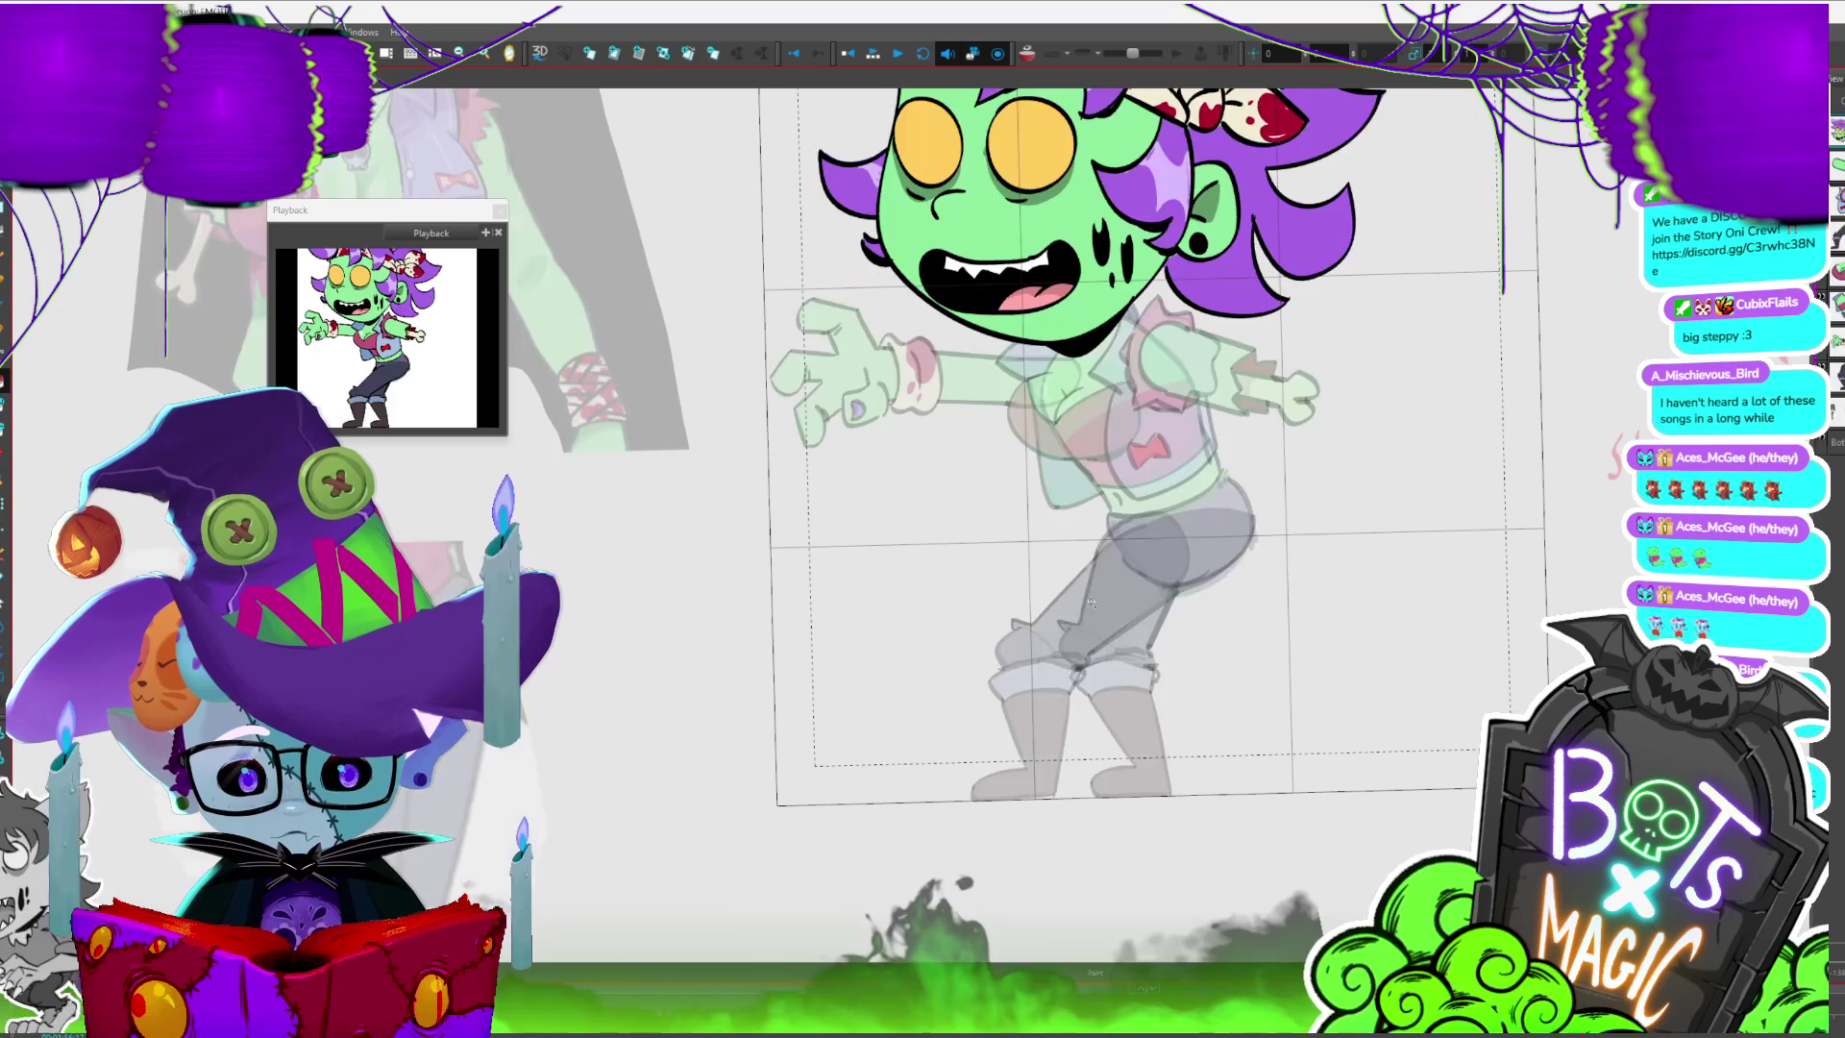
key("period")
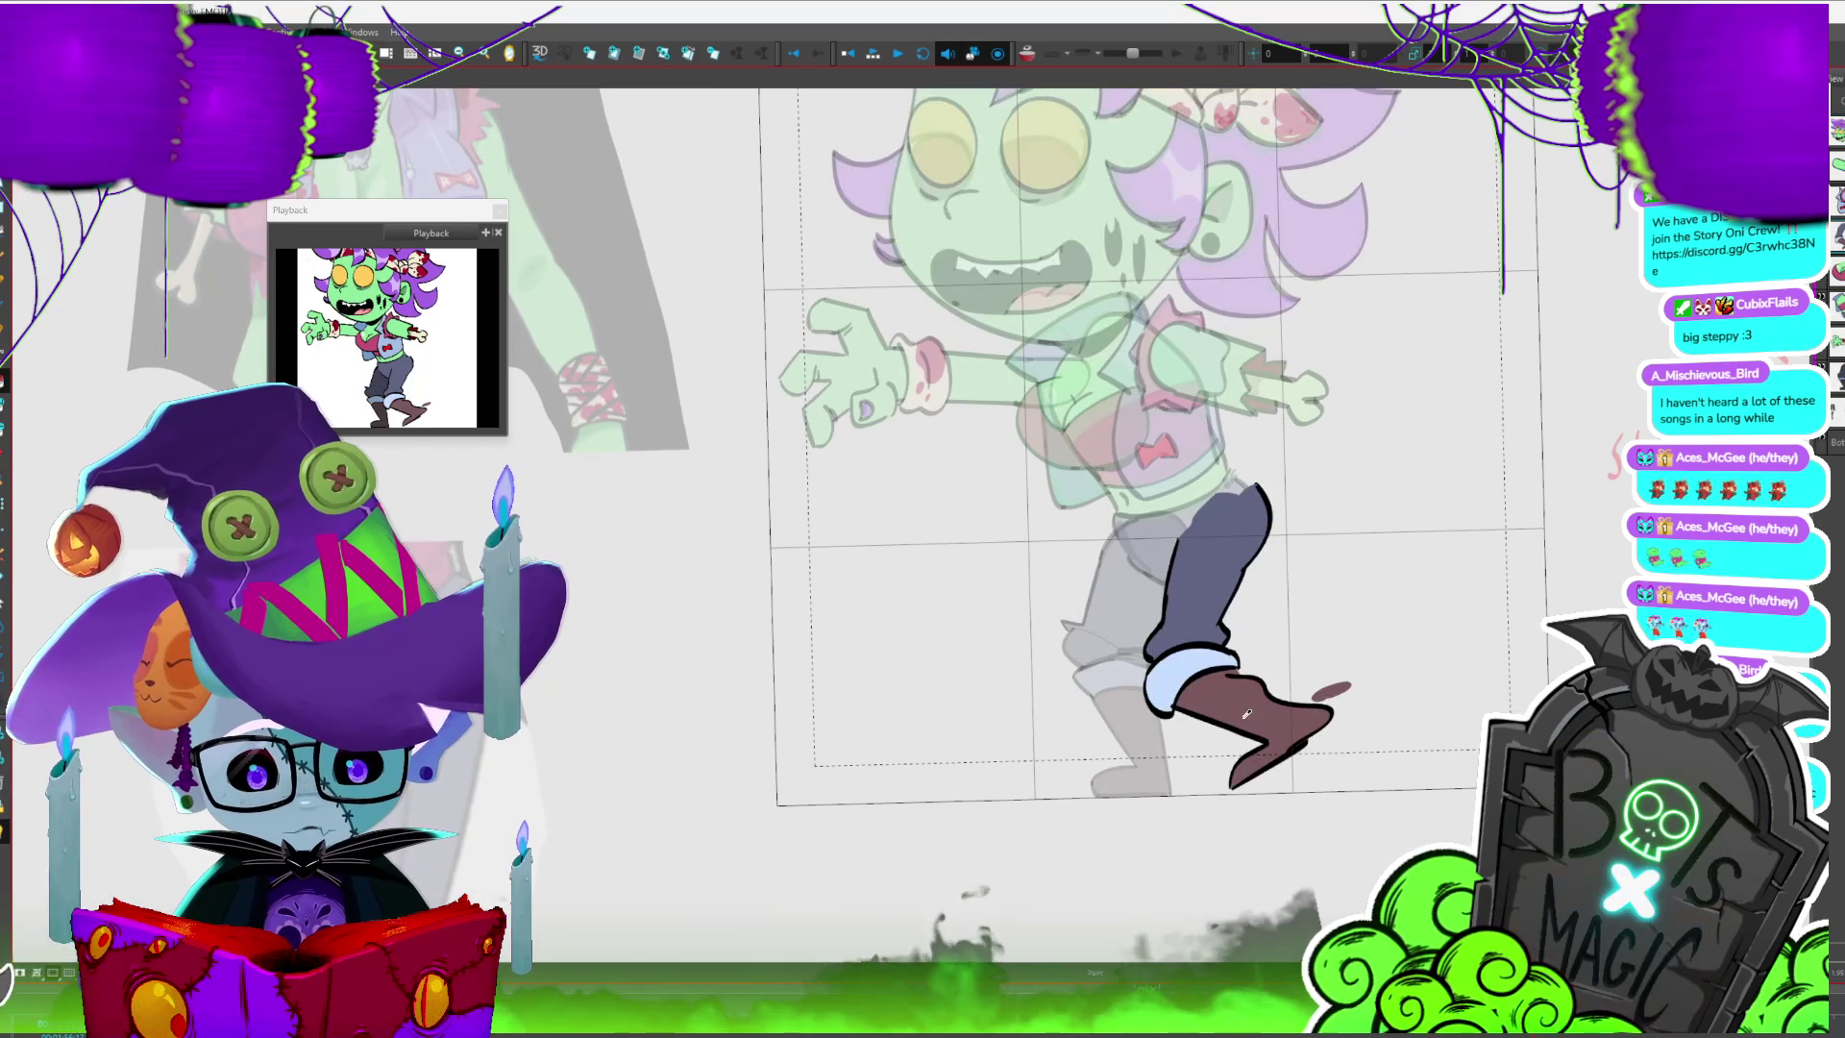
key("comma")
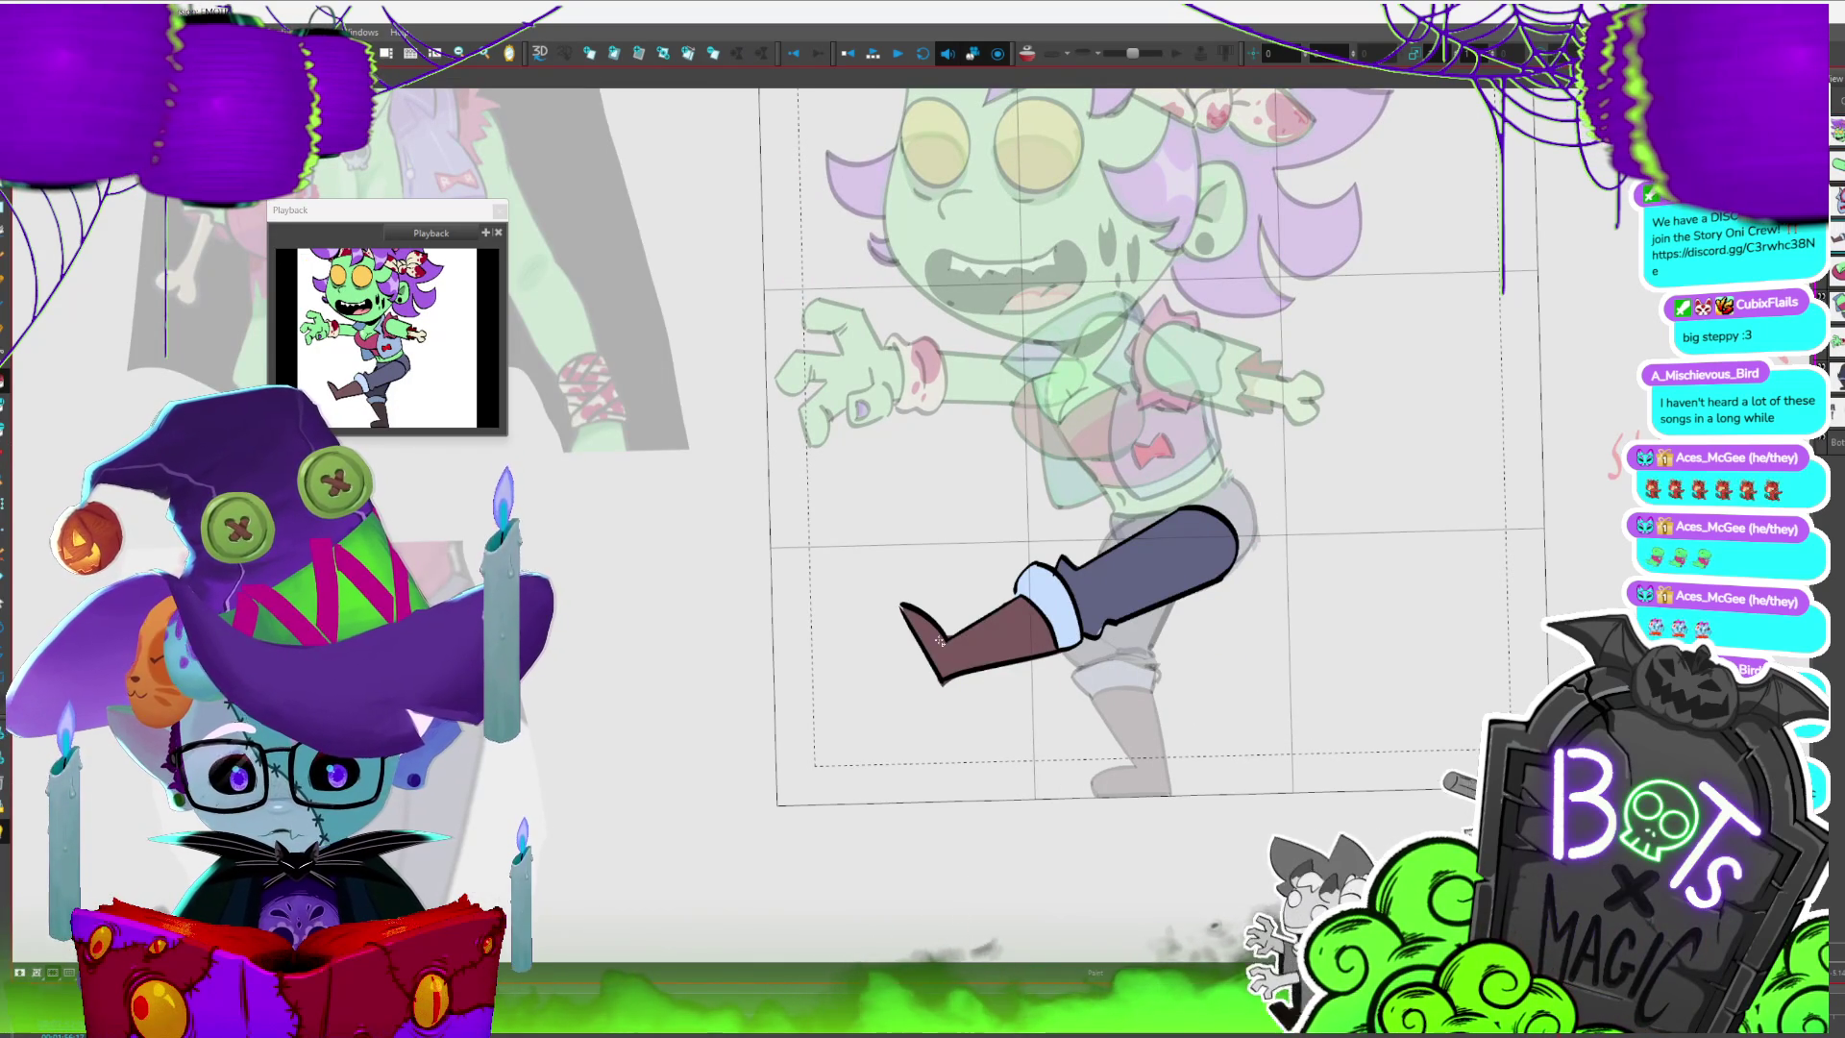
key("period")
key("comma")
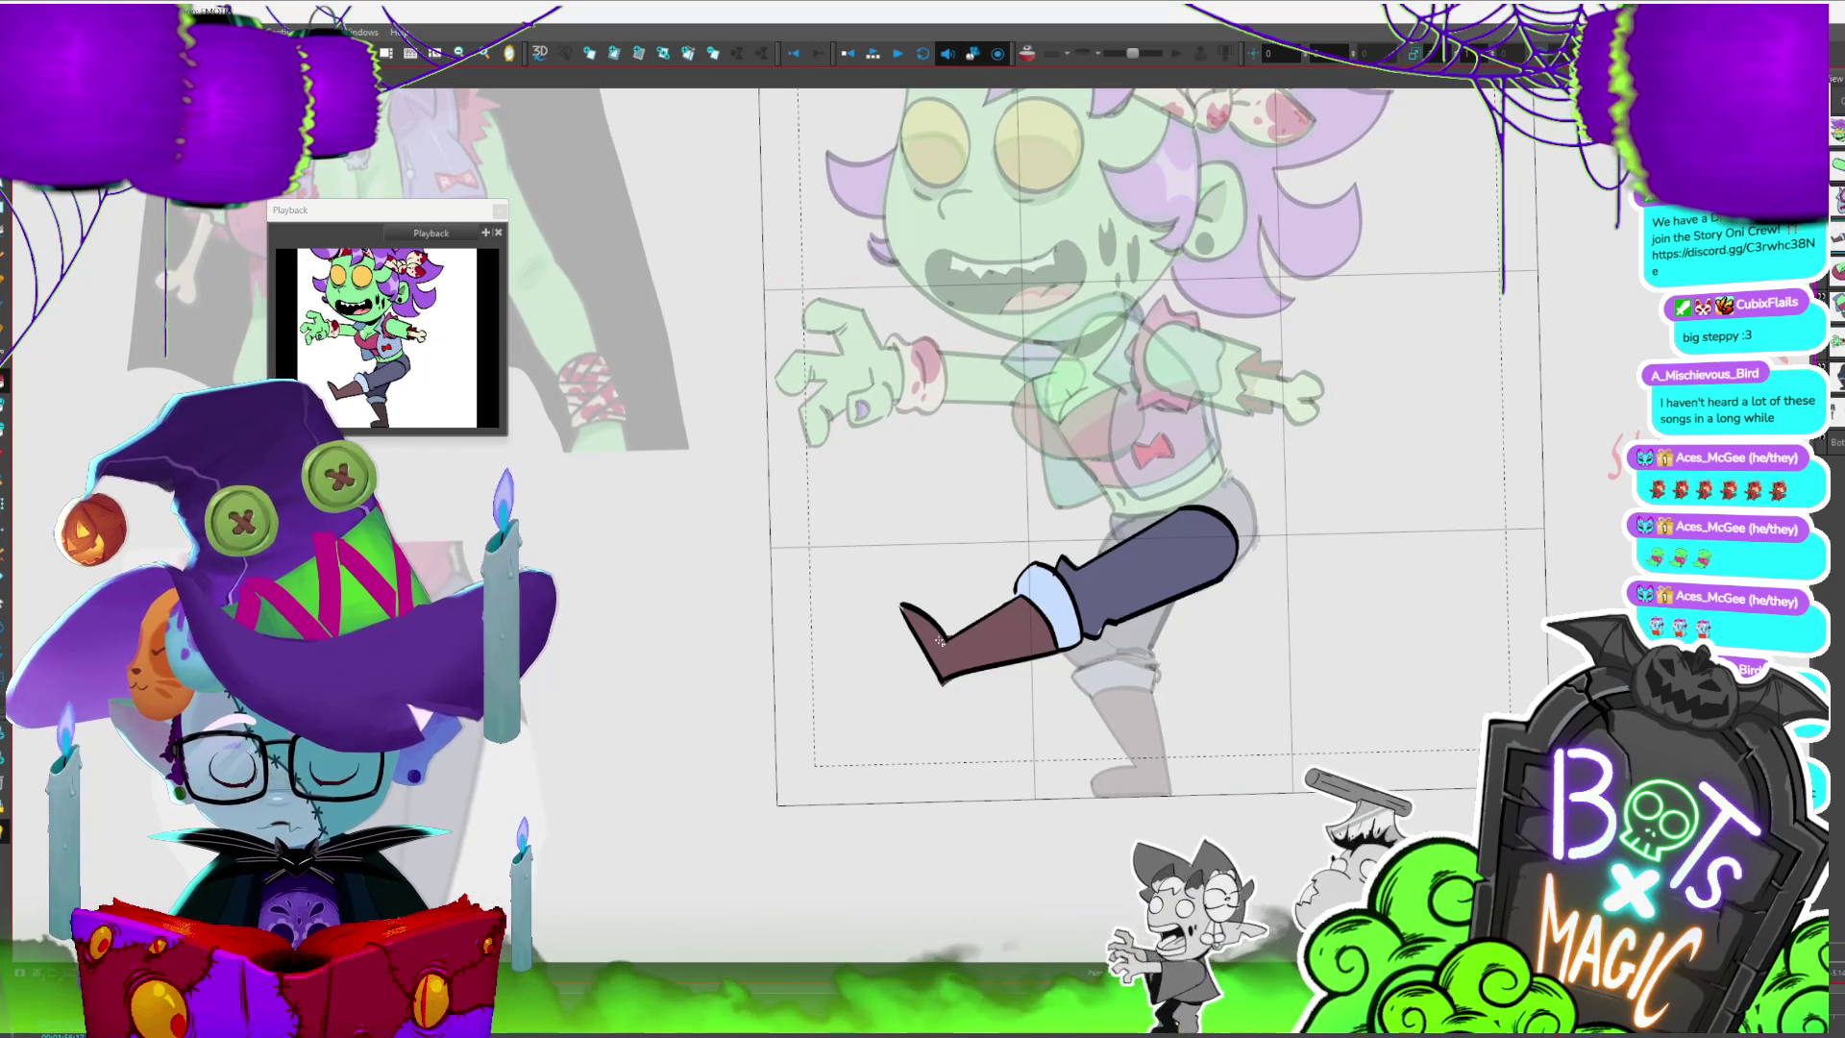
key("period")
key("comma")
key("period")
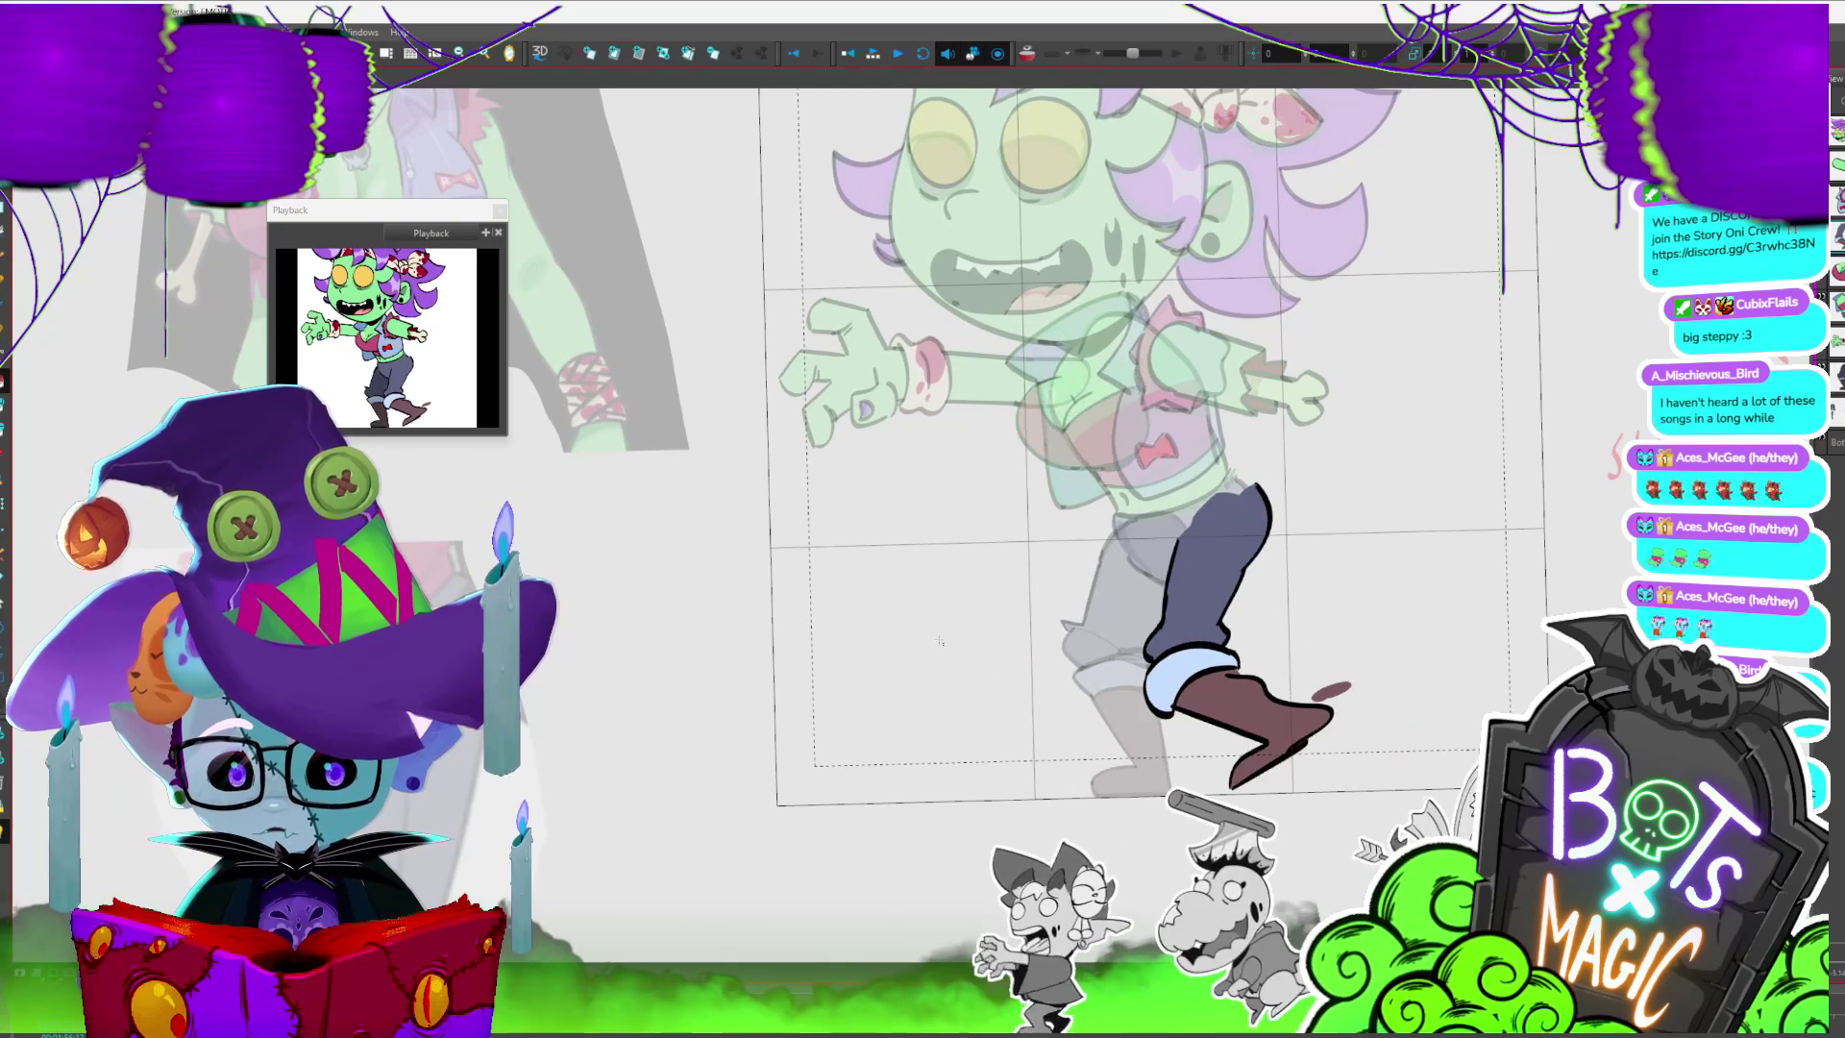
key("ctrl+a")
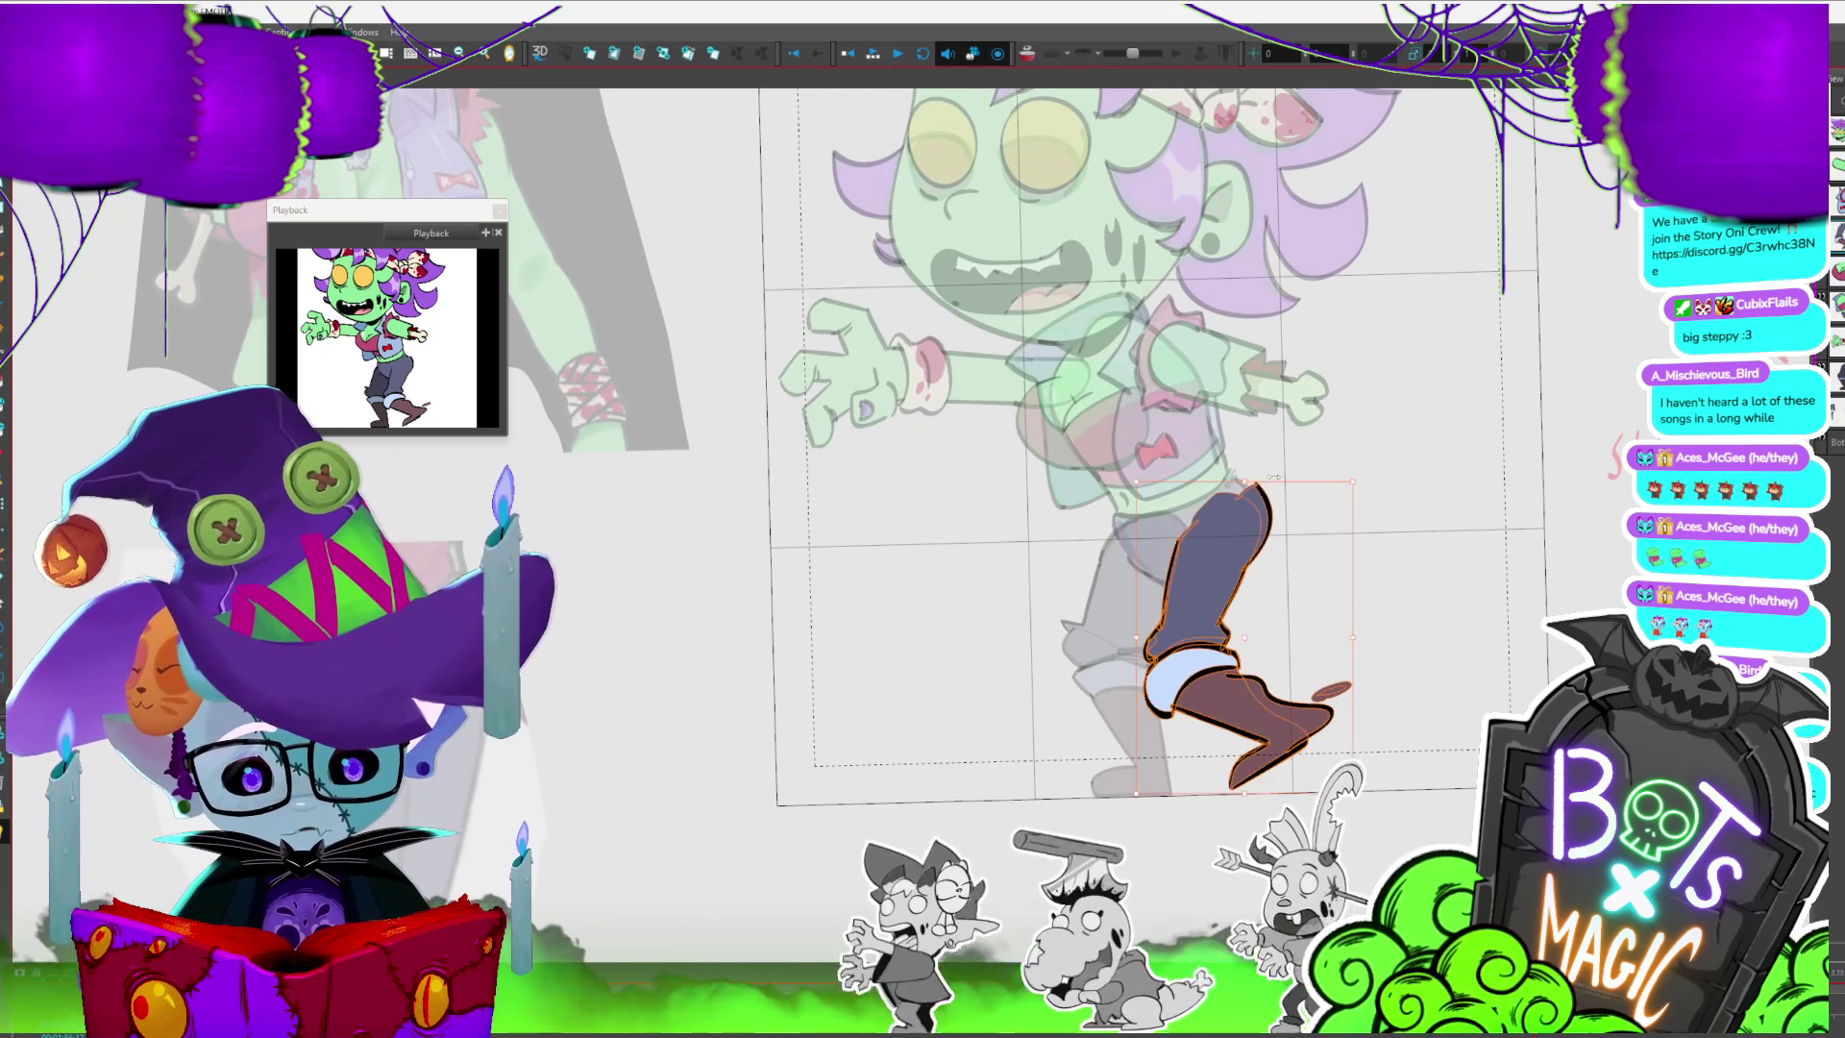
left_click_drag(1273, 491, 1267, 485)
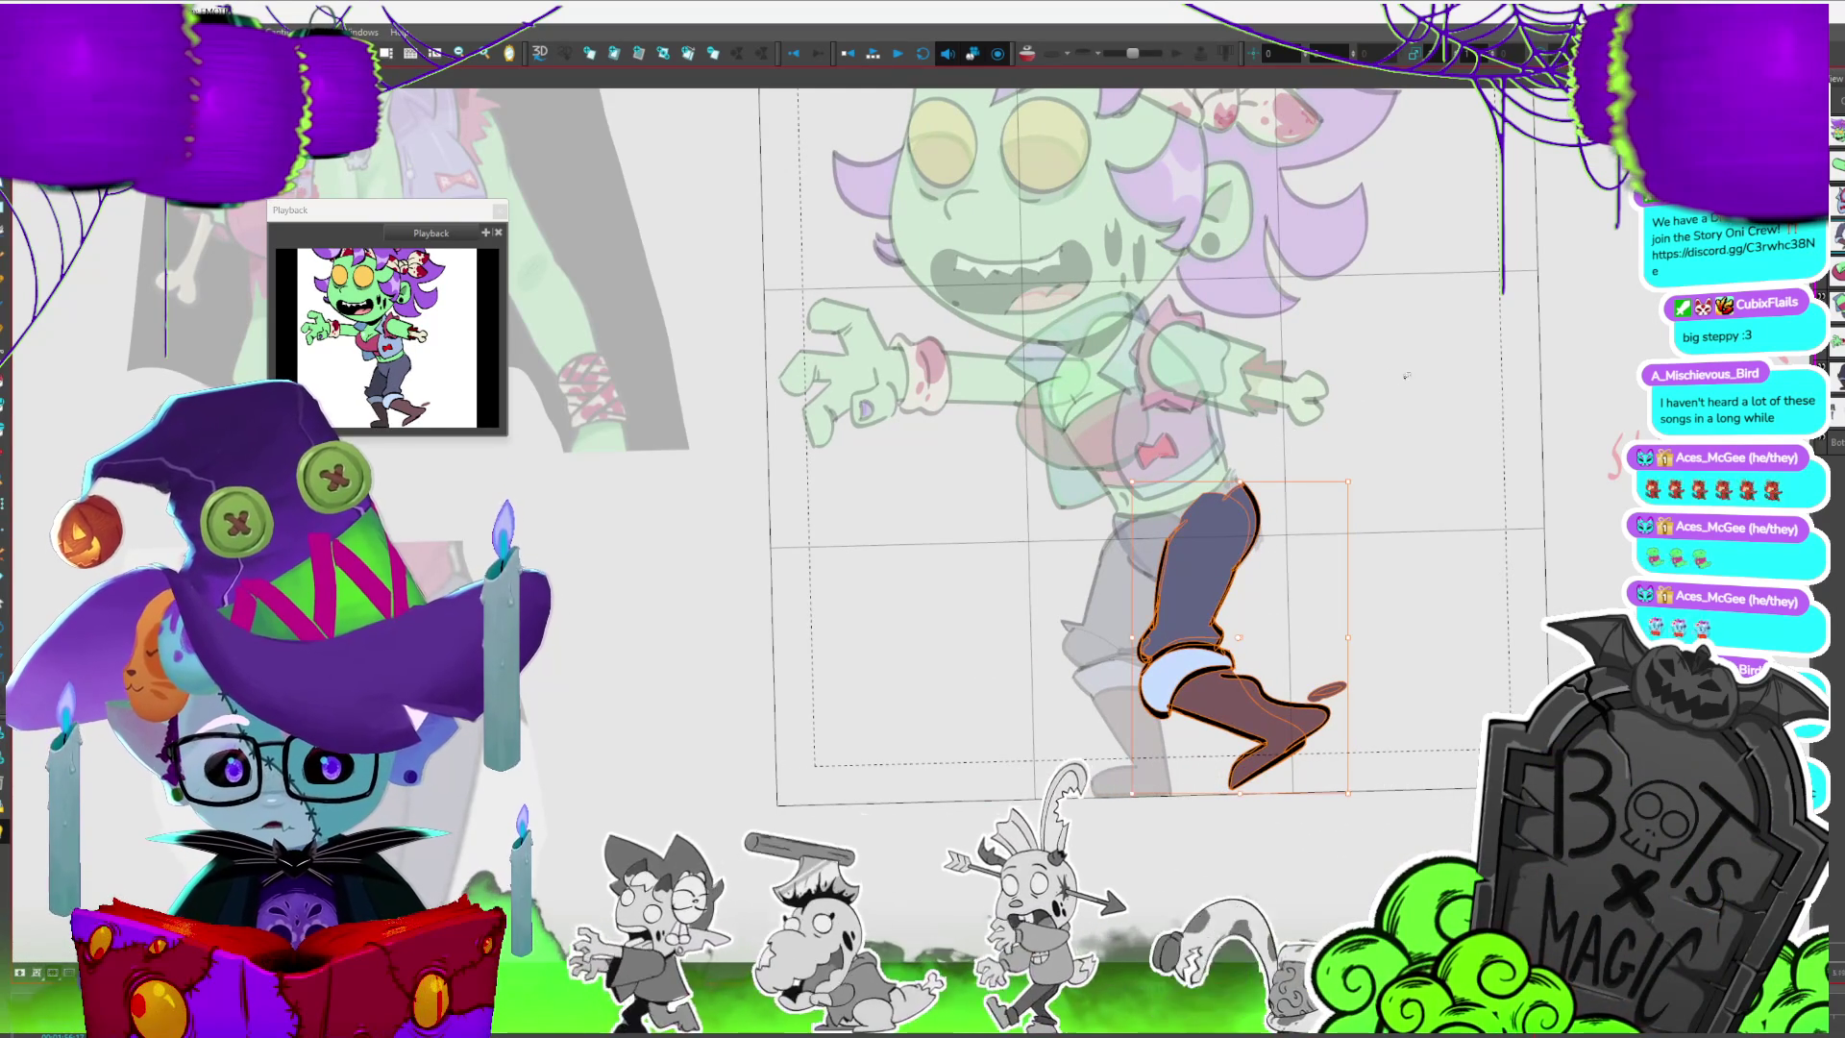
- Step through later walk frames and refill the standing leg with lighter blue-grey
key("period")
key("period")
key("period")
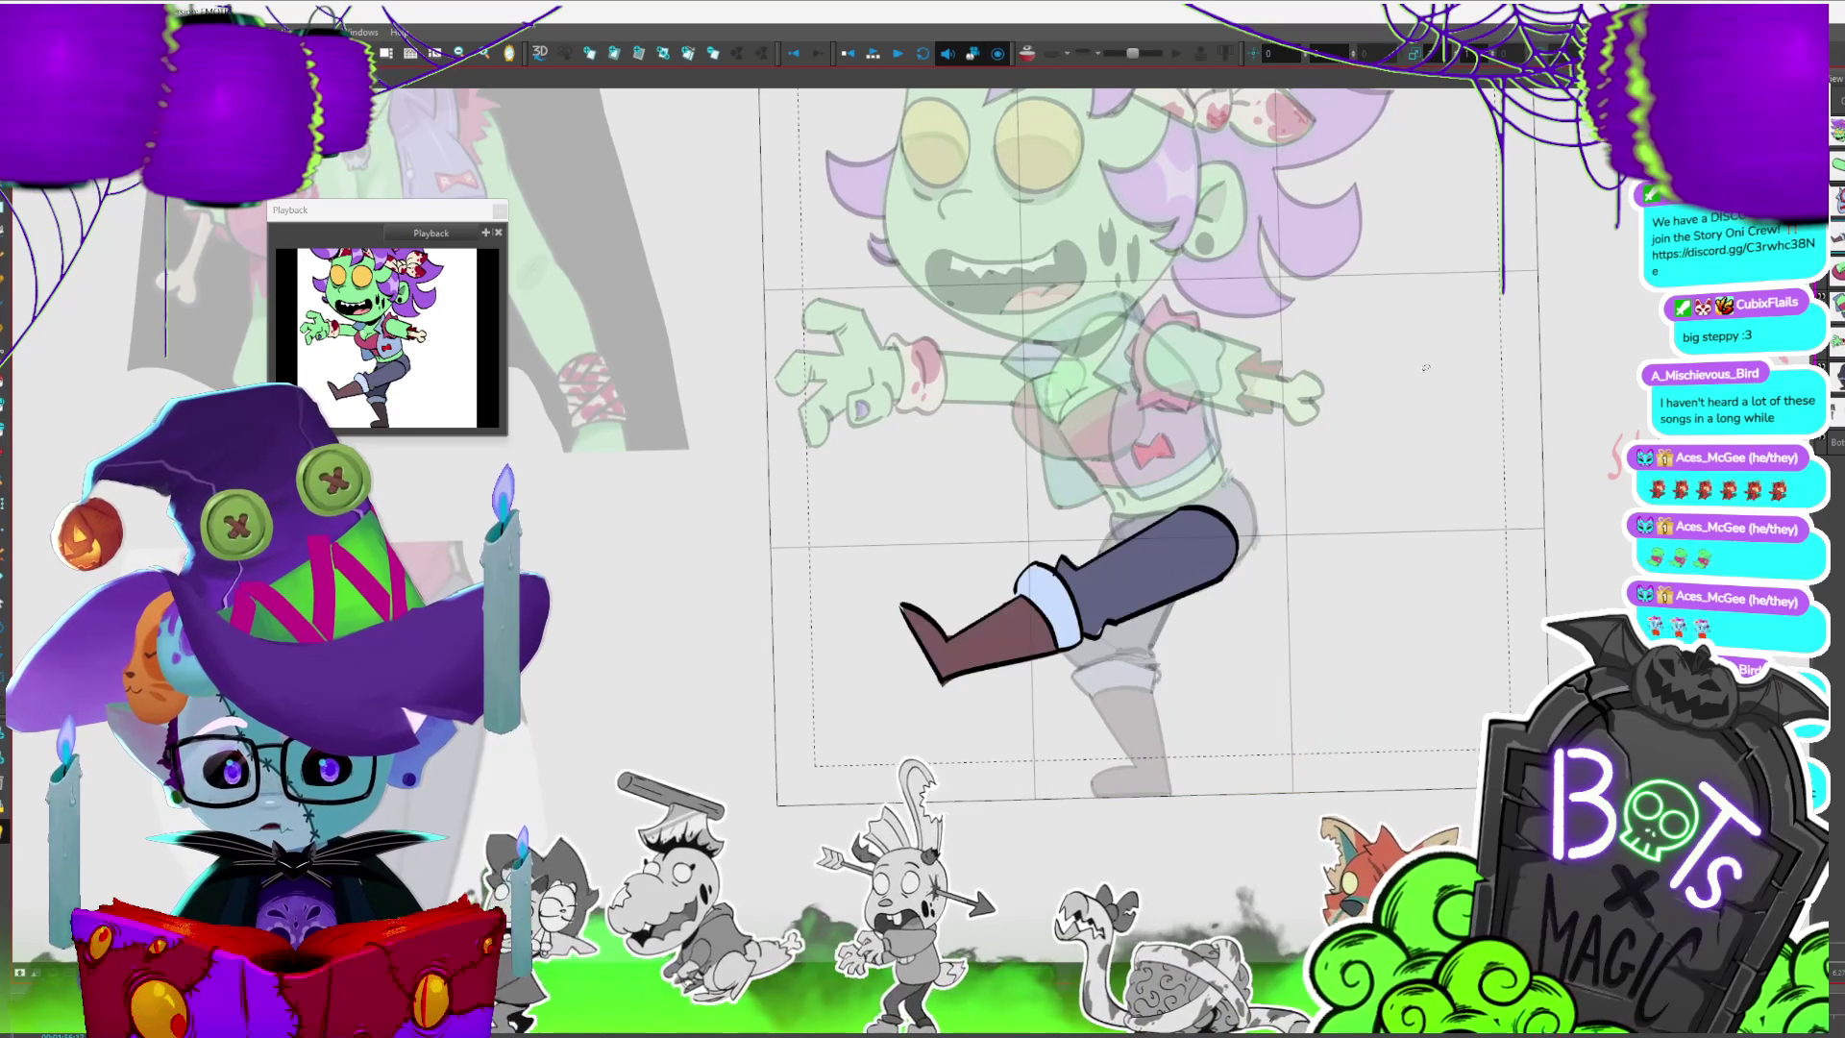
key("period")
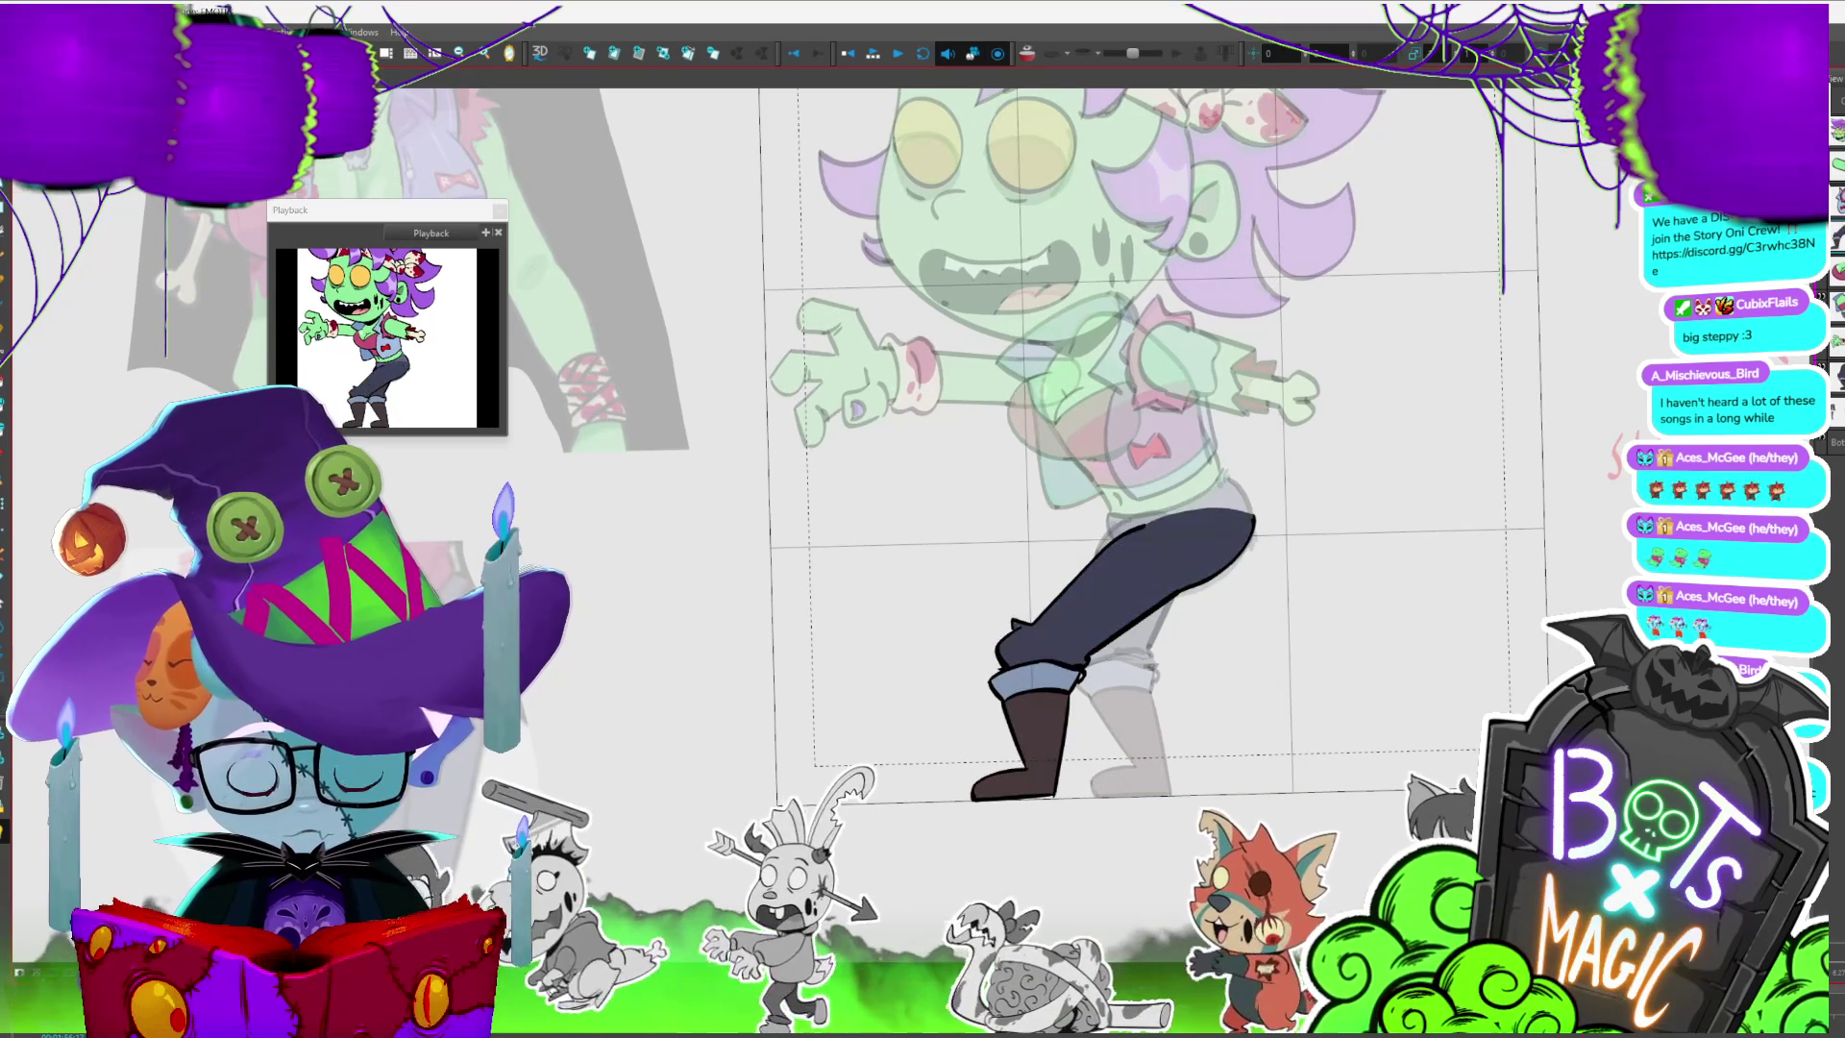
key("period")
key("period")
key("period")
key("period")
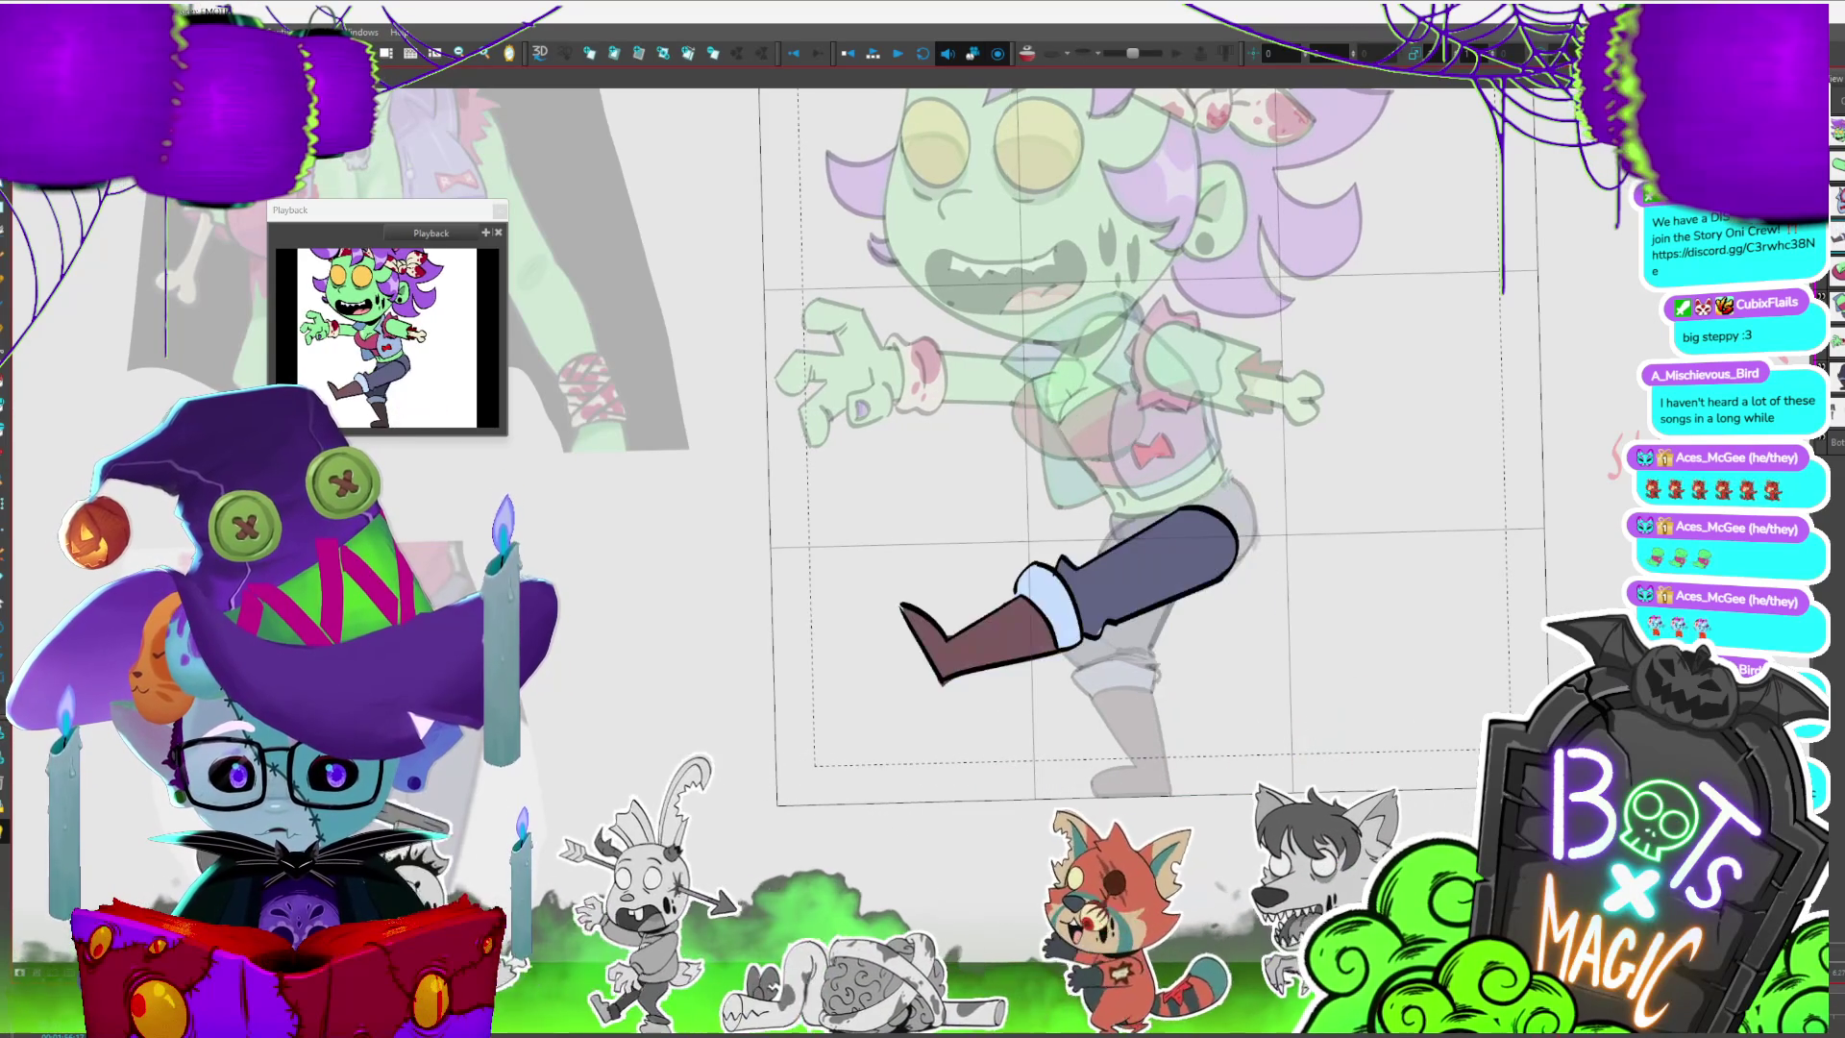
key("period")
key("period")
key("period")
key("period")
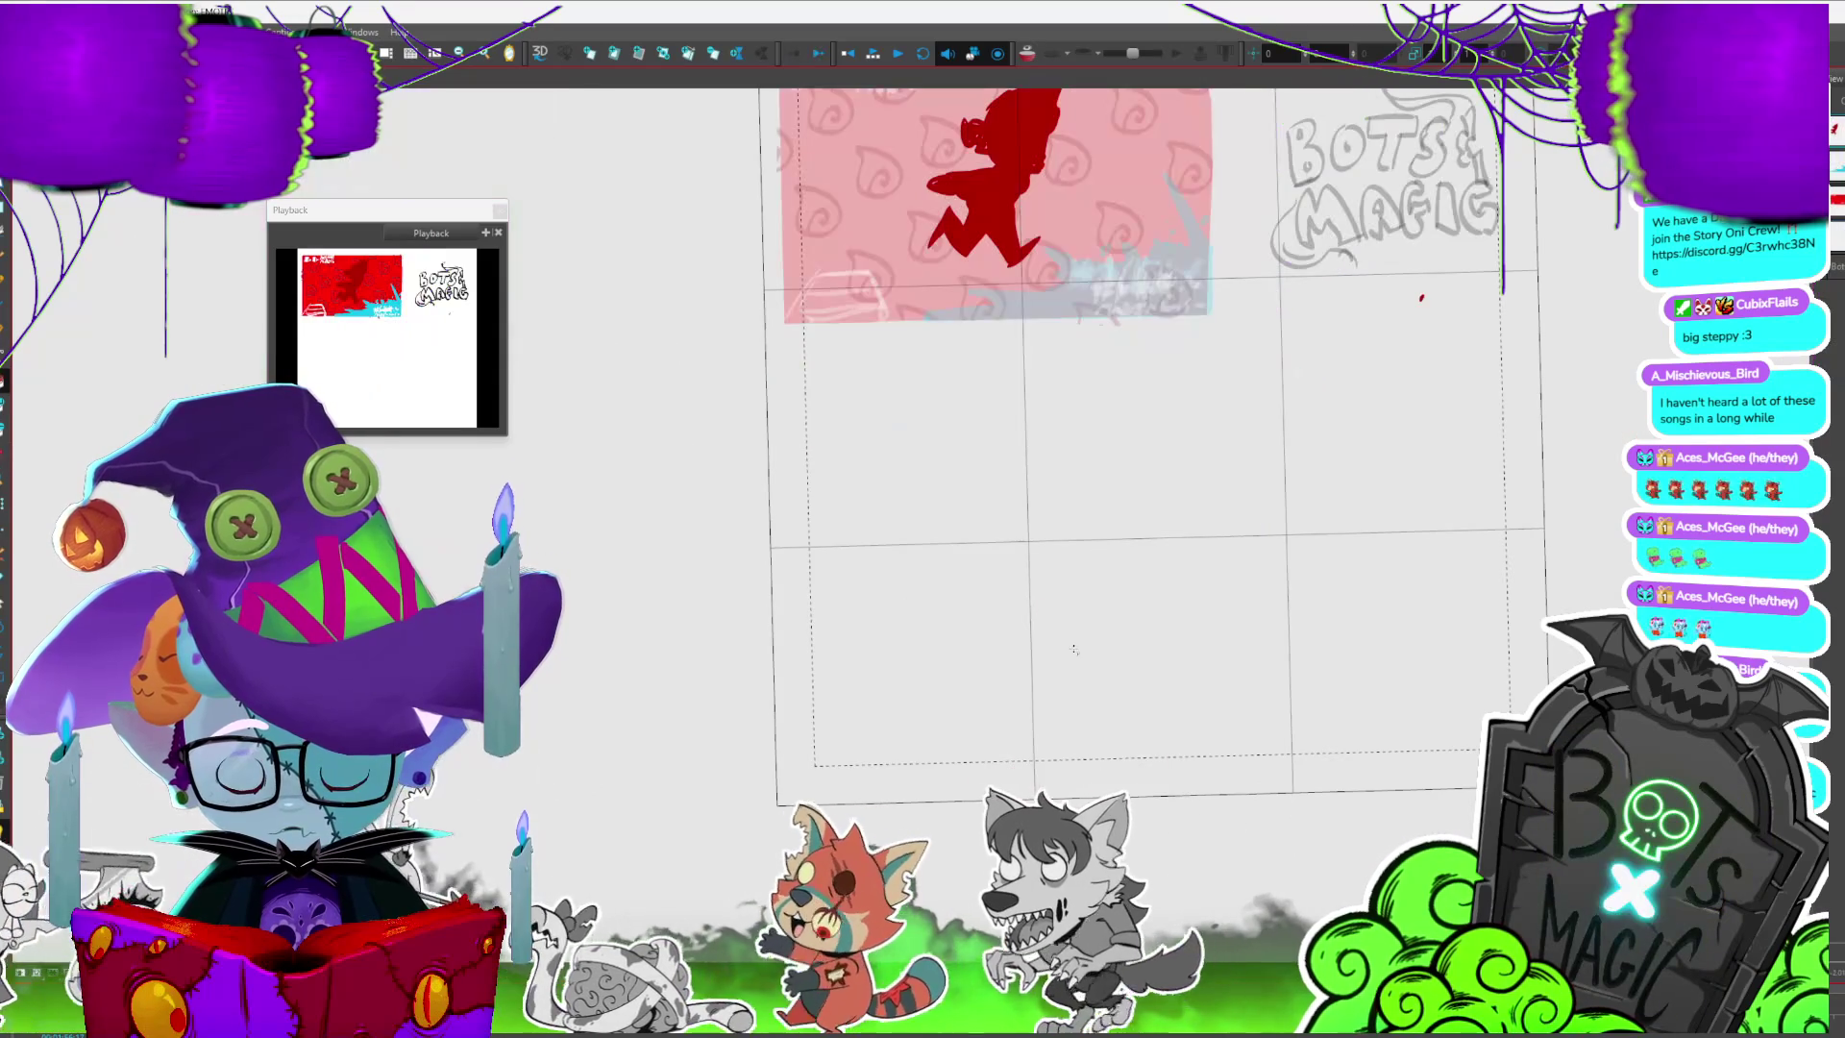
key("comma")
key("comma")
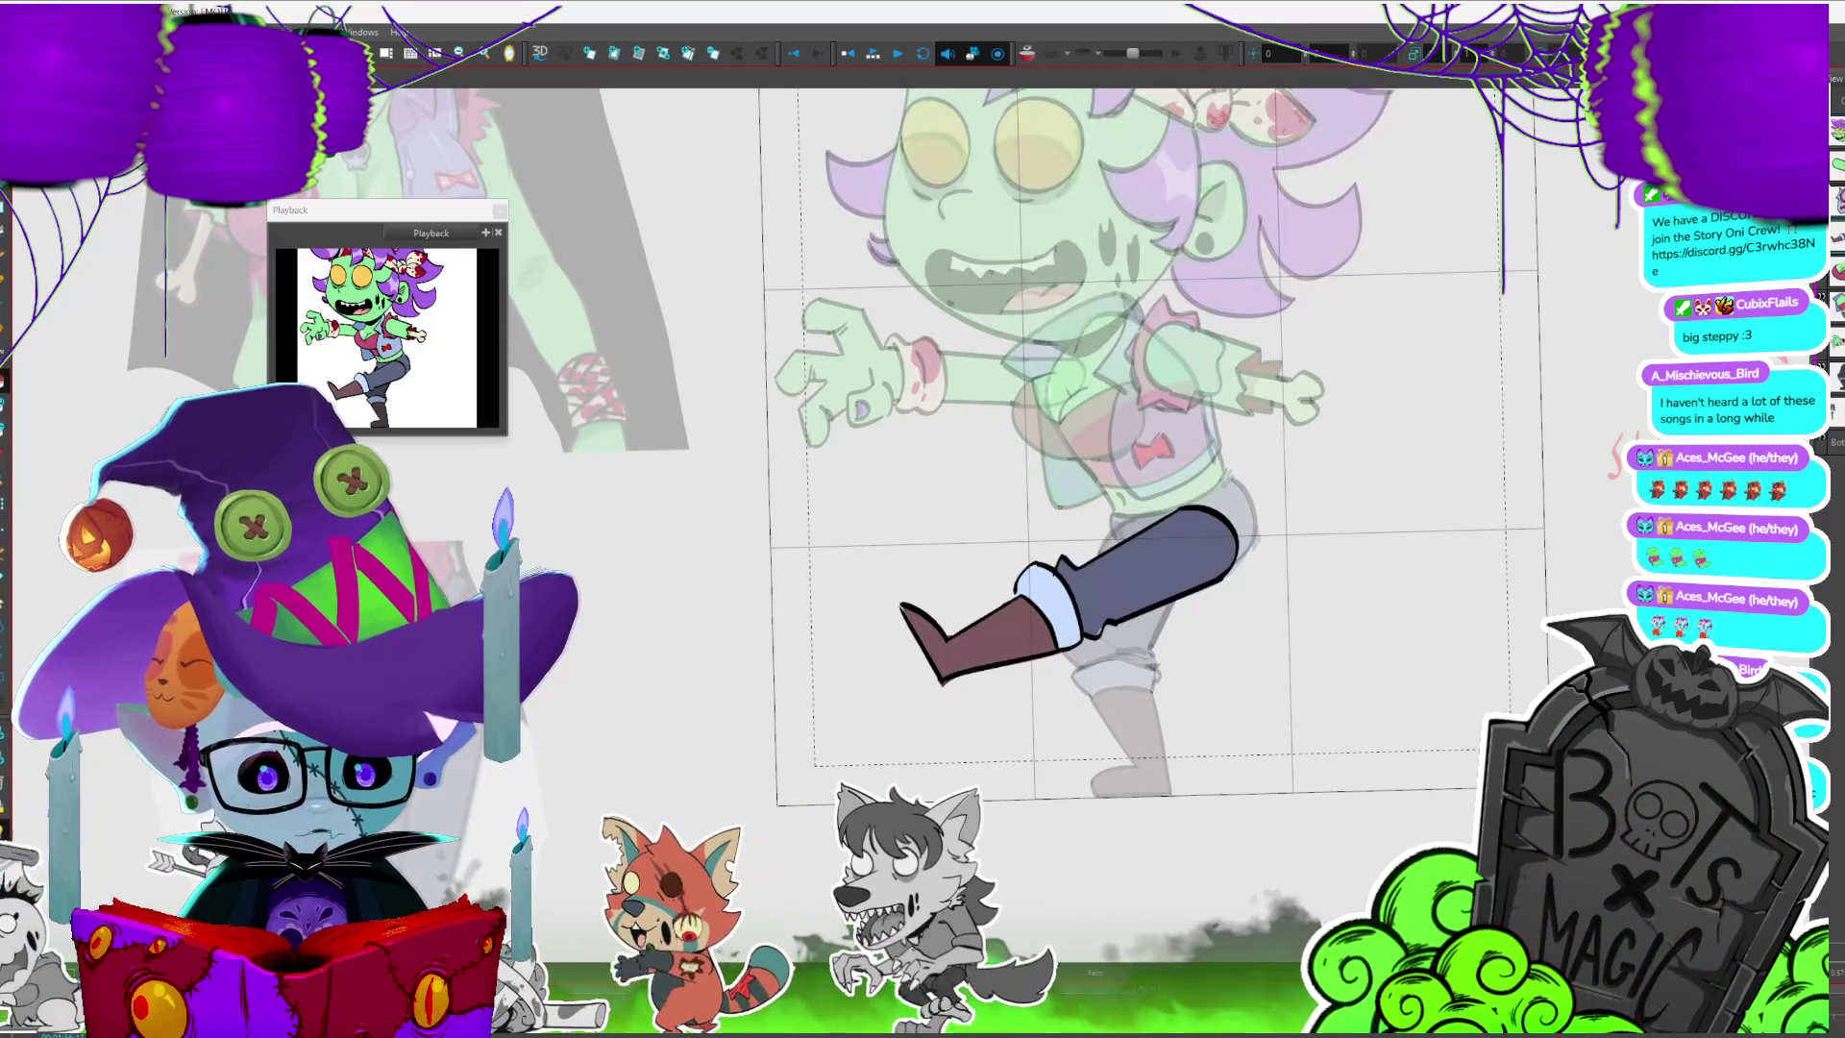
key("comma")
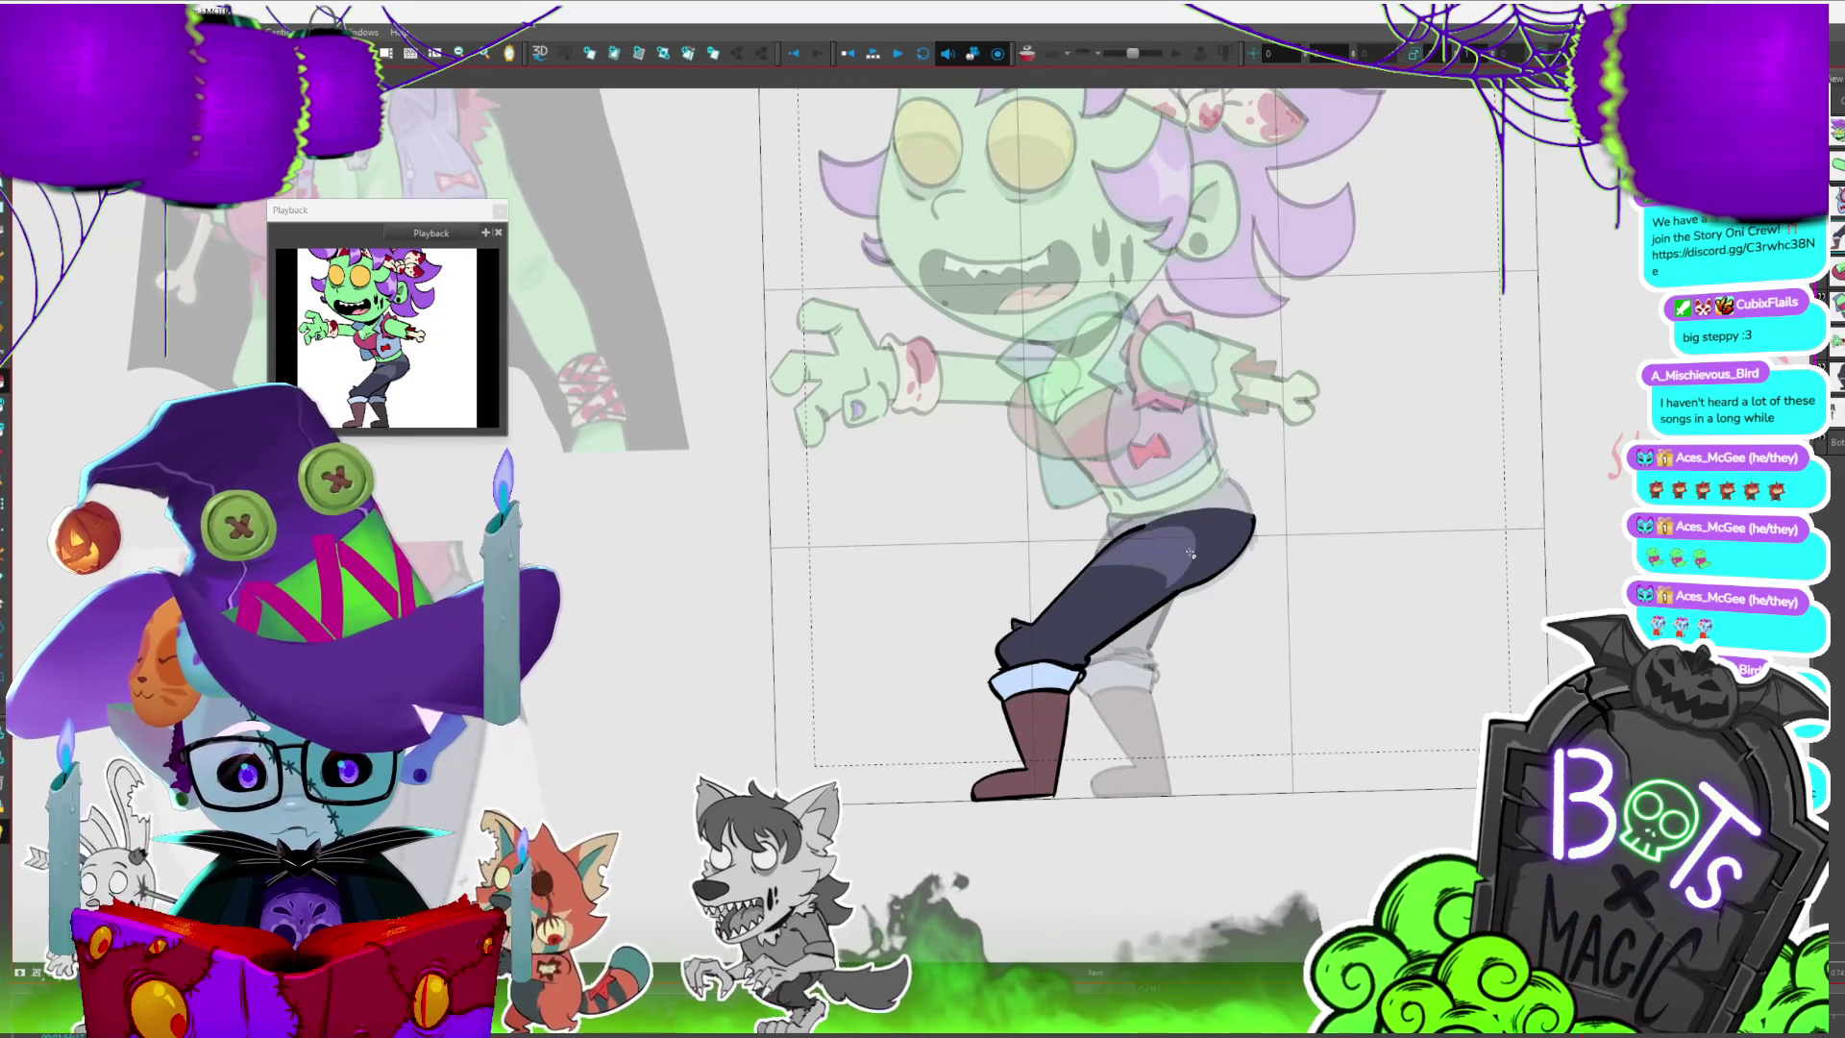
left_click(1064, 647)
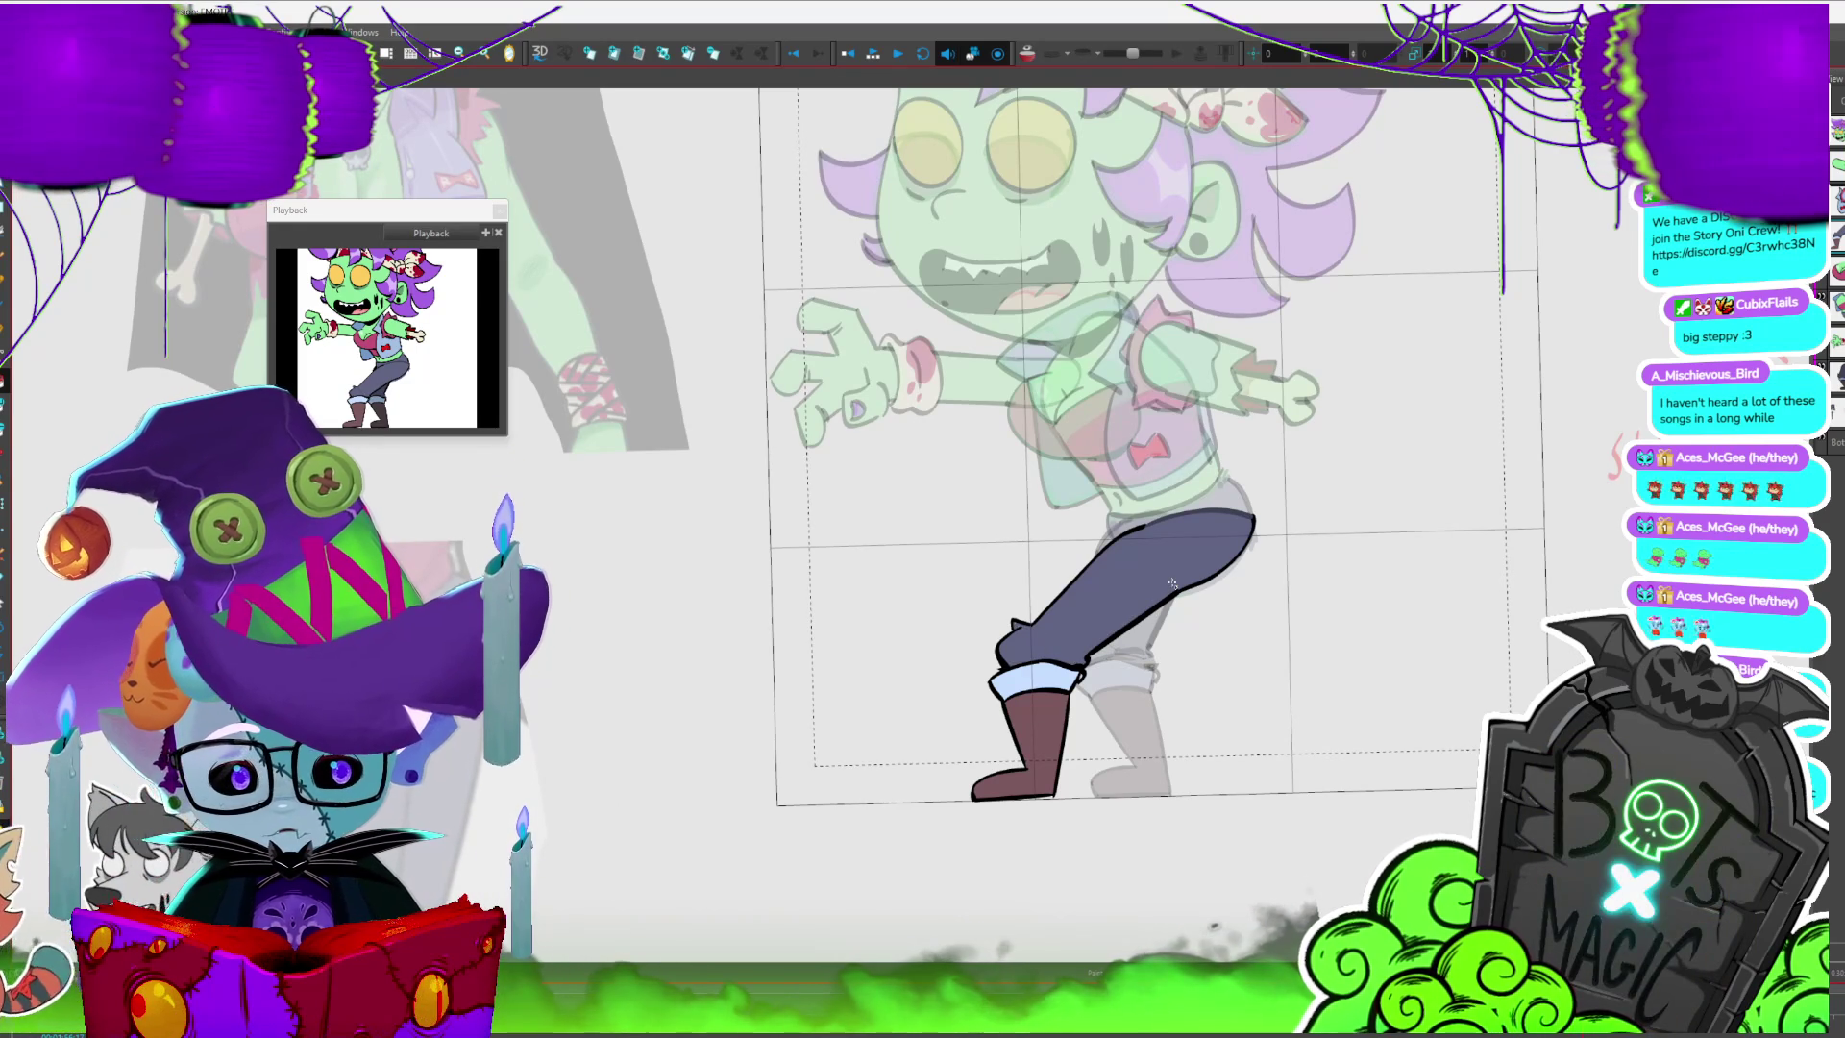
scroll(1117, 492, "up", 2)
scroll(1116, 492, "up", 2)
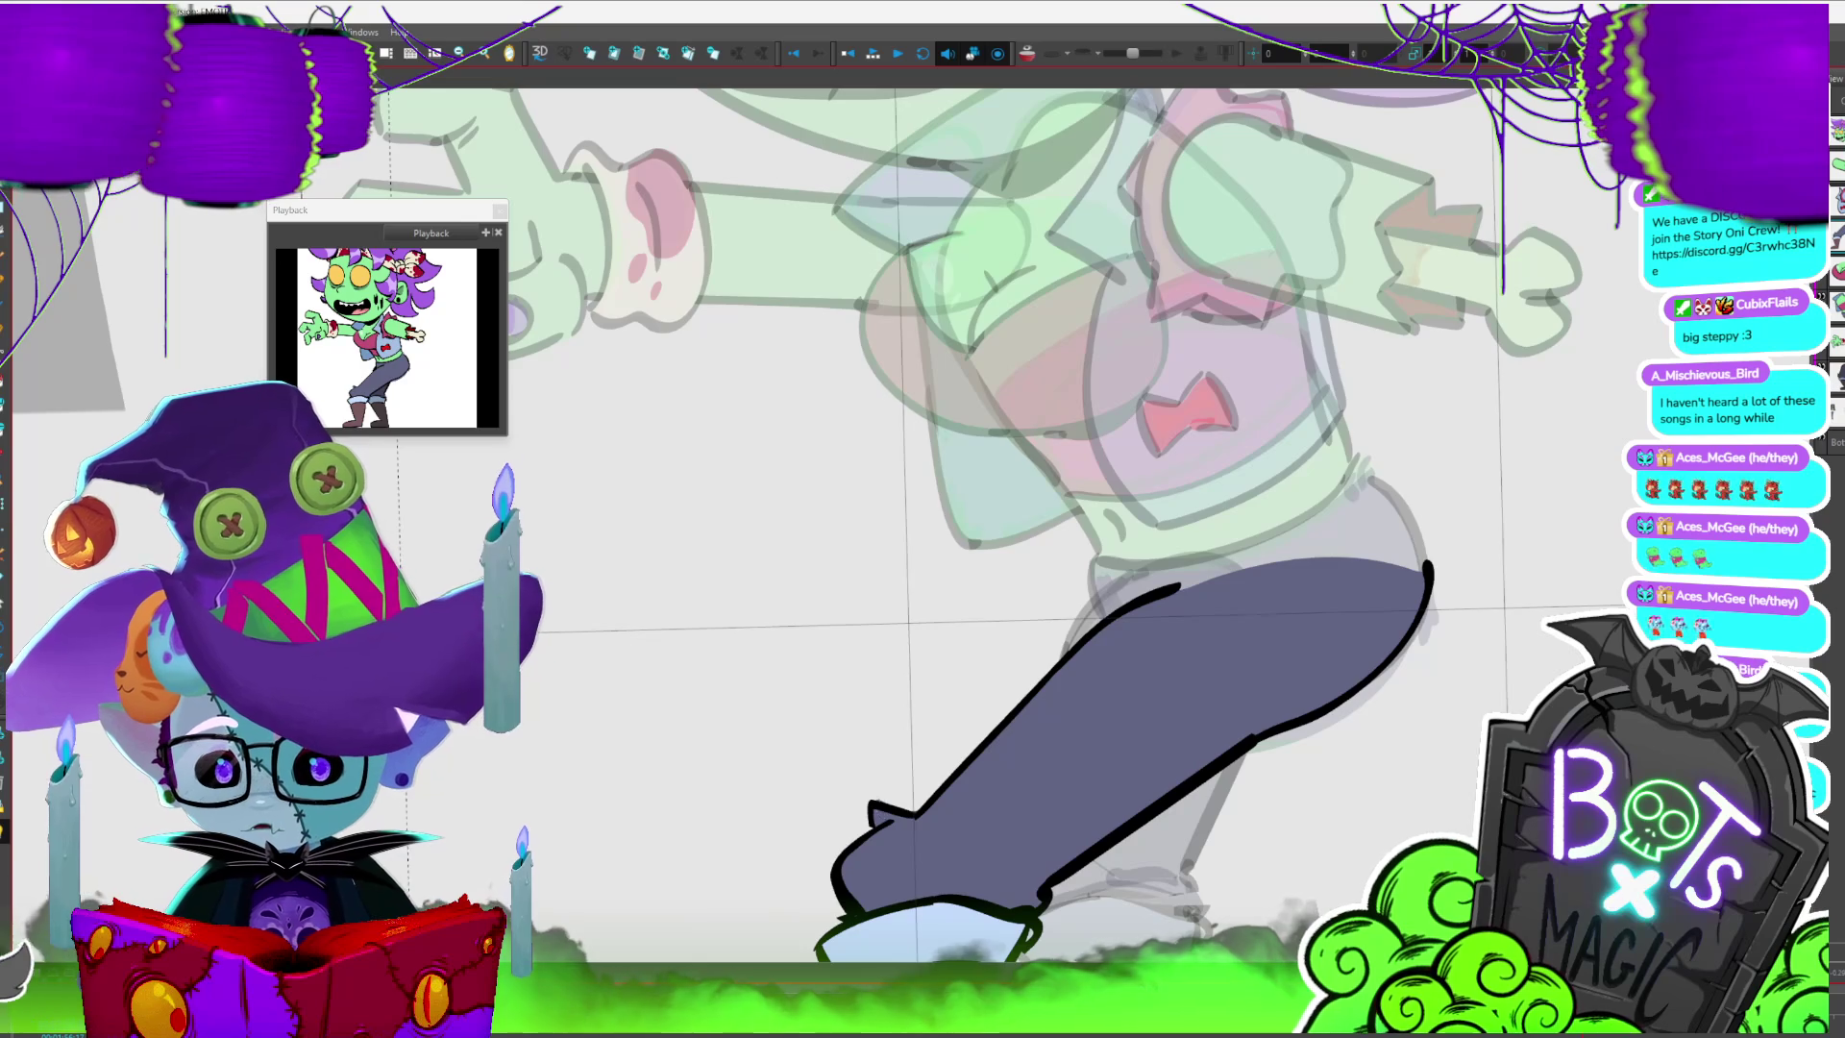
scroll(1059, 527, "down", 2)
- Draw a black outline stroke along the thigh's right edge on the raised-leg frame
key("period")
key("comma")
key("period")
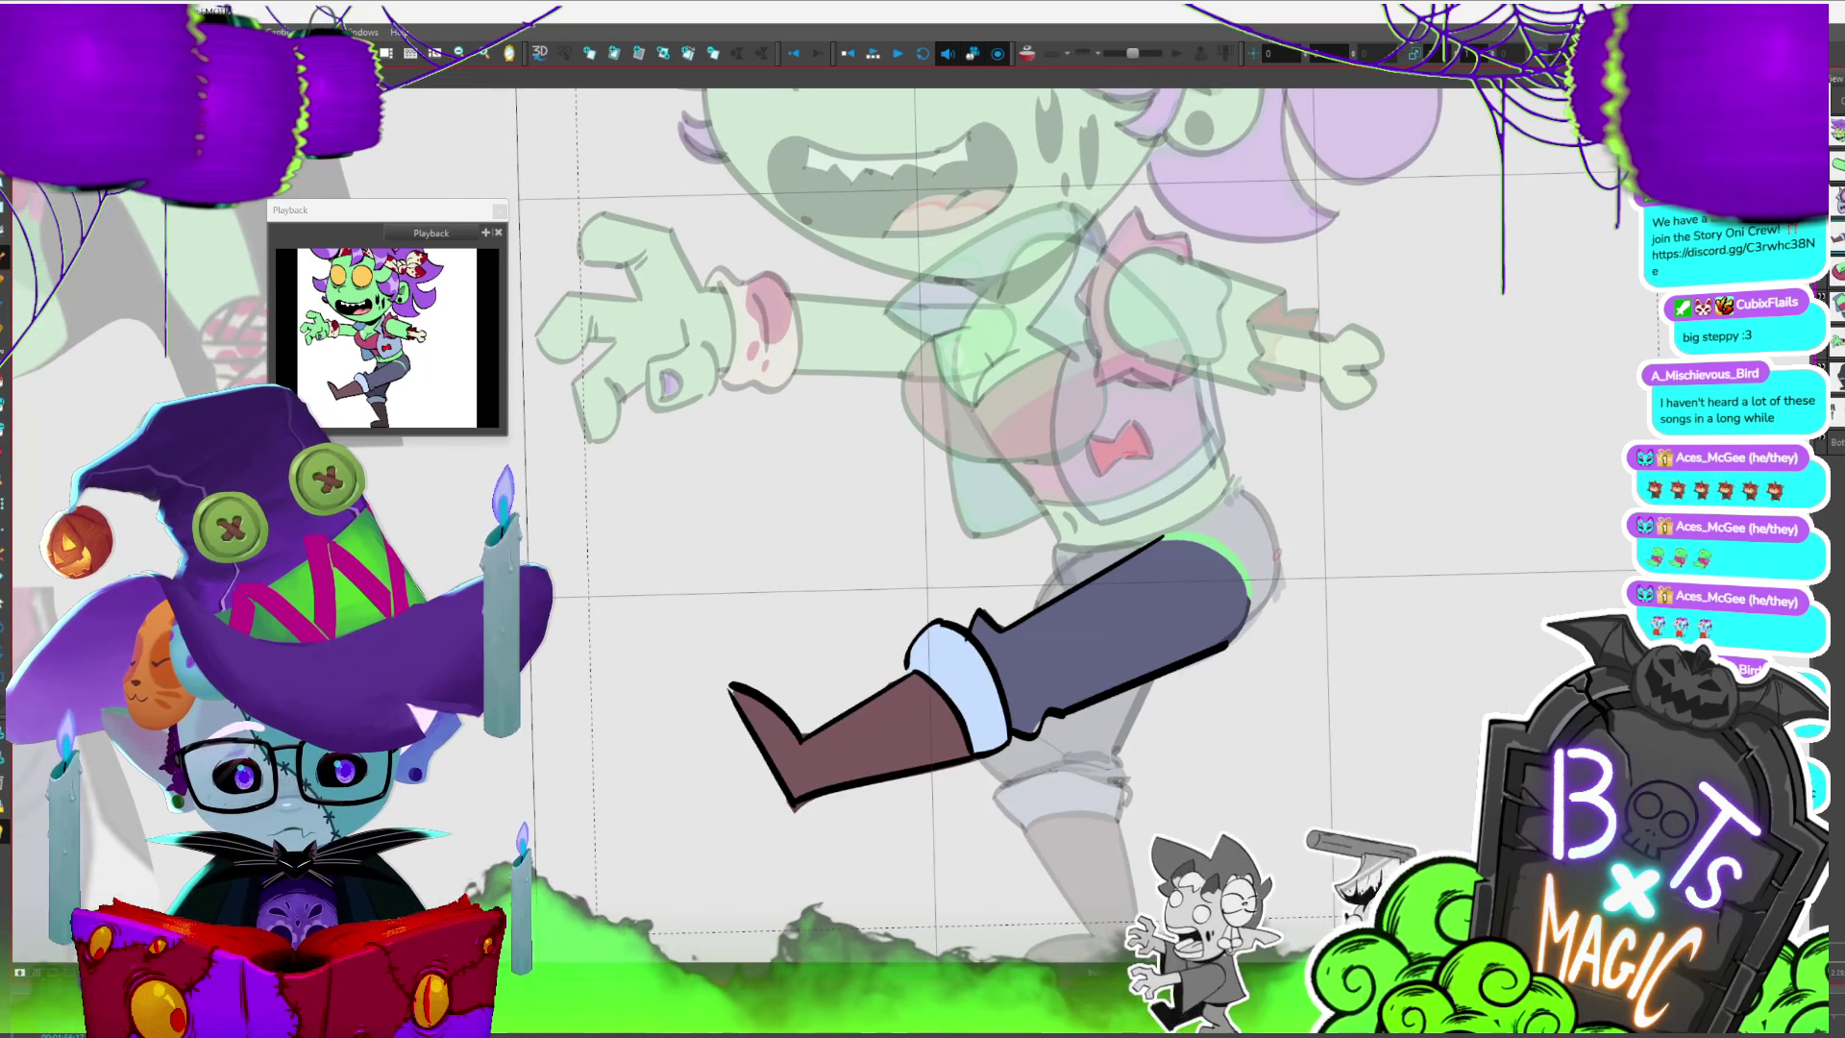
left_click_drag(1277, 556, 1227, 637)
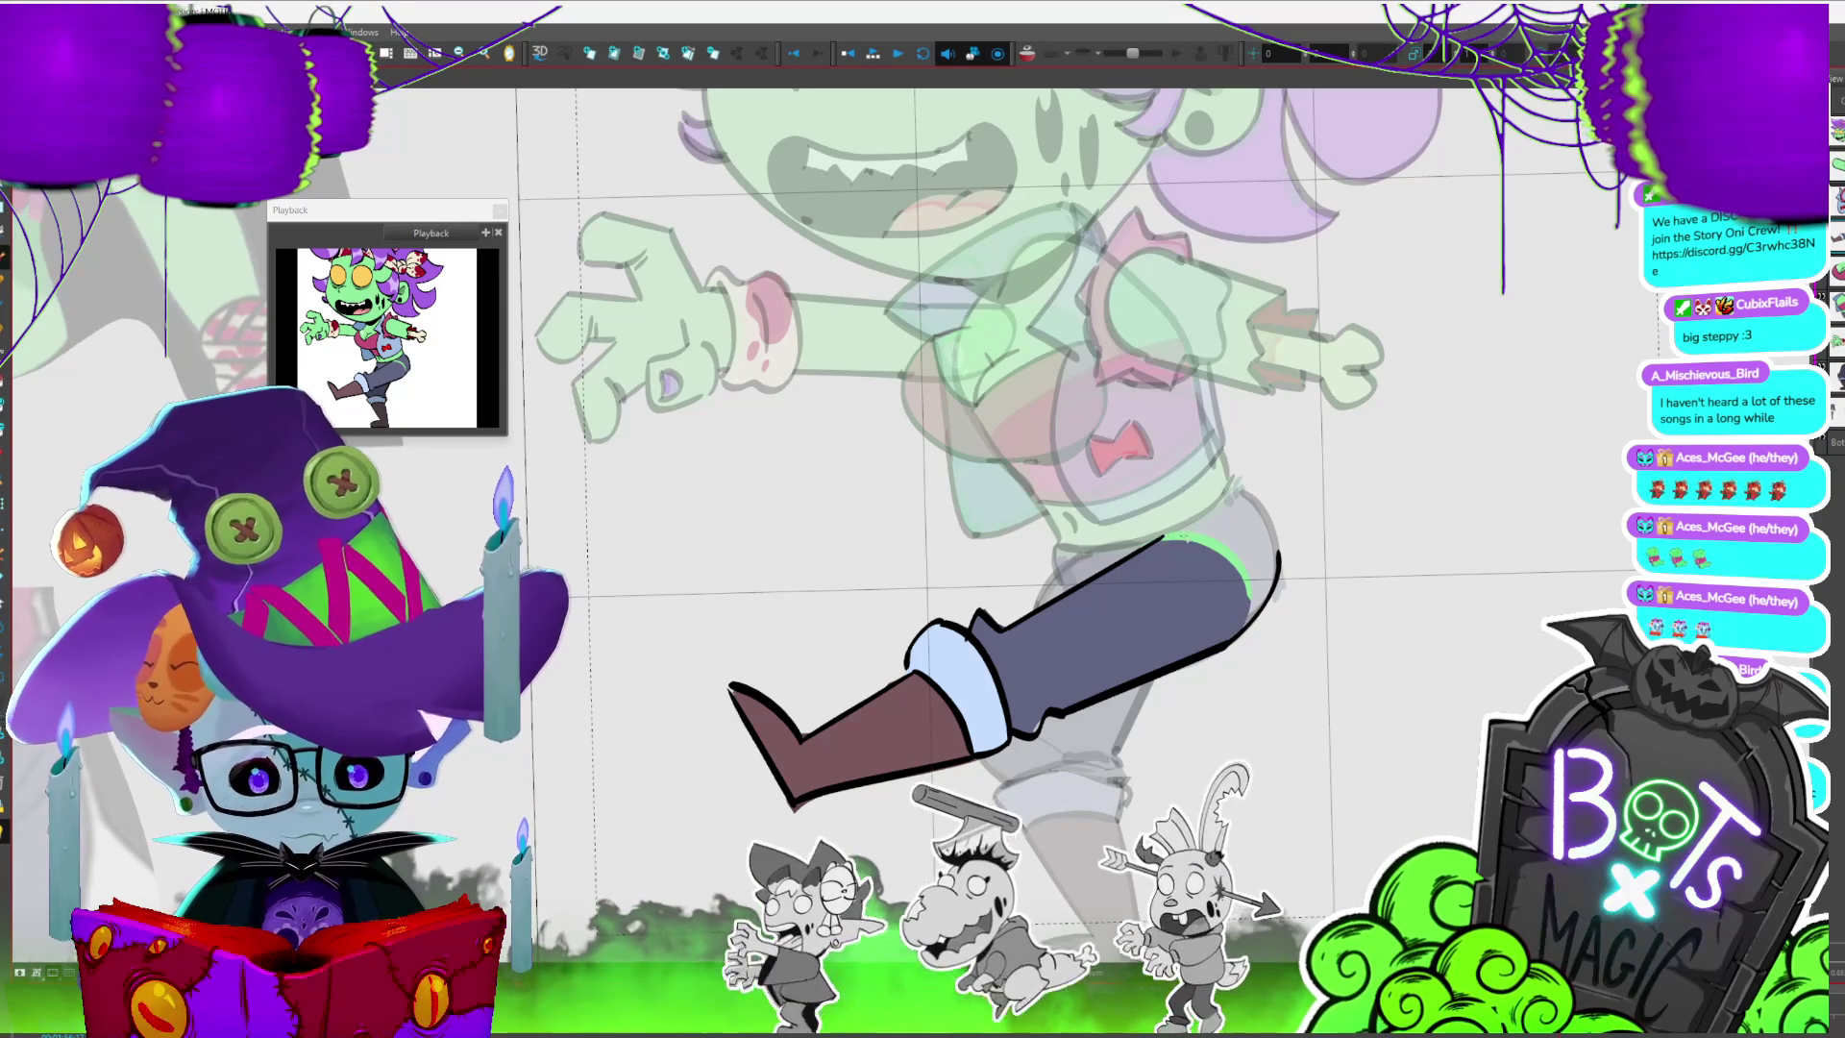
- Flip between the horizontal and vertical leg poses to check the new outline
key("period")
key("period")
key("period")
key("comma")
key("period")
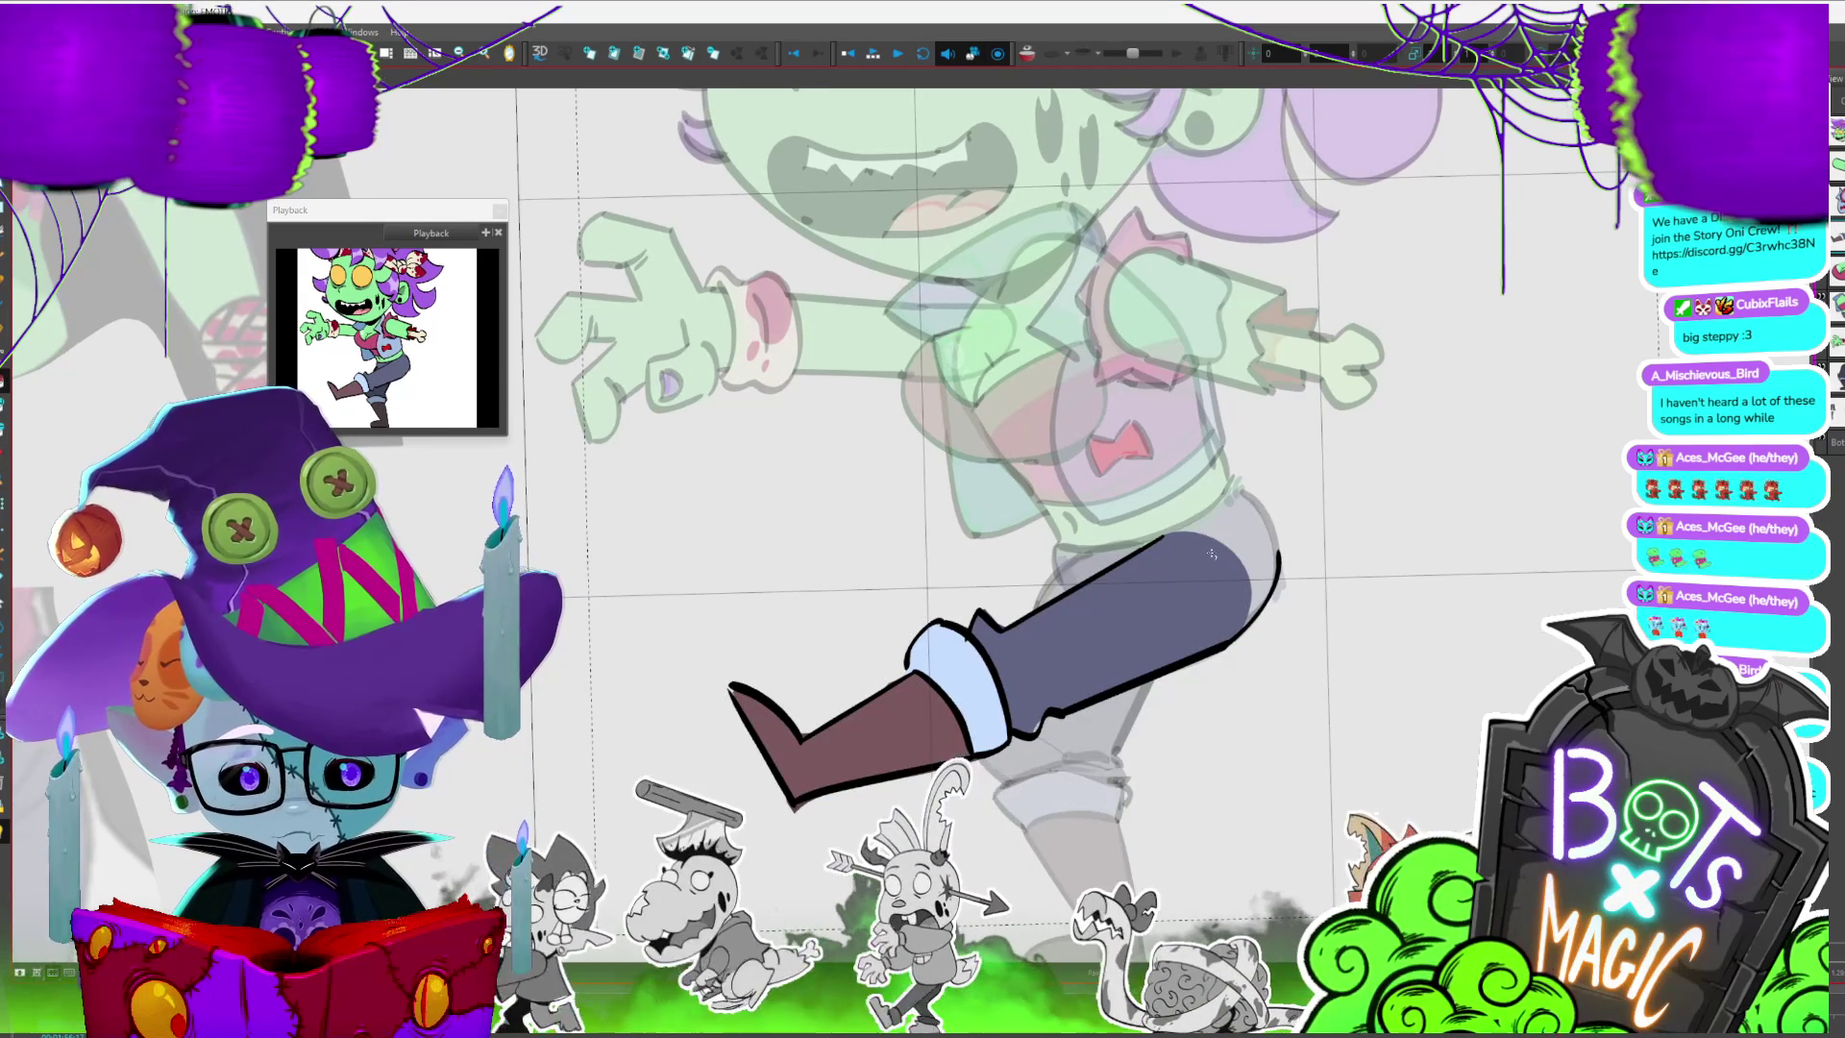
key("period")
key("period")
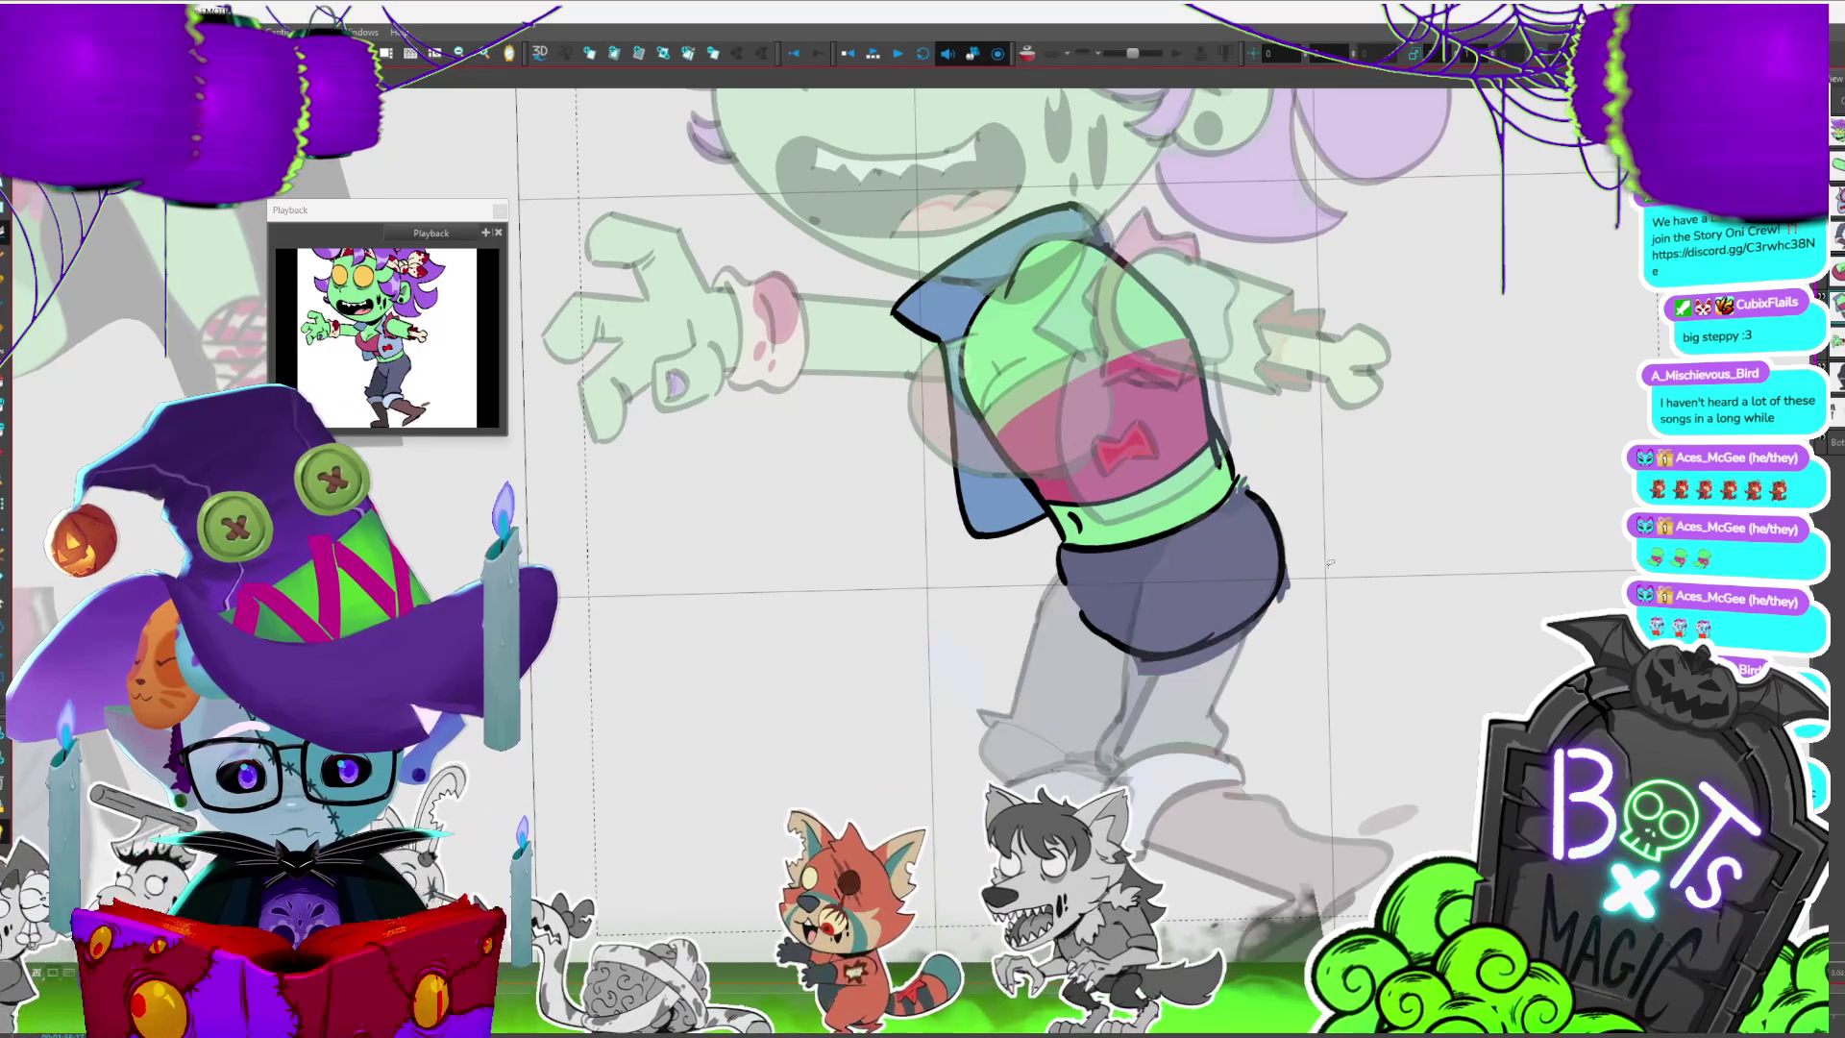
- Step through the walk-cycle frames up to the kicking-leg pose
key(".")
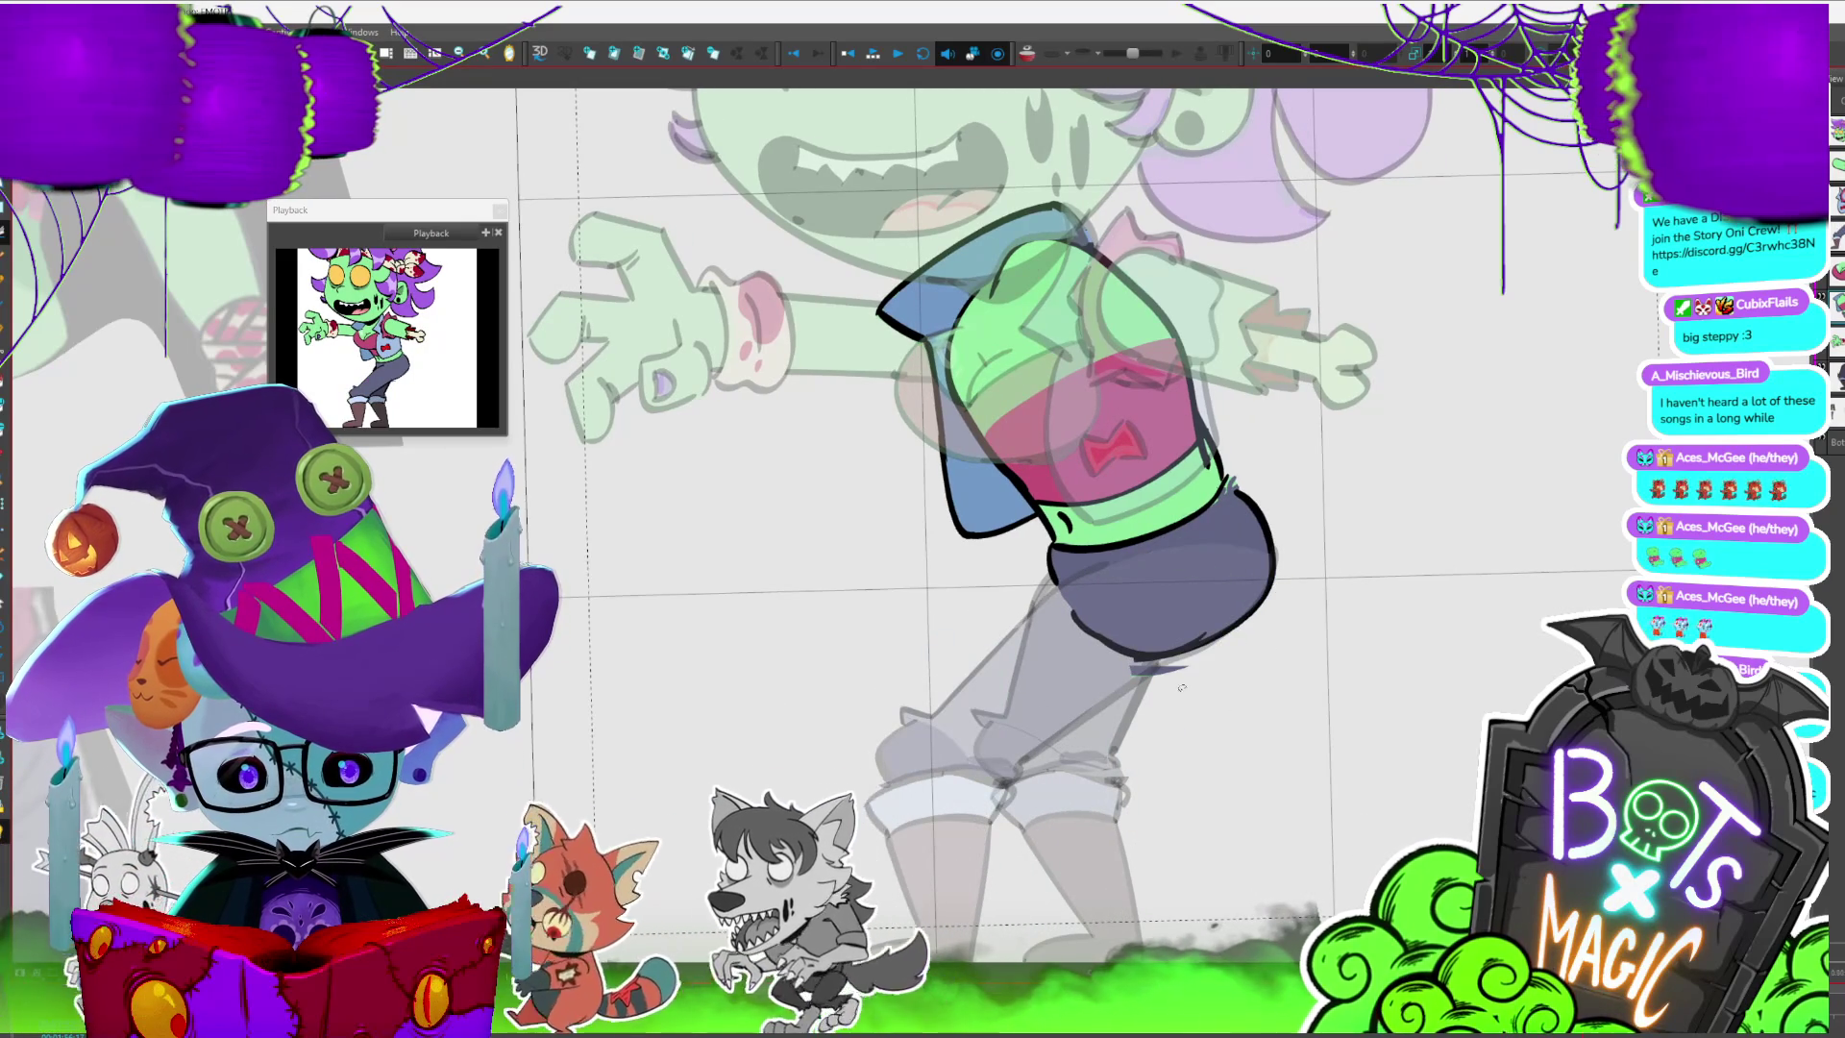
key(".")
key("period")
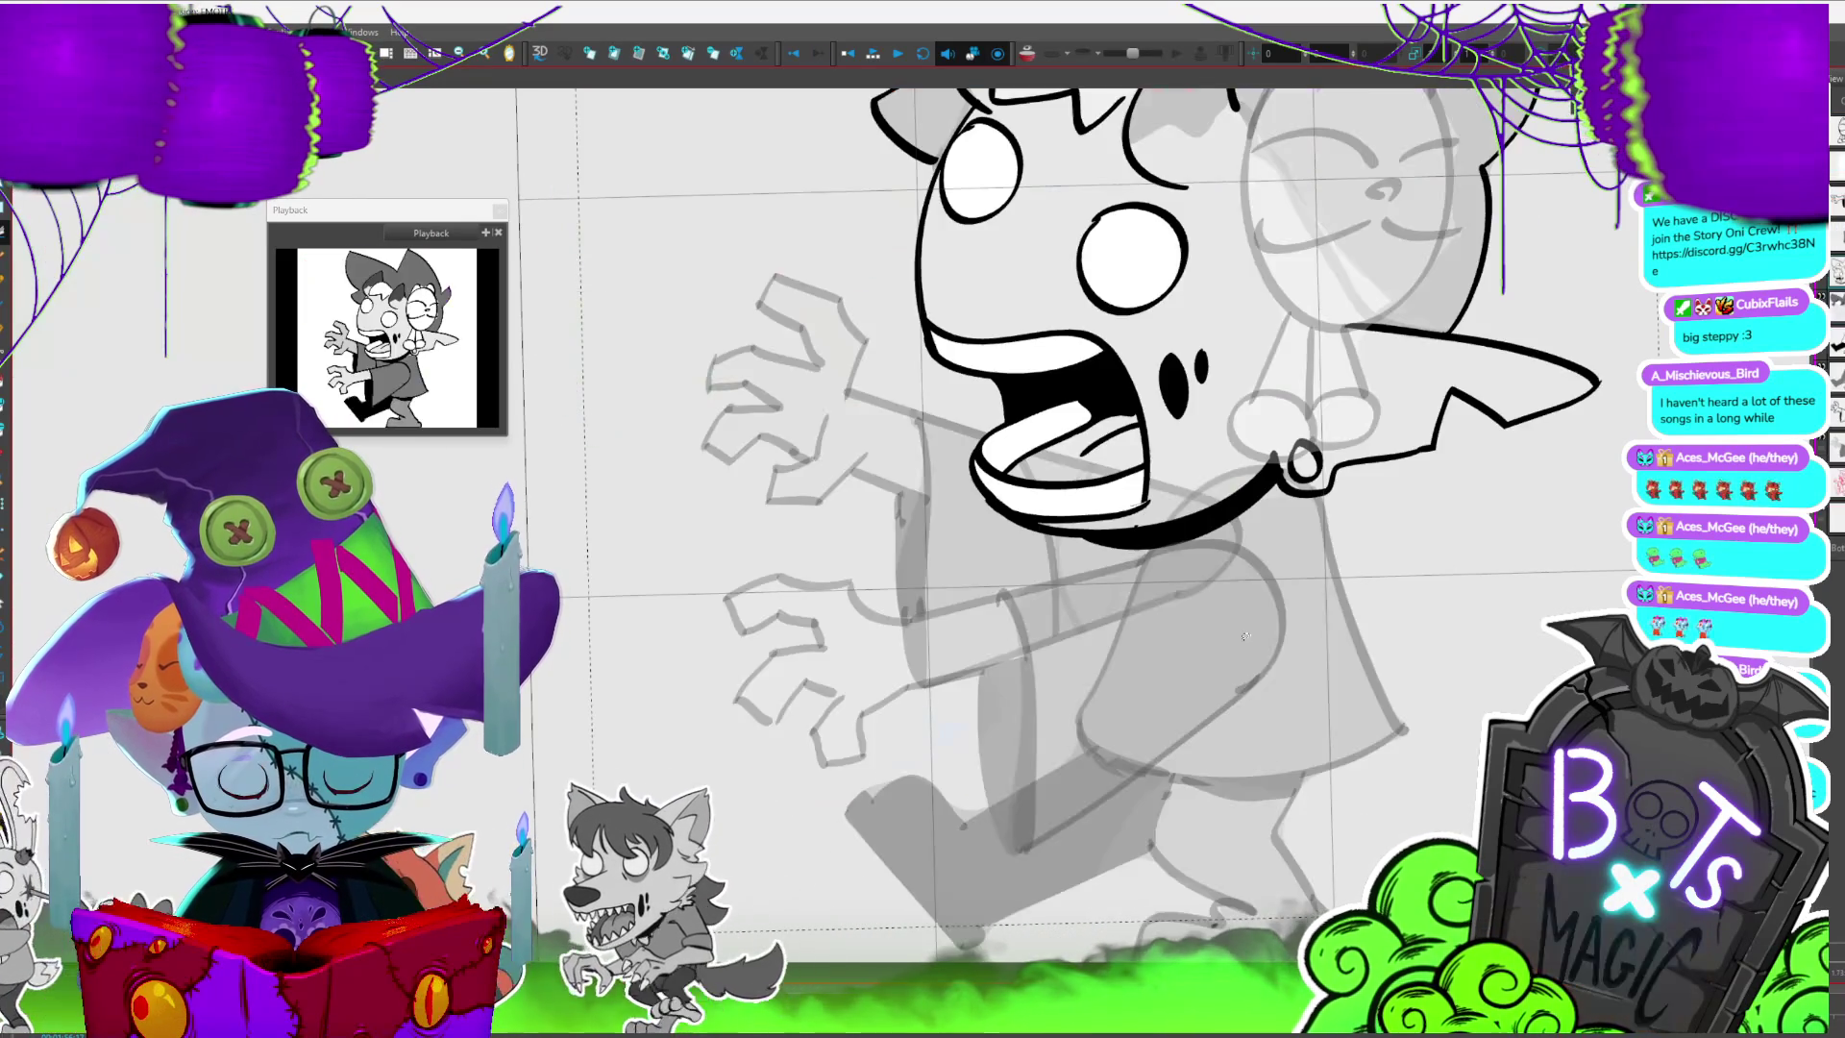
key("period")
key("period")
key("period")
key("period")
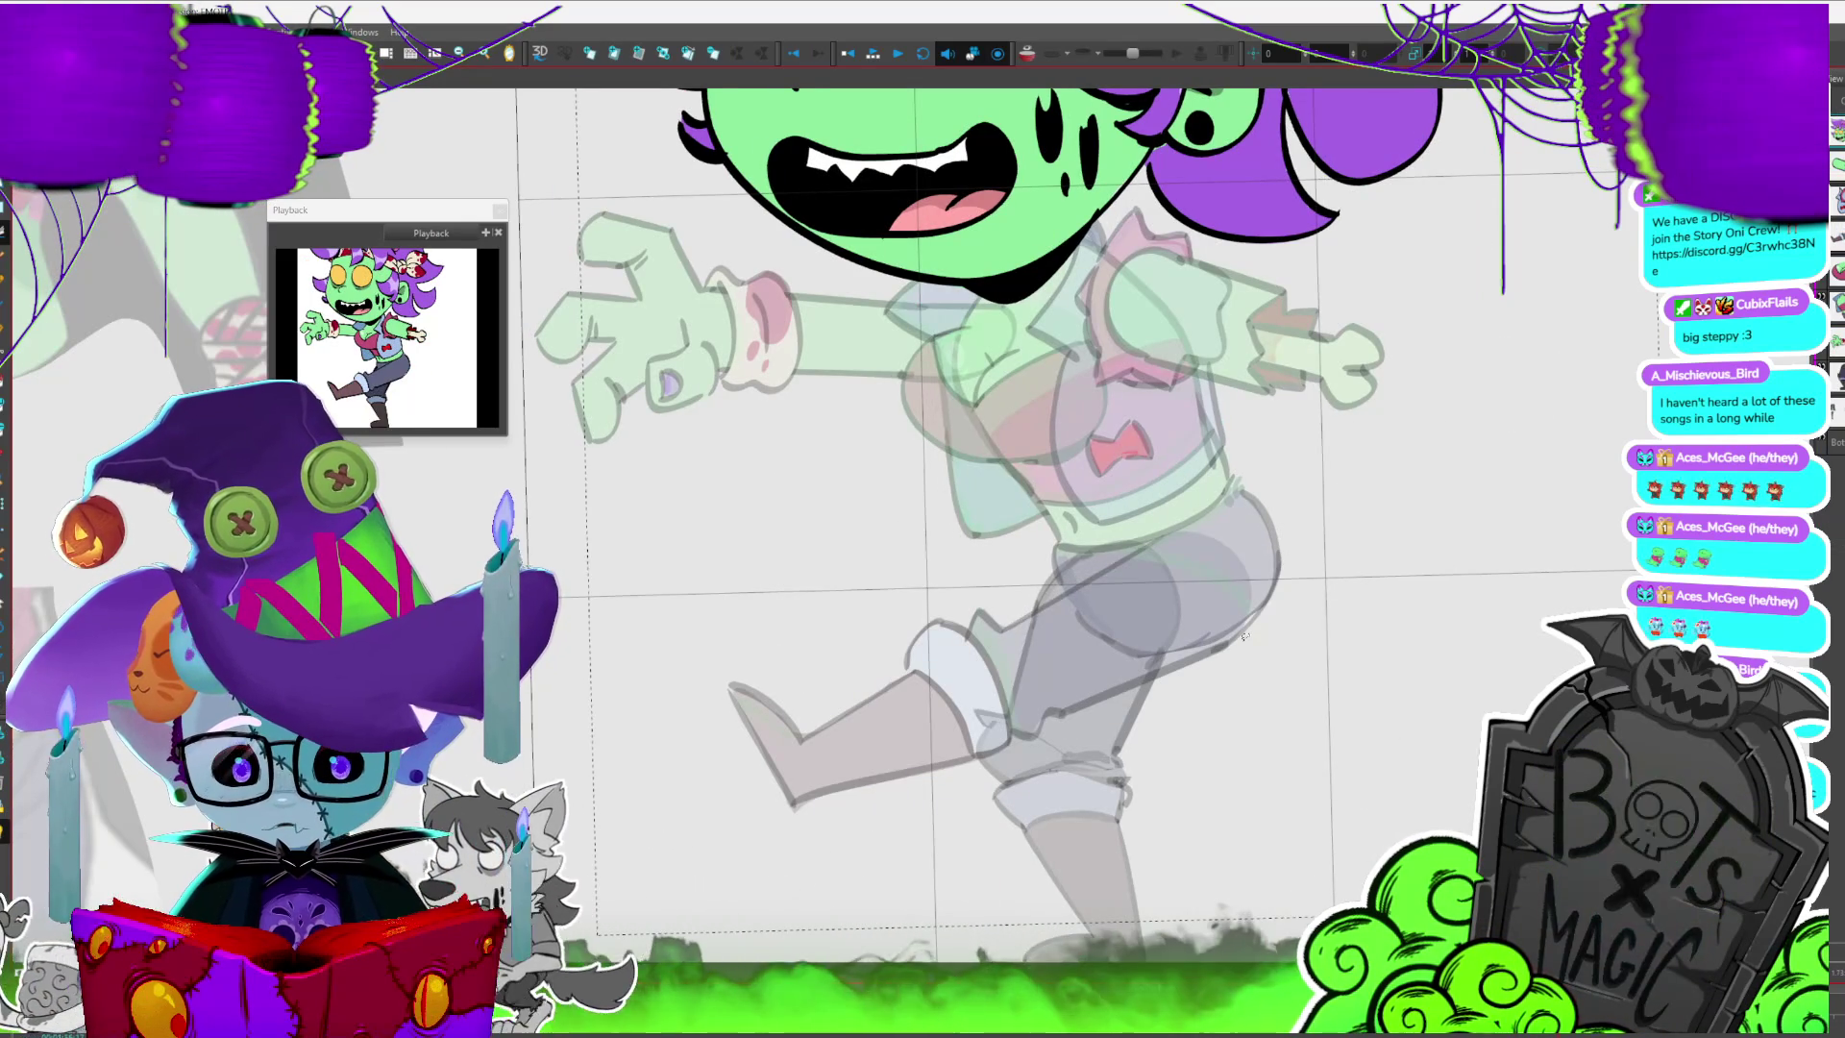
key("period")
key("period")
key("period")
key("period")
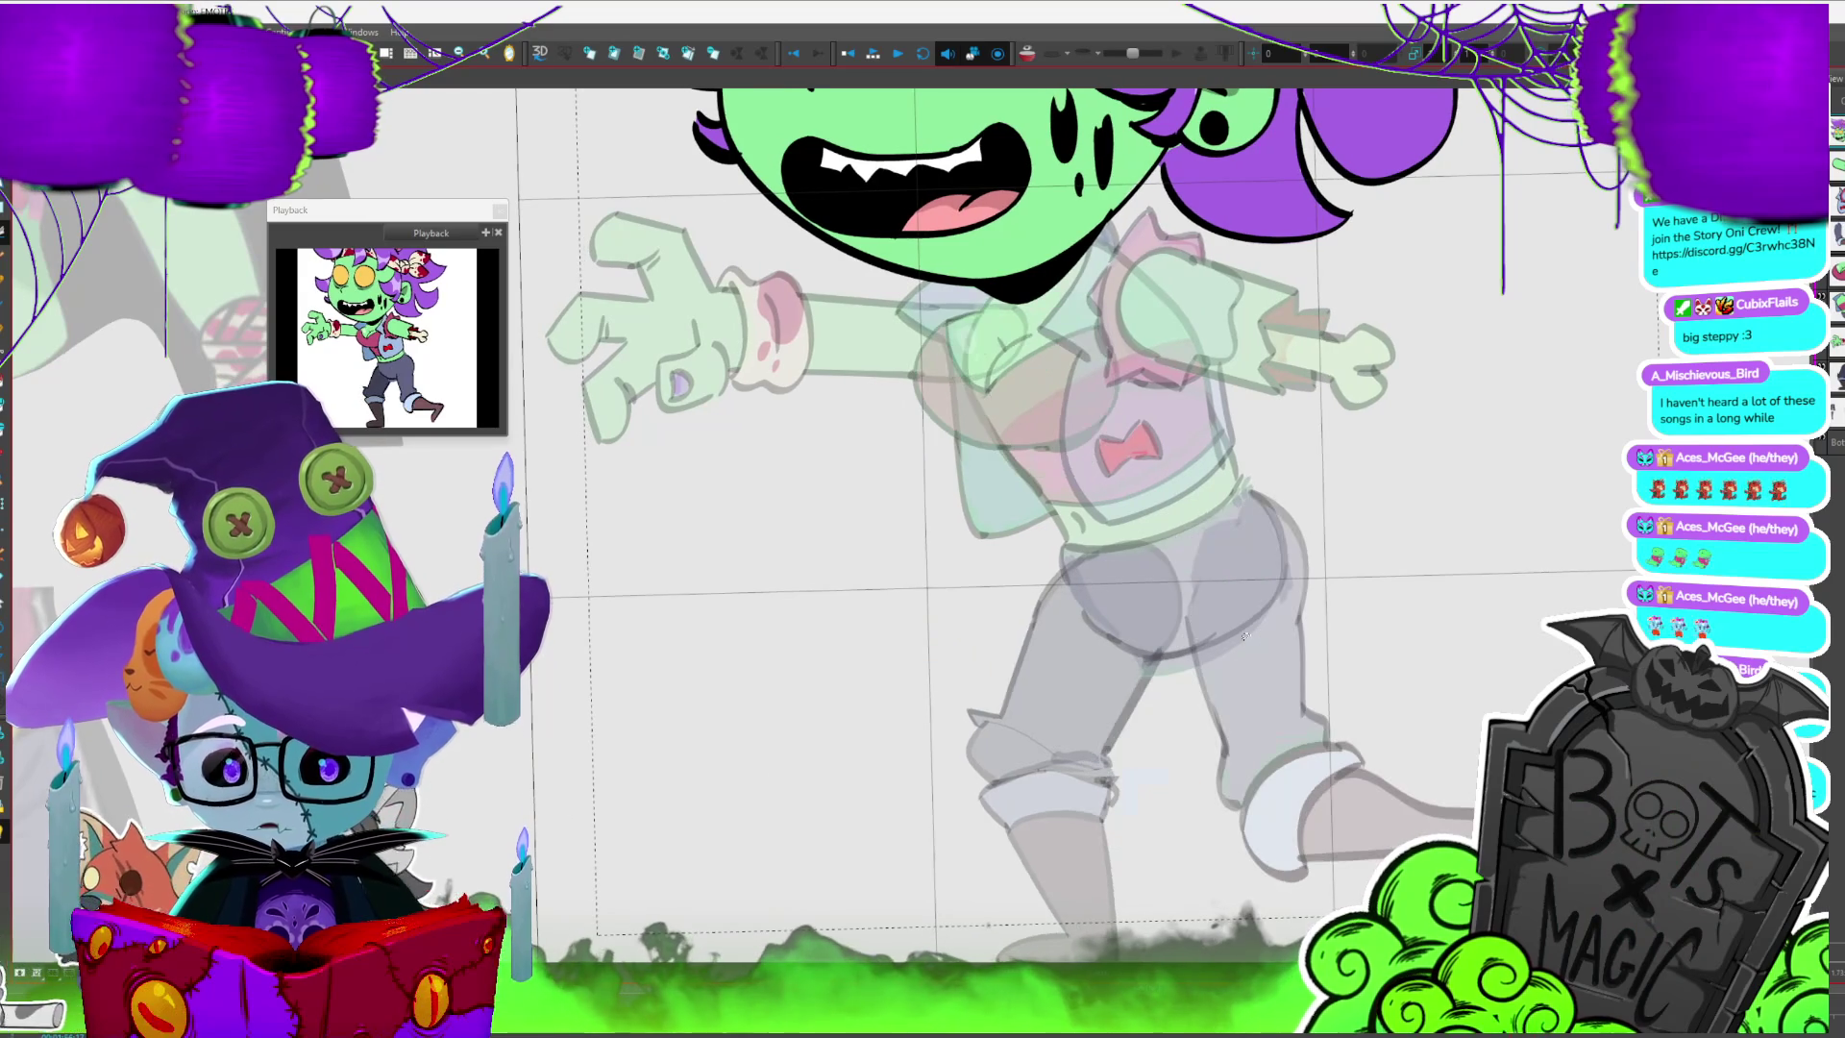
- Show the torso drawing over the faded head and review its successive poses
key("slash")
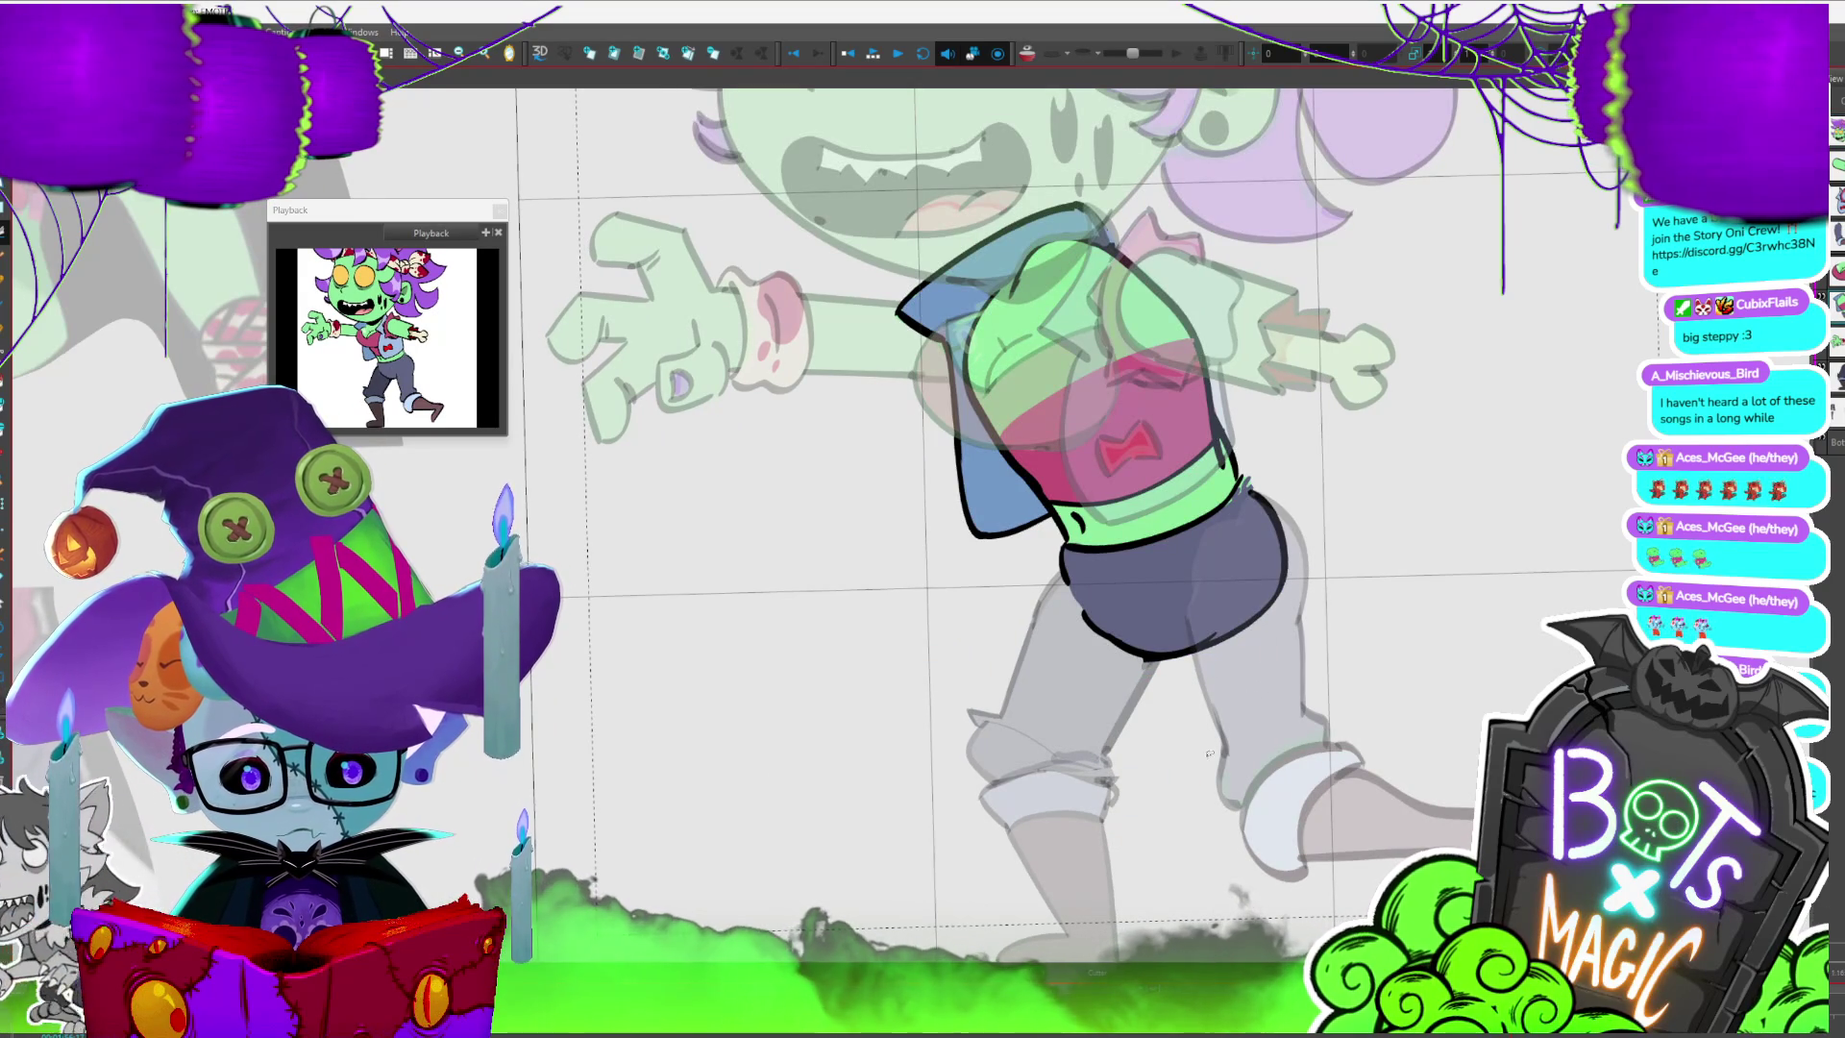
key("period")
key("period")
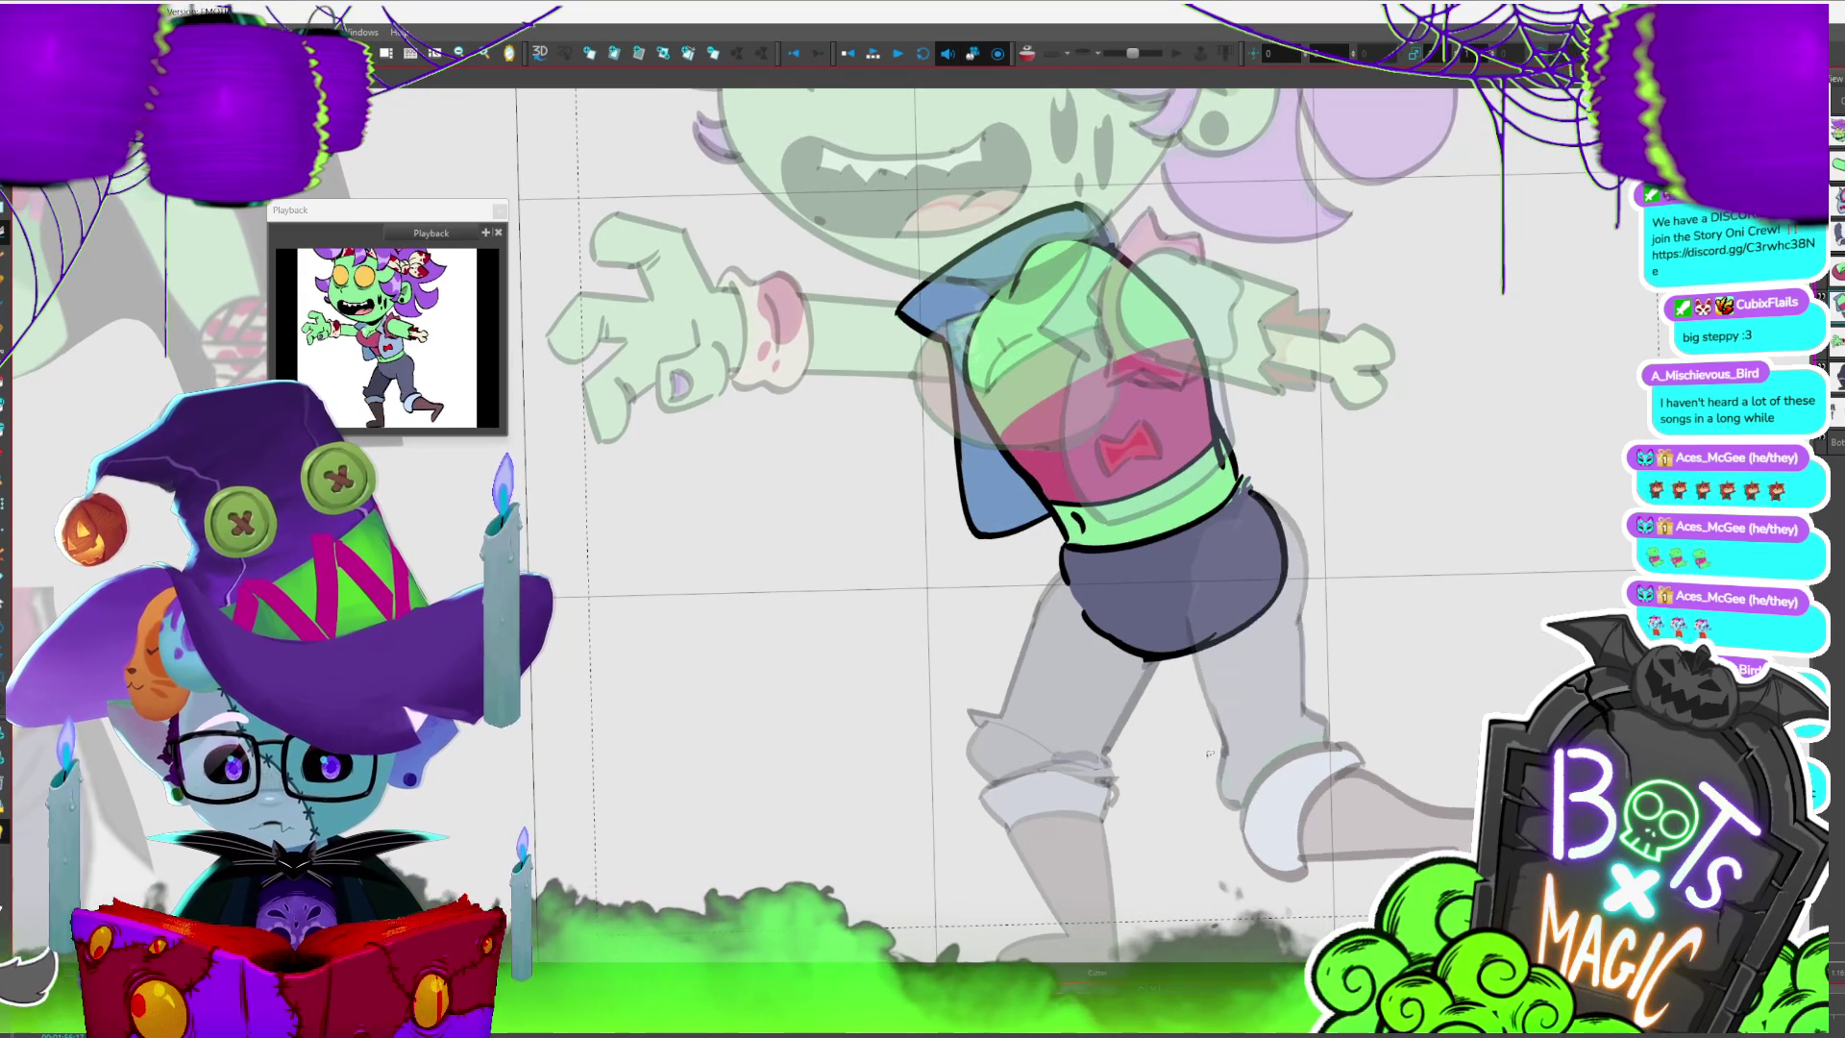
key("period")
key("period")
key("period")
key("period")
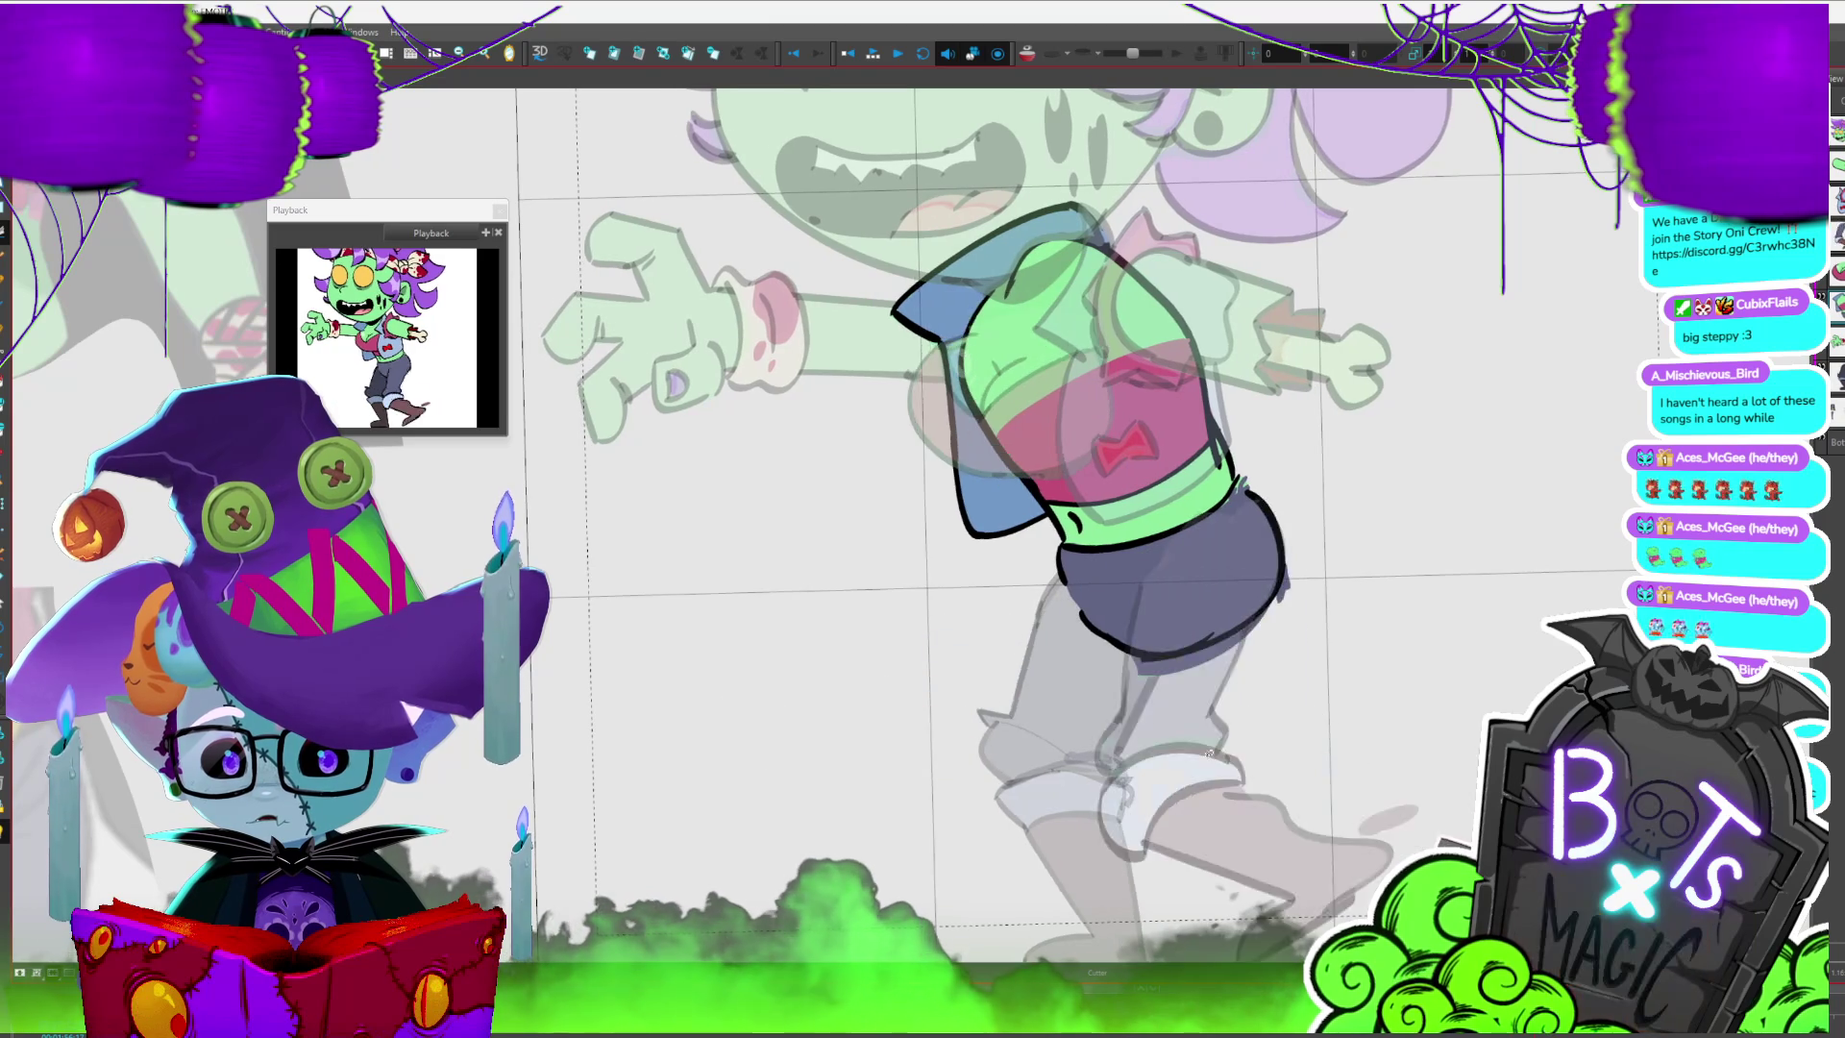
key("period")
key("period")
key("period")
key("period")
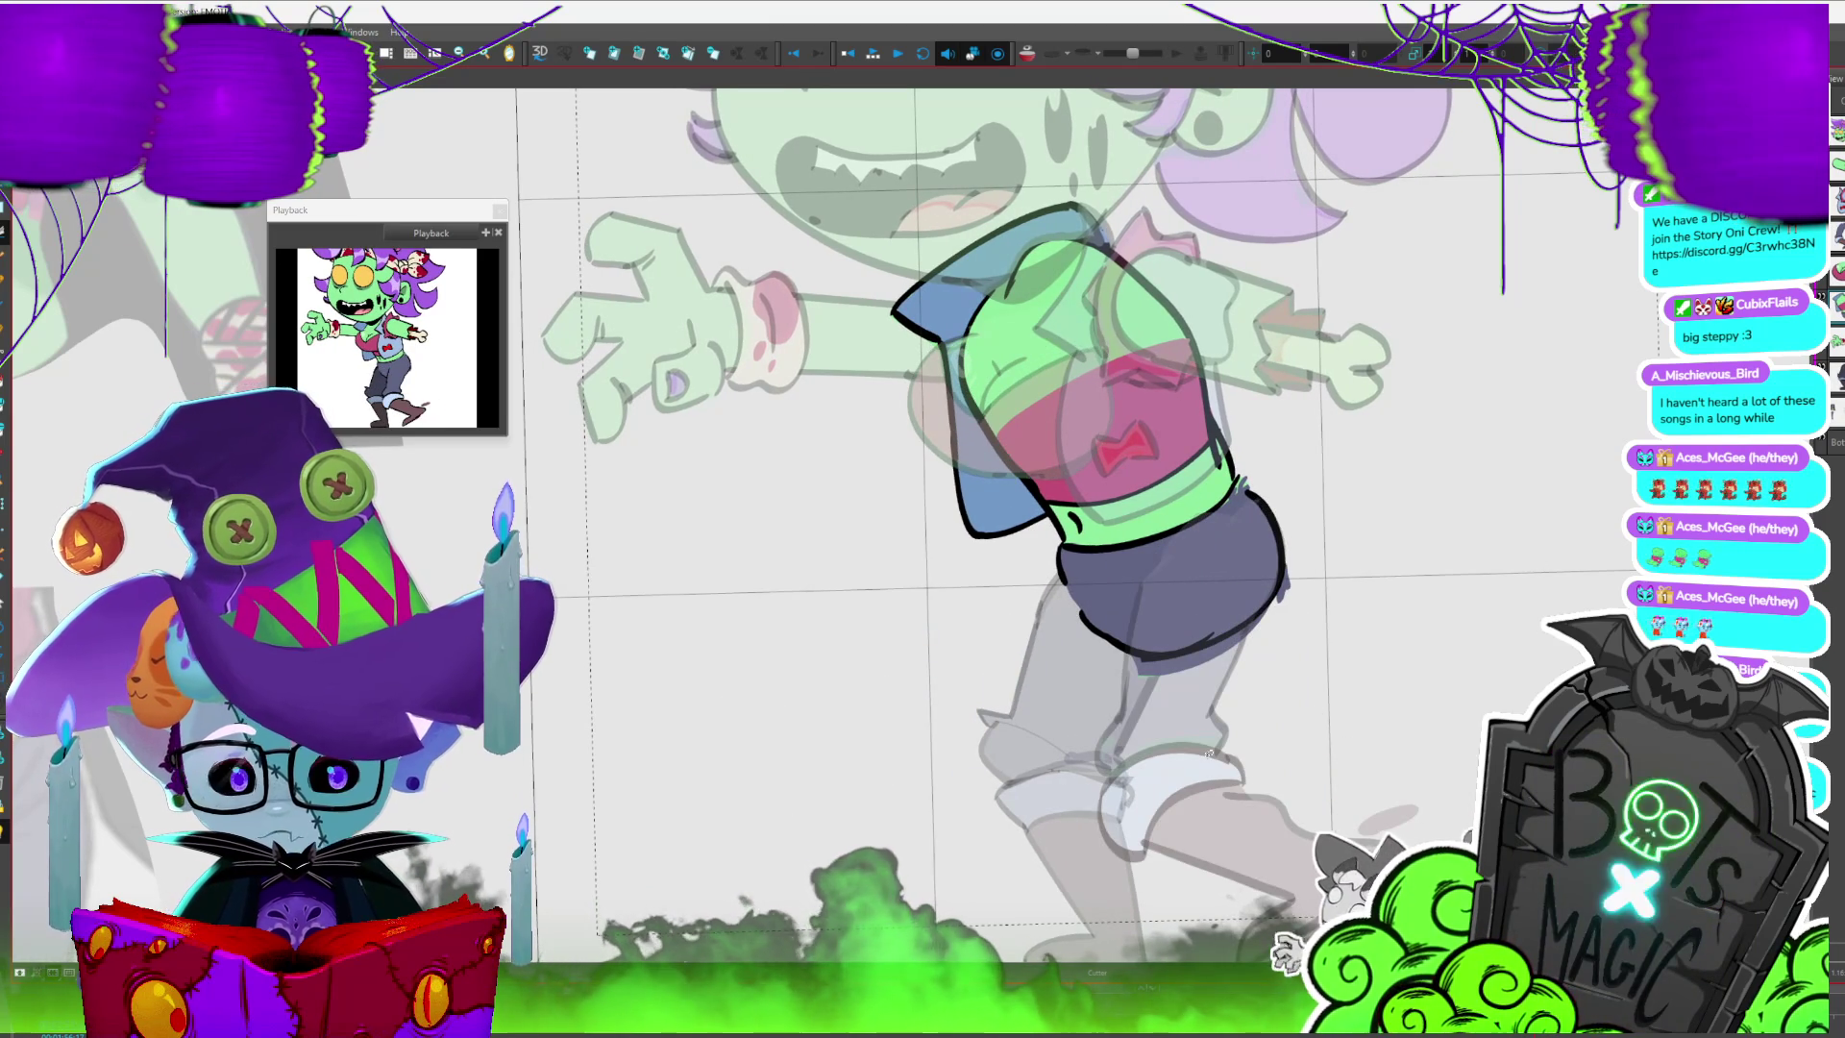
key("period")
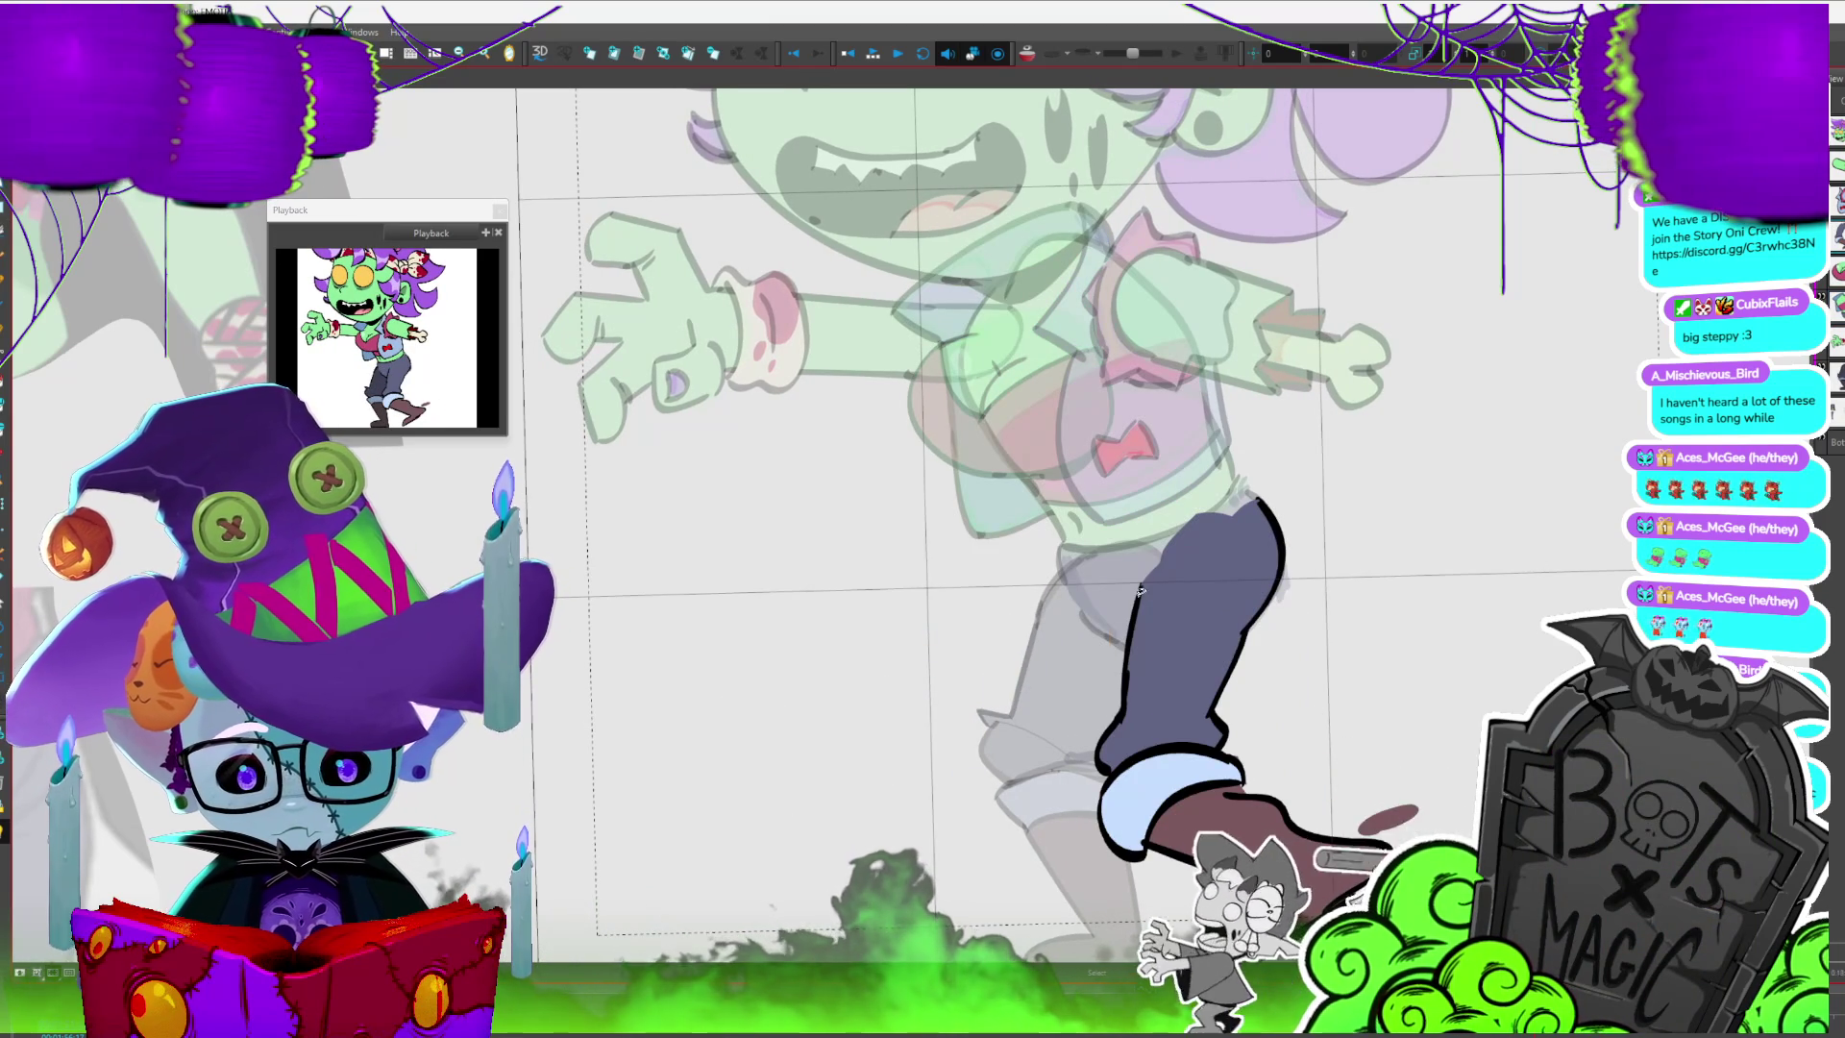
- Nudge the leg stroke slightly higher, then flip between neighbouring leg pose frames
left_click_drag(1135, 578, 1135, 566)
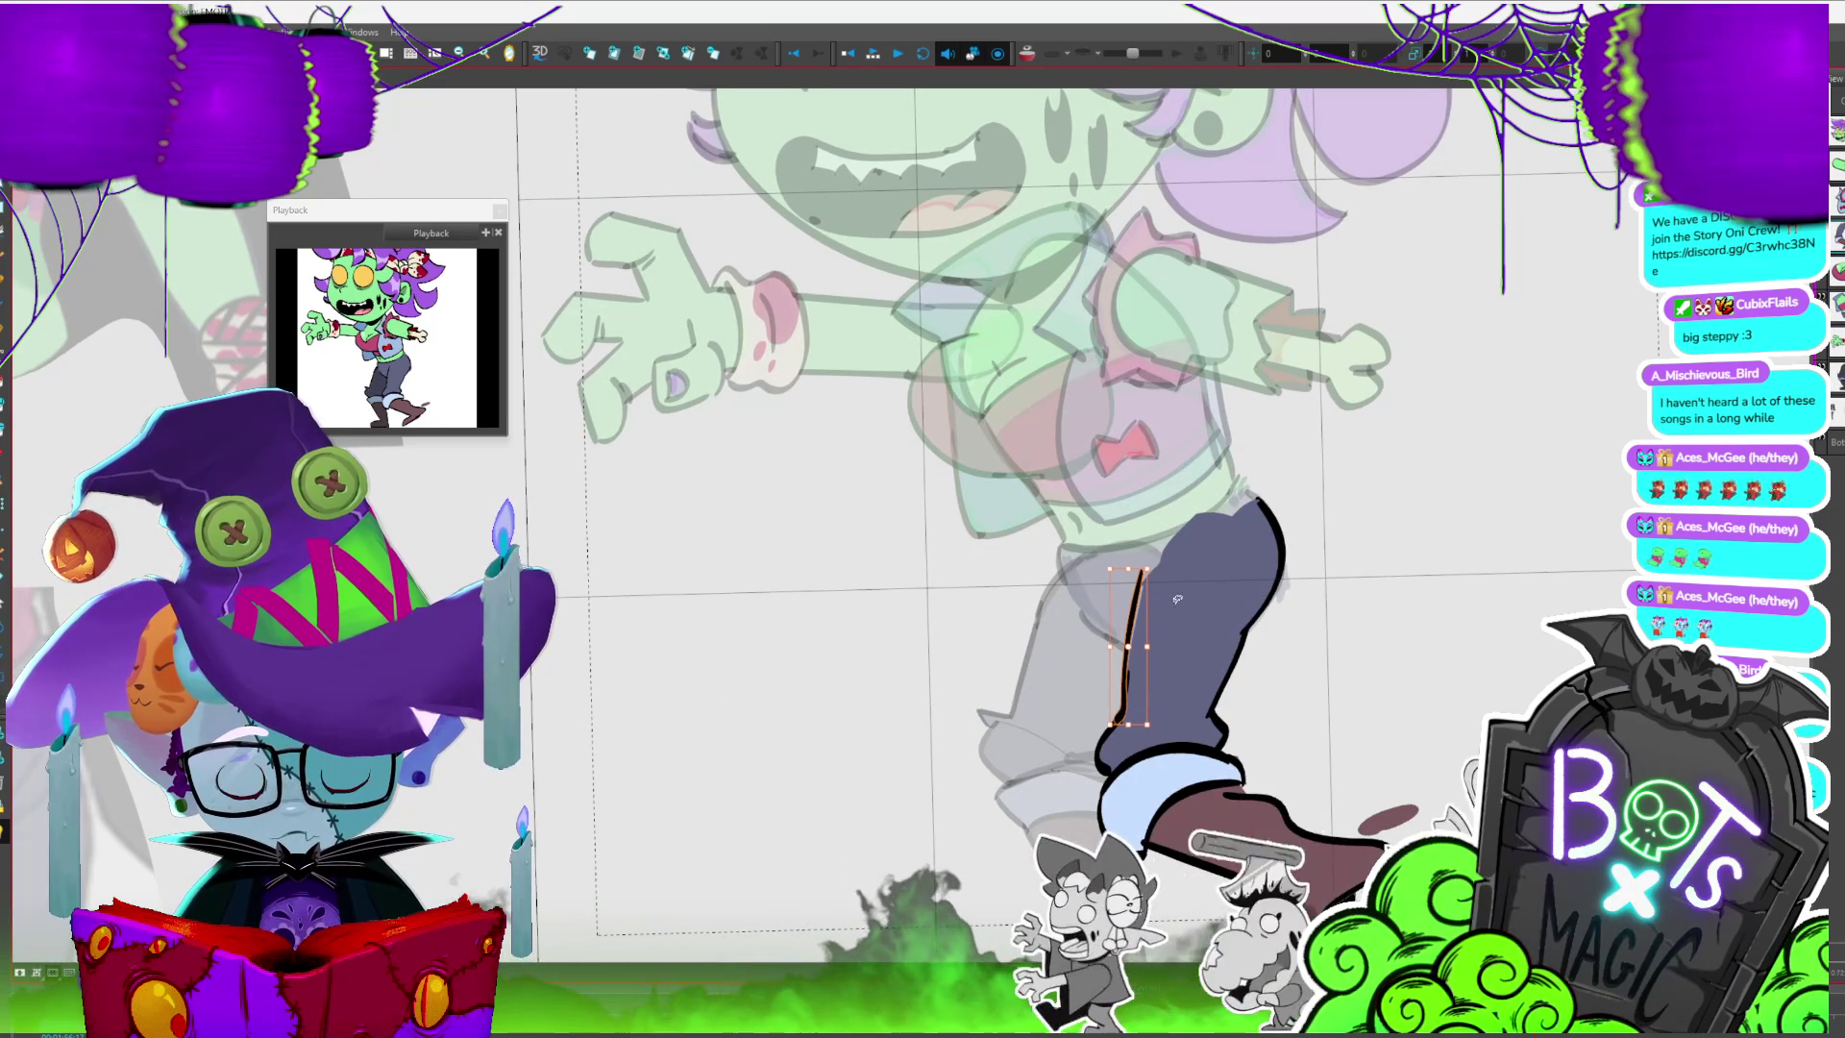
key("period")
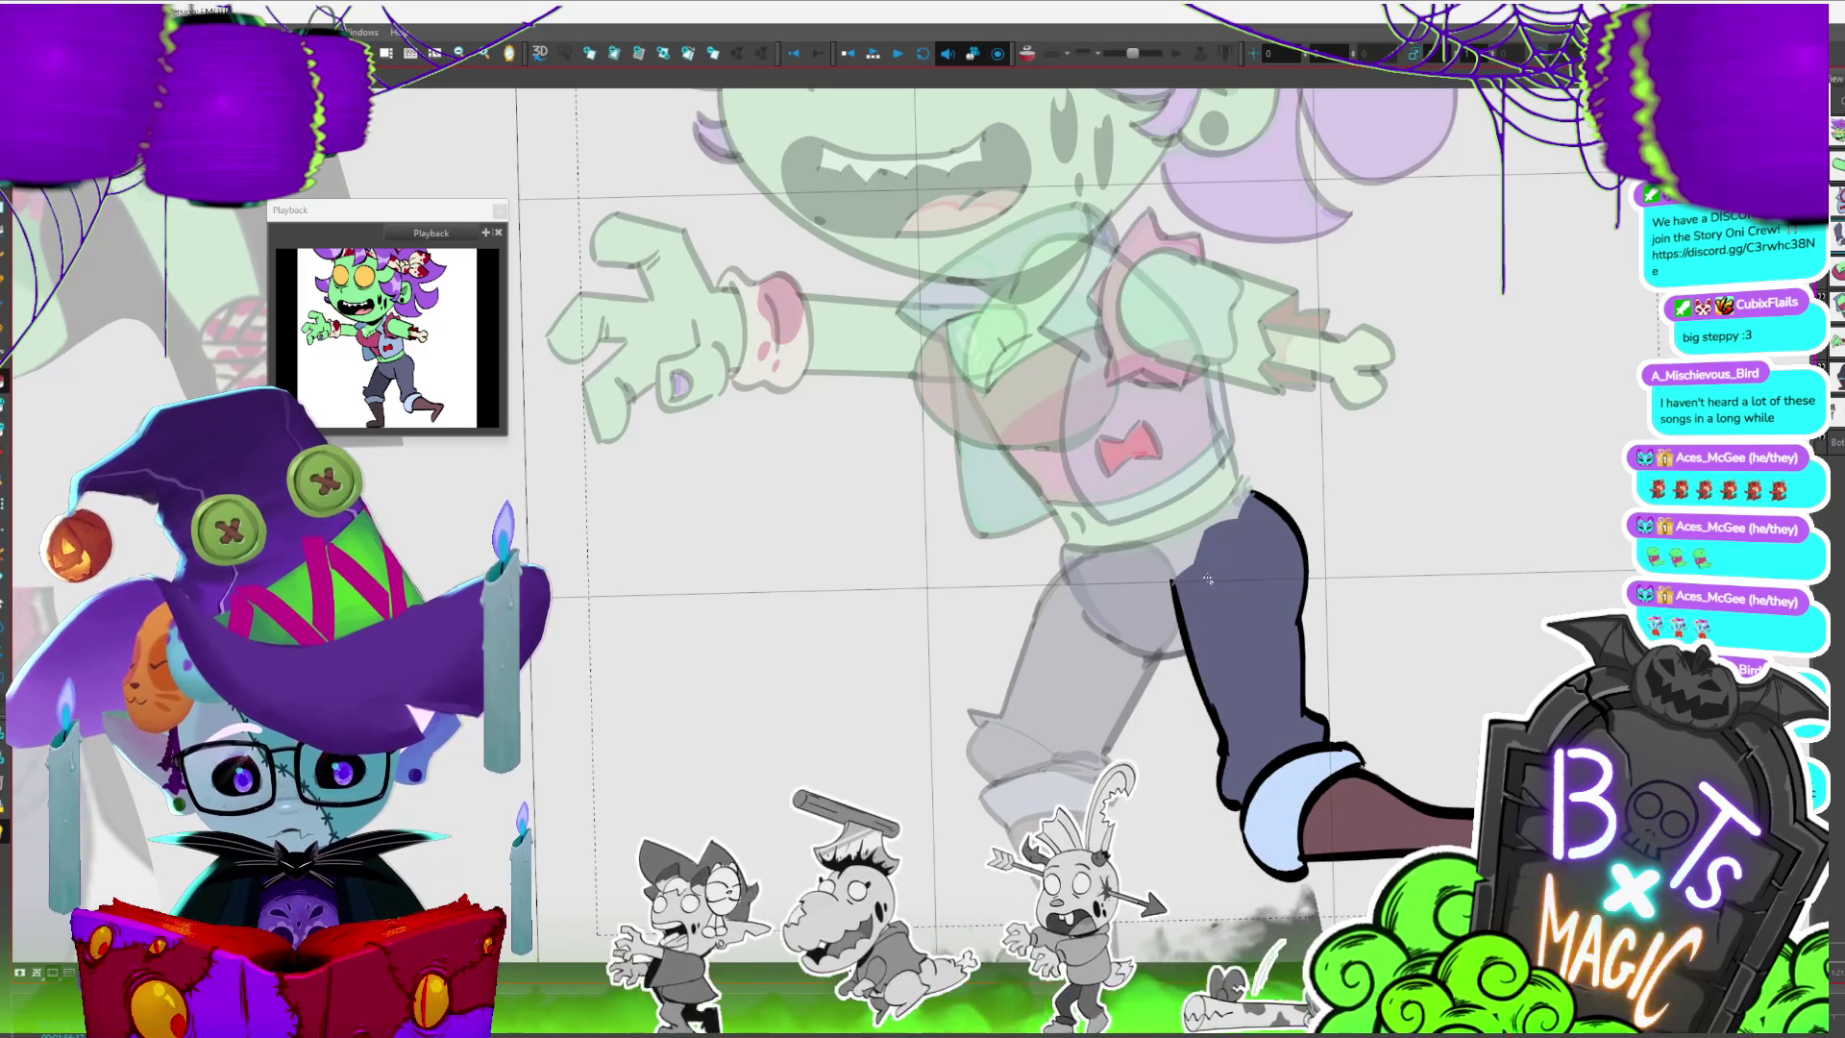
key("period")
key("comma")
key("period")
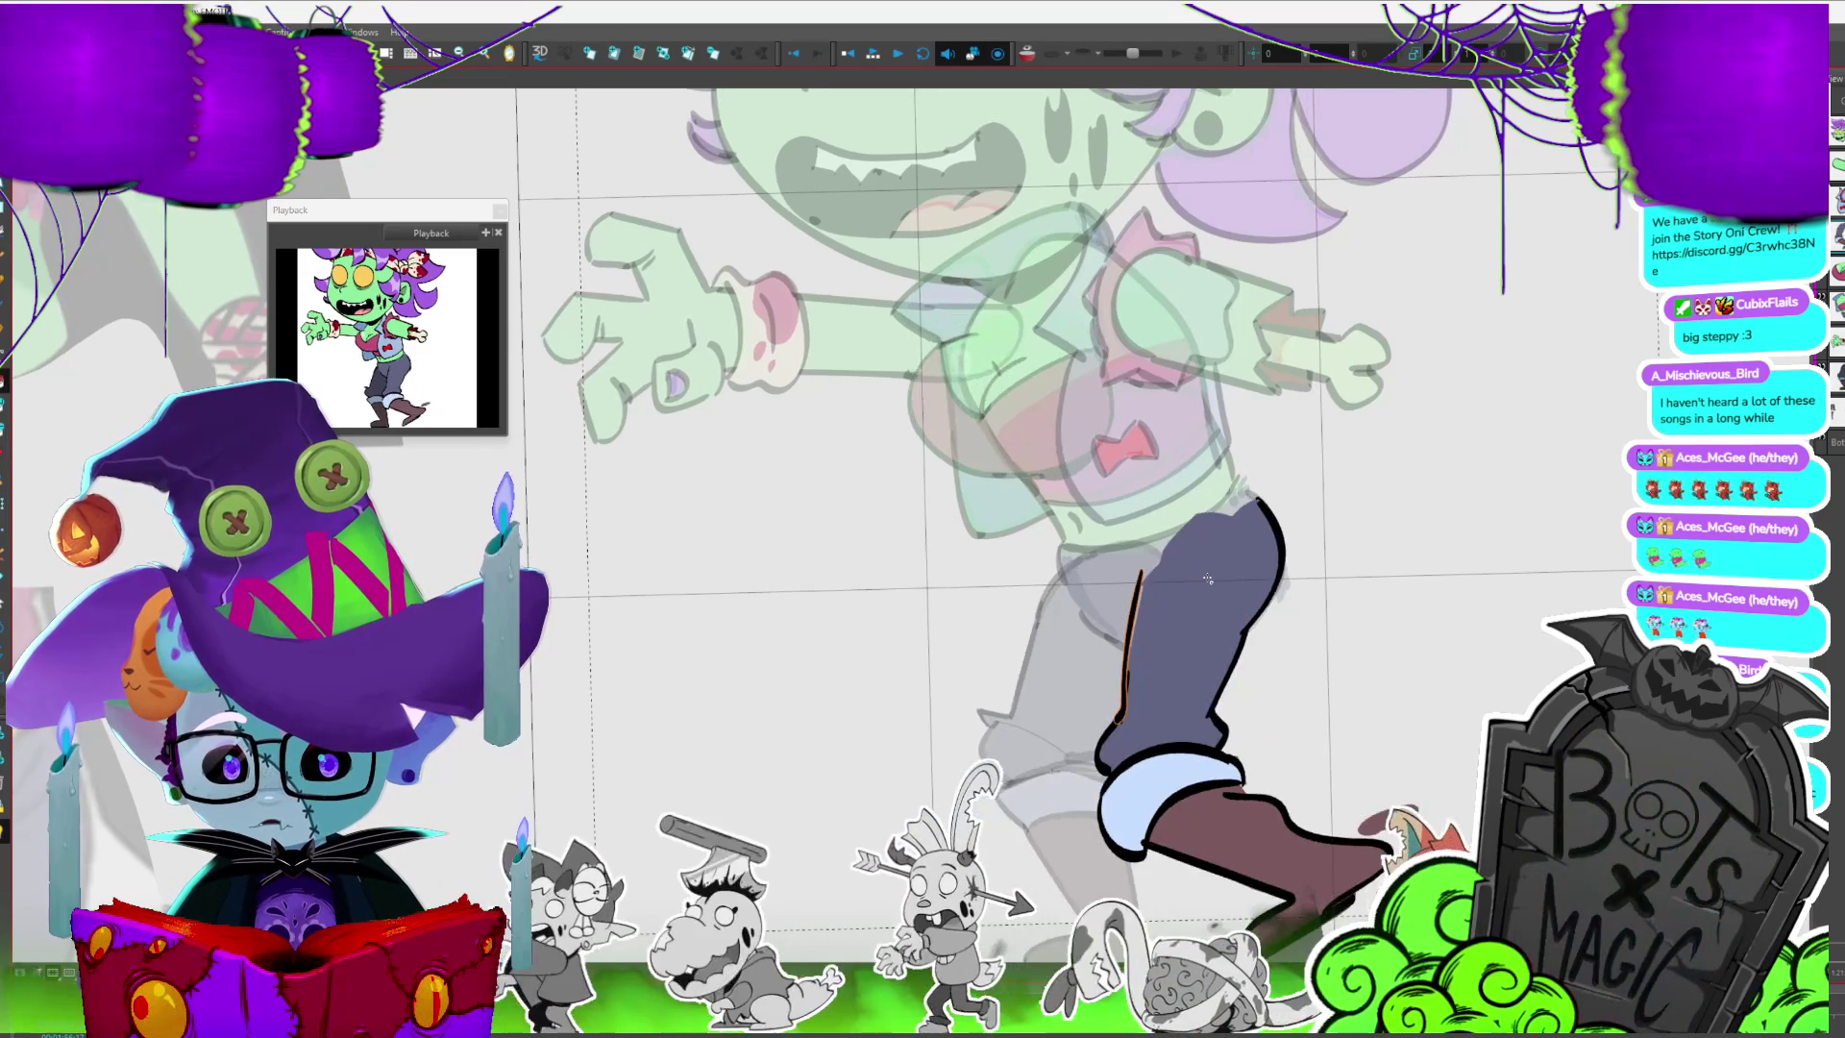
key("comma")
key("period")
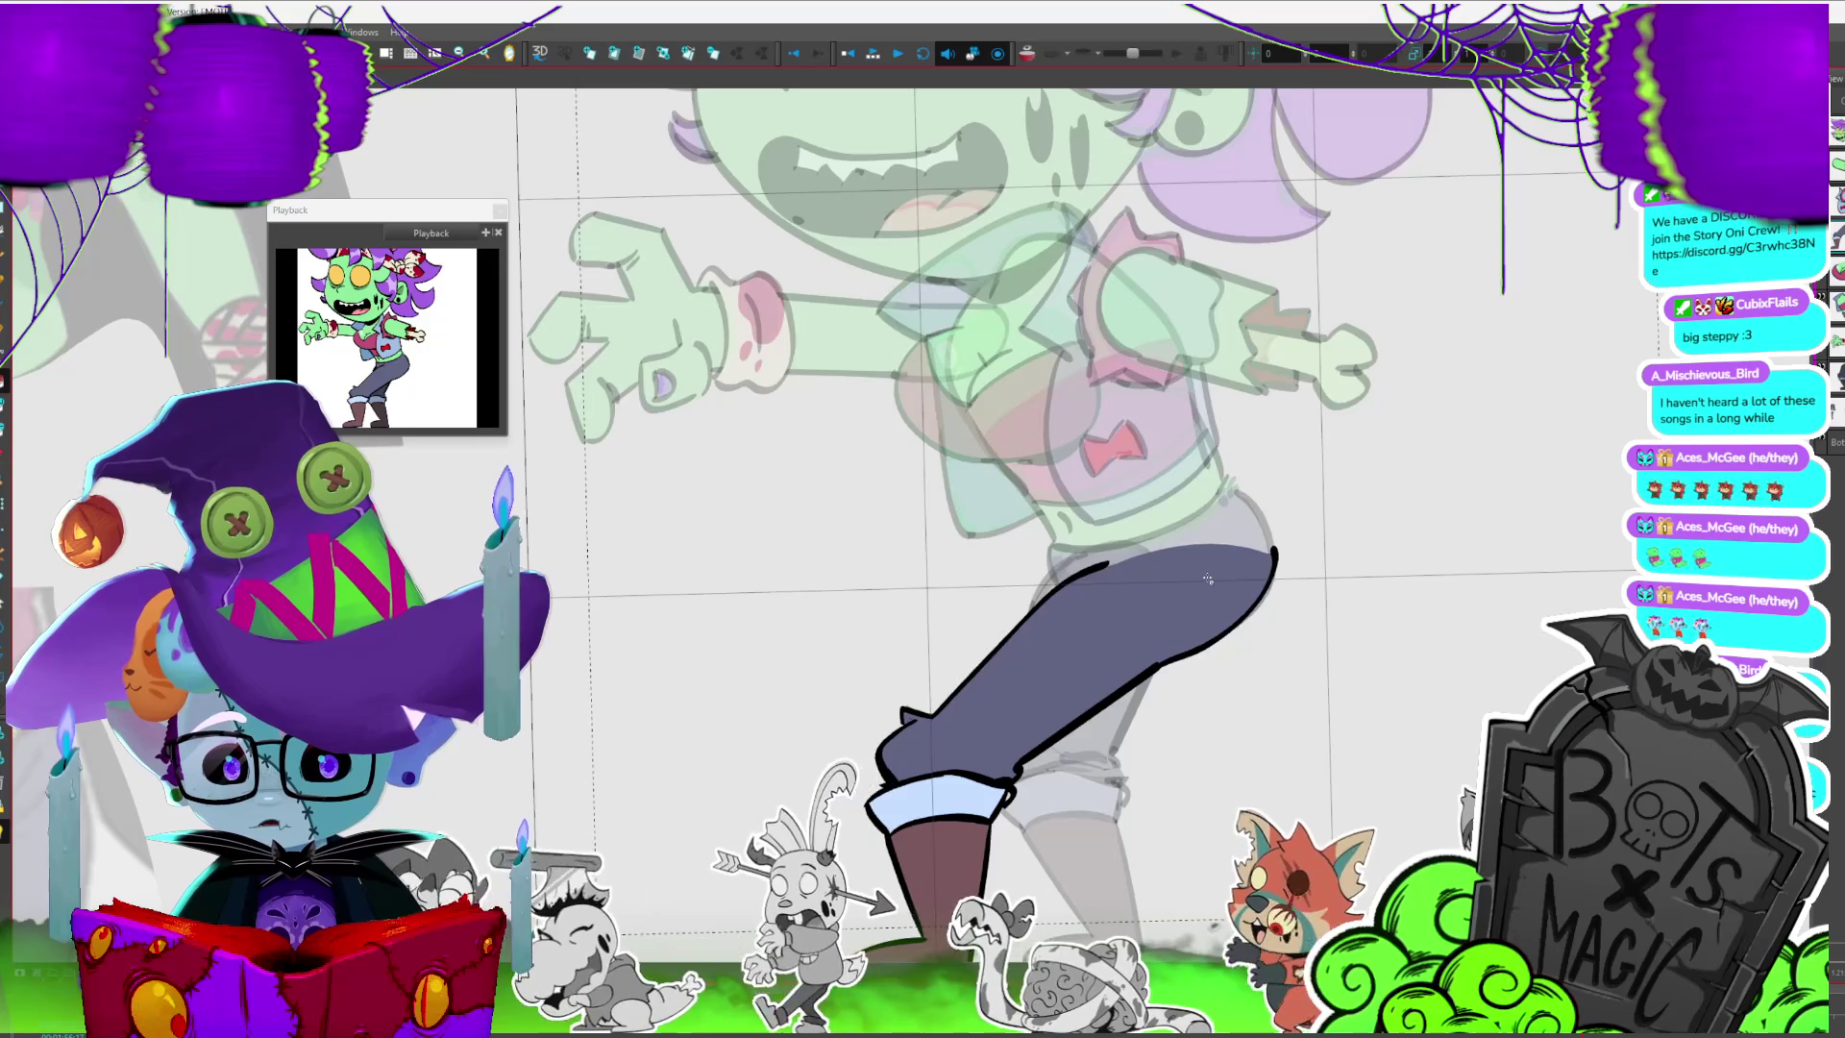
- Settle on the kicking-leg frame, check the legs' selection, and switch the working drawing to the torso
key("period")
key("comma")
key("comma")
key("period")
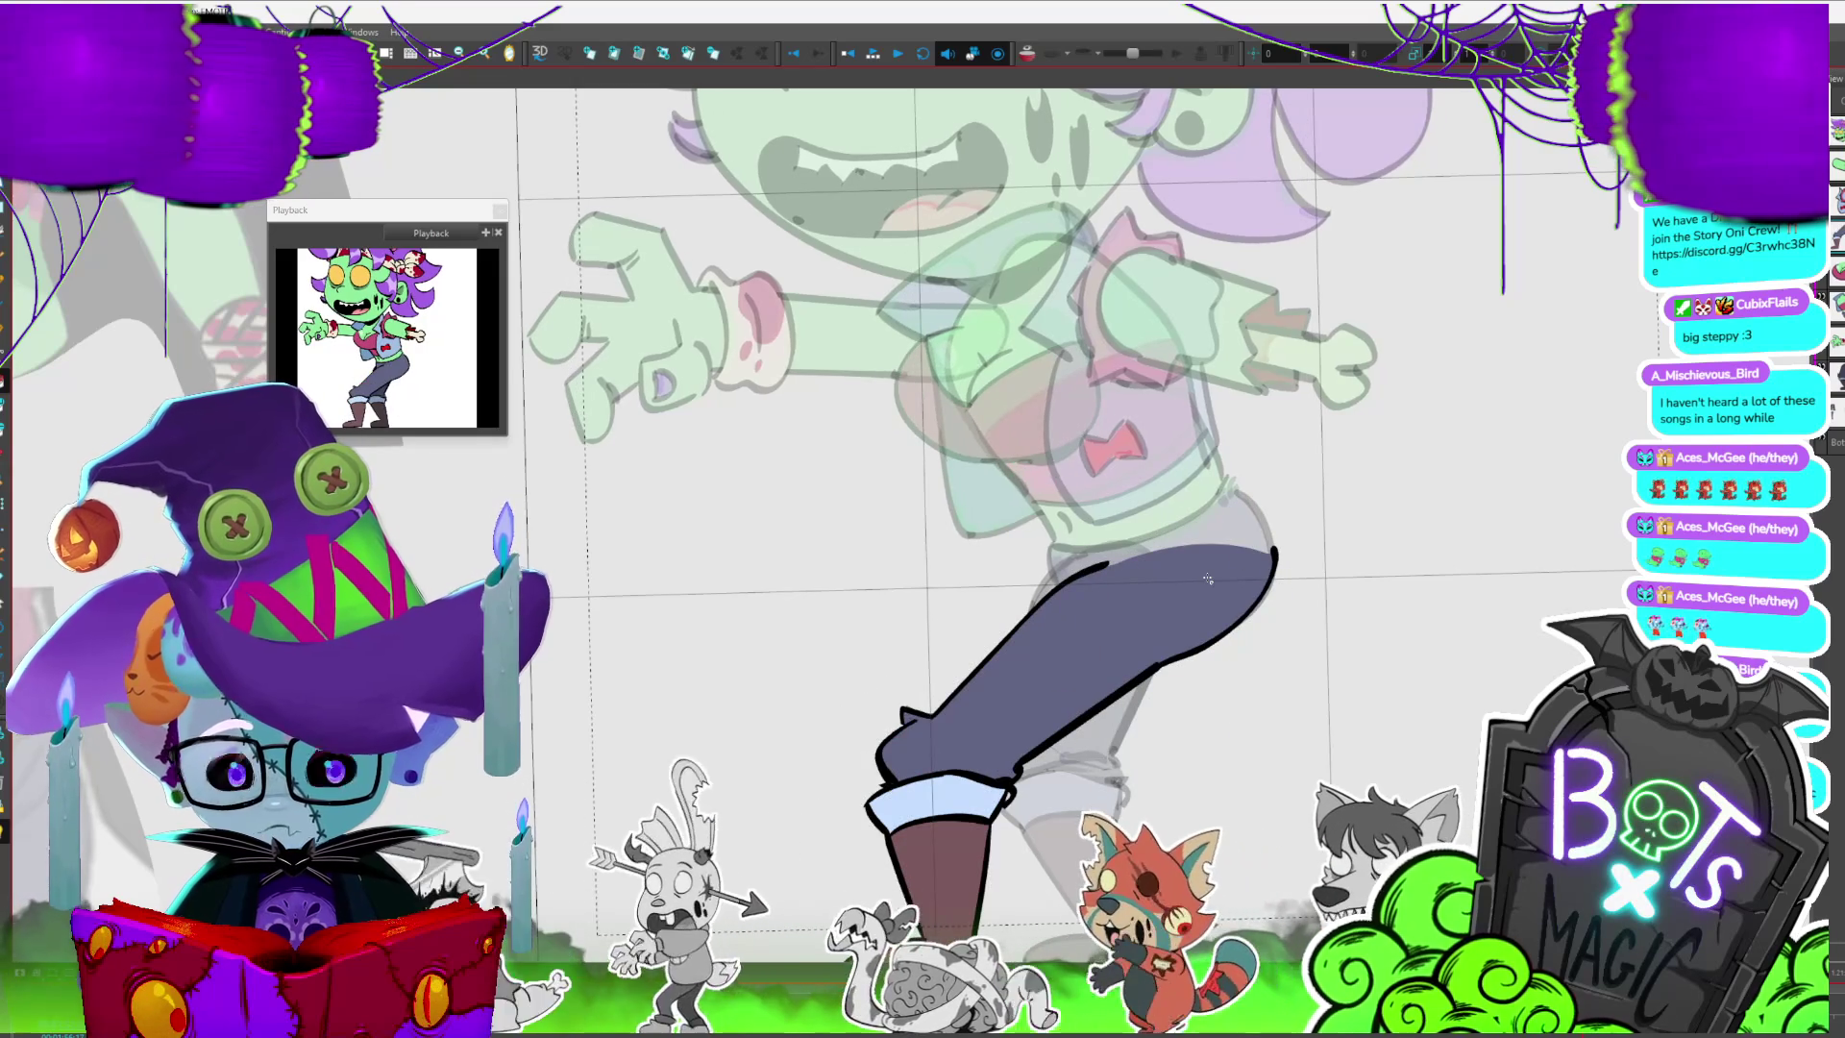
scroll(1209, 579, "down", 5)
key("period")
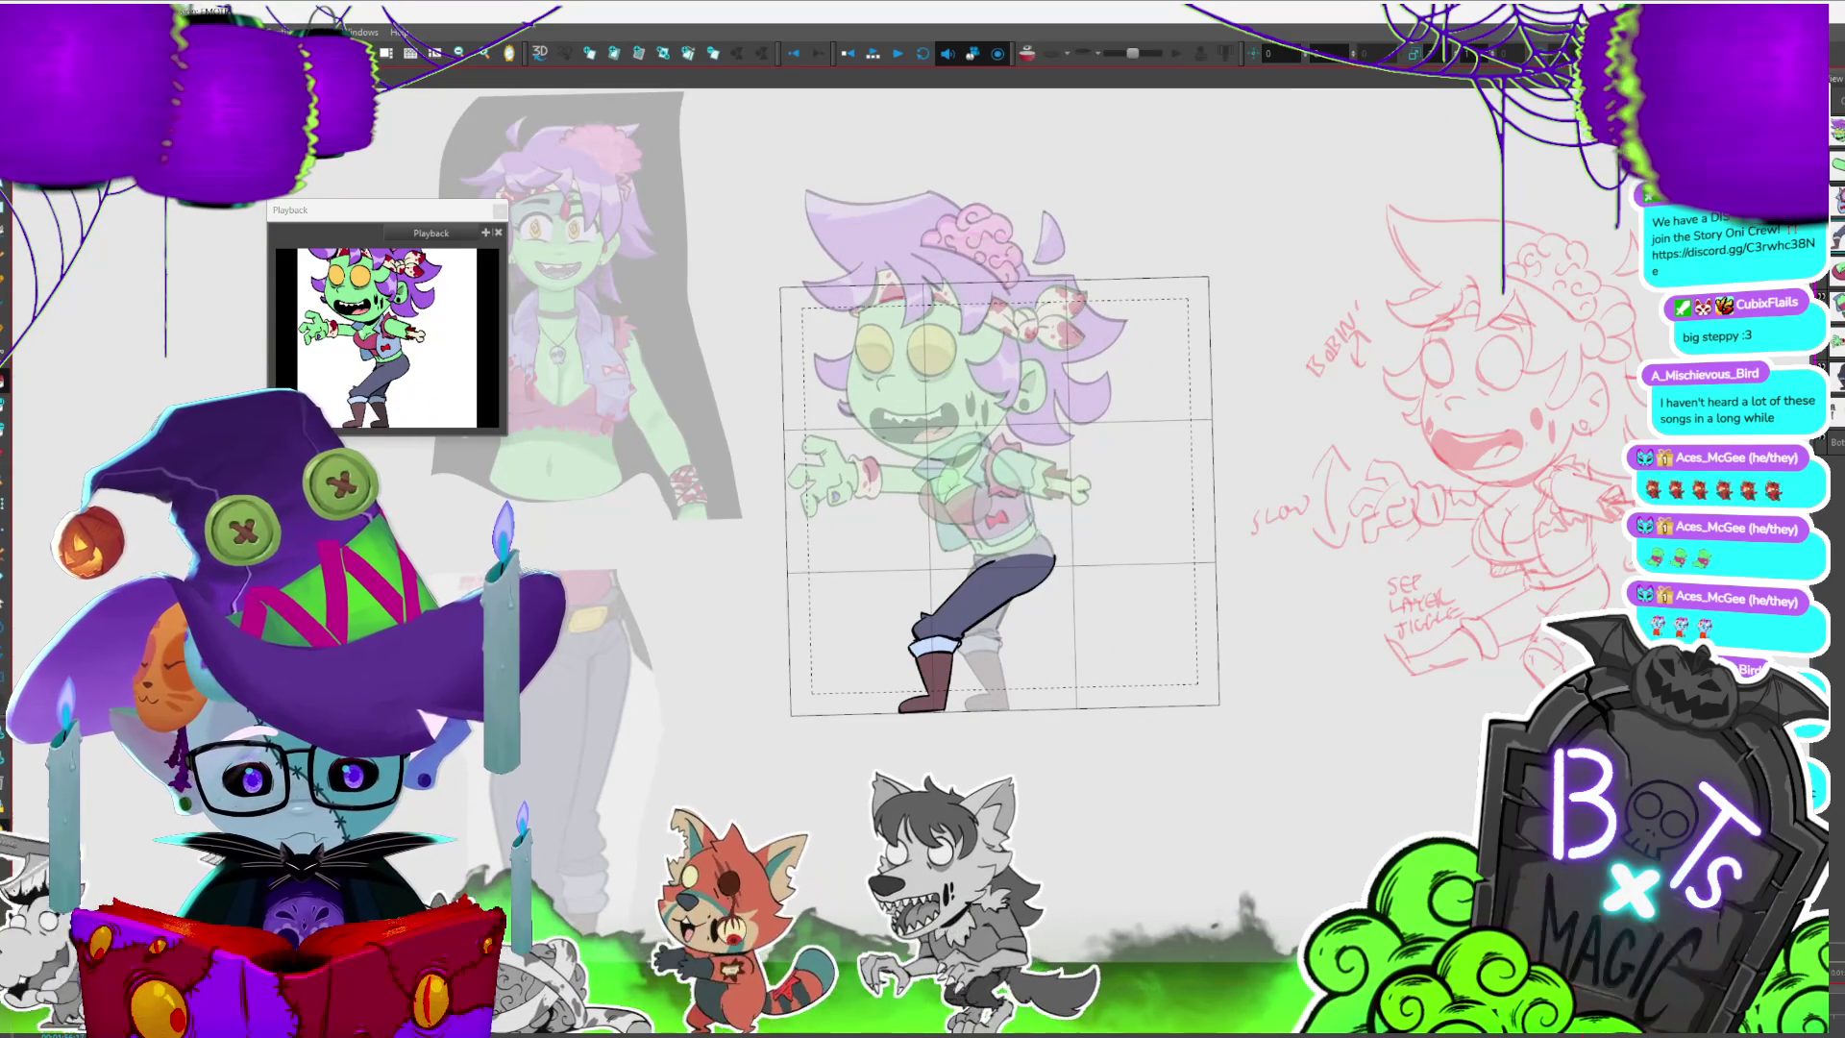
left_click(1054, 584)
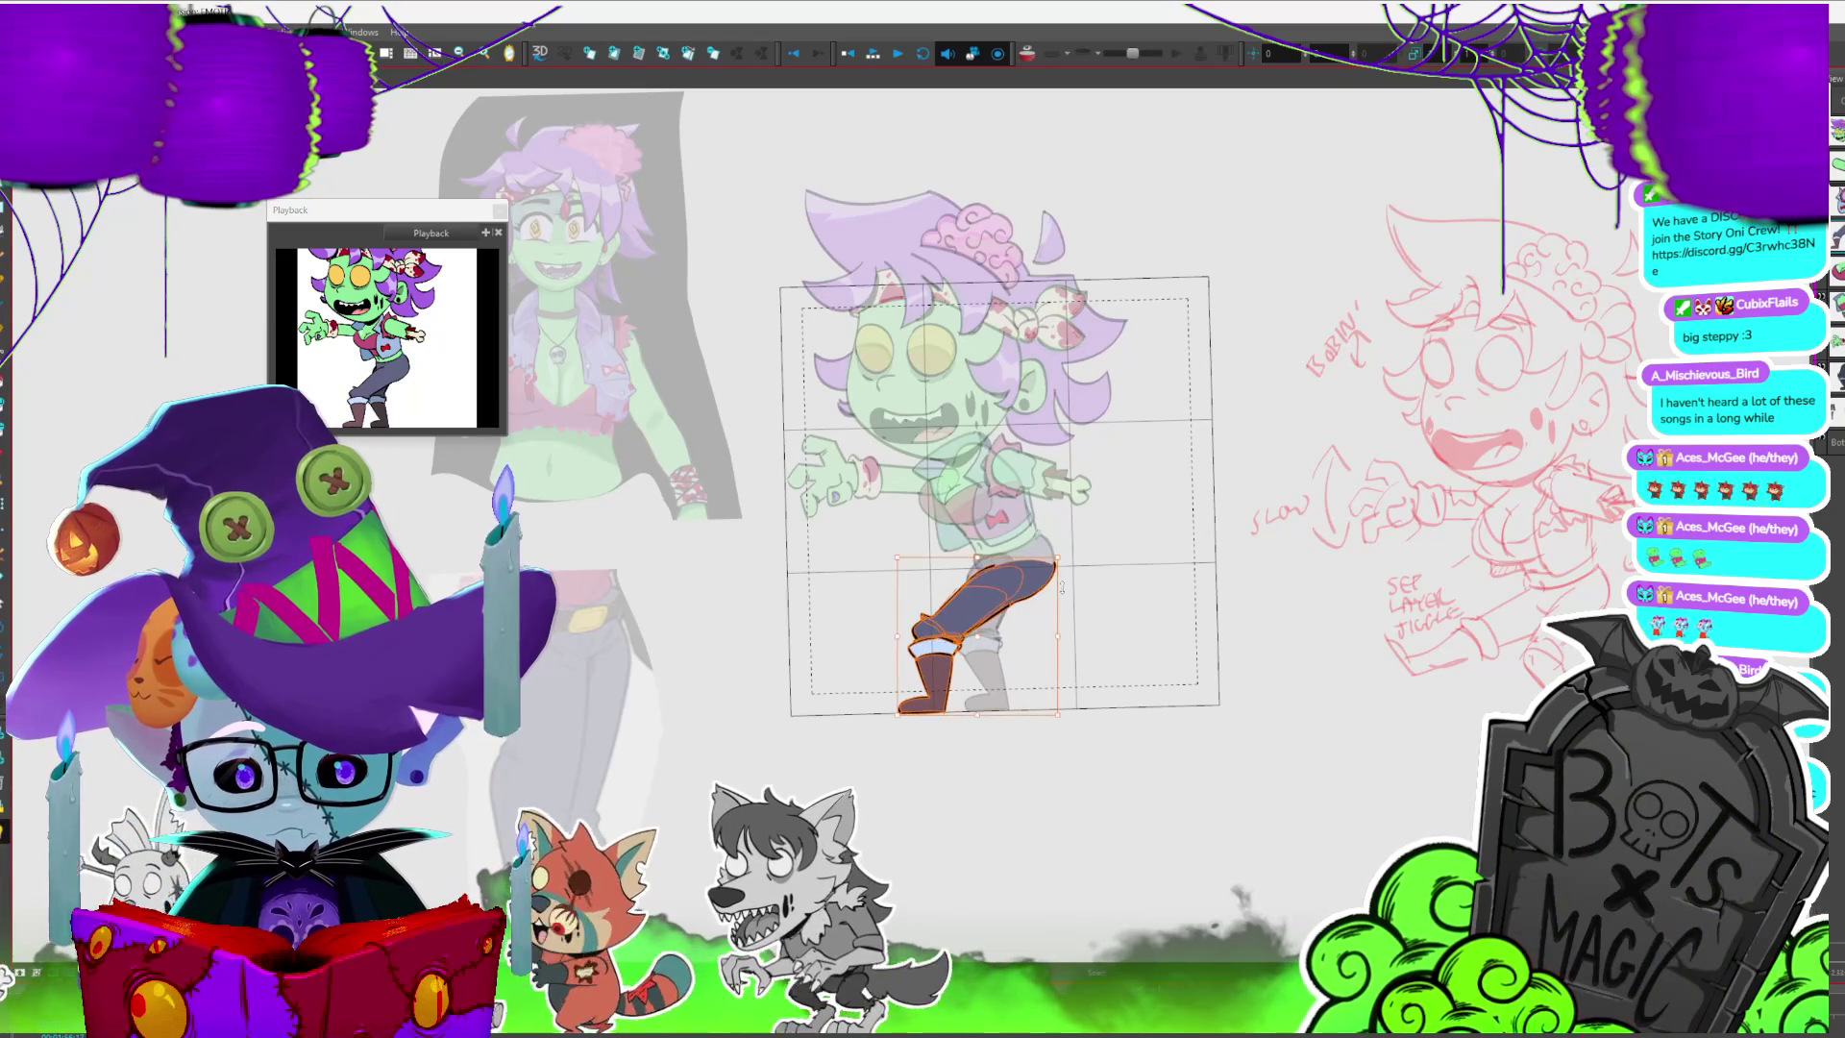
left_click(1132, 584)
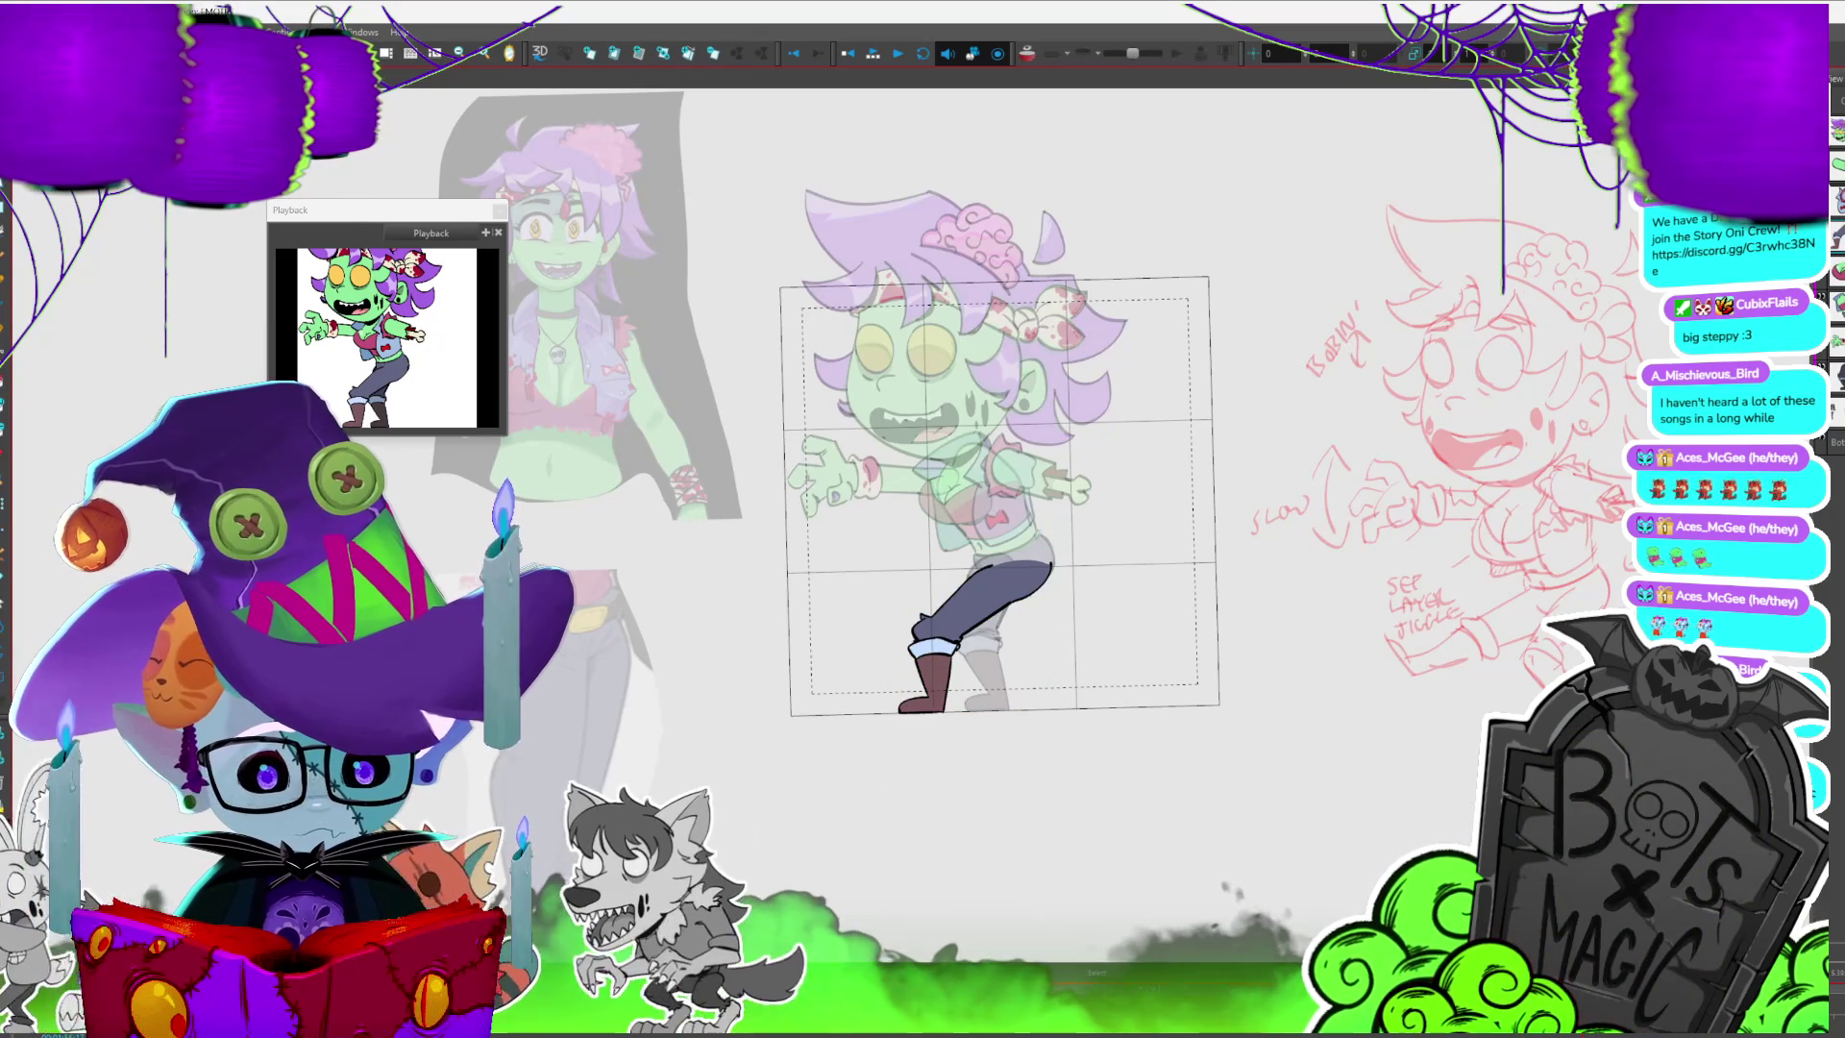
key("slash")
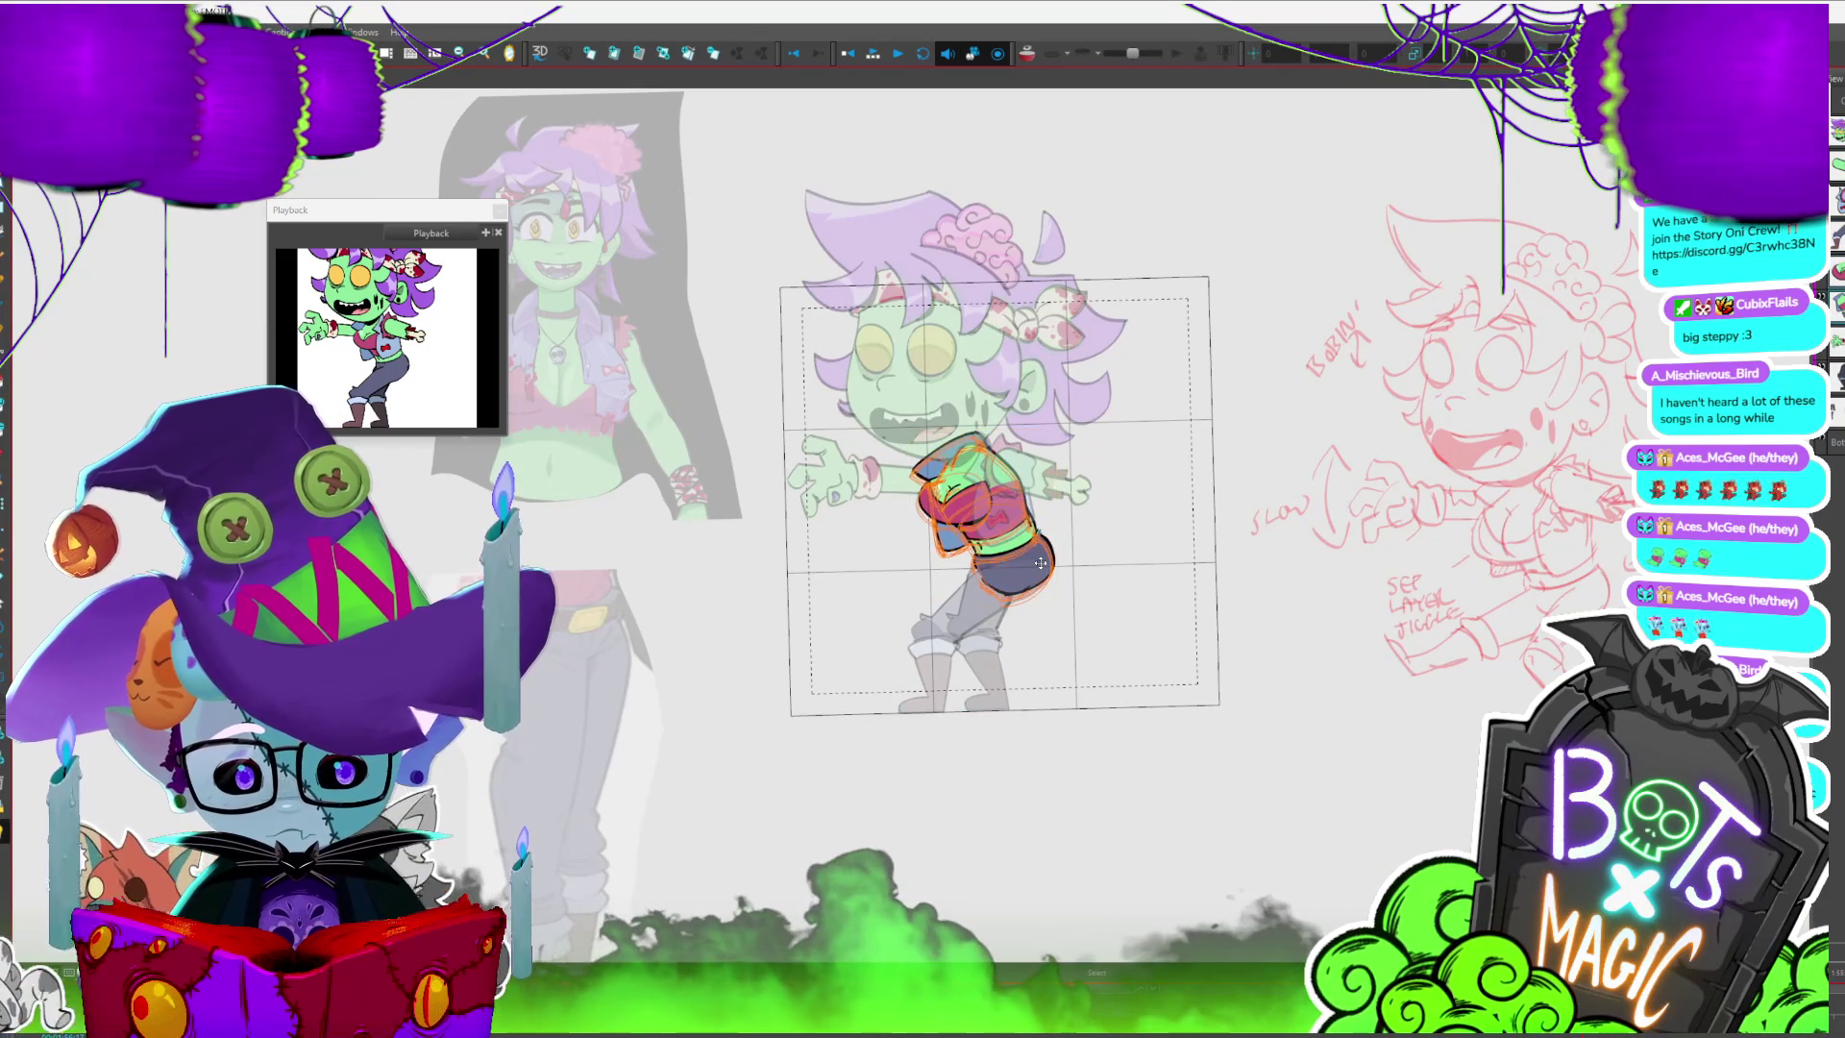
- Cycle the torso through substitute drawings toward the arm-over-vest pose
key("period")
key("period")
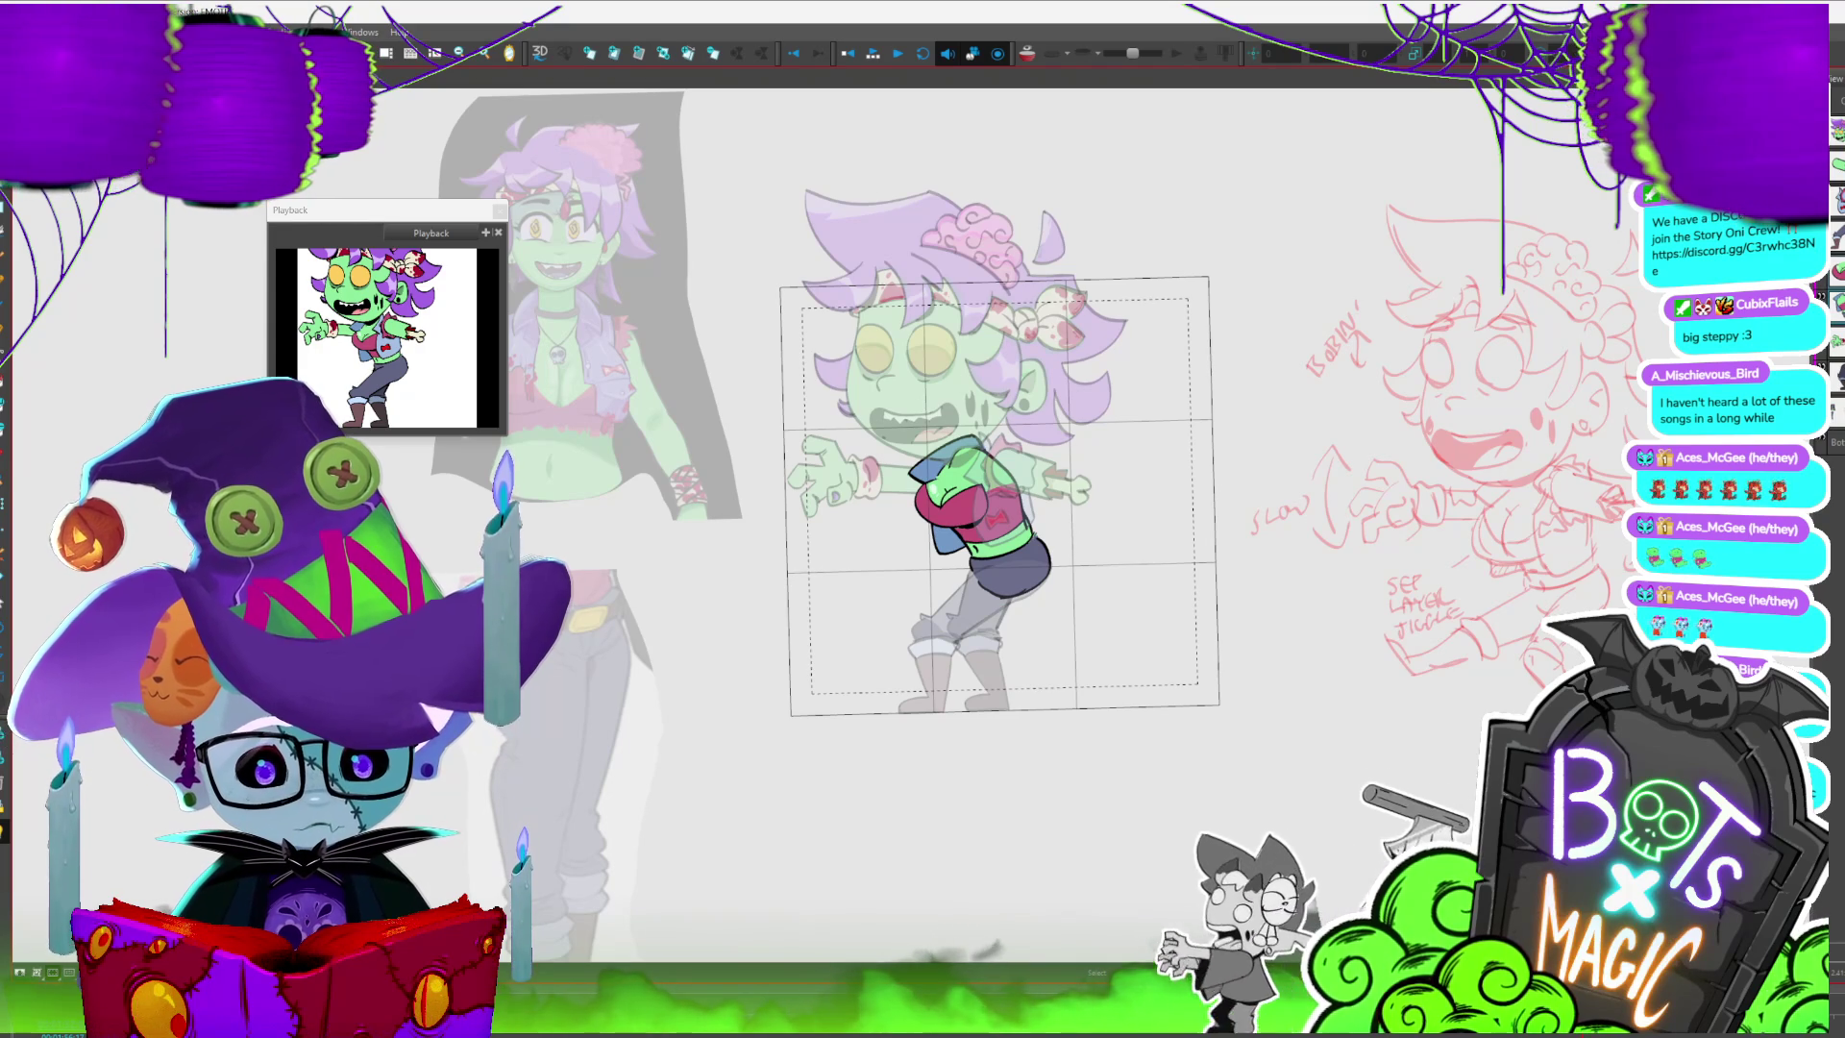
key("period")
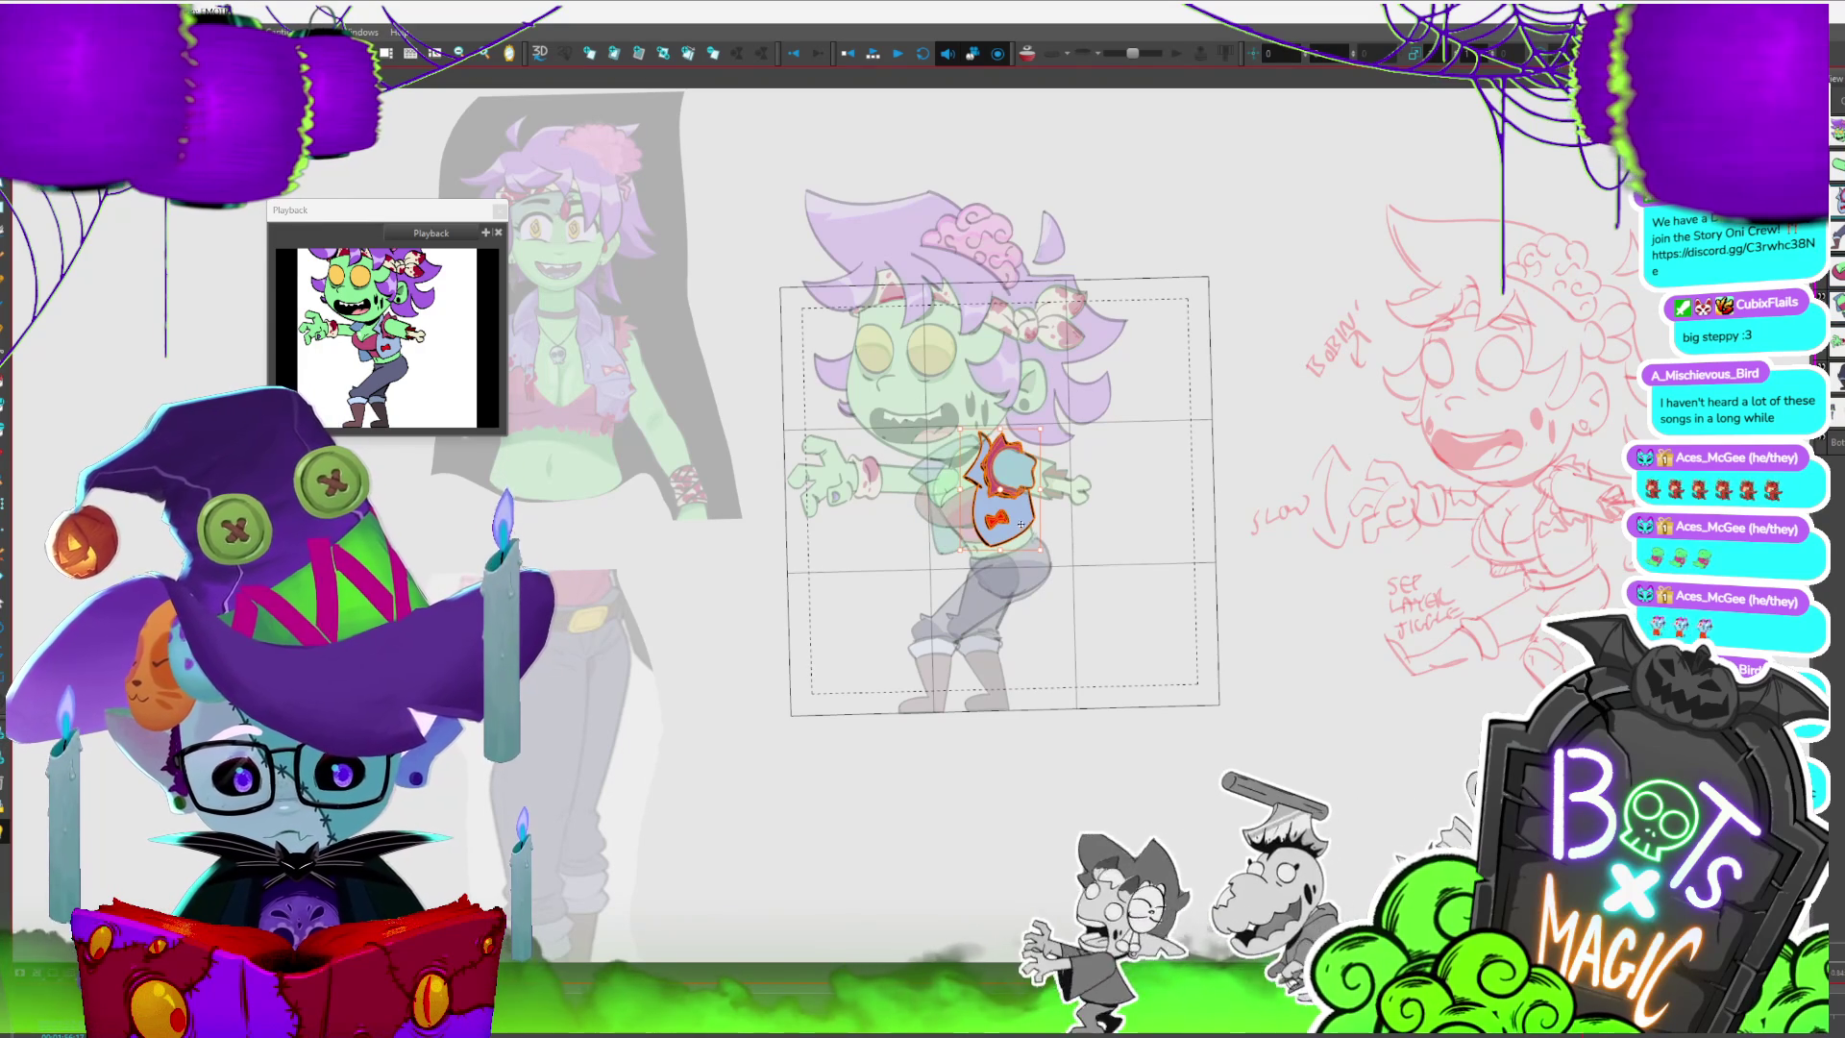
key("period")
key("period")
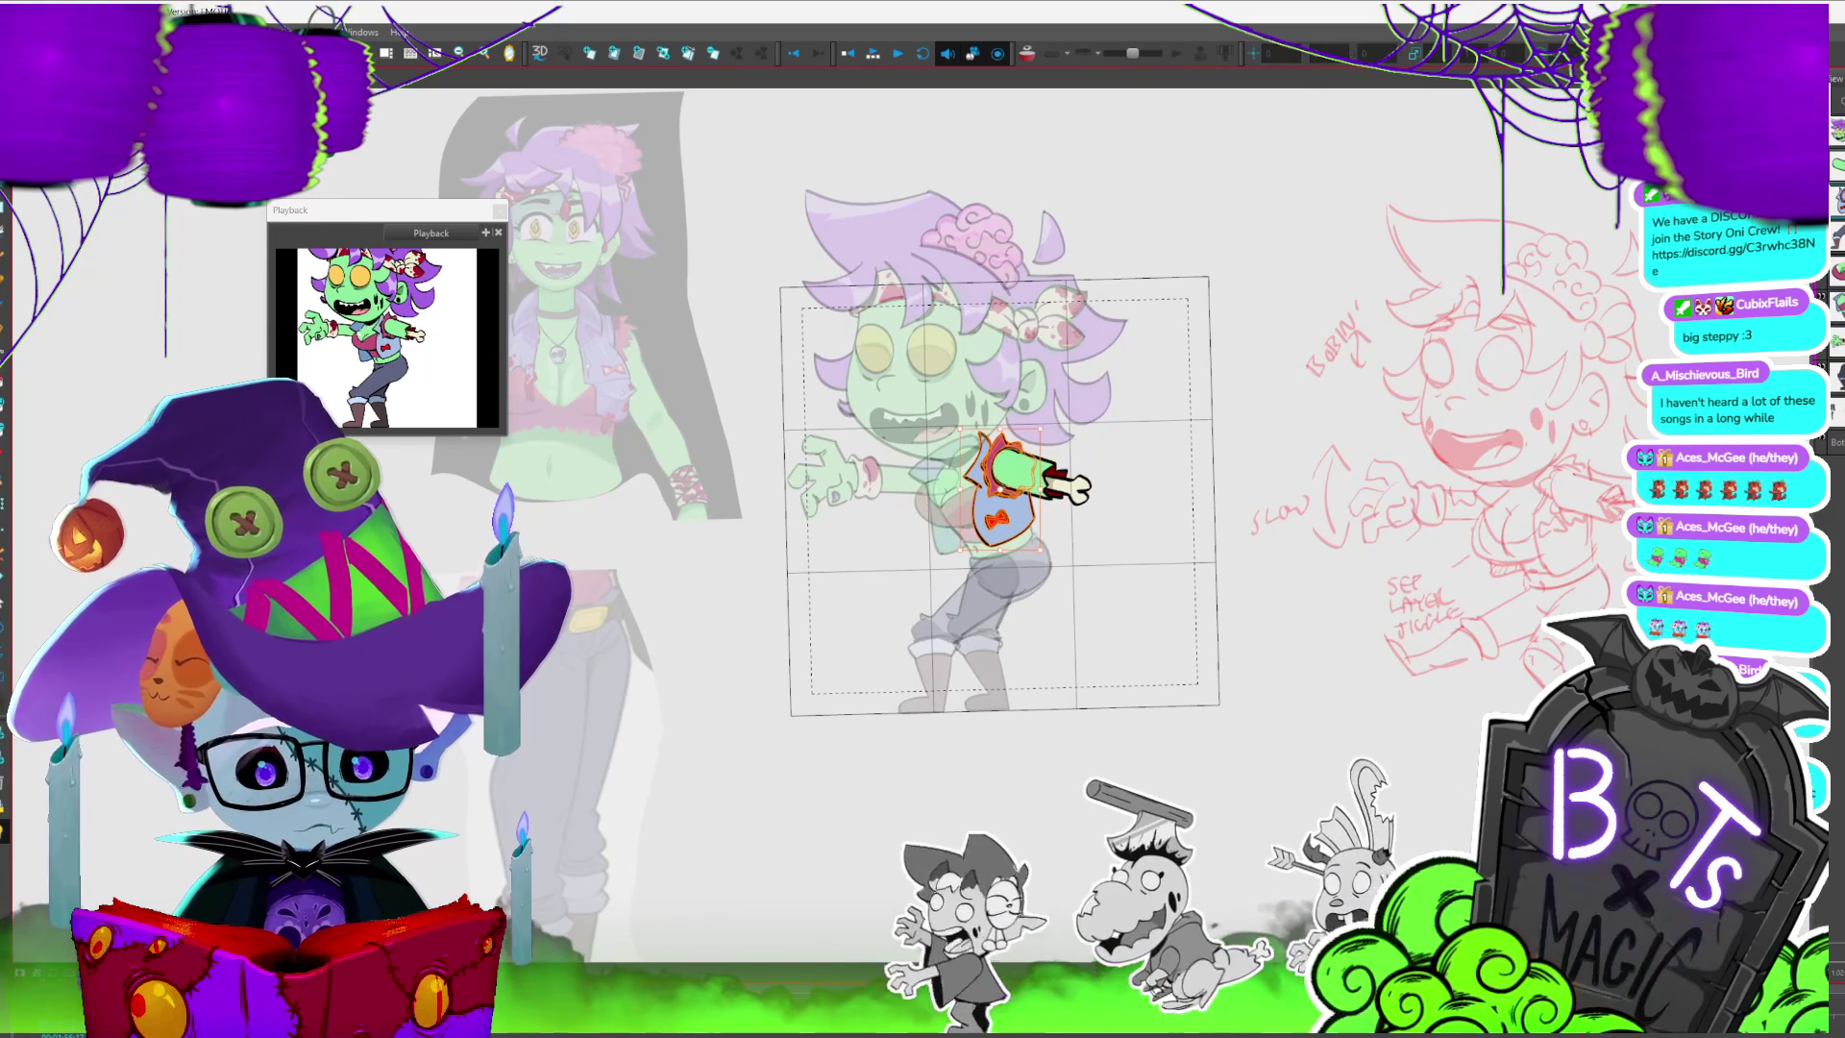
- Keep the vest-with-arm drawing, select the reaching arm, and play back the animation
key("period")
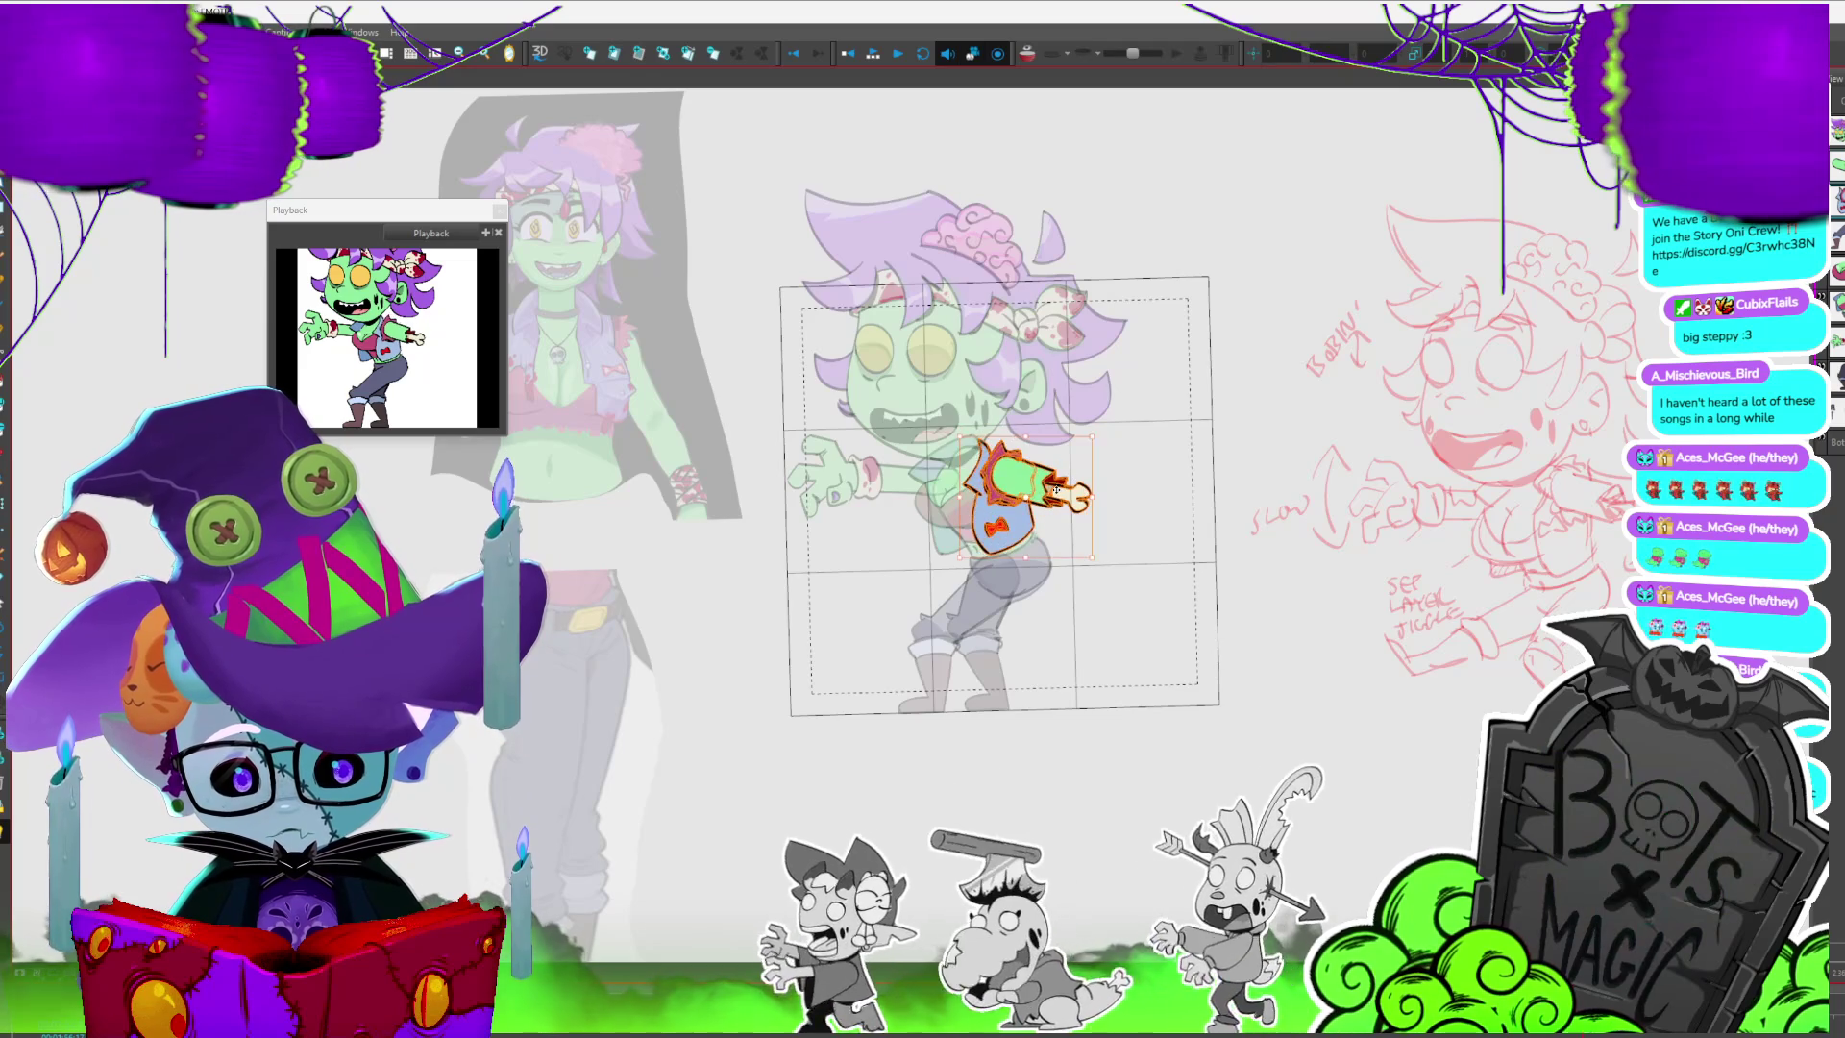
key("period")
key("period")
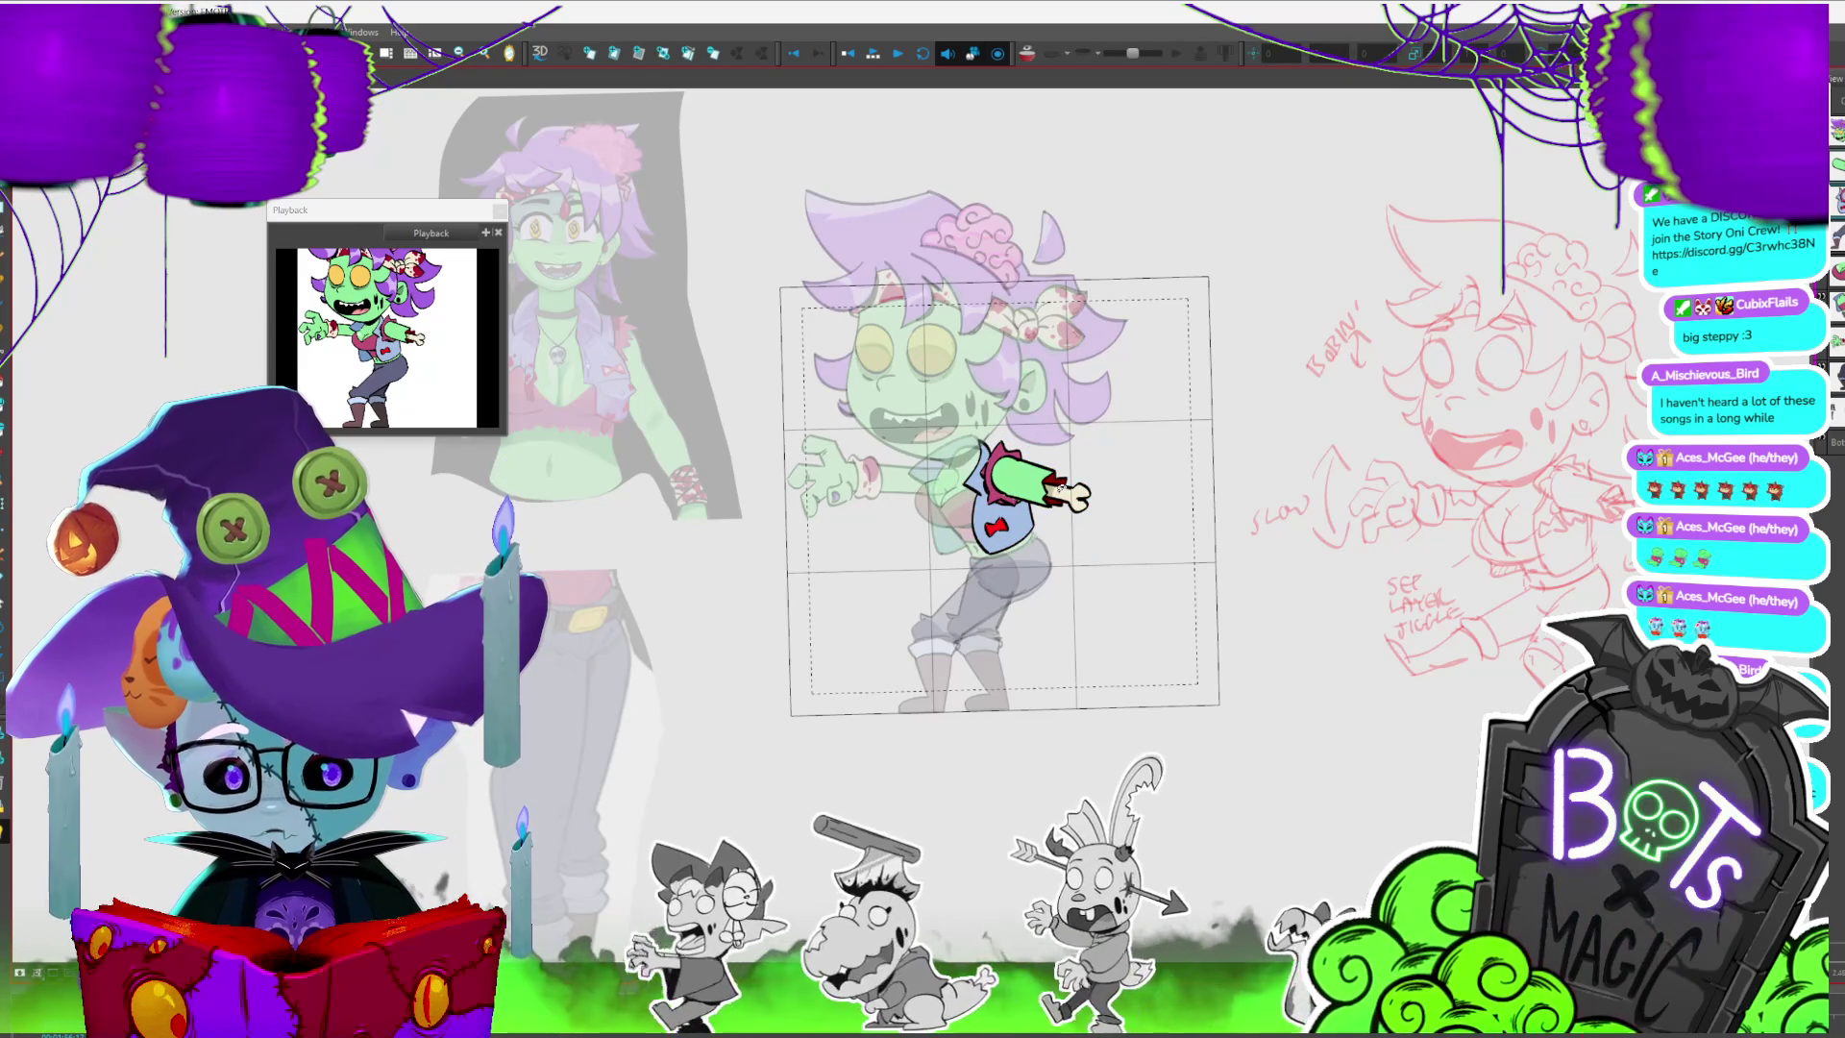
key("period")
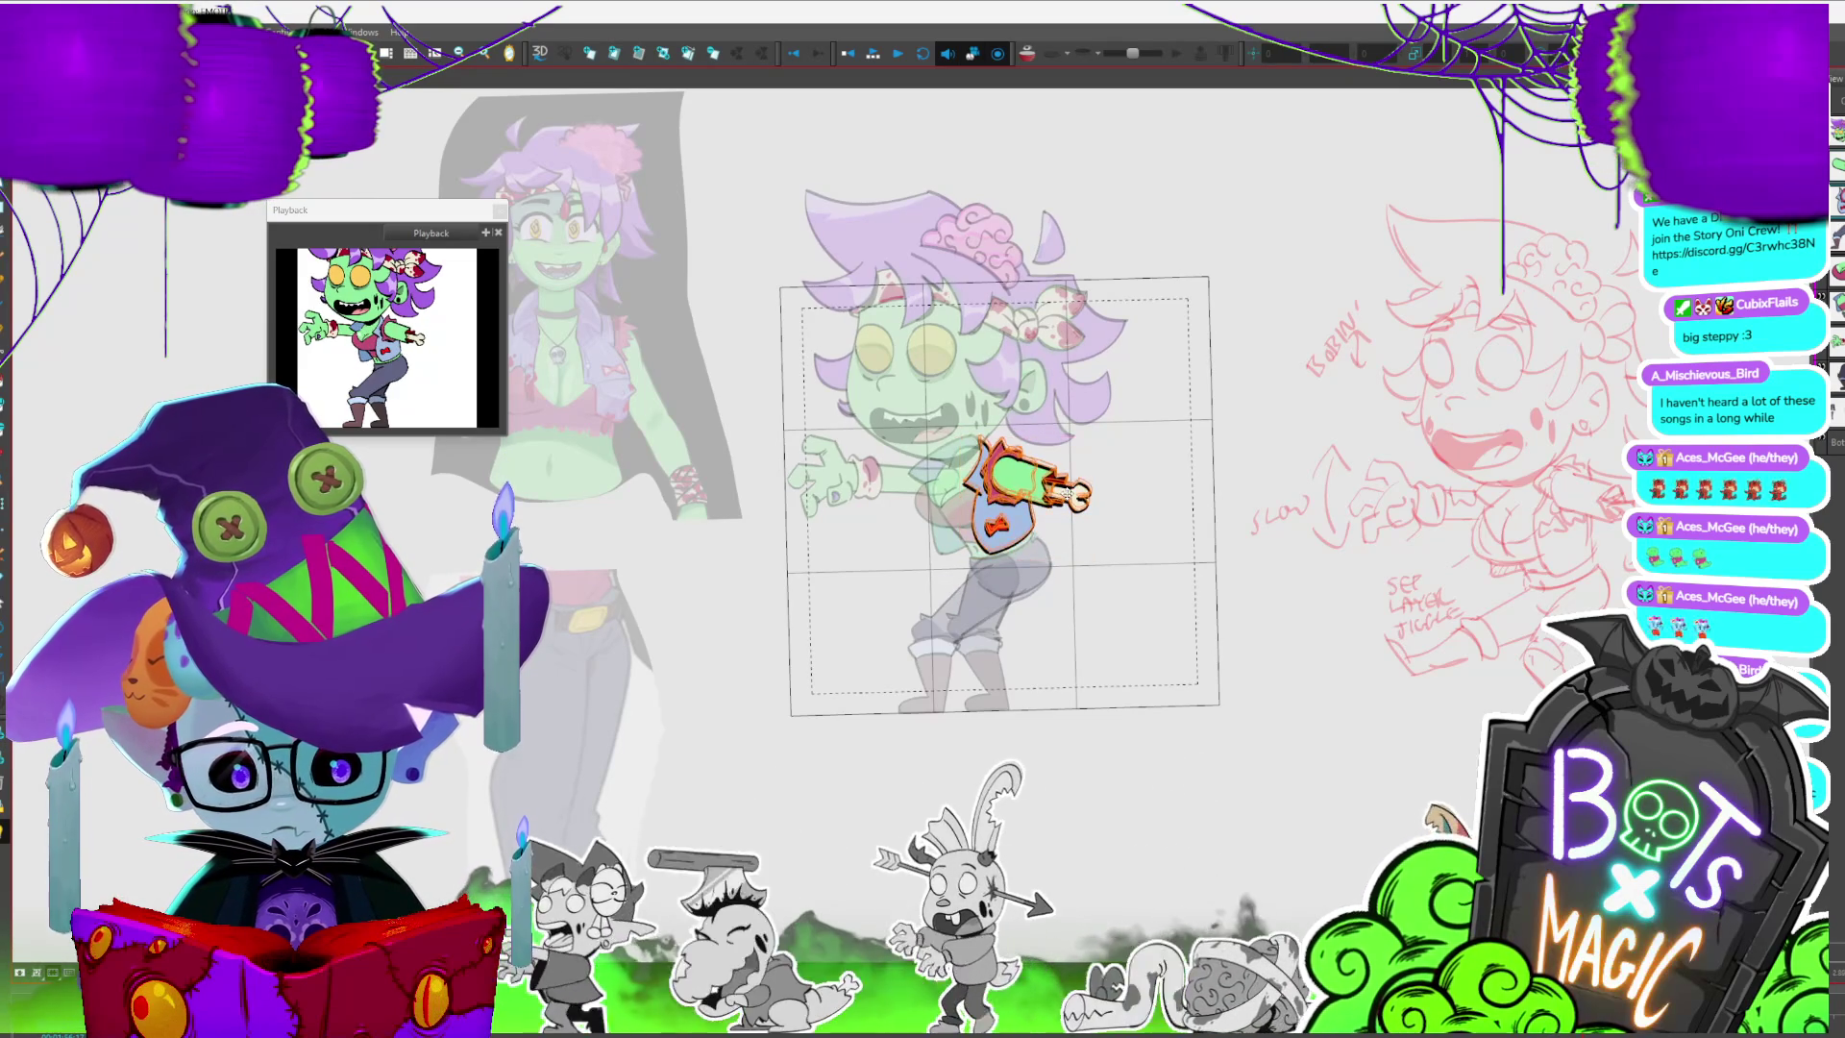
left_click(1079, 461)
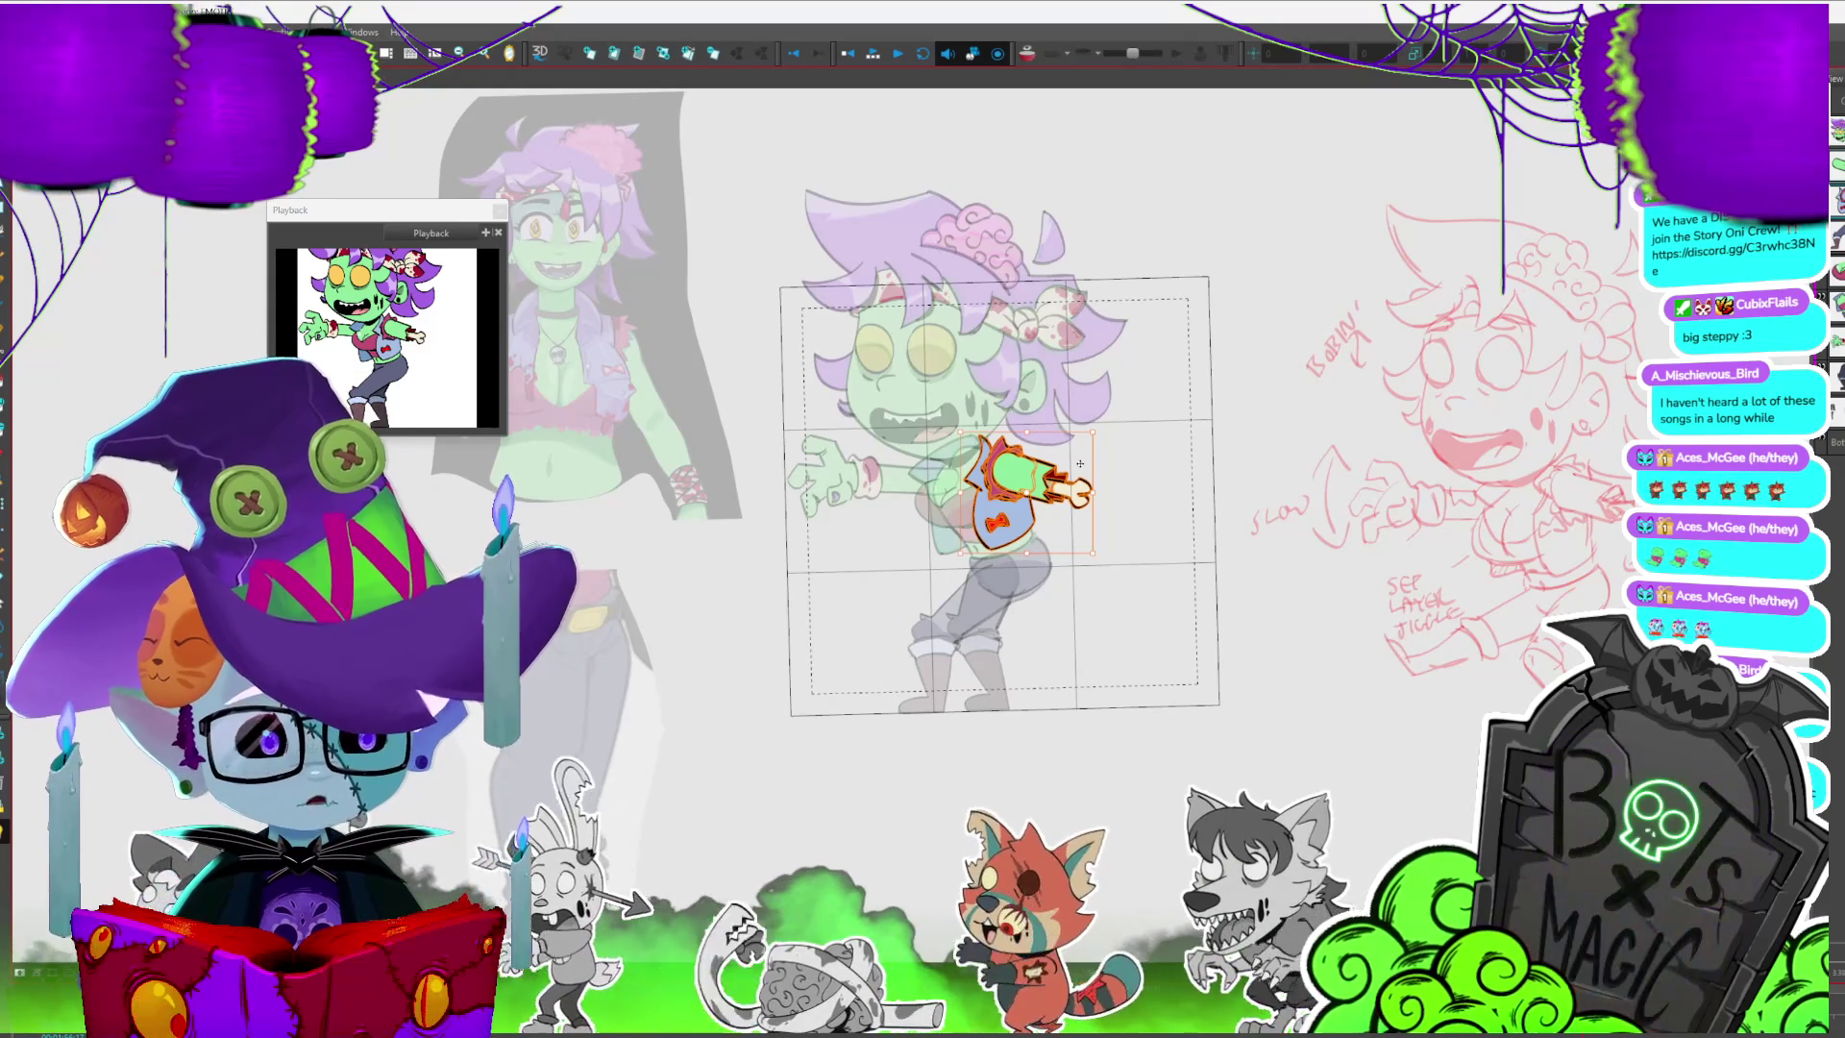
key("Return")
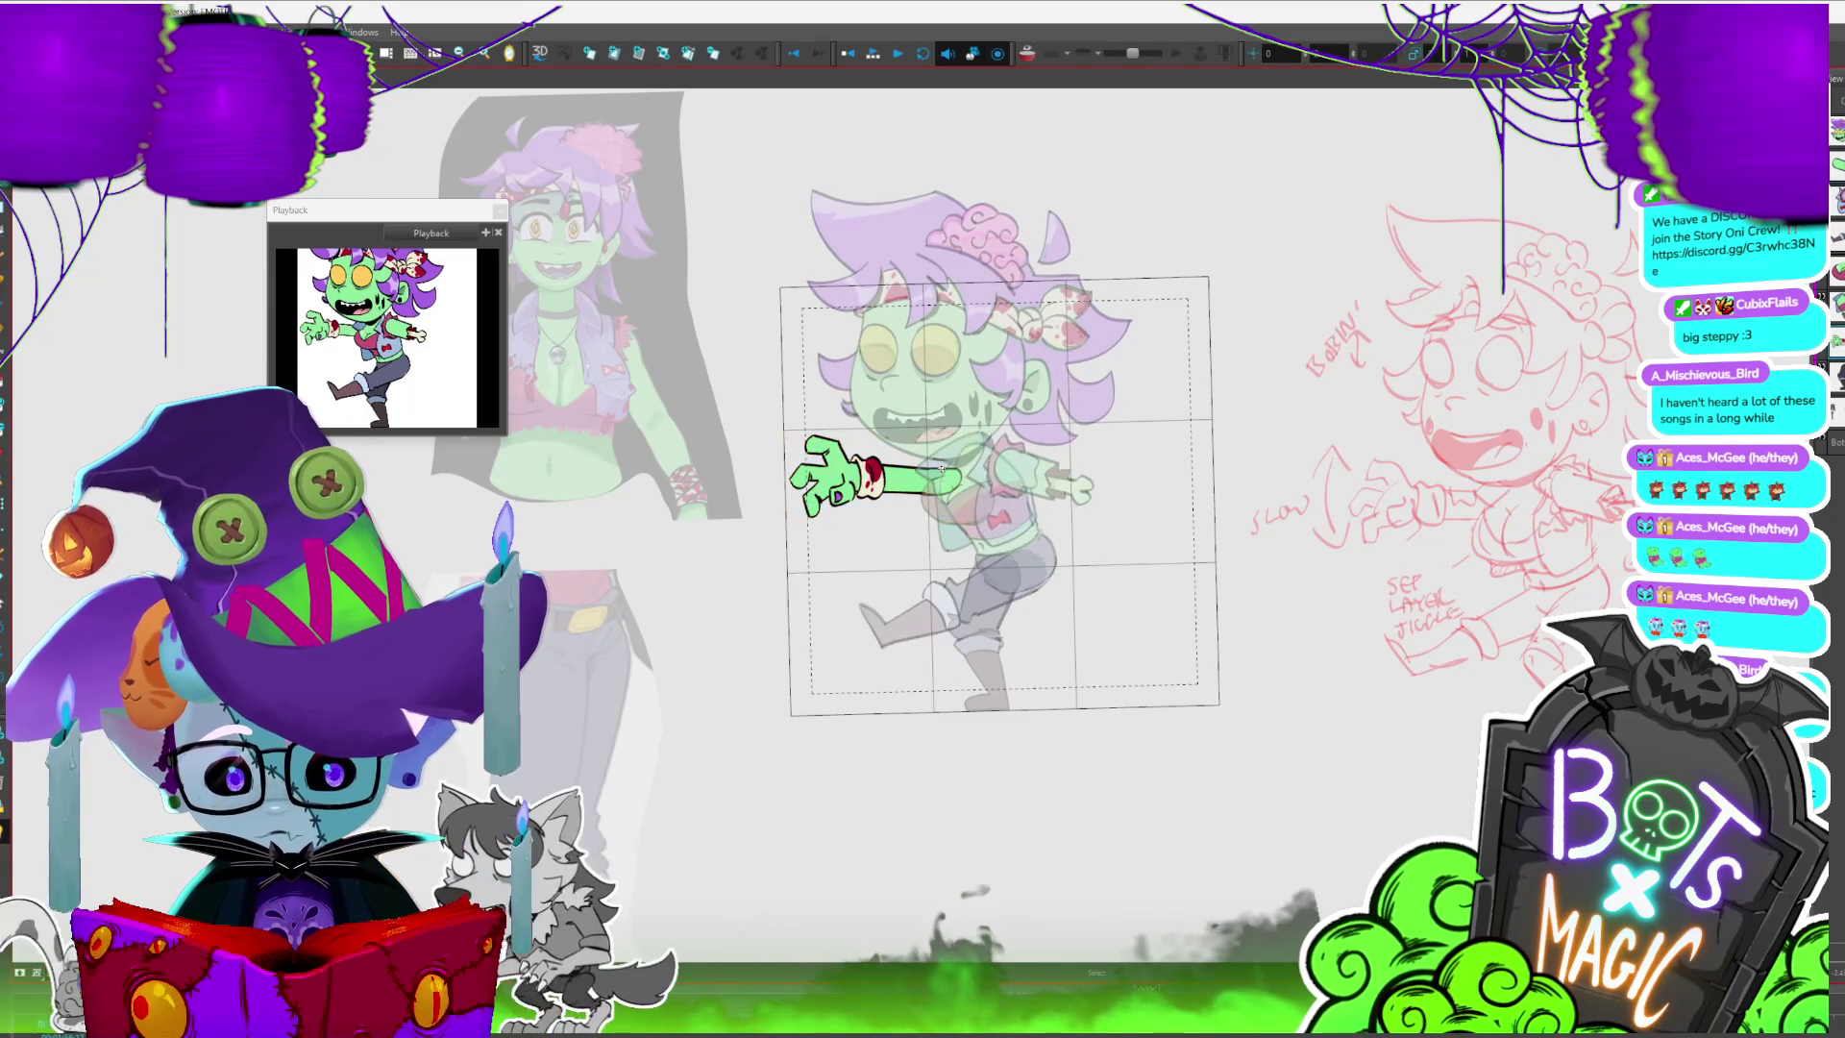
- Select the leg drawing on the raised-leg frame and play back the walk cycle
left_click(943, 469)
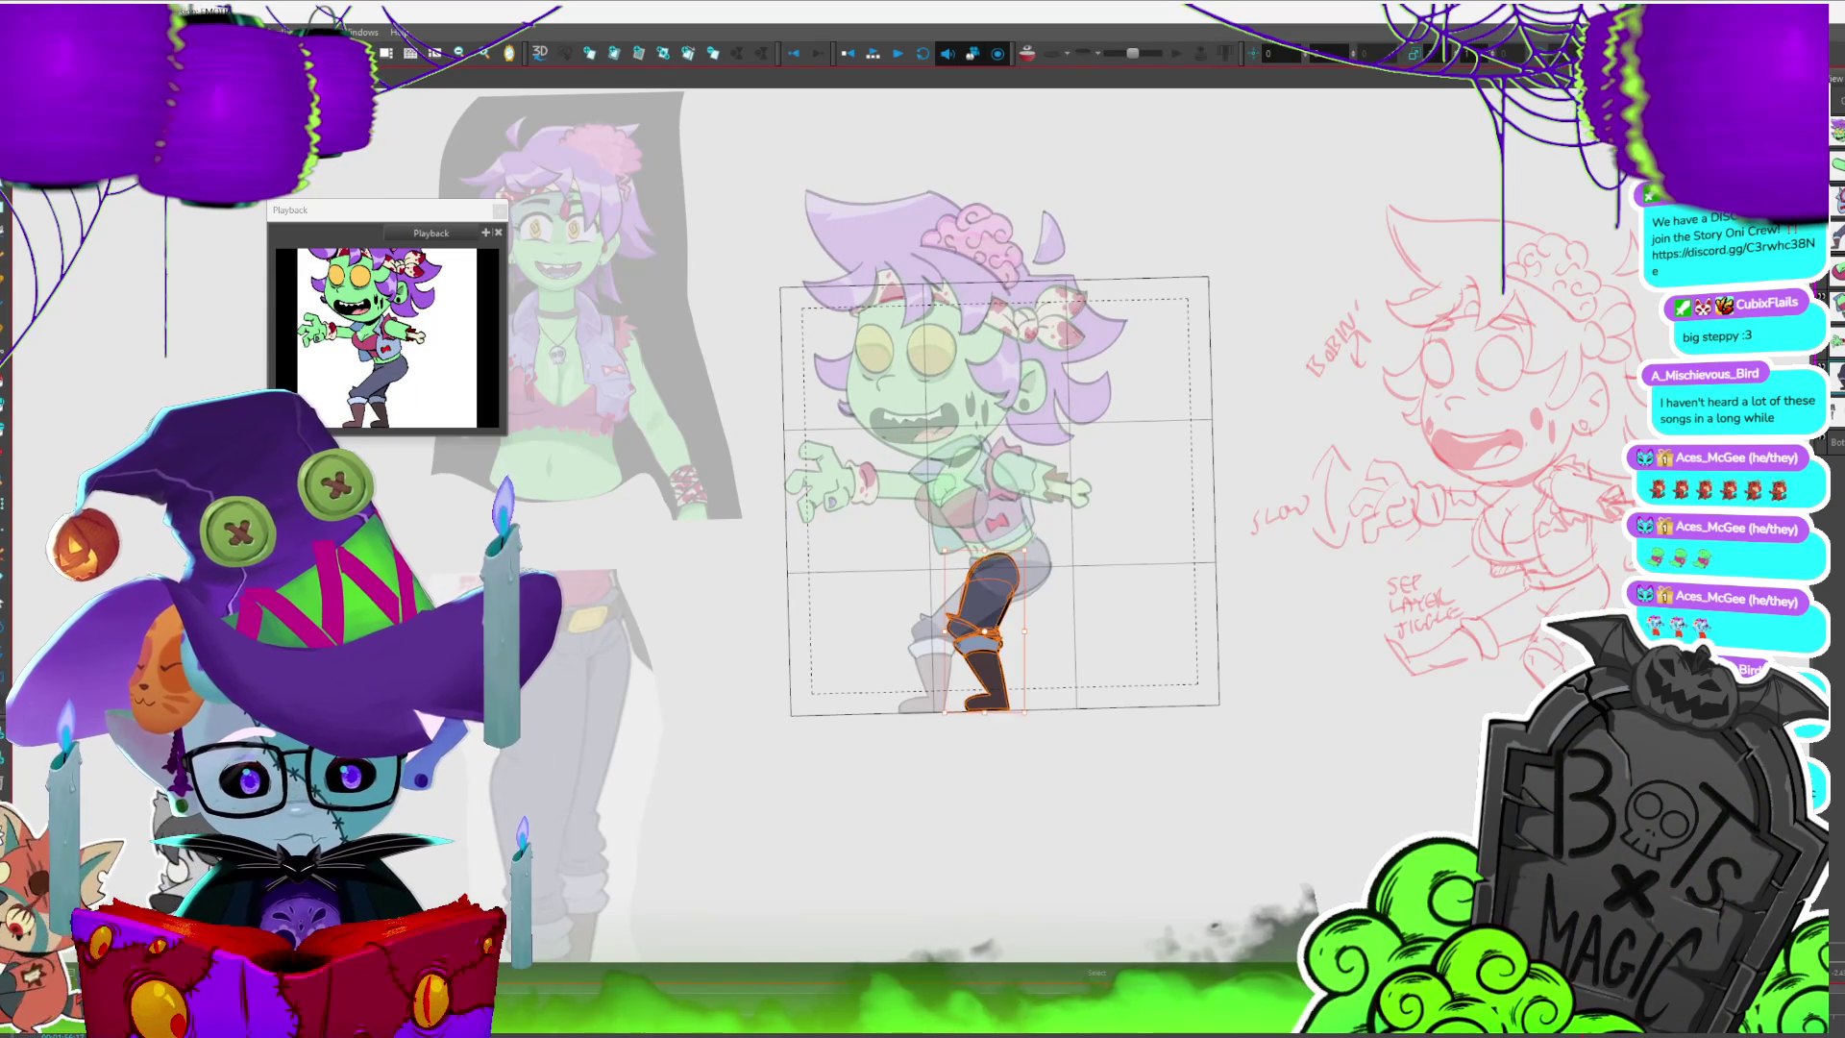
left_click(1033, 692)
key("period")
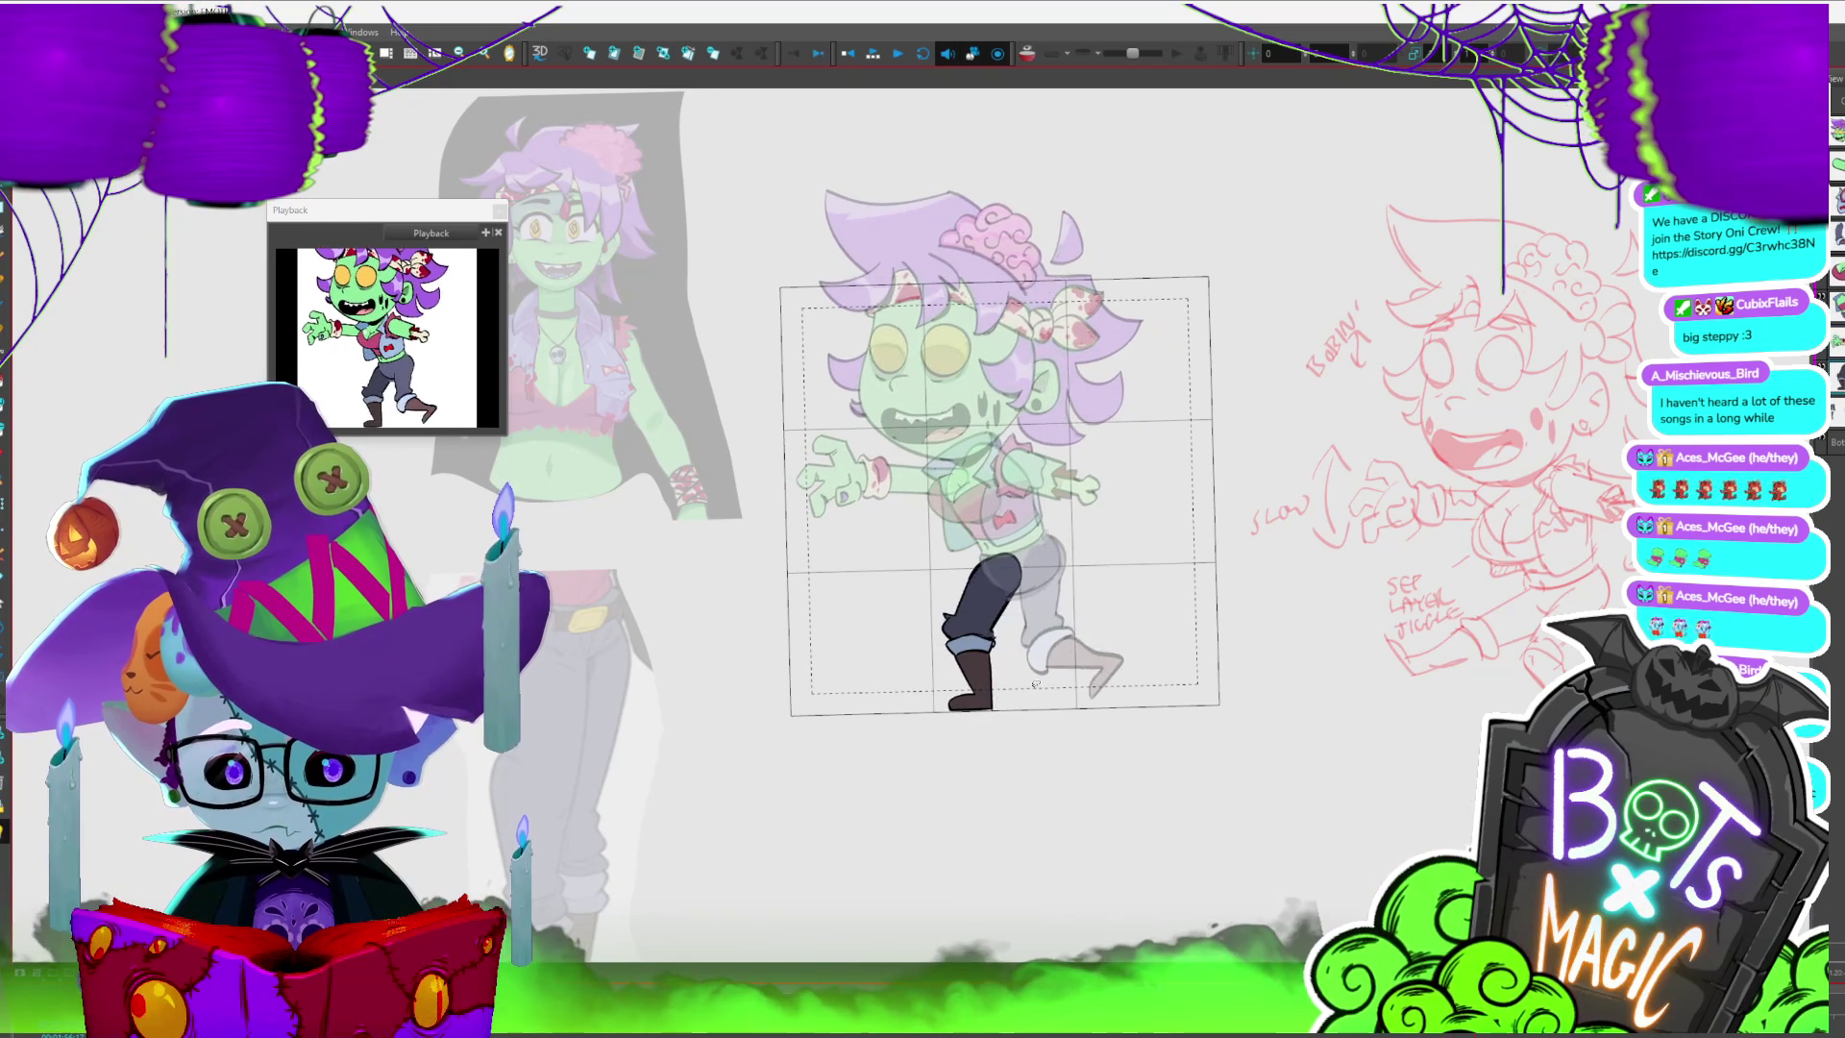
left_click(1034, 688)
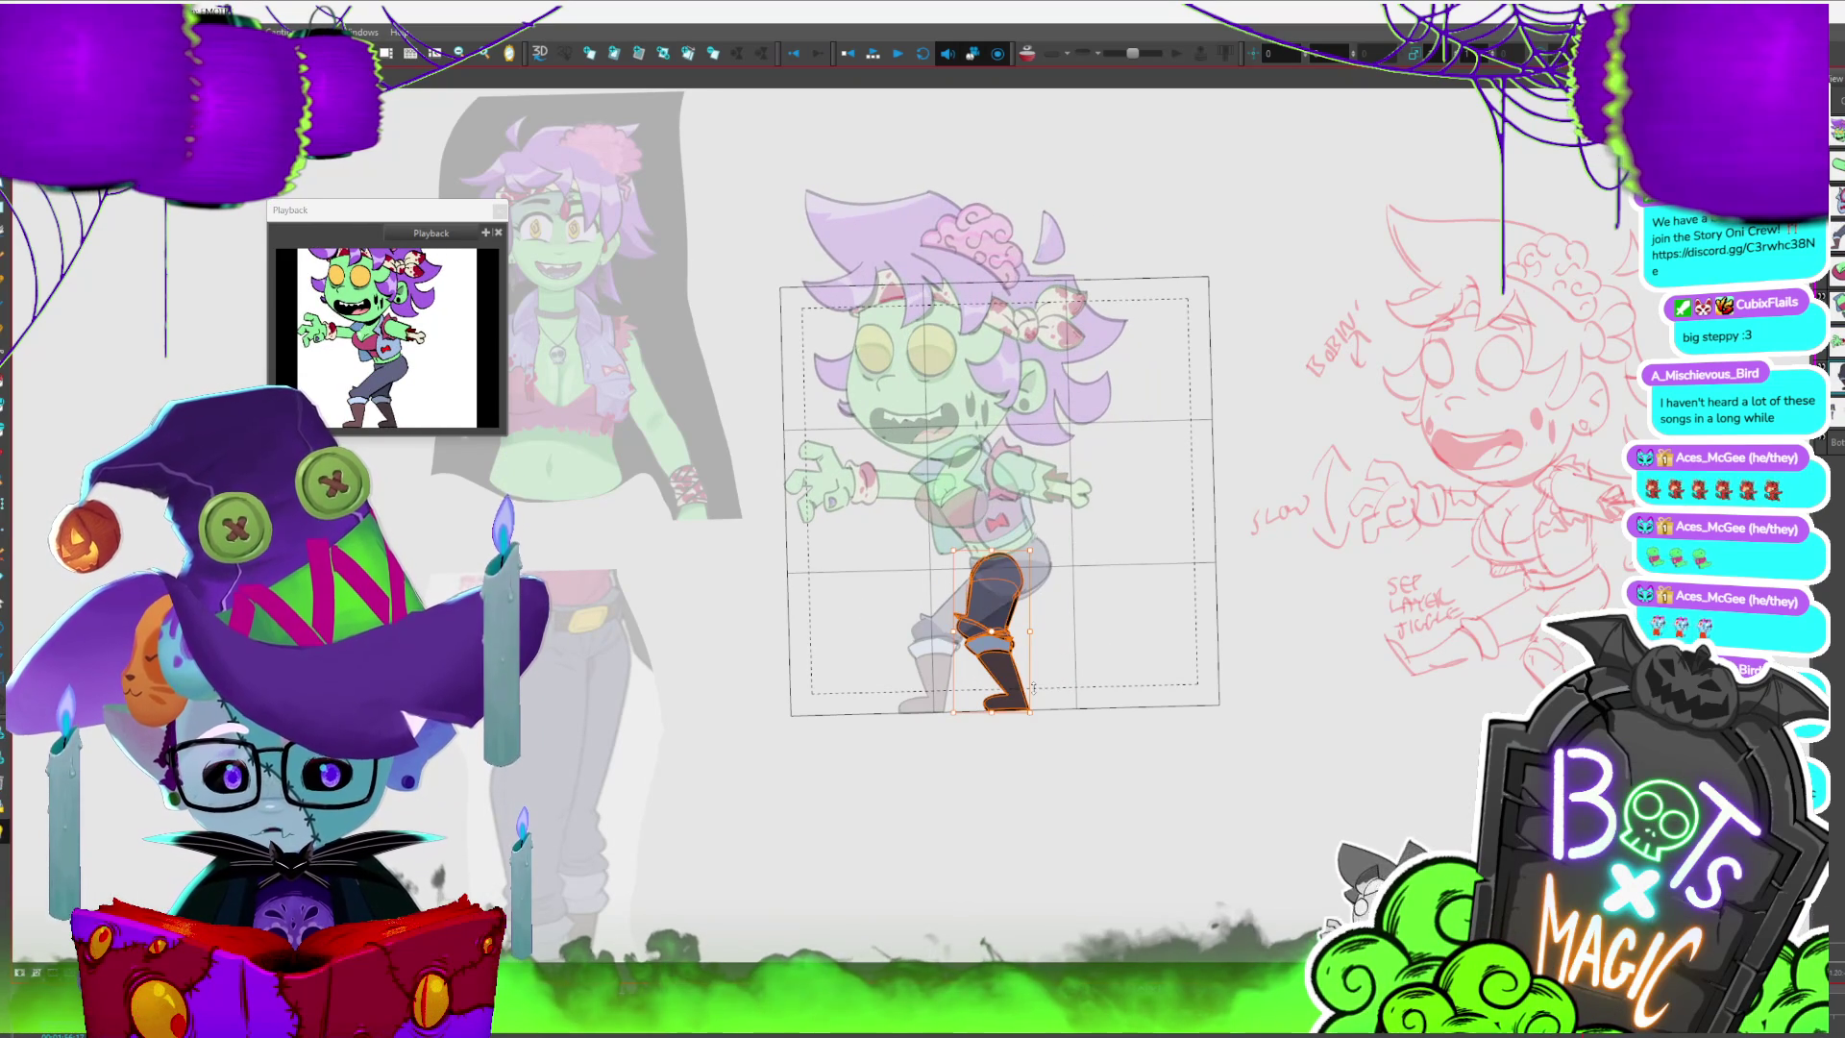
key("Return")
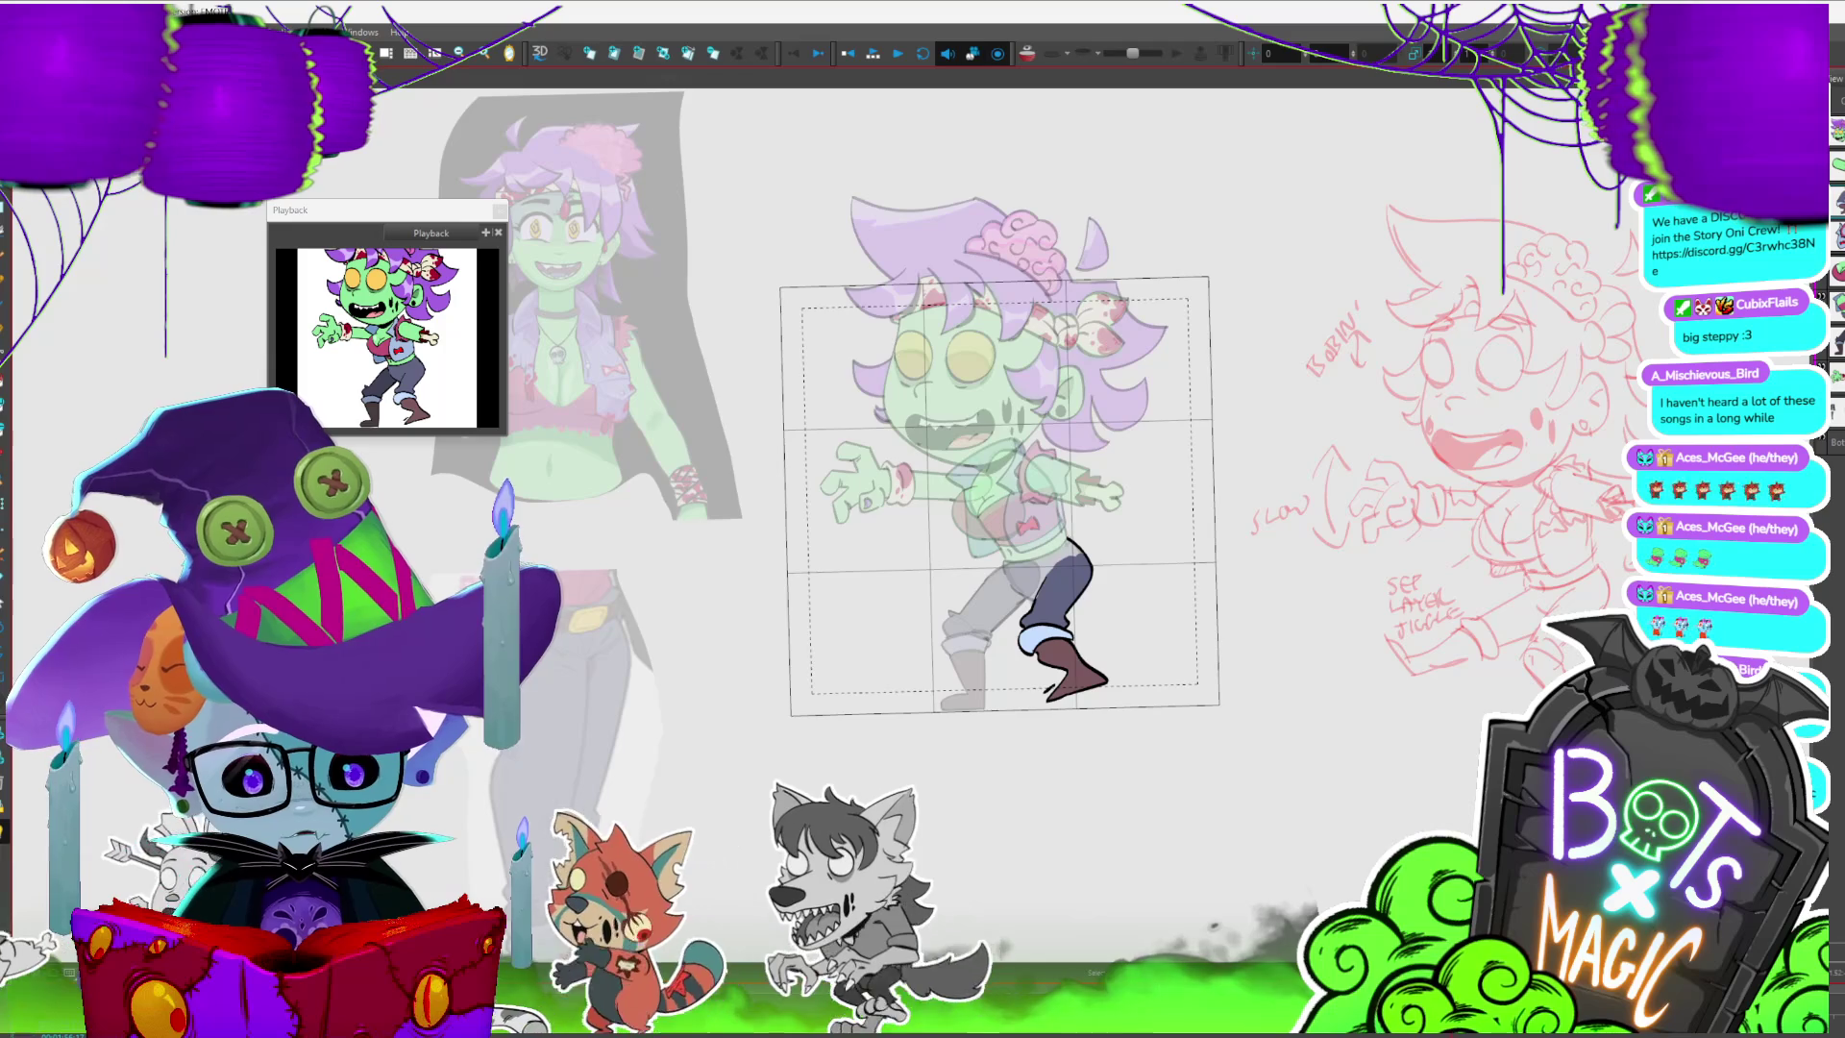
- Select the leg and boot, compare frames, and swap the legs to a different pose drawing
left_click_drag(1125, 605, 1162, 805)
key("period")
key("period")
key("period")
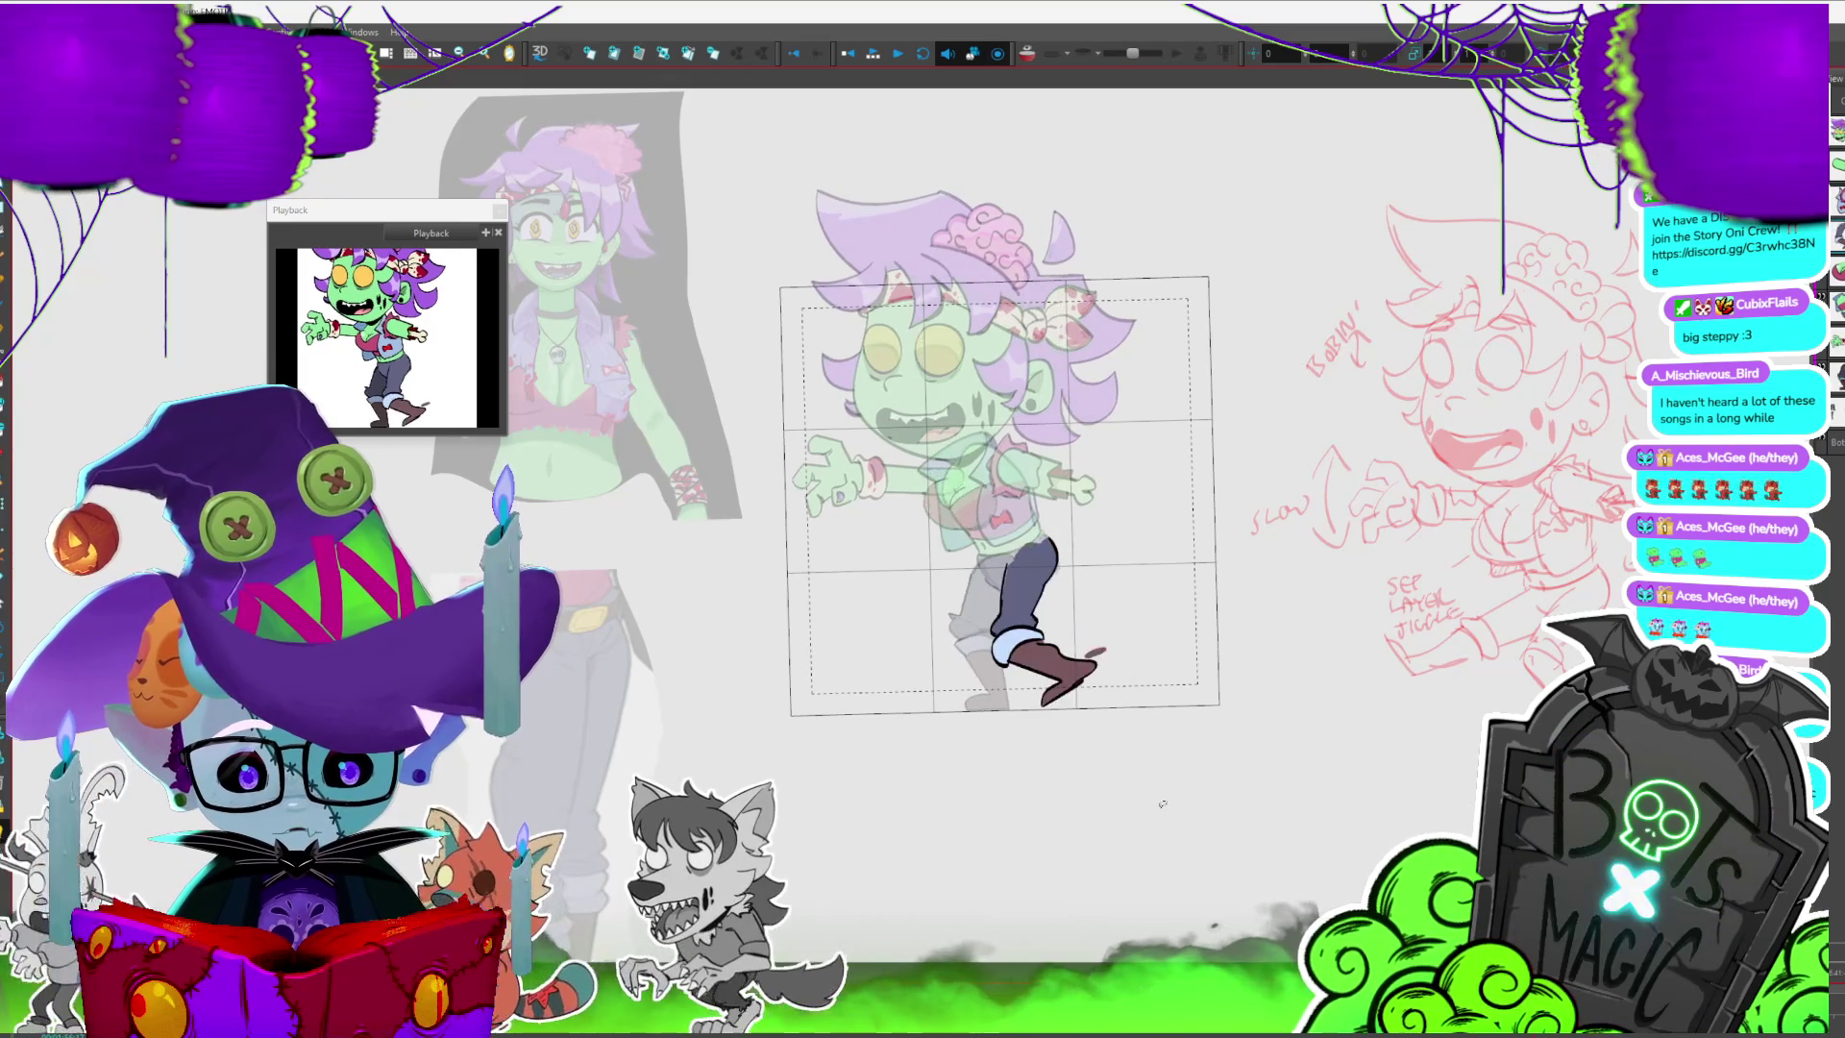
key("period")
key("comma")
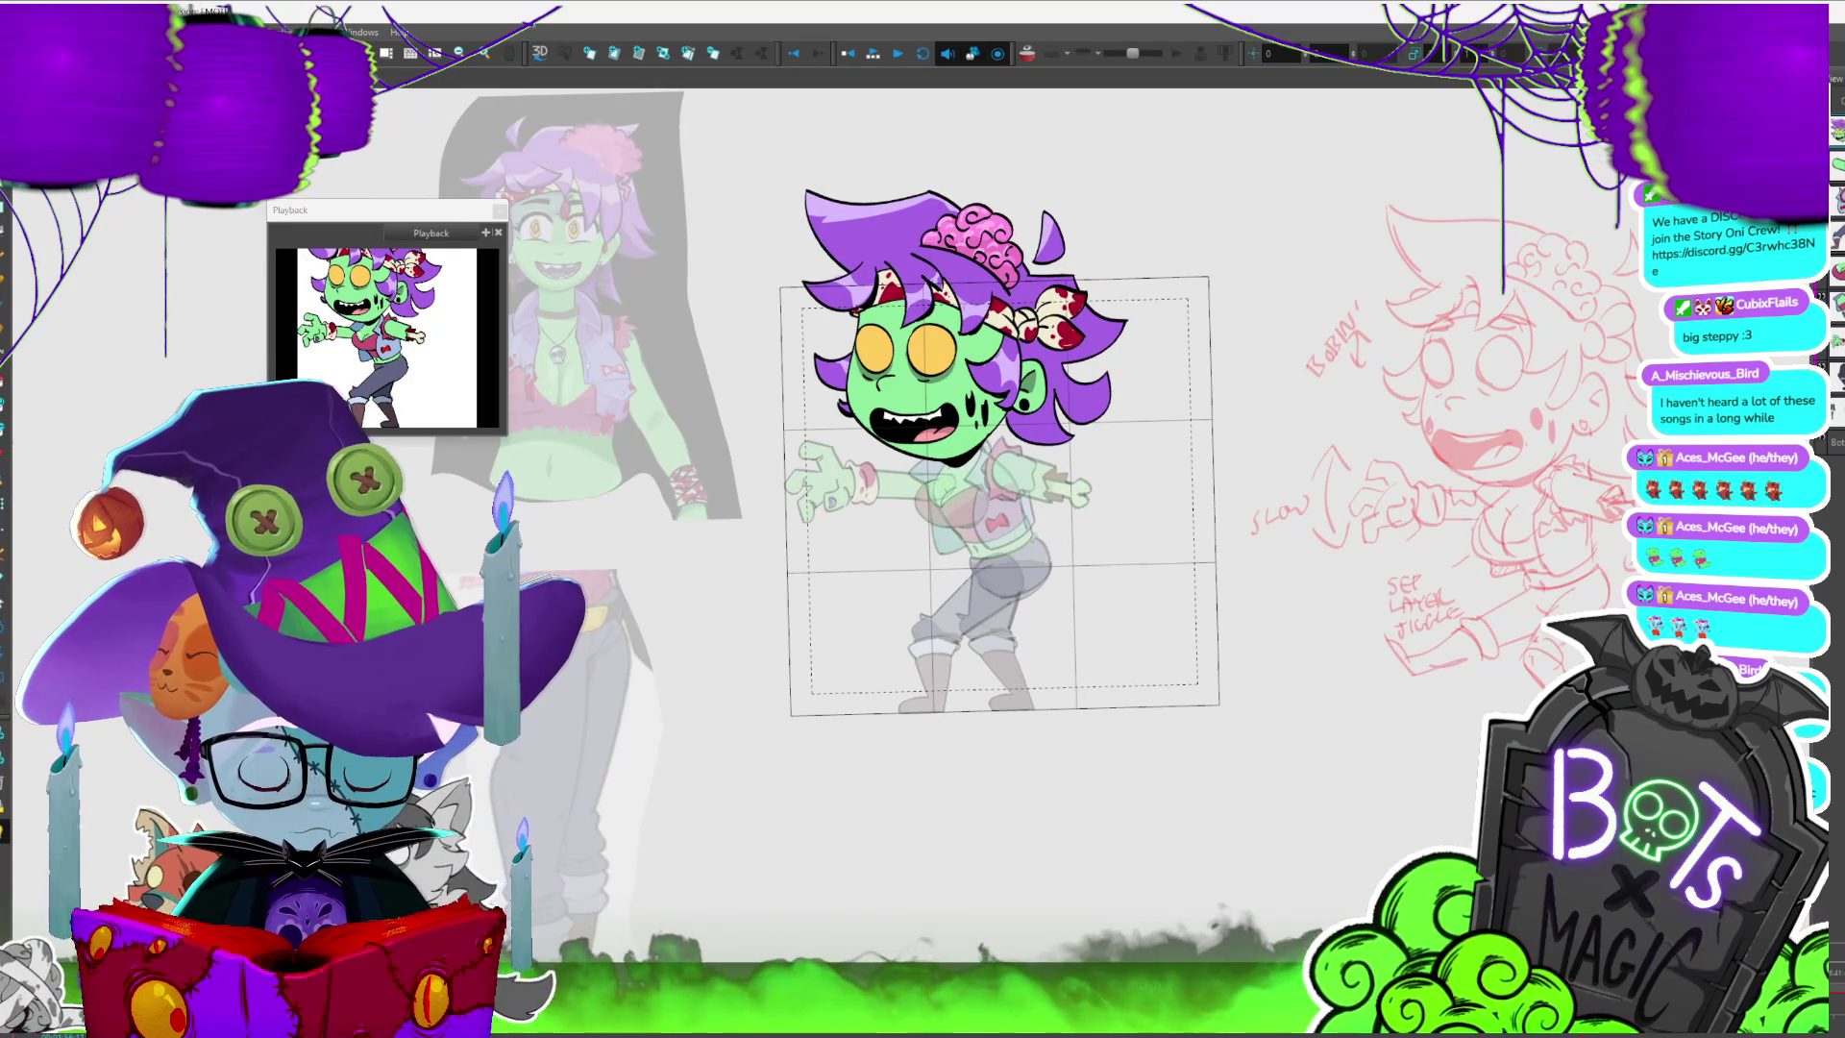
key("period")
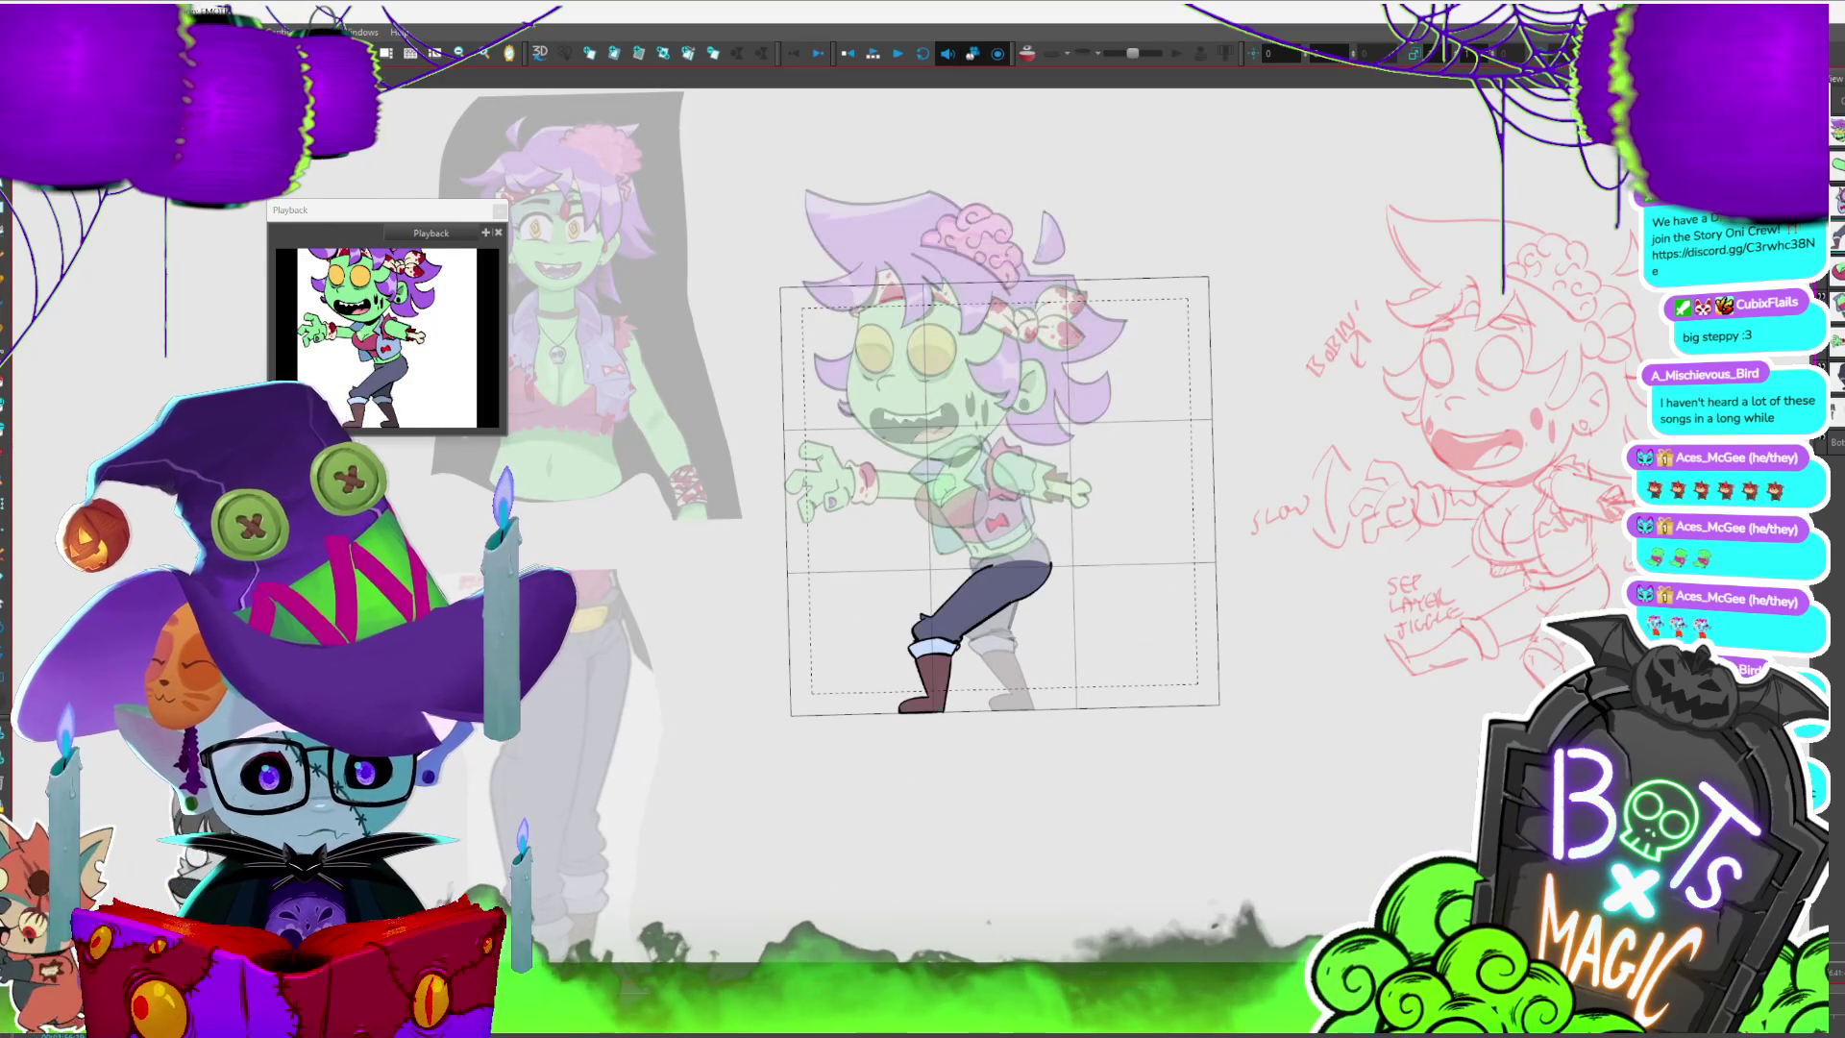
key("period")
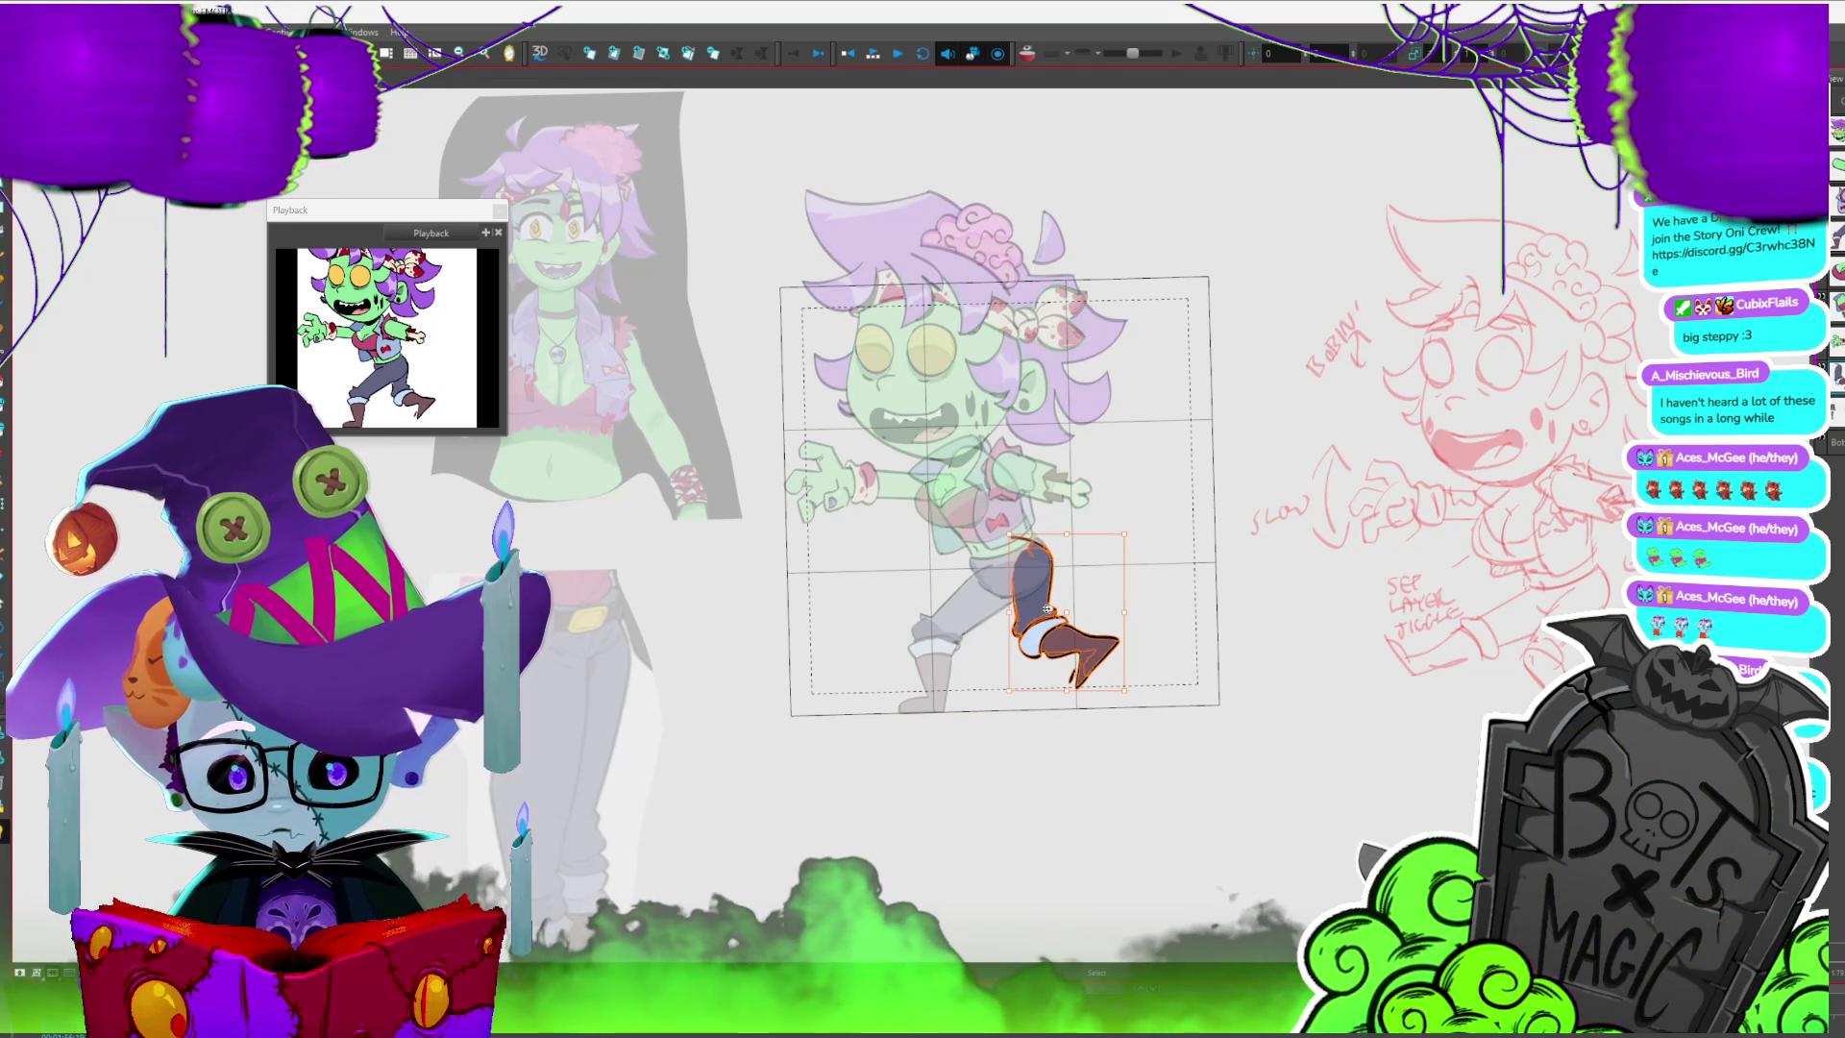
- Swap the other leg's drawing to a new pose, then show all layers in full colour
key("period")
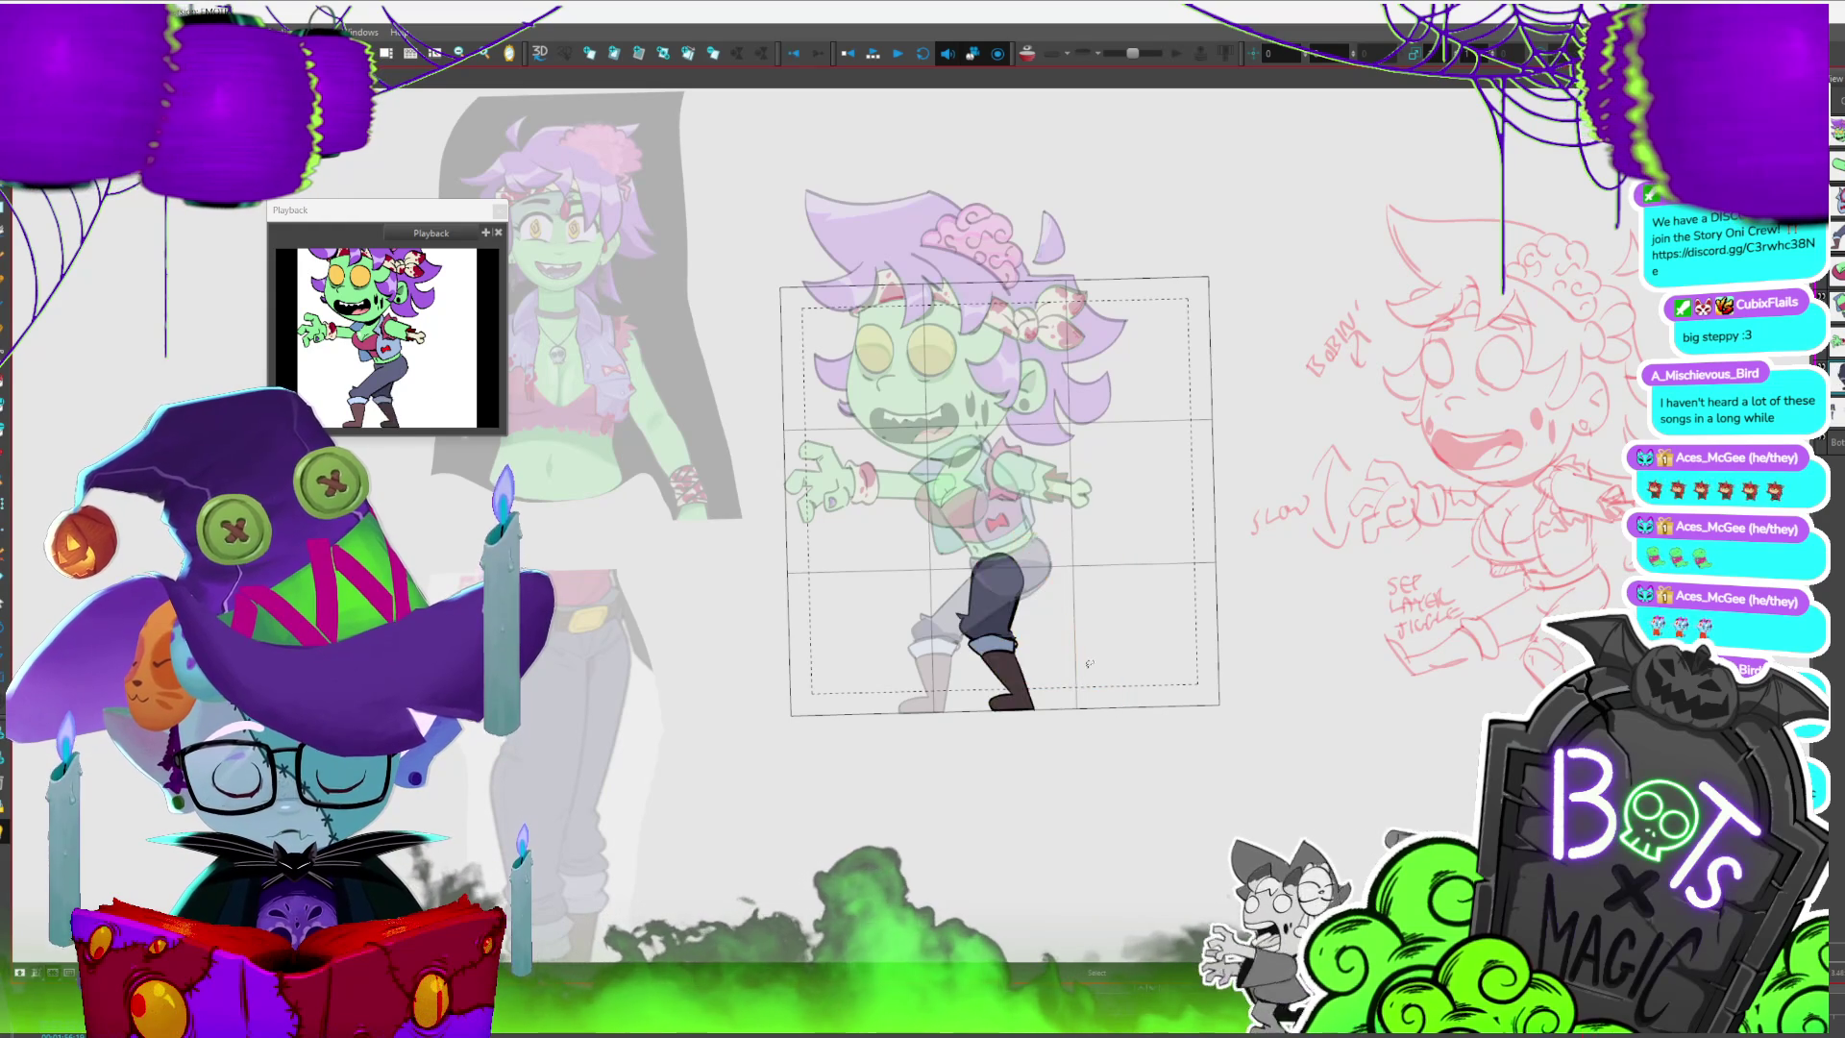
key("comma")
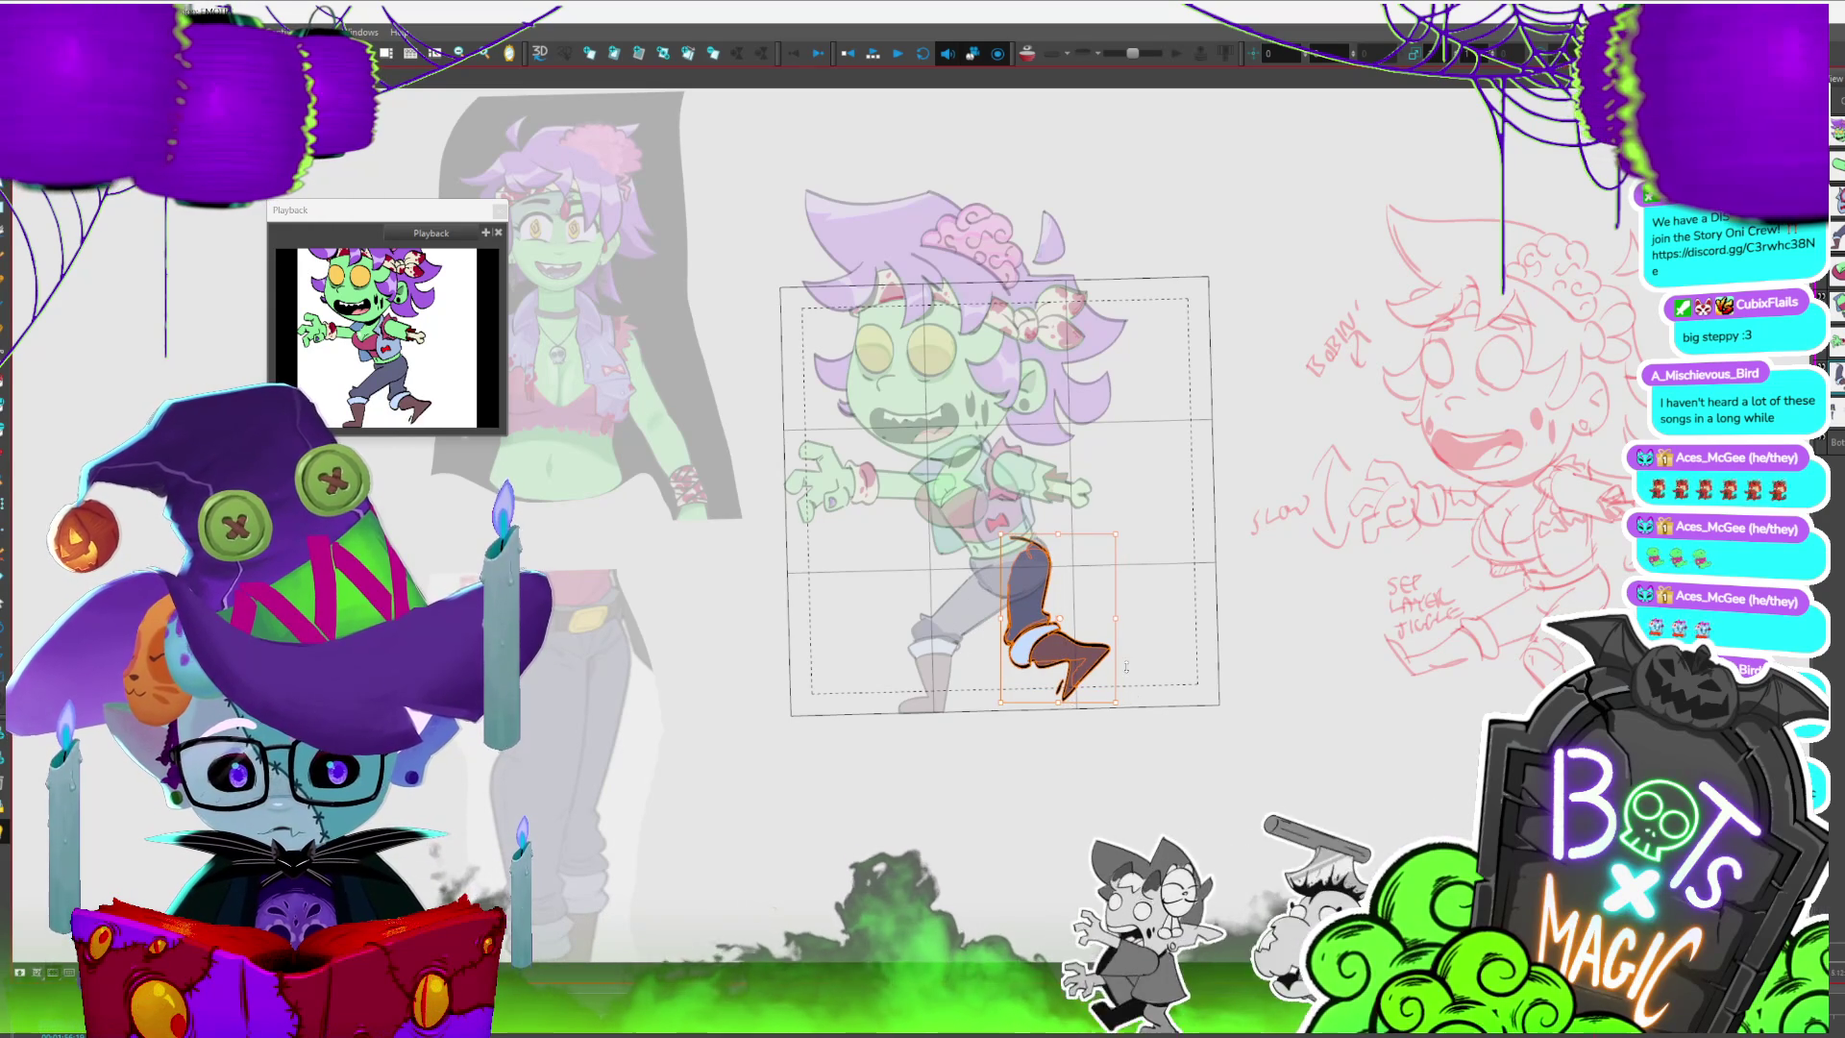
key("slash")
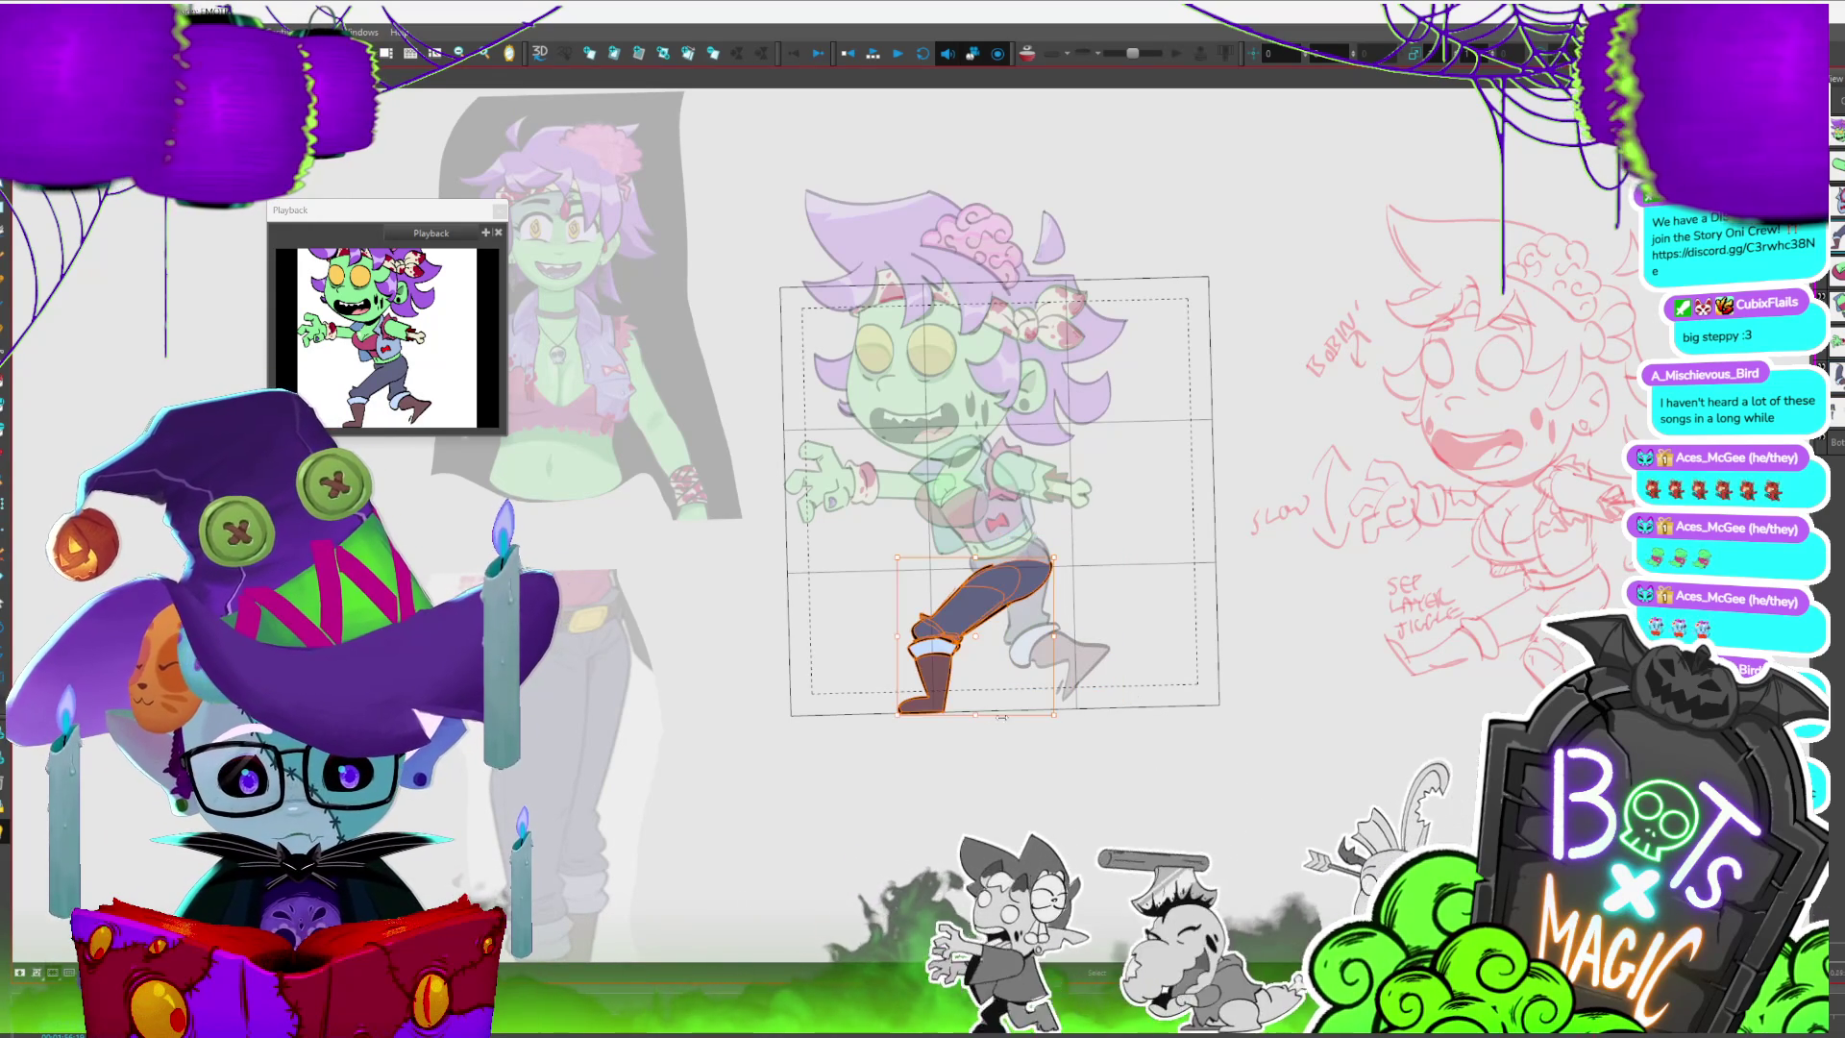
key("period")
key("comma")
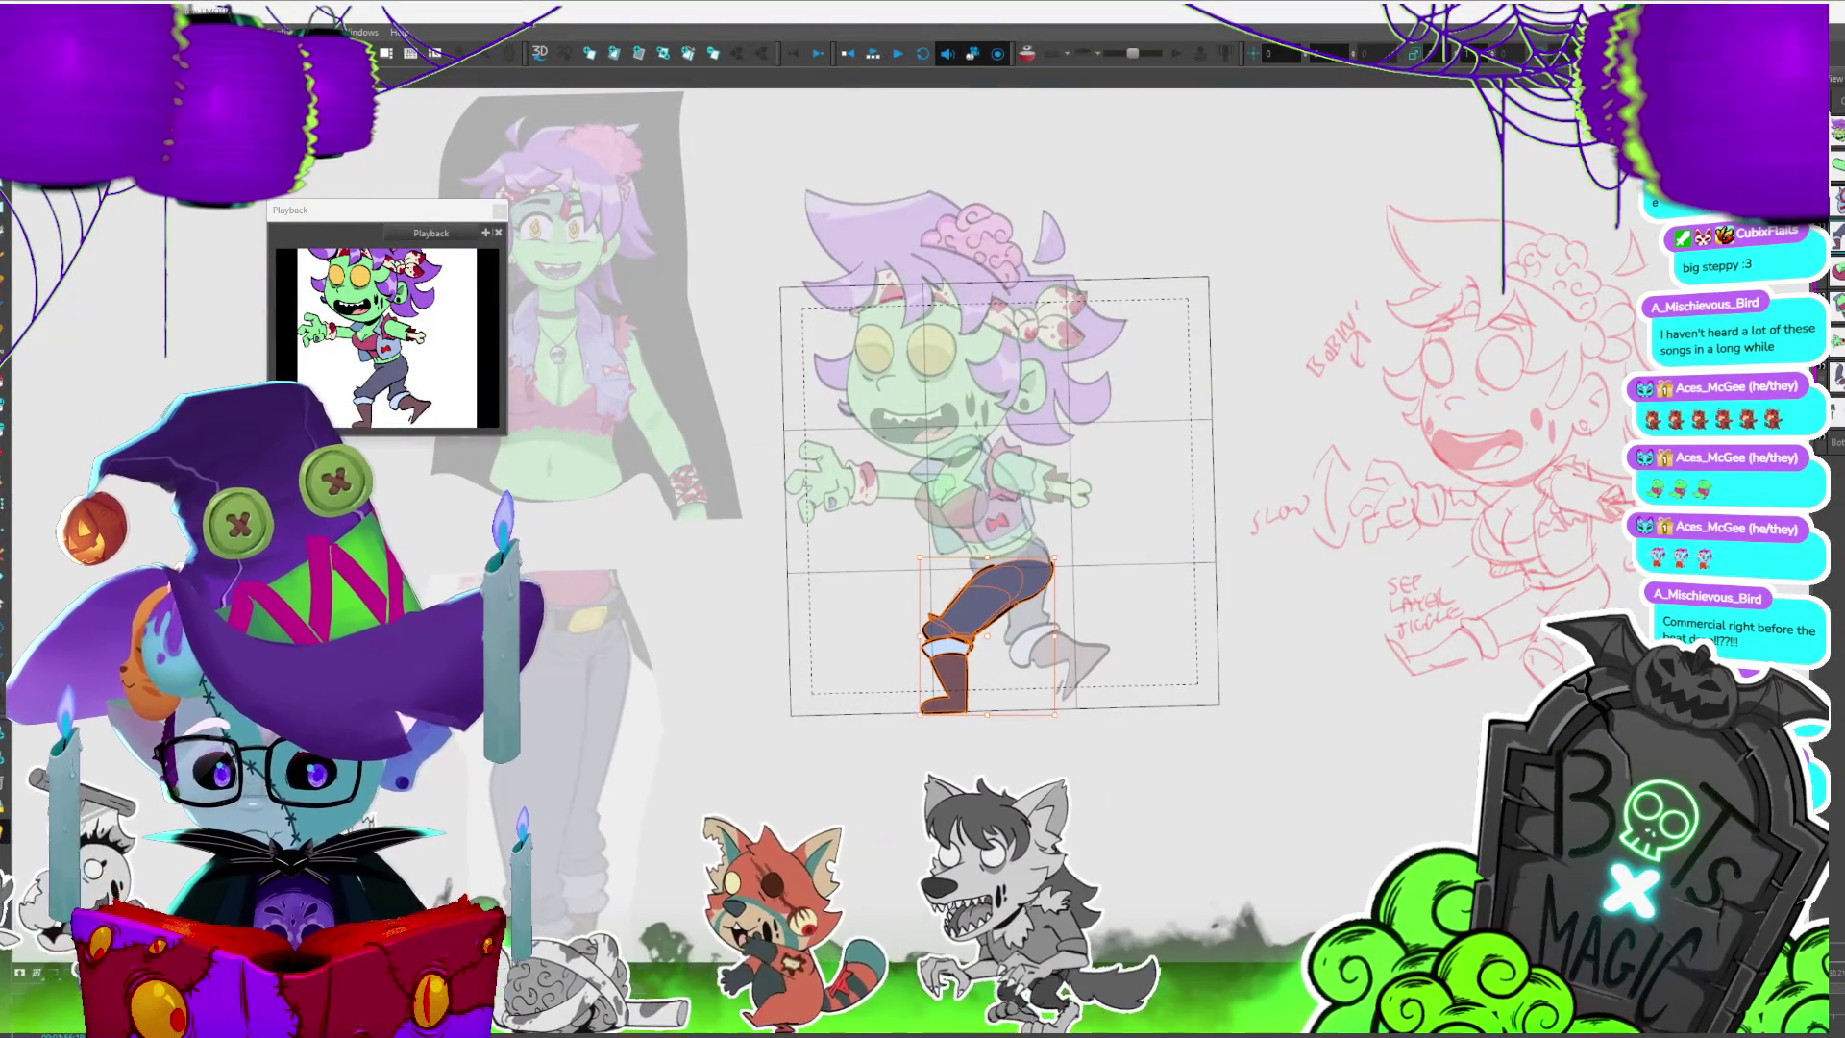
key("shift+l")
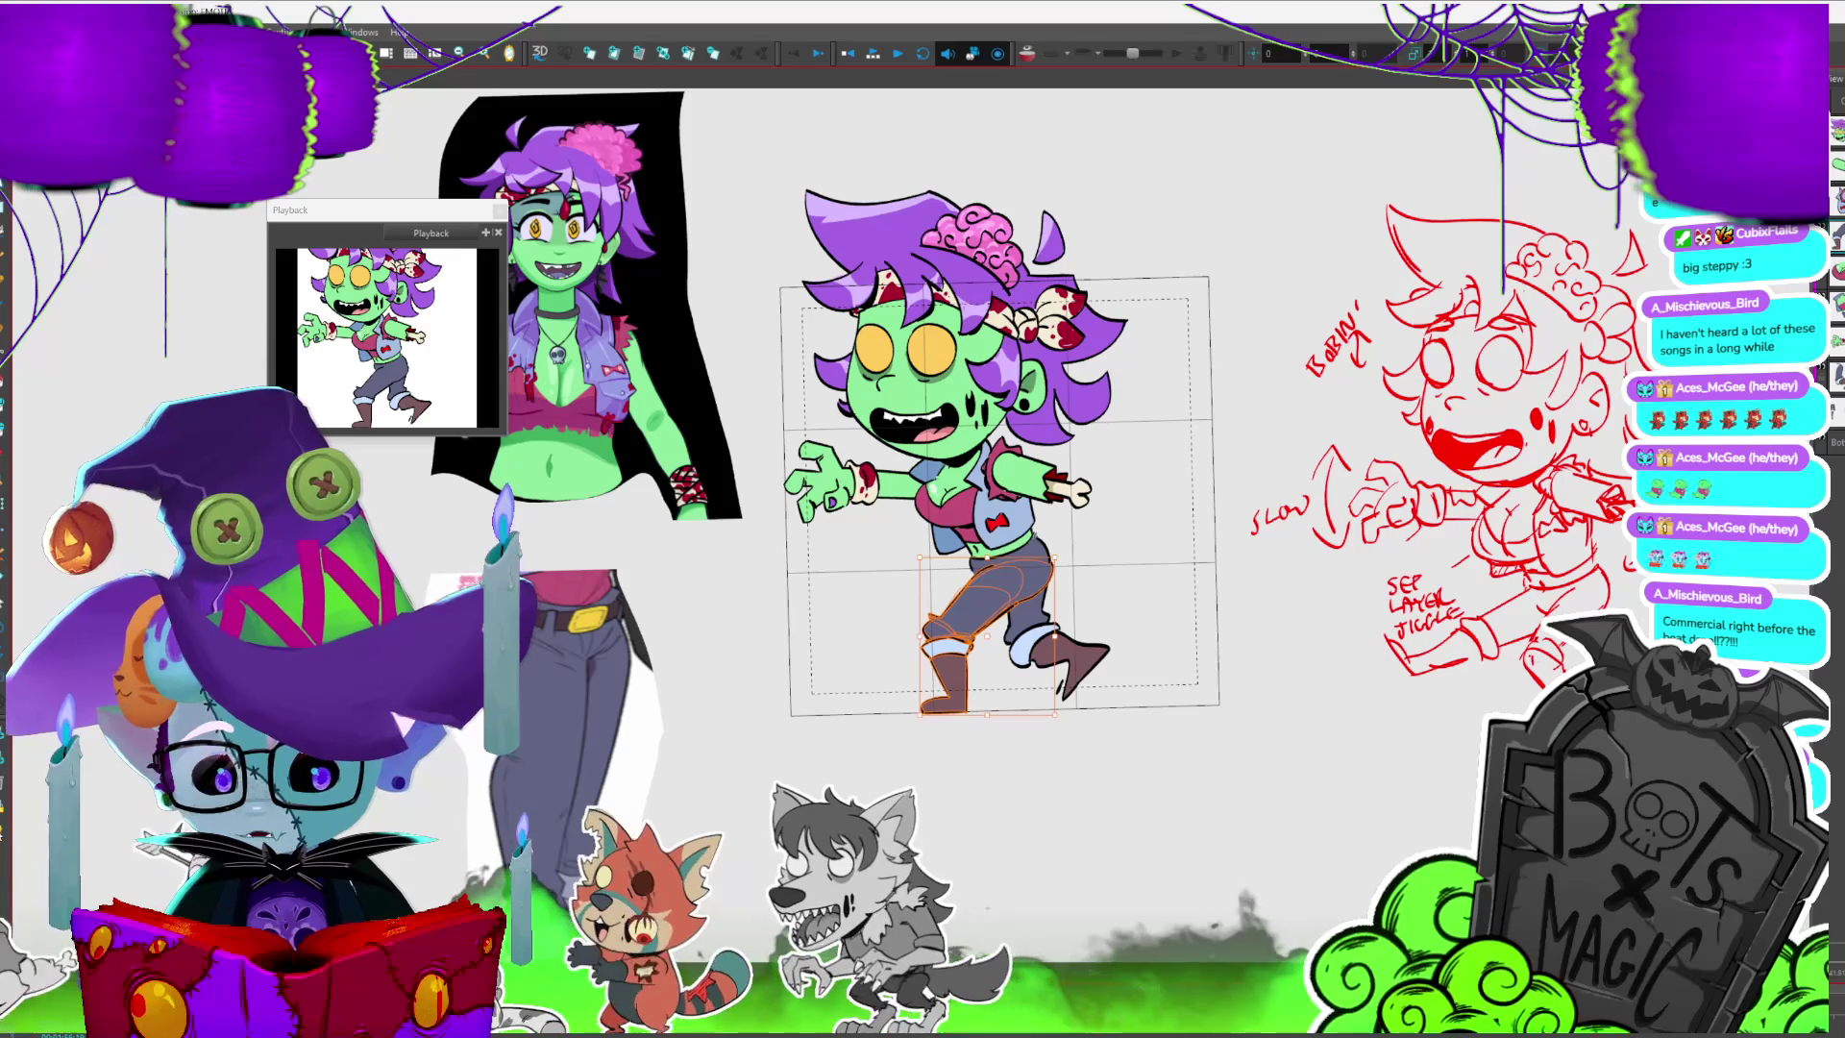
scroll(588, 415, "up", 3)
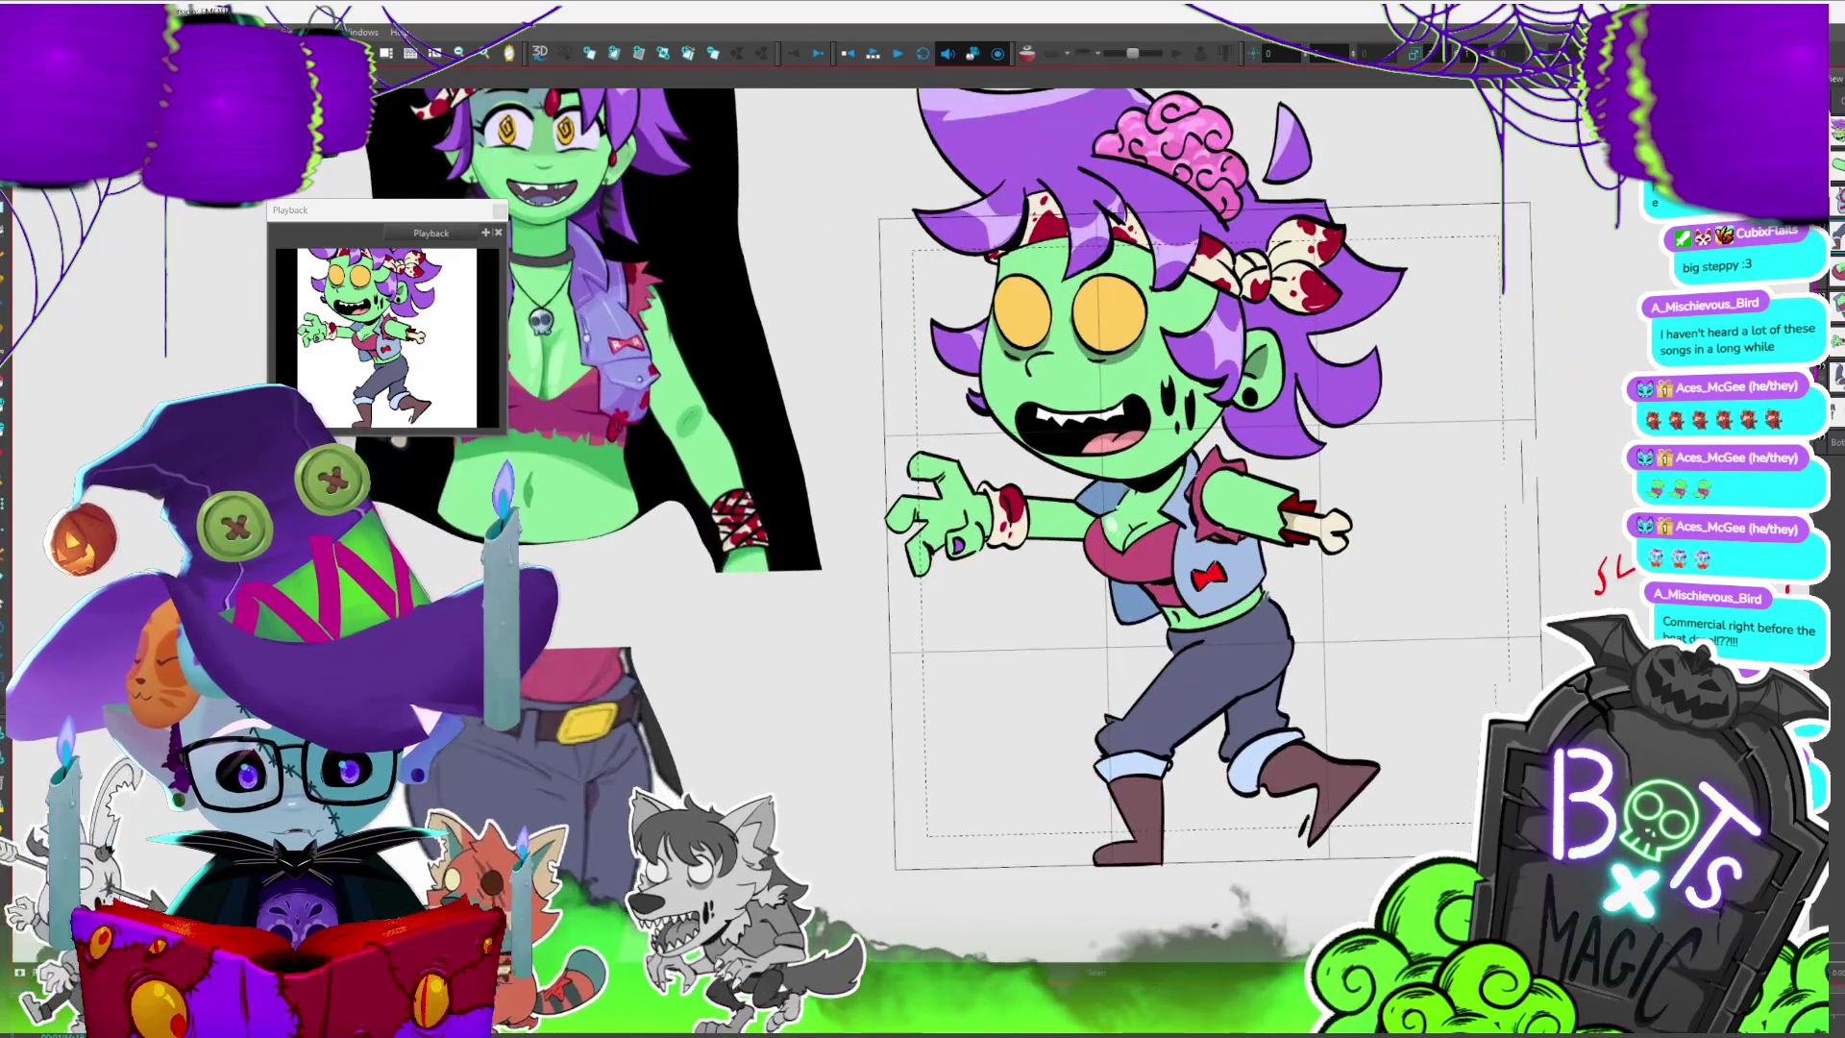
scroll(923, 520, "up", 2)
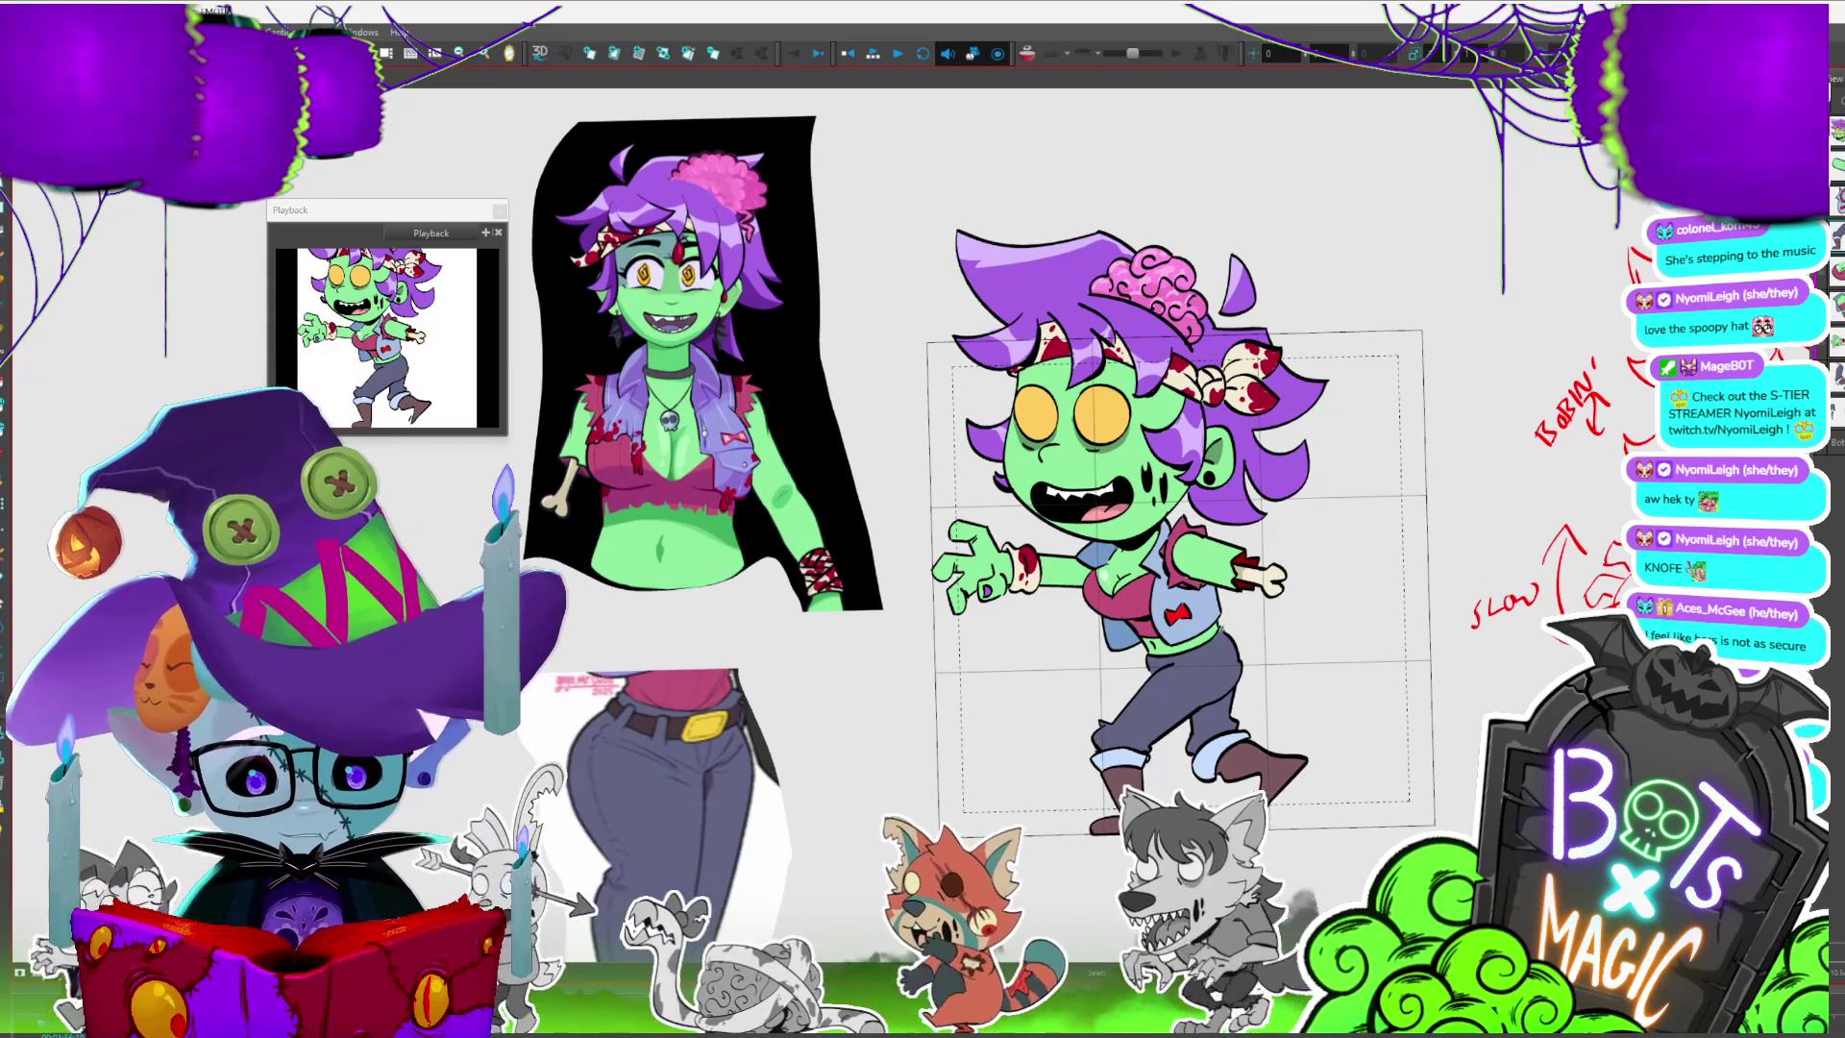
- Step through the walk-cycle poses and save the project with Ctrl+S
key("period")
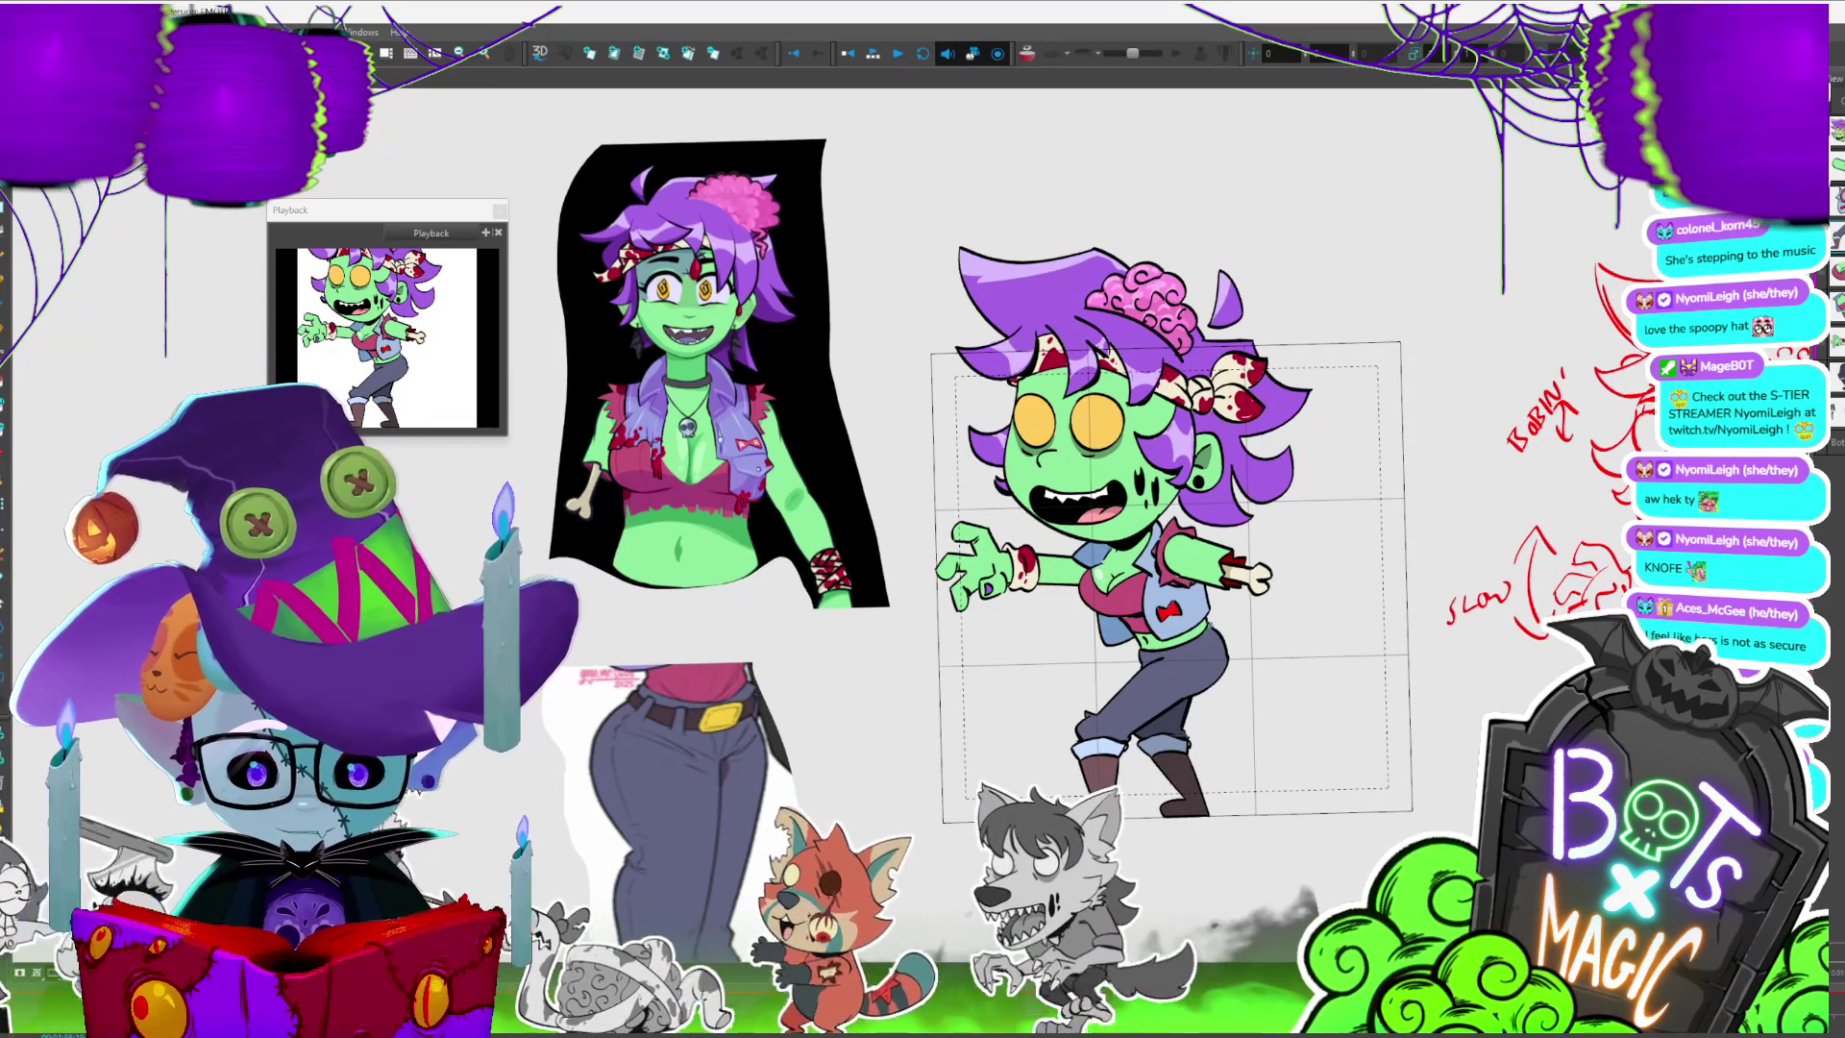
key("period")
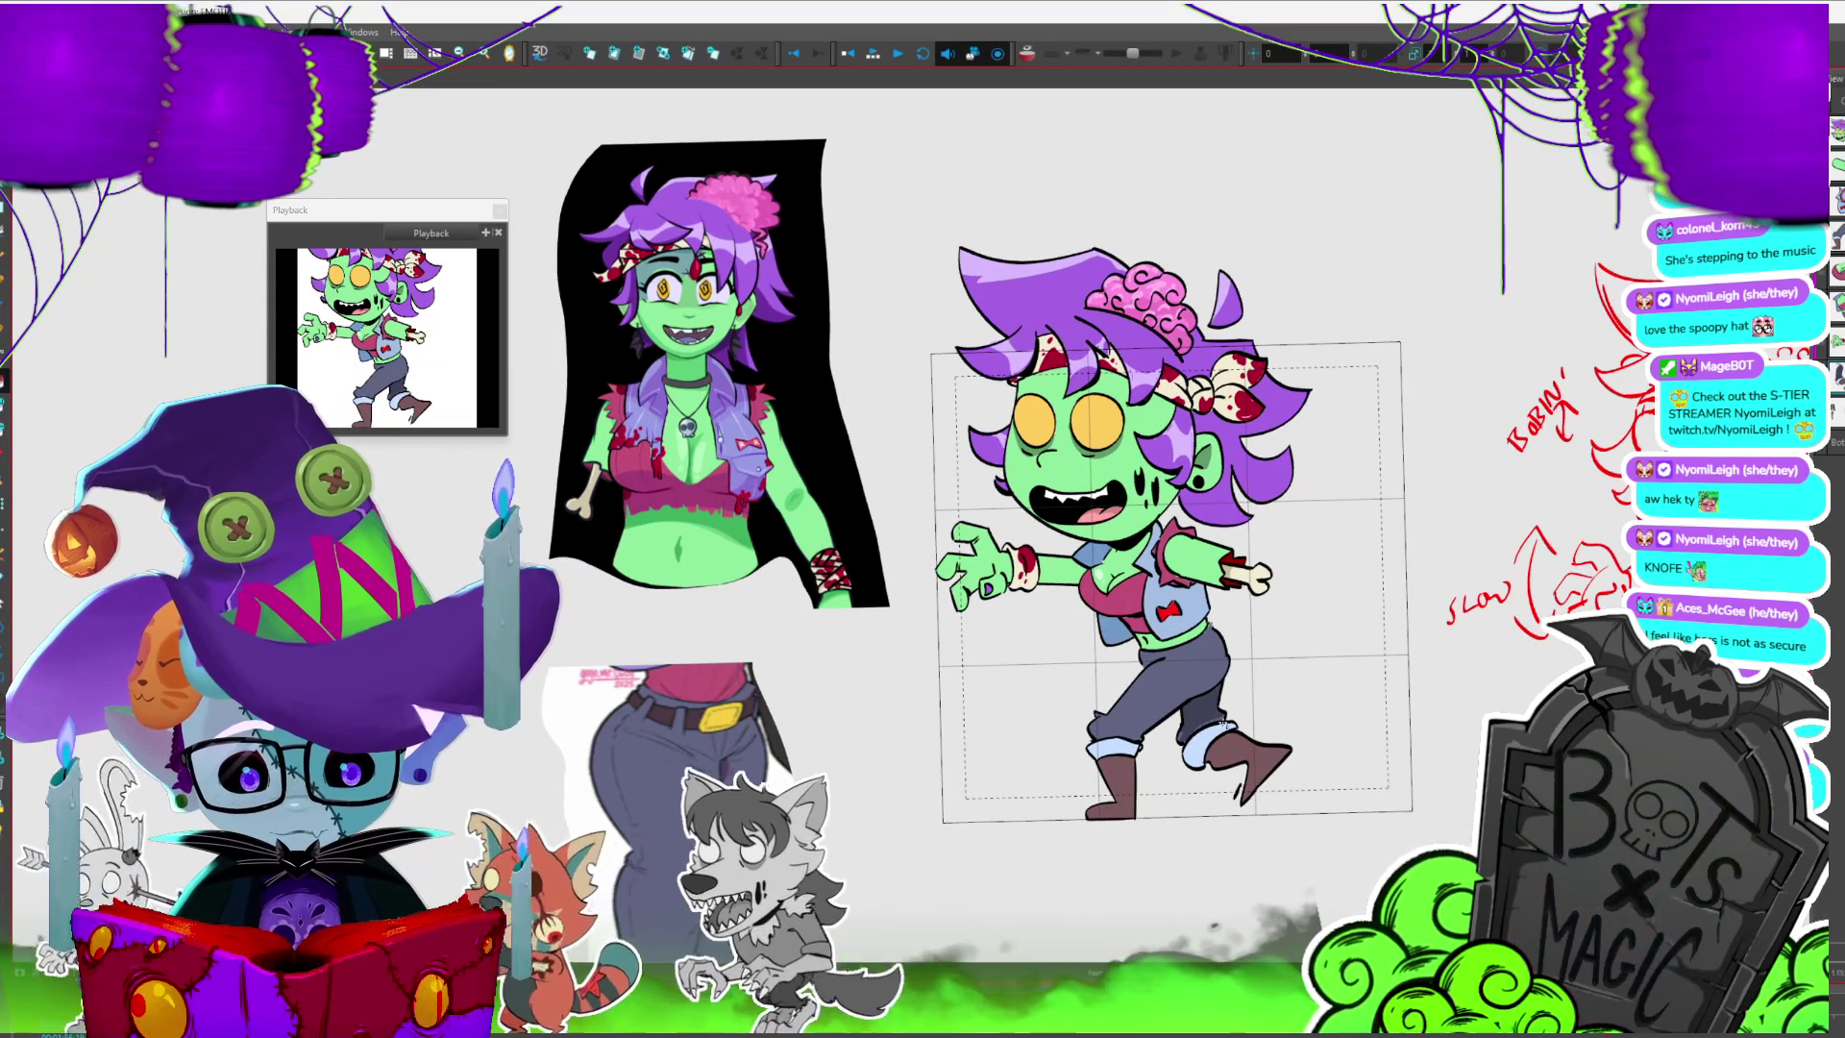
key("period")
key("ctrl+s")
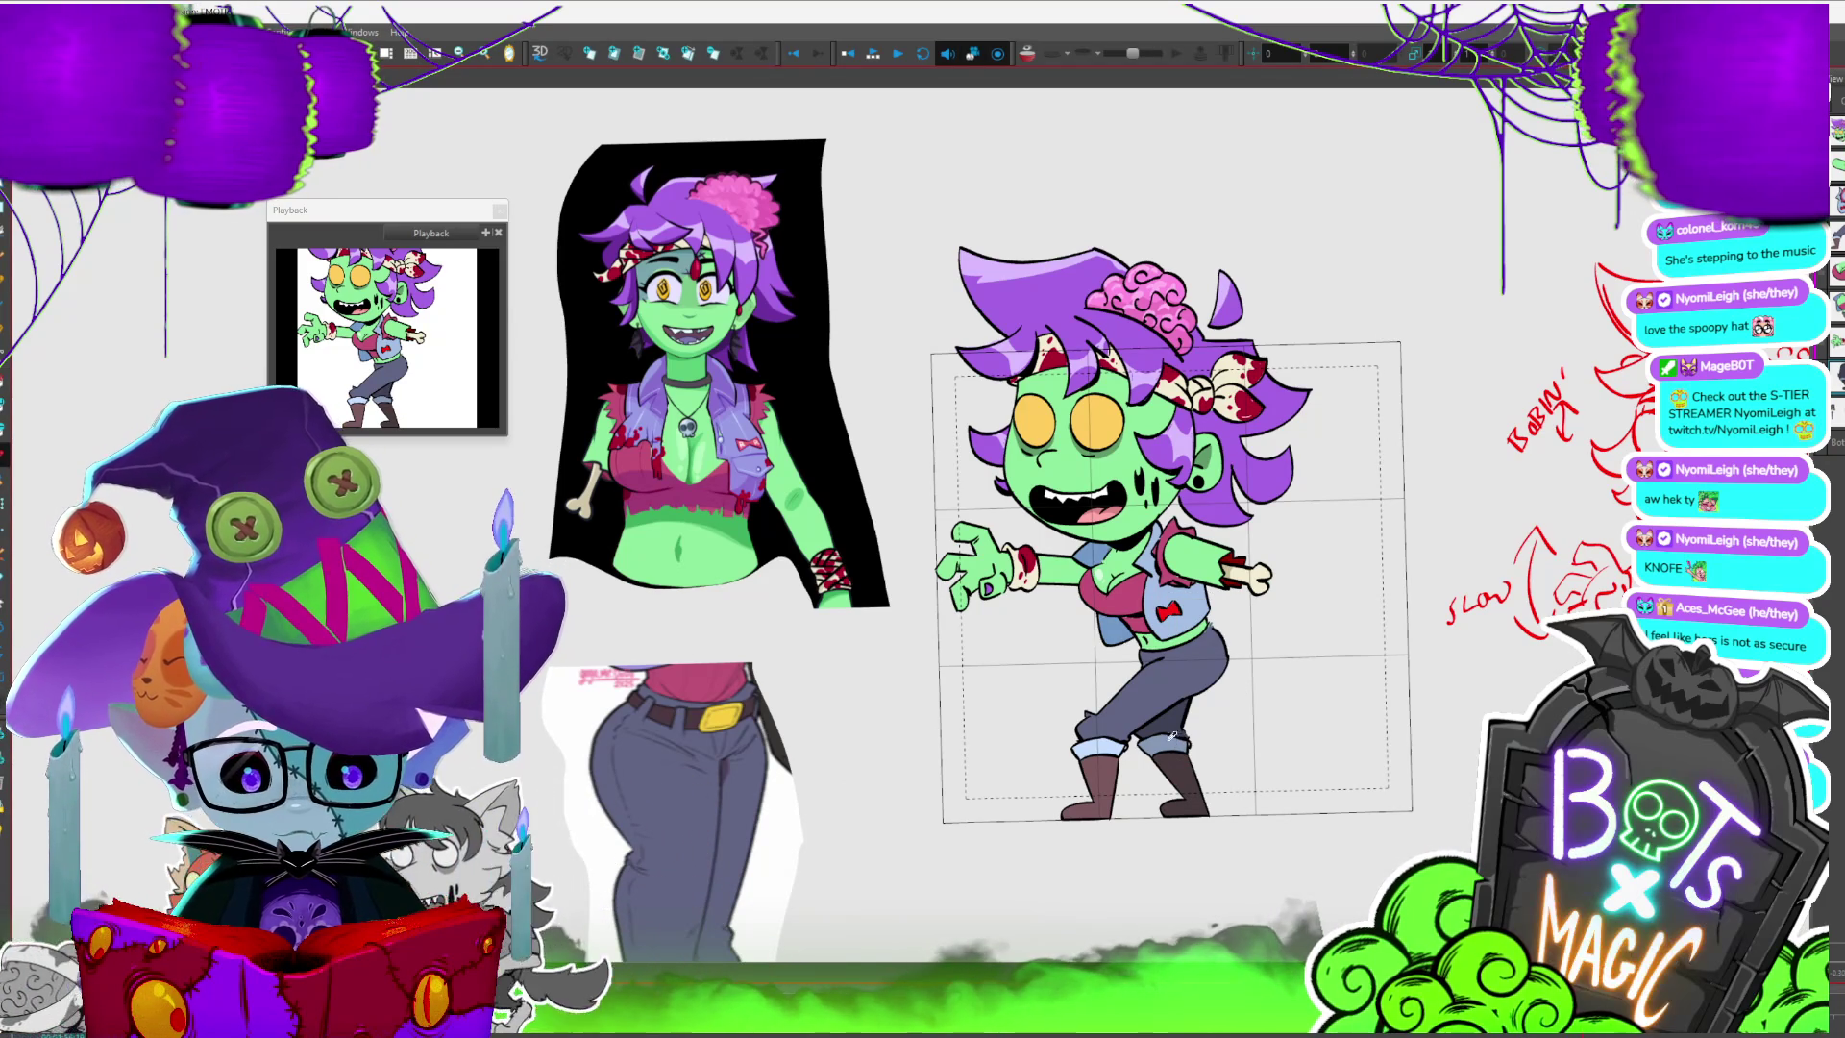
key("period")
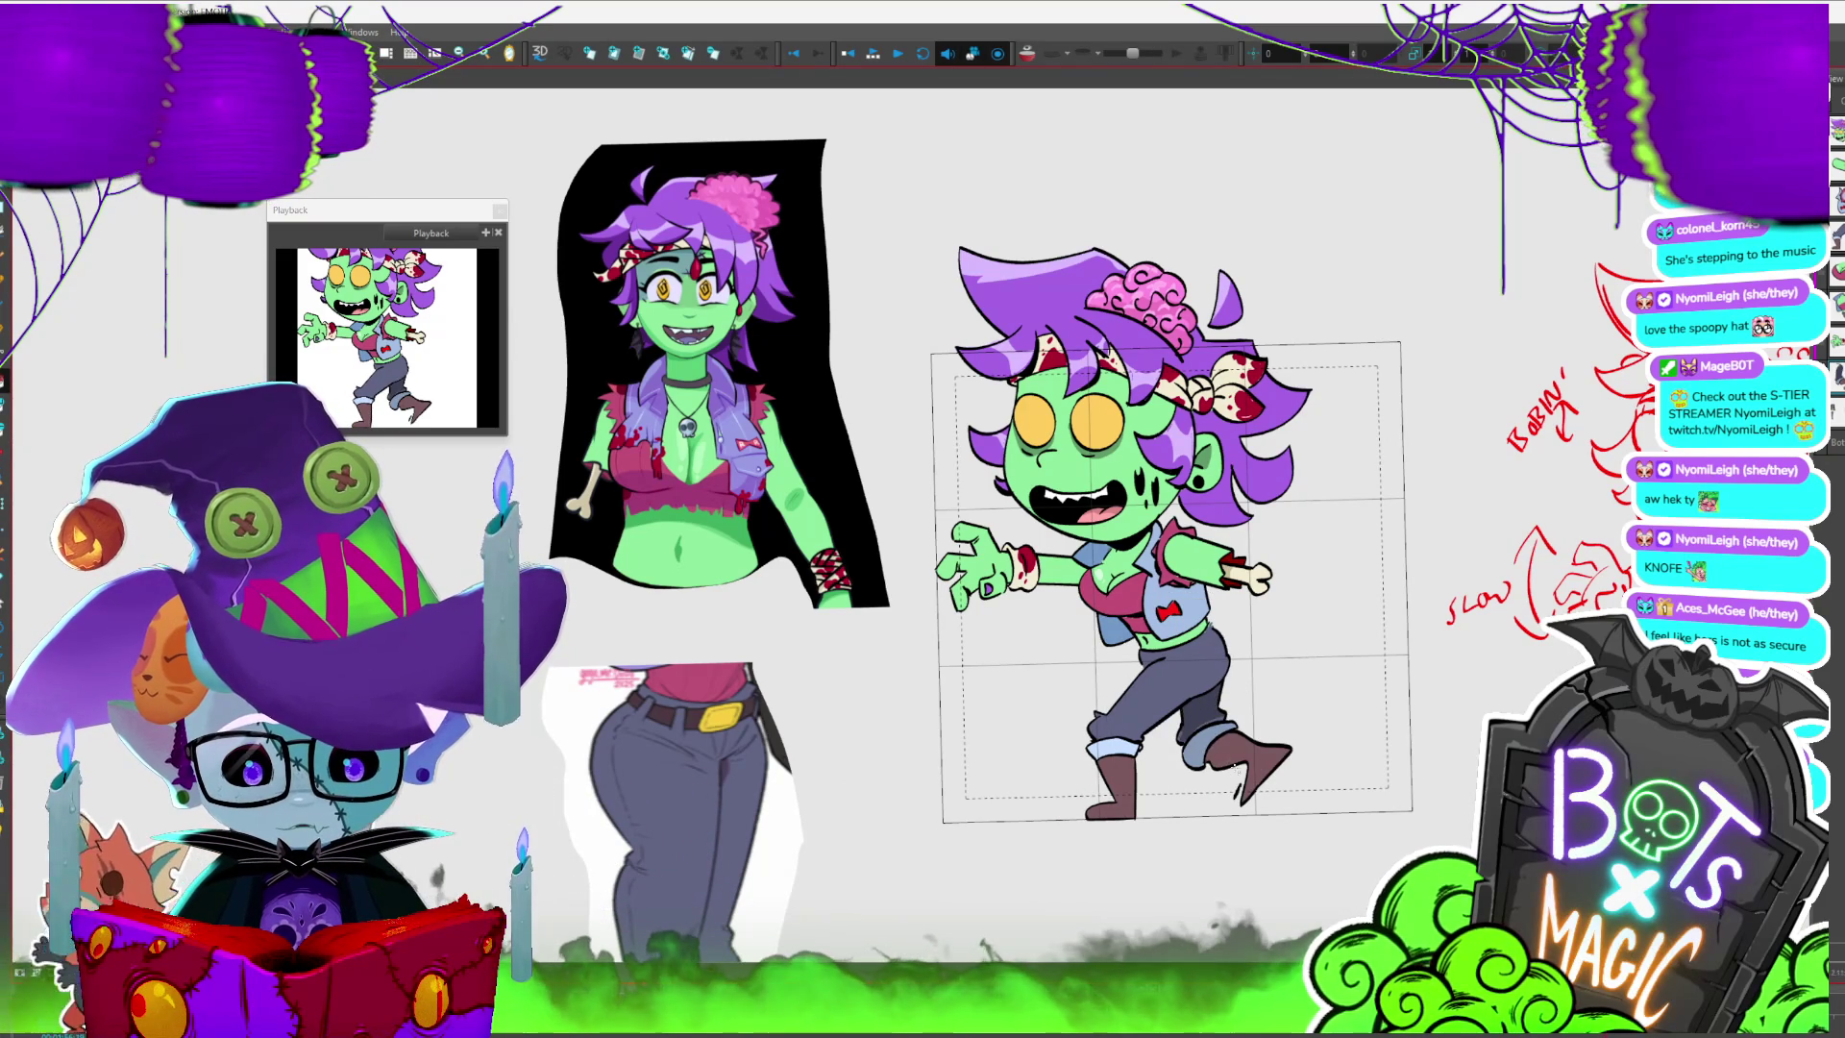
key("period")
key("period")
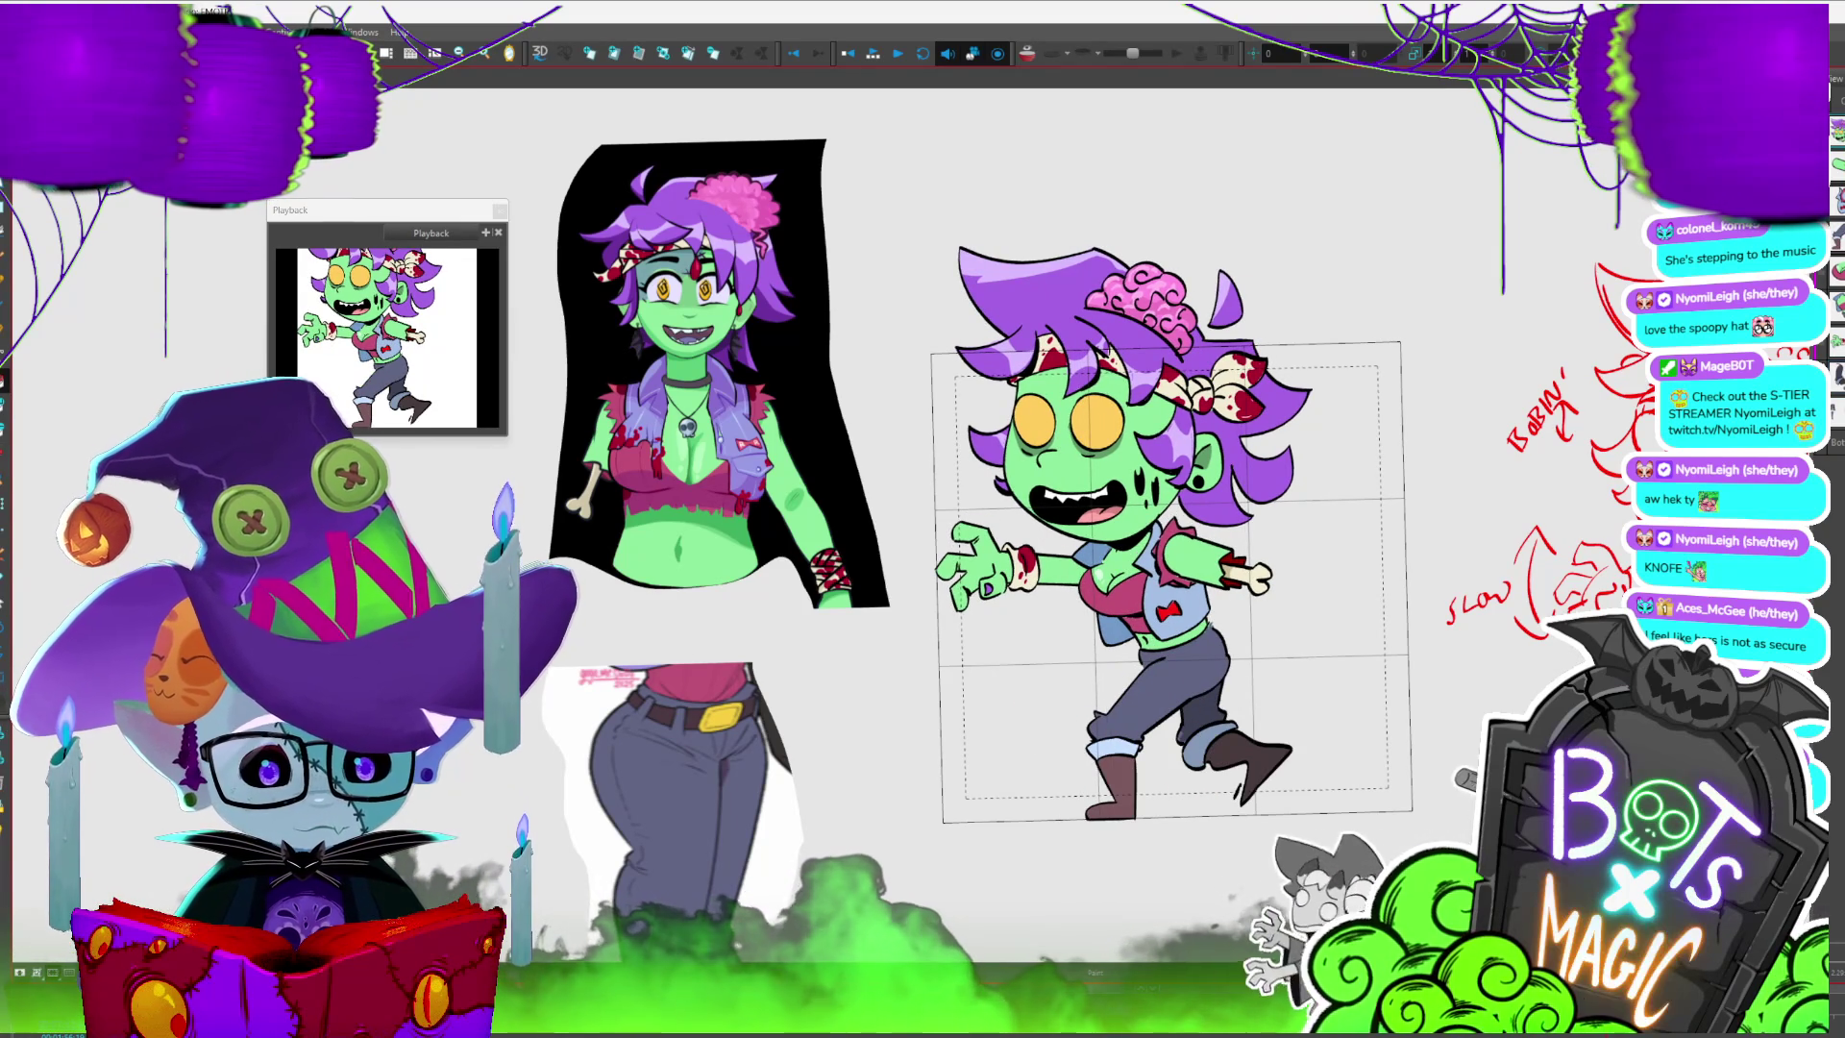
- Select the whole character and torso, flip between walk poses, and select all panels
key("ctrl+a")
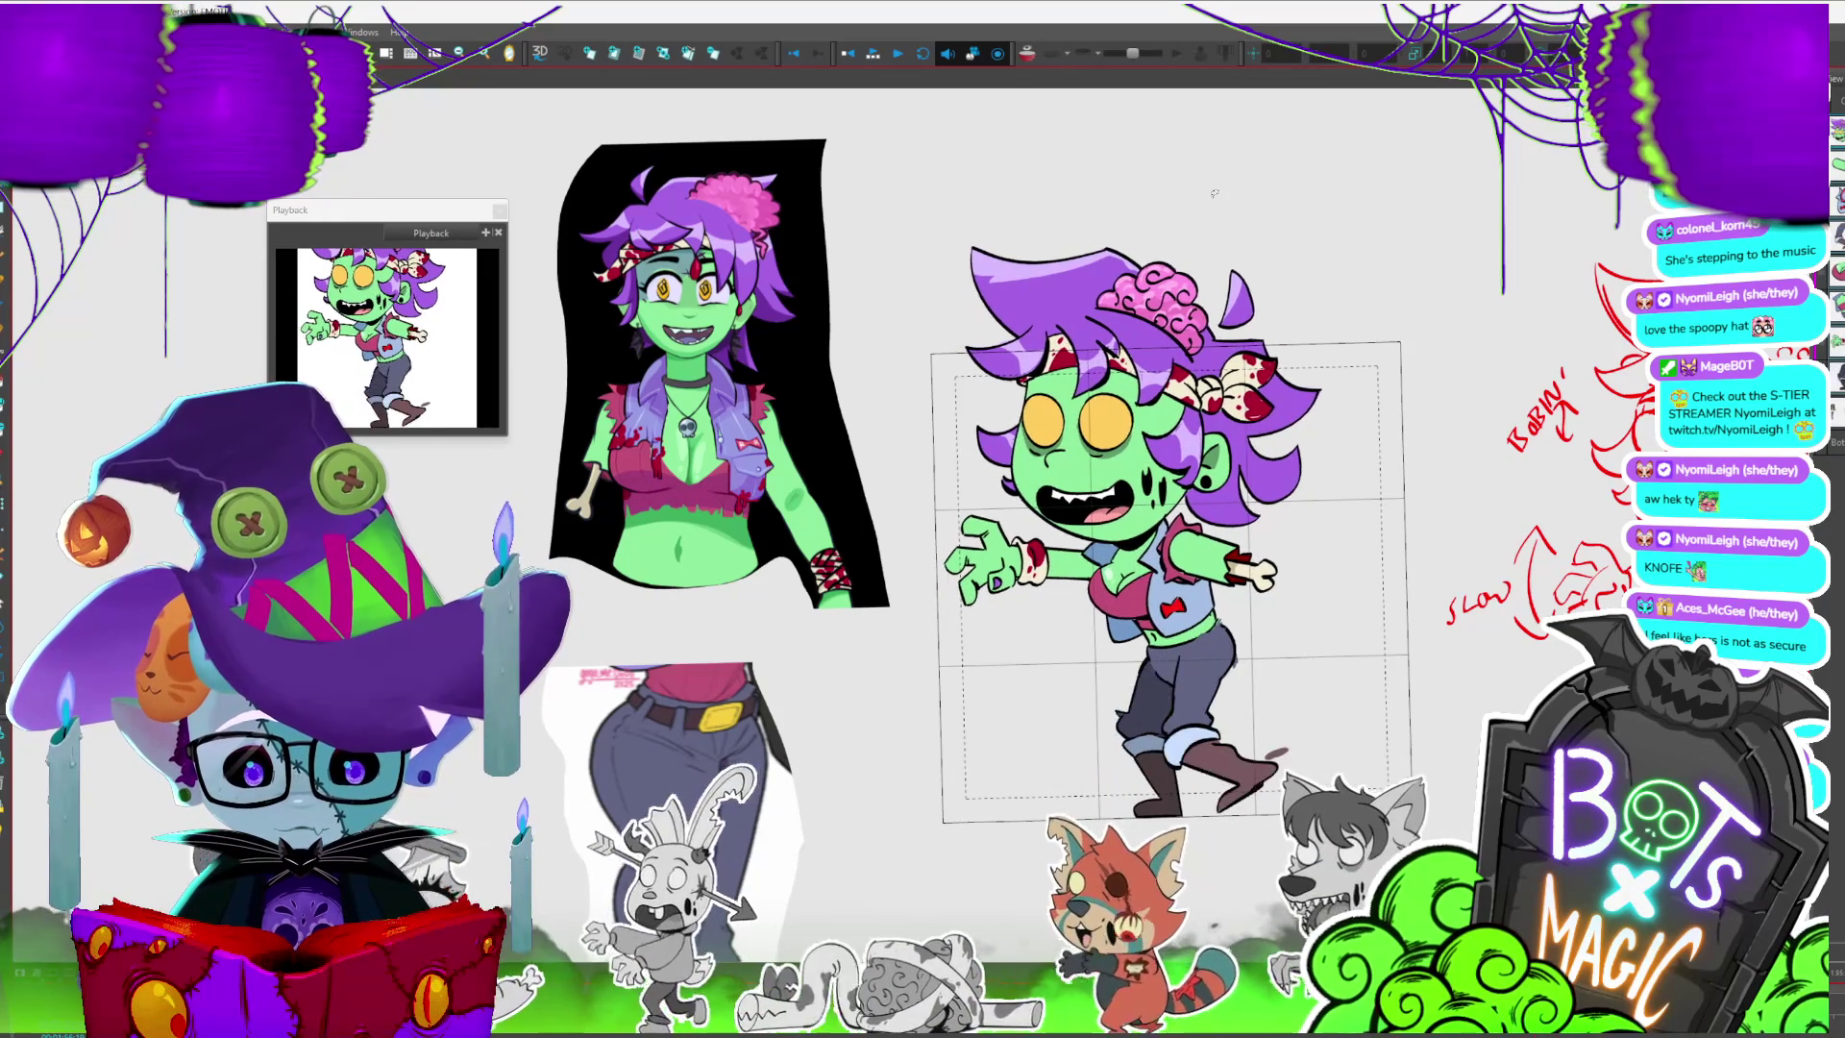
left_click(1118, 583)
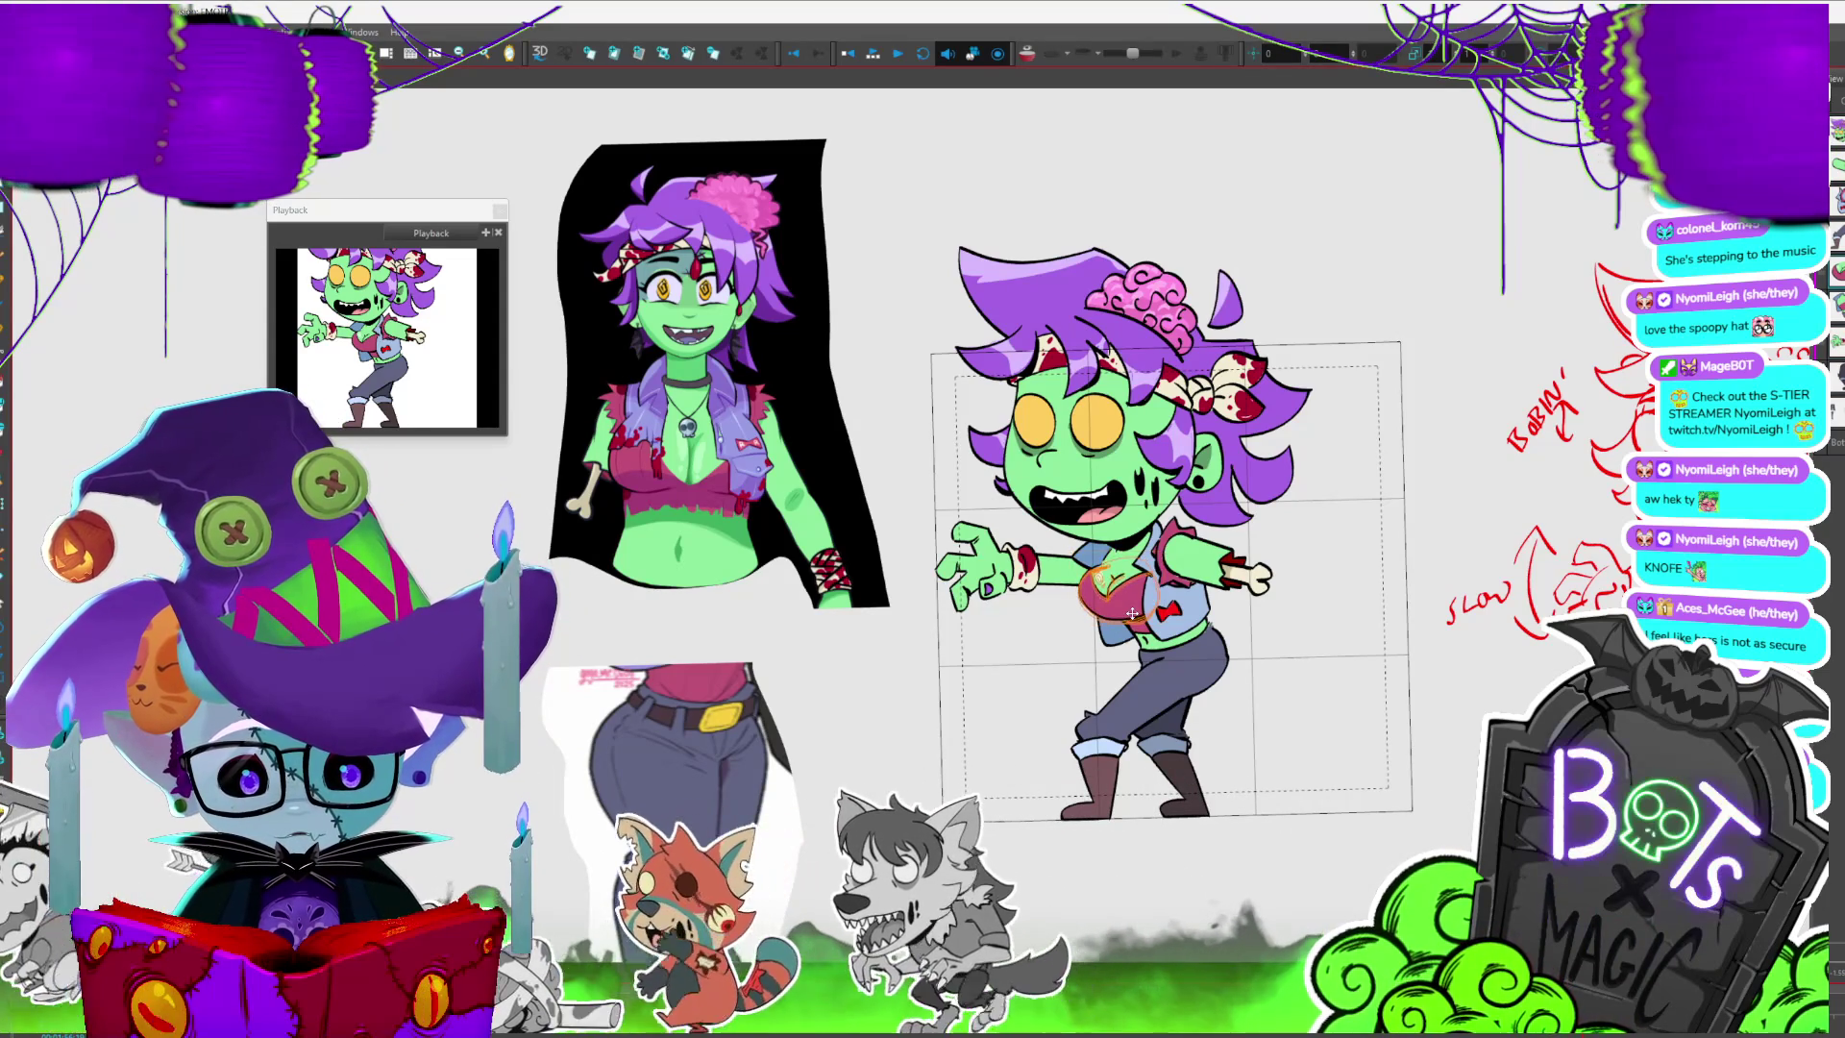
key("period")
key("period")
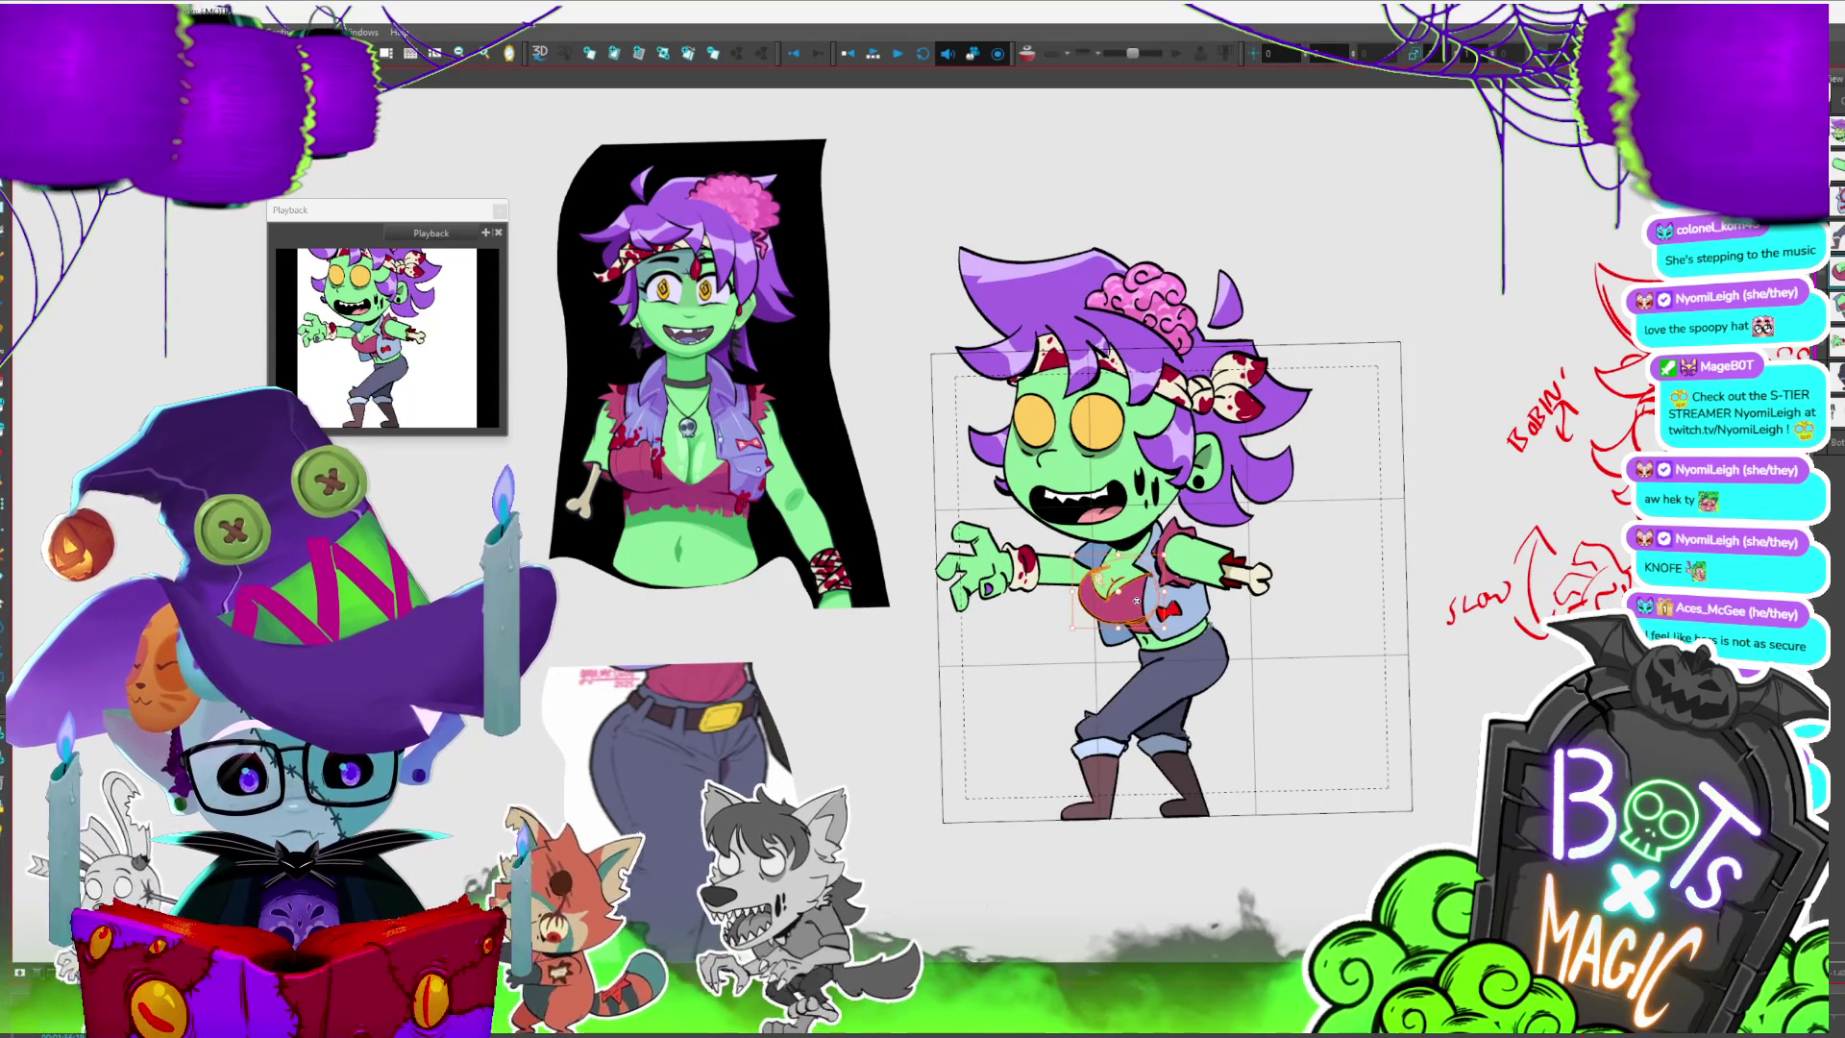
key("period")
key("period")
key("period")
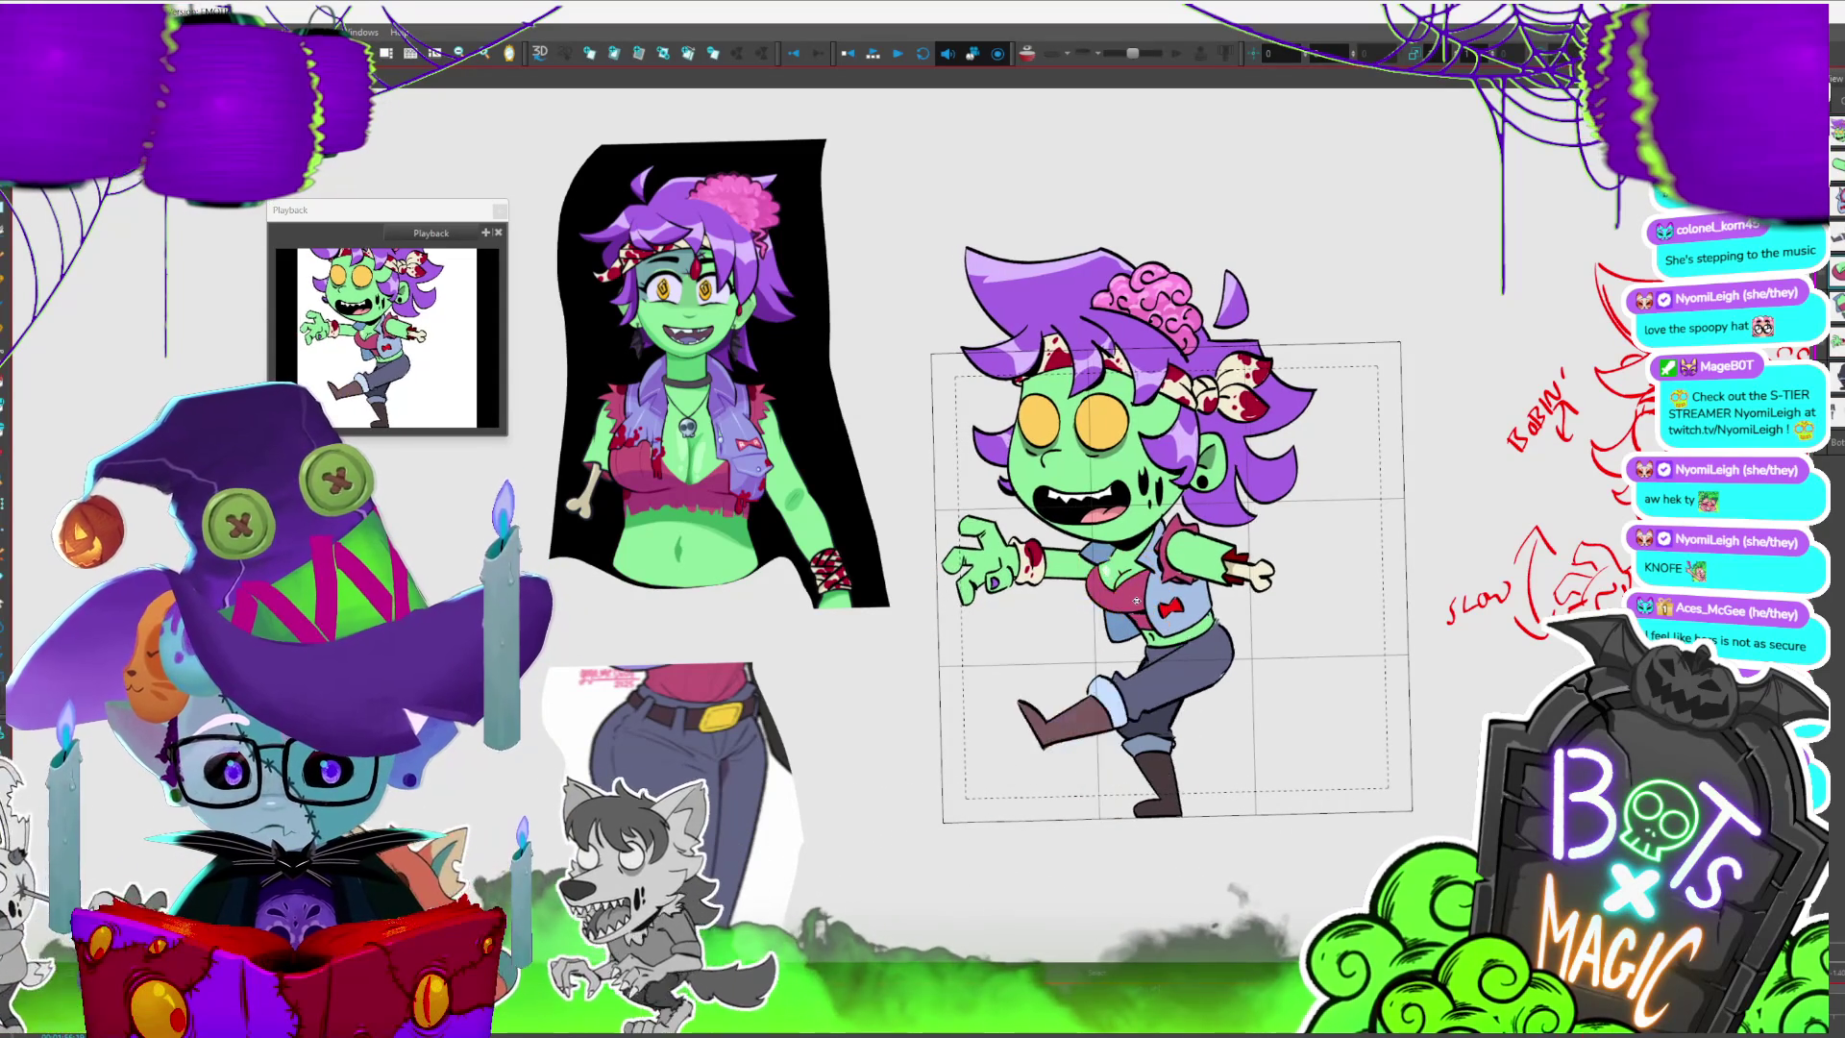
key("comma")
key("period")
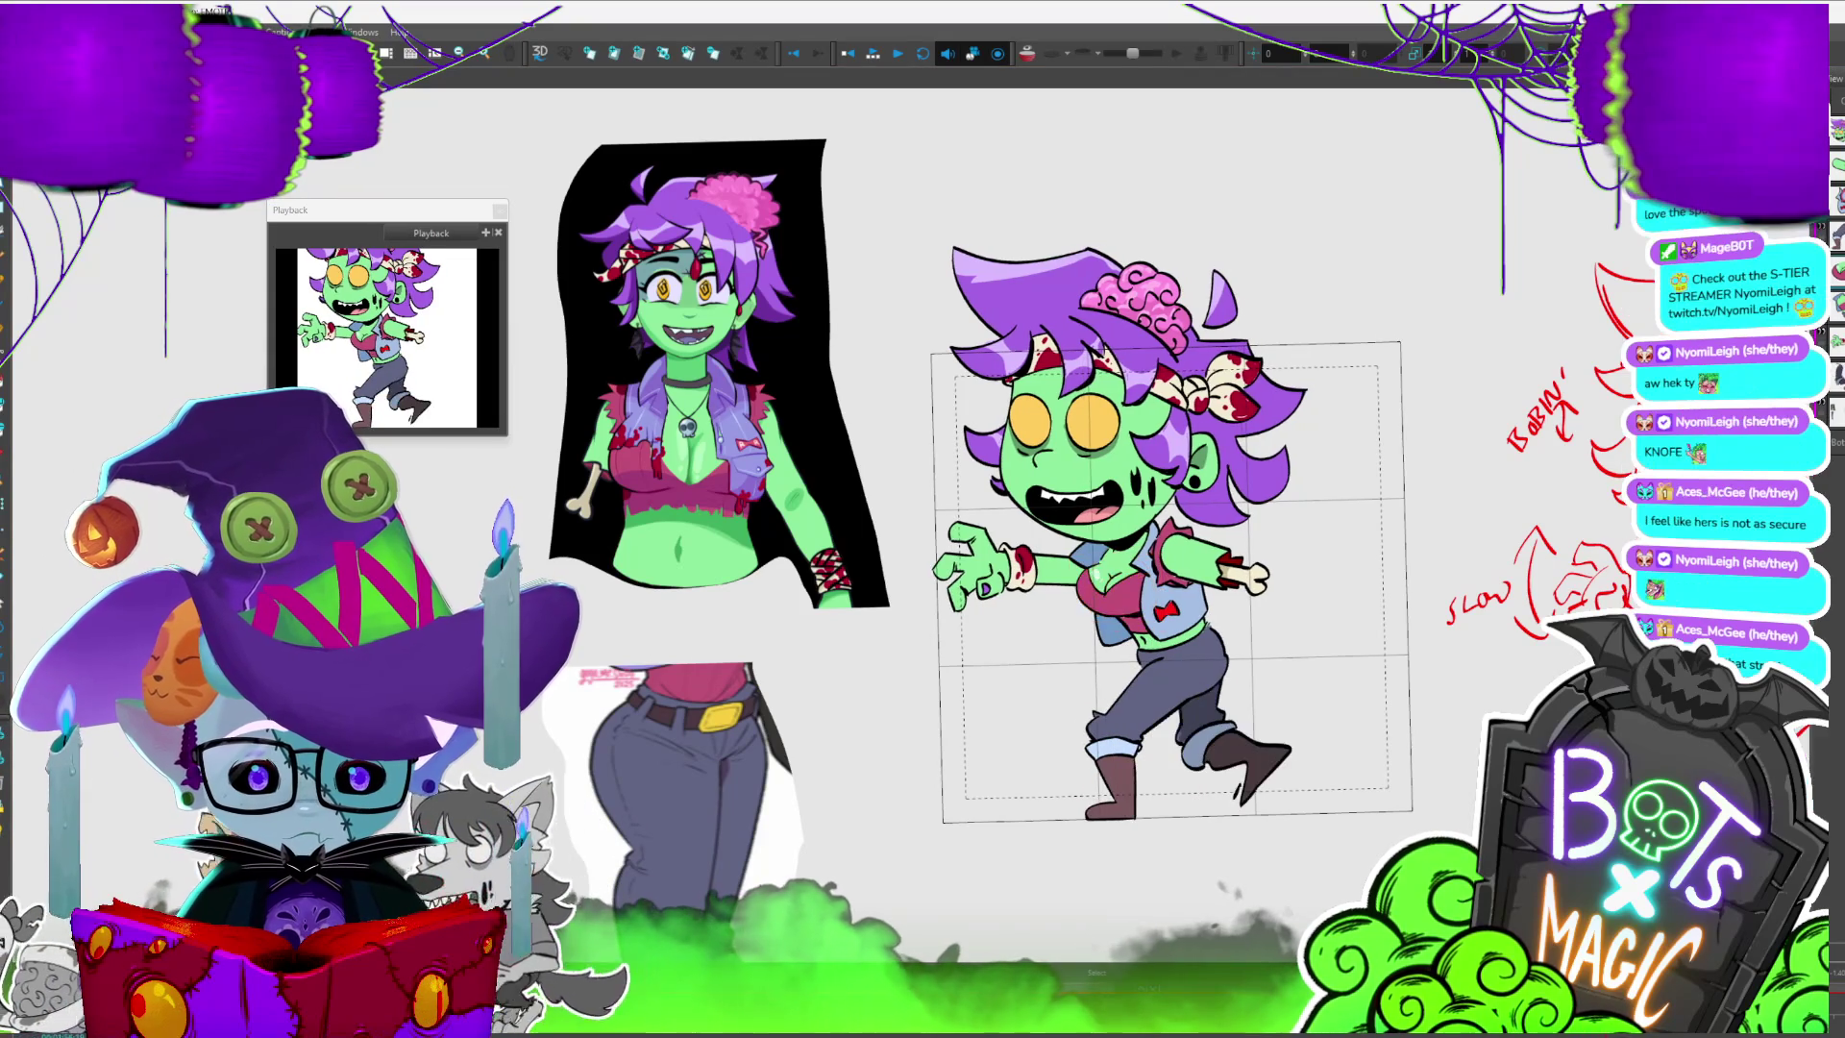
key("ctrl+a")
left_click(1167, 664)
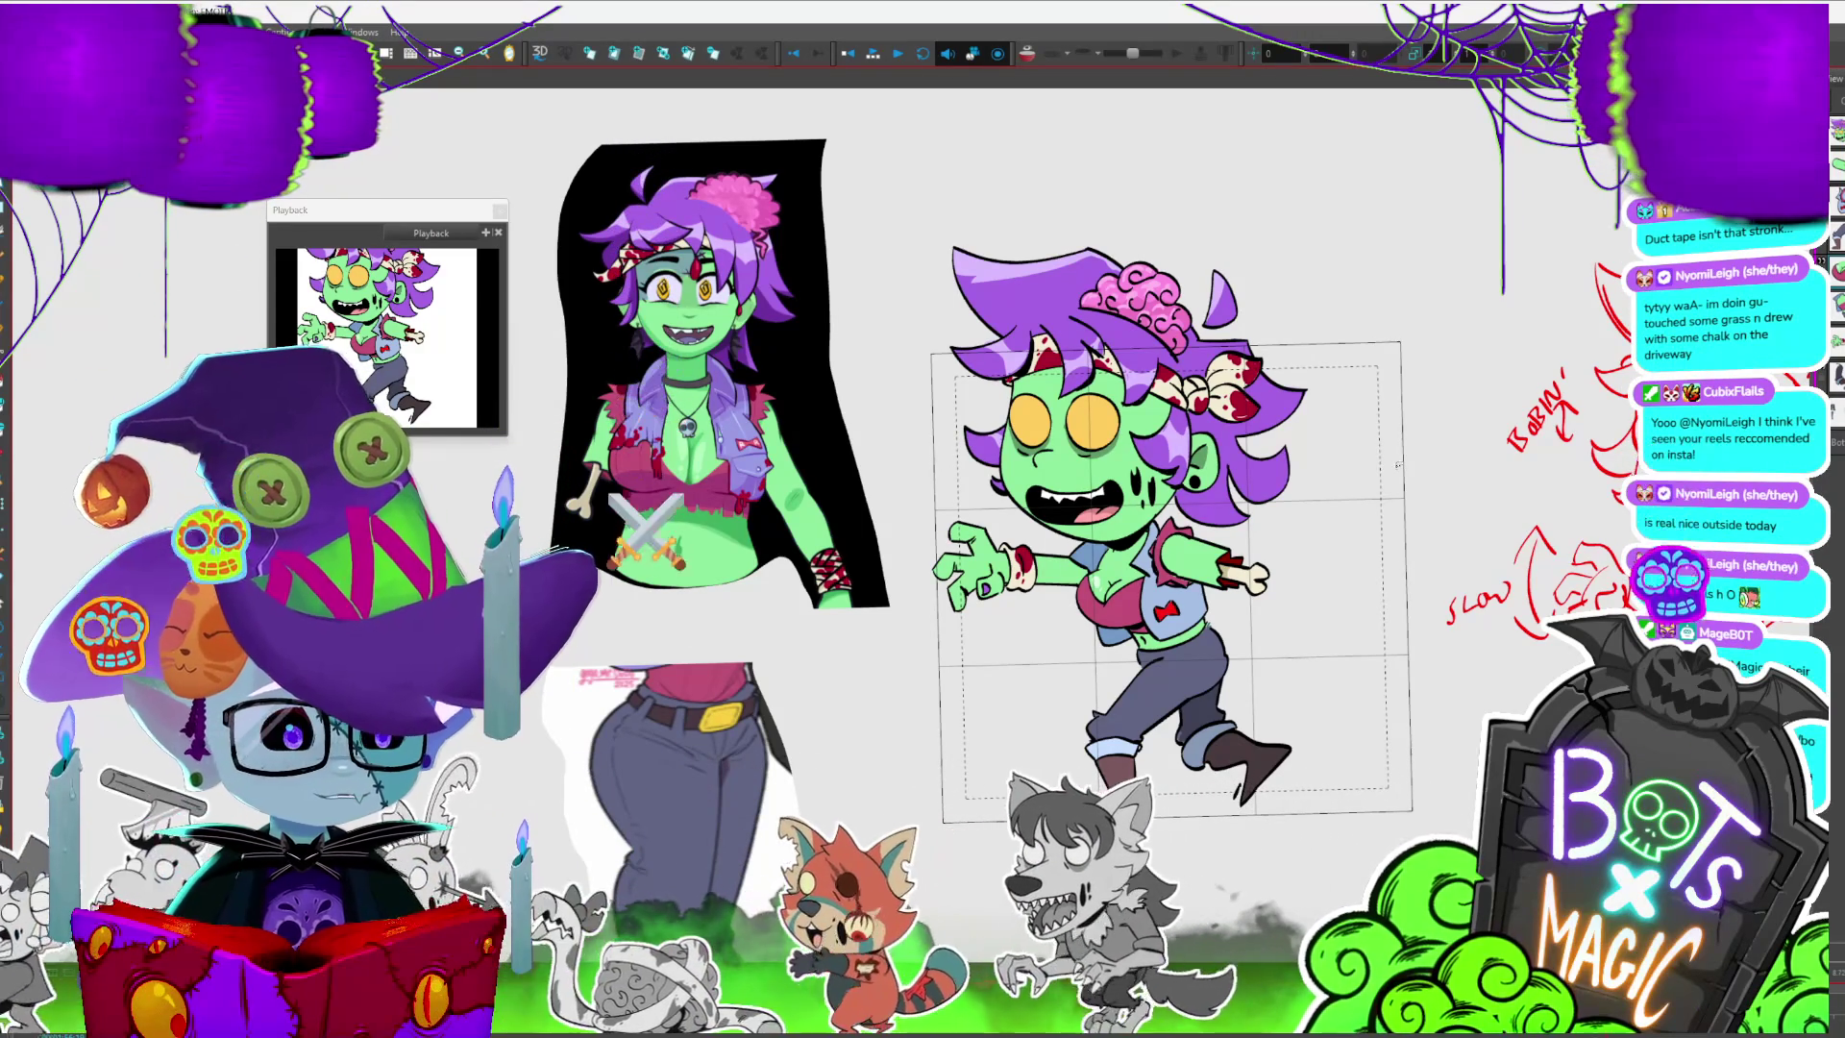
scroll(1129, 577, "up", 1)
scroll(1129, 578, "up", 1)
scroll(1129, 577, "up", 1)
scroll(1129, 577, "up", 1)
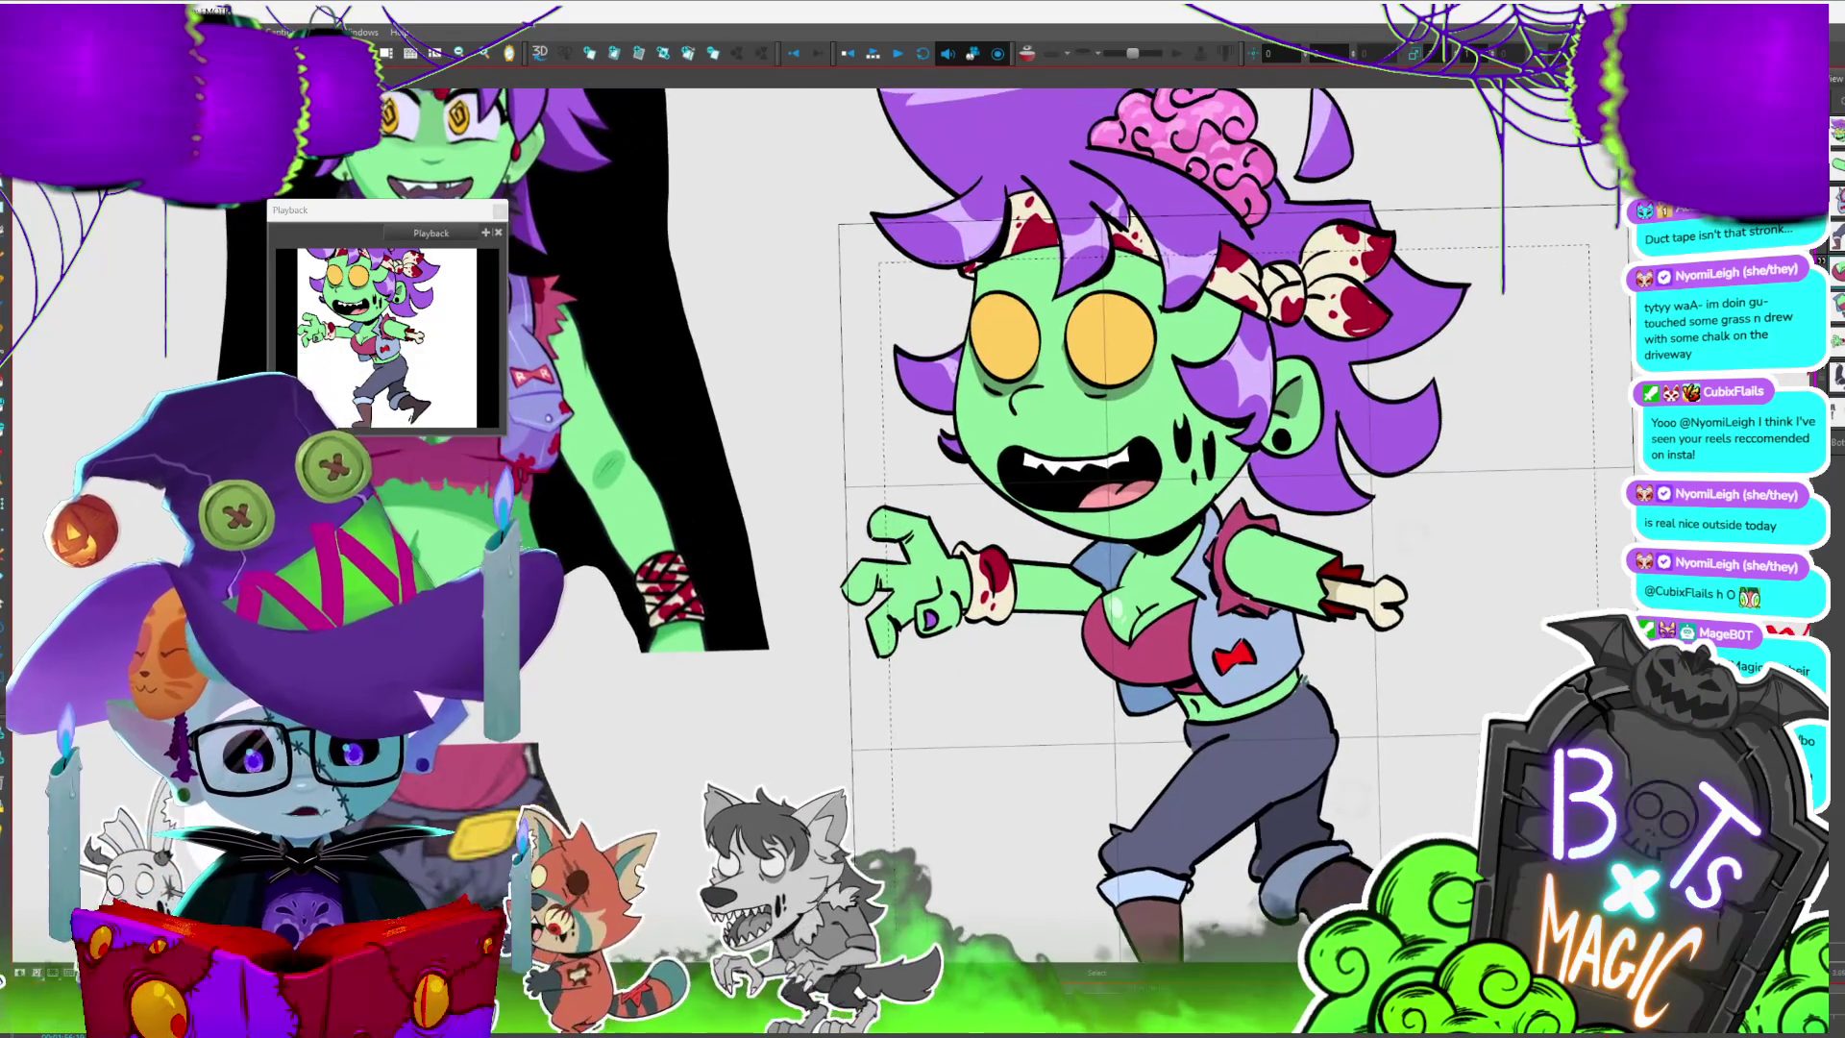
scroll(905, 626, "down", 3)
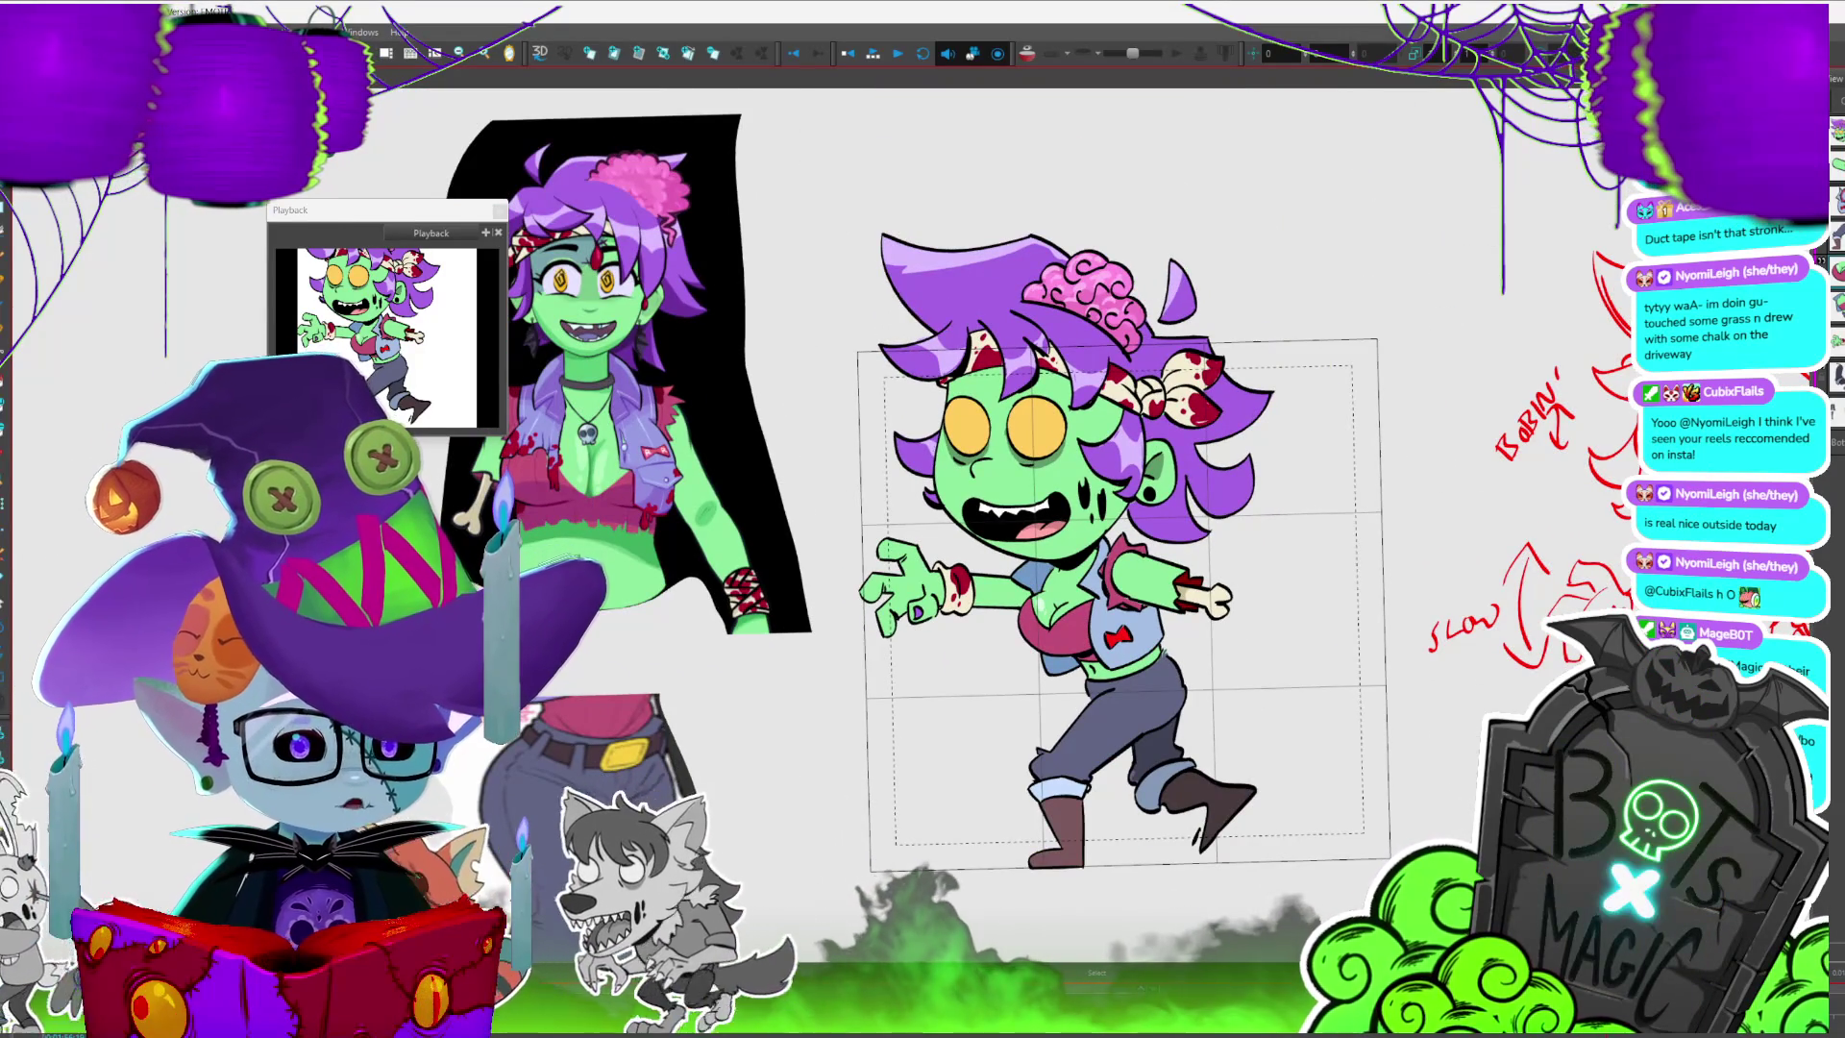
scroll(1009, 576, "up", 1)
scroll(1009, 577, "up", 1)
scroll(1009, 577, "up", 1)
scroll(1010, 576, "up", 1)
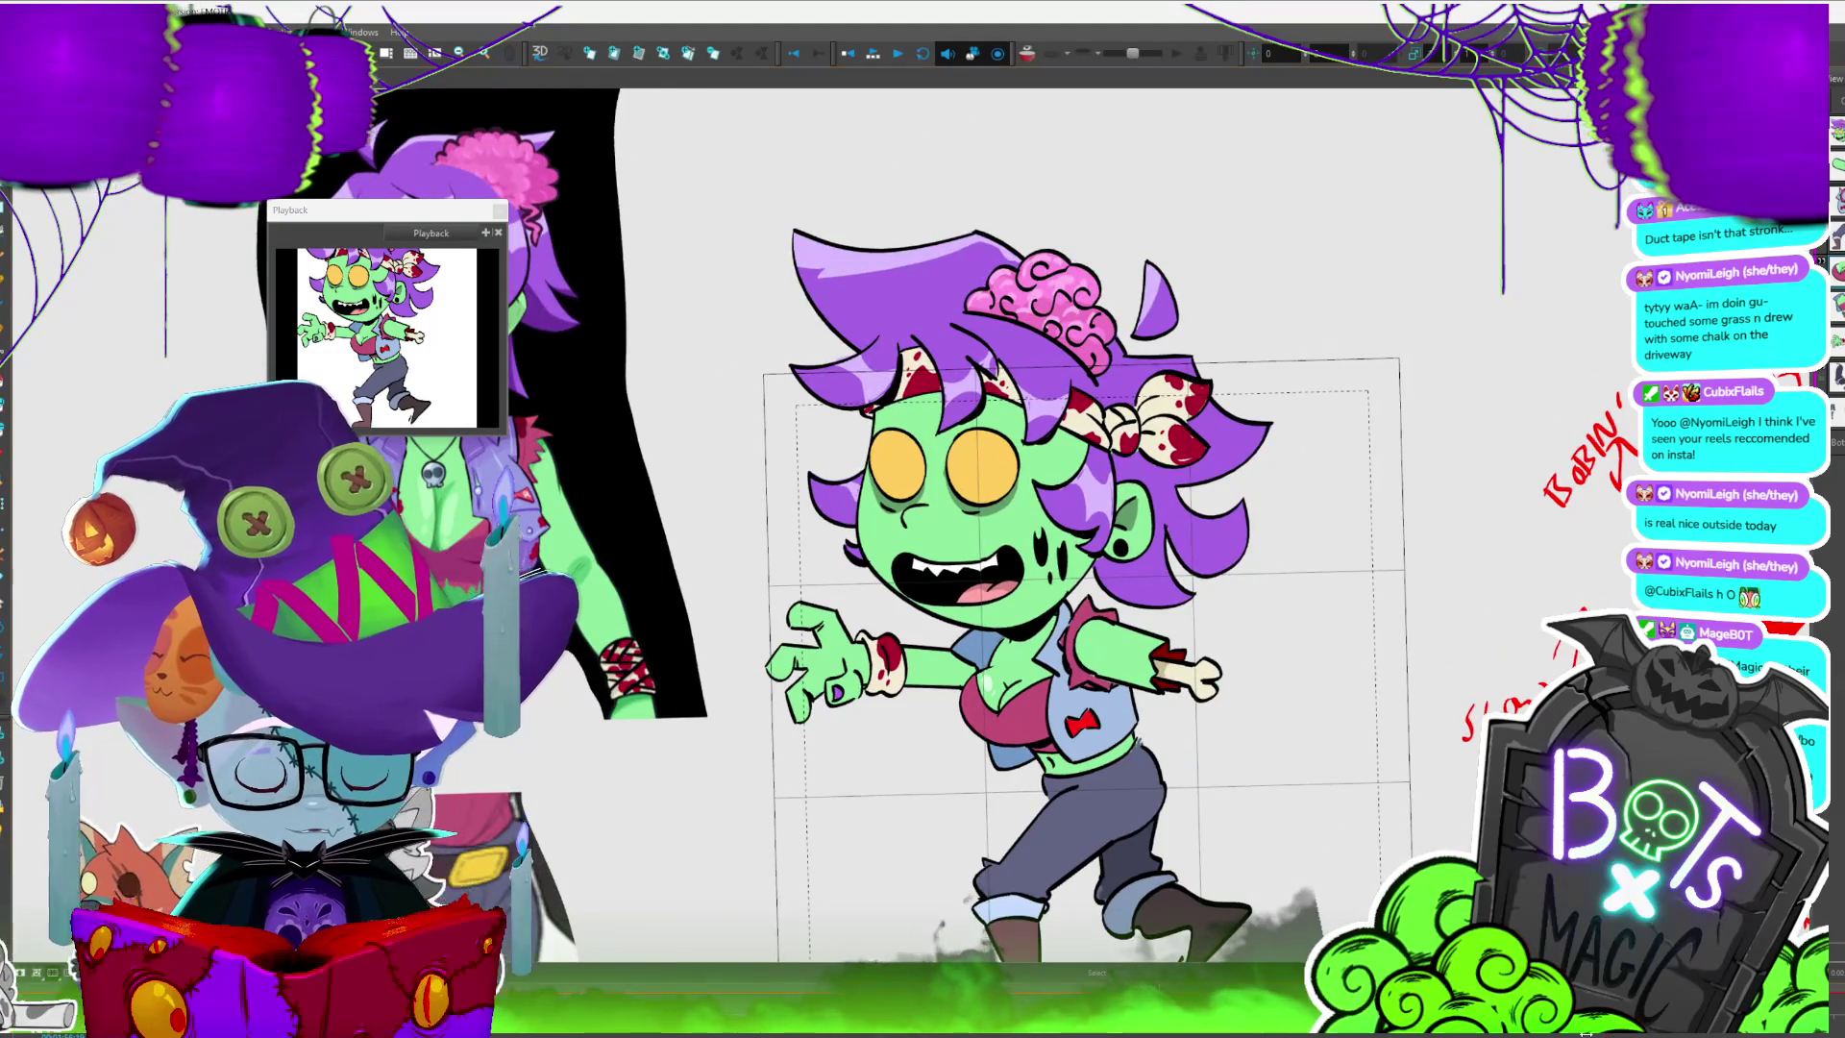
scroll(1009, 577, "up", 2)
scroll(1010, 577, "up", 1)
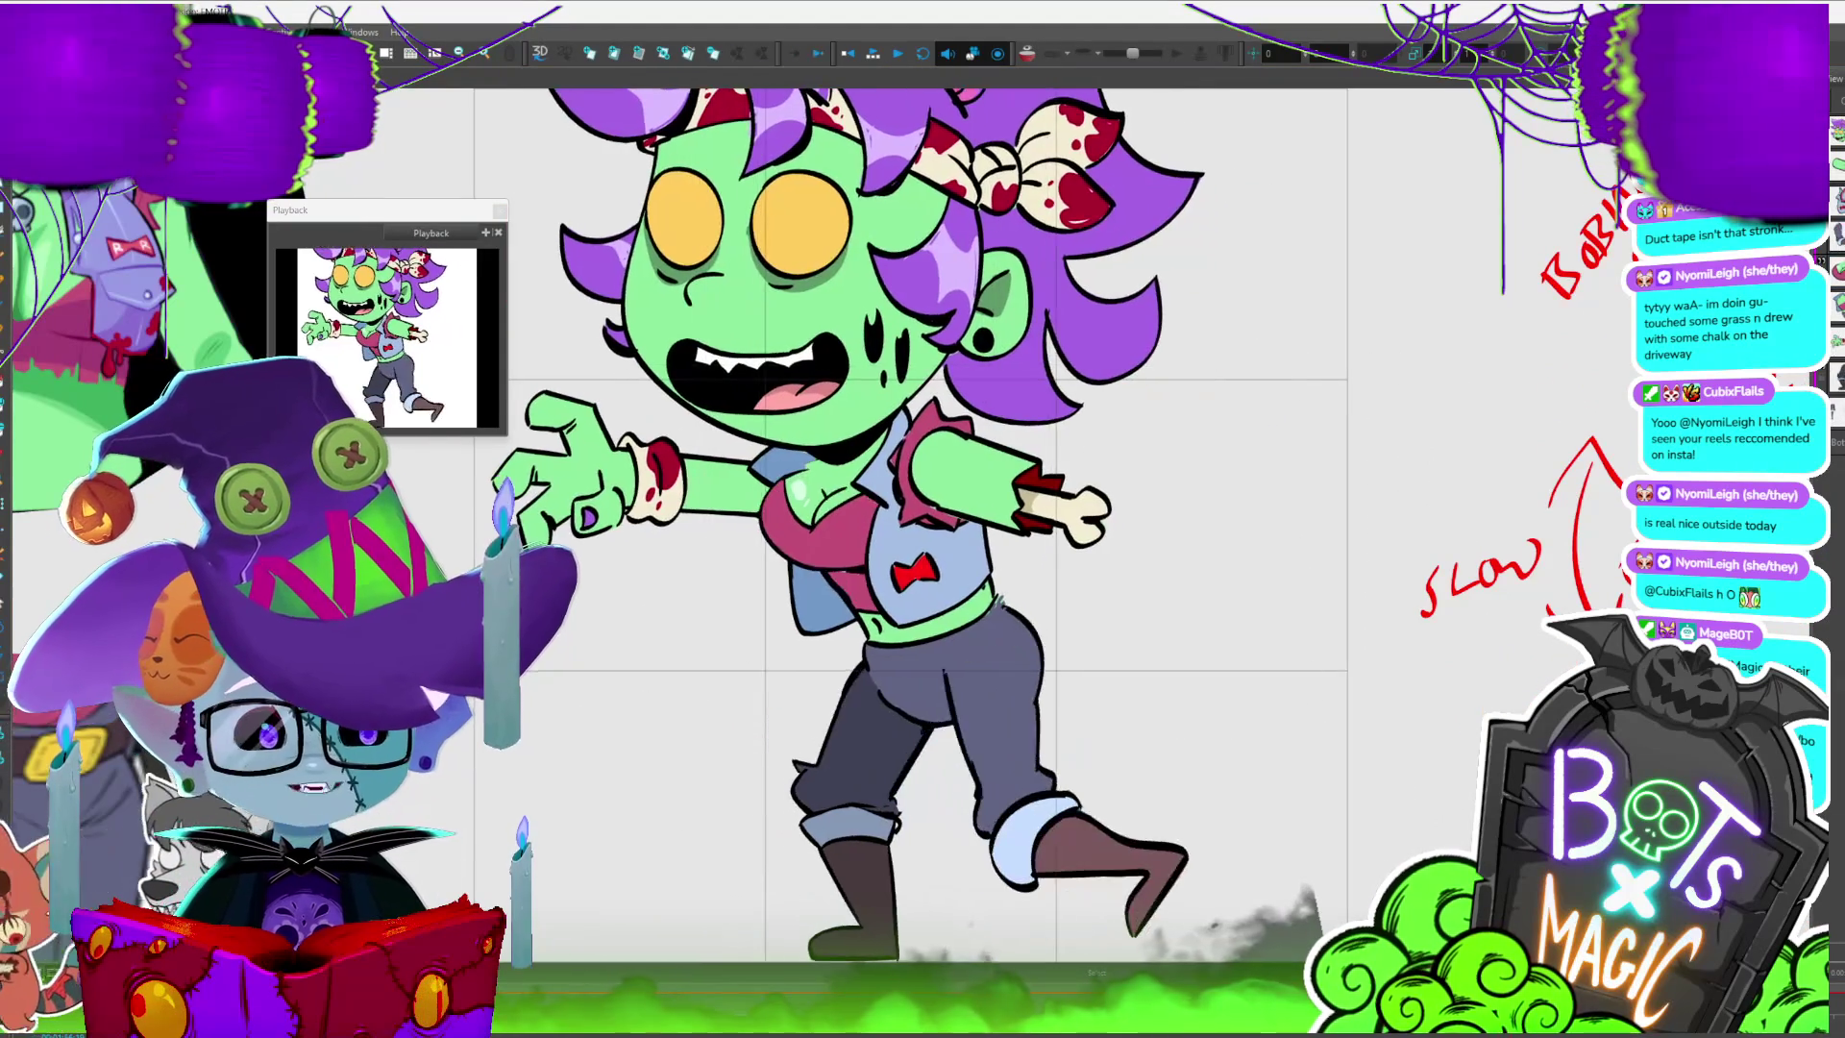
scroll(1009, 577, "down", 2)
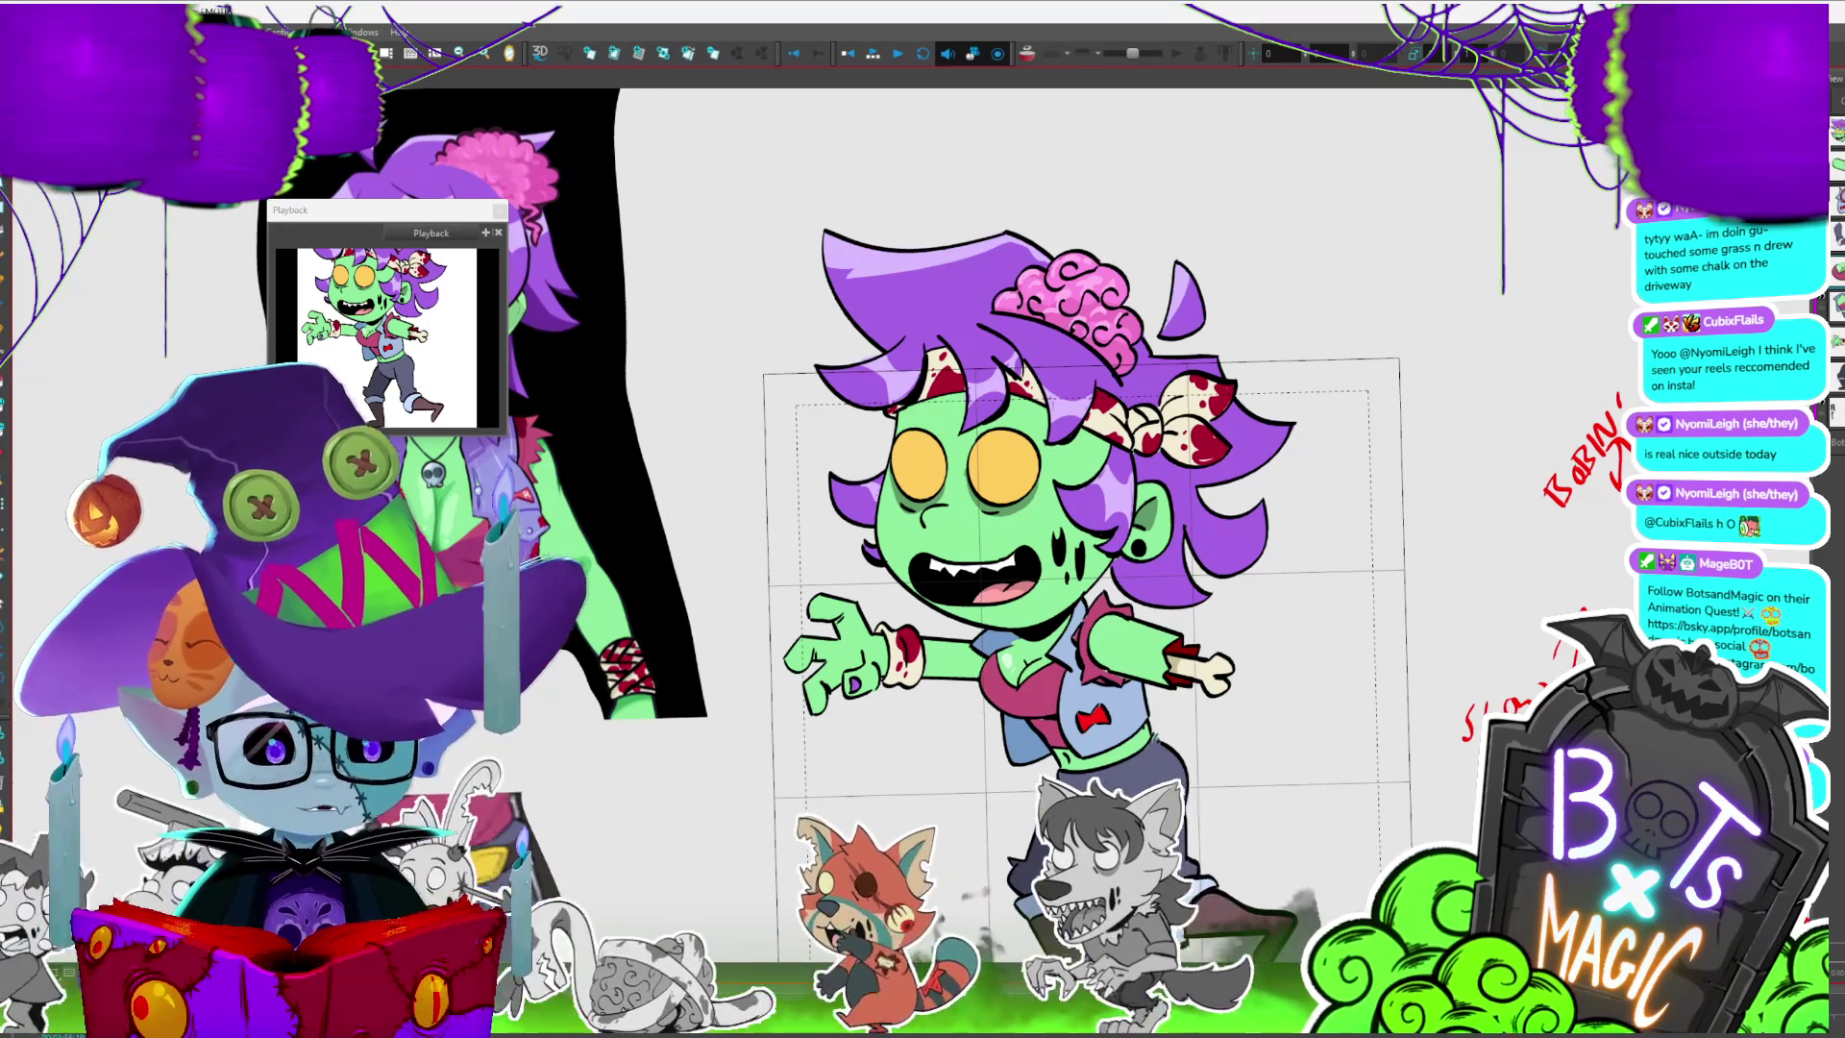
- Reframe the view on the zombie girl and move to the next walk-cycle frame
left_click_drag(922, 578, 1084, 433)
left_click_drag(923, 578, 779, 699)
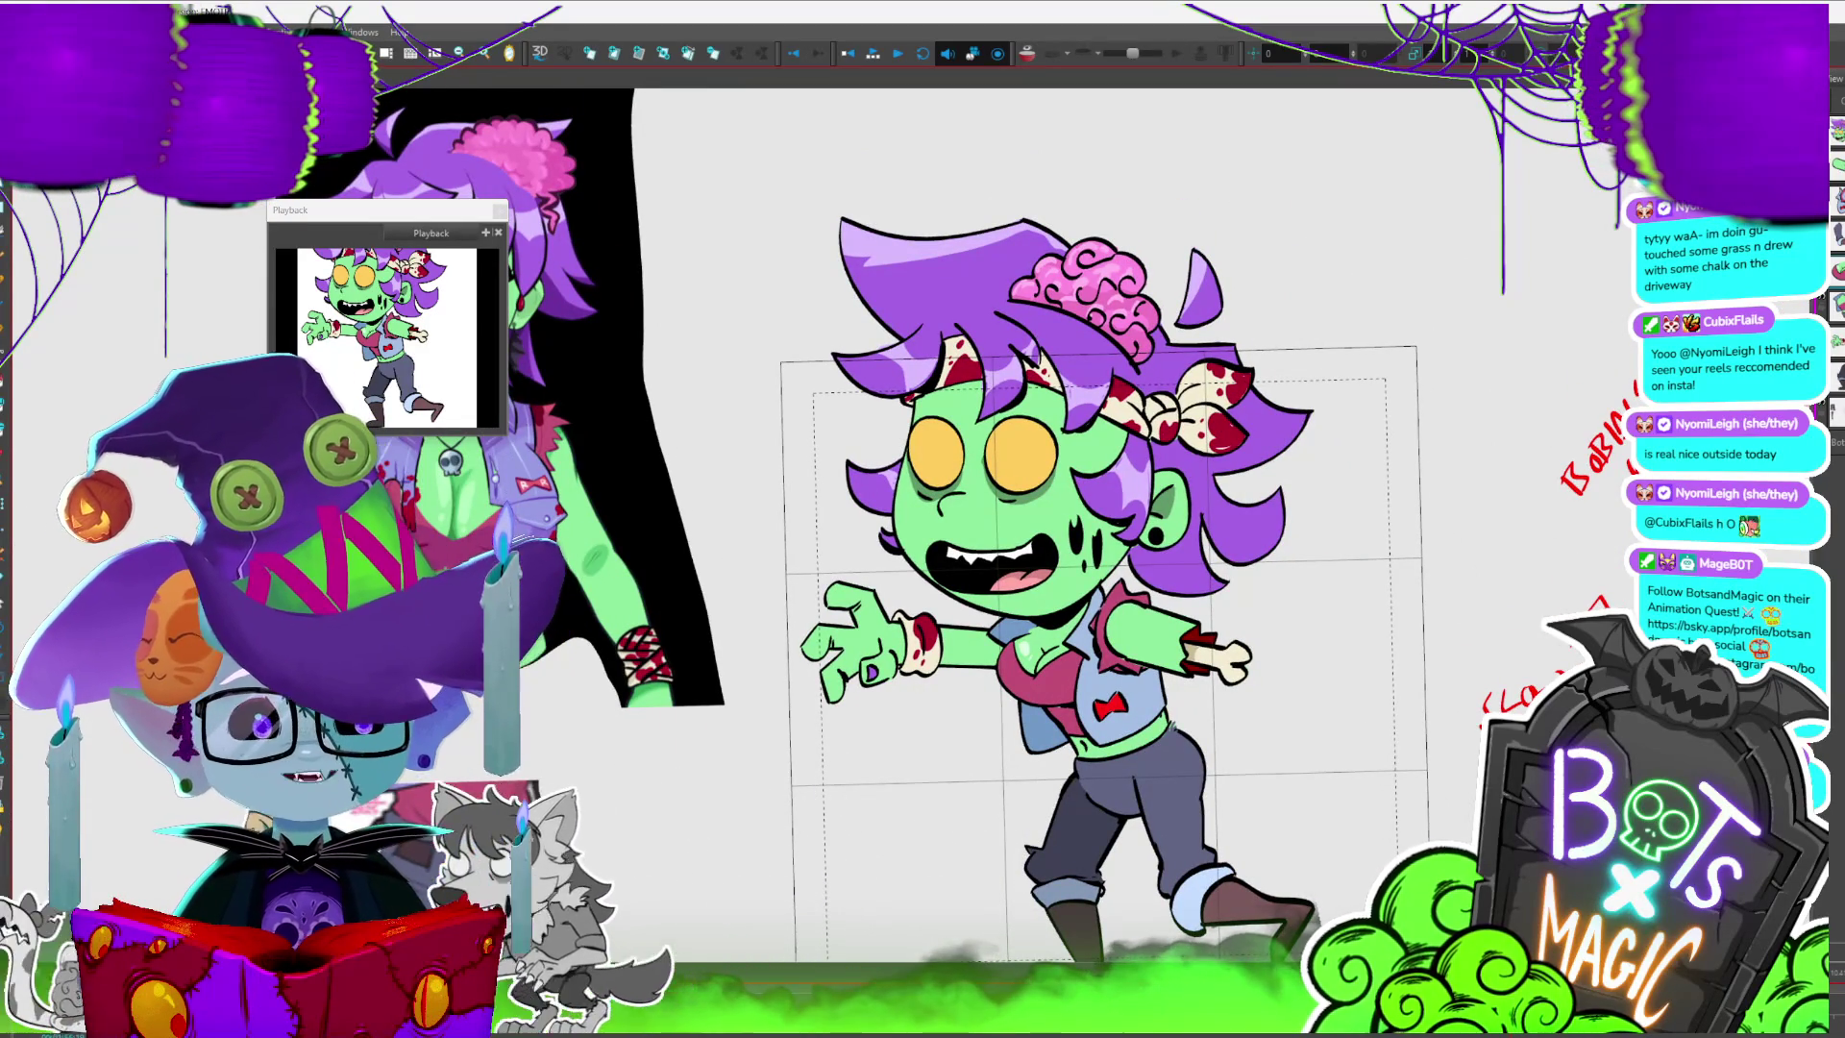
scroll(1108, 576, "down", 2)
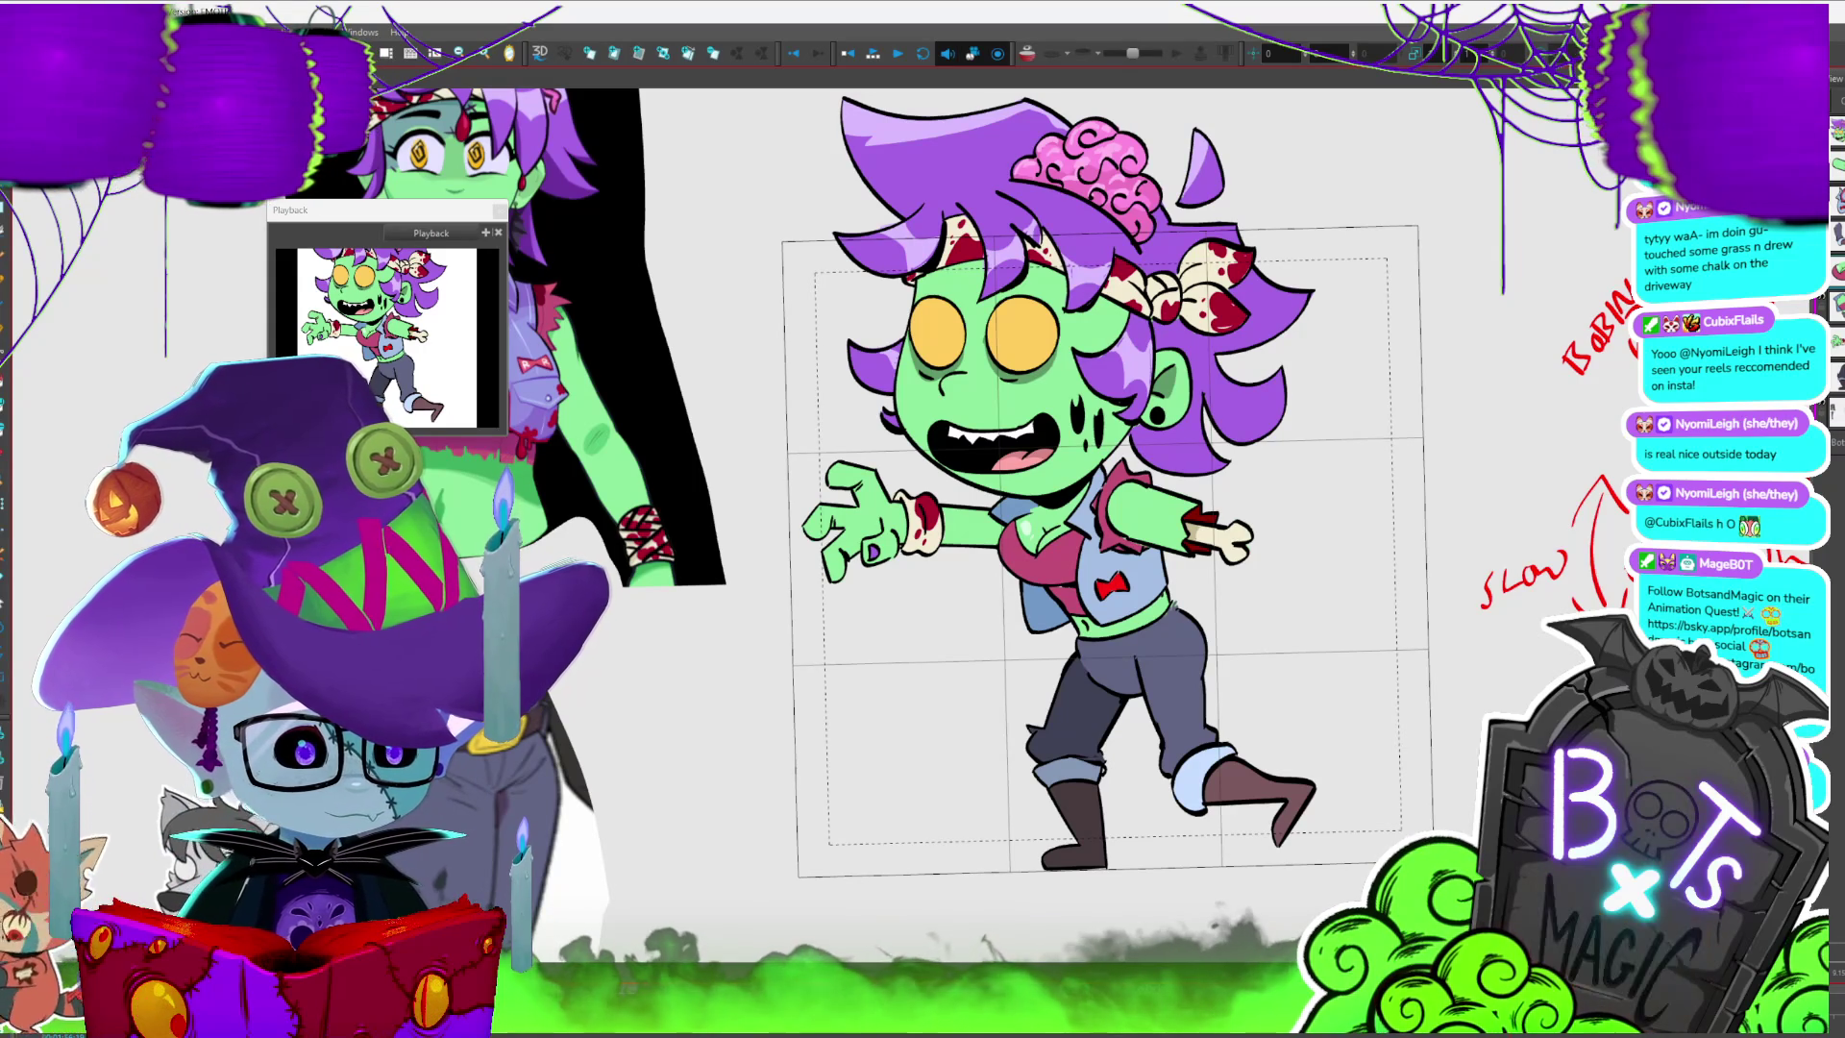
key("period")
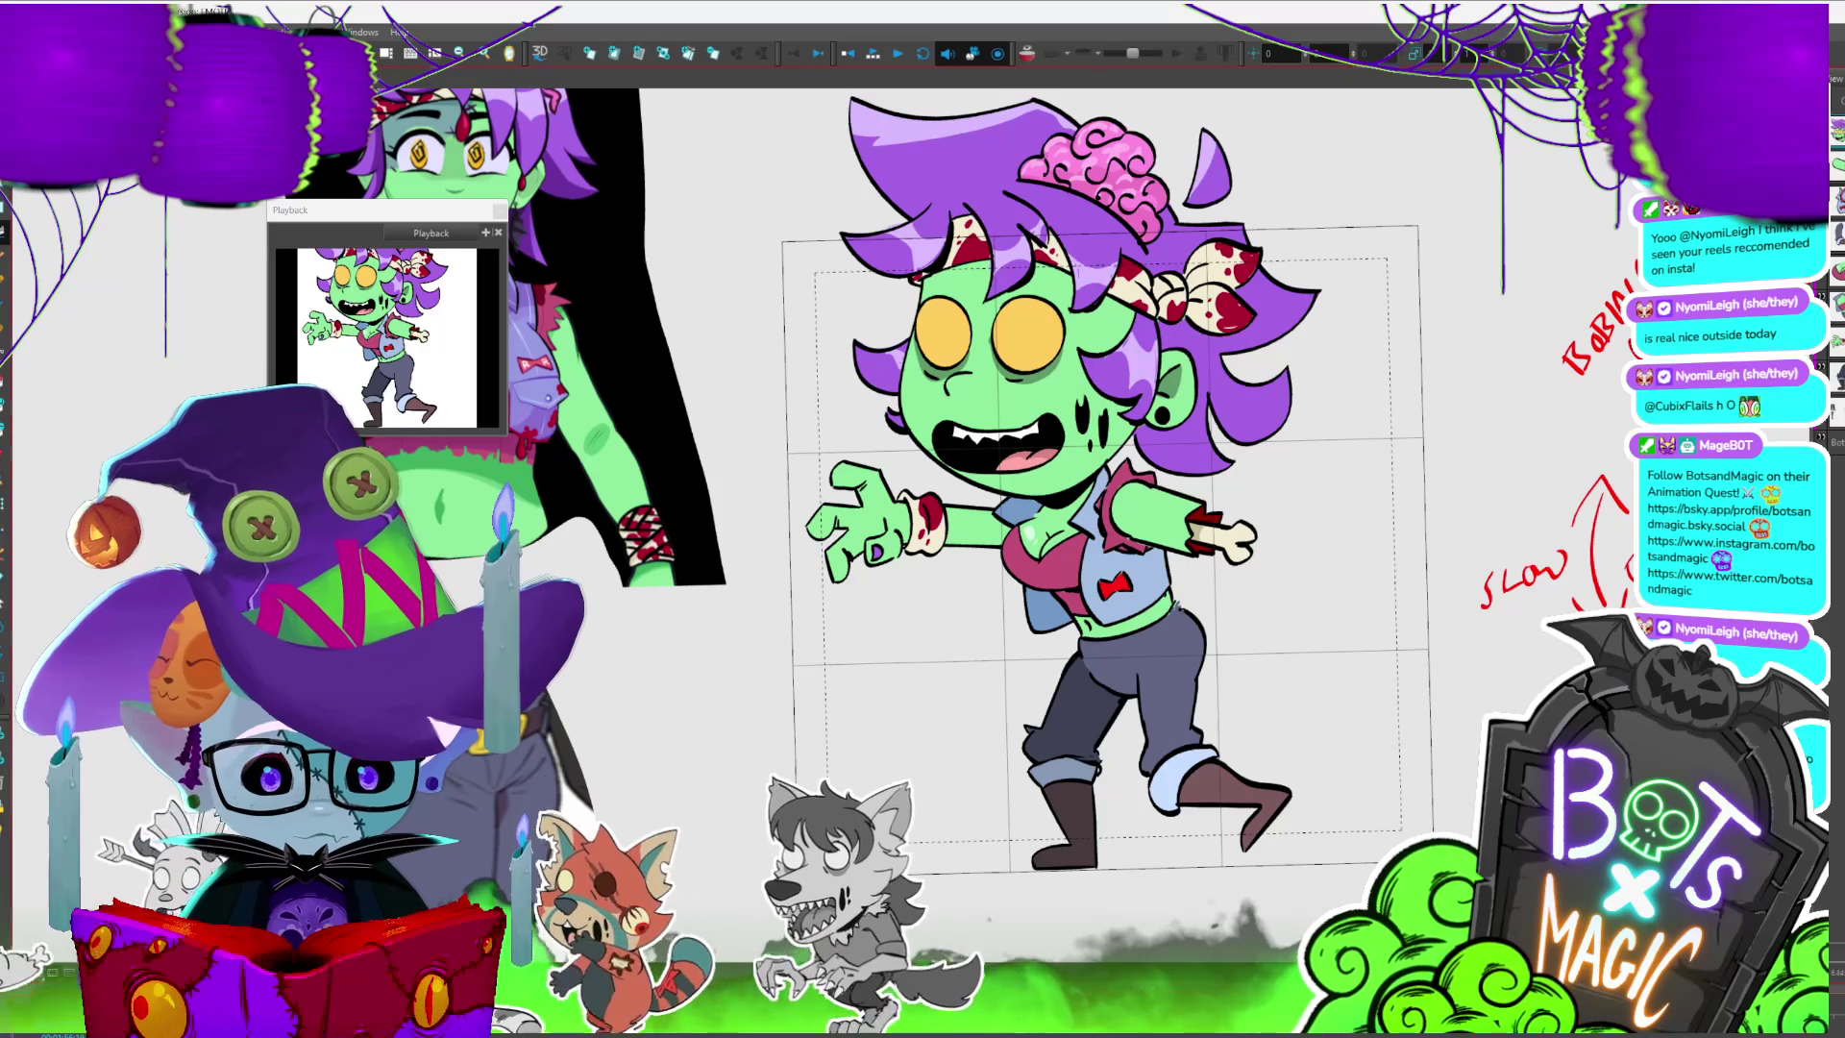
- On the crouched frame, swap the back lower leg to the bent-foot drawing
left_click(1219, 729)
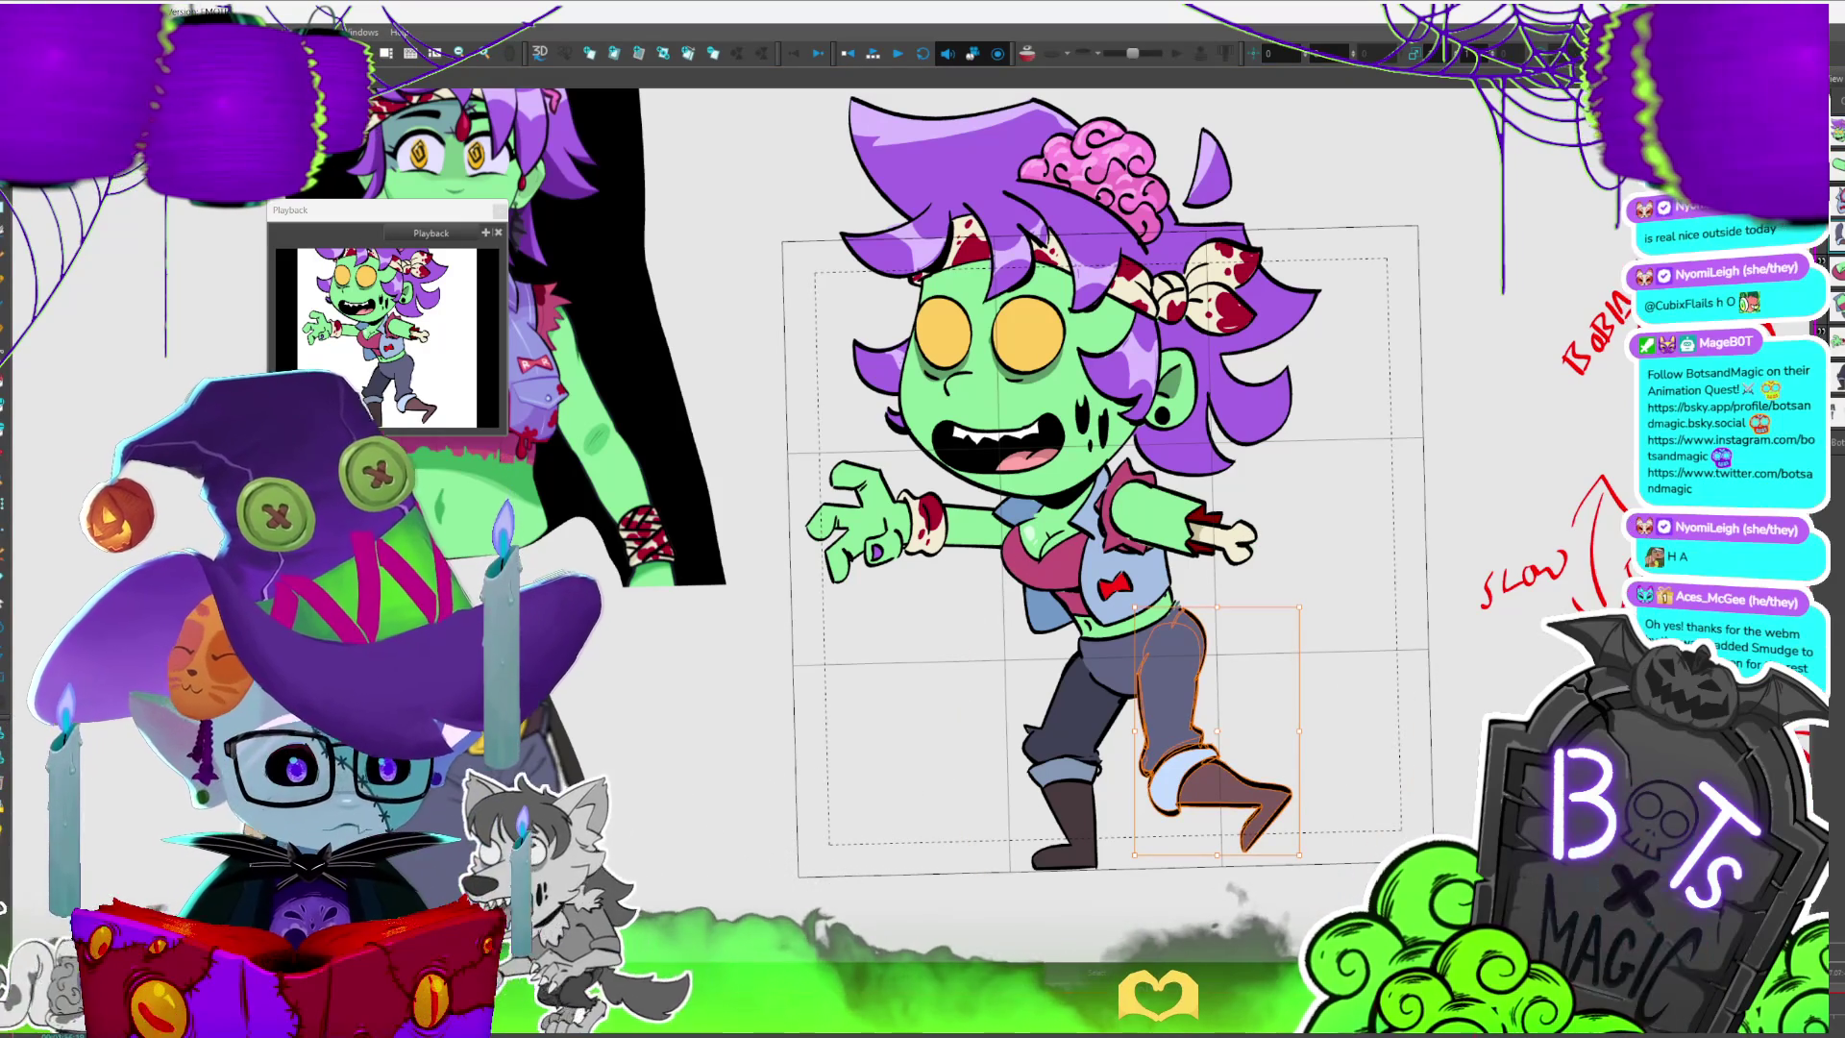
key("period")
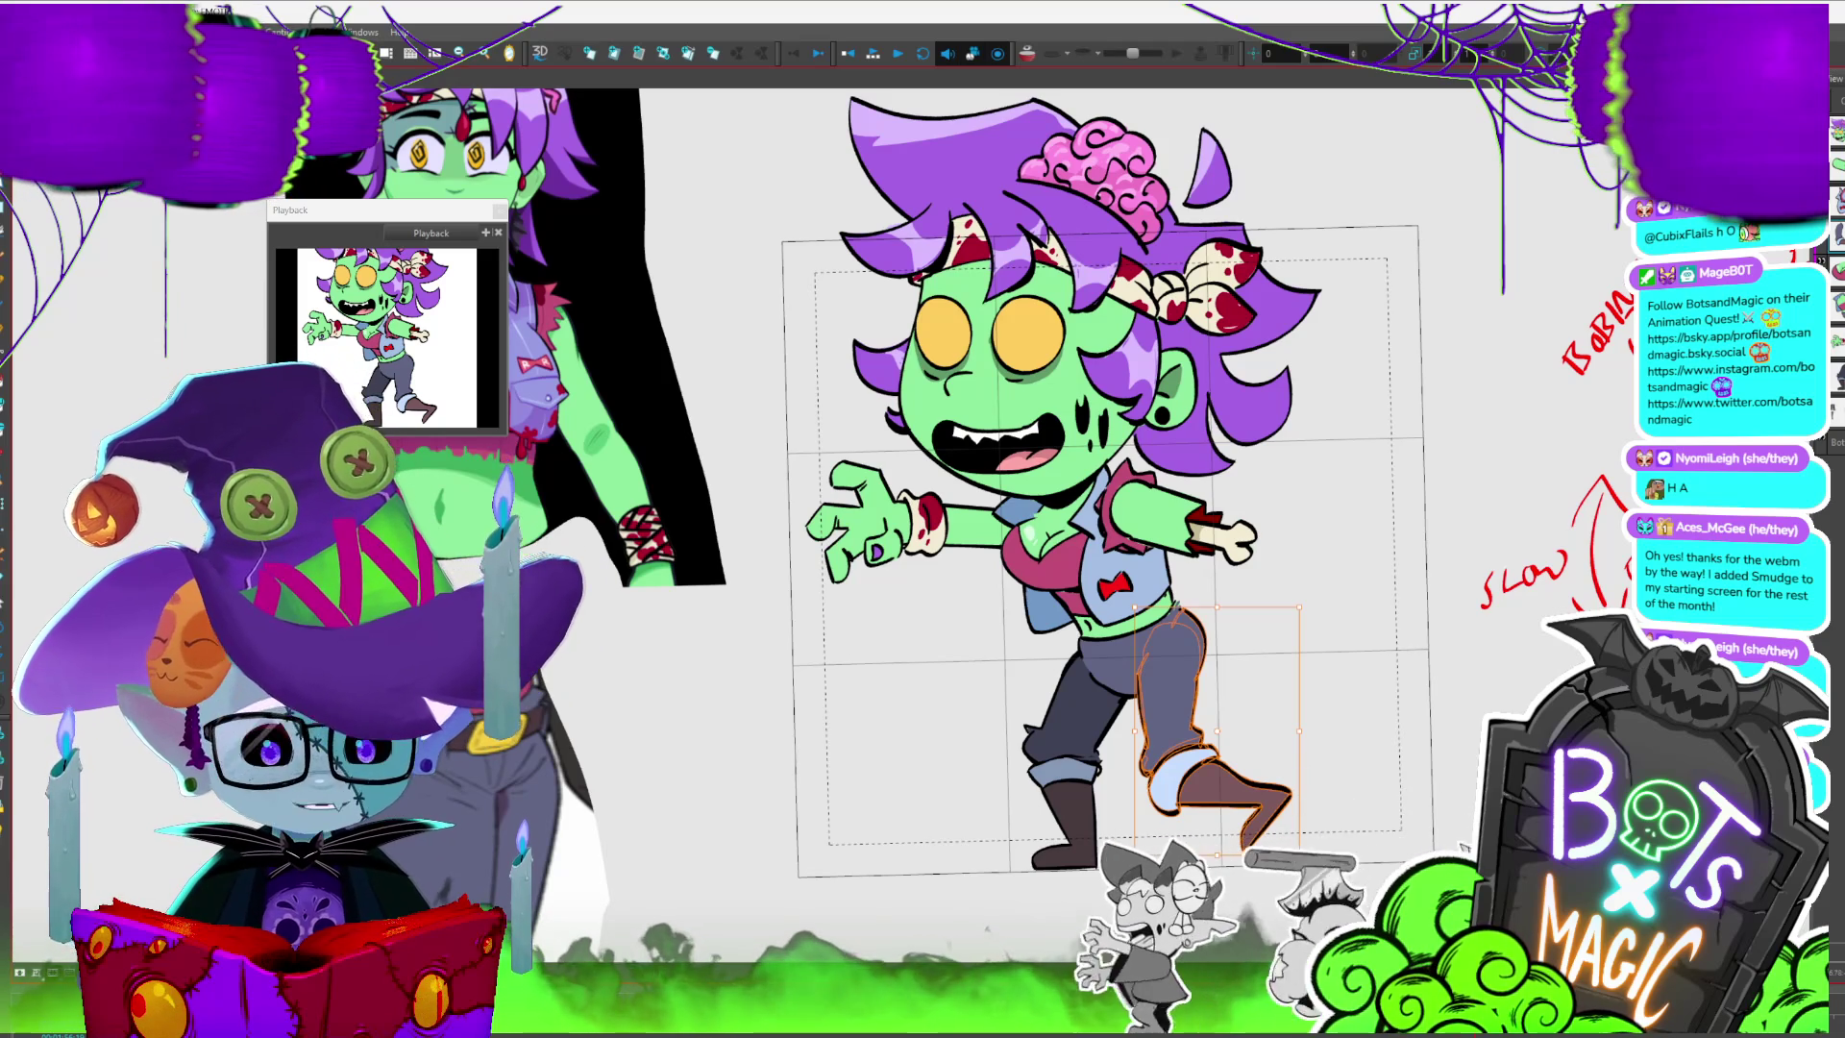
key("period")
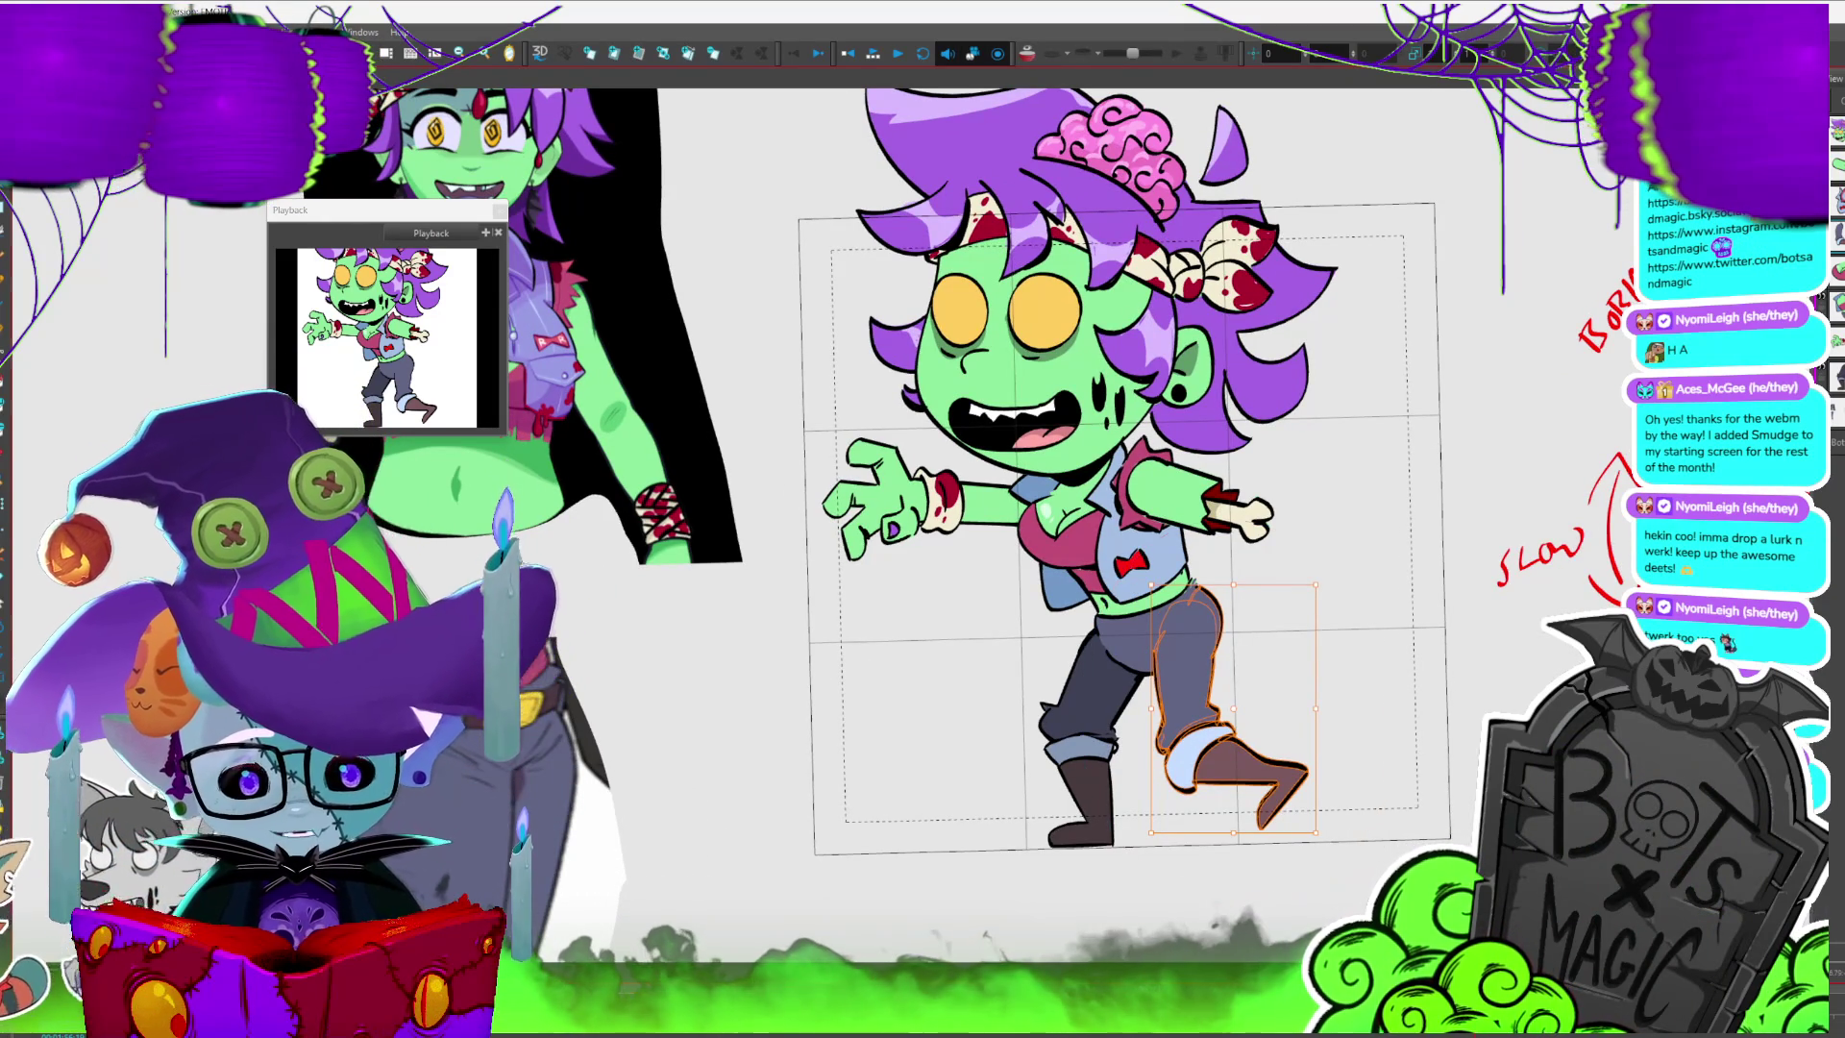
- On the next frame, swap the back boot to the downward-angled drawing
key("Return")
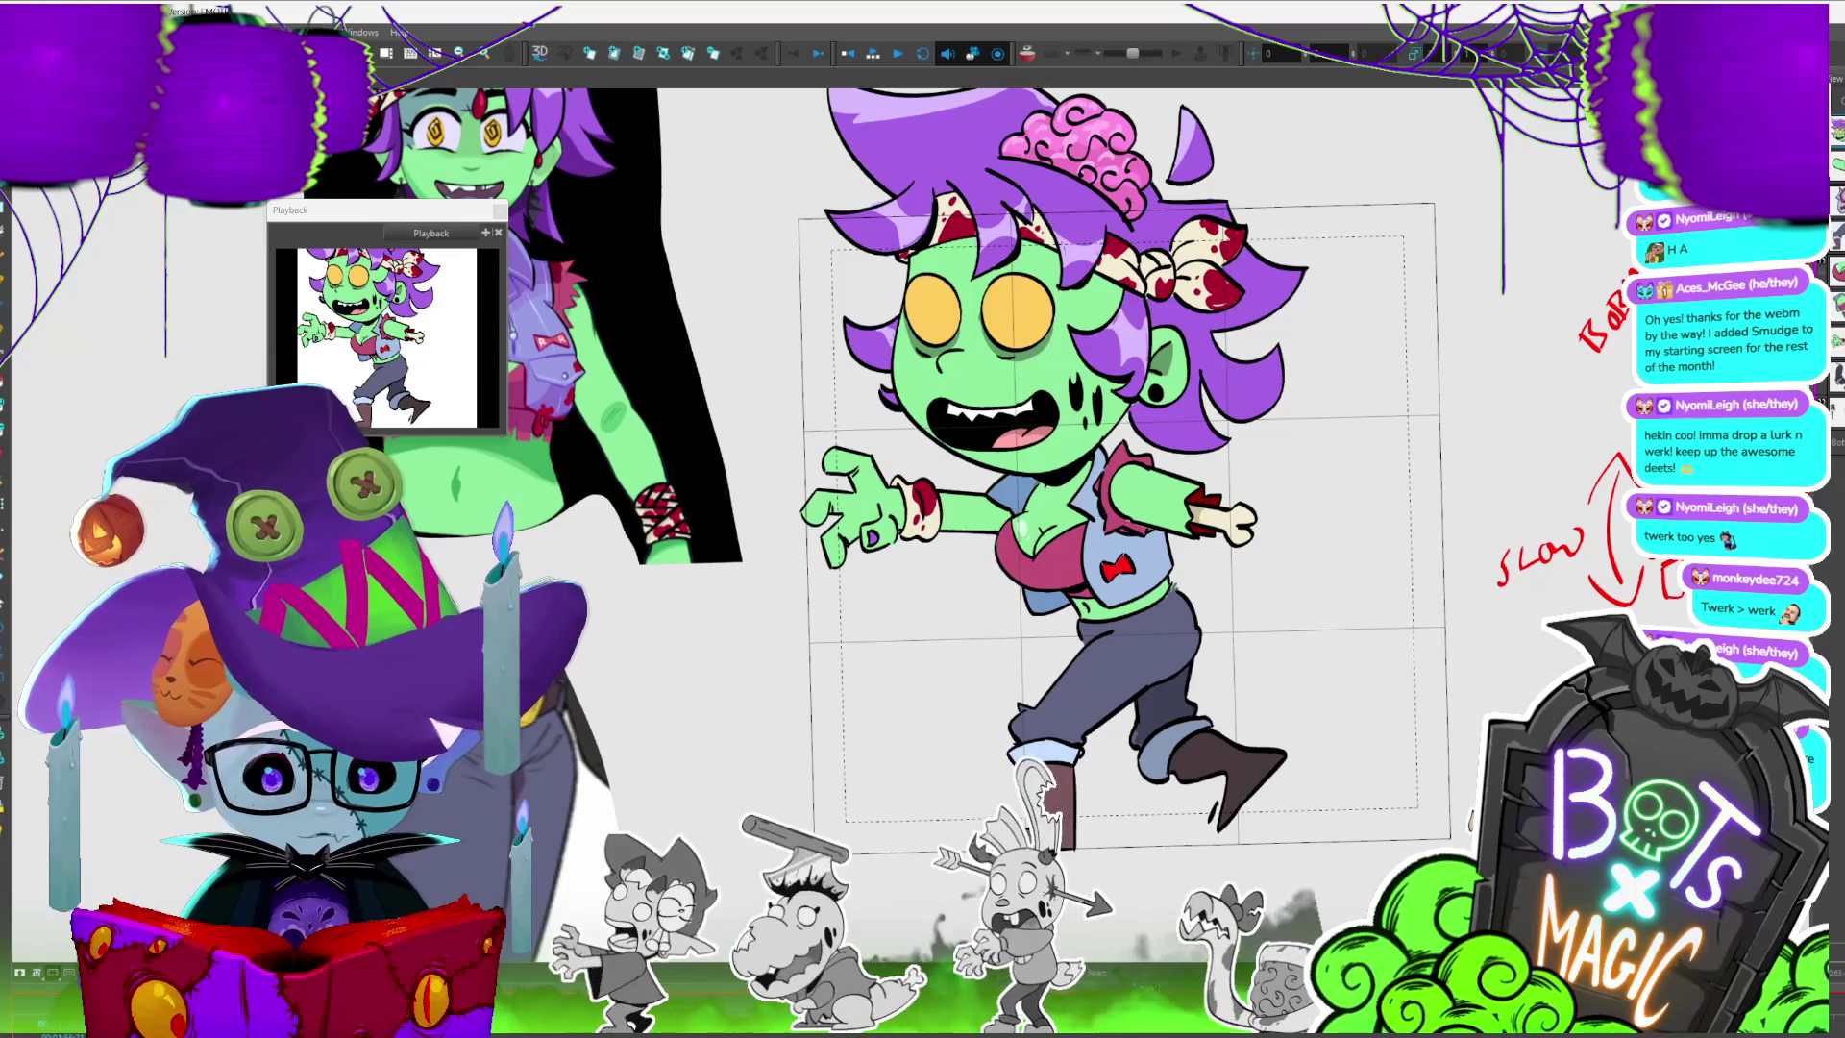
left_click(1212, 735)
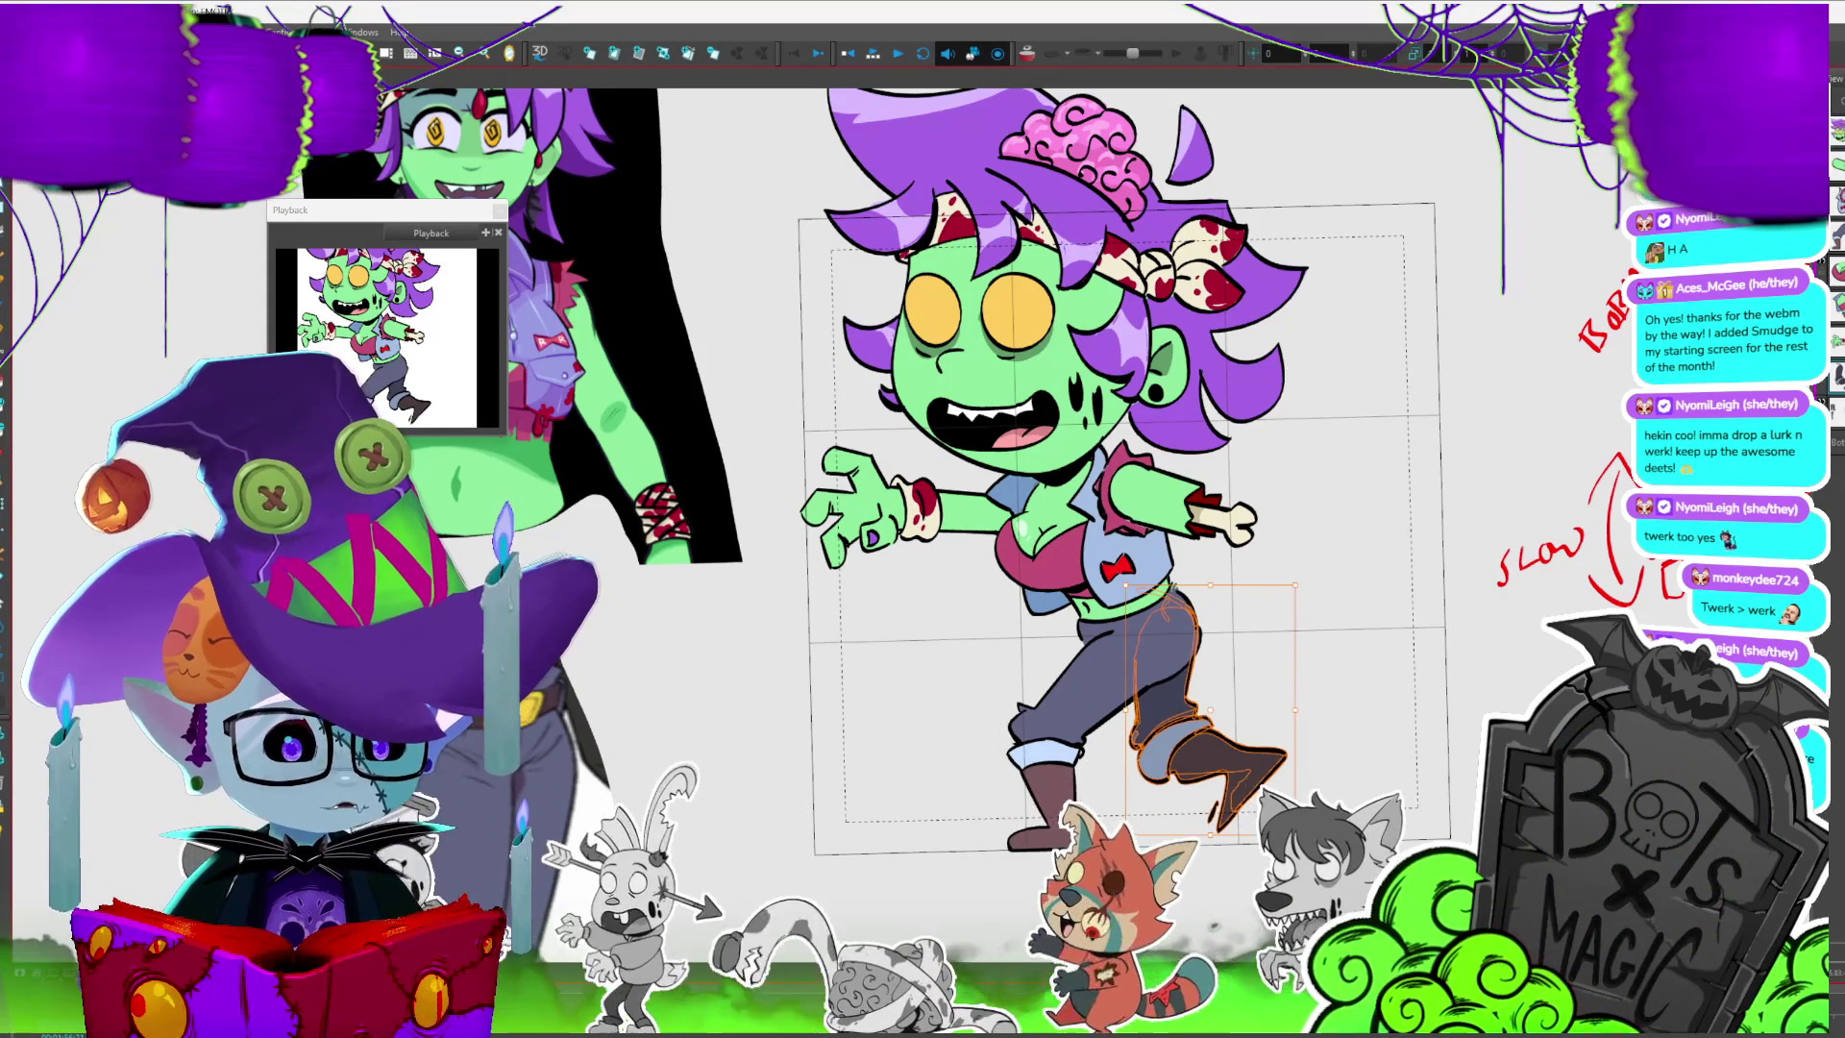
key("period")
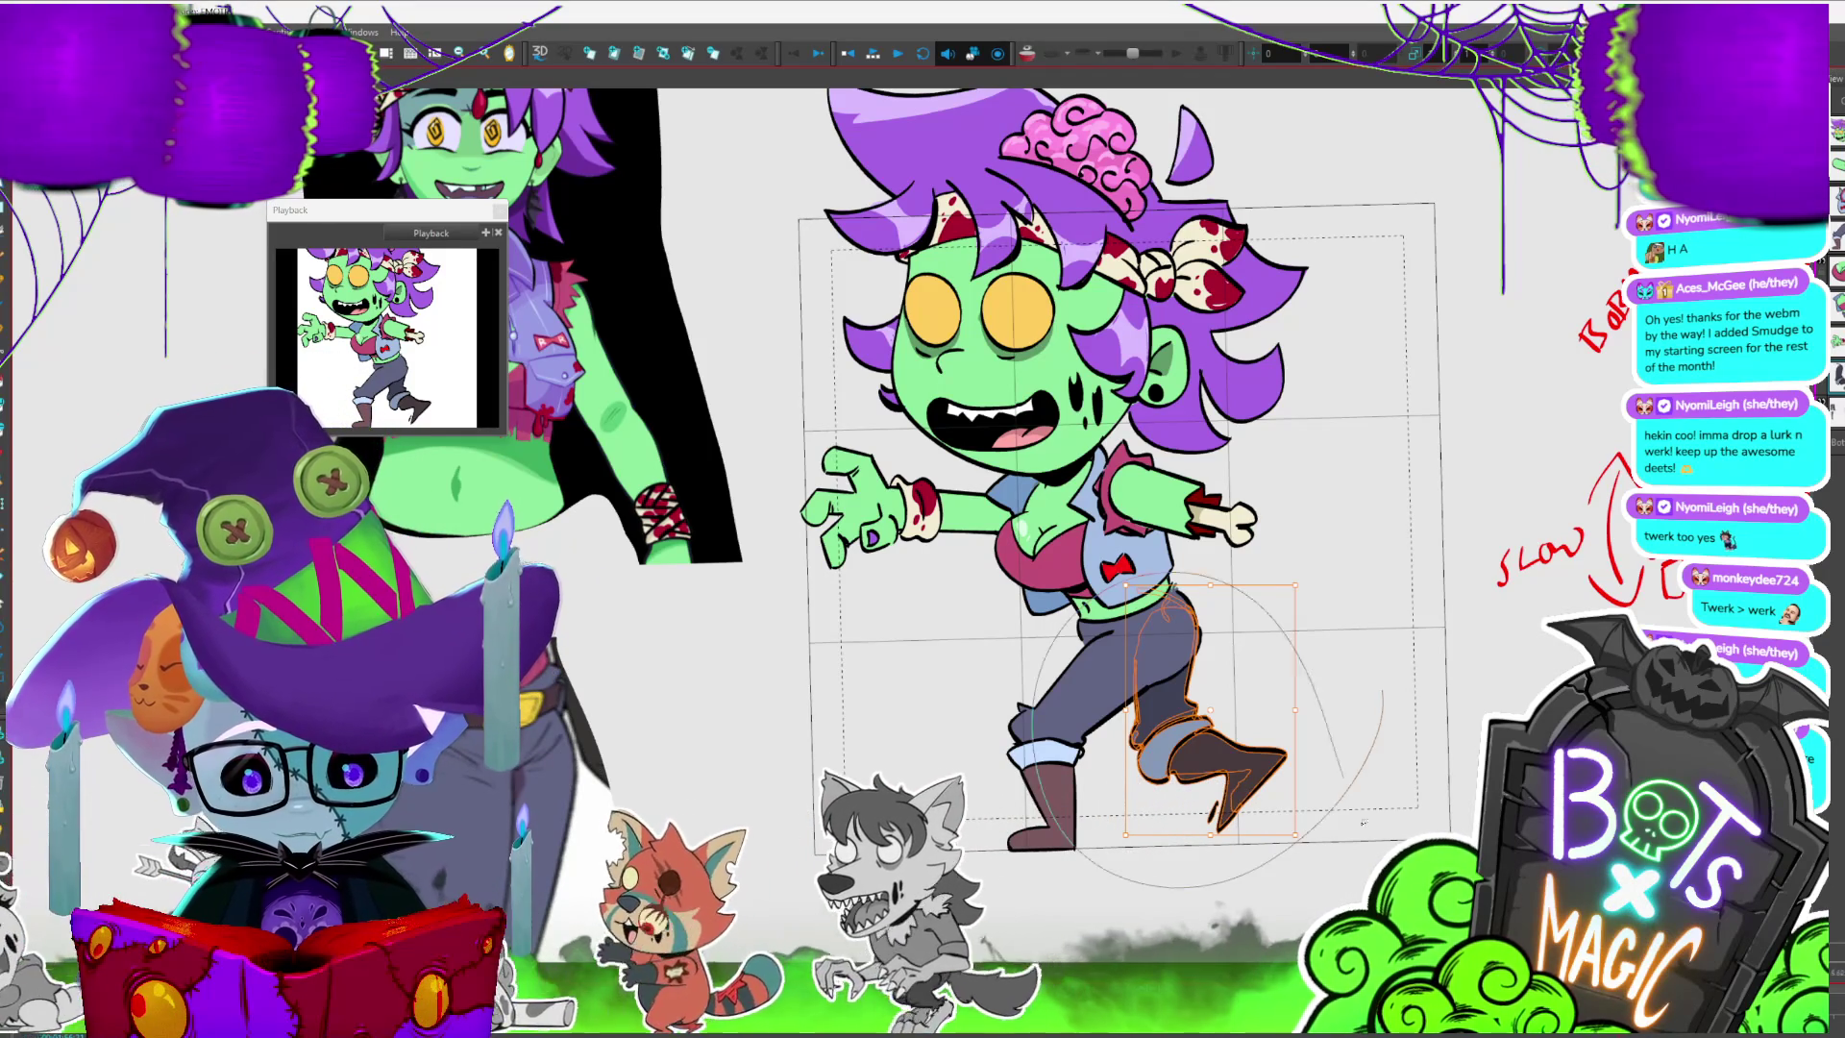
- Hide the selected boot drawing, play the cycle, and select the front leg
key("Delete")
key("Return")
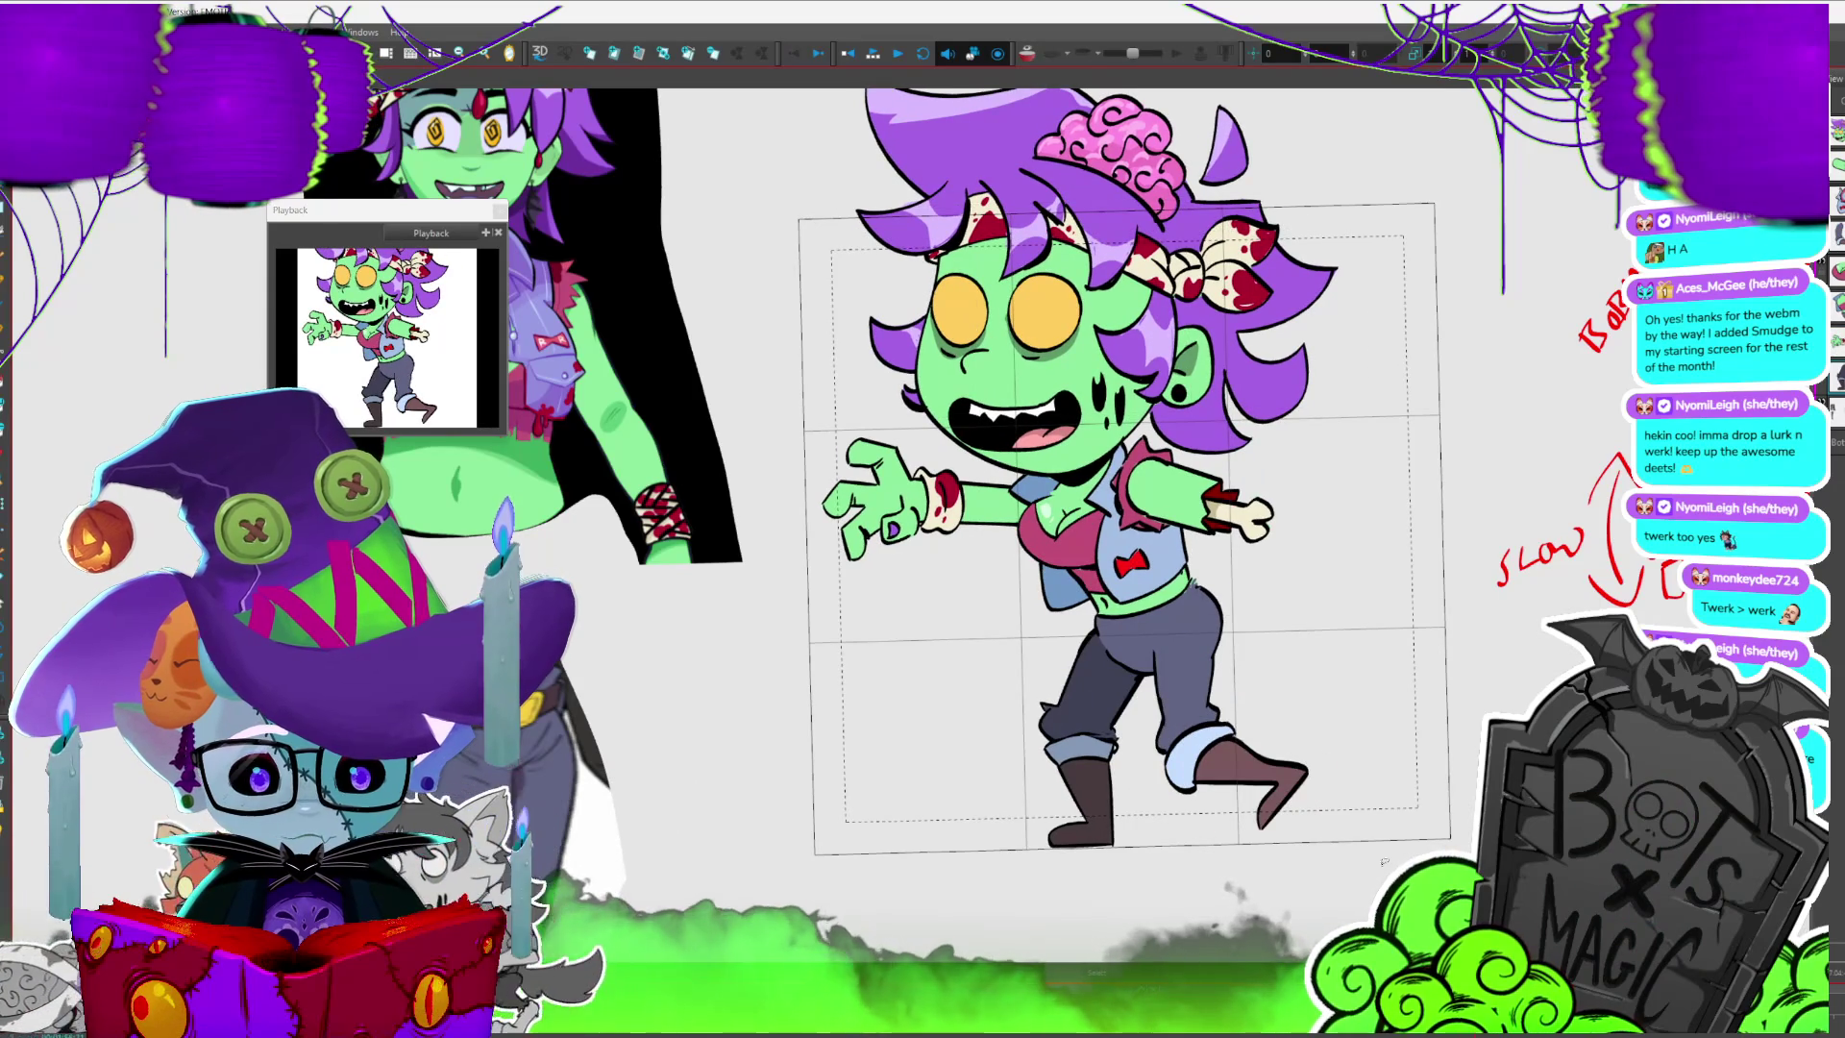
left_click(1098, 707)
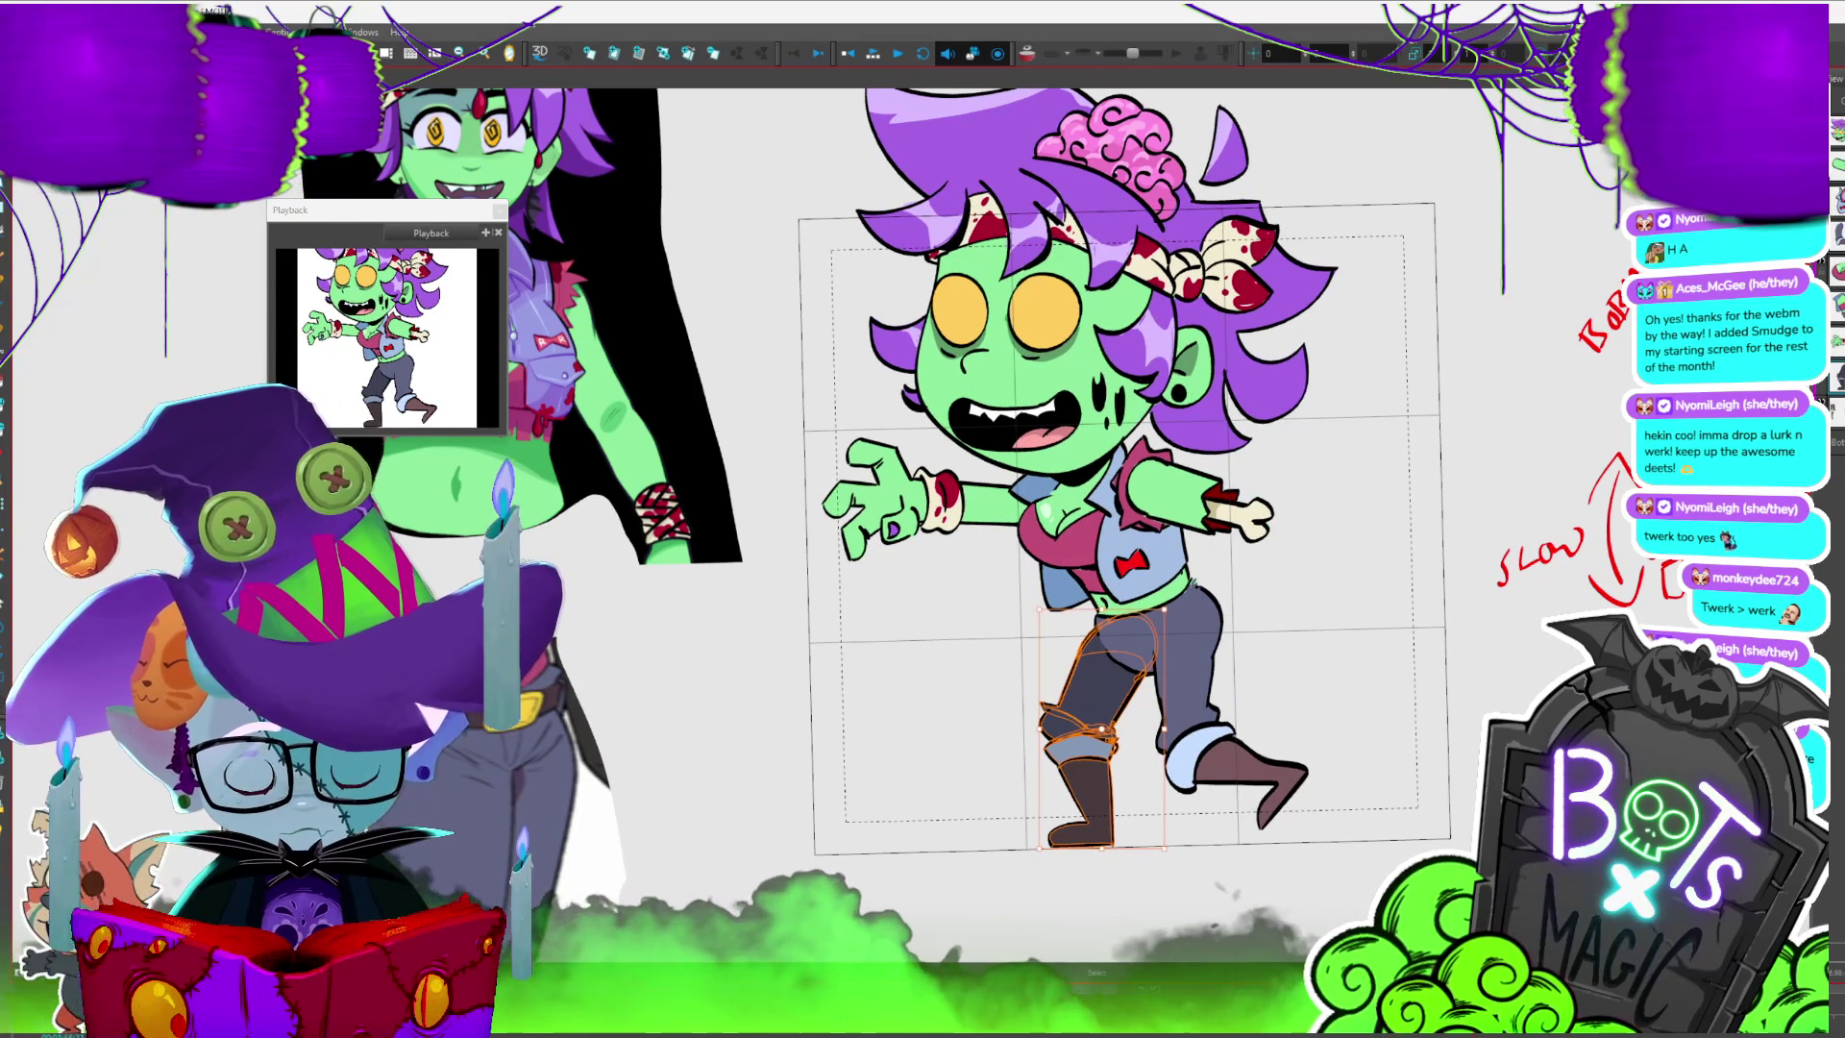
- Select the front leg and fade every other layer with the Light Table
key("Escape")
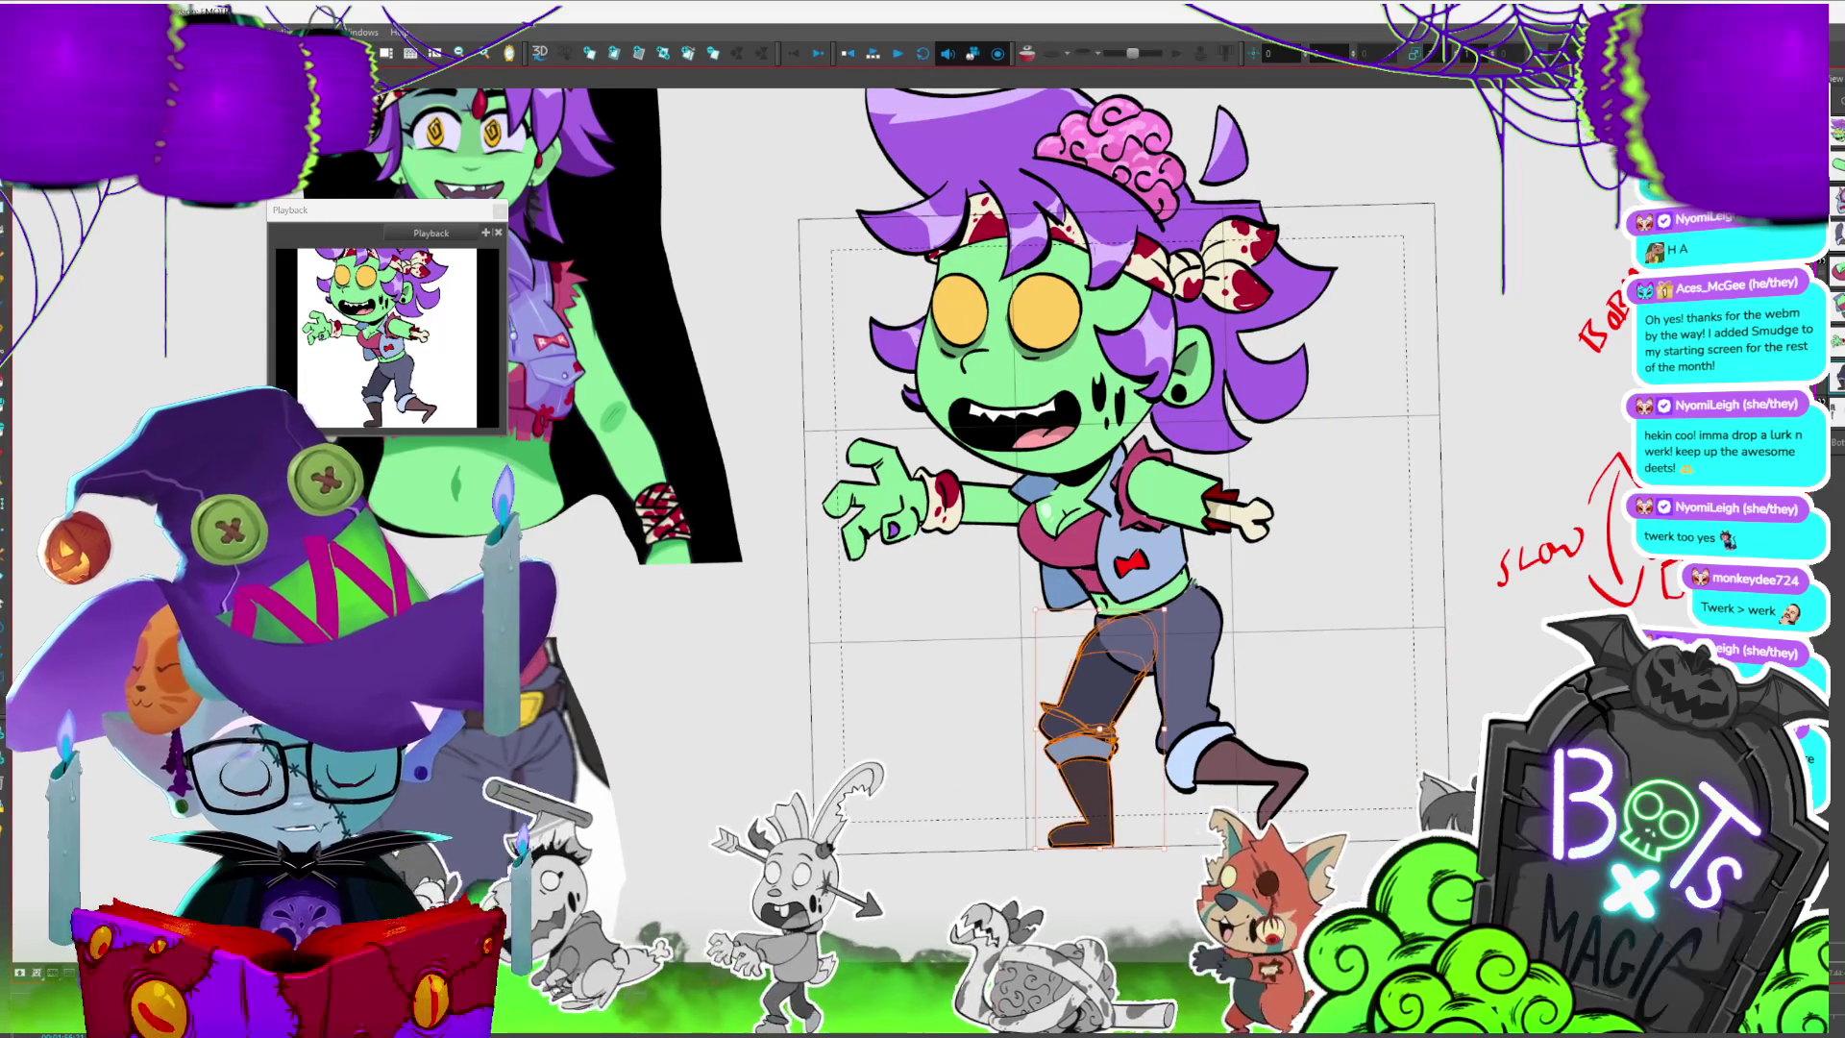
left_click(1096, 693)
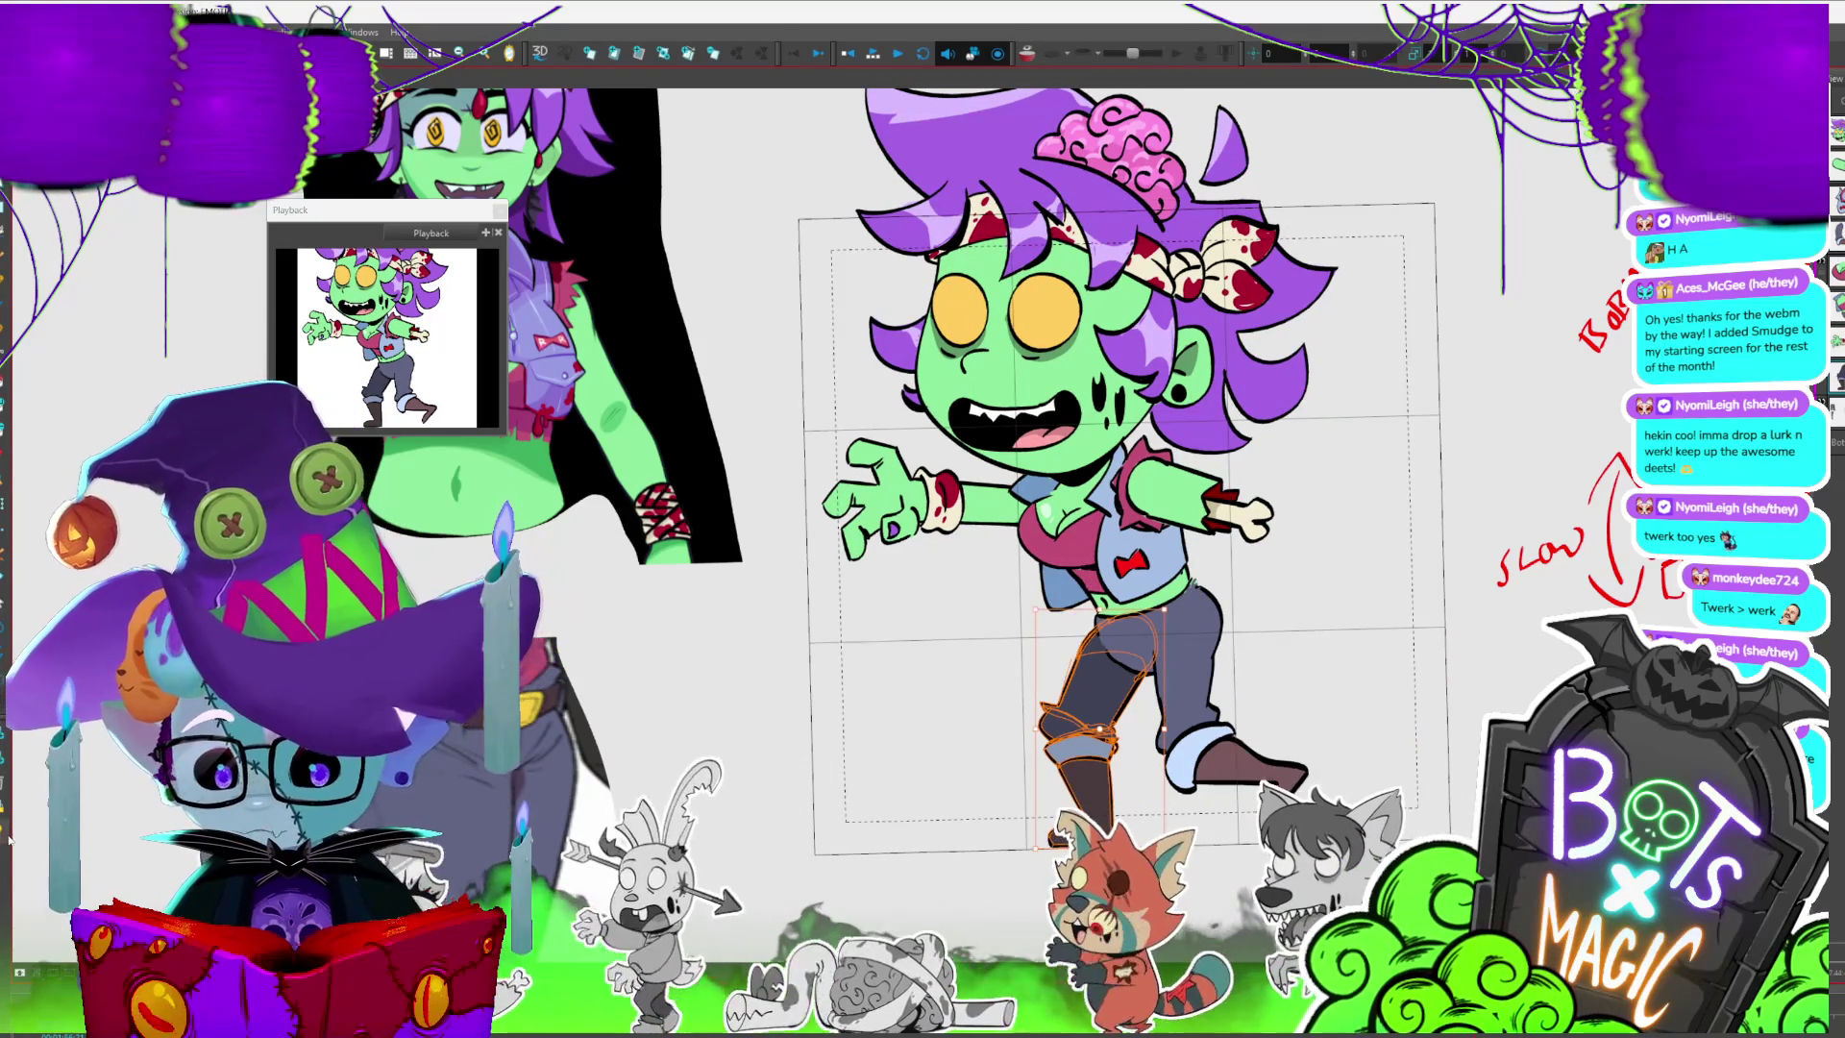
key("shift+l")
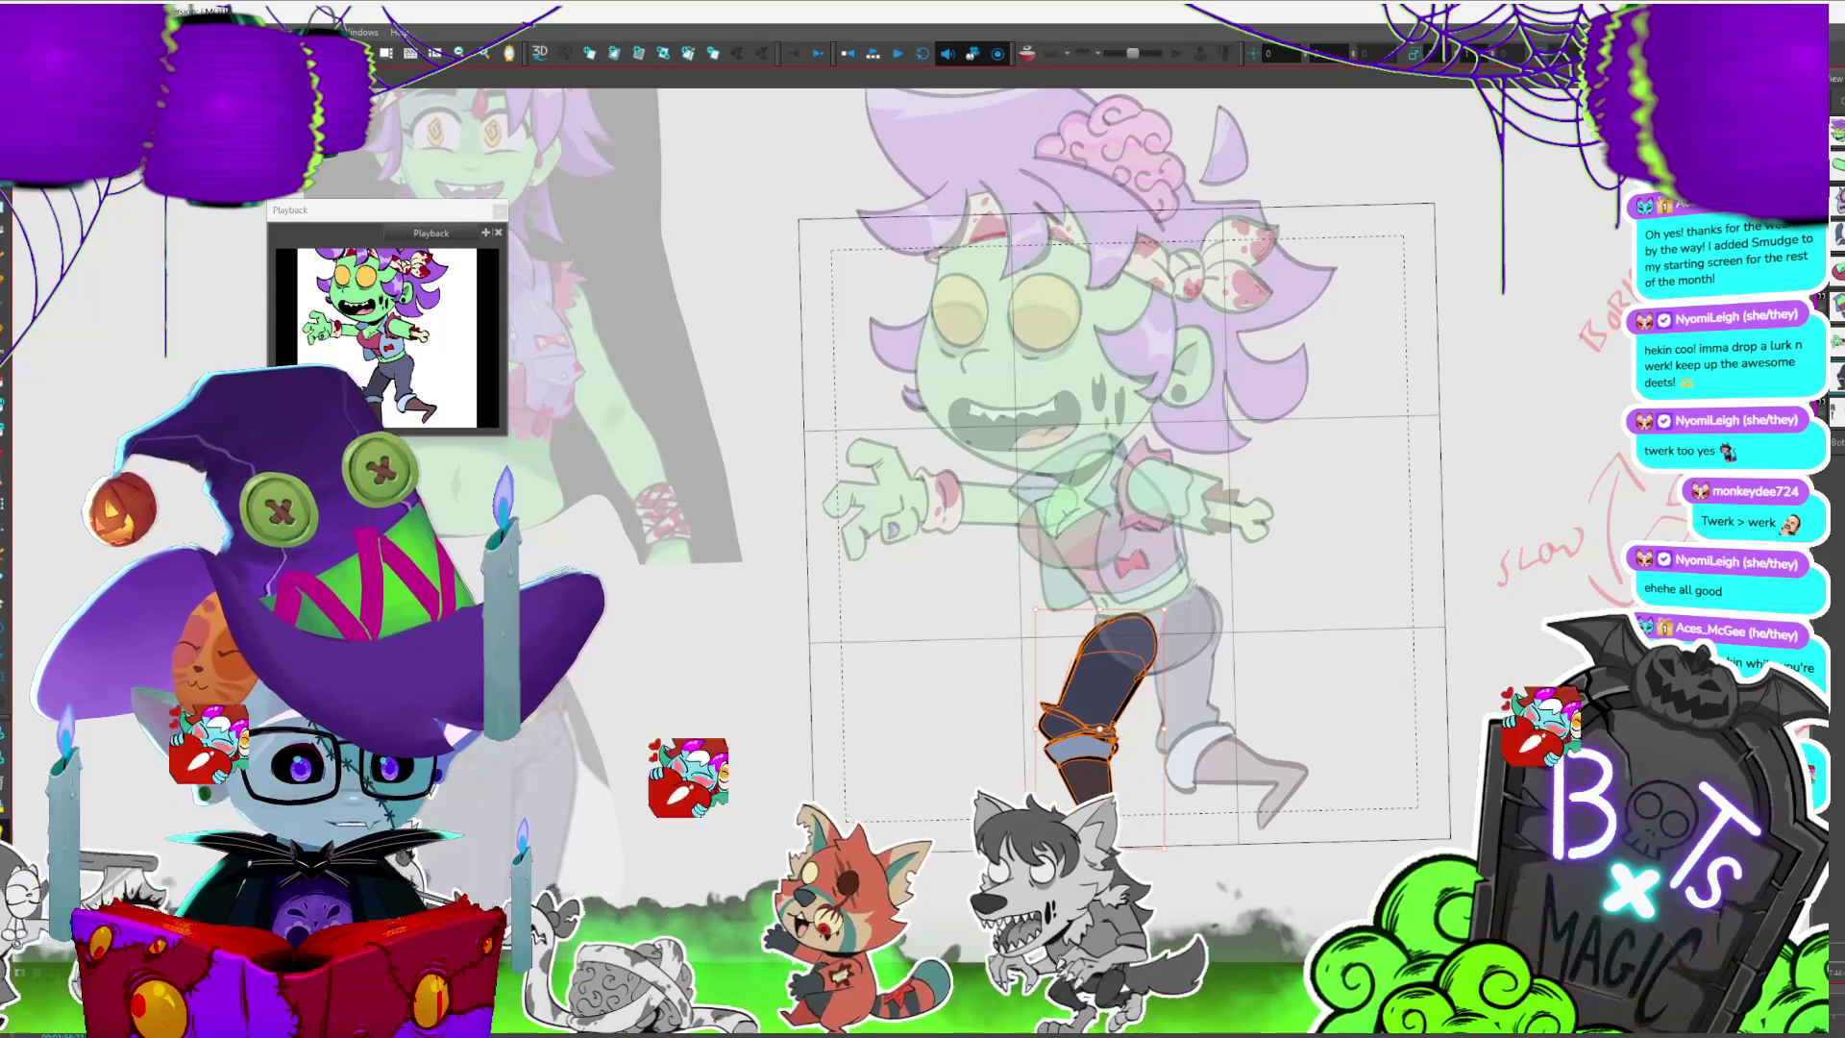
- Swap to the right-leg drawing and select the dark blue leg for posing
key("period")
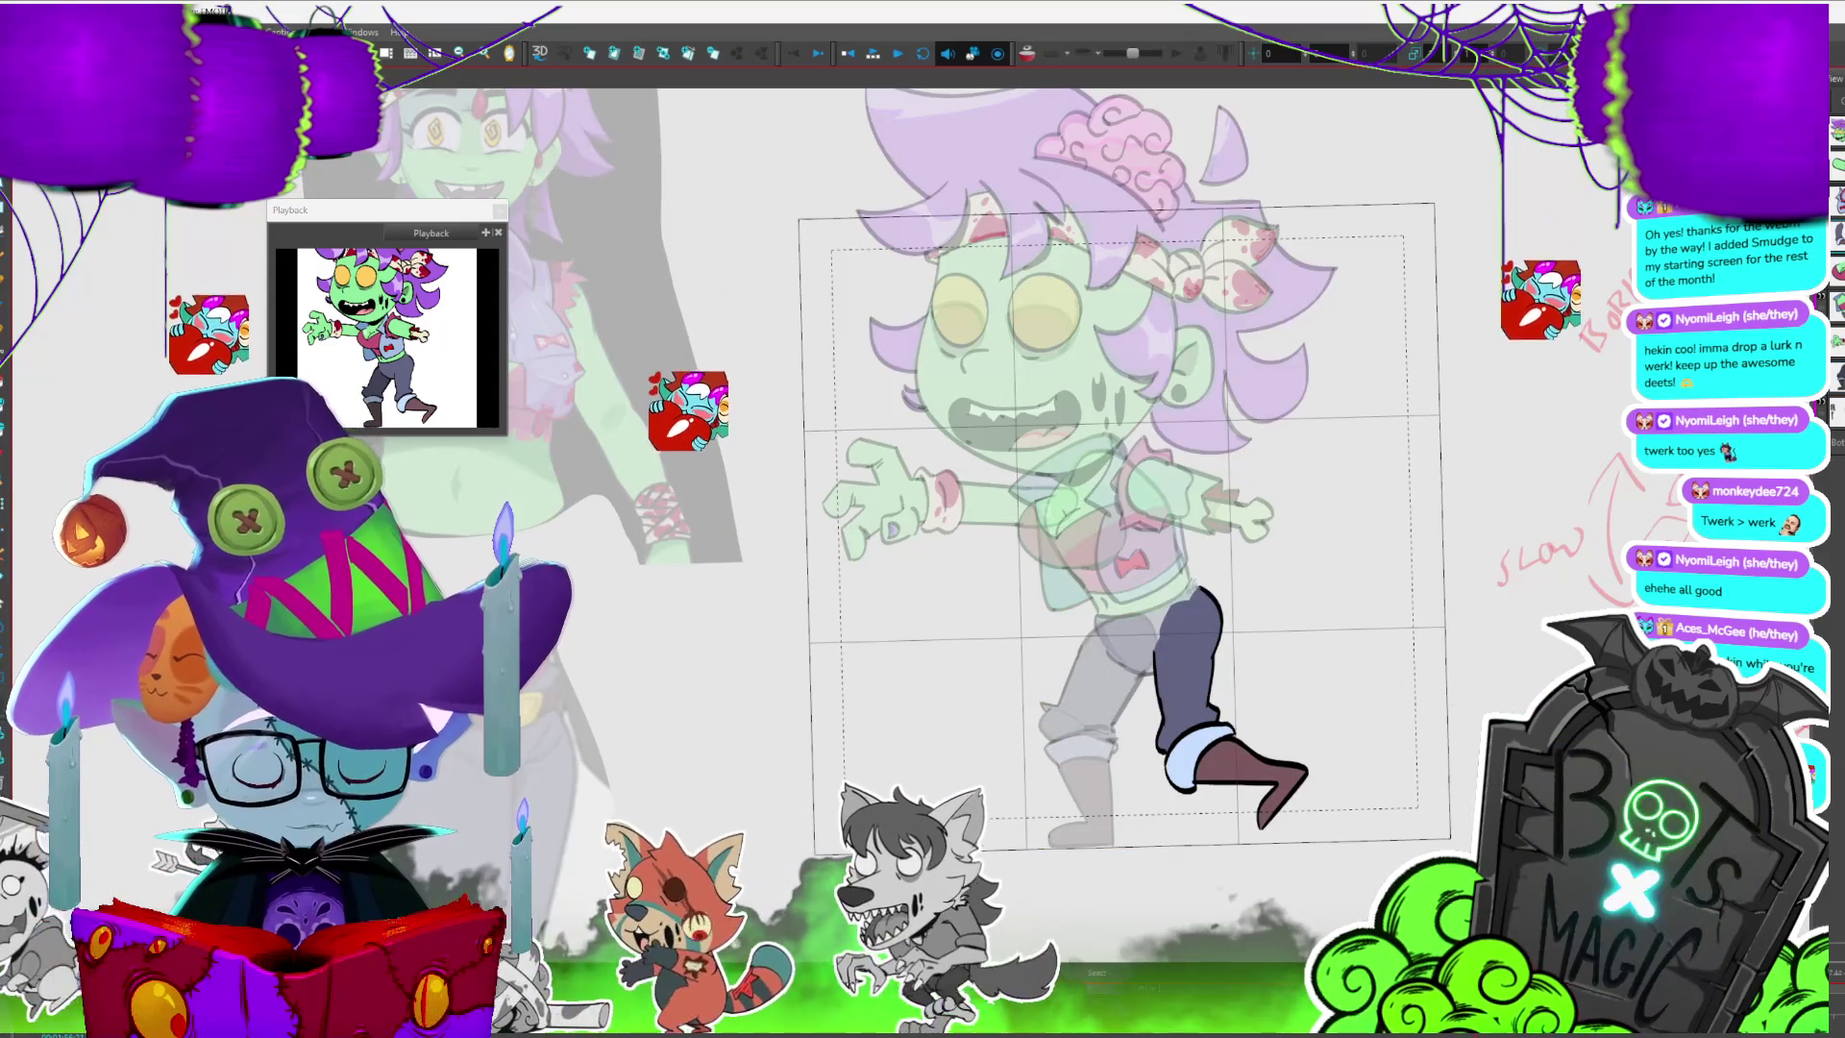
left_click(1196, 678)
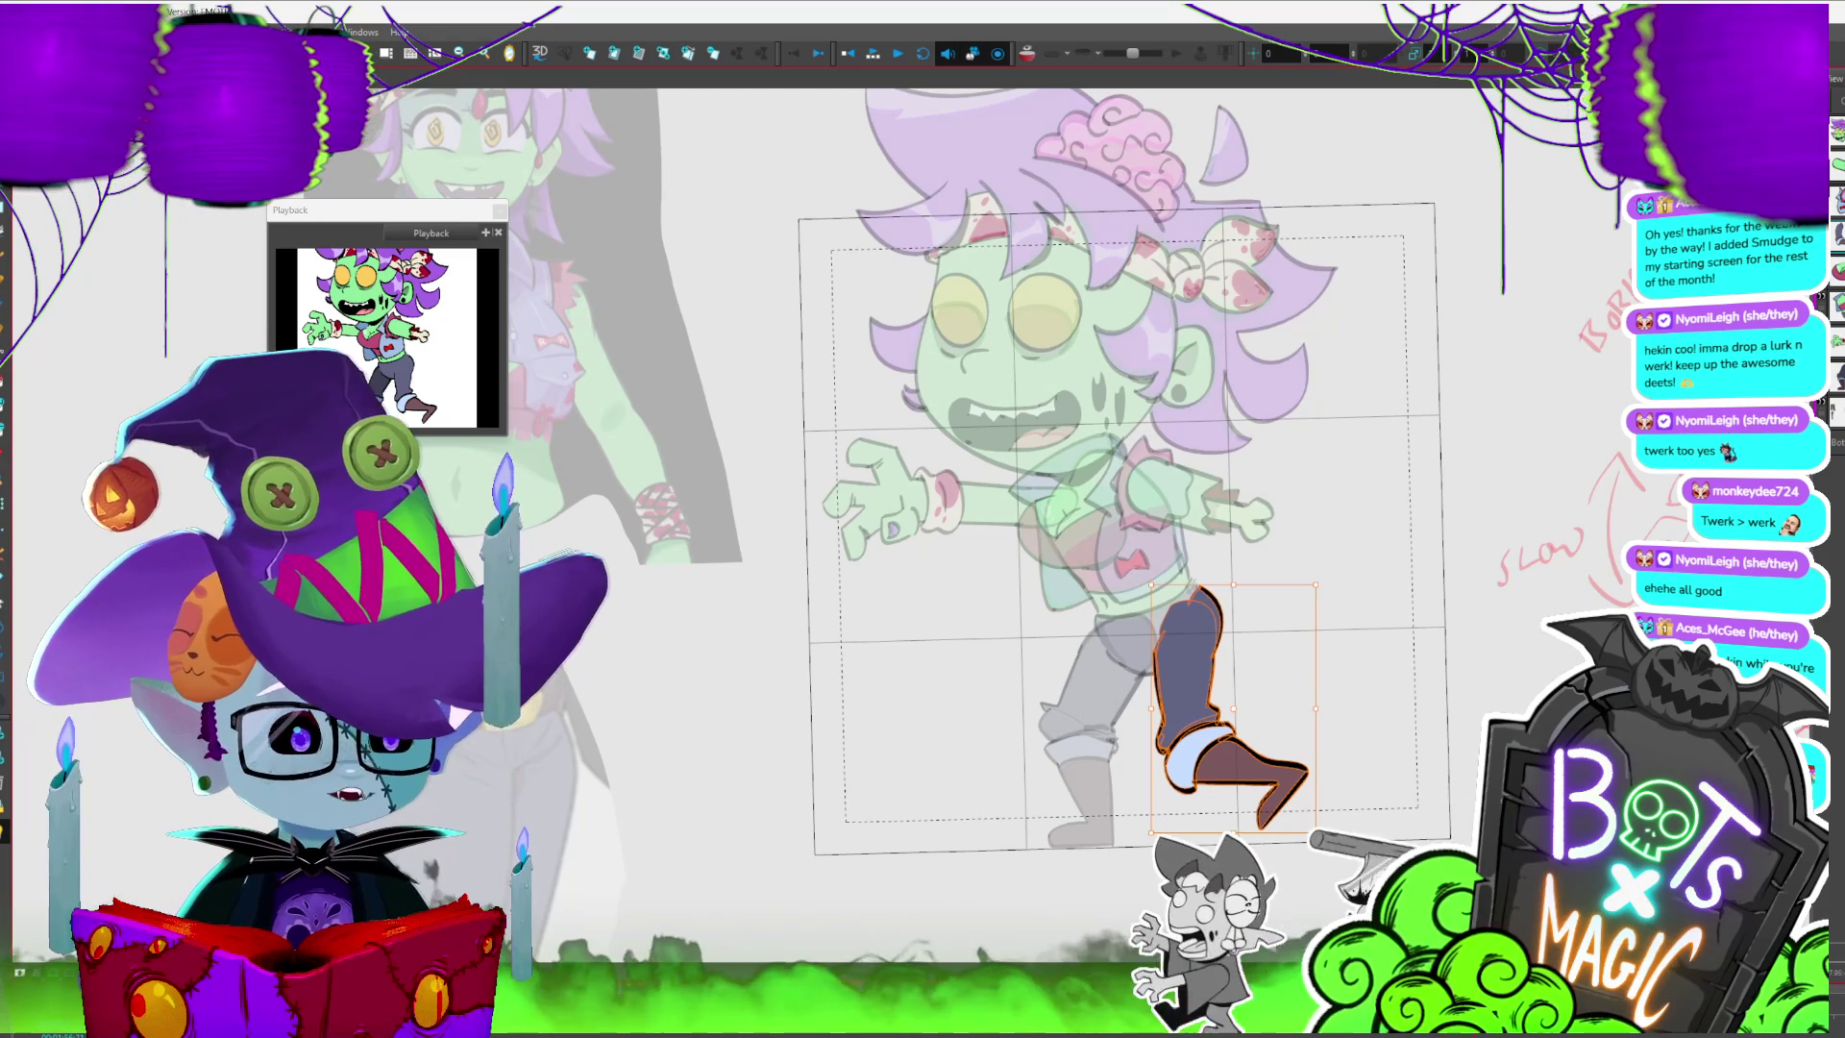
- Flip back and forth through the first walk frames to compare the kicked leg pose against the onion skin
key("period")
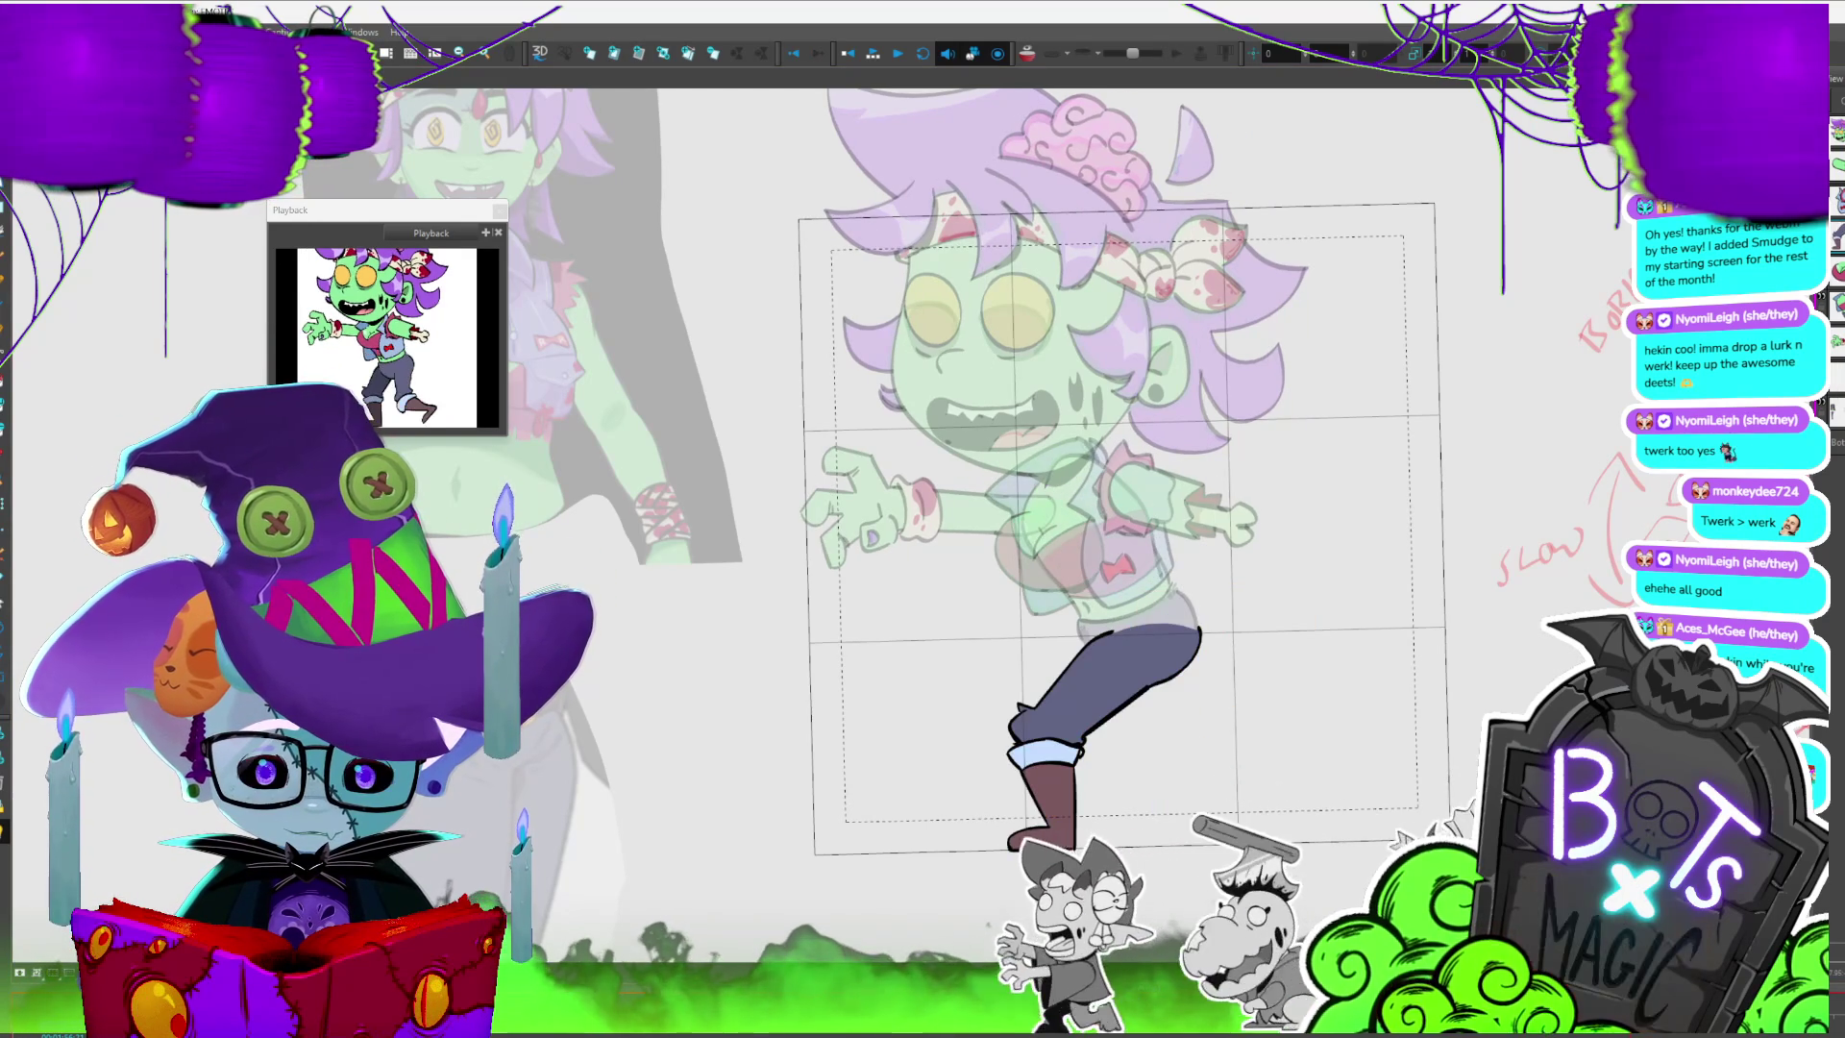
key("comma")
key("period")
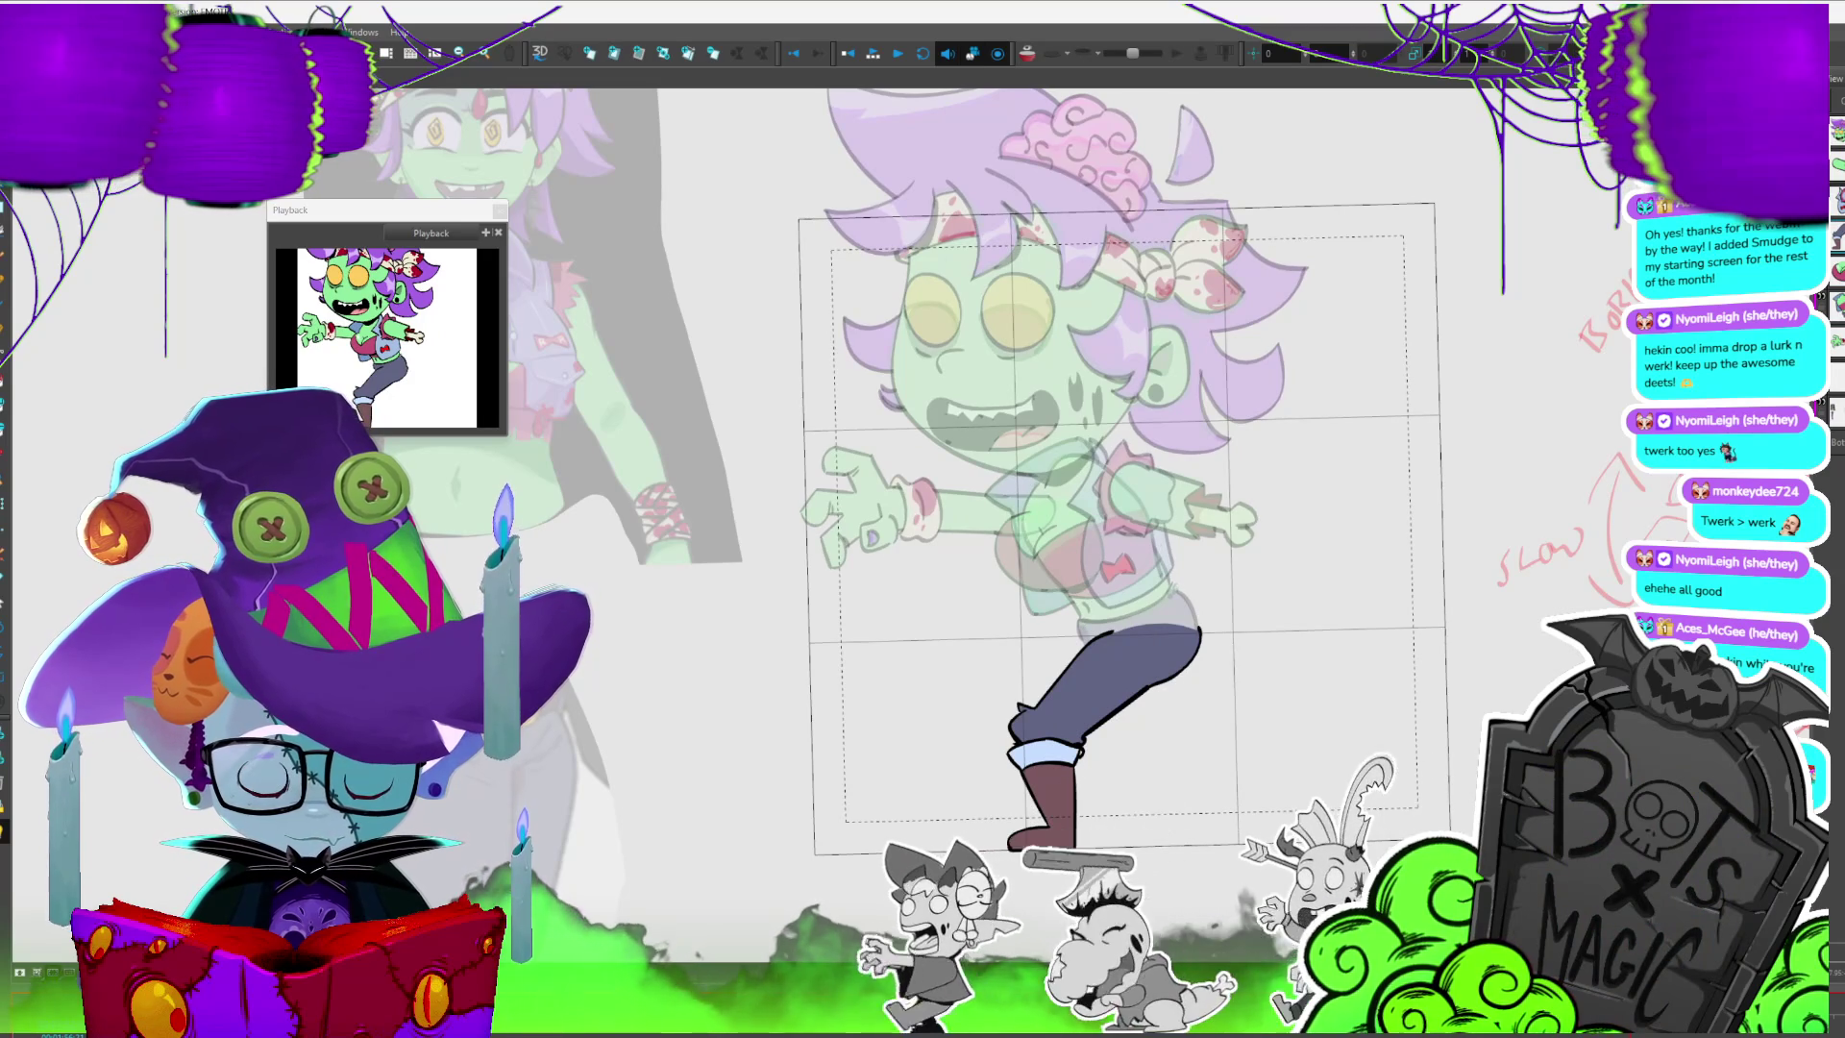
key("period")
key("period")
key("period")
key("period")
key("period")
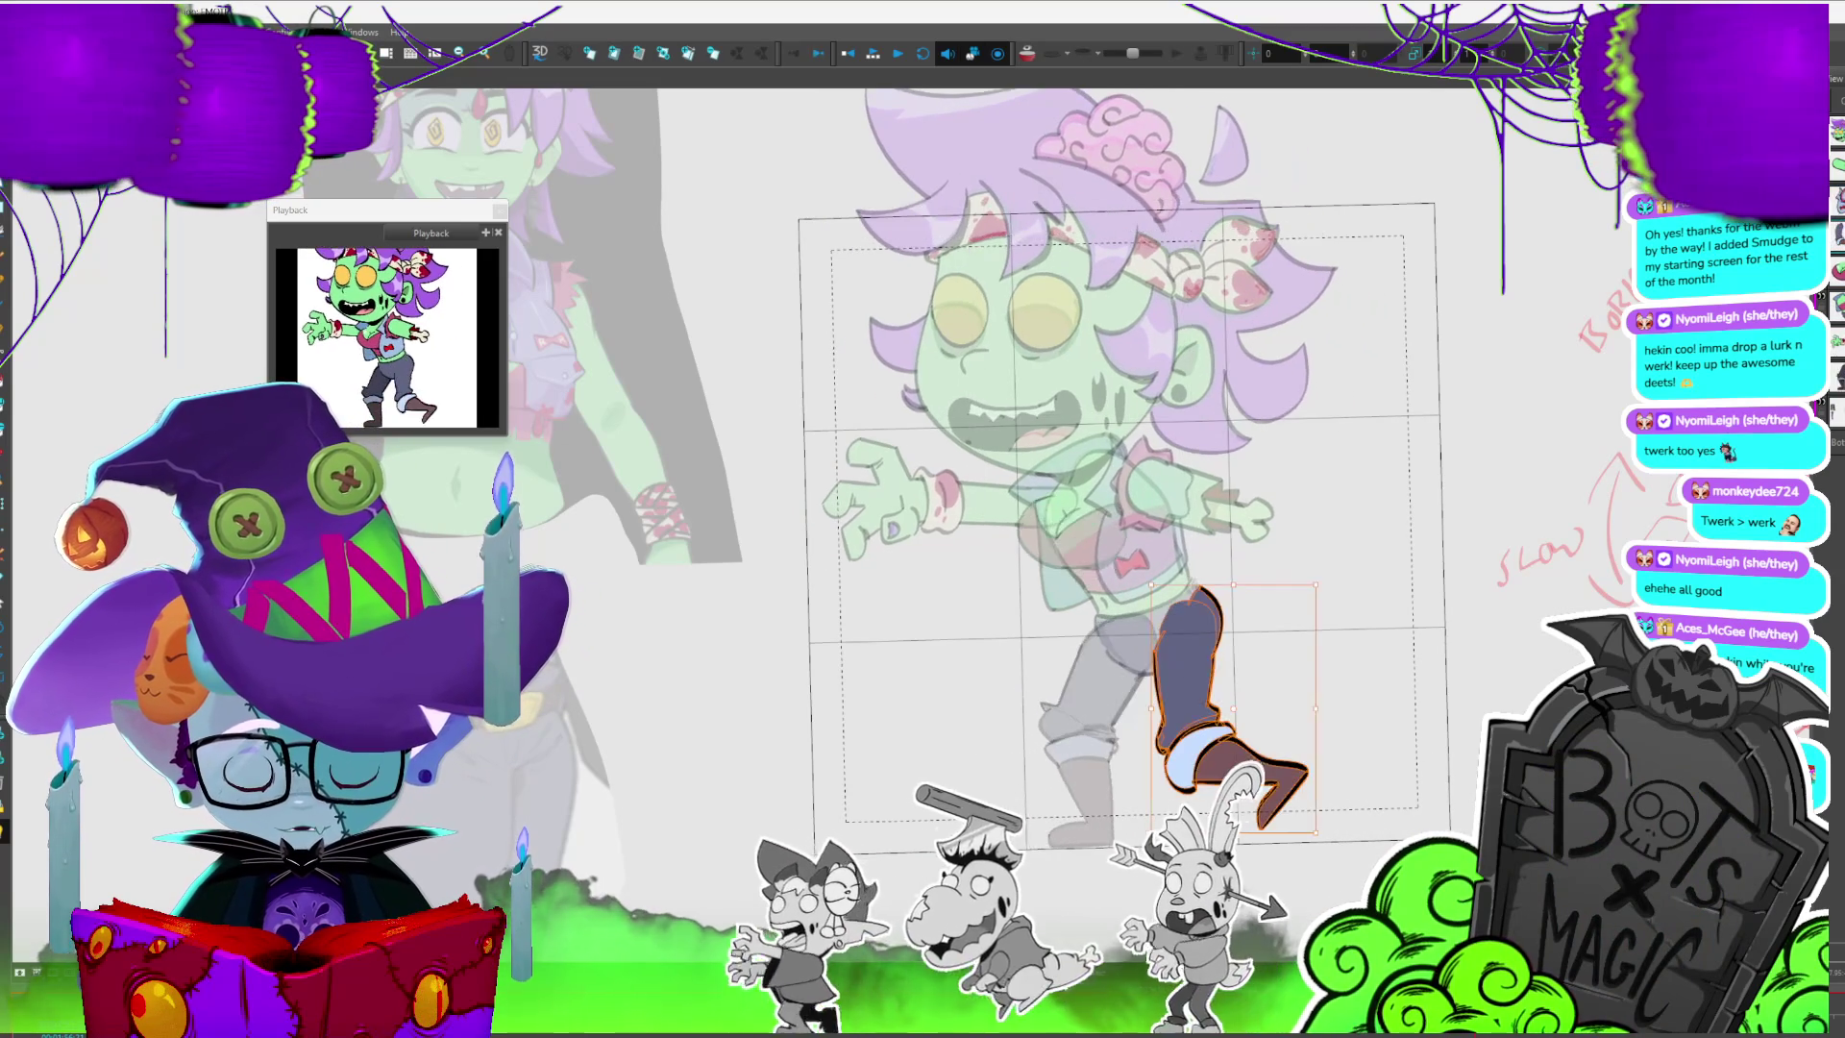
key("period")
key("period")
key("period")
key("period")
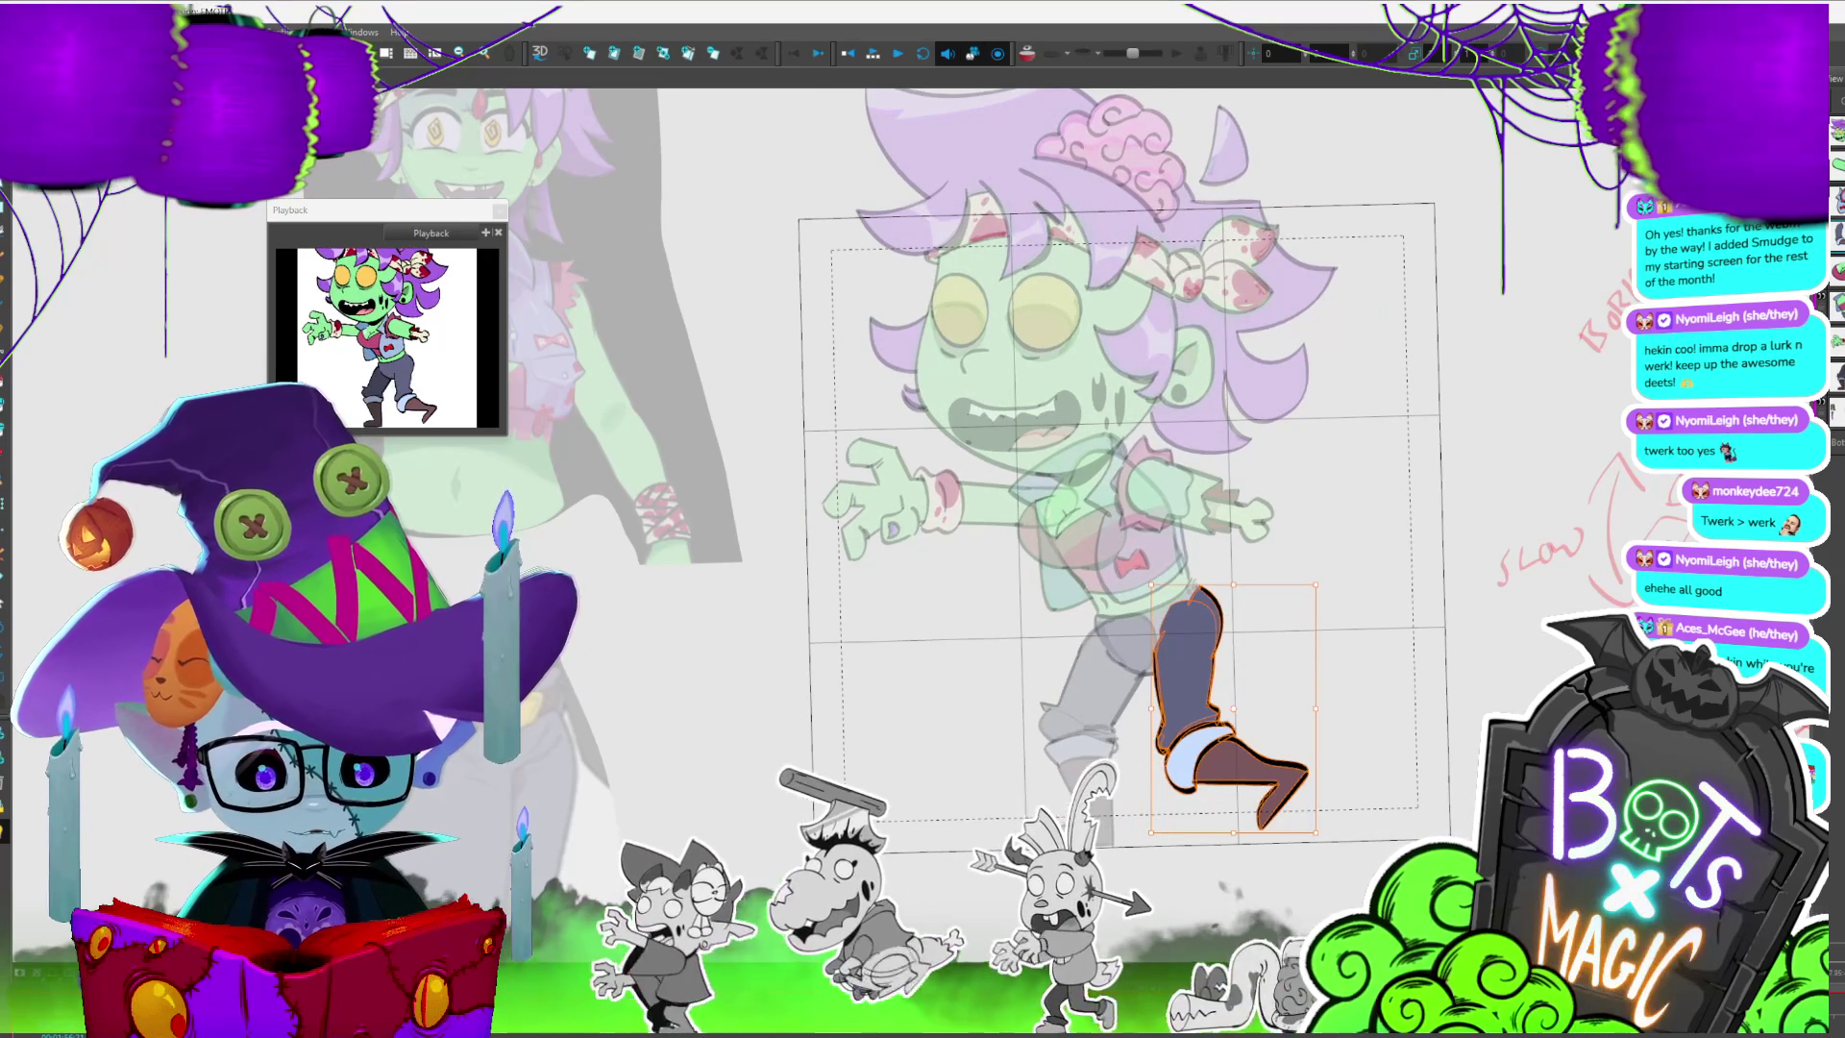
key("period")
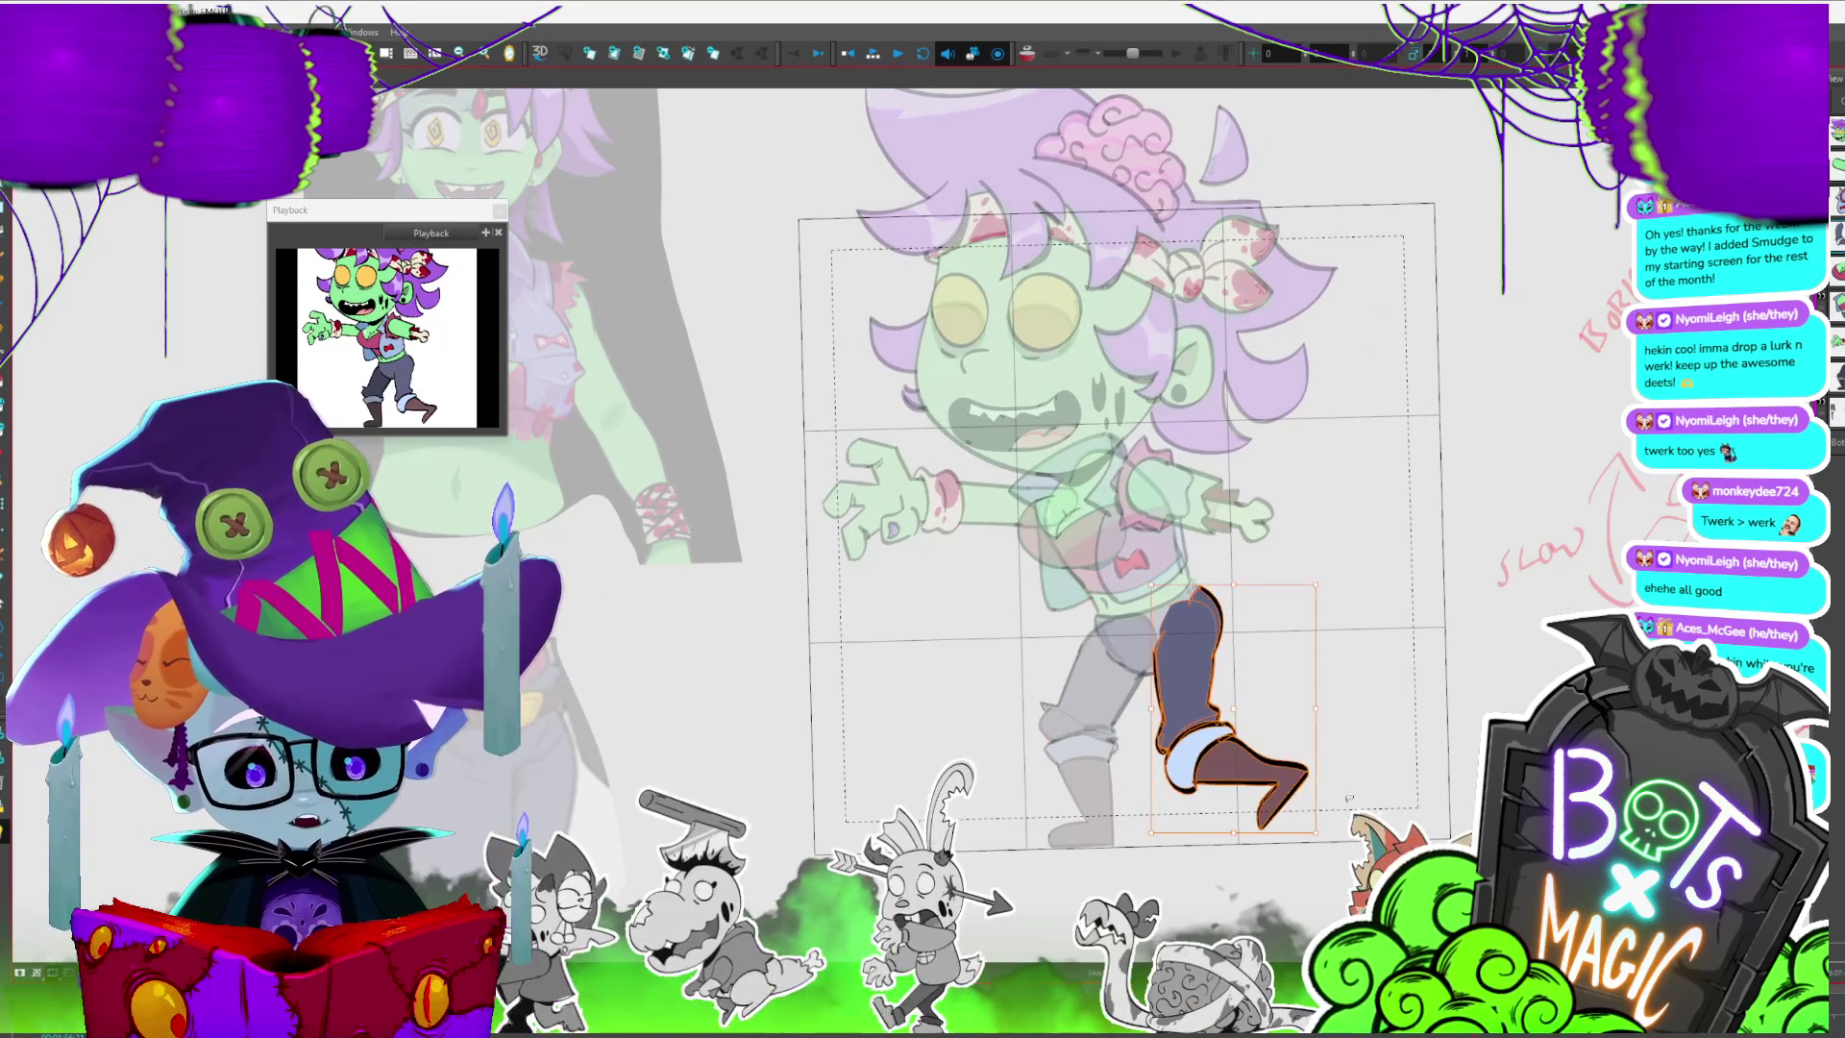
key("period")
- Advance through the remaining walk poses to check each leg position in turn
key("period")
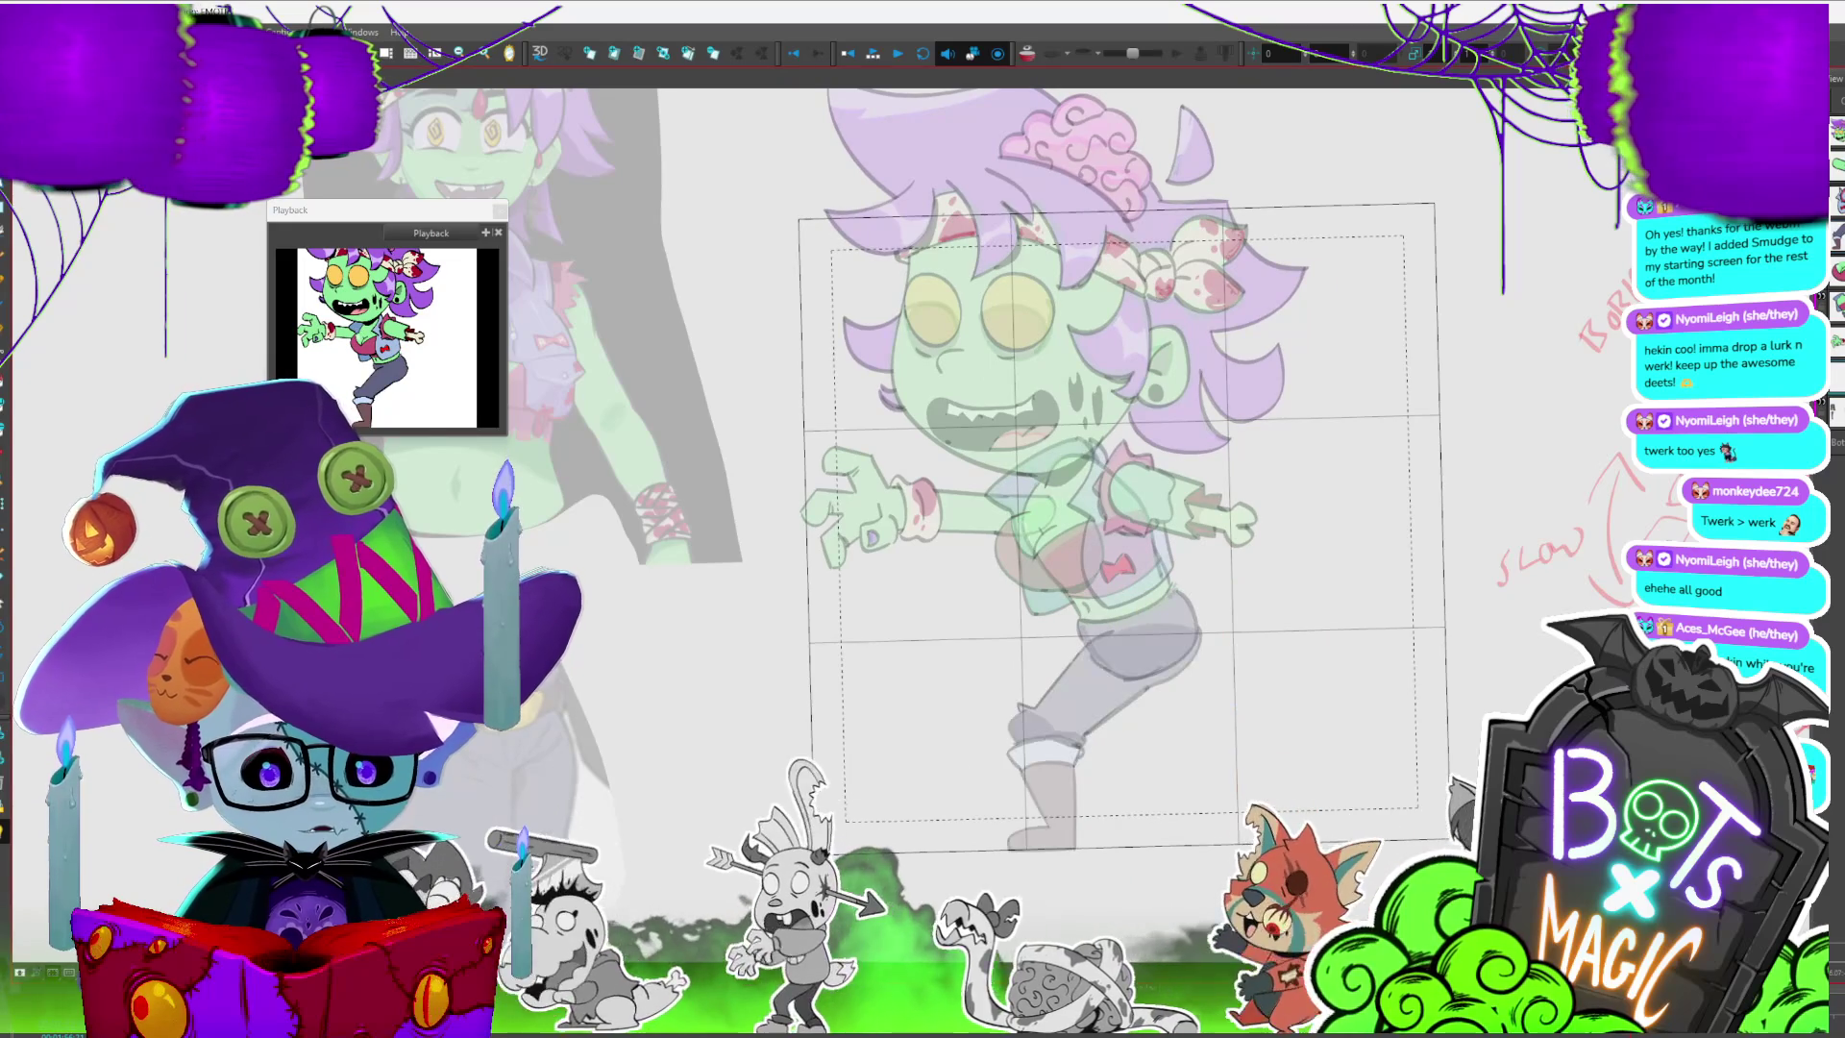
key("period")
key("period")
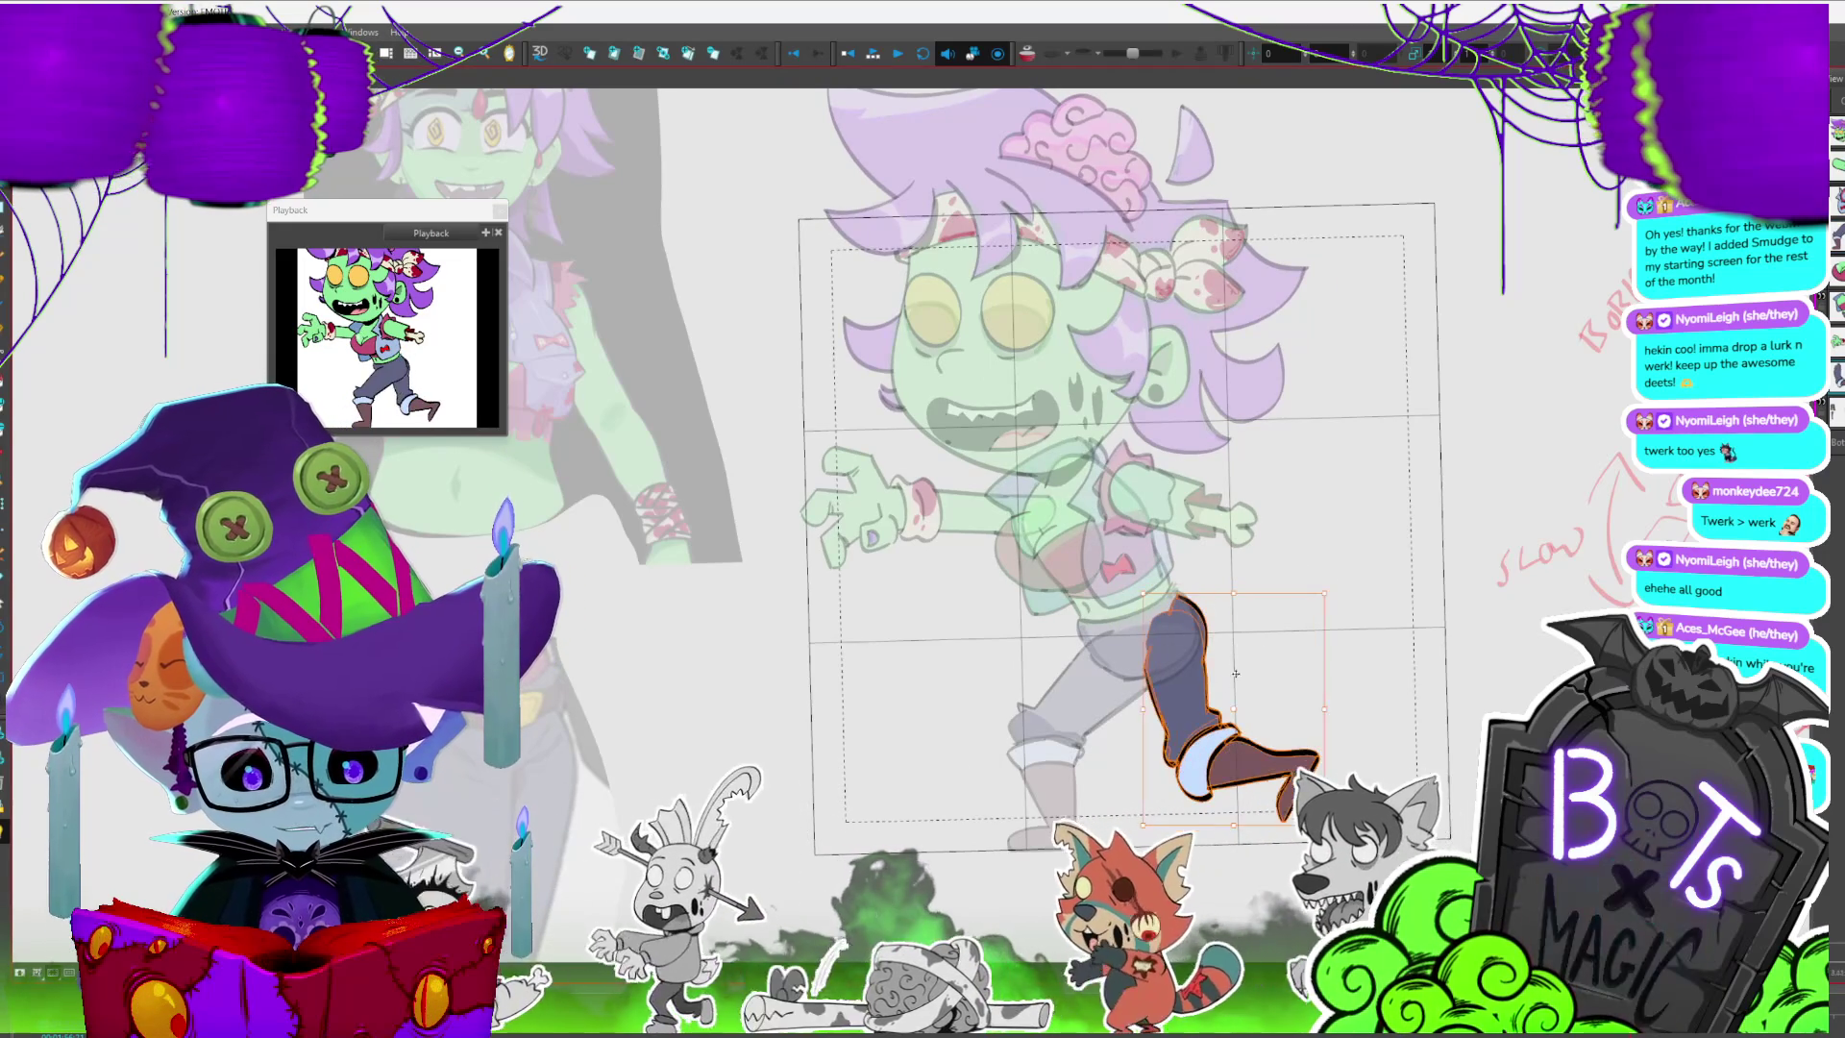
key("period")
key("period")
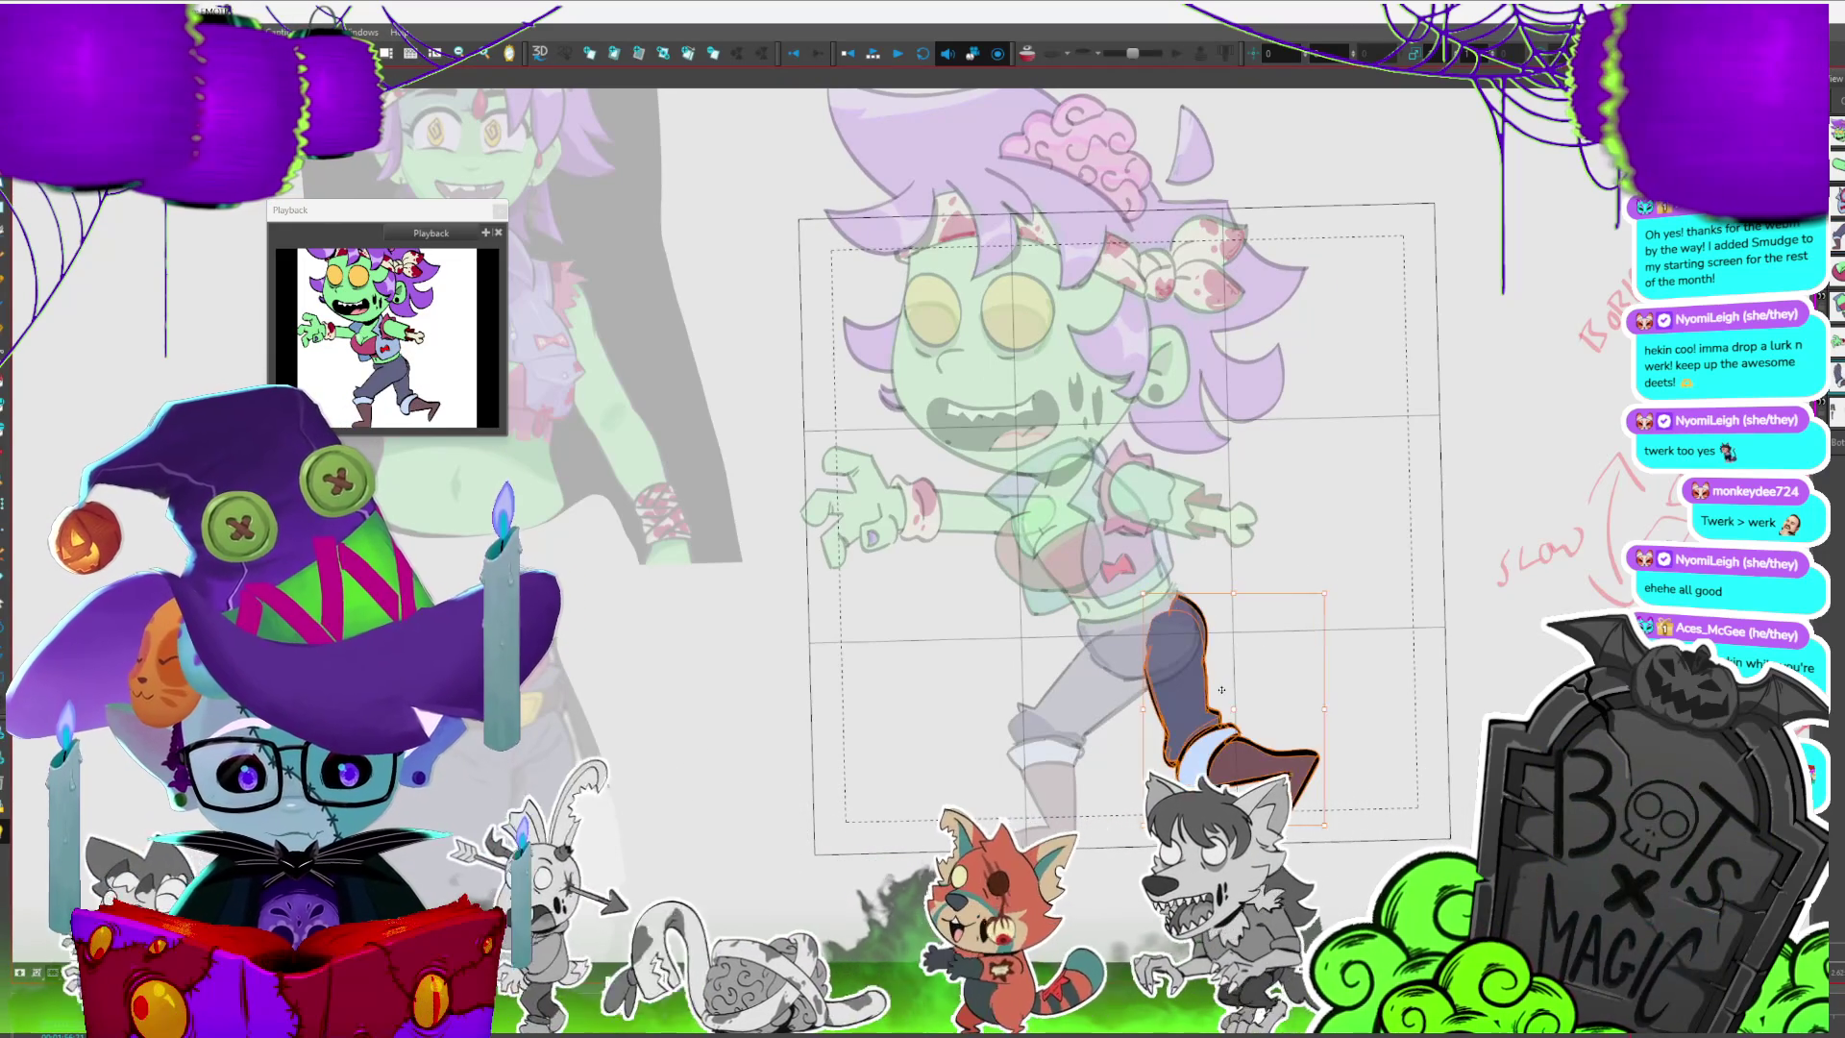
key("period")
key("period")
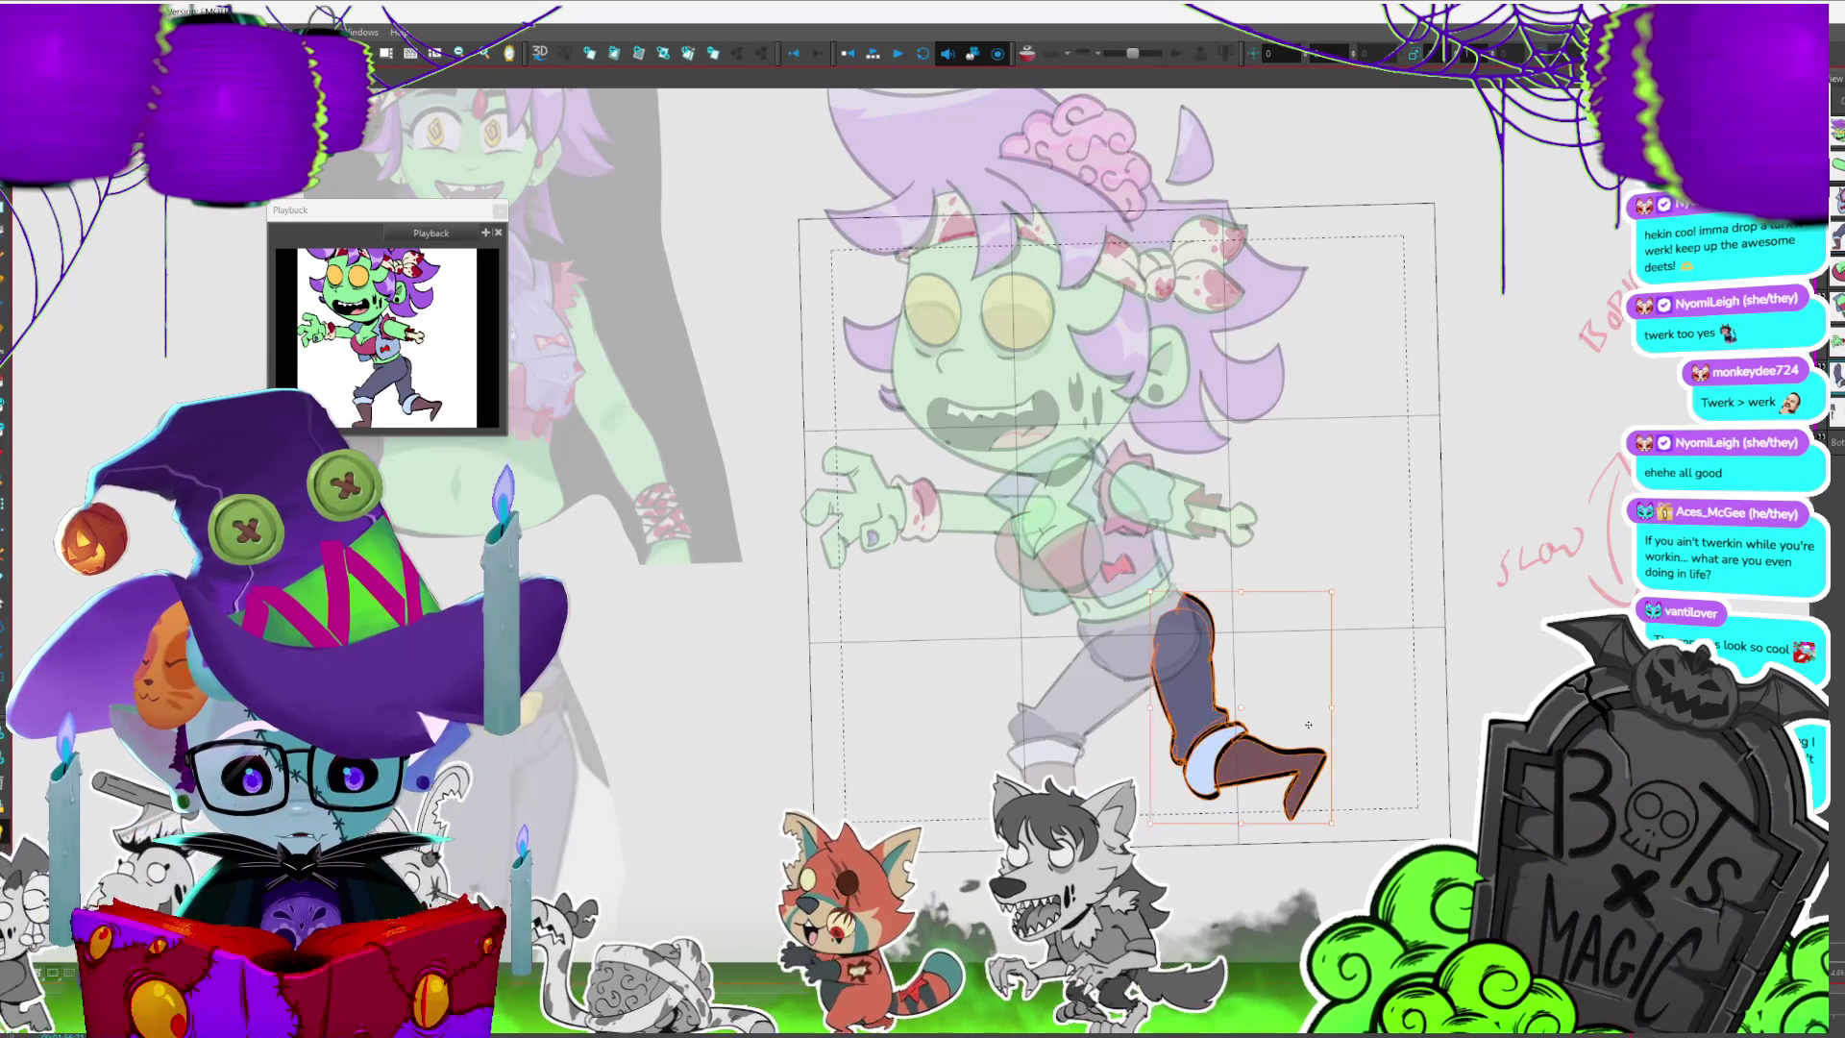
key("period")
key("period")
key("period")
key("period")
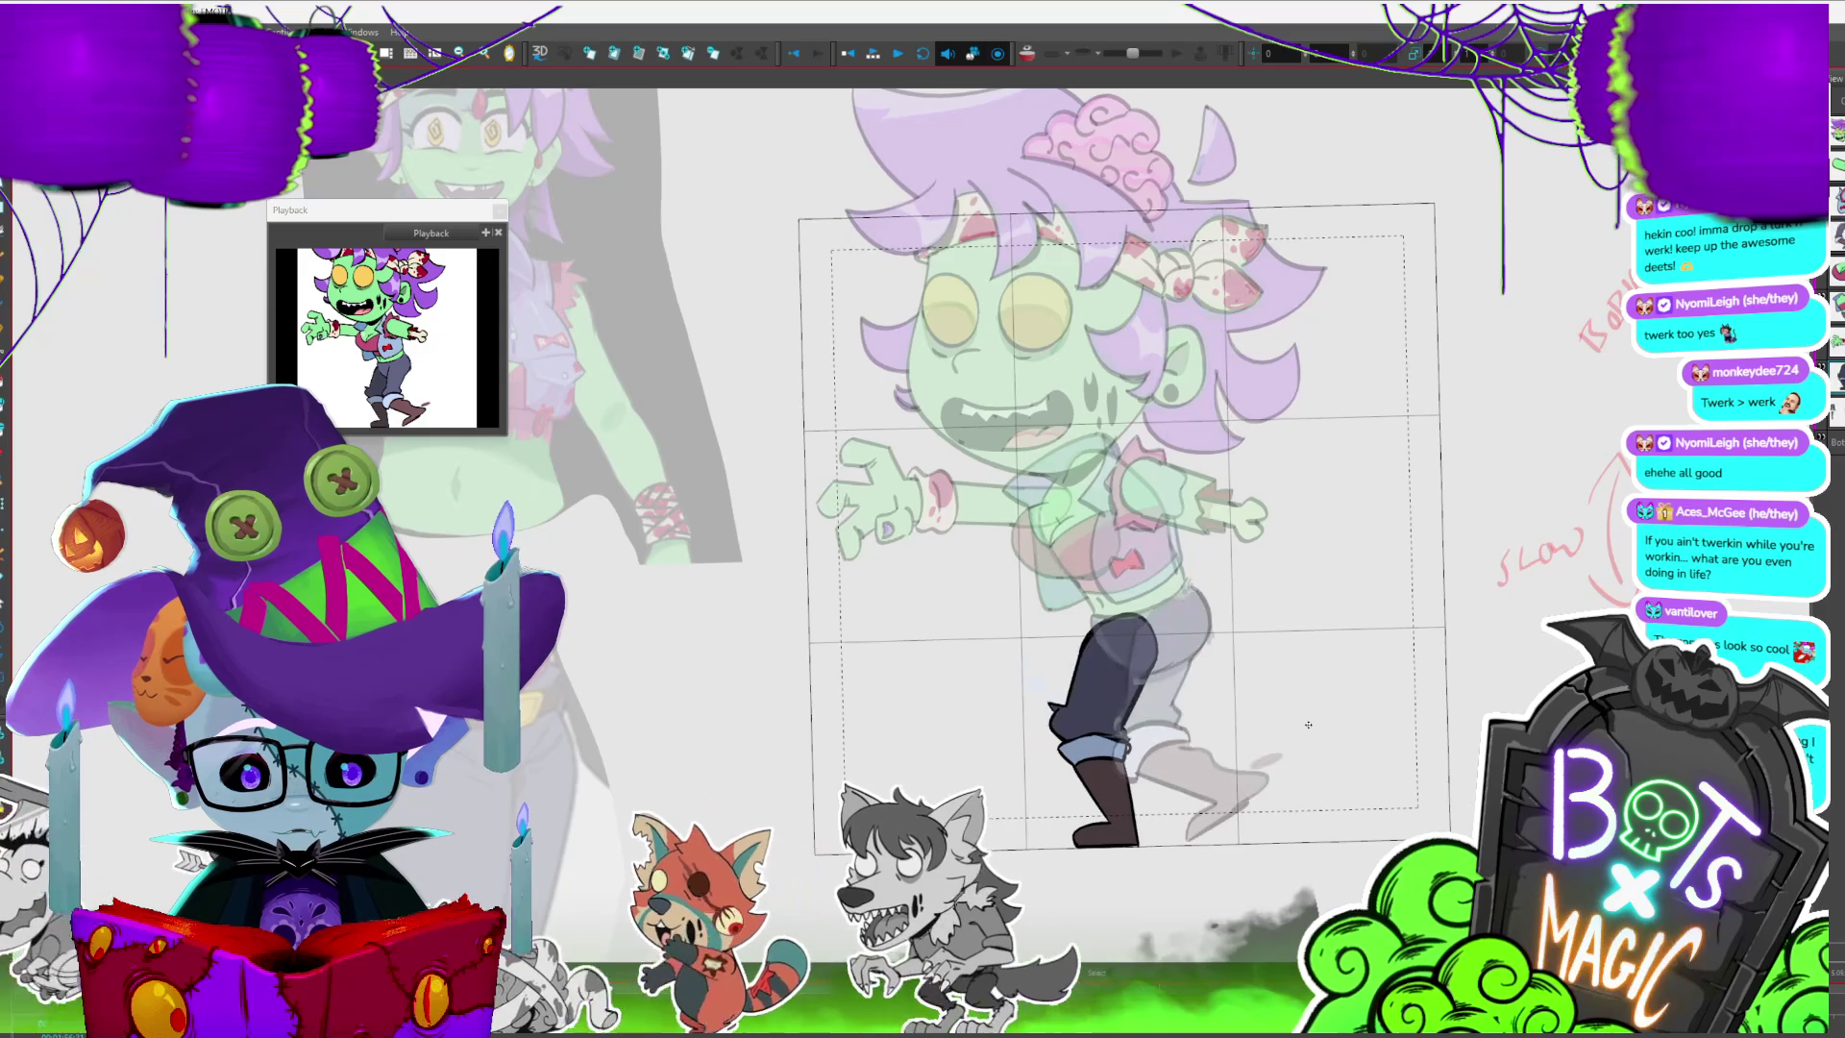
key("period")
key("period")
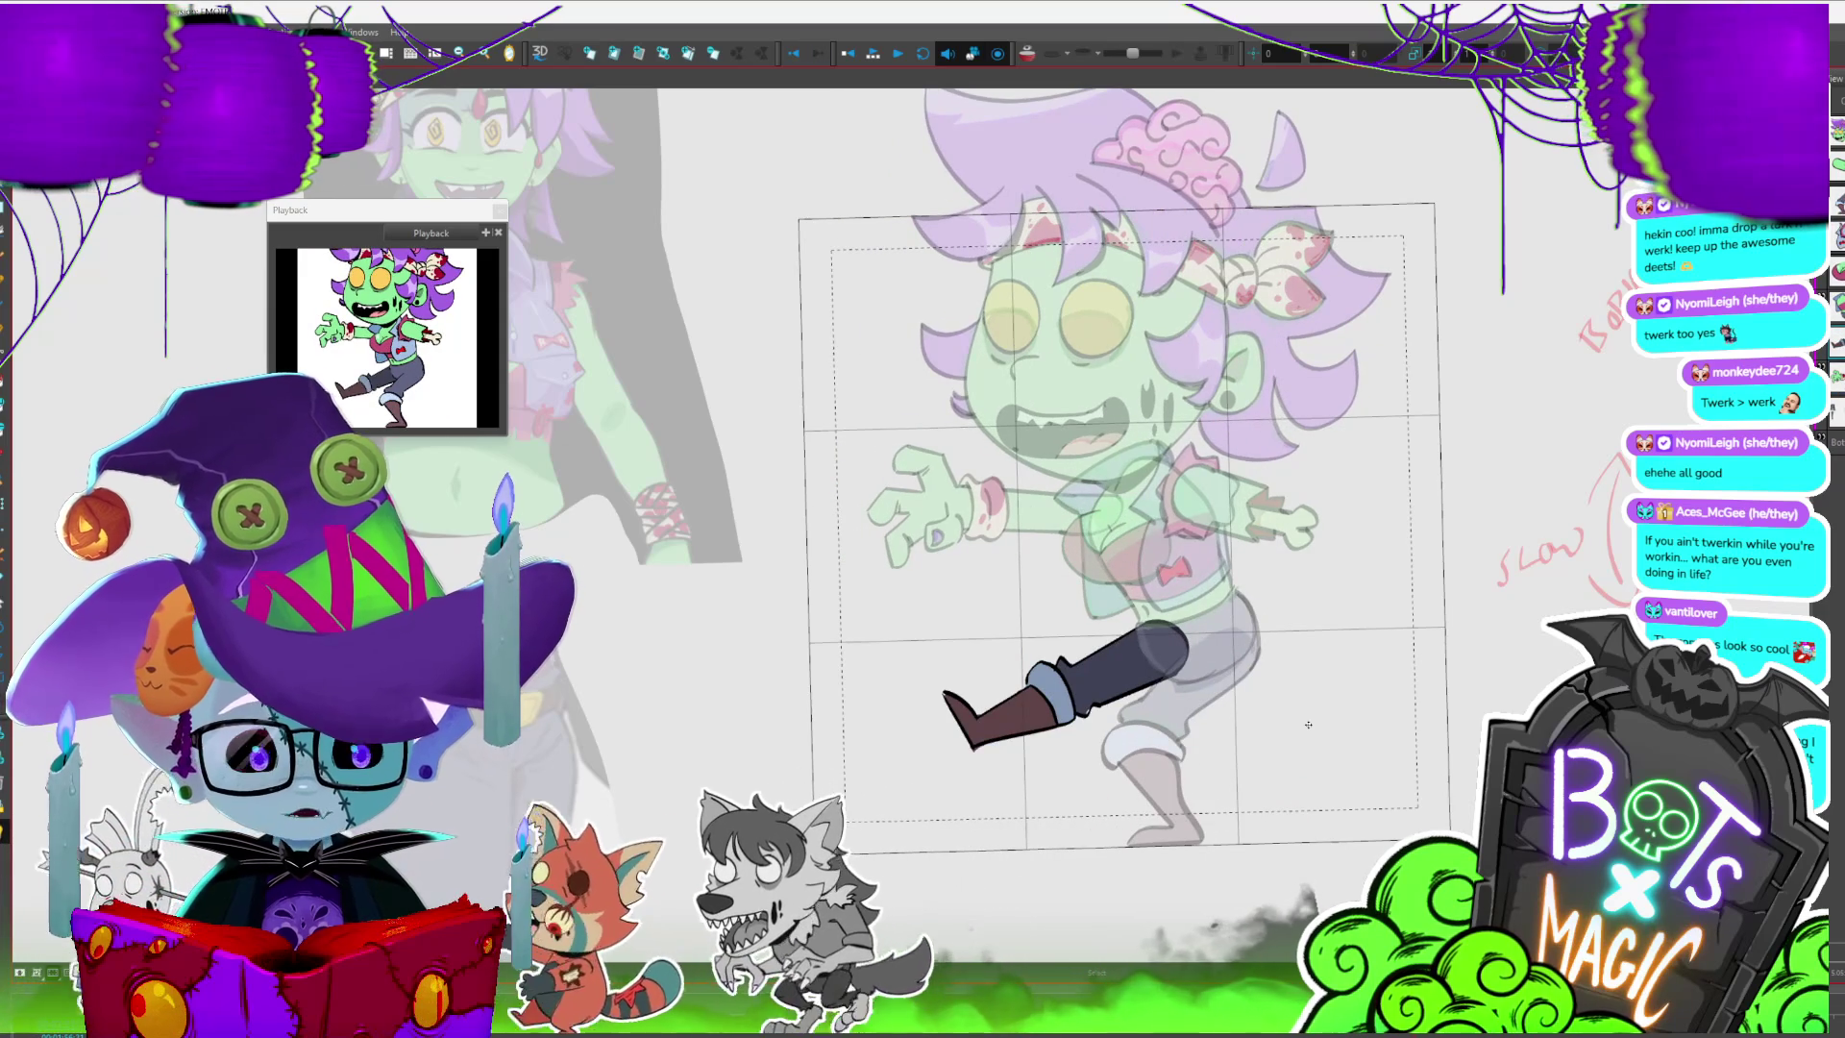
key("period")
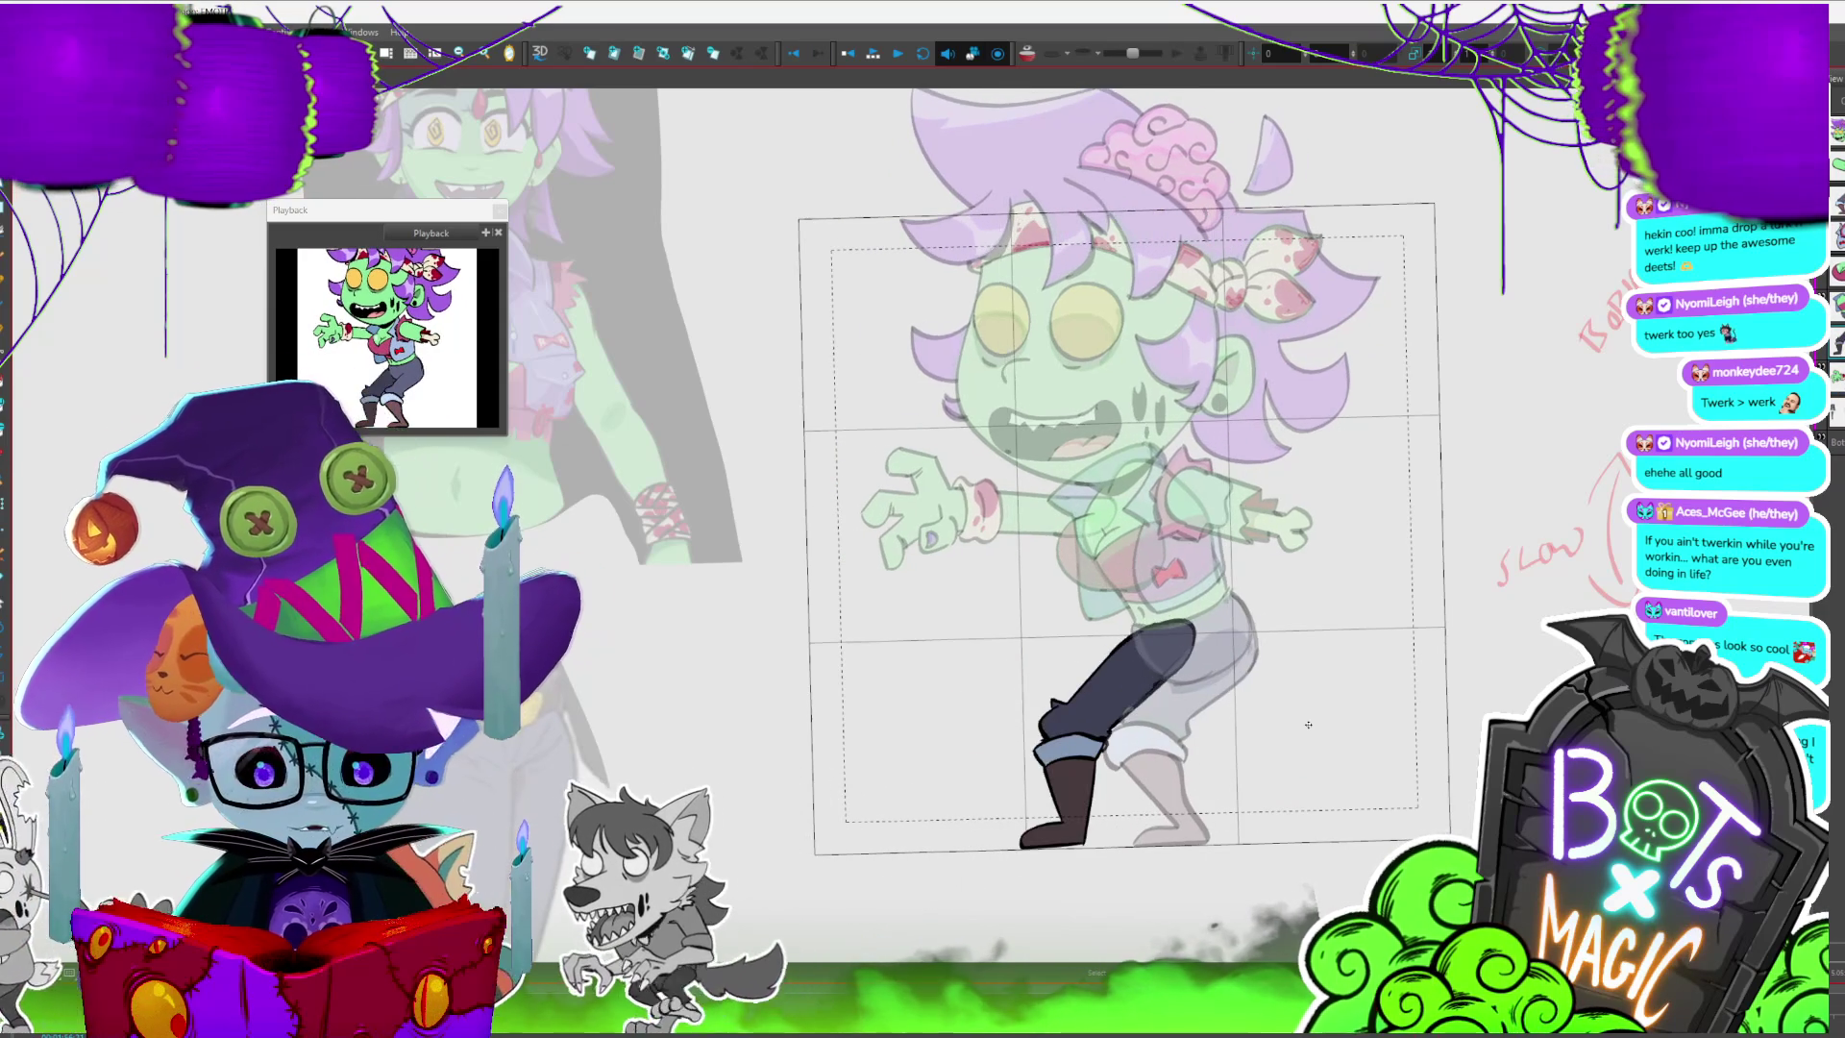
key("period")
key("period")
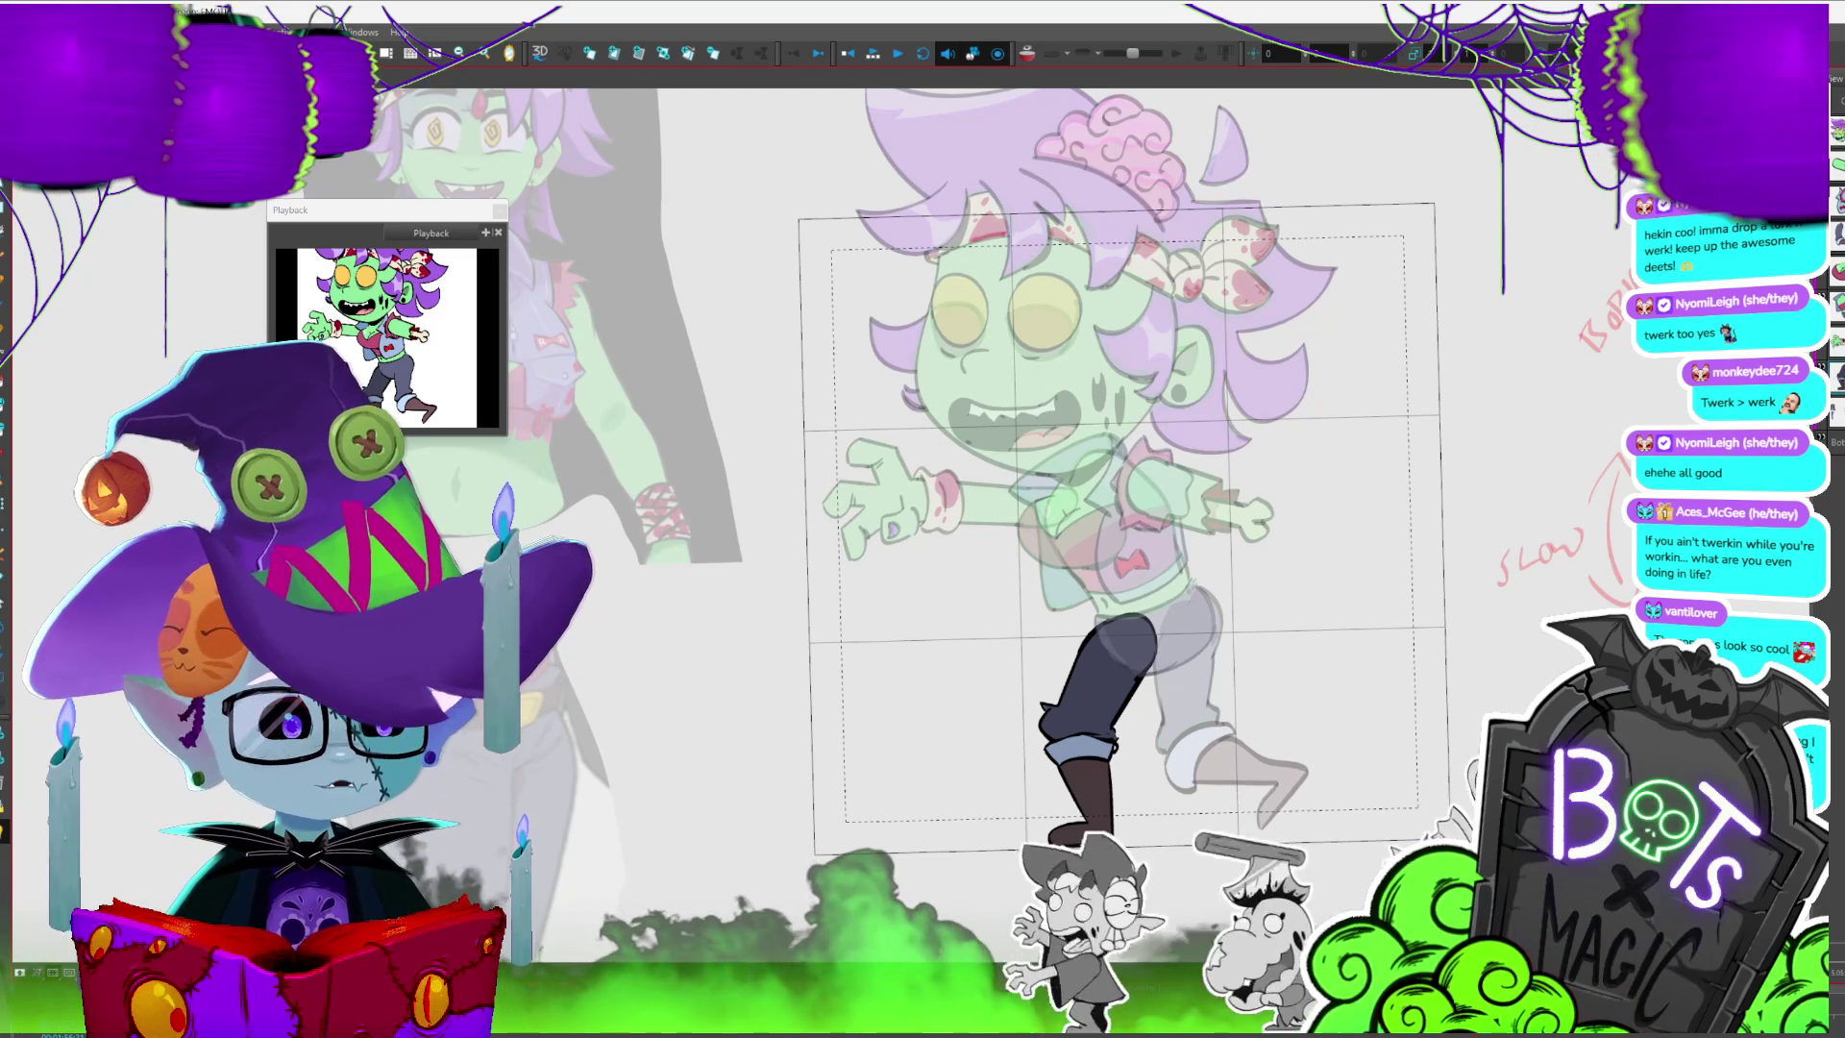
- Step through several walk poses to reach the frame where the front knee bends over the boot
key("period")
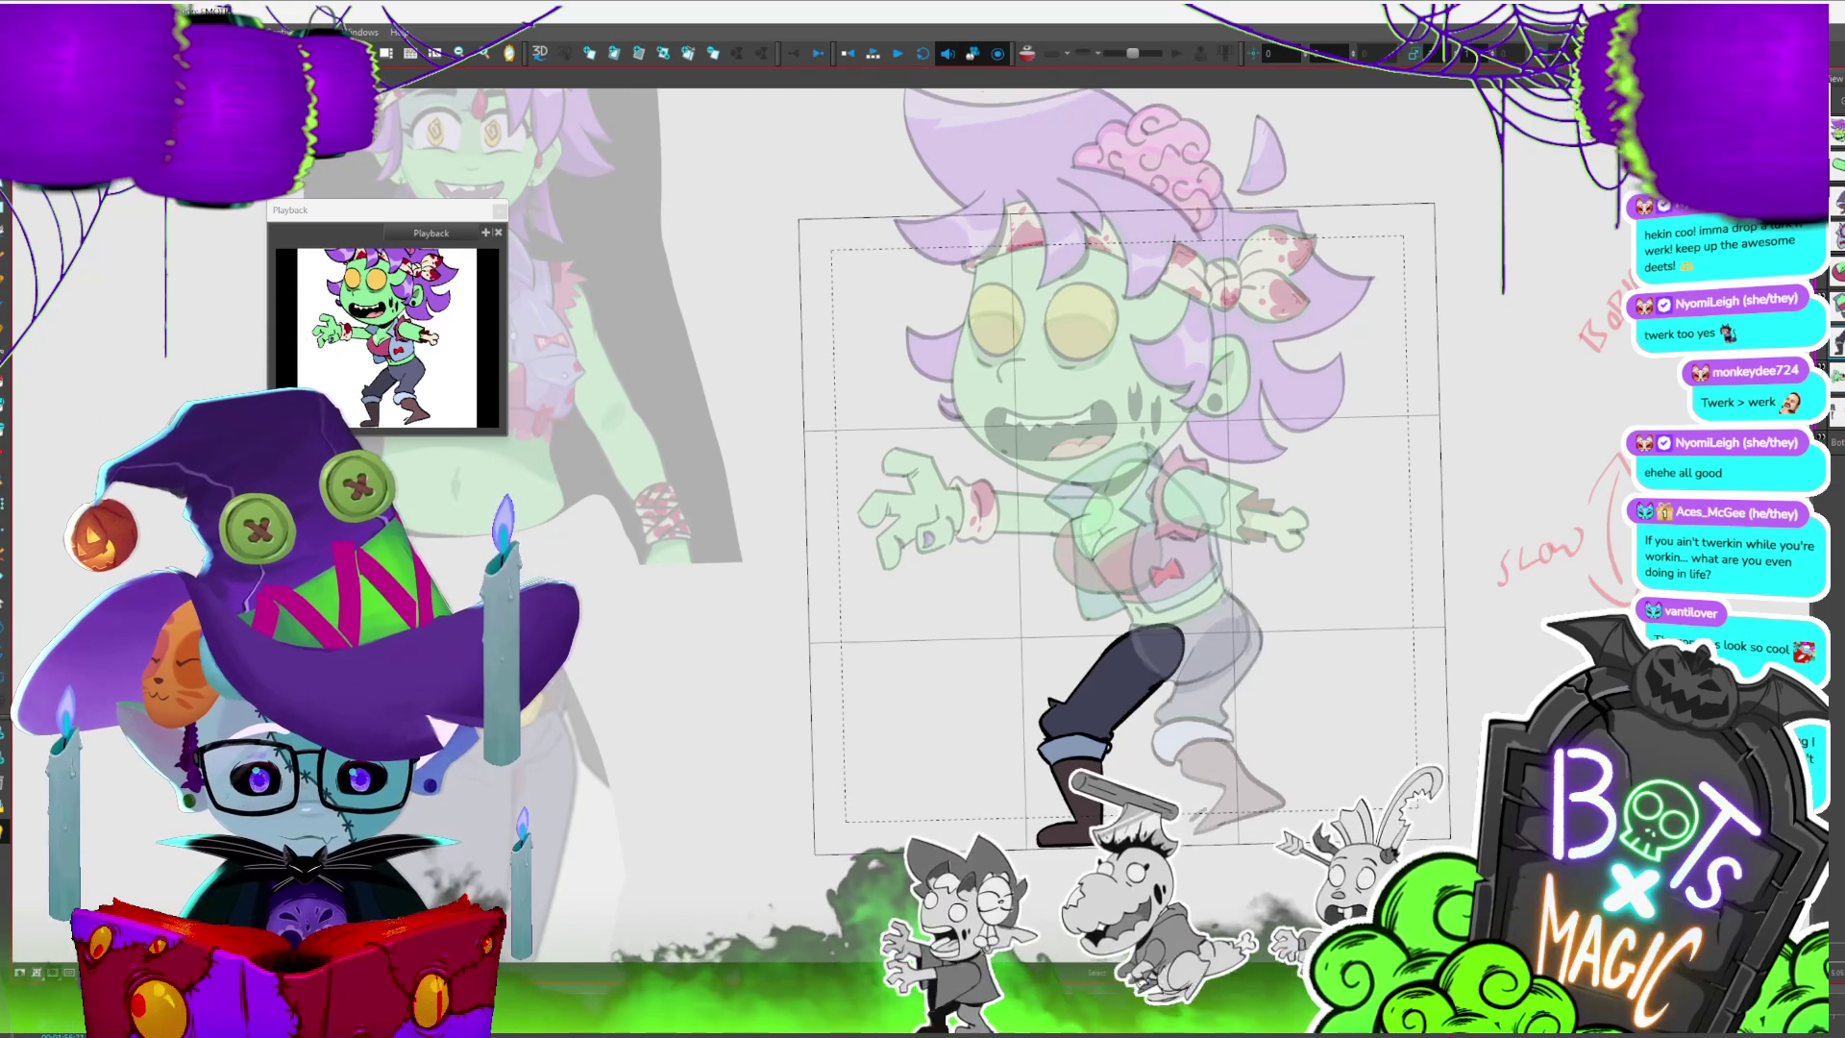
key("period")
key("period")
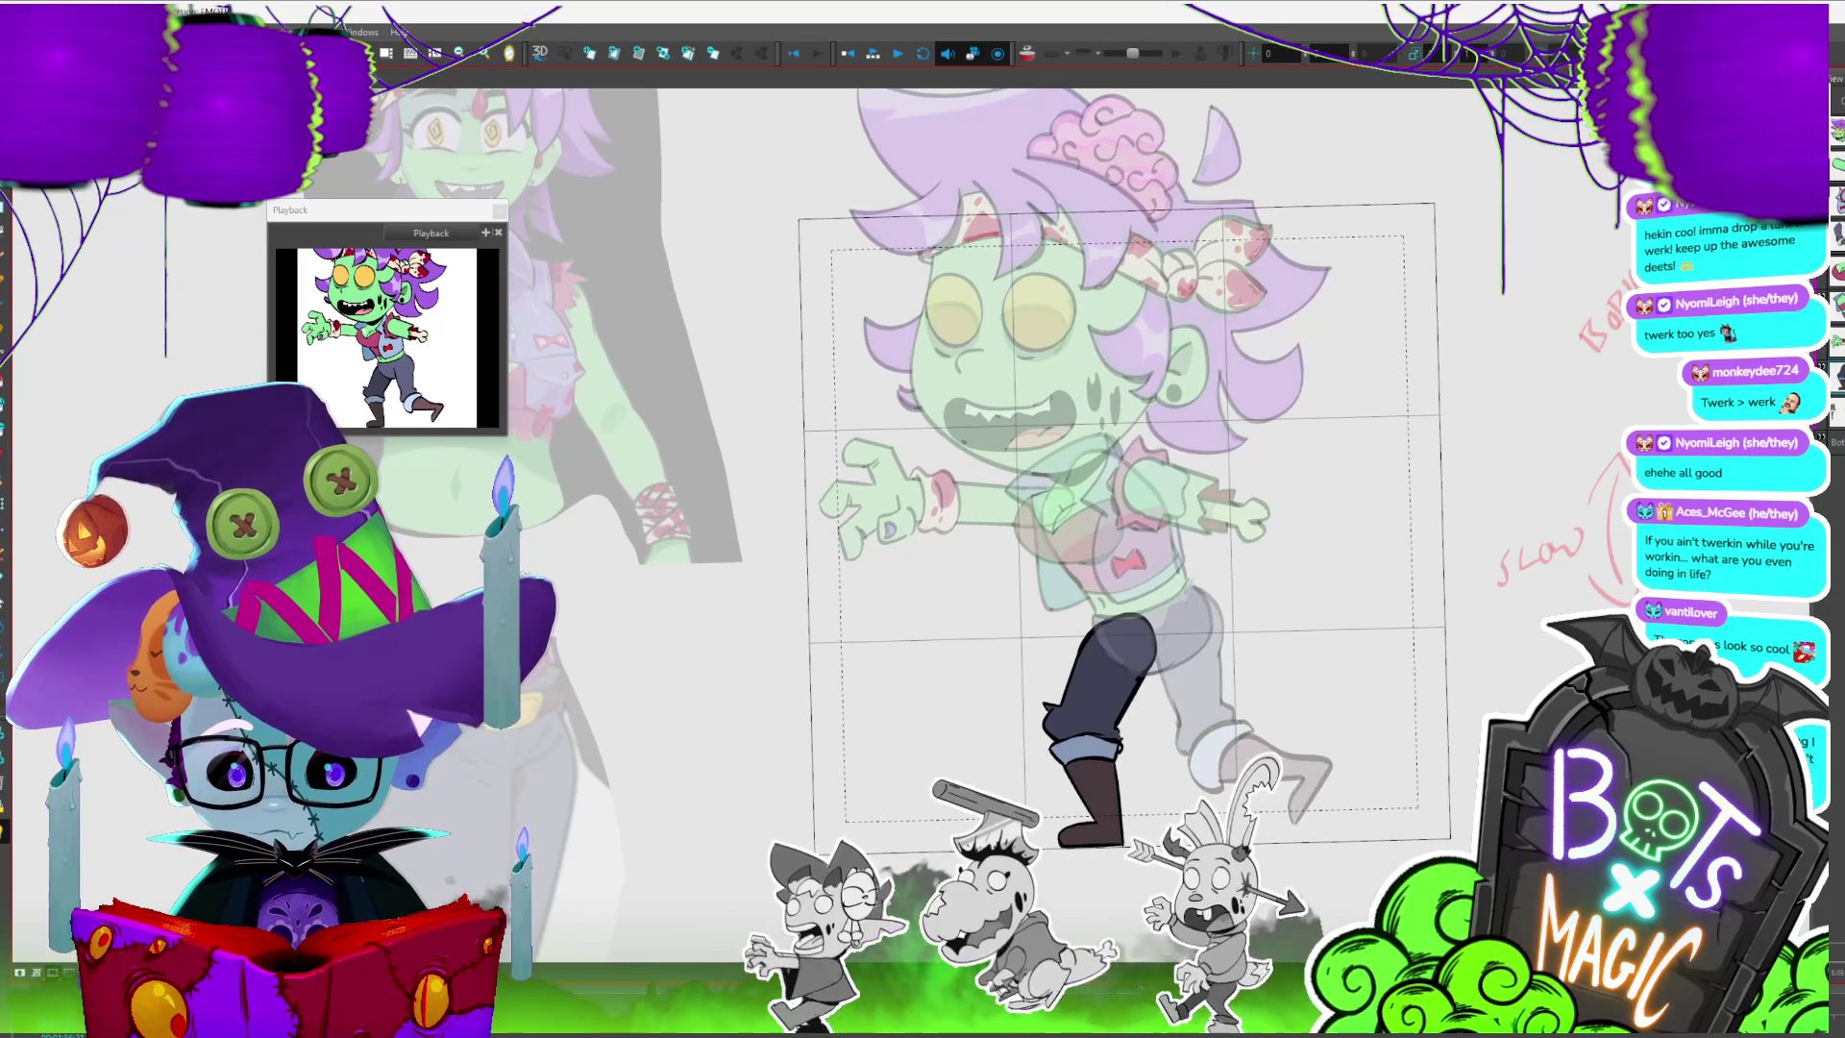
key("period")
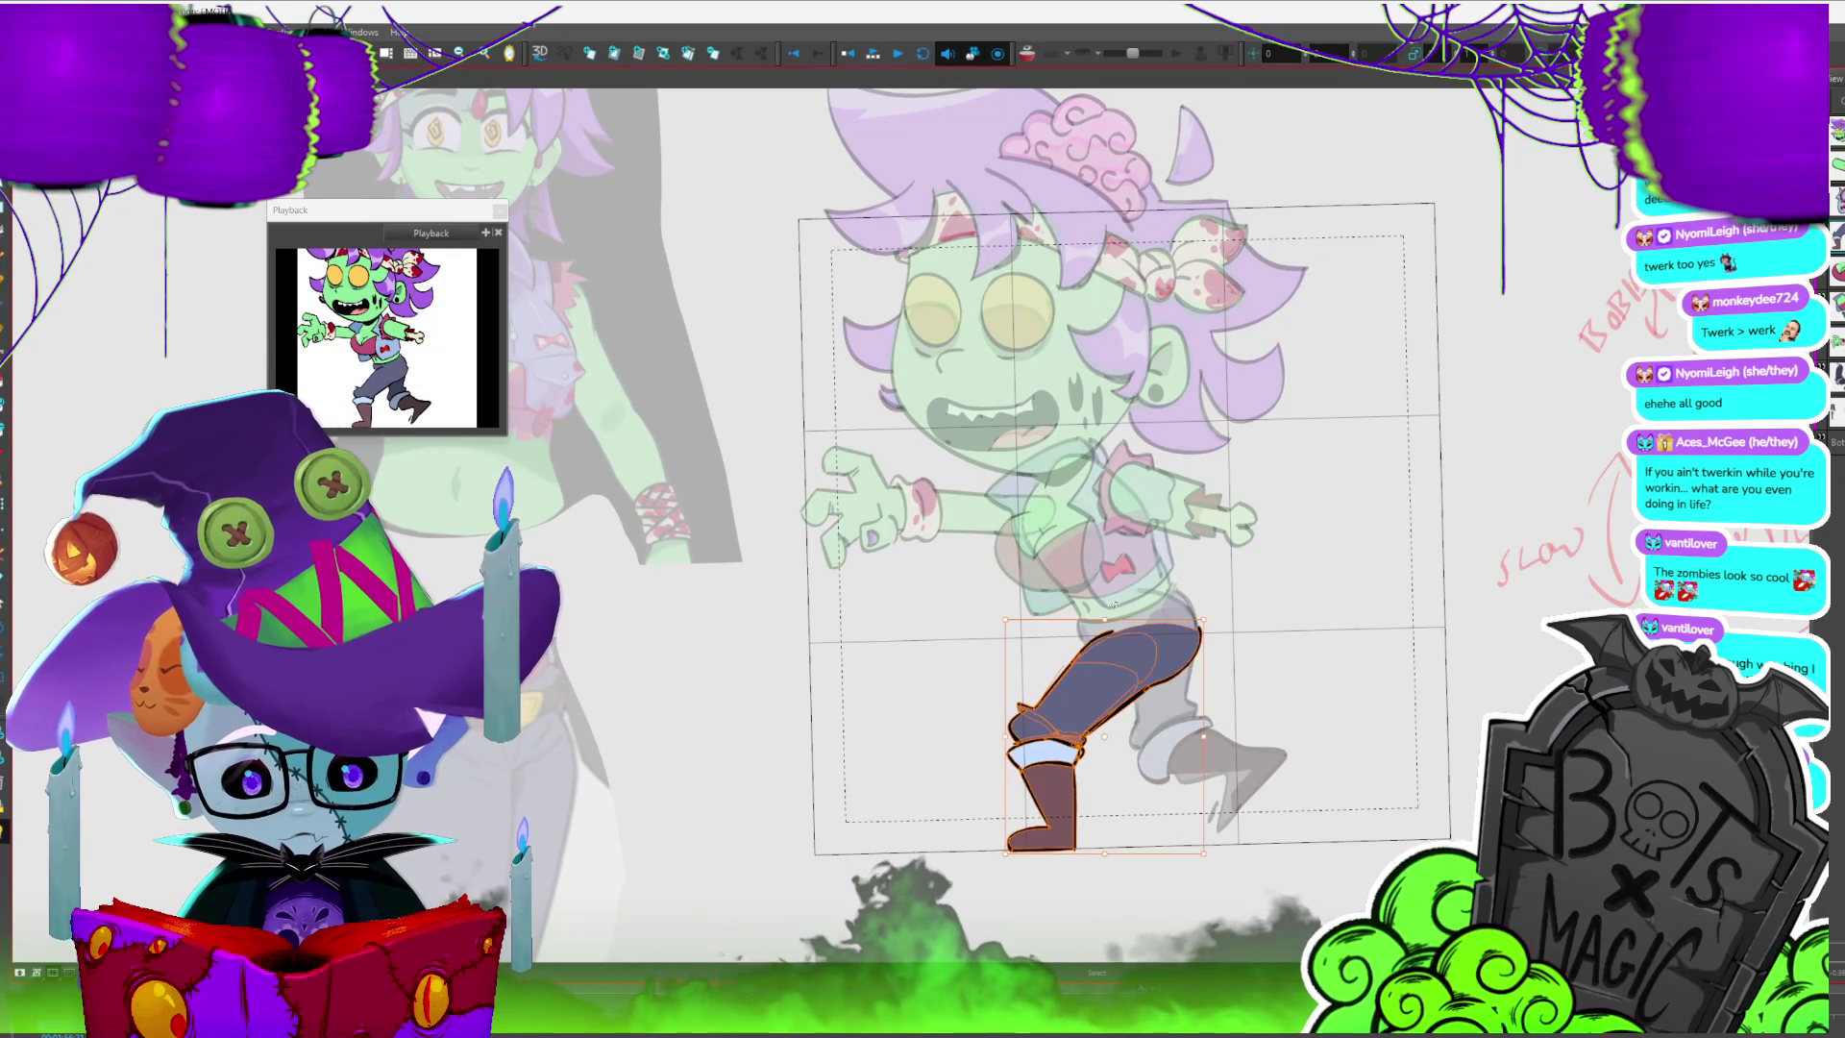
- Flip between the extended-leg and bent-leg frames to compare the front leg poses
key("period")
key("comma")
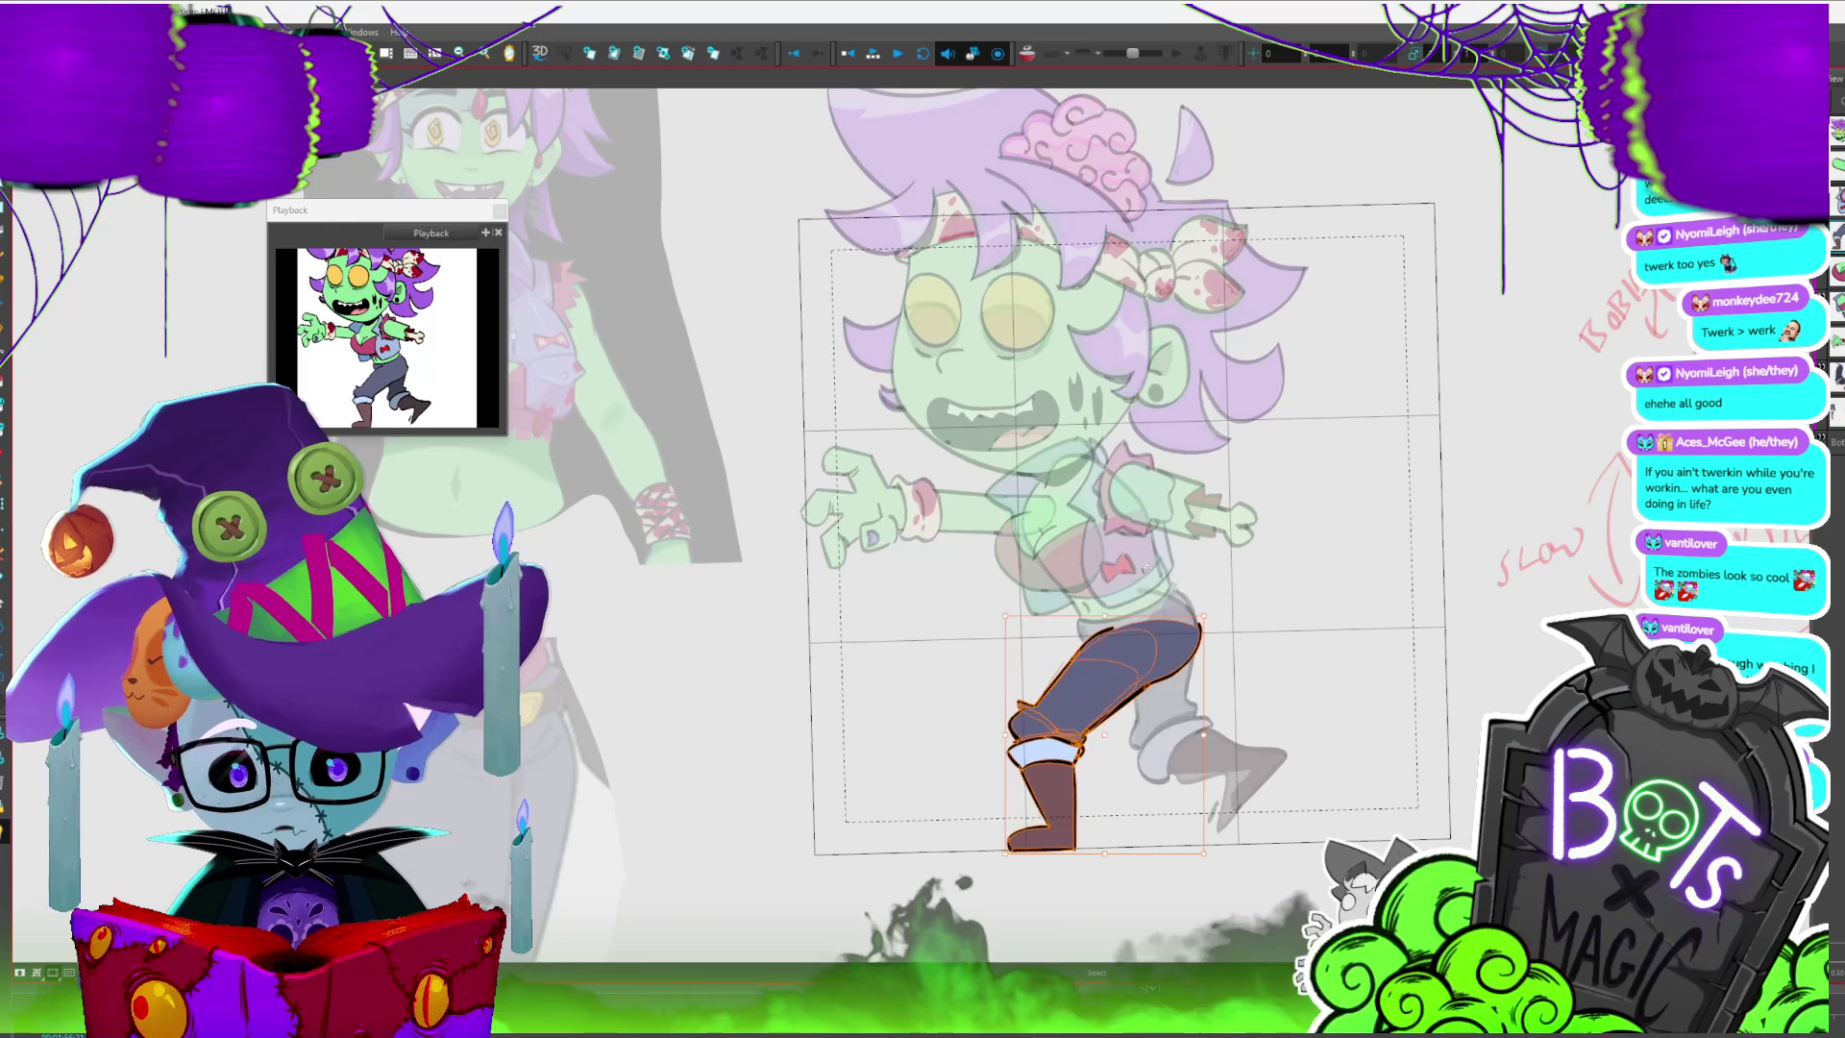
key("period")
key("comma")
key("period")
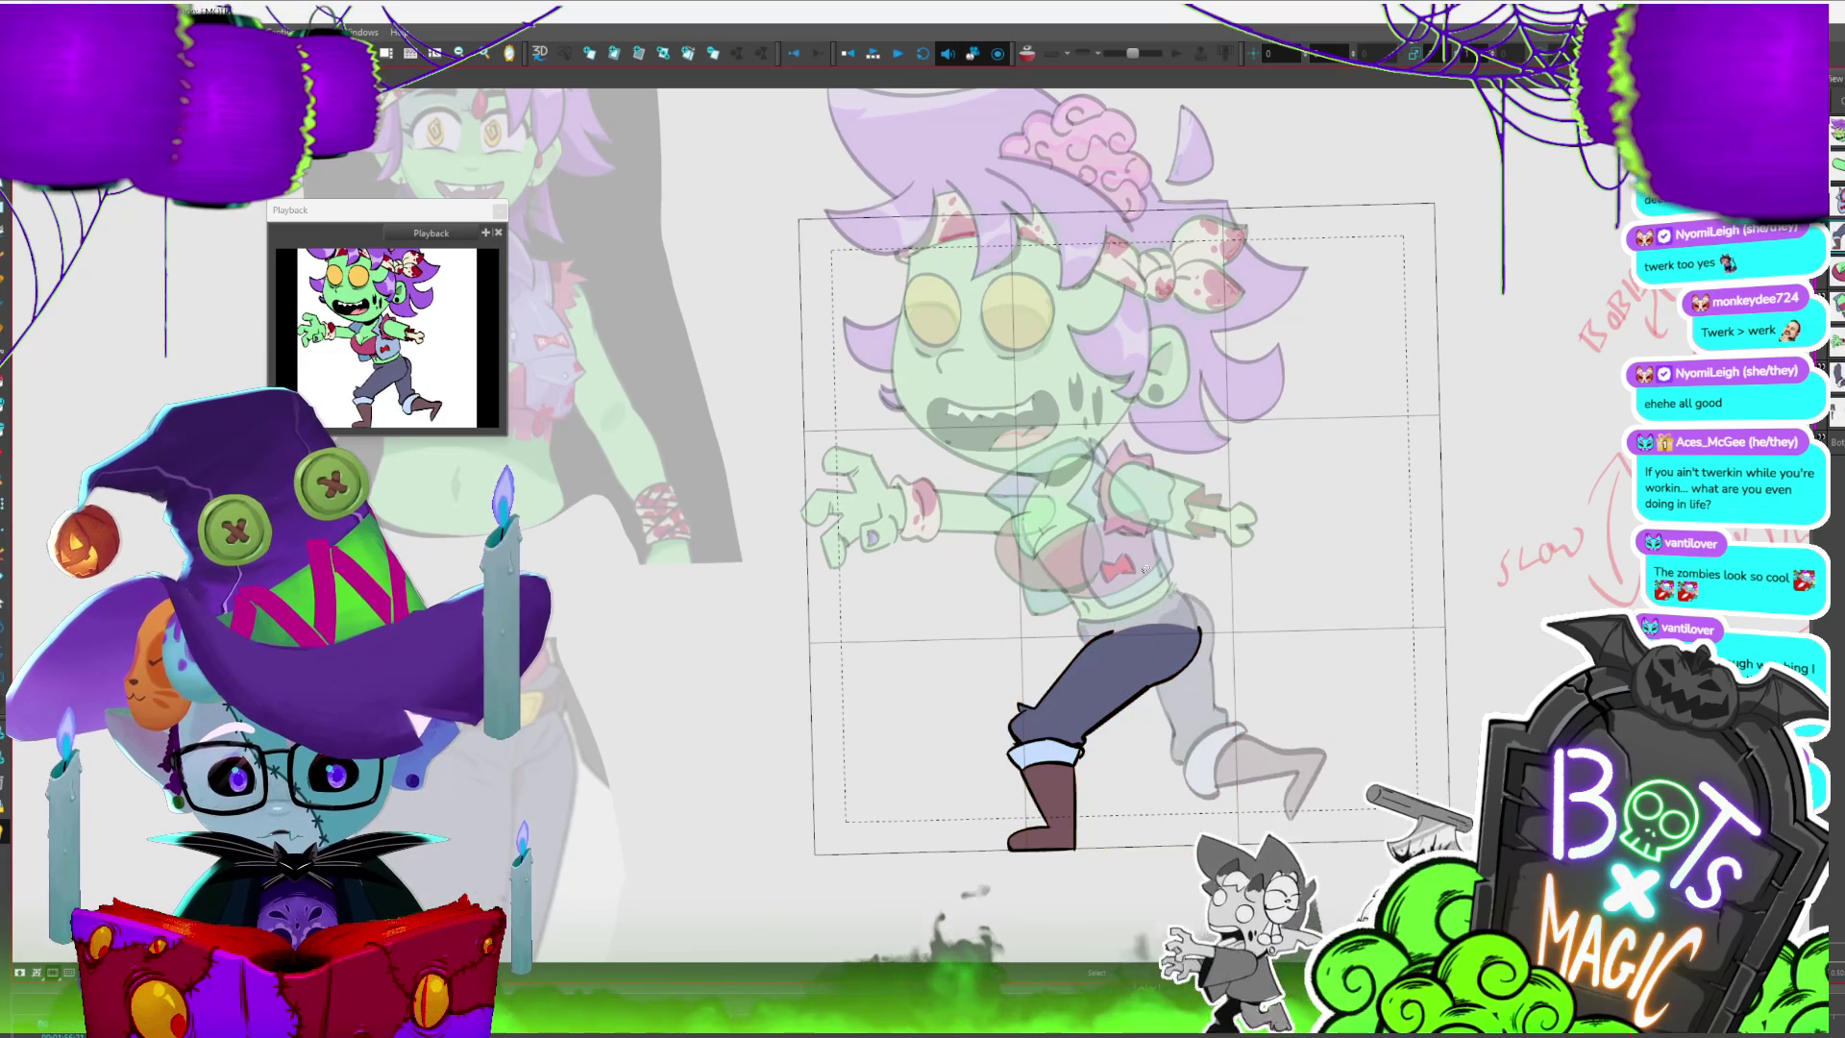
key("period")
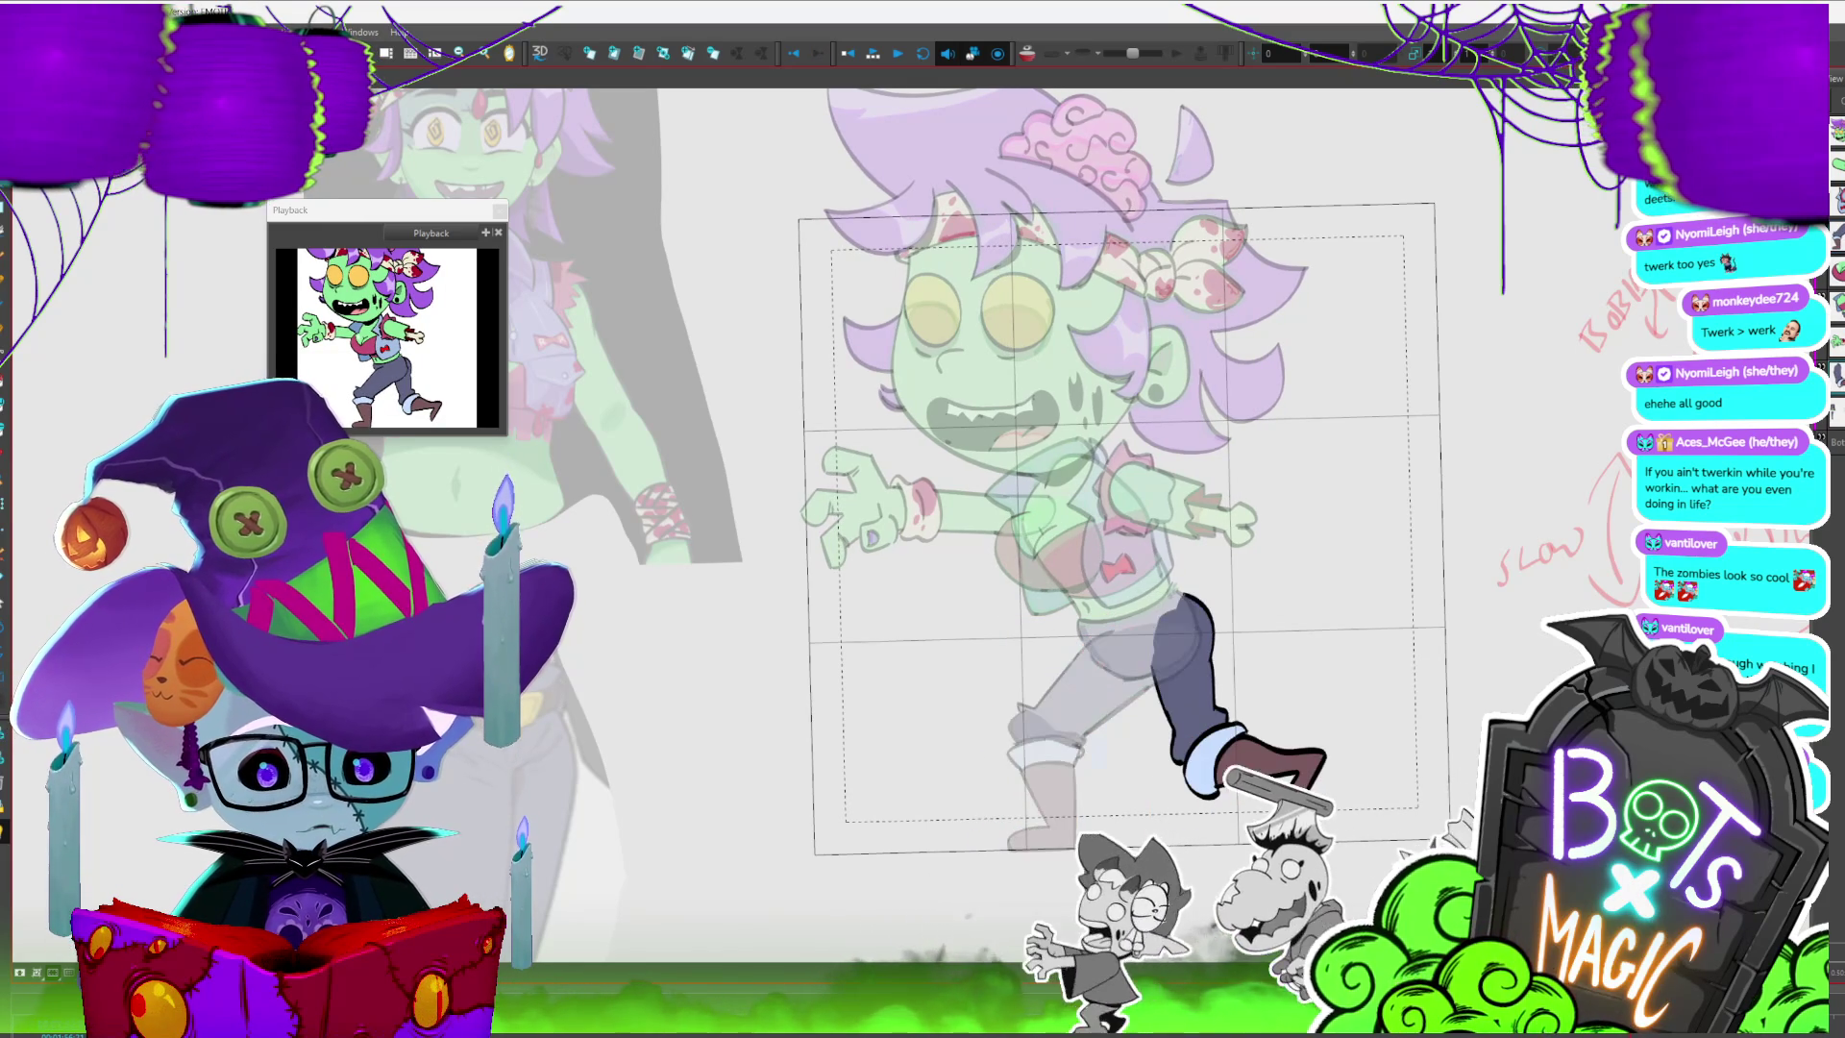
key("comma")
key("period")
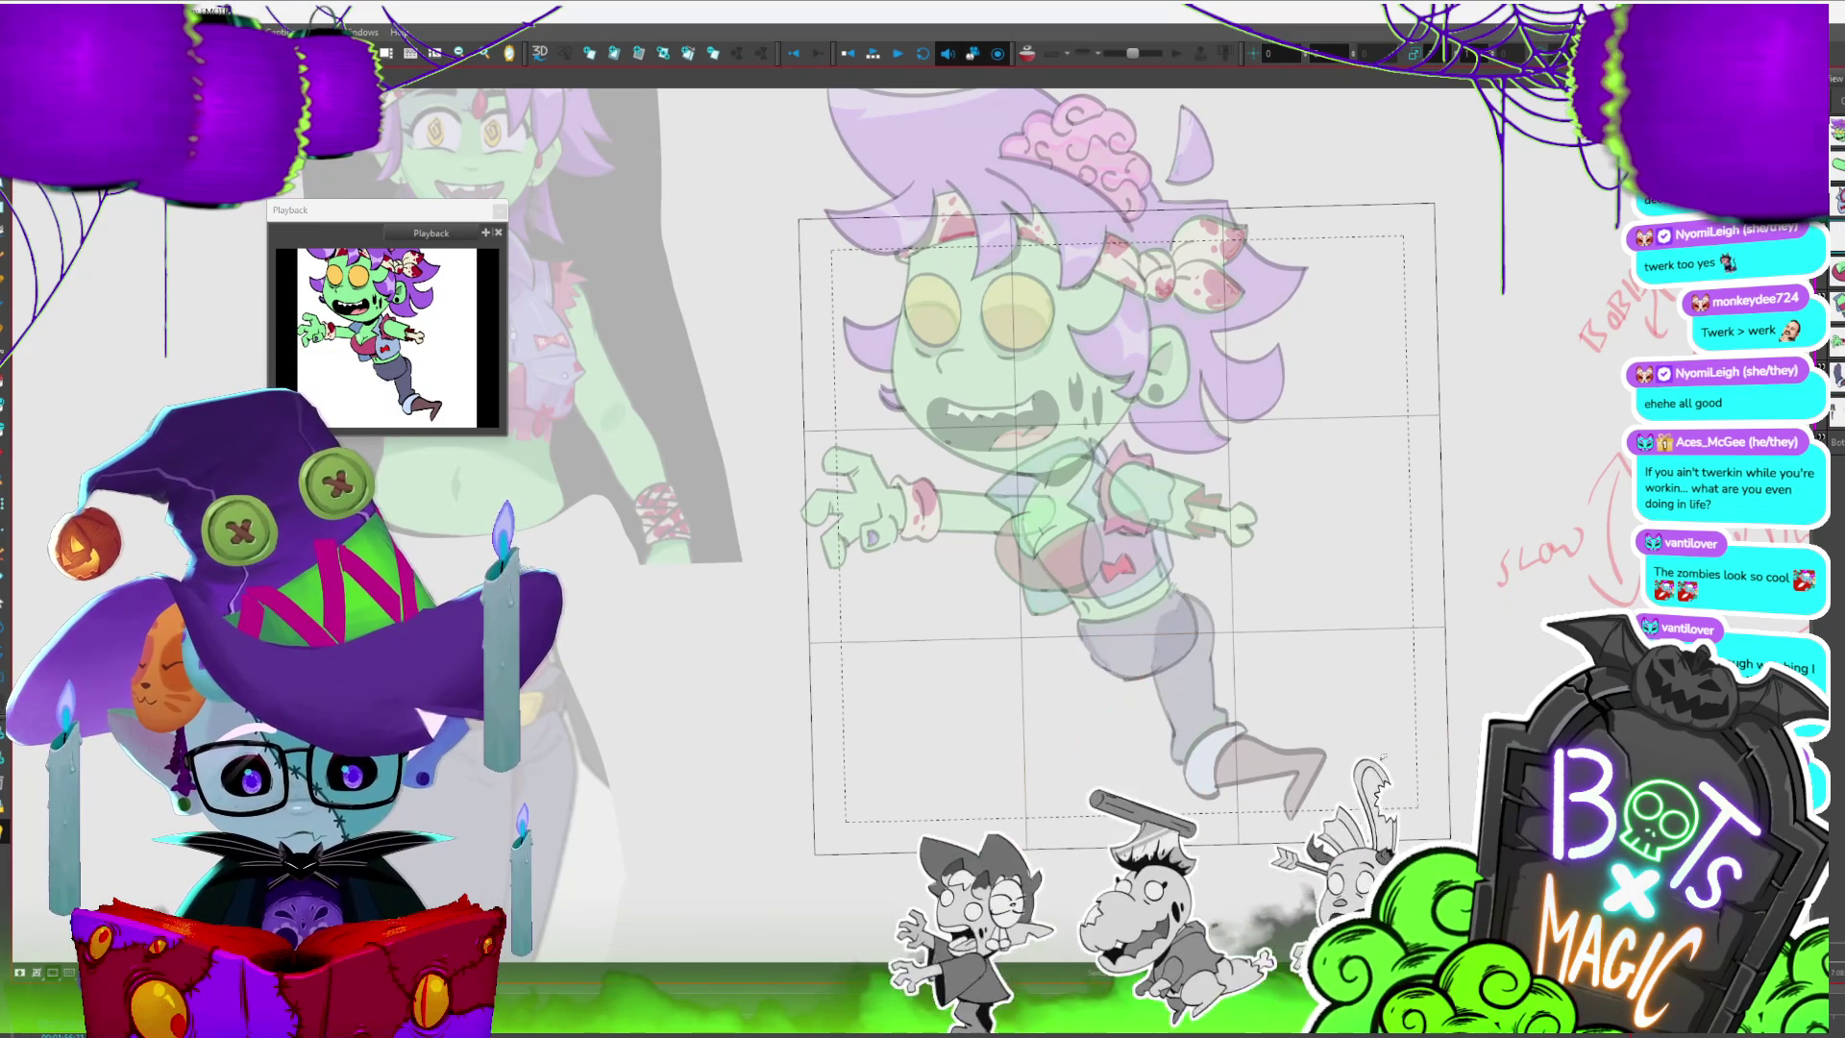
key("period")
key("period")
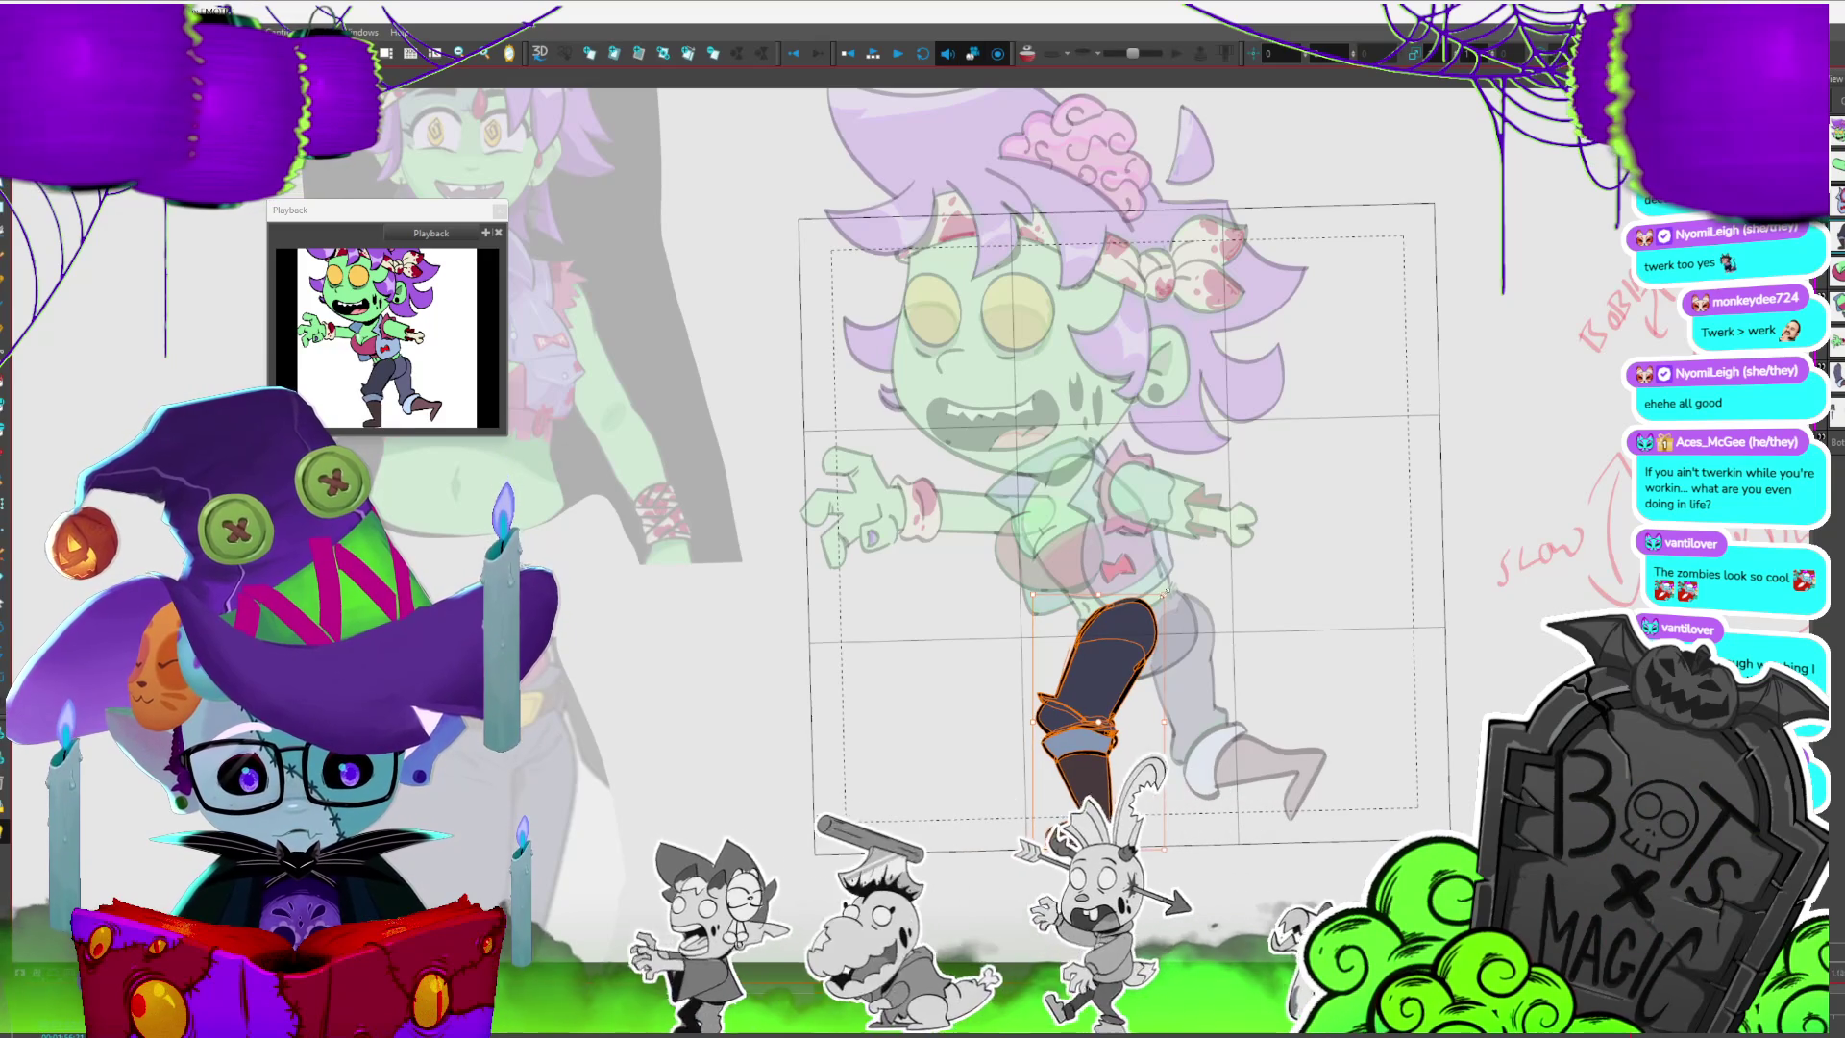
- Compare the bent and extended leg frames again, then show character, reference sheet and sketch together
key("period")
key("comma")
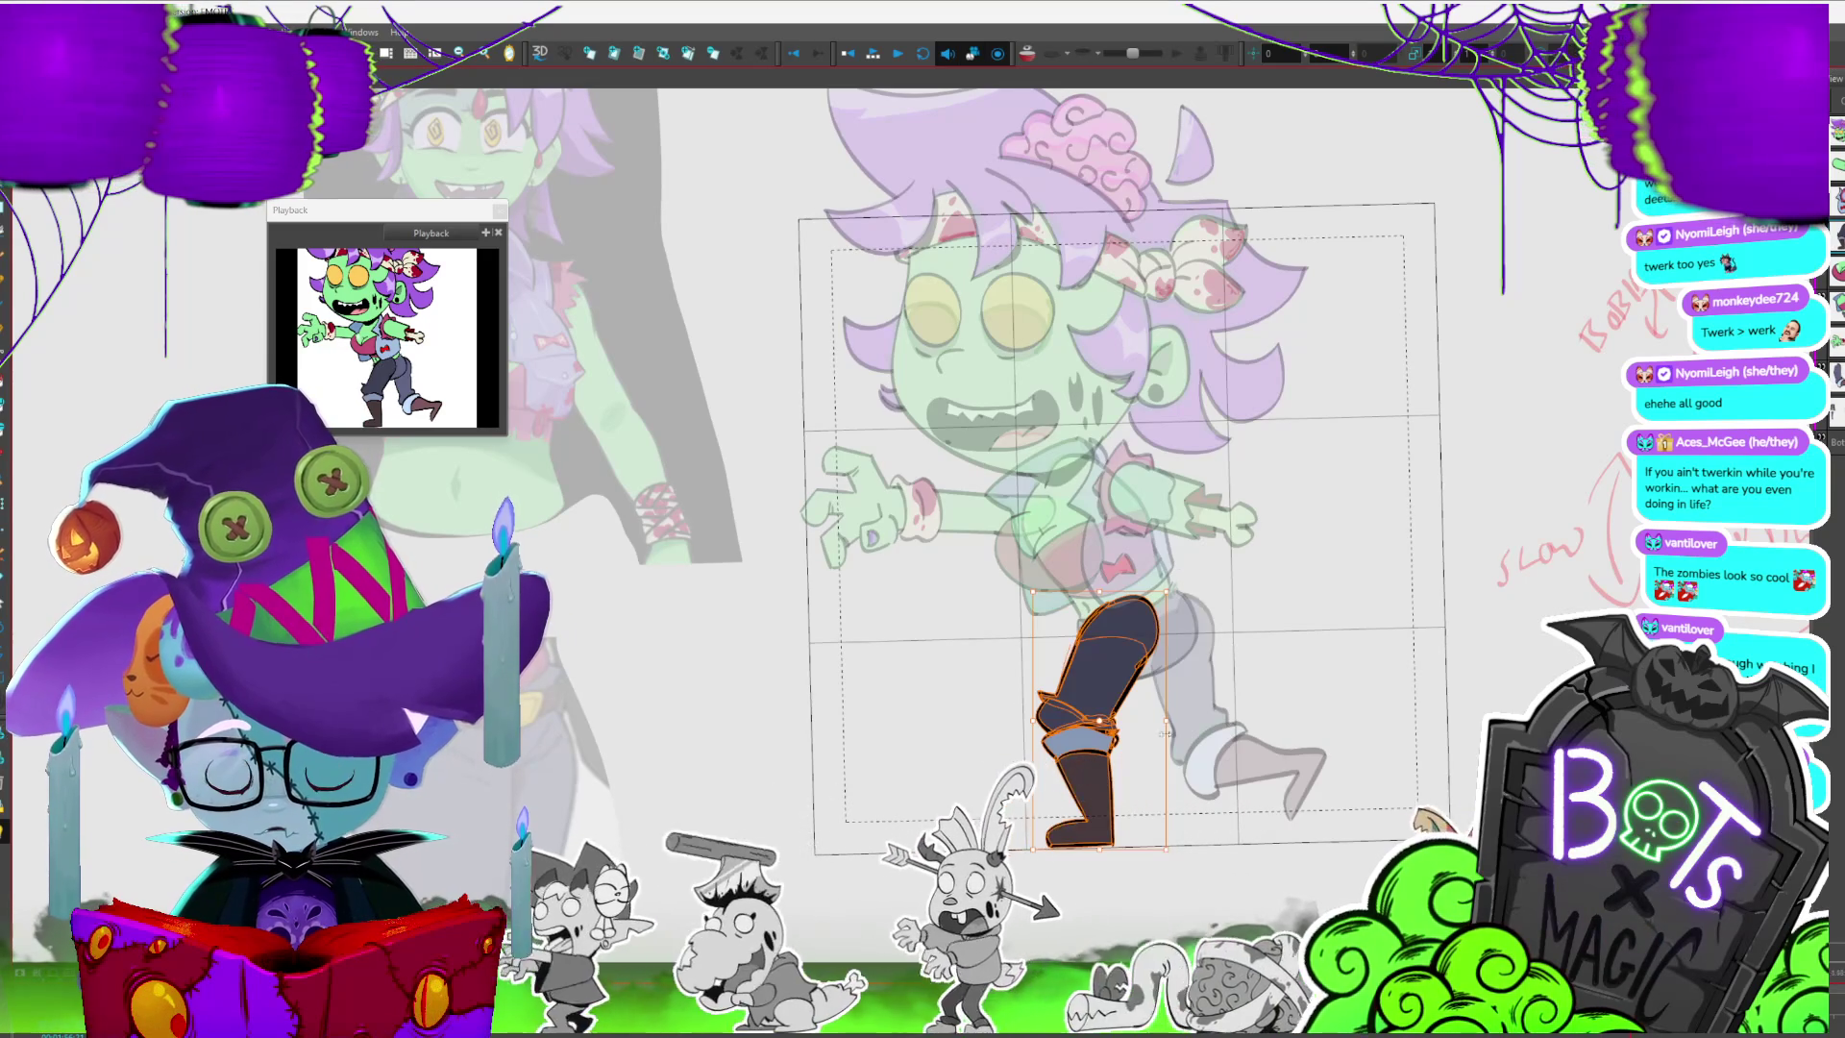
key("period")
key("period")
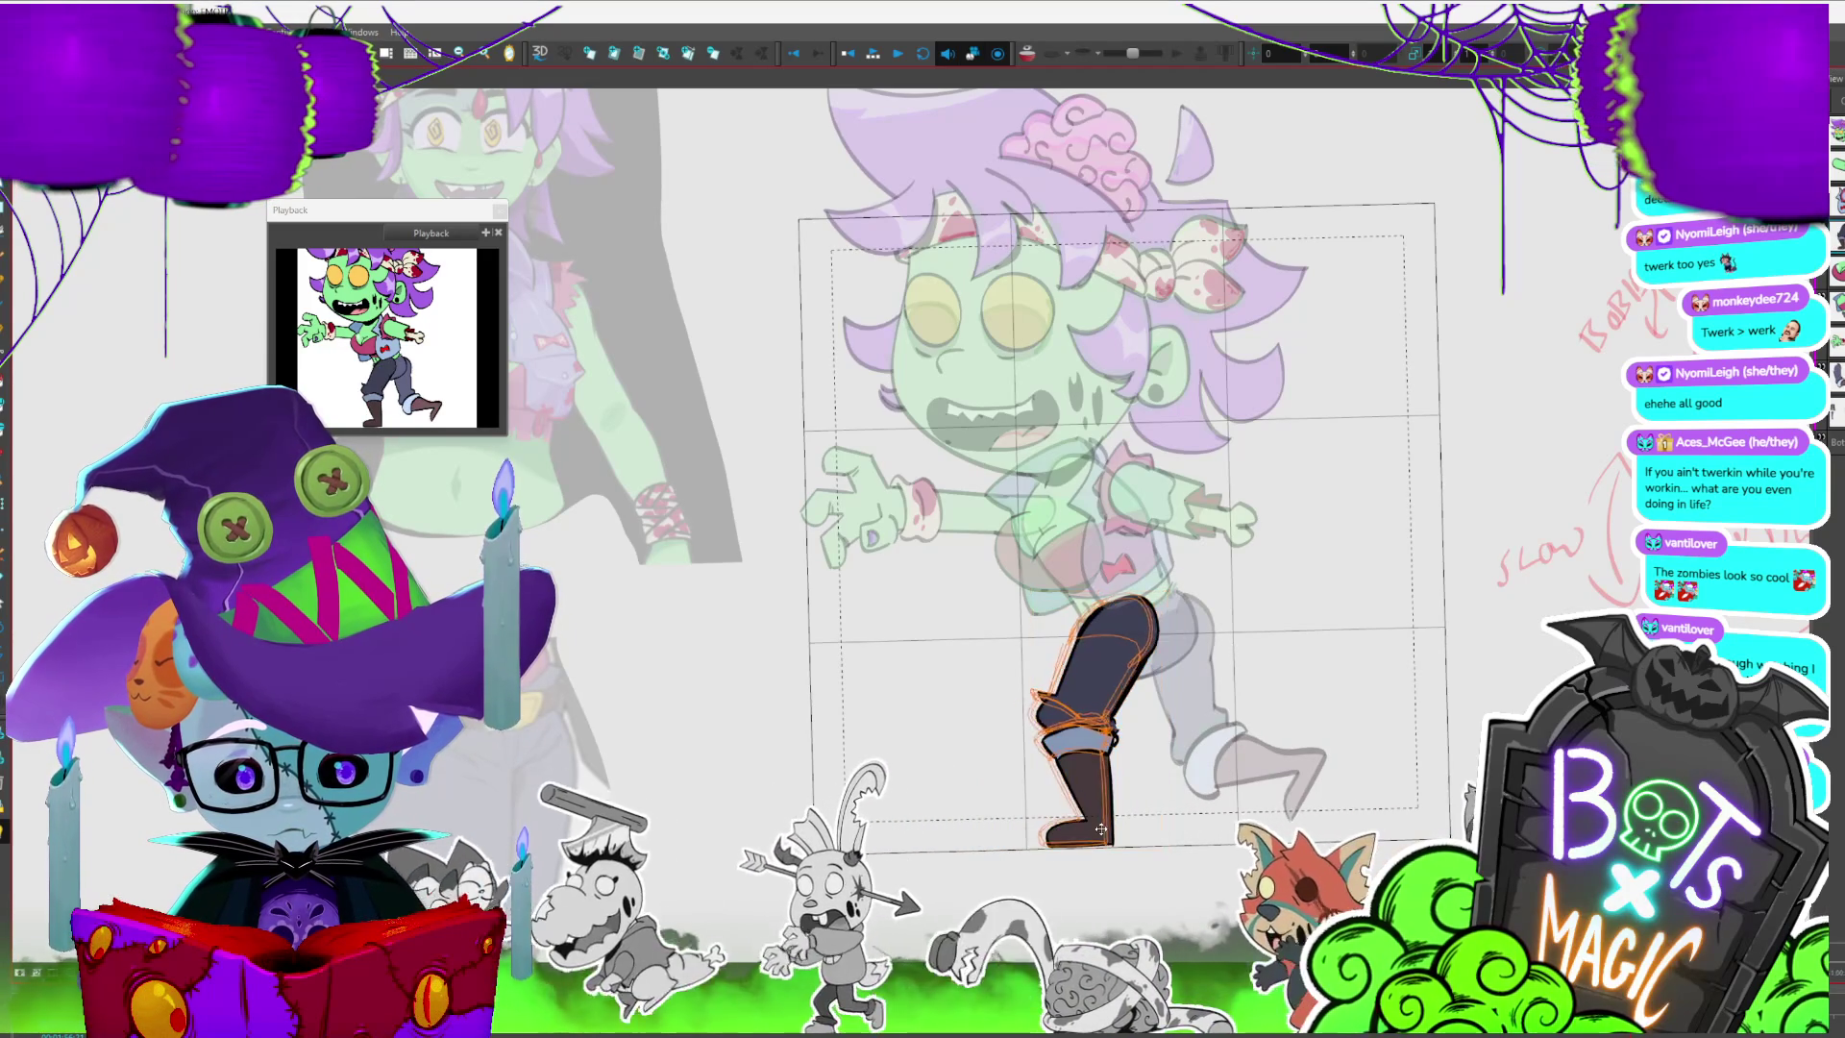
key("comma")
key("period")
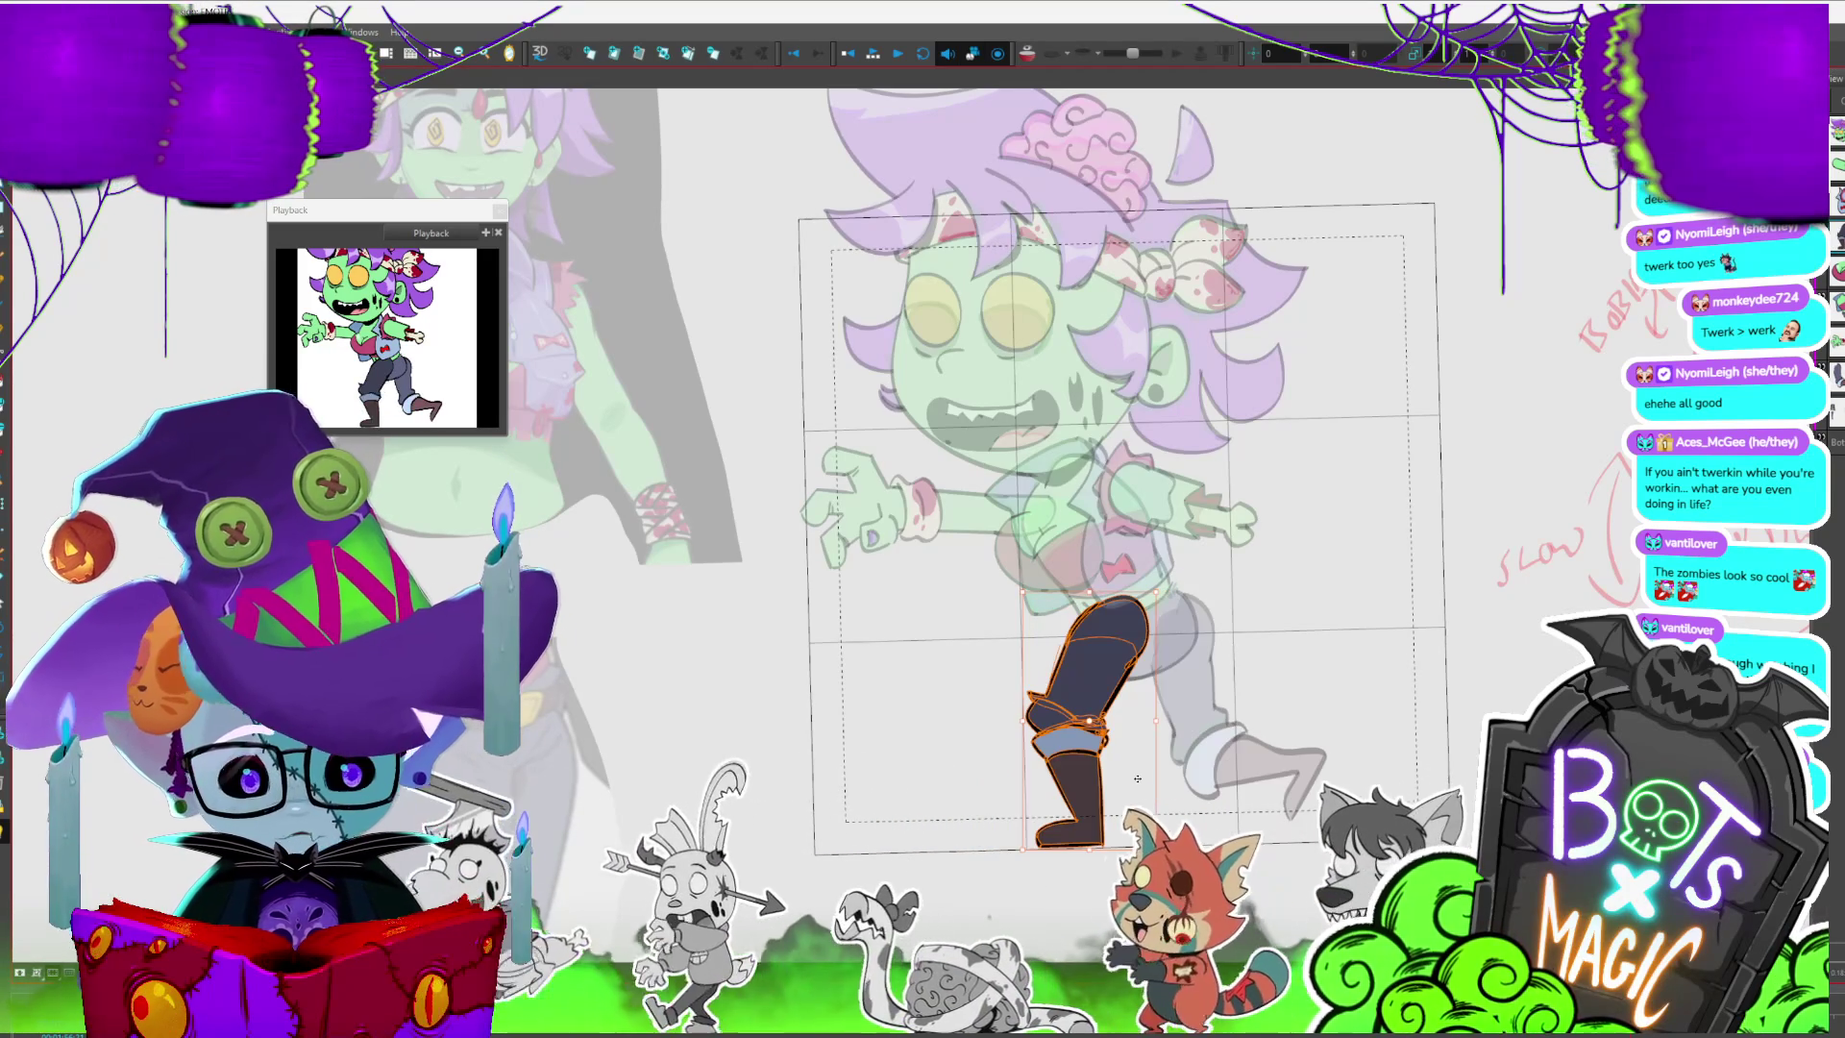
key("2")
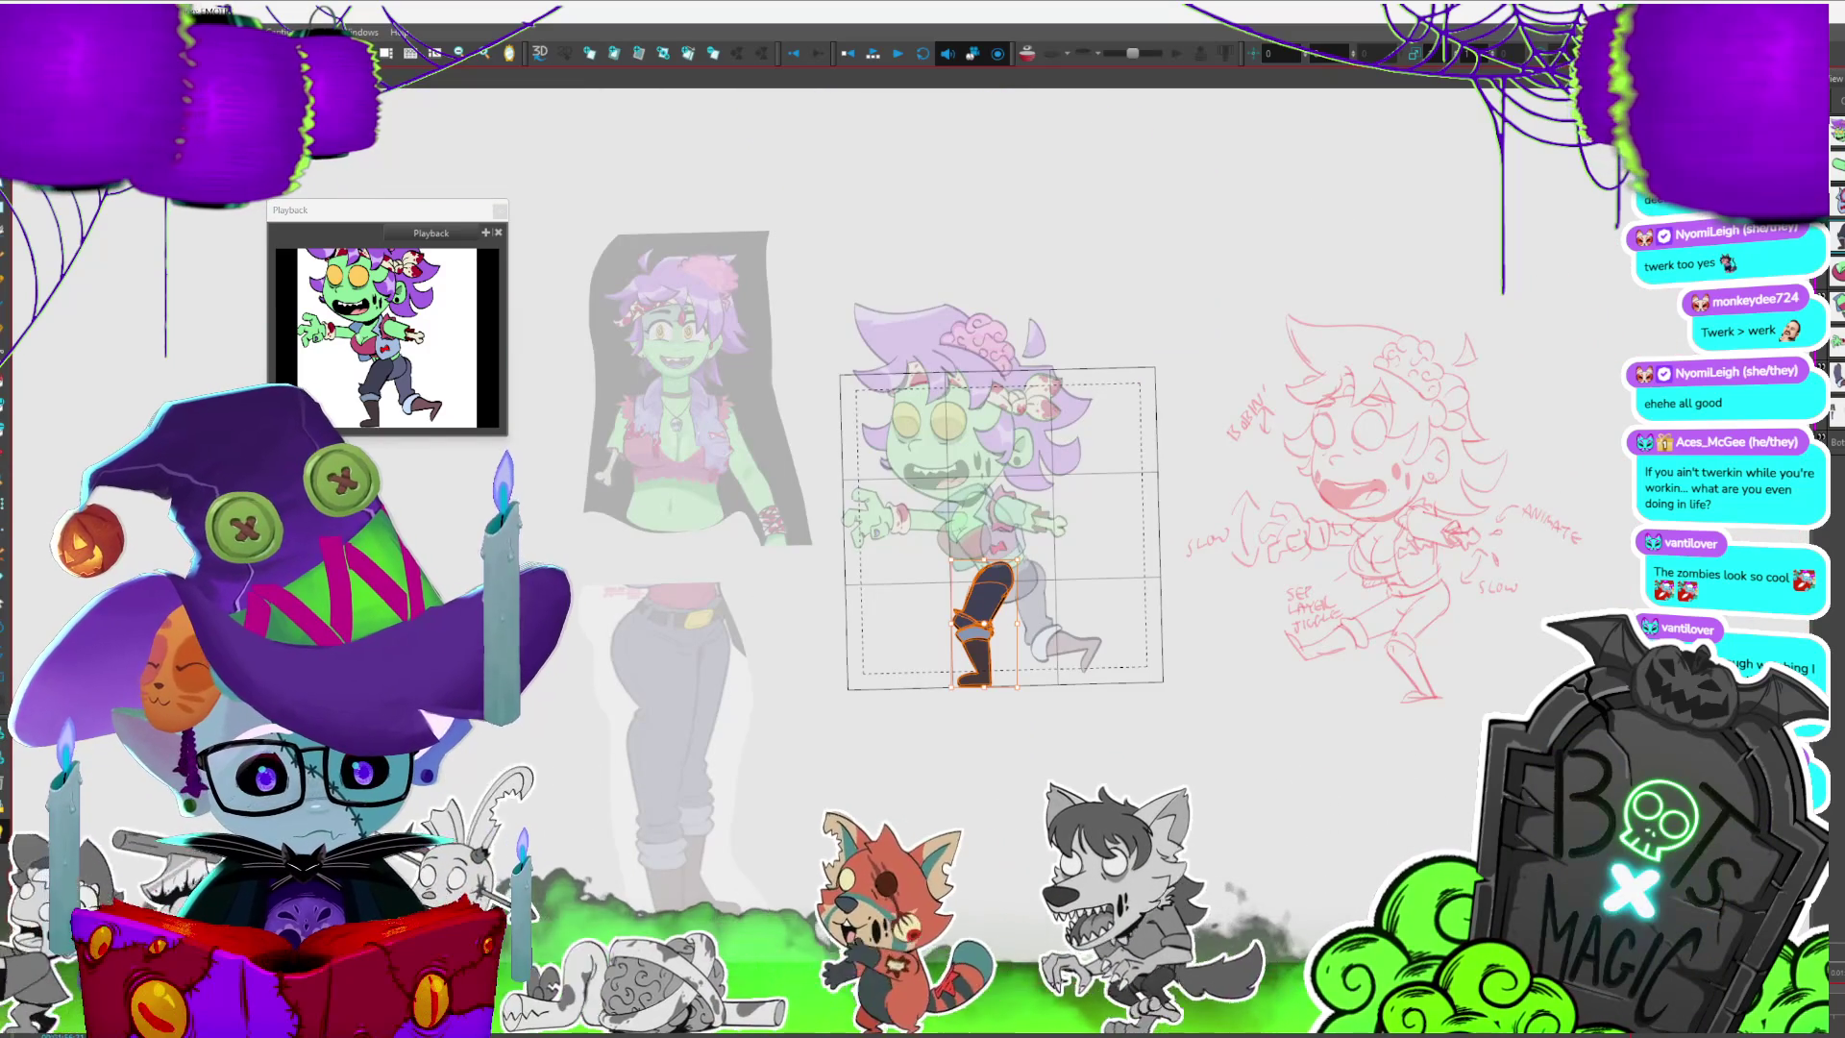
- Restore the head and shorts drawings to full opacity so the whole character shows in colour
key("b")
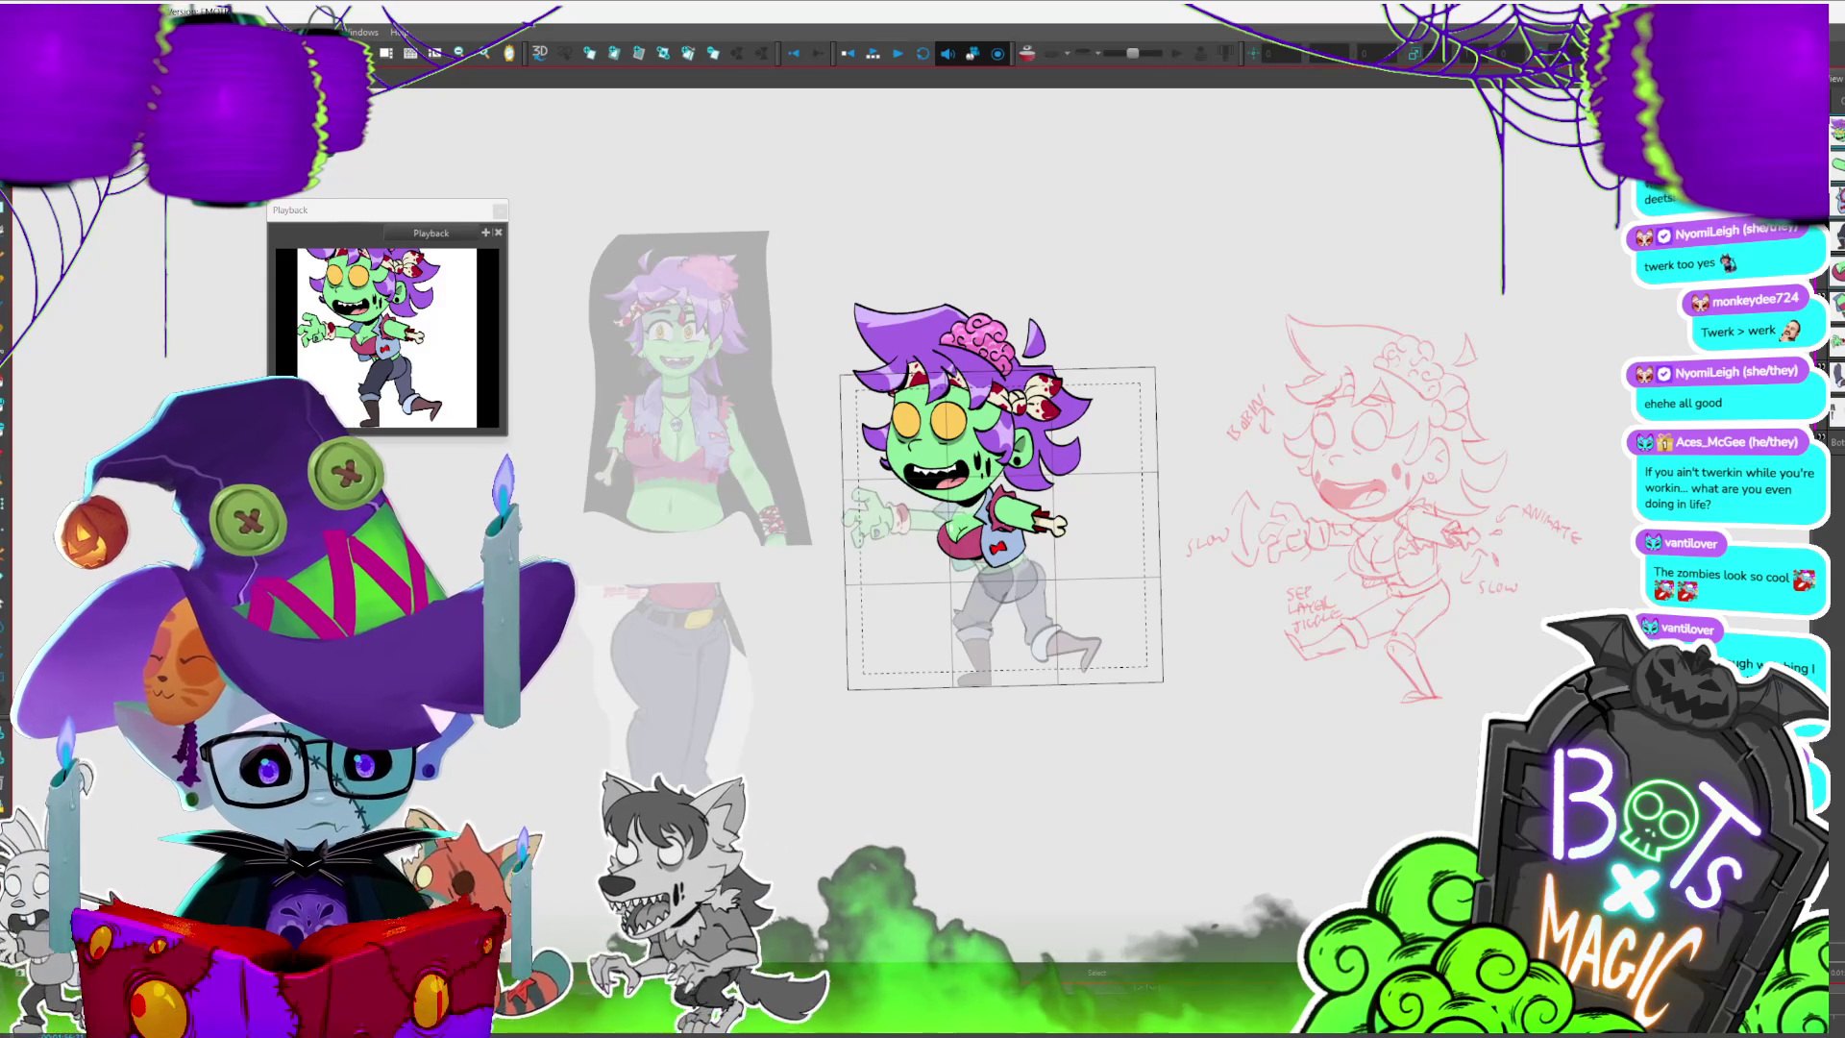
key("b")
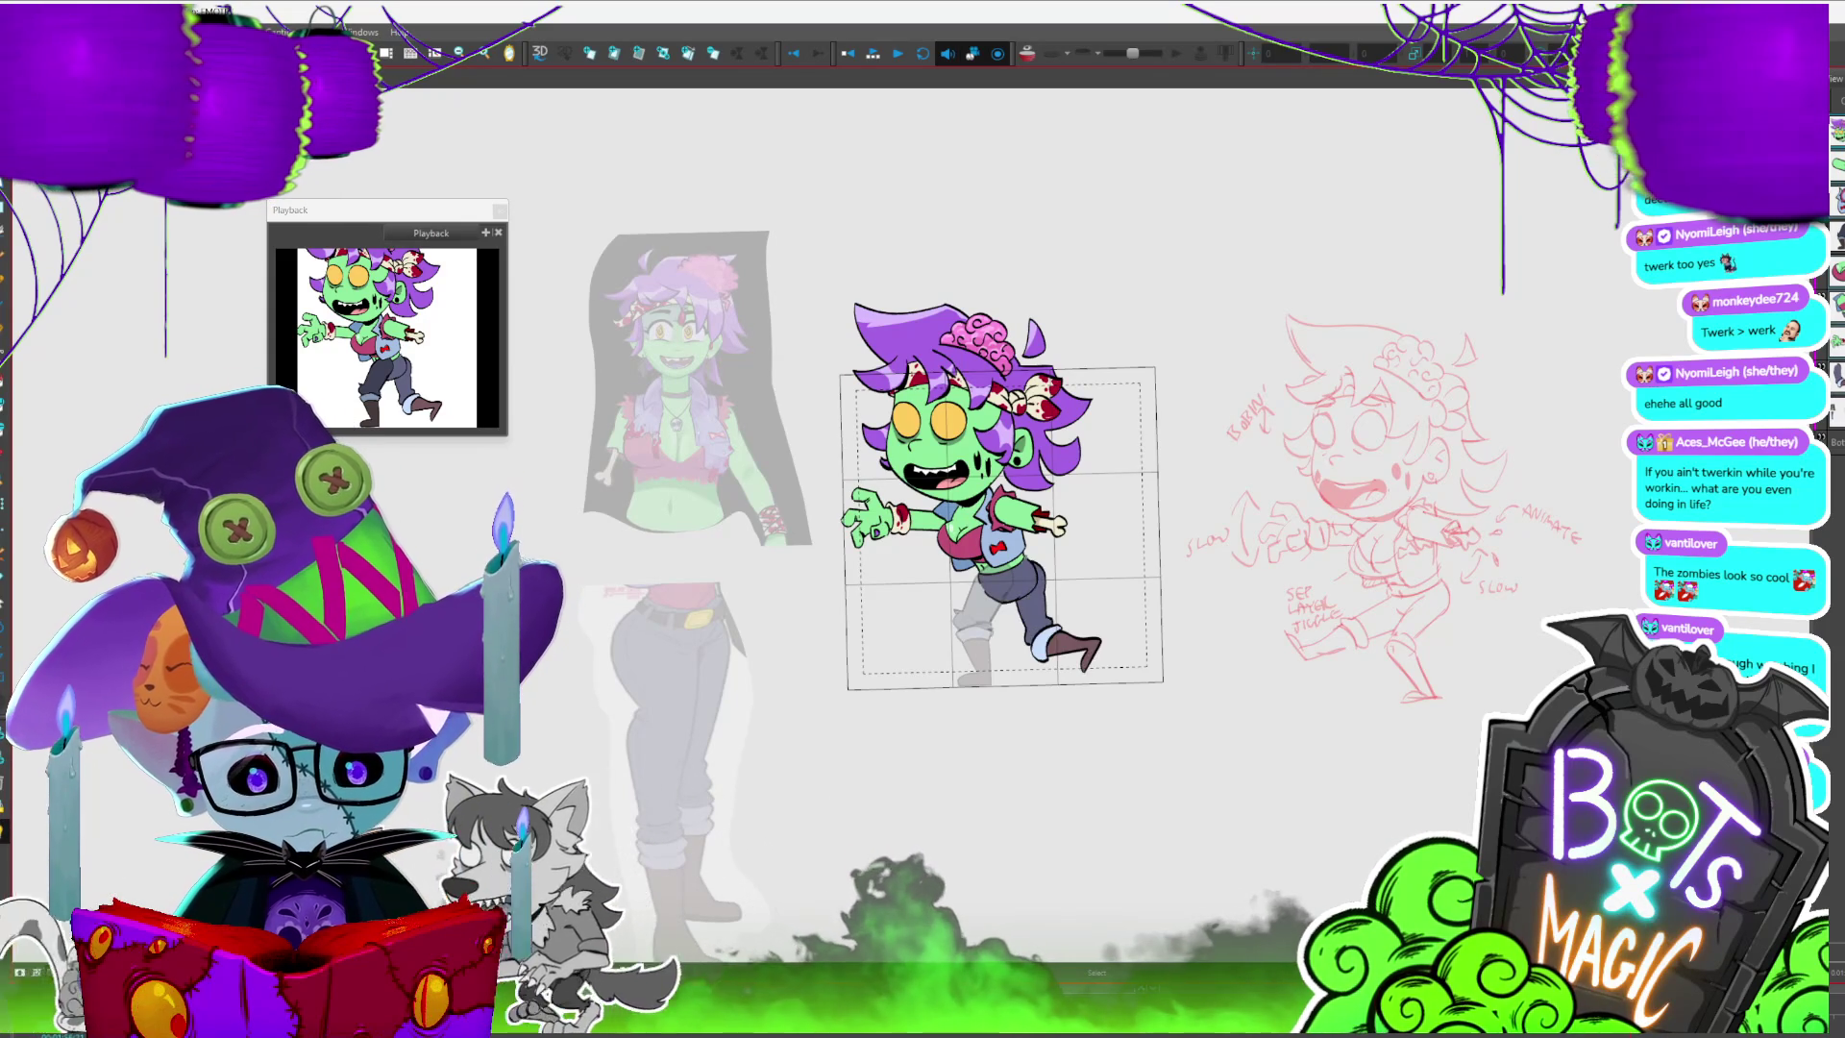
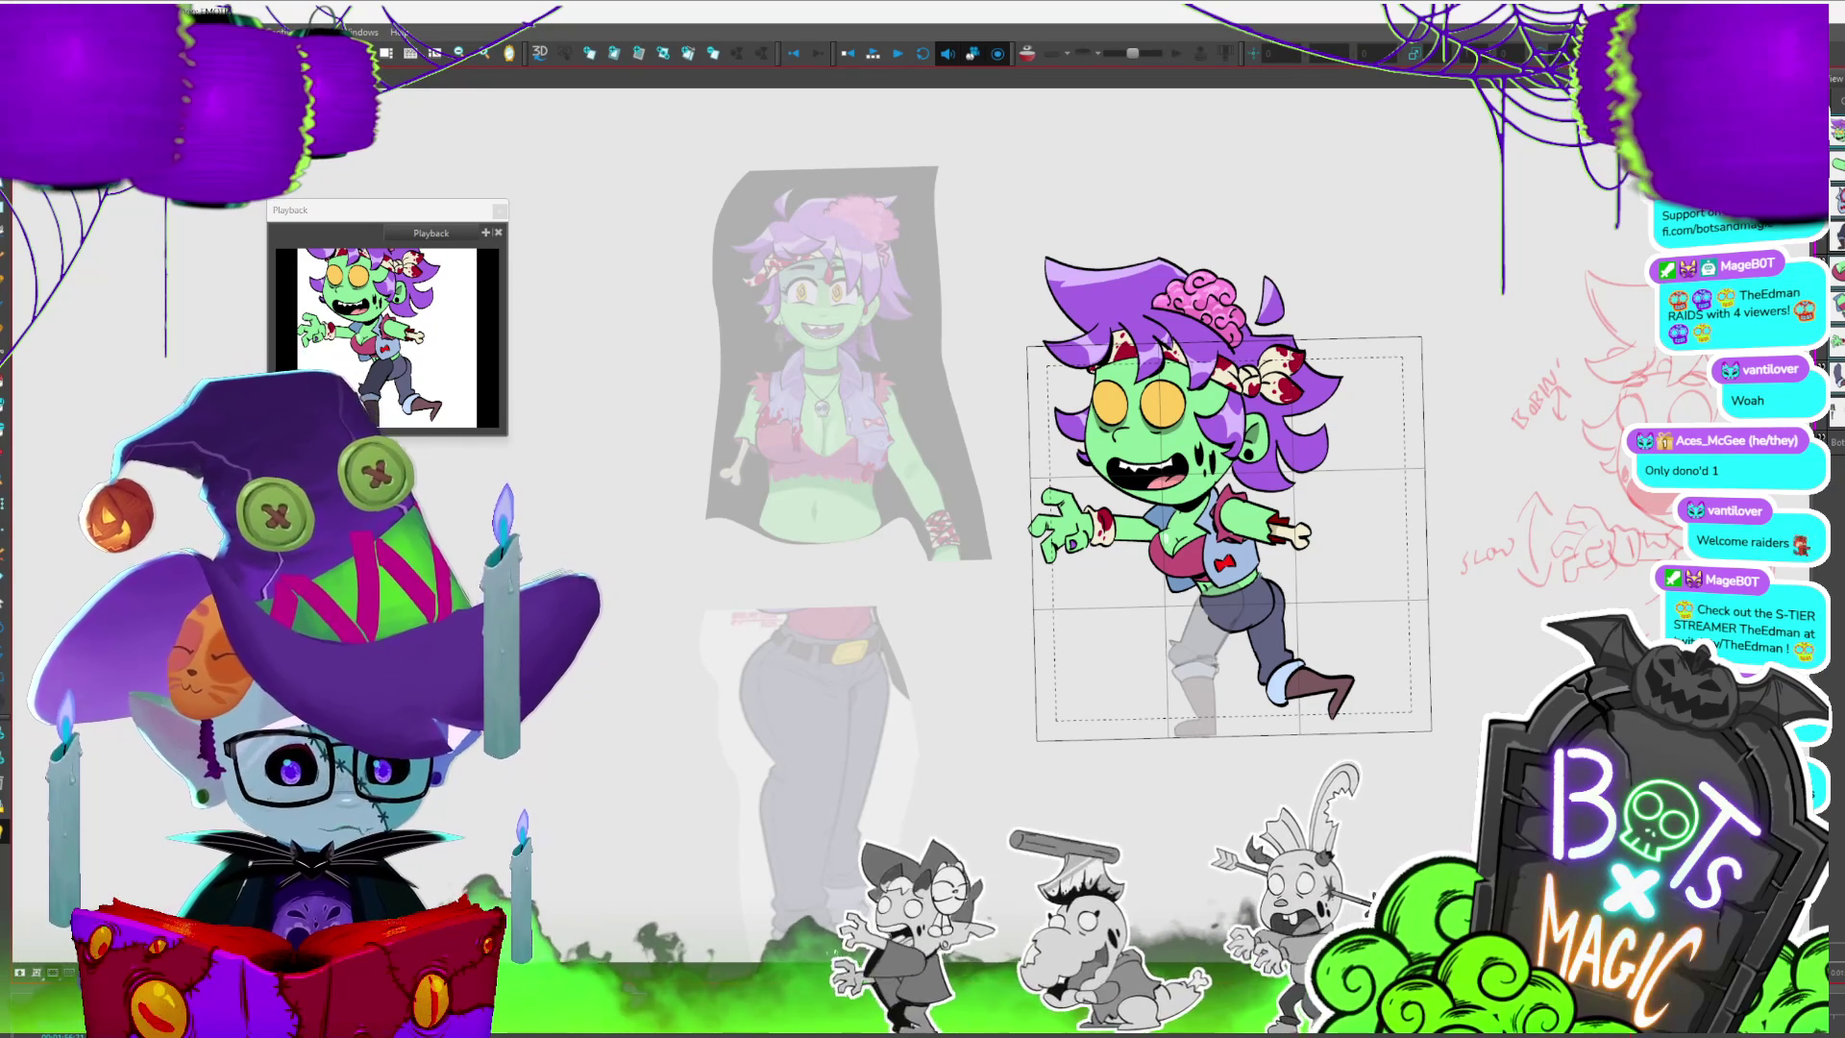
- Scrub forward and back through the walk-cycle poses in the Camera view to check the motion
left_click_drag(1009, 576, 959, 568)
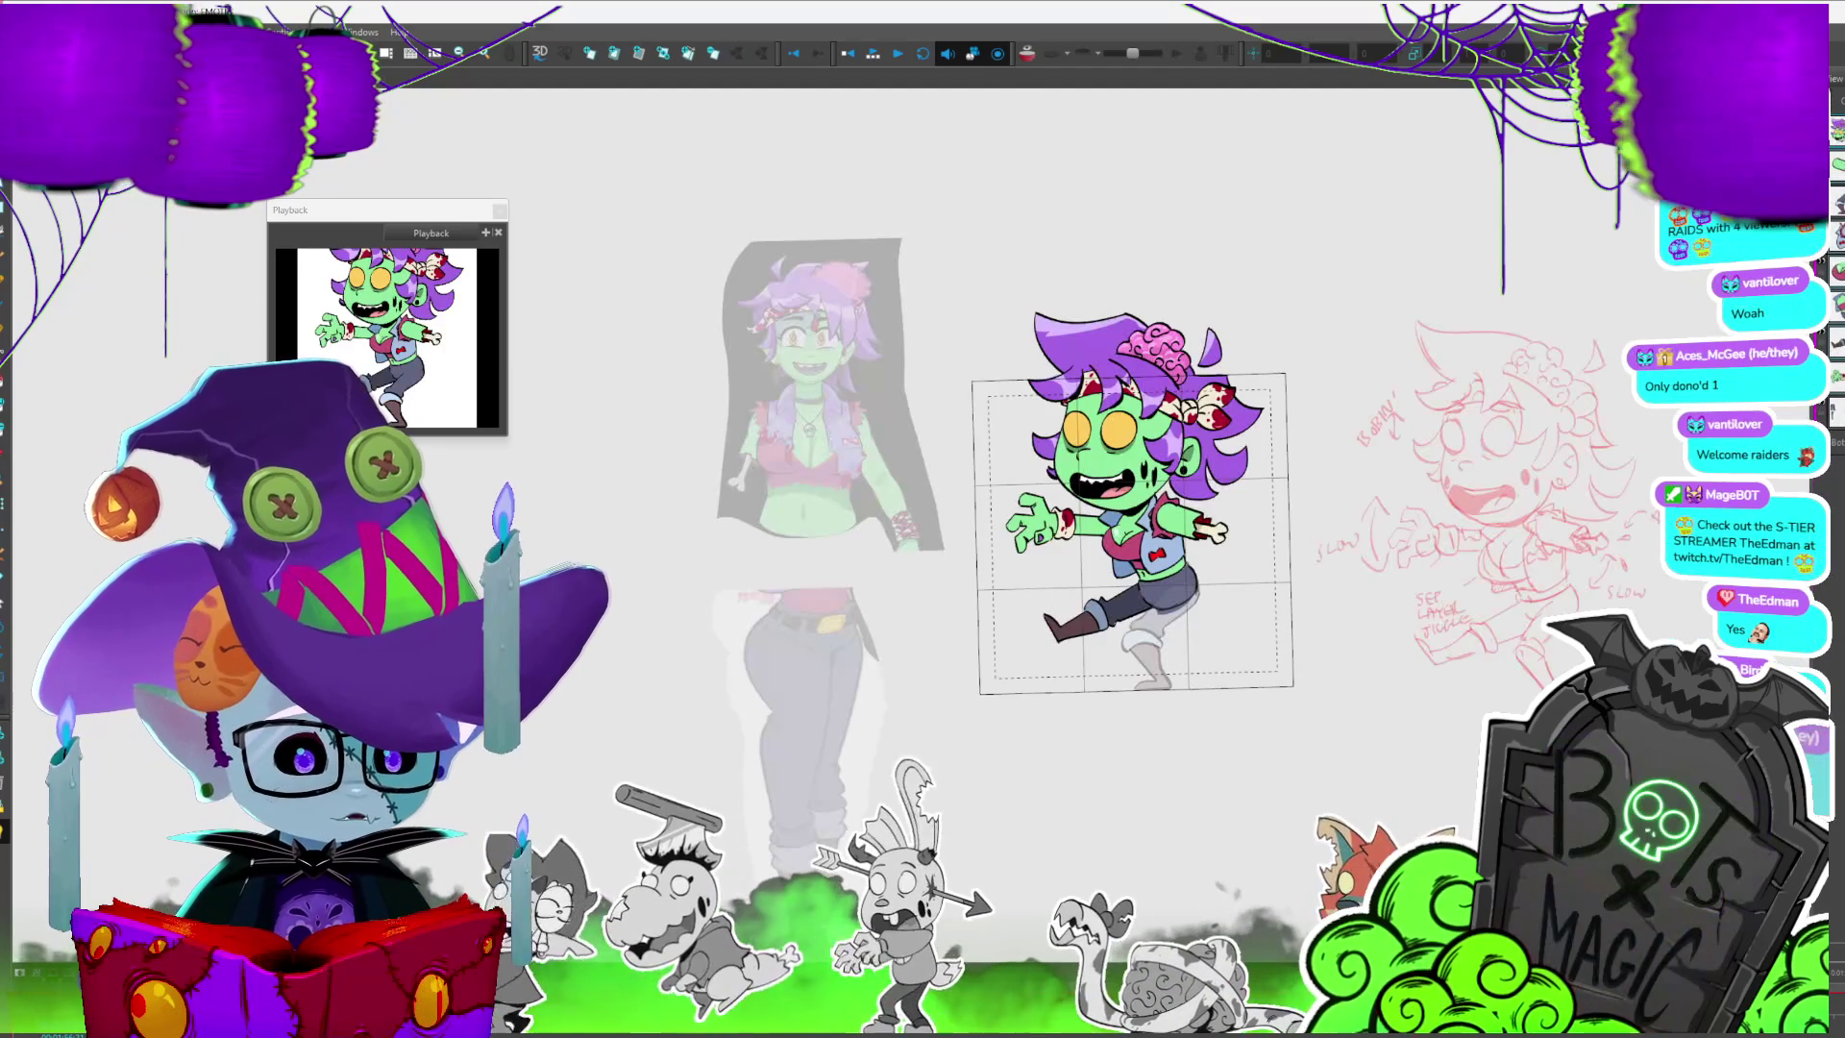
scroll(960, 481, "up", 3)
scroll(1226, 505, "up", 2)
scroll(1081, 504, "down", 2)
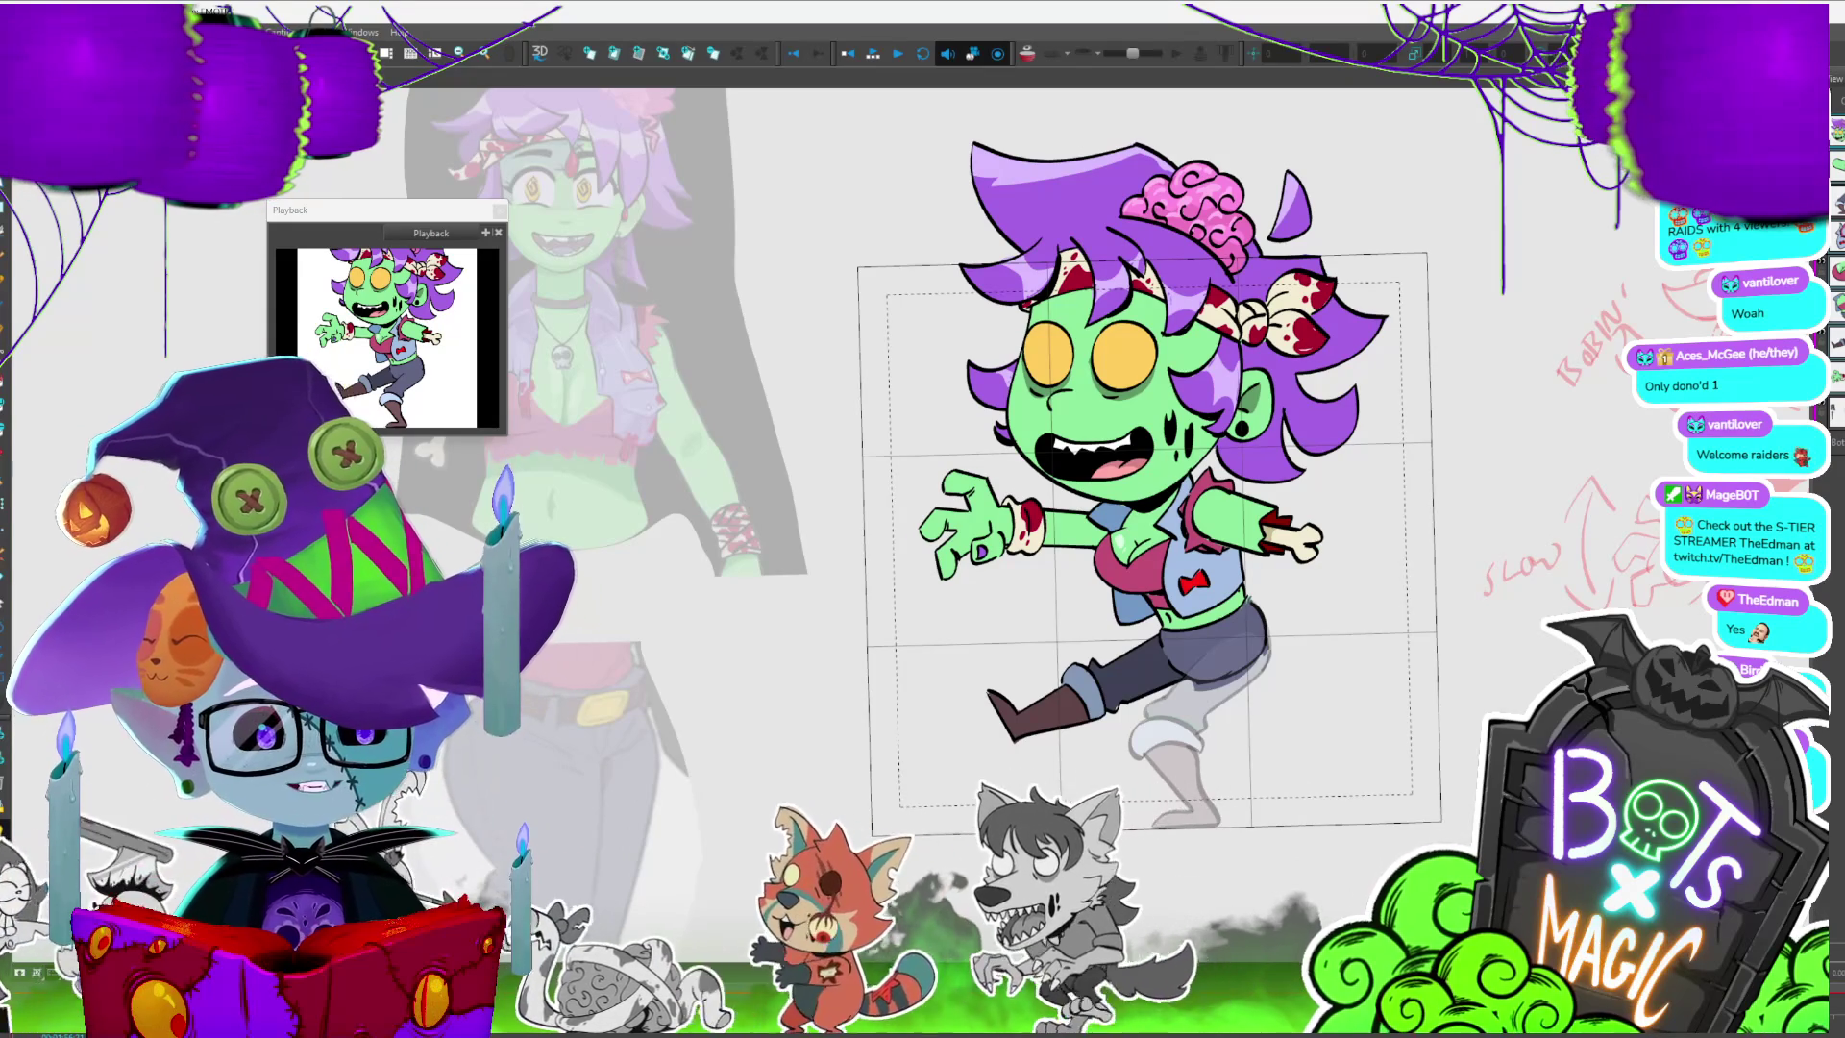
key("period")
key("period")
key("period")
key("period")
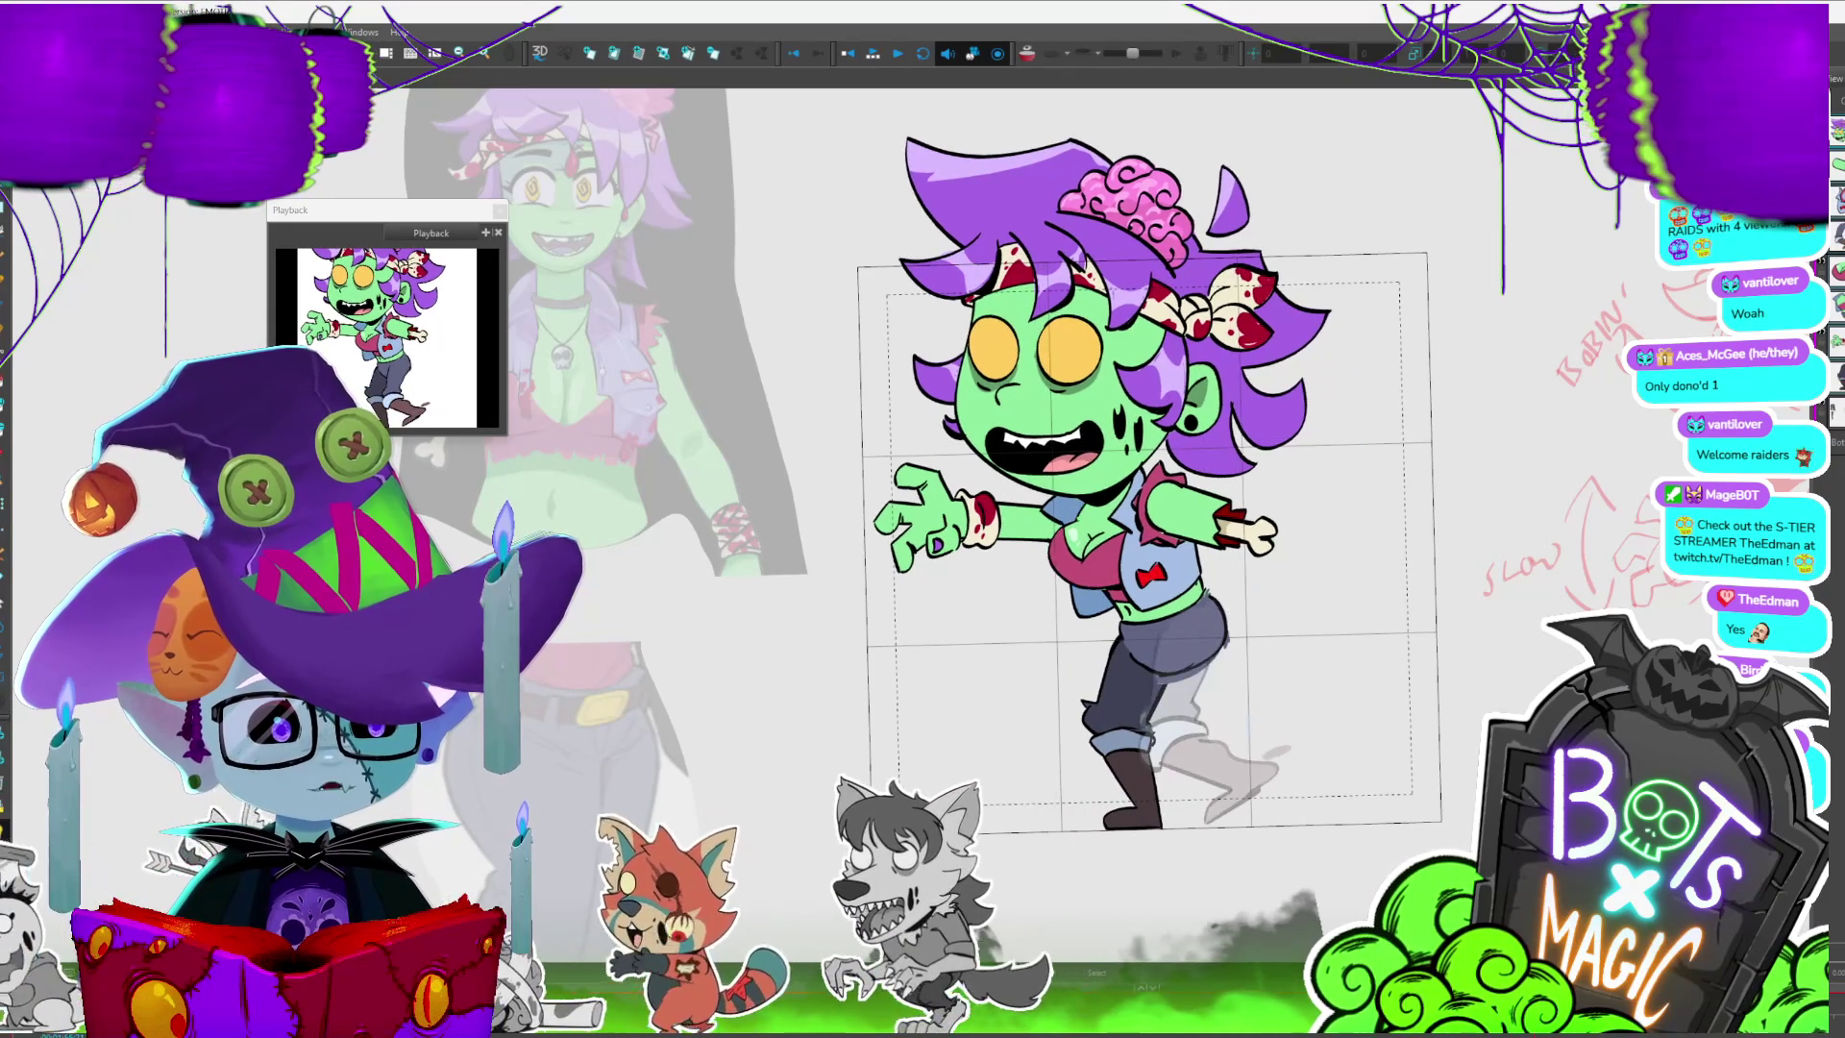
key("period")
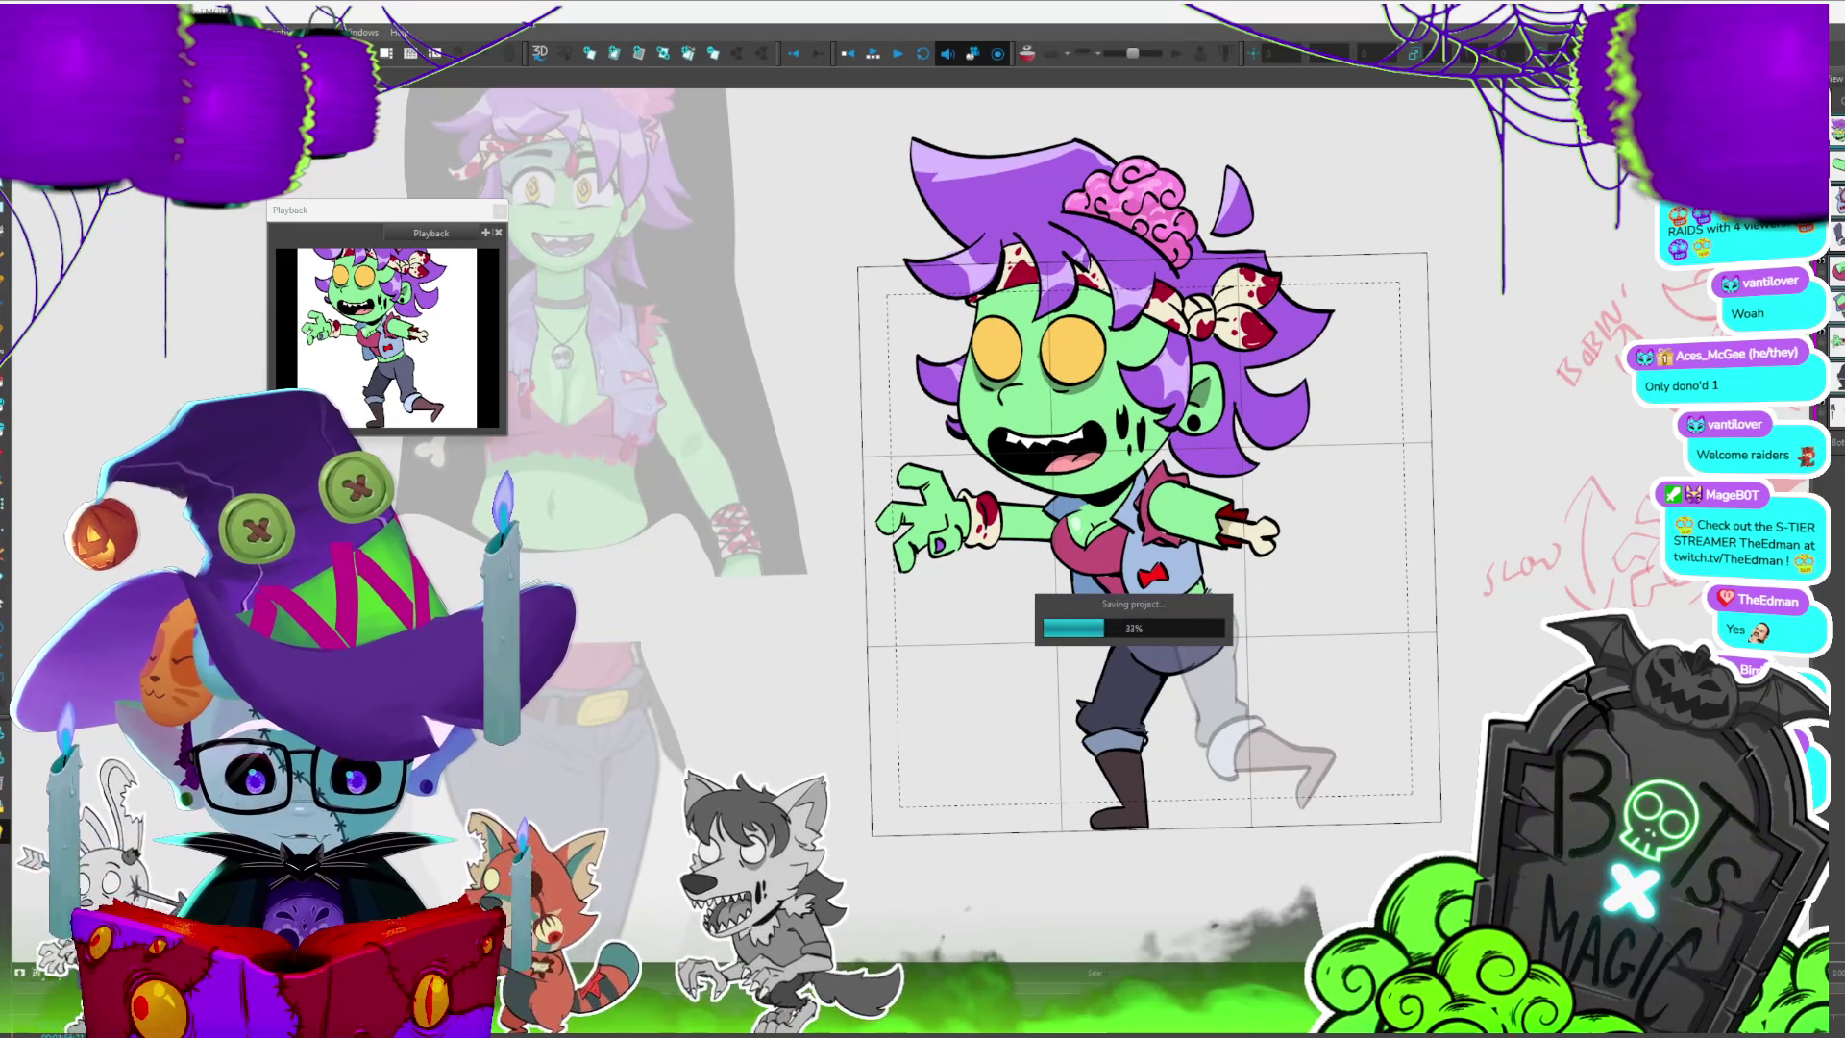
key("period")
key("period")
key("period")
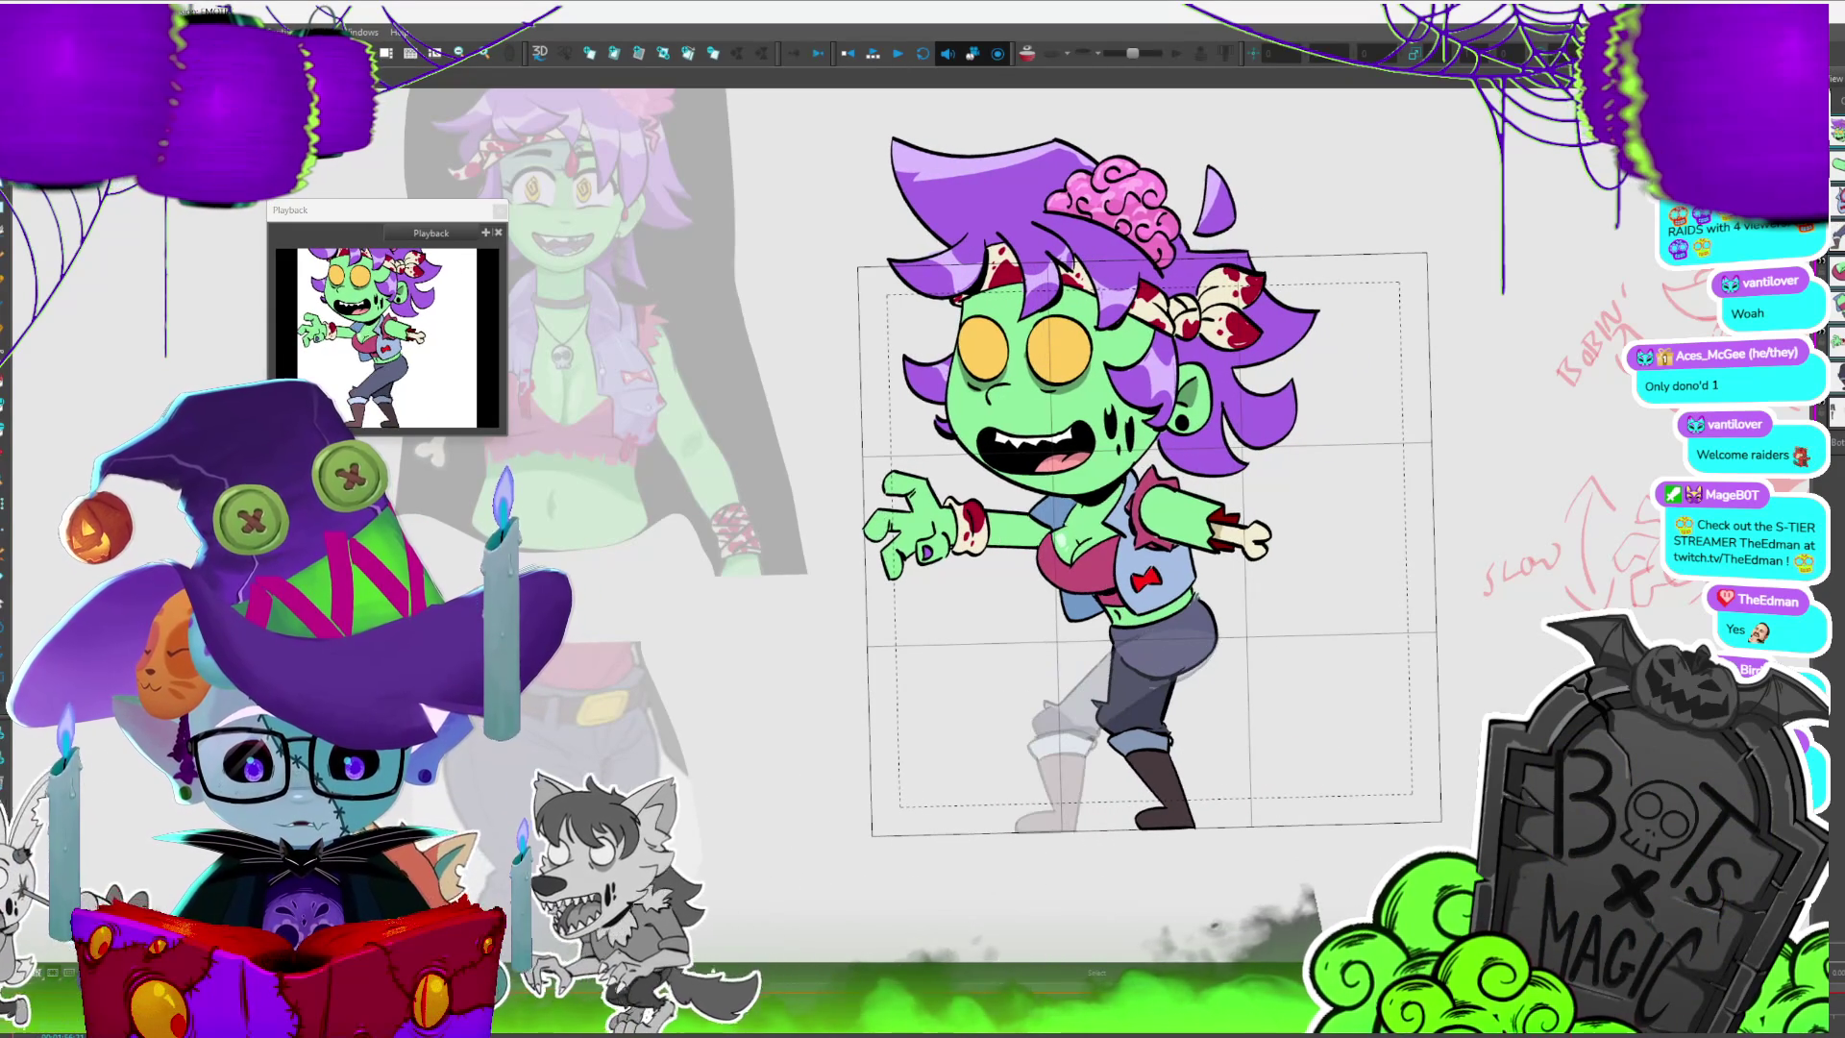
key("period")
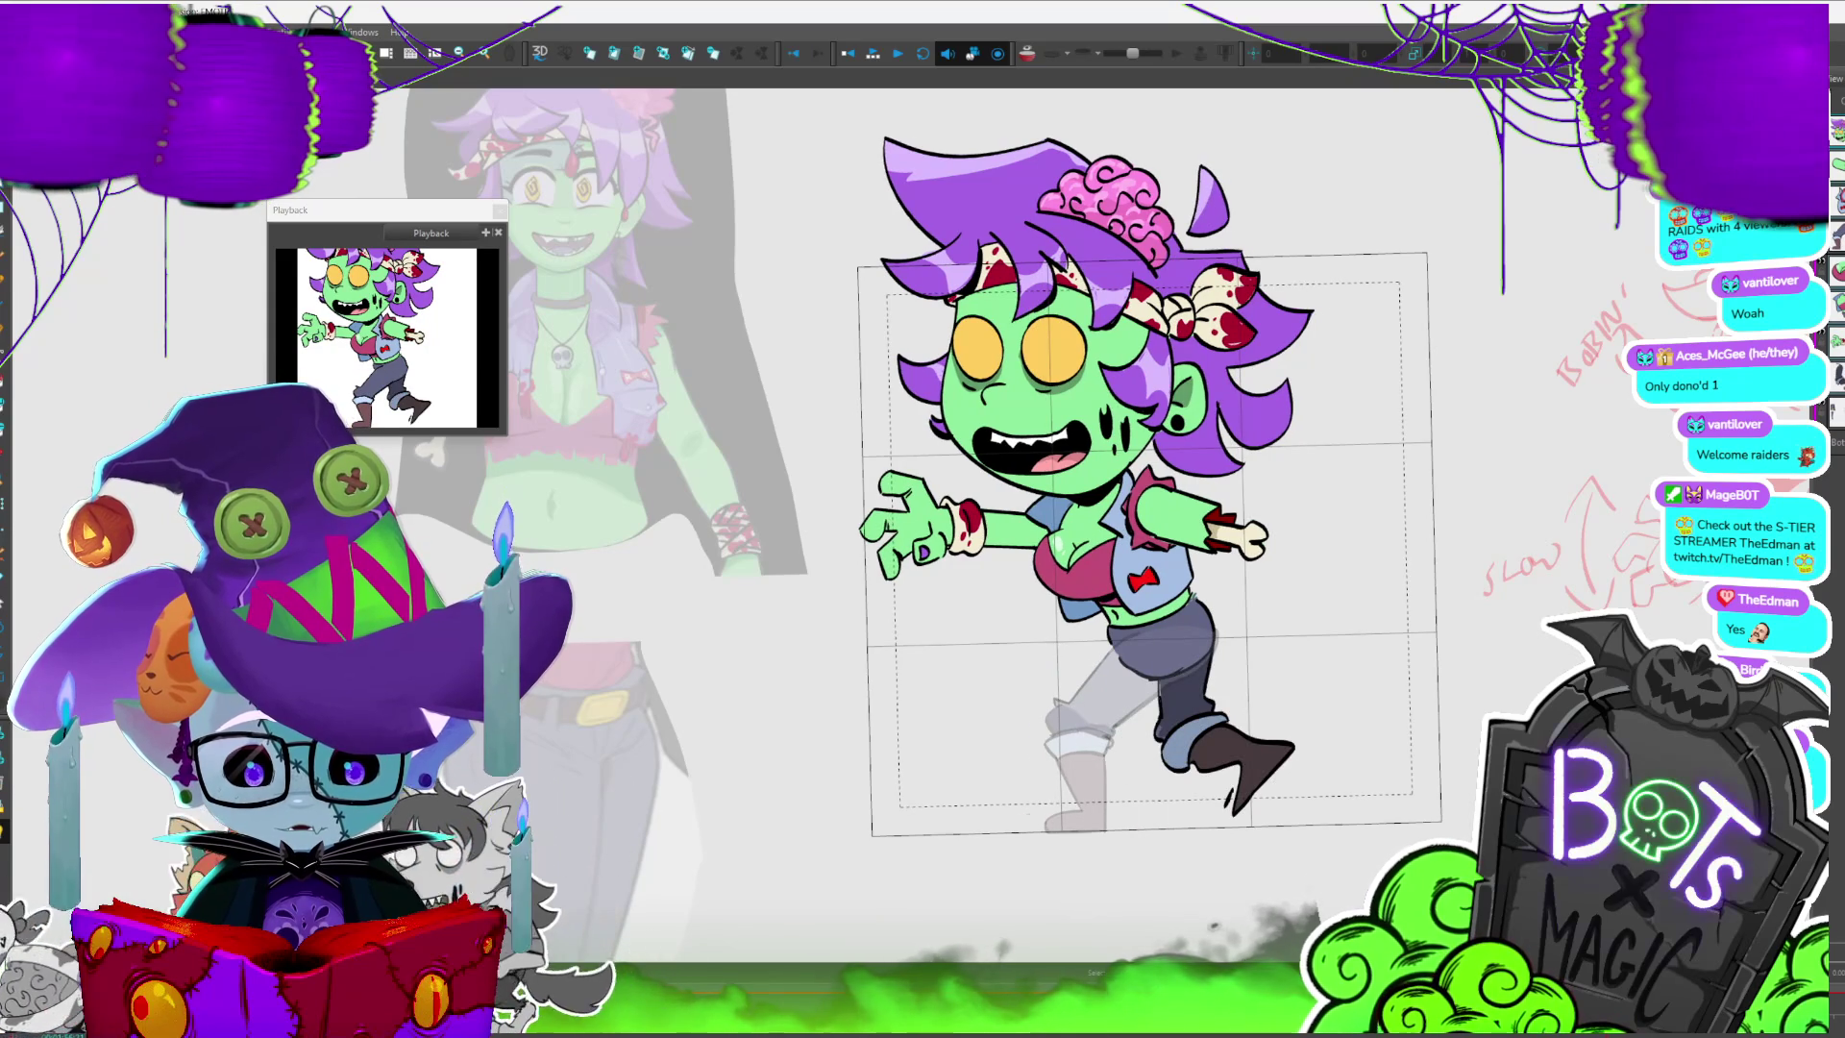
key("period")
key("comma")
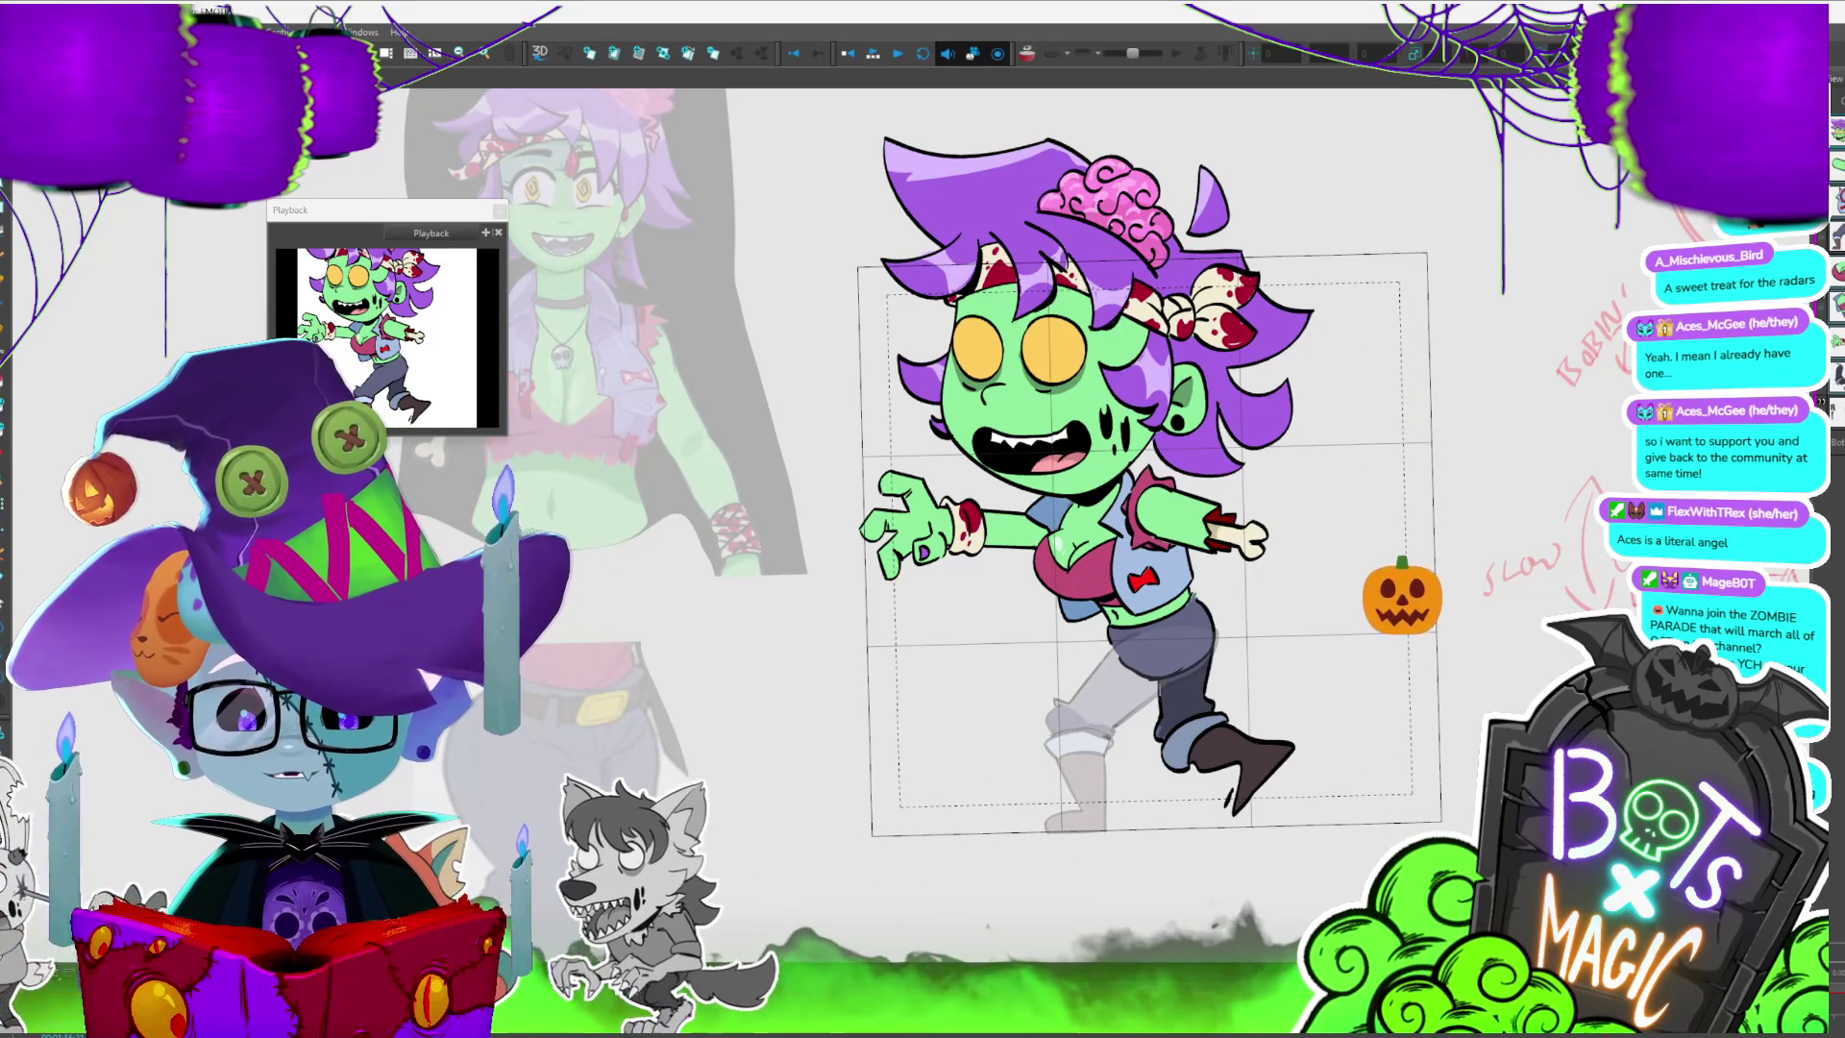
key("super+e")
key("alt+F4")
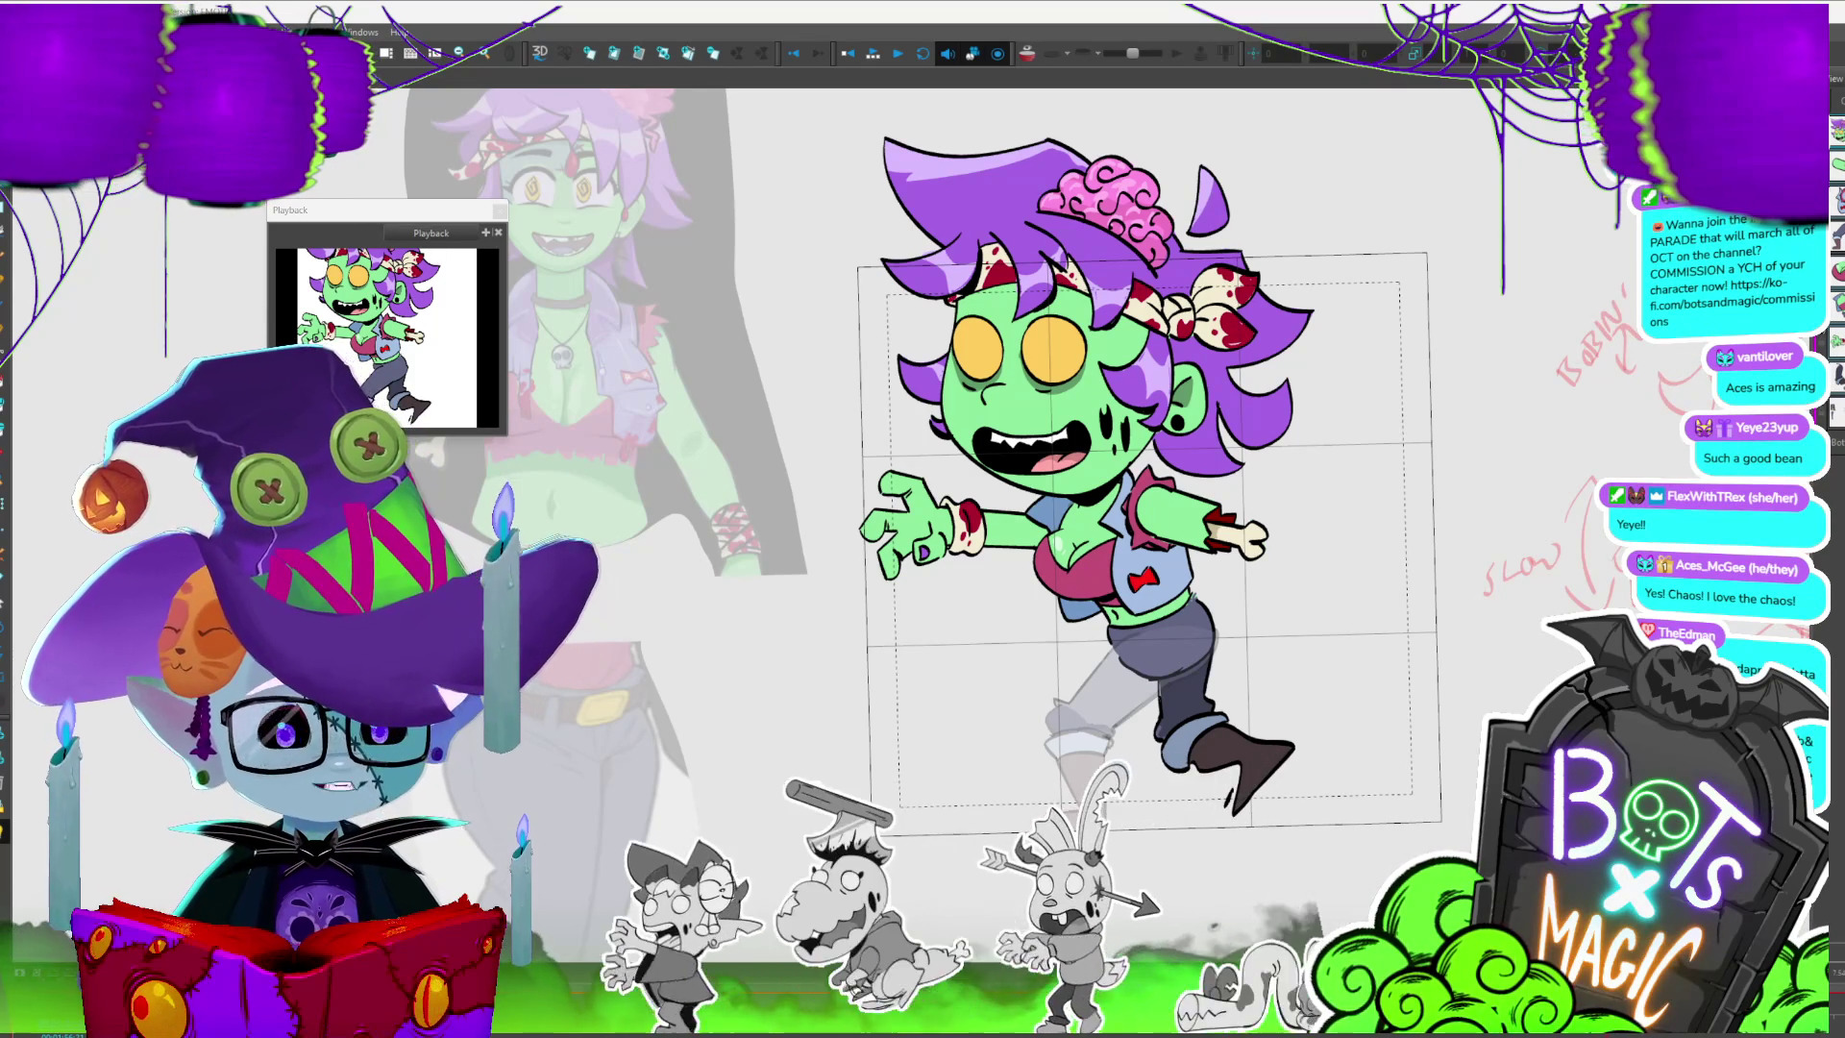
key("alt+Tab")
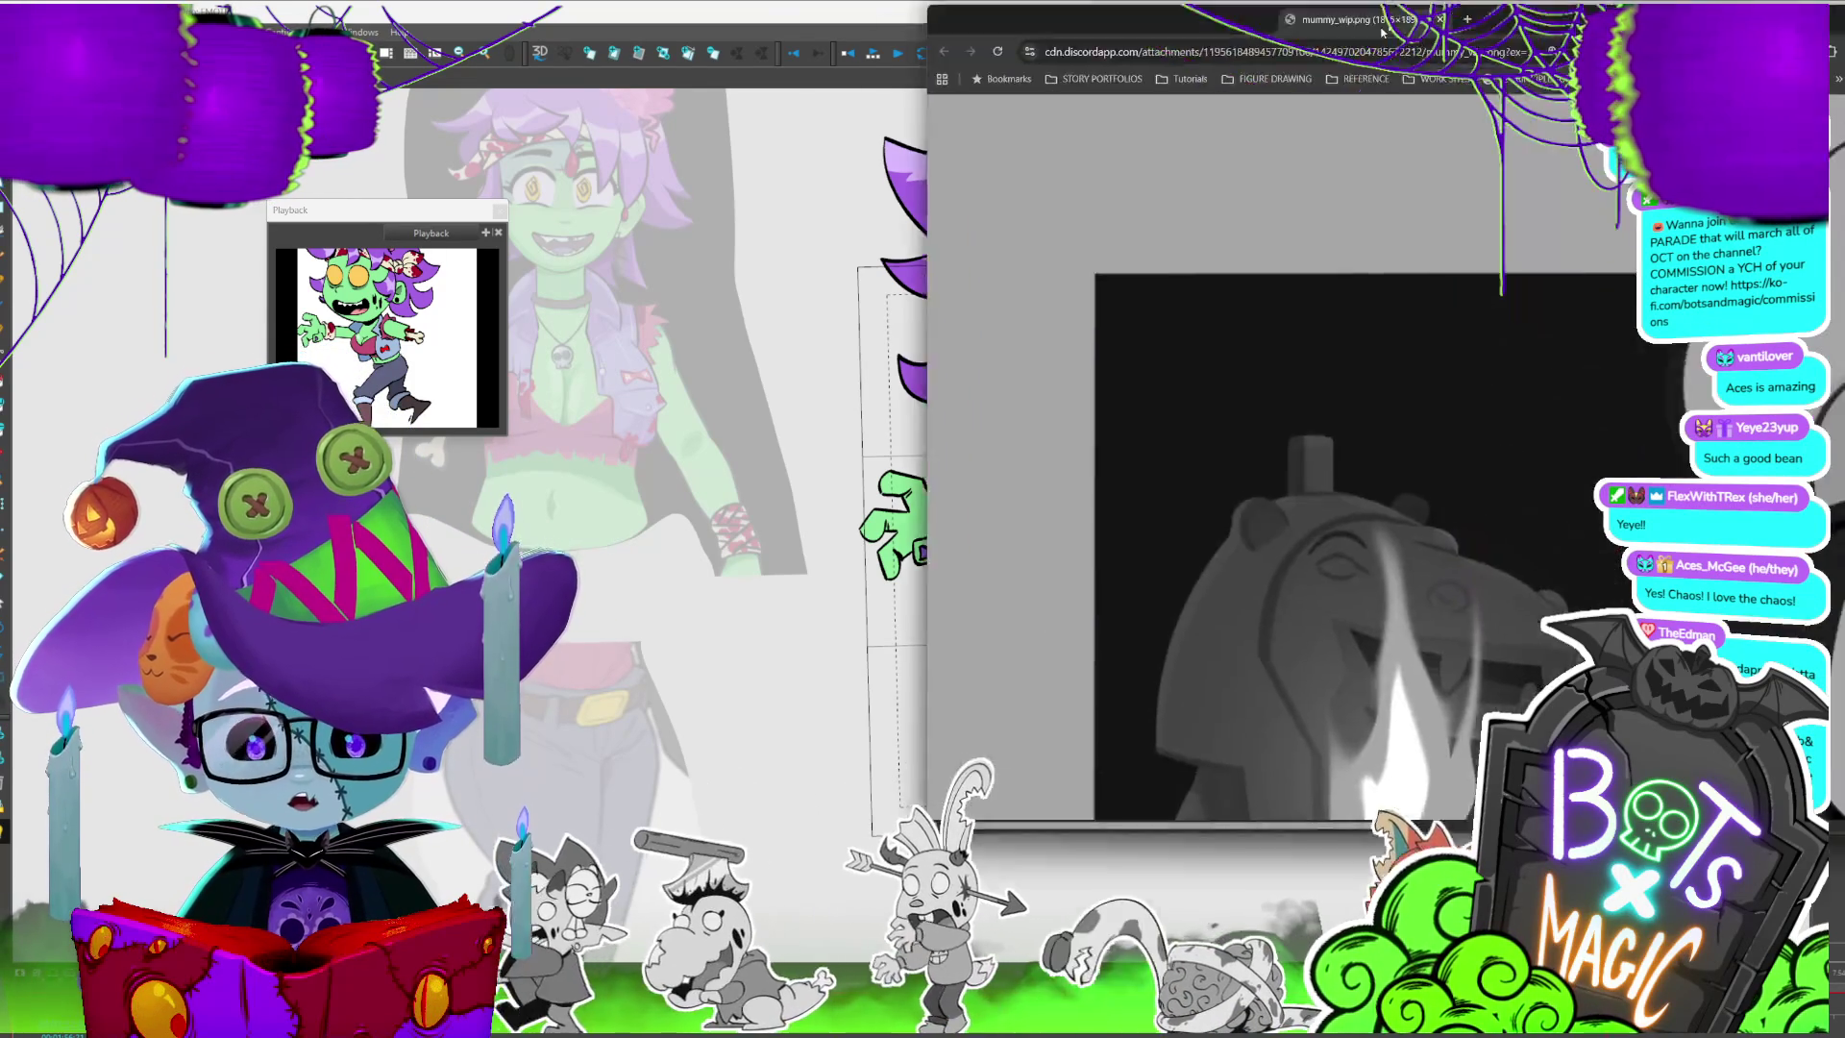
- Maximize then restore the mummy_wip.png window and drag it into place beside the workspace
left_click(1508, 168)
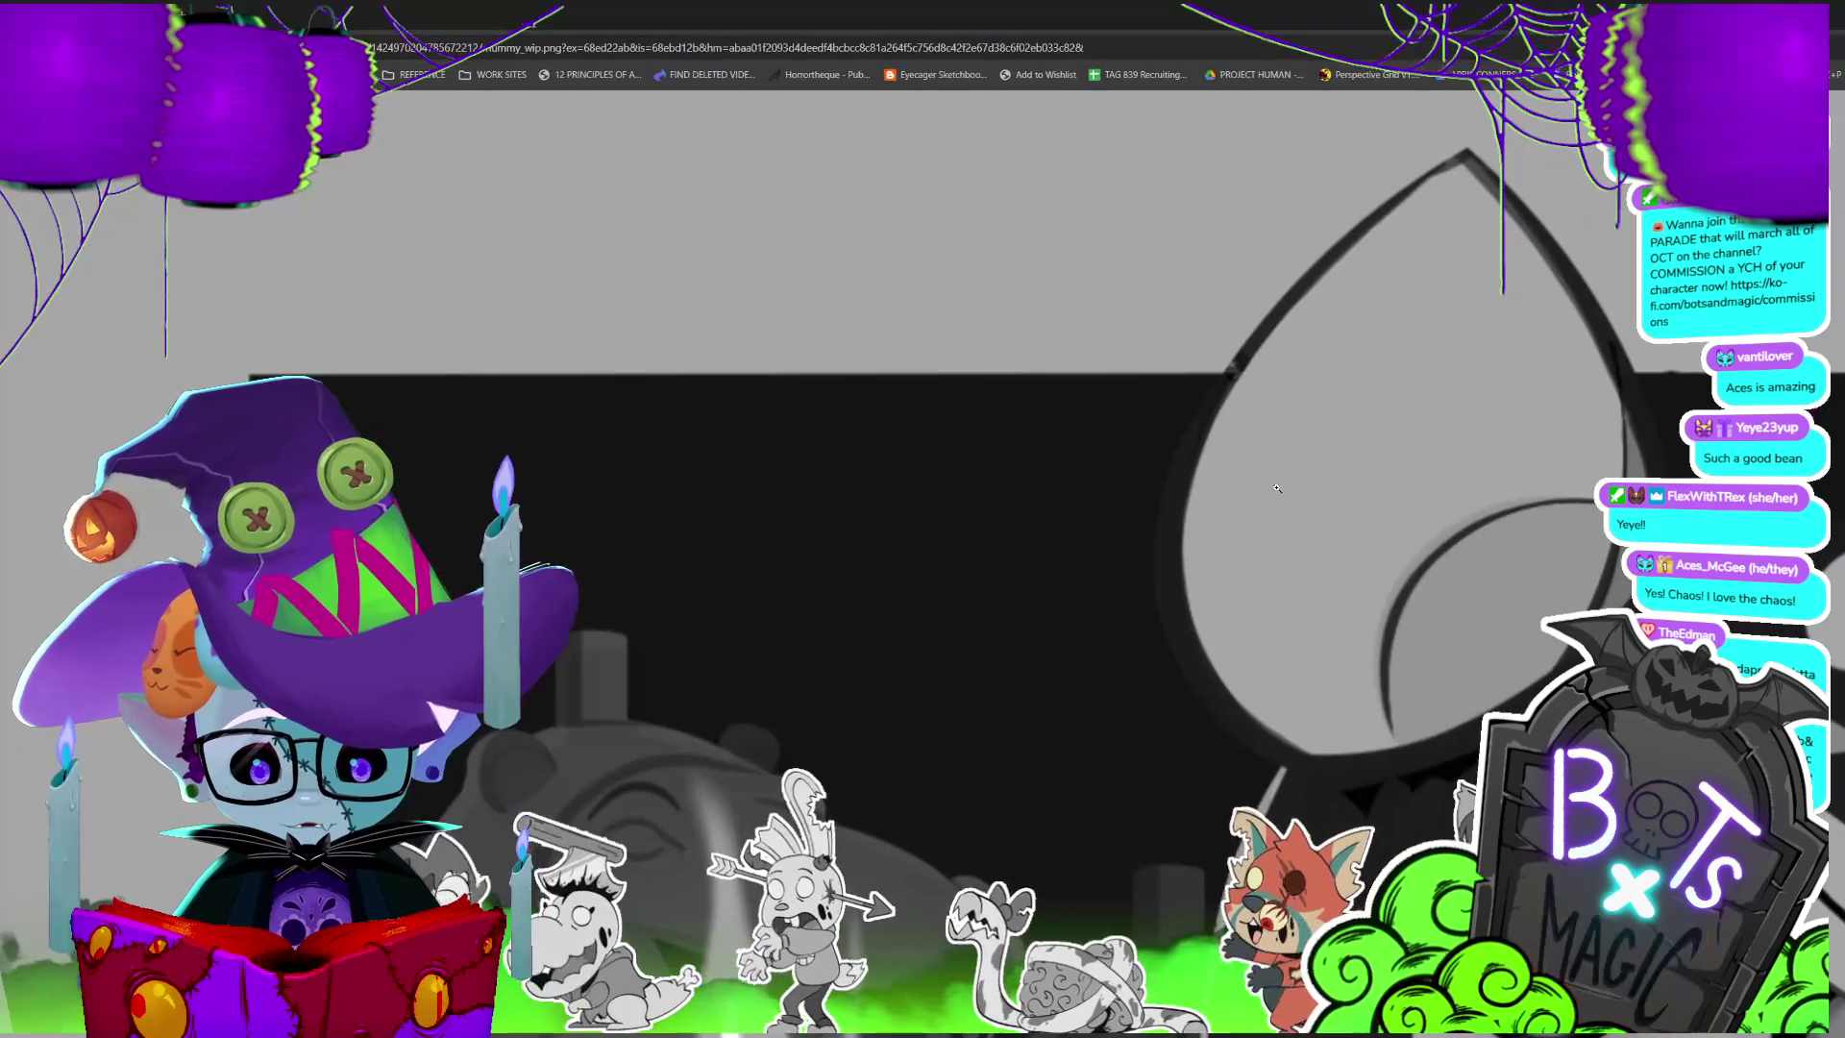
scroll(1219, 634, "down", 2, "ctrl")
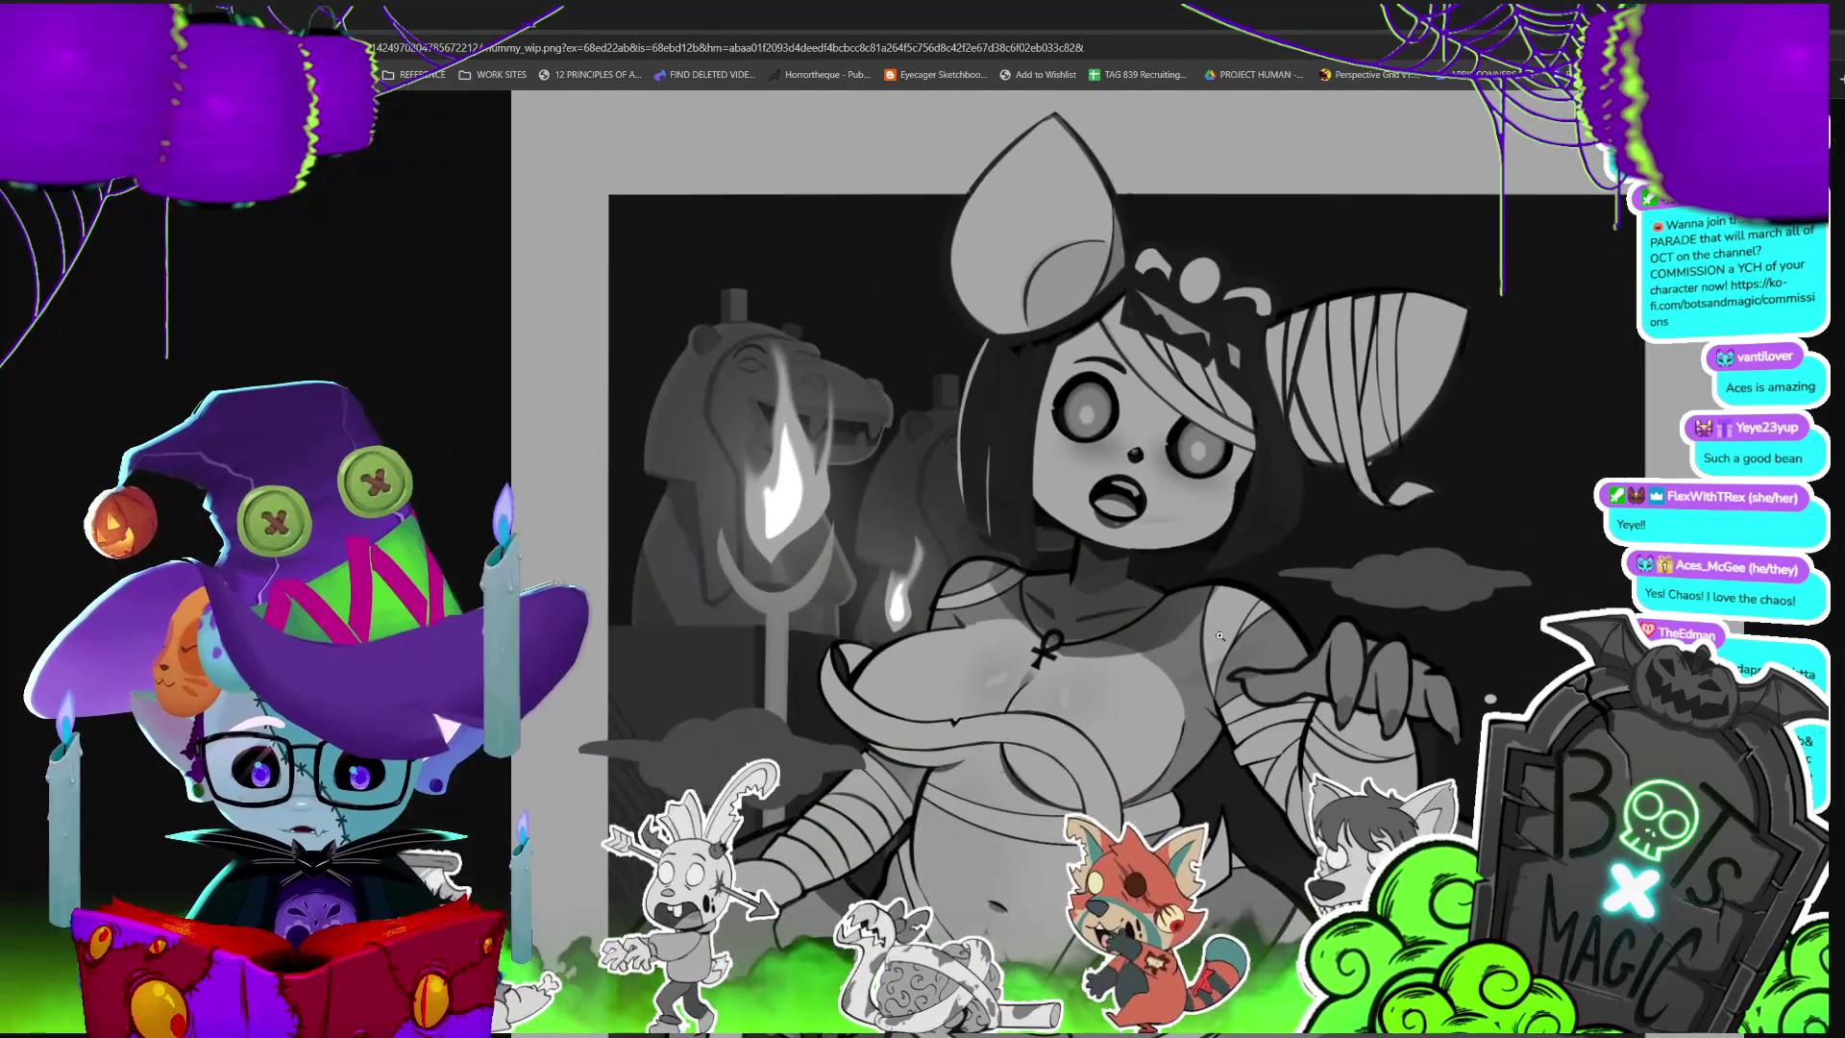
scroll(1218, 636, "down", 1, "ctrl")
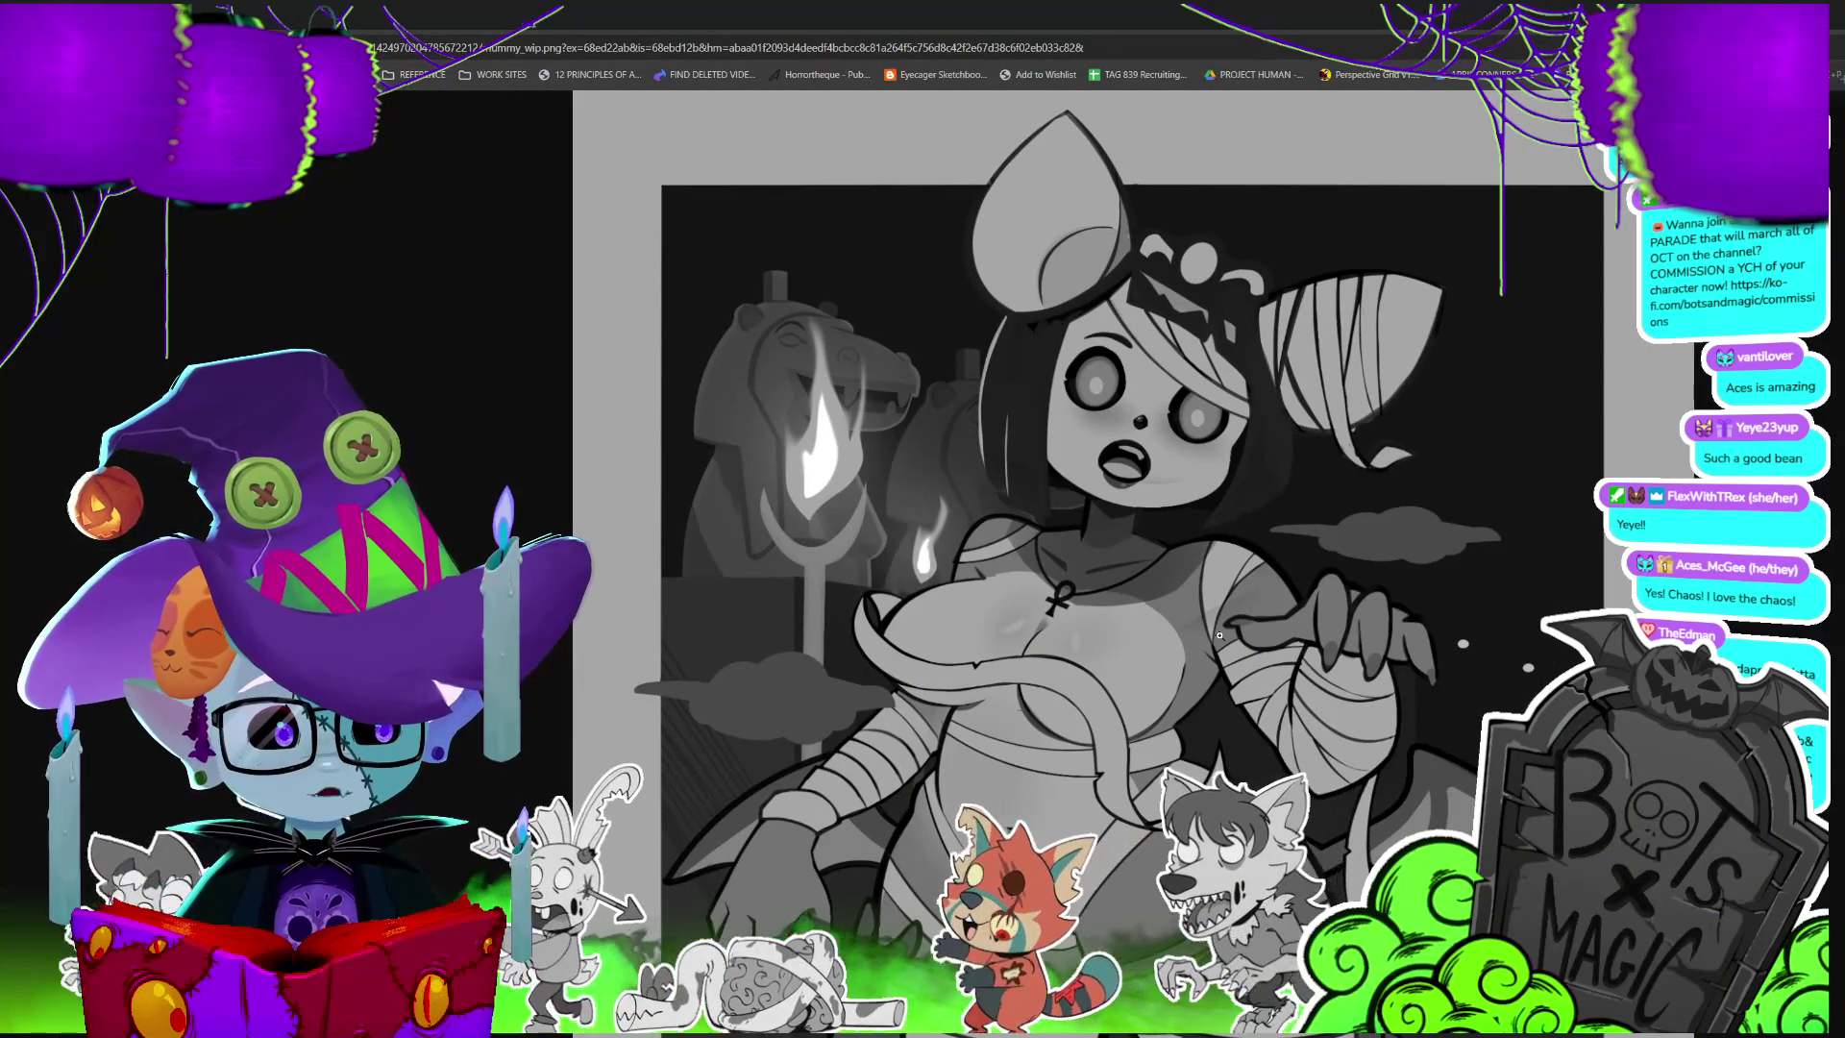
scroll(1218, 635, "down", 1, "ctrl")
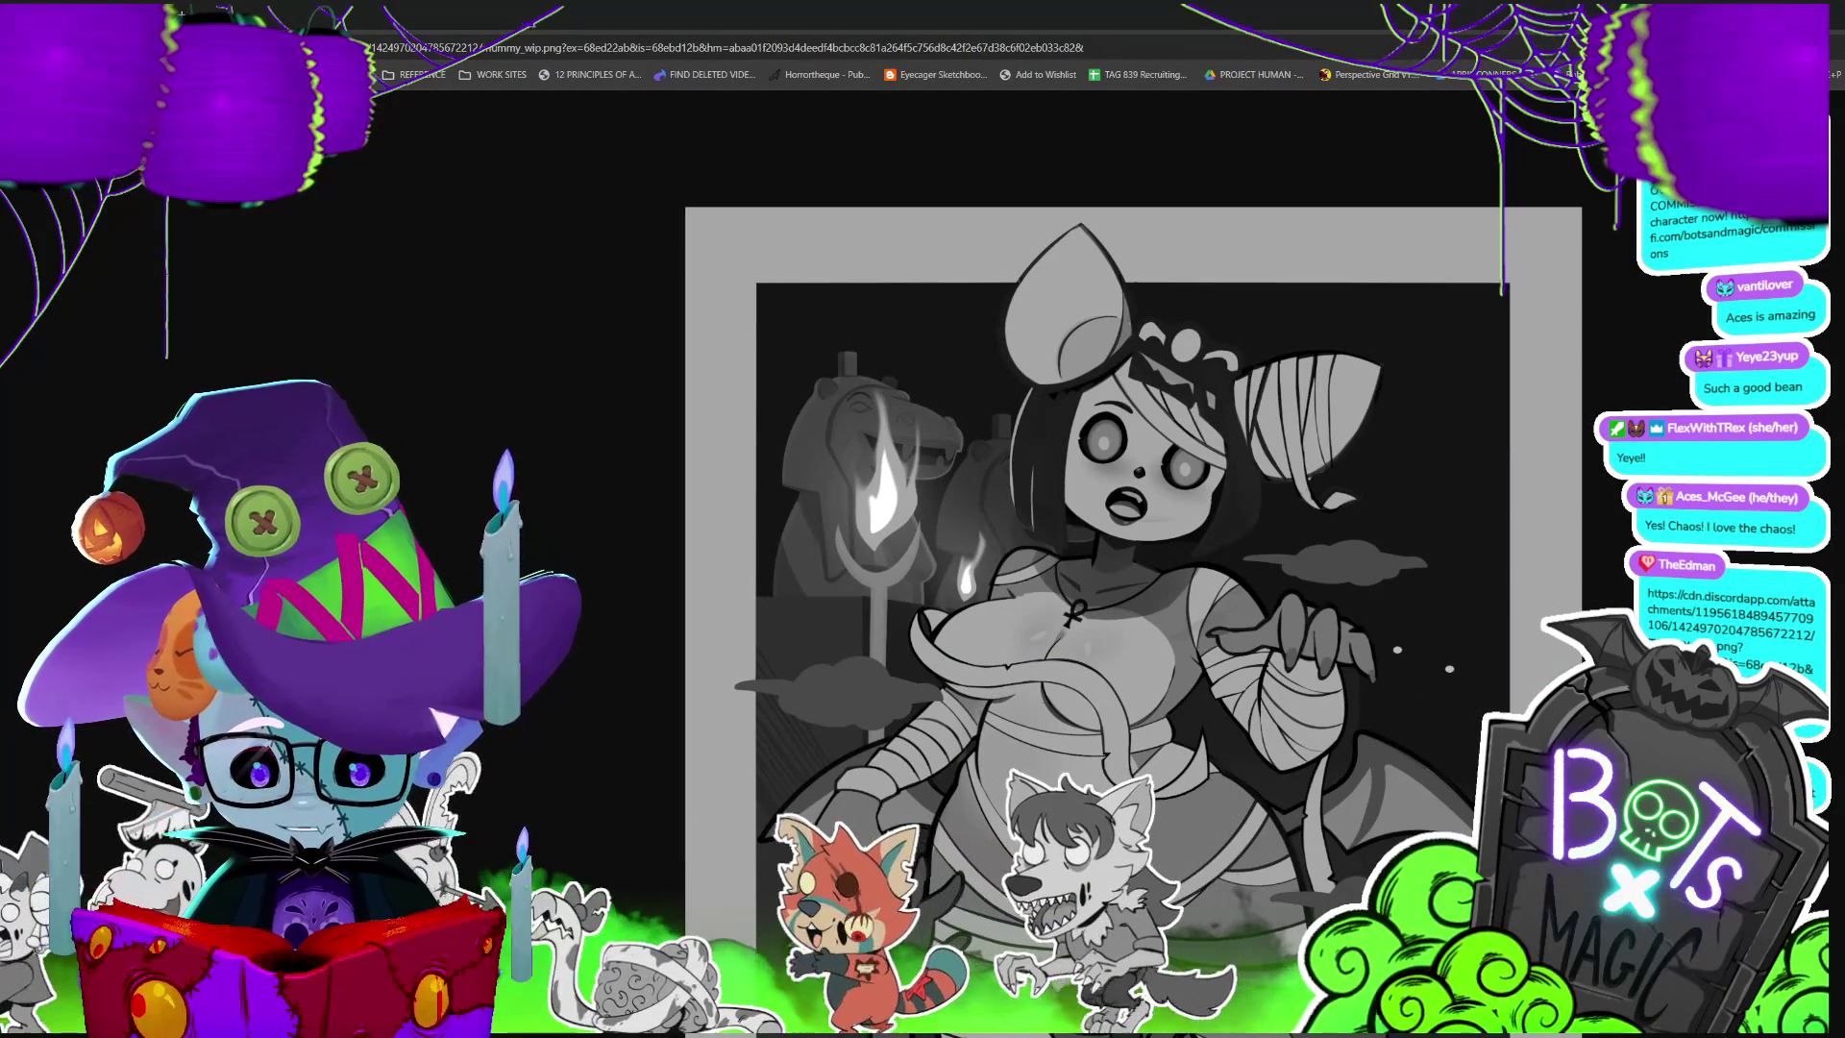
double_click(1320, 12)
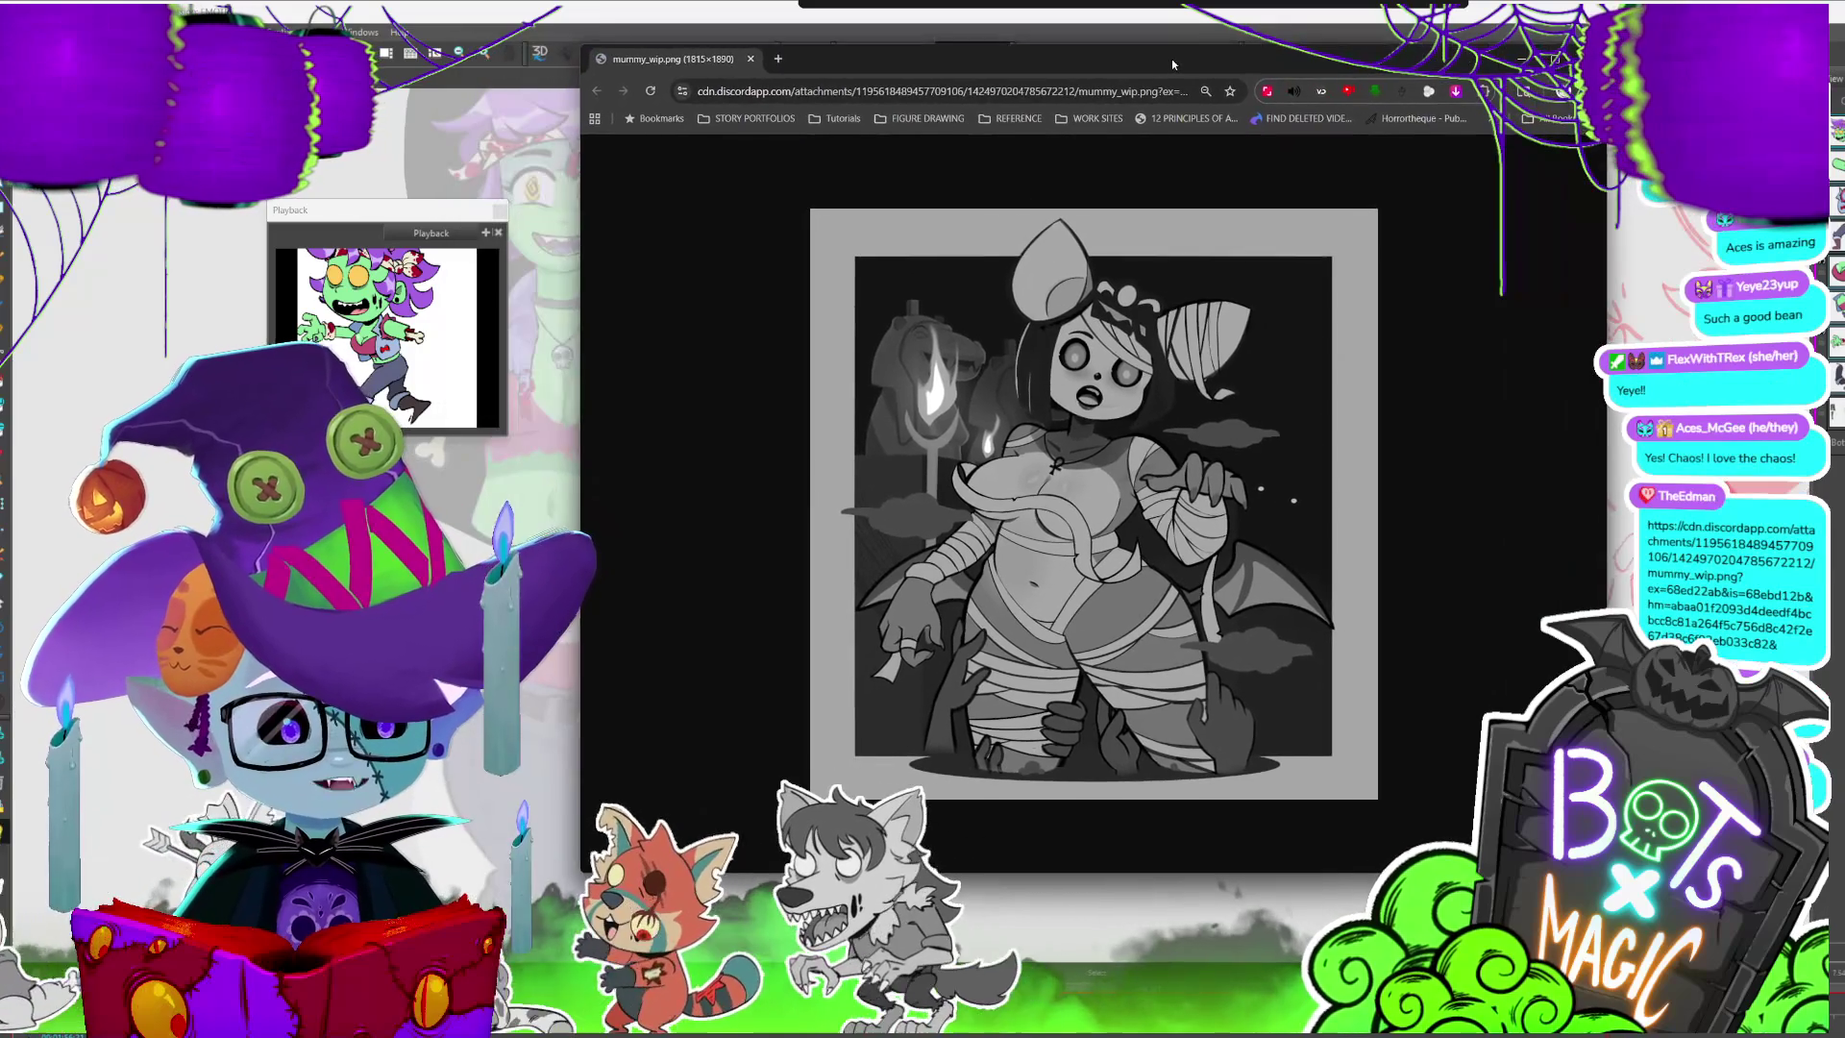
left_click_drag(1109, 65, 1159, 56)
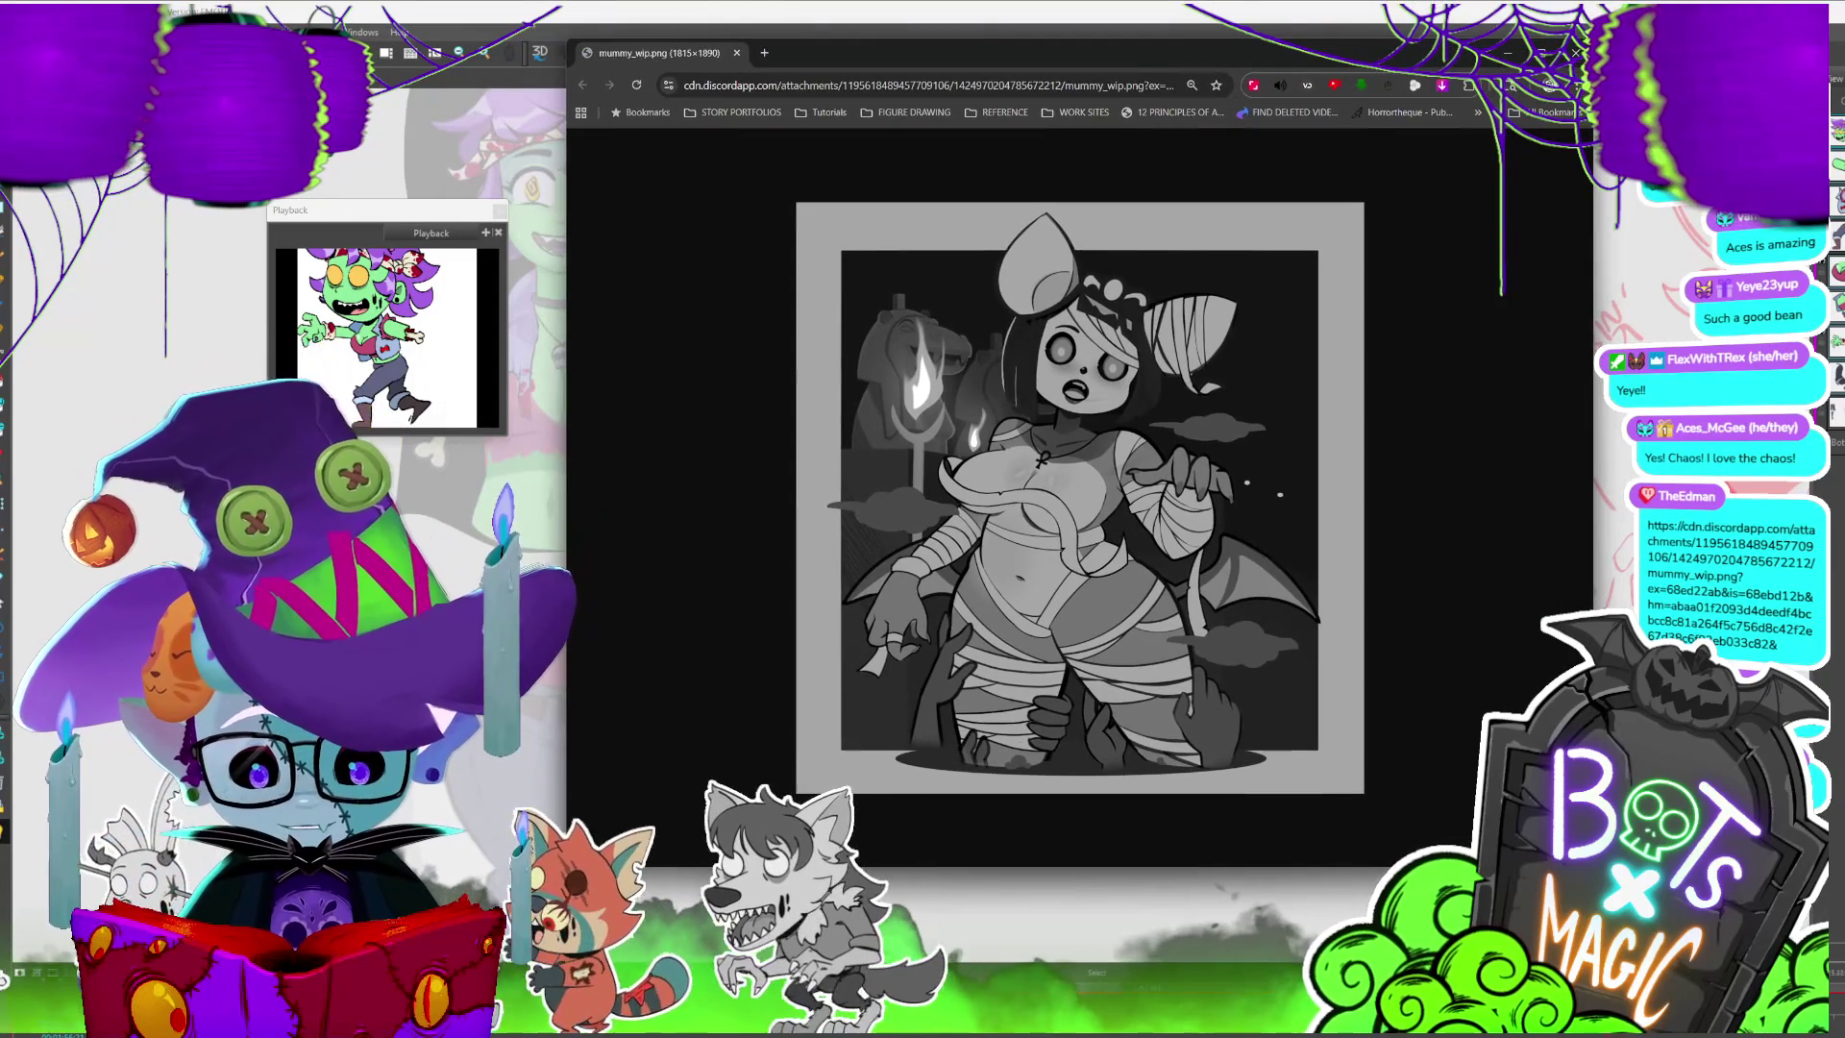
scroll(1139, 555, "up", 2, "ctrl")
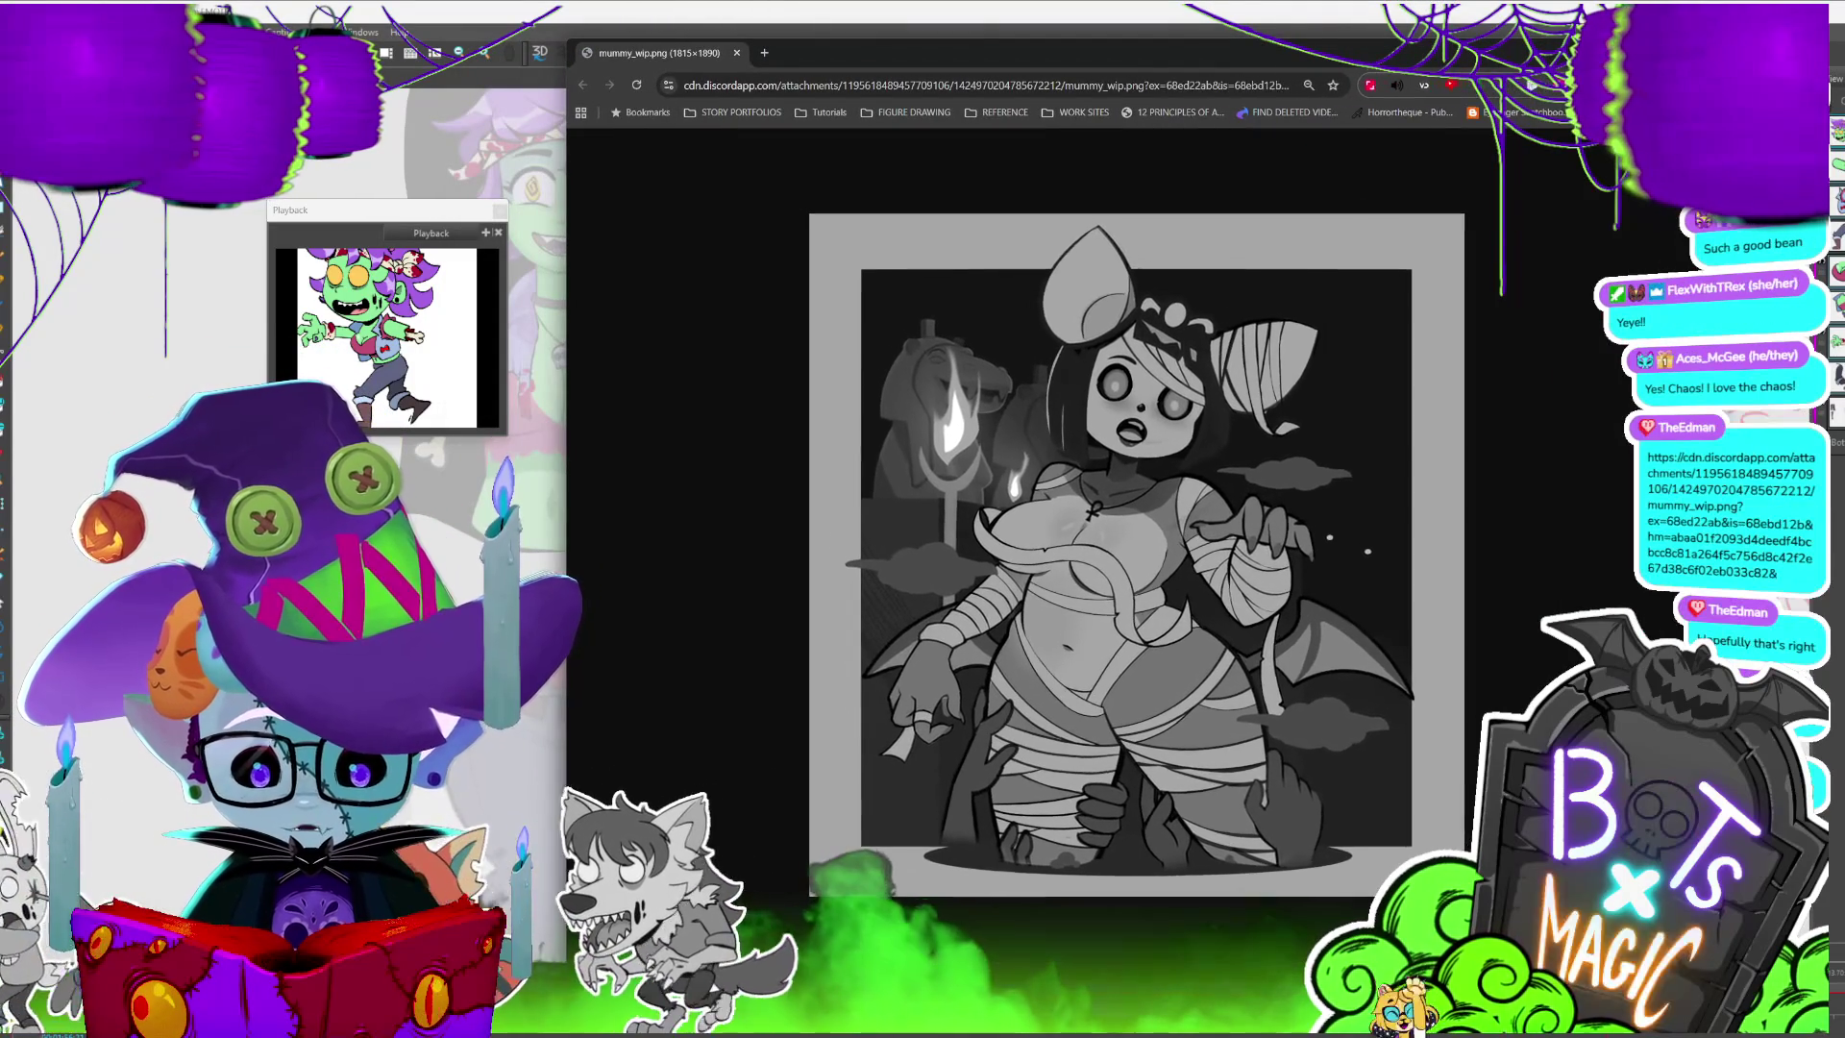
scroll(1153, 569, "up", 2, "ctrl")
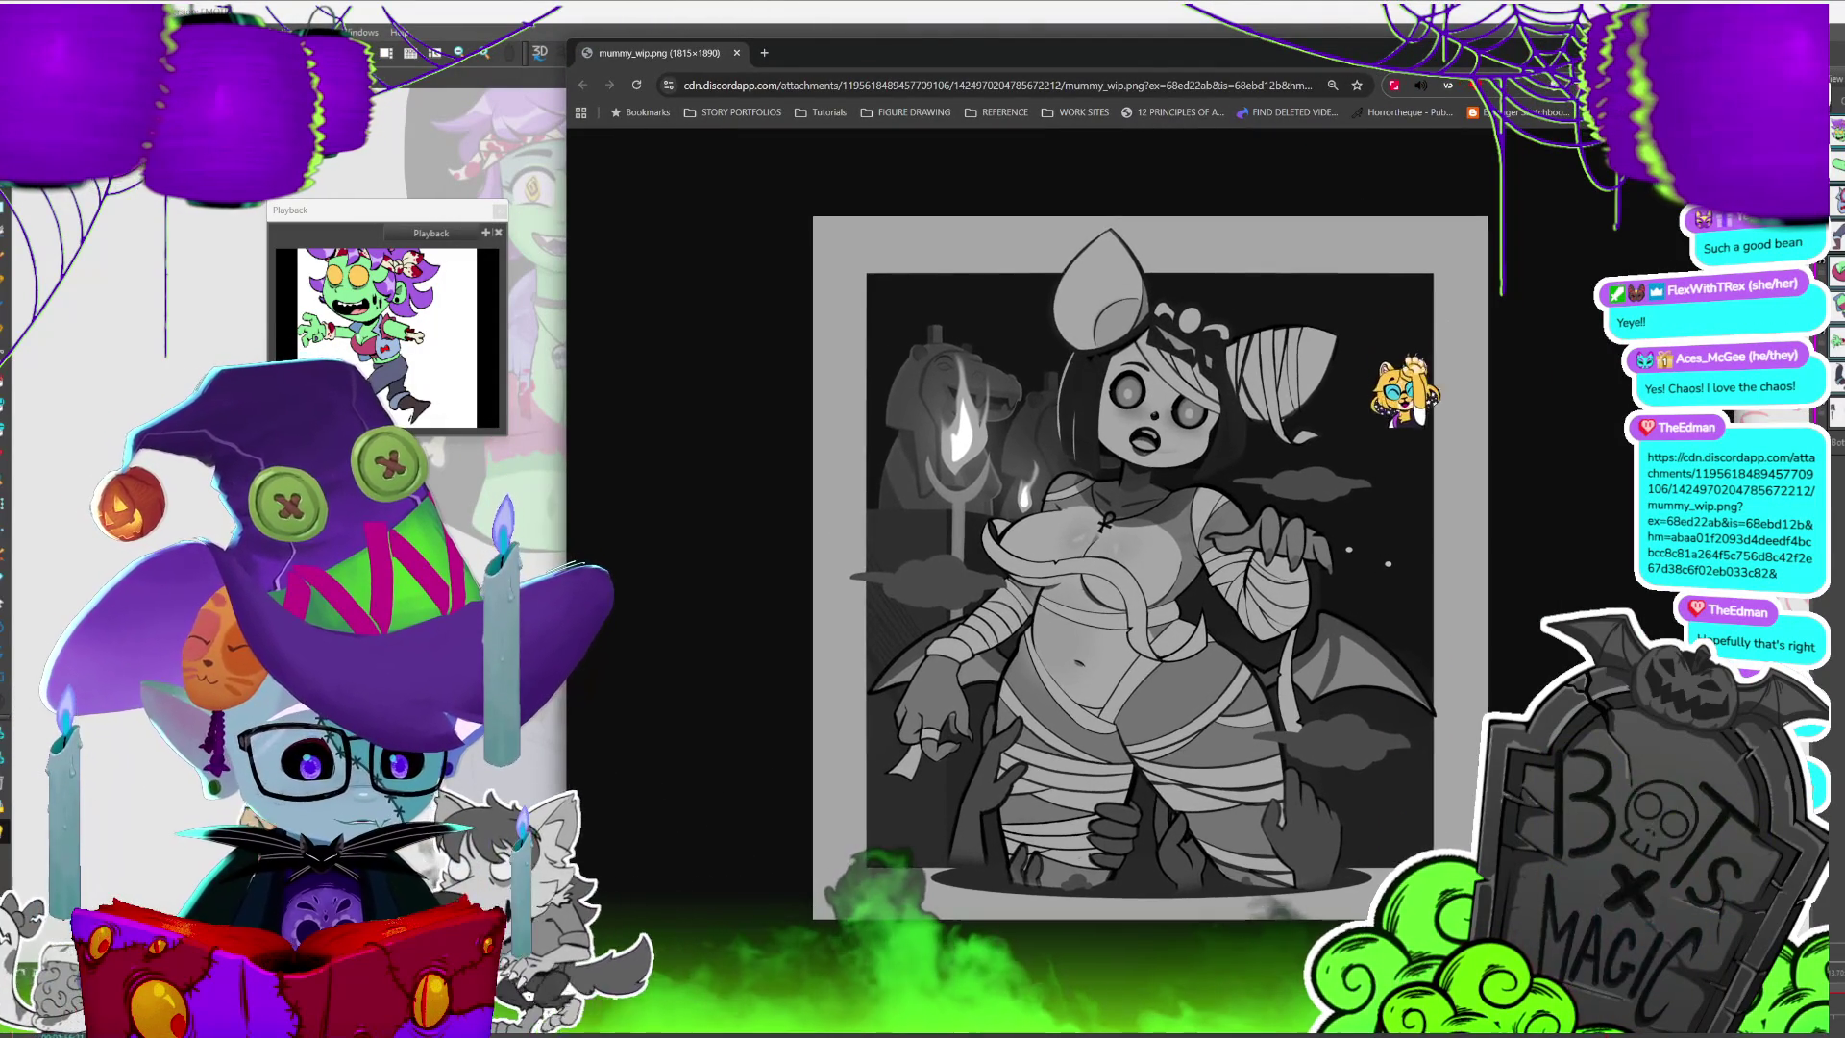
left_click_drag(1341, 63, 1286, 39)
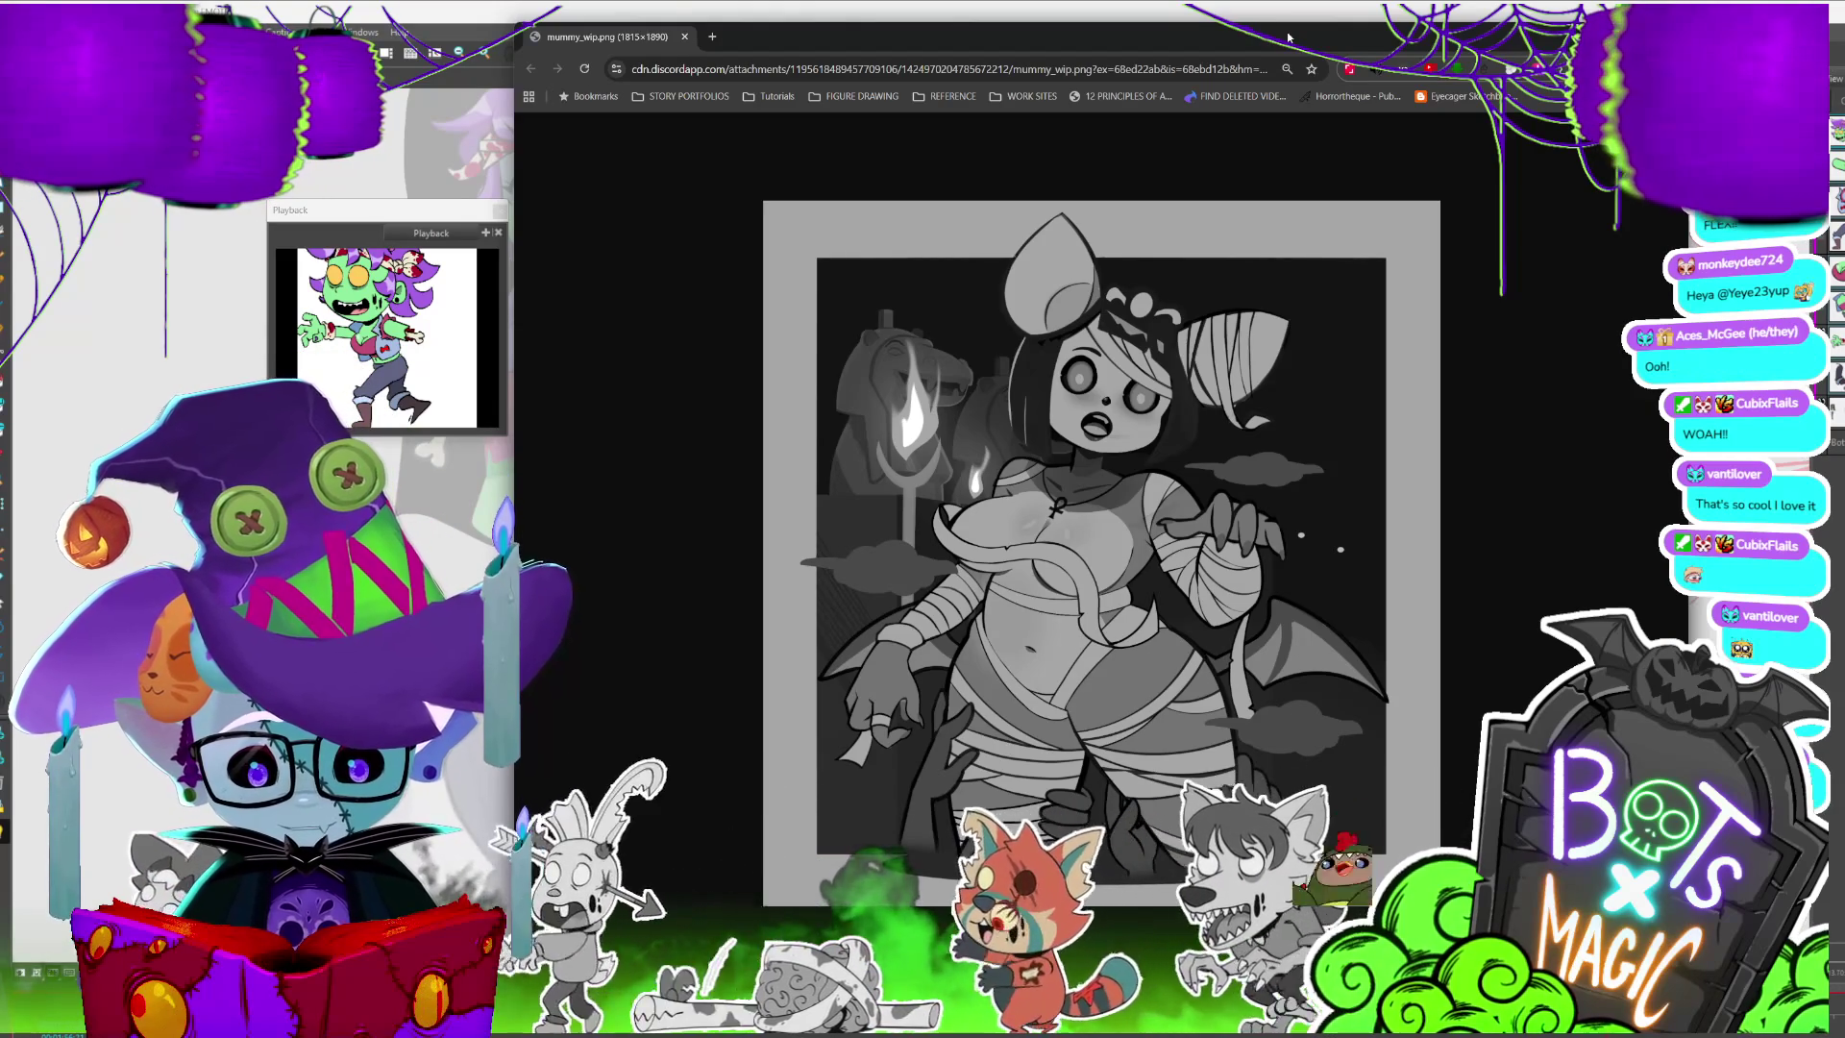
scroll(1326, 529, "up", 2)
scroll(1327, 529, "up", 2)
scroll(1328, 529, "up", 2)
scroll(1326, 529, "up", 2)
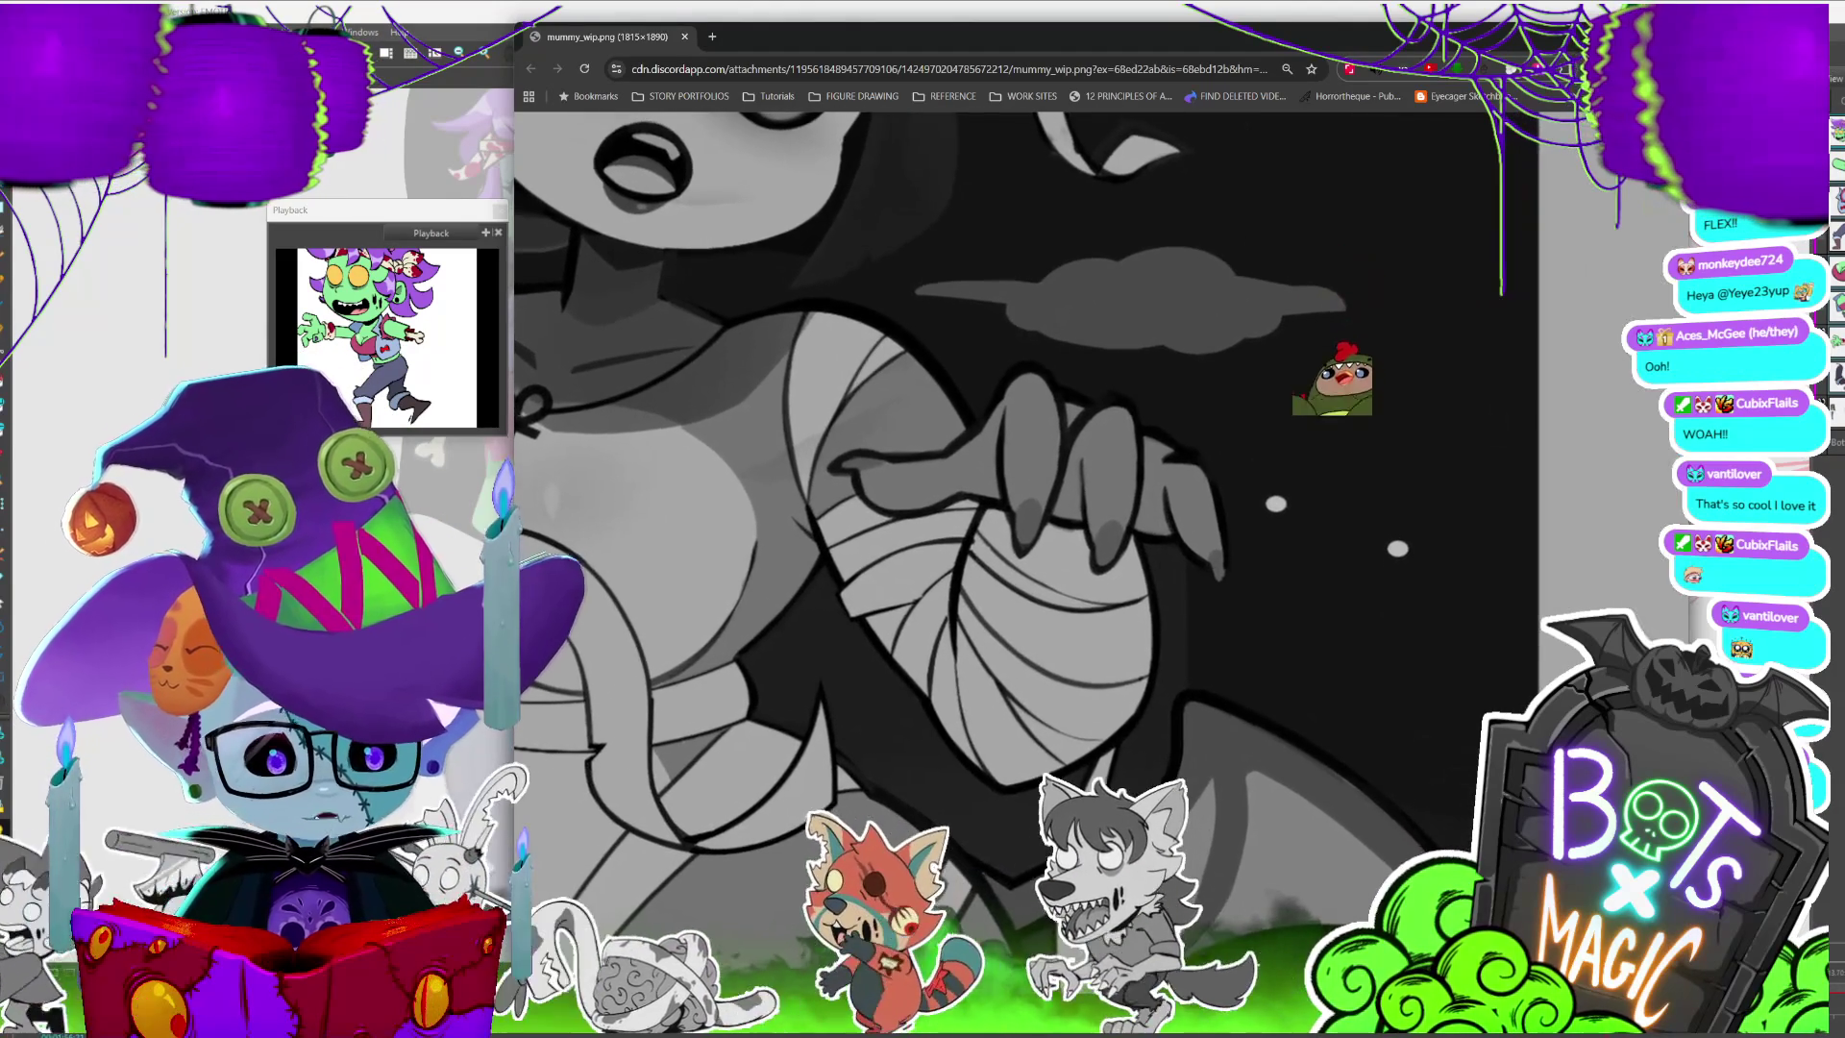
scroll(1010, 506, "down", 1)
scroll(1010, 506, "down", 1)
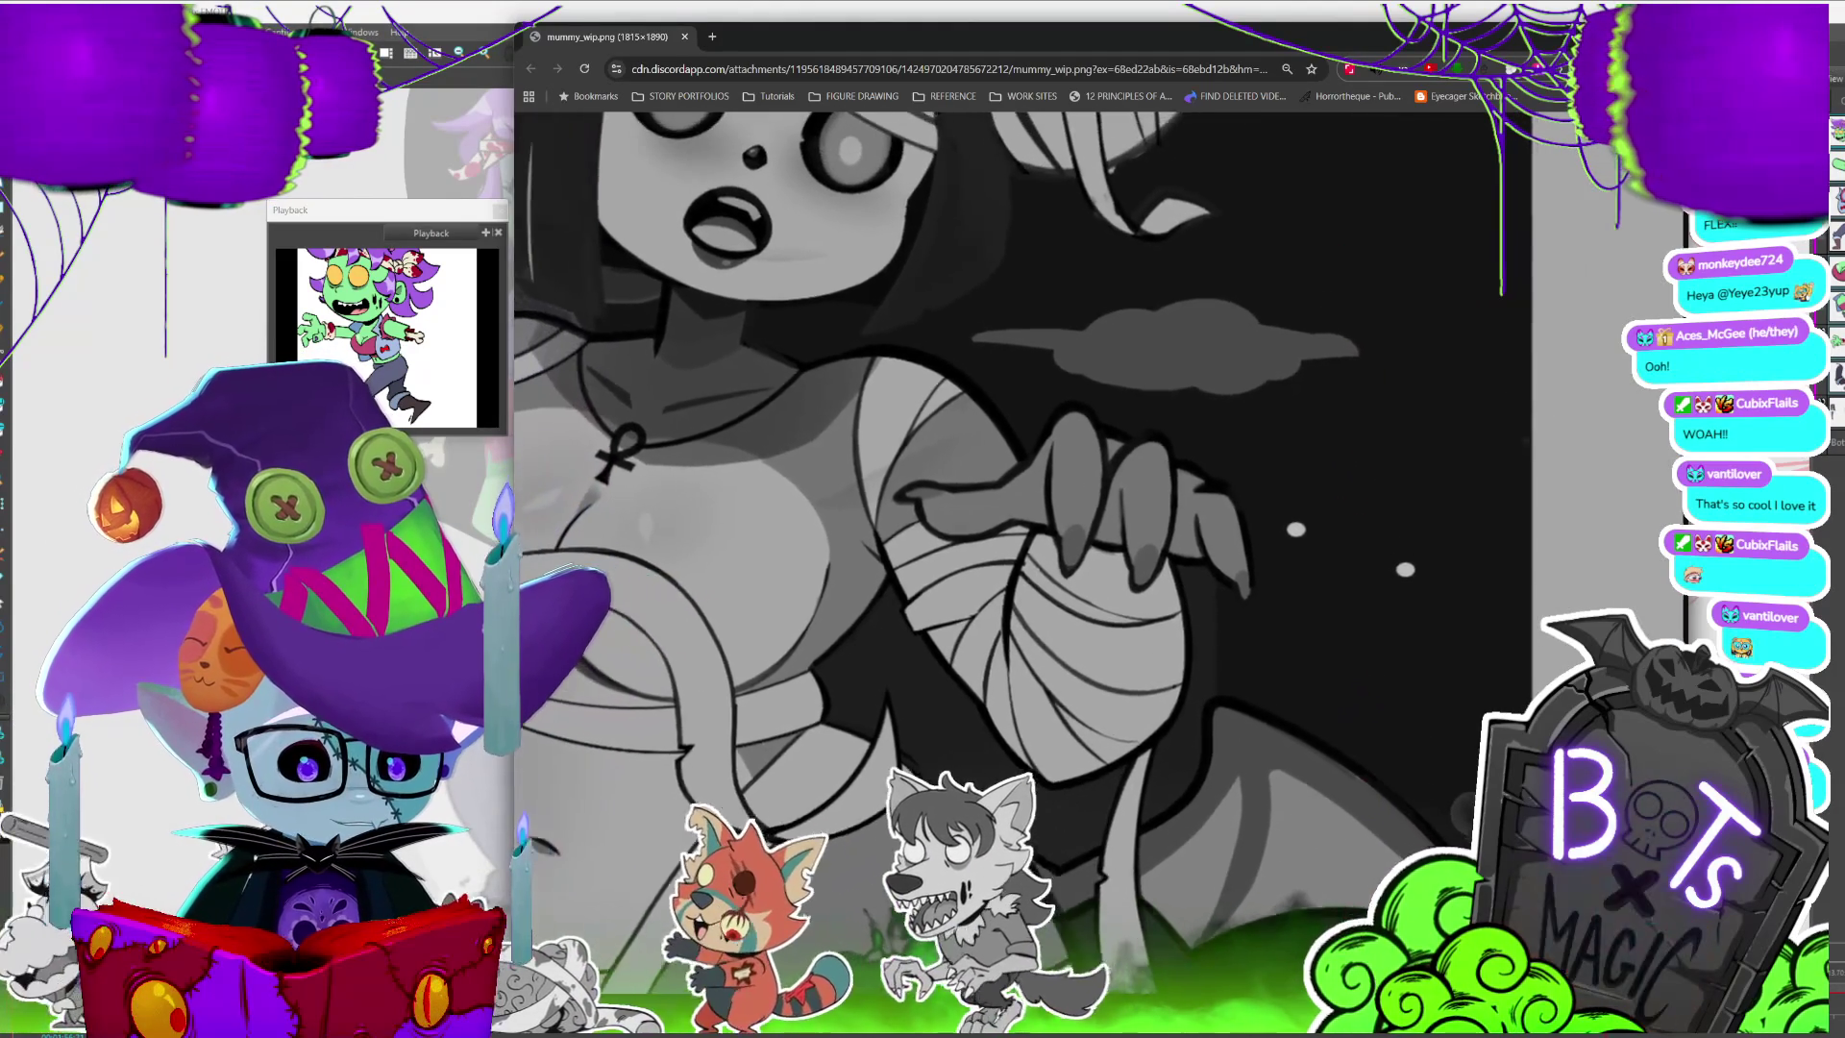
scroll(1413, 512, "down", 2)
scroll(1414, 512, "down", 1)
scroll(1413, 512, "down", 1)
scroll(1413, 513, "down", 1)
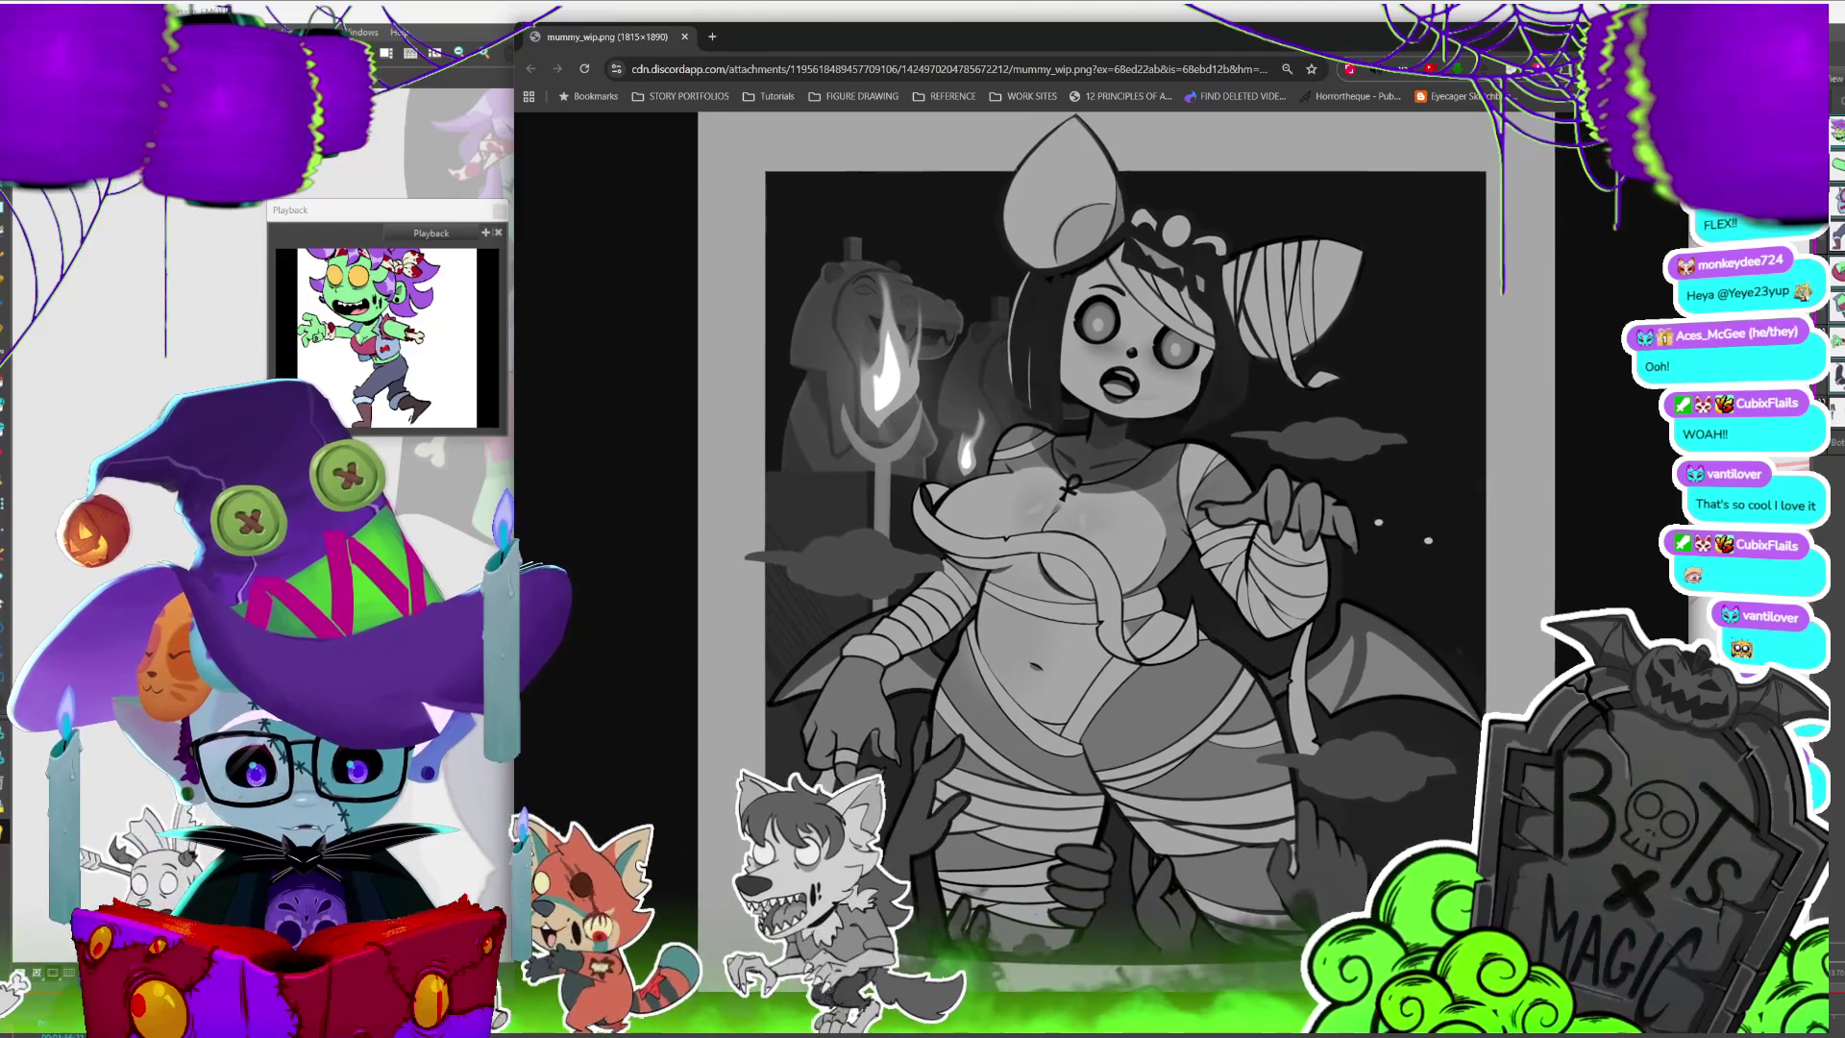
scroll(1096, 520, "up", 1)
scroll(1096, 519, "up", 1)
scroll(1097, 519, "up", 2)
scroll(1095, 519, "down", 1)
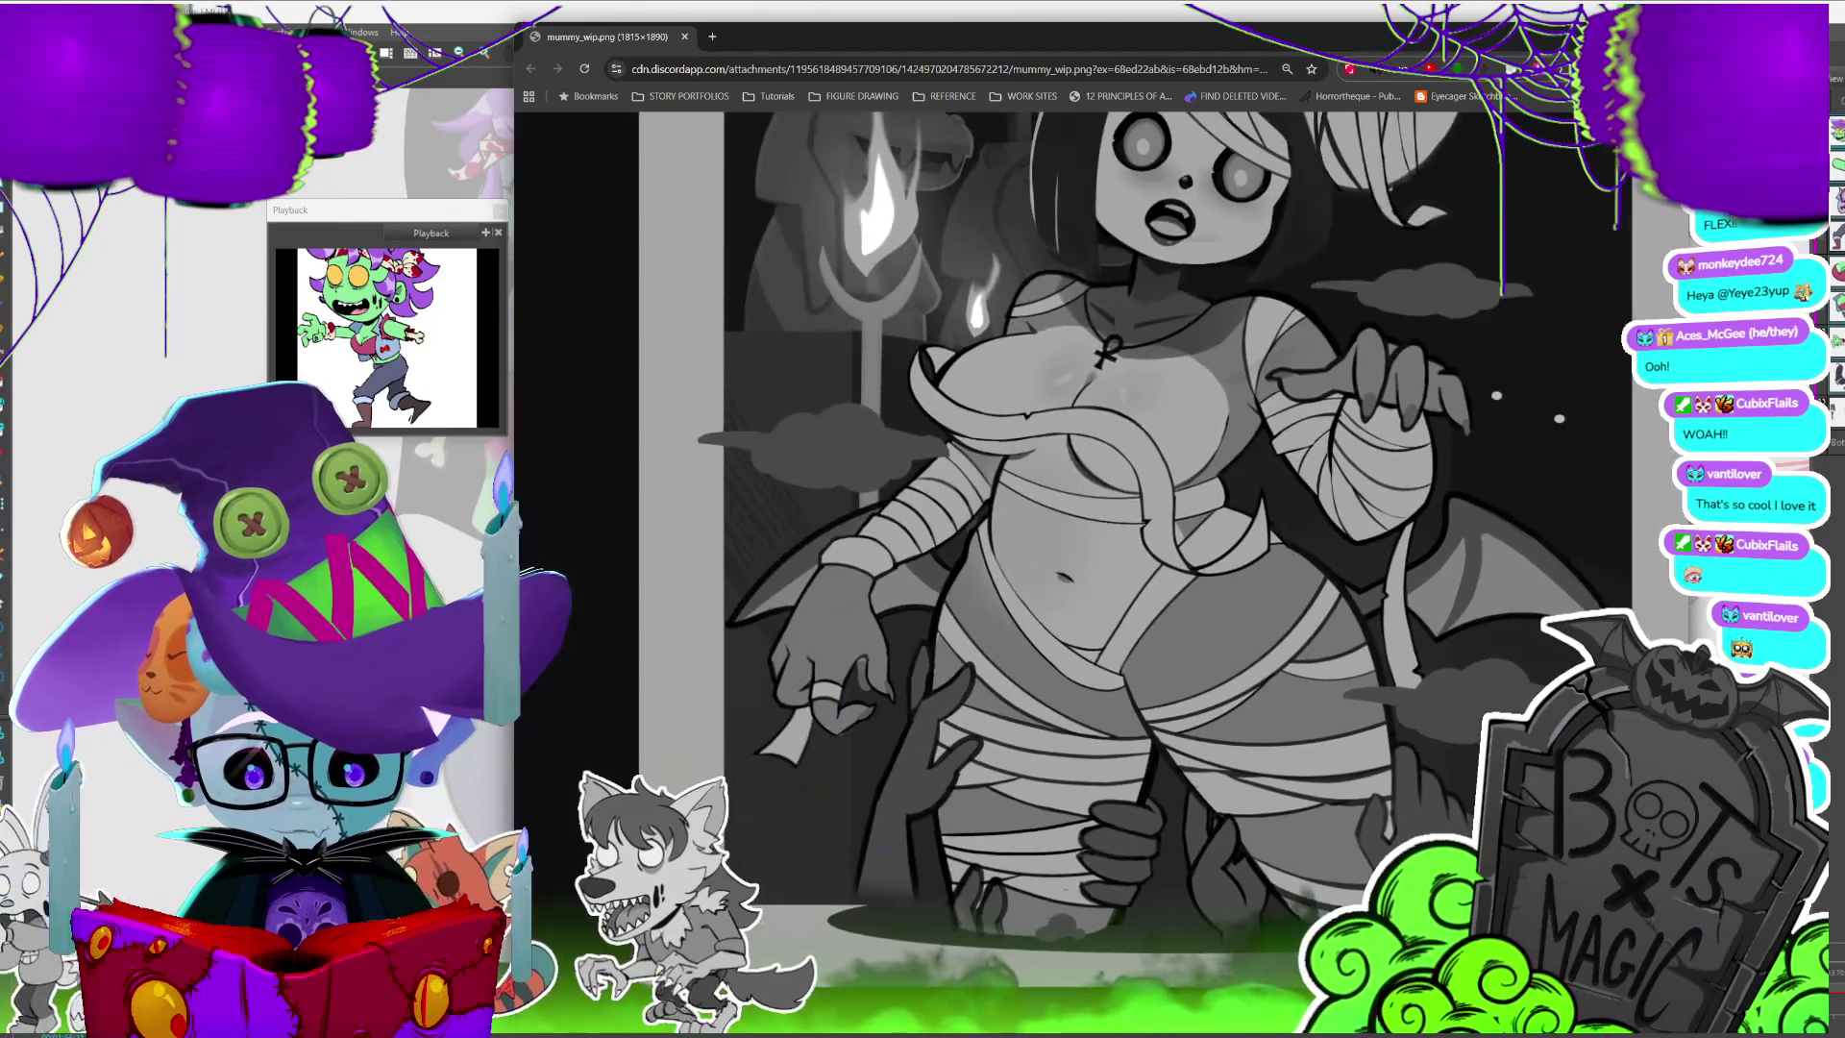
scroll(1096, 519, "down", 3)
scroll(1096, 519, "up", 1)
scroll(1096, 519, "up", 1)
scroll(1096, 519, "up", 1)
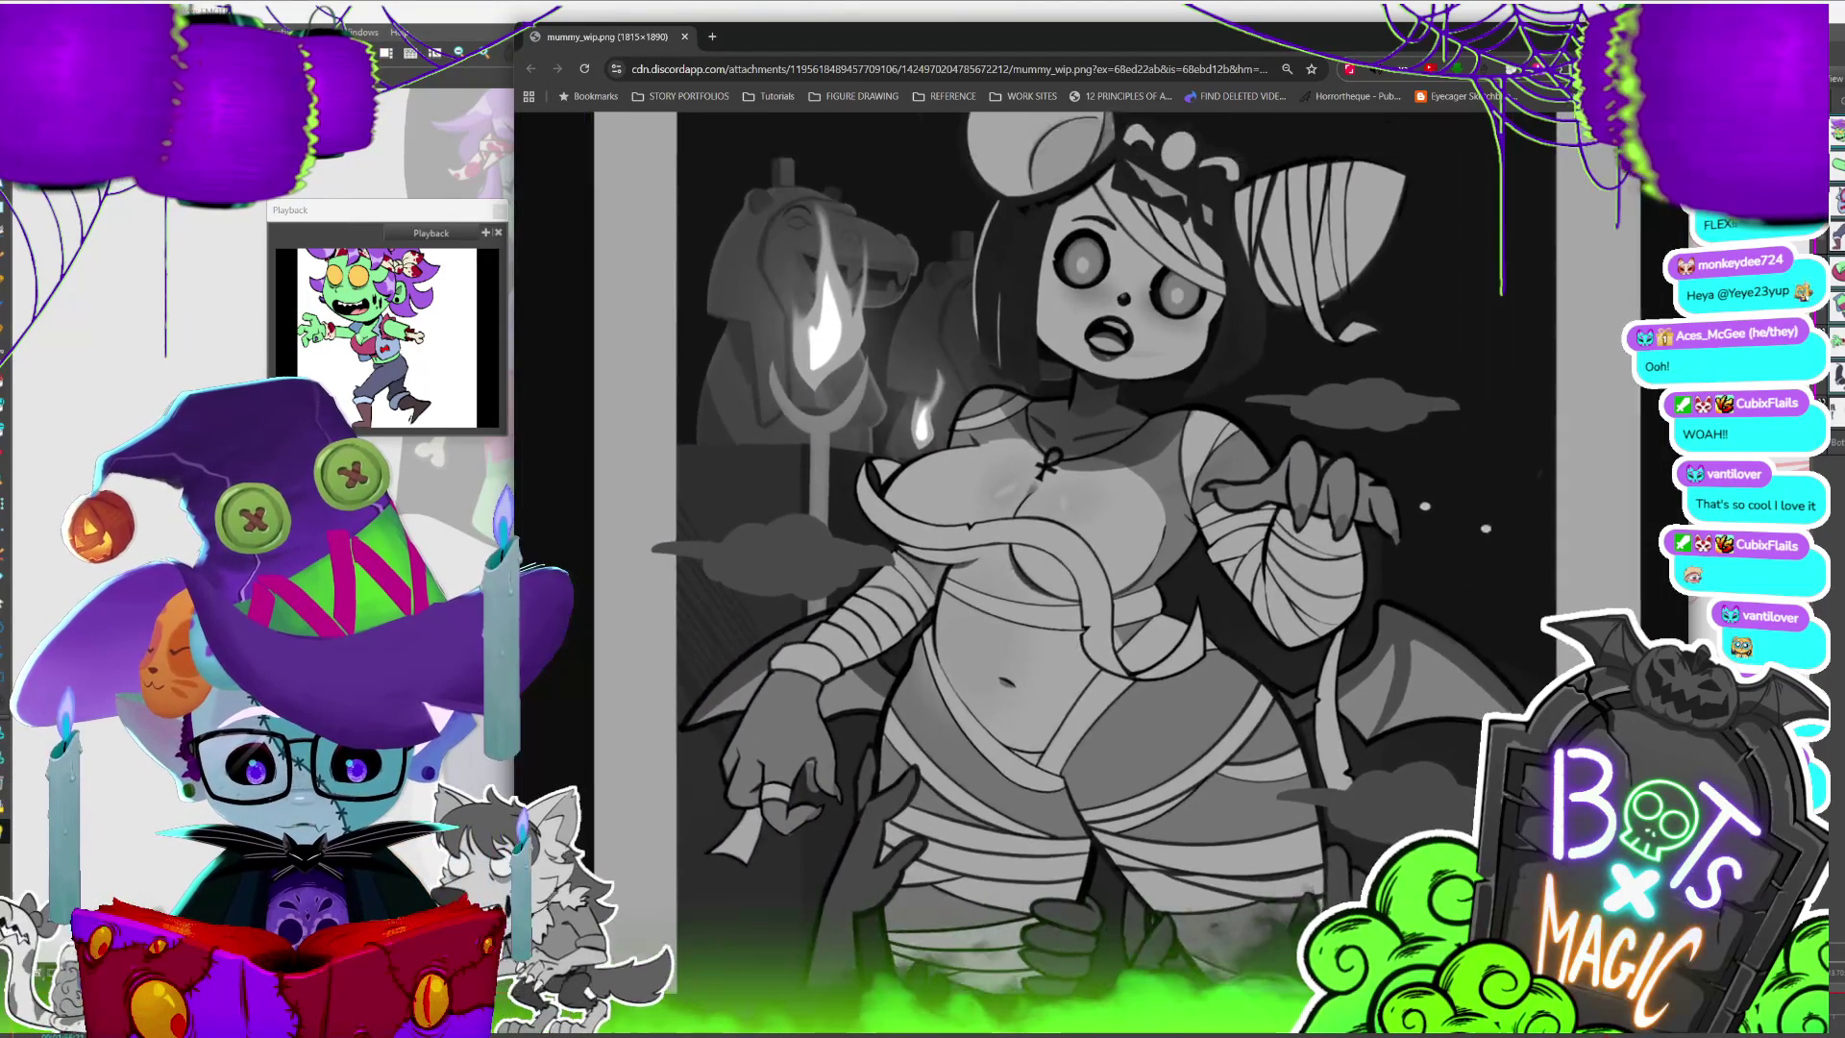
scroll(1096, 519, "down", 2)
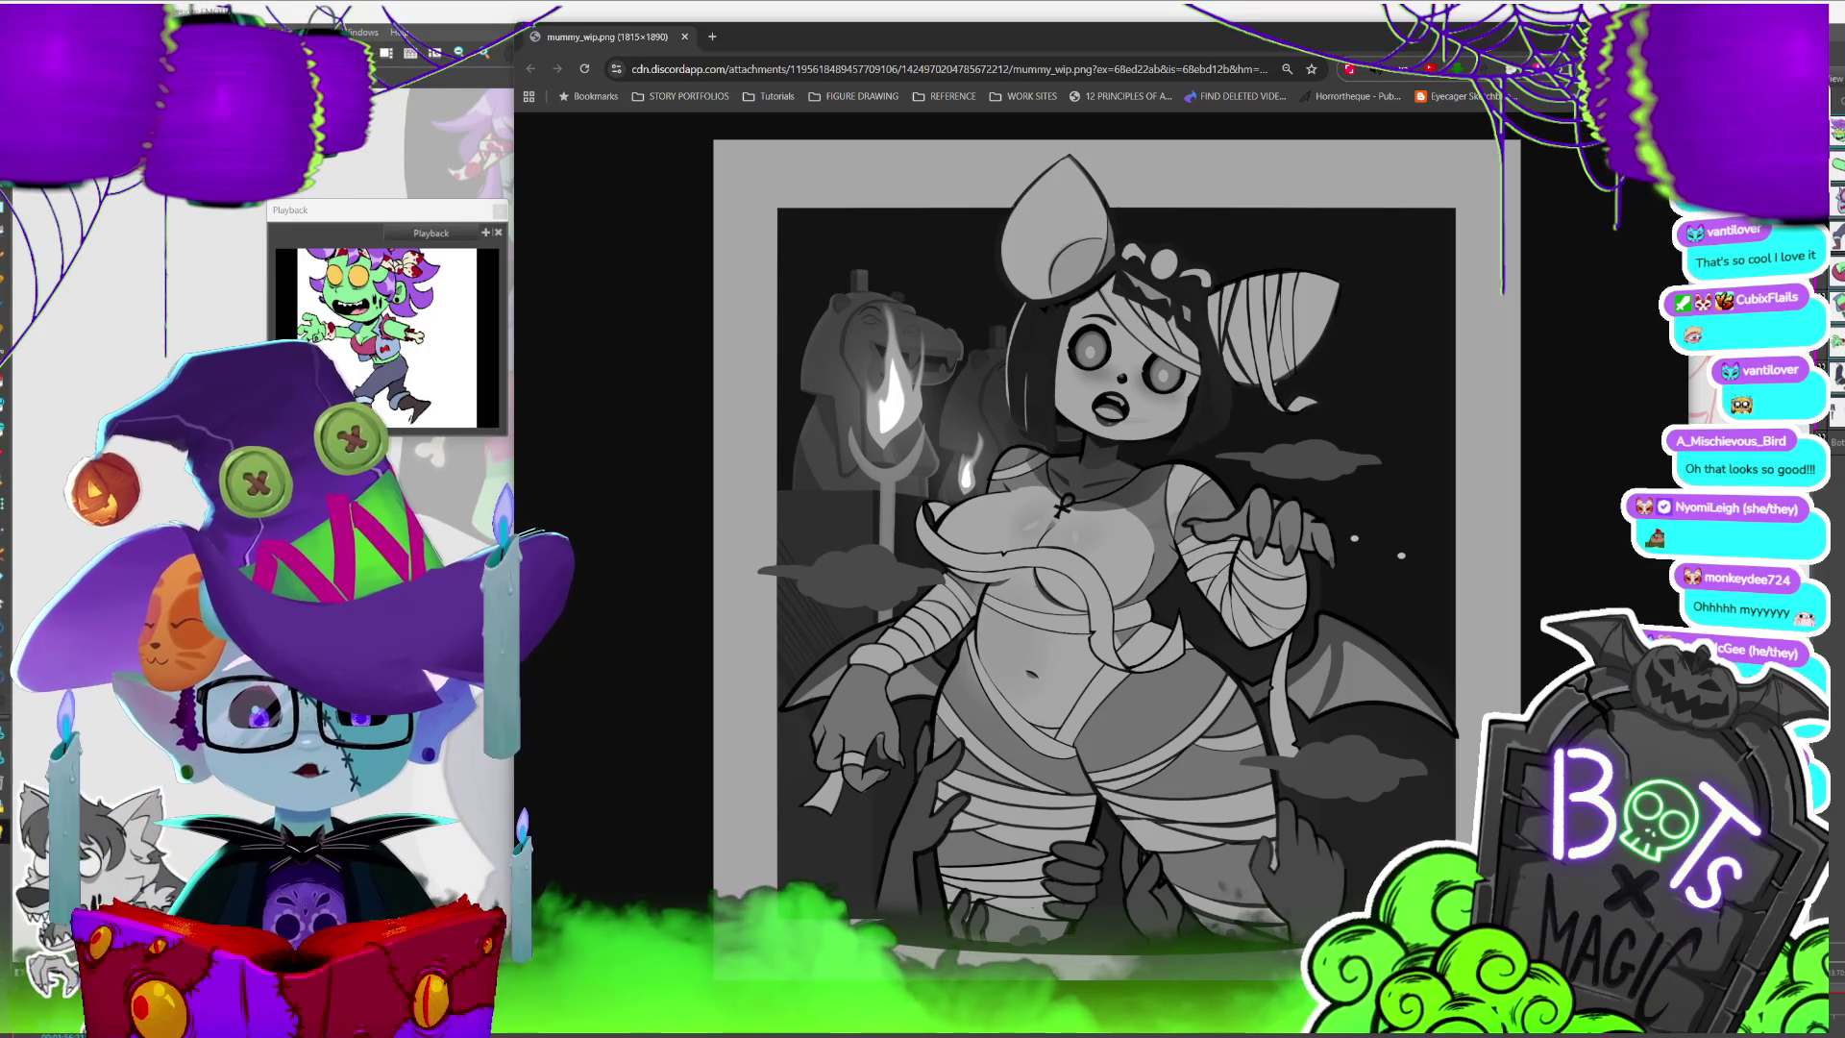
- Switch from the mummy image in Chrome to the Streamer.bot window
key("alt+Tab")
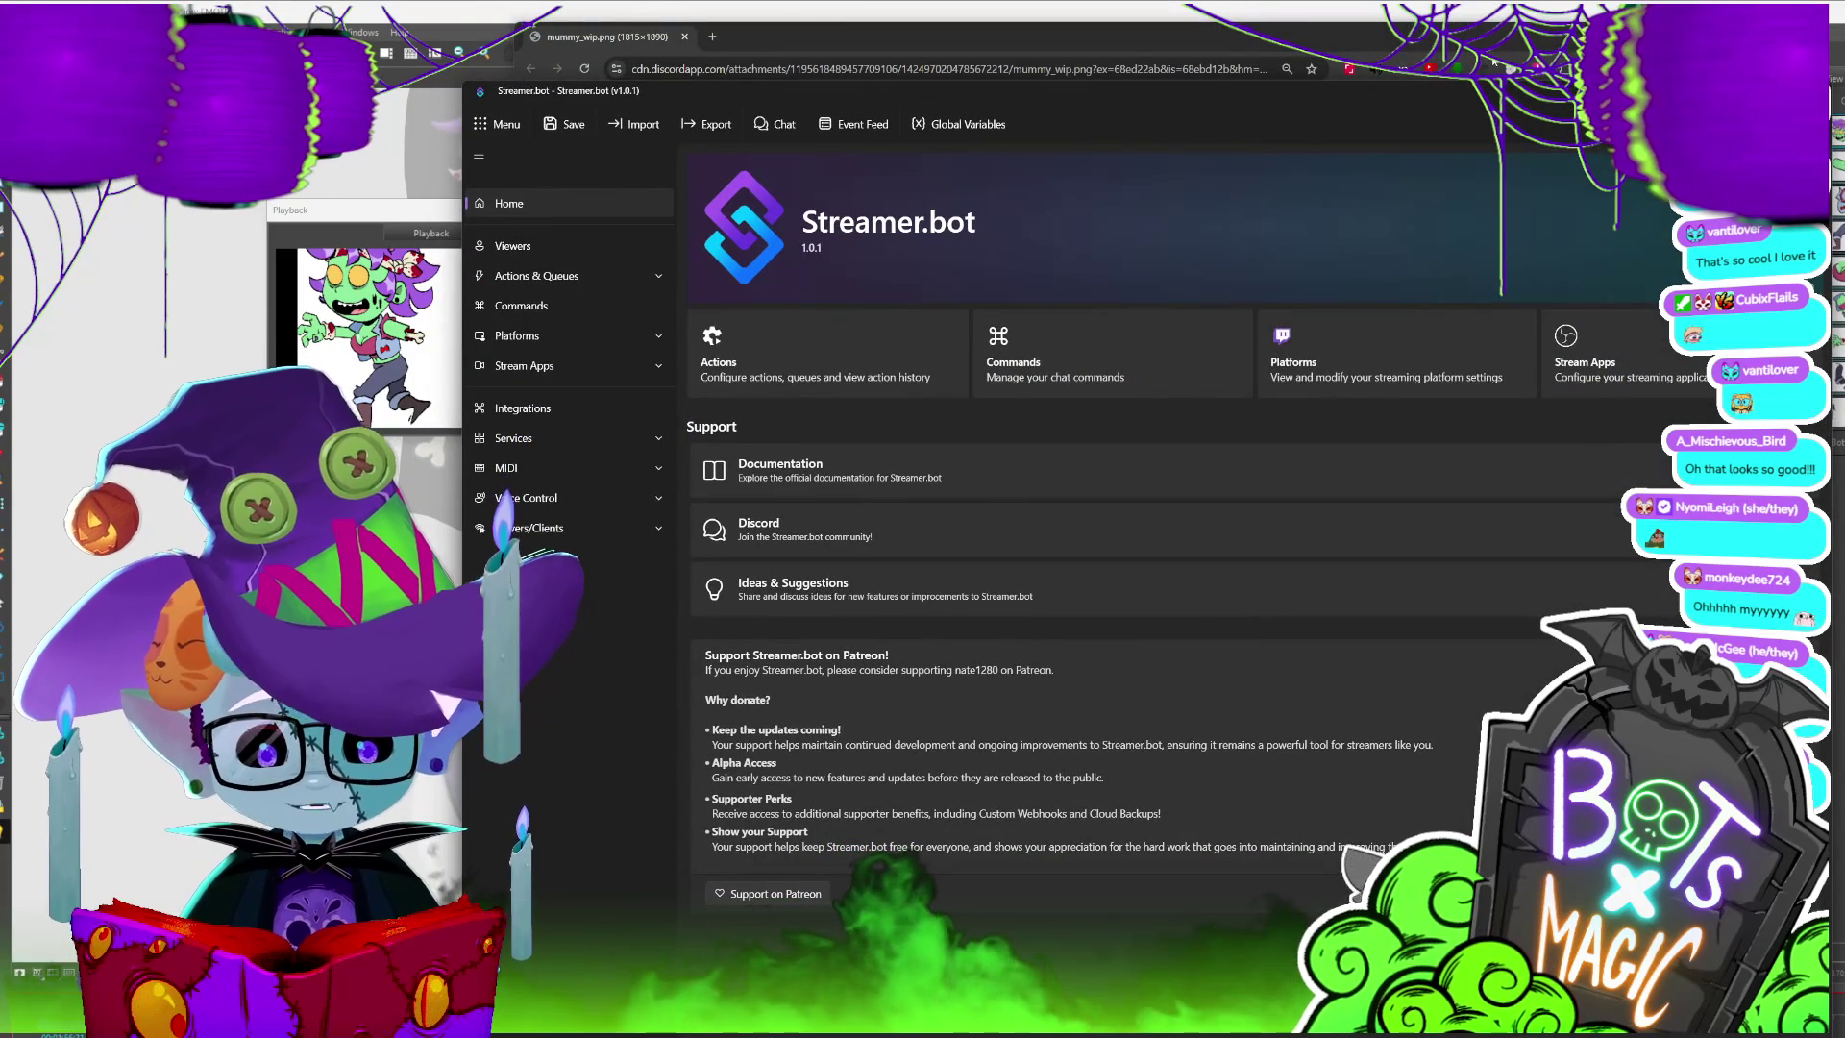
- Drag the Streamer.bot window by its title bar off the mummy artwork
left_click_drag(1450, 93, 1369, 48)
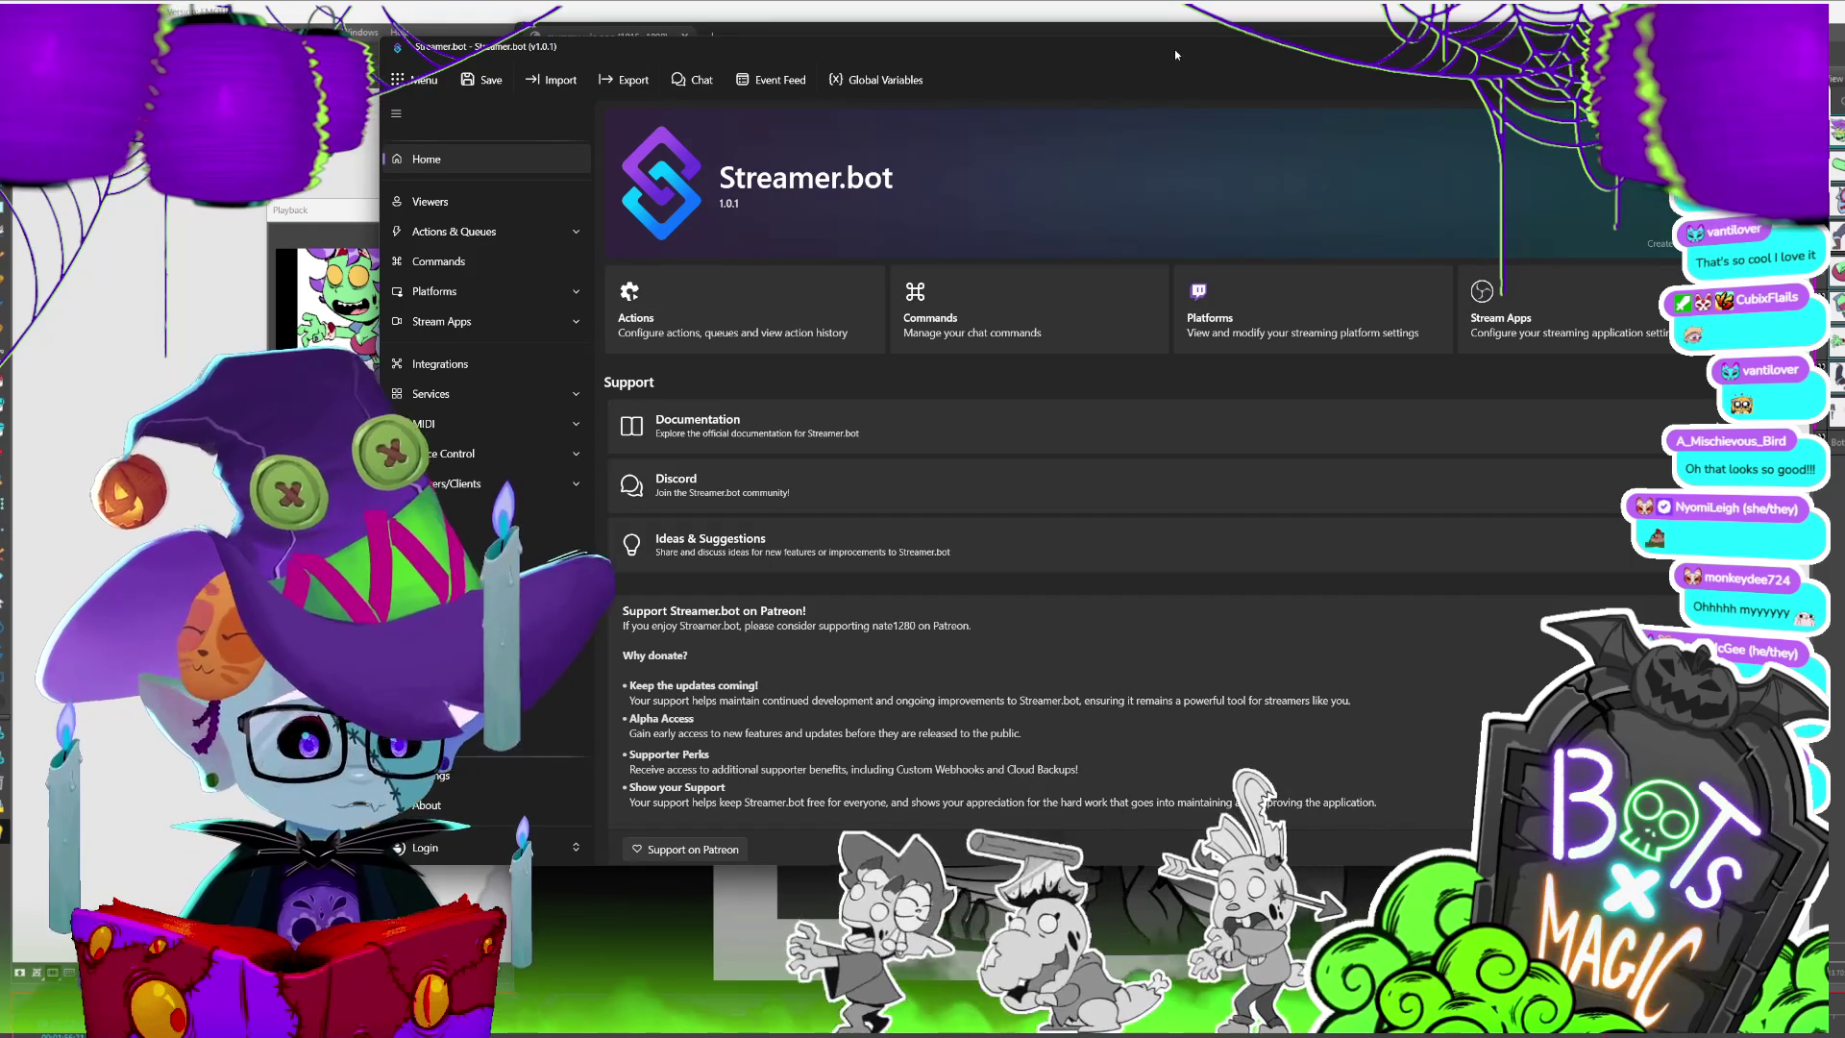
mouse_move(1174, 49)
left_mouse_down()
mouse_move(1137, 115)
mouse_move(1380, 1)
left_mouse_up()
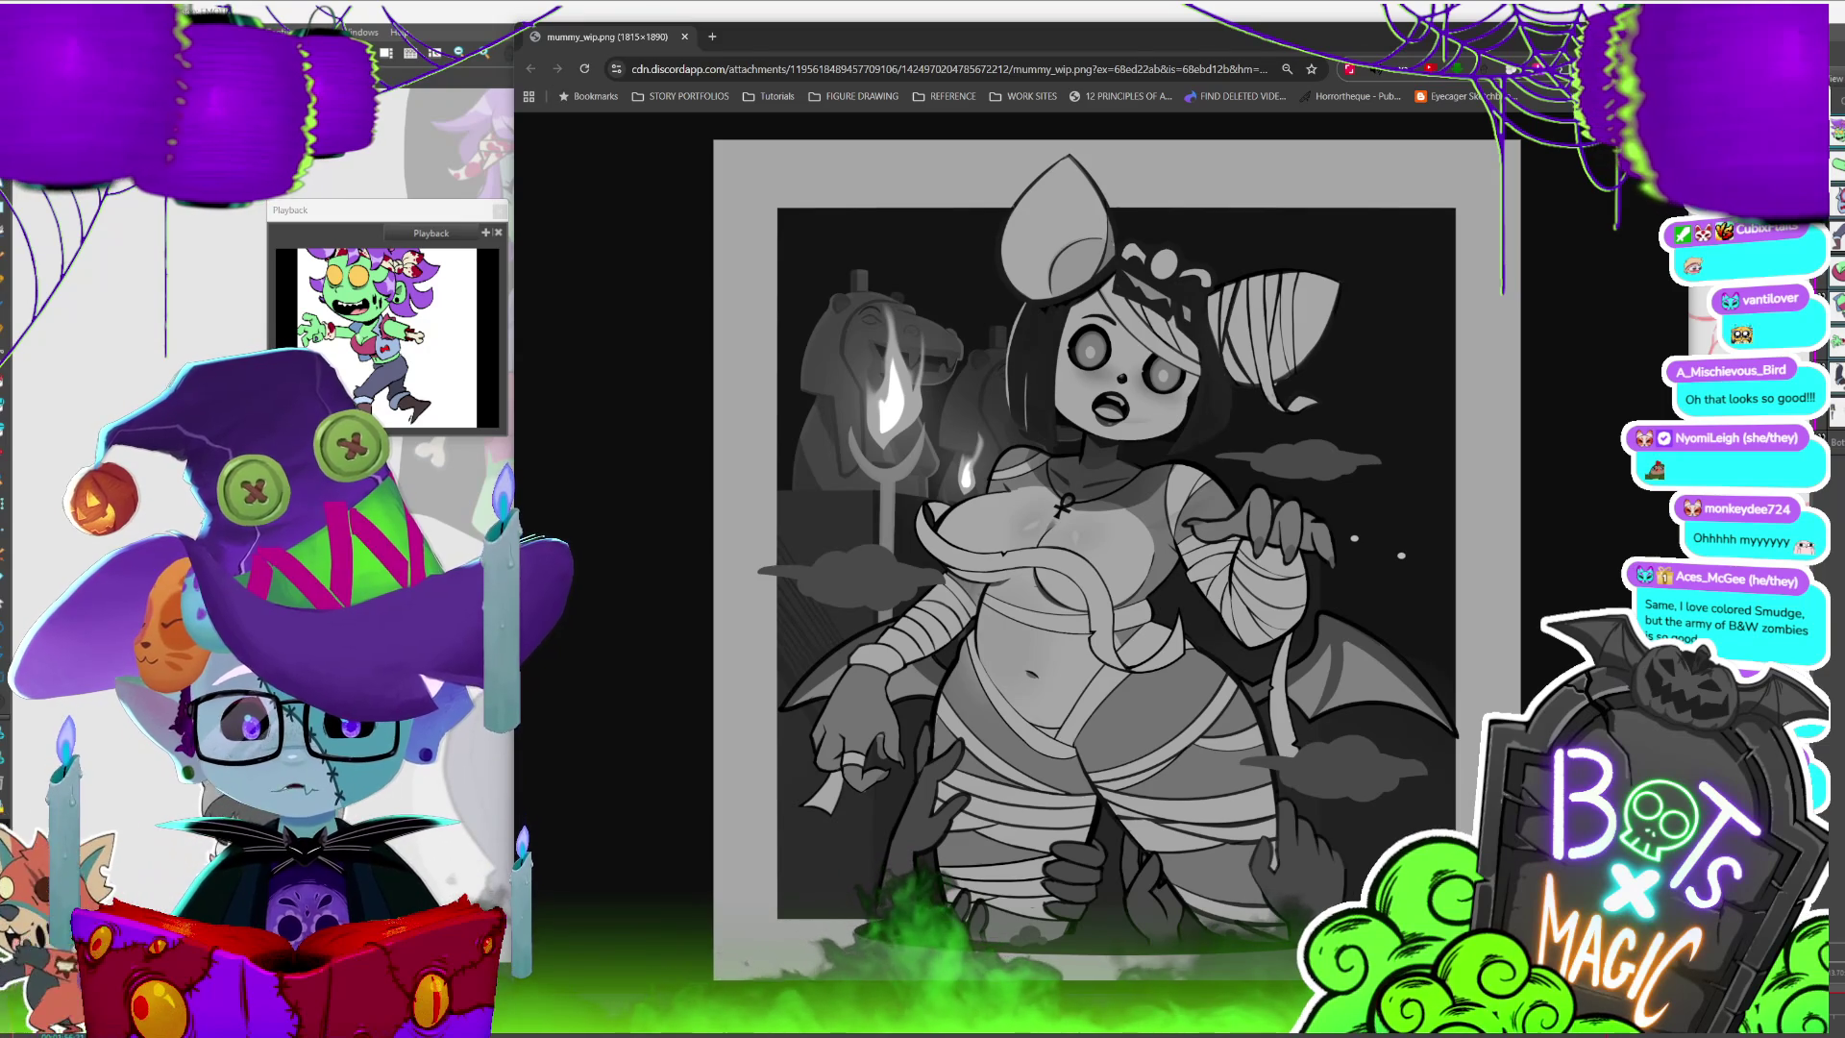
key("alt+Tab")
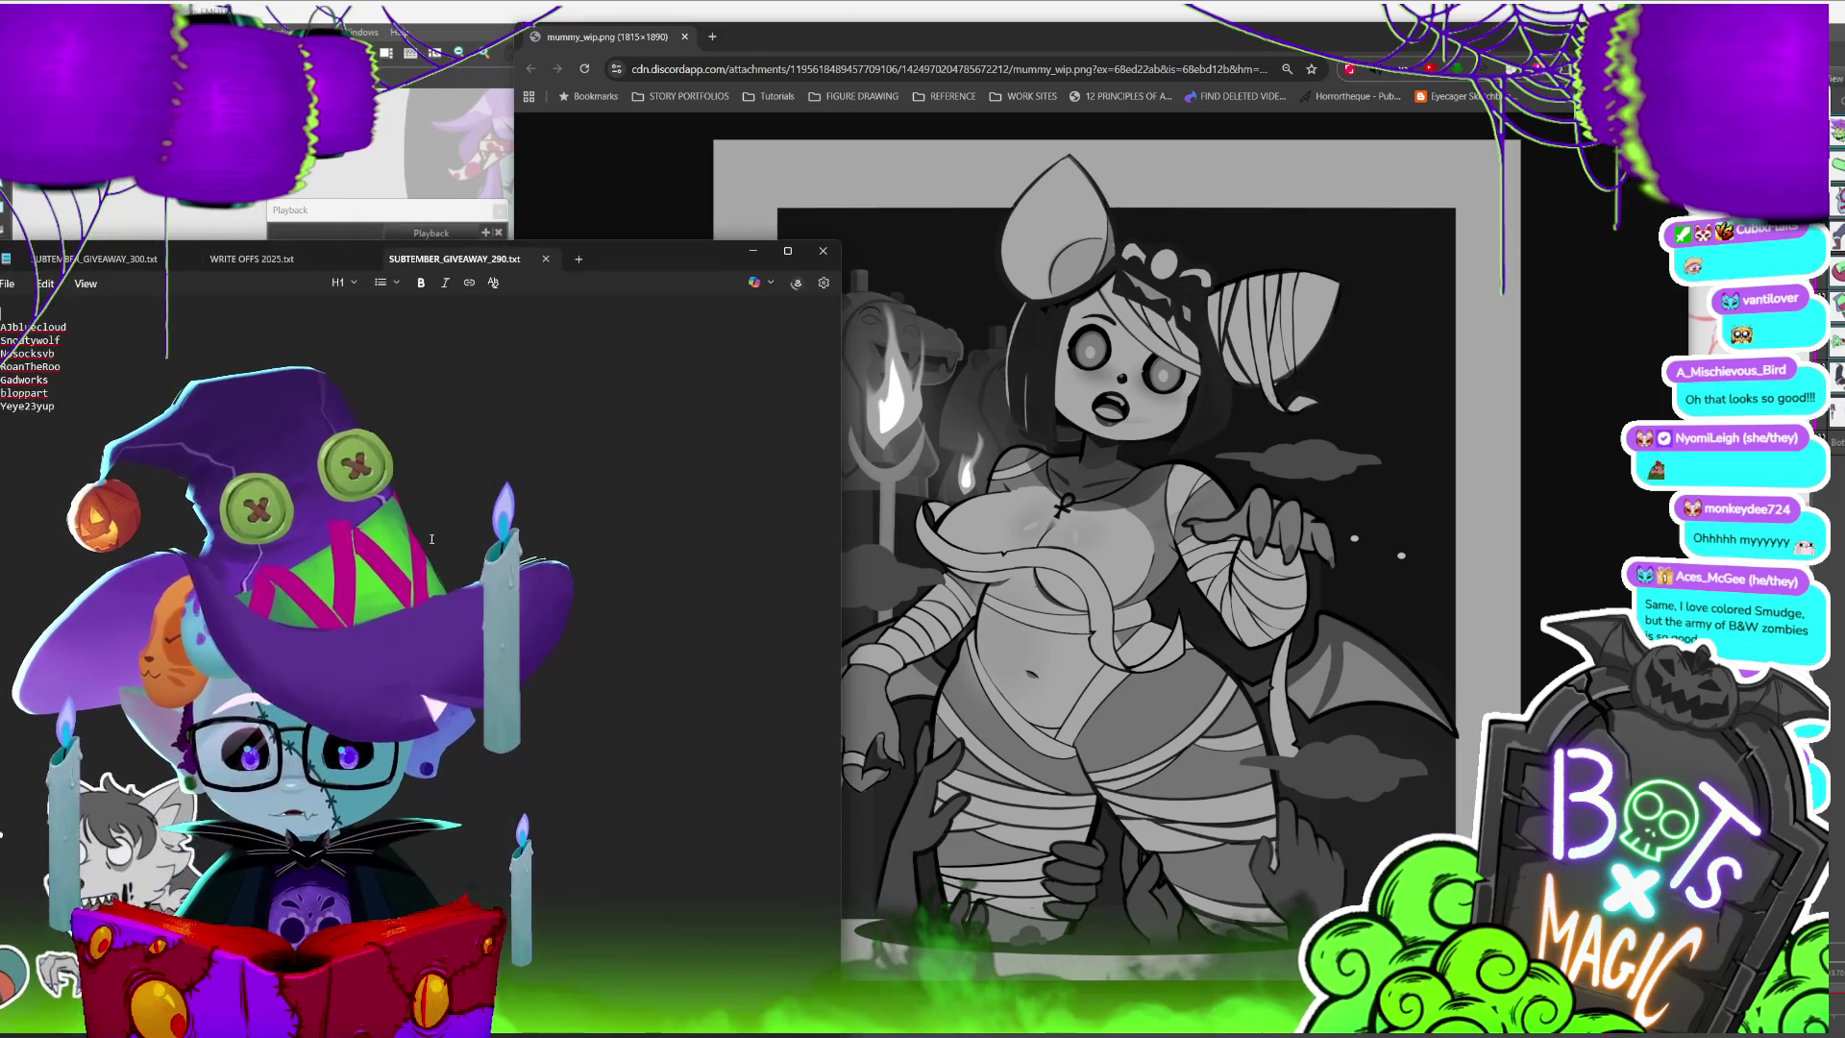
key("alt+Tab")
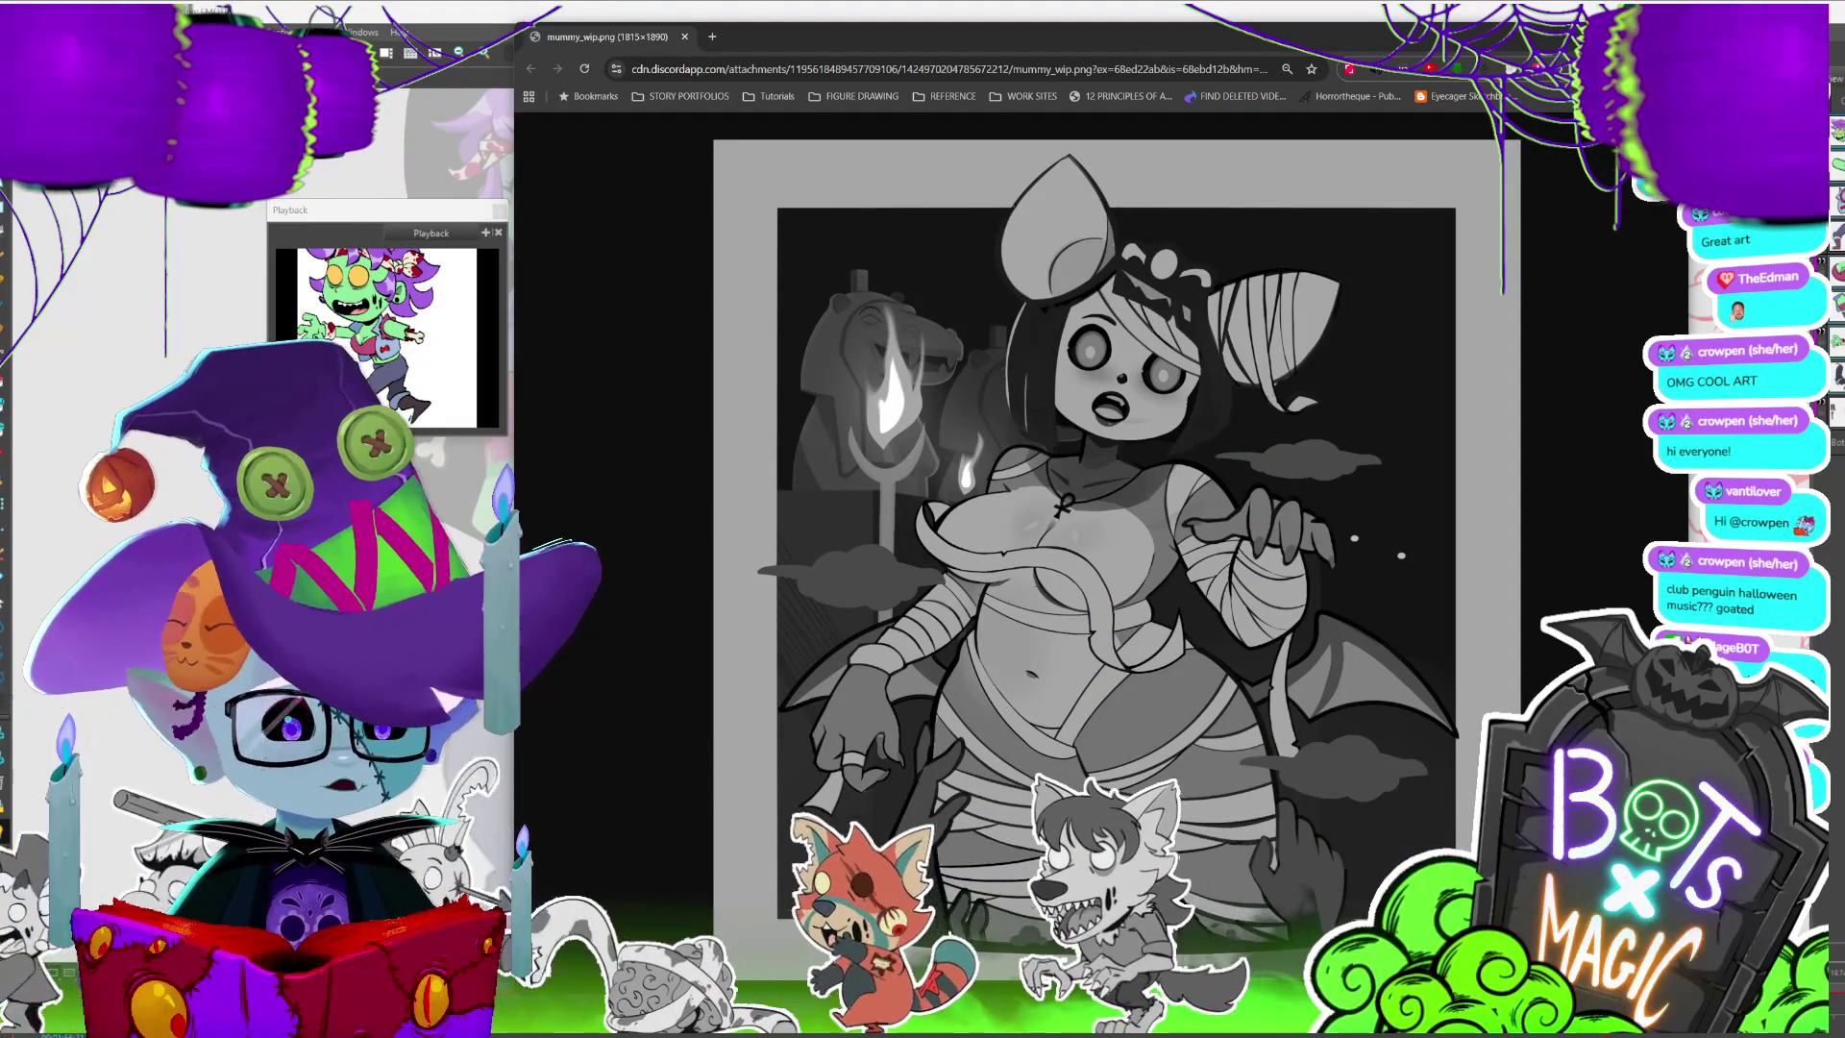
scroll(1117, 548, "down", 1)
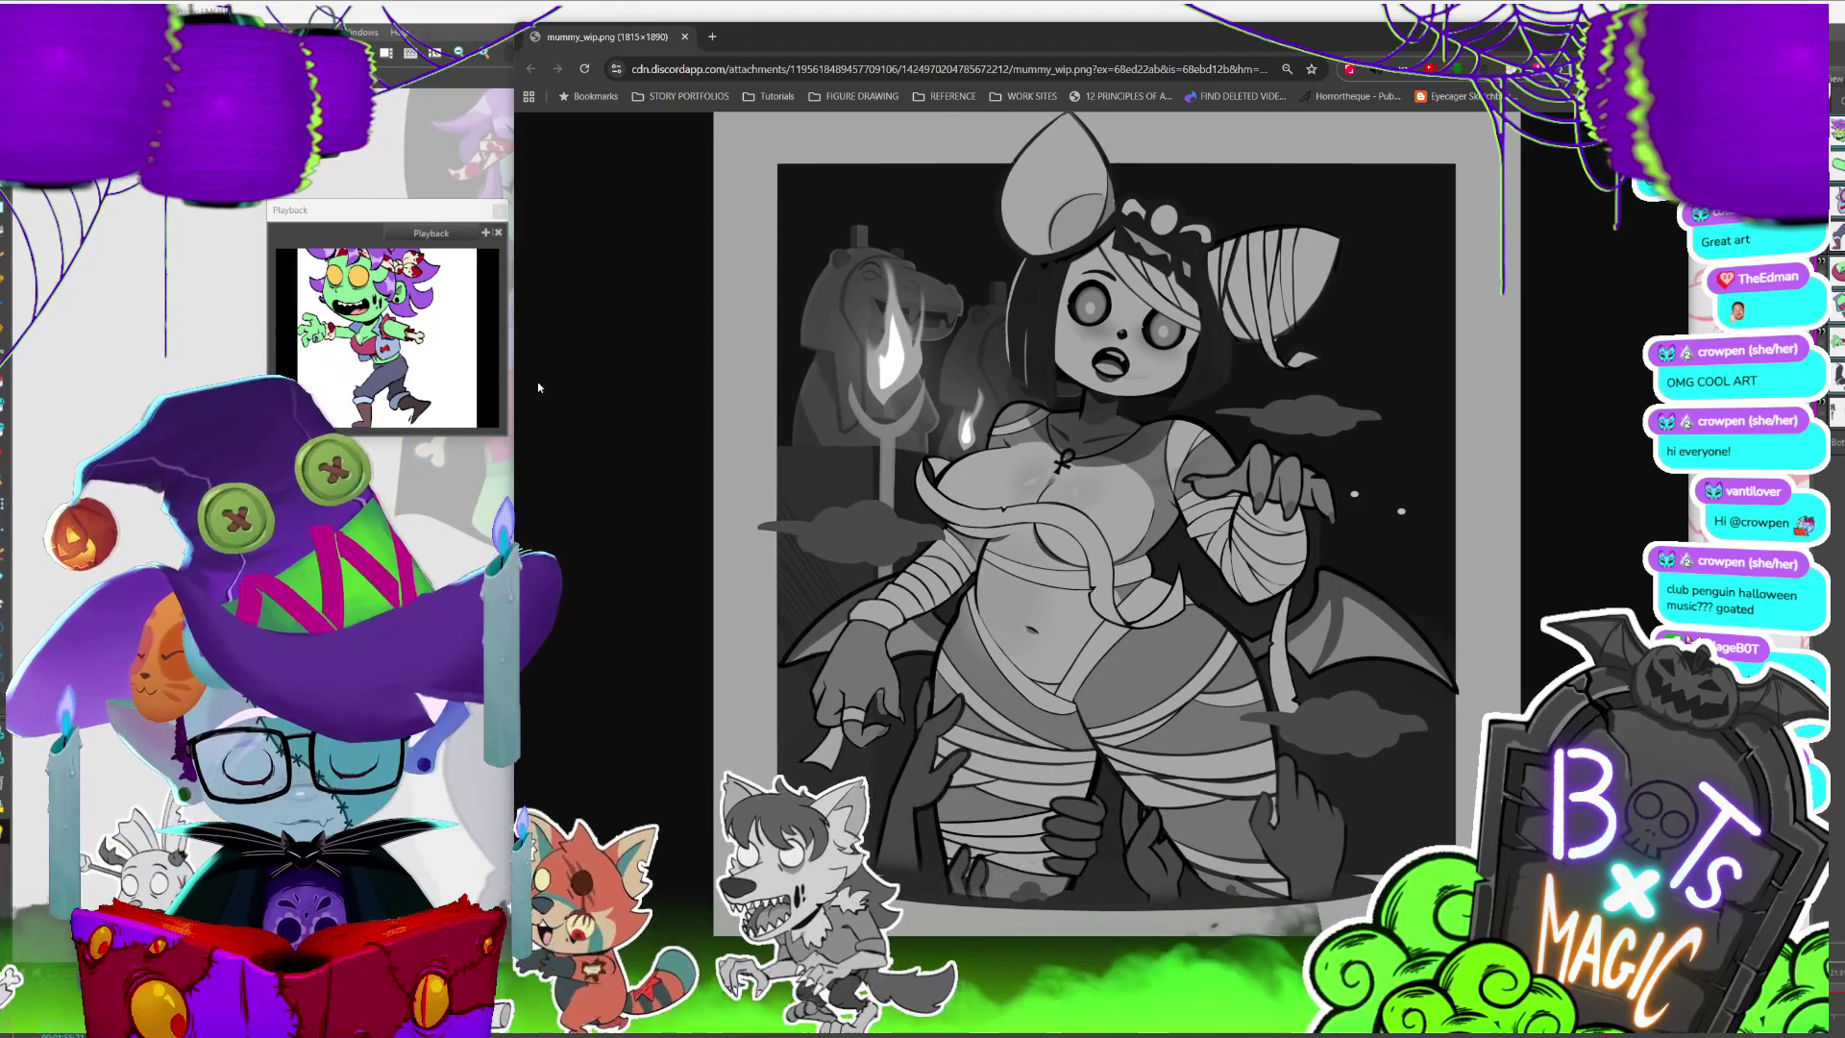
key("ctrl+w")
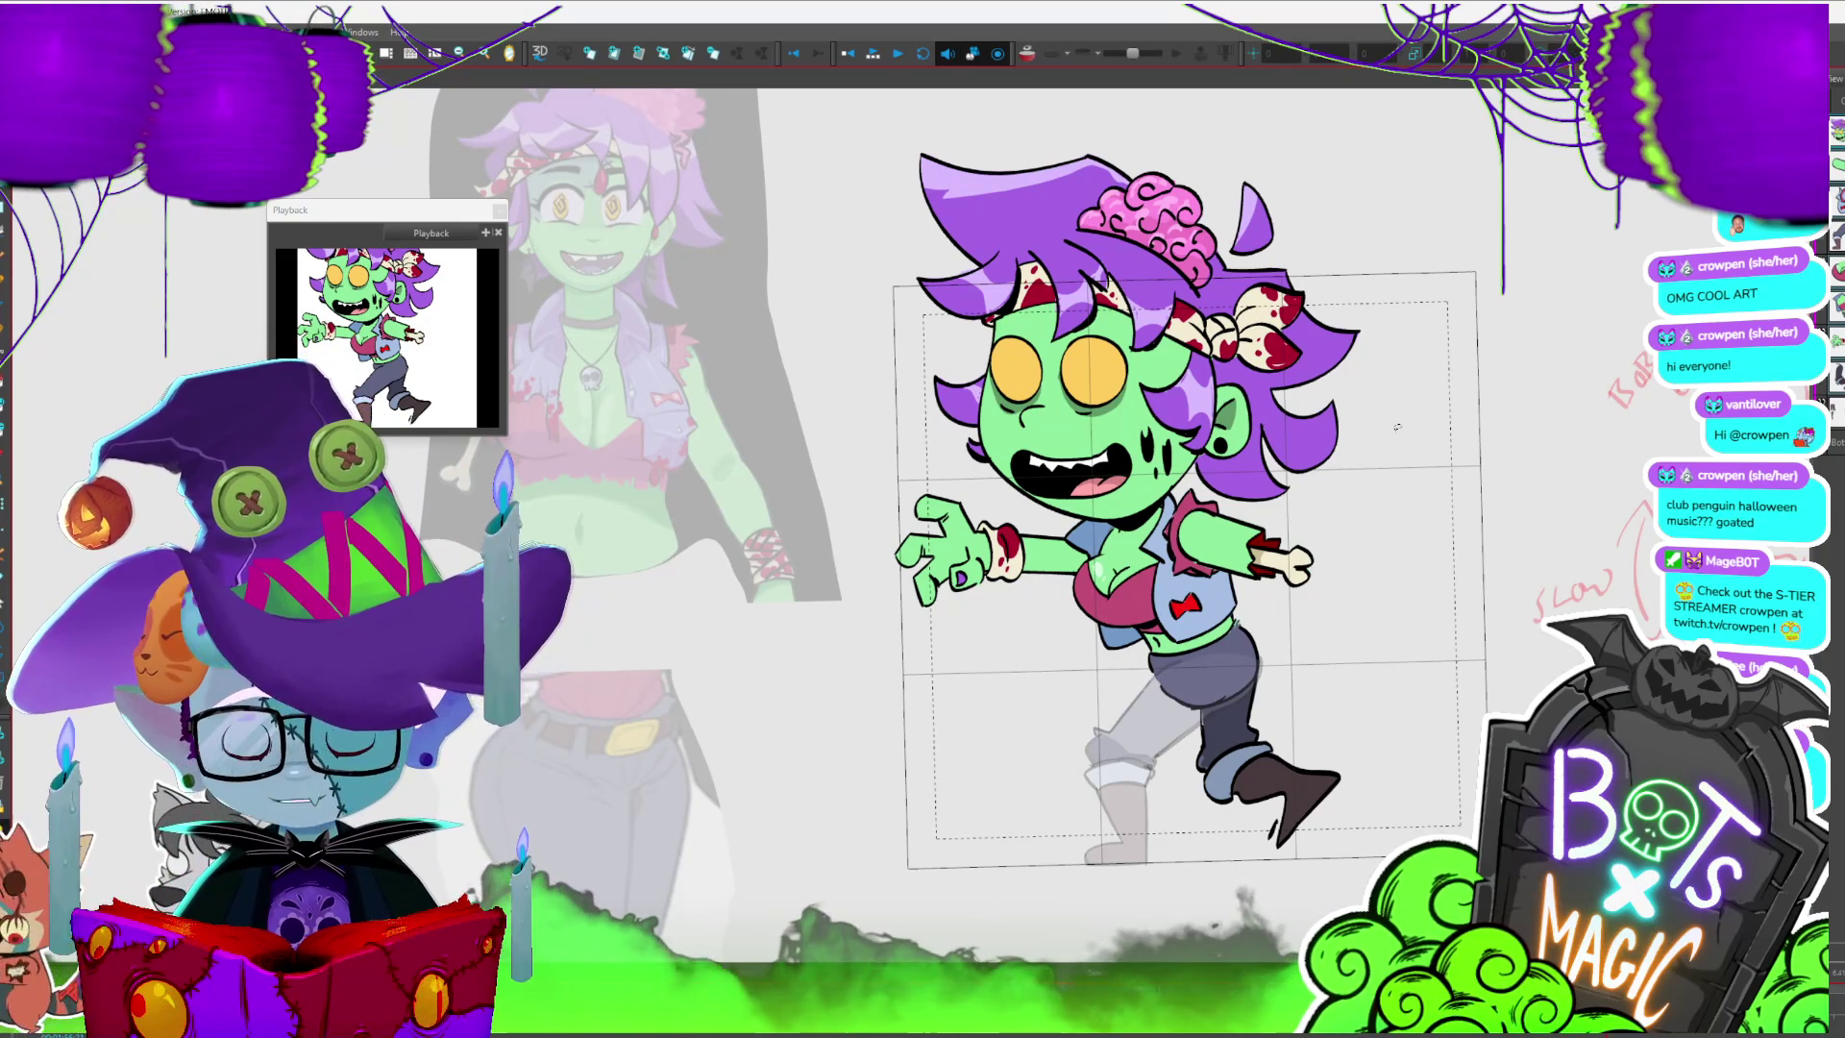
scroll(1592, 823, "down", 2)
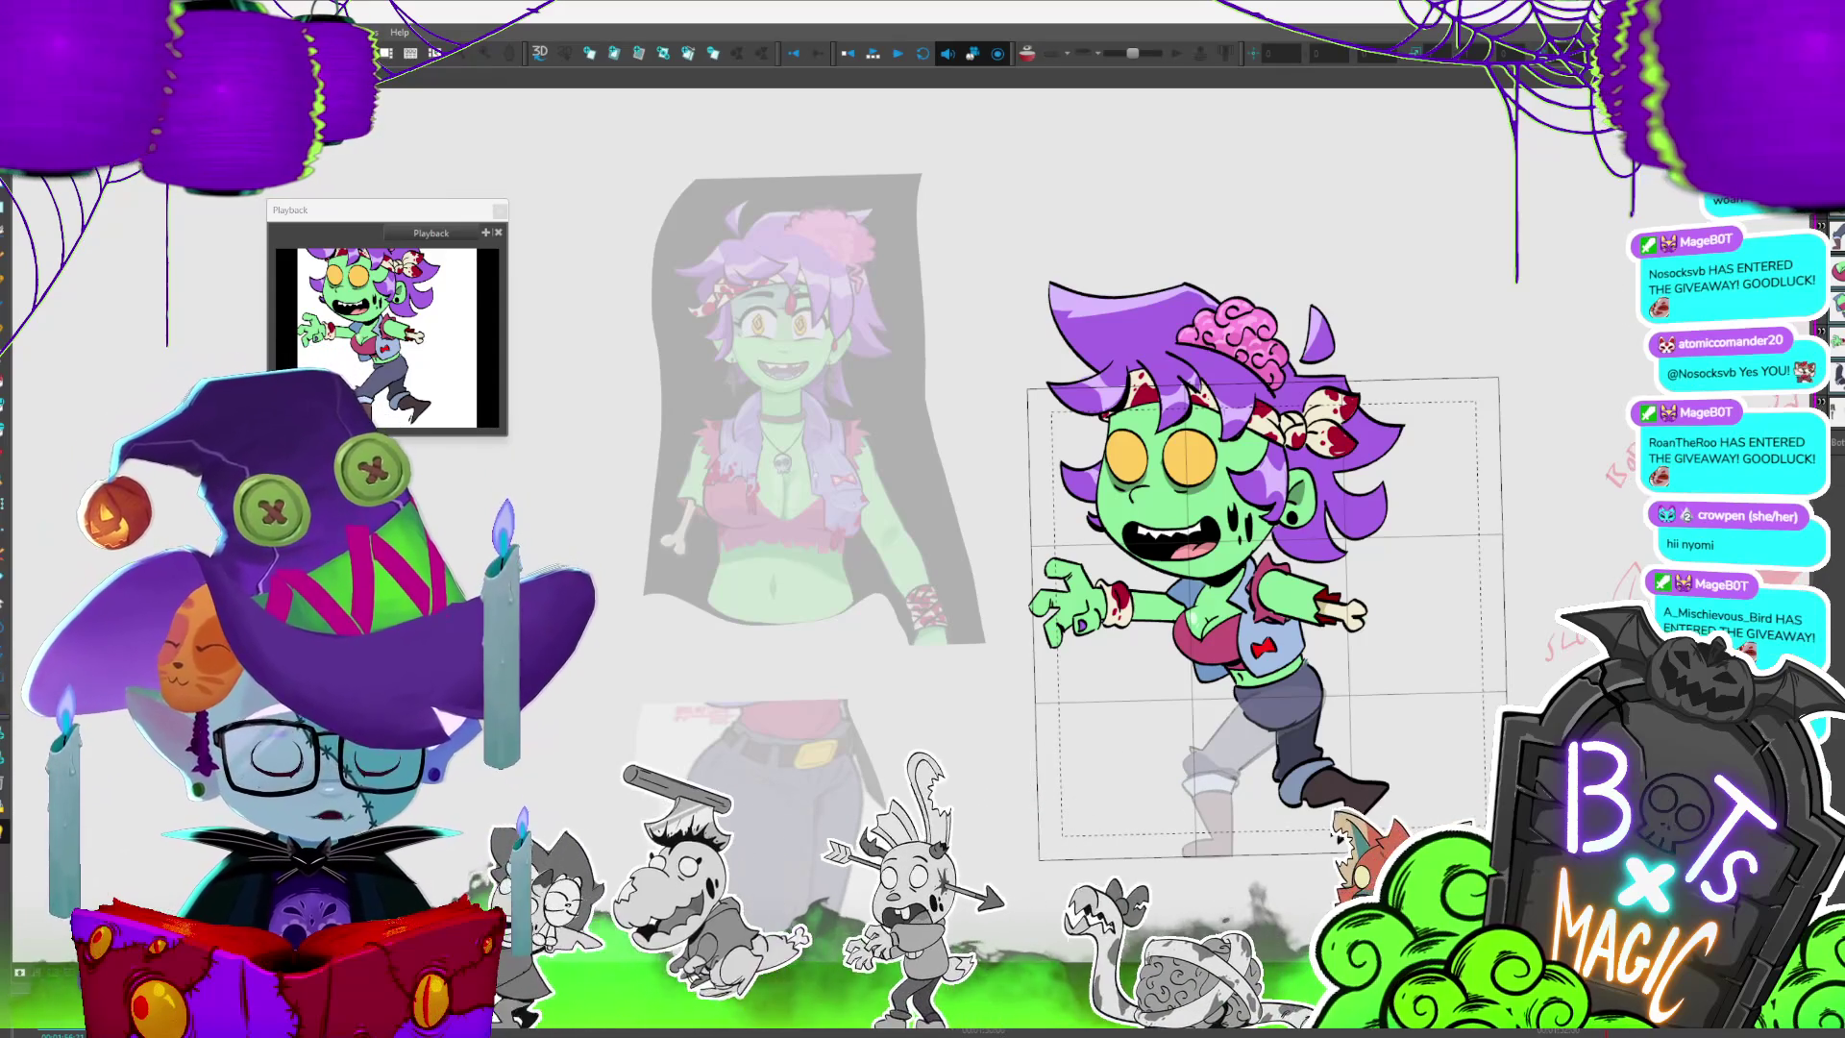
- Stop the cycle on the back leg, step its pose, and cycle through head, torso and shorts drawings
left_click_drag(1212, 578, 1081, 475)
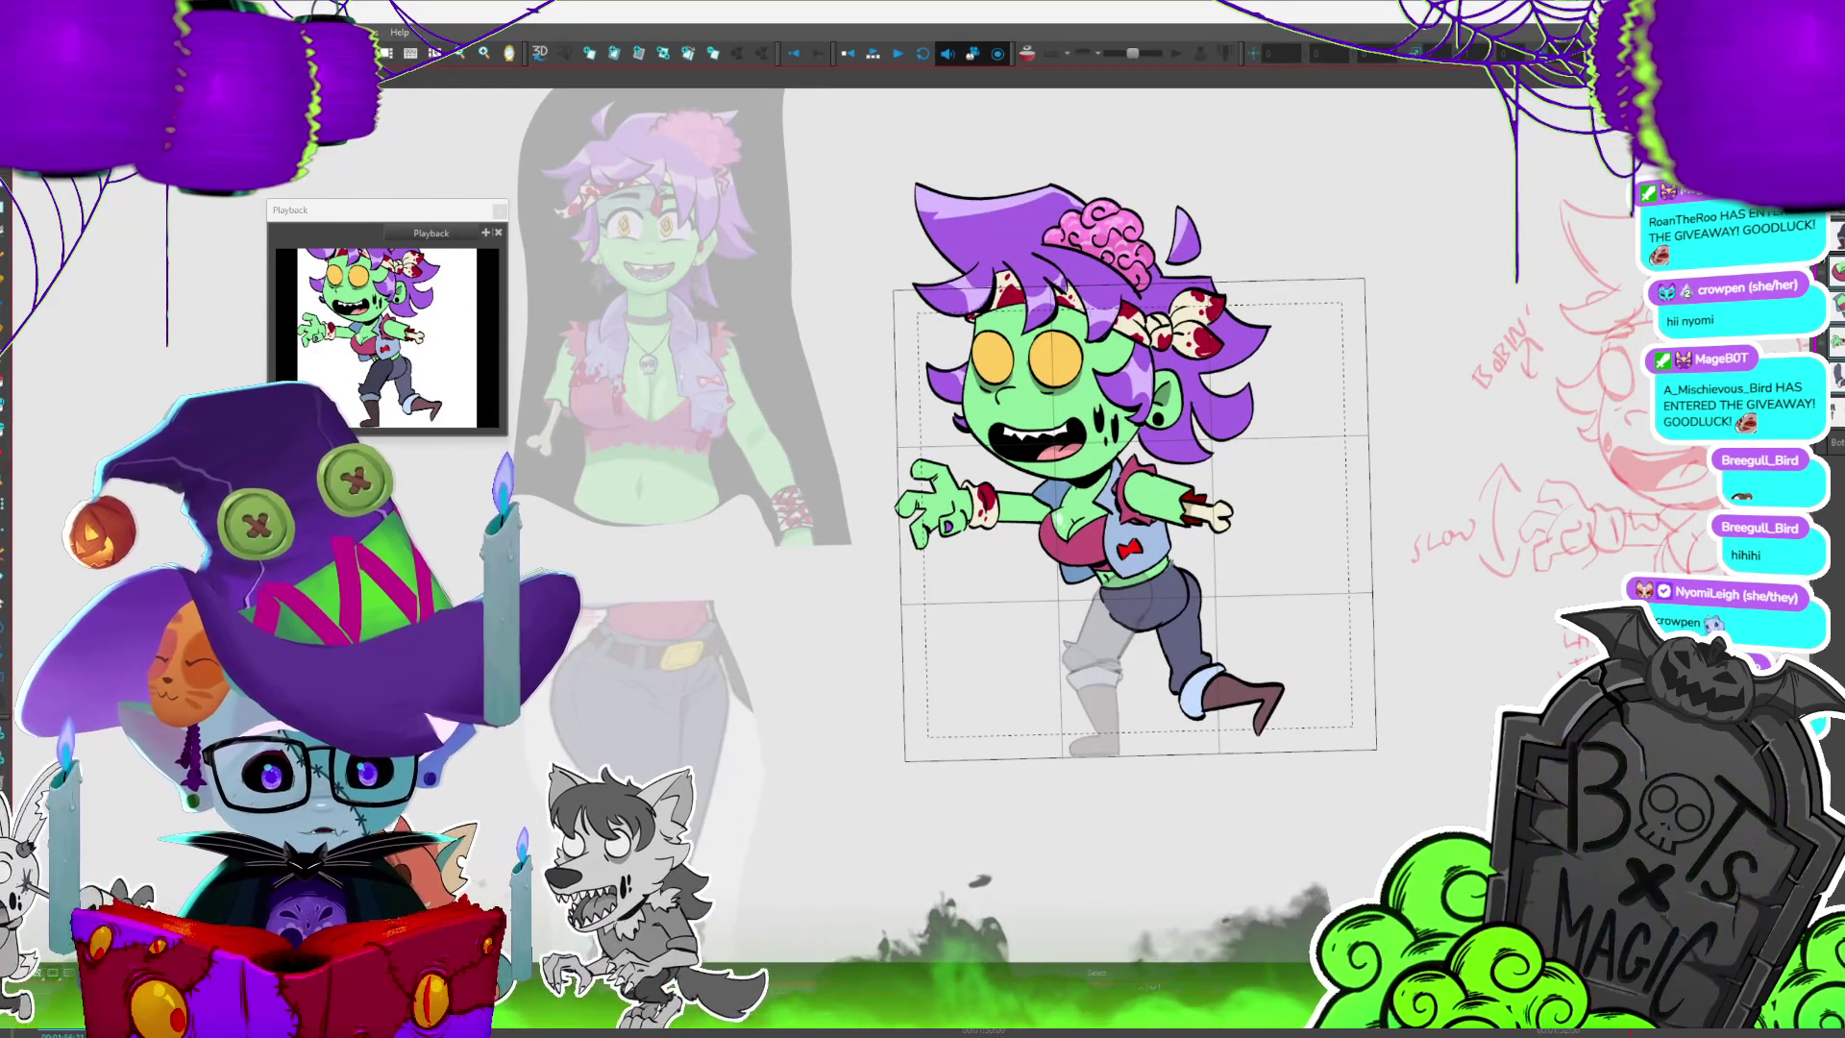
key("Return")
key("period")
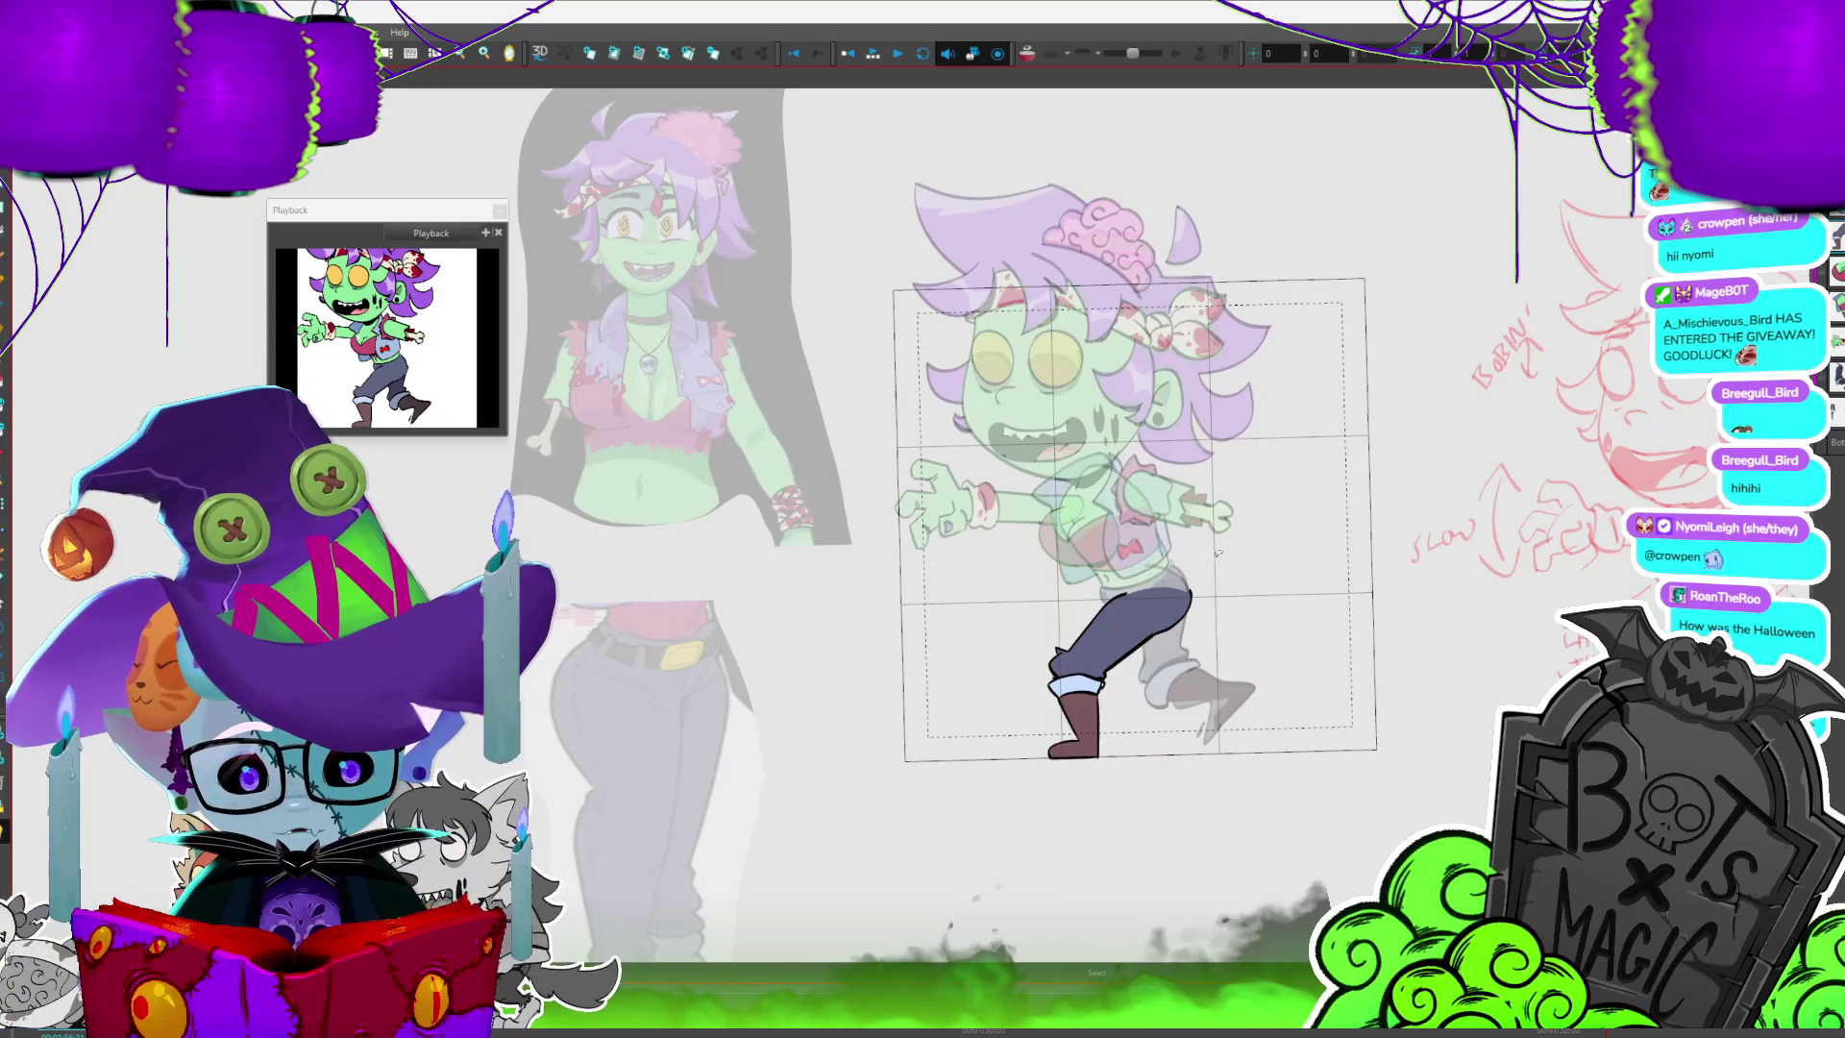
key("comma")
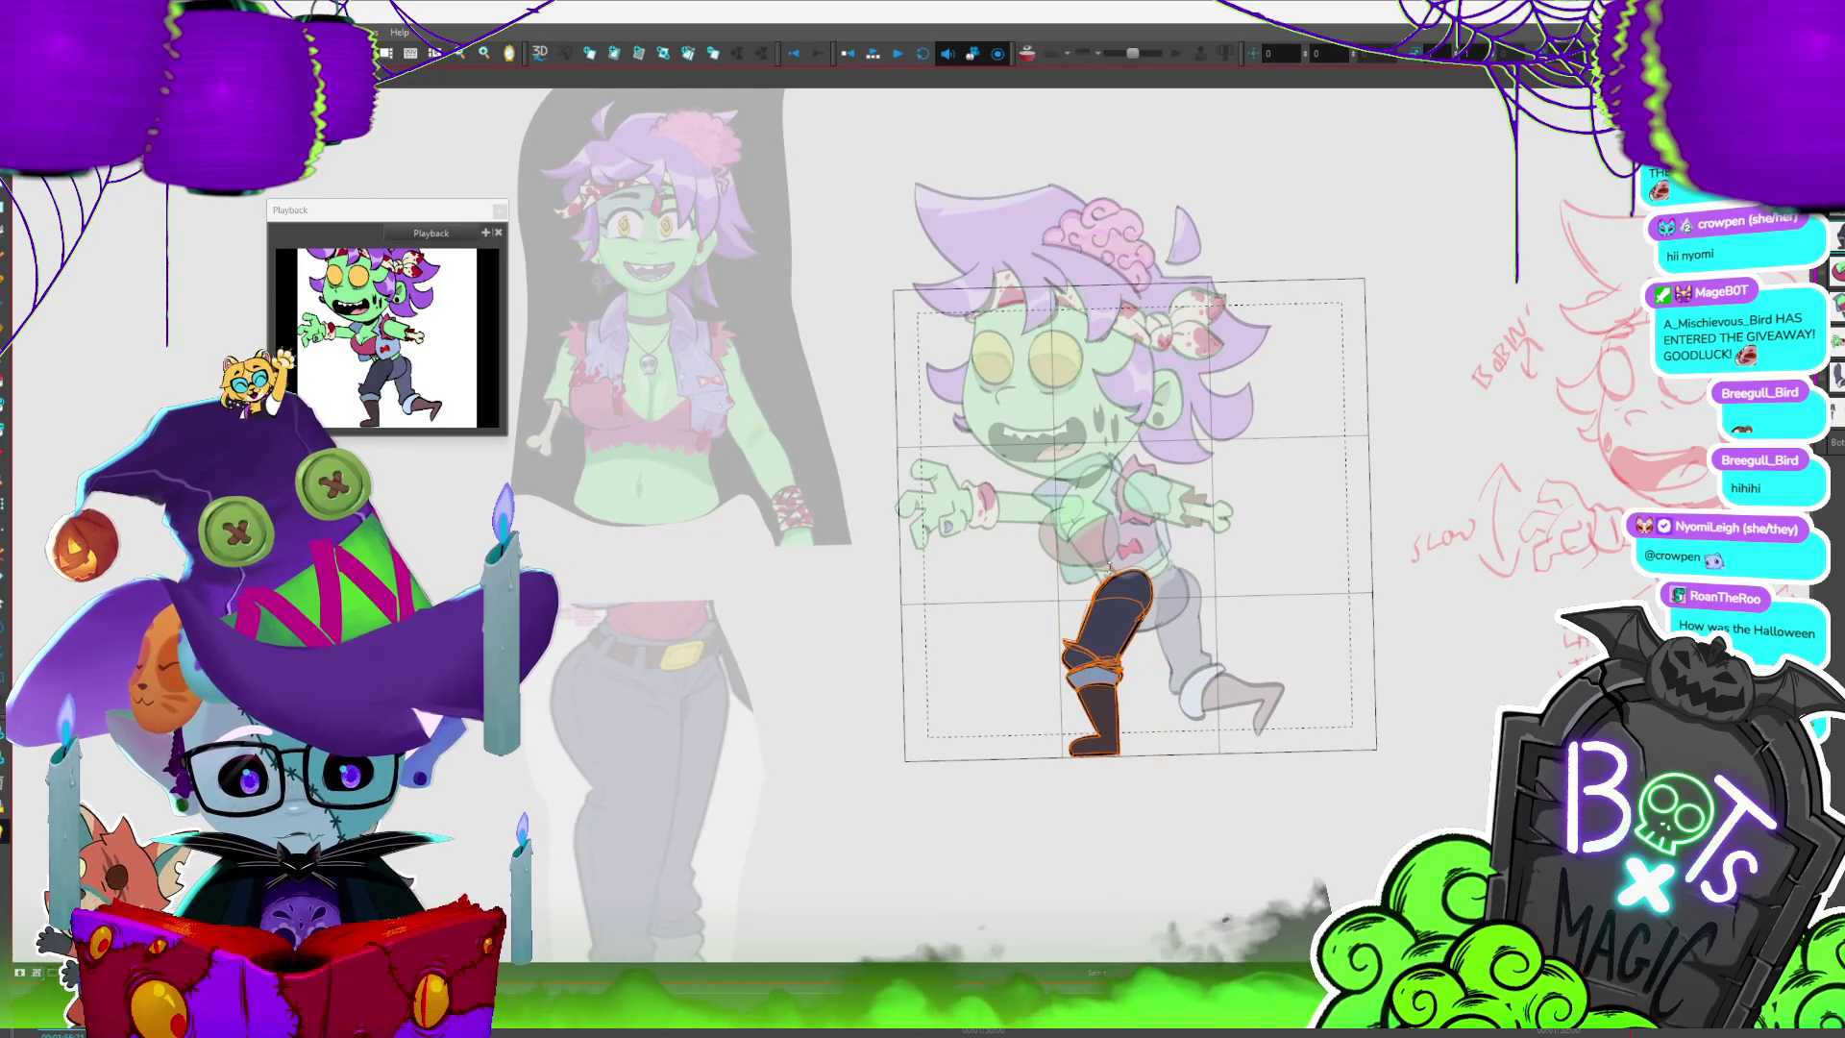
key("slash")
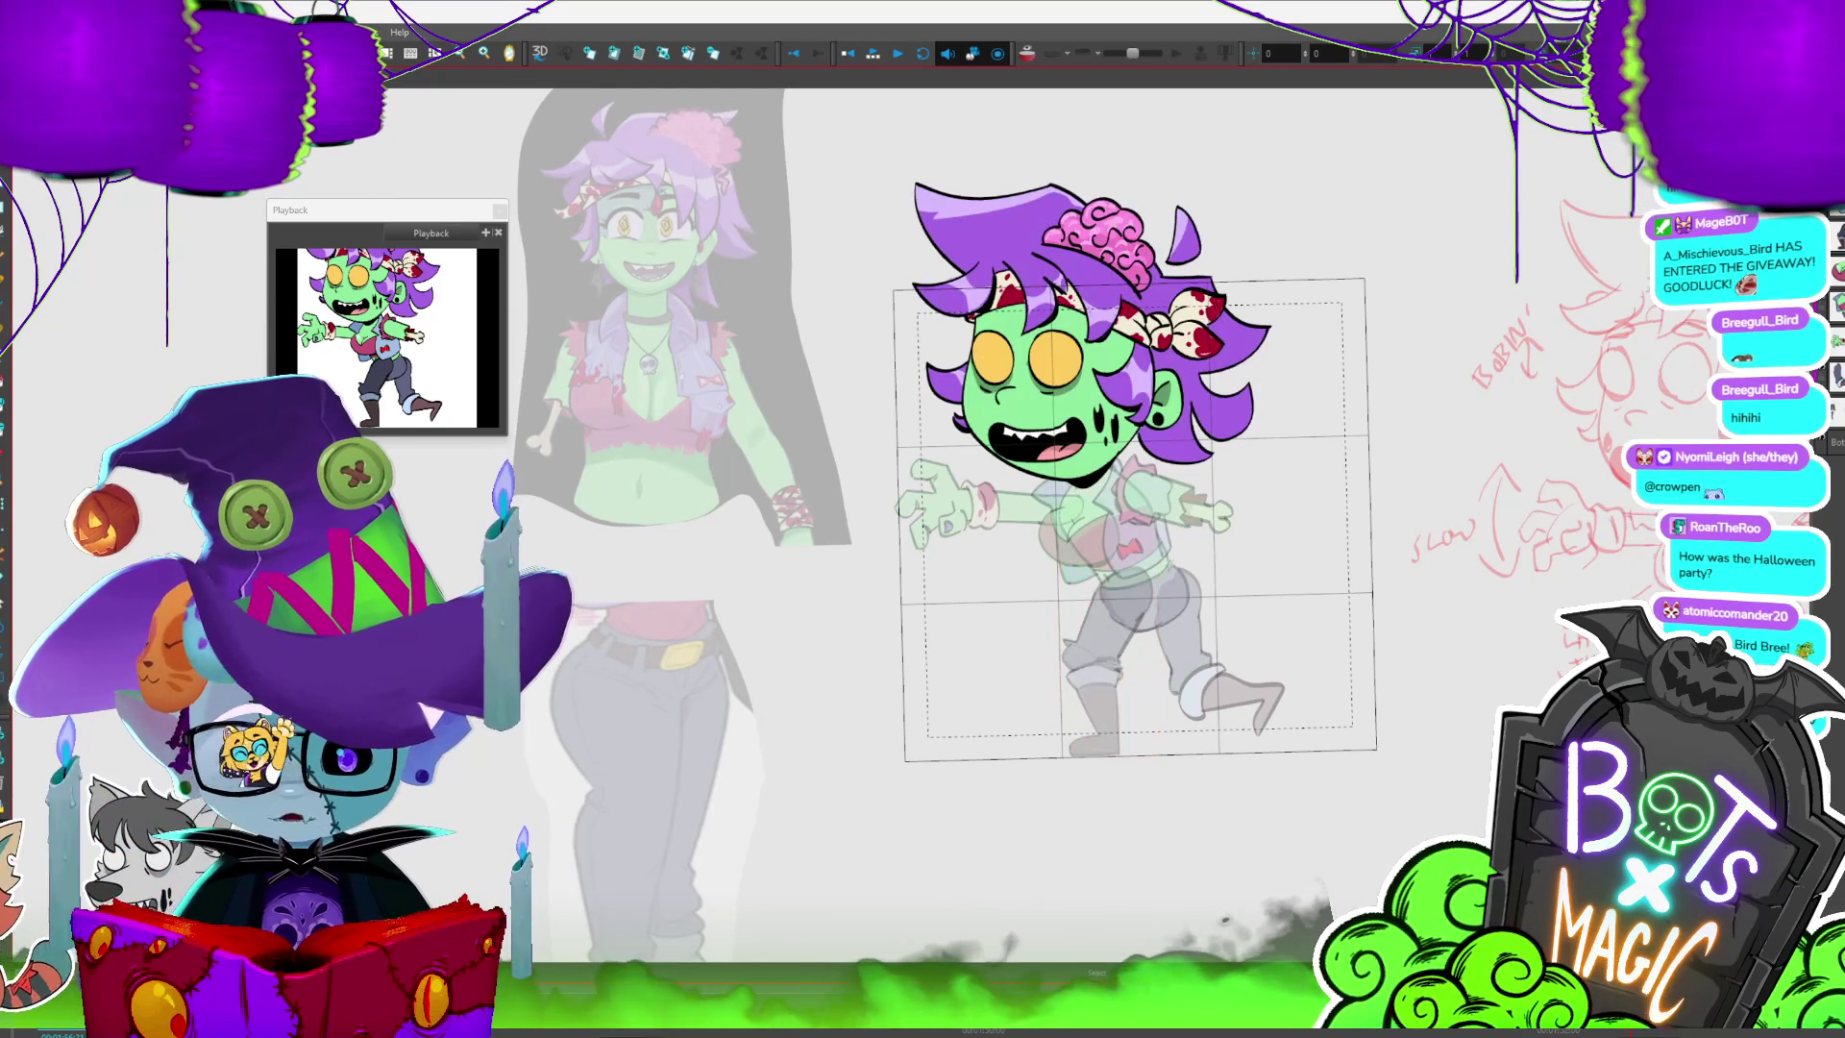
key("slash")
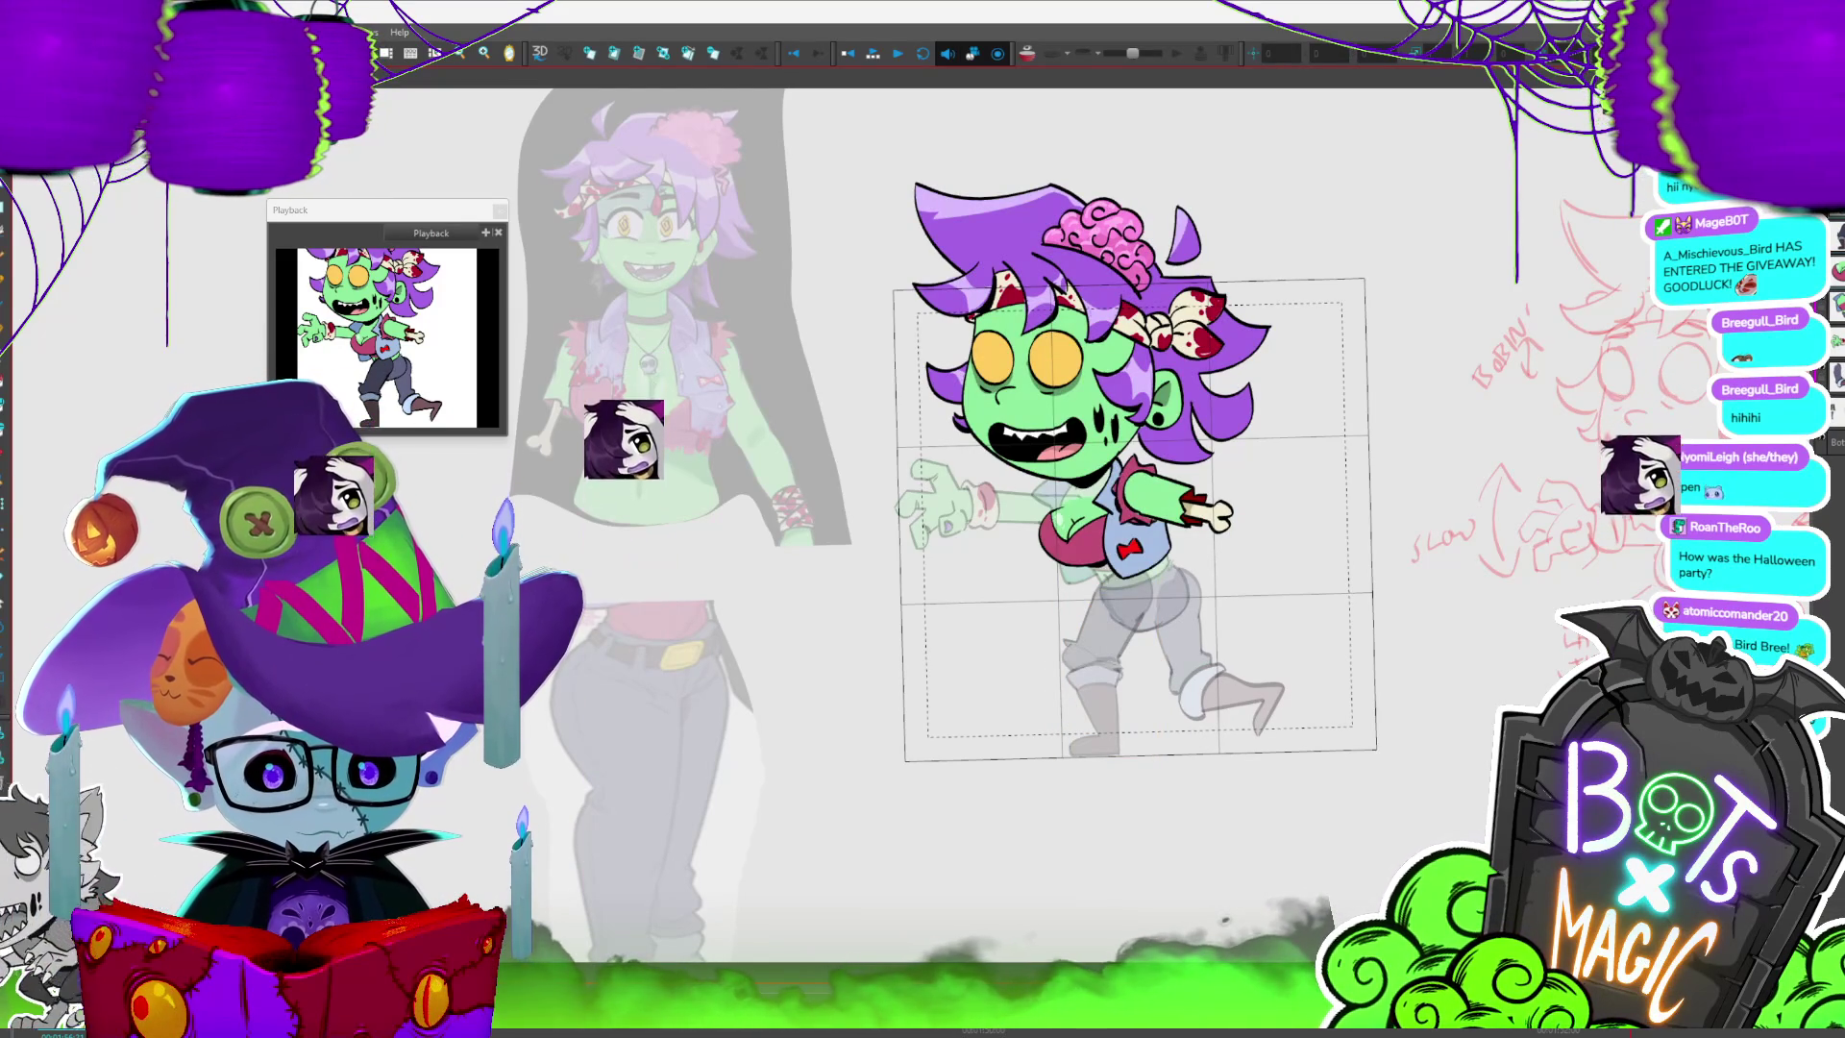
key("slash")
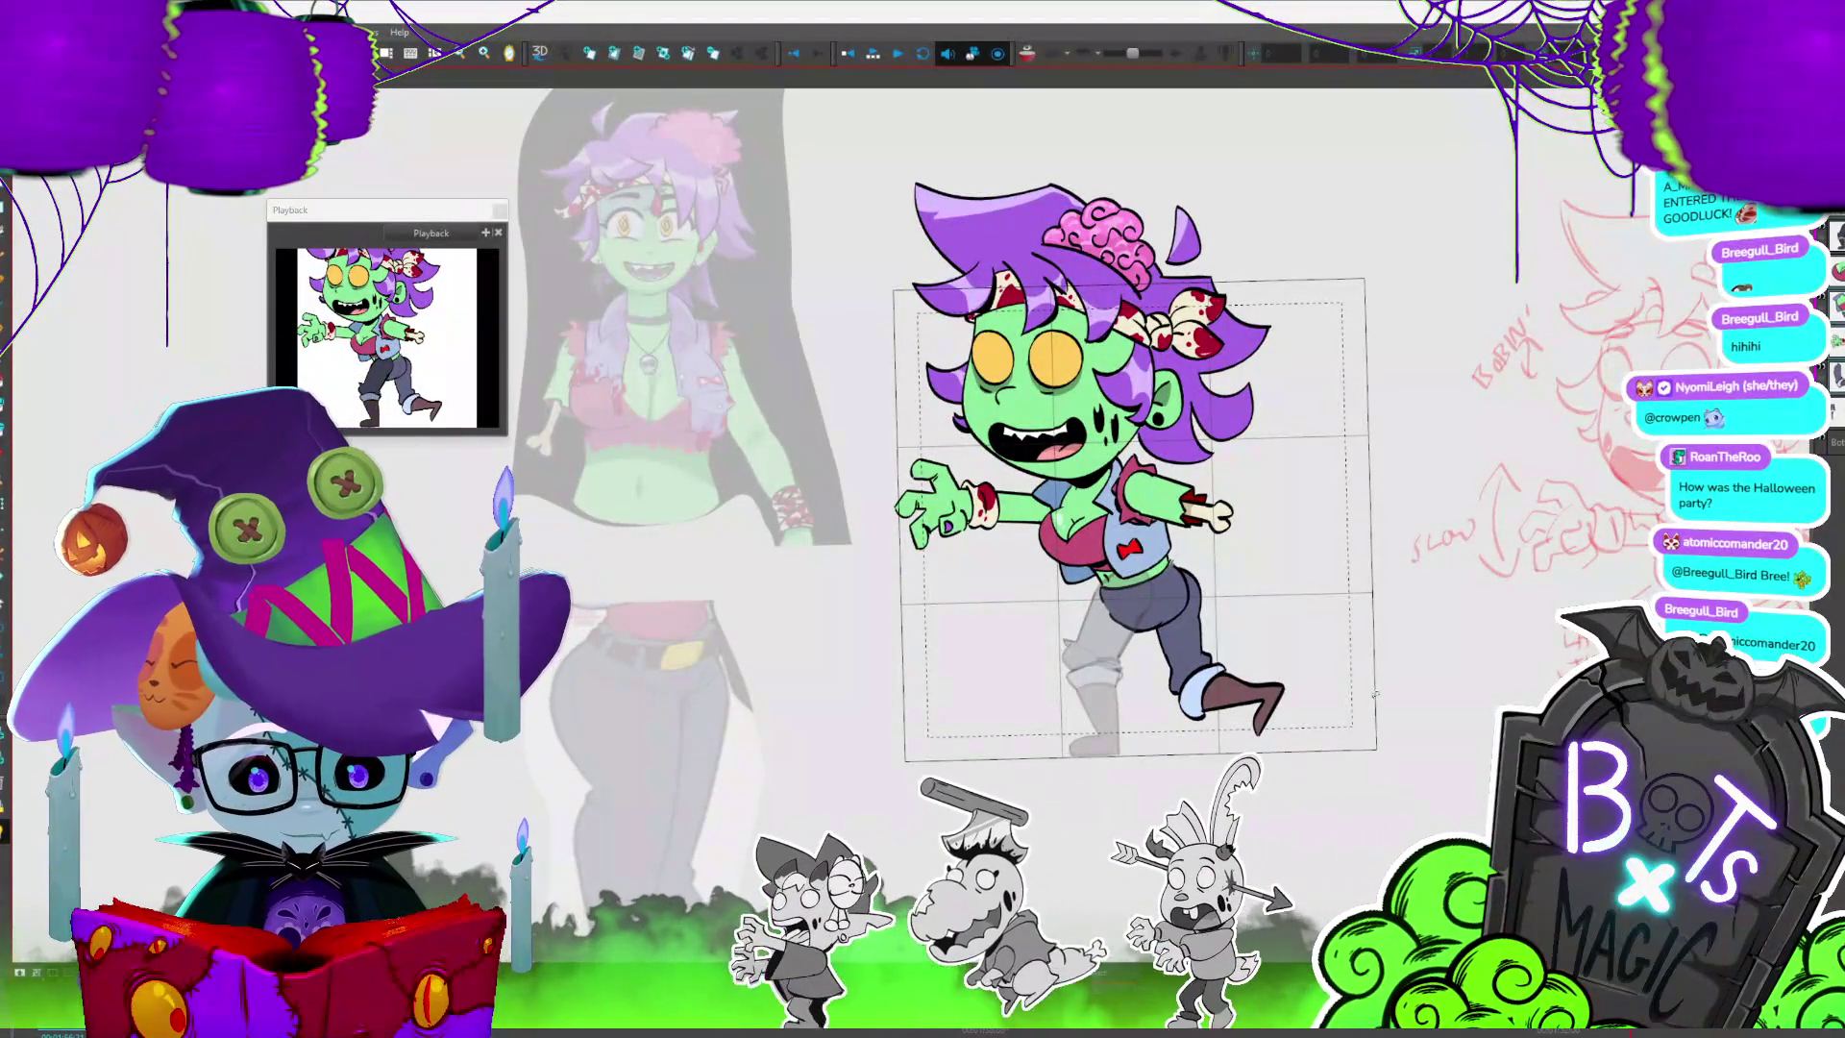
- Compare neighbouring poses with onion skin, then play and stop the cycle on the back leg
key("alt+o")
key("period")
key("comma")
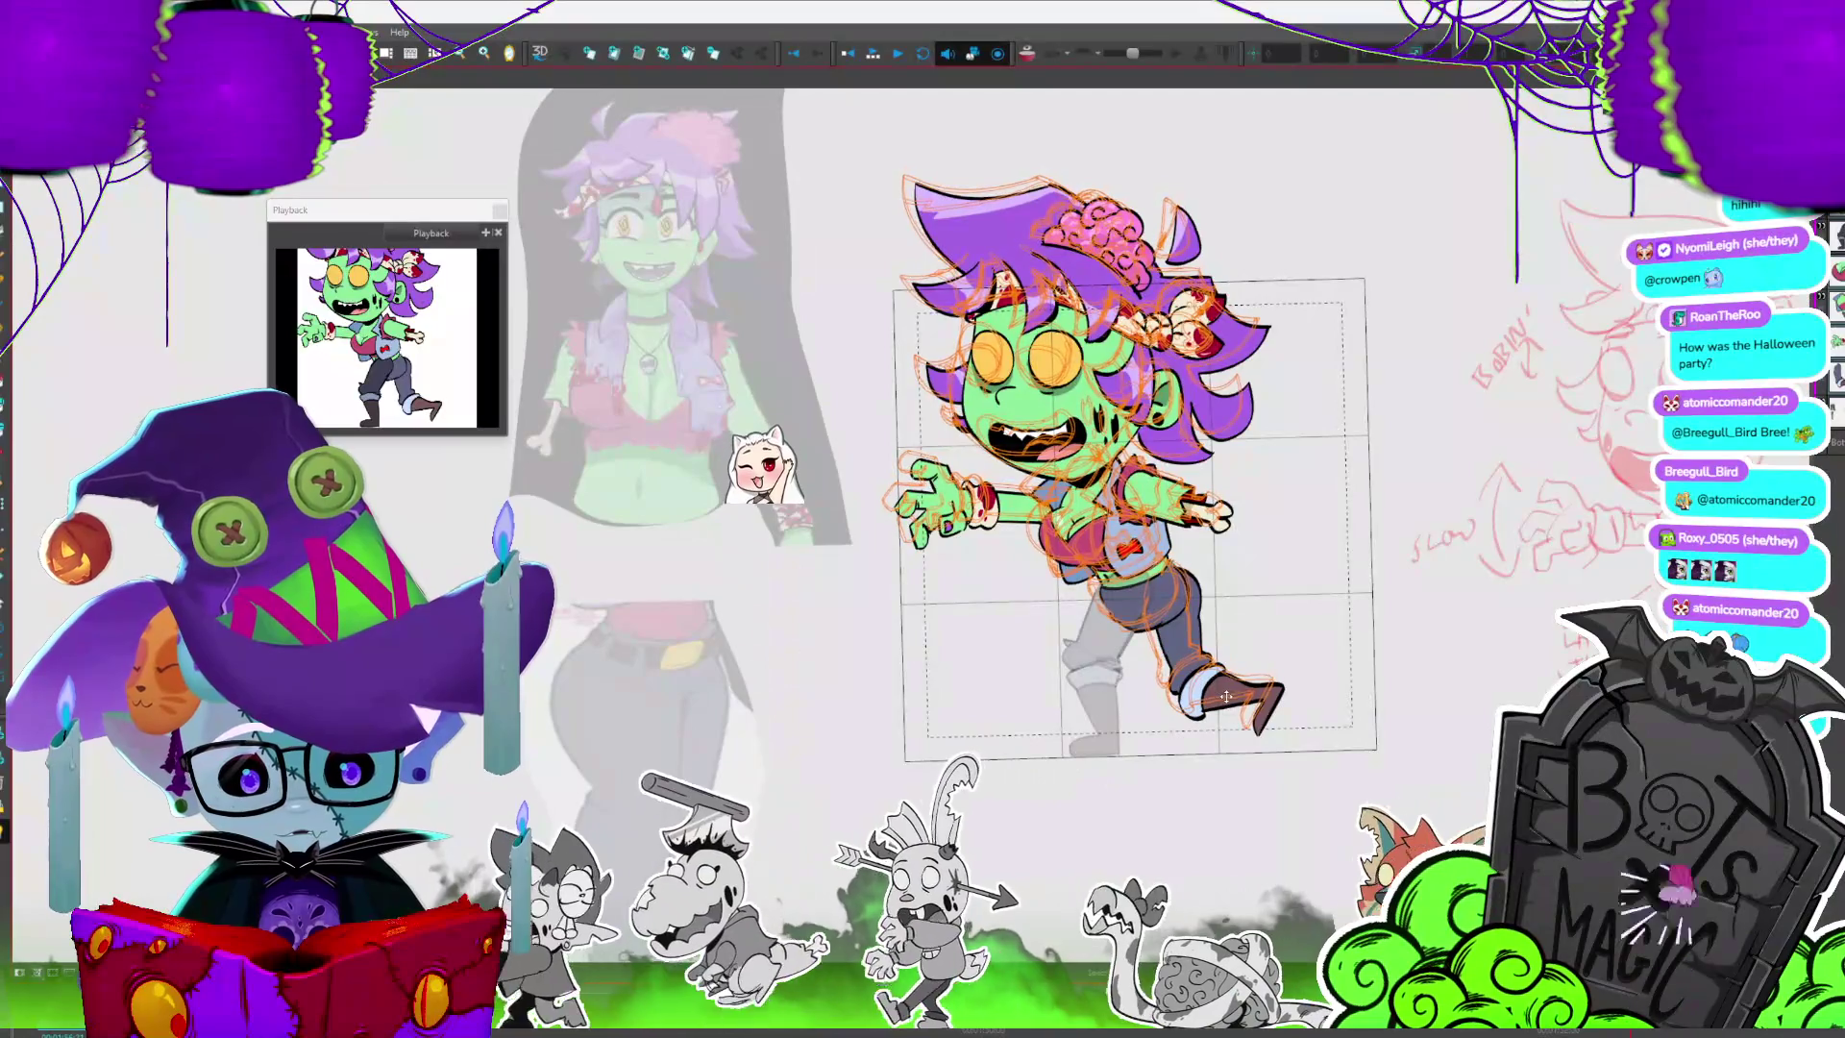
key("period")
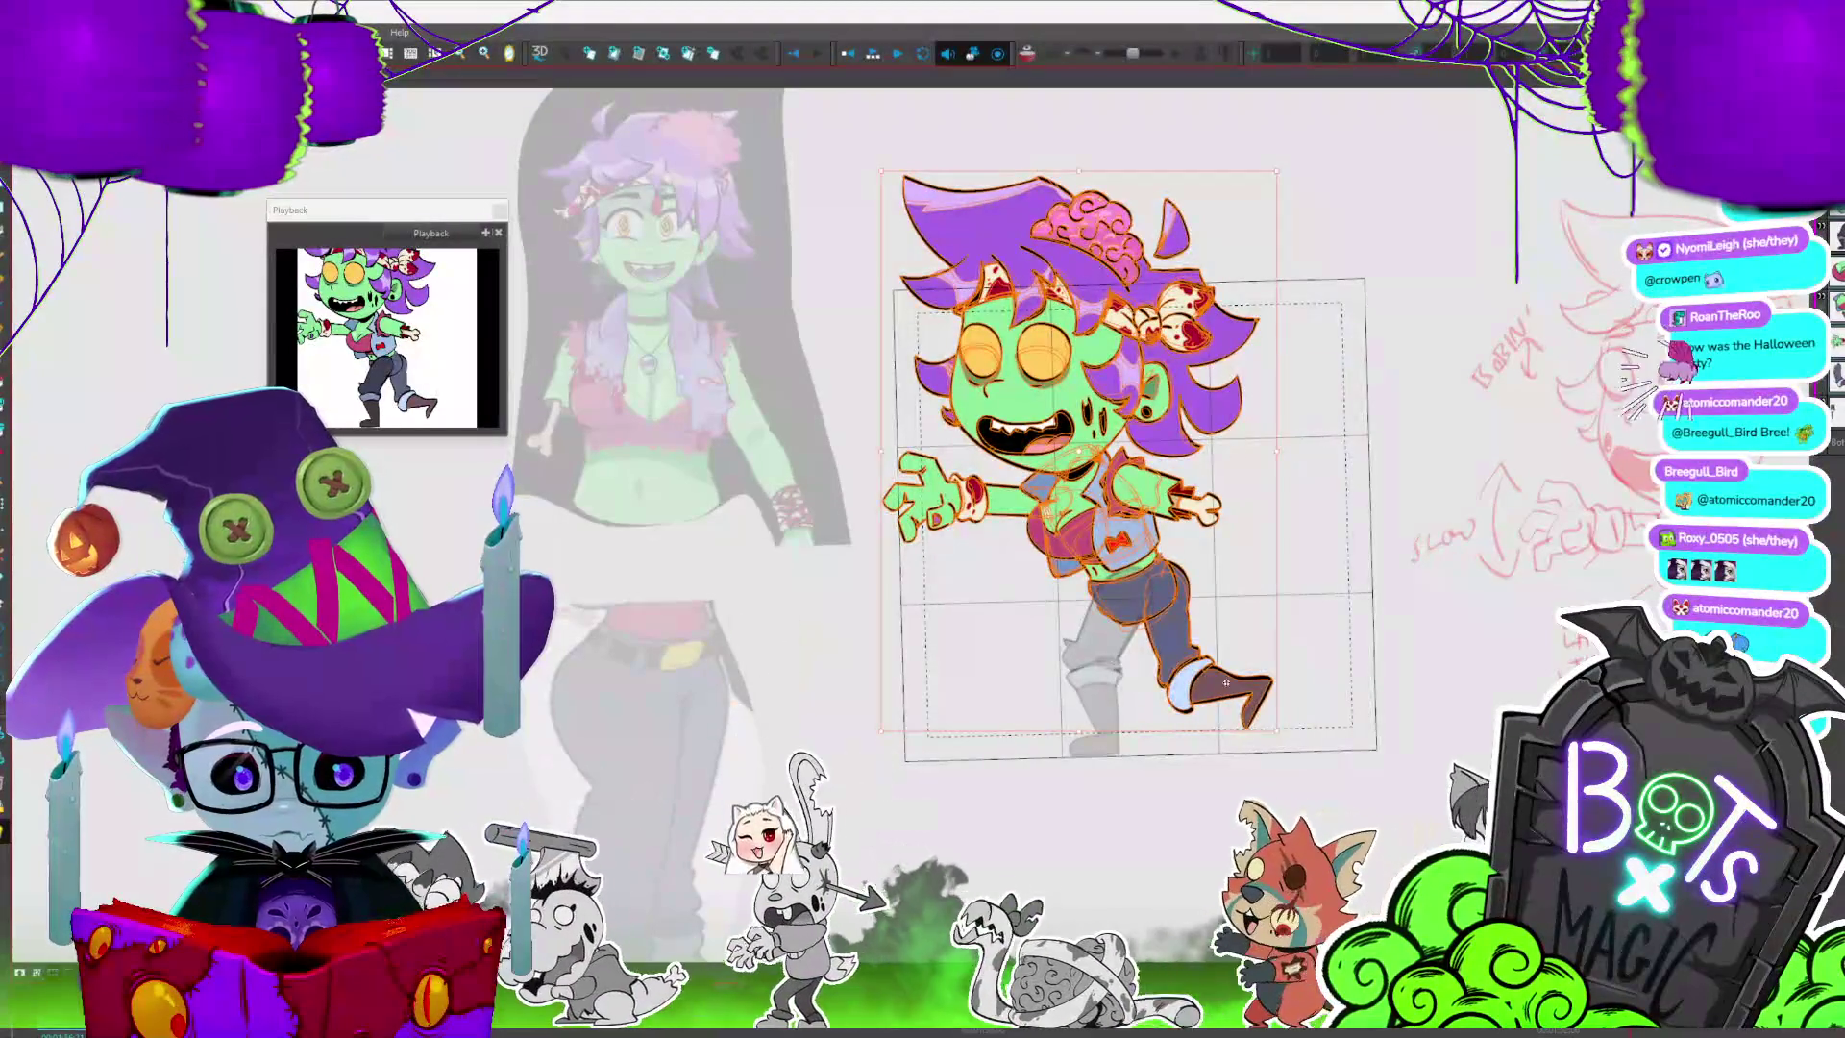
key("alt+o")
key("period")
key("period")
key("period")
key("comma")
key("comma")
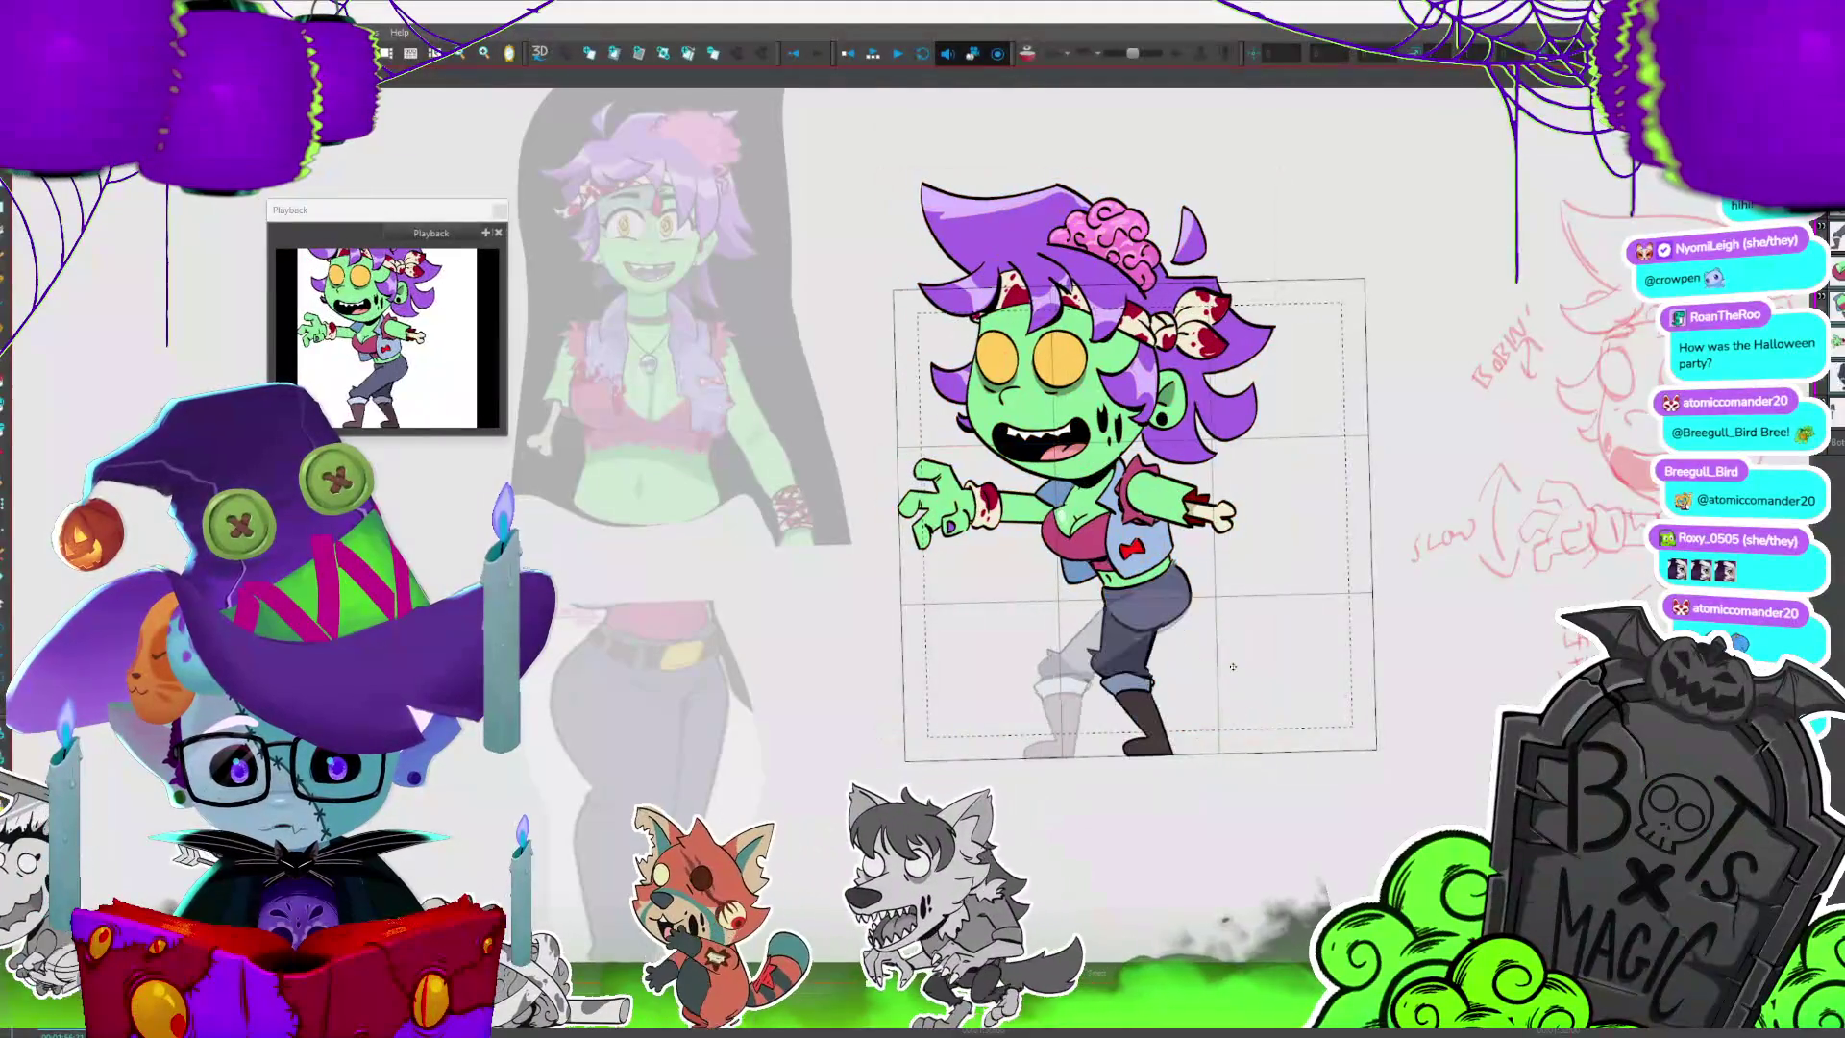
key("Return")
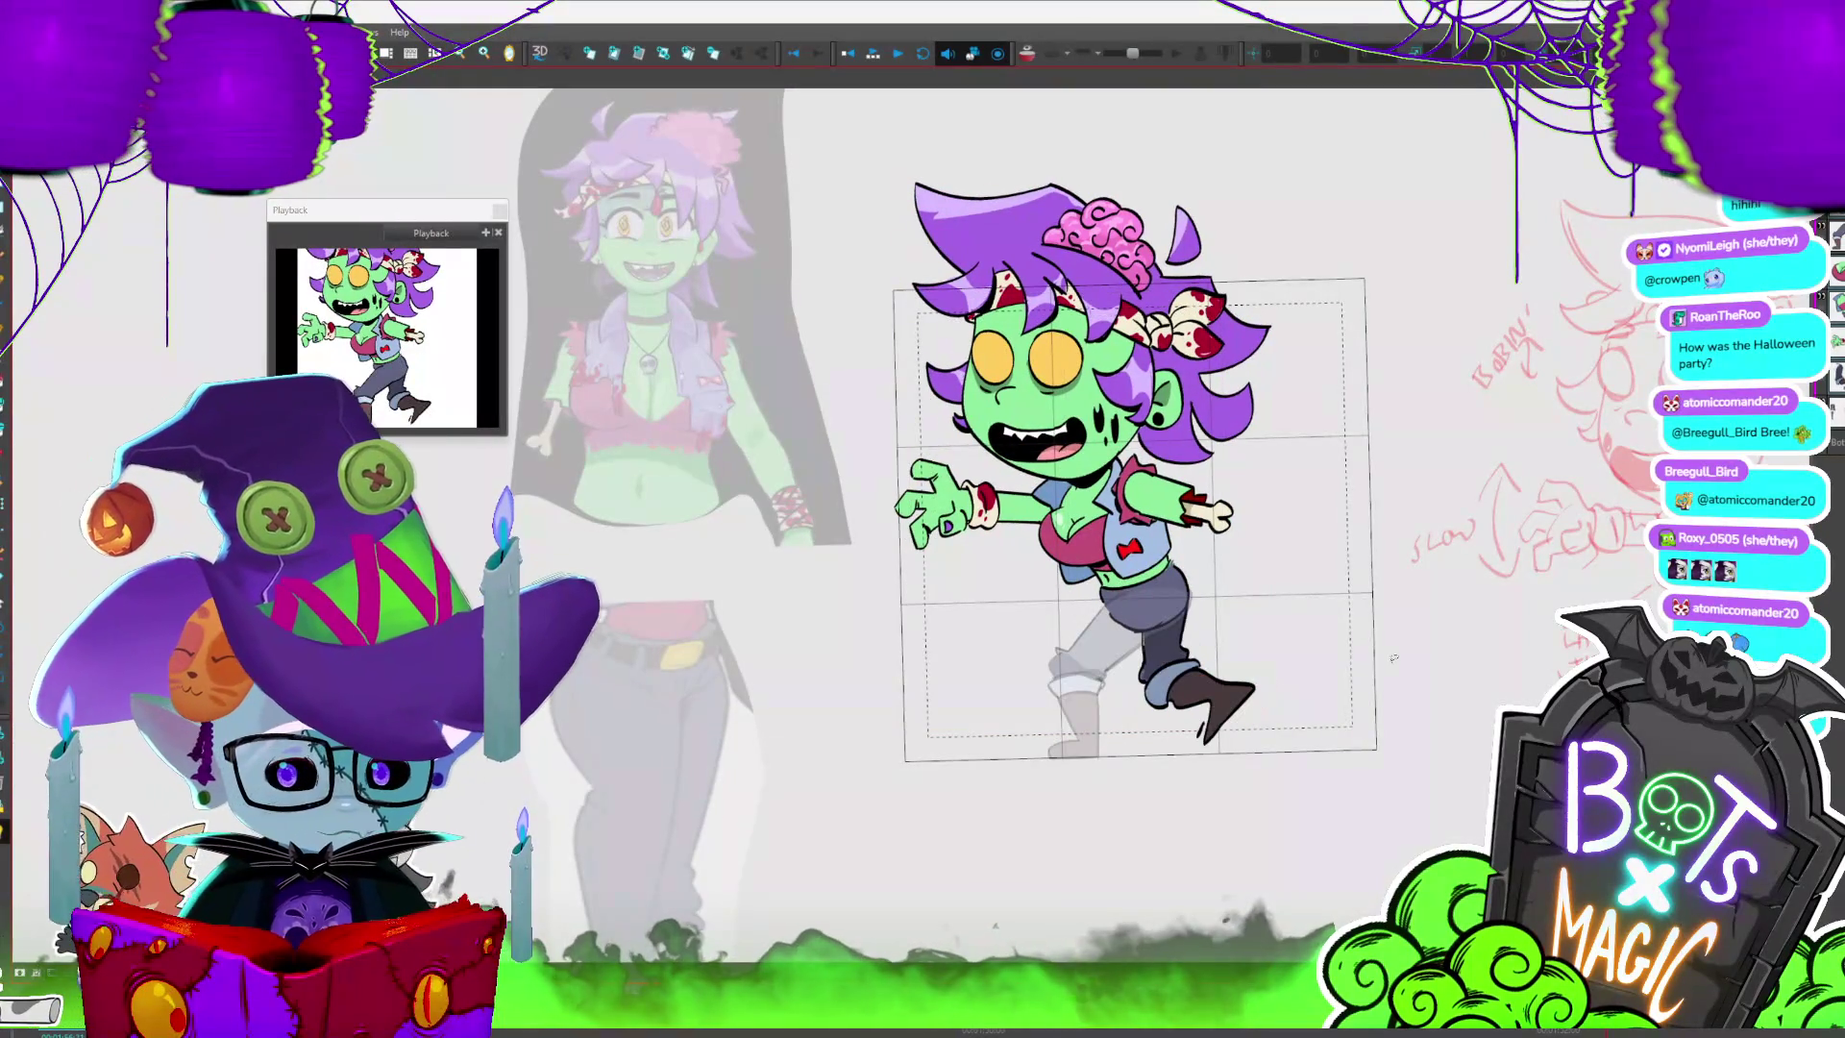
key("Return")
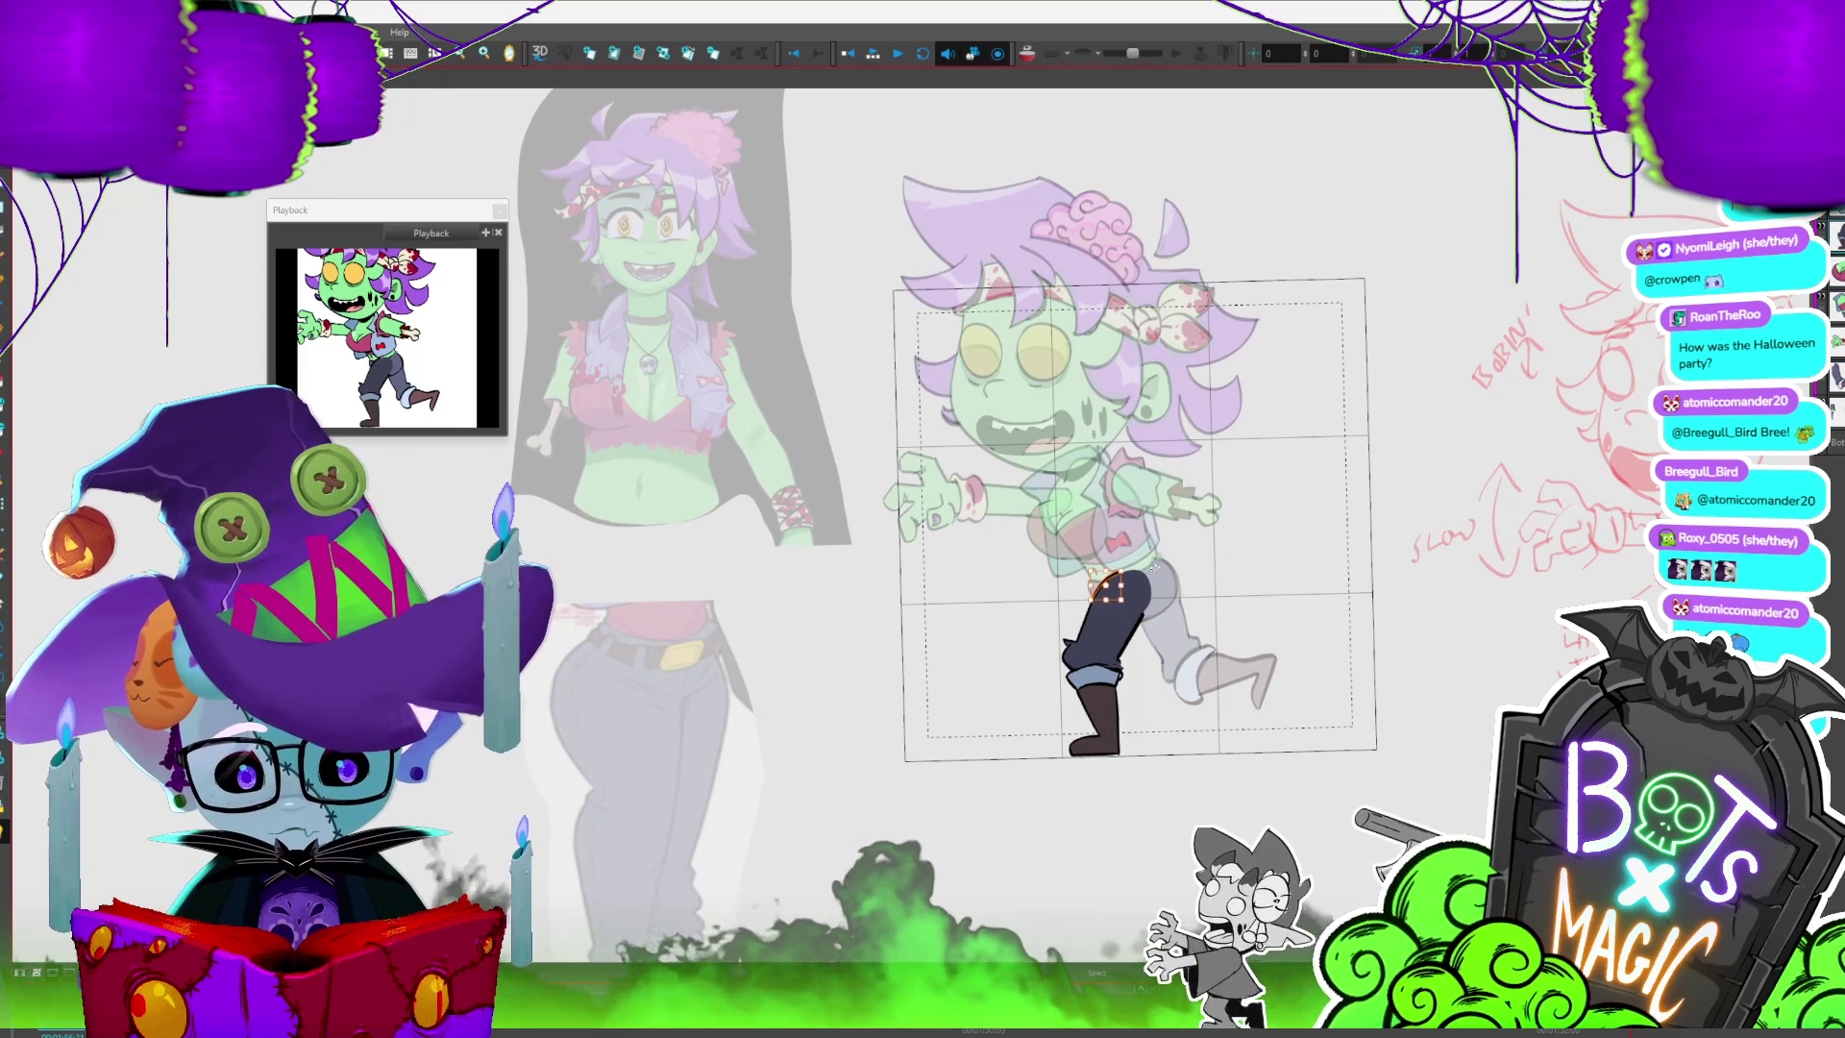
- Pick the dark leg, cycle drawings, then select the whole character and nudge it up and left
left_click(1153, 577)
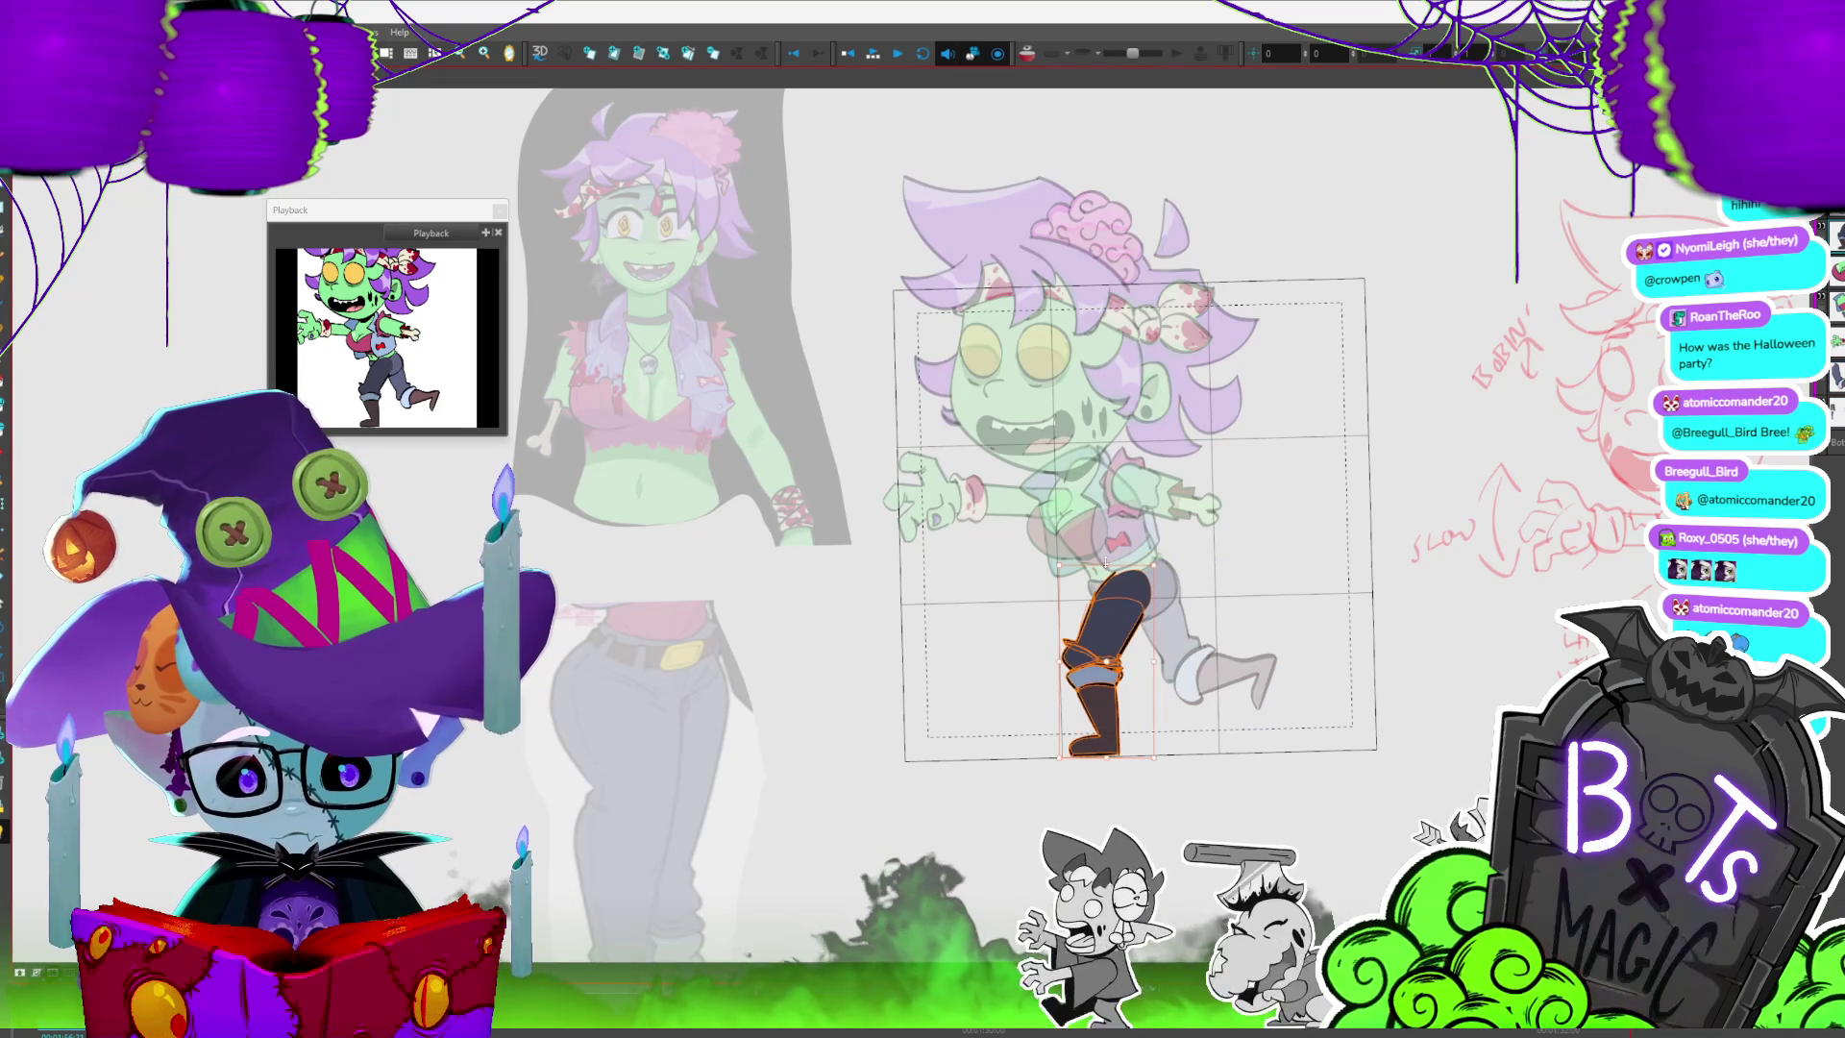
key("period")
key("period")
key("comma")
key("comma")
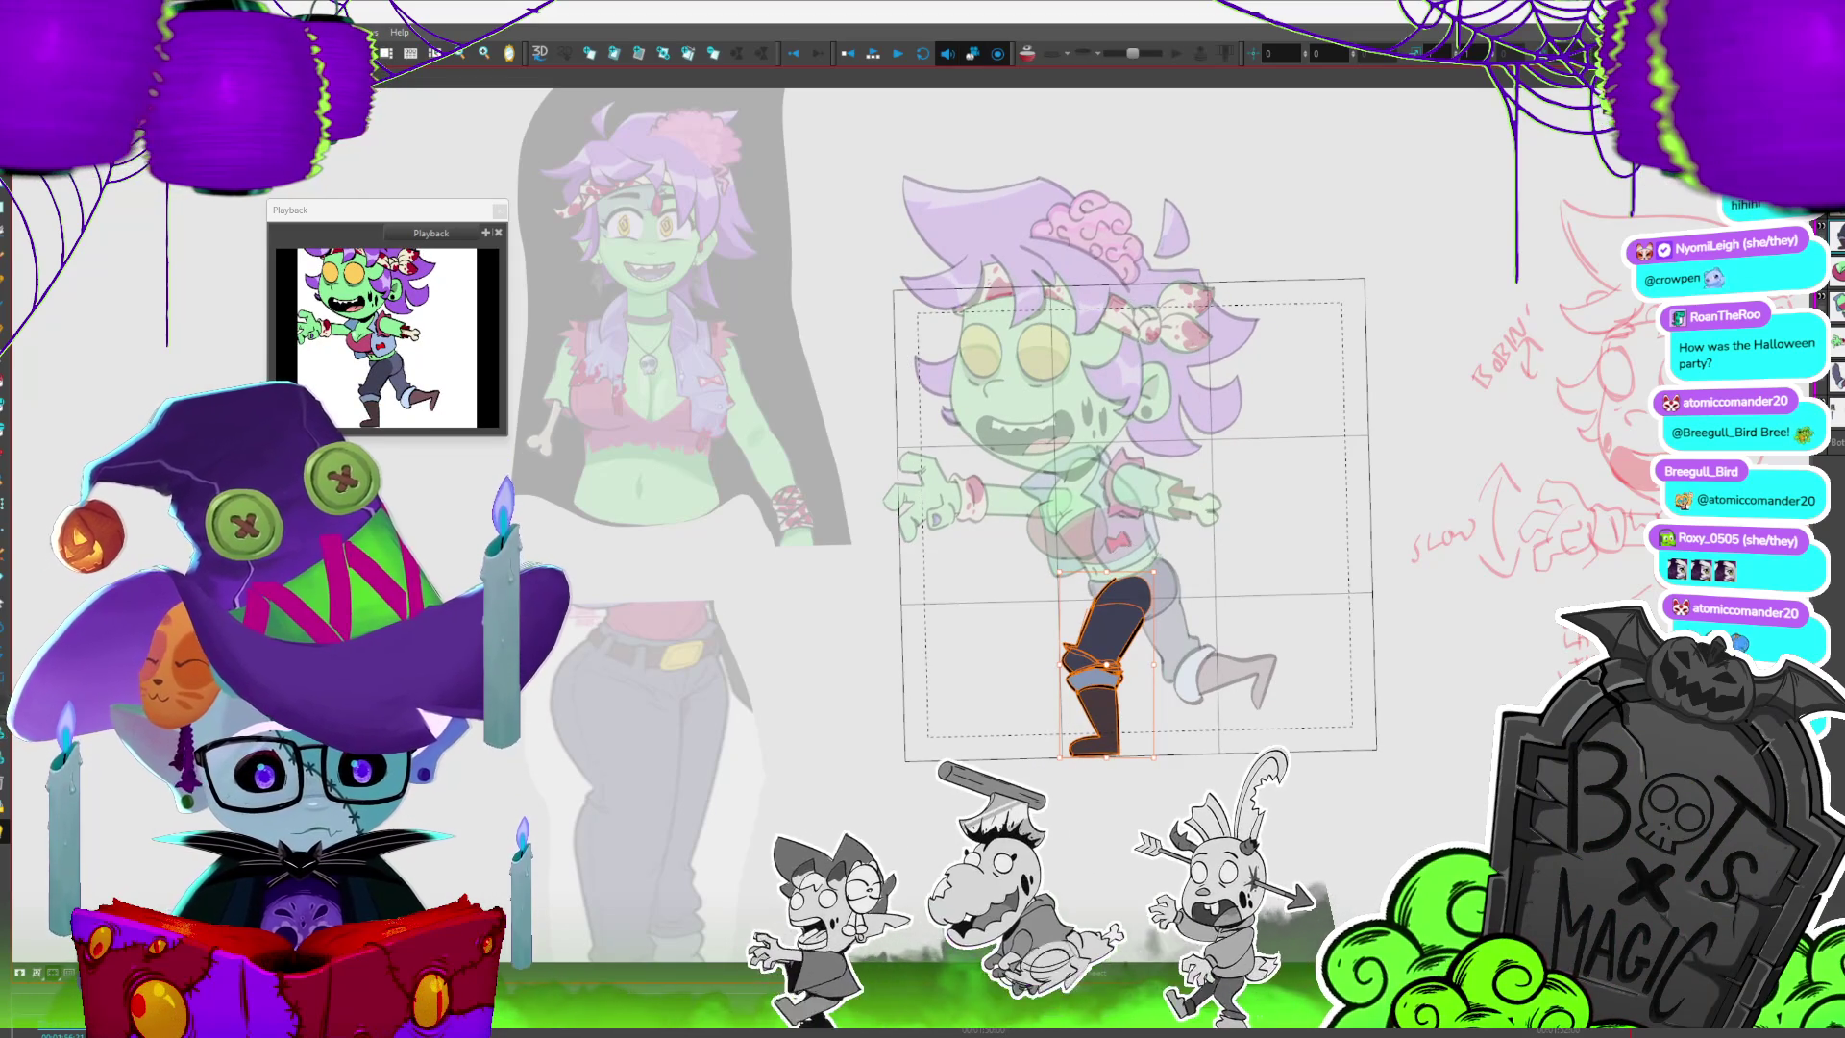
key("slash")
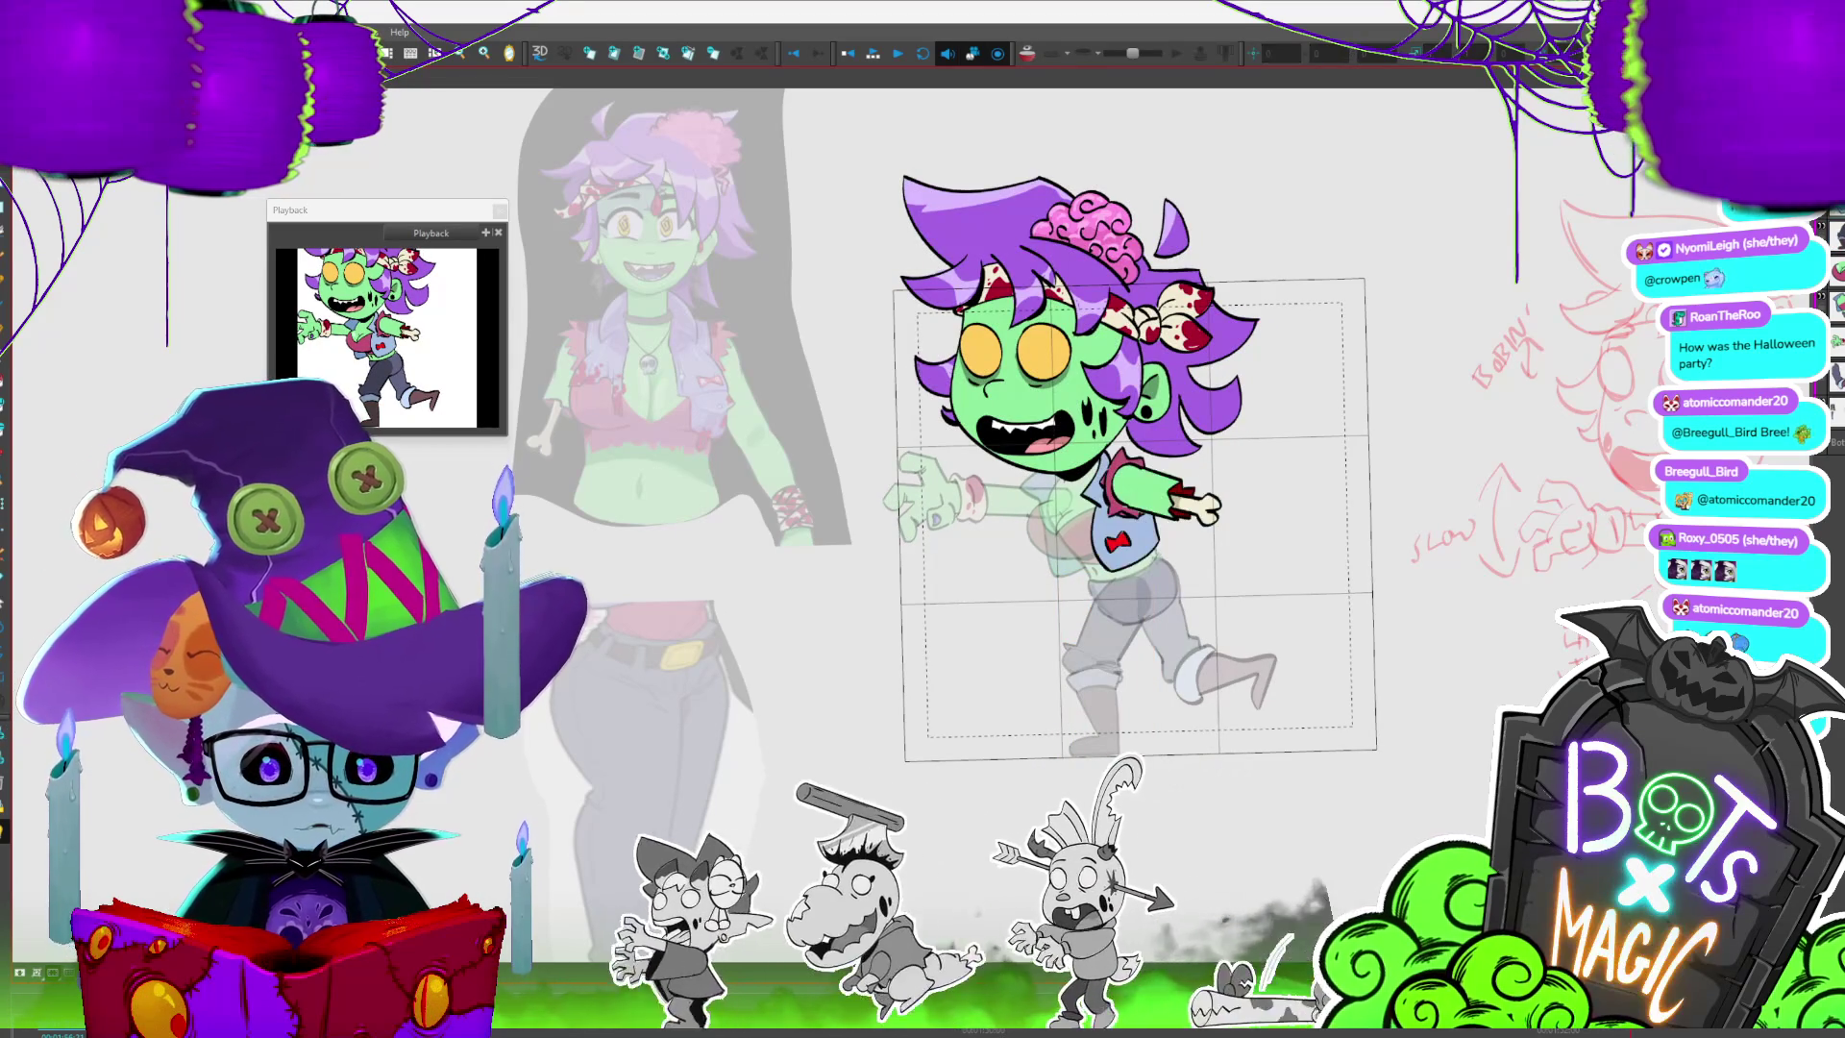
key("slash")
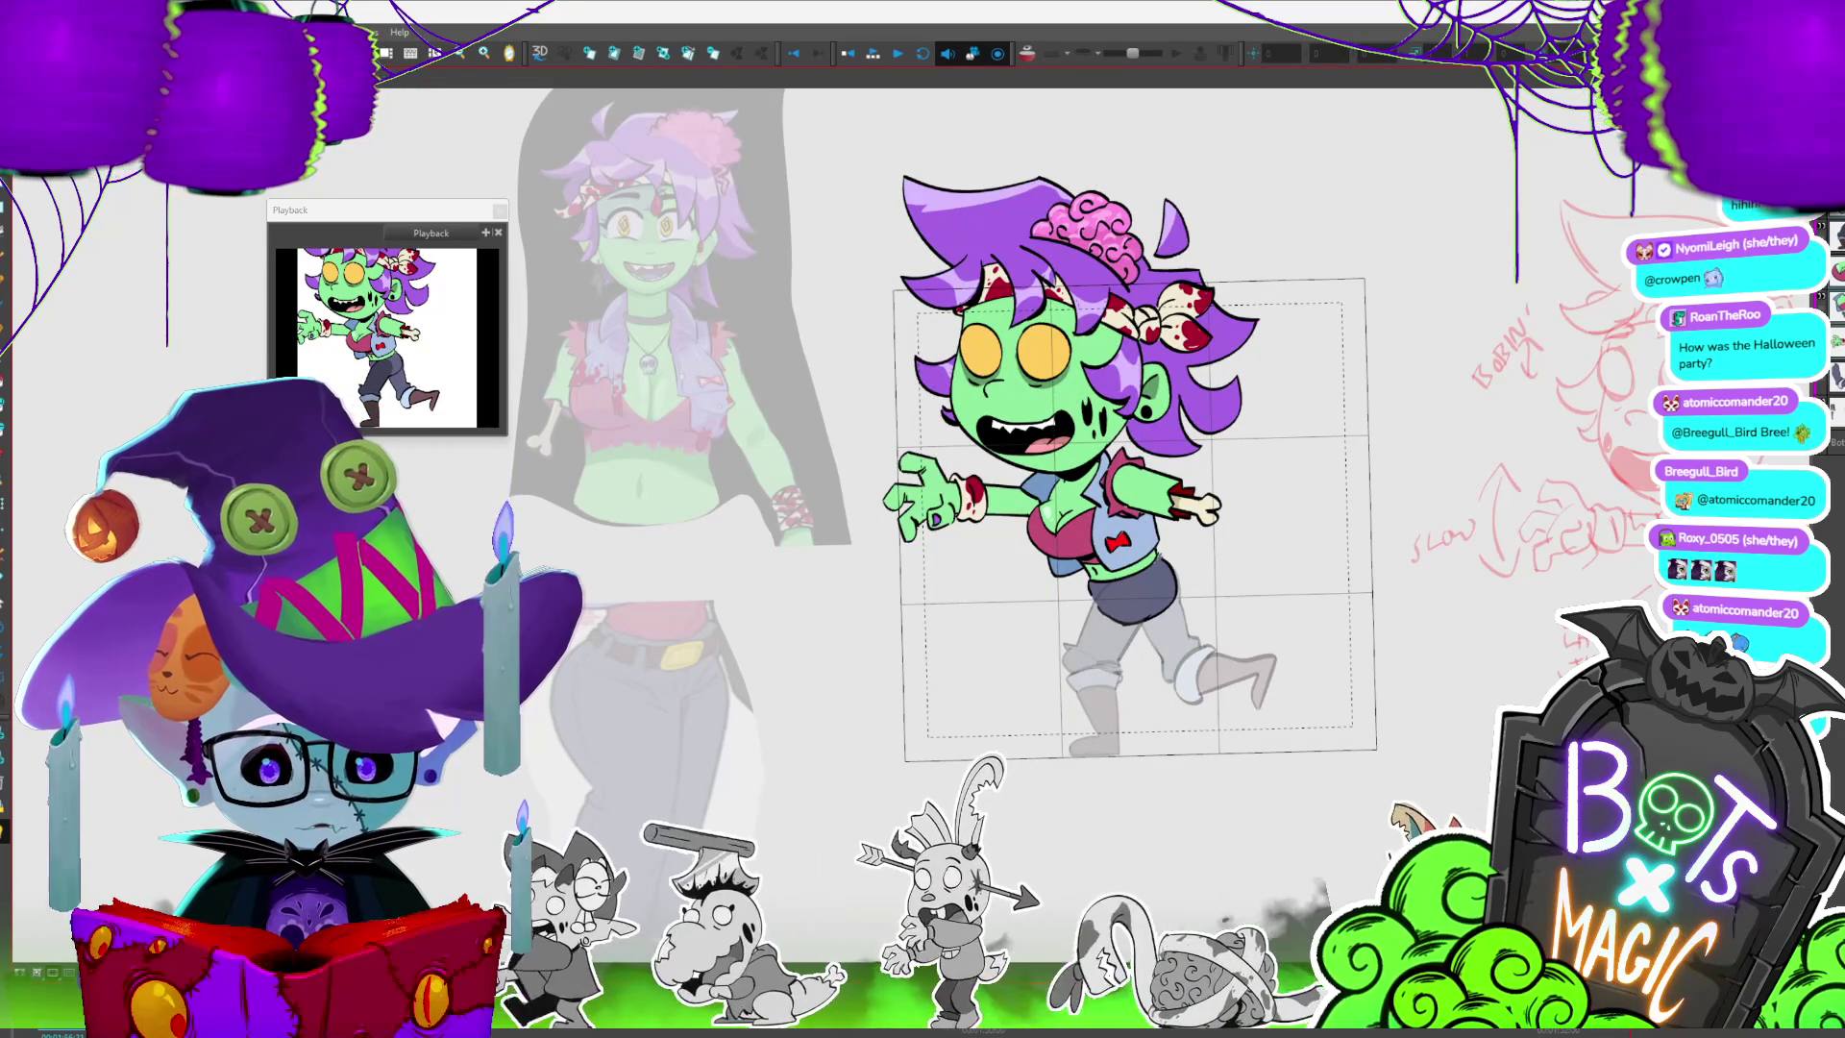
key("slash")
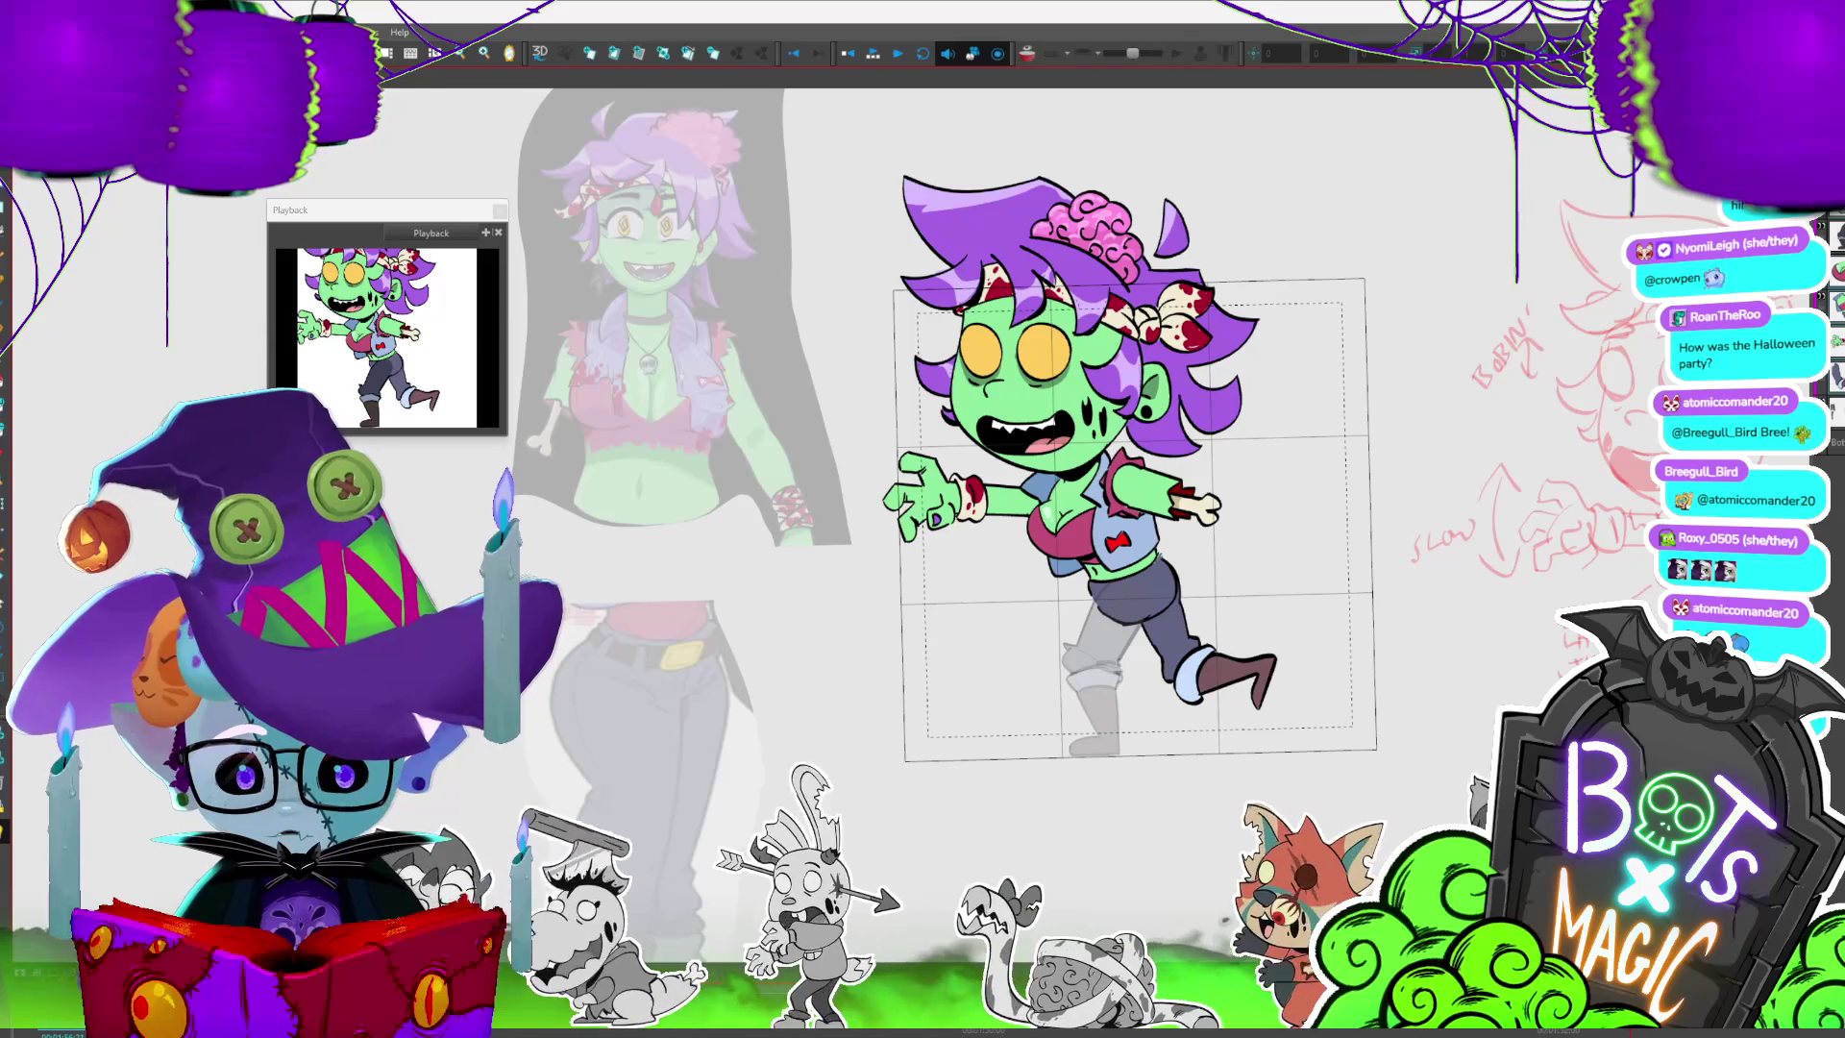
key("ctrl+a")
key("Left")
key("Up")
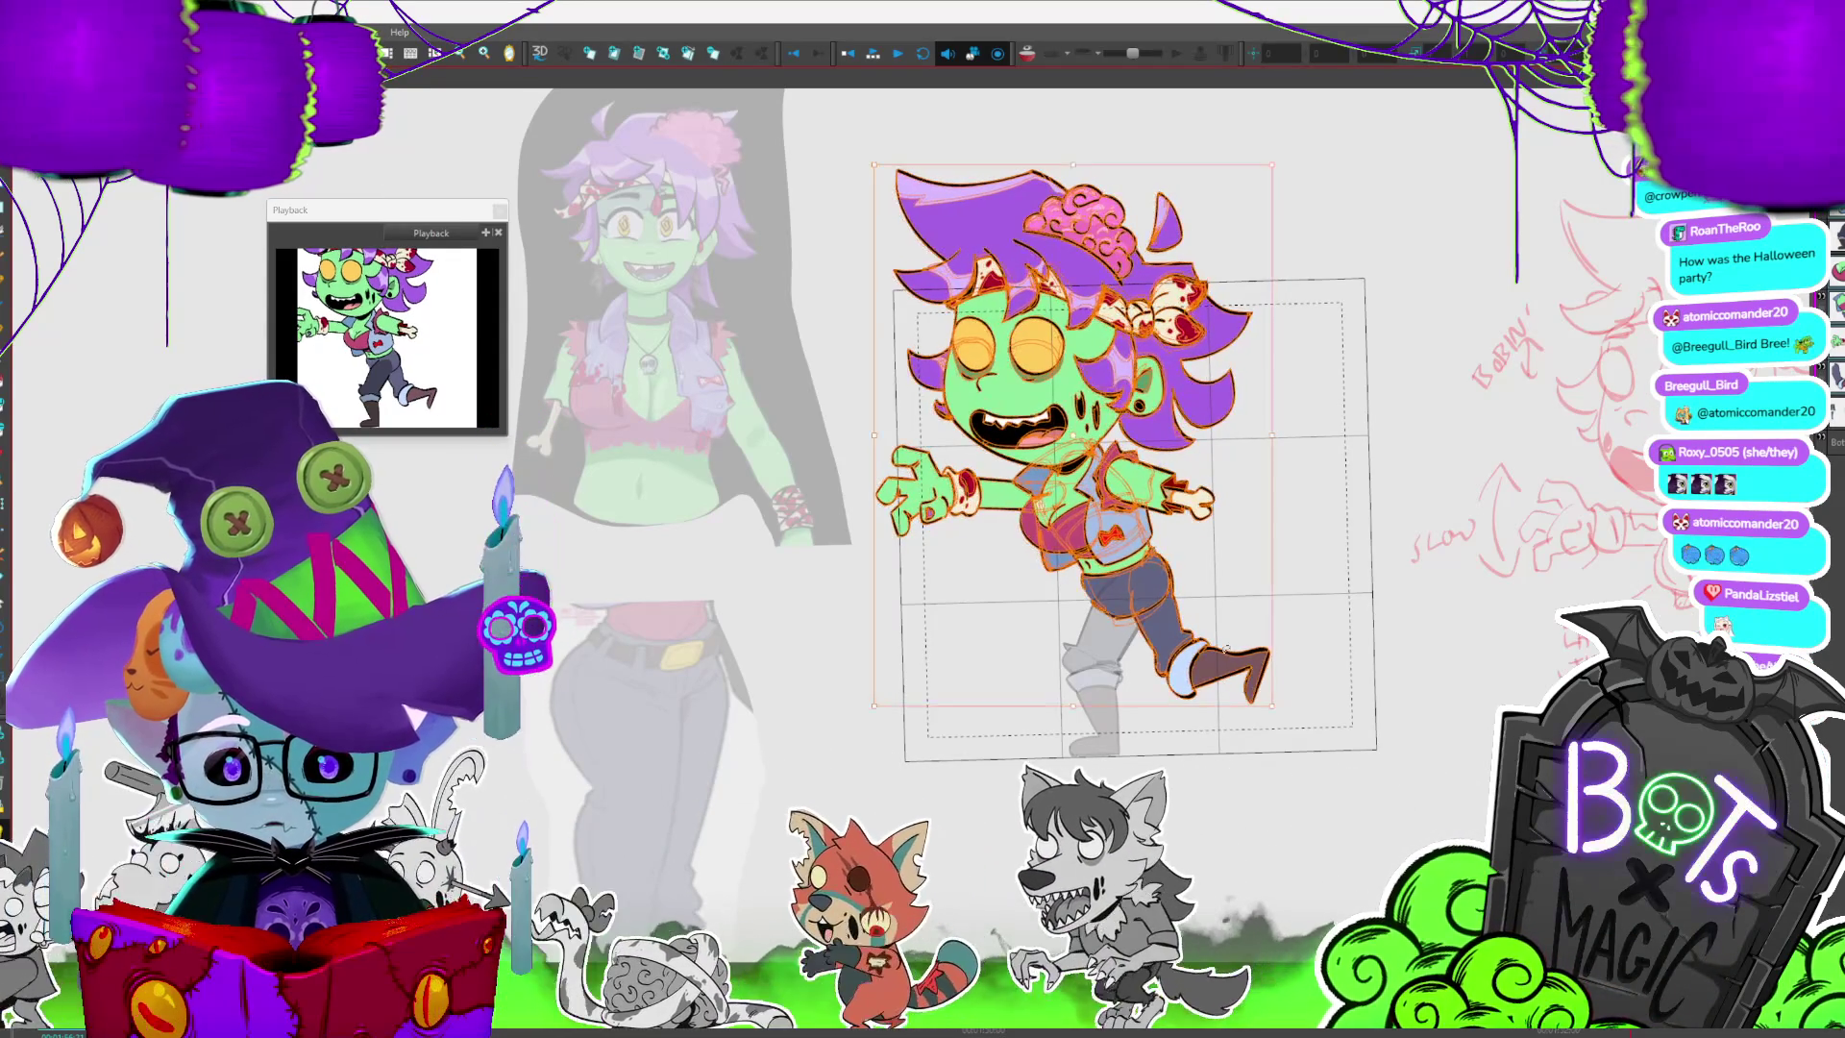
key("Left")
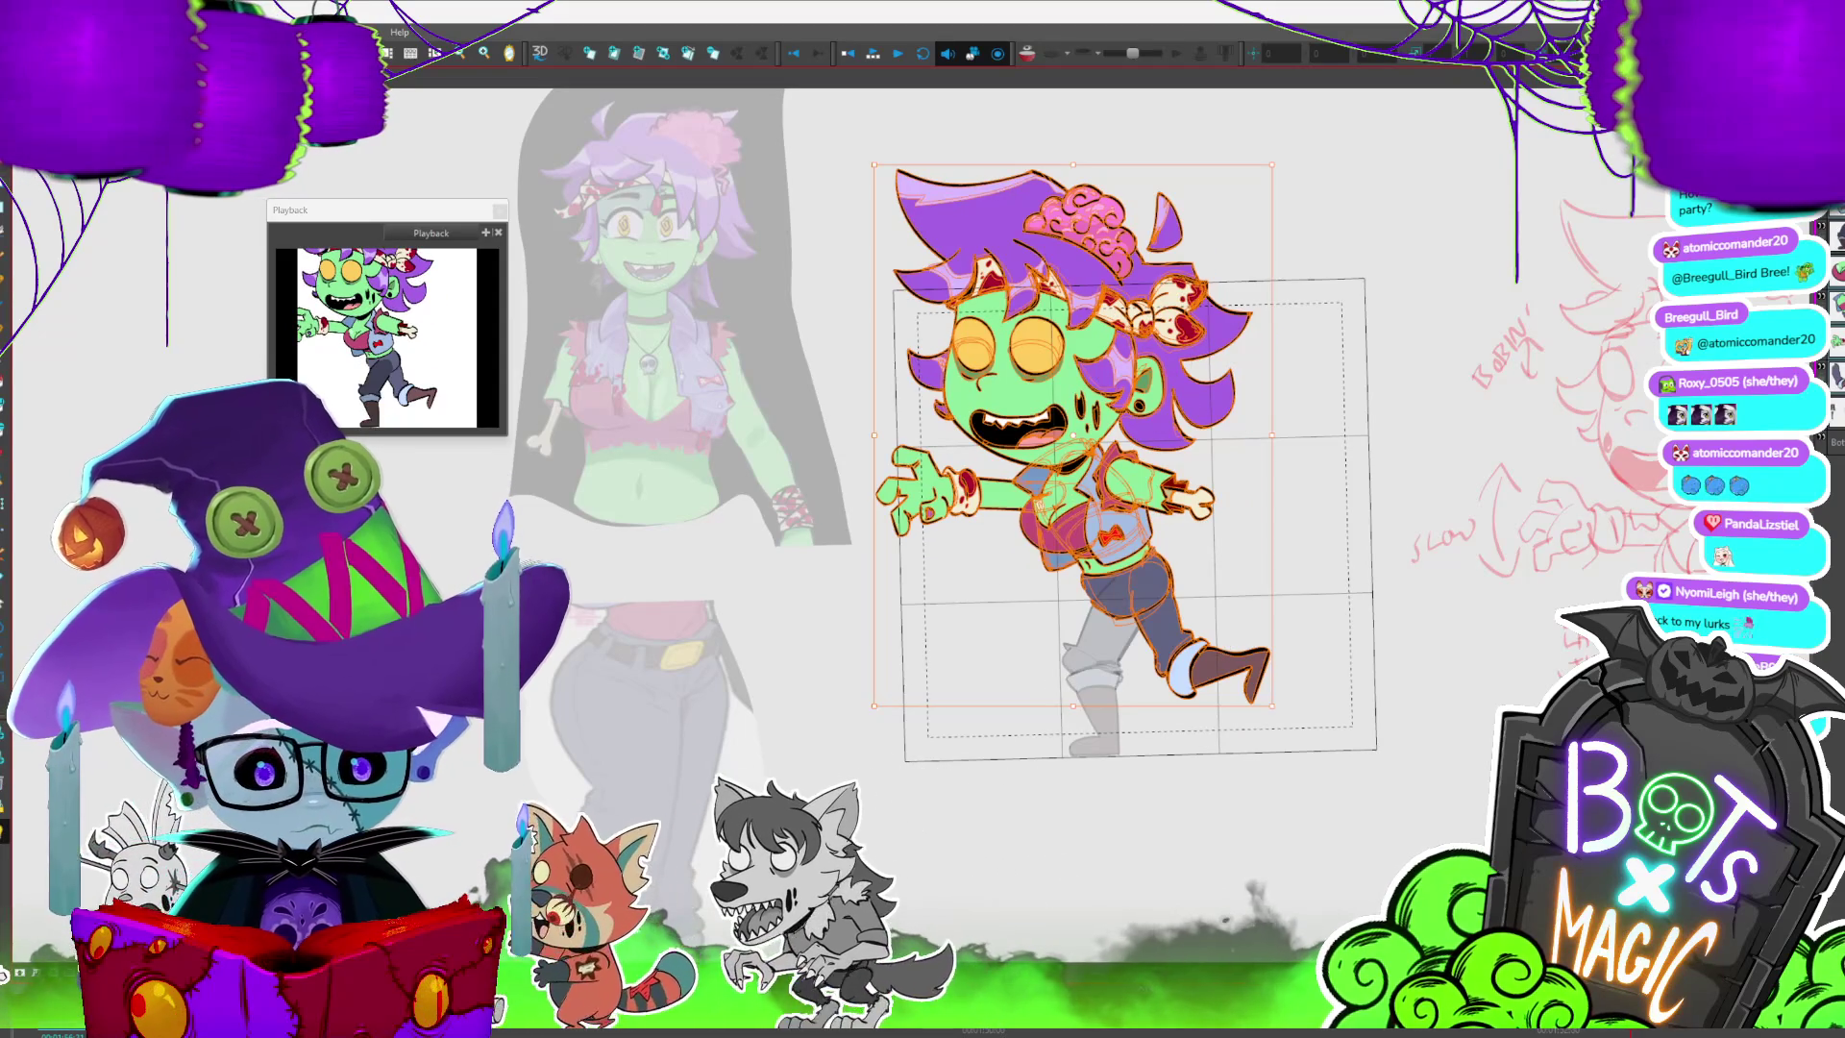
- Isolate the back leg, nudge it right, and flip between standing and kicking poses to compare
key("slash")
key("Right")
key("period")
key("comma")
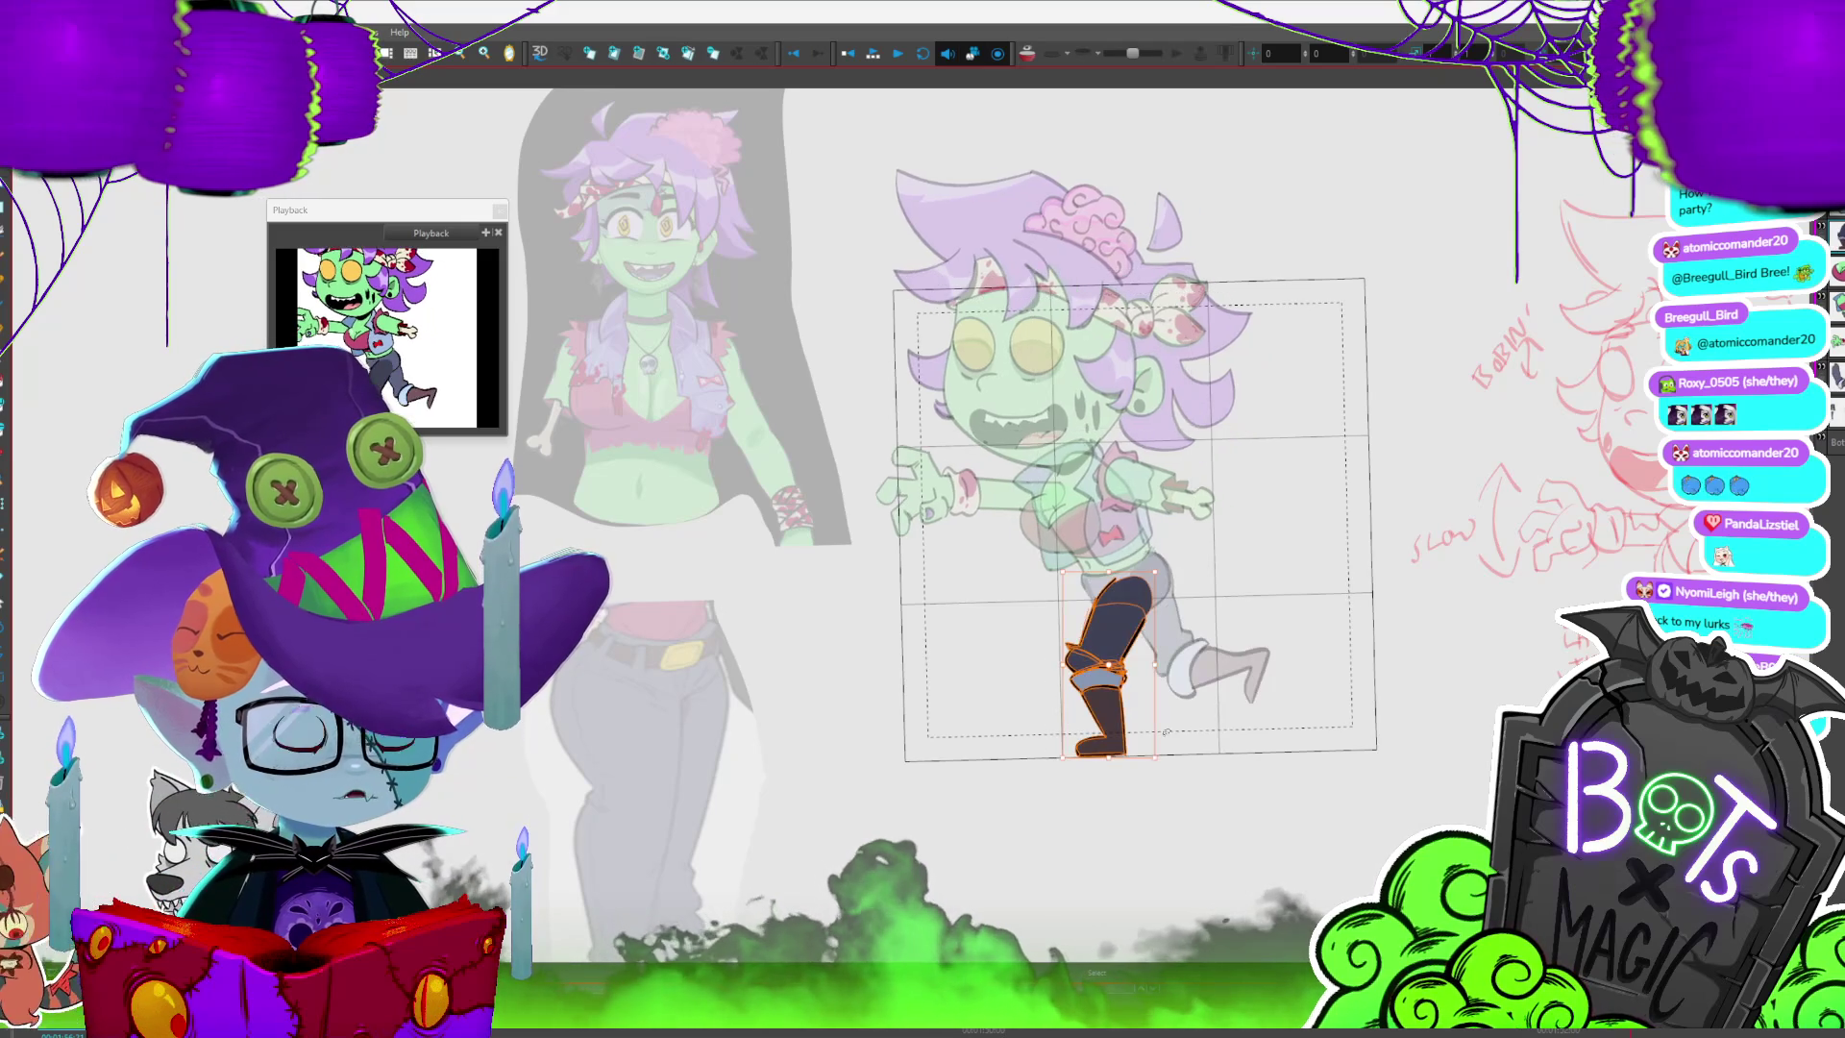
key("period")
key("comma")
key("period")
key("comma")
key("period")
key("comma")
key("period")
key("comma")
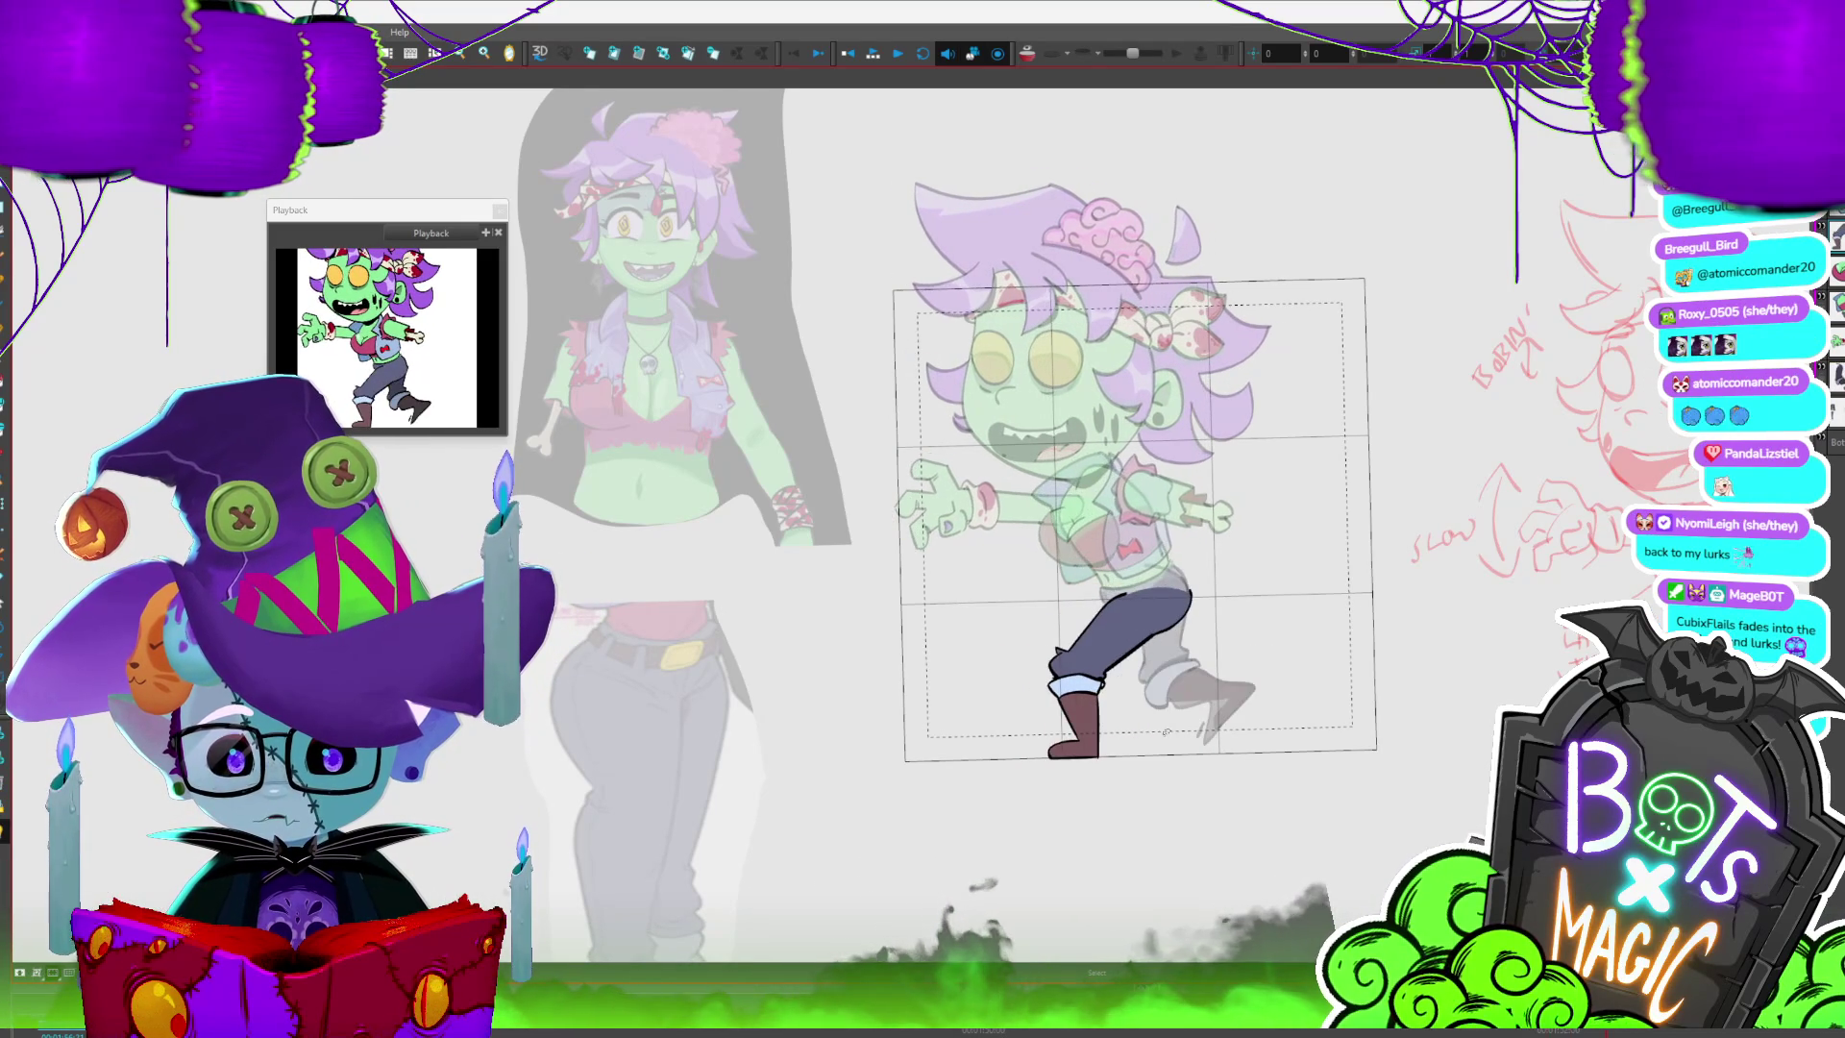
key("period")
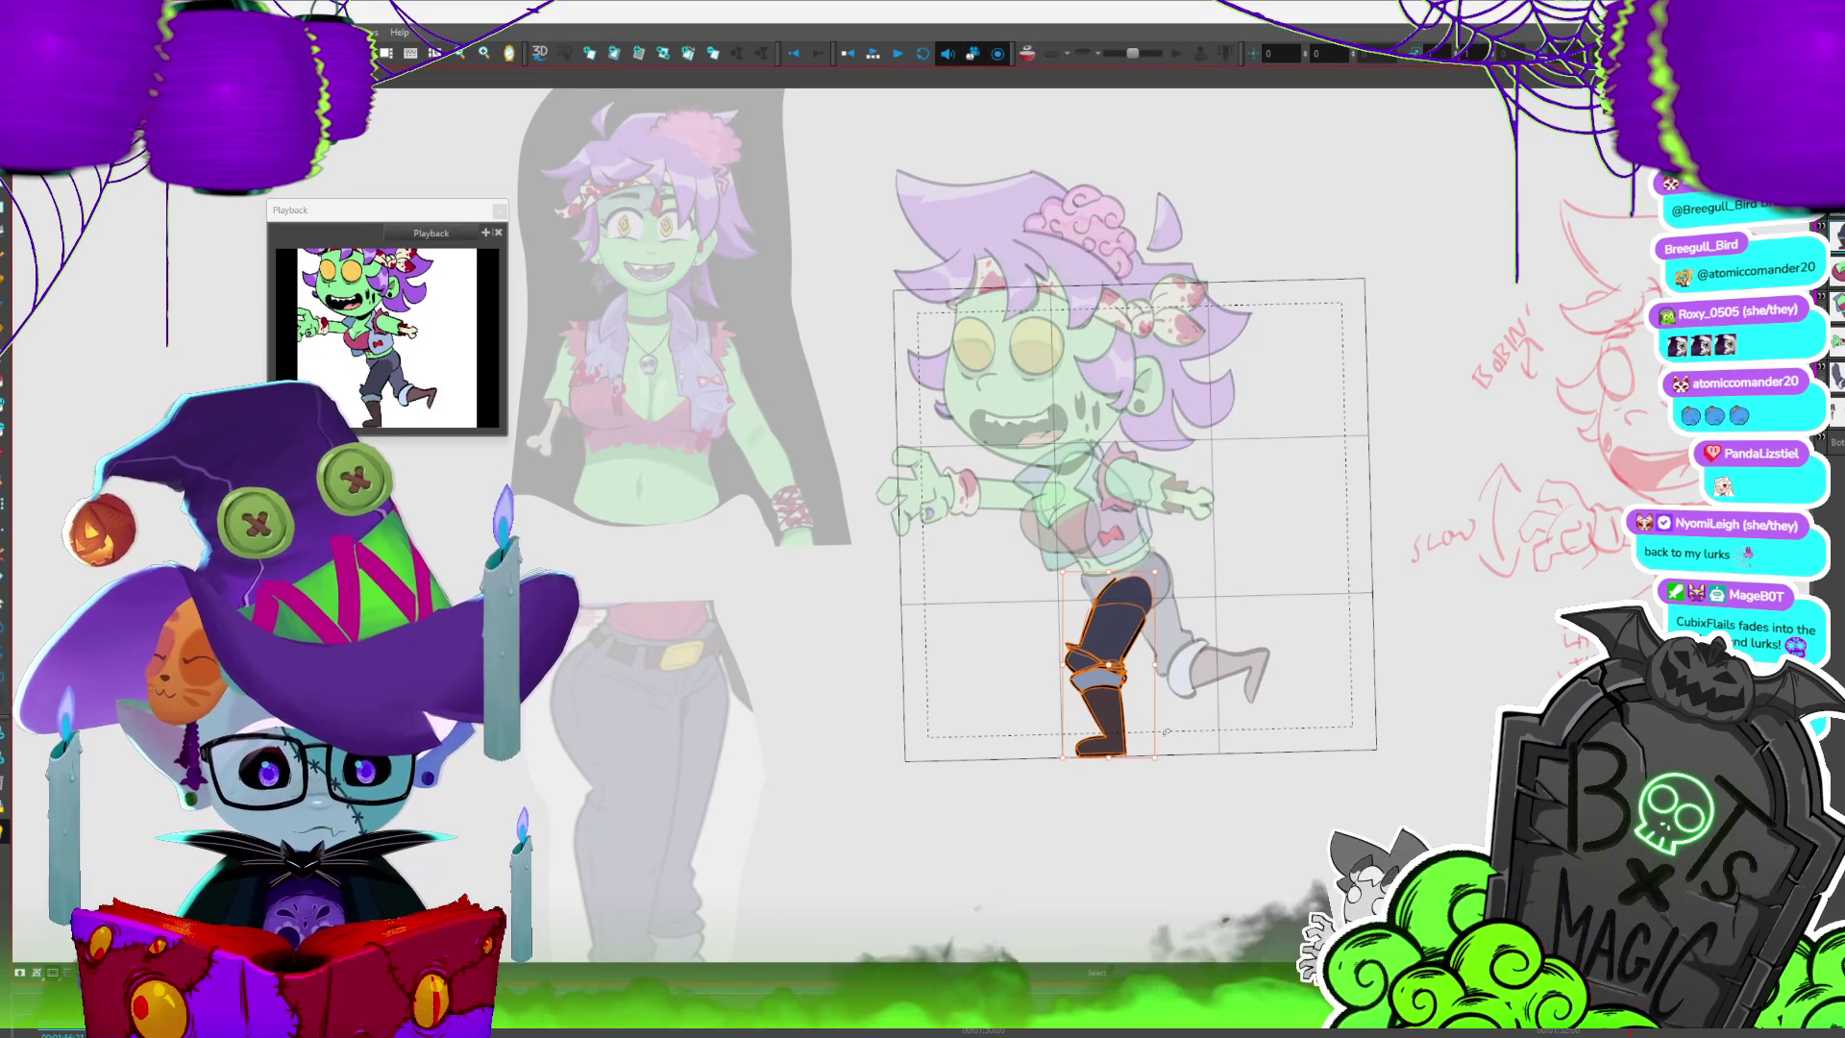
- Select the chest ellipse and step forward through the walk drawings frame by frame
left_click(1066, 532)
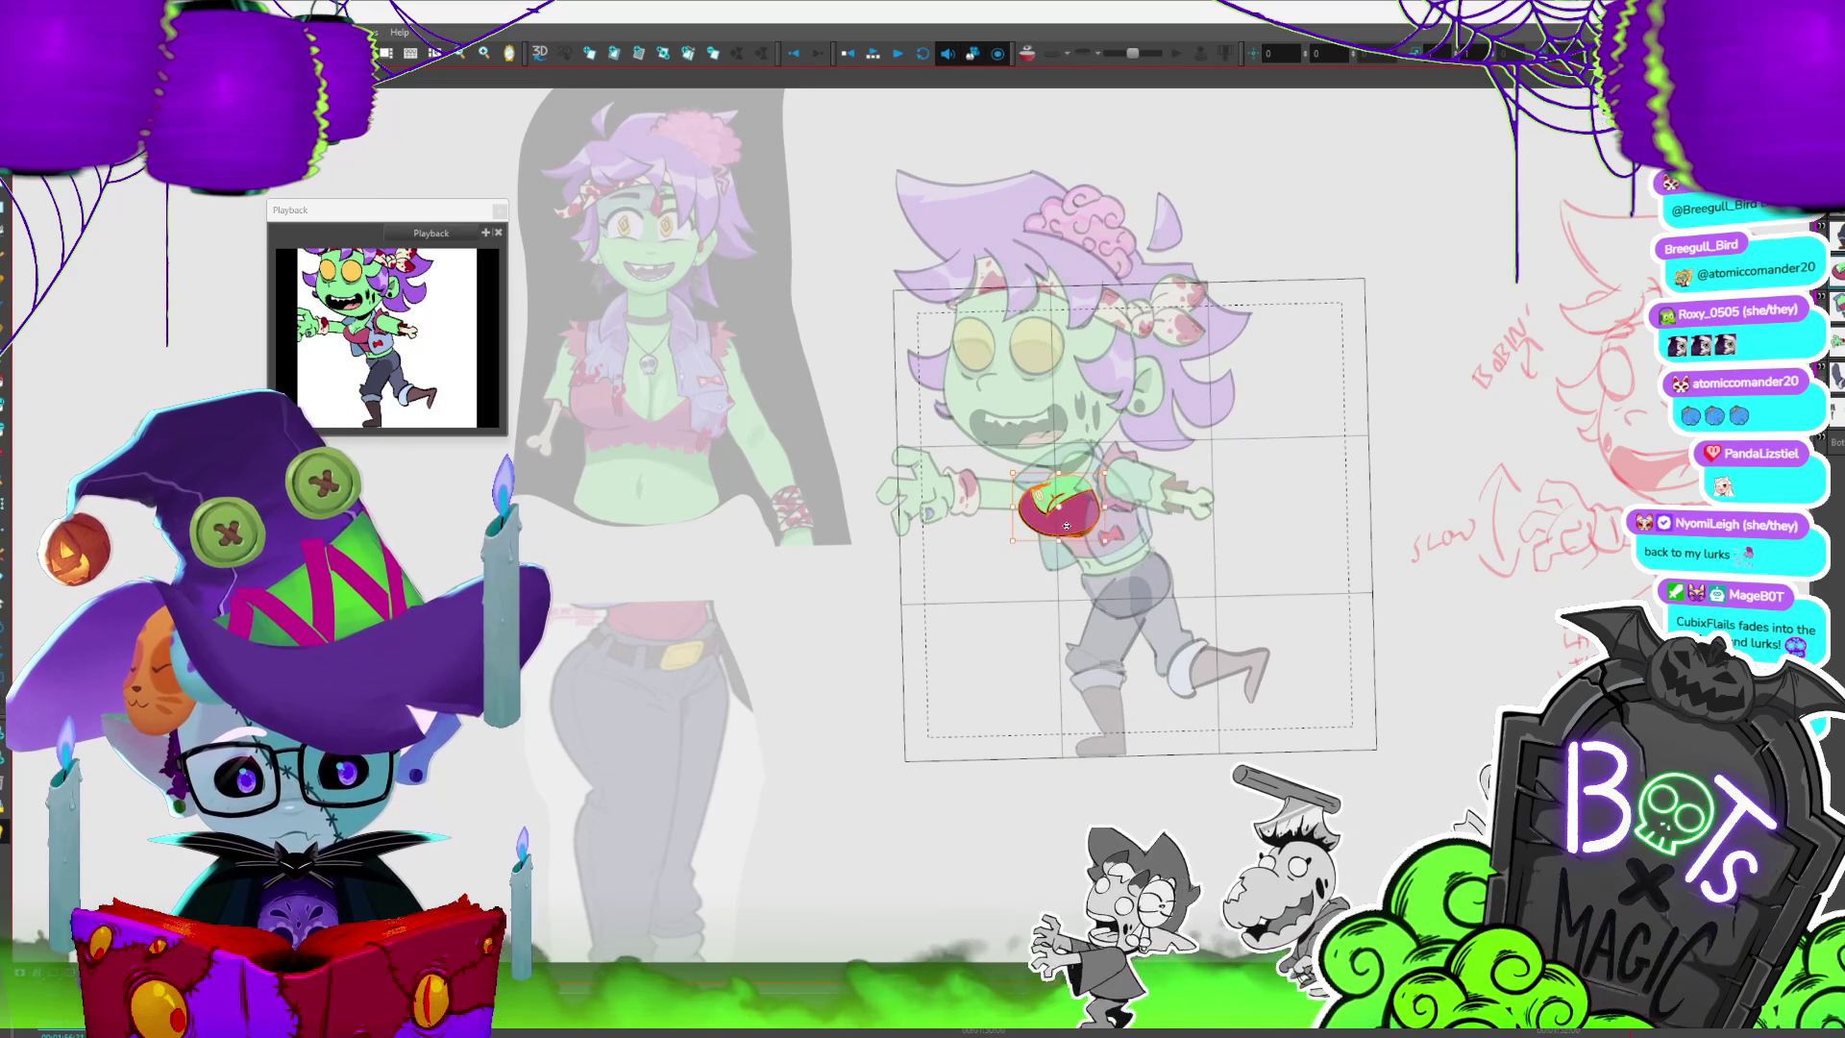
key("Left")
key("Right")
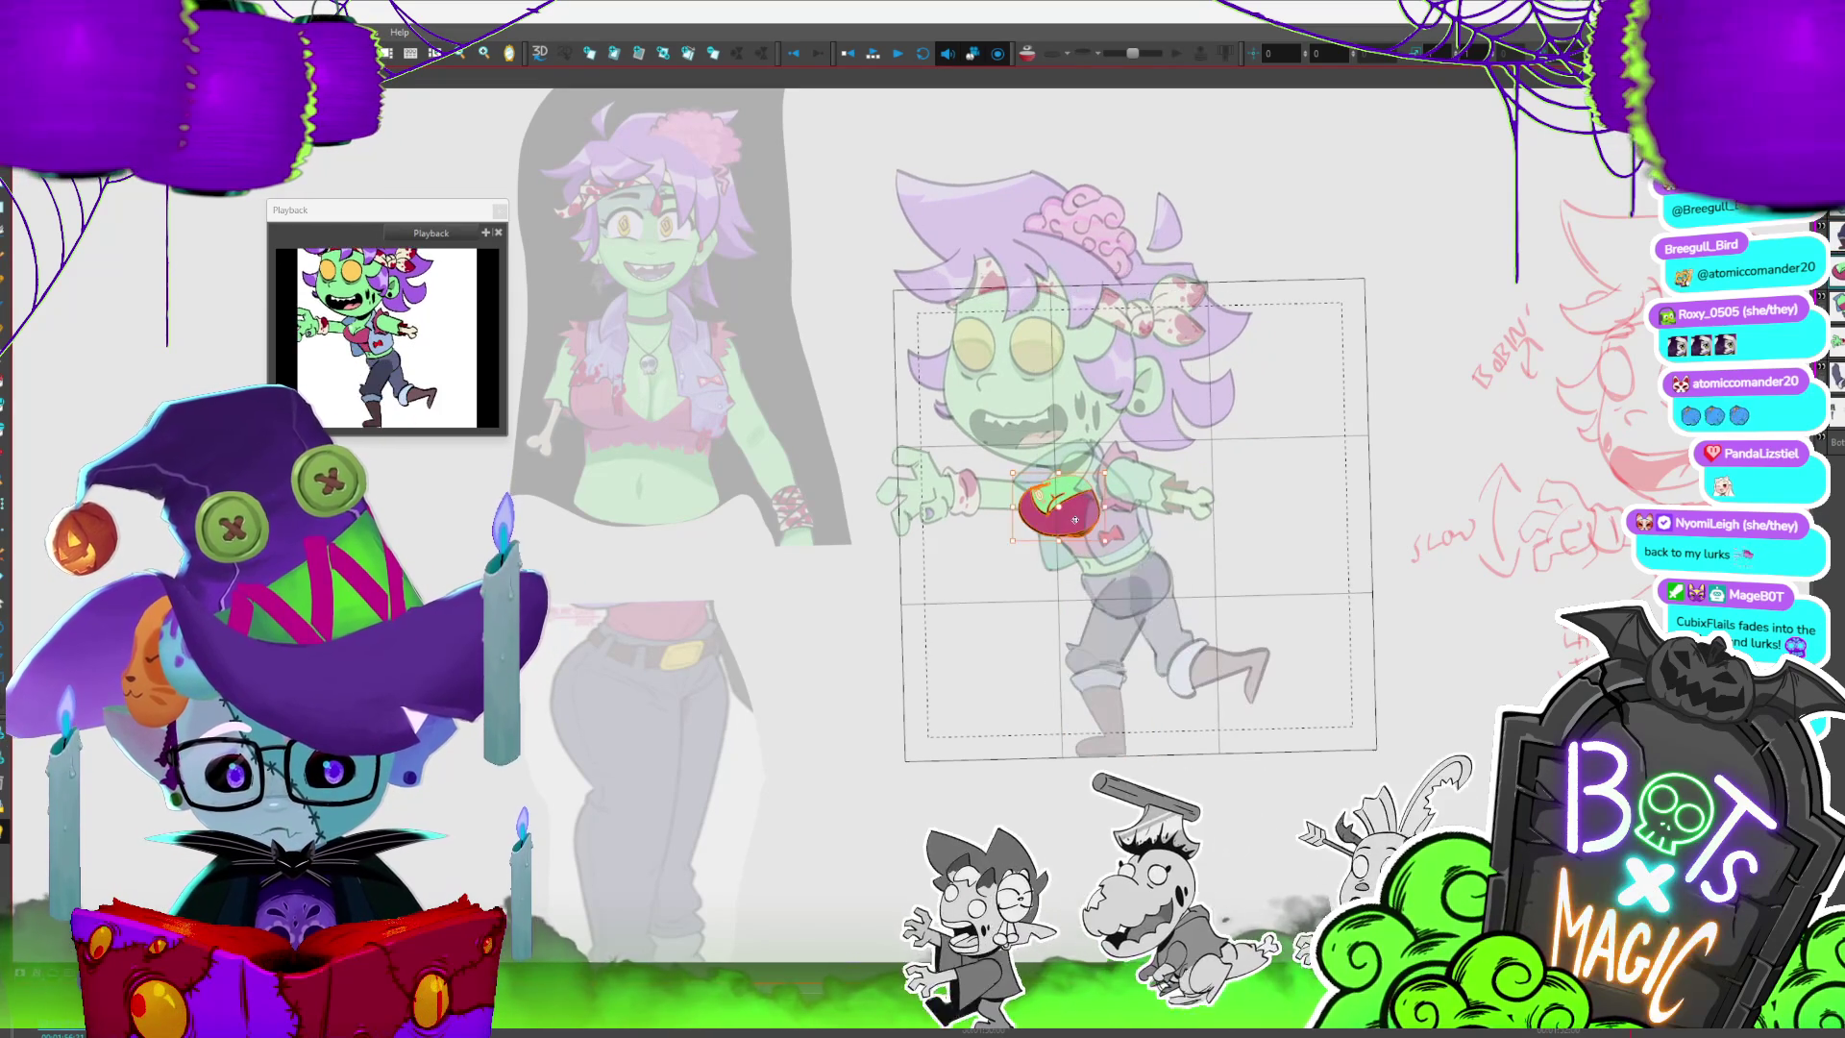
key("period")
key("period")
key("period")
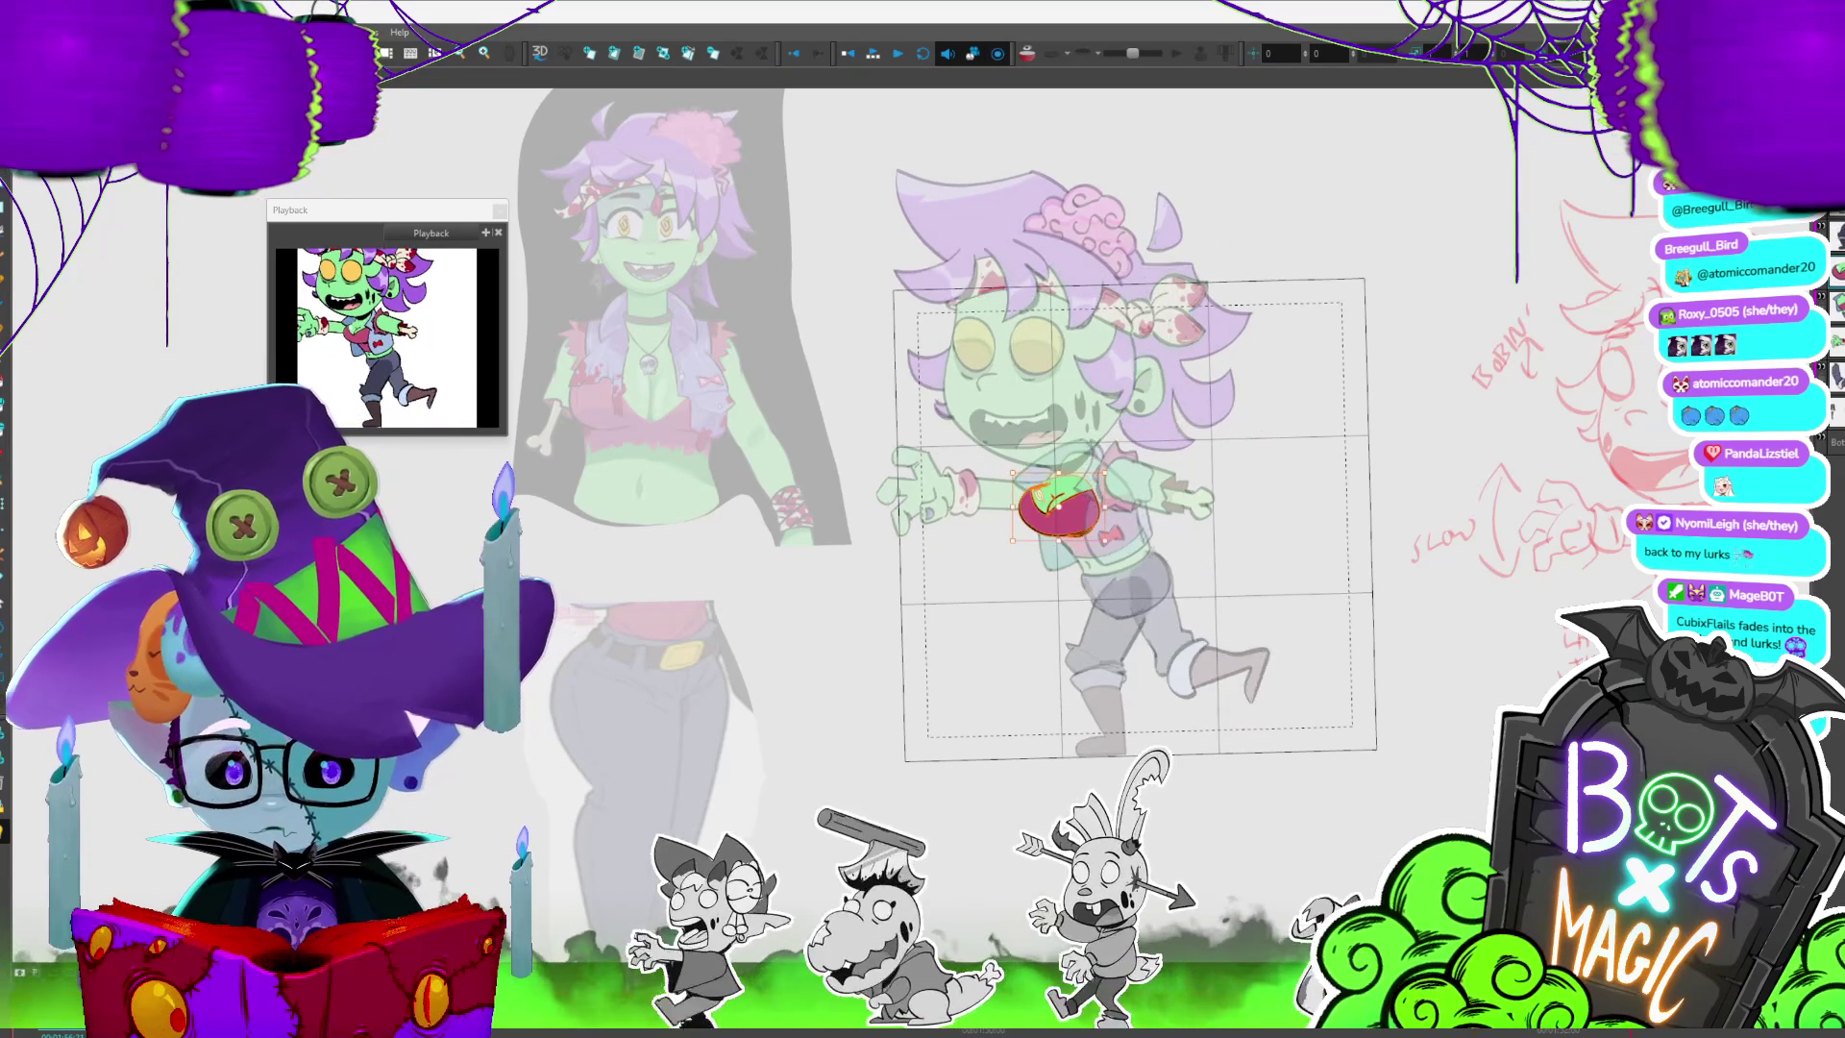
key("period")
key("period")
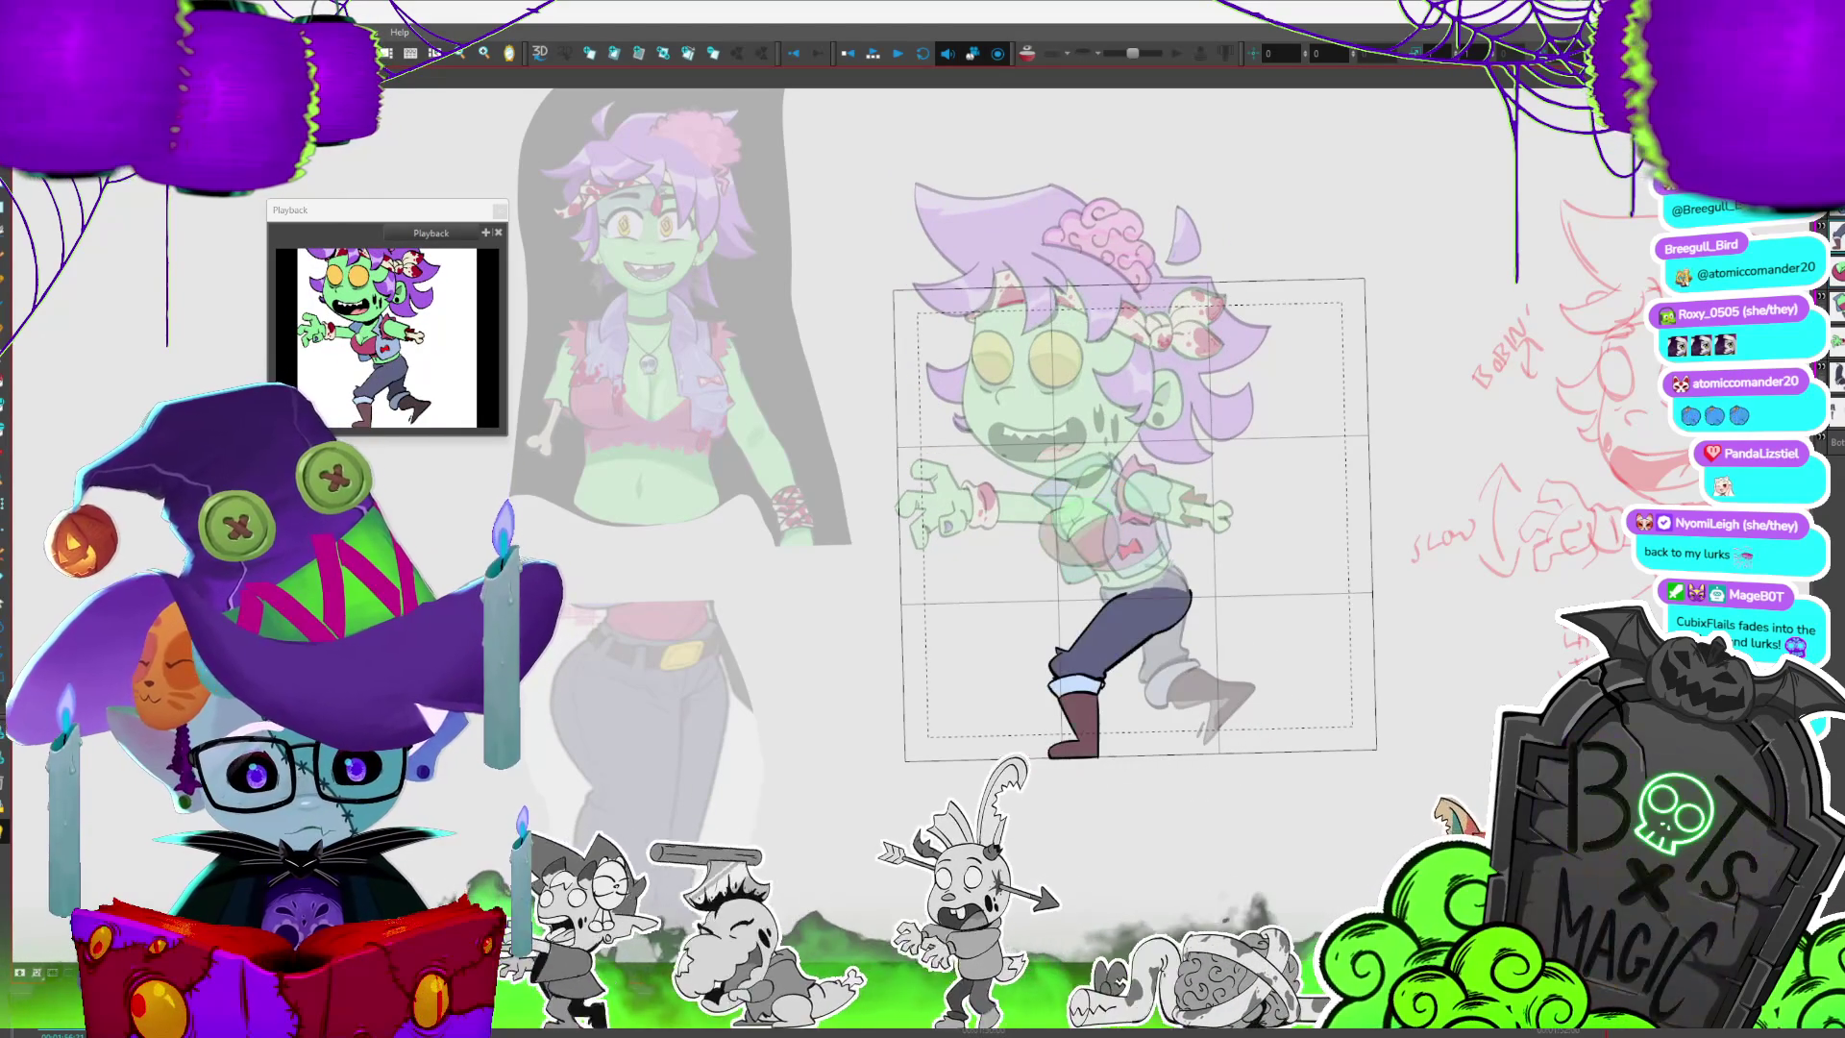
key("period")
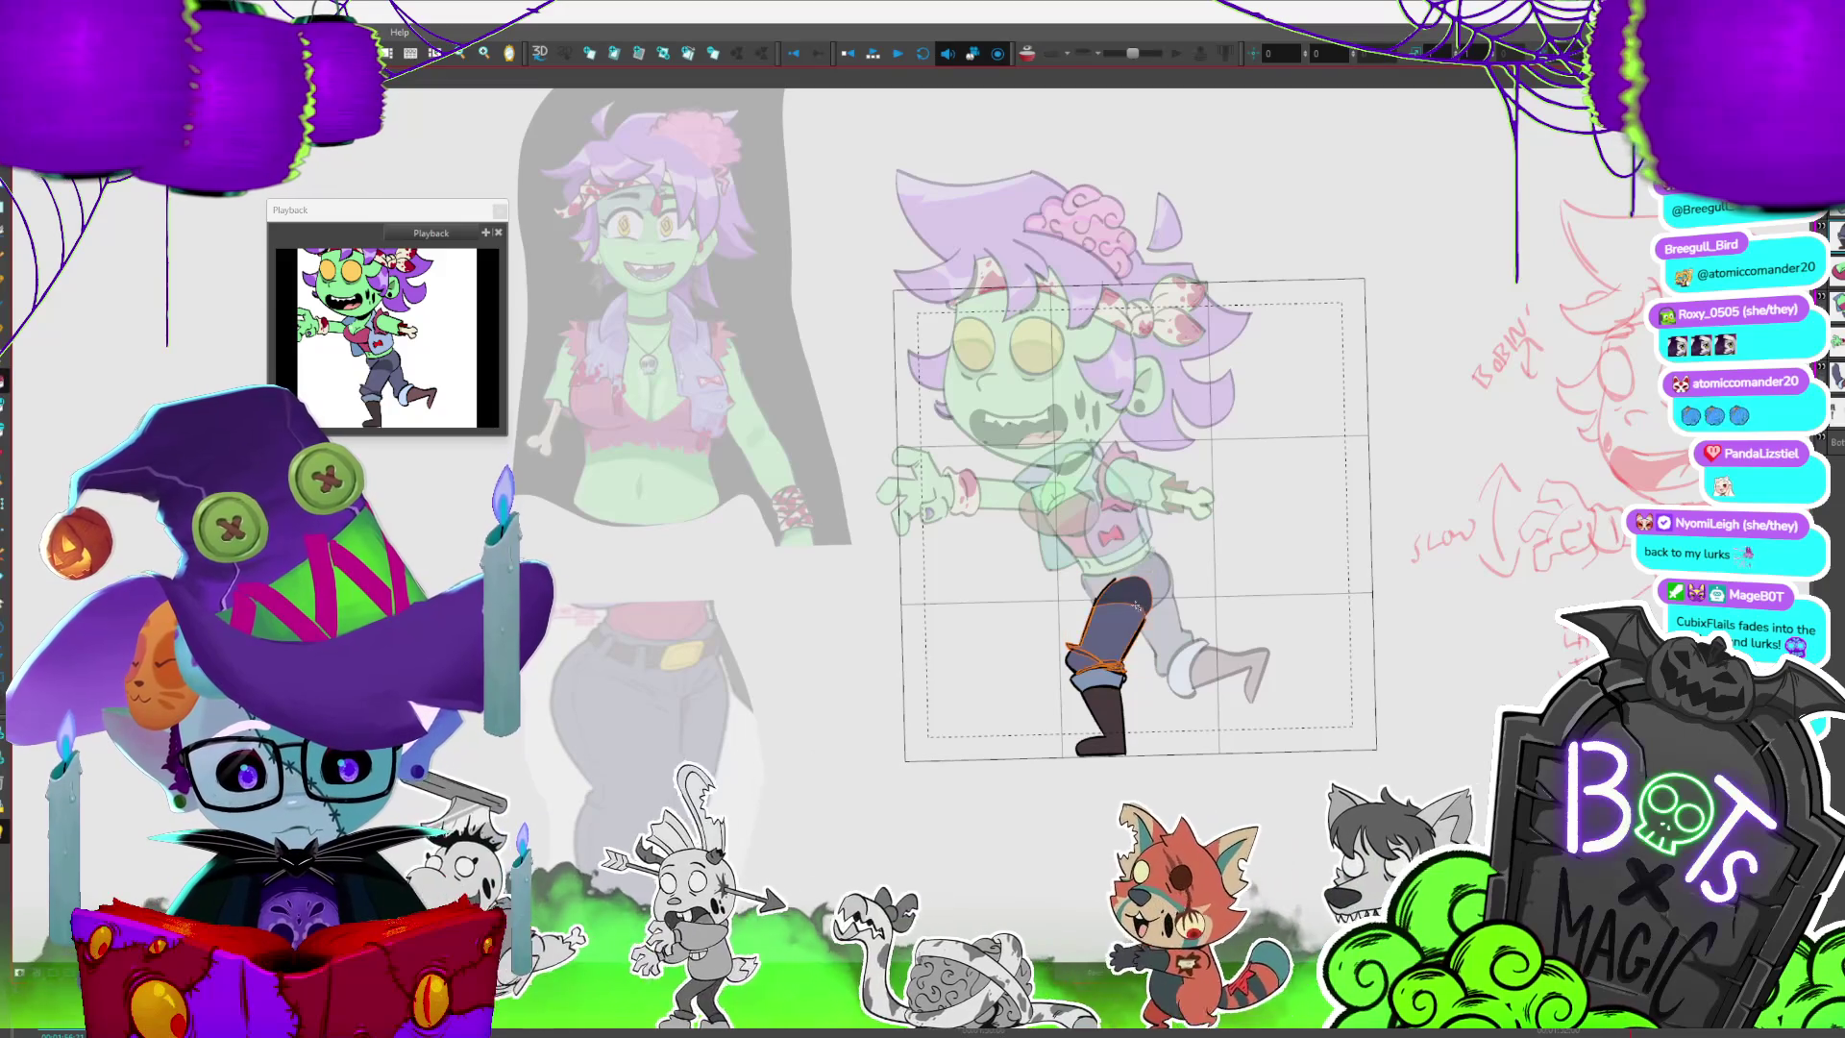
left_click_drag(1071, 634, 1135, 606)
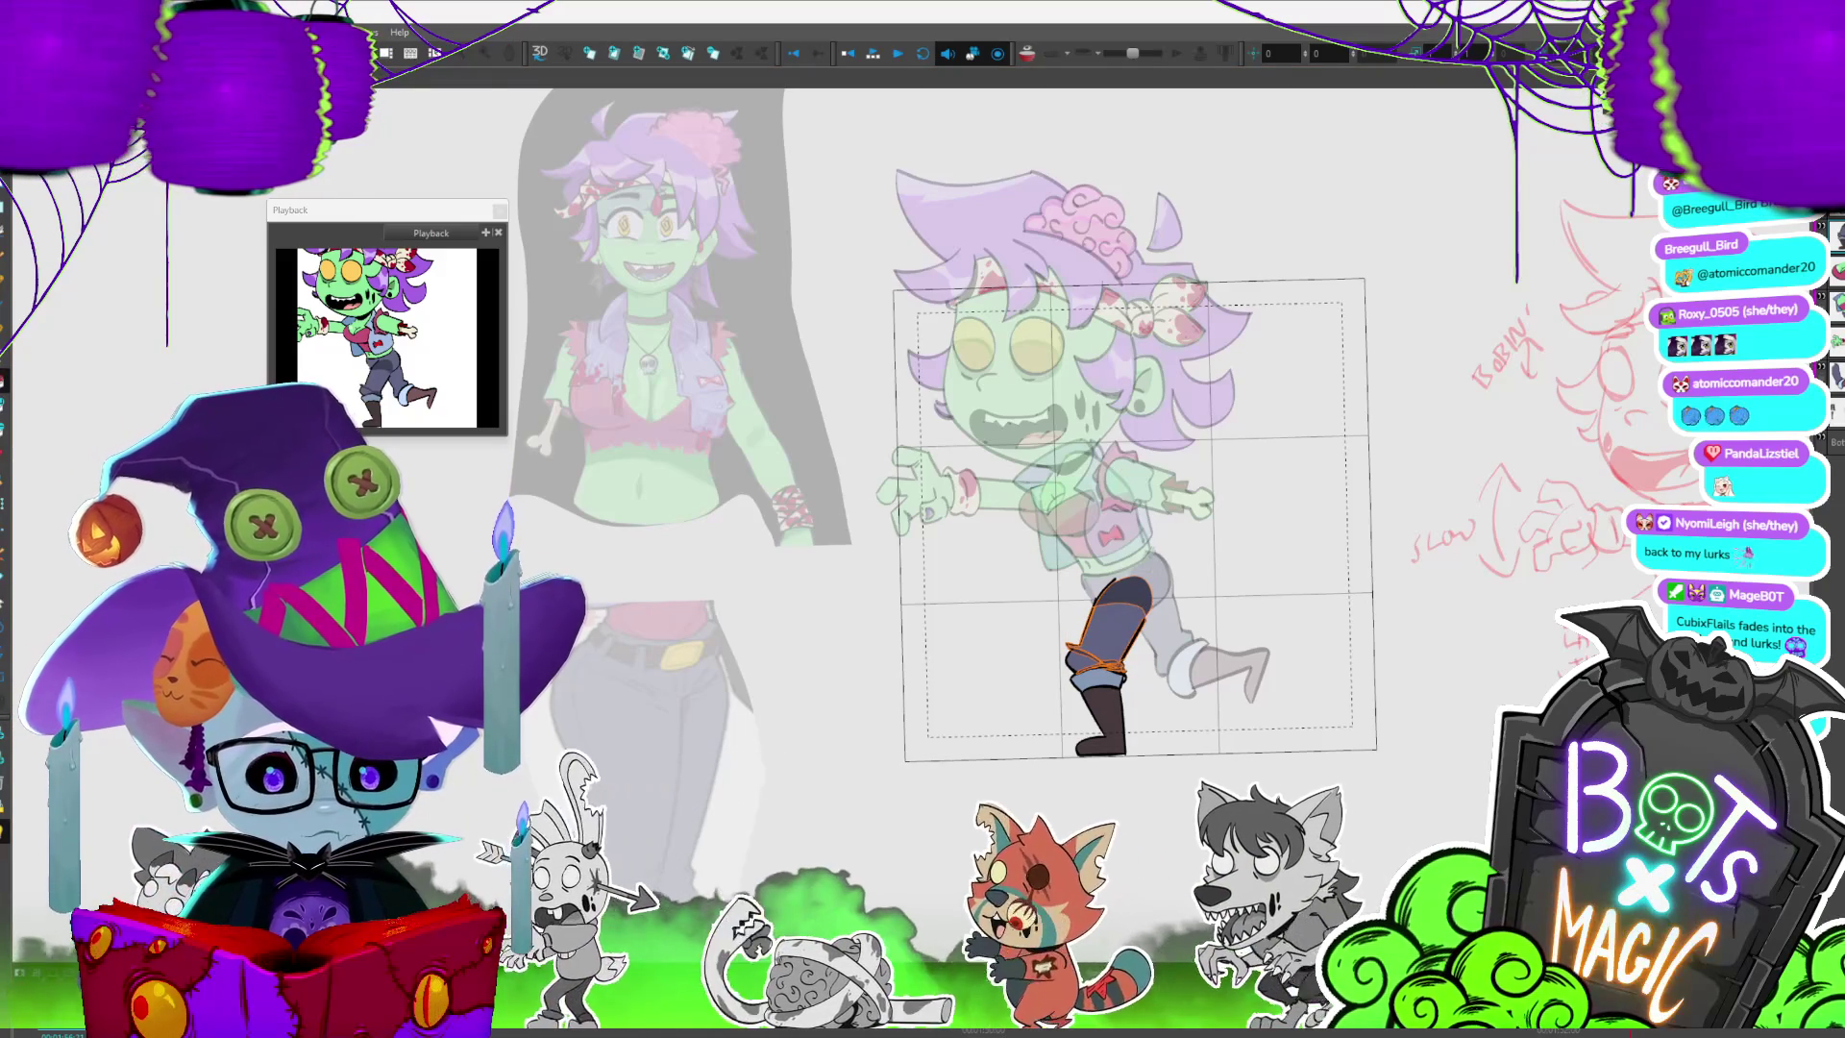
- Deselect, then pick the lower front leg and boot cuff drawings across the next poses
key("Escape")
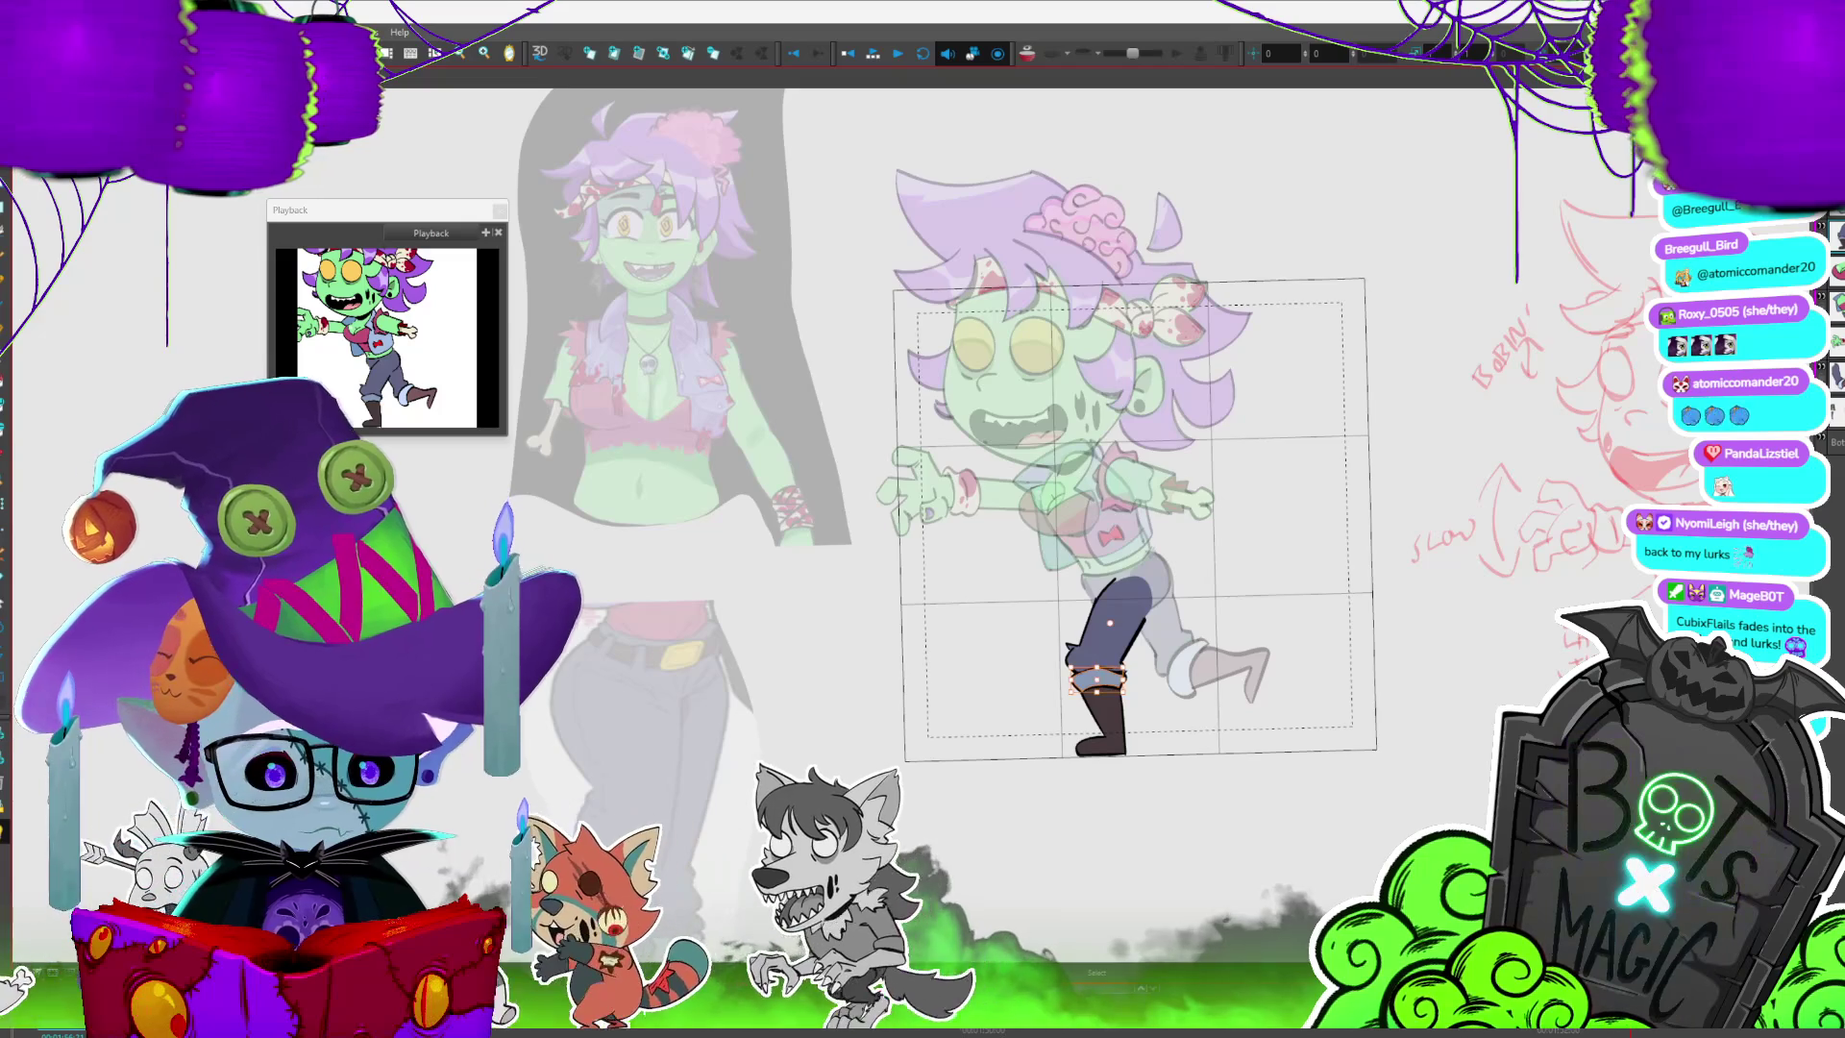
left_click(1096, 666)
key("period")
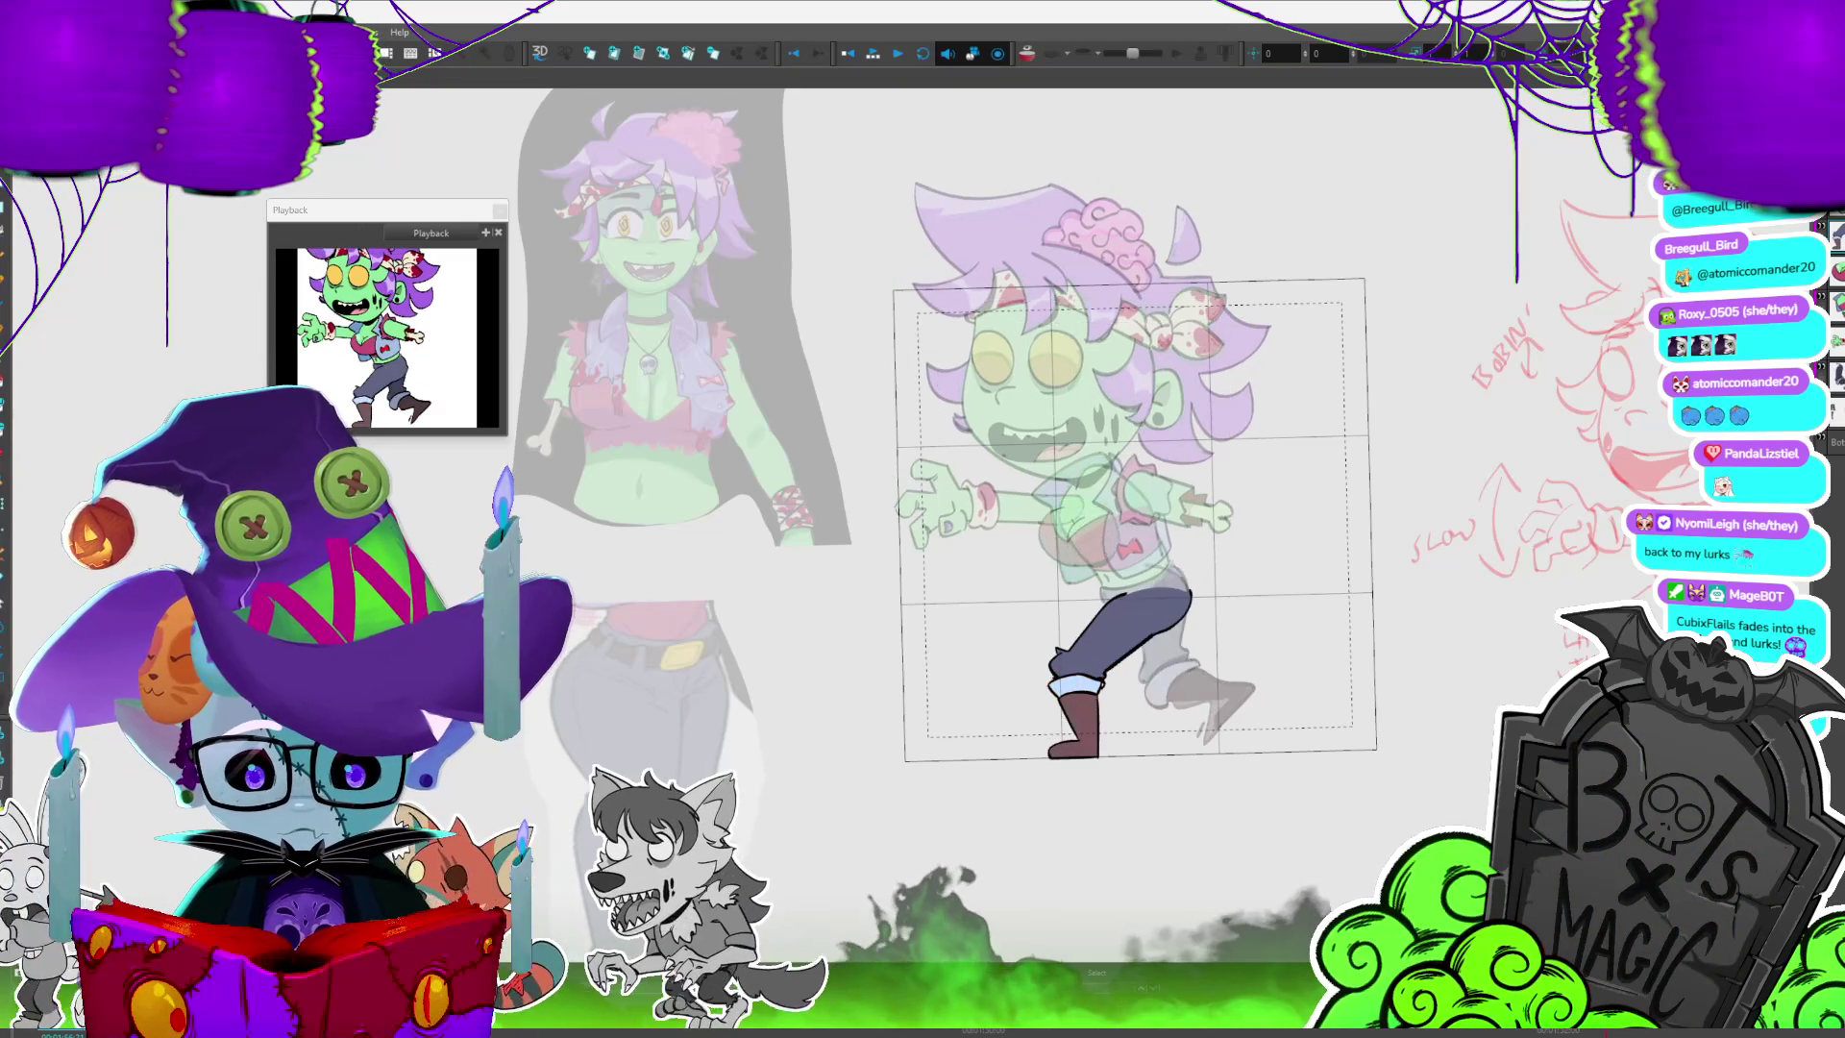
key("period")
left_click(1096, 691)
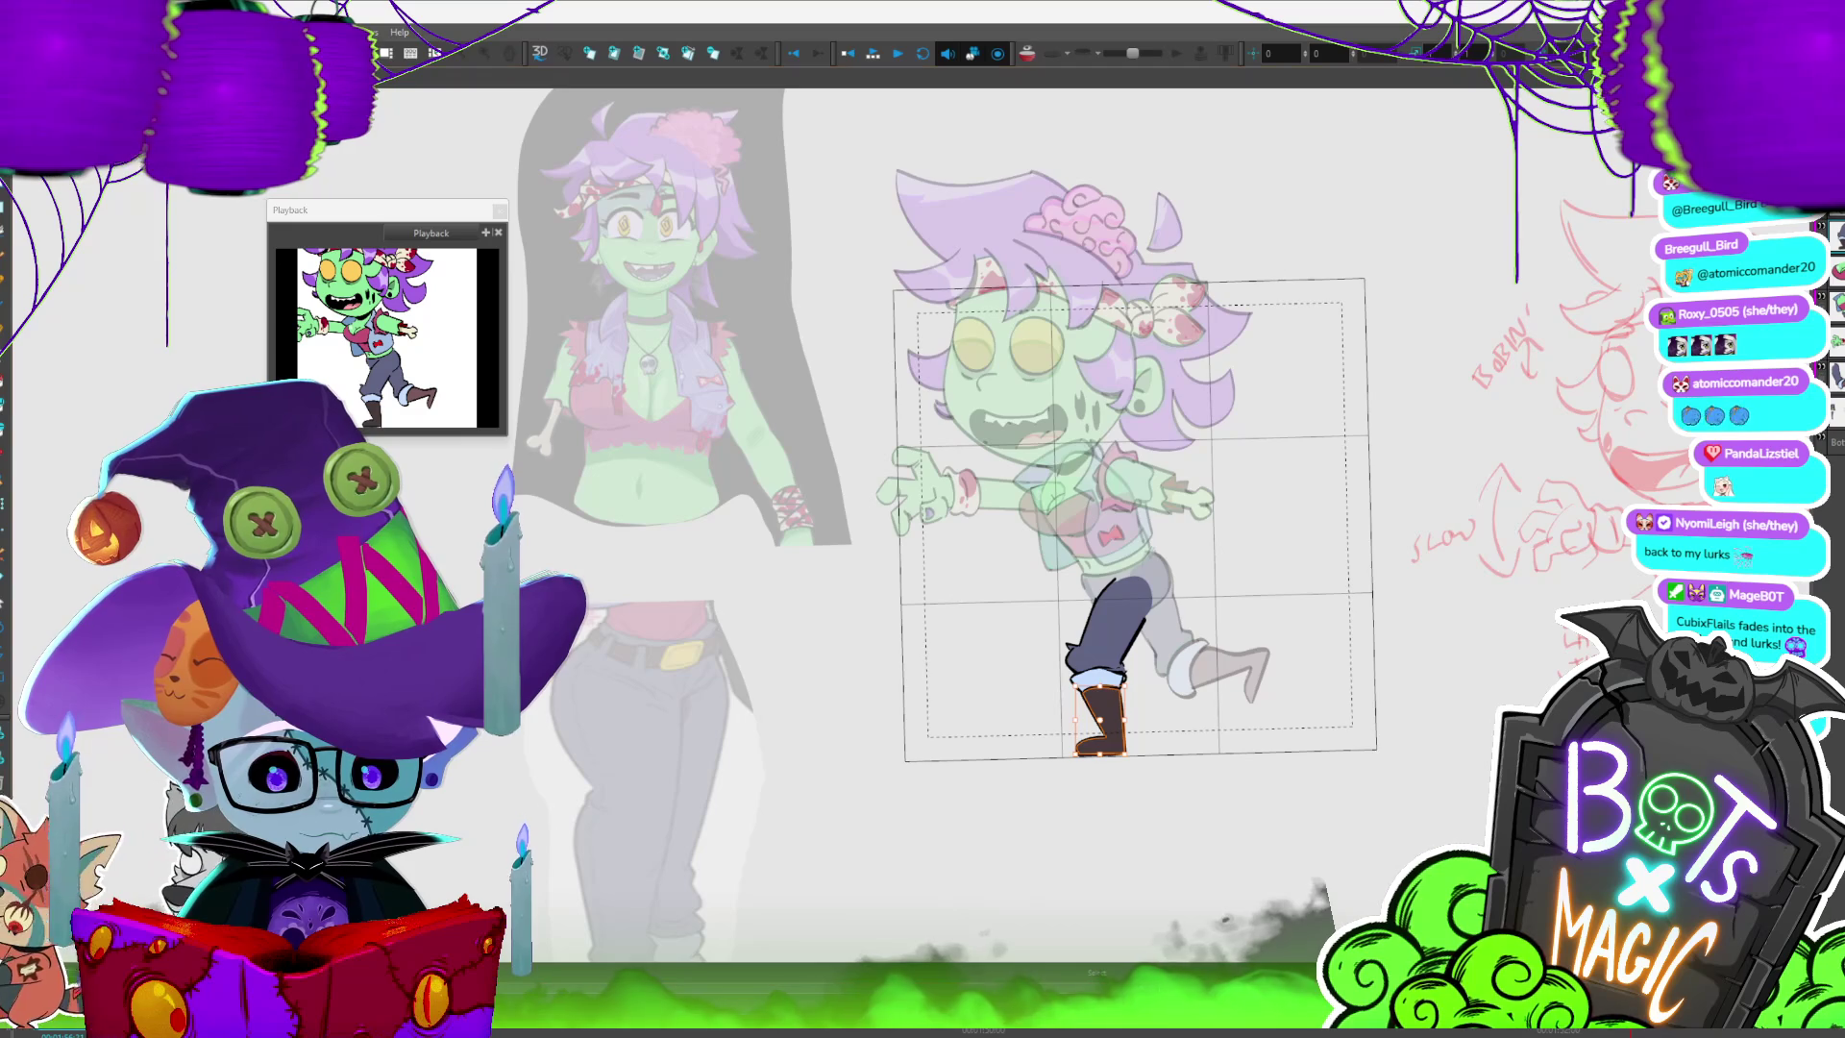
- Step through several walk poses to inspect the raised back leg, then flip back
key("period")
key("period")
key("period")
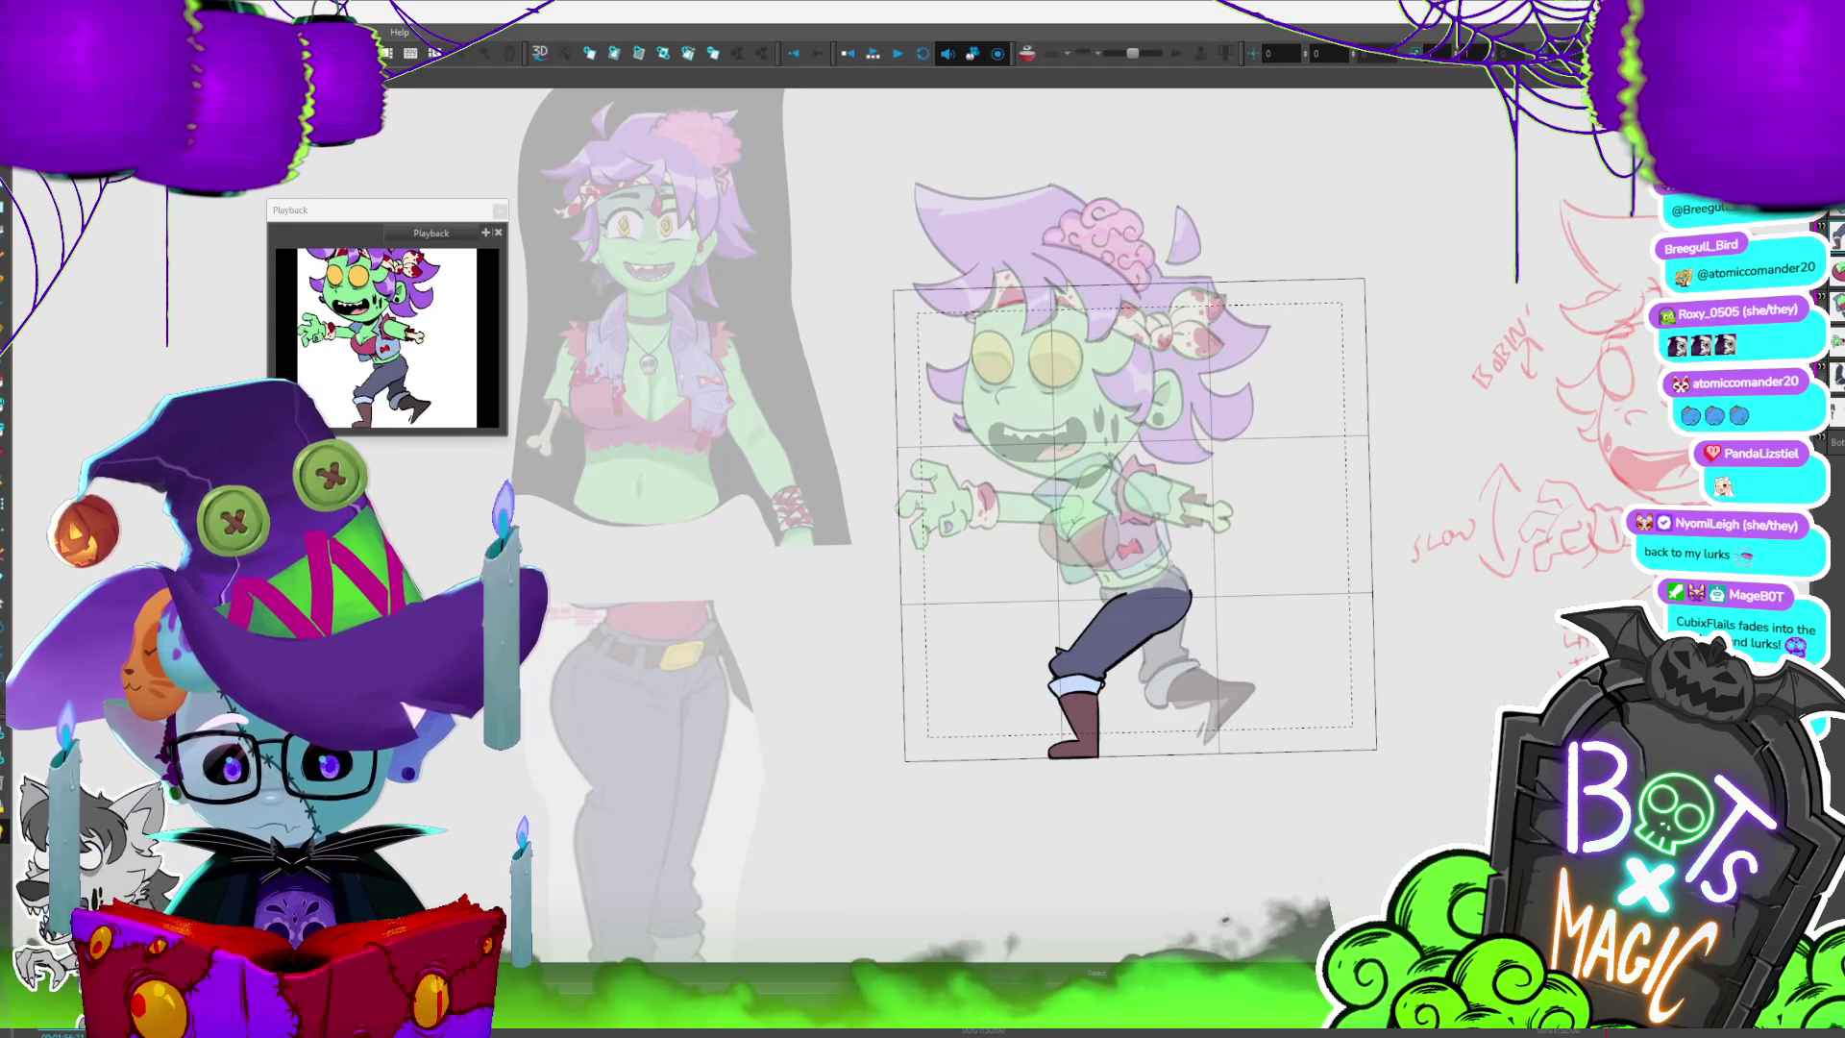
key("period")
key("period")
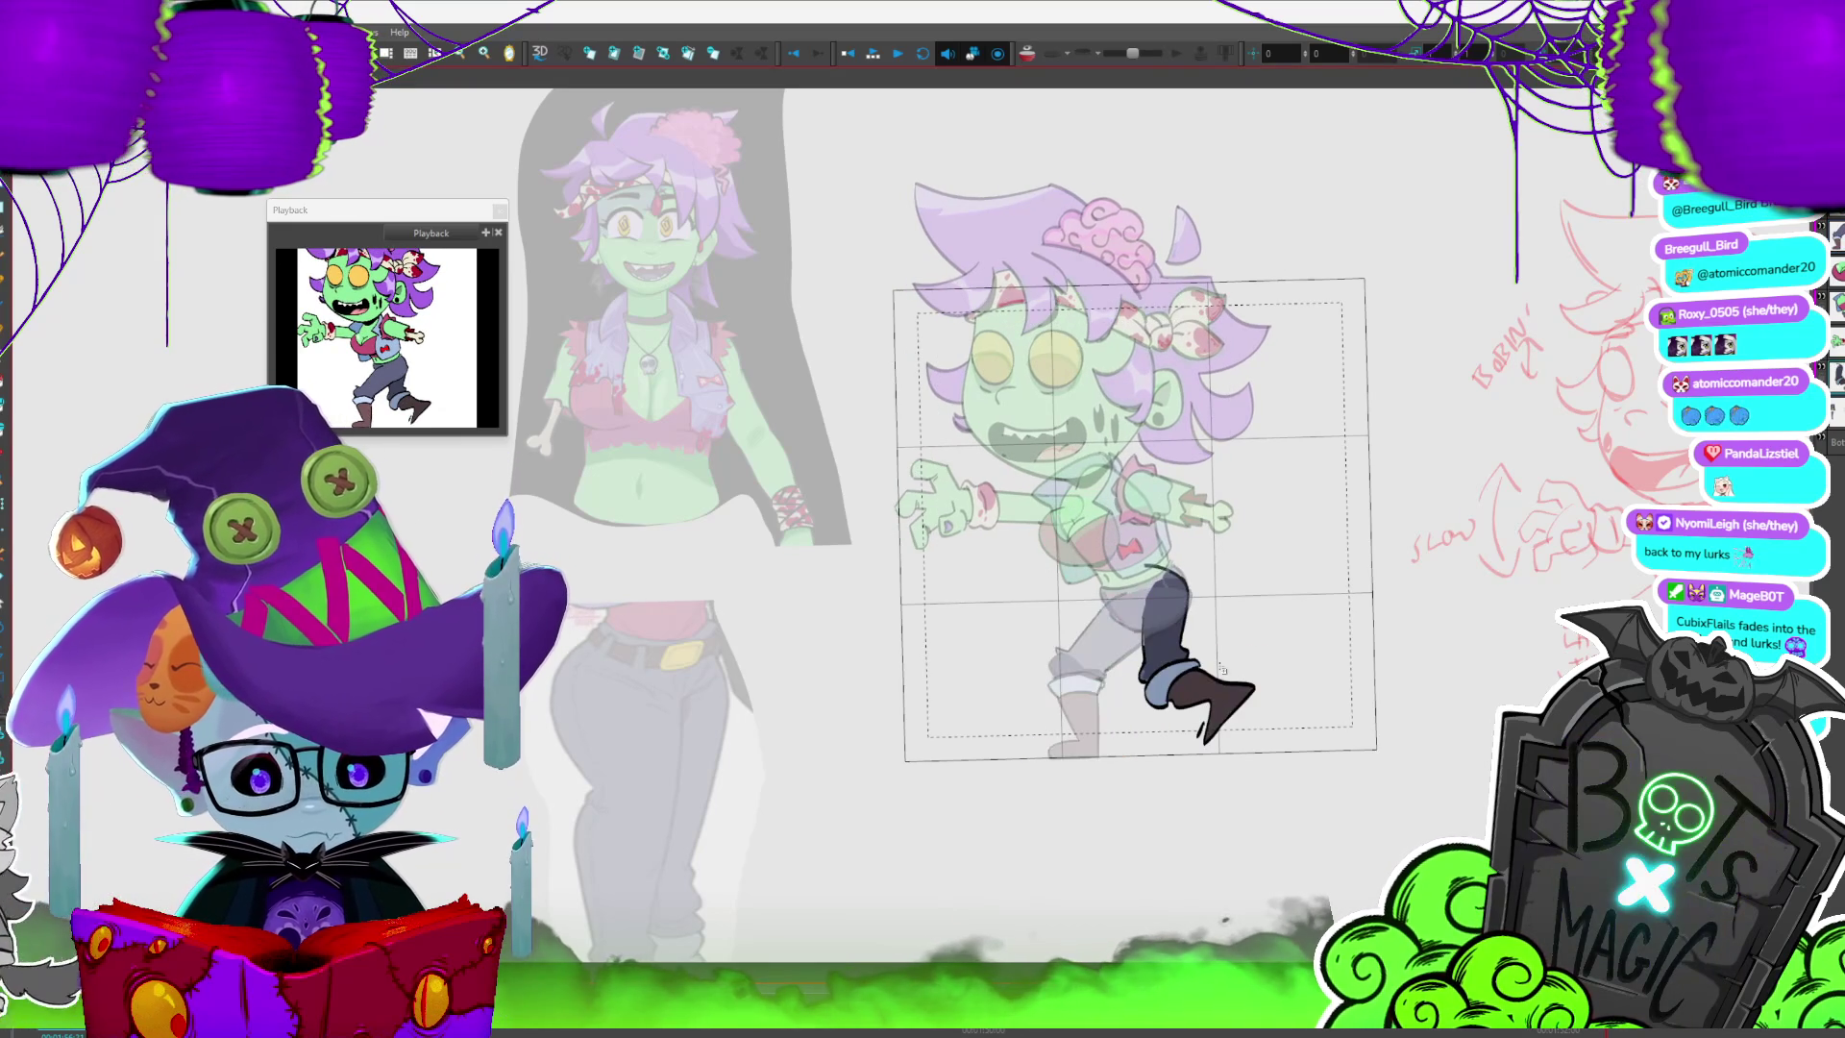
key("period")
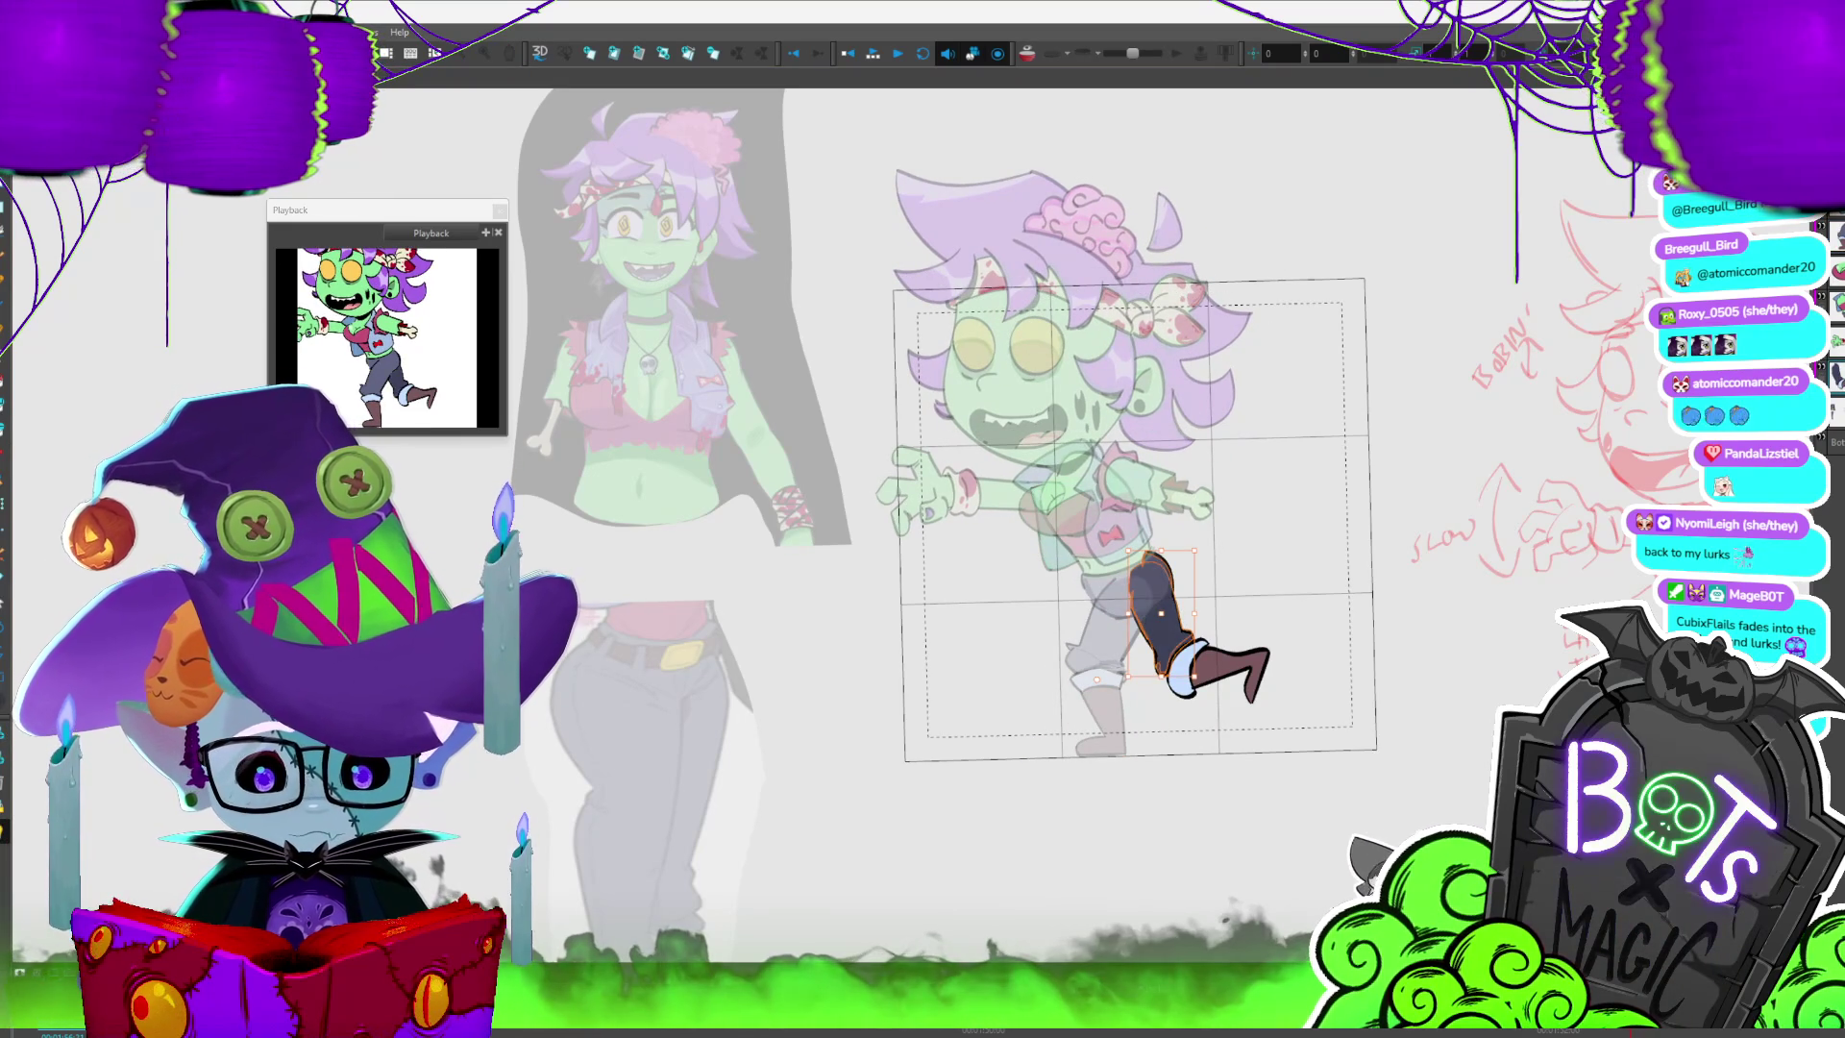
key("period")
key("period")
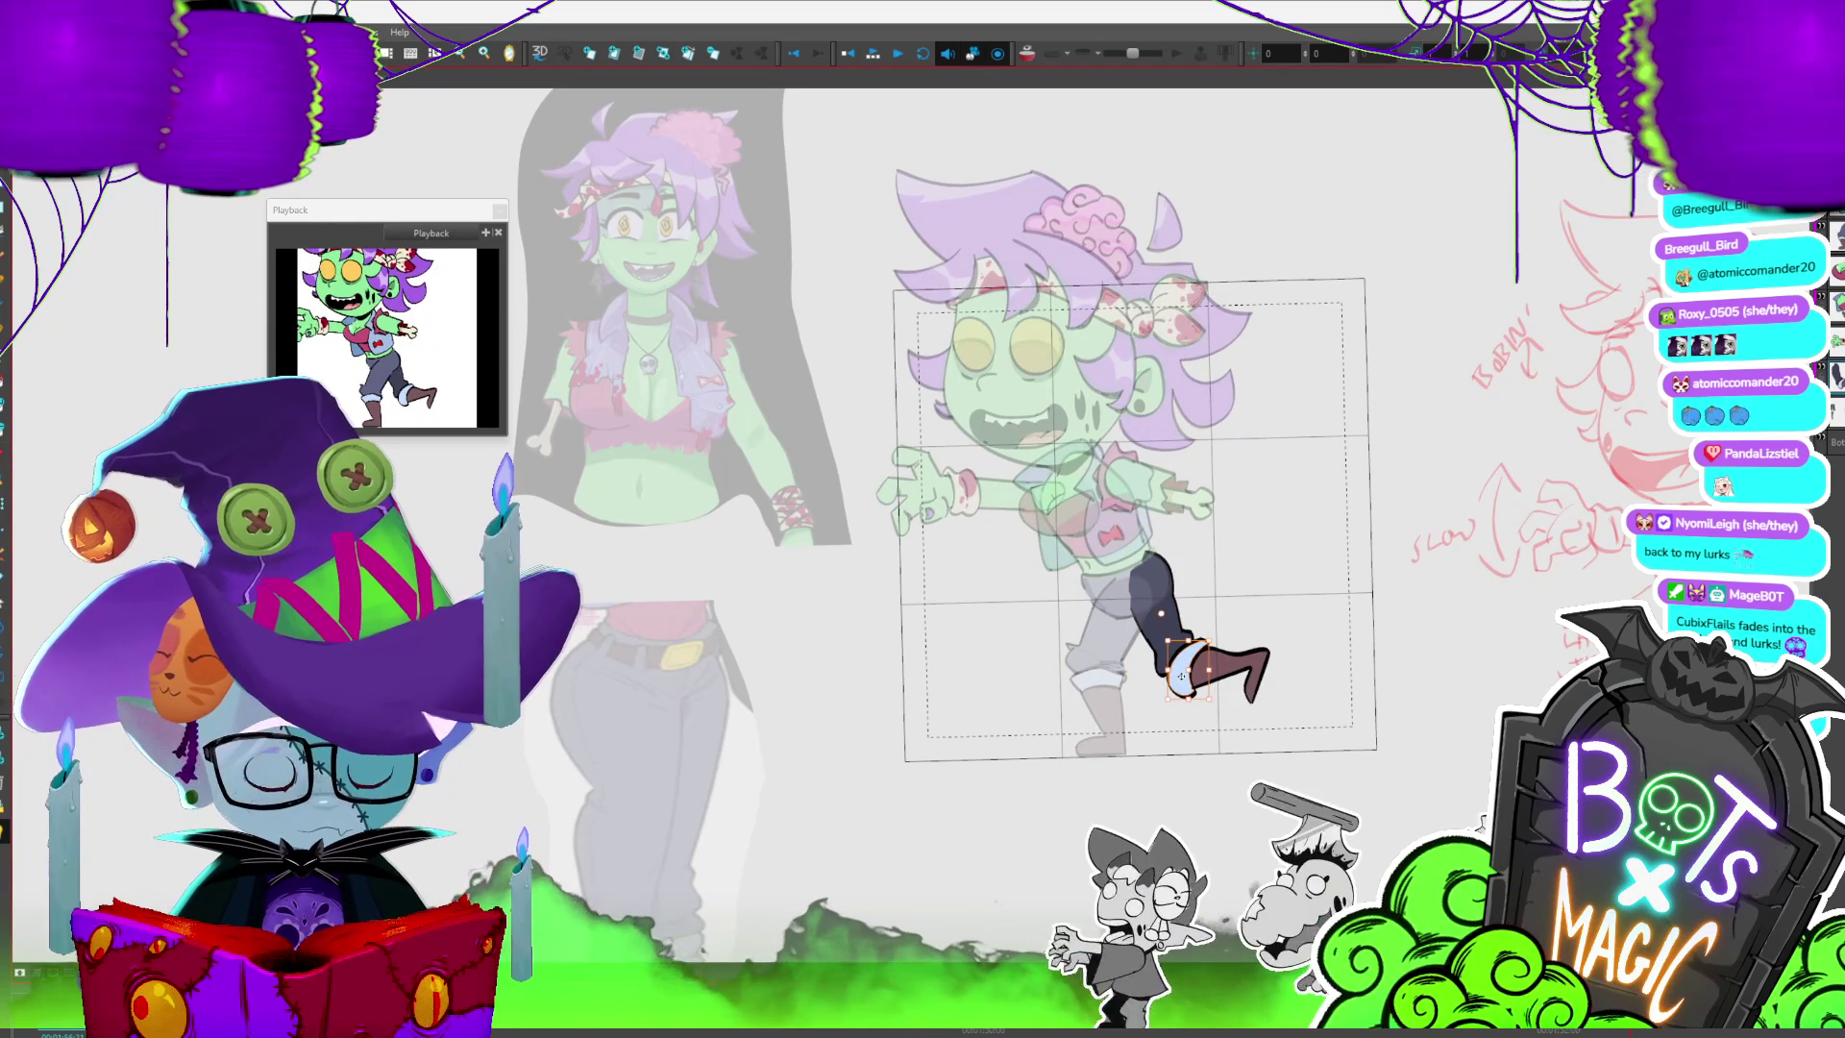
key("period")
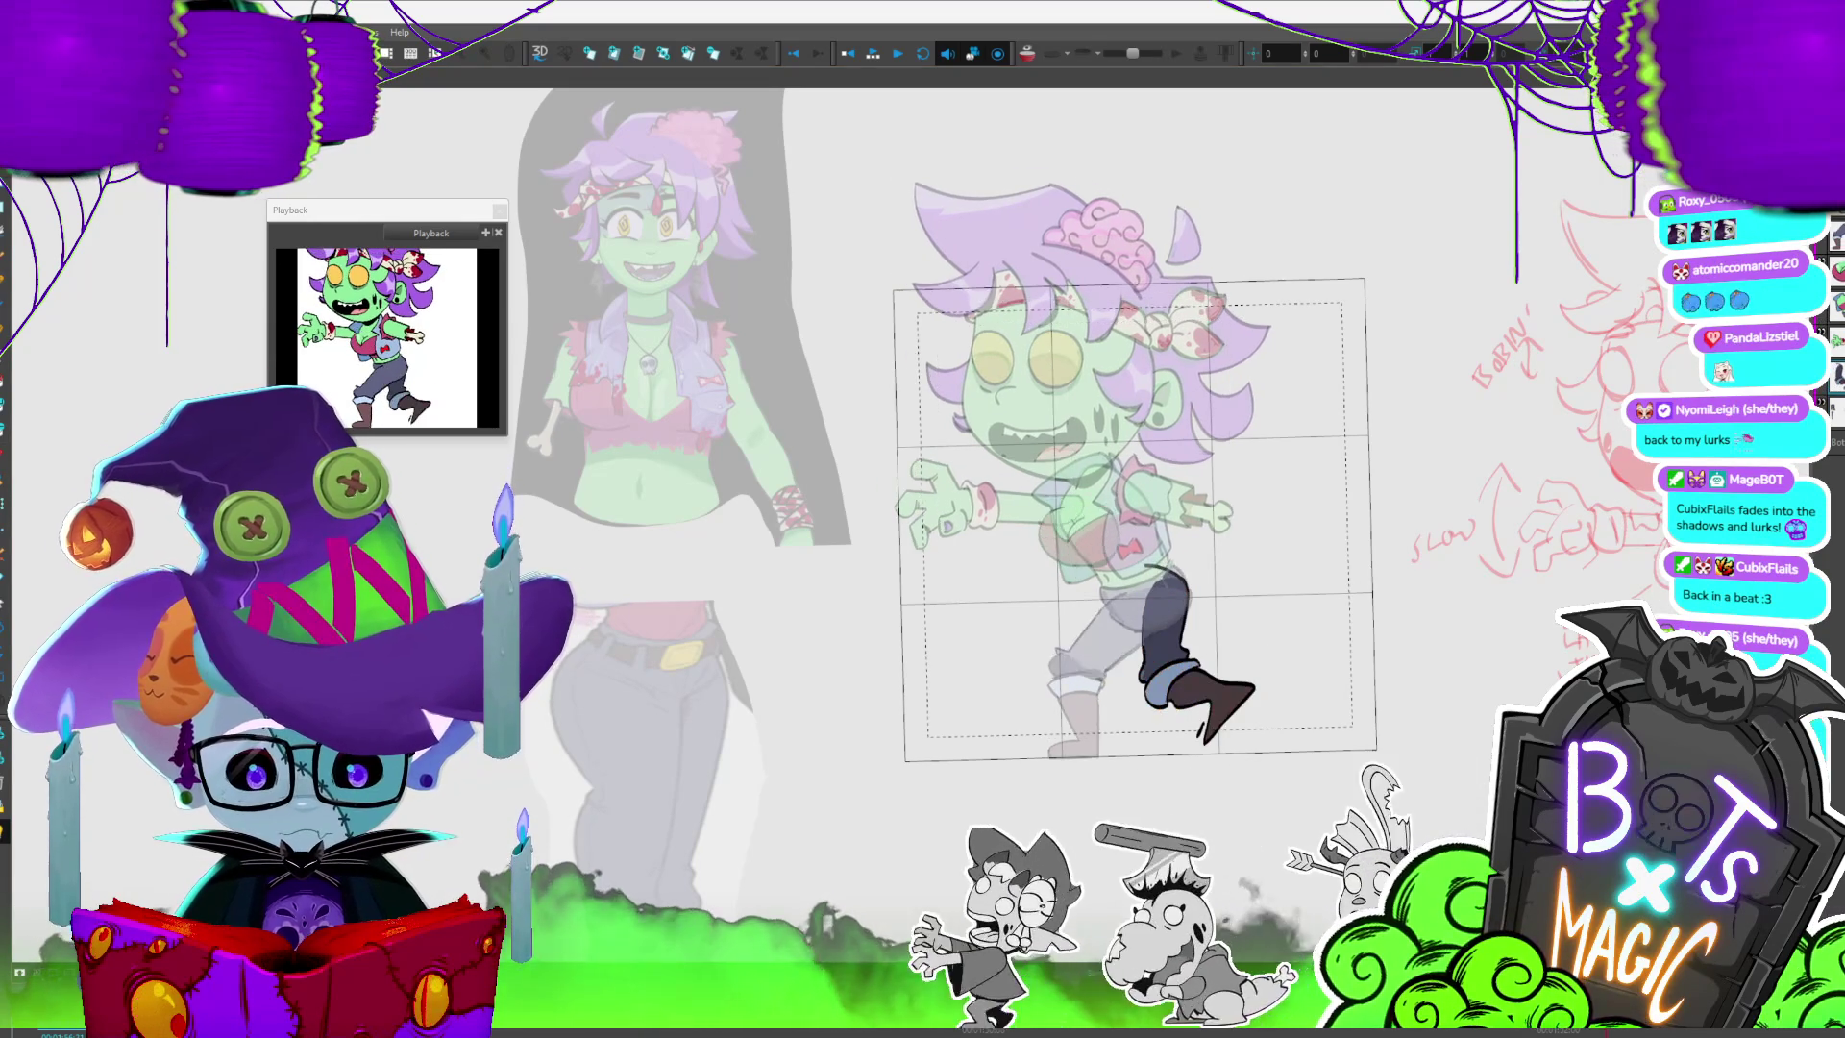
key("comma")
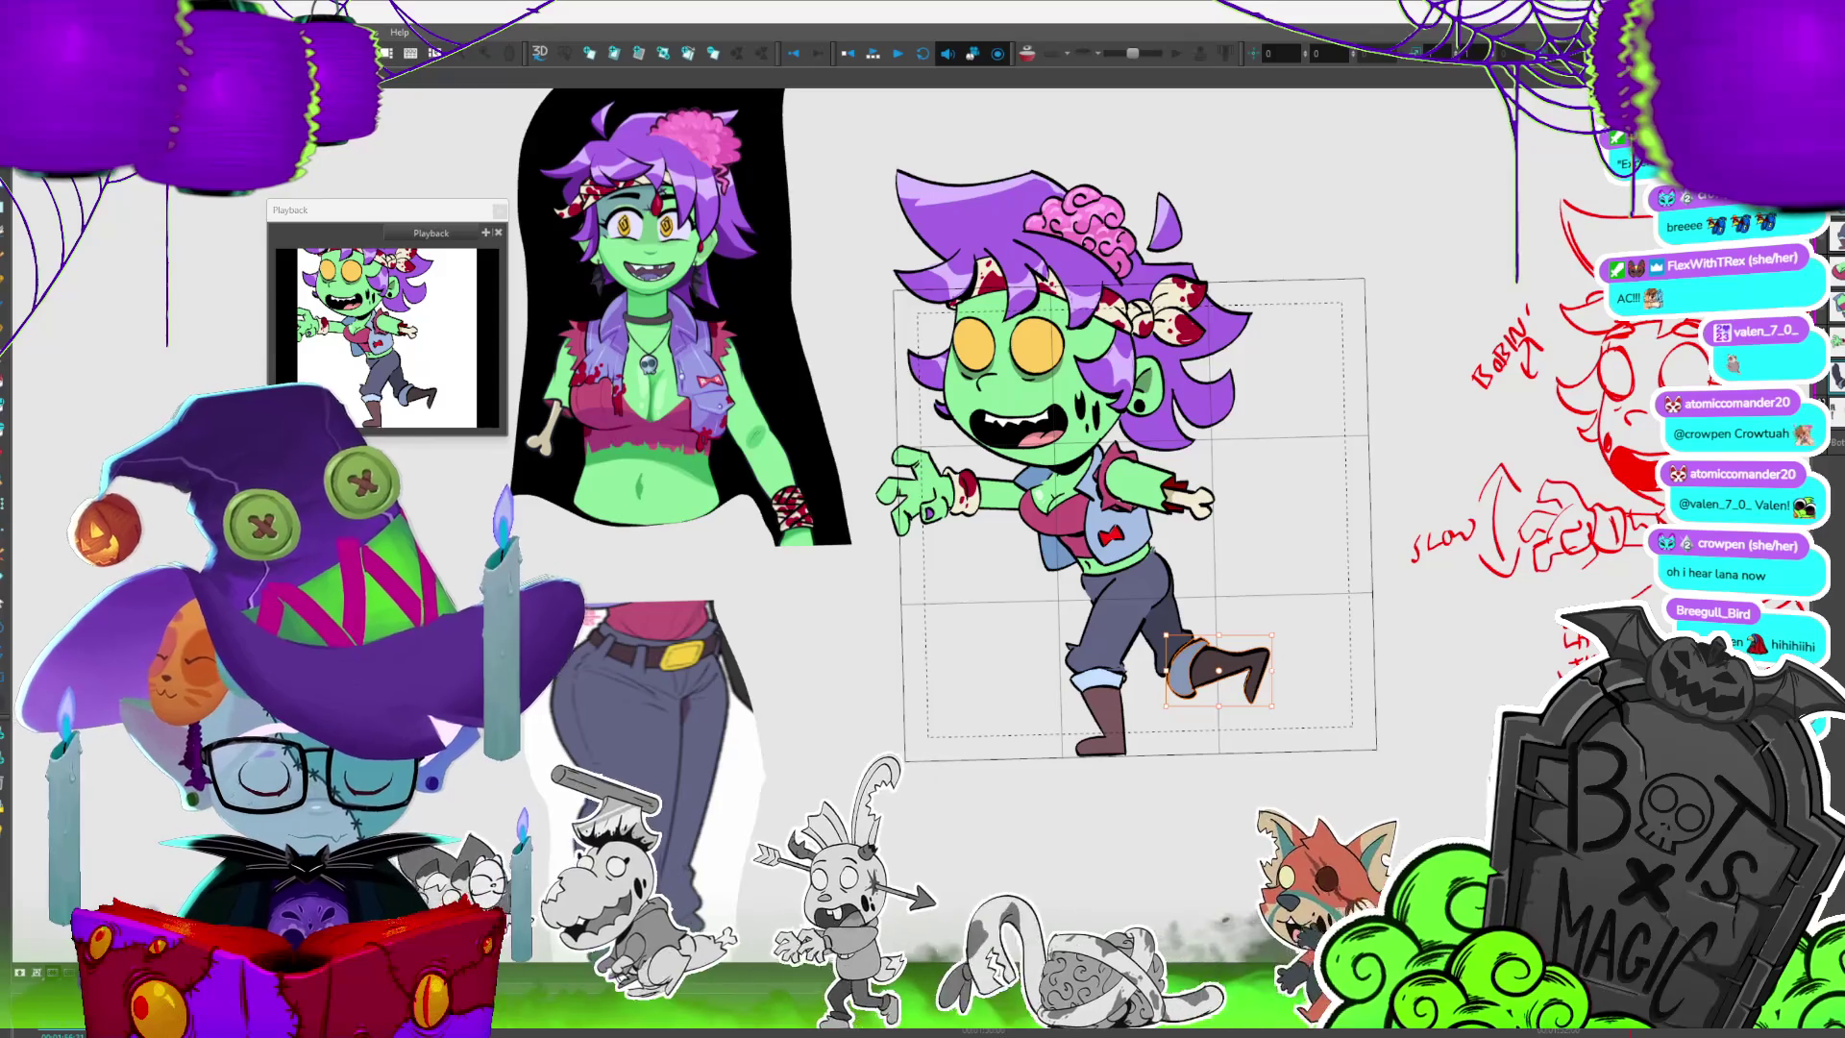
- Play the looping walk cycle, then step to another pose
key("Return")
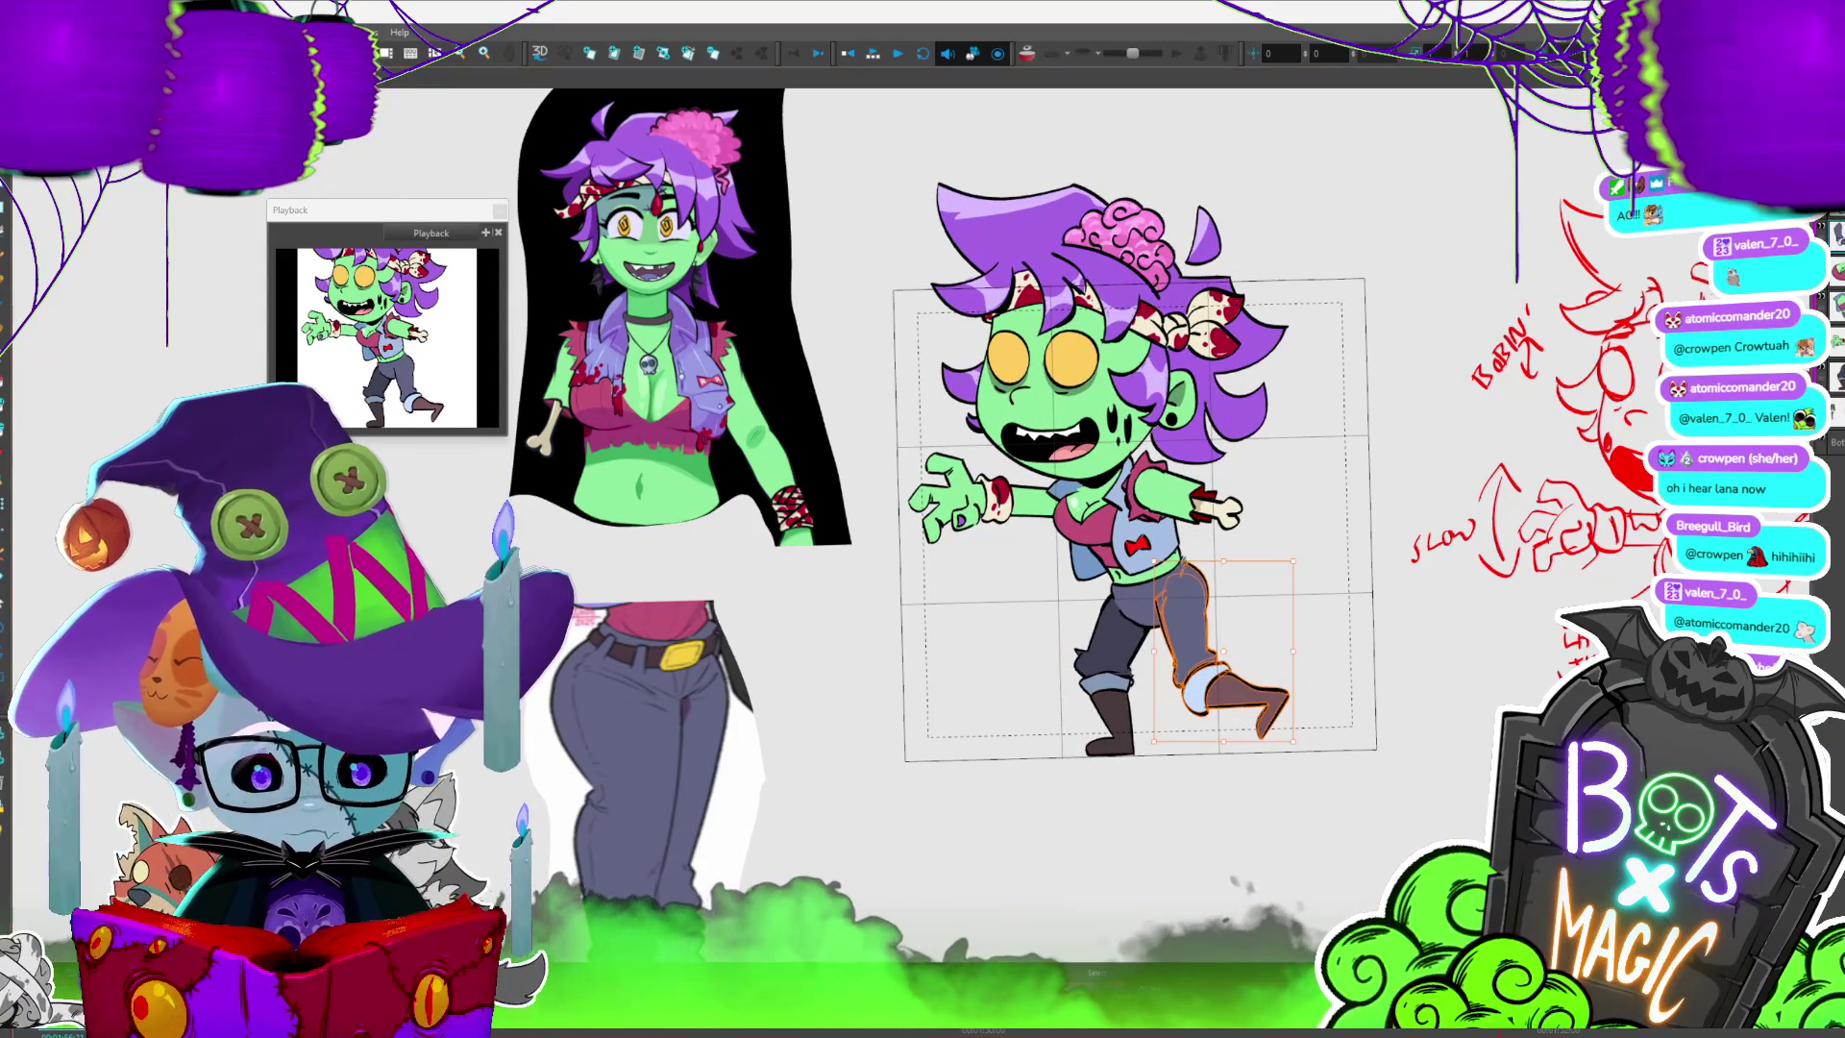
key("period")
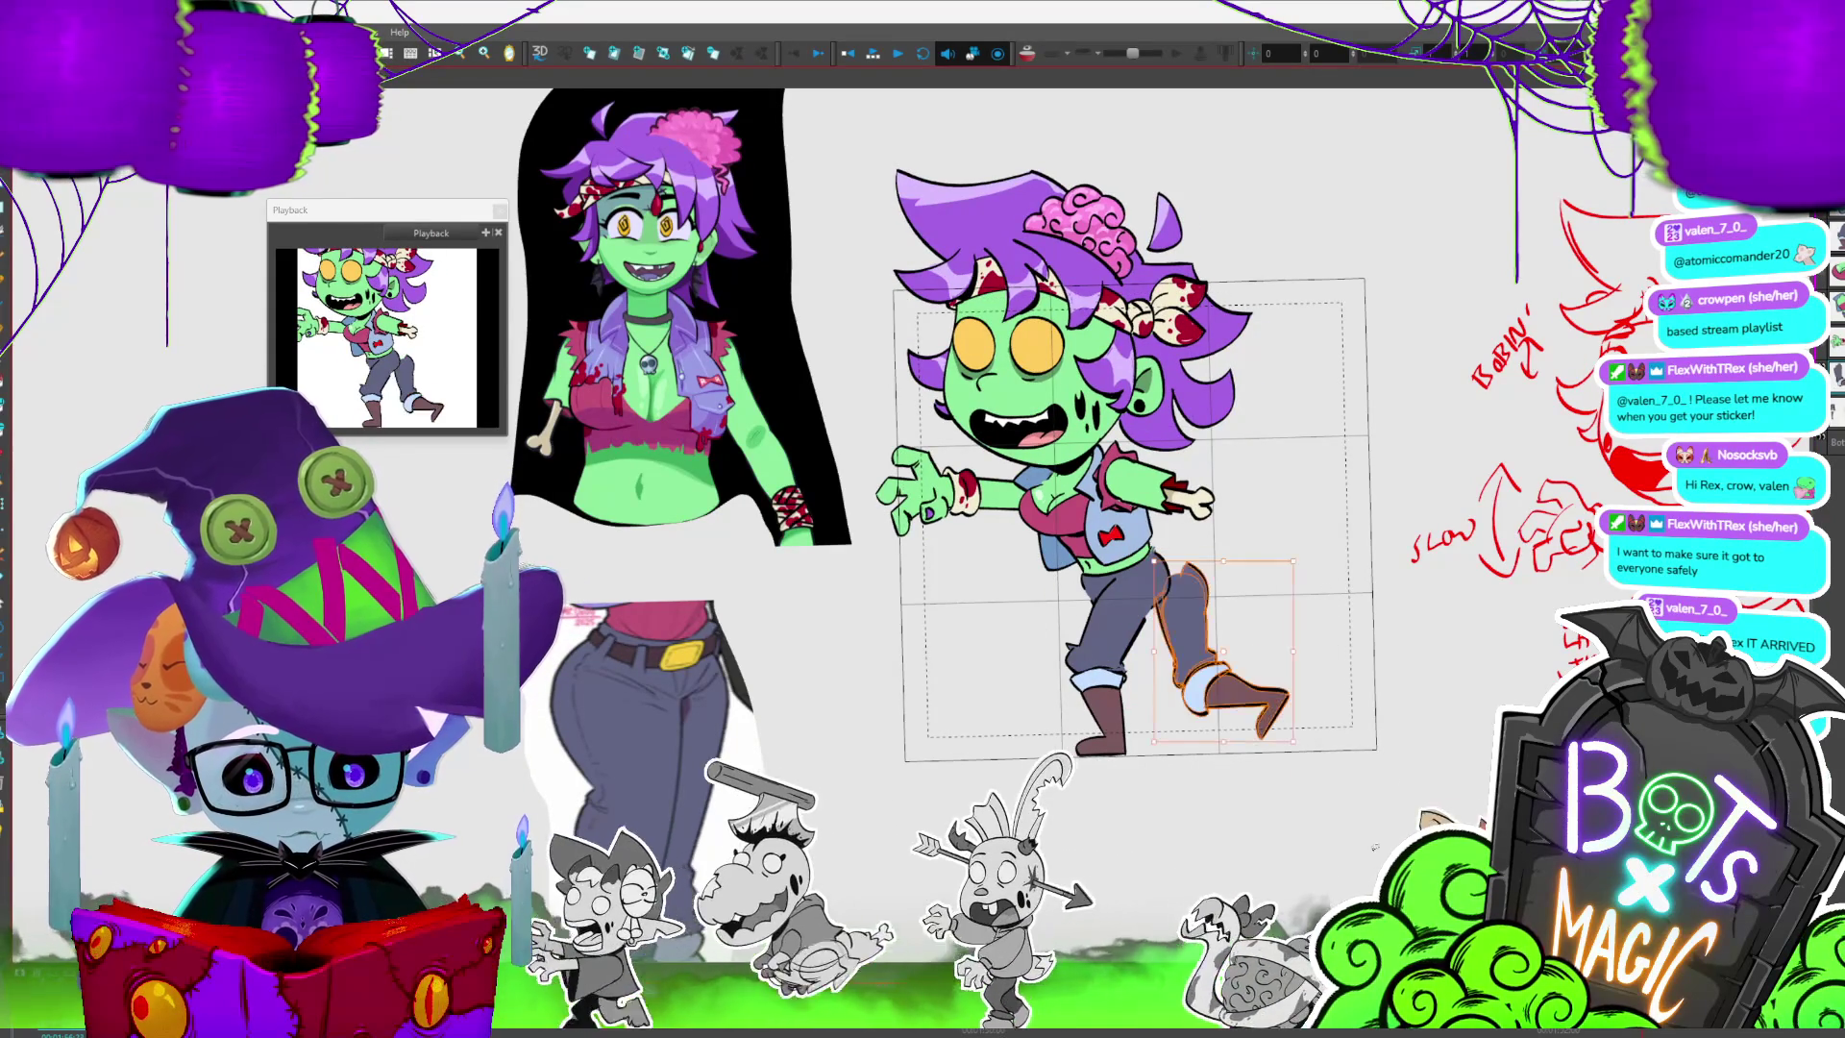
- Drag the back leg down into a lower walk pose, deselect, then select the whole character
mouse_move(1224, 565)
left_mouse_down()
mouse_move(1237, 550)
mouse_move(1267, 592)
left_mouse_up()
left_click_drag(1254, 698, 1248, 699)
key("Escape")
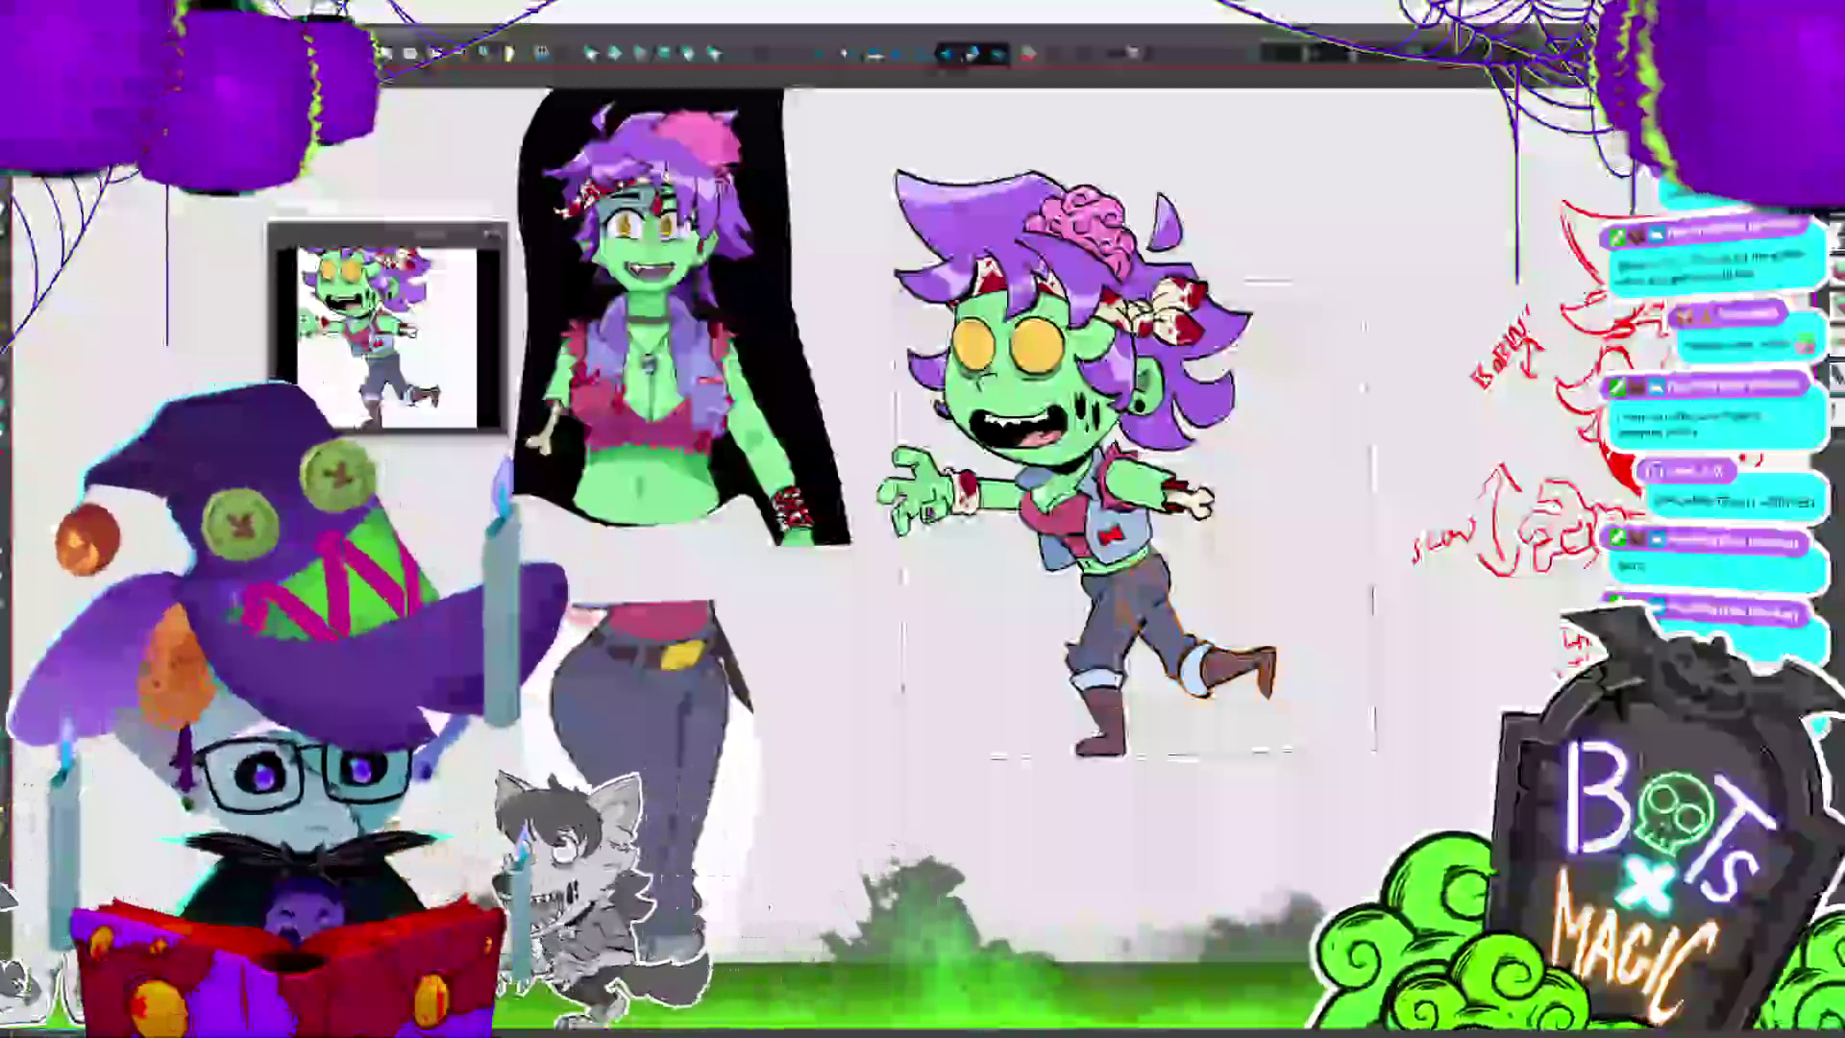
key("ctrl+t")
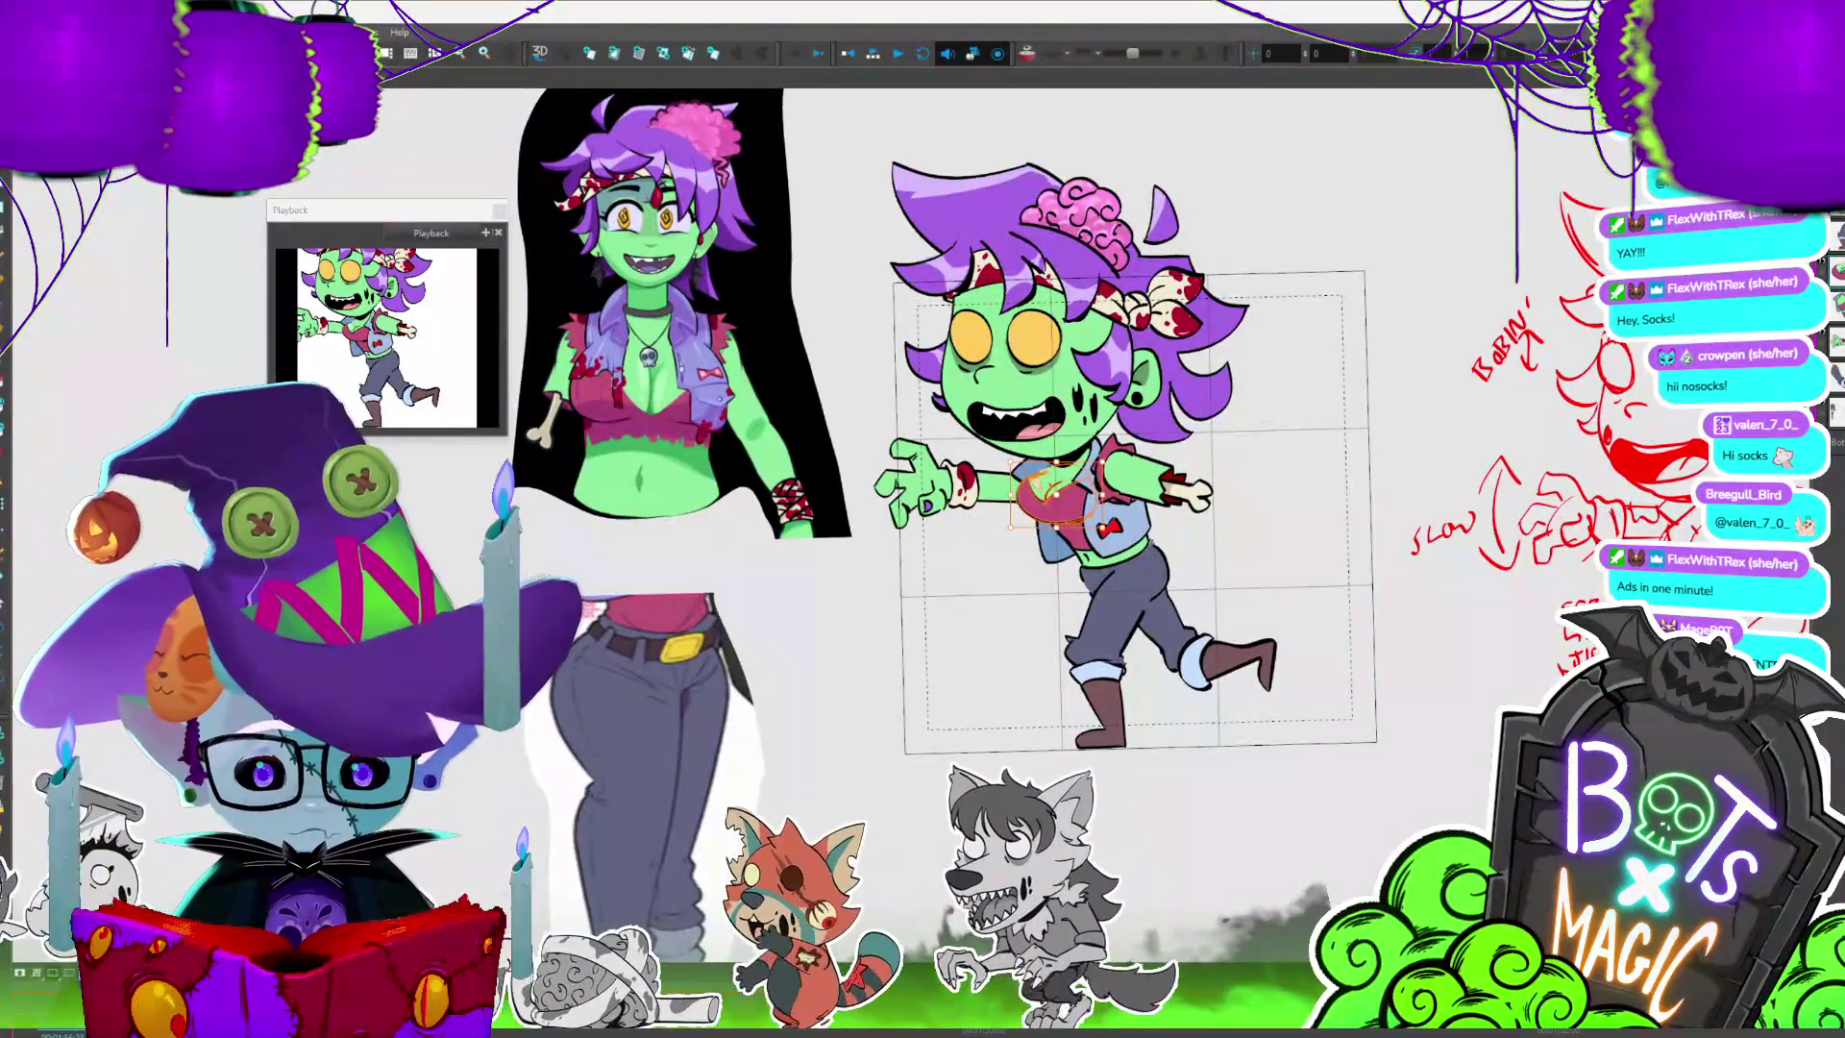
- Play the walk cycle, then flip neighbouring frames and extend the selection from the foot to the back leg
key("Return")
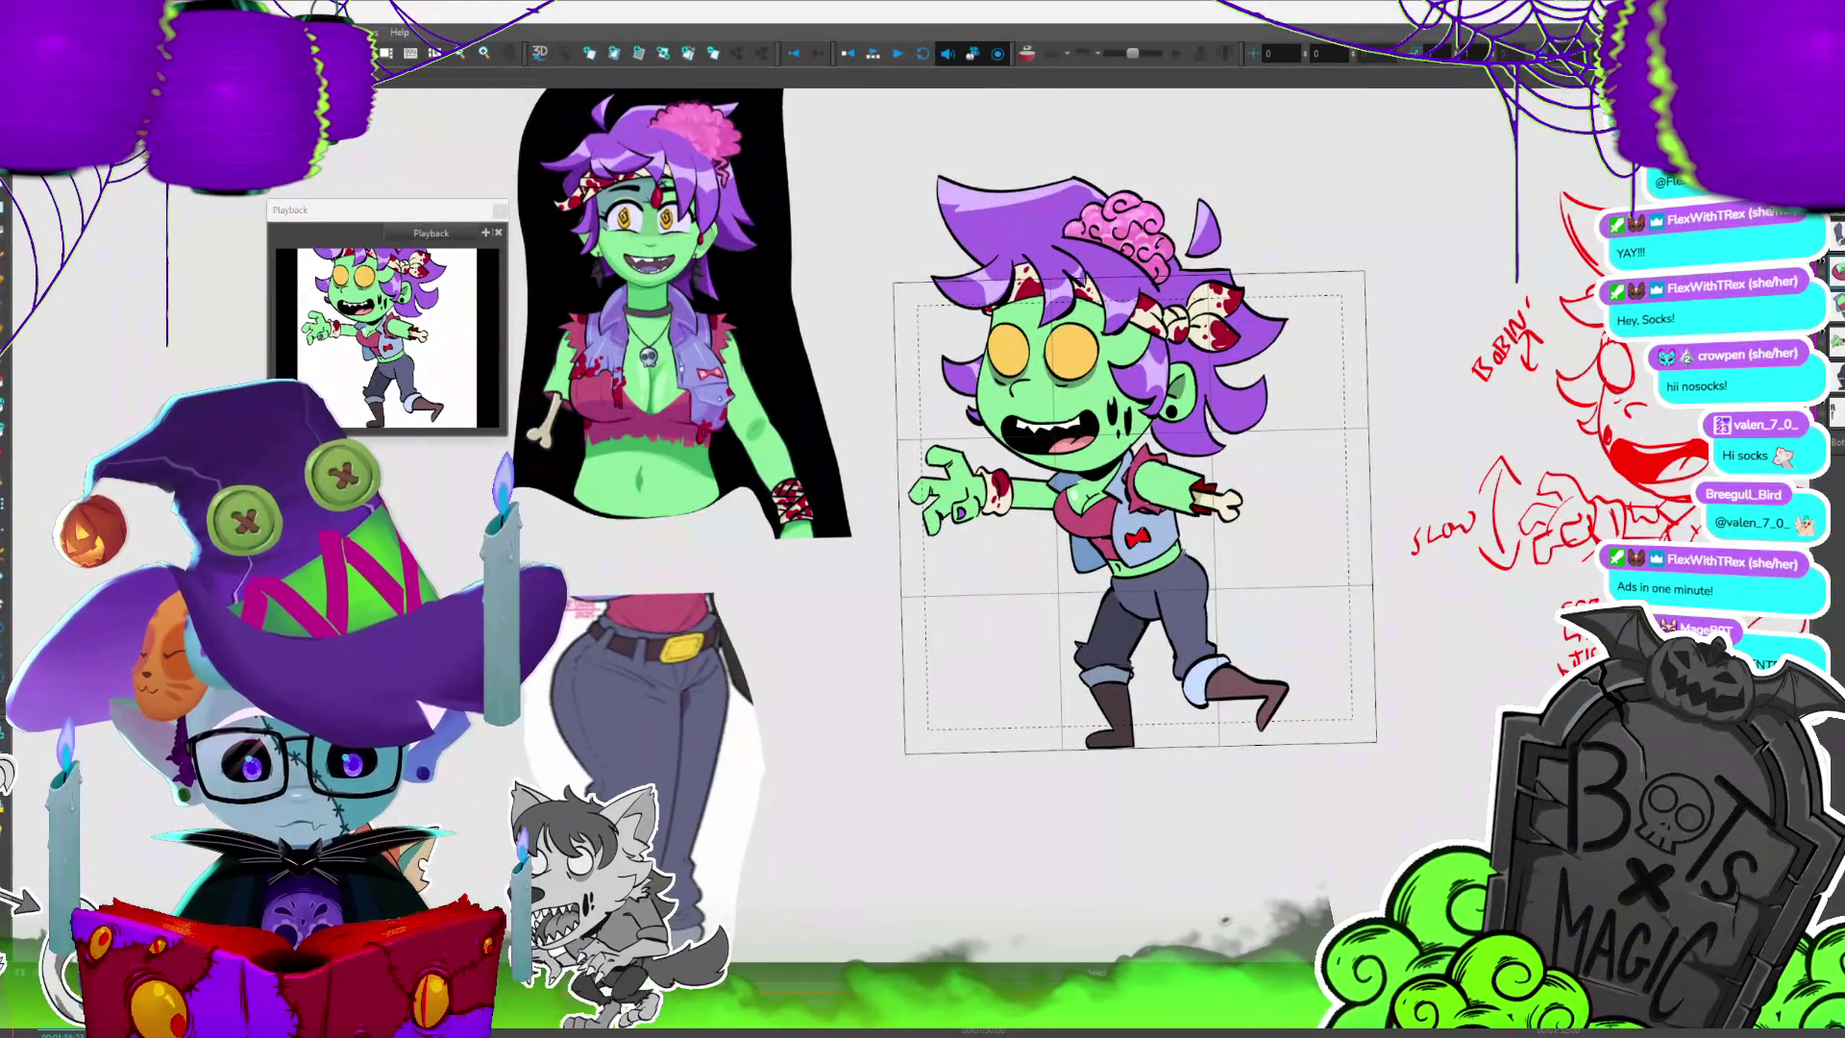
key("Return")
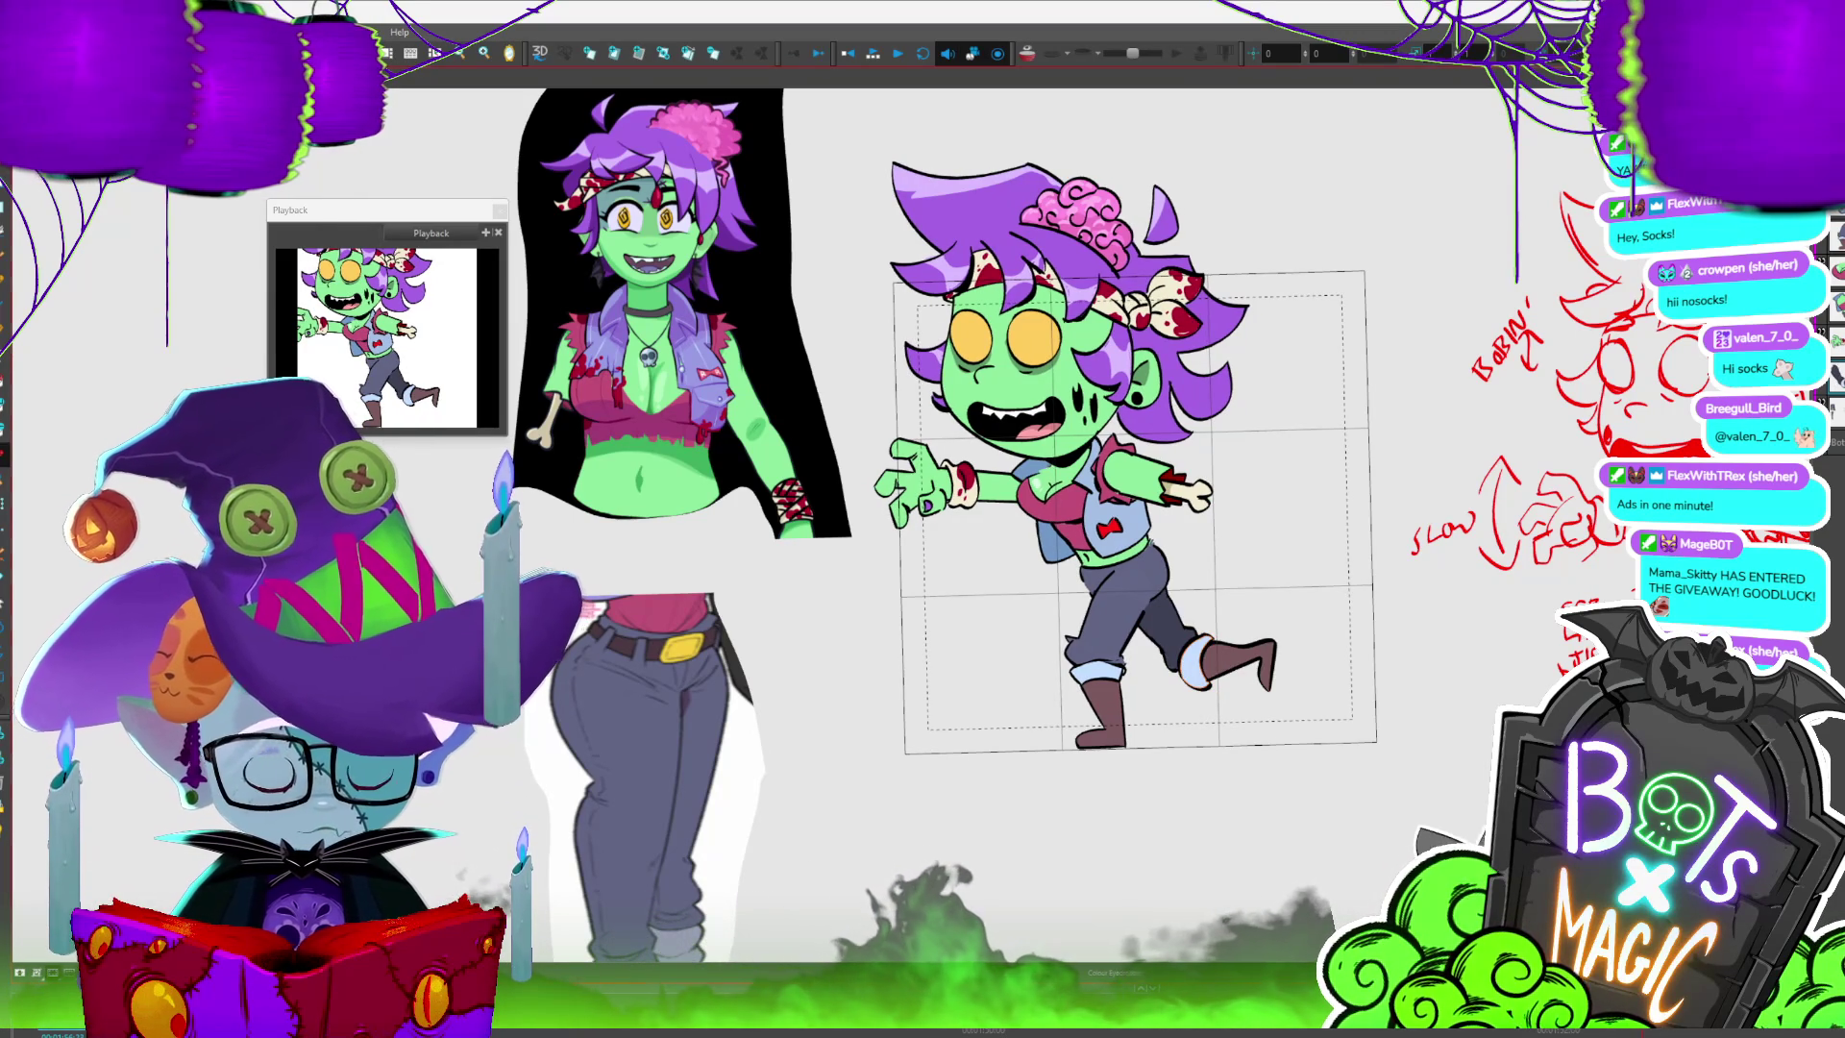
key("period")
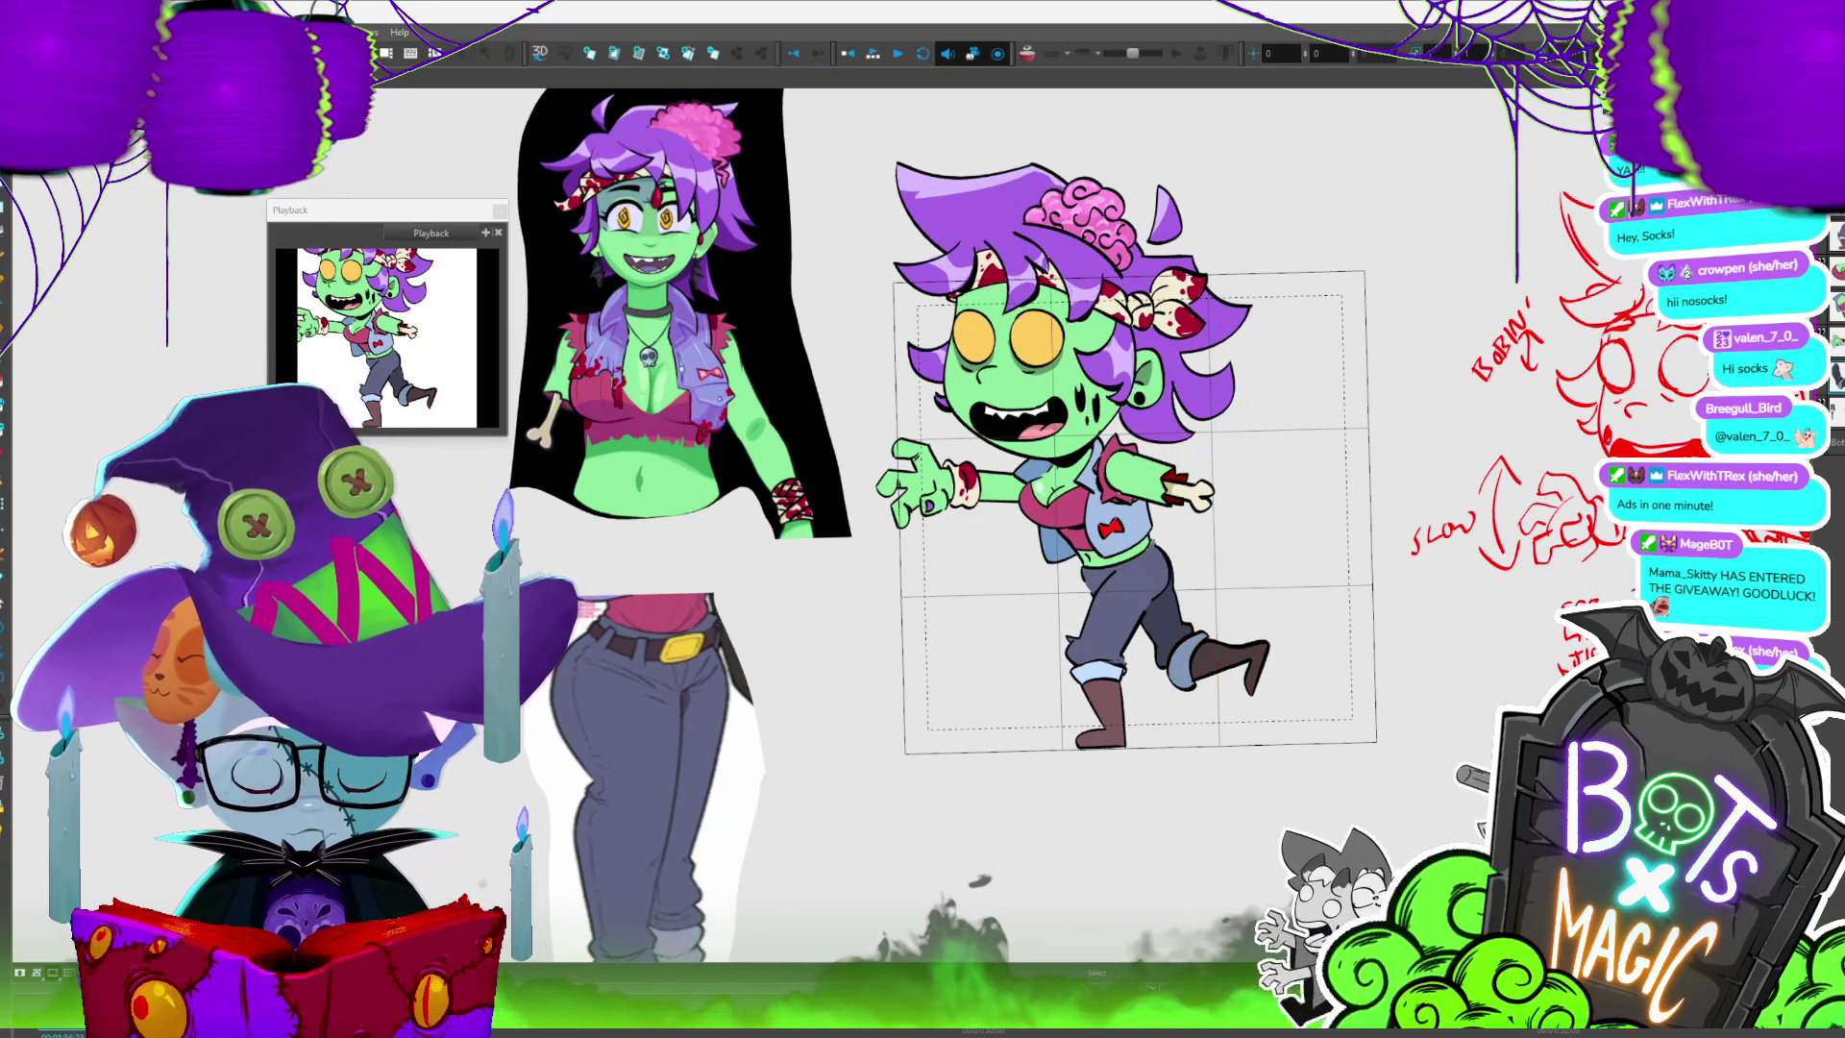
key("period")
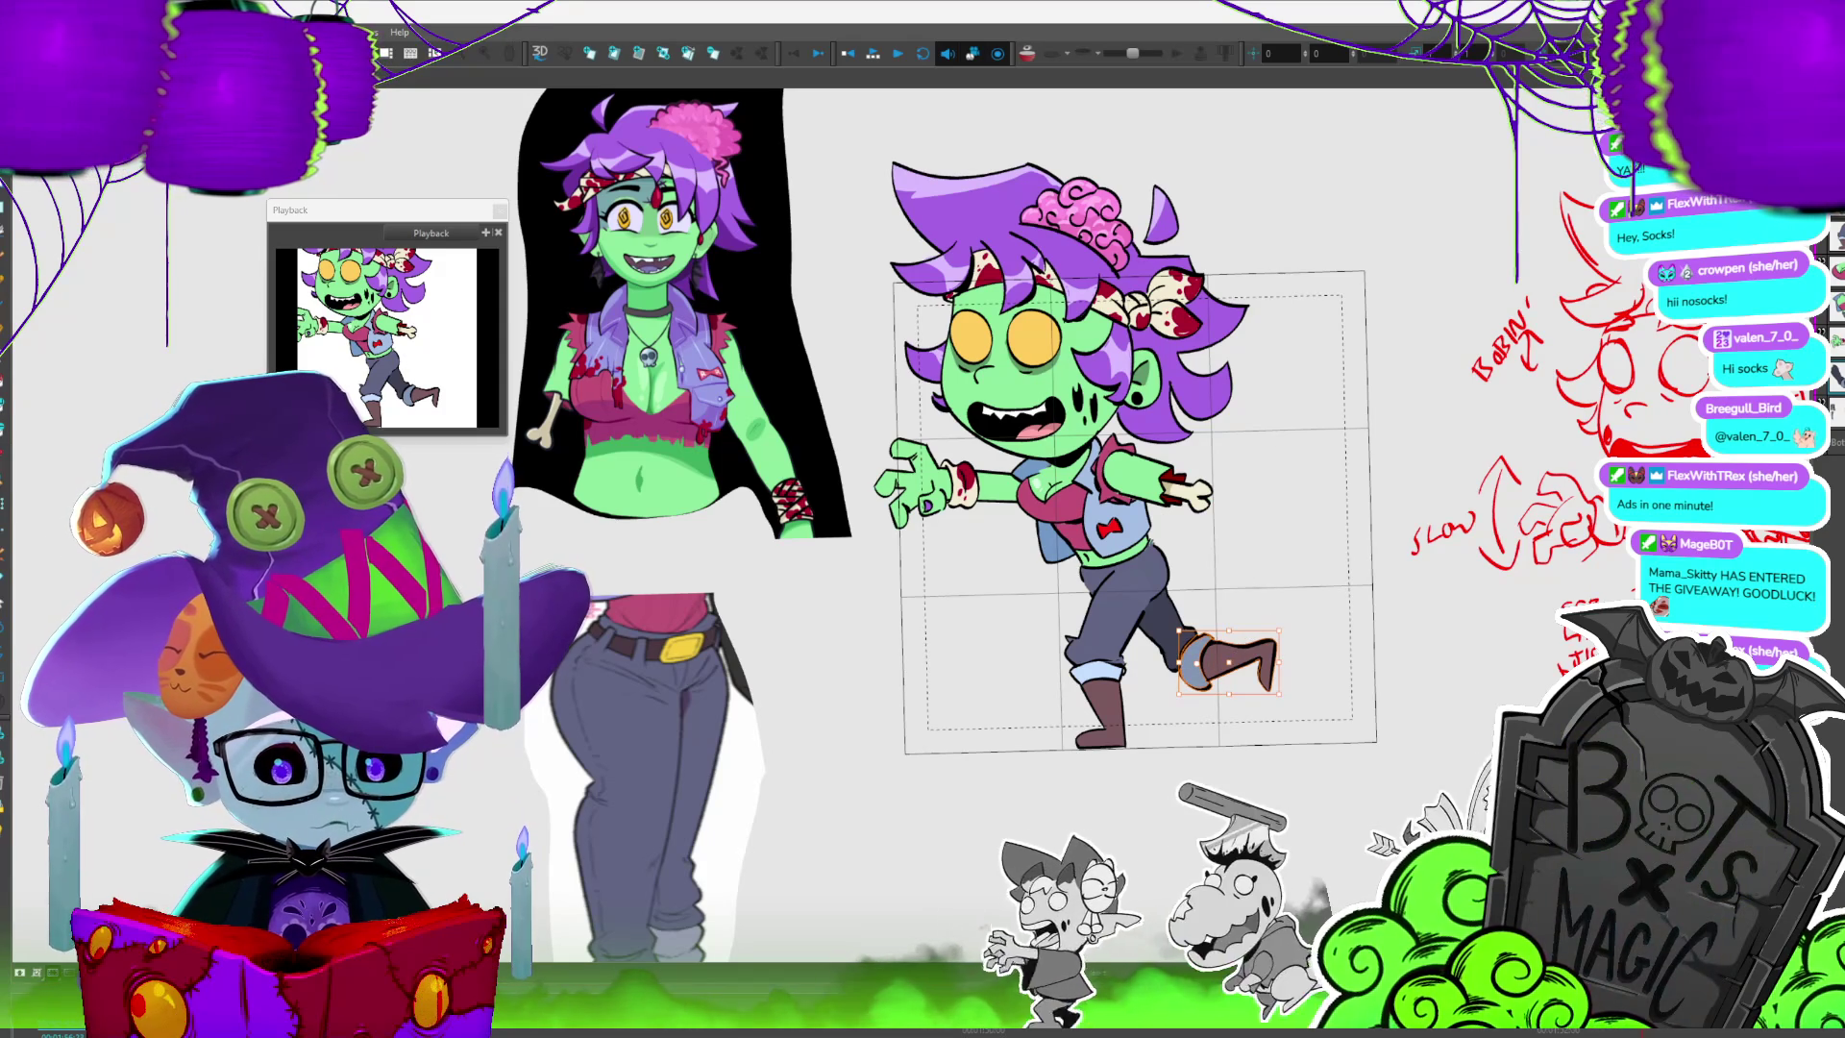
key("period")
key("comma")
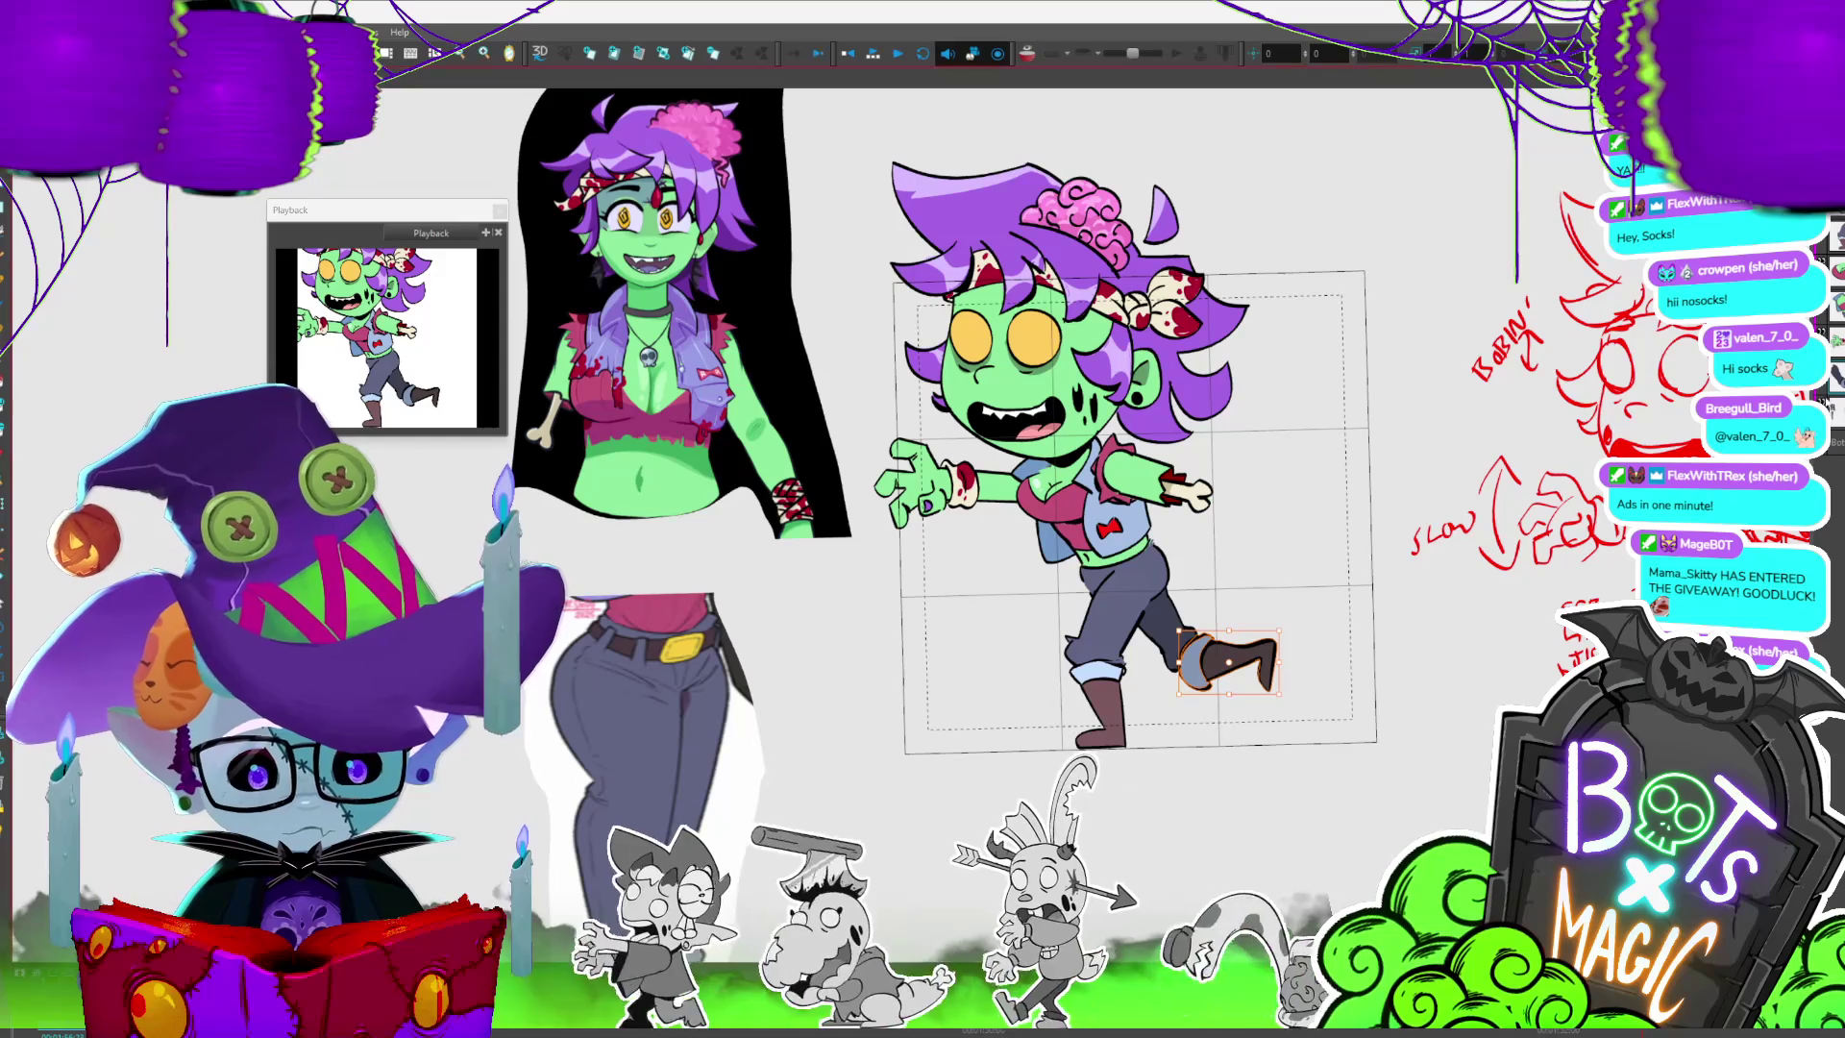
key("b")
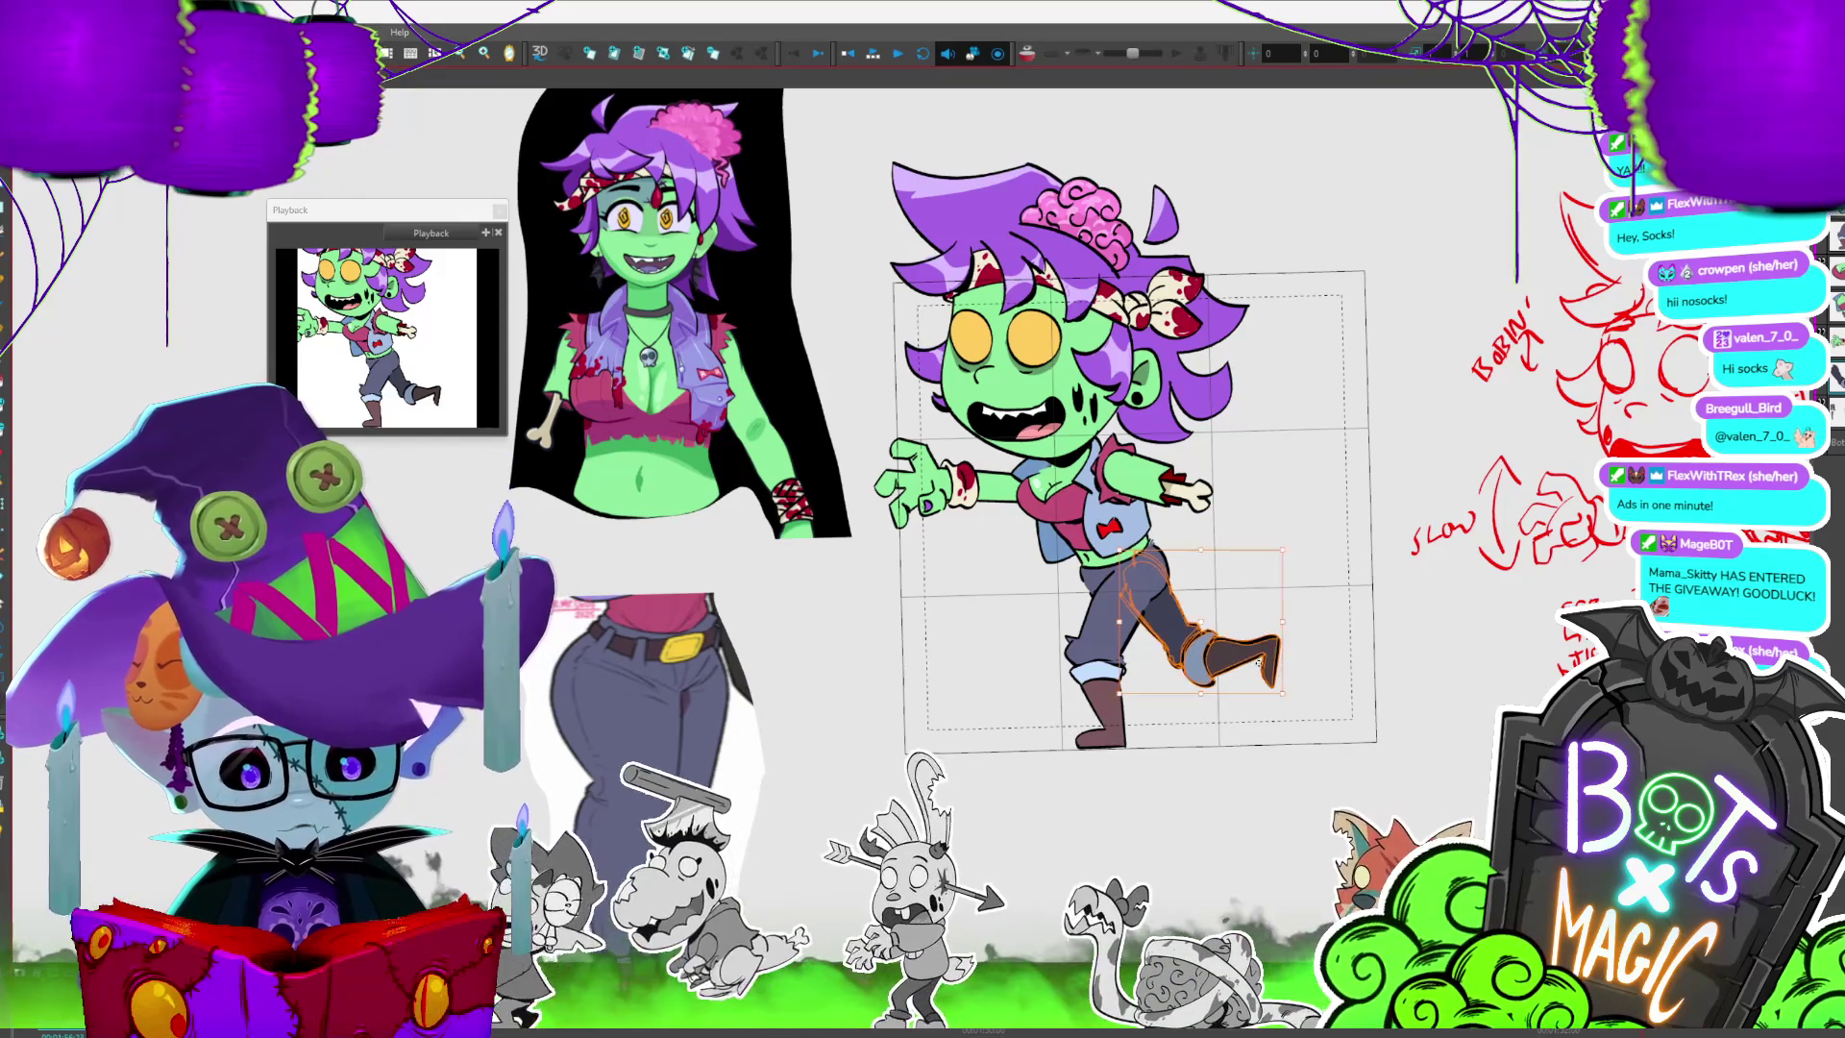
- Save the project on the back-leg pose, replay the cycle and select the legs and boots on another frame
key("period")
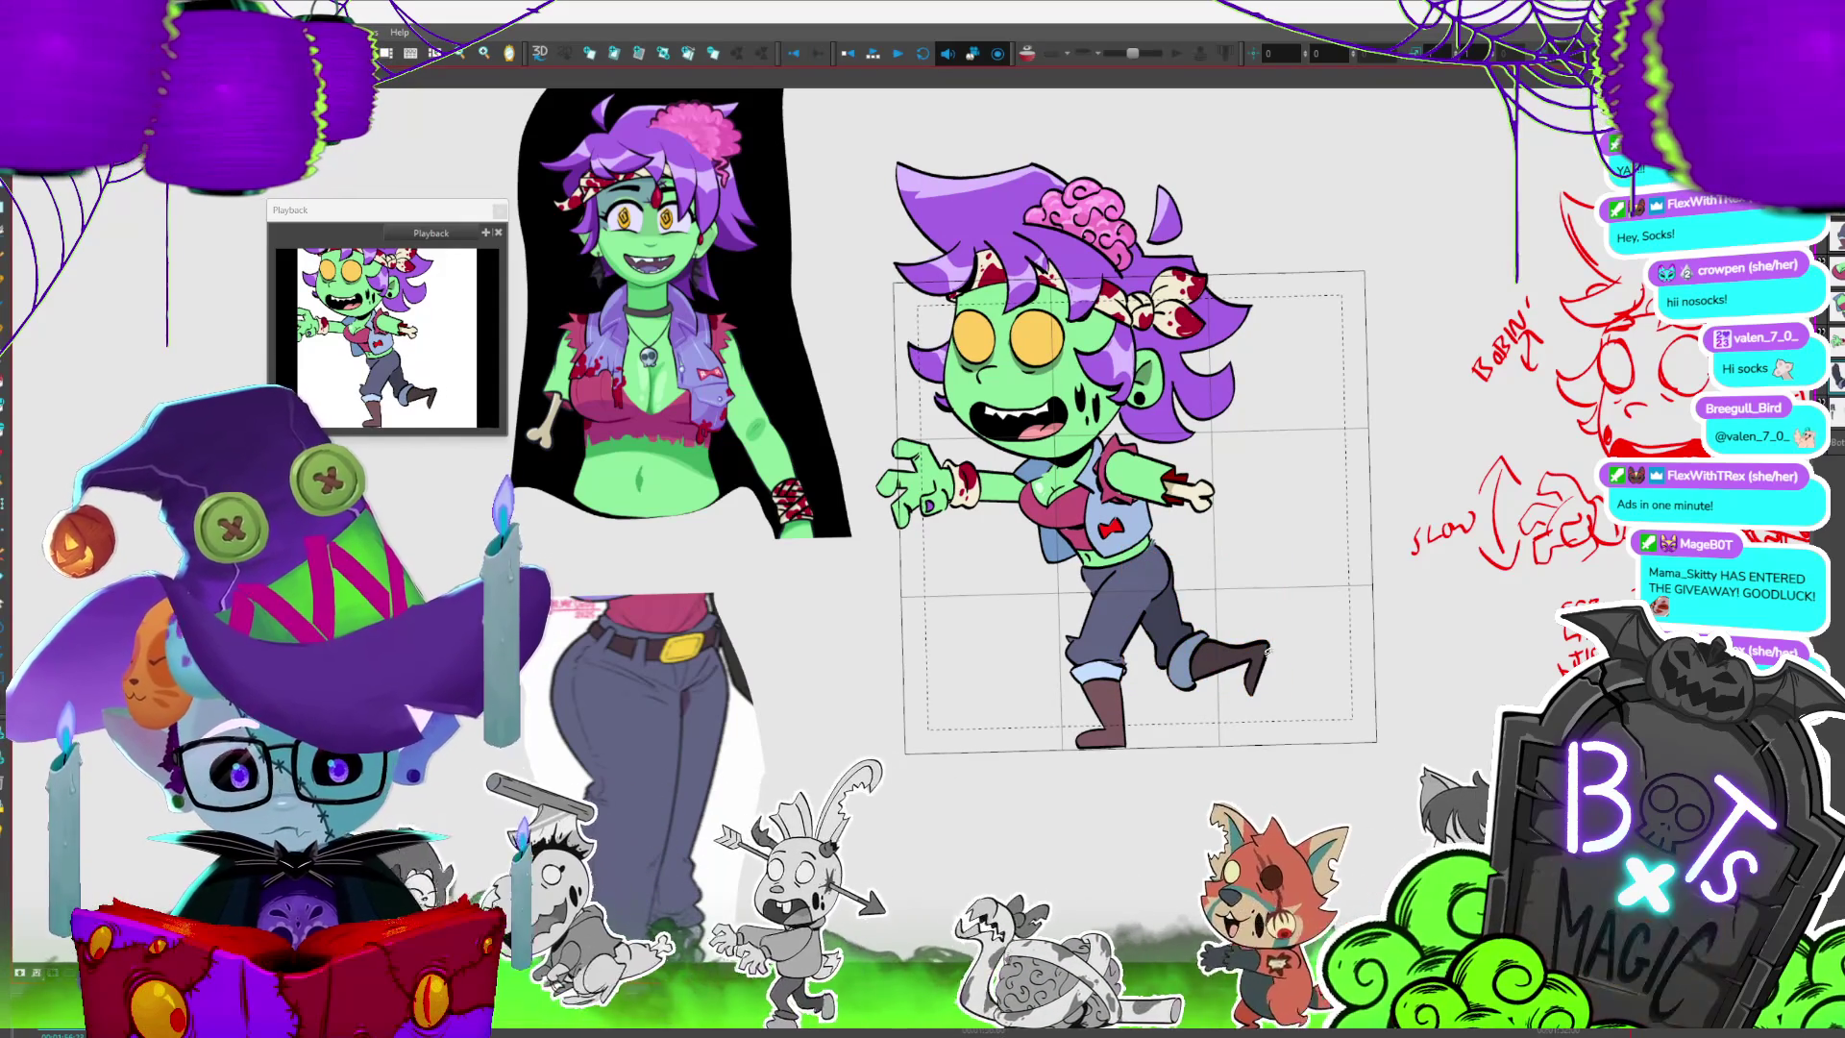
key("period")
key("period")
key("period")
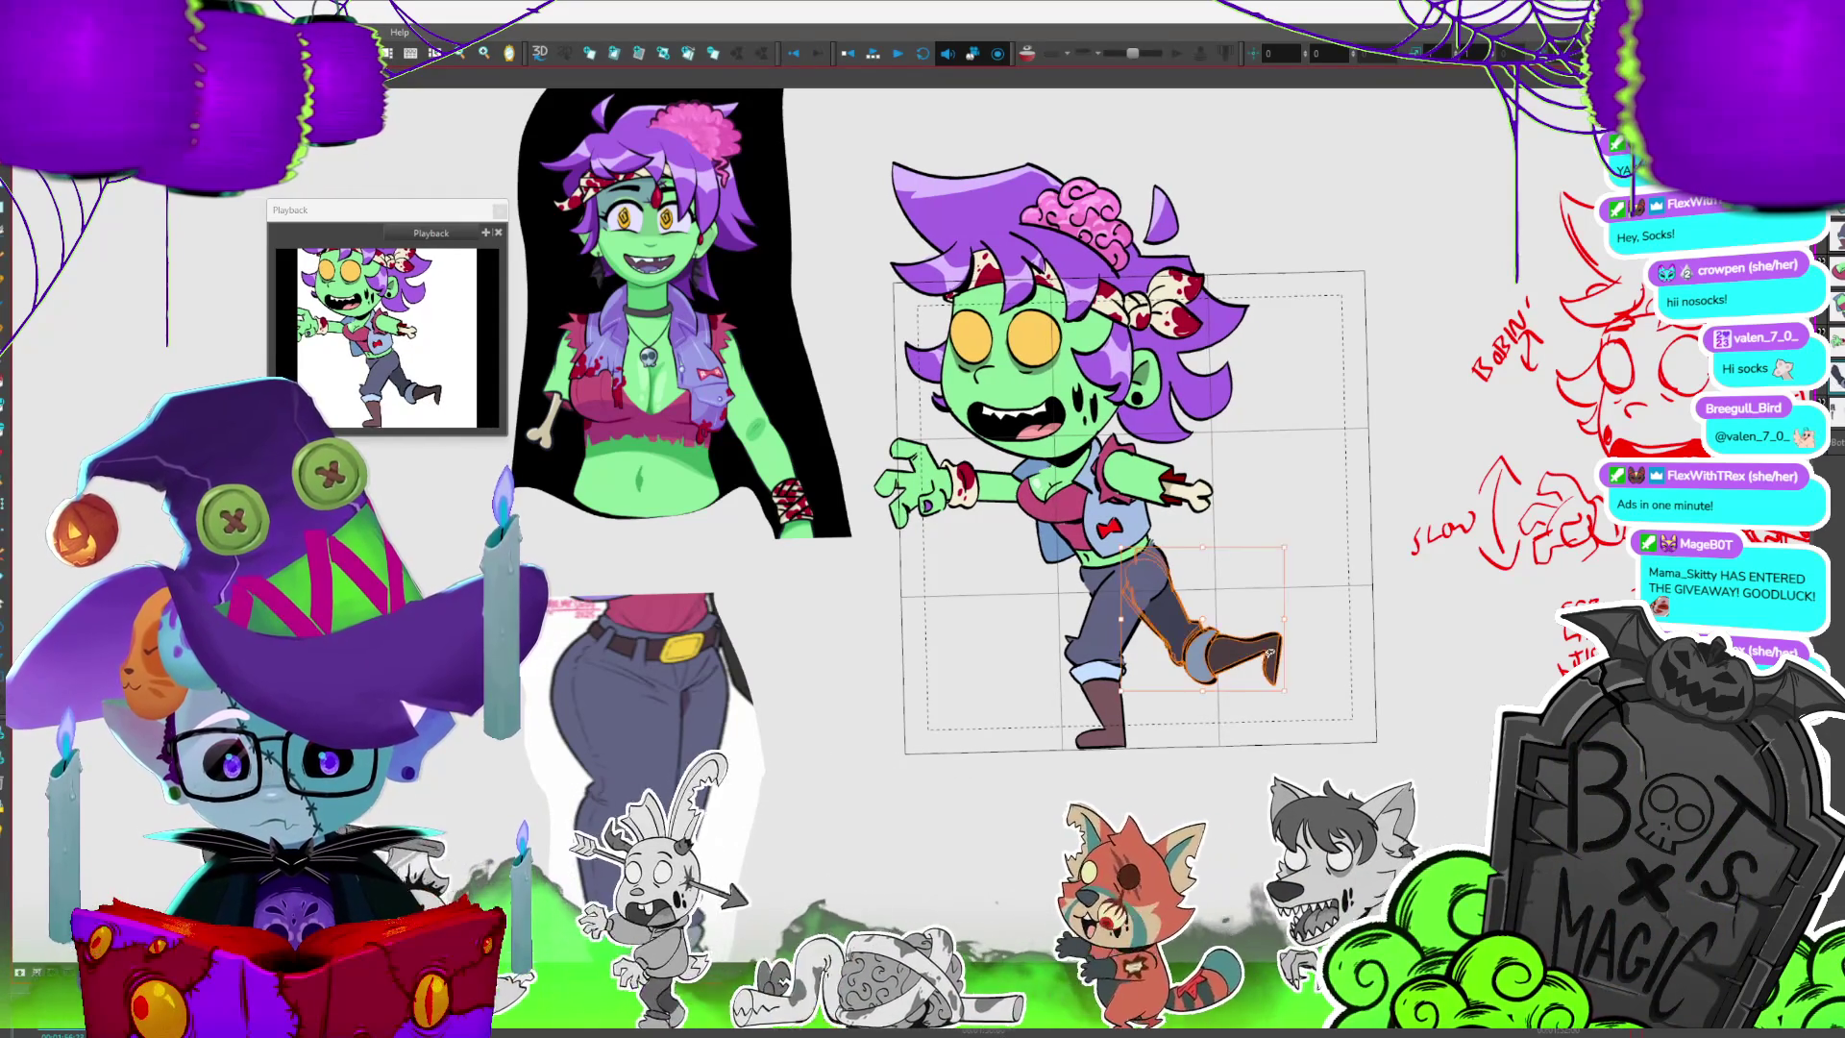
key("ctrl+s")
key("Return")
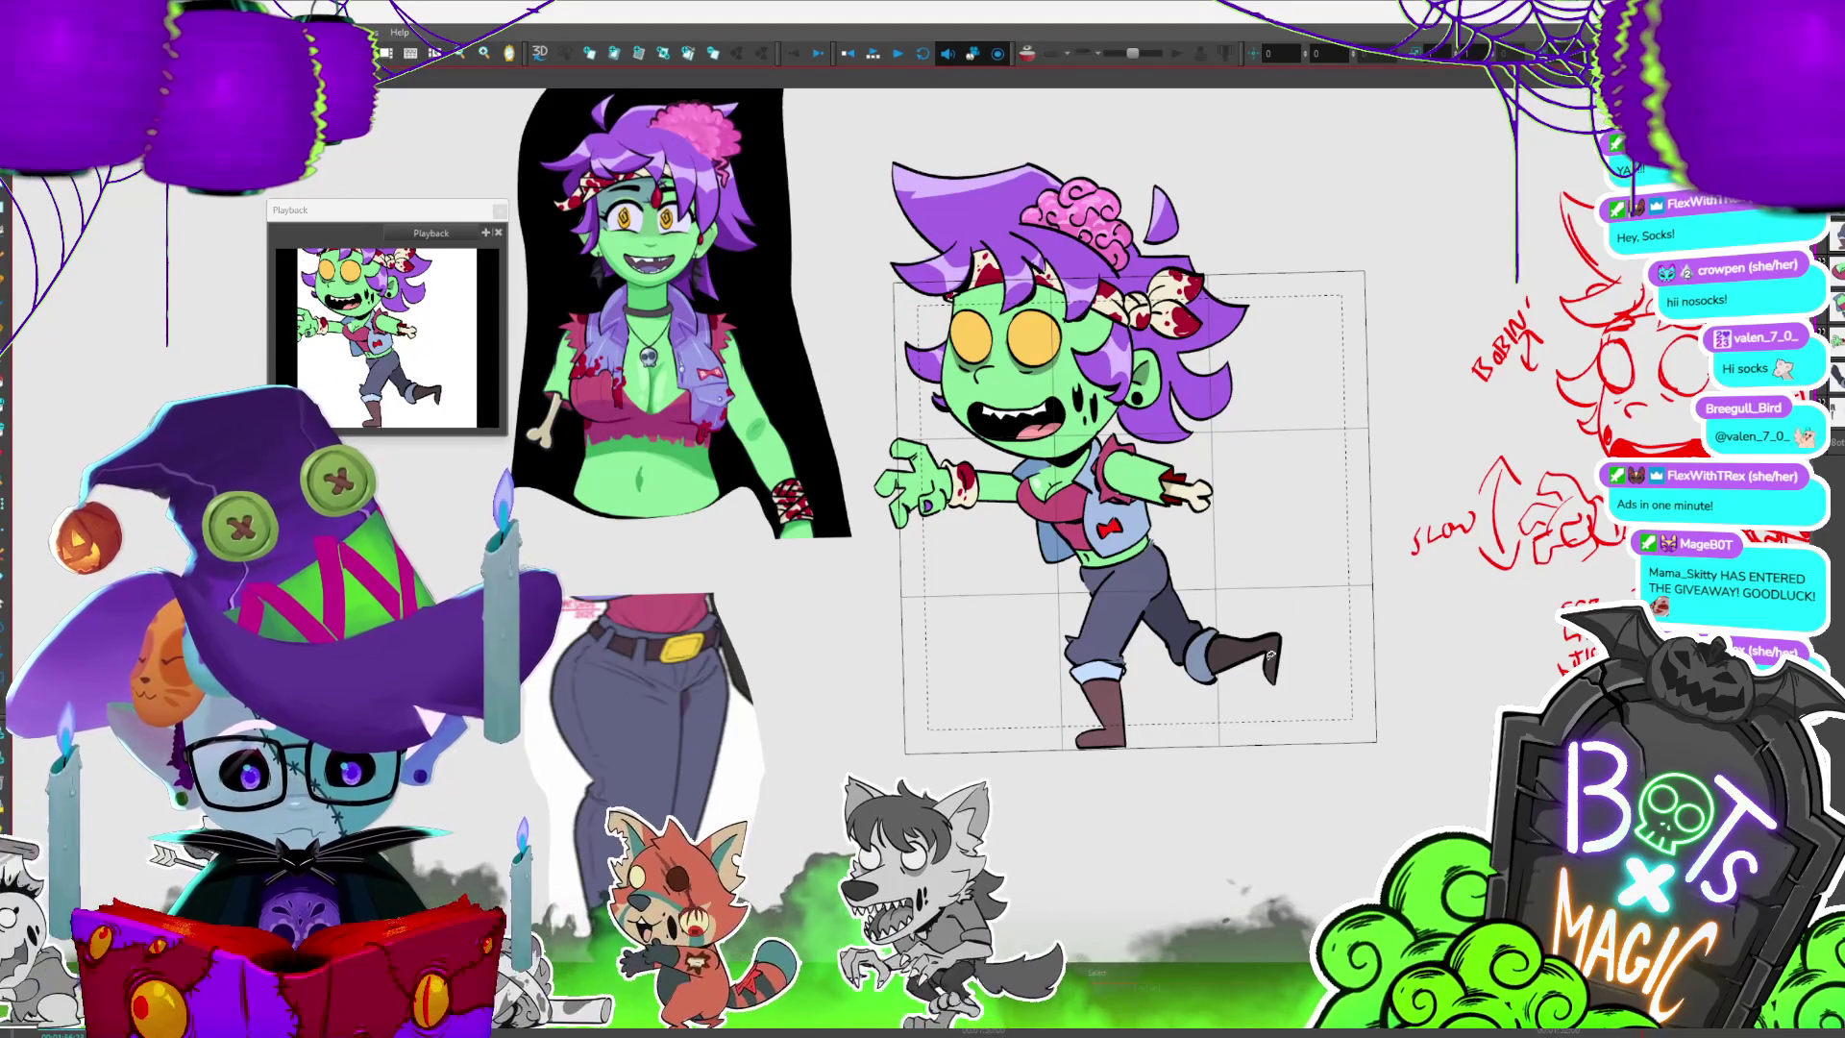
key("period")
key("period")
key("period")
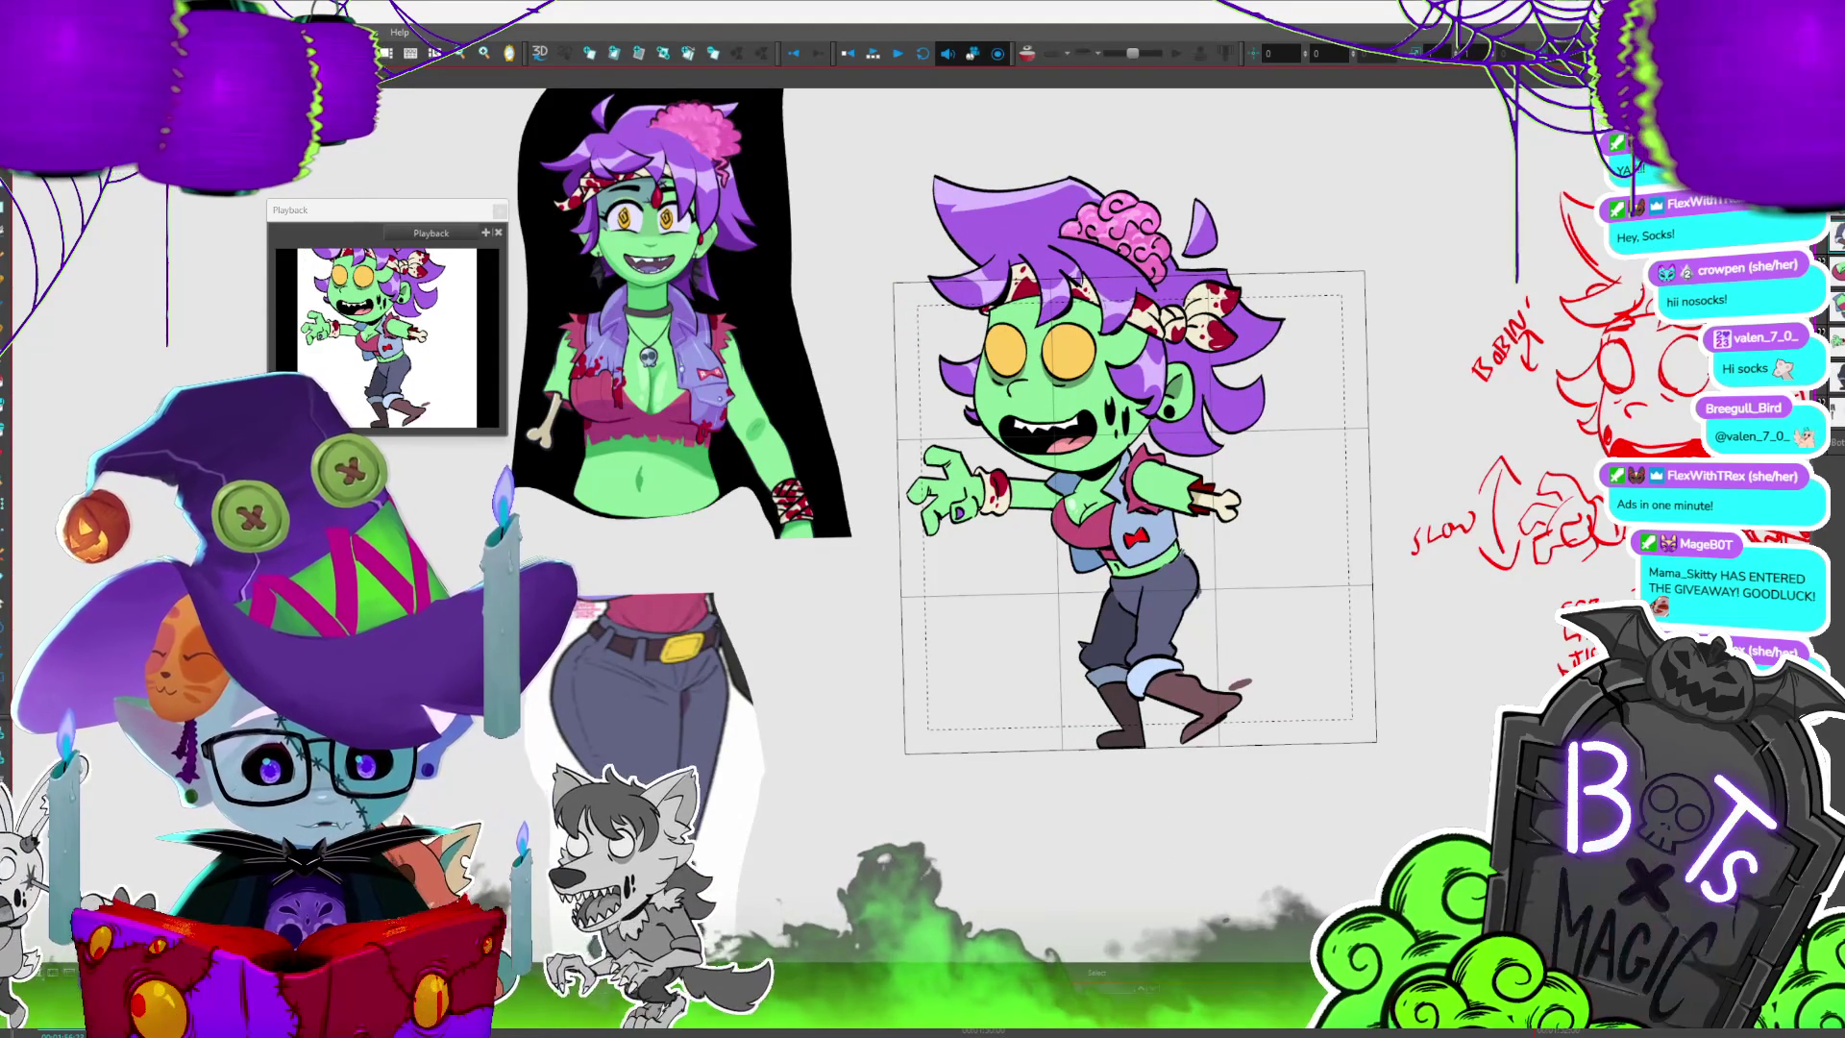
left_click(1175, 650)
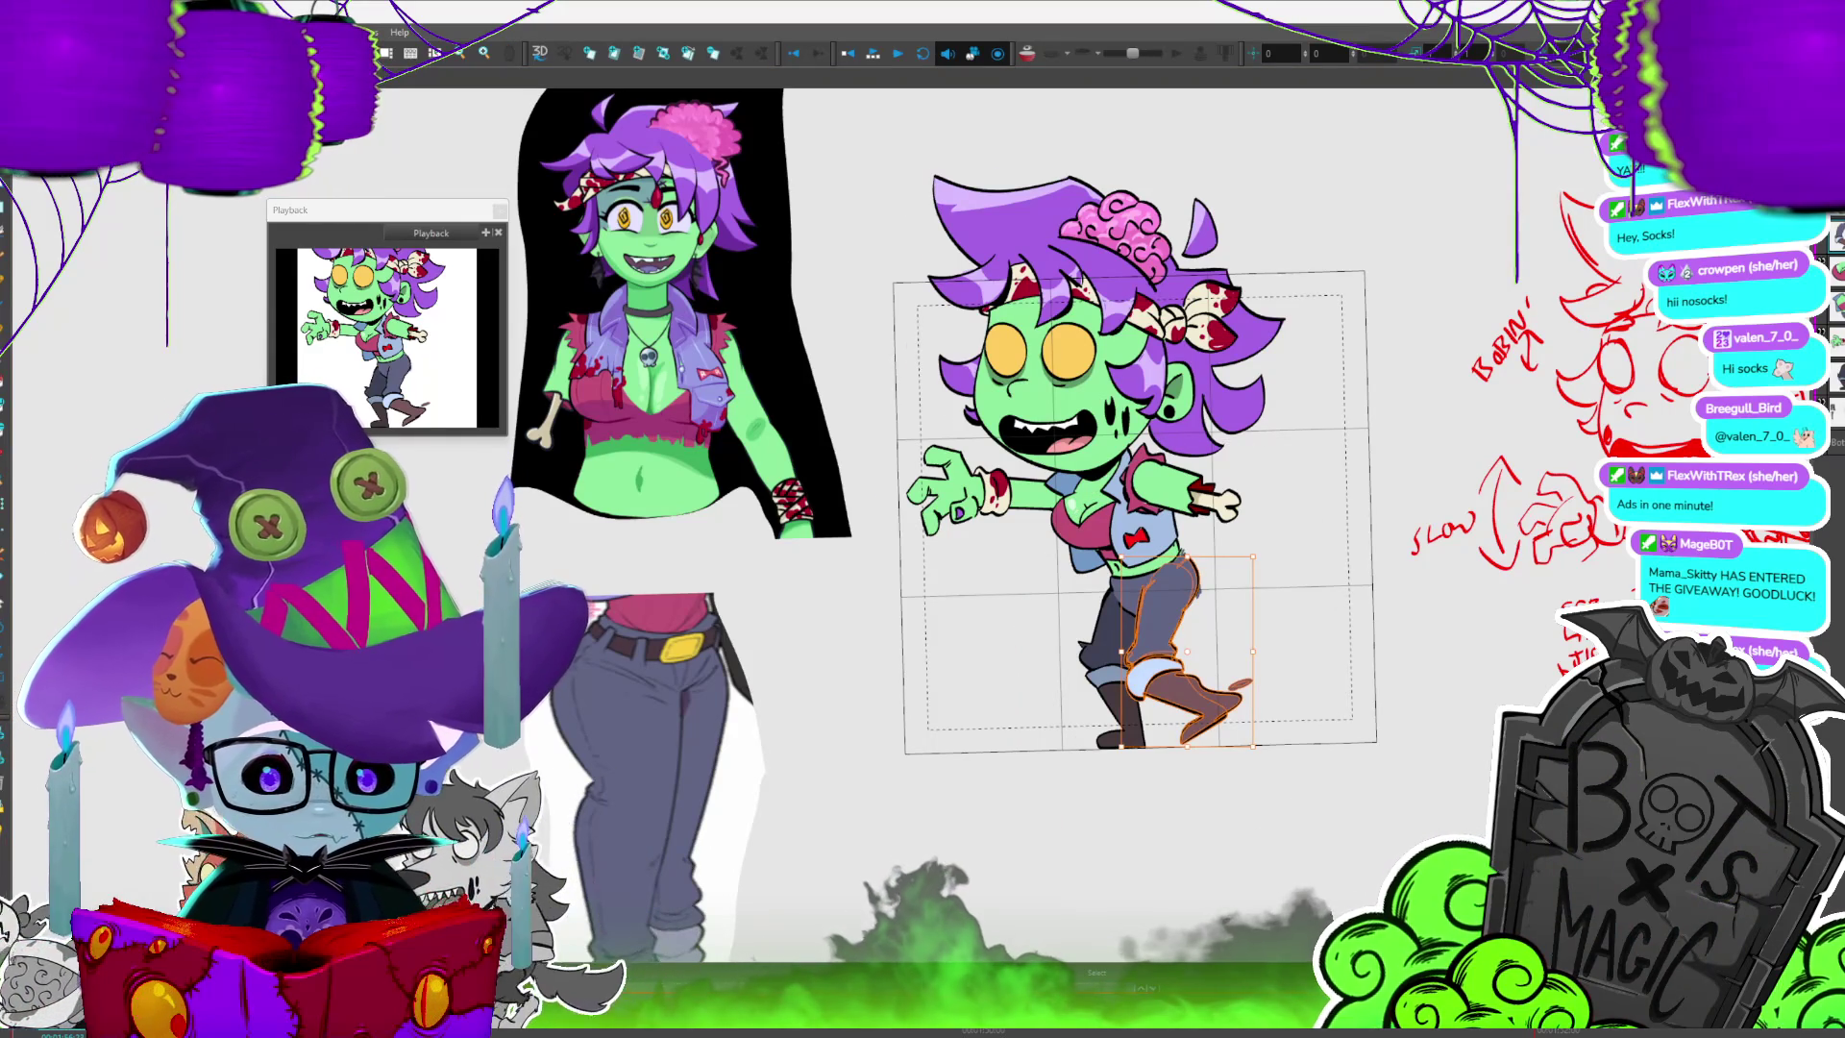
key("period")
key("period")
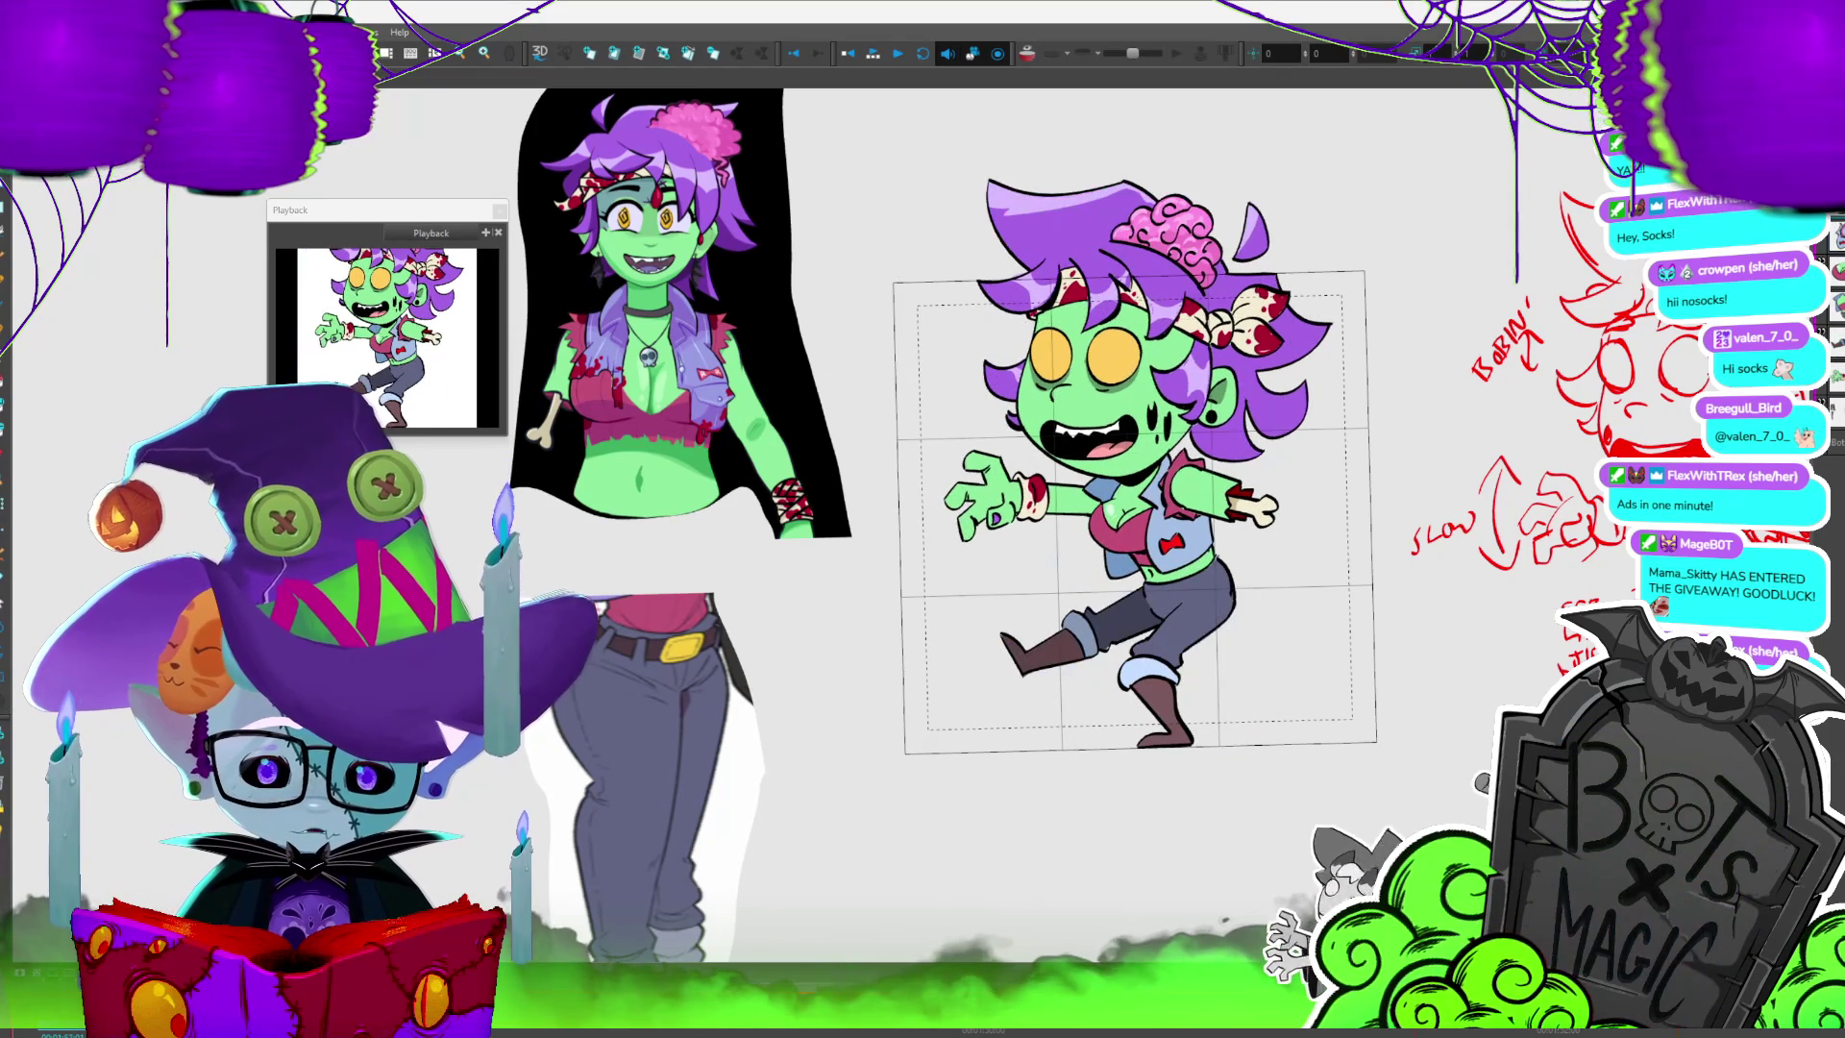
- Dismiss the scene list popup and reselect the back leg while stepping to the frame to fix
left_click(1150, 751)
right_click(1056, 460)
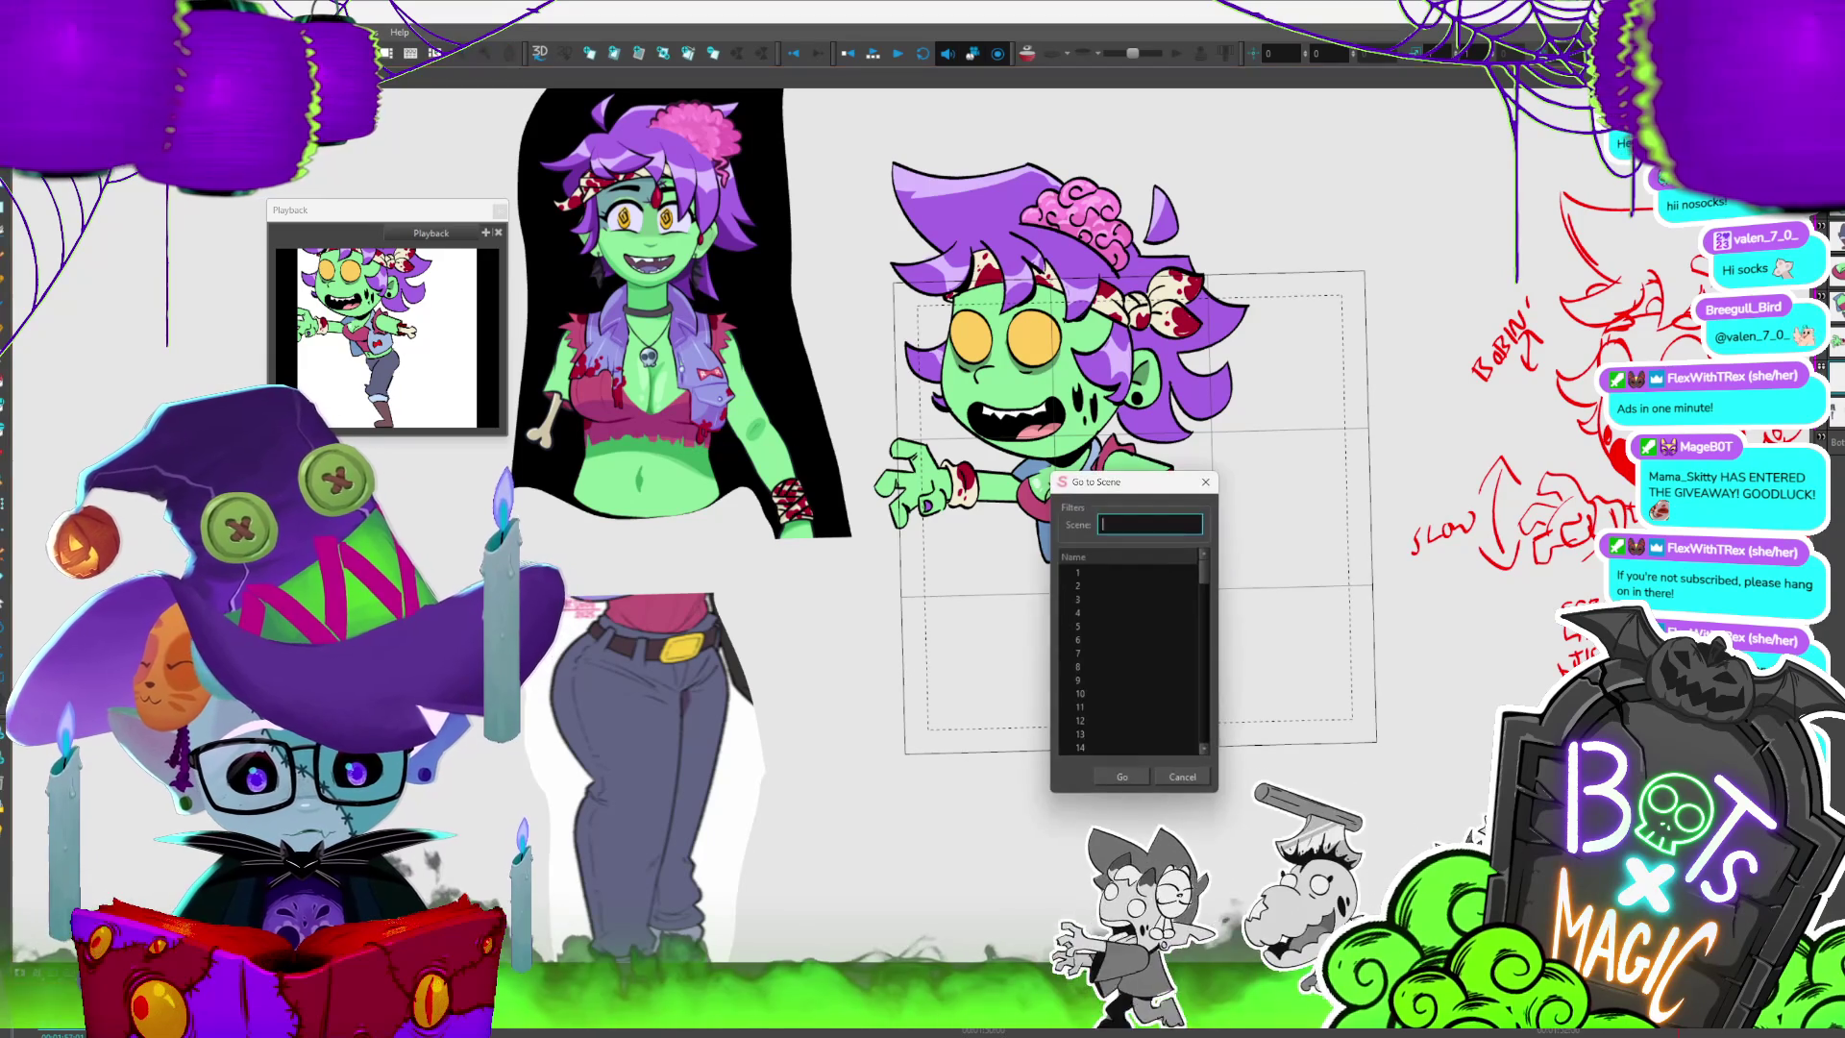
key("Escape")
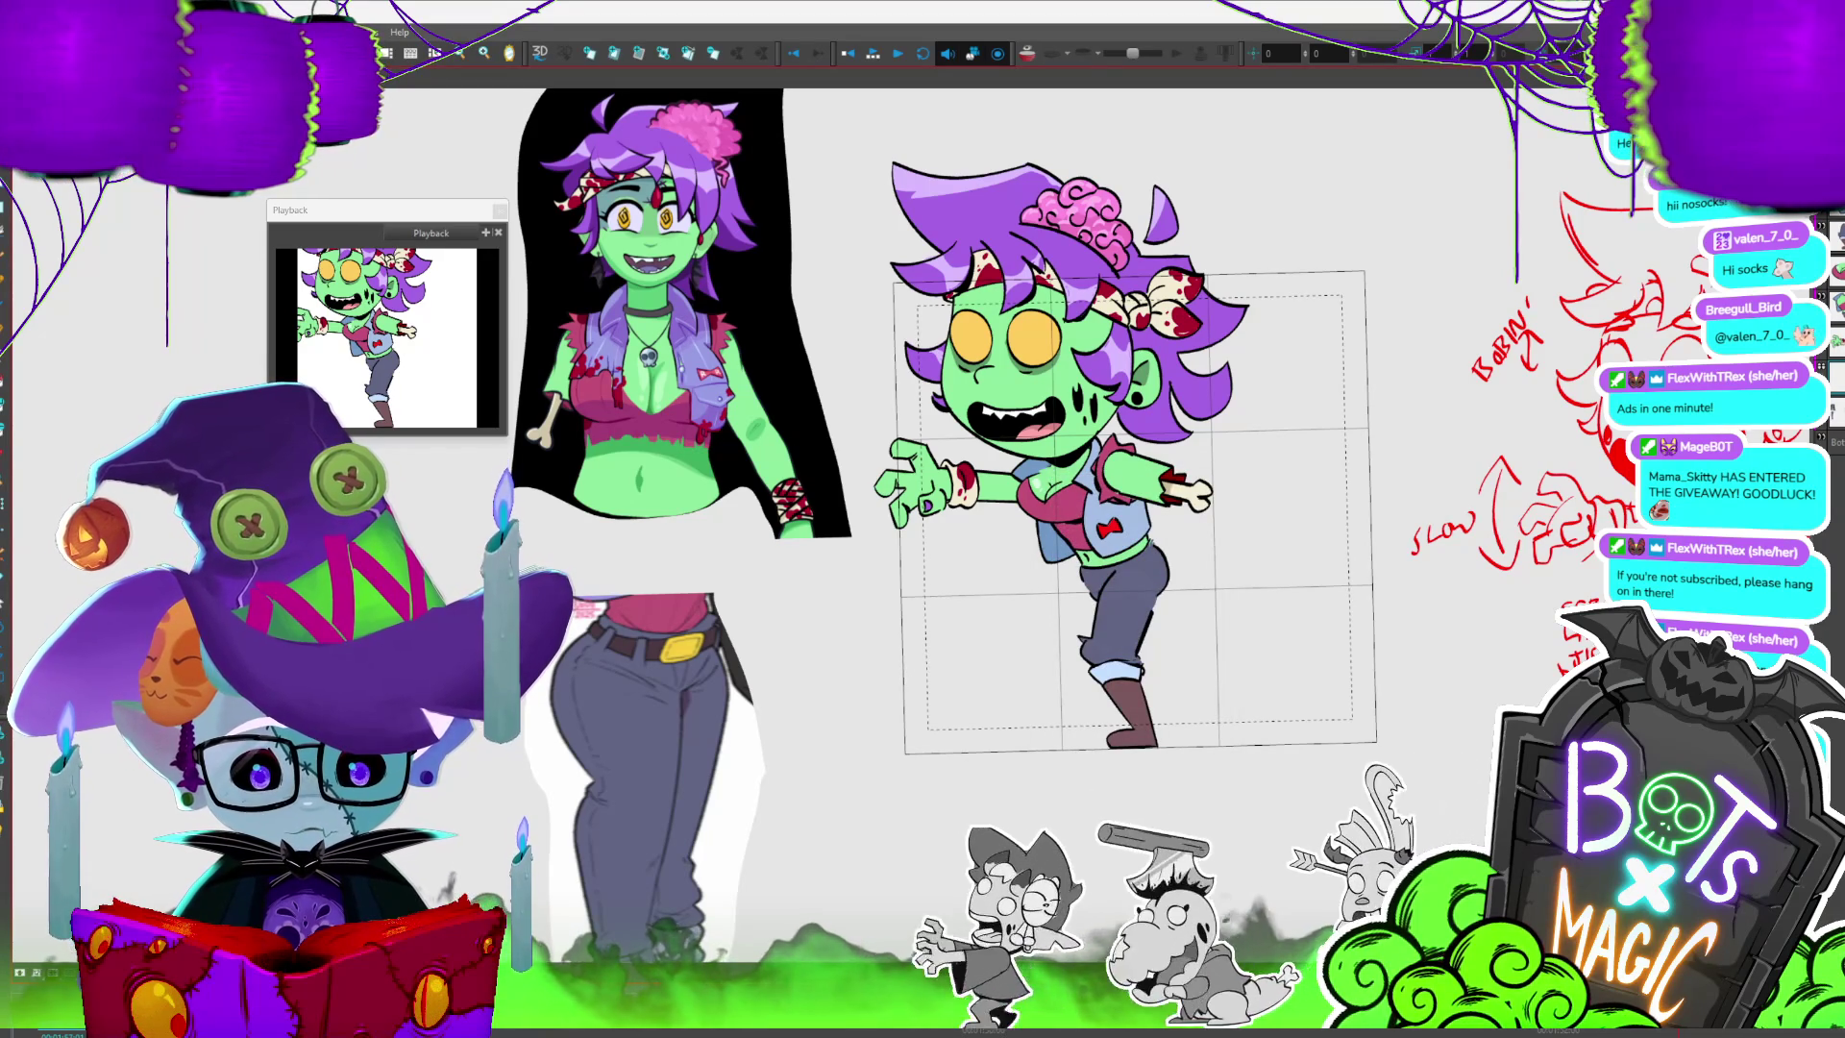
key("period")
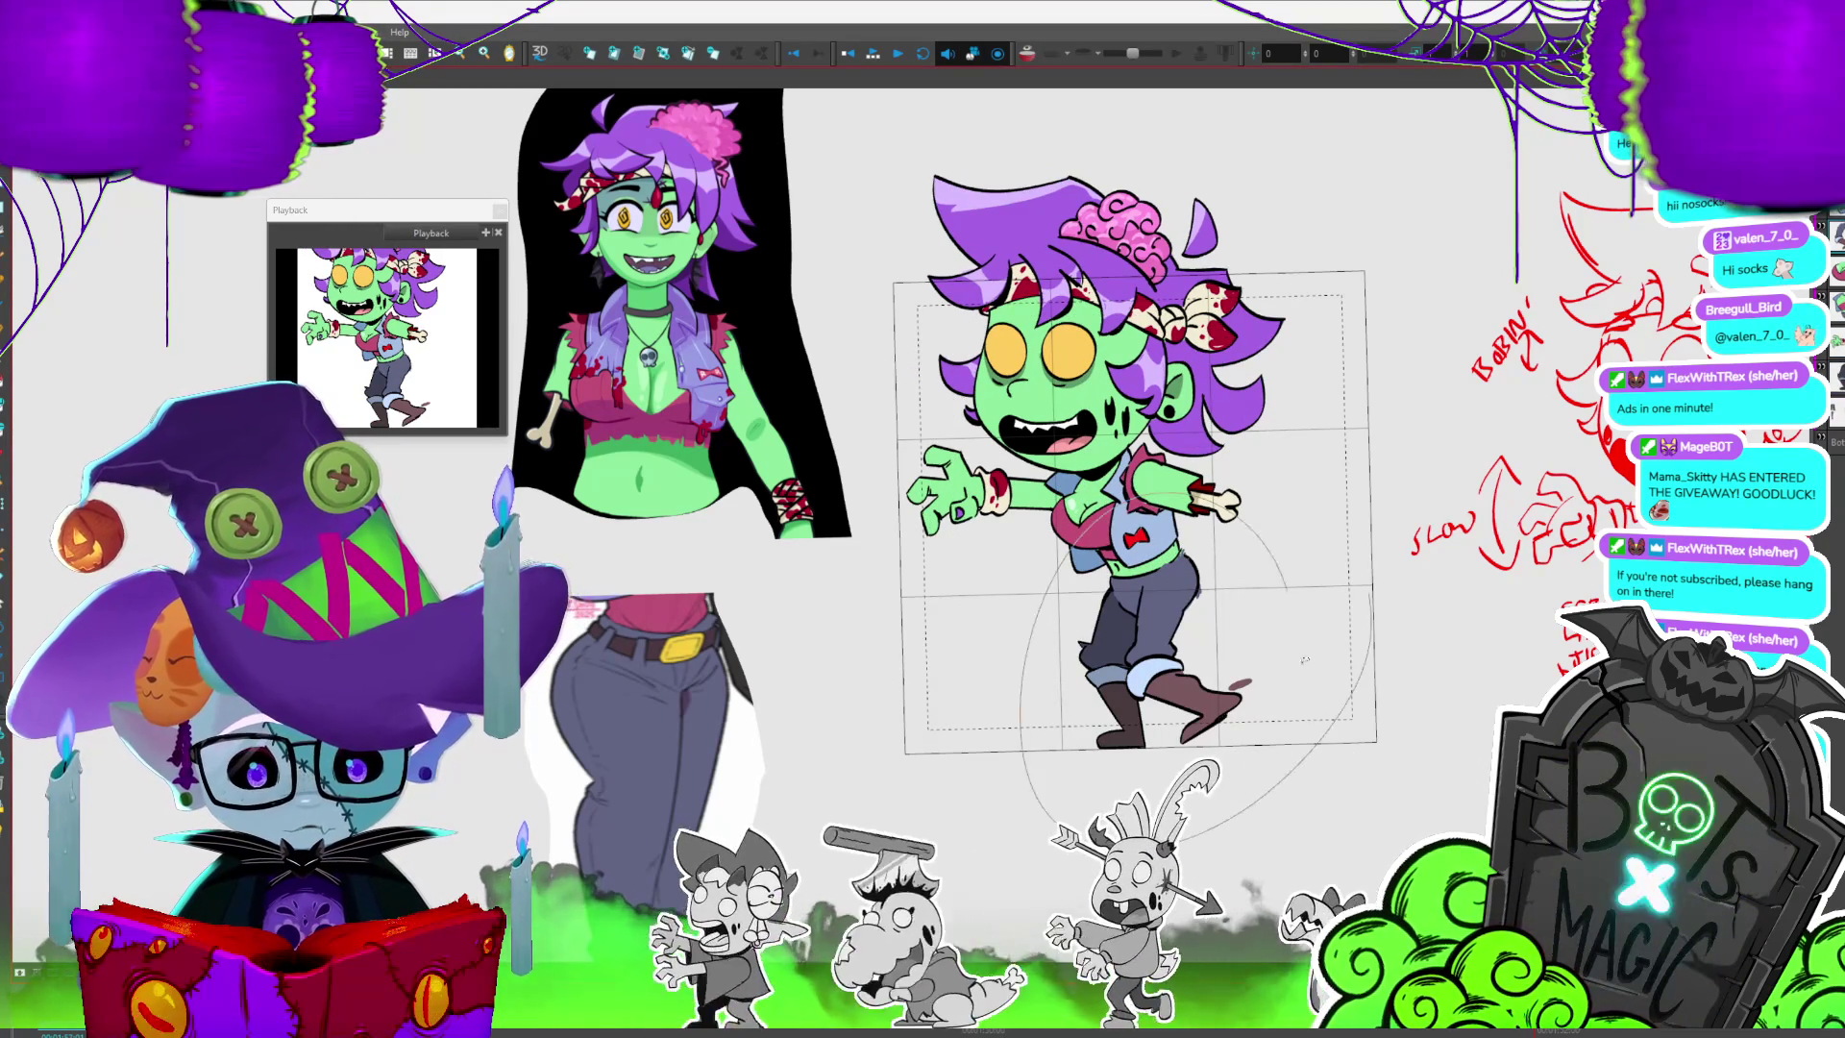
left_click(1175, 649)
key("period")
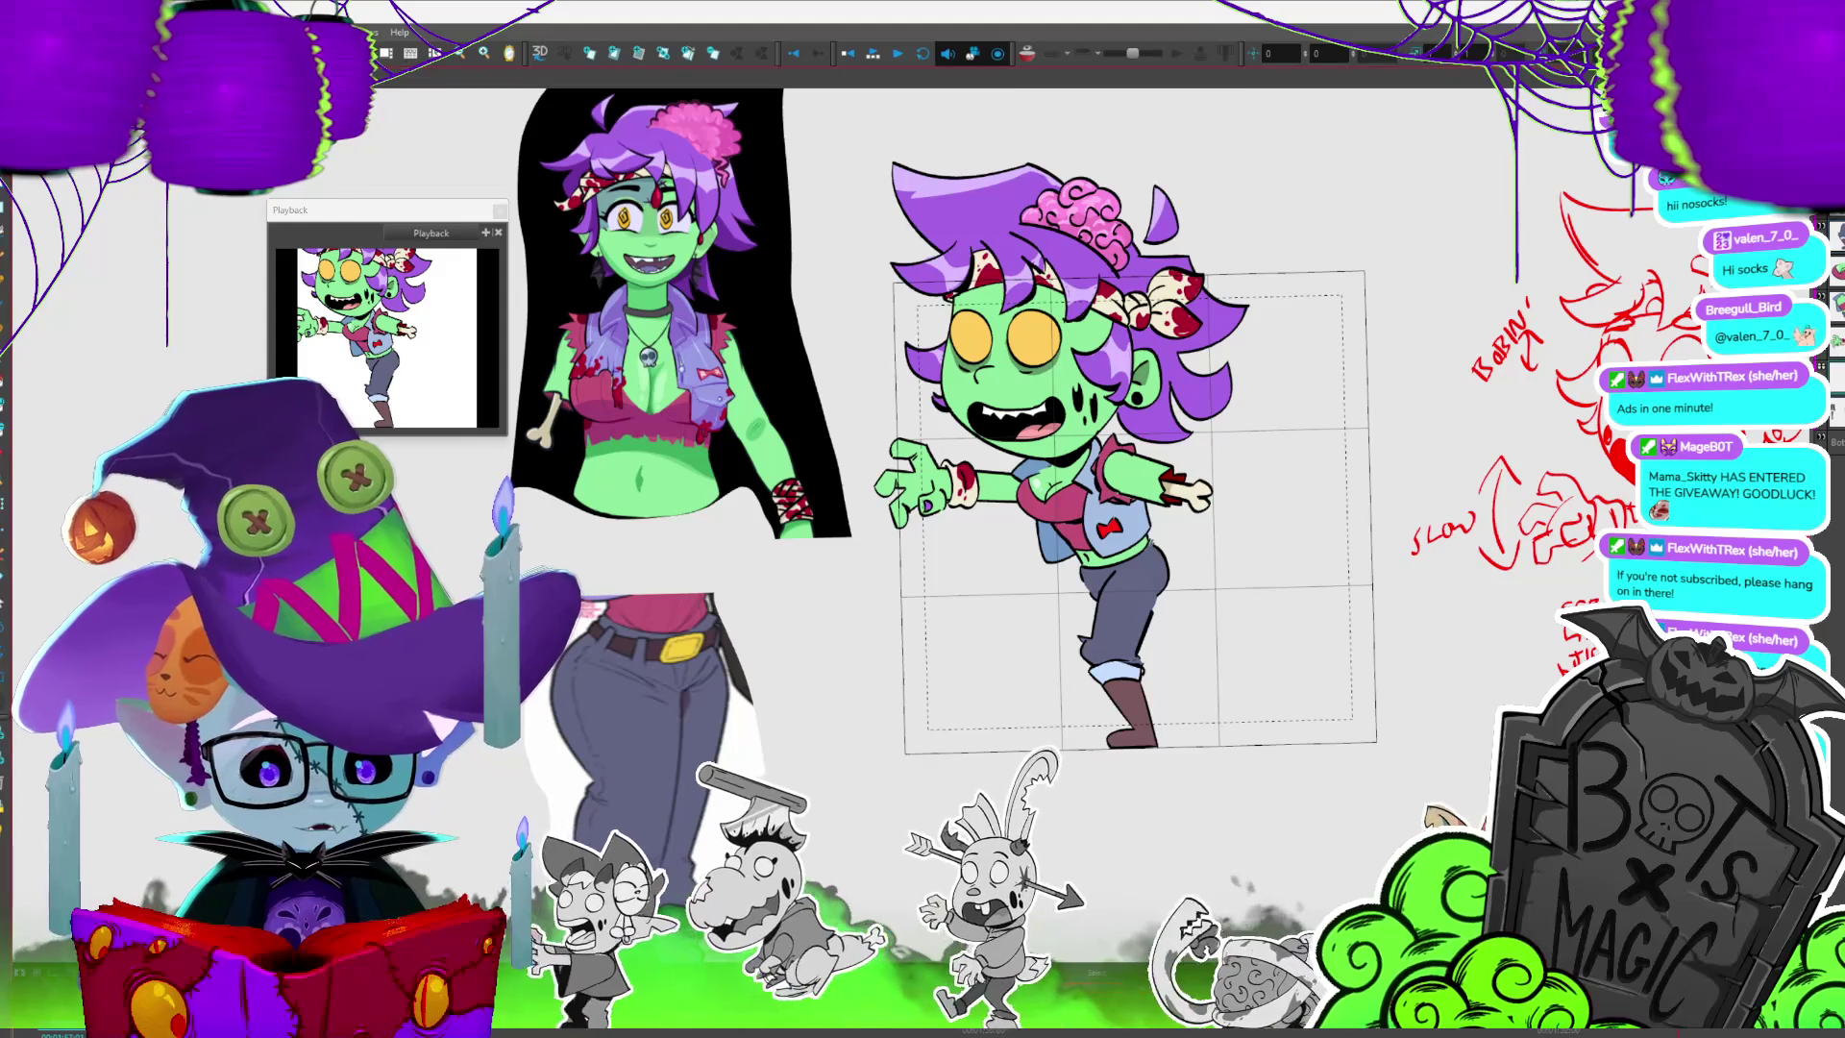
- Nudge the back leg slightly down-left and flip frames to check the adjusted motion
left_click_drag(1251, 557, 1237, 565)
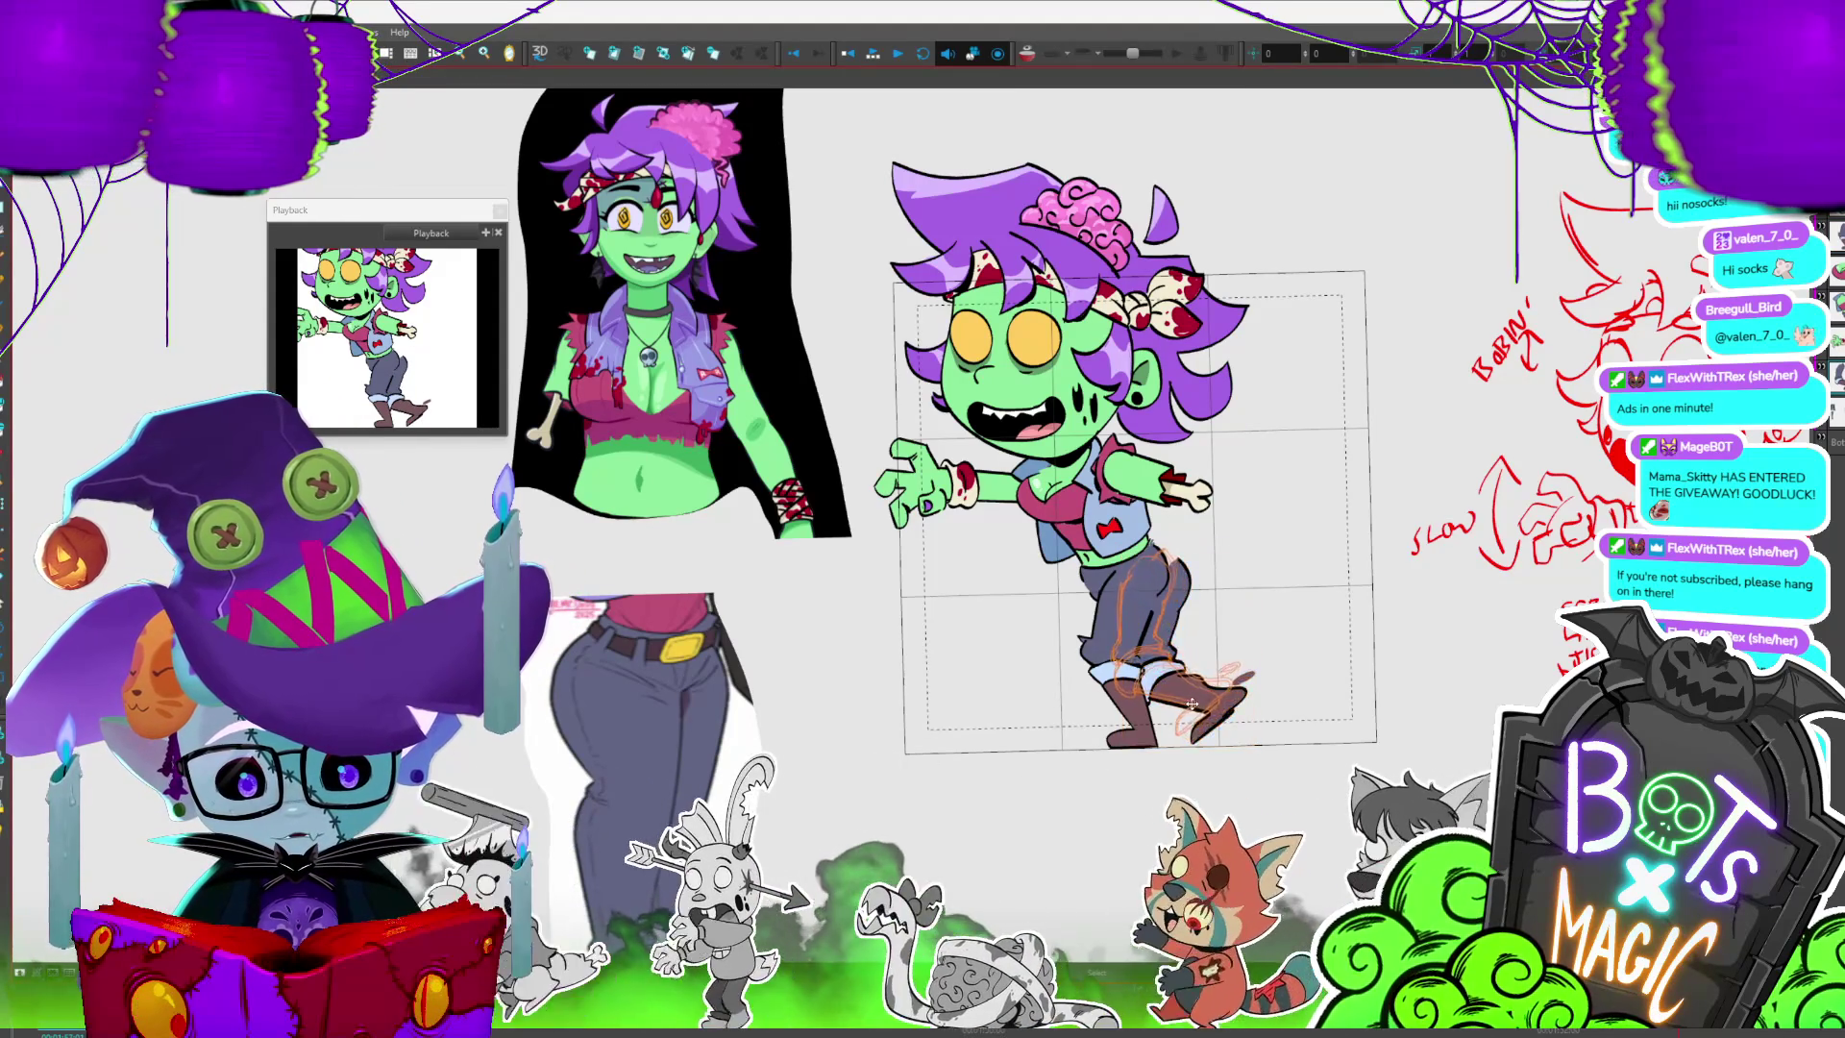
key("period")
key("comma")
key("period")
key("comma")
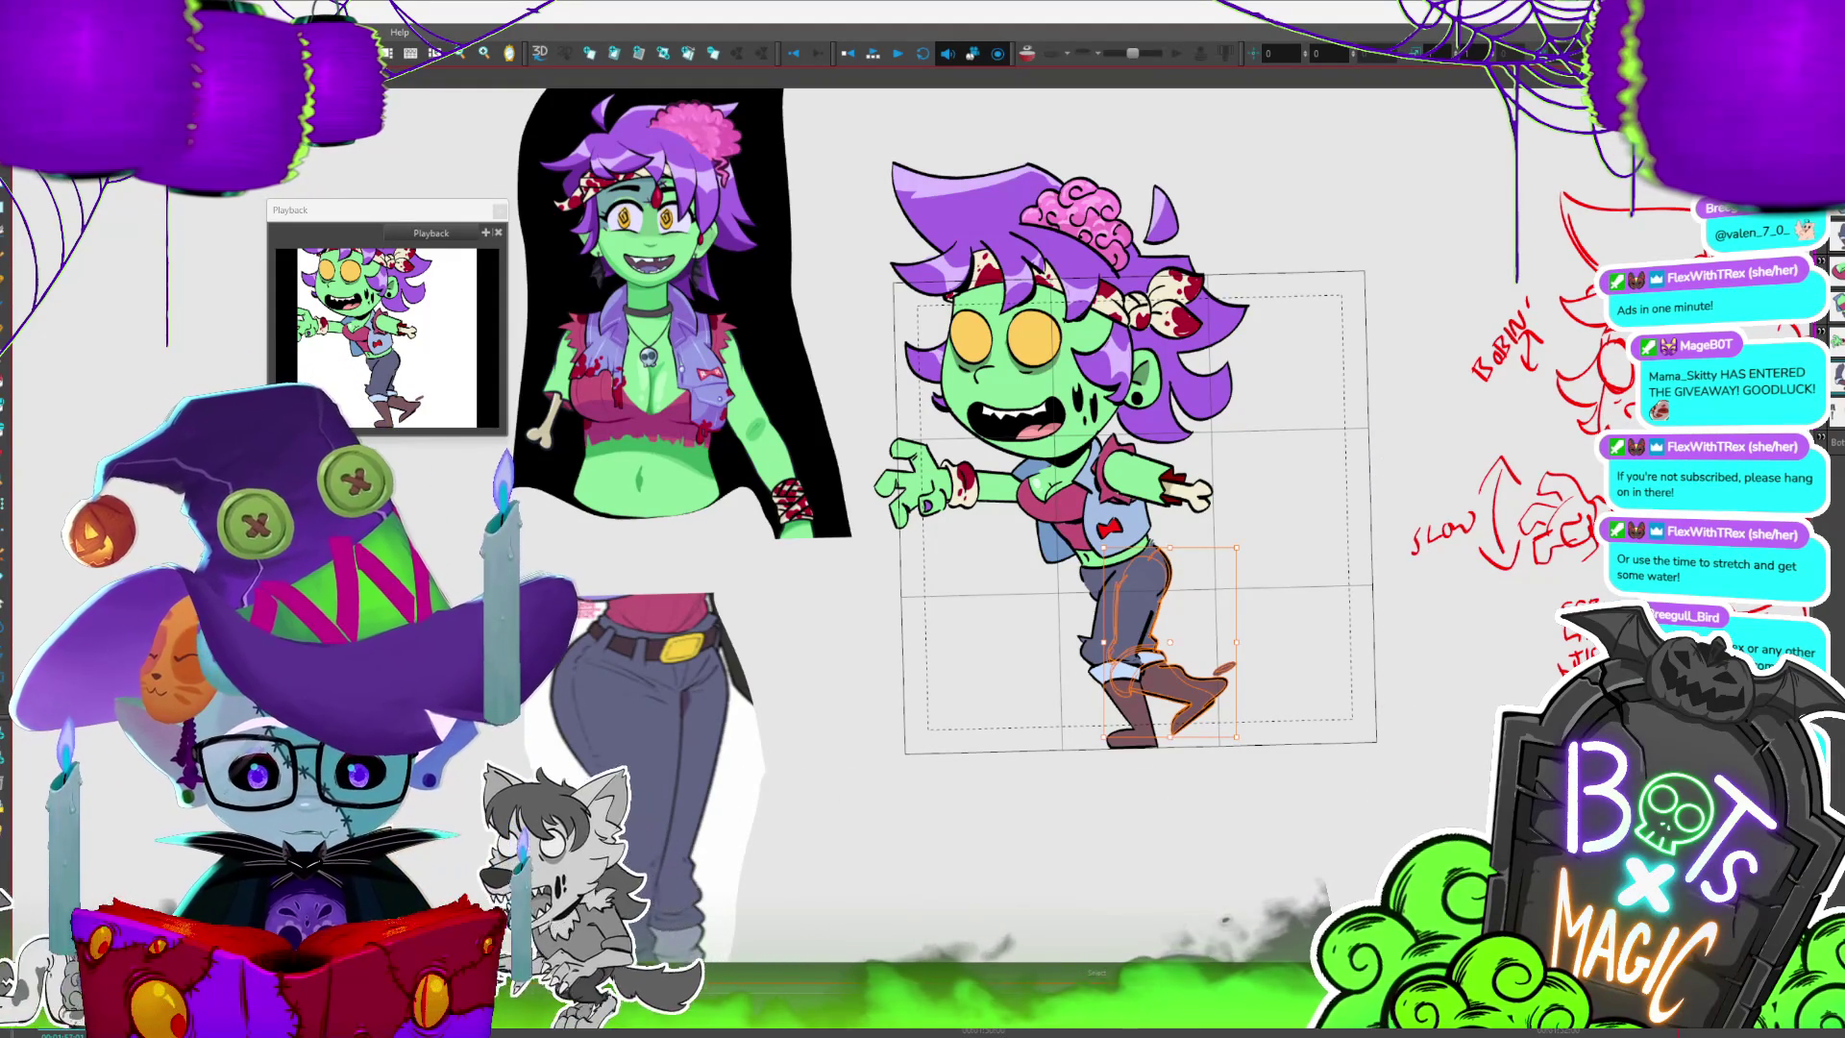
- Flip between neighbouring leg poses, select the whole drawing and keep comparing frames
key("period")
key("comma")
key("period")
key("comma")
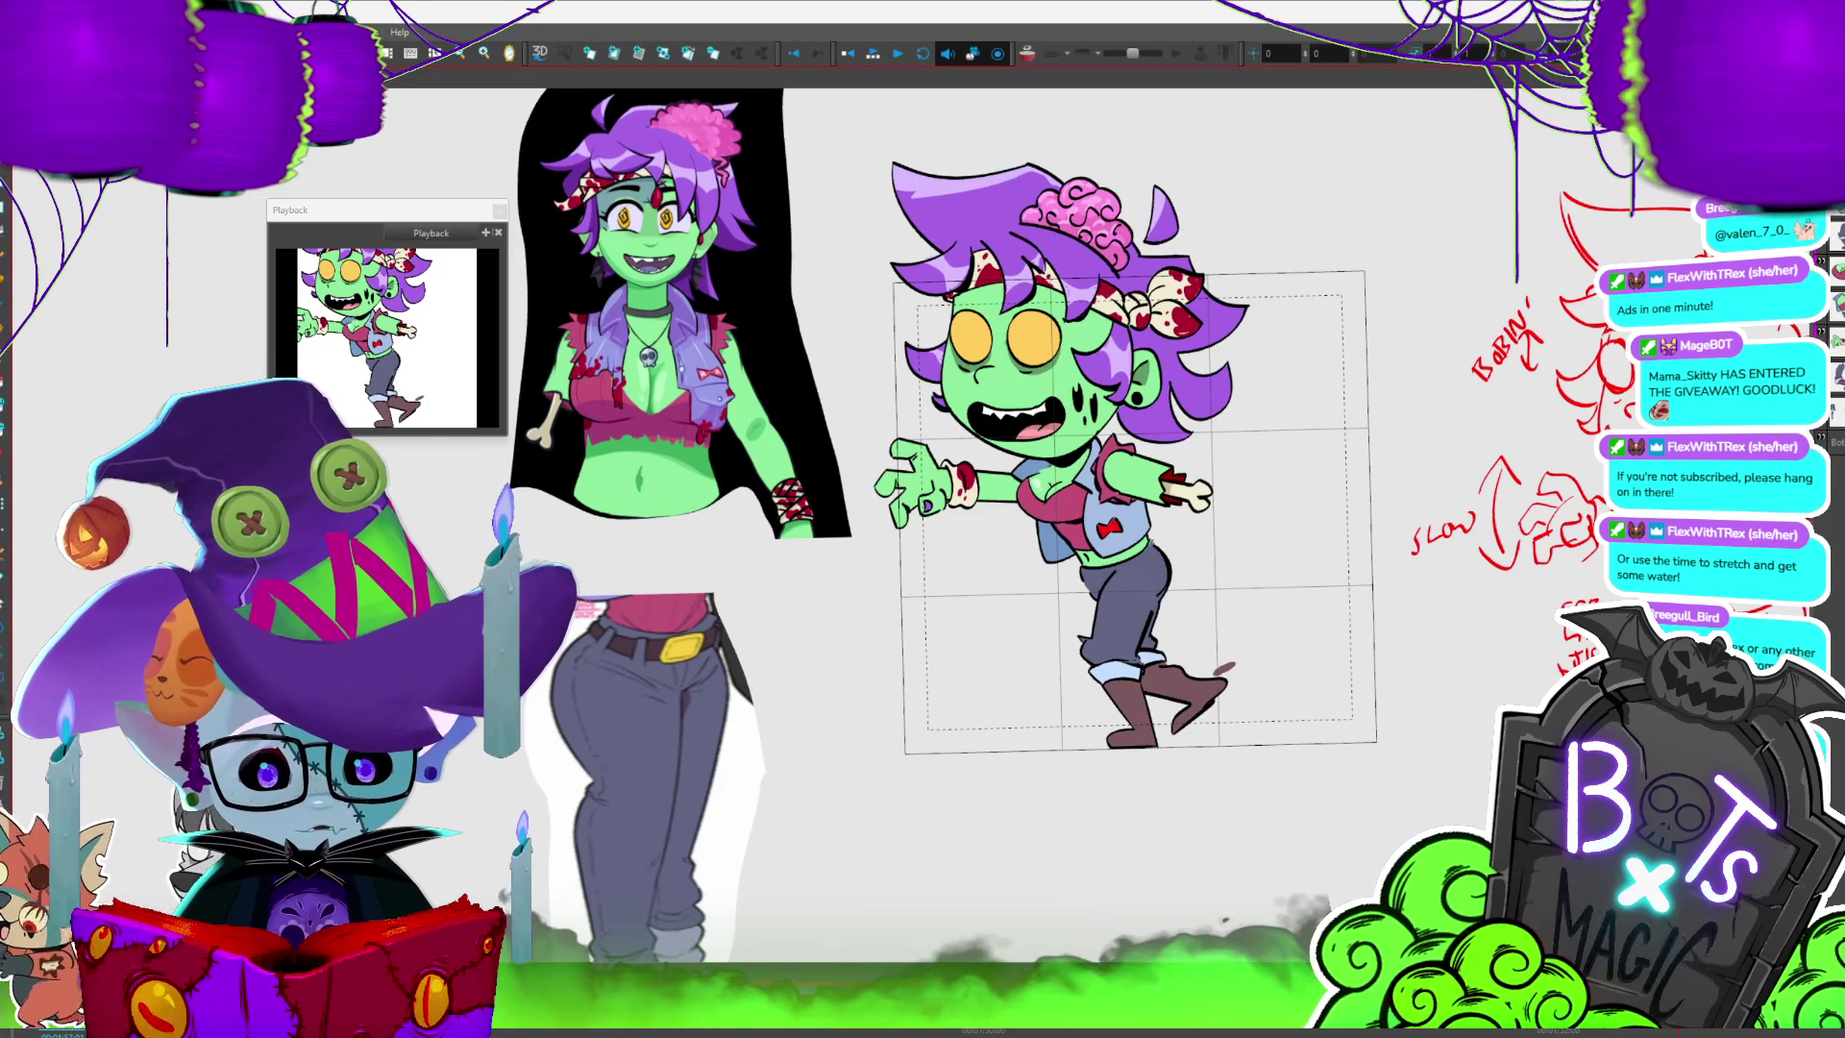
key("ctrl+a")
key("period")
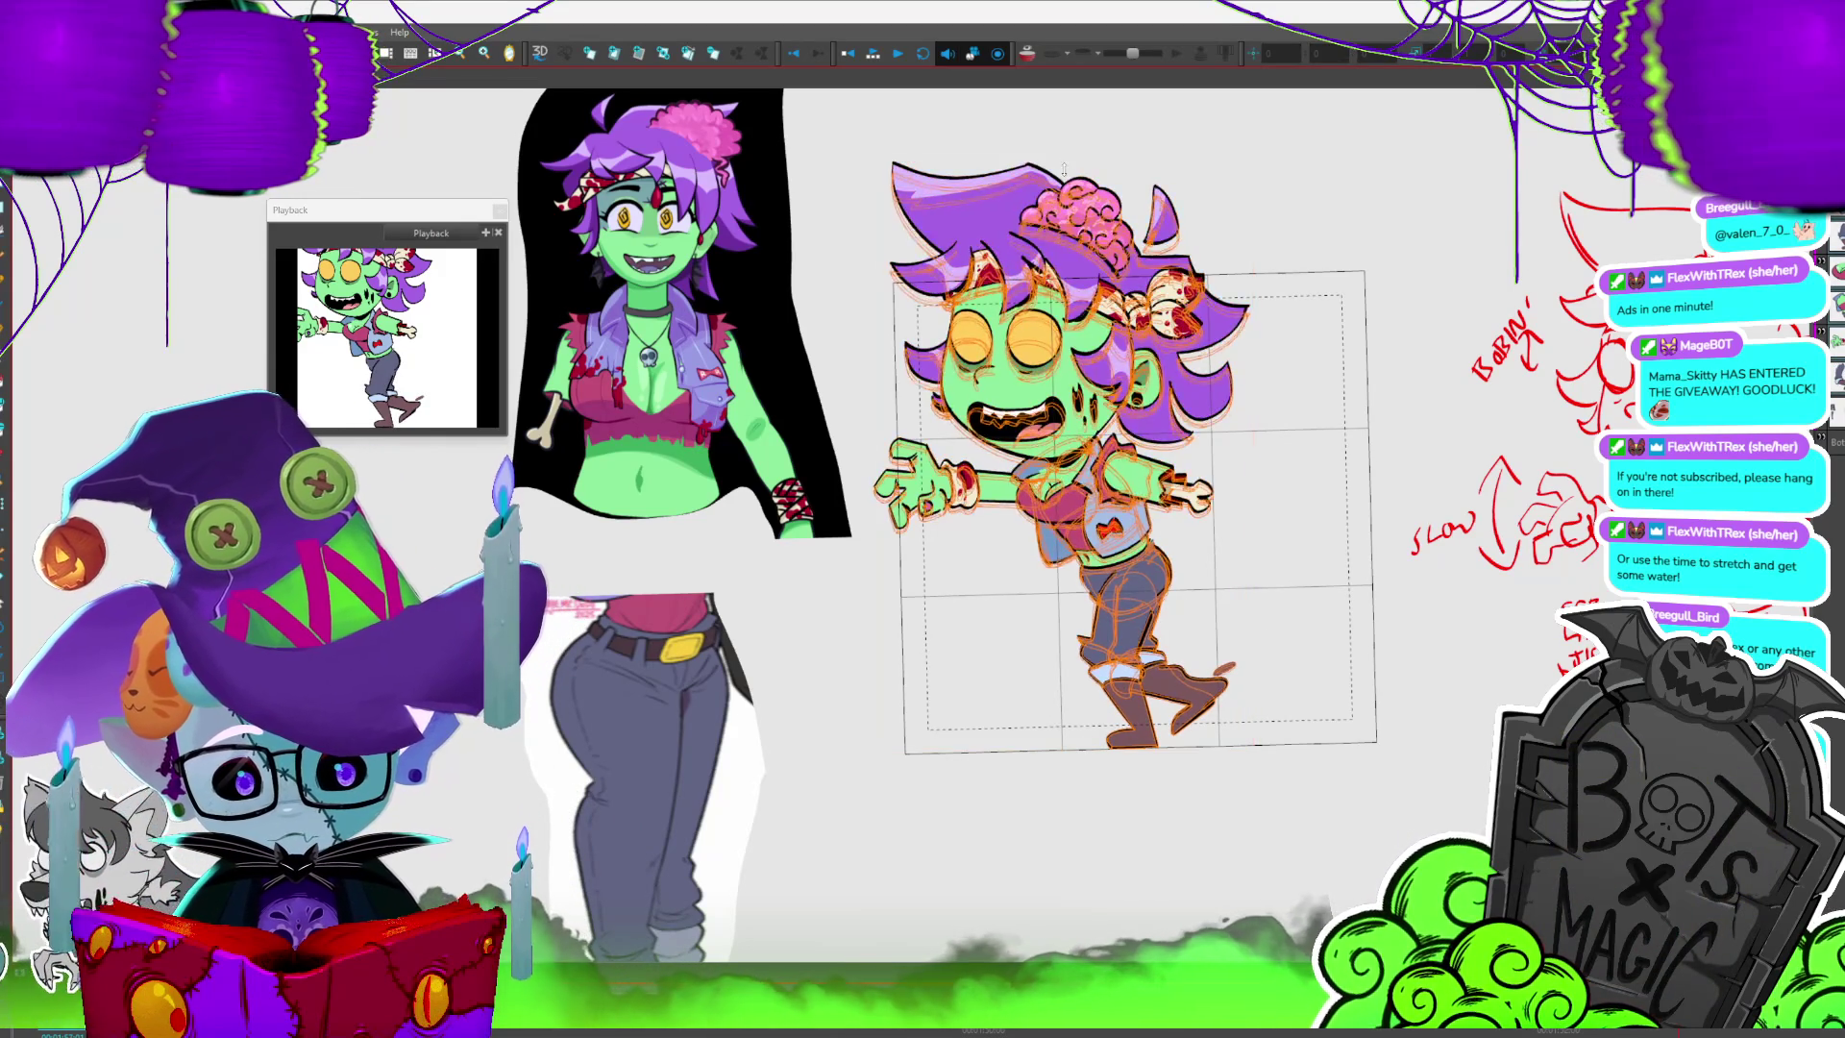
key("comma")
key("period")
key("period")
key("period")
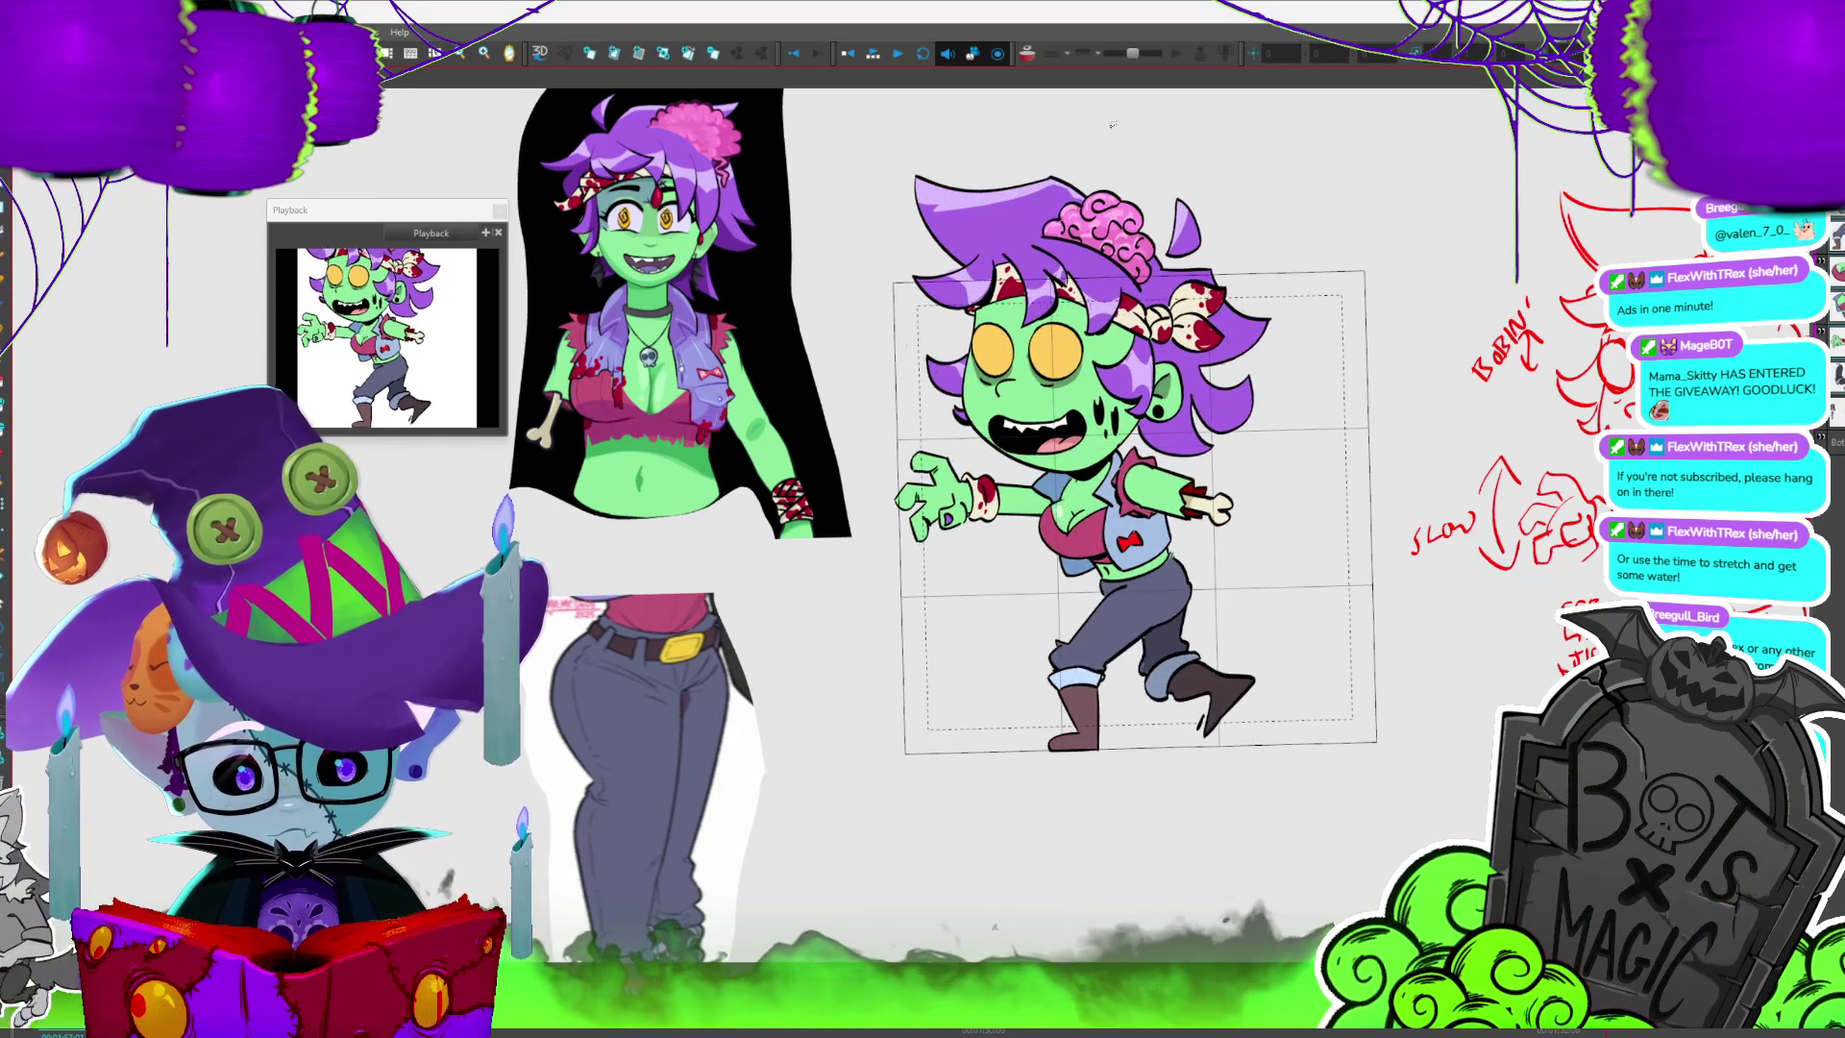
key("period")
key("period")
key("period")
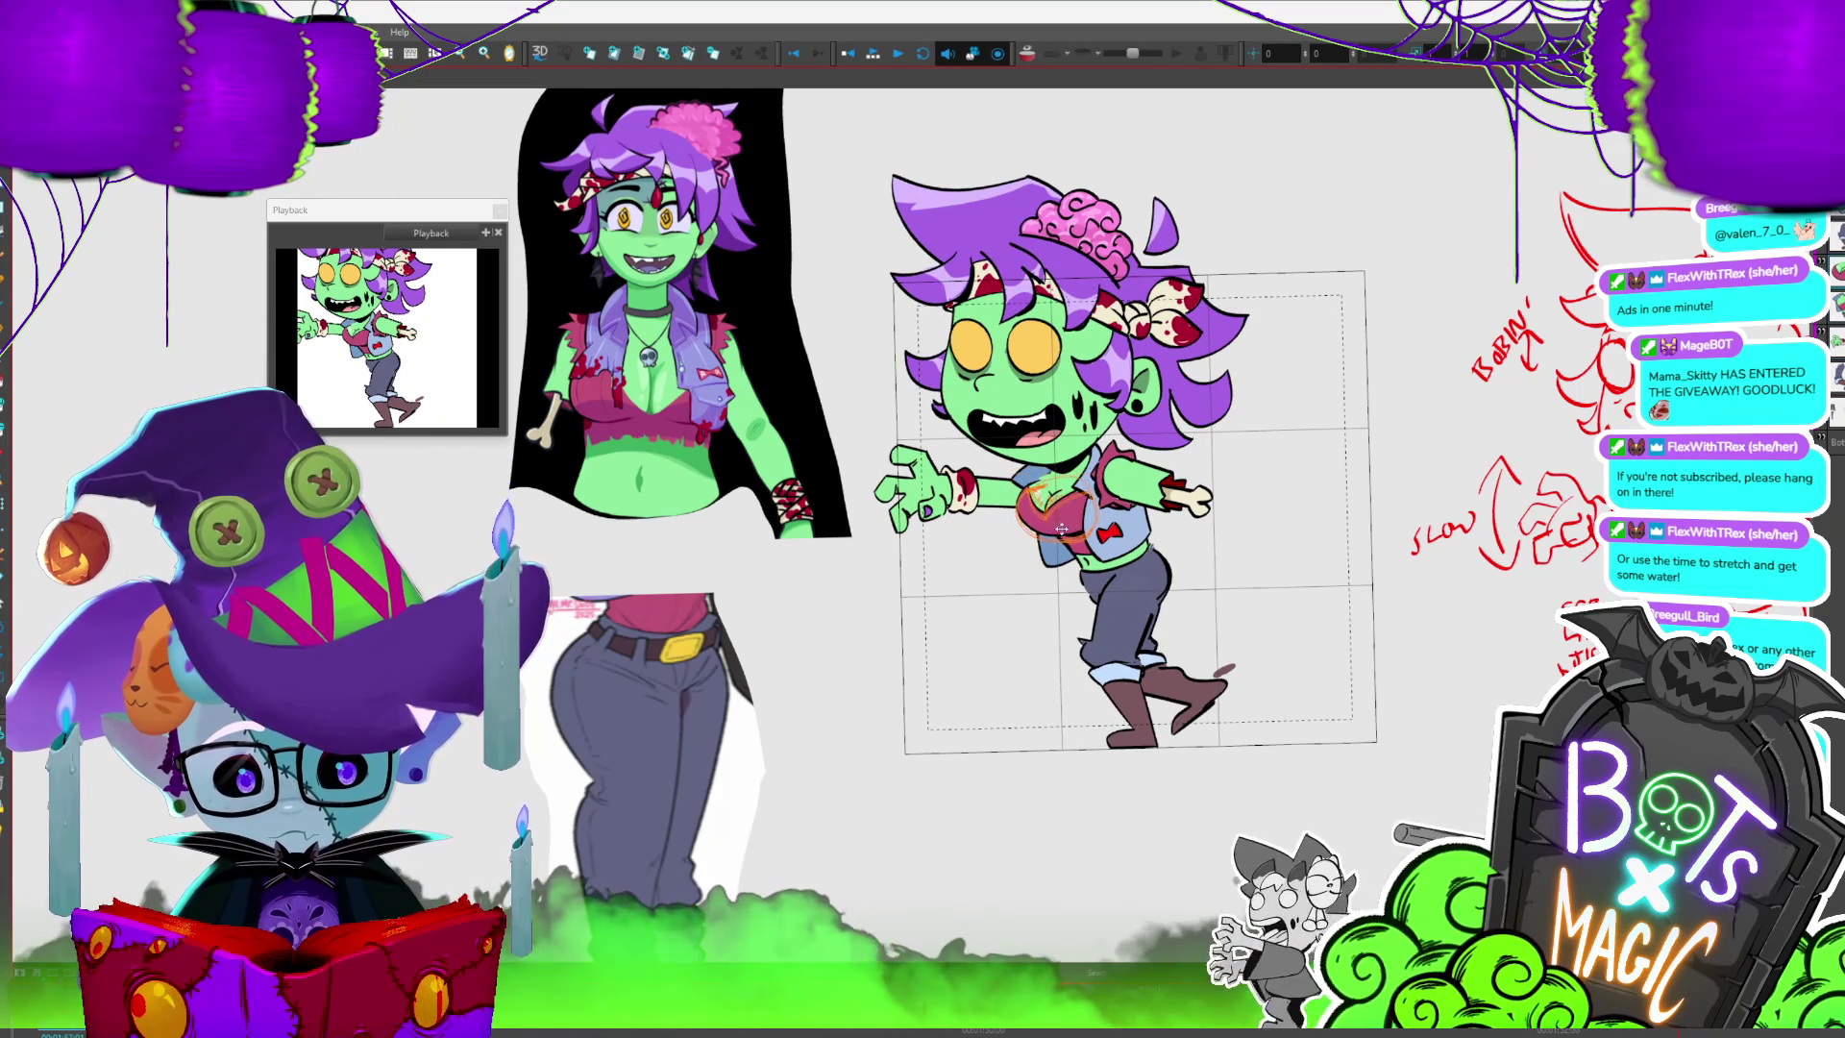
- Step forward through the rest of the walk-cycle poses, ending on the raised-leg stride
key("period")
key("period")
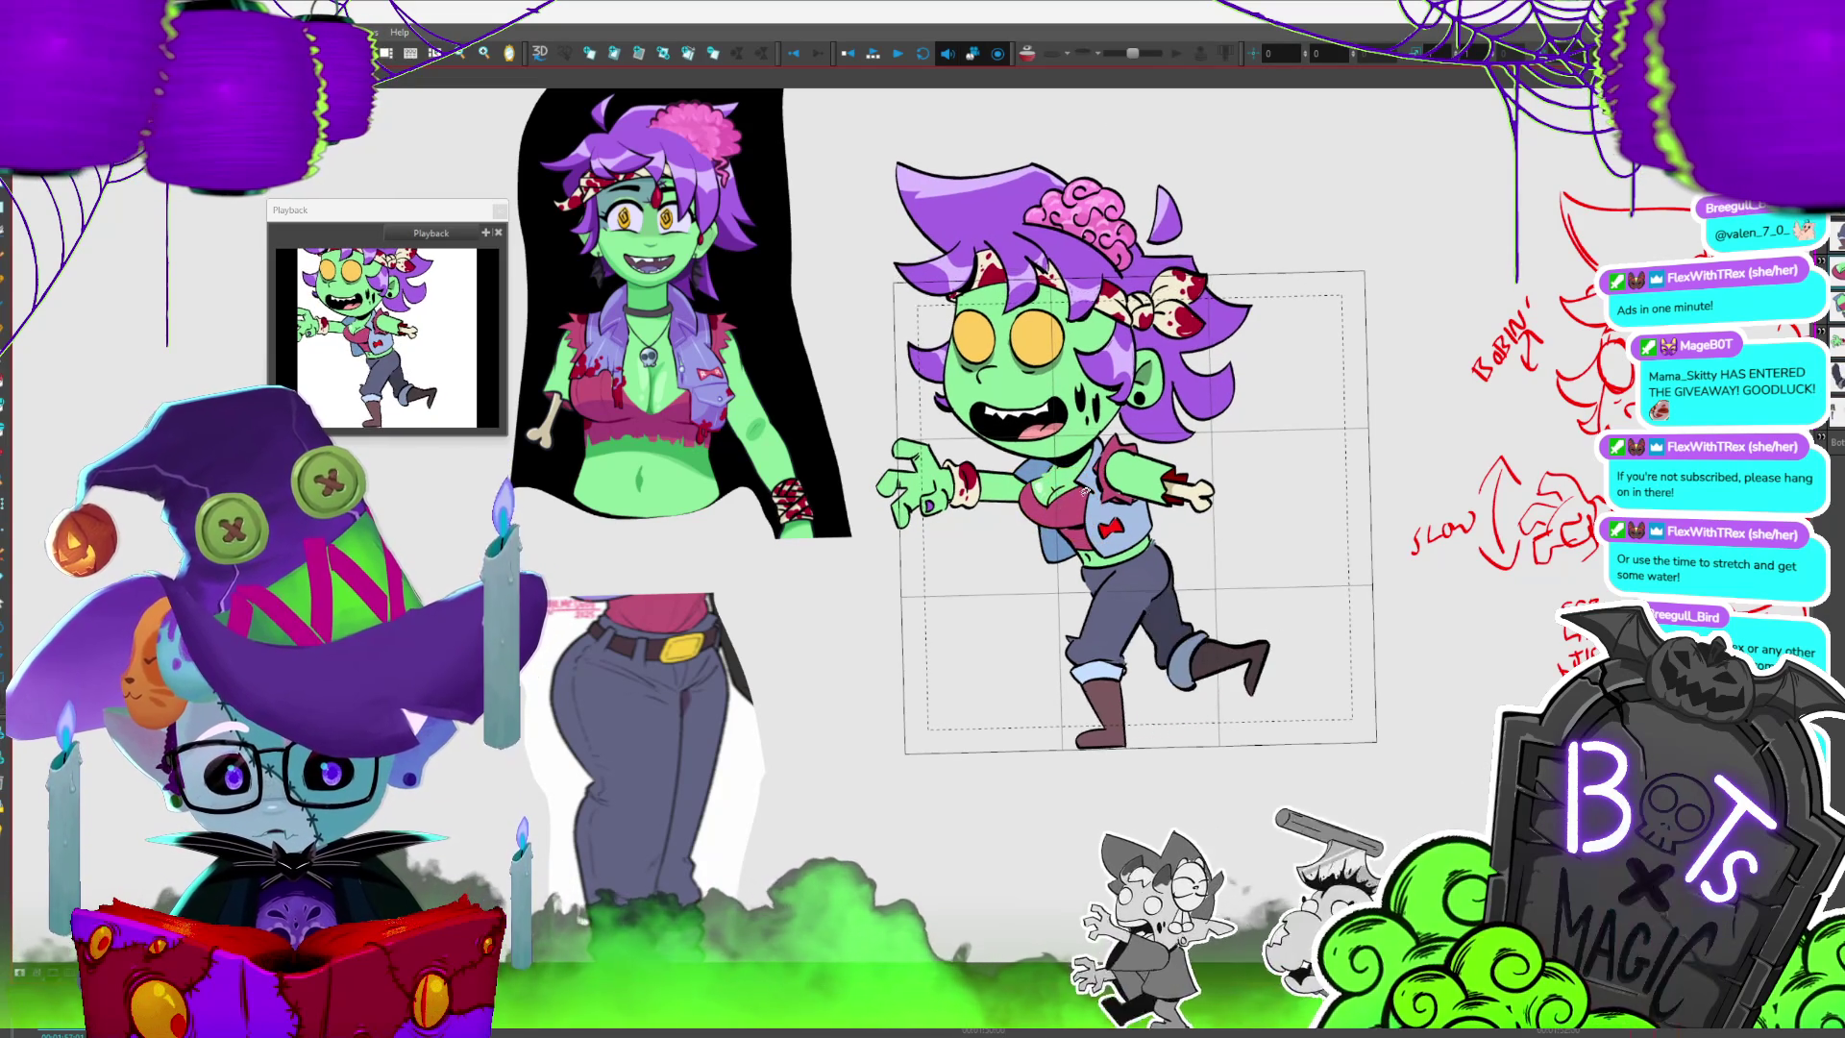
key("period")
key("period")
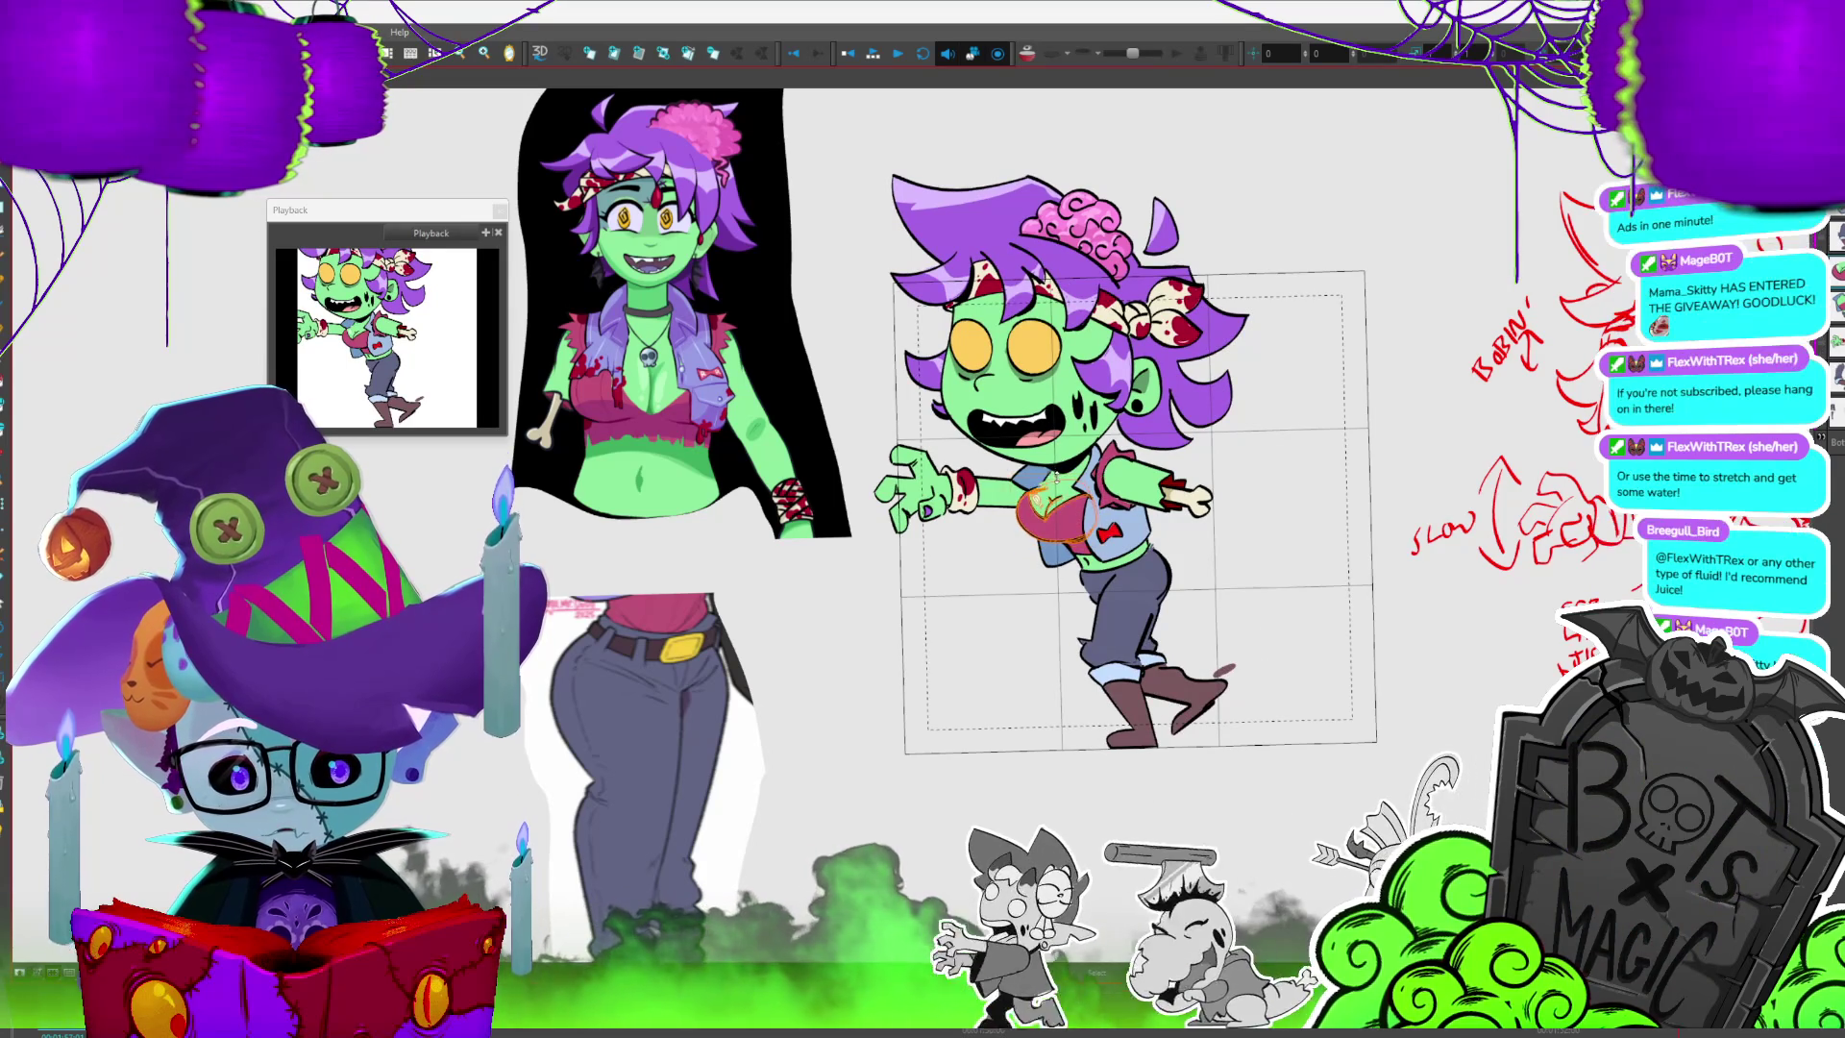
key("period")
key("period")
key("period")
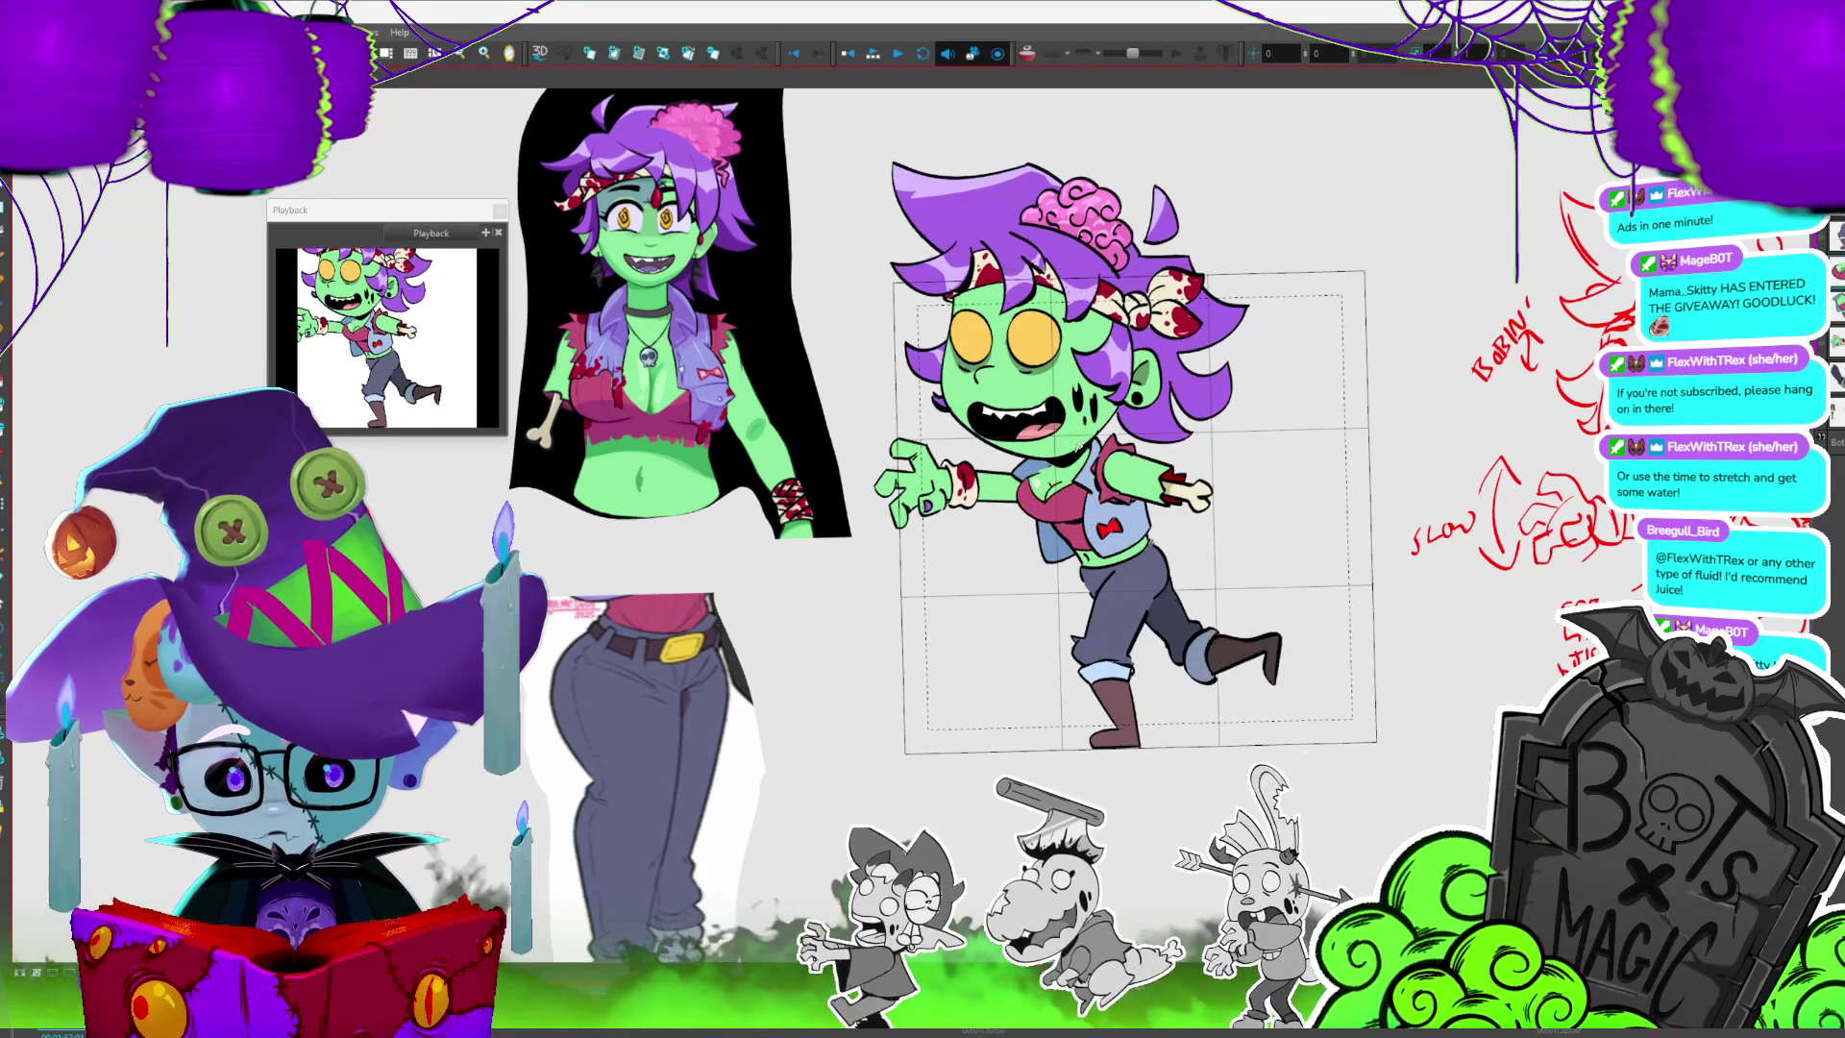
key("period")
key("period")
key("period")
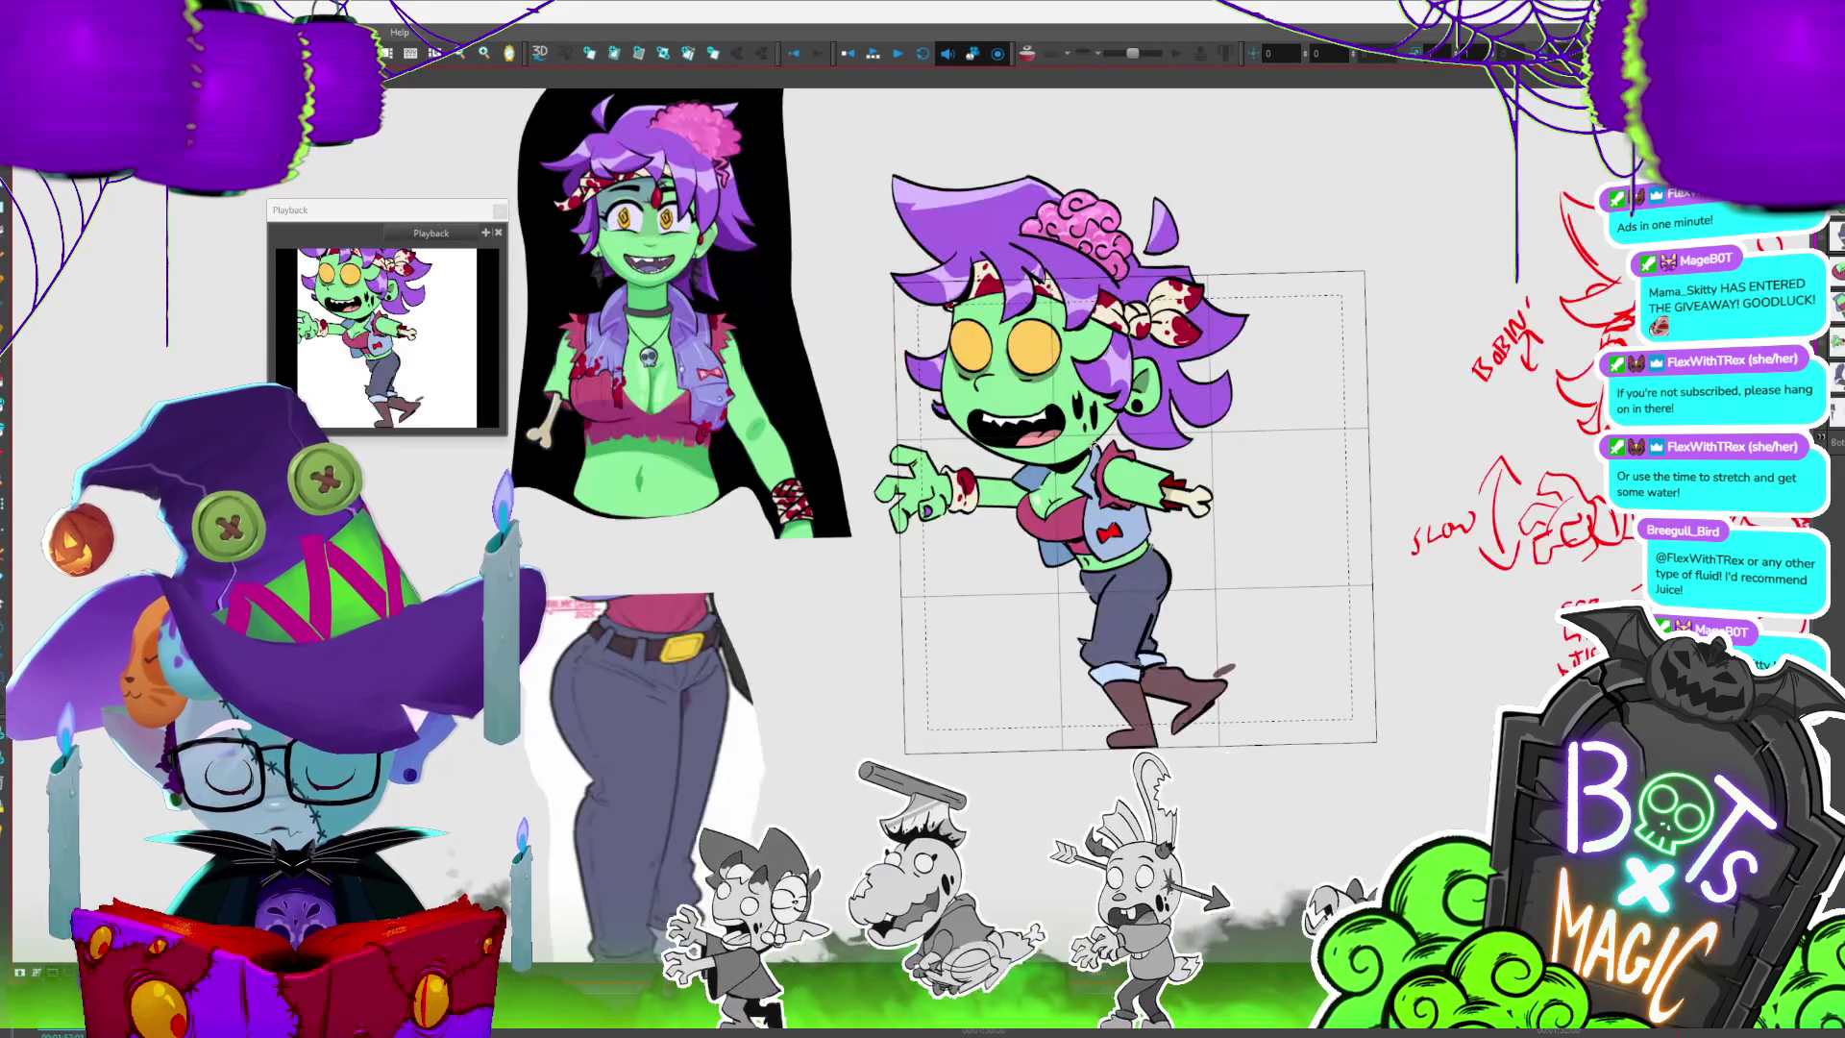
key("period")
key("period")
key("period")
key("period")
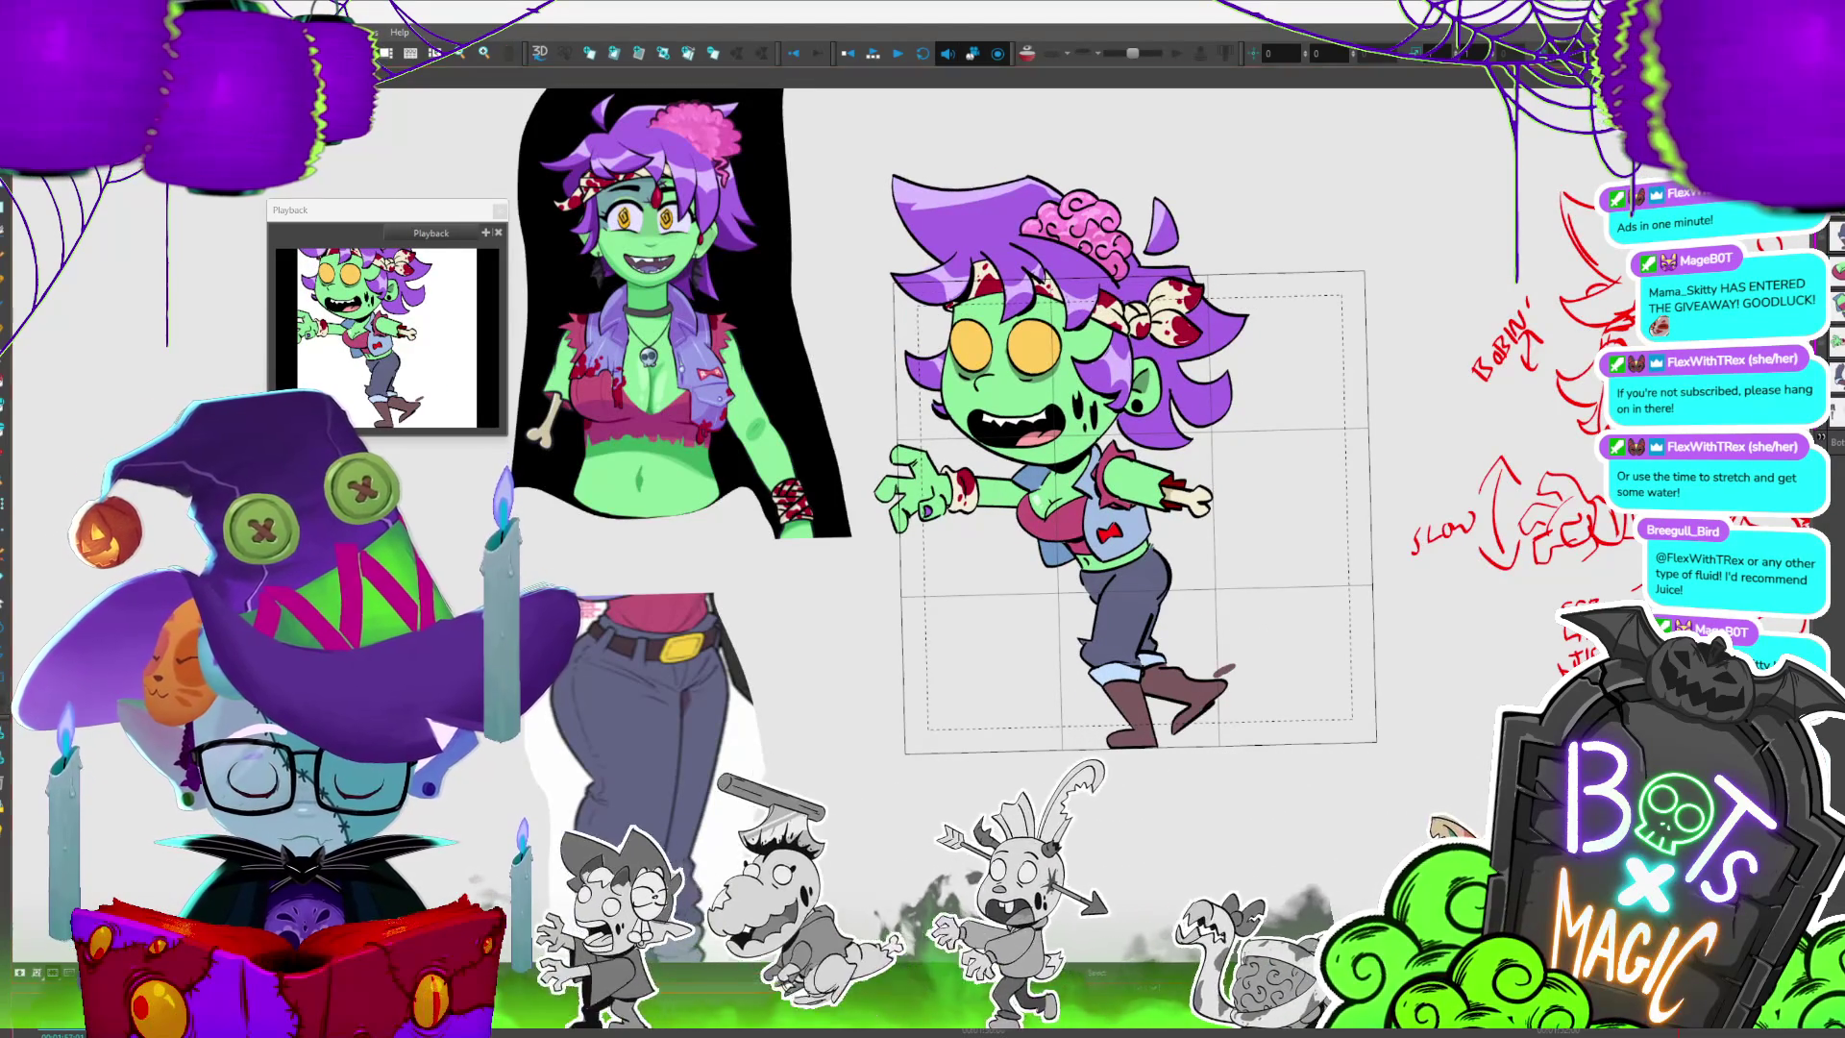
key("period")
key("period")
key("period")
key("period")
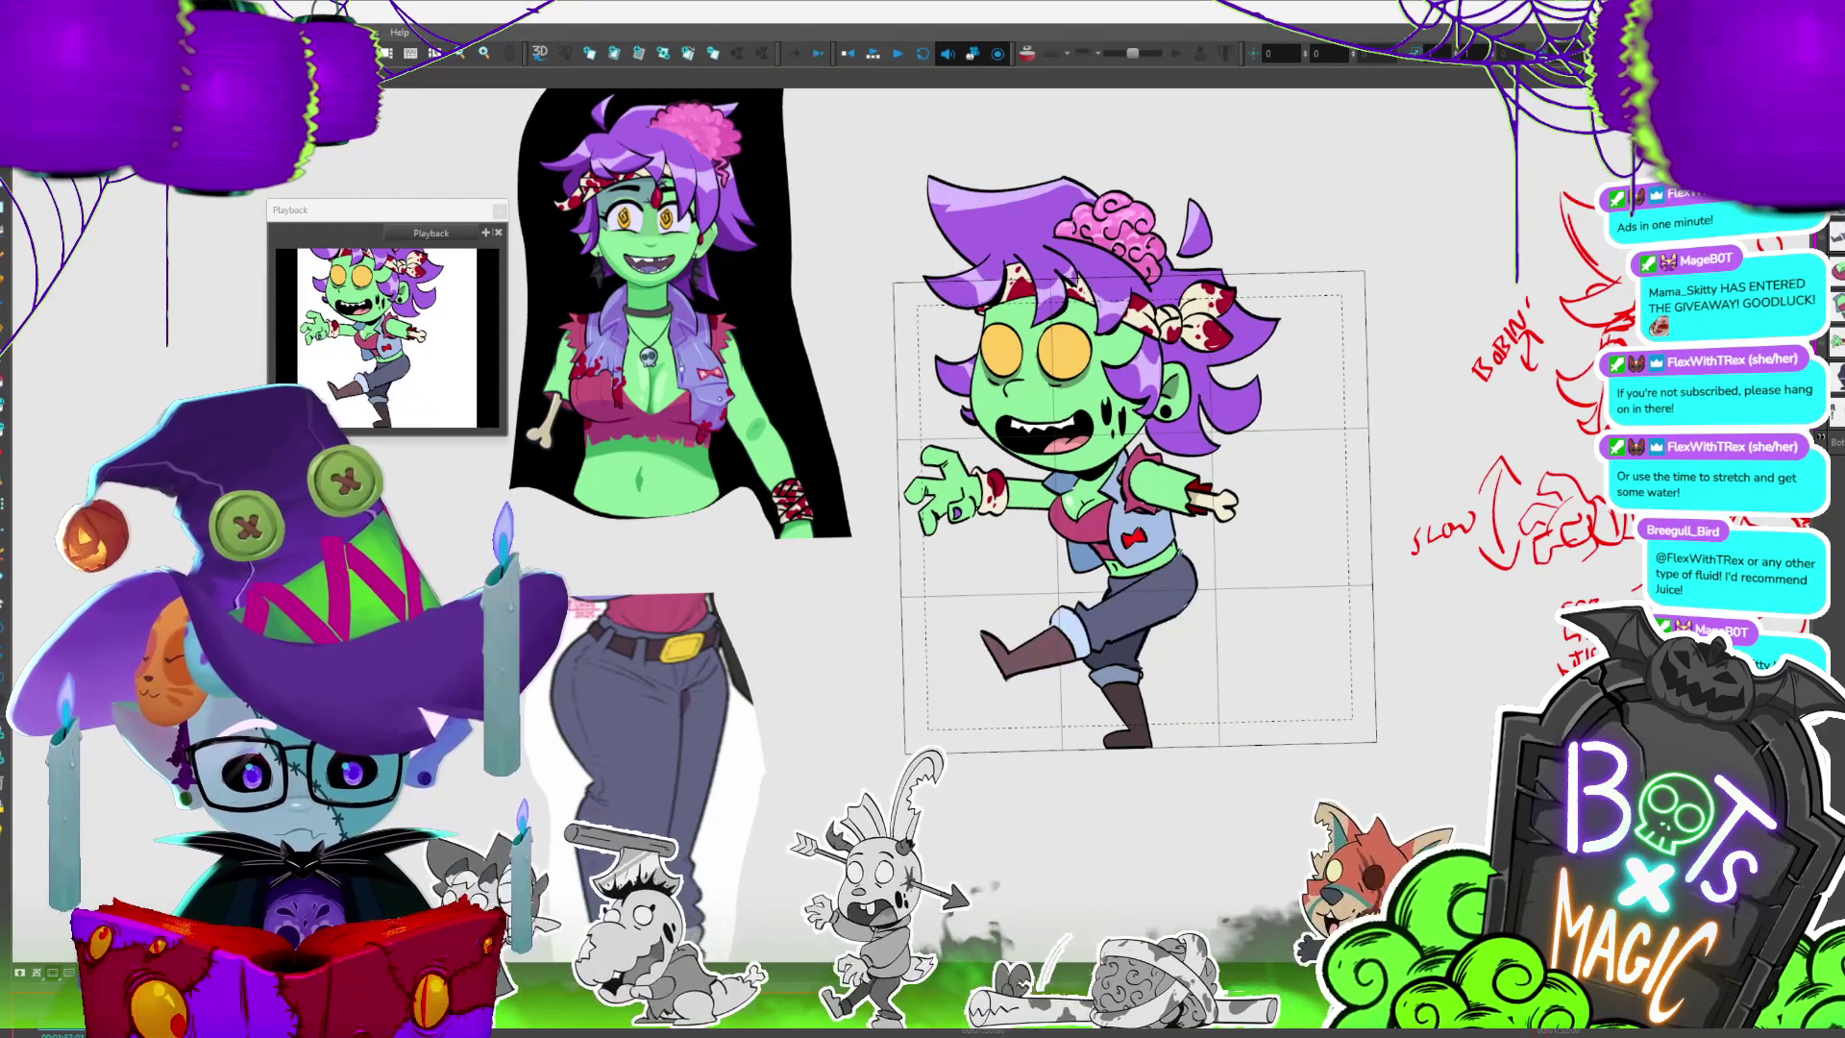
key("period")
key("period")
key("period")
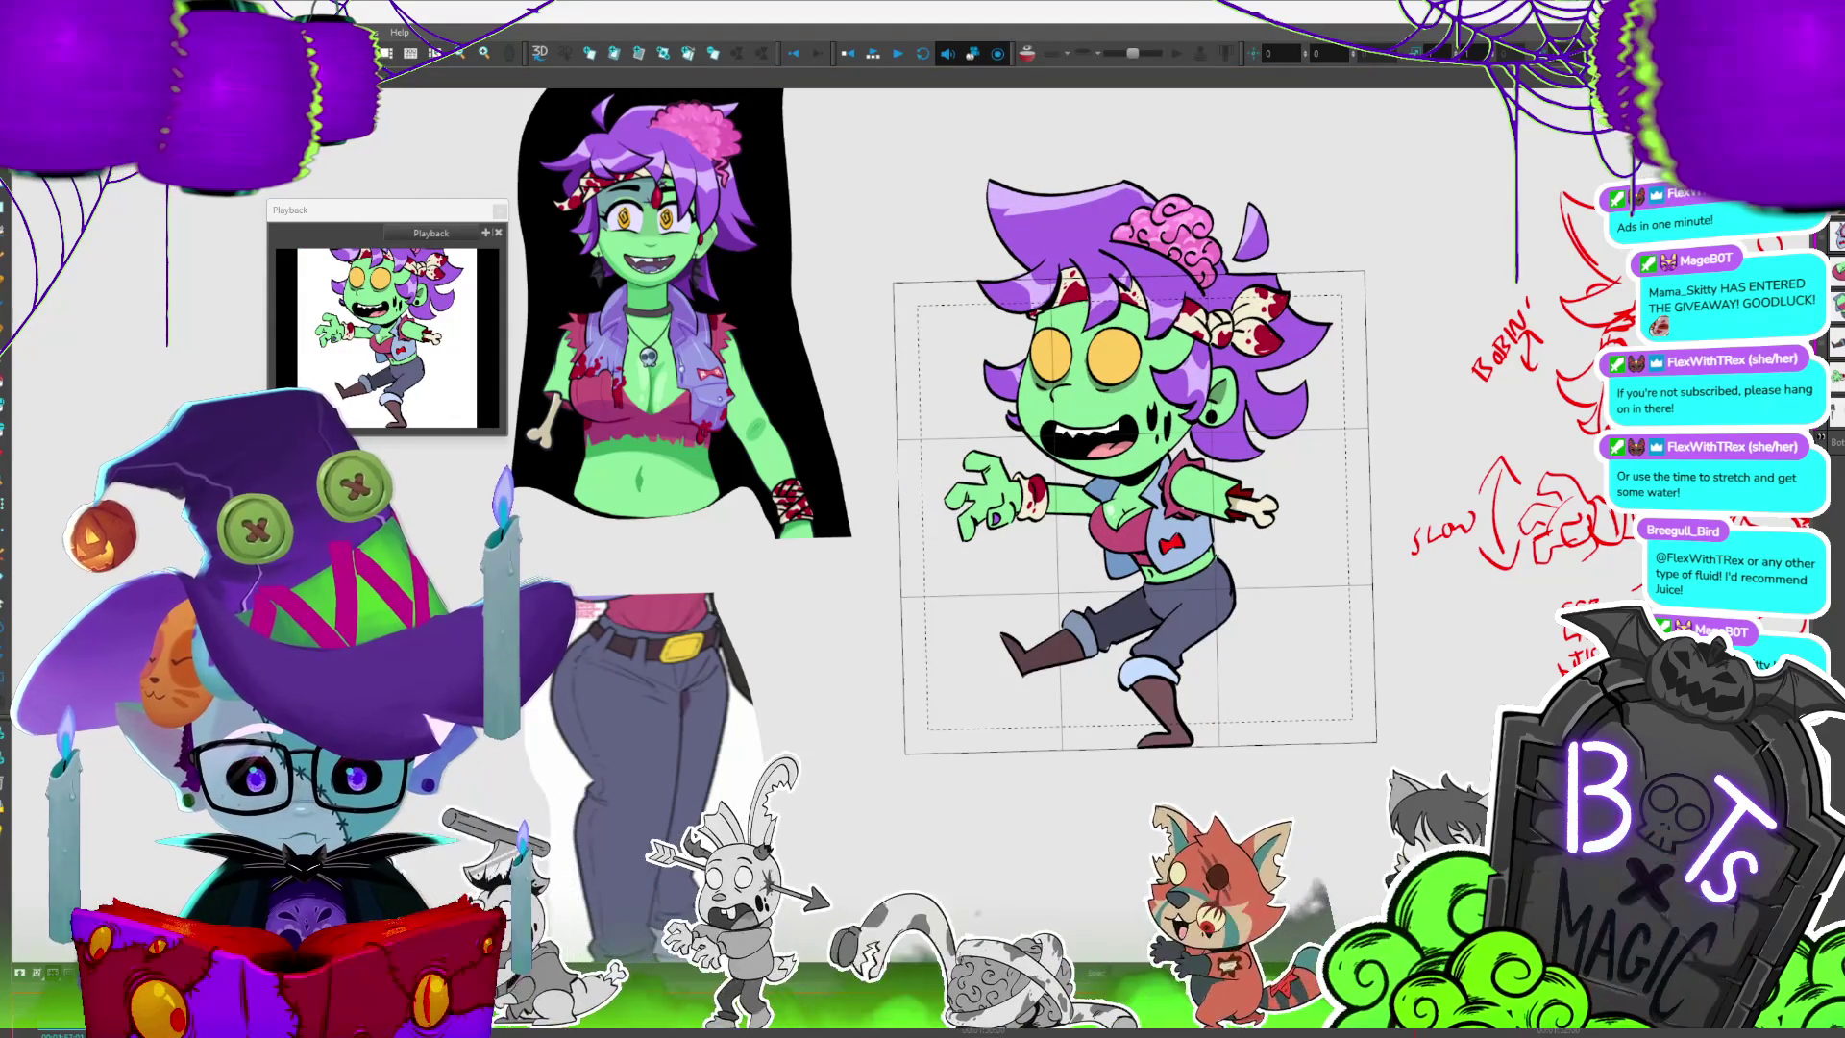
key("period")
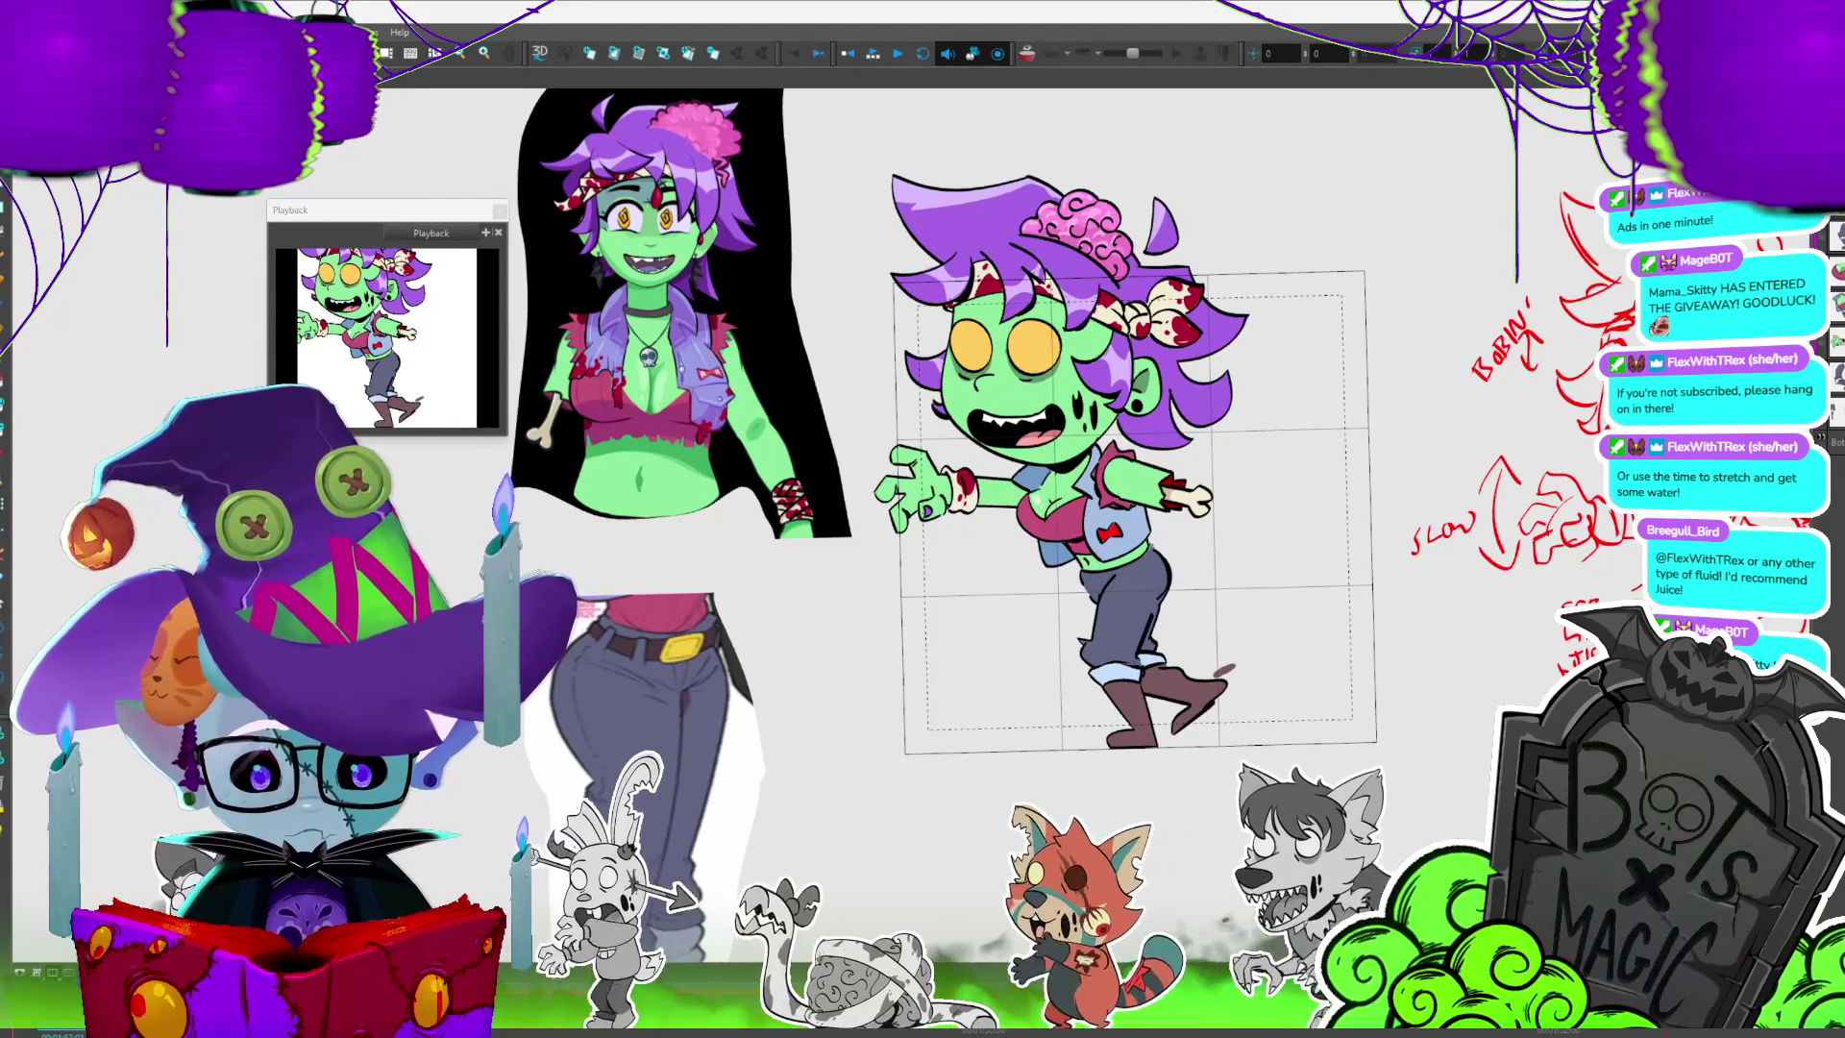
key("period")
key("period")
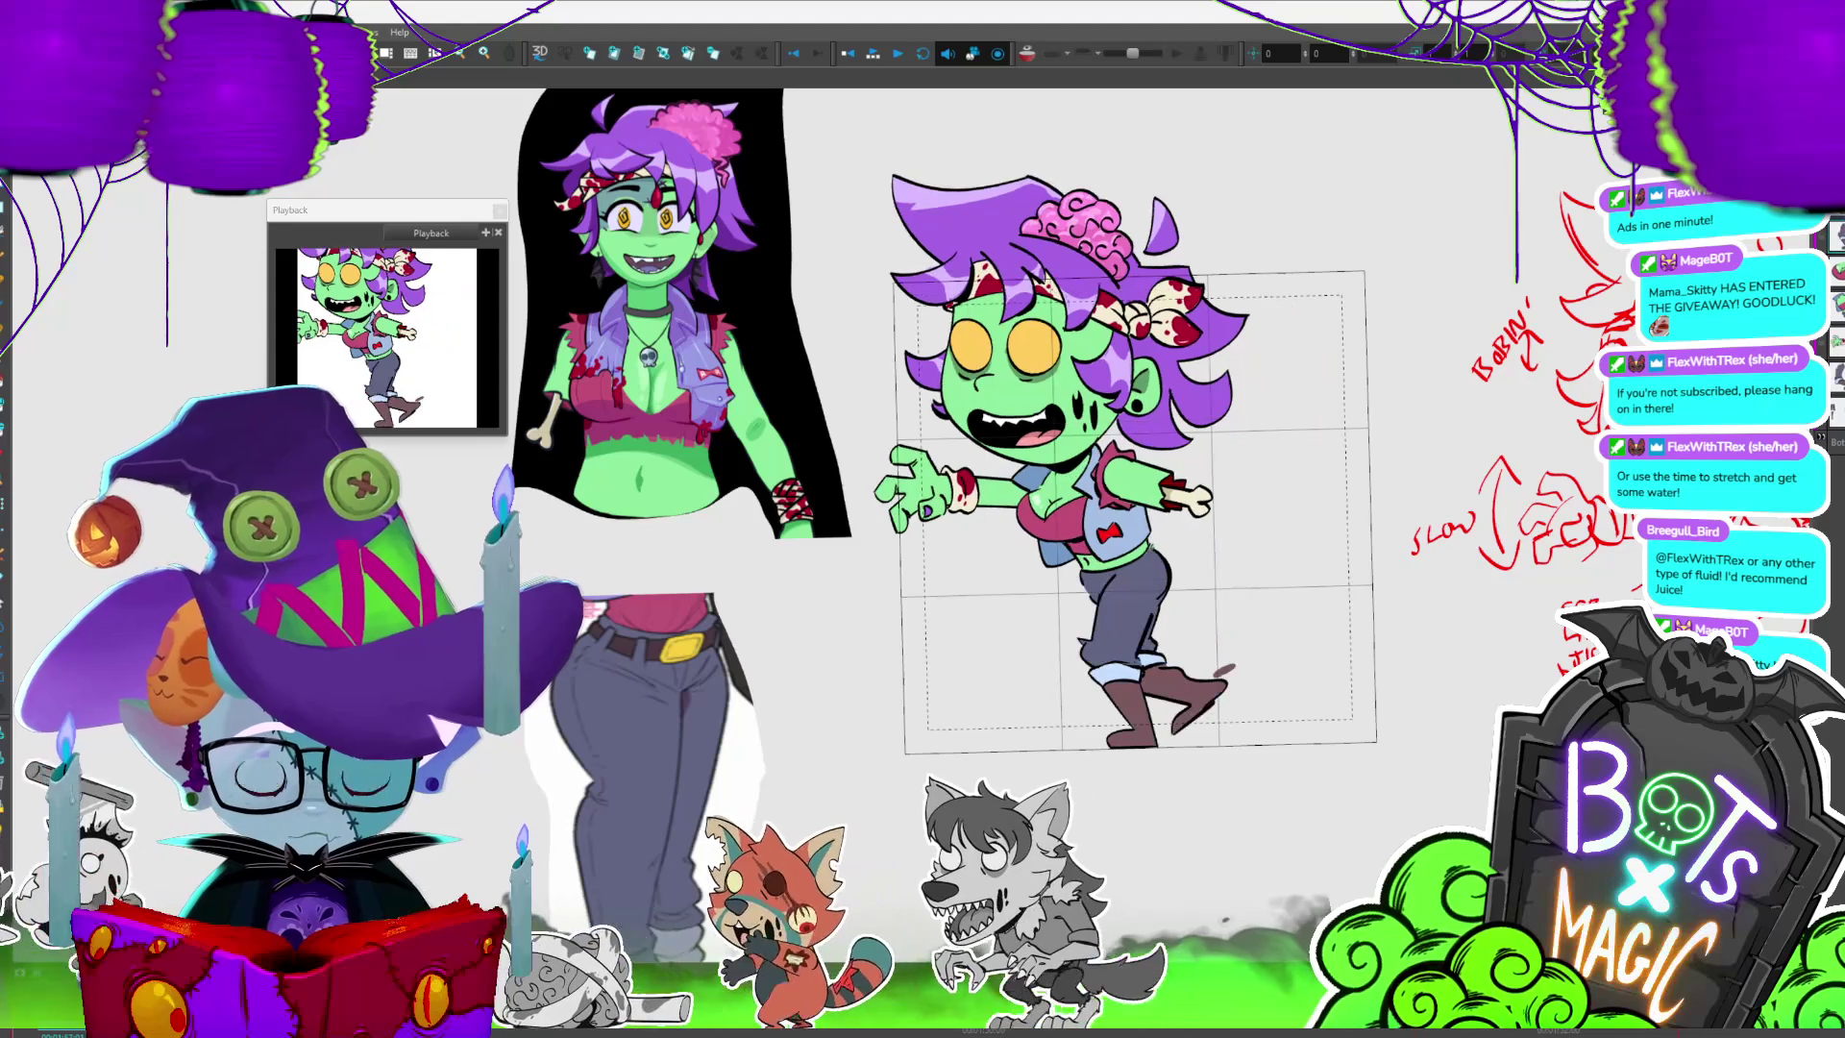
scroll(1139, 505, "up", 3)
- Play the walk cycle from the toolbar, zooming out to the reference art and back in on the girl
left_click(872, 55)
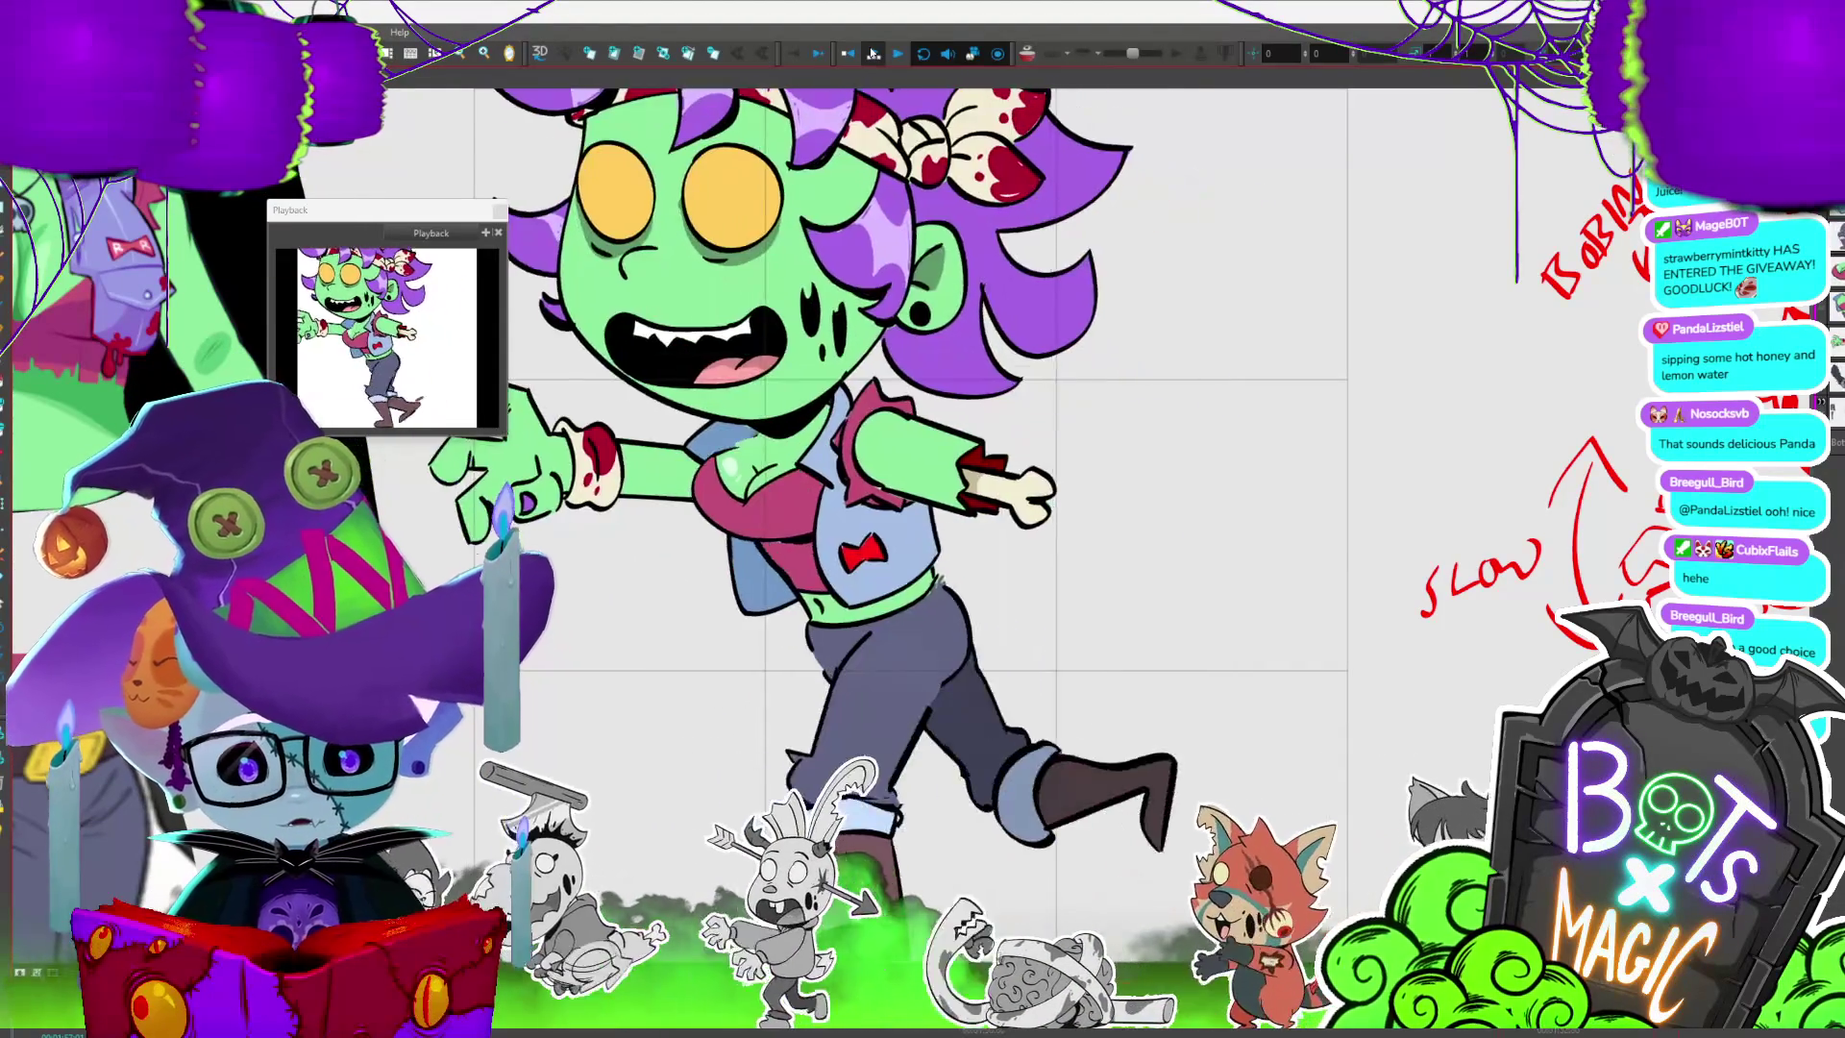
key("2")
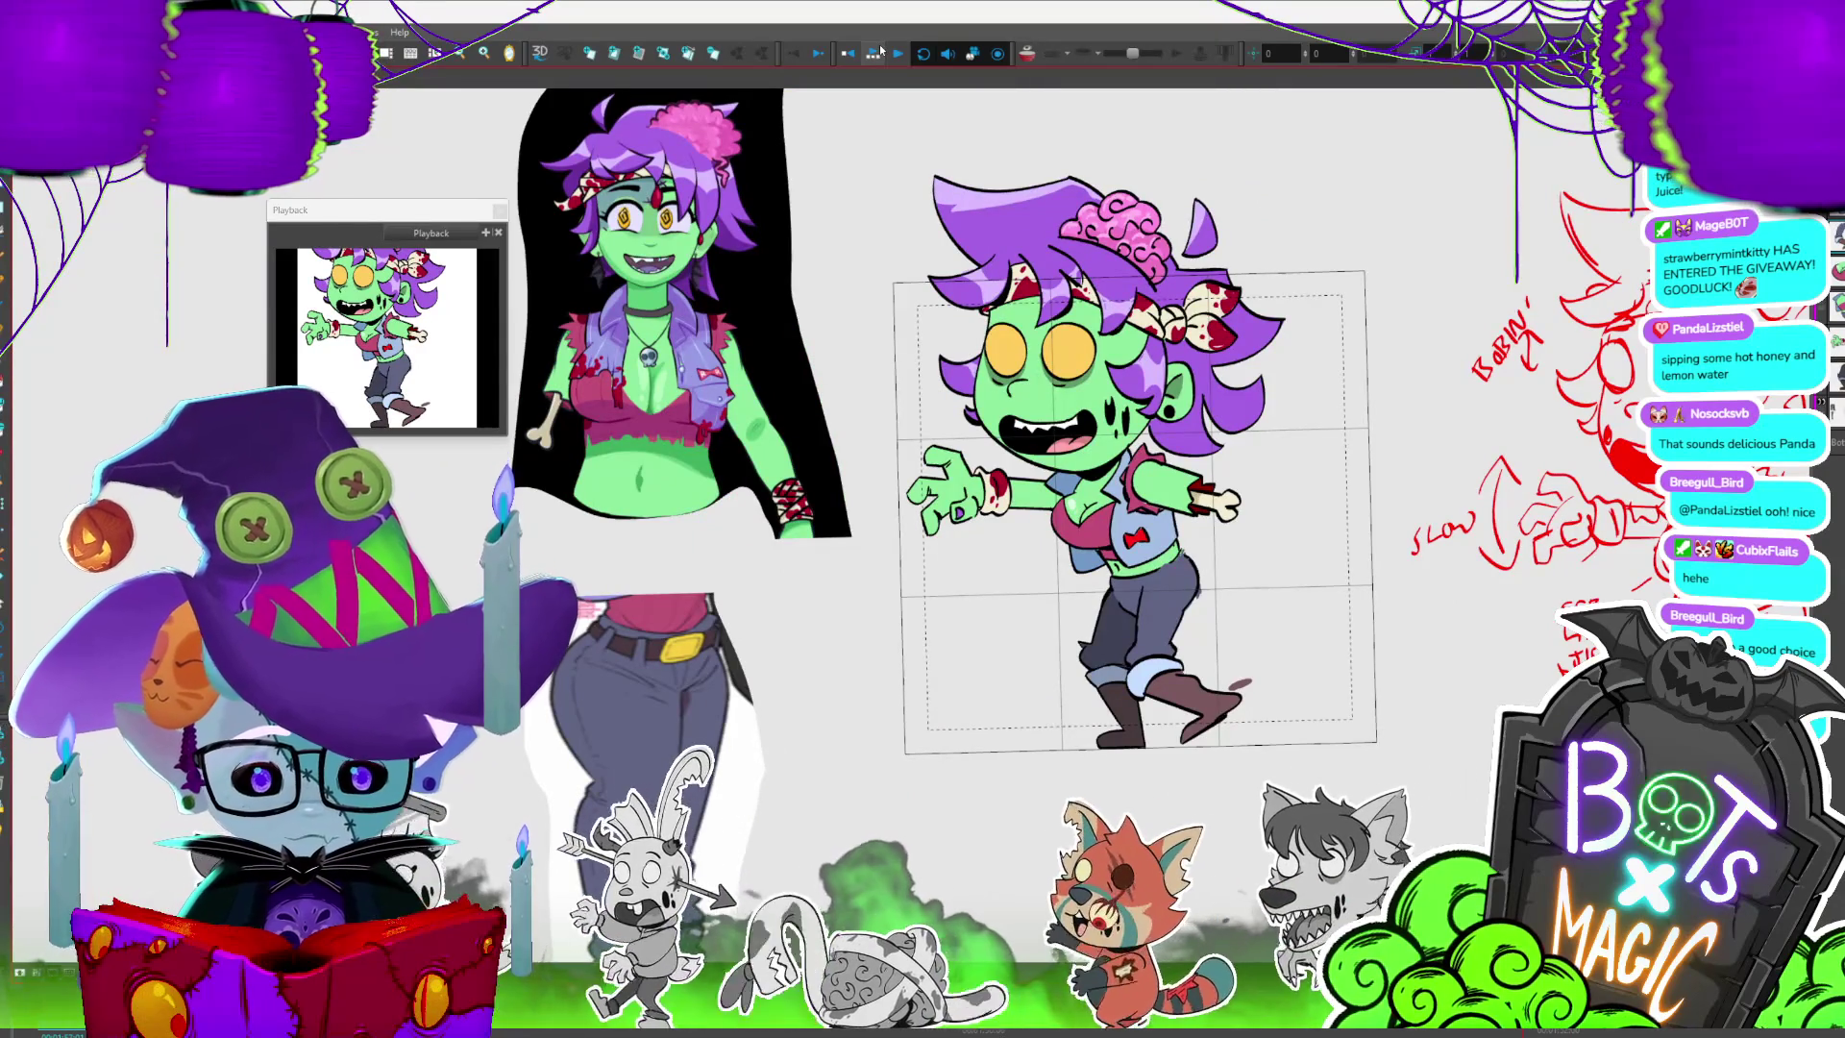
key("2")
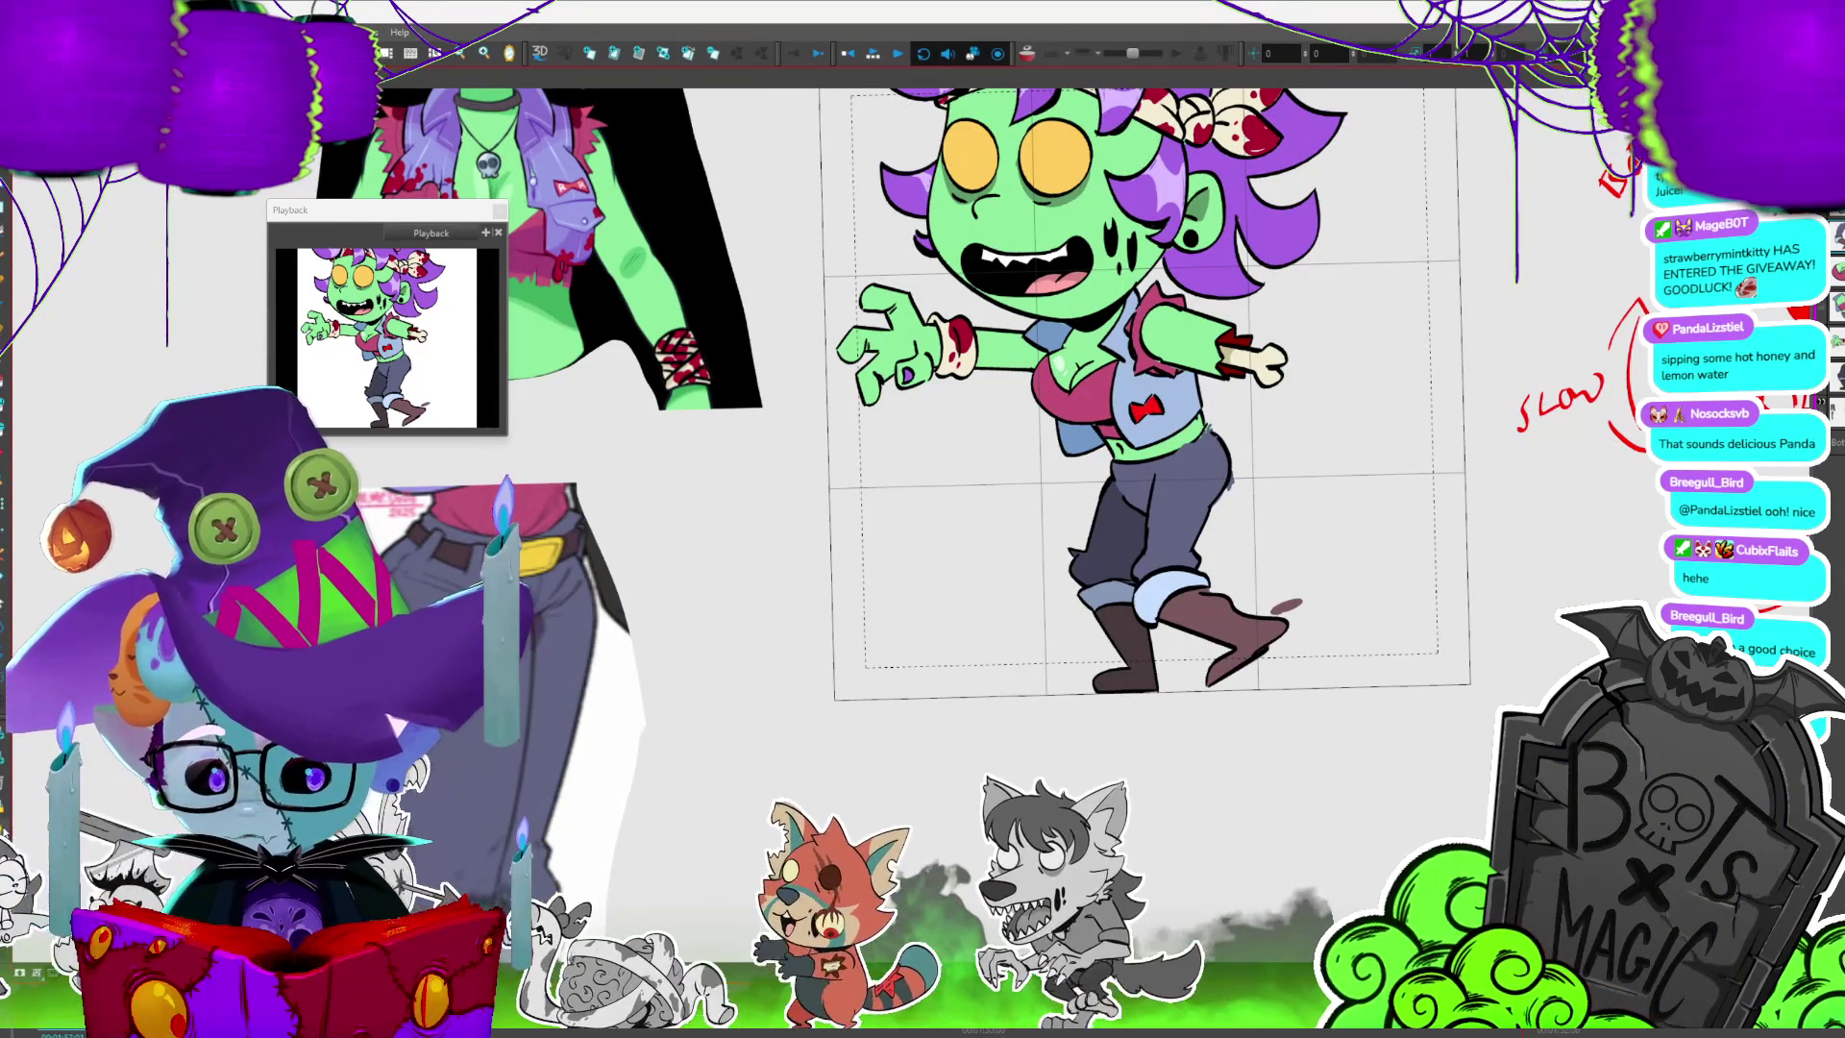
- Turn on the light table to isolate the kicking leg, then the standing leg and torso, and loop the poses
key("shift+l")
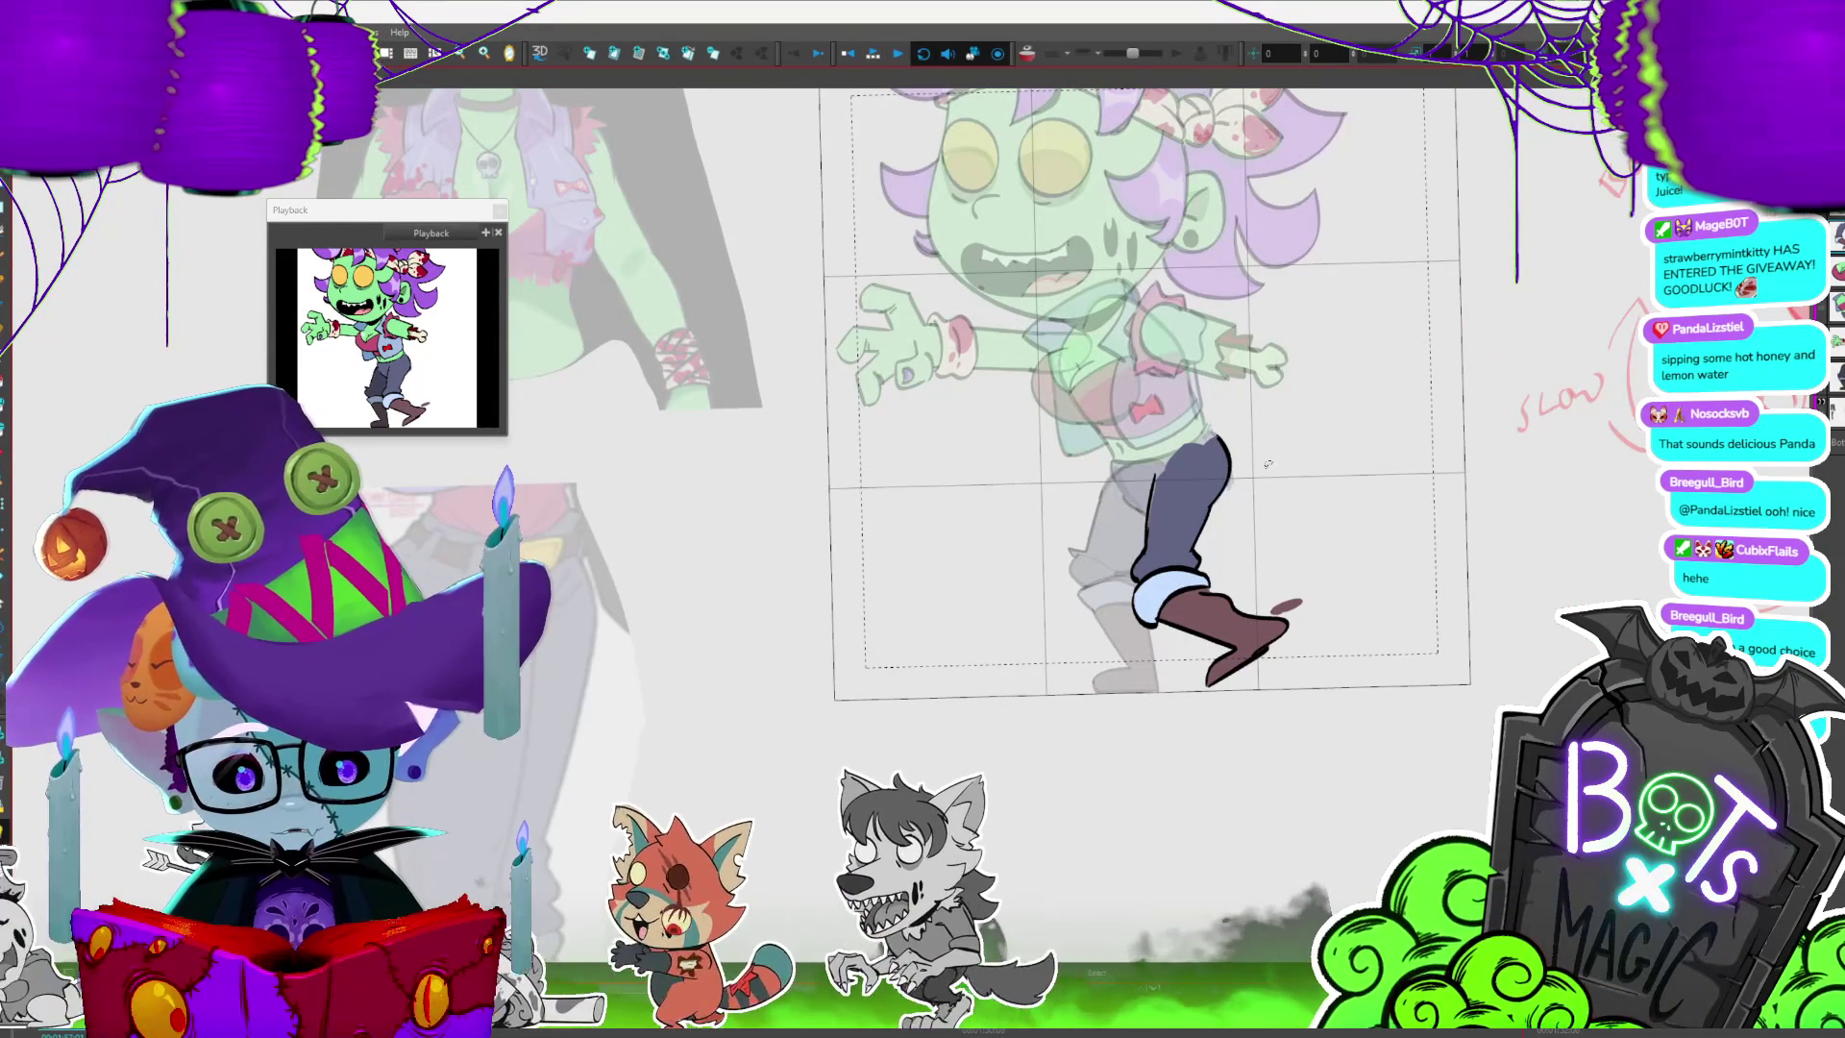
key("slash")
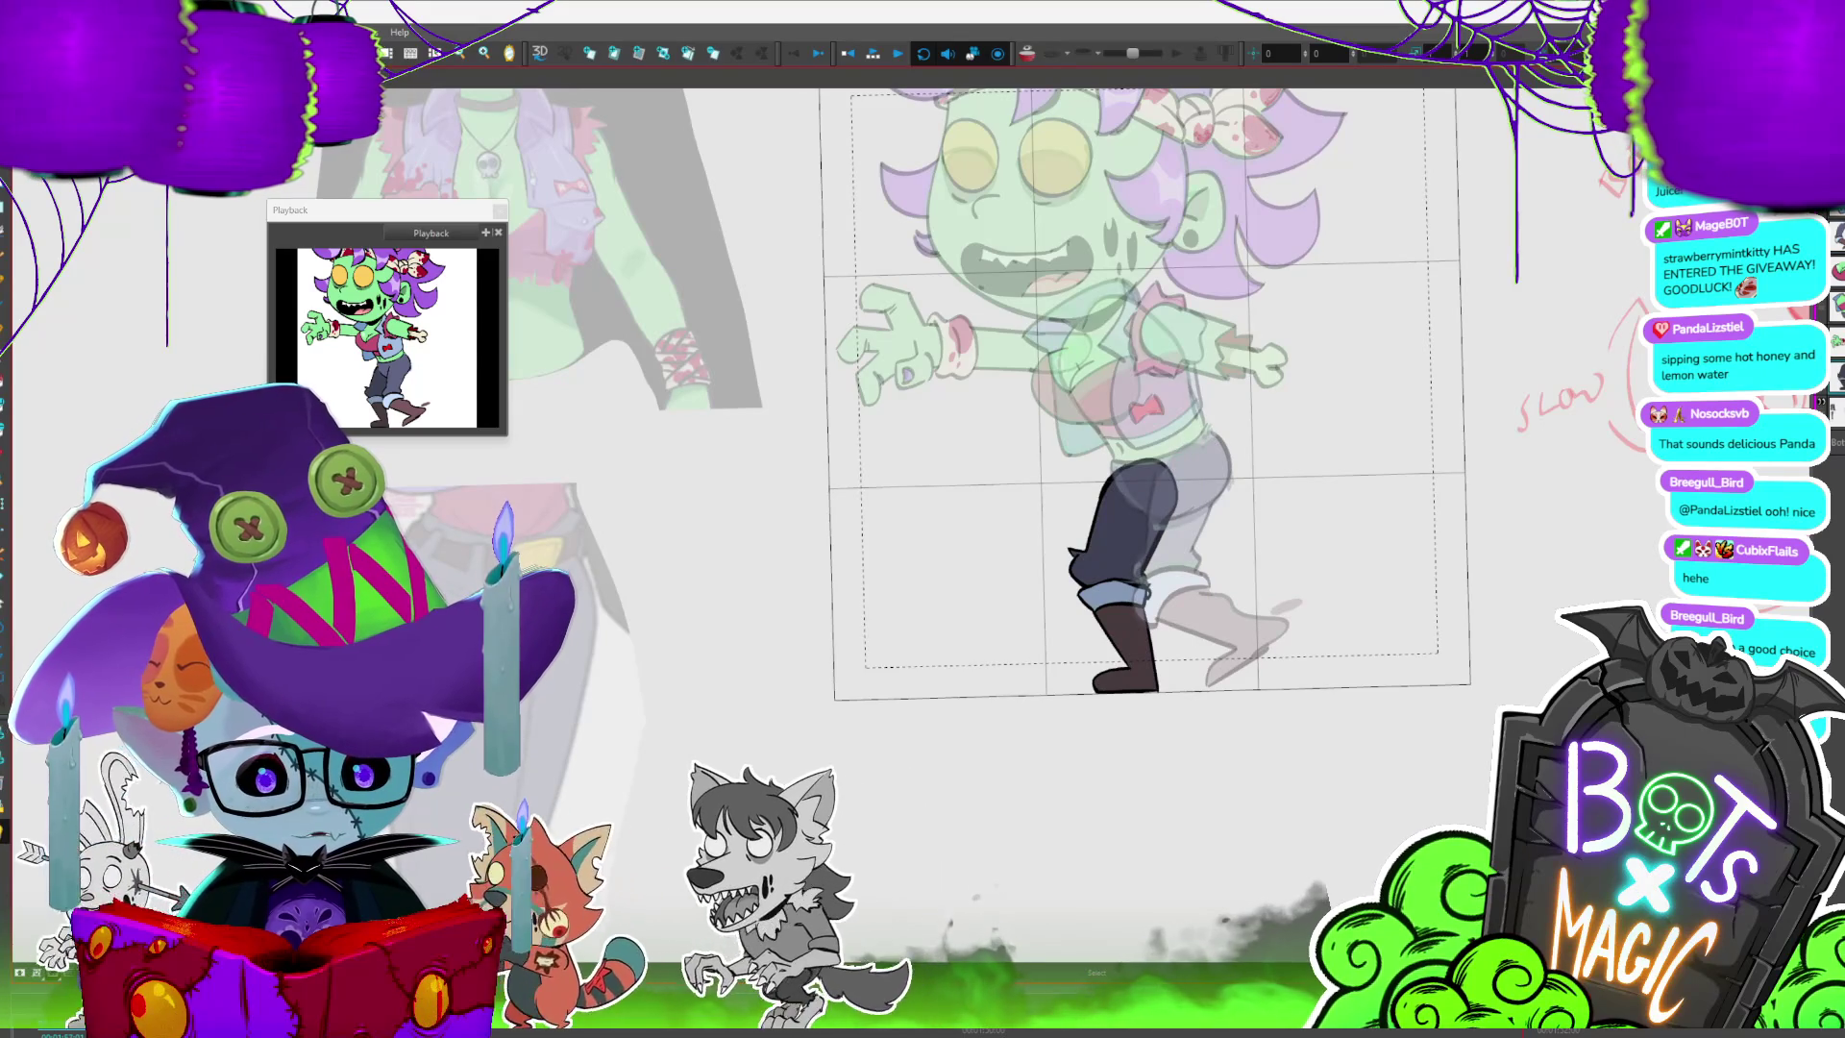
key("slash")
key("slash")
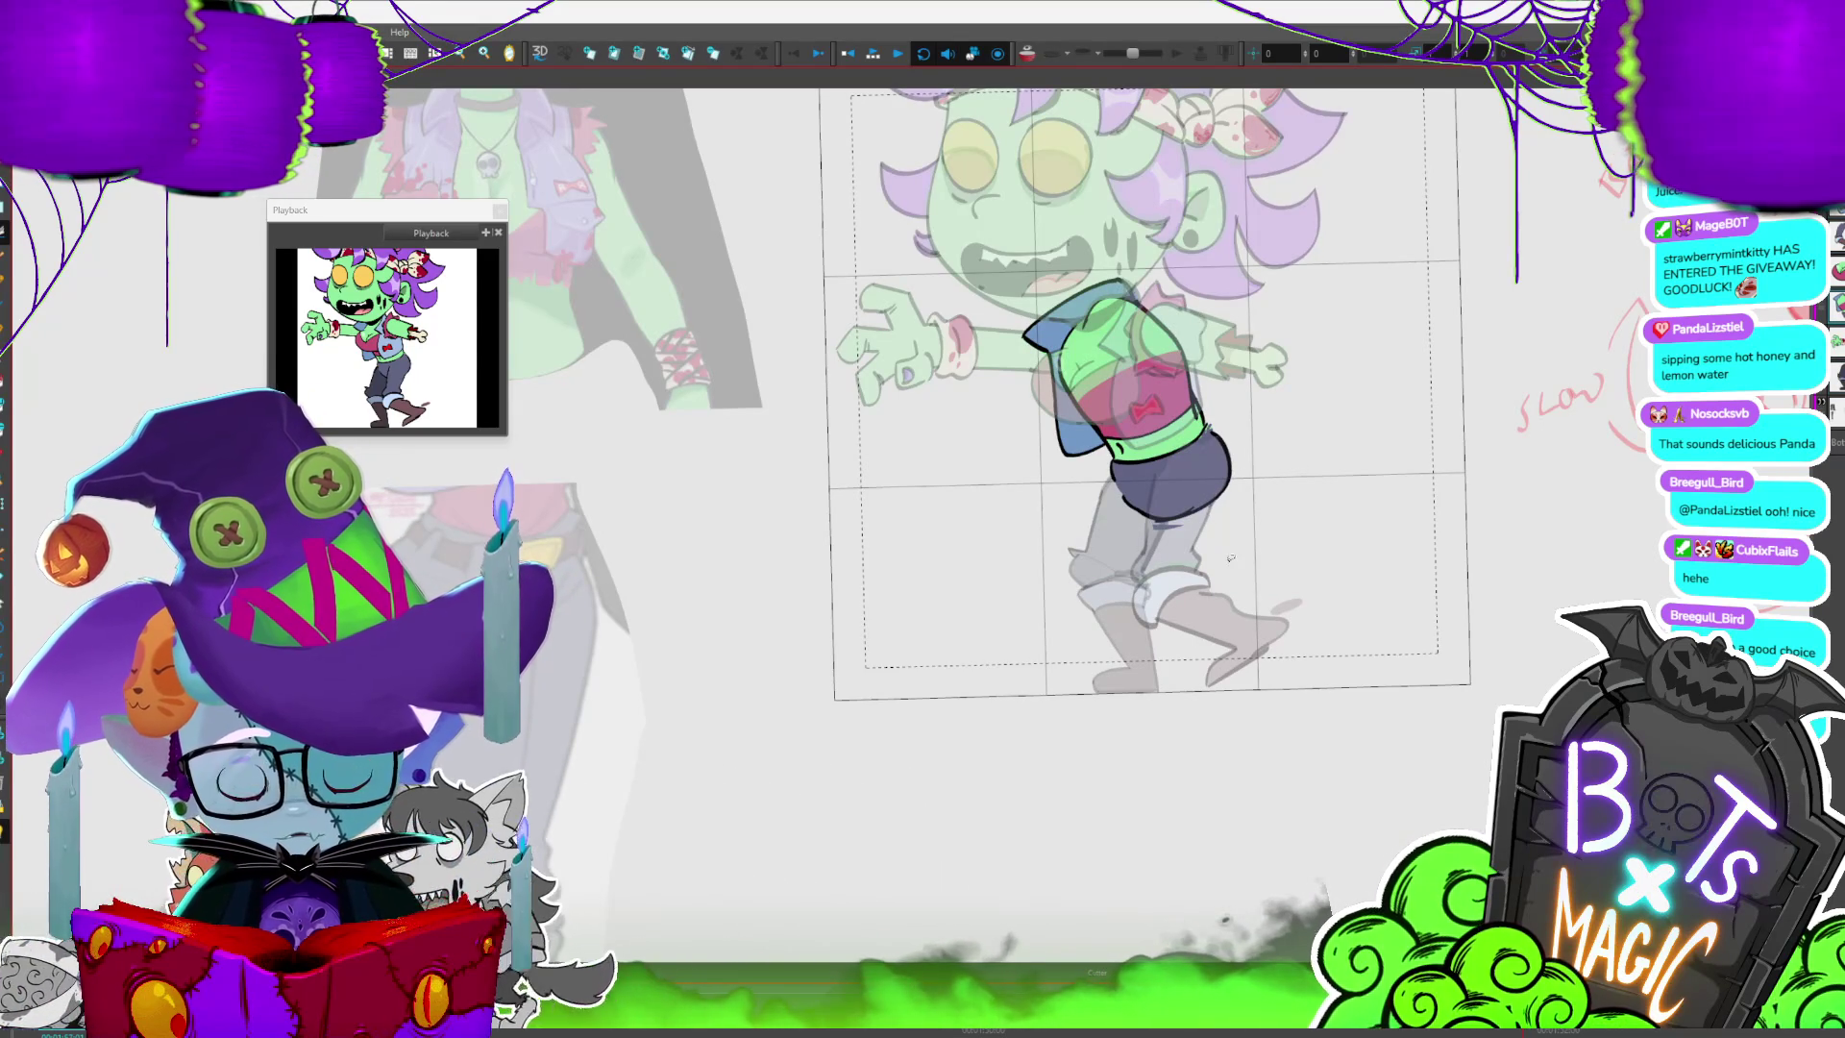
key("Return")
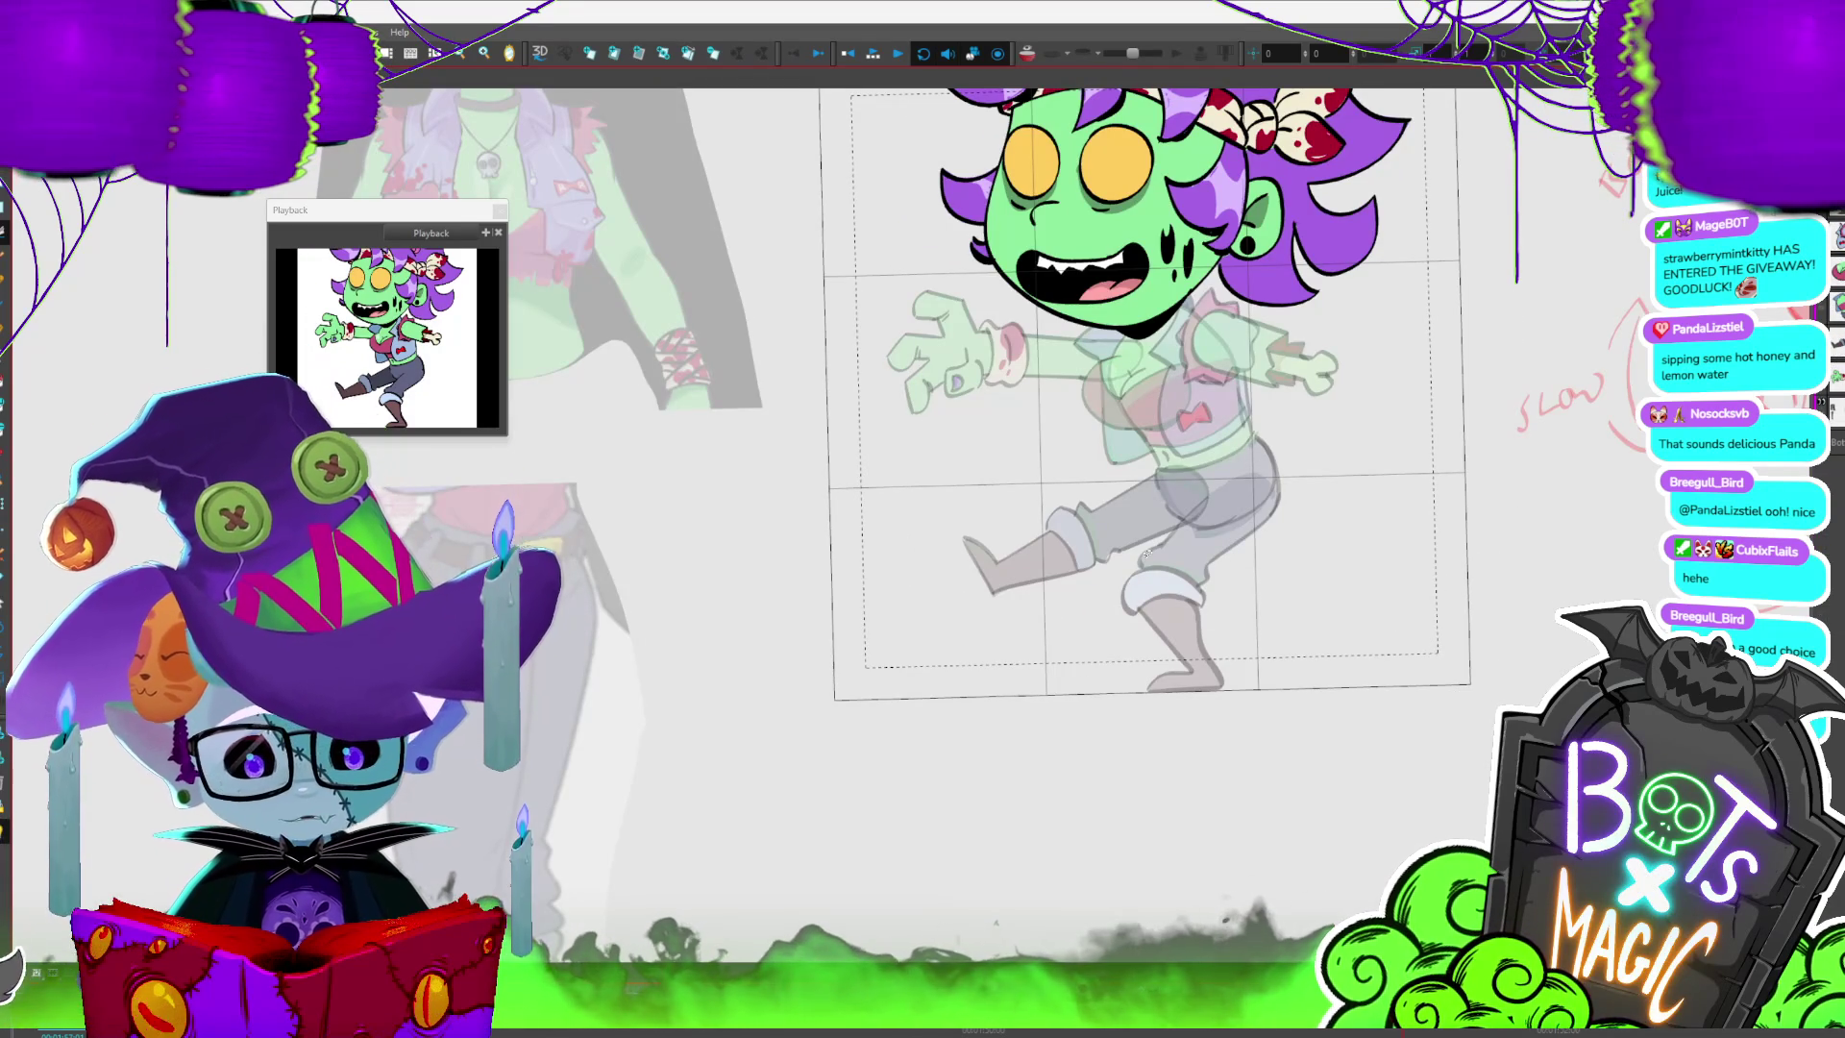
scroll(909, 555, "down", 2)
scroll(909, 555, "down", 2)
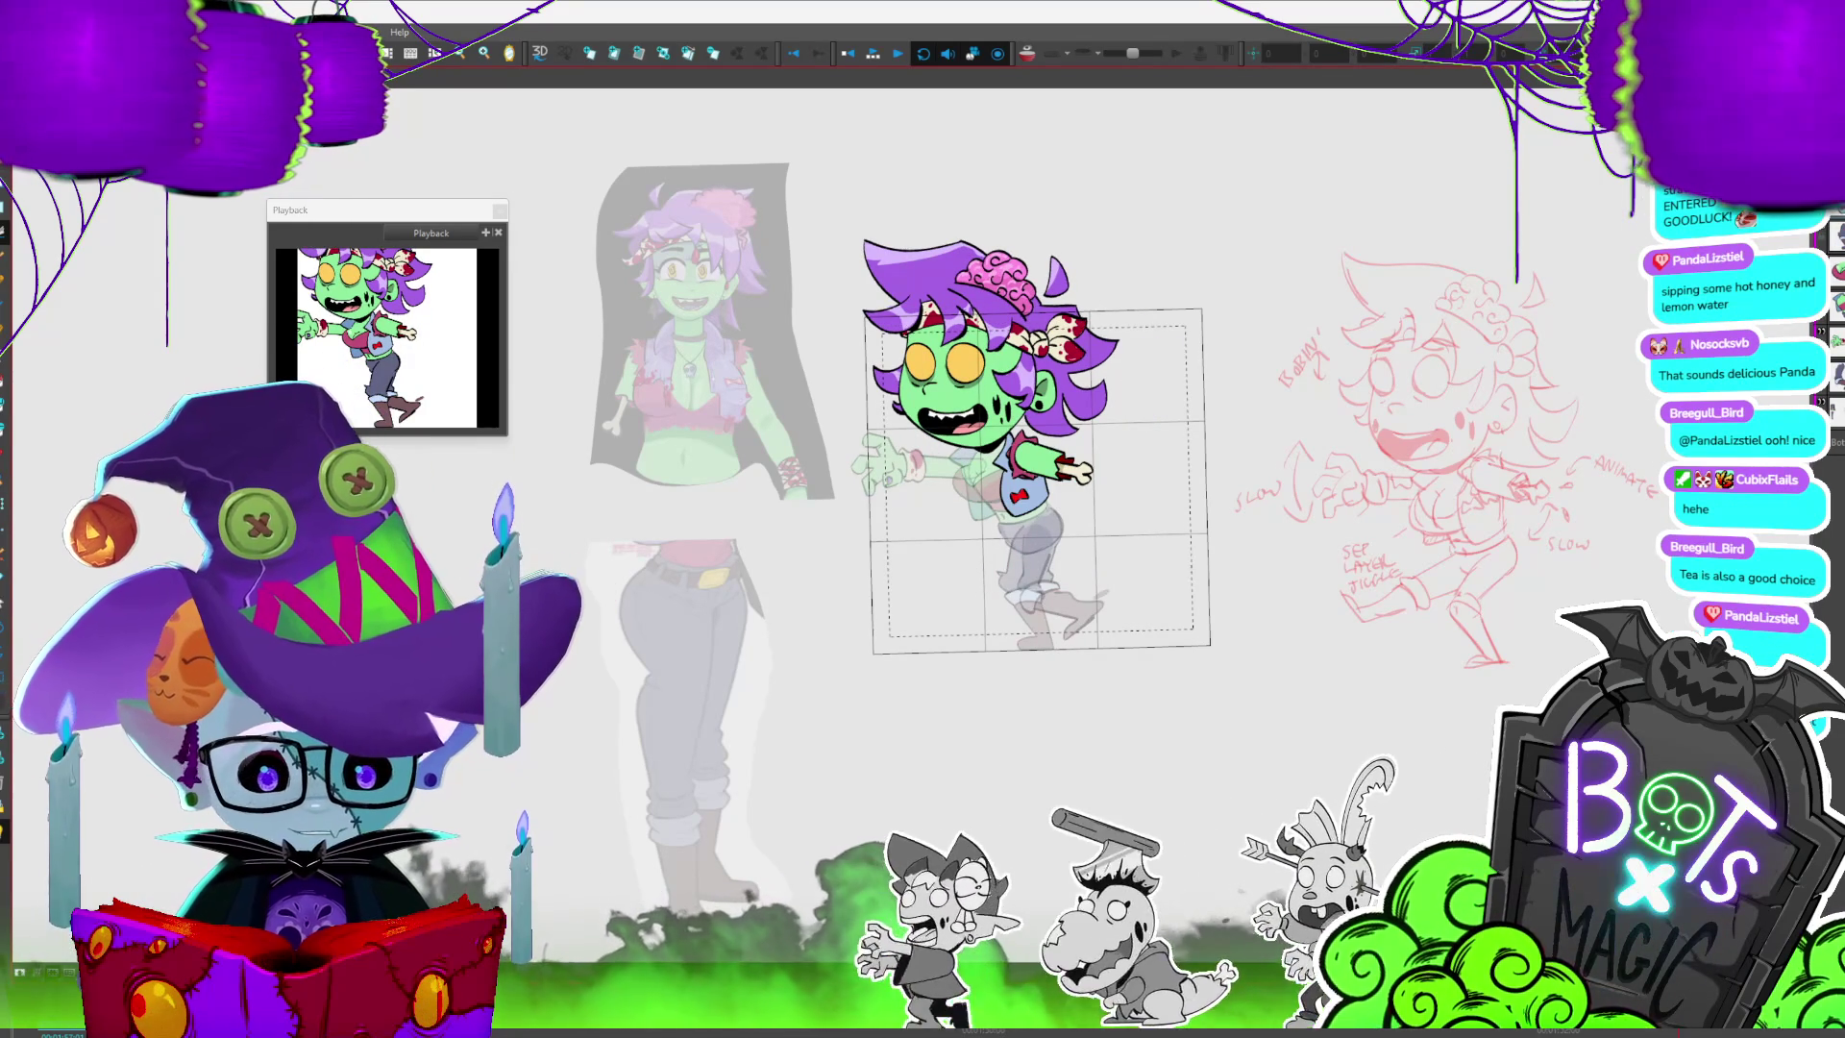
- Step the layers back up so the head and torso return to full colour over the dimmed legs
key("period")
key("period")
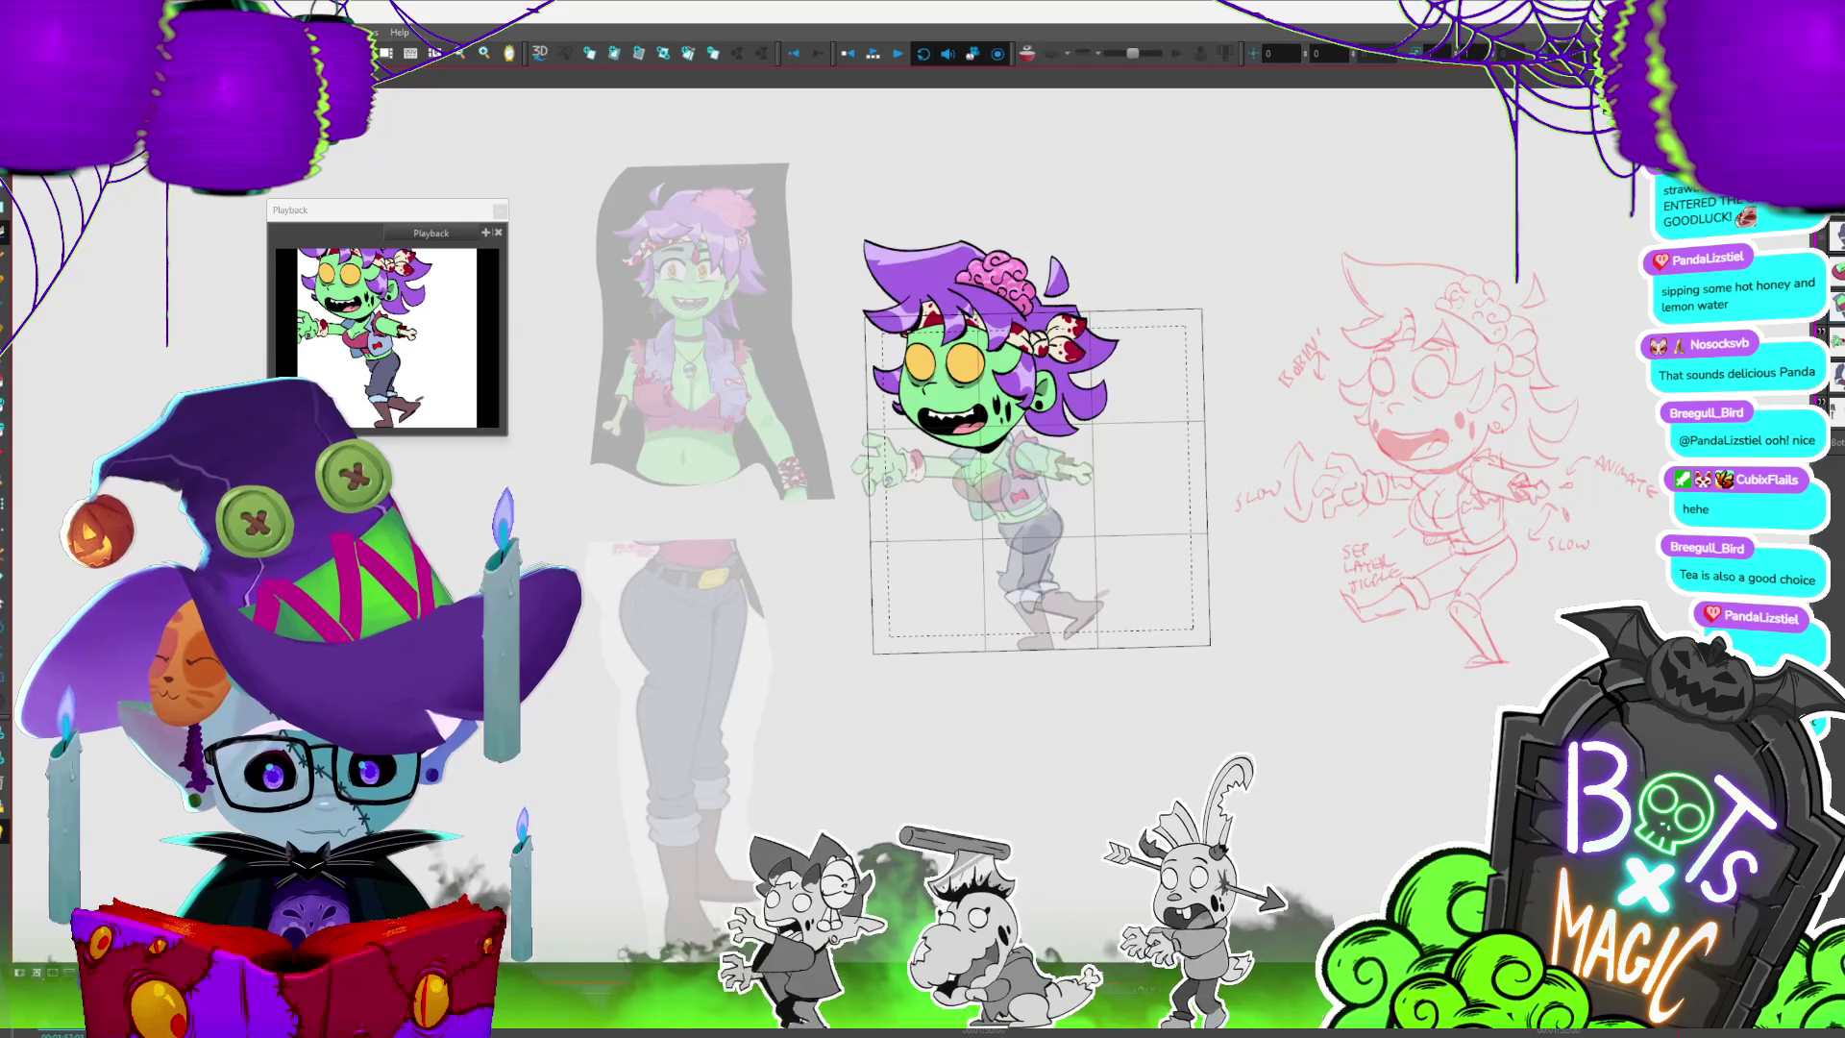
key("period")
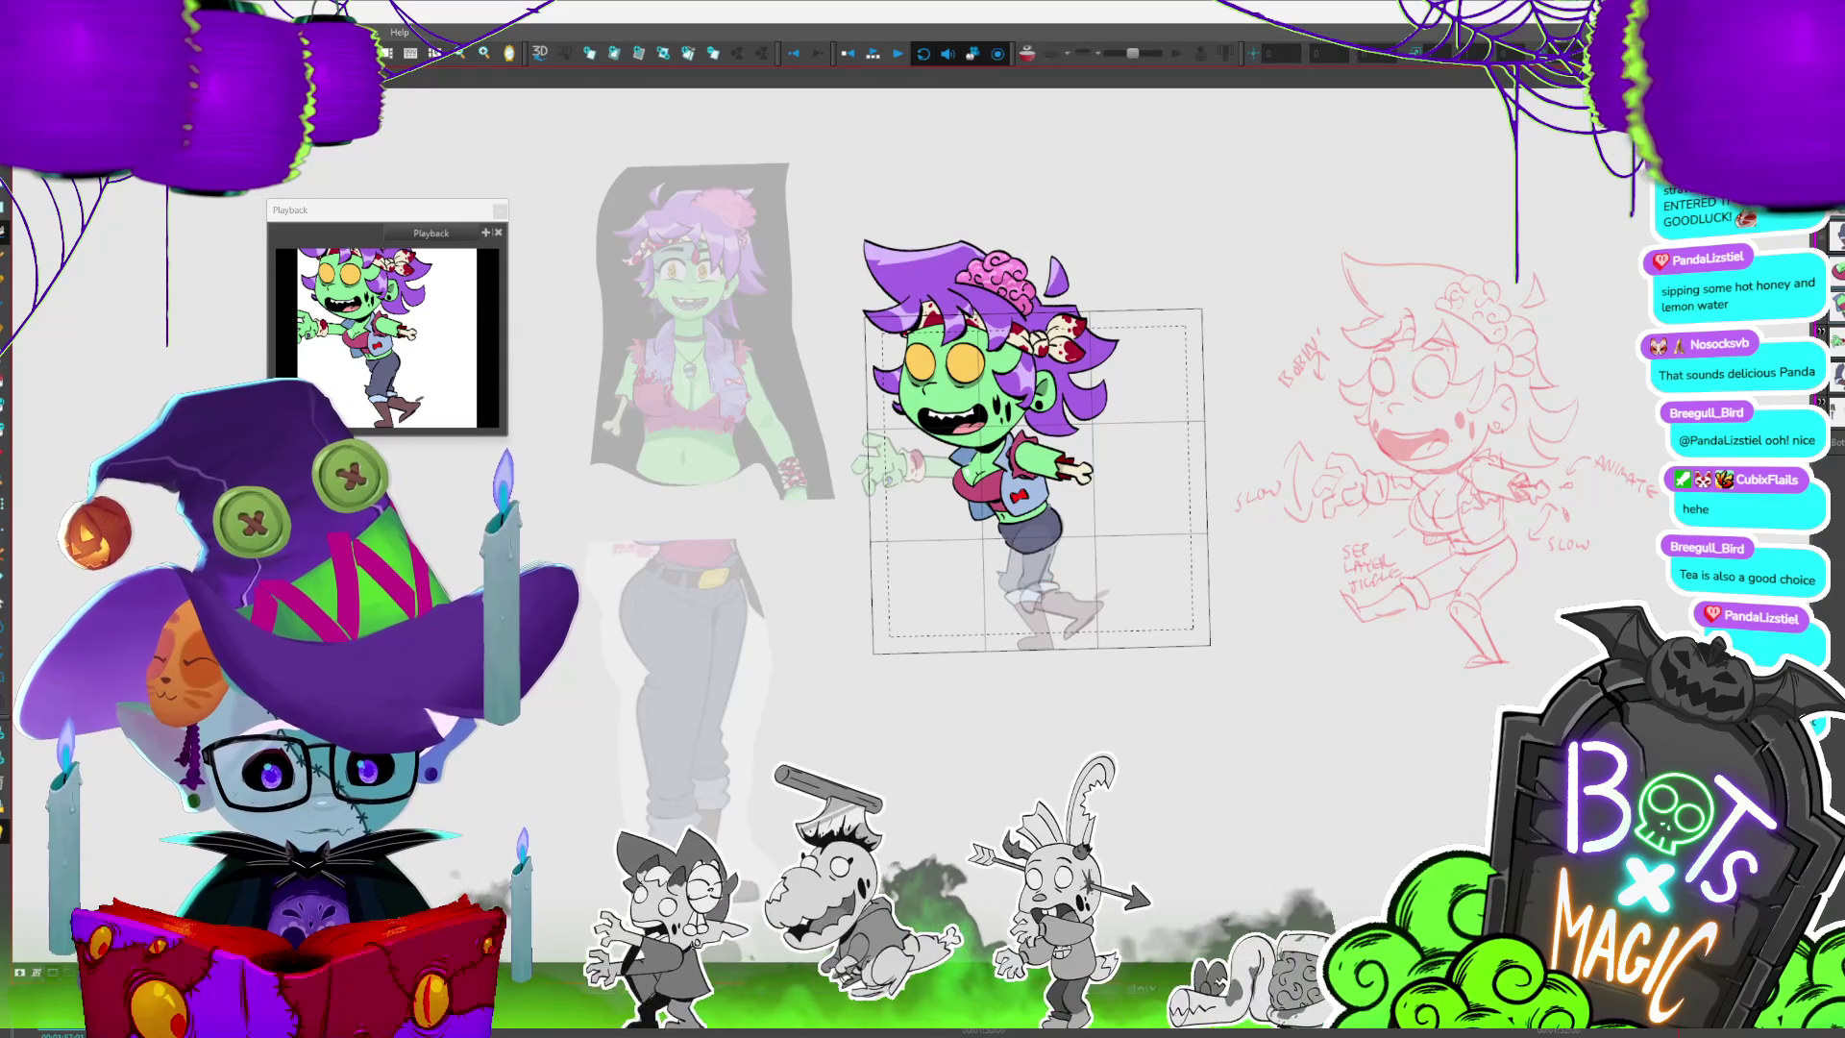
key("period")
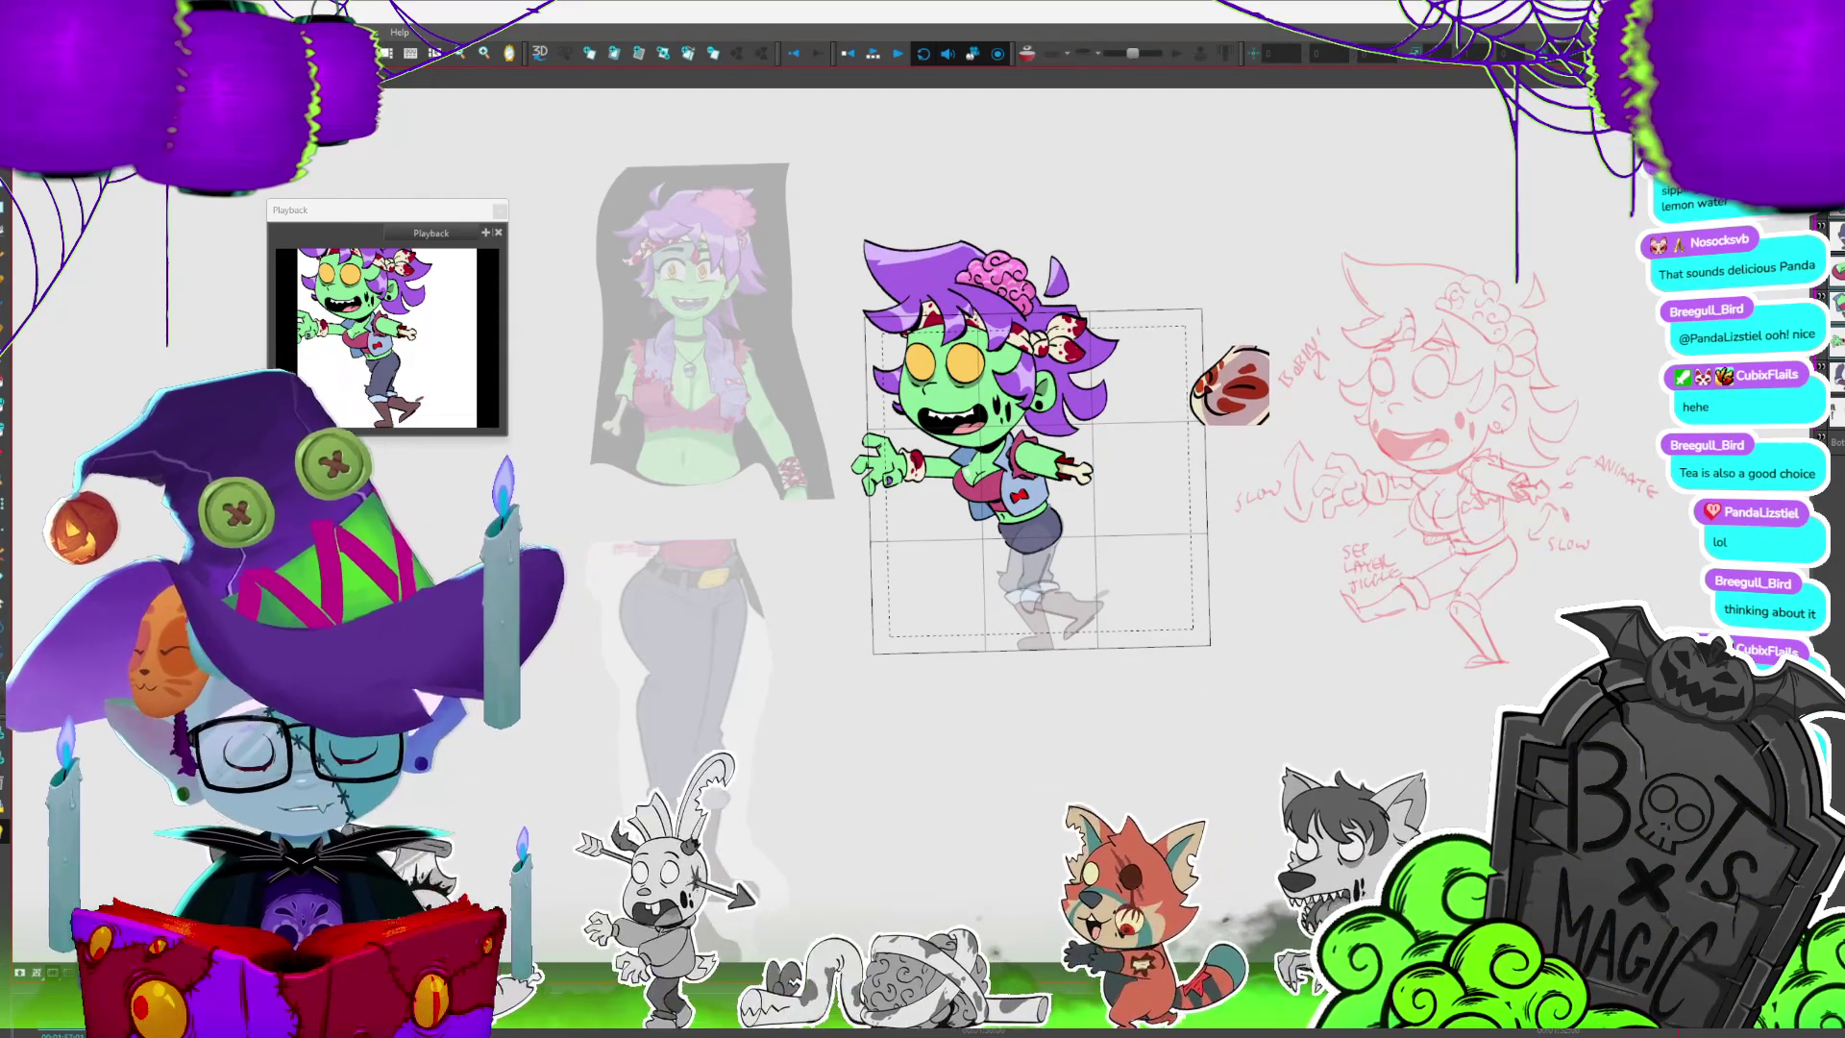
- Select the whole zombie girl and step through her walk drawings to the back-leg kick pose
key("ctrl+a")
key("period")
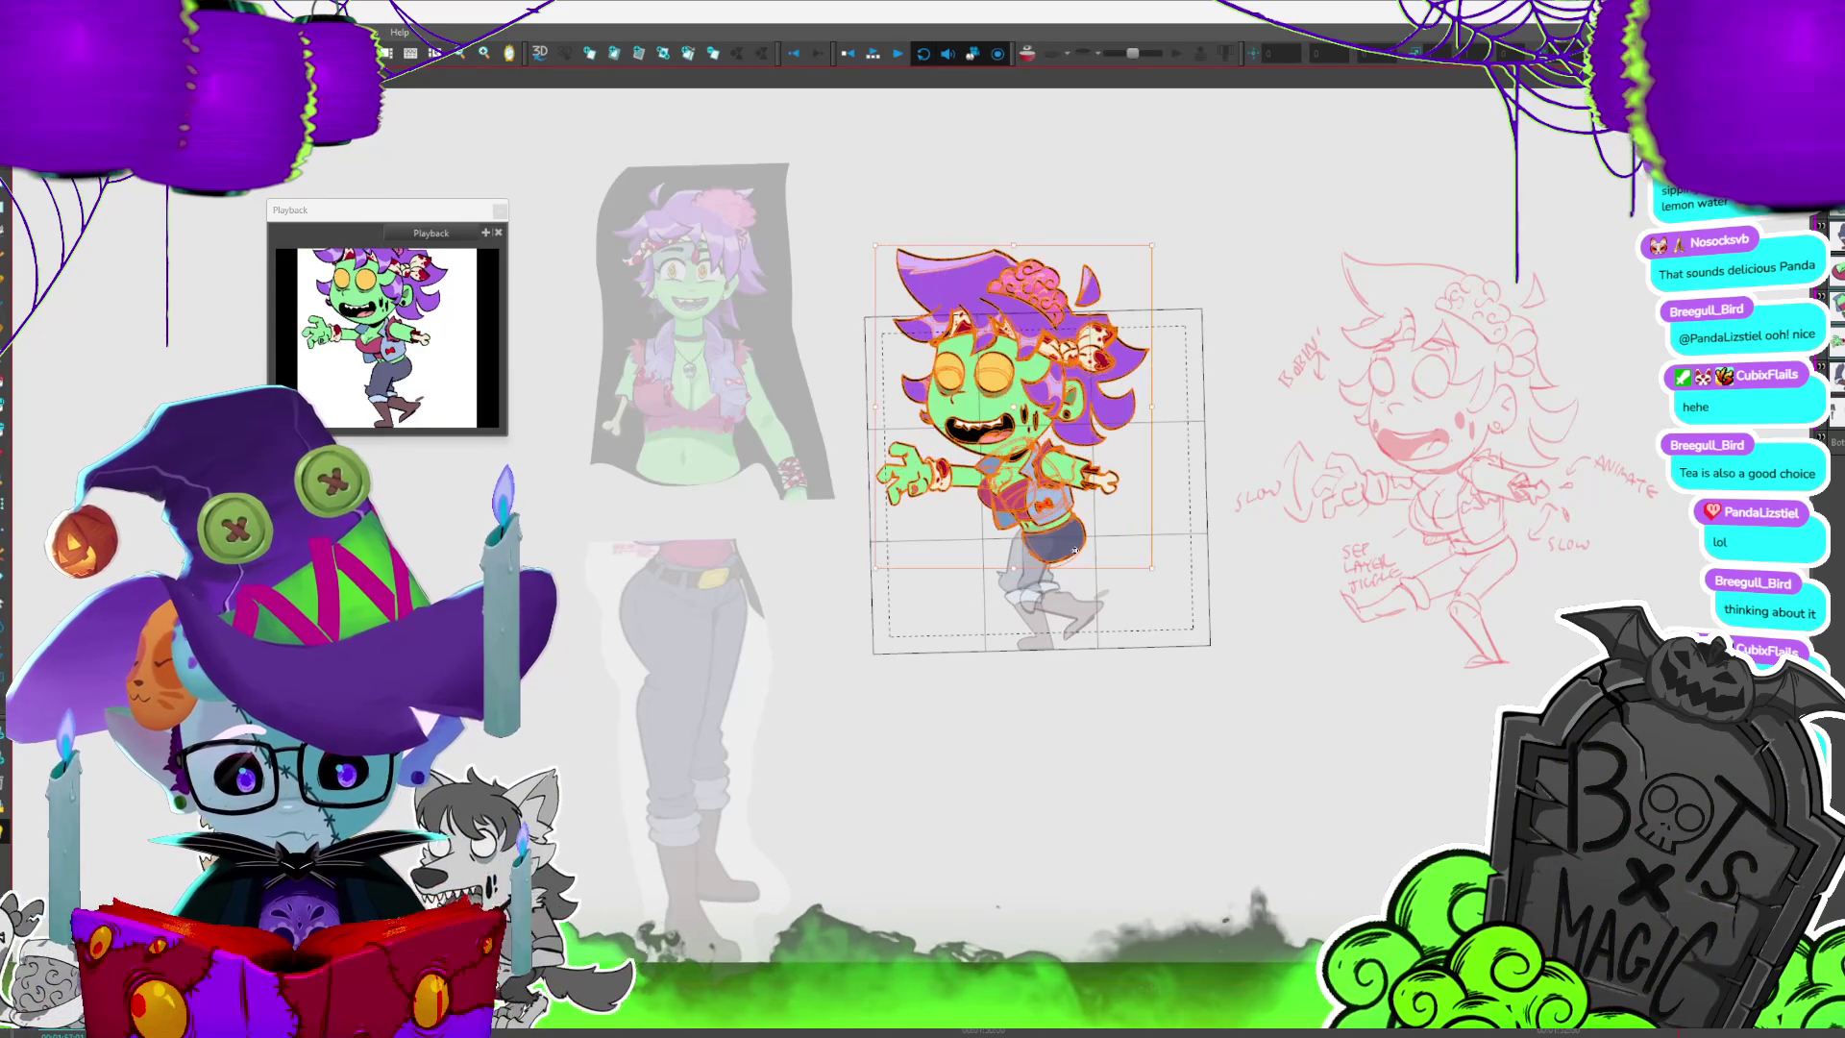
key(".")
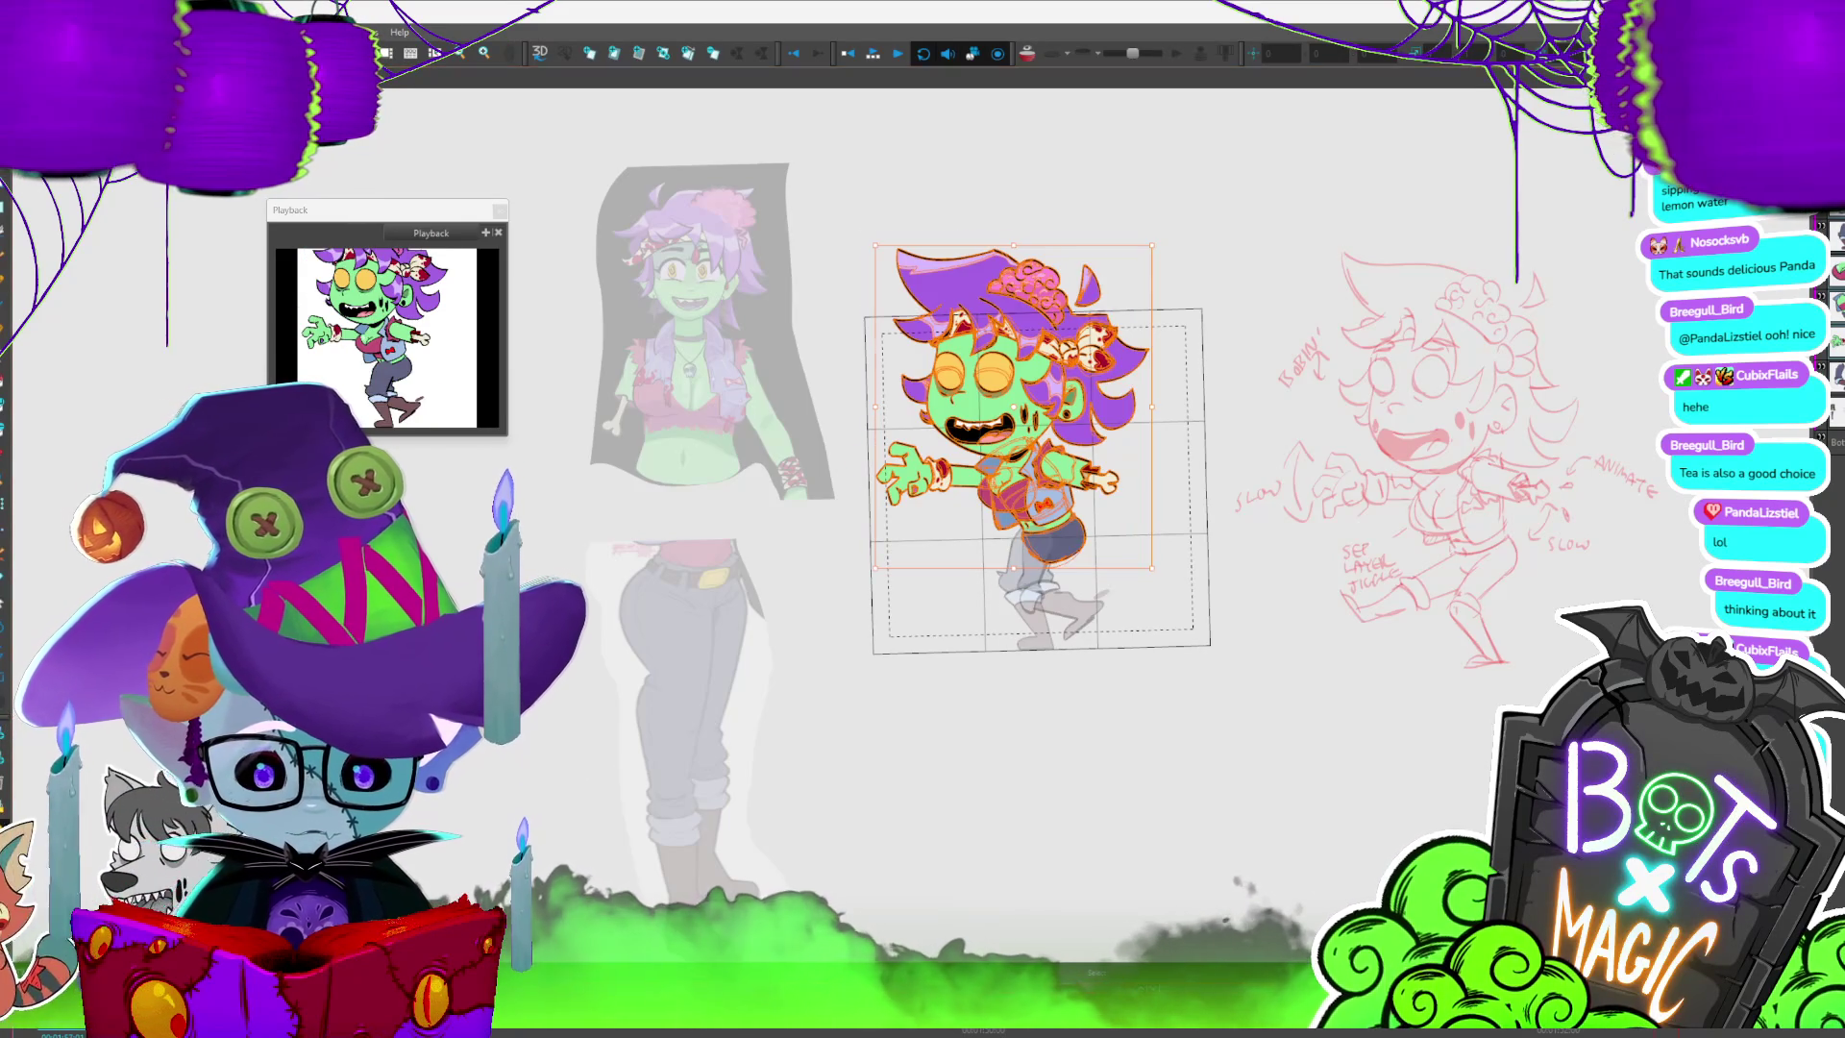
key(".")
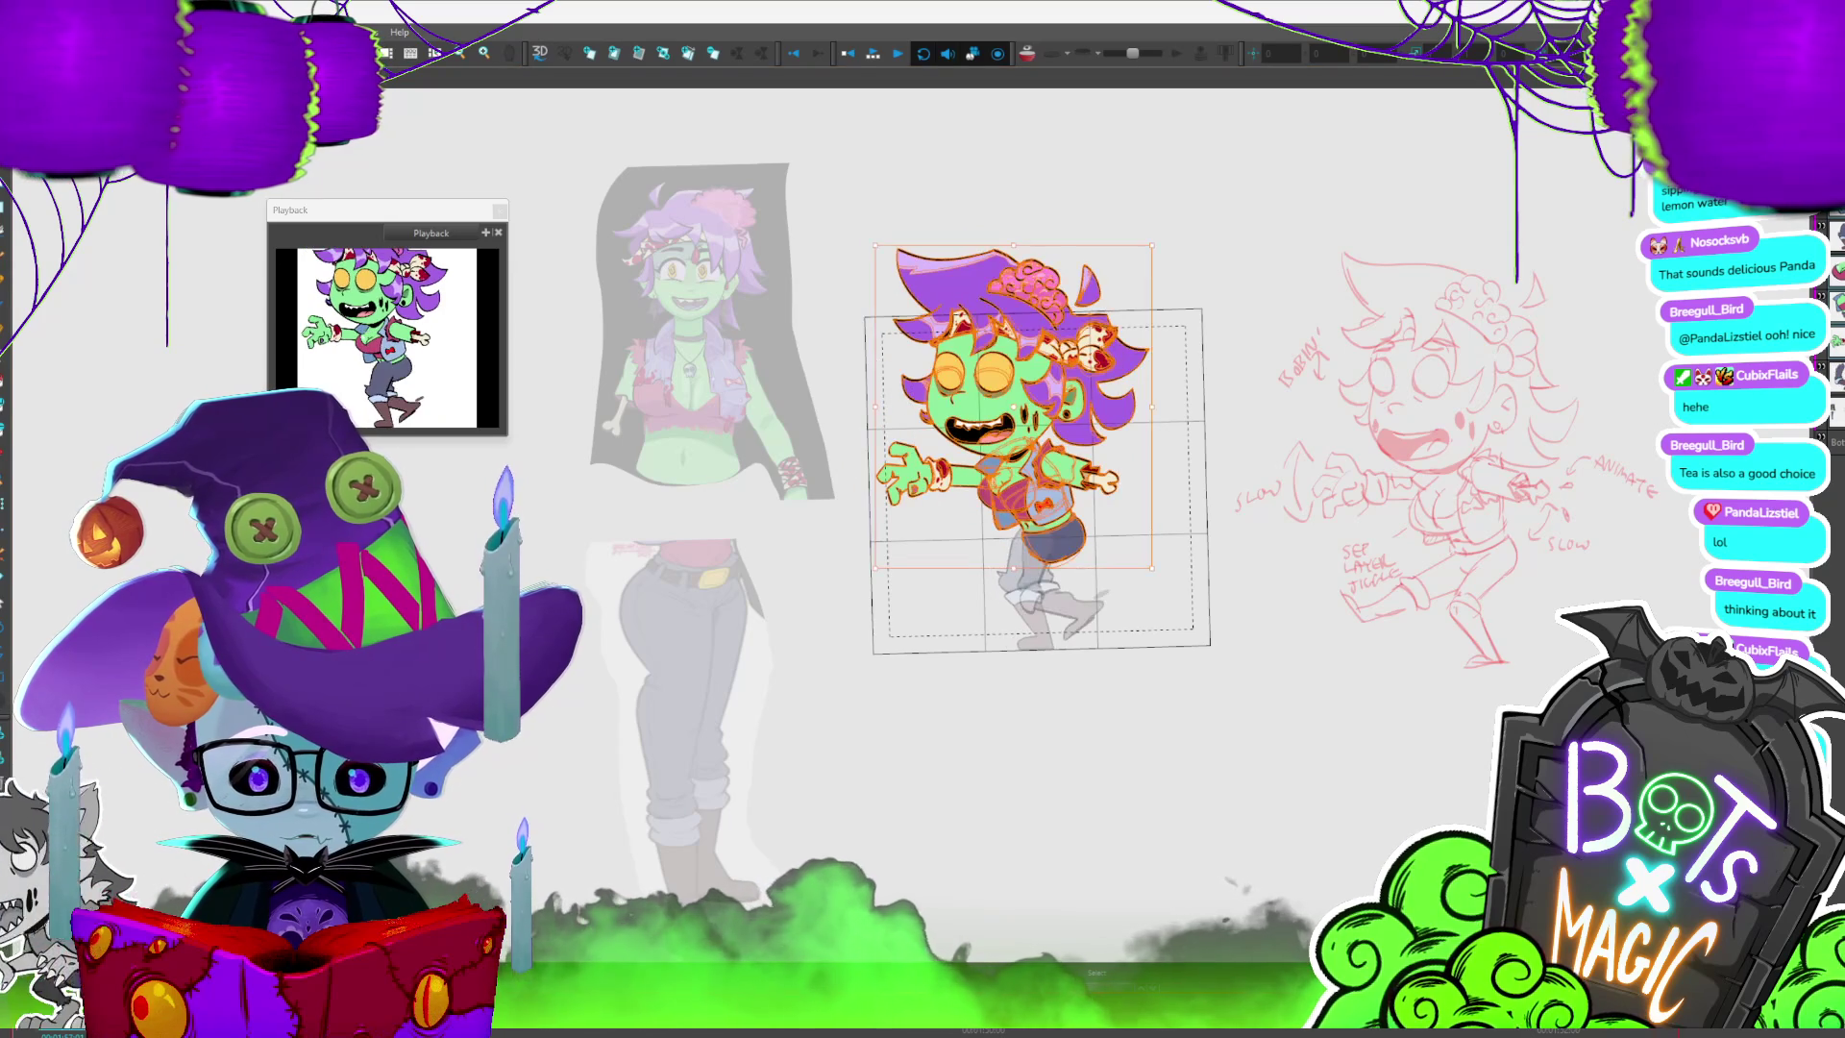
key(".")
key(".")
key(".")
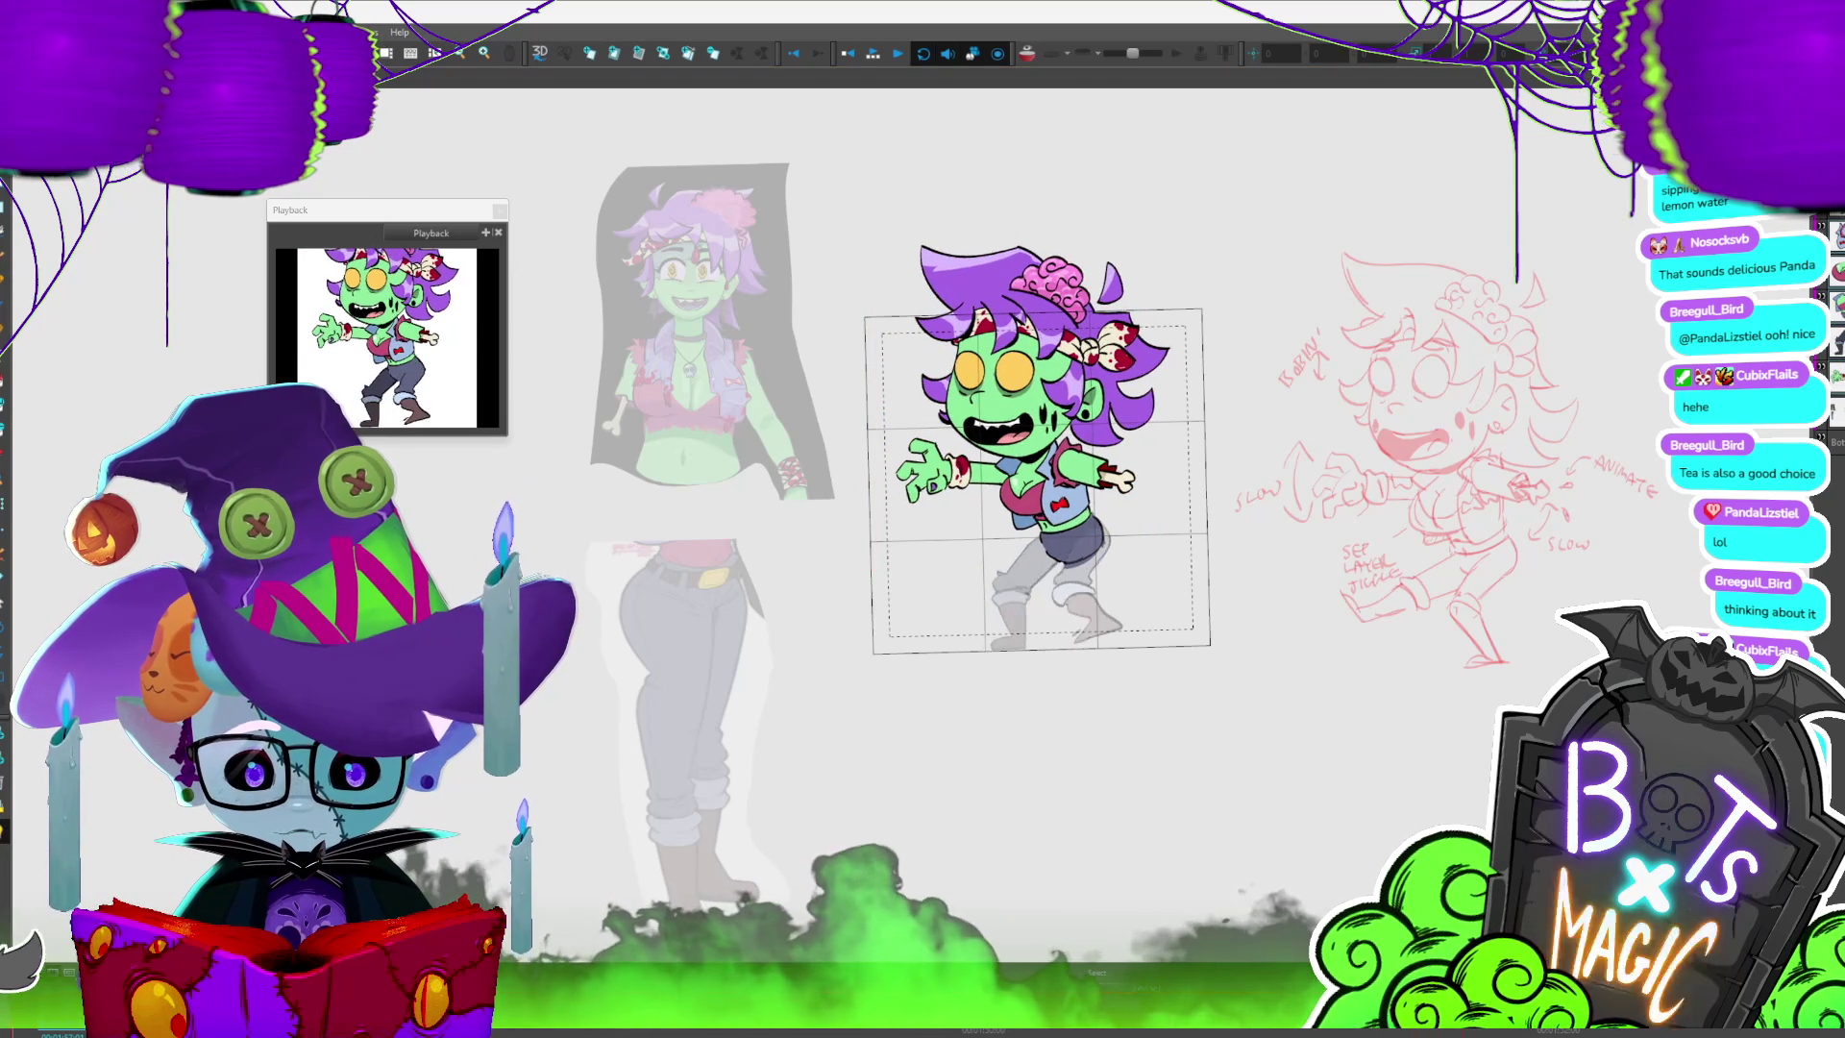
key(".")
key("period")
key("period")
key("period")
key("period")
key("period")
key("period")
key("period")
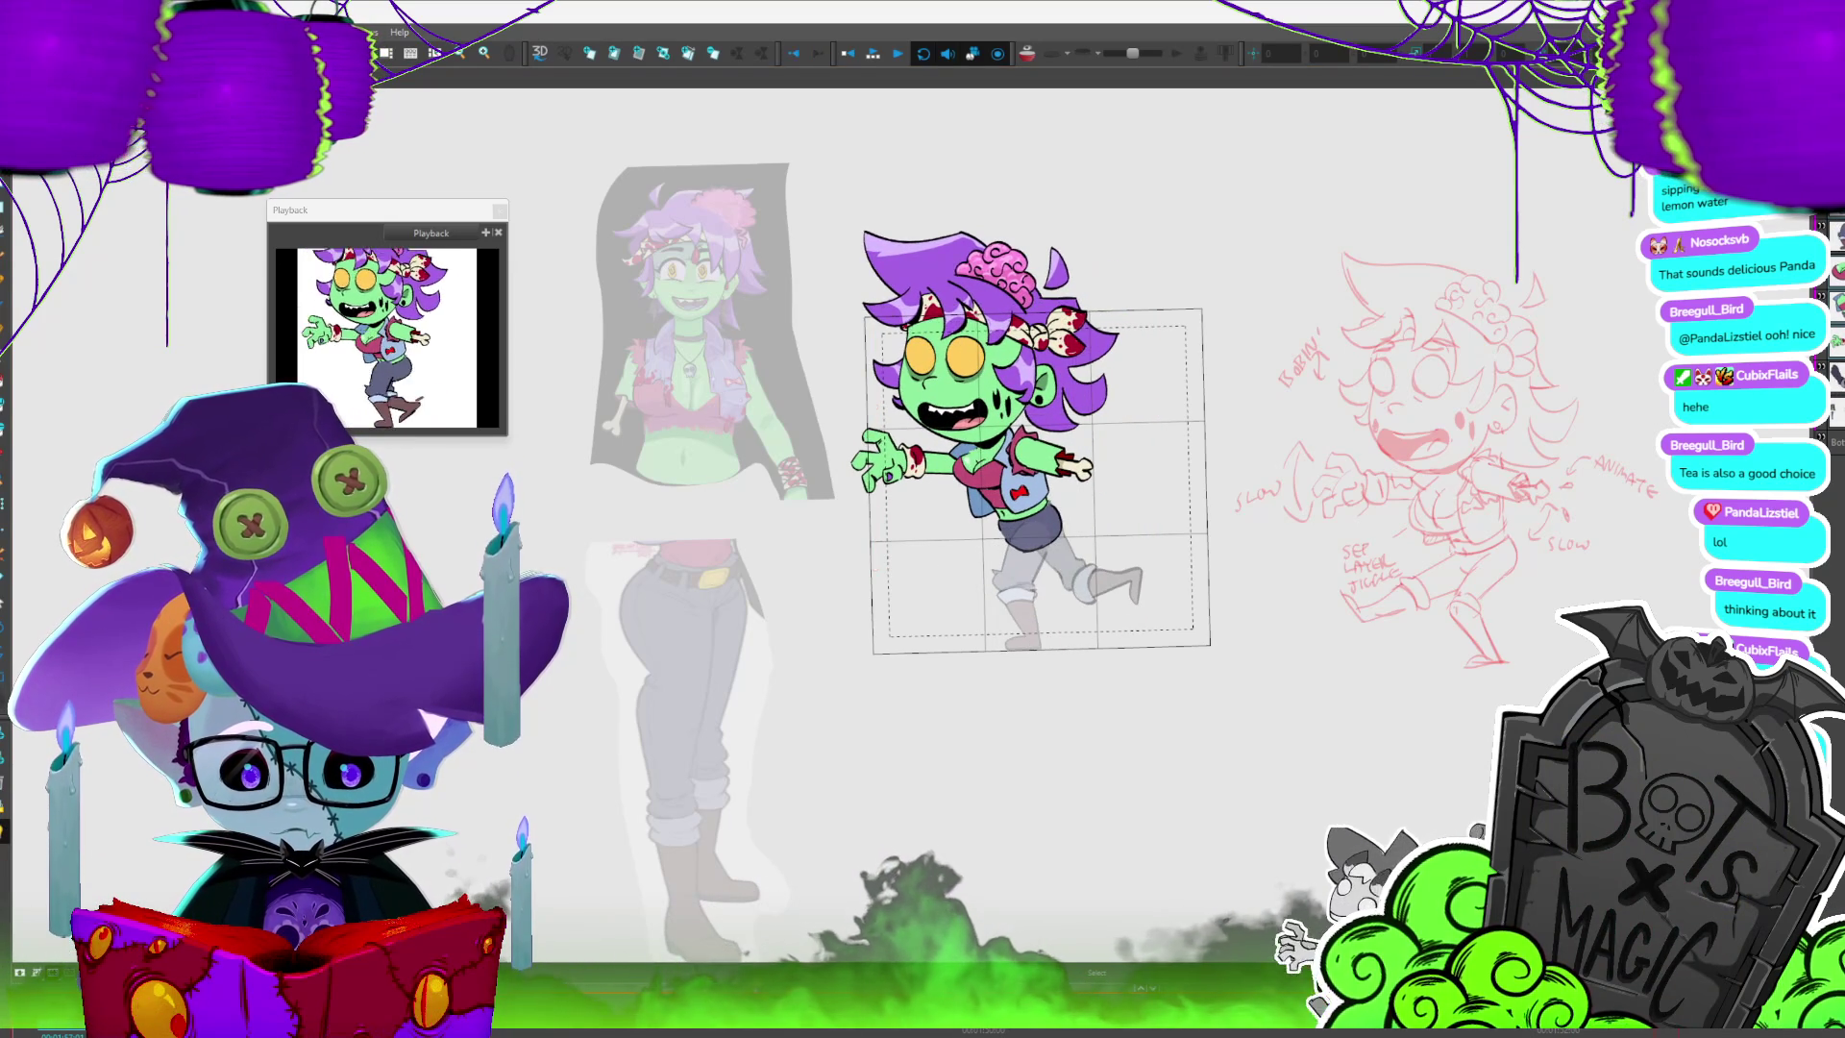
key("period")
key("period")
key("period")
key("period")
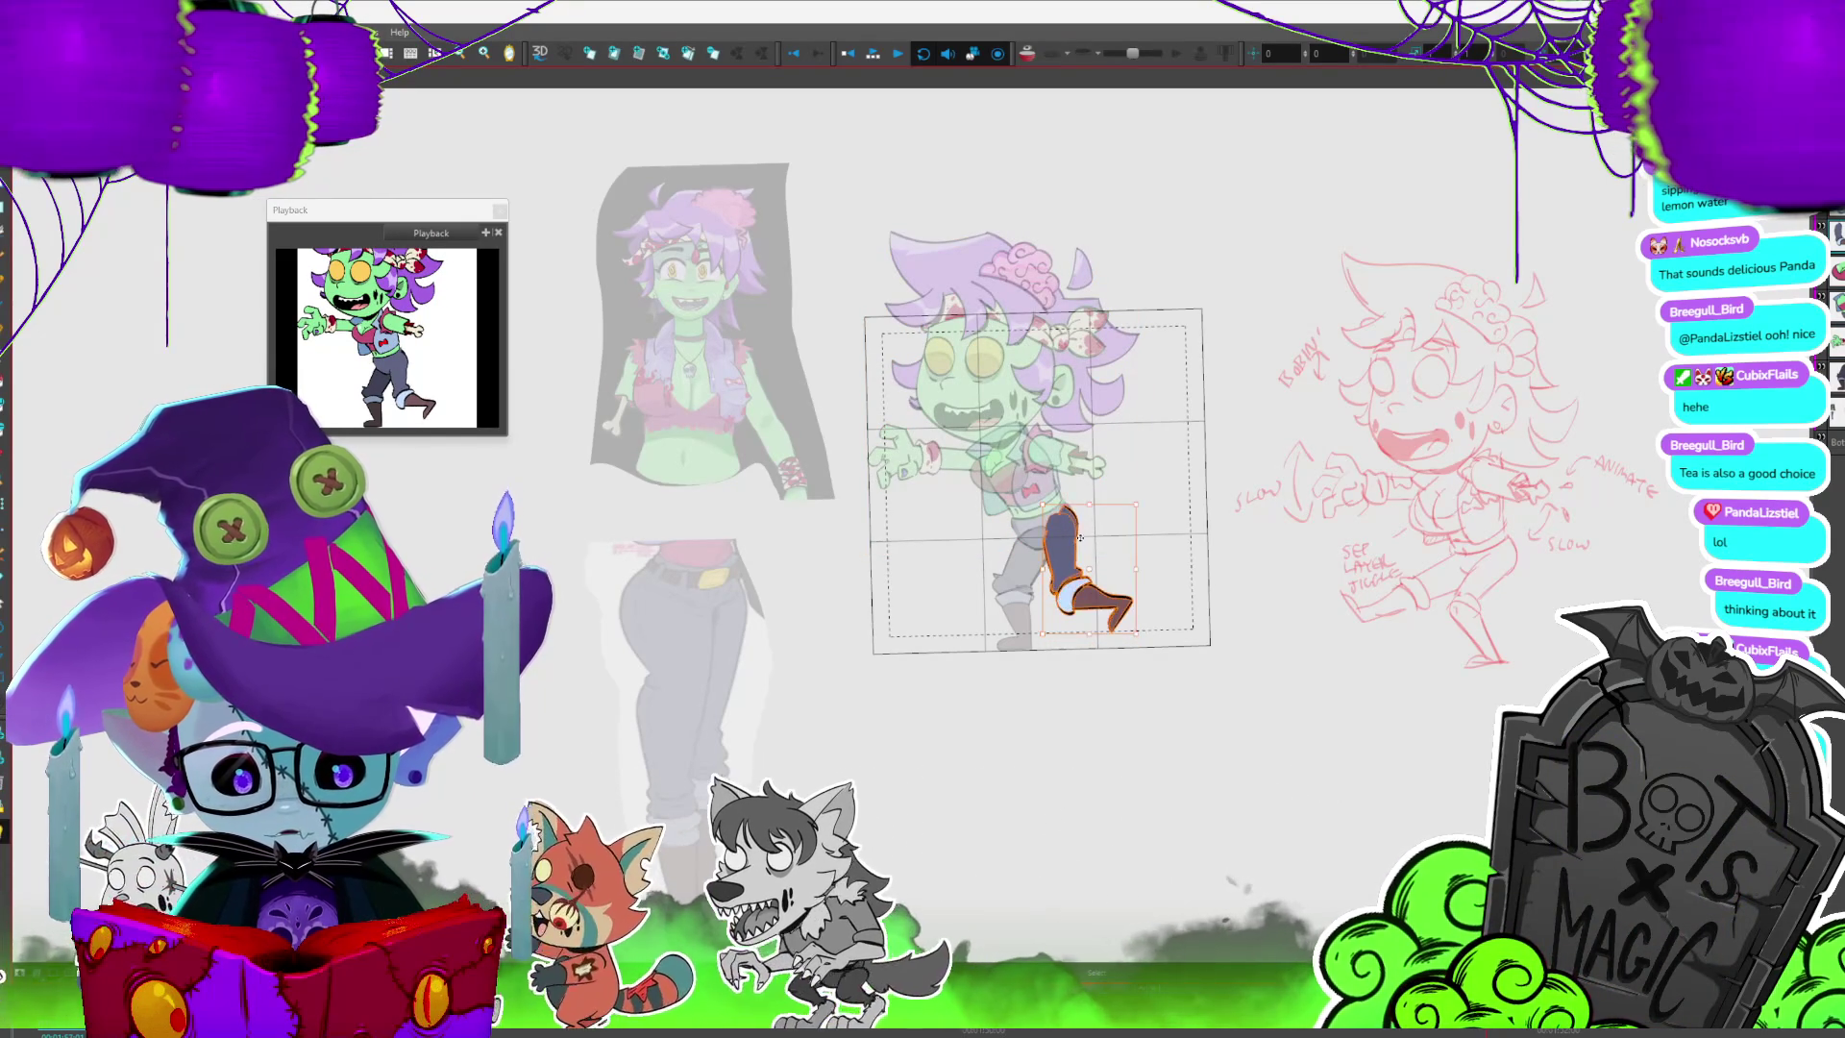
- Isolate the head layer and shift the upper body left with a slight tilt on this stride frame
key("period")
key("period")
key("period")
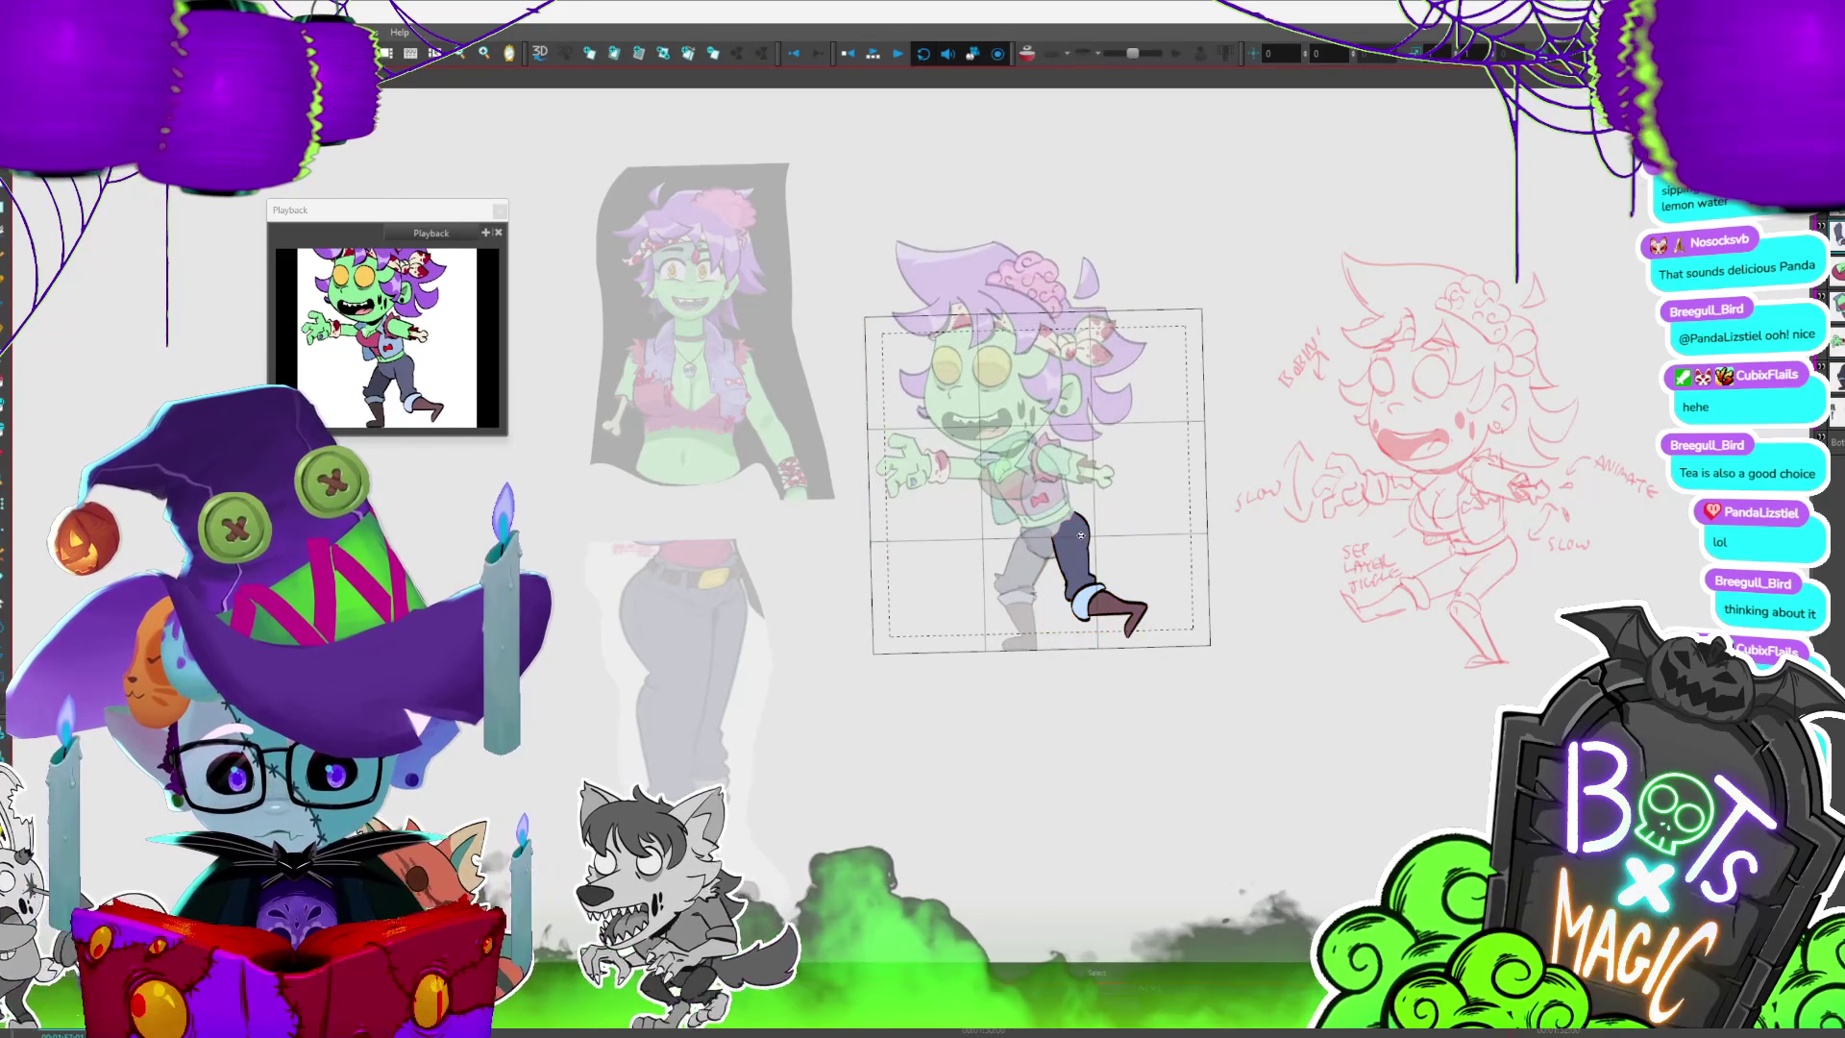
key("slash")
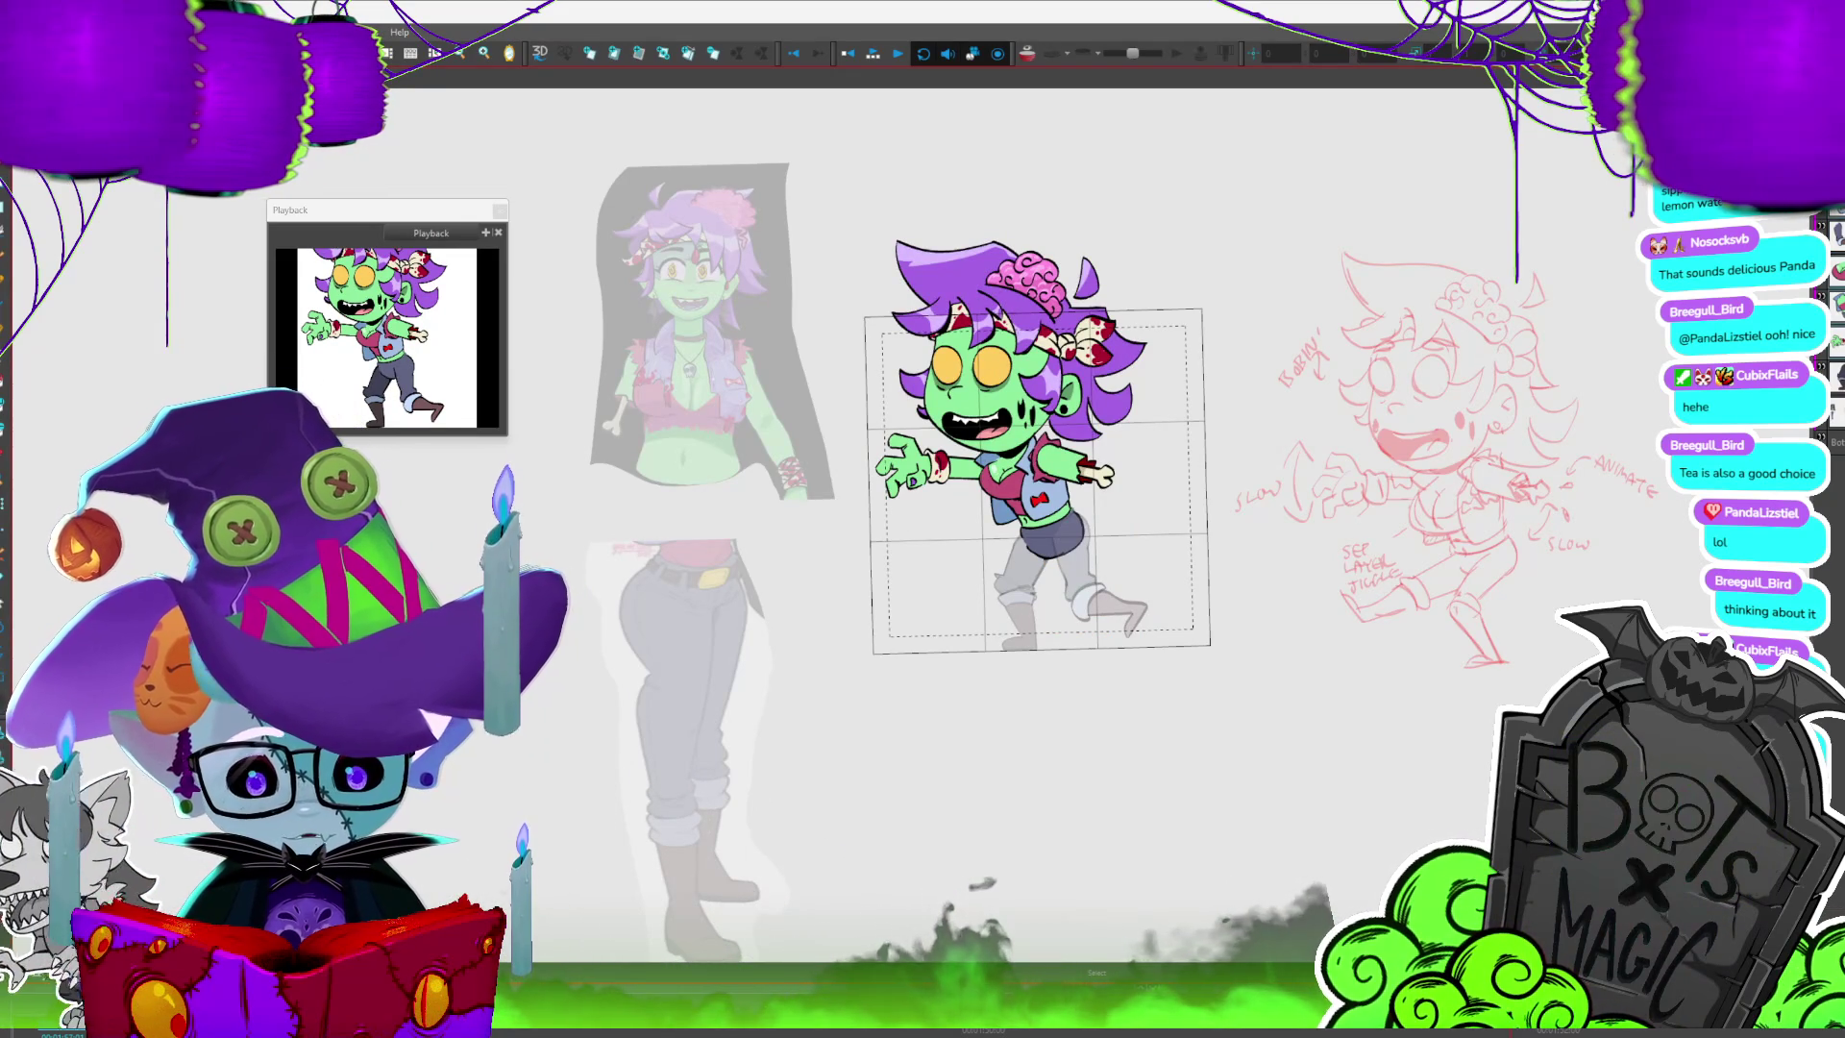
left_click(1075, 442)
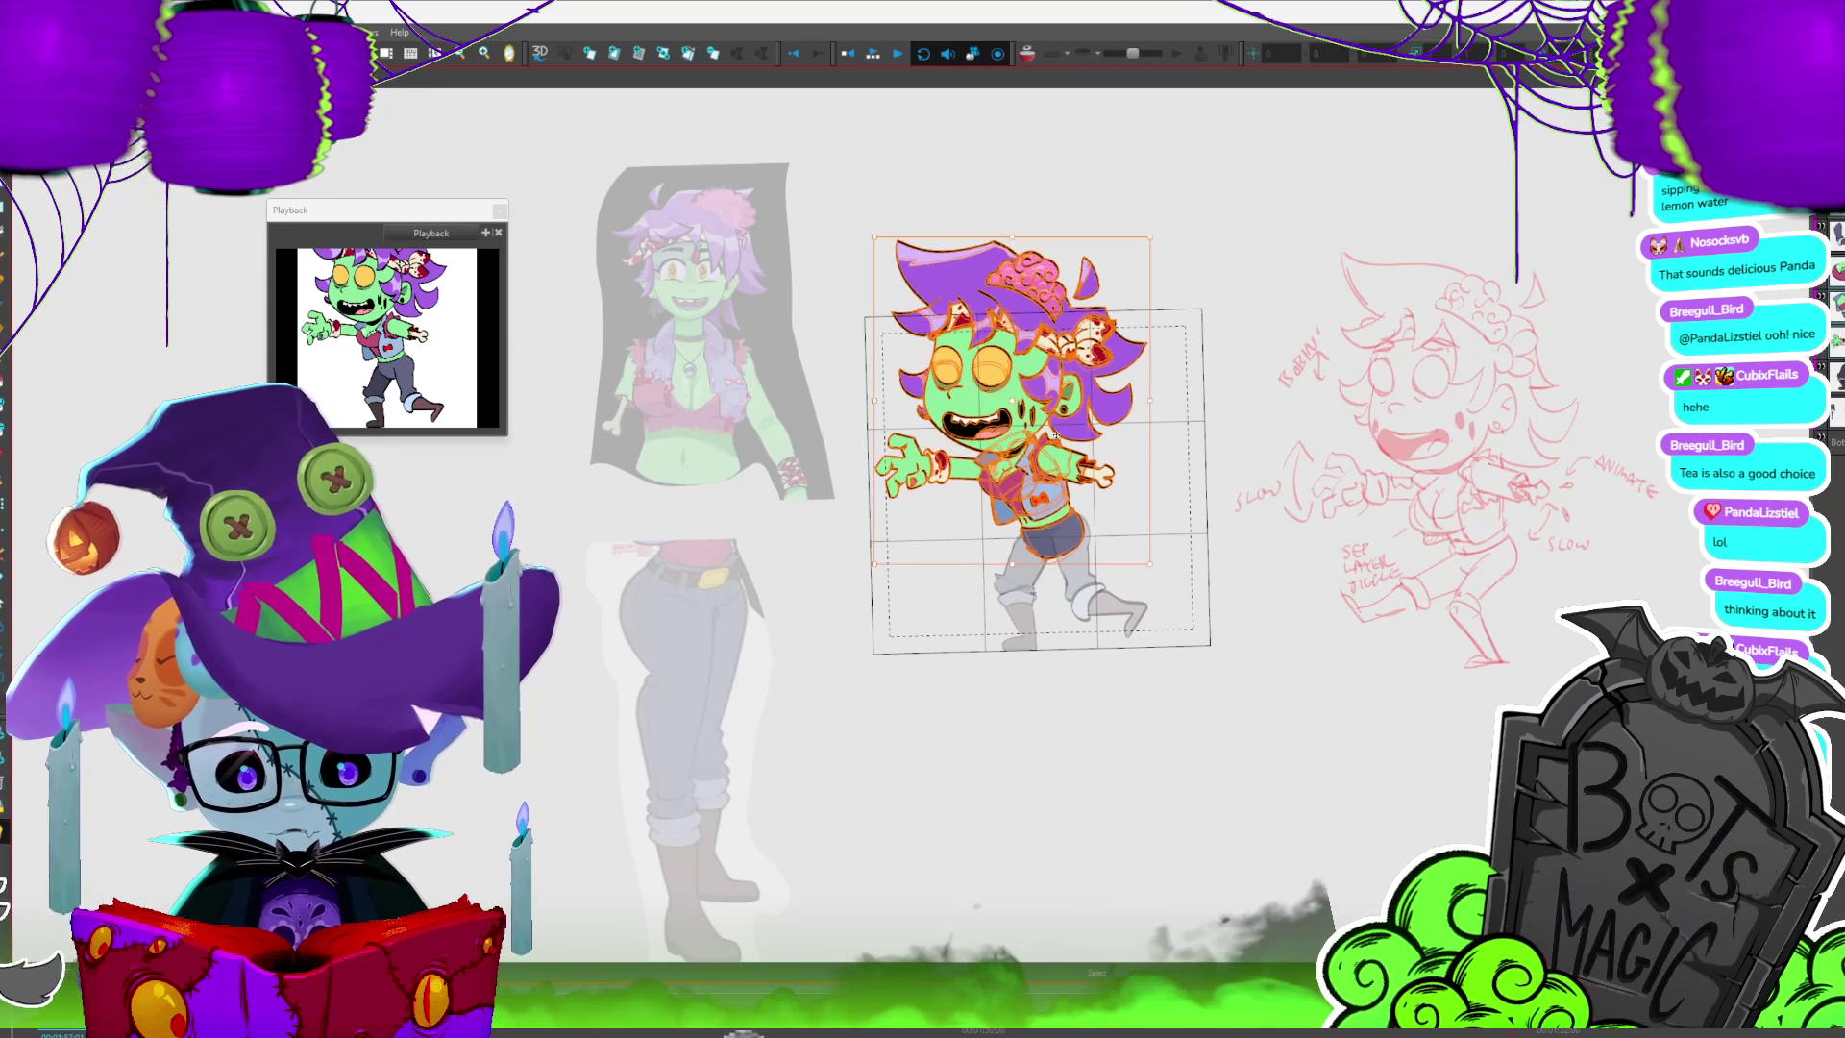
left_click_drag(1065, 232, 1040, 324)
left_click(1043, 321)
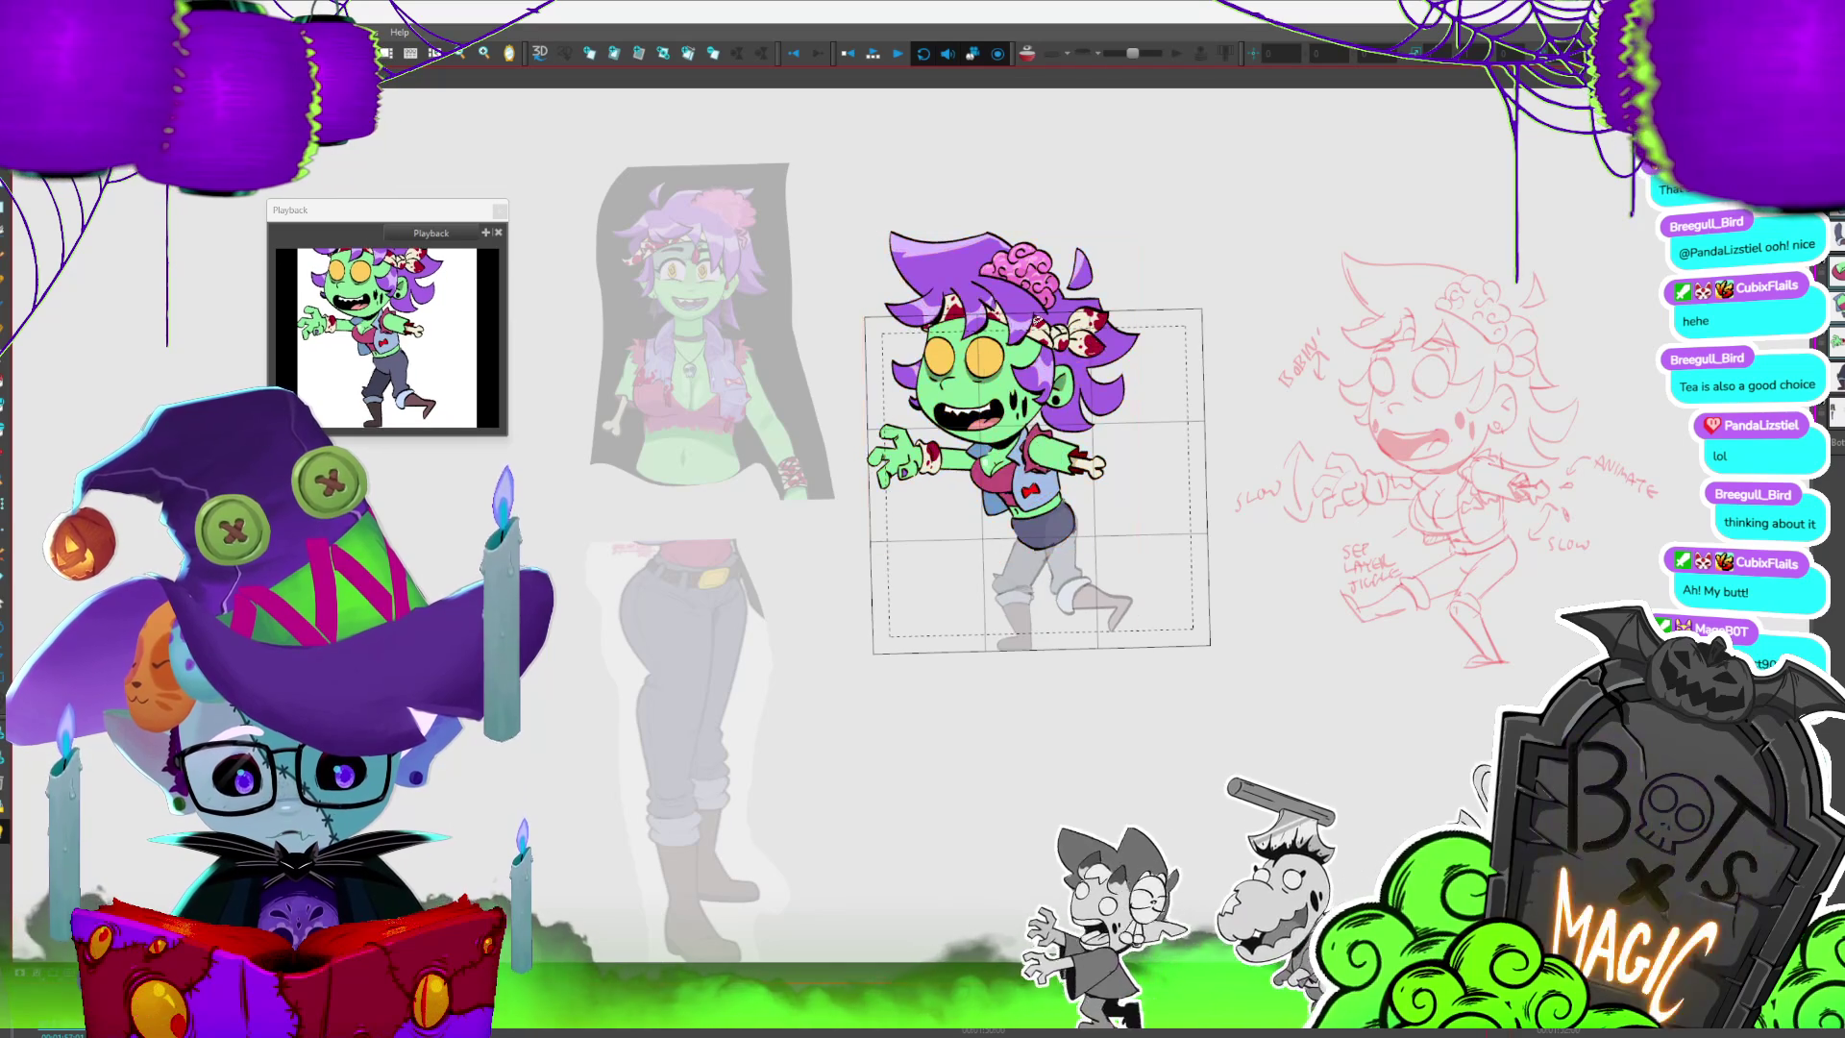
- Select the right leg, loop the poses and select all strokes of the upper-body drawing
left_click(1094, 574)
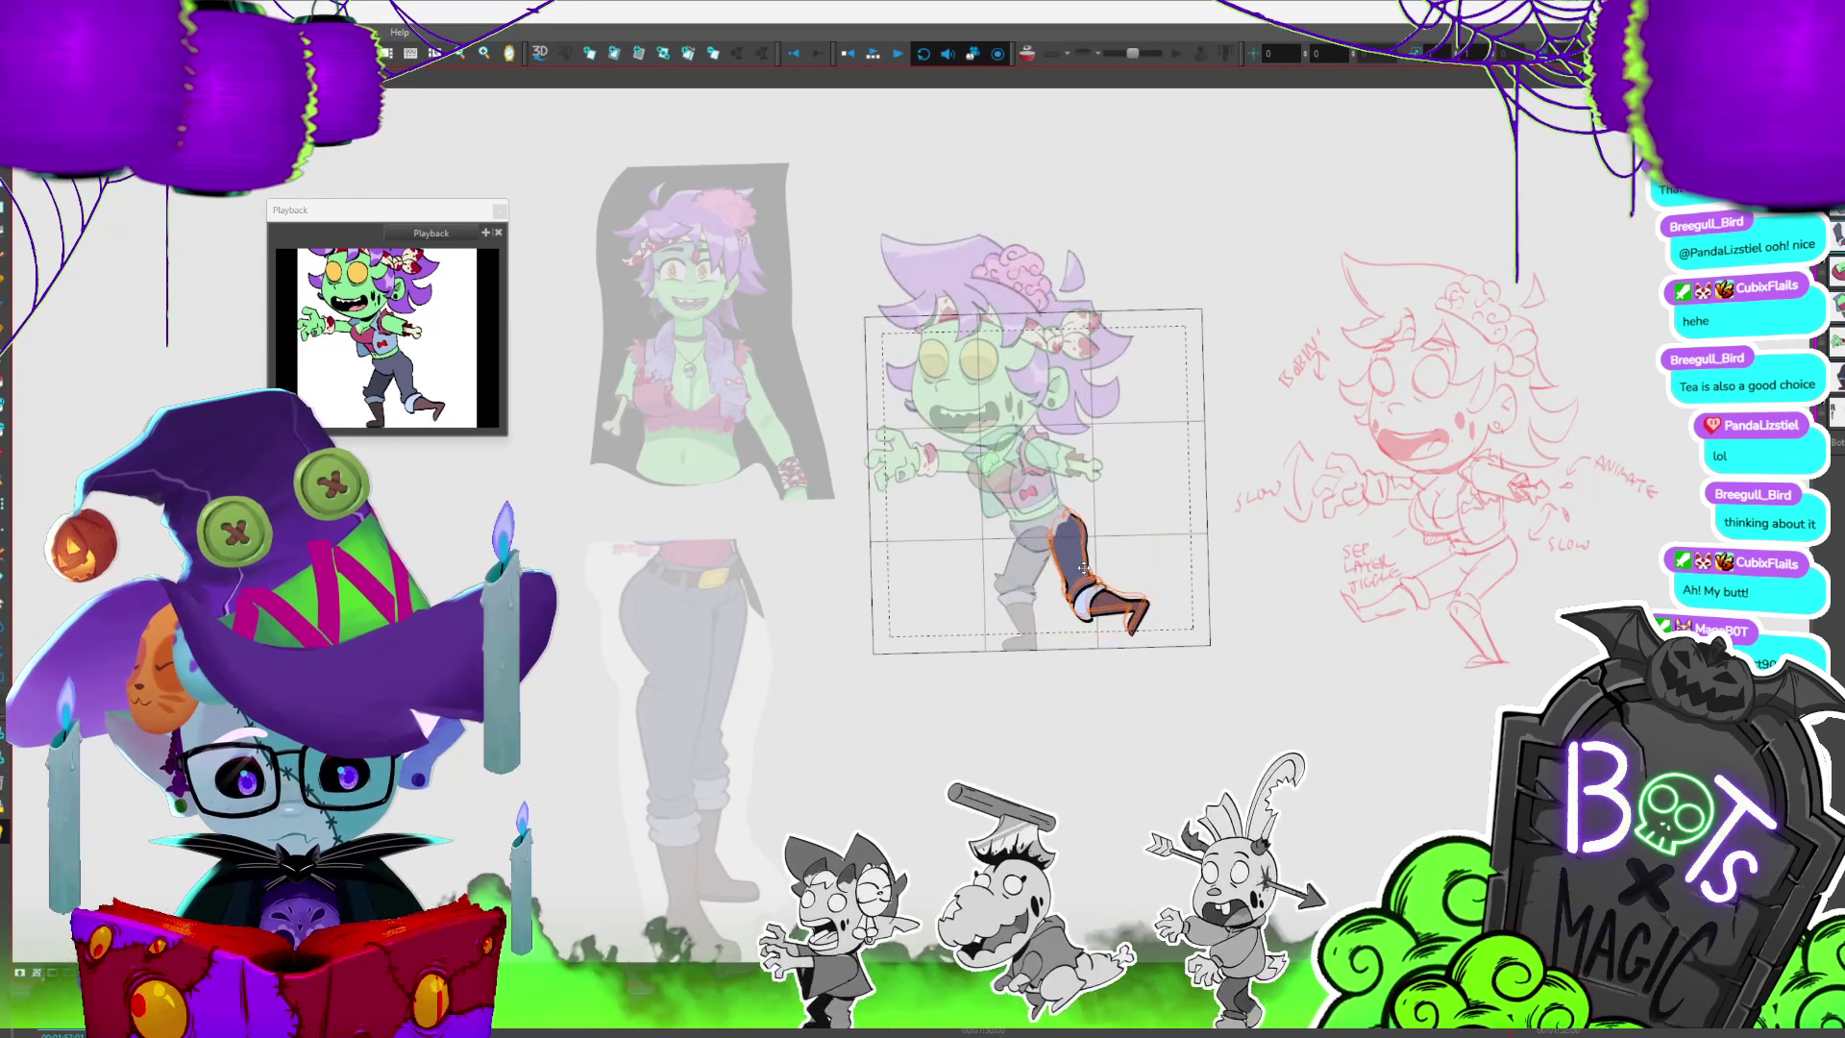
key("Return")
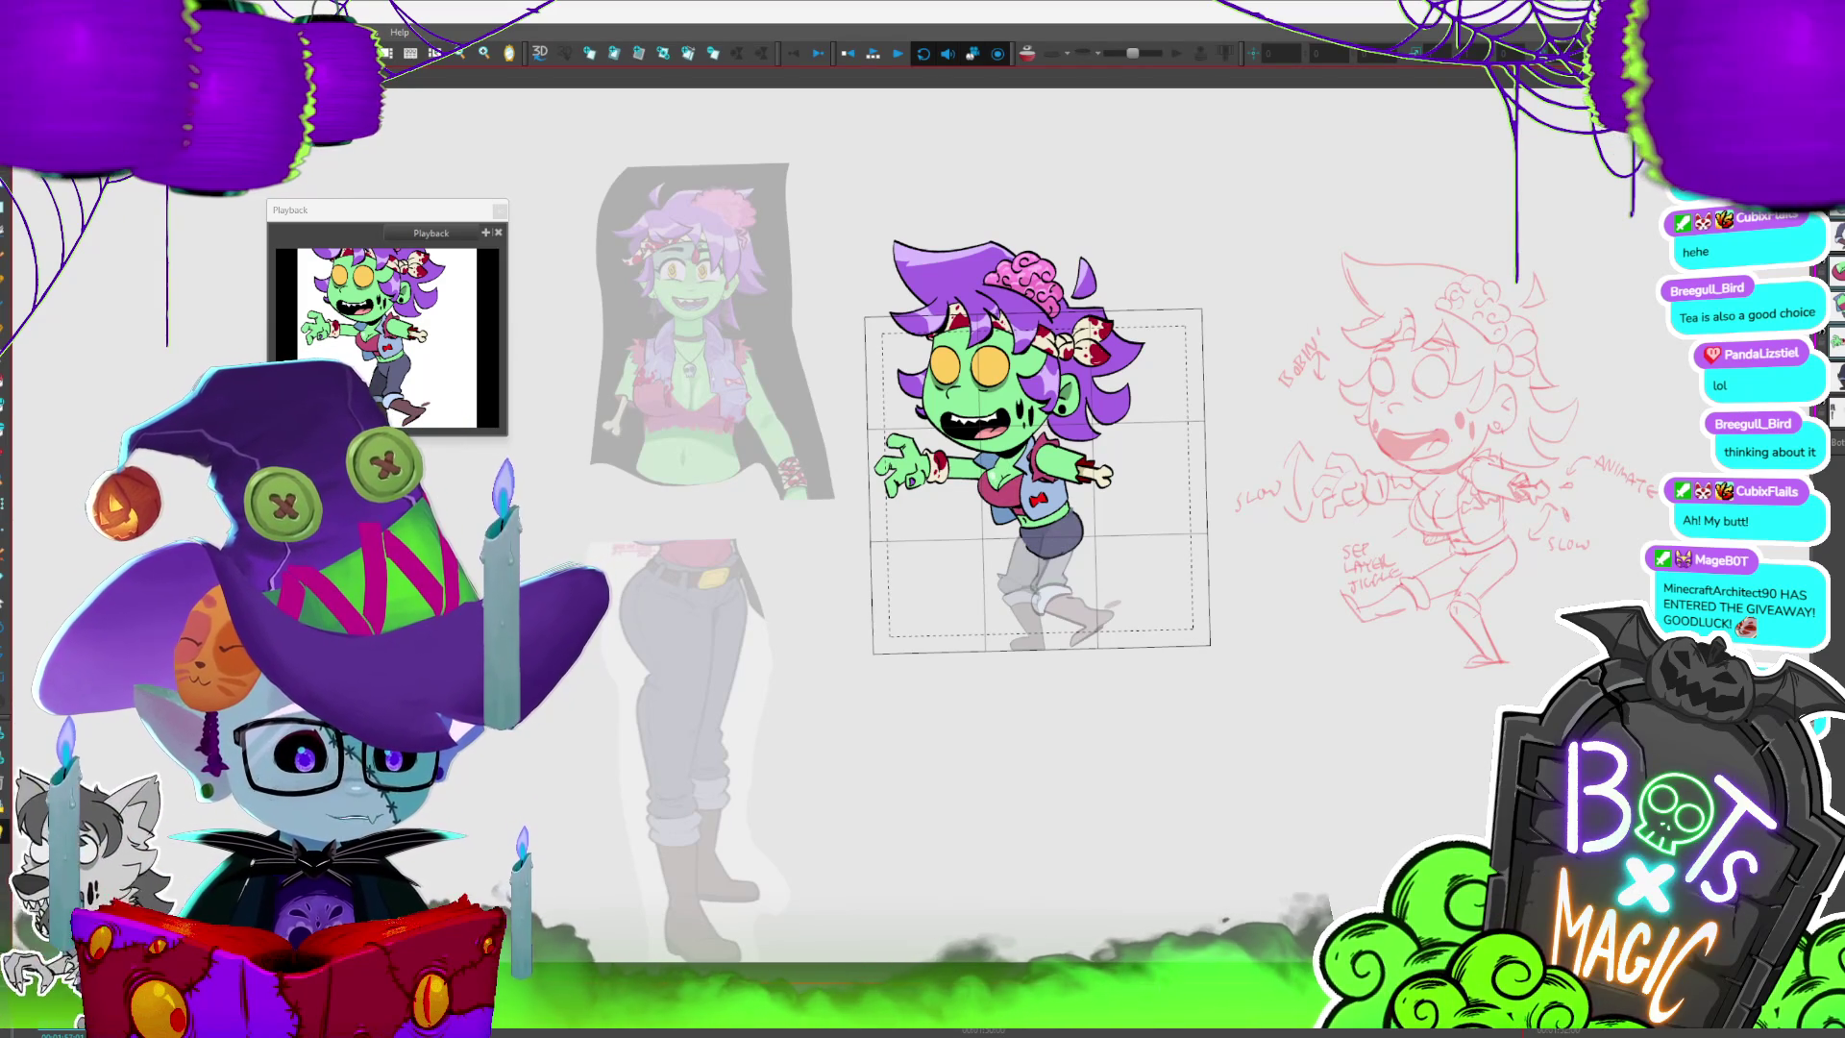
key("ctrl+a")
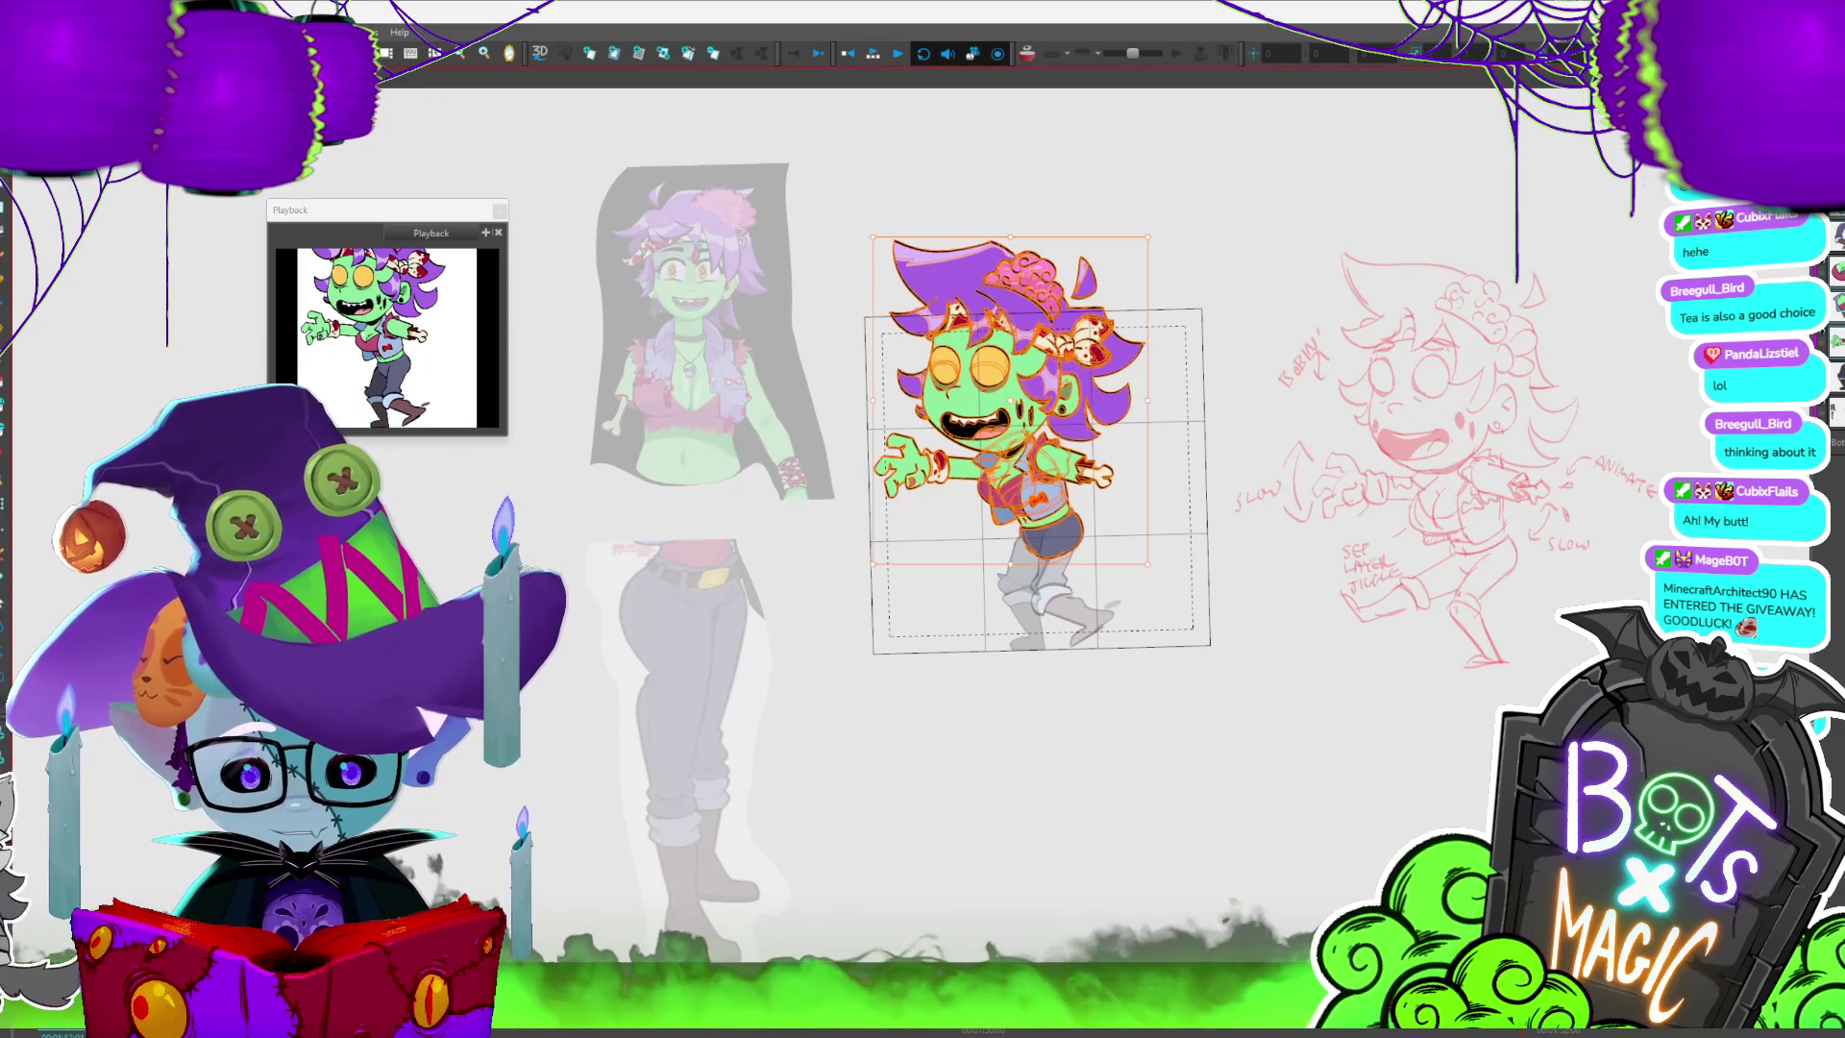
- Switch to the legs drawing and flip frames around the kicking pose, then return to the upper body
key("Escape")
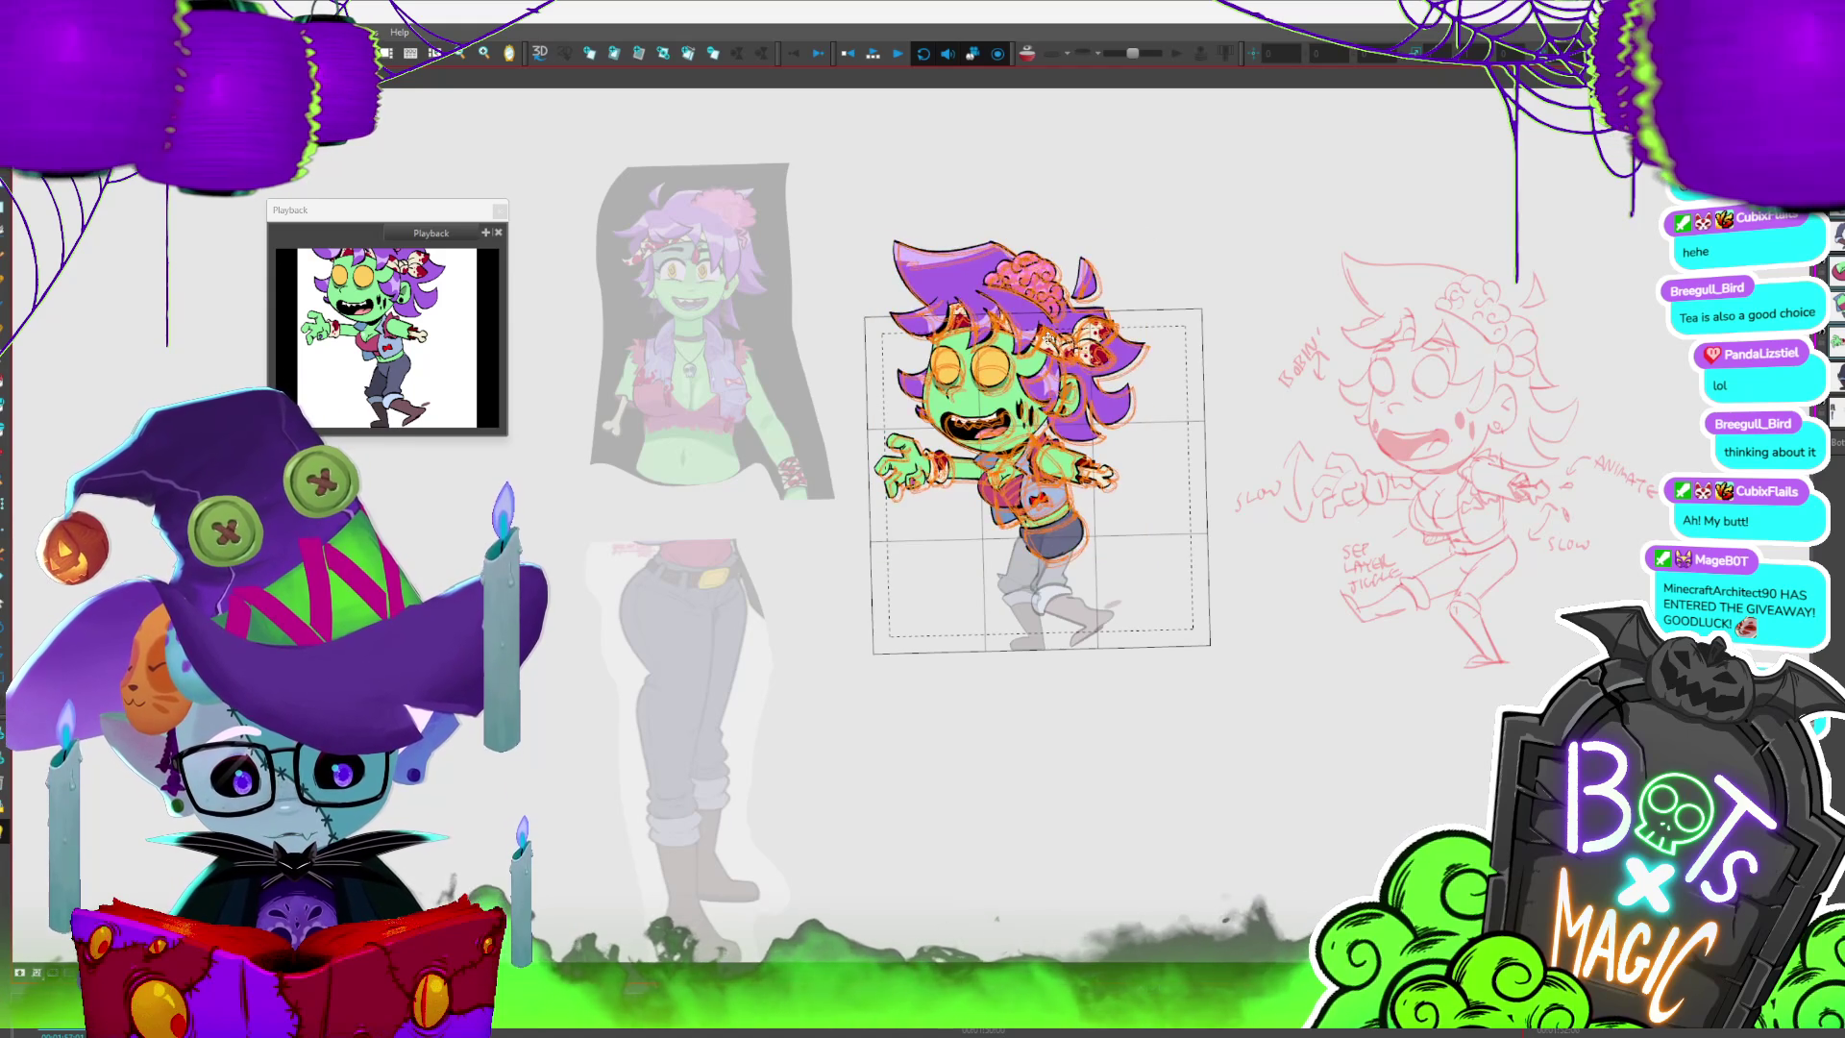
key("period")
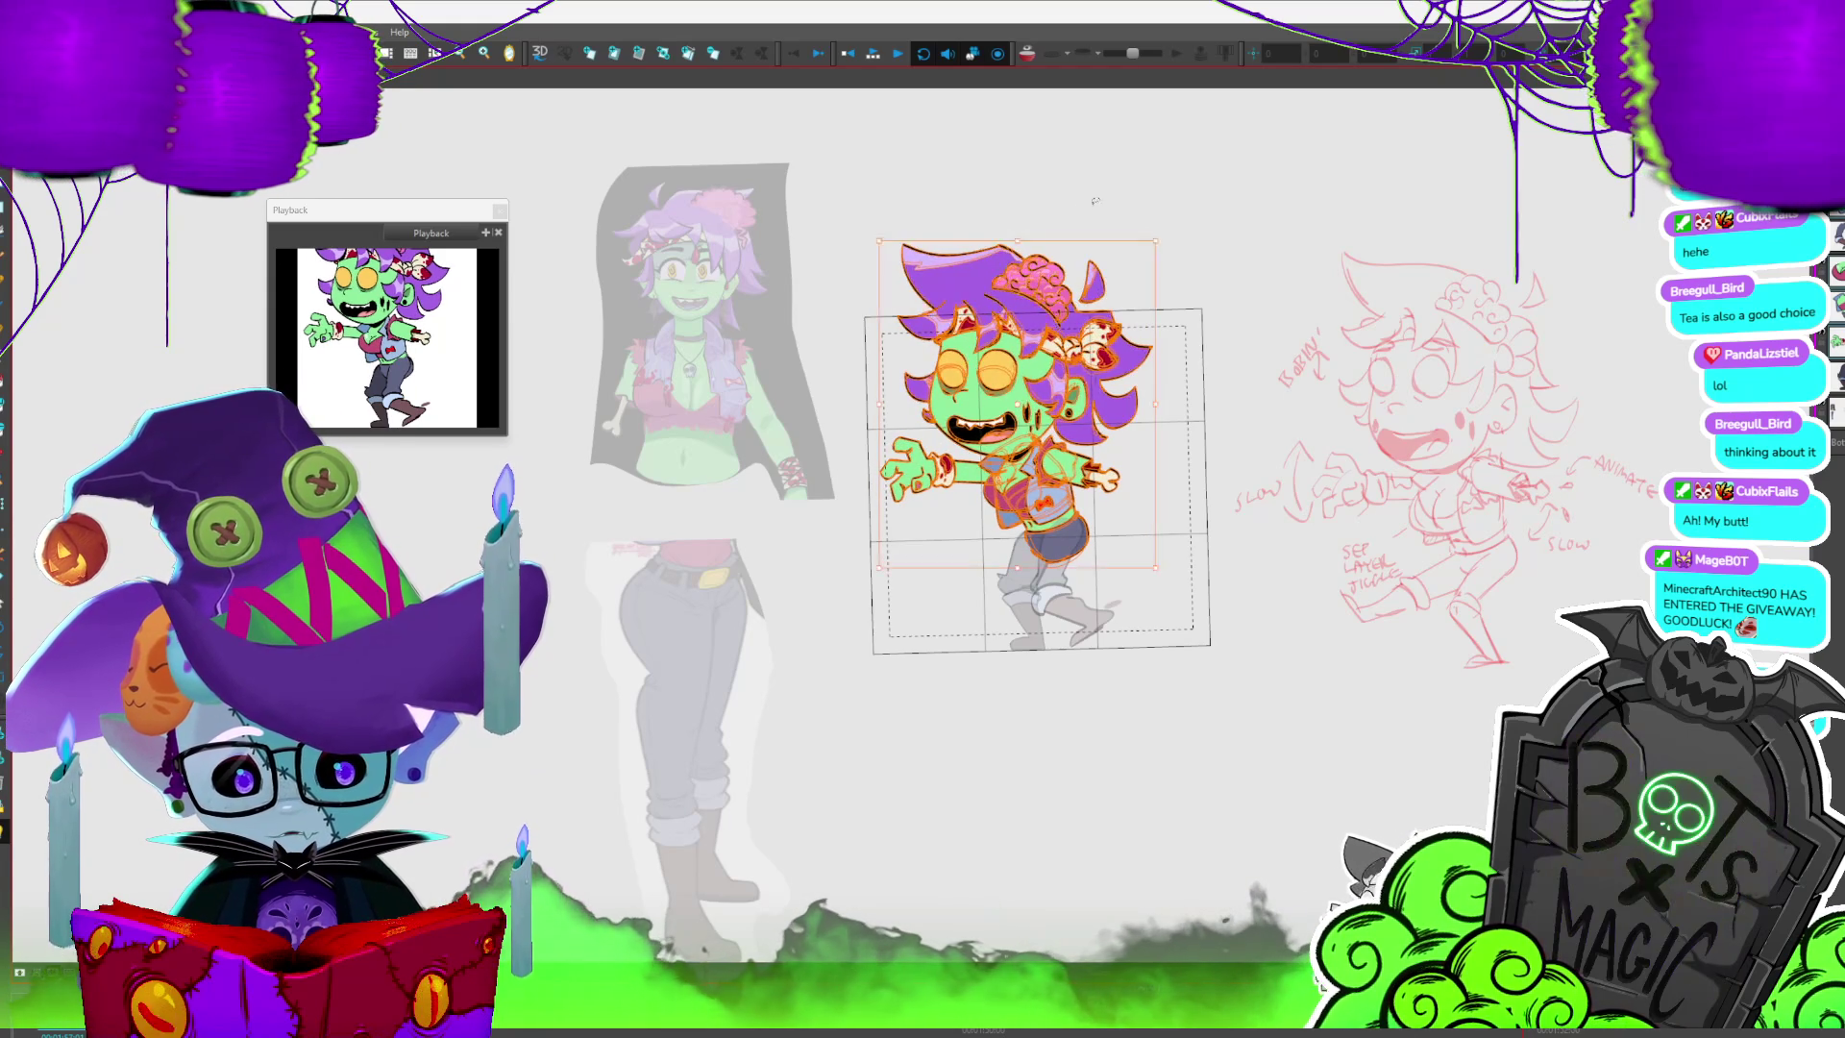
key("Escape")
key("slash")
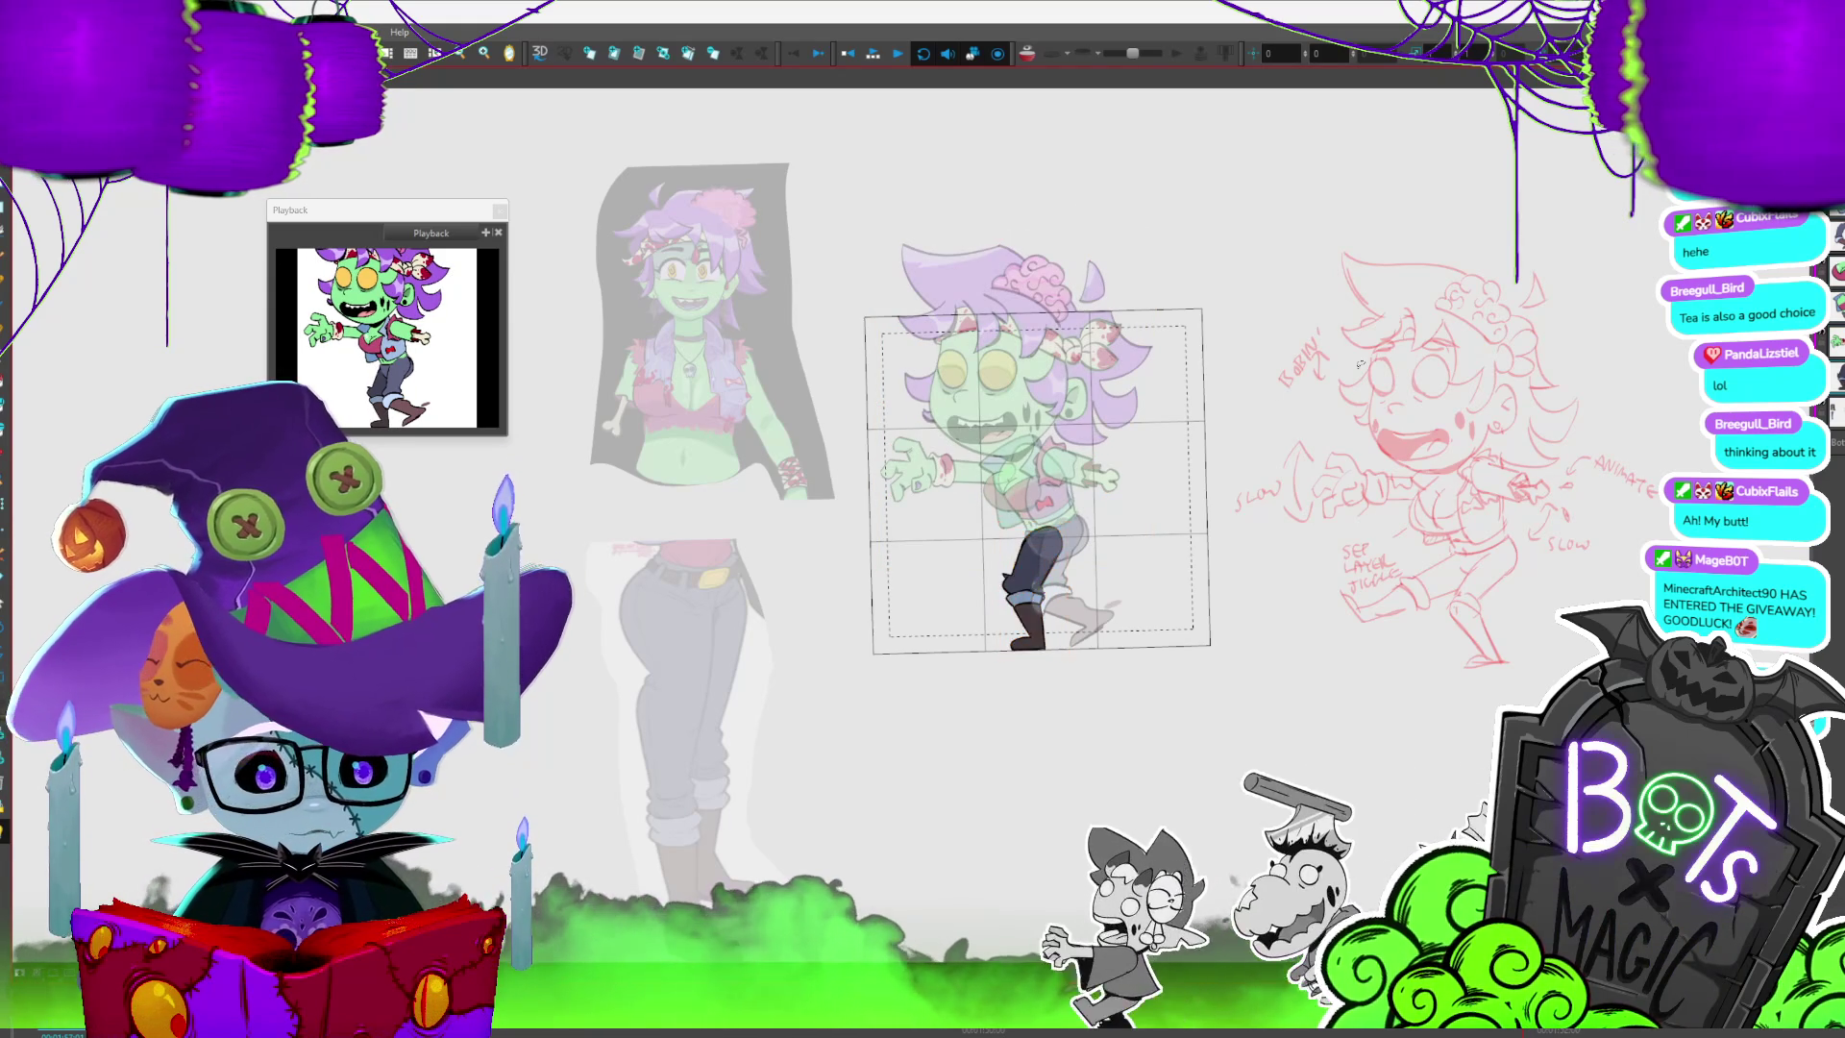
key("period")
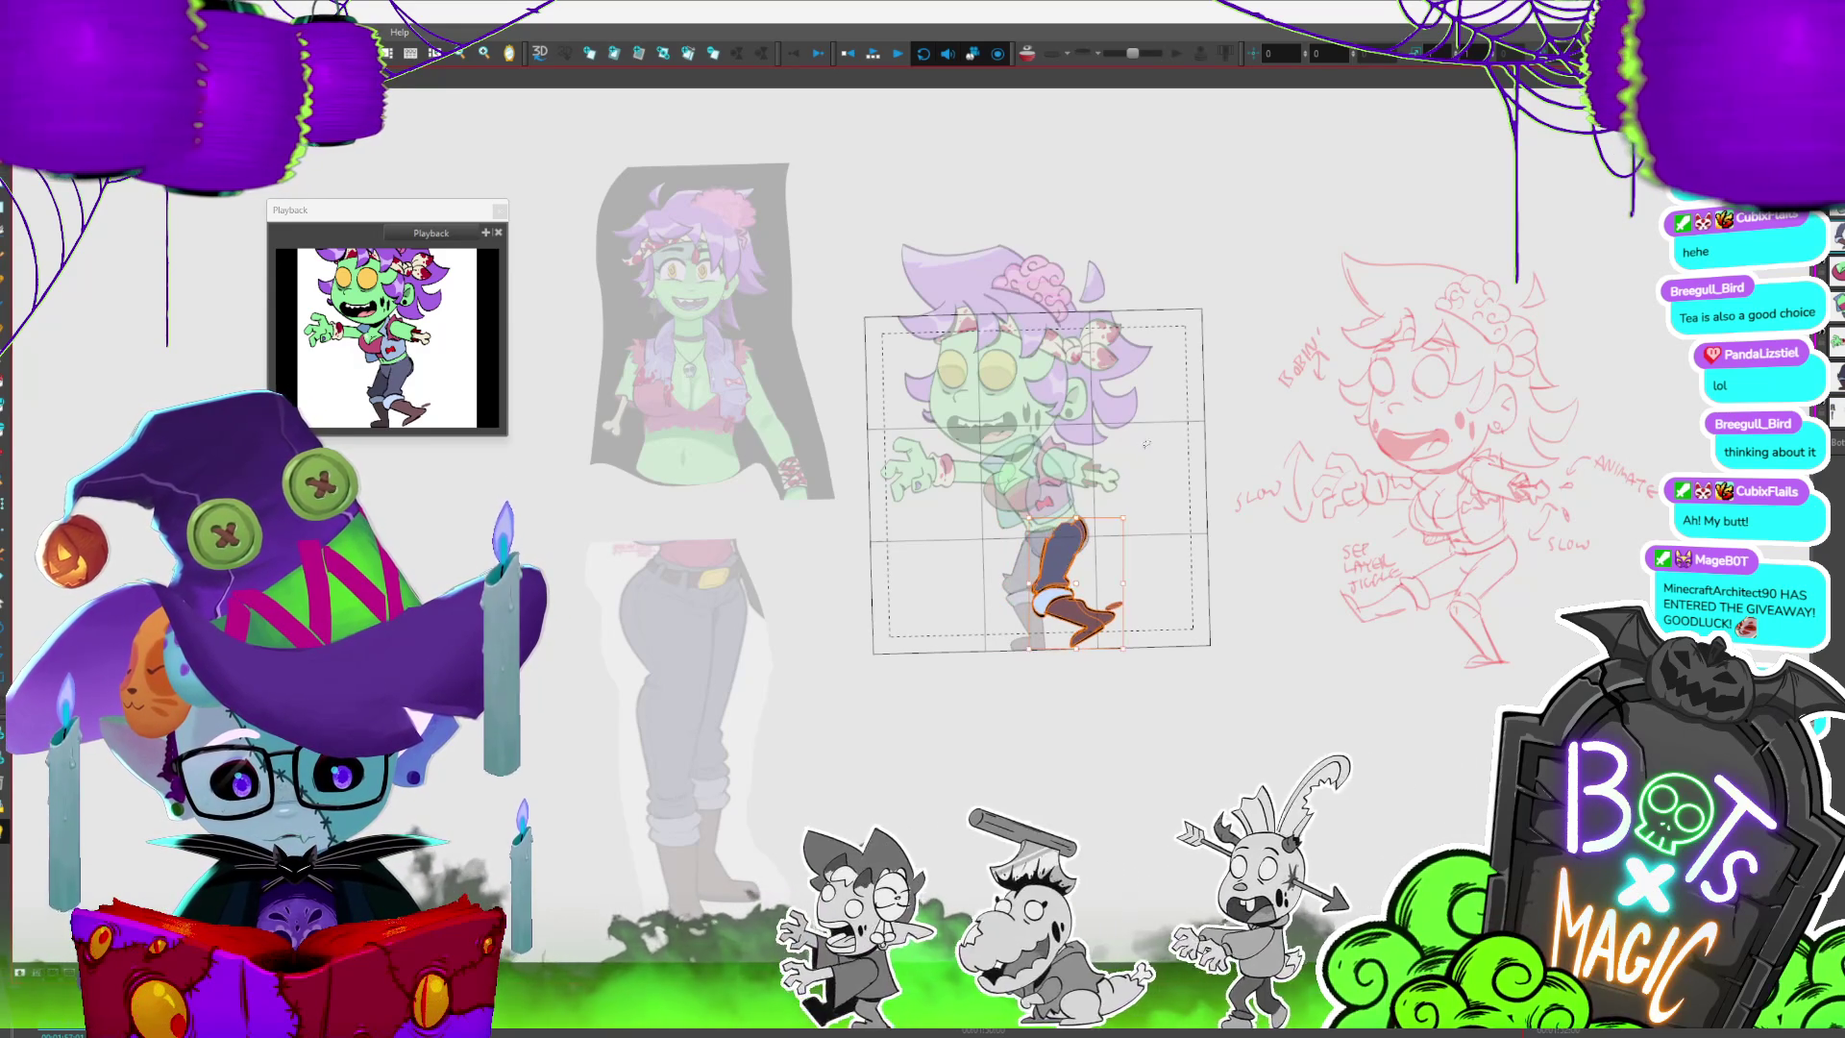
key("period")
key("comma")
key("period")
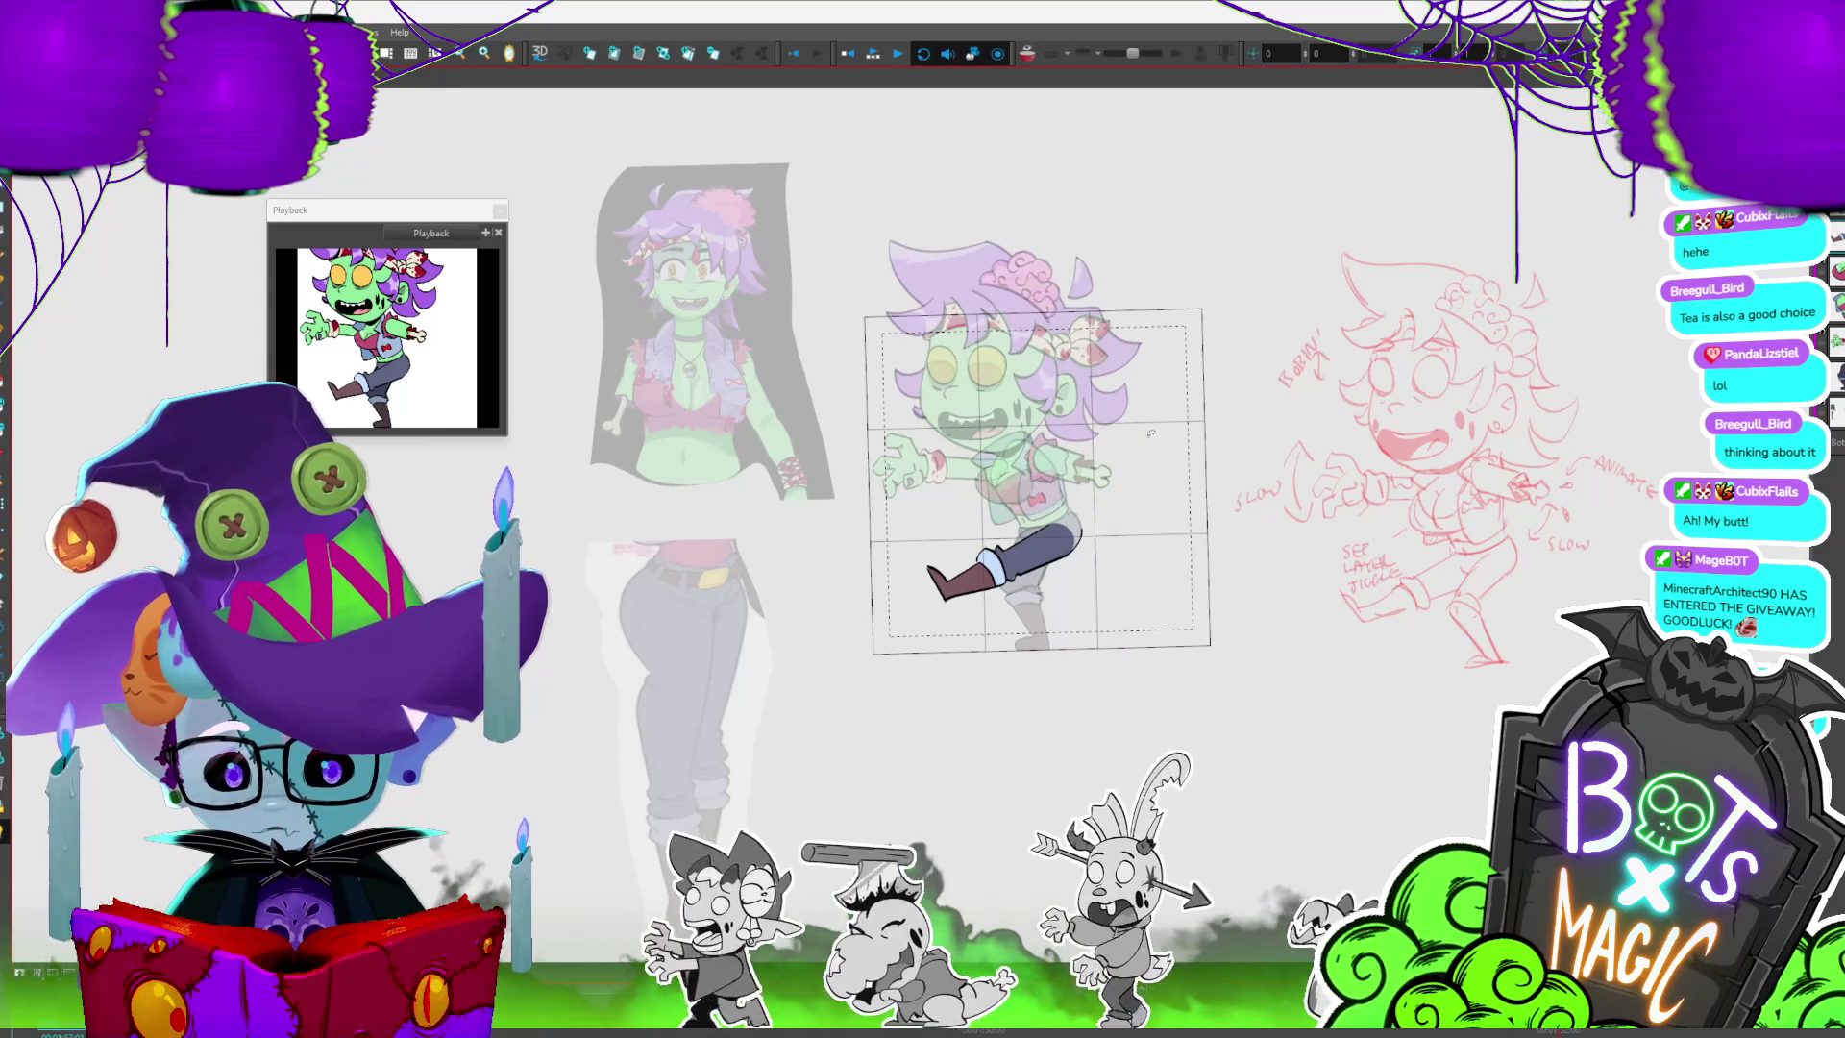
key("period")
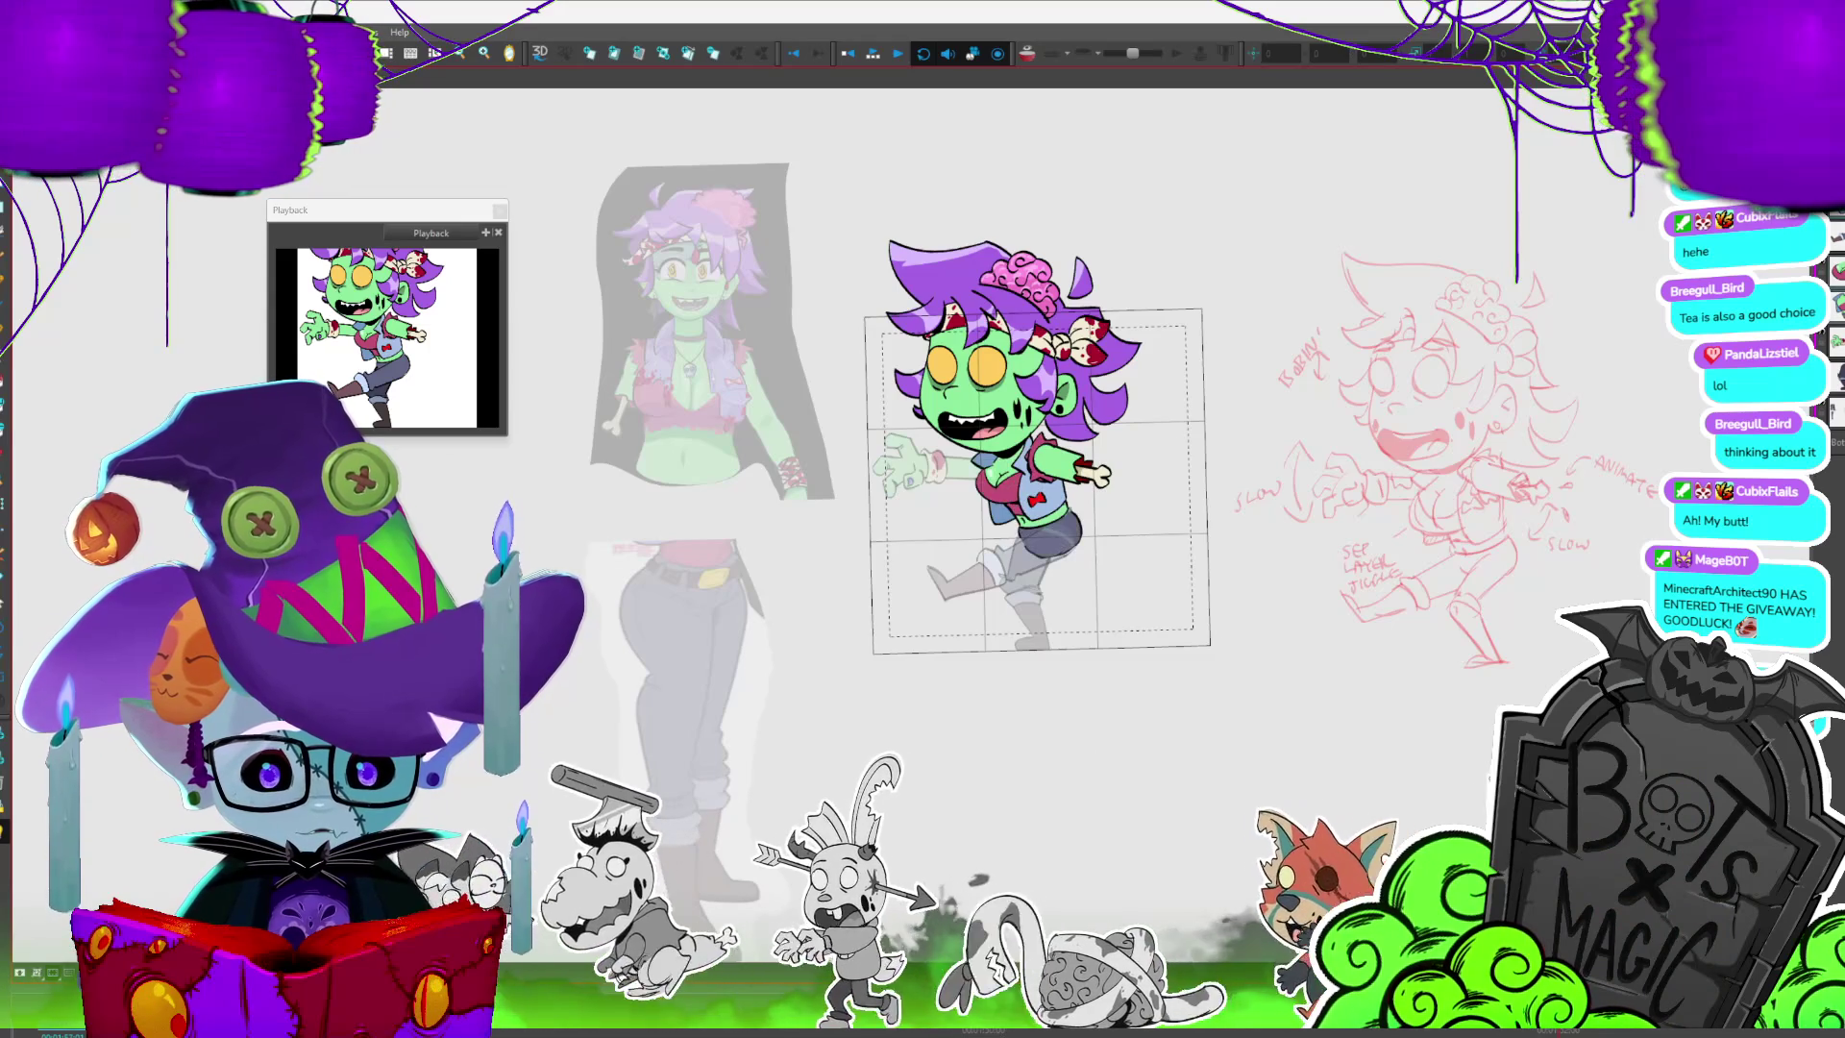
key("period")
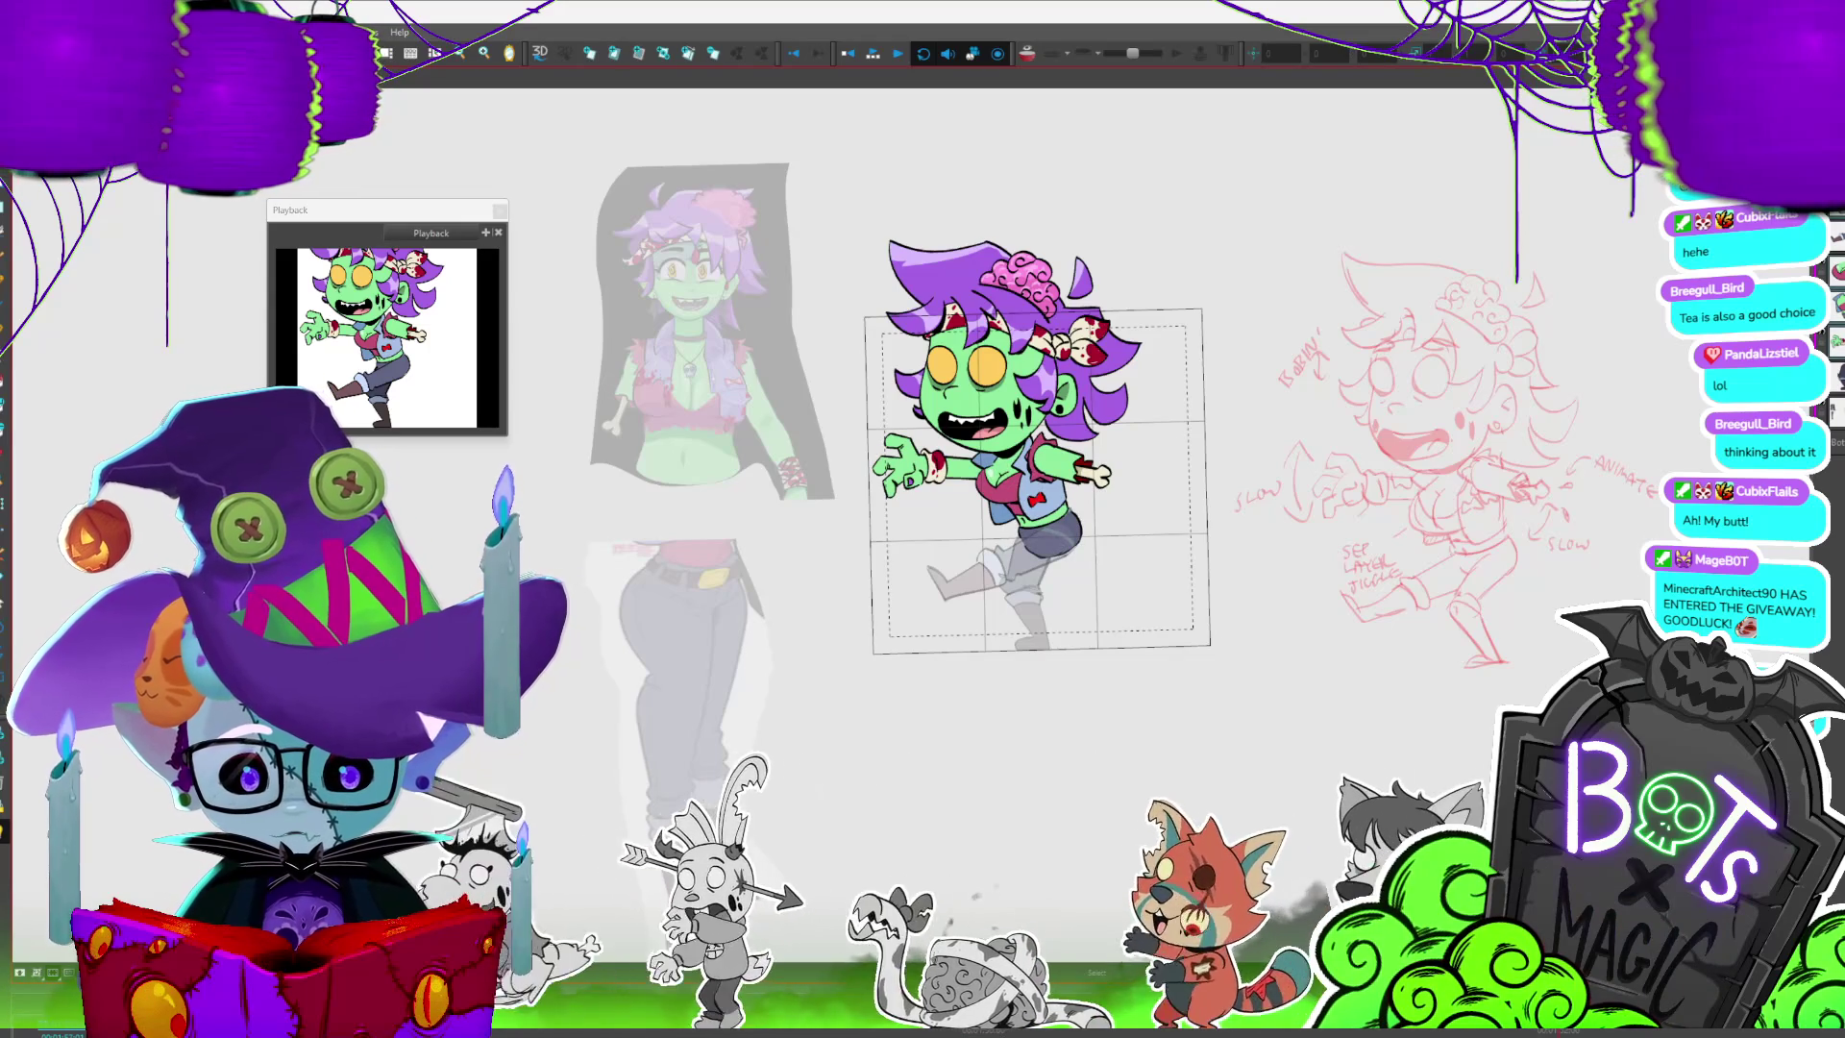
- Select the upper-body strokes frame by frame through the remaining walk poses and zoom in on the girl
key("ctrl+a")
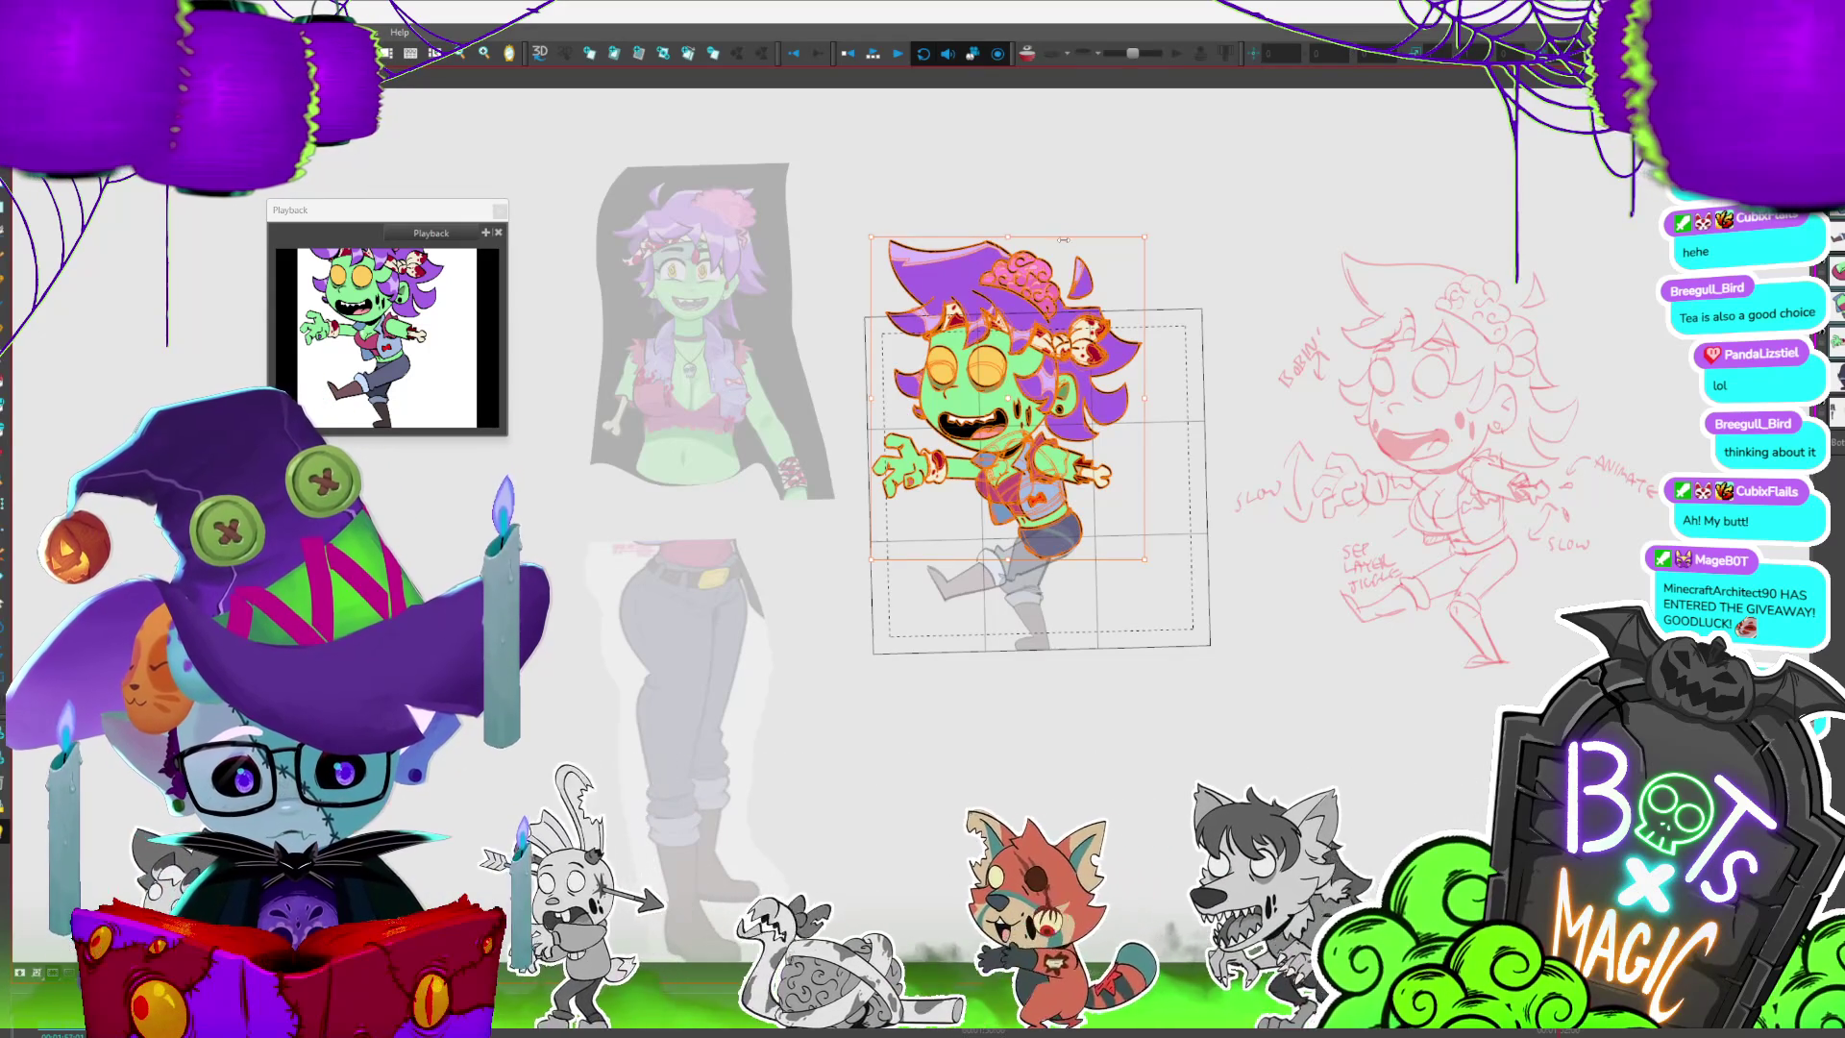
key("Escape")
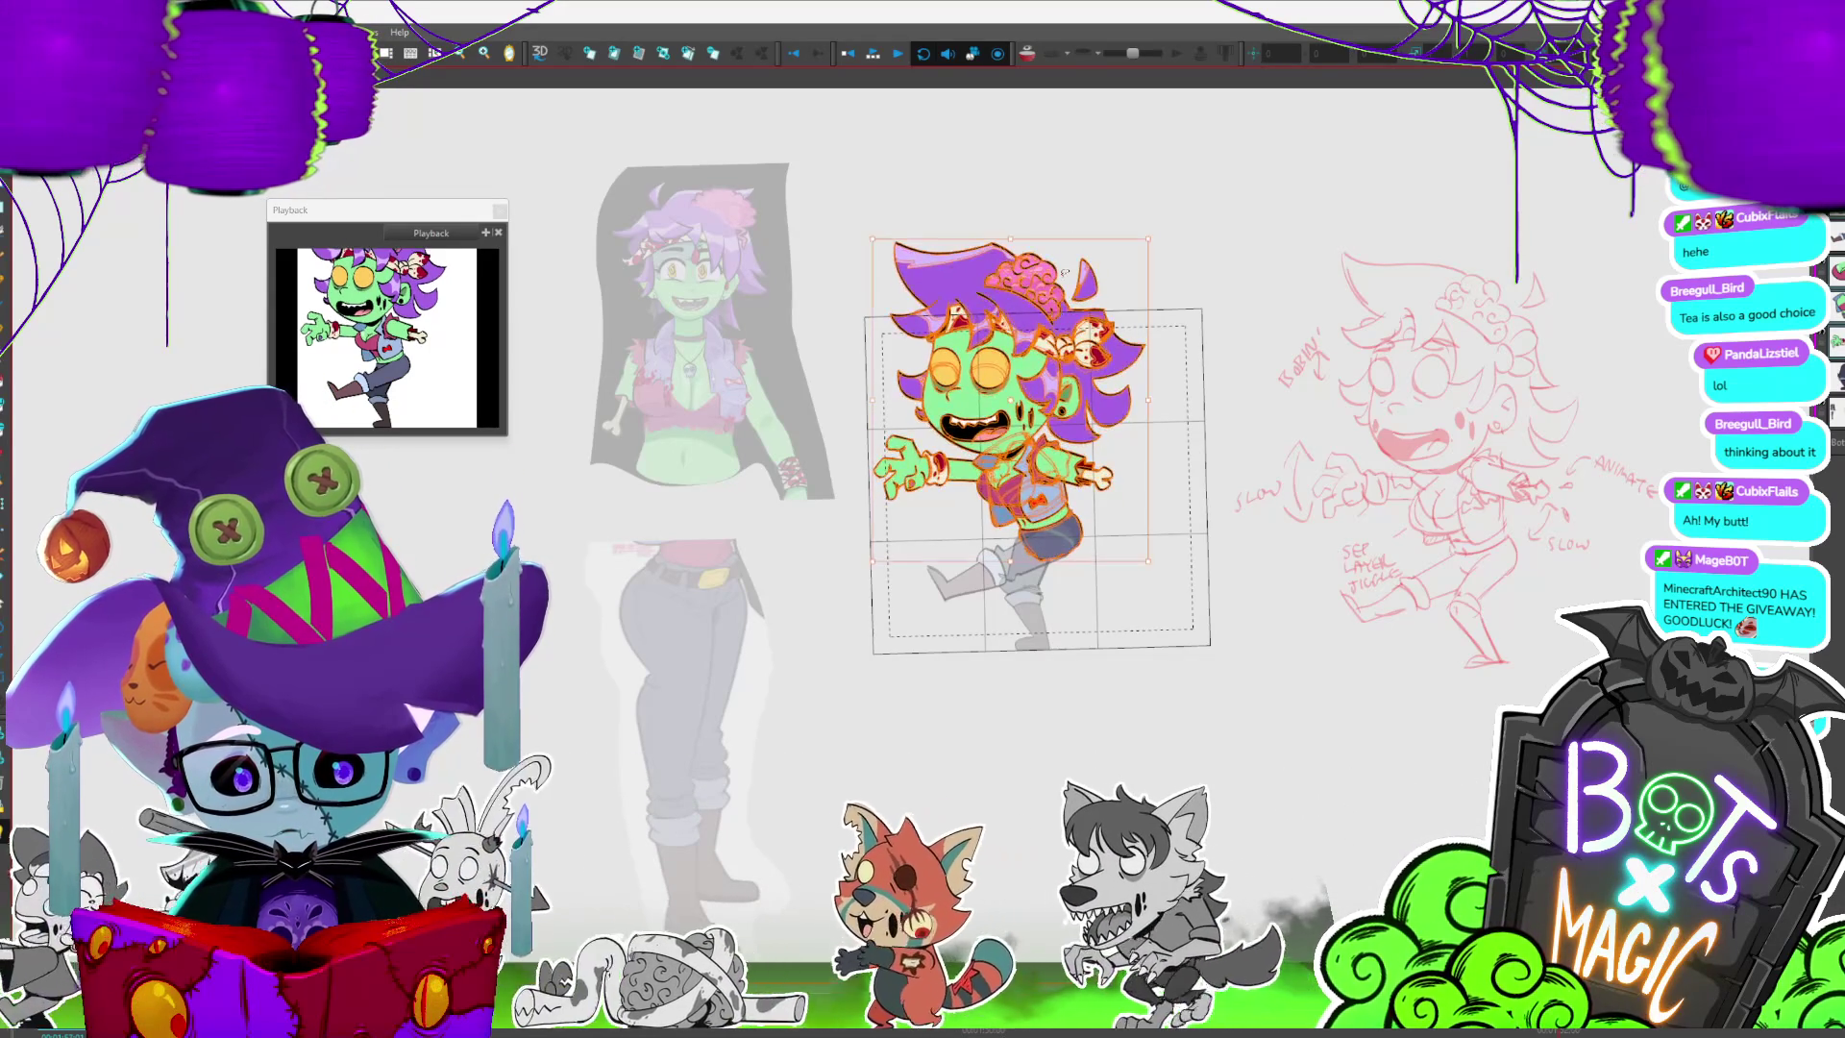
key("period")
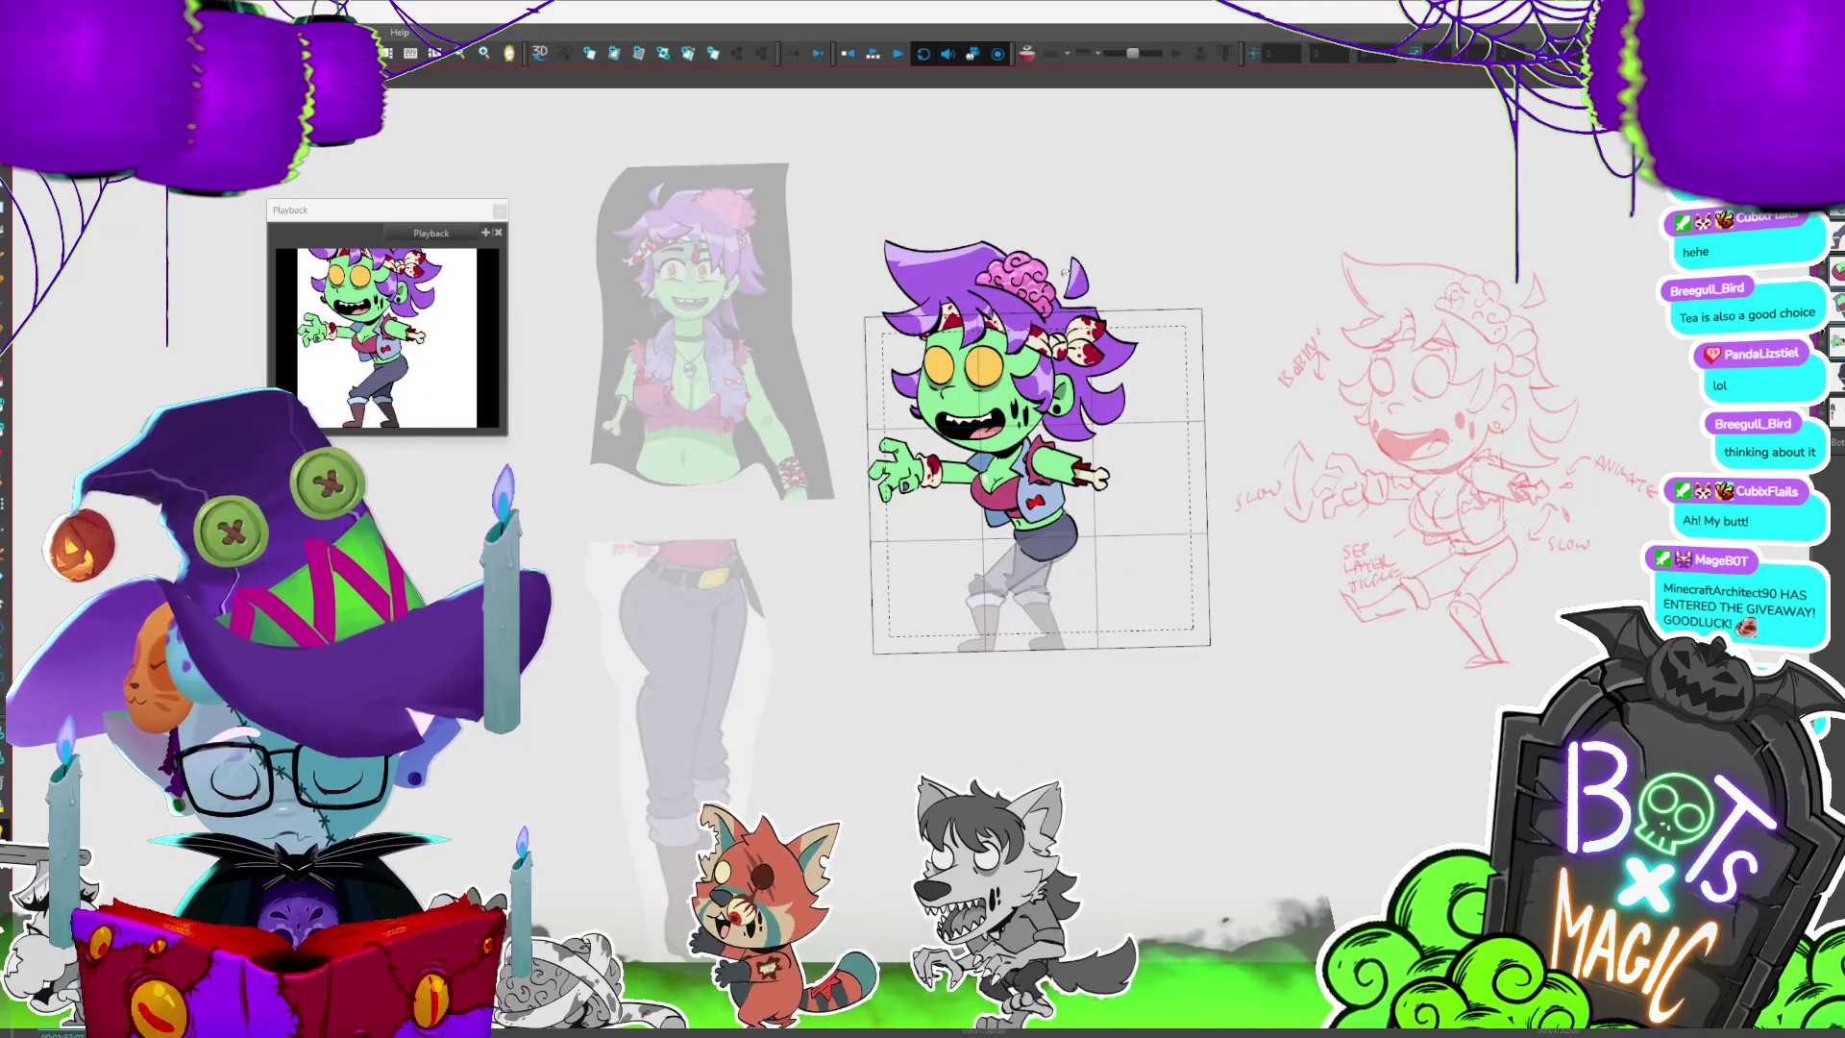
key("period")
key("ctrl+a")
key("Escape")
key("period")
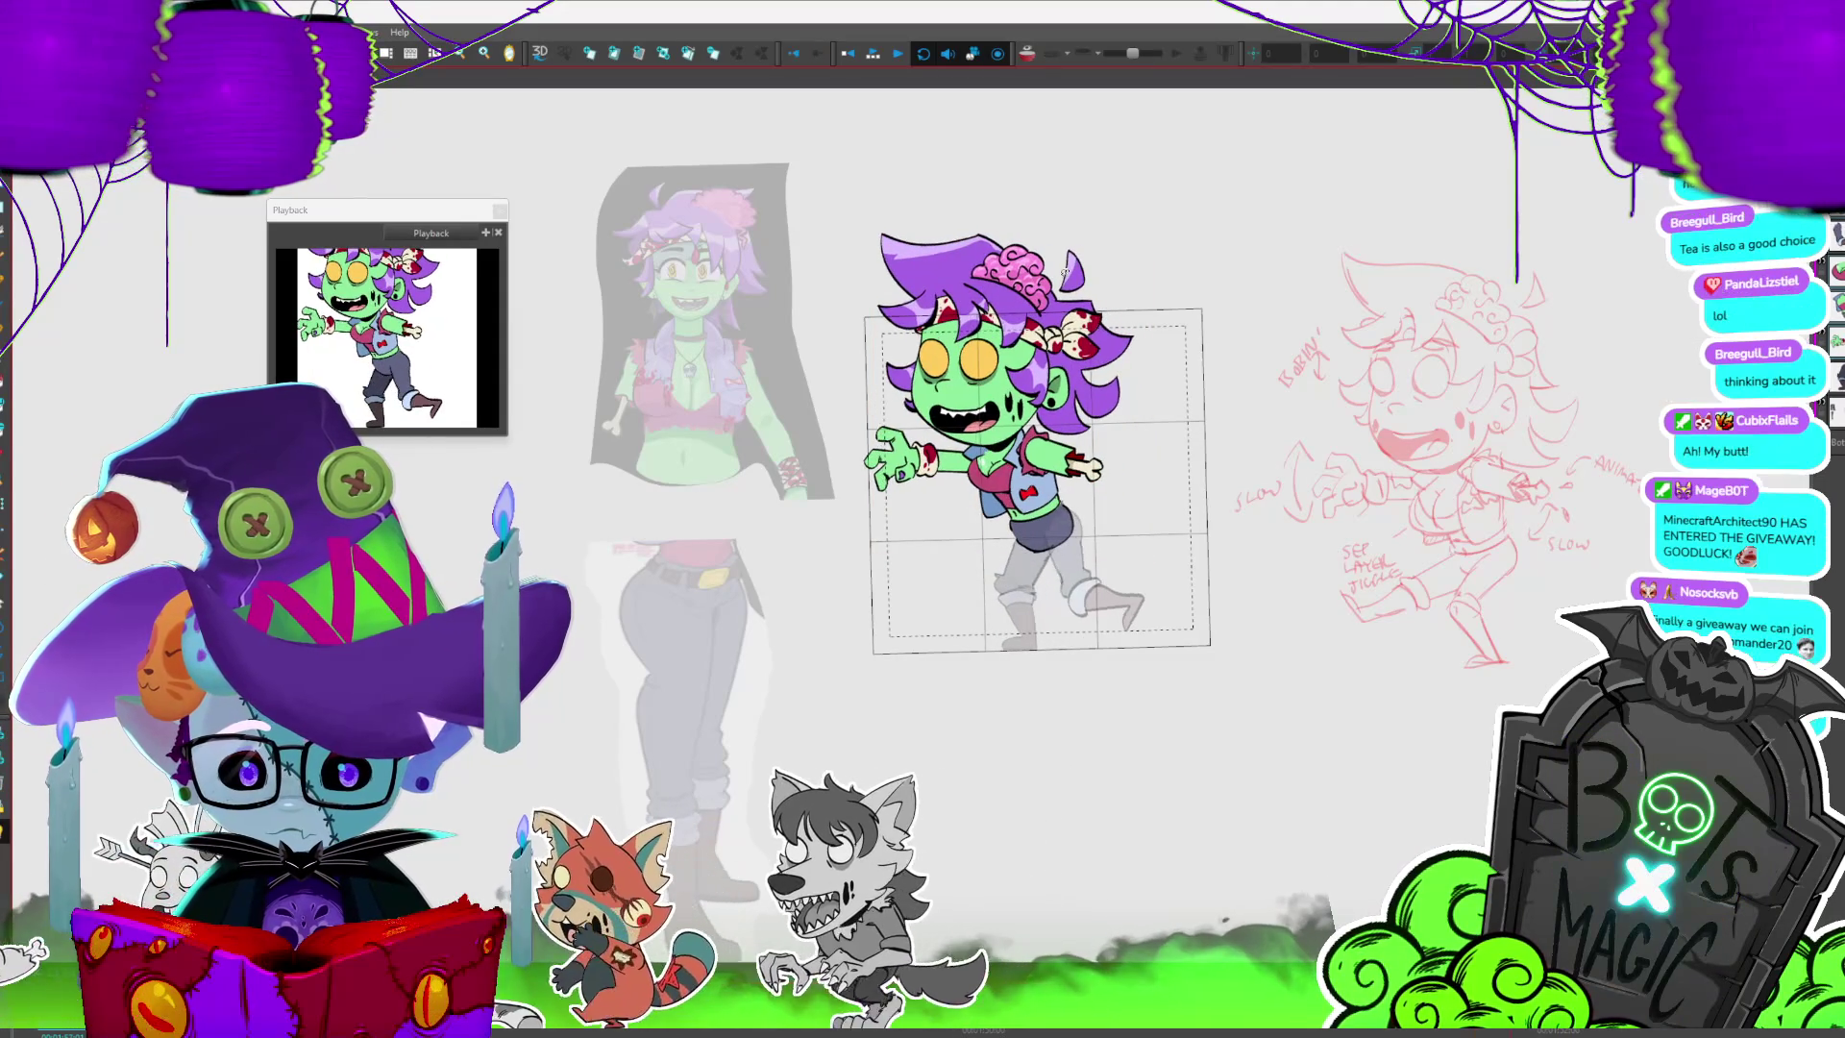
key("period")
key("period")
key("period")
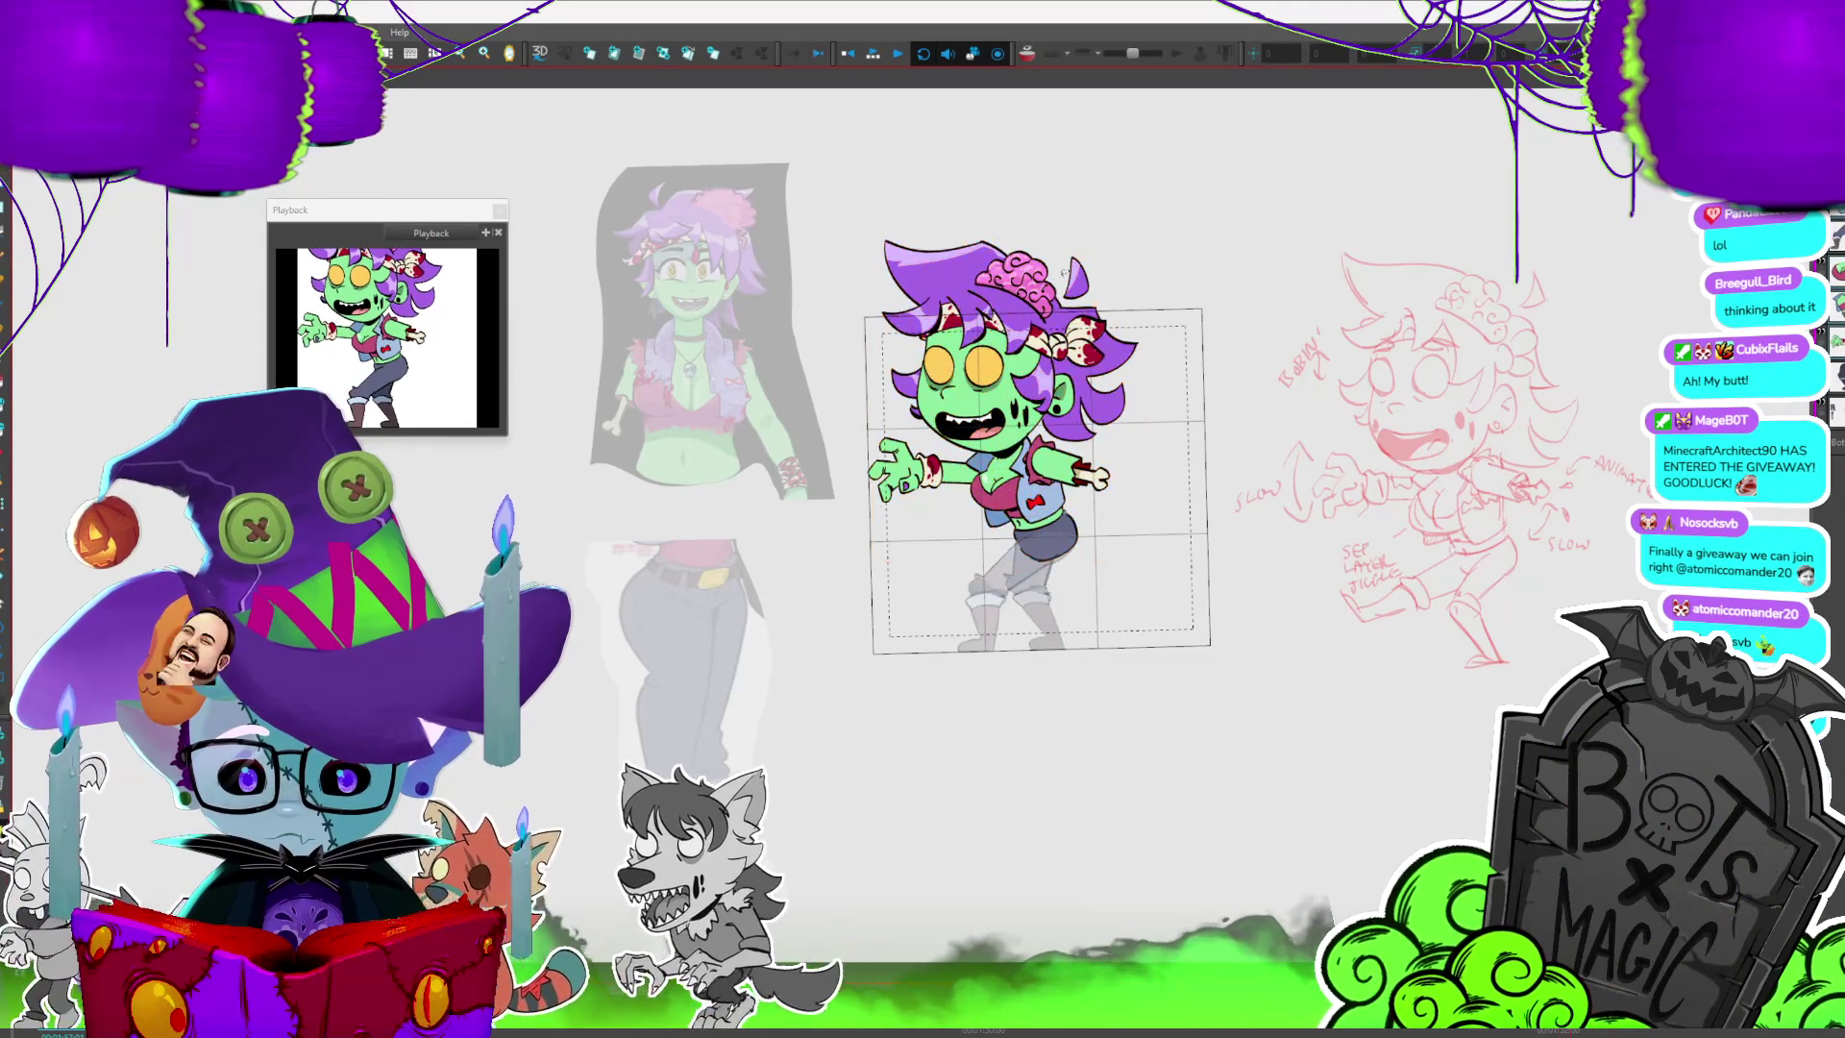
key("period")
key("period")
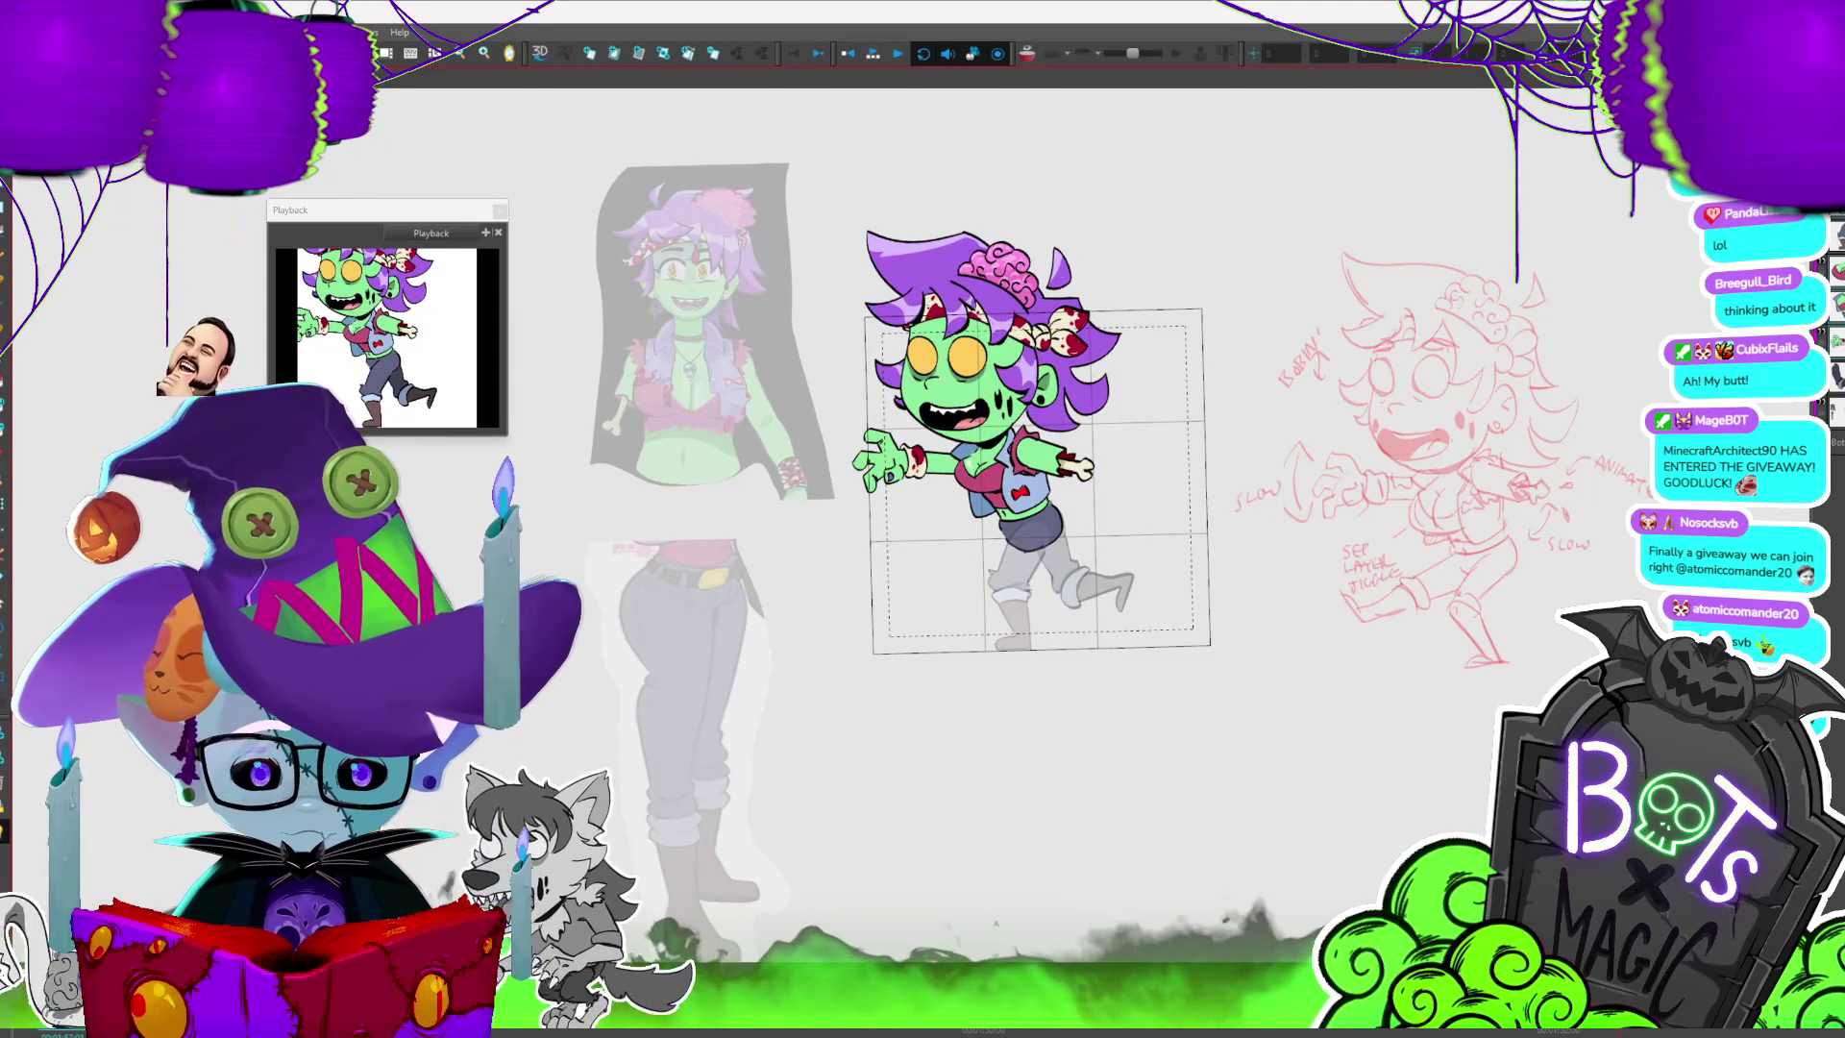
key("period")
key("period")
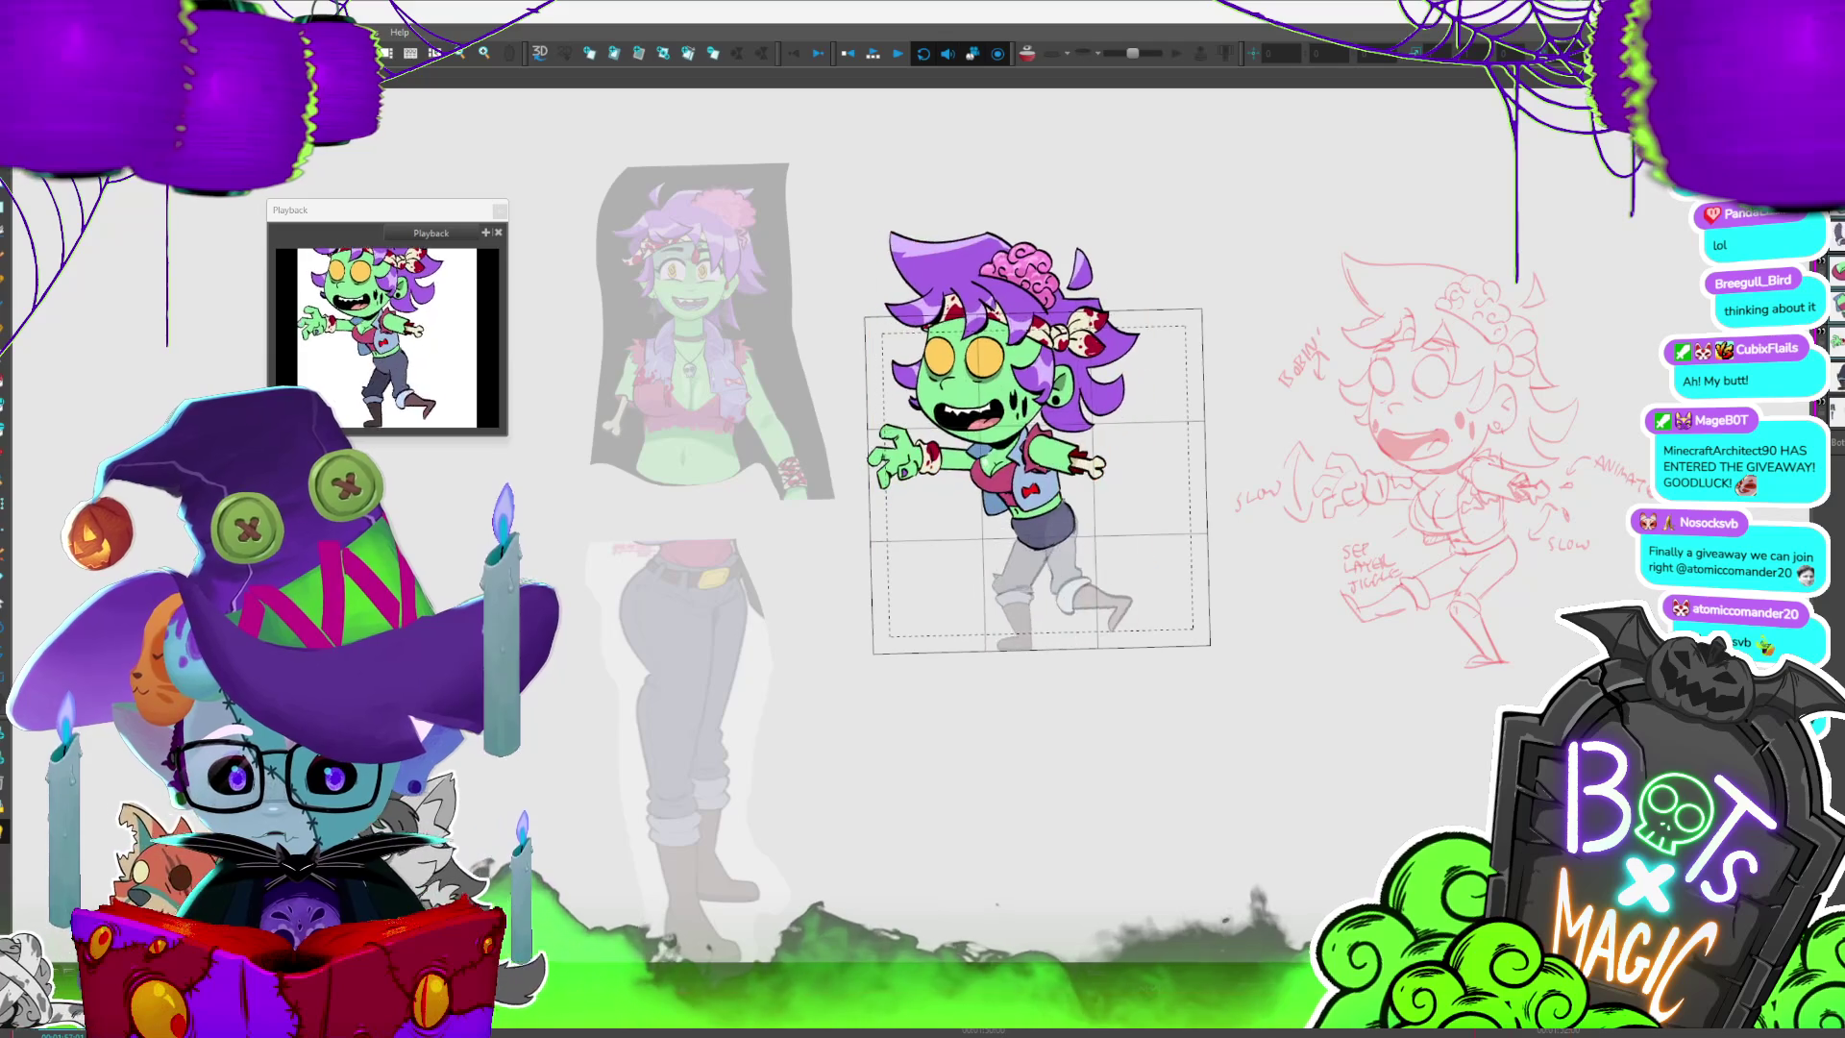
key("period")
key("period")
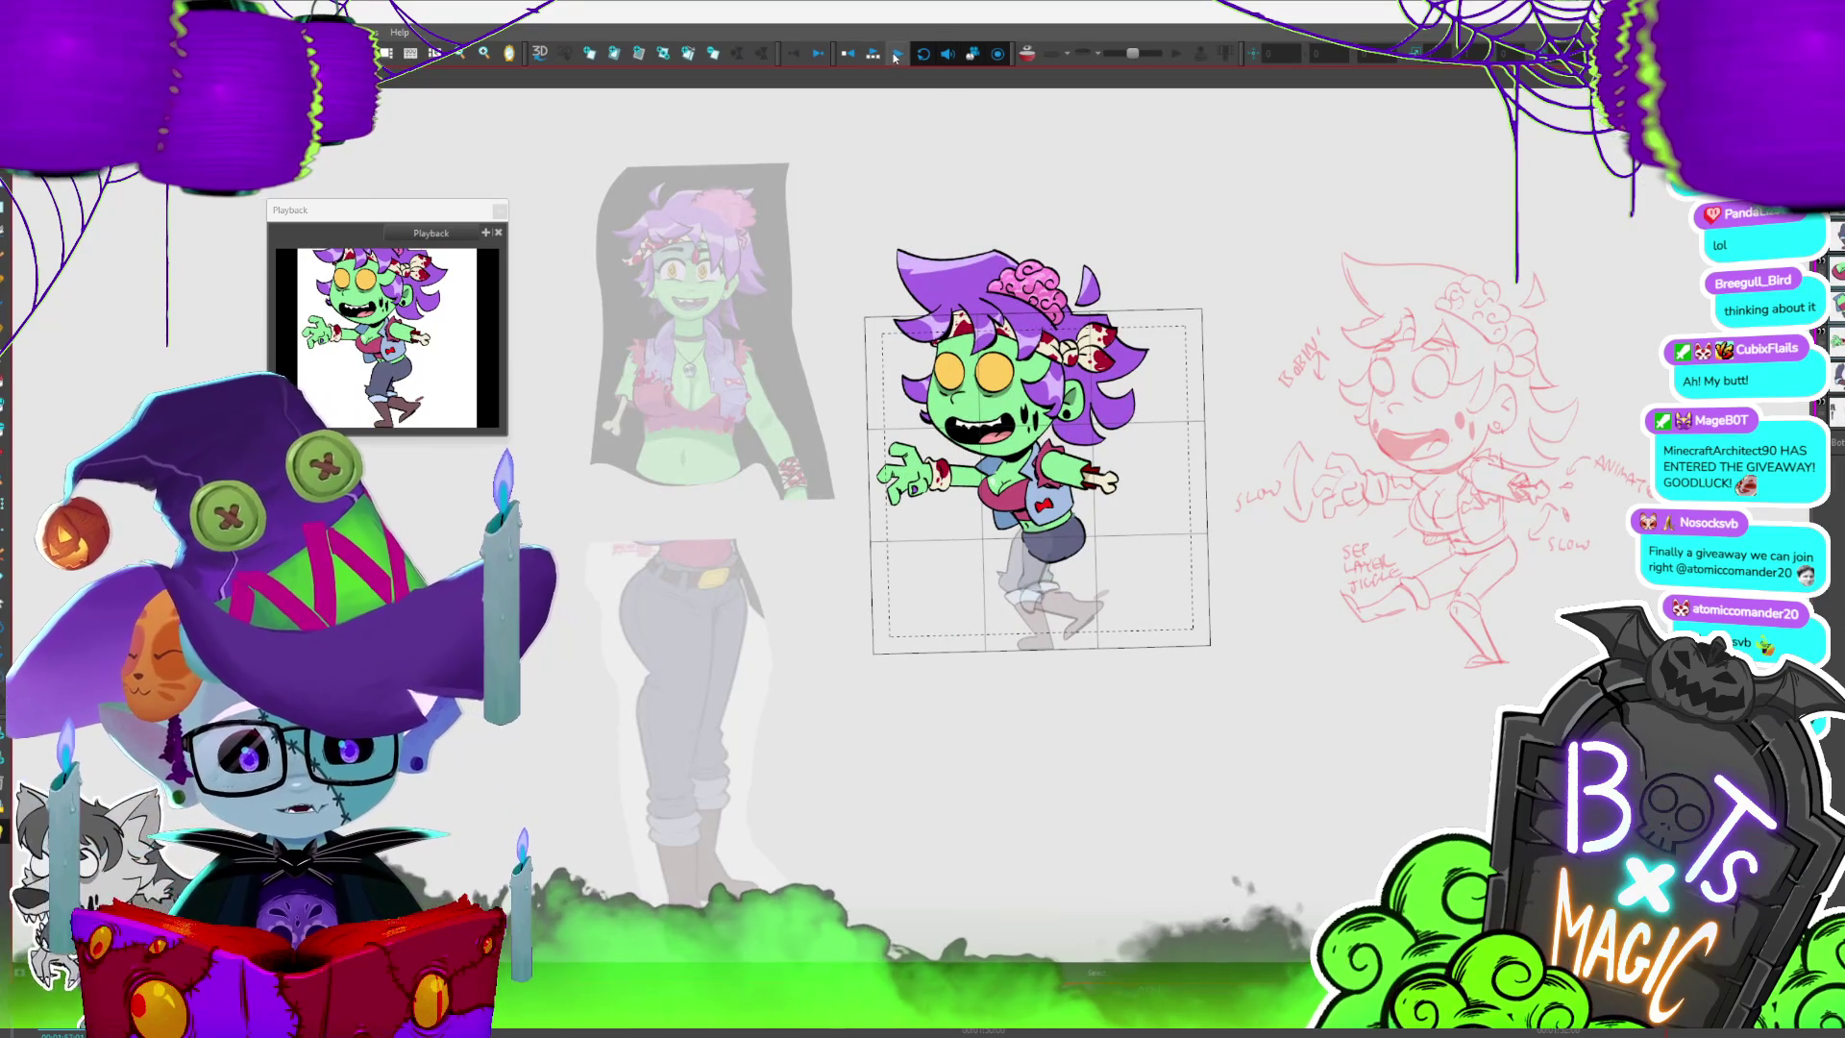
key("2")
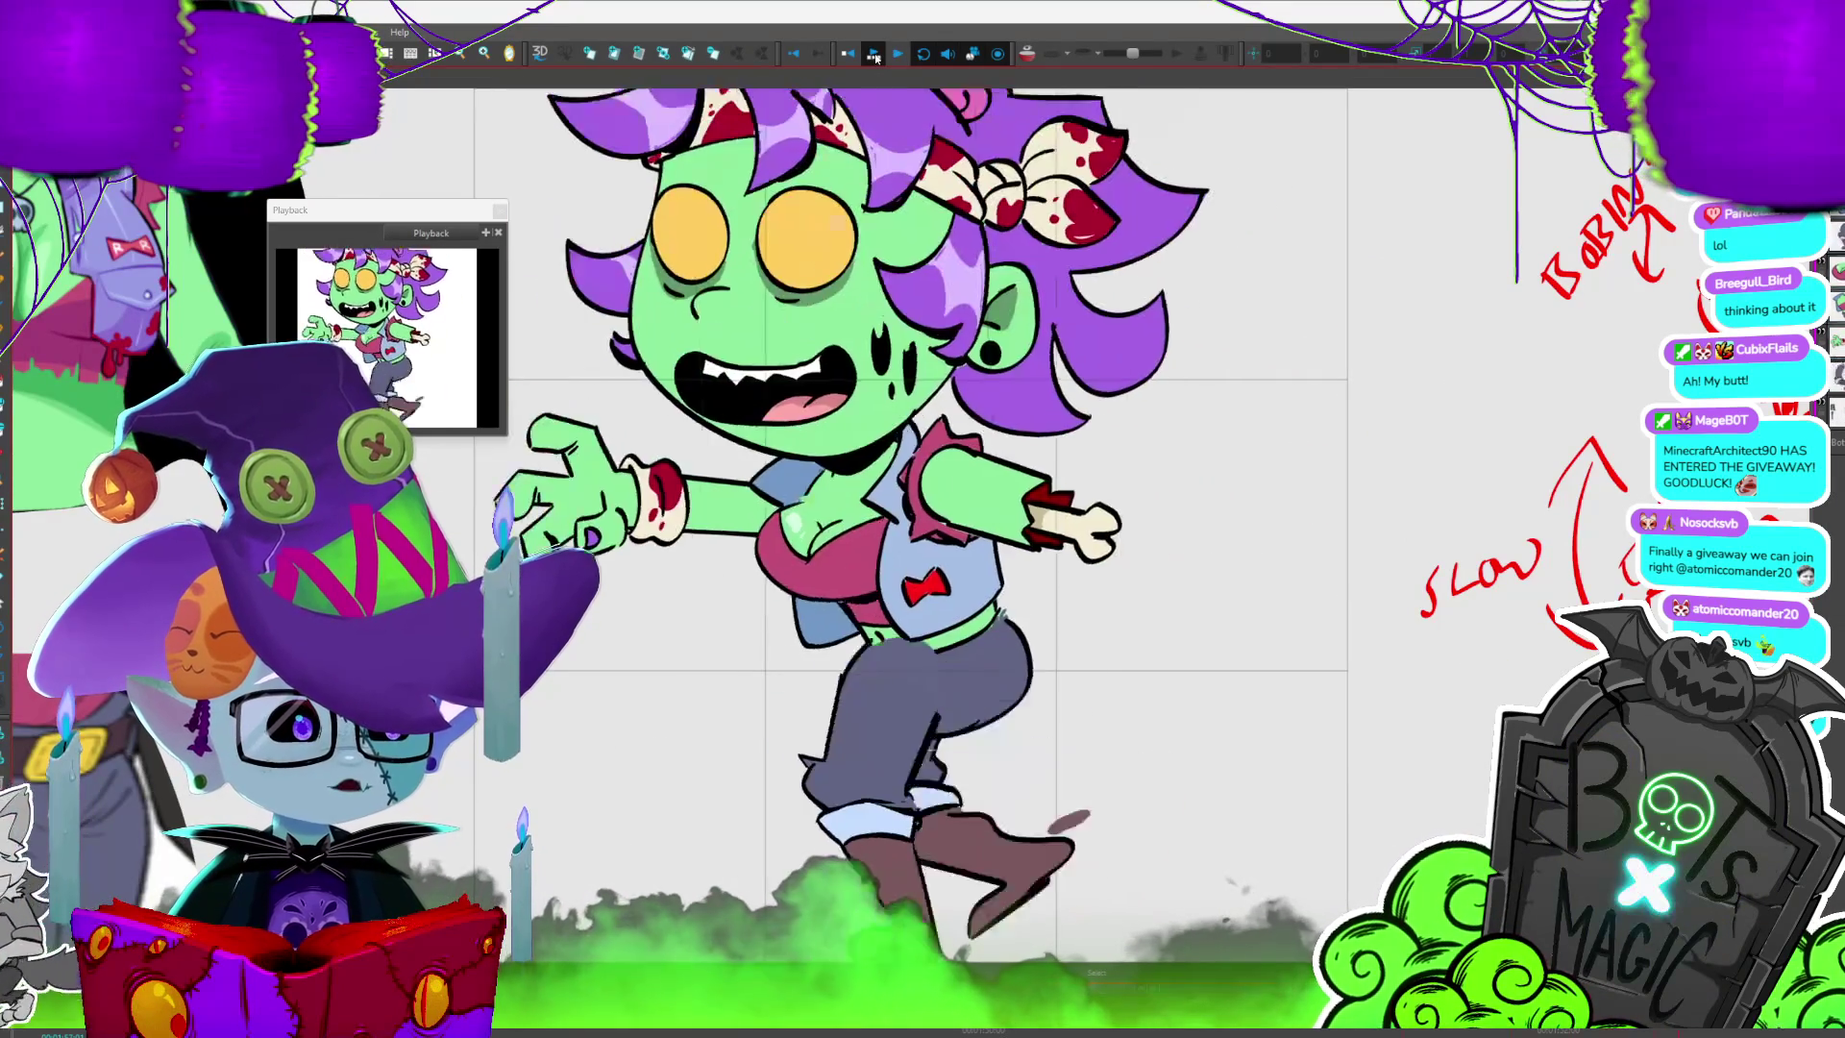
- Loop the walk cycle in close-up, then zoom back out to the full camera frame
key("Return")
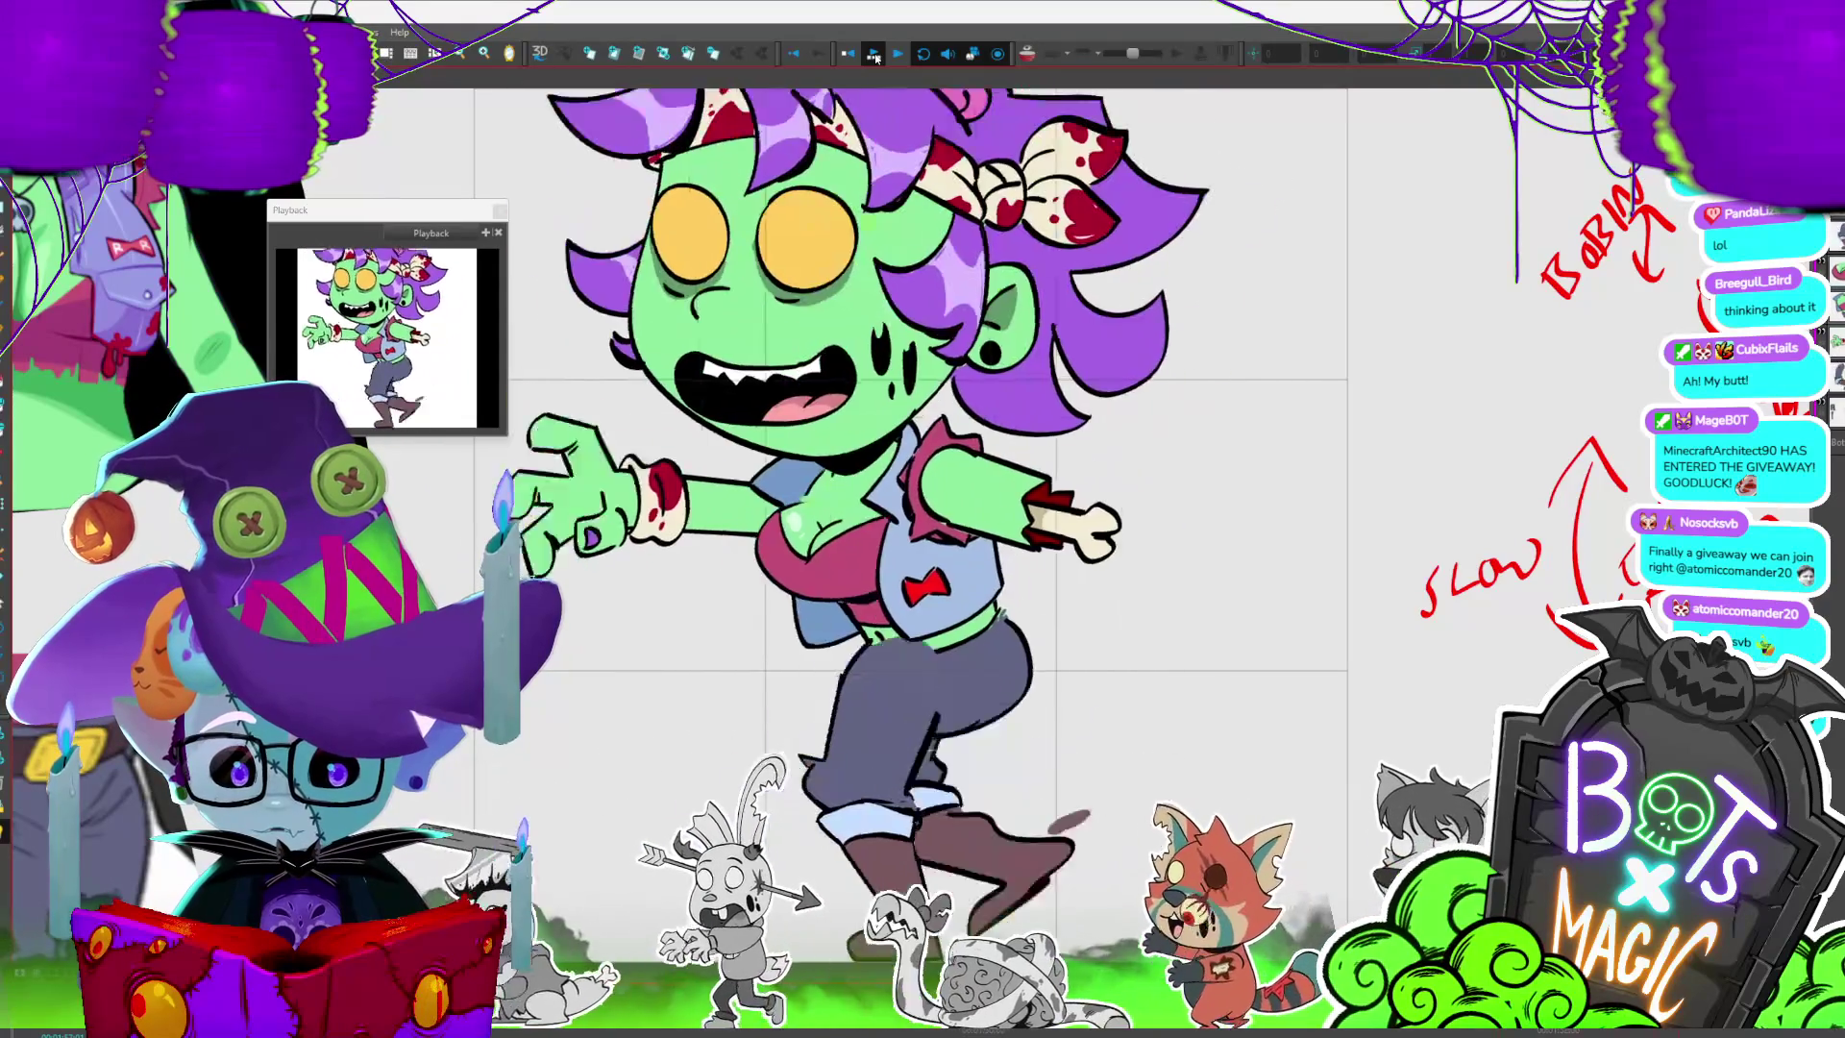
key("shift+m")
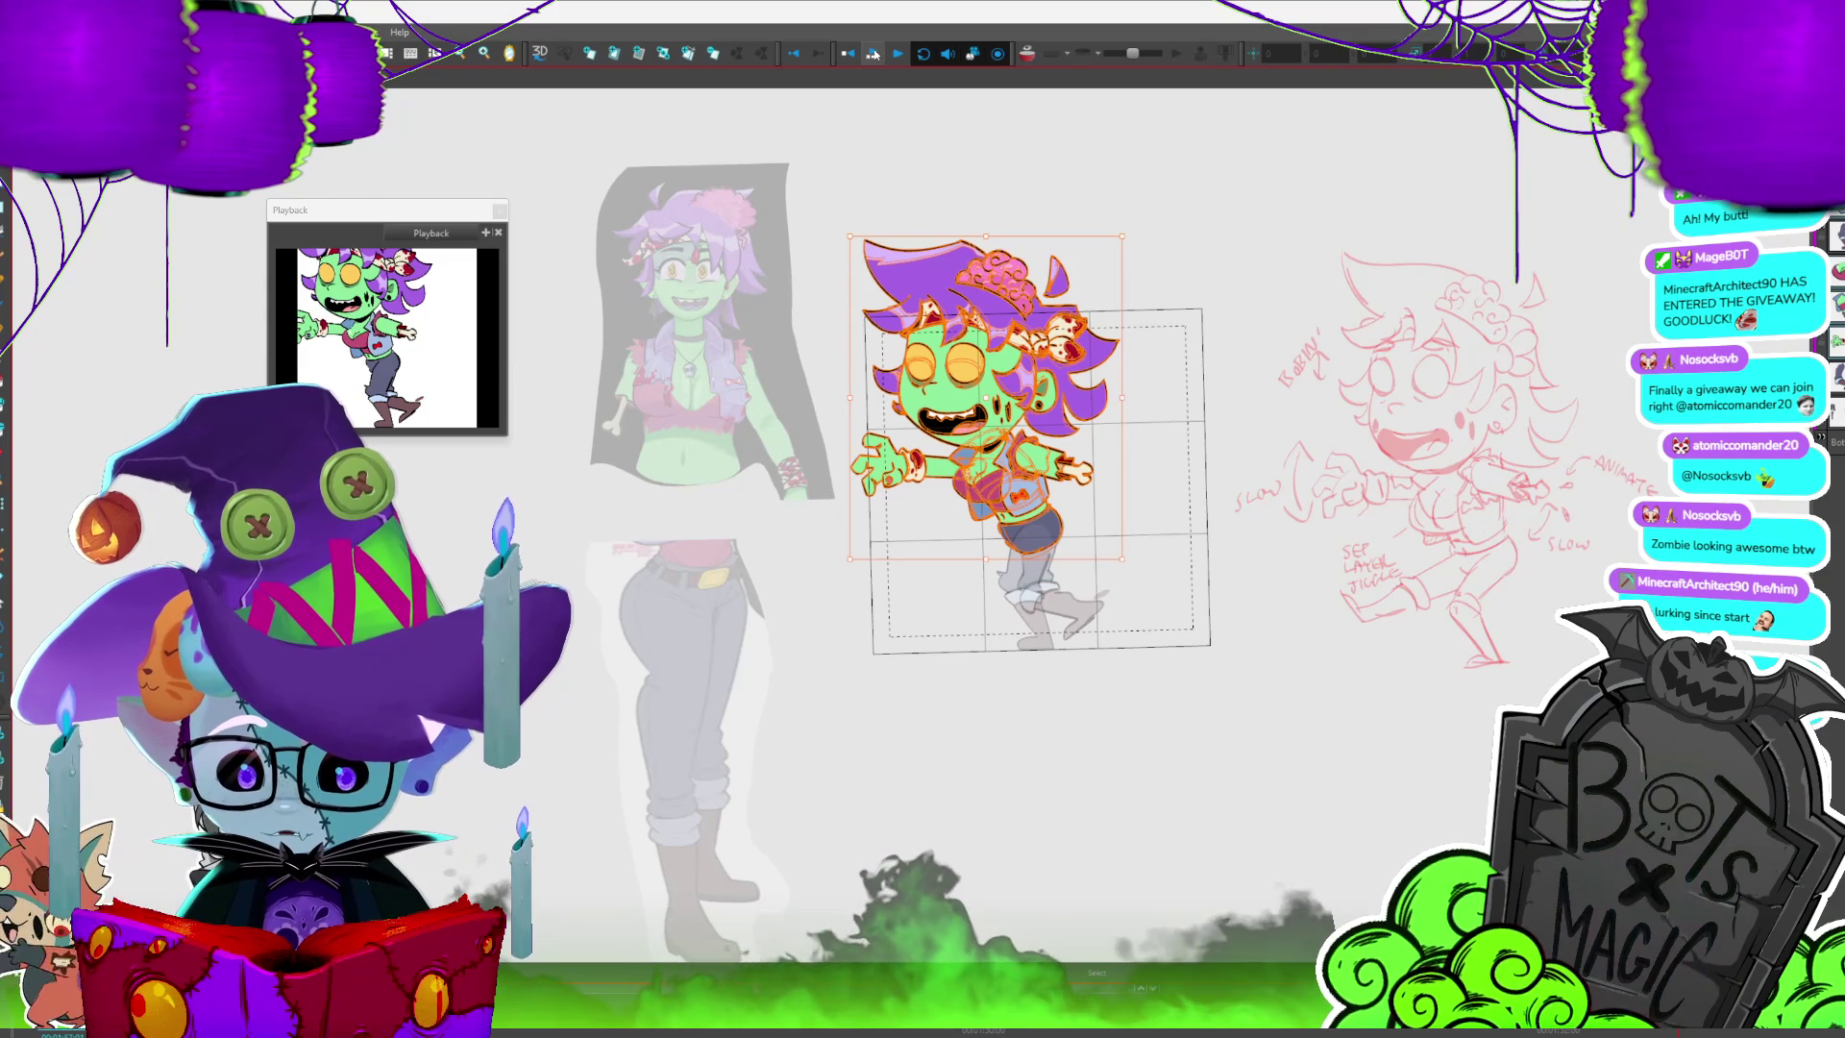
scroll(1112, 413, "up", 3)
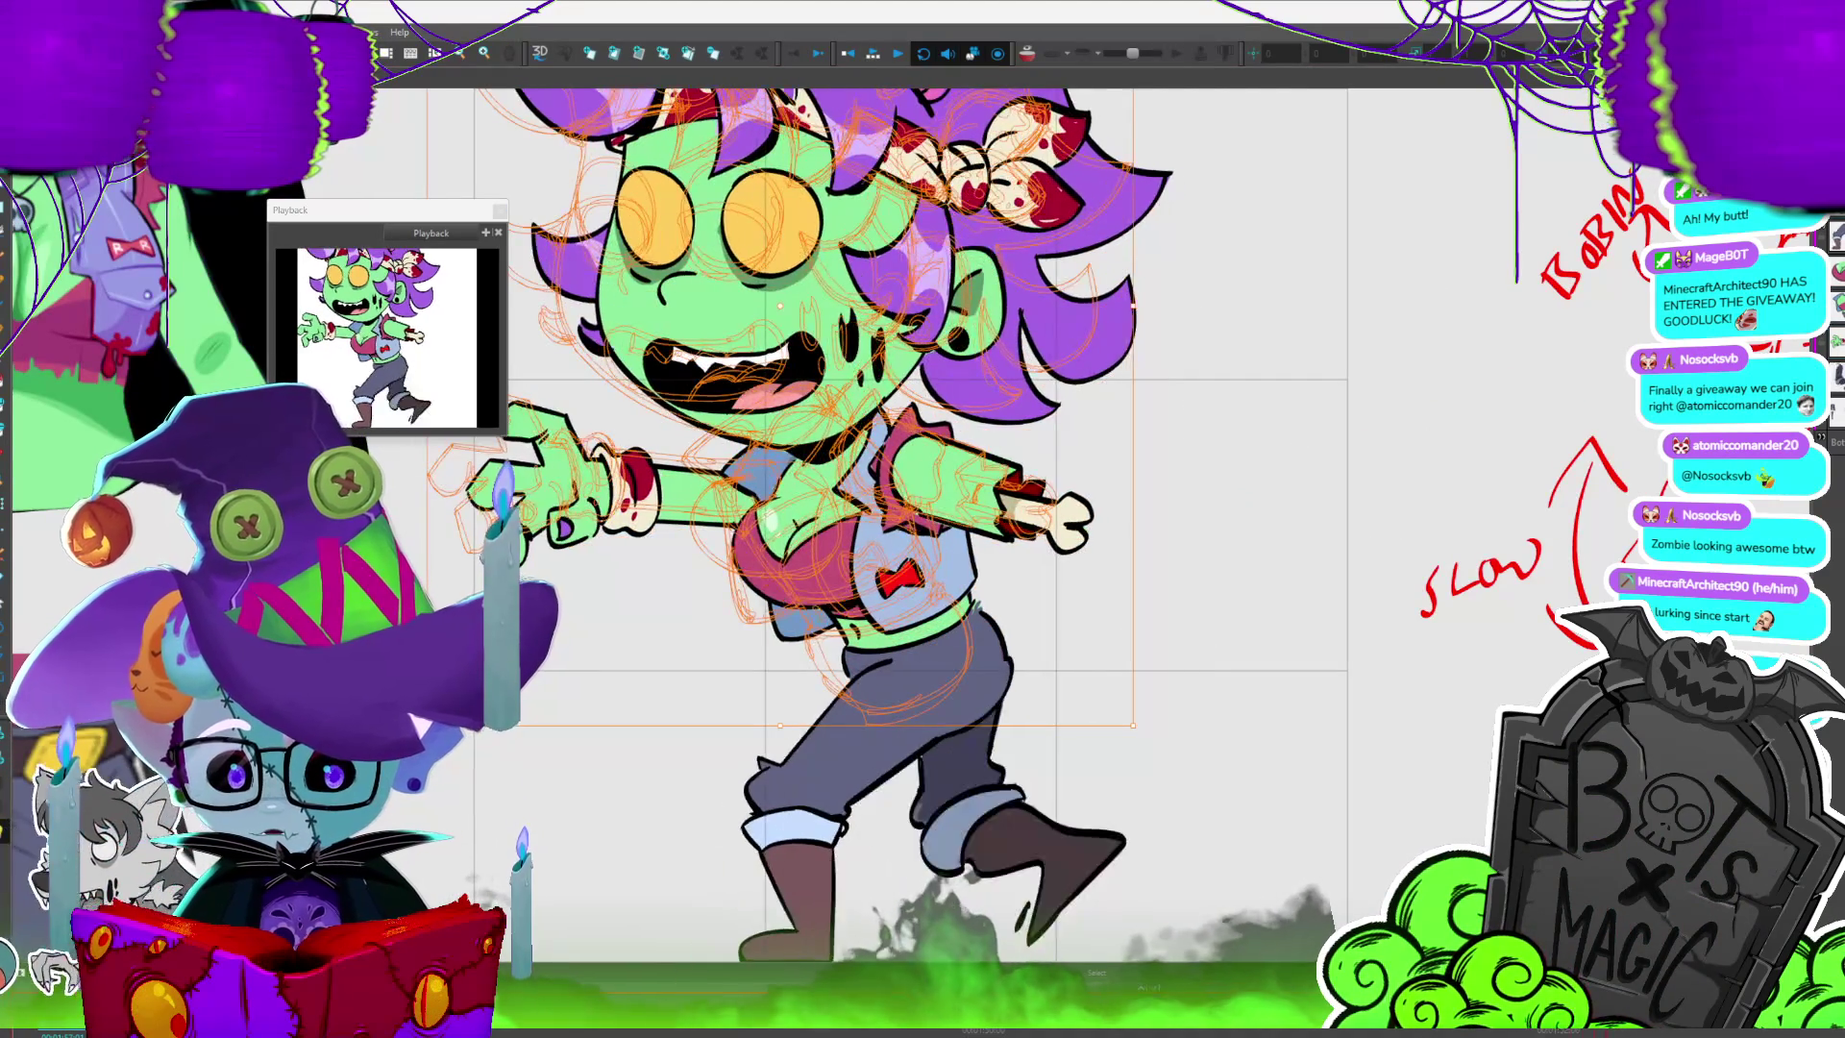
scroll(1111, 390, "down", 3)
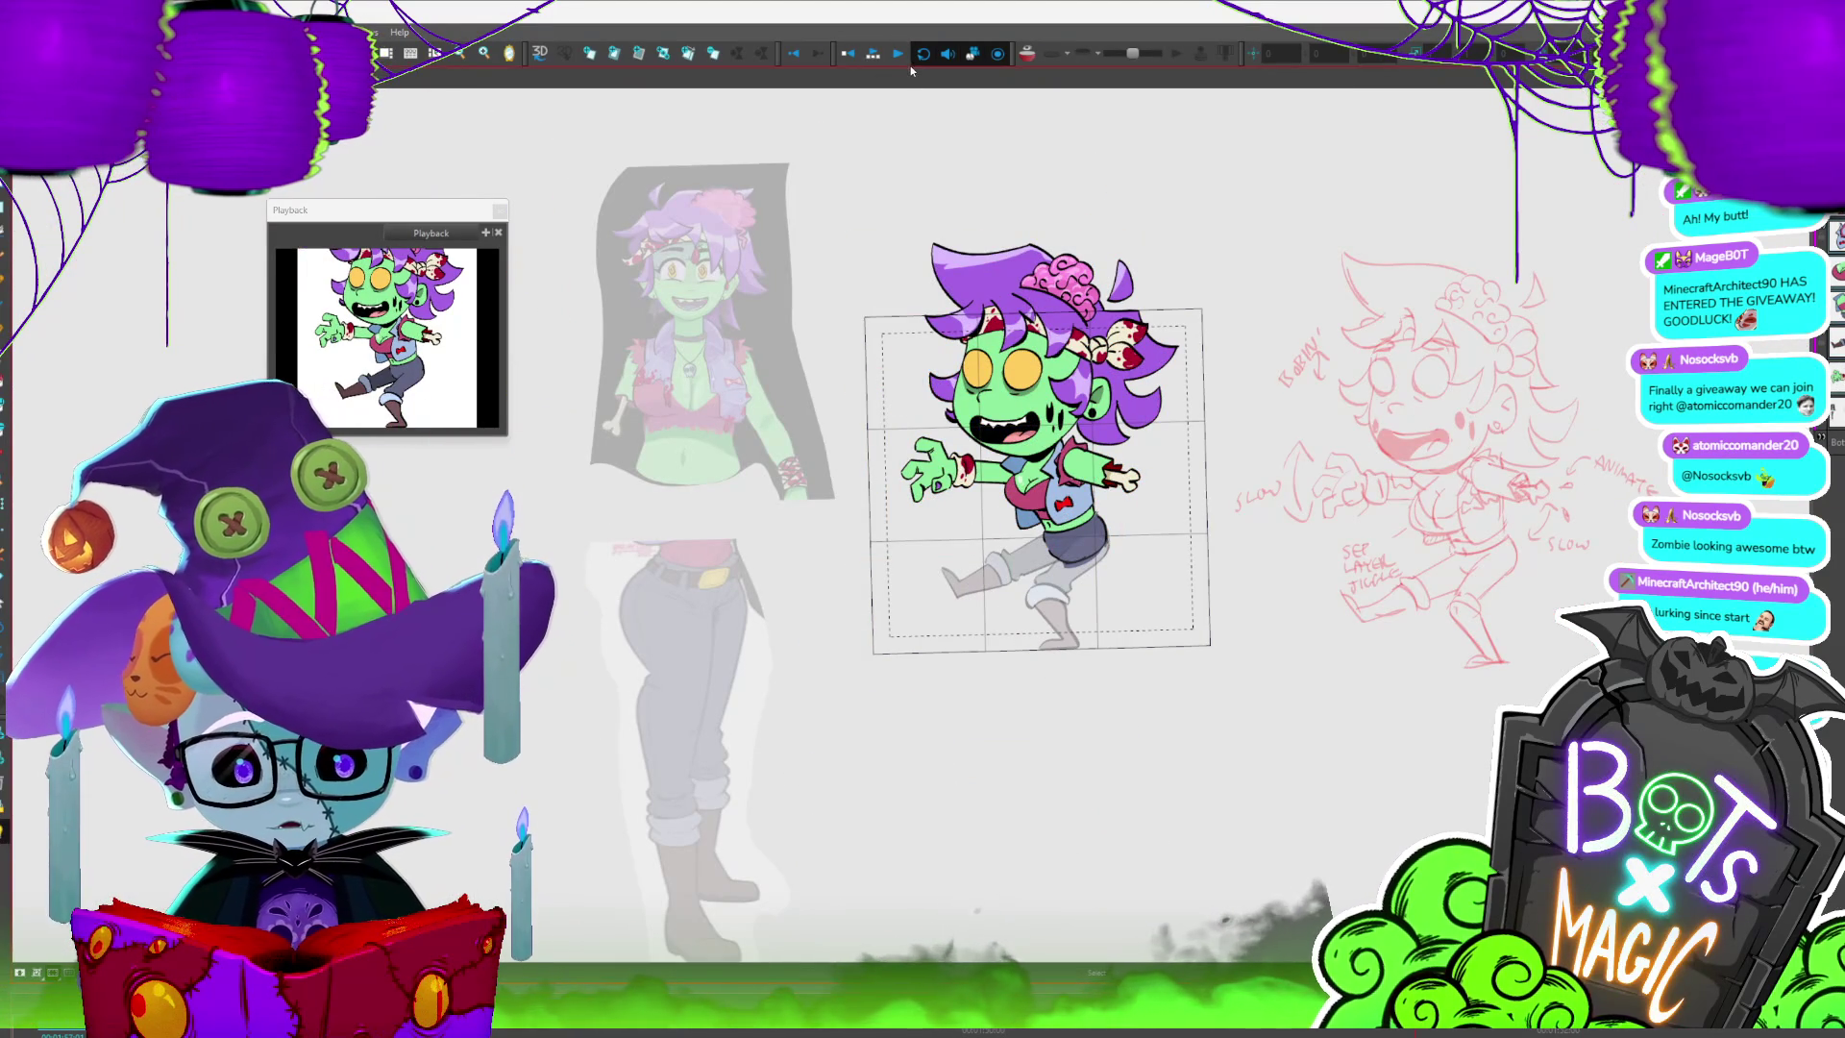
key("2")
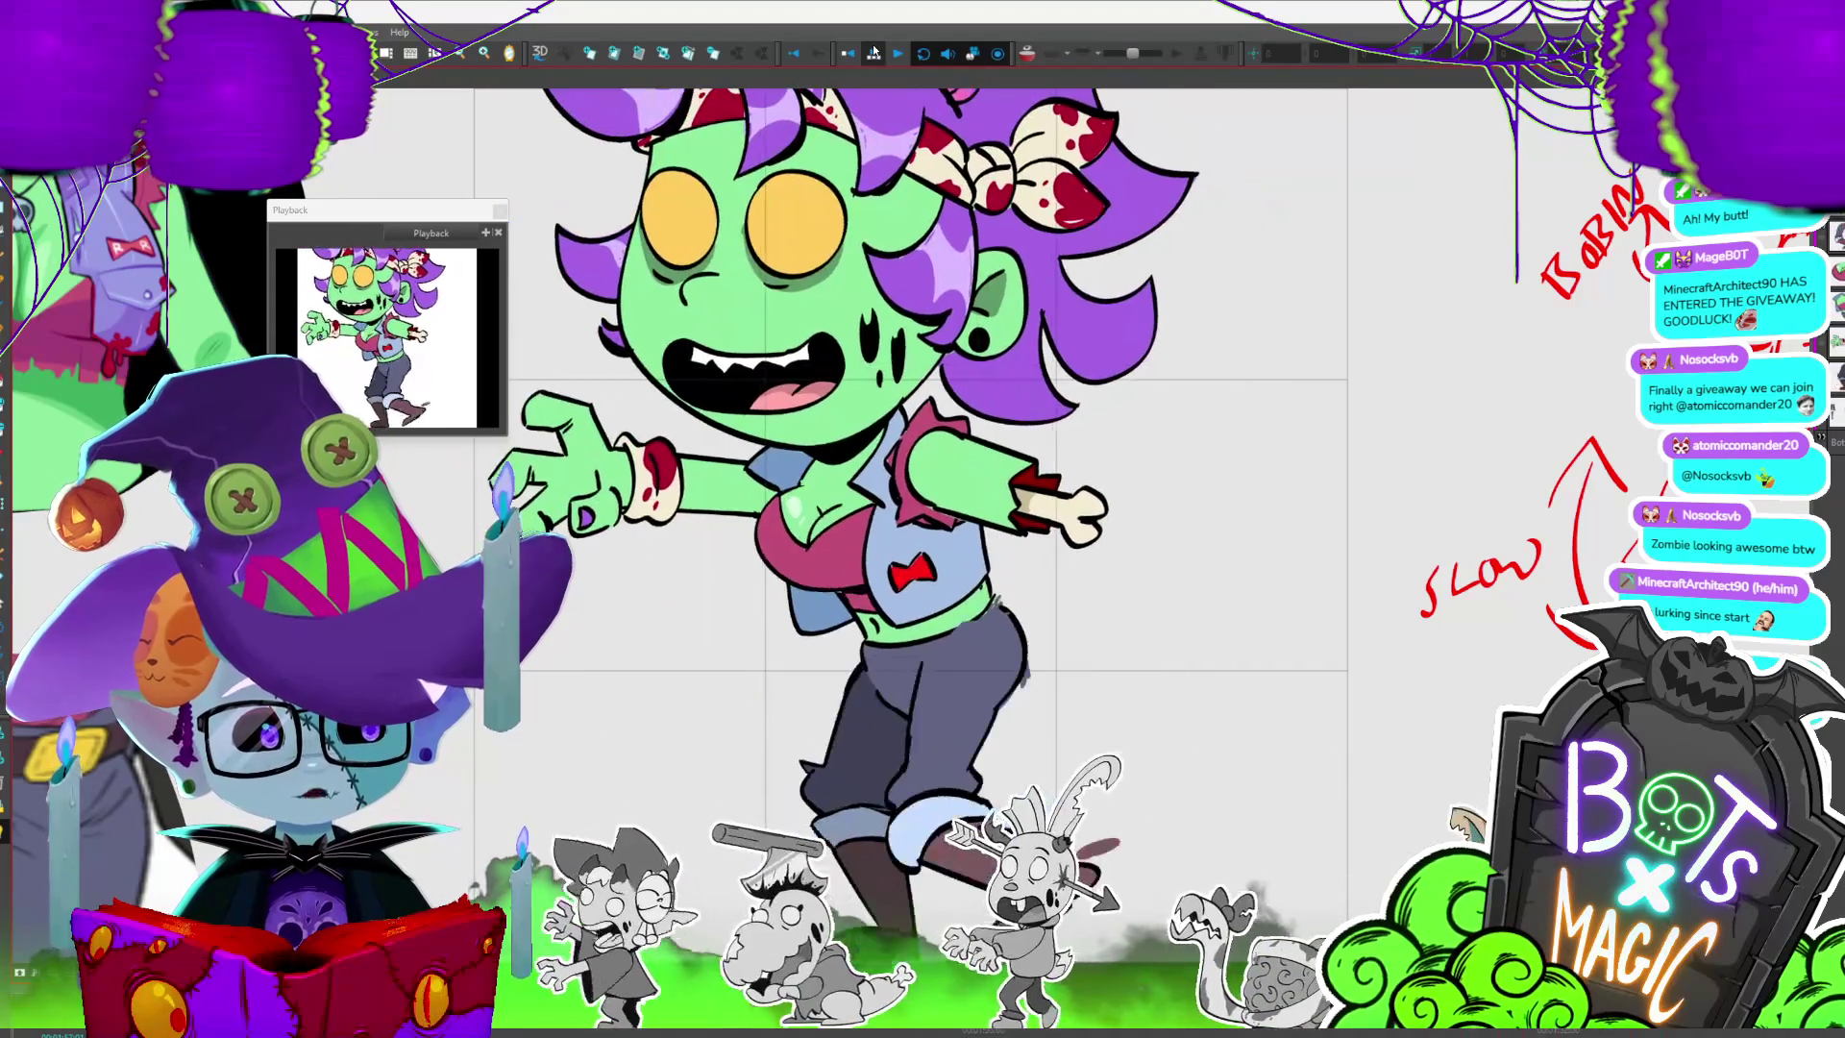
key("shift+m")
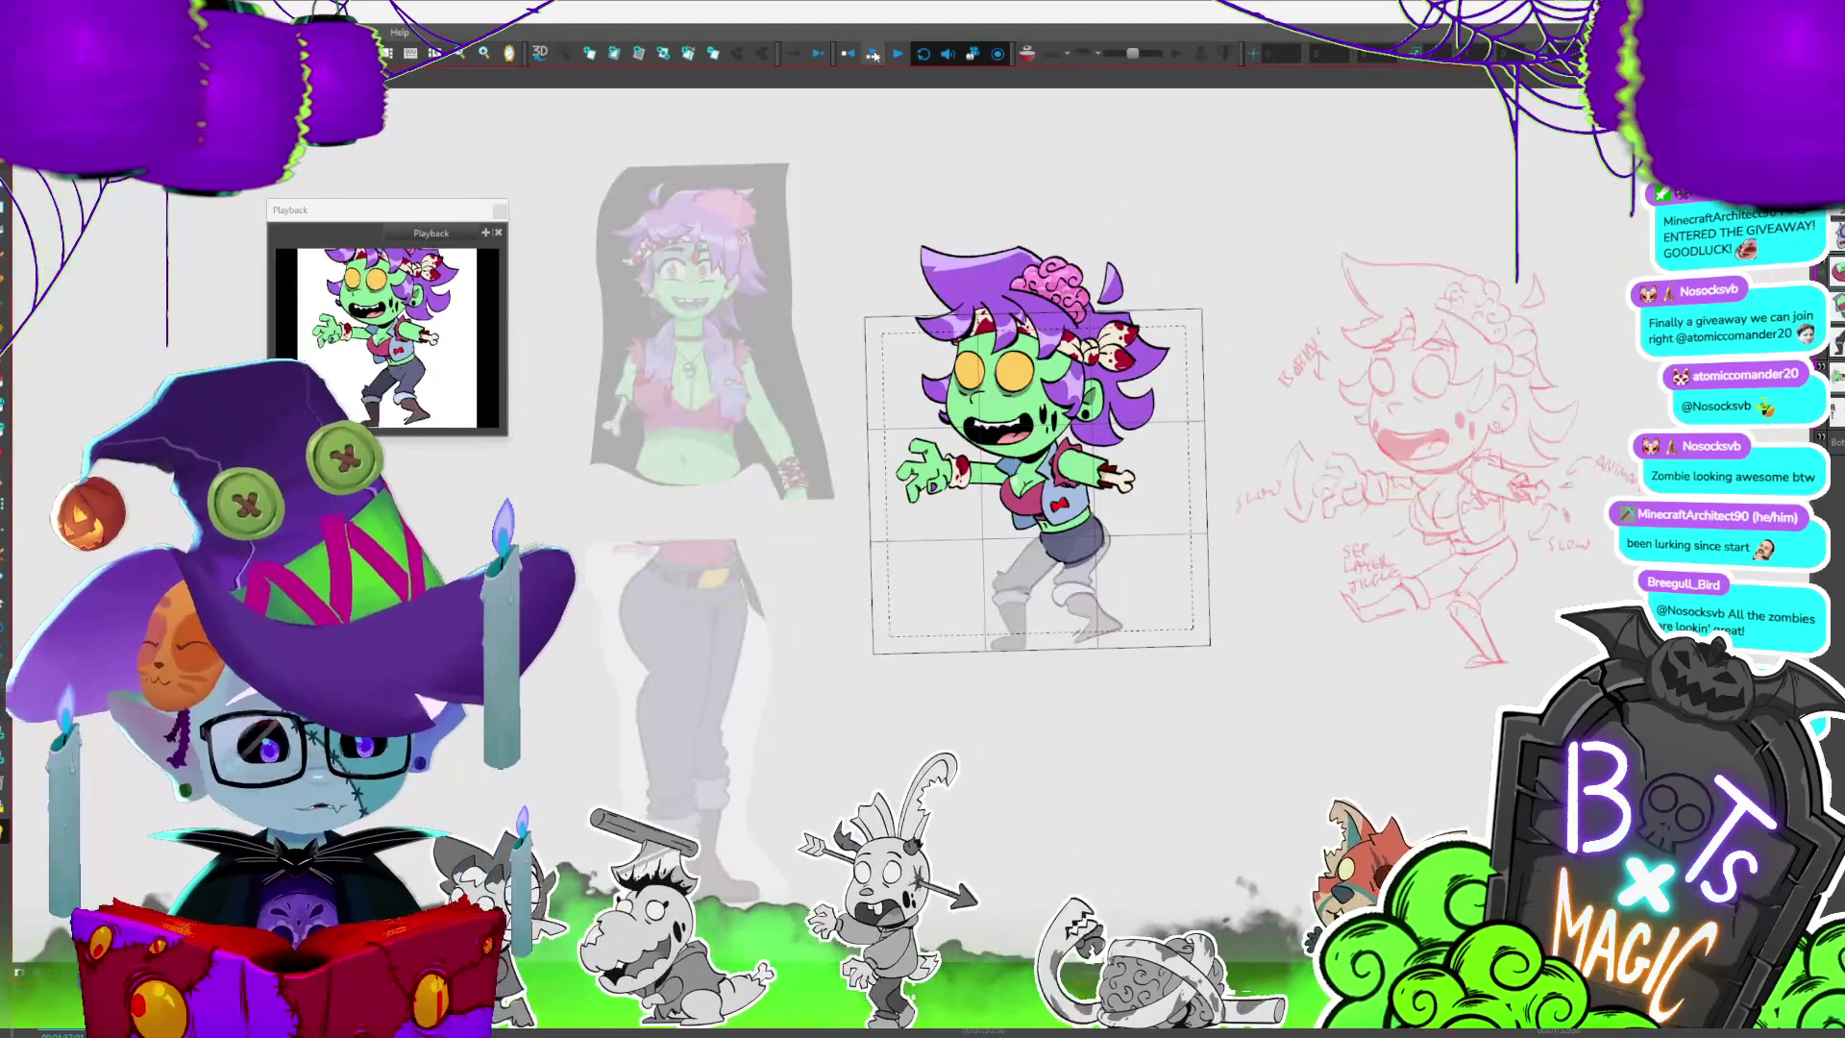
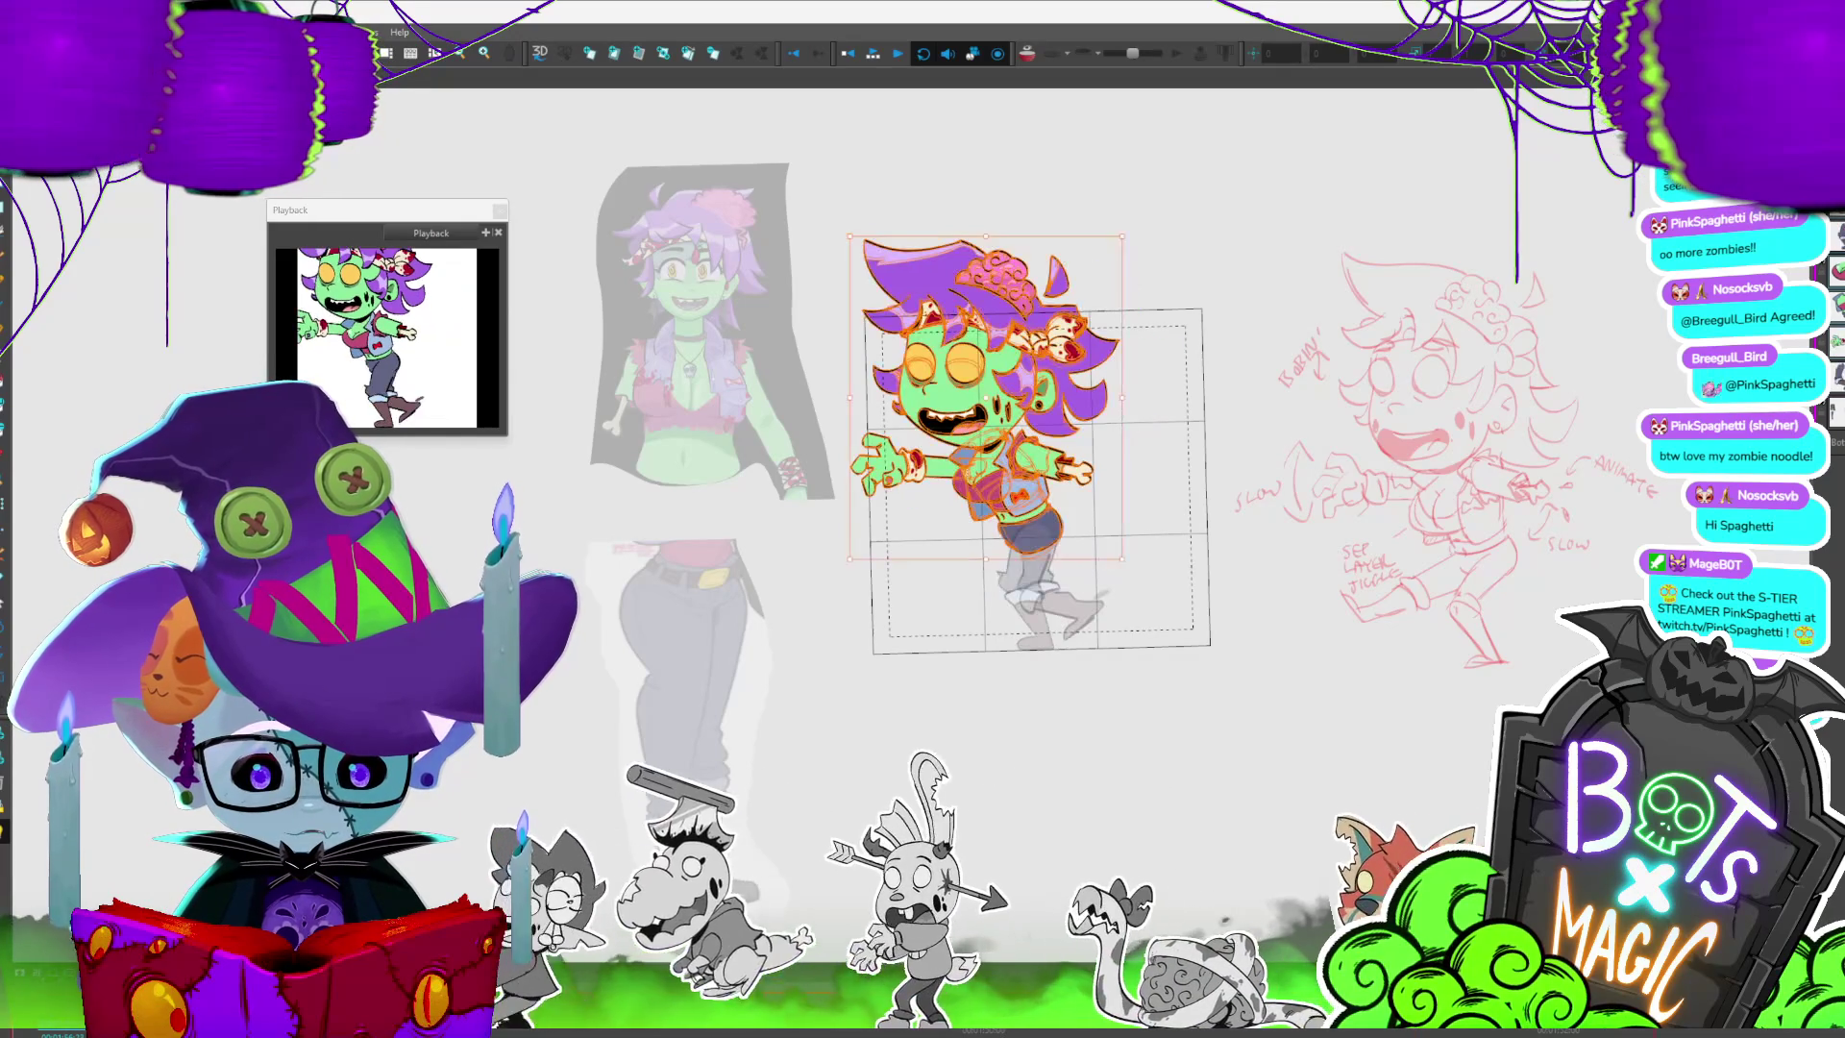
- Save the project, fade the other body parts via Light Table to check the arm and torso, then save again
key("ctrl+s")
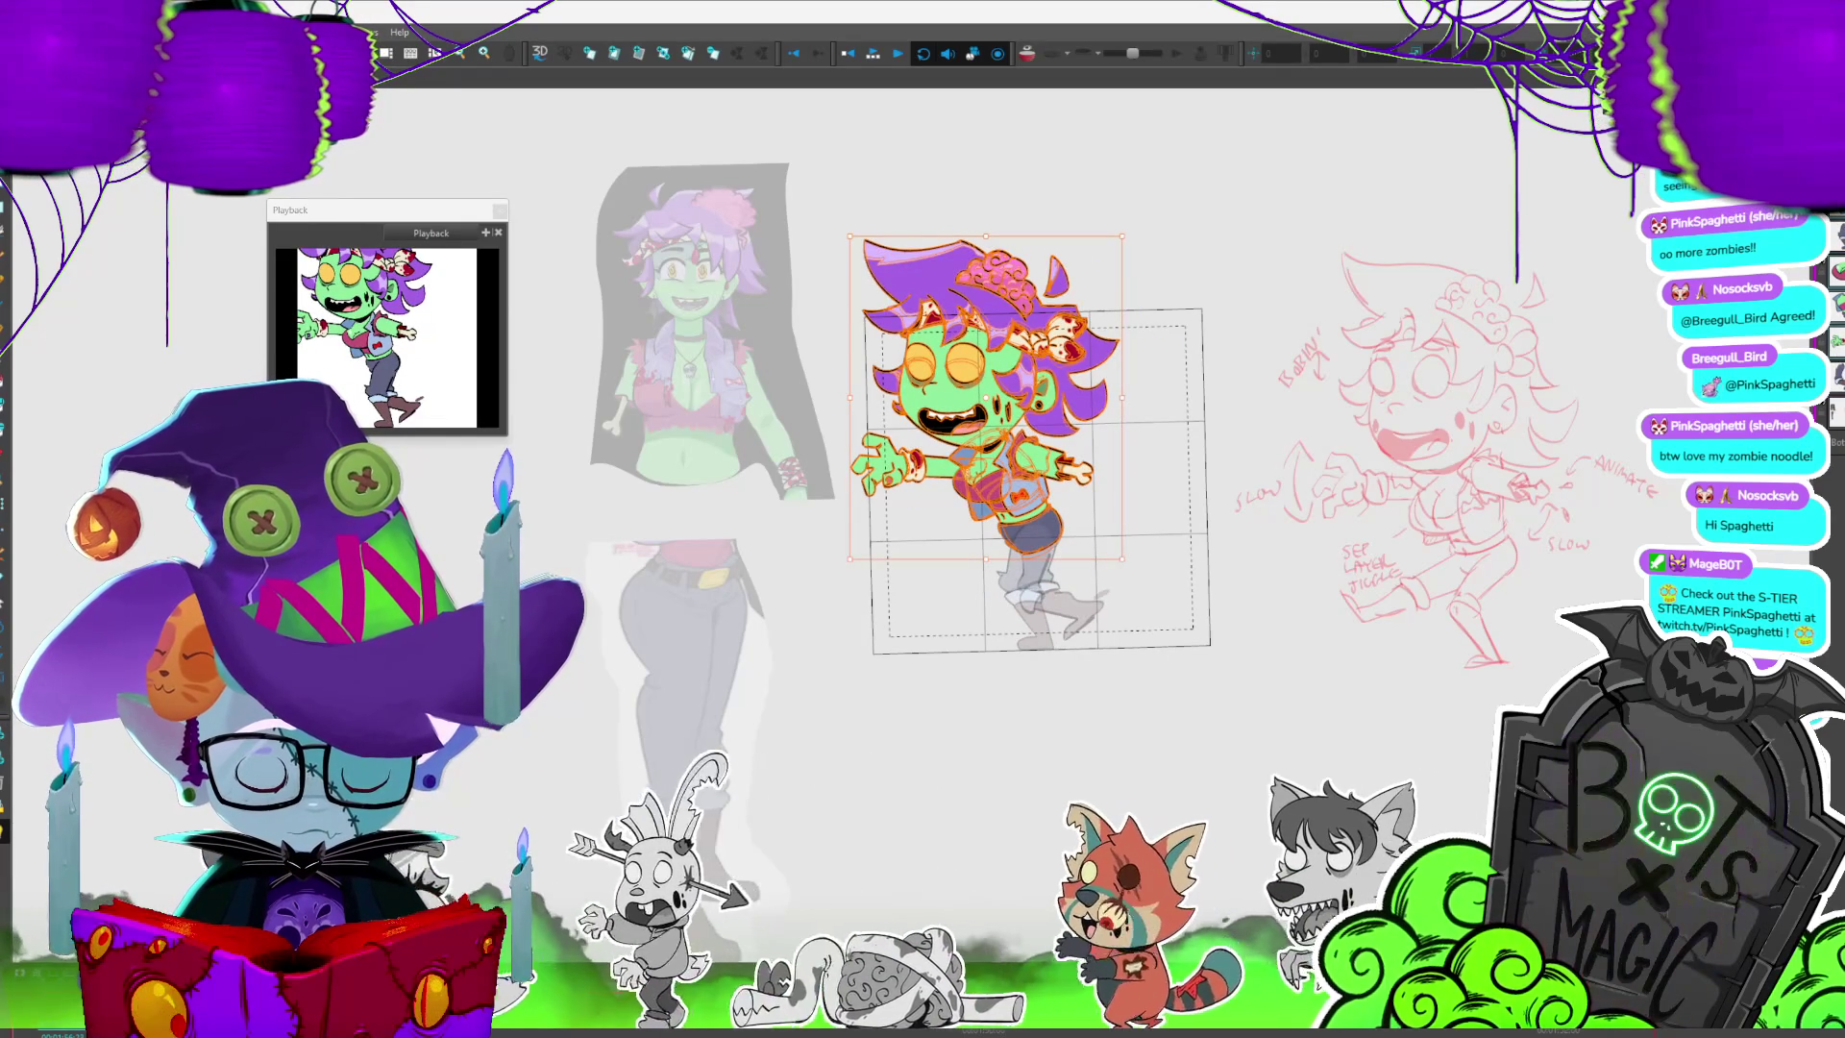
key("period")
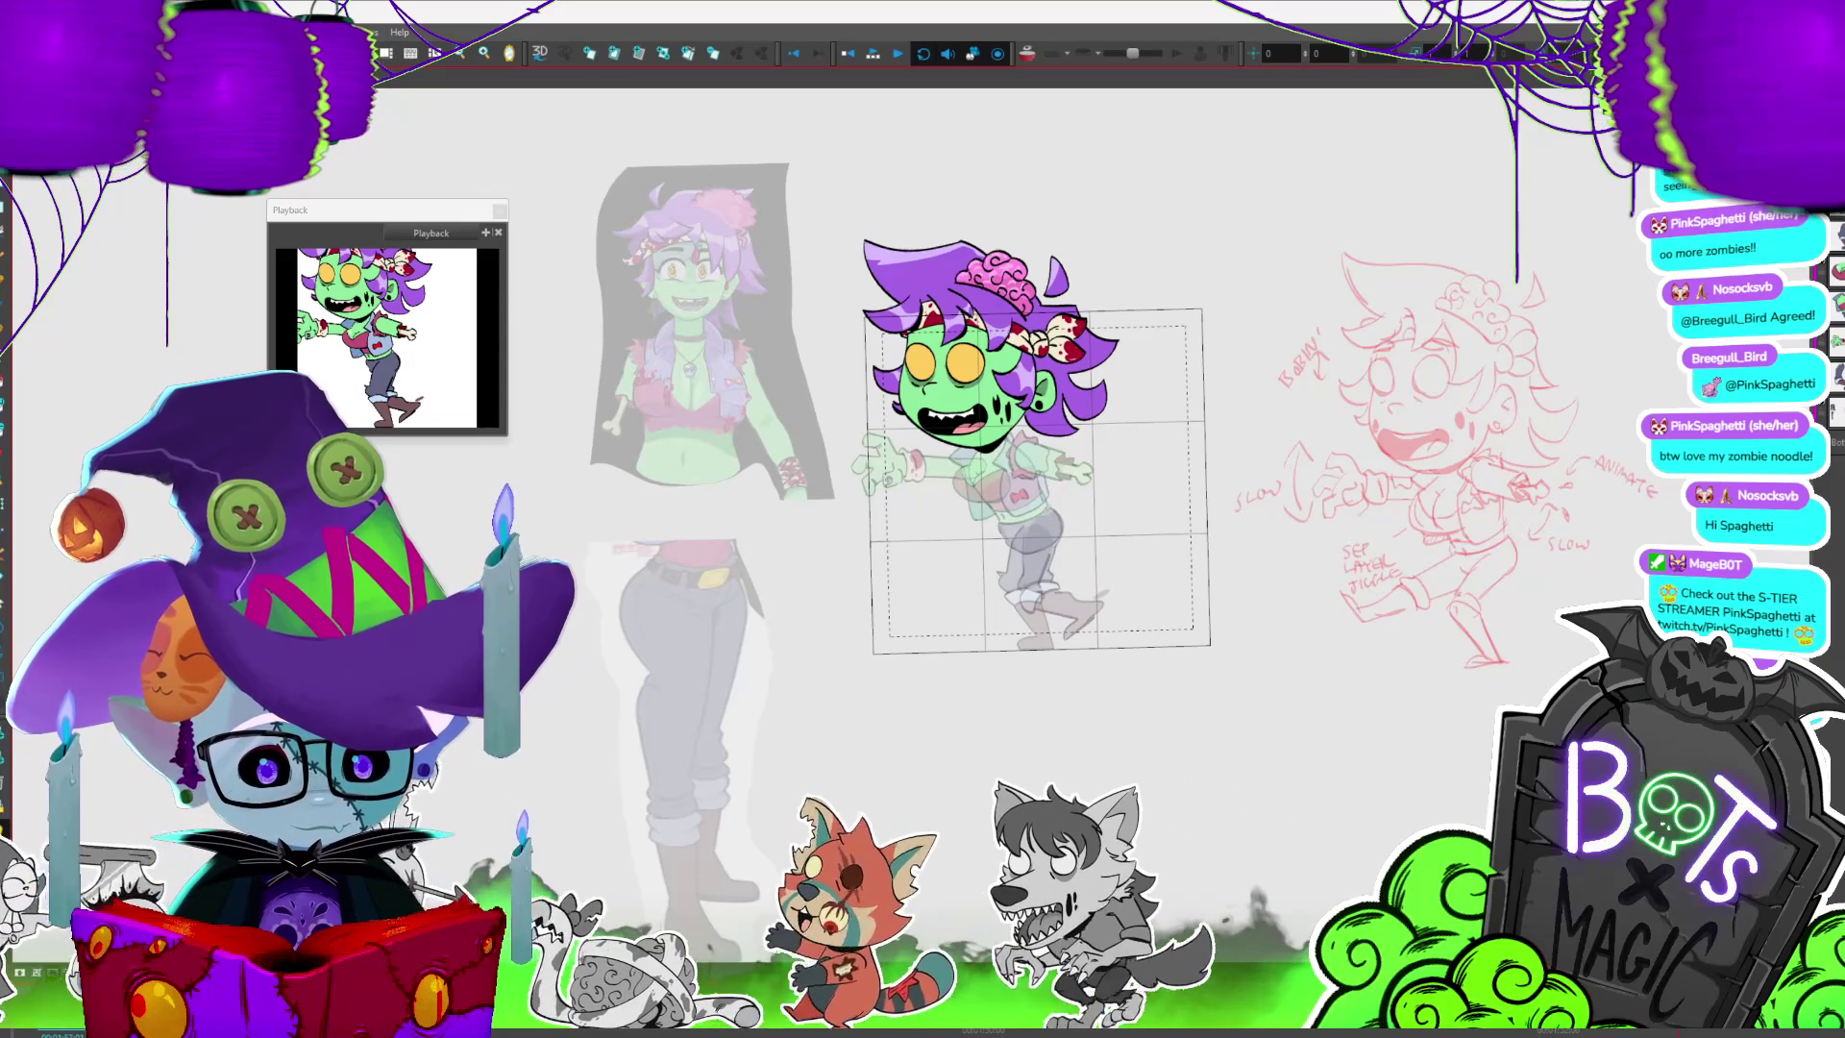
key("period")
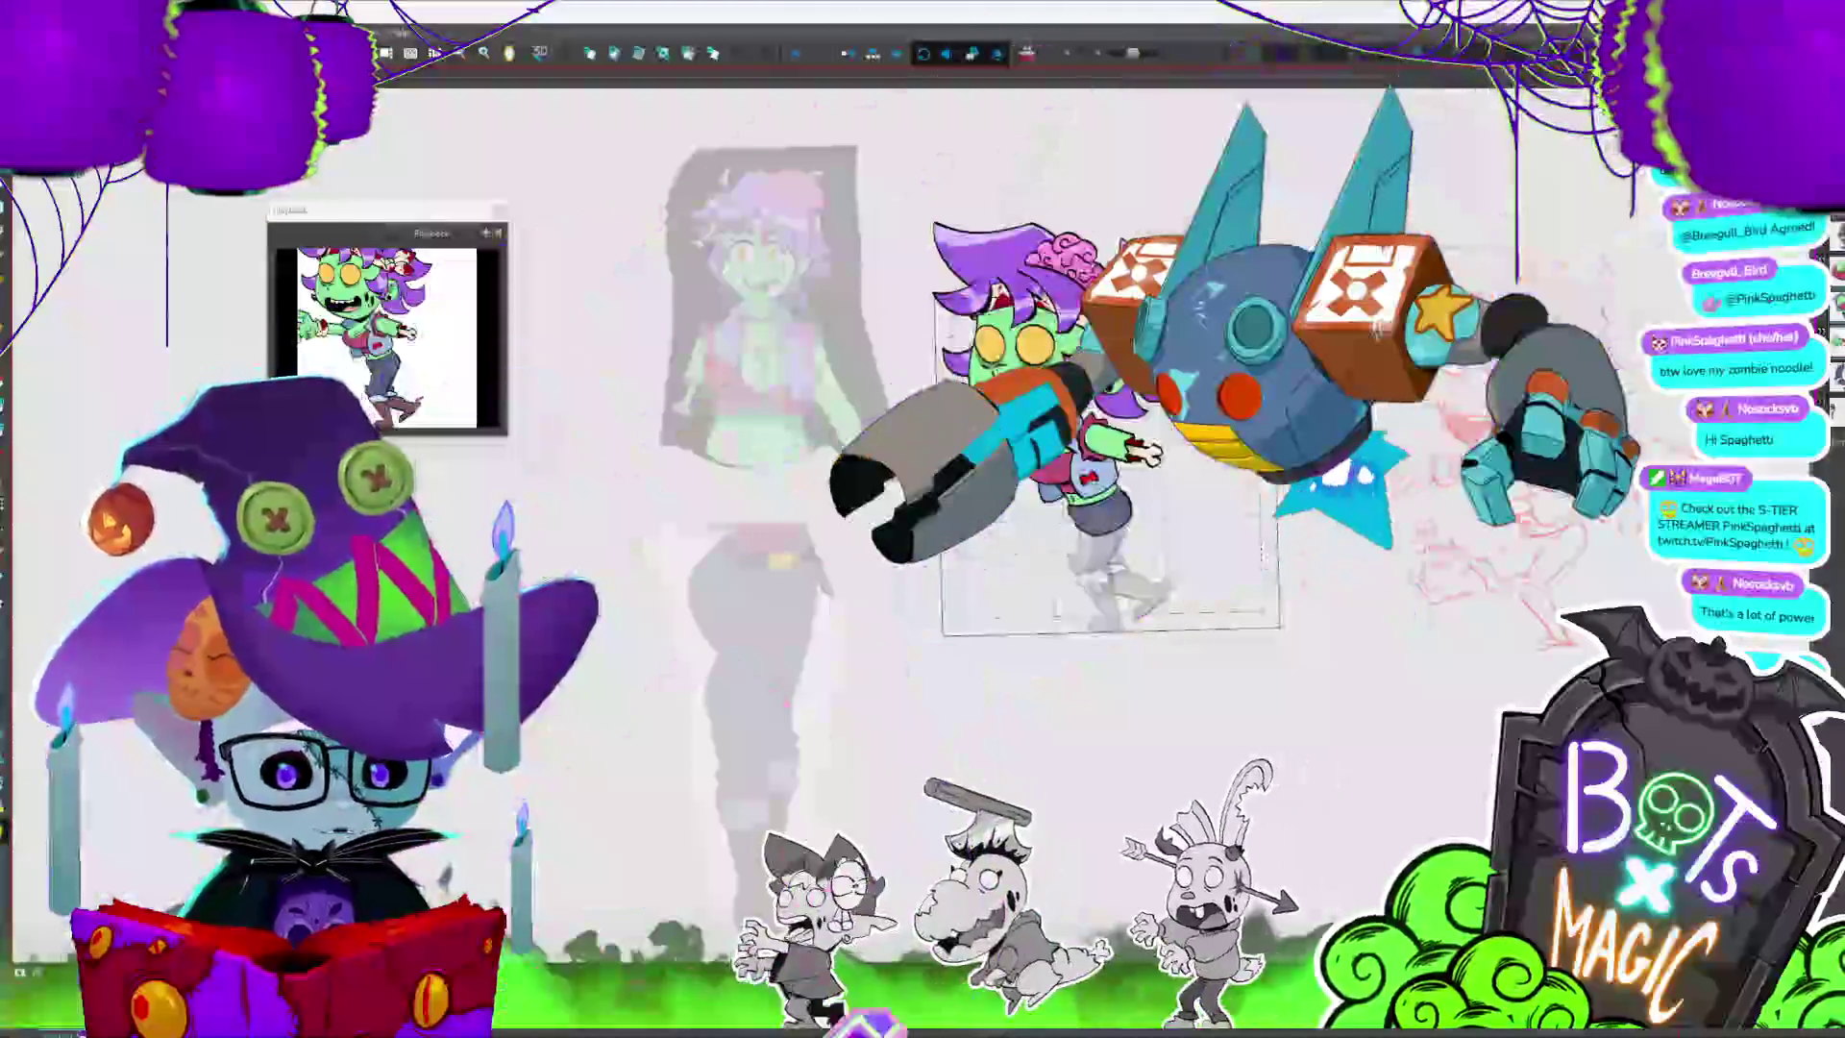
key("ctrl+s")
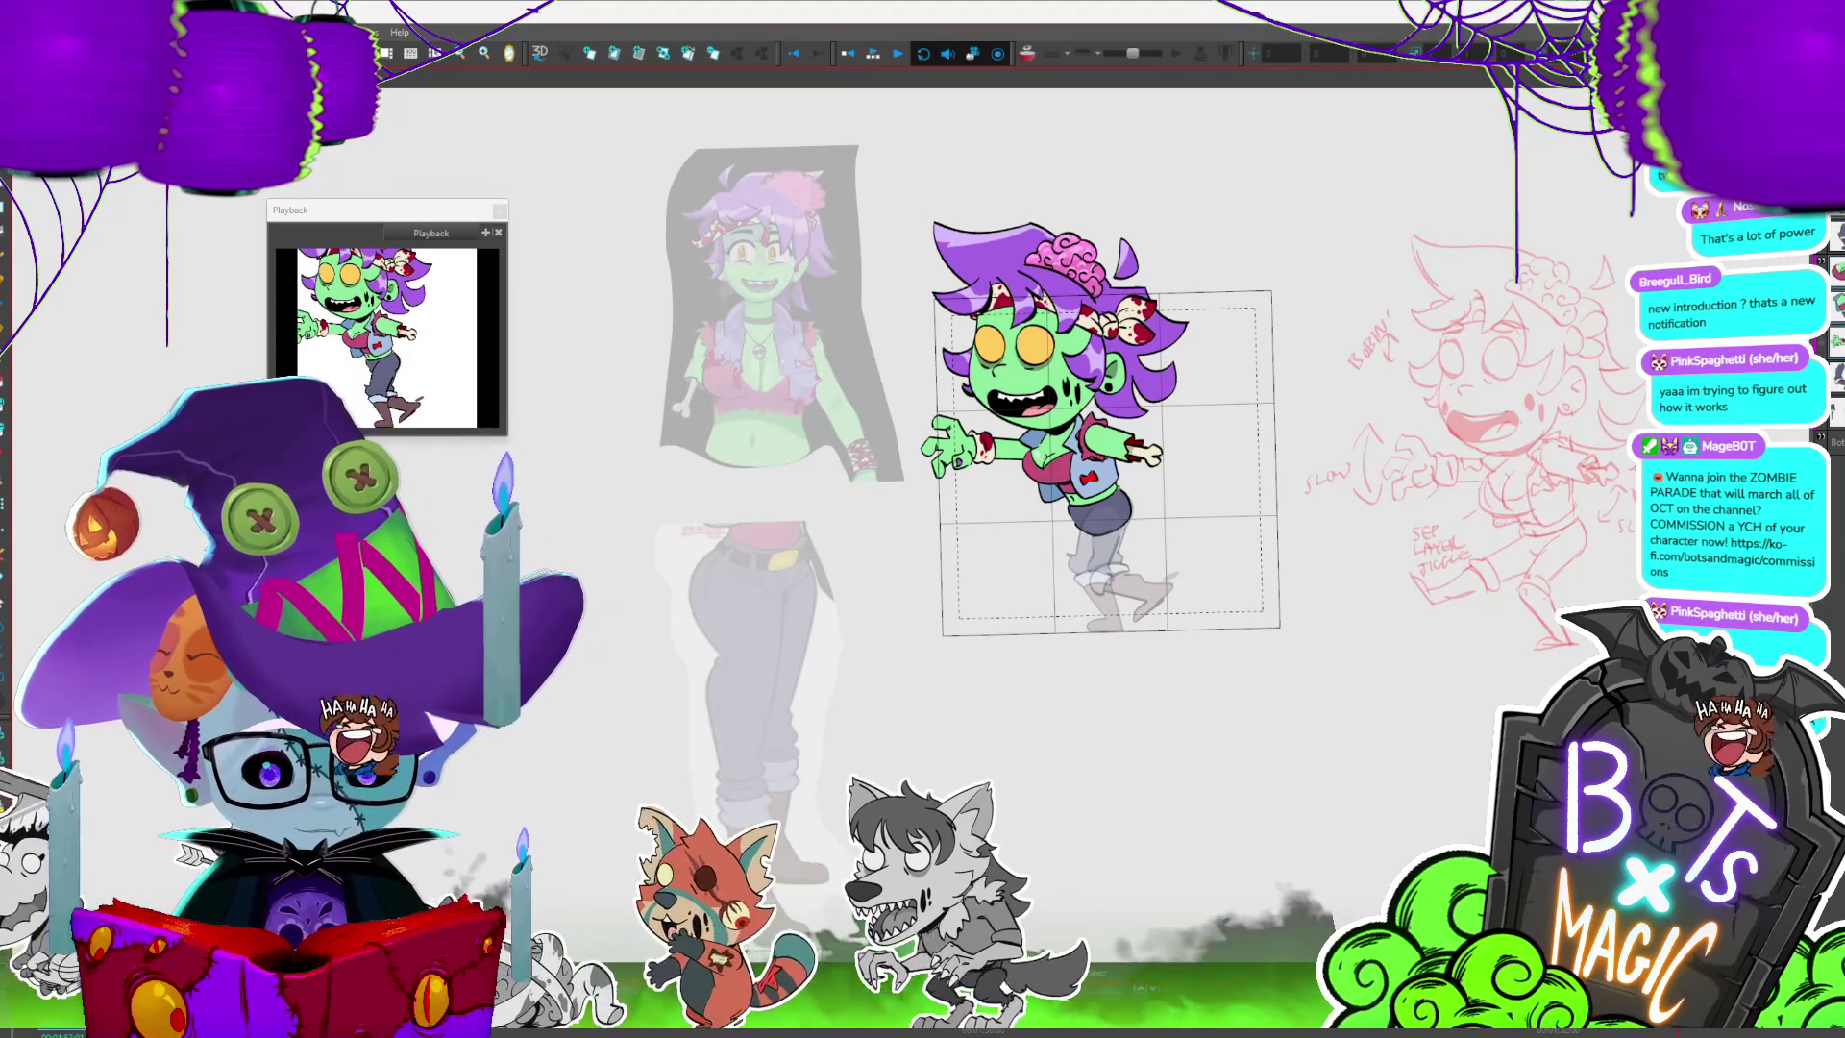
scroll(1009, 505, "down", 1)
scroll(1075, 394, "up", 1)
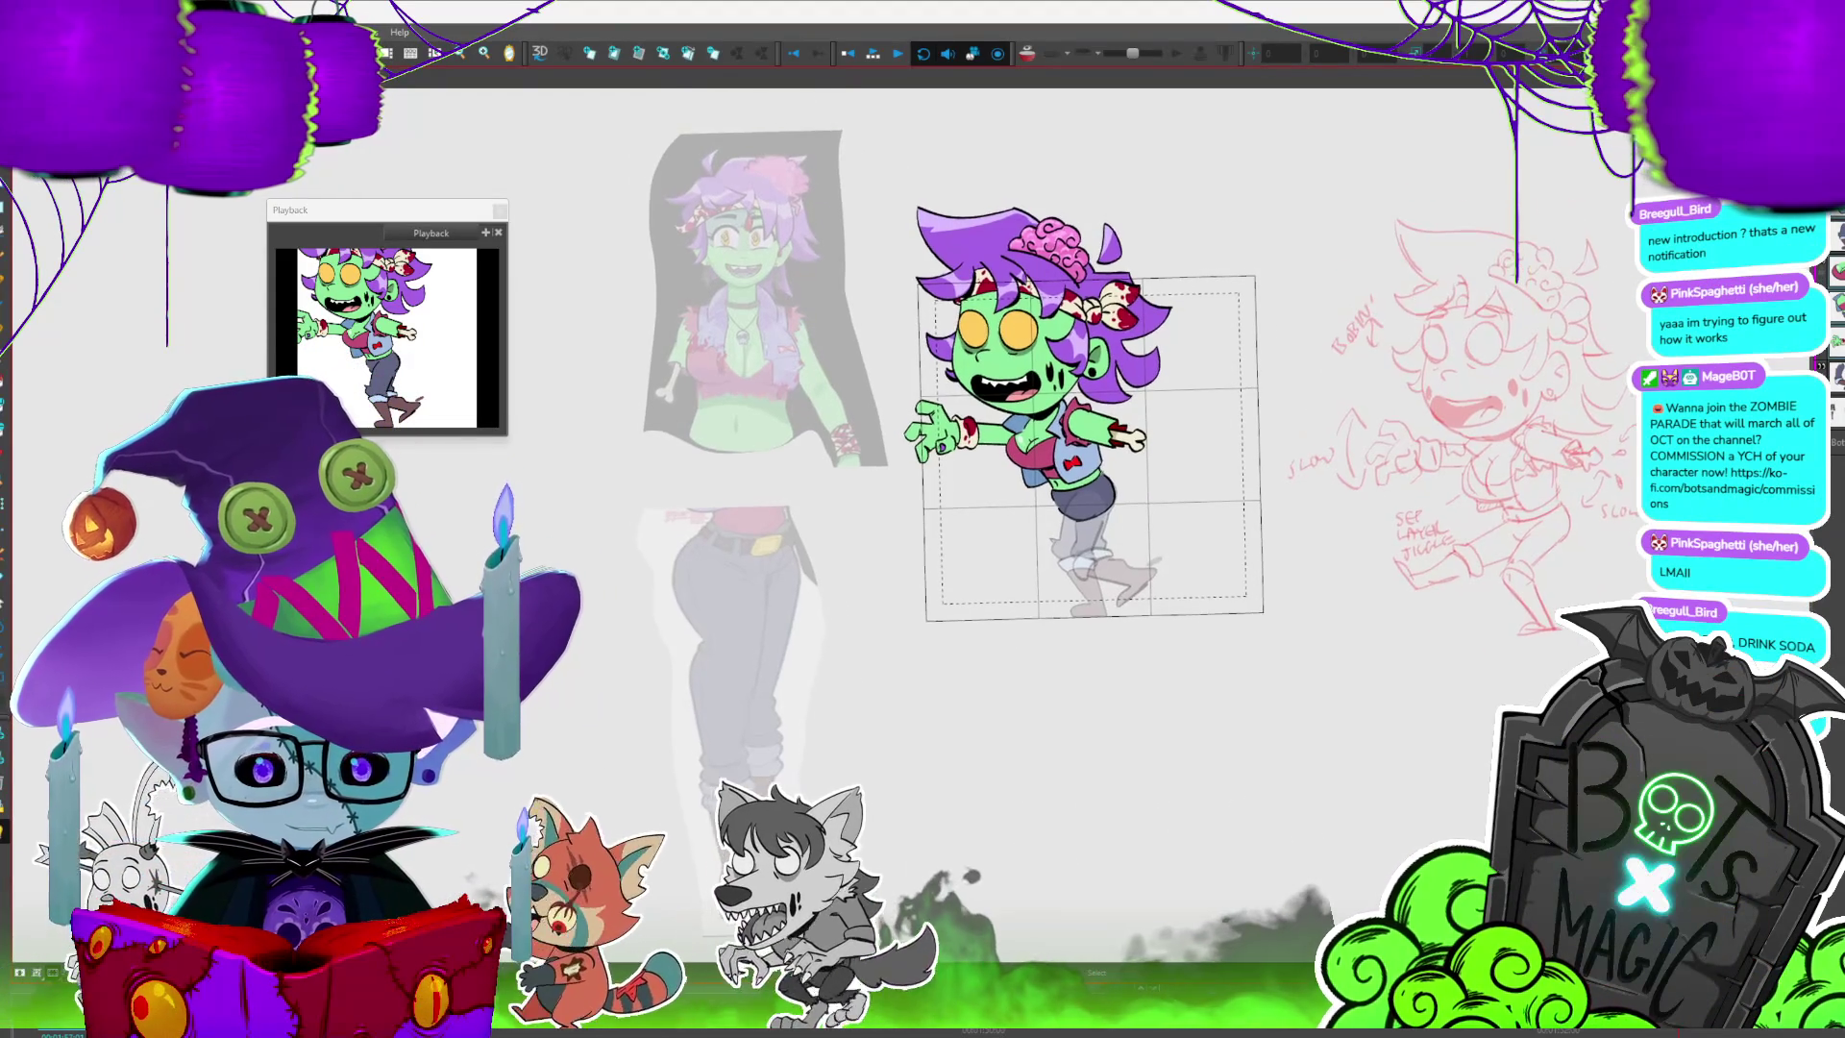
- Select the whole zombie, dismiss the Select All Panels prompt, clear the selection and pick the leg drawing alone
key("ctrl+a")
key("Escape")
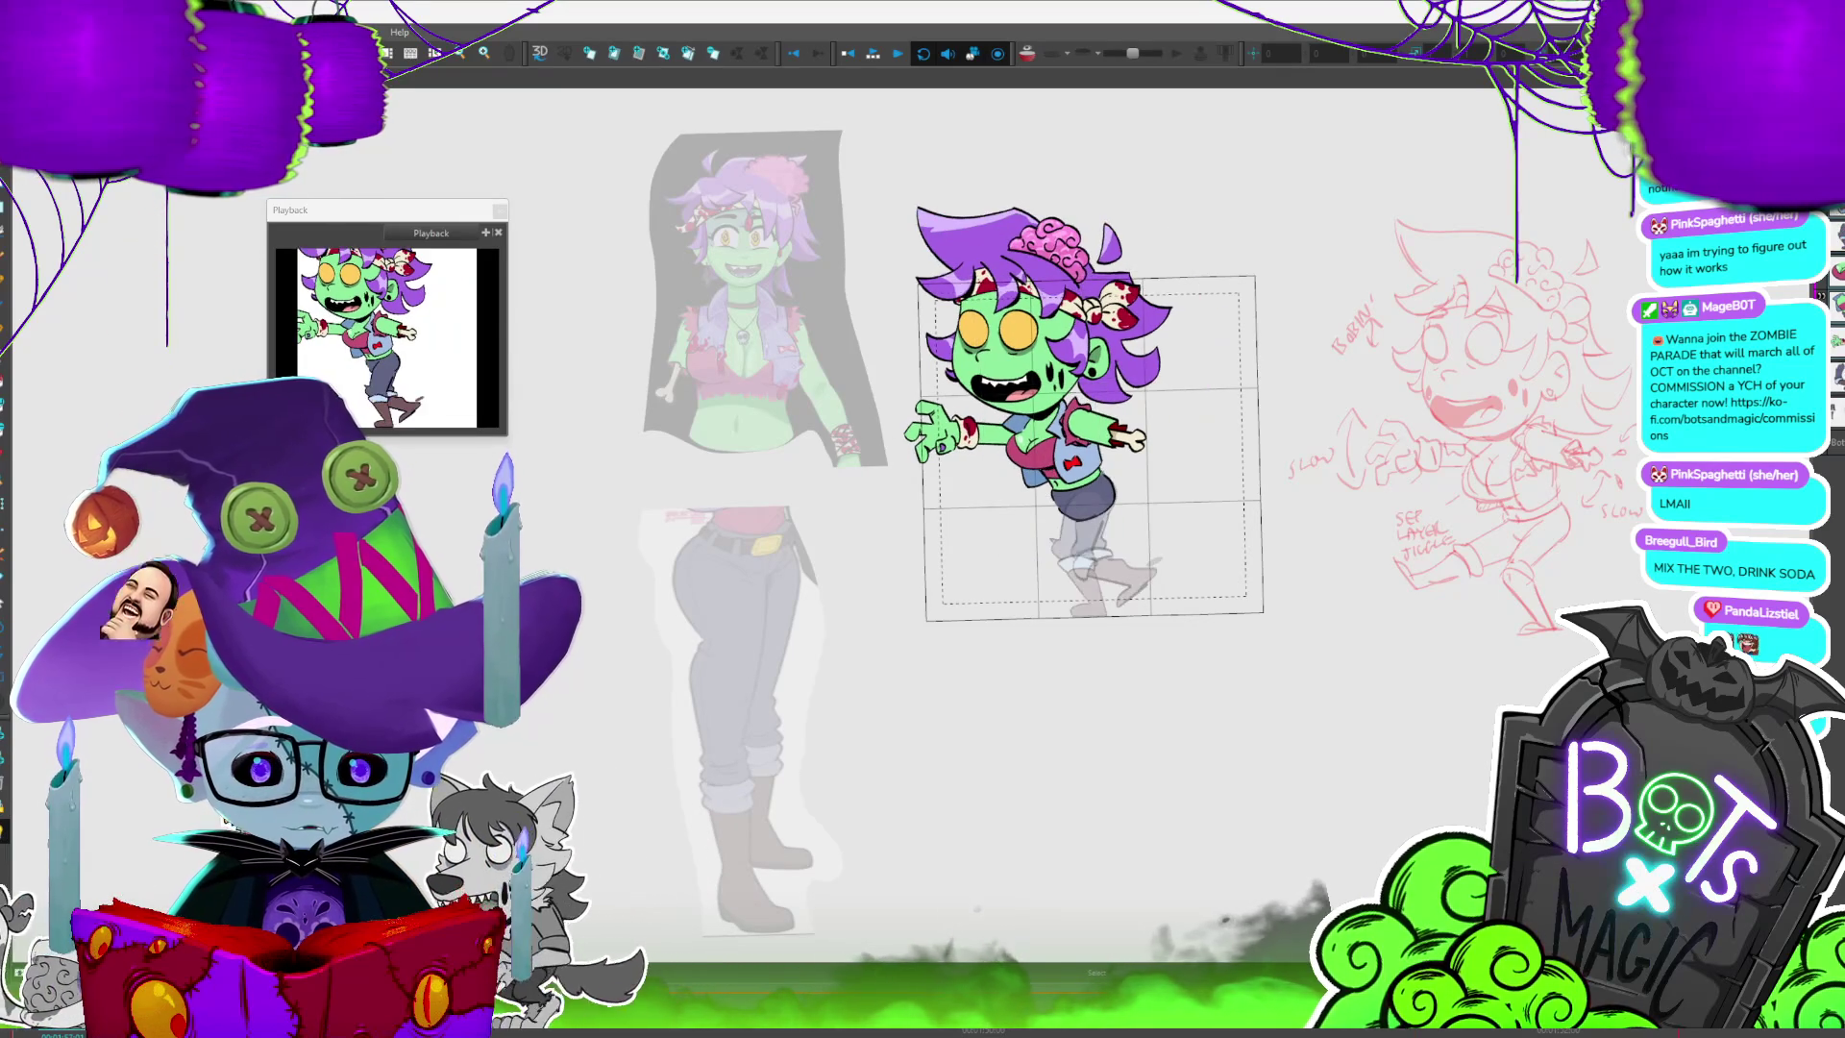
key("ctrl+a")
left_click(1180, 665)
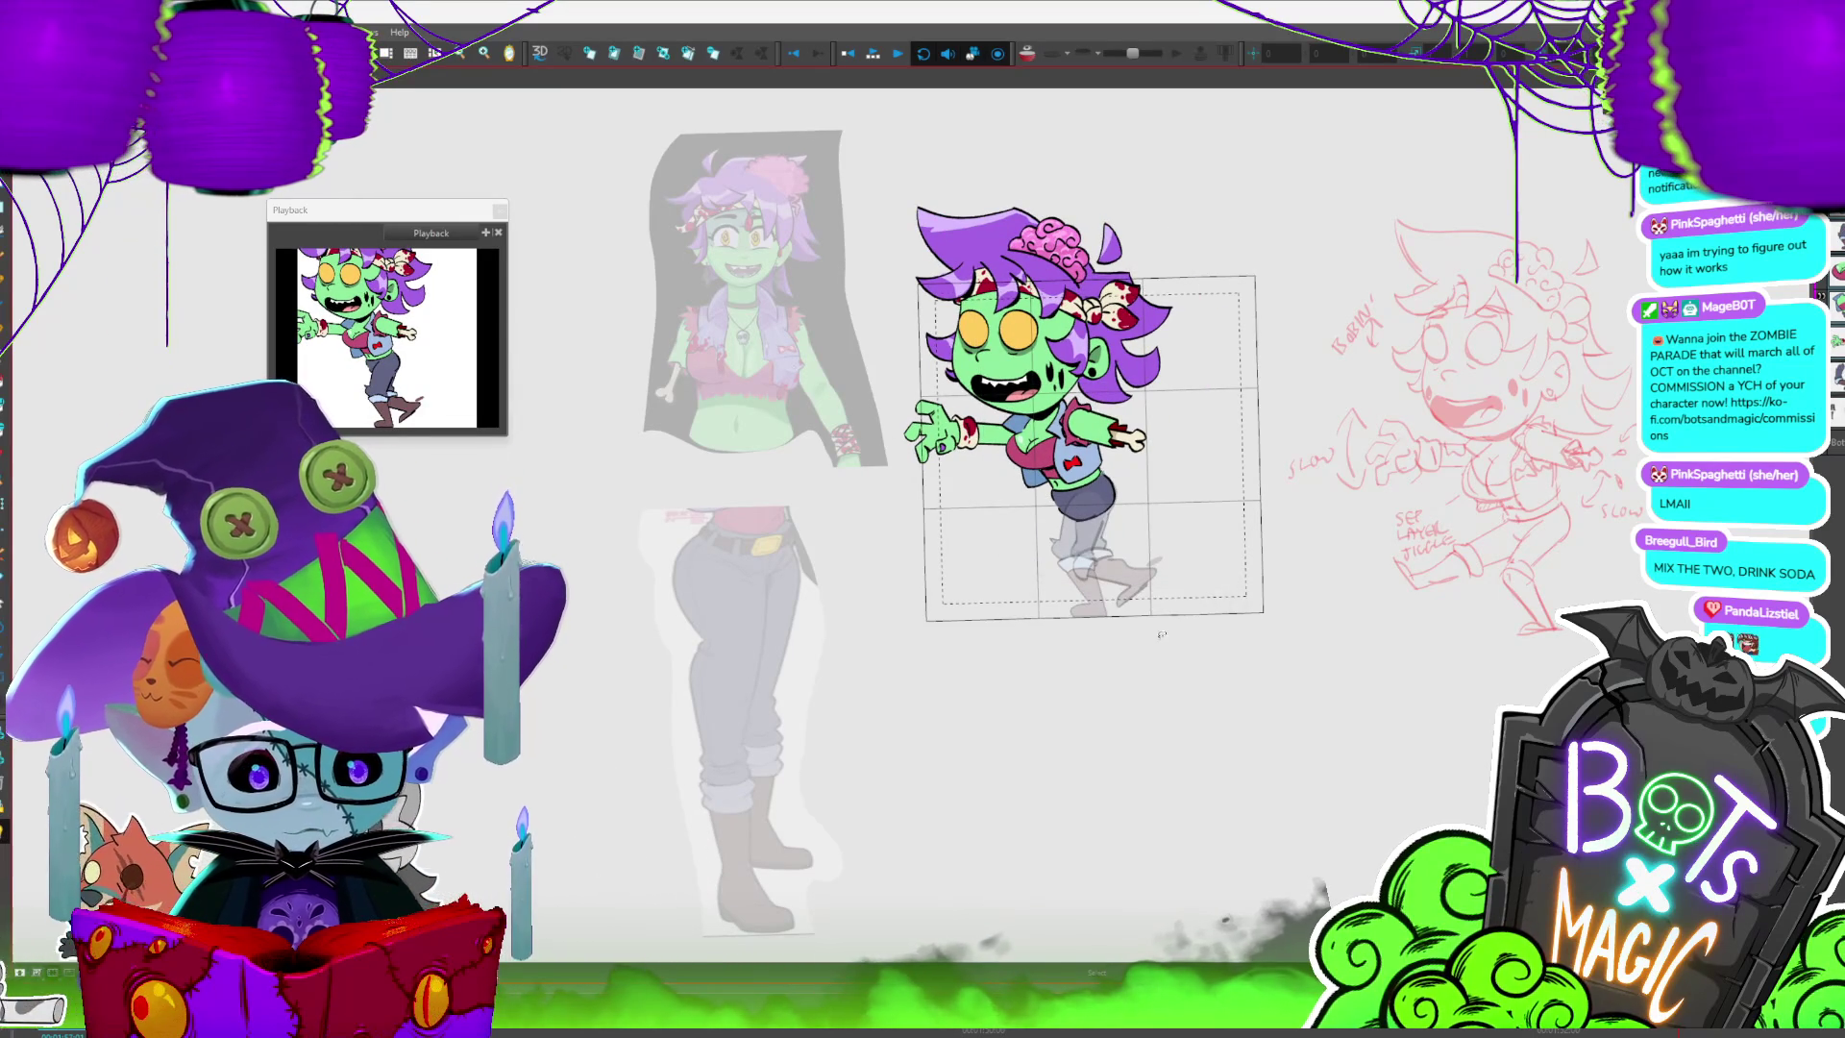
key("ctrl+a")
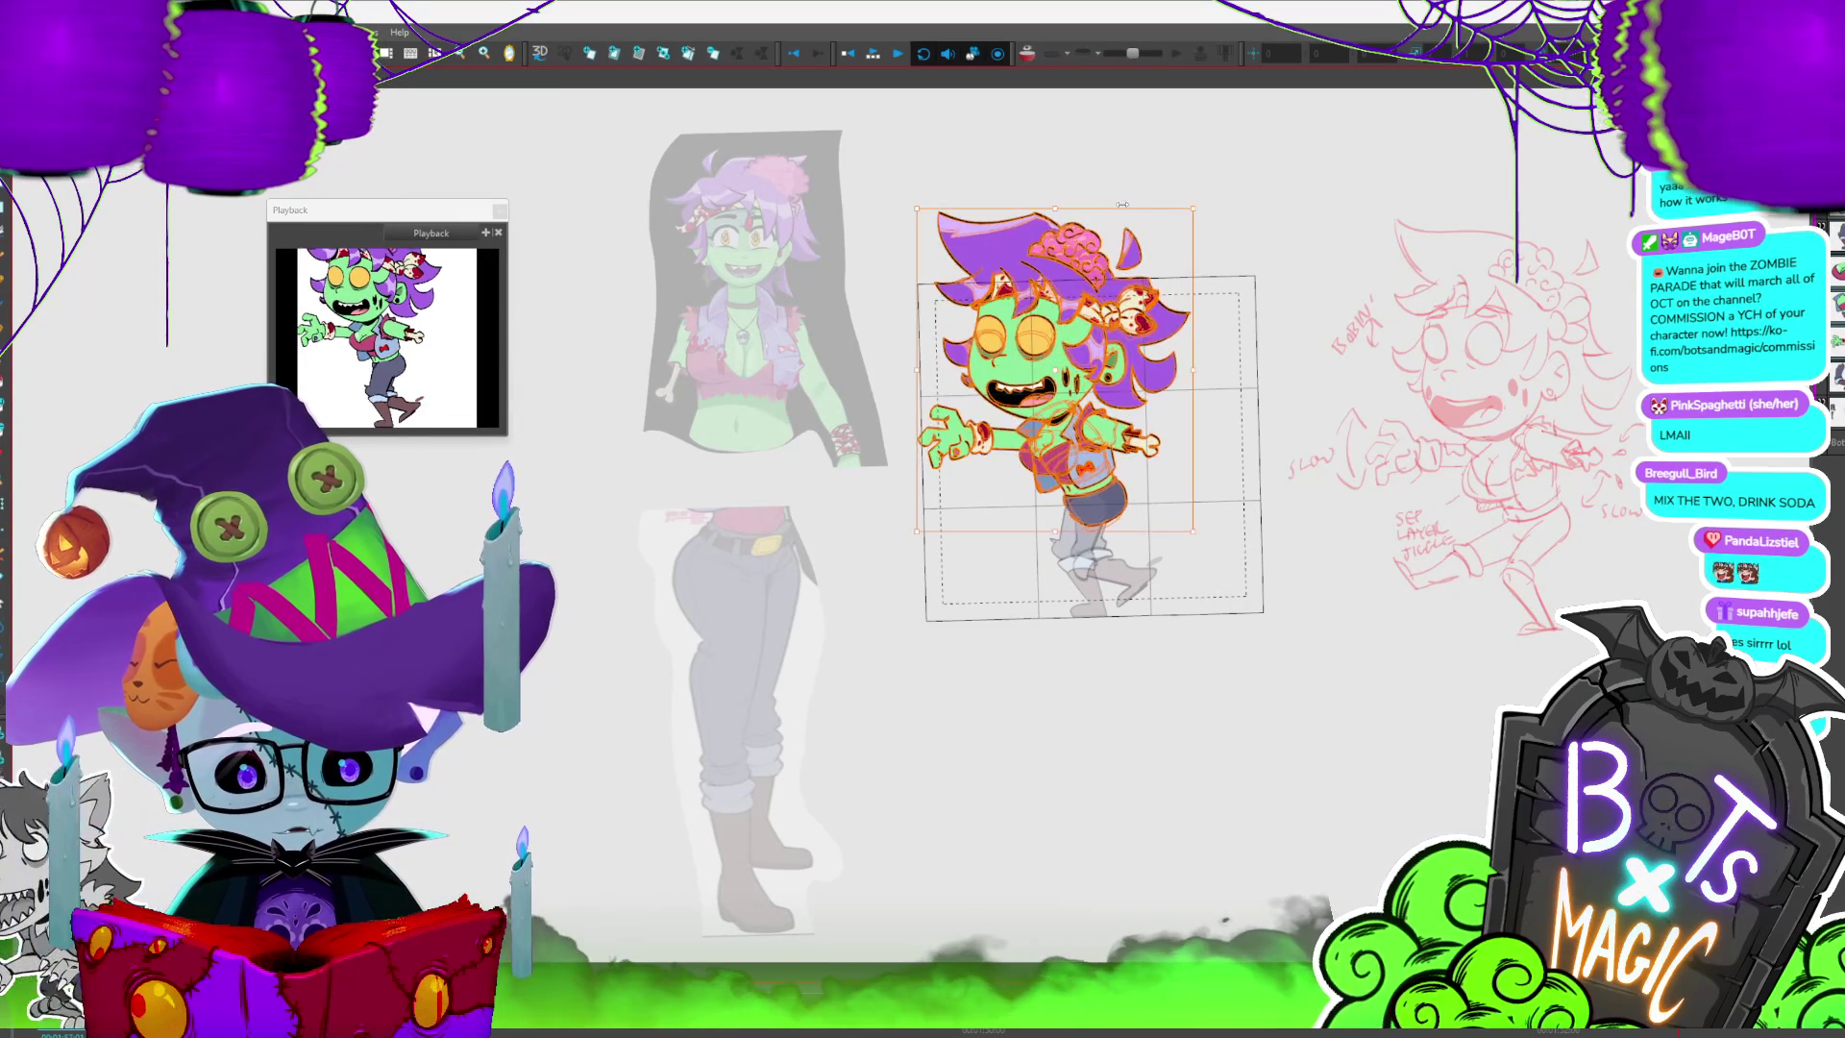
left_click(1144, 236)
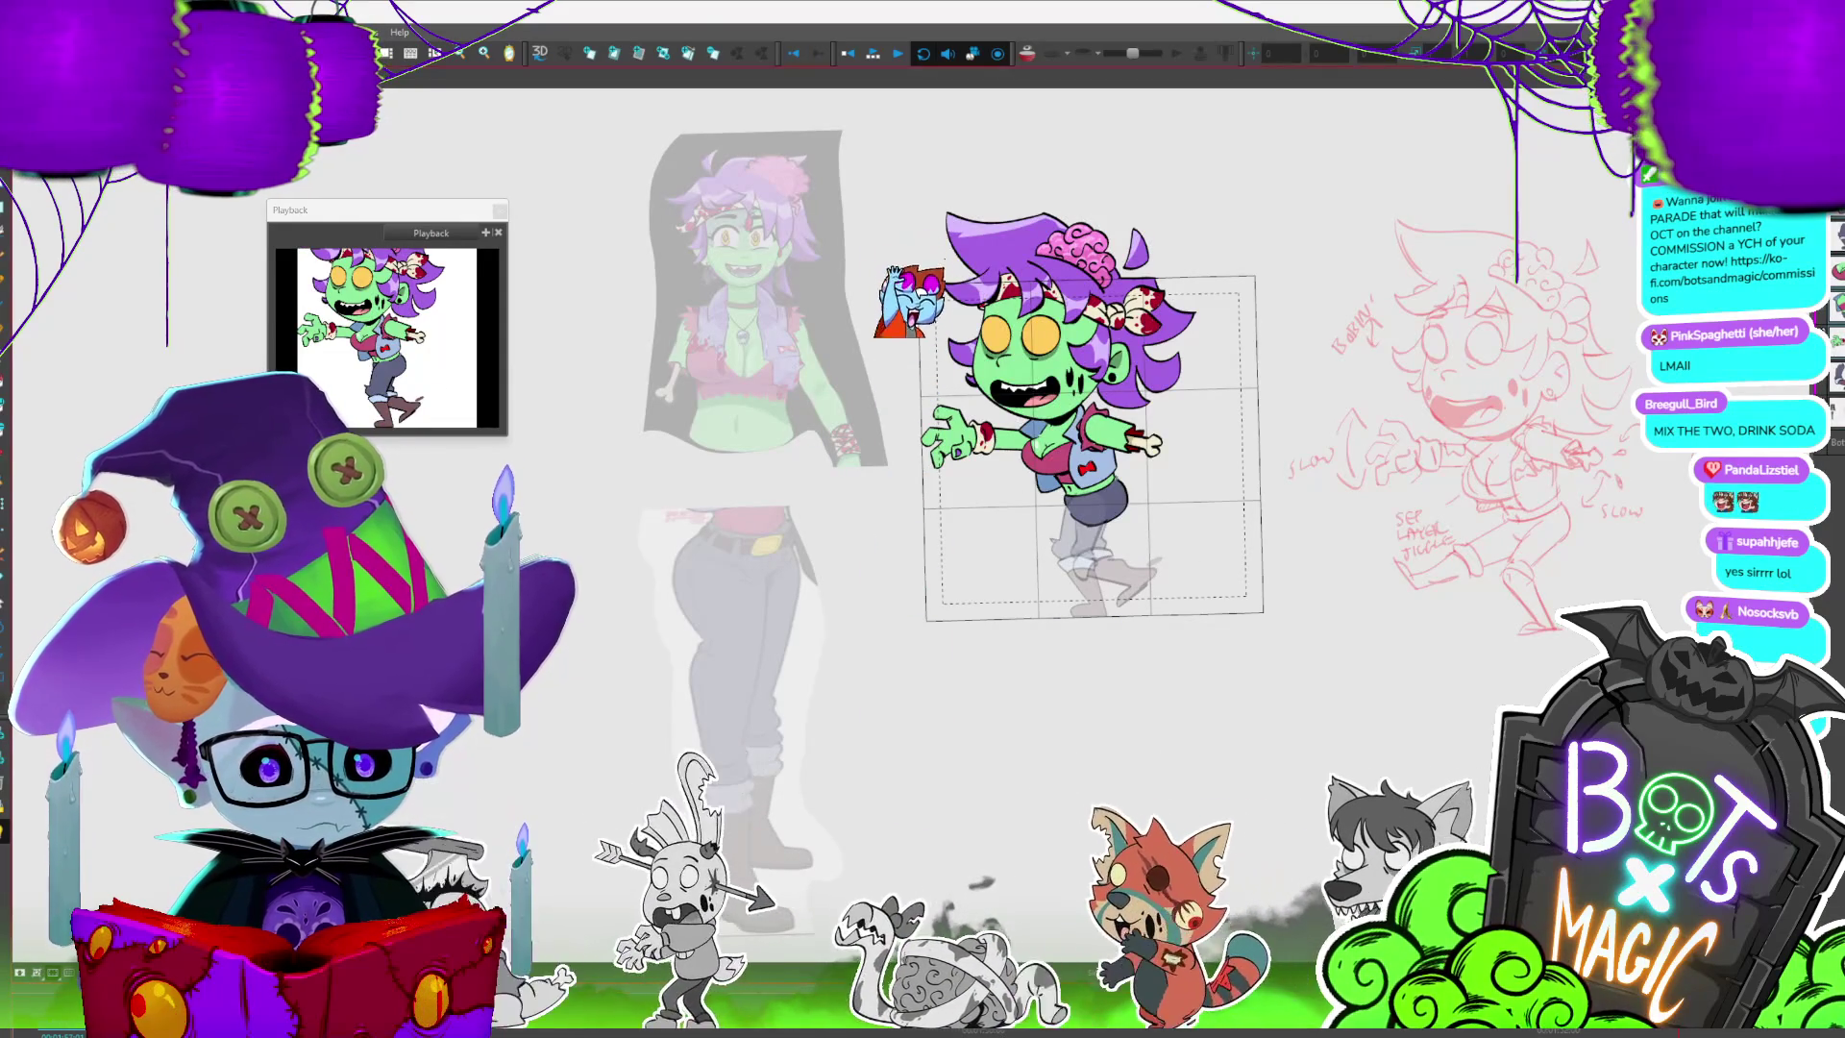
key("b")
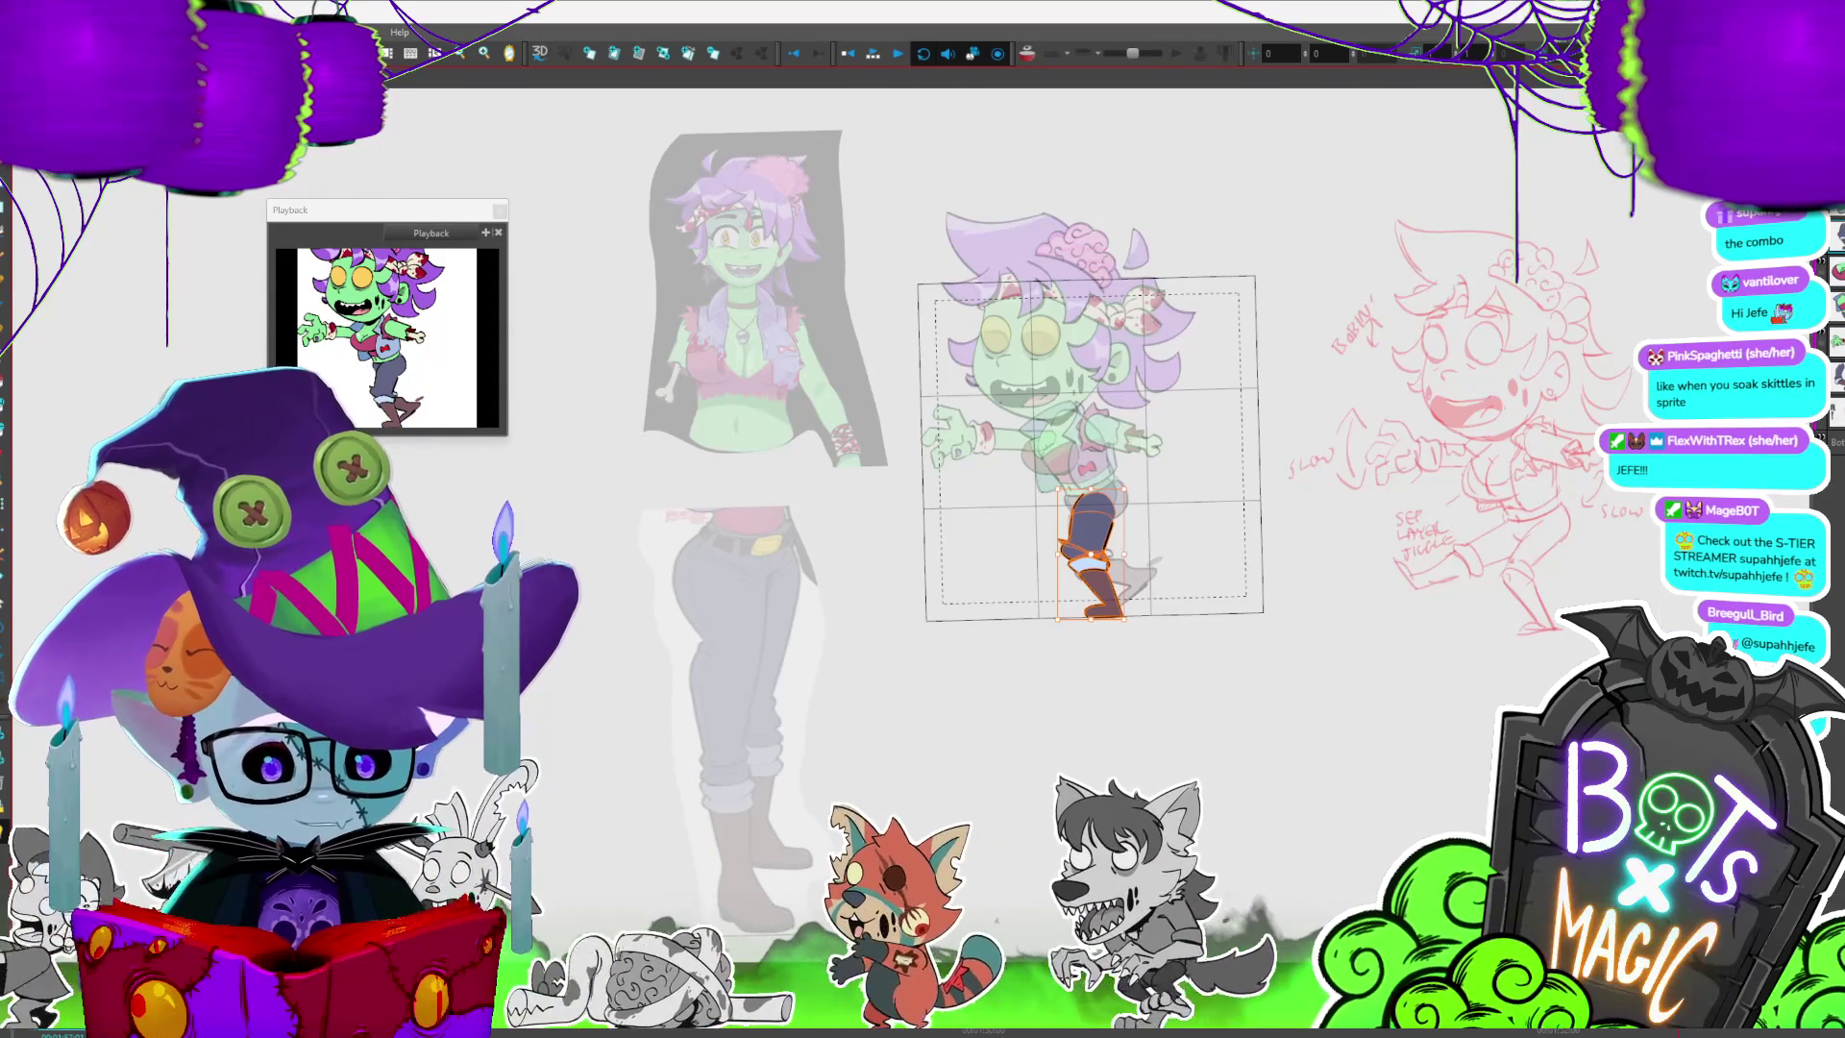
- Flip between neighbouring walk-cycle frames, nudging the leg into a forward kick pose on each
key("period")
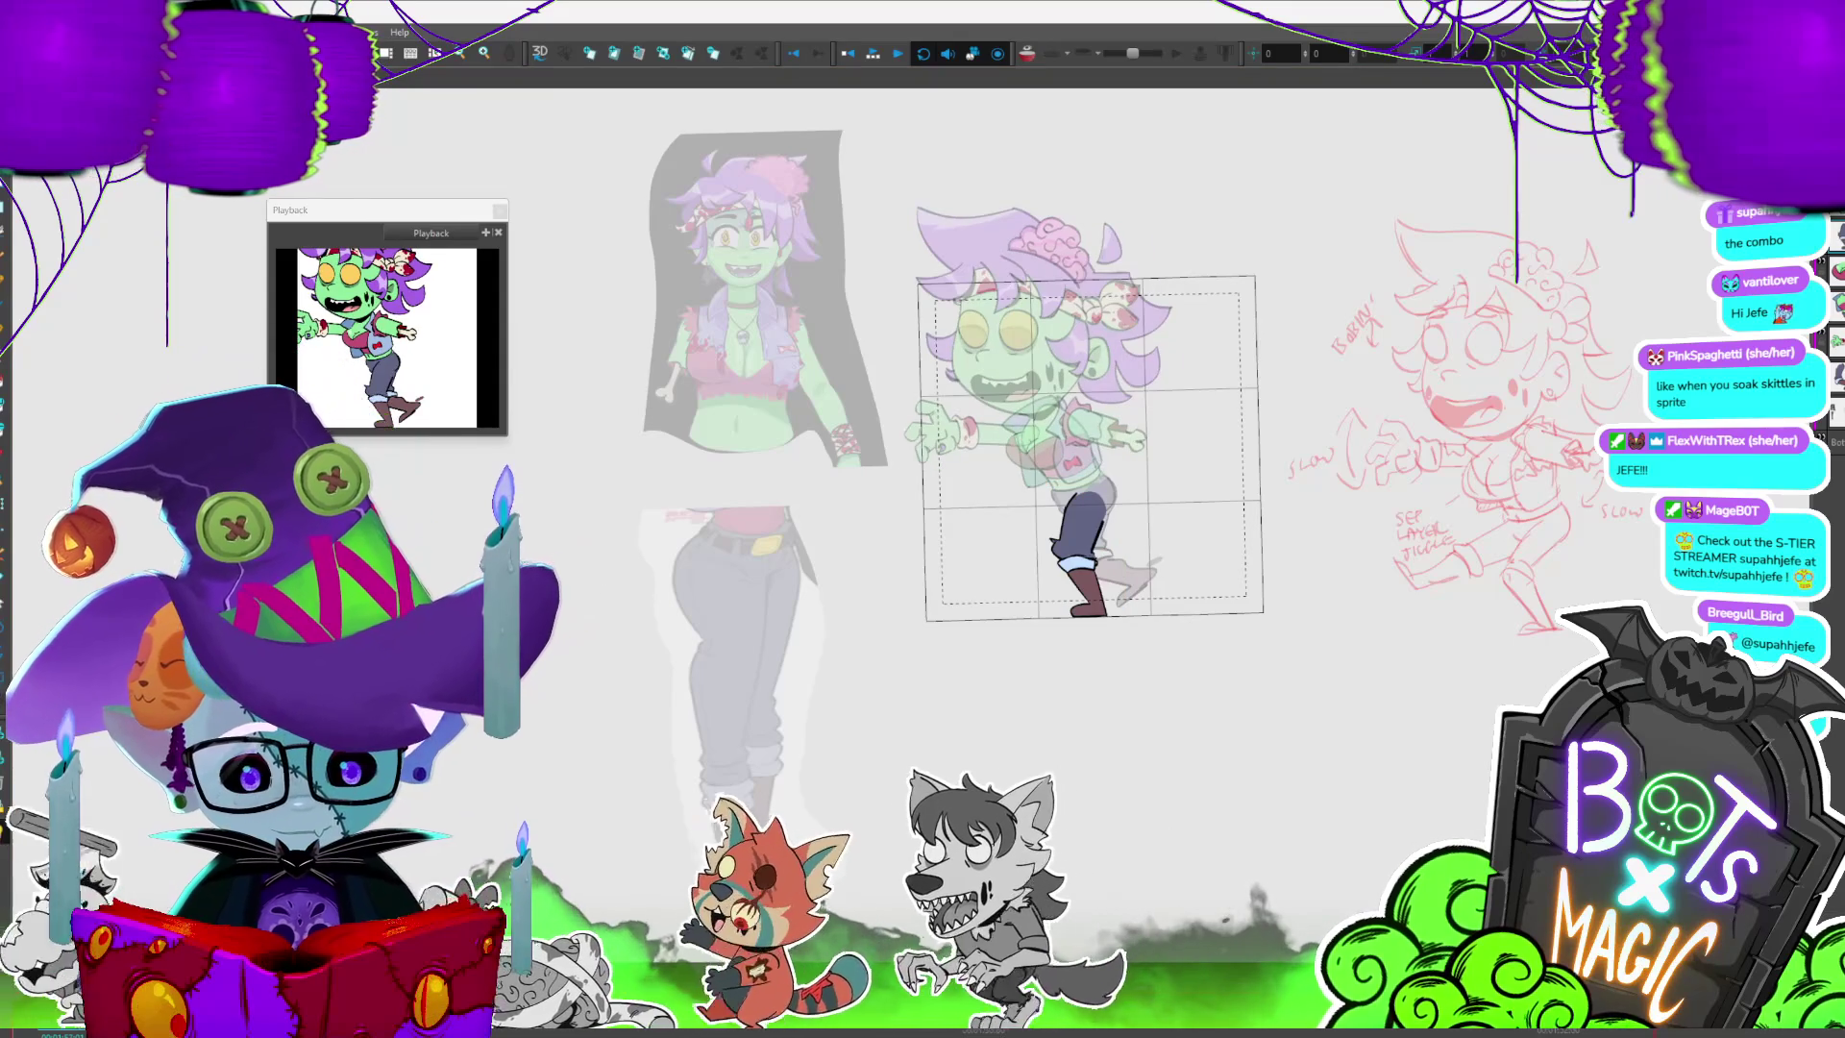
key("comma")
key("period")
key("comma")
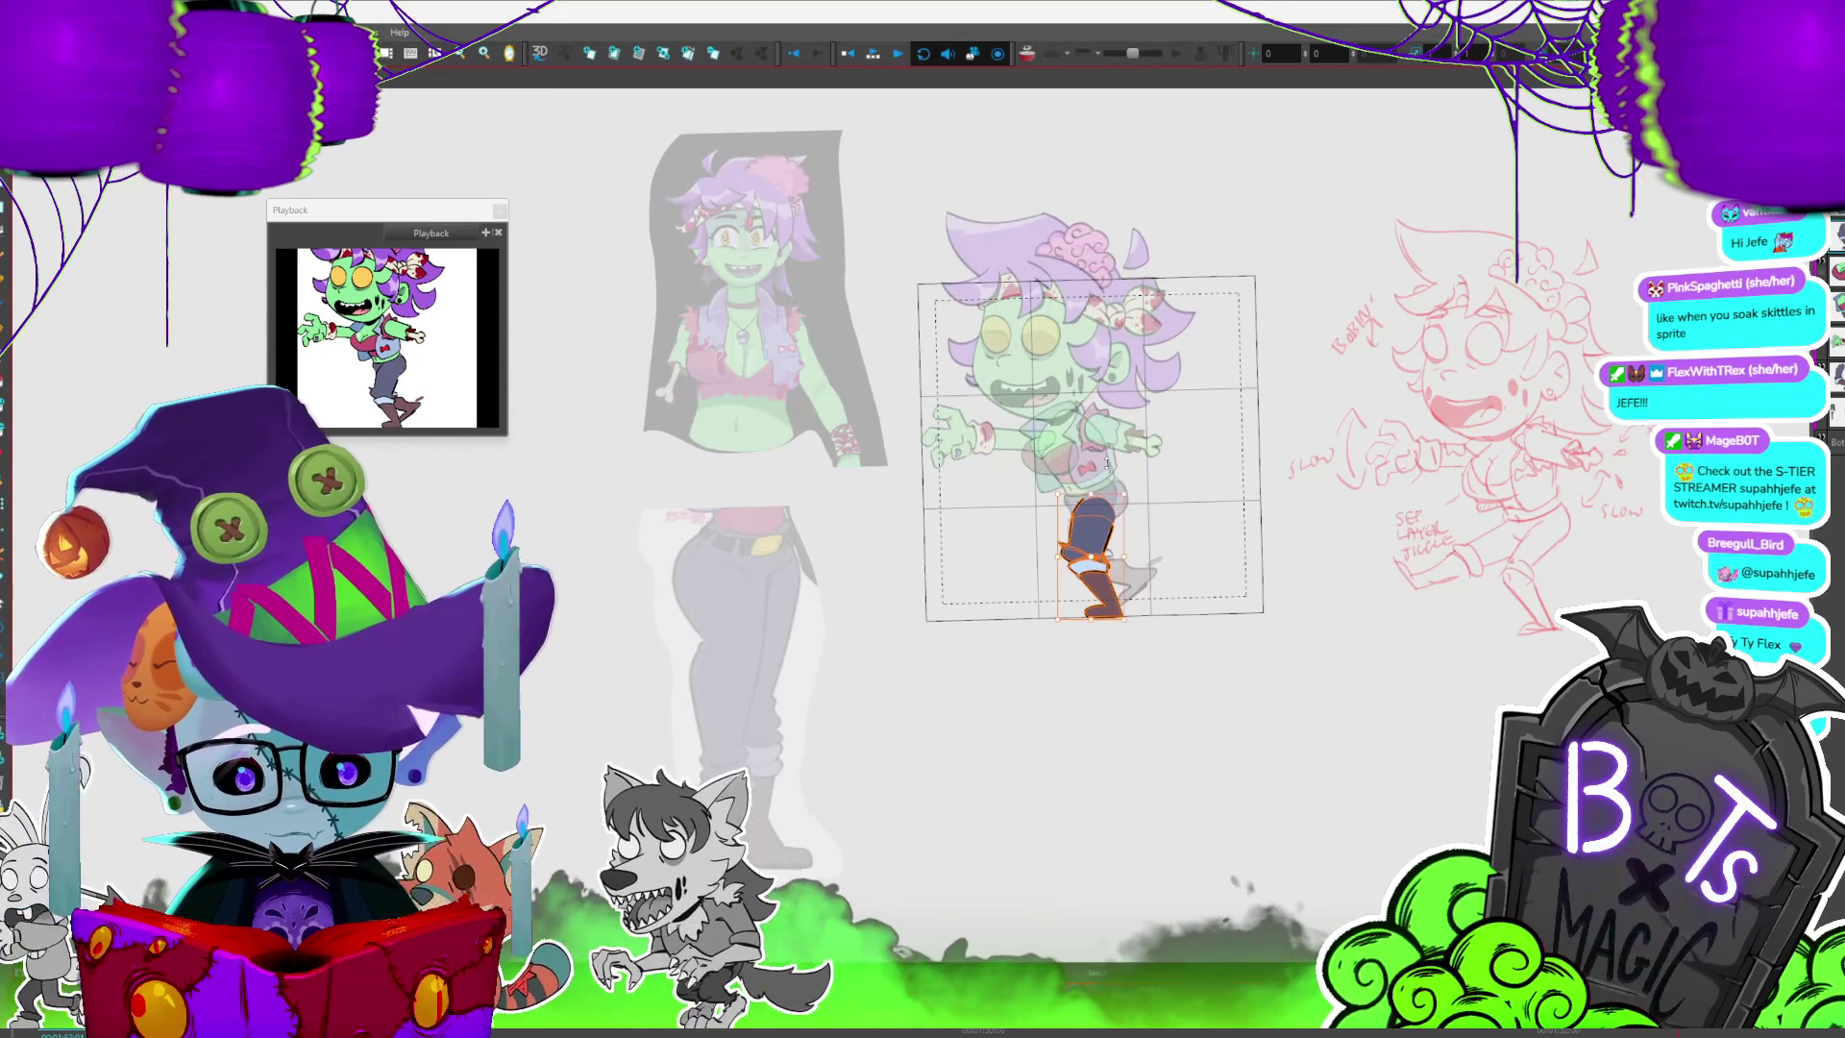
key("period")
key("comma")
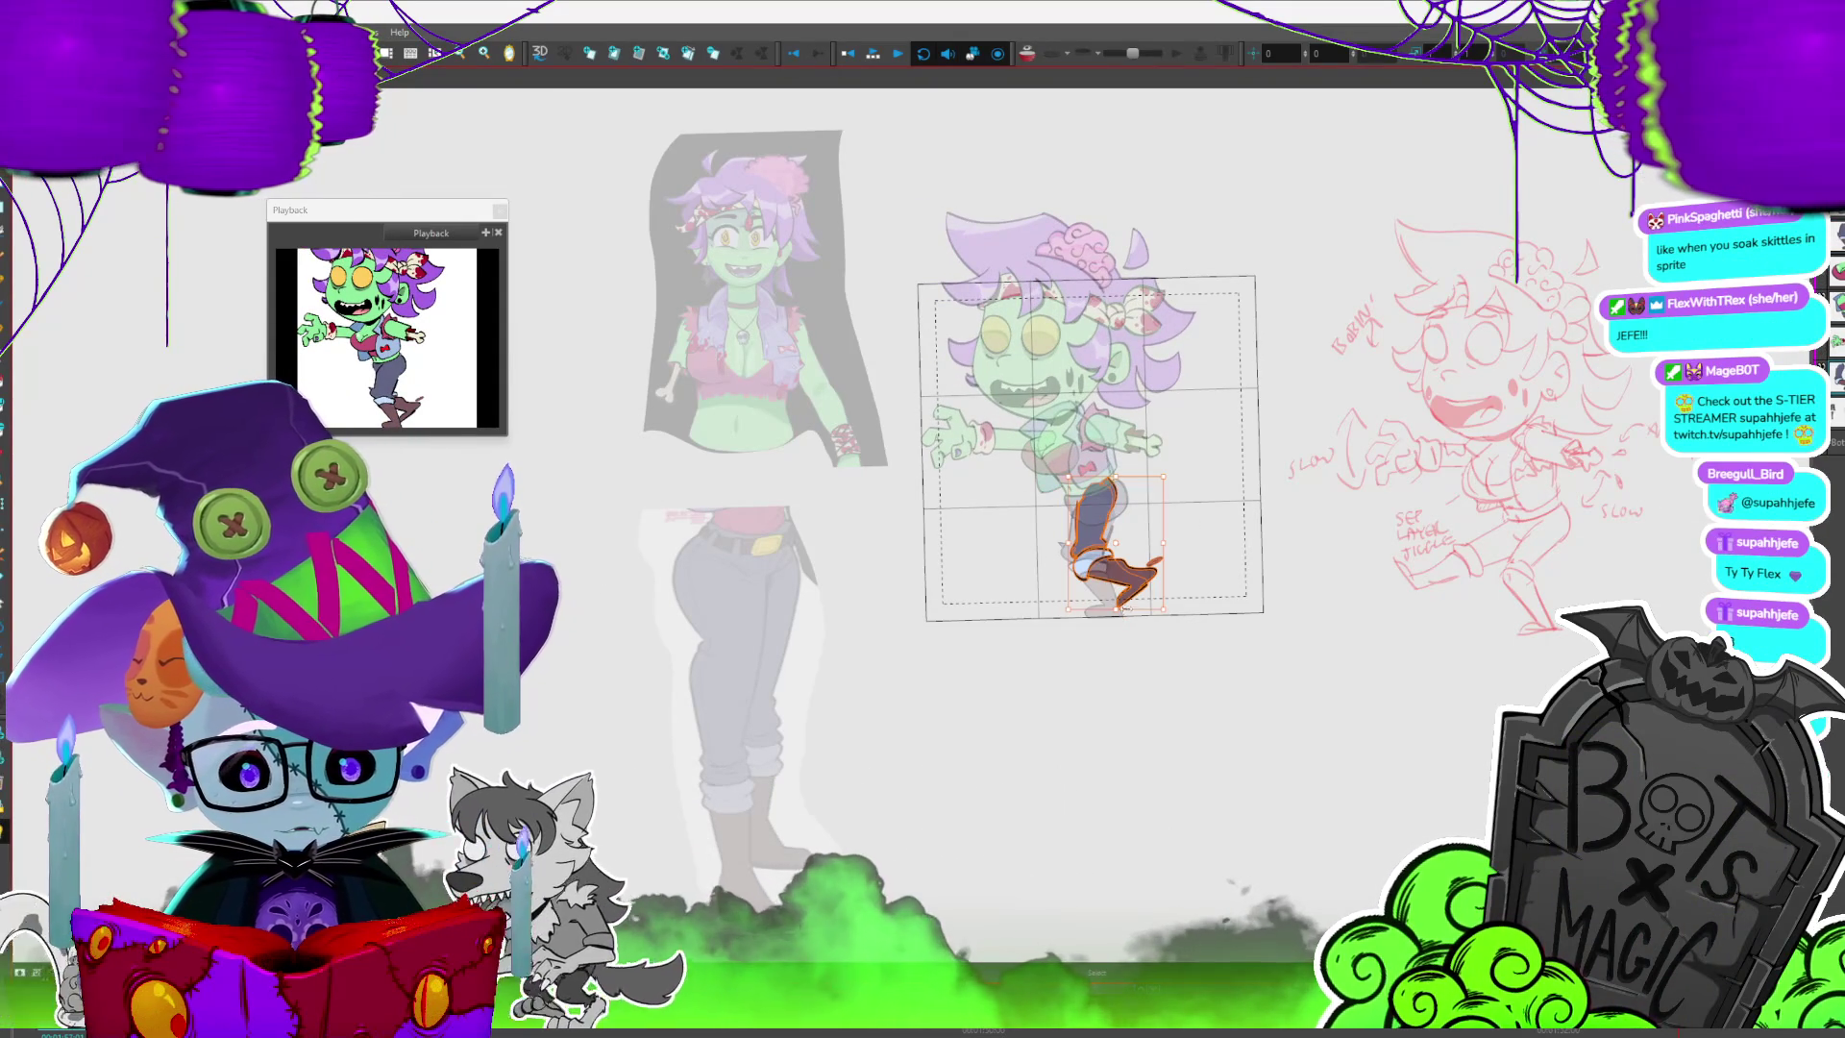
key("period")
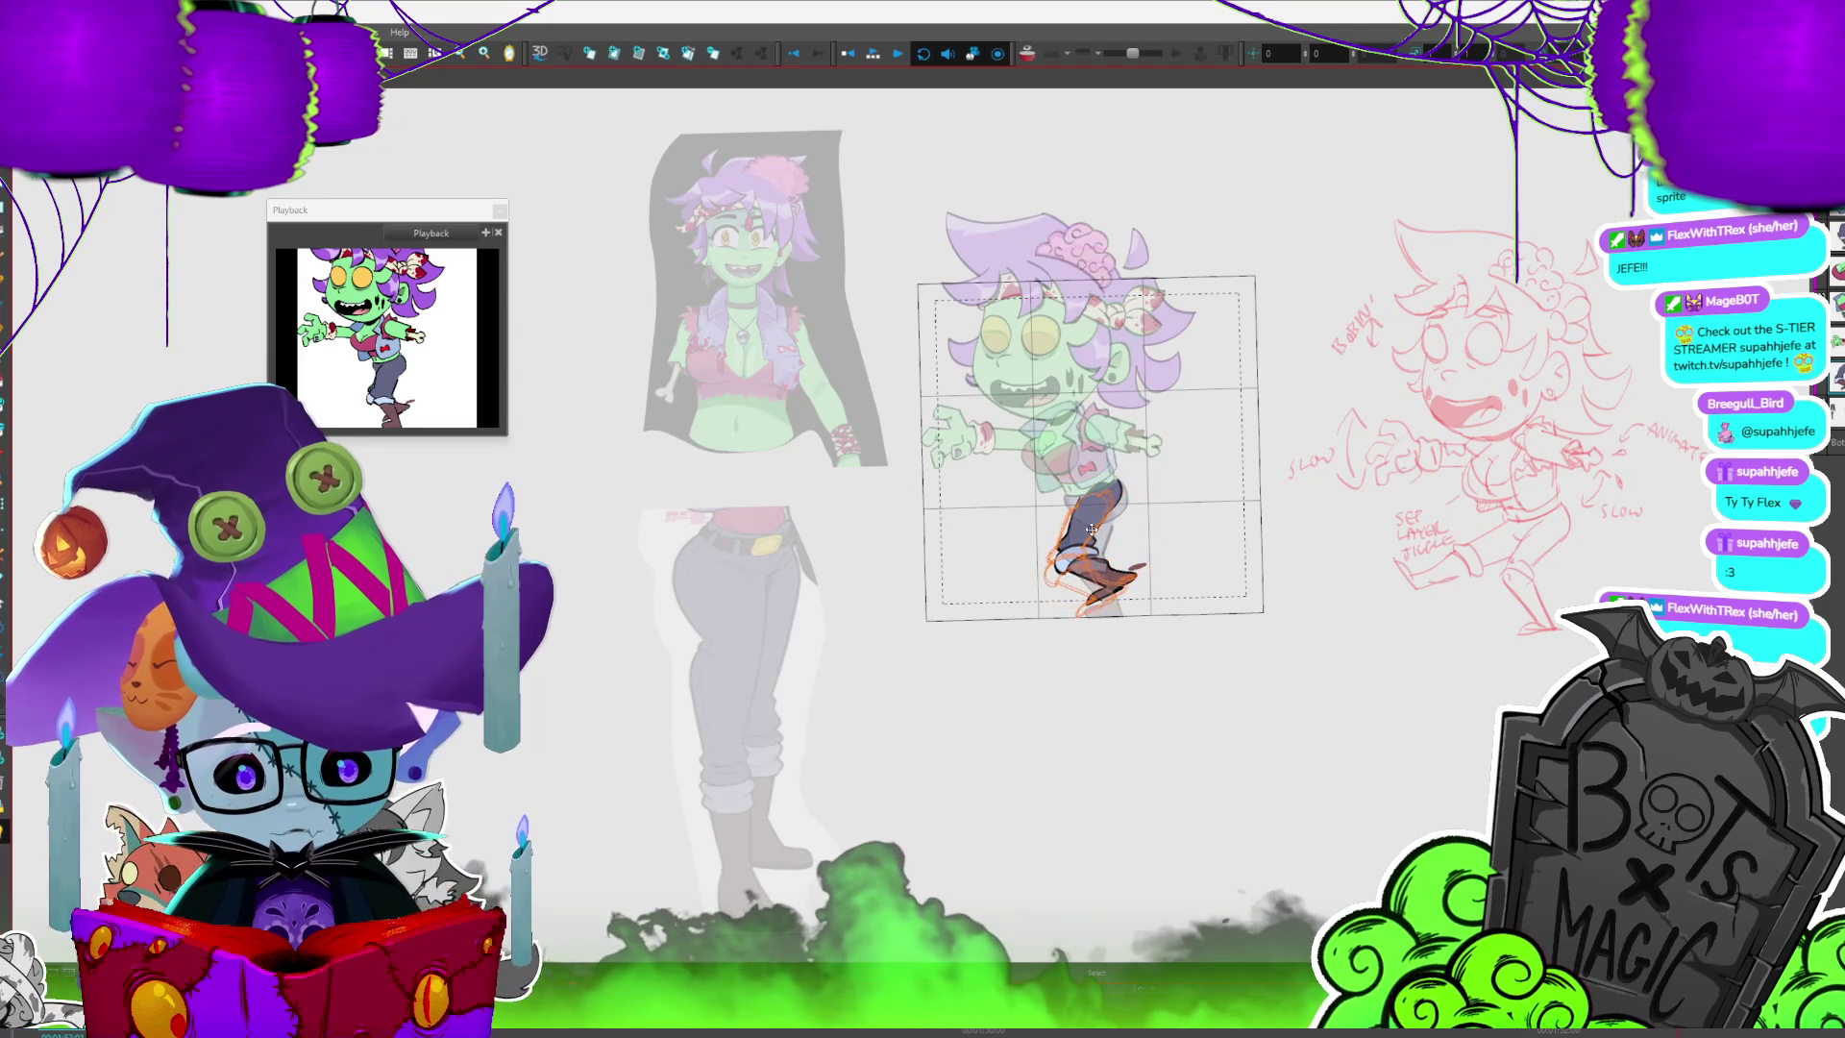
key("period")
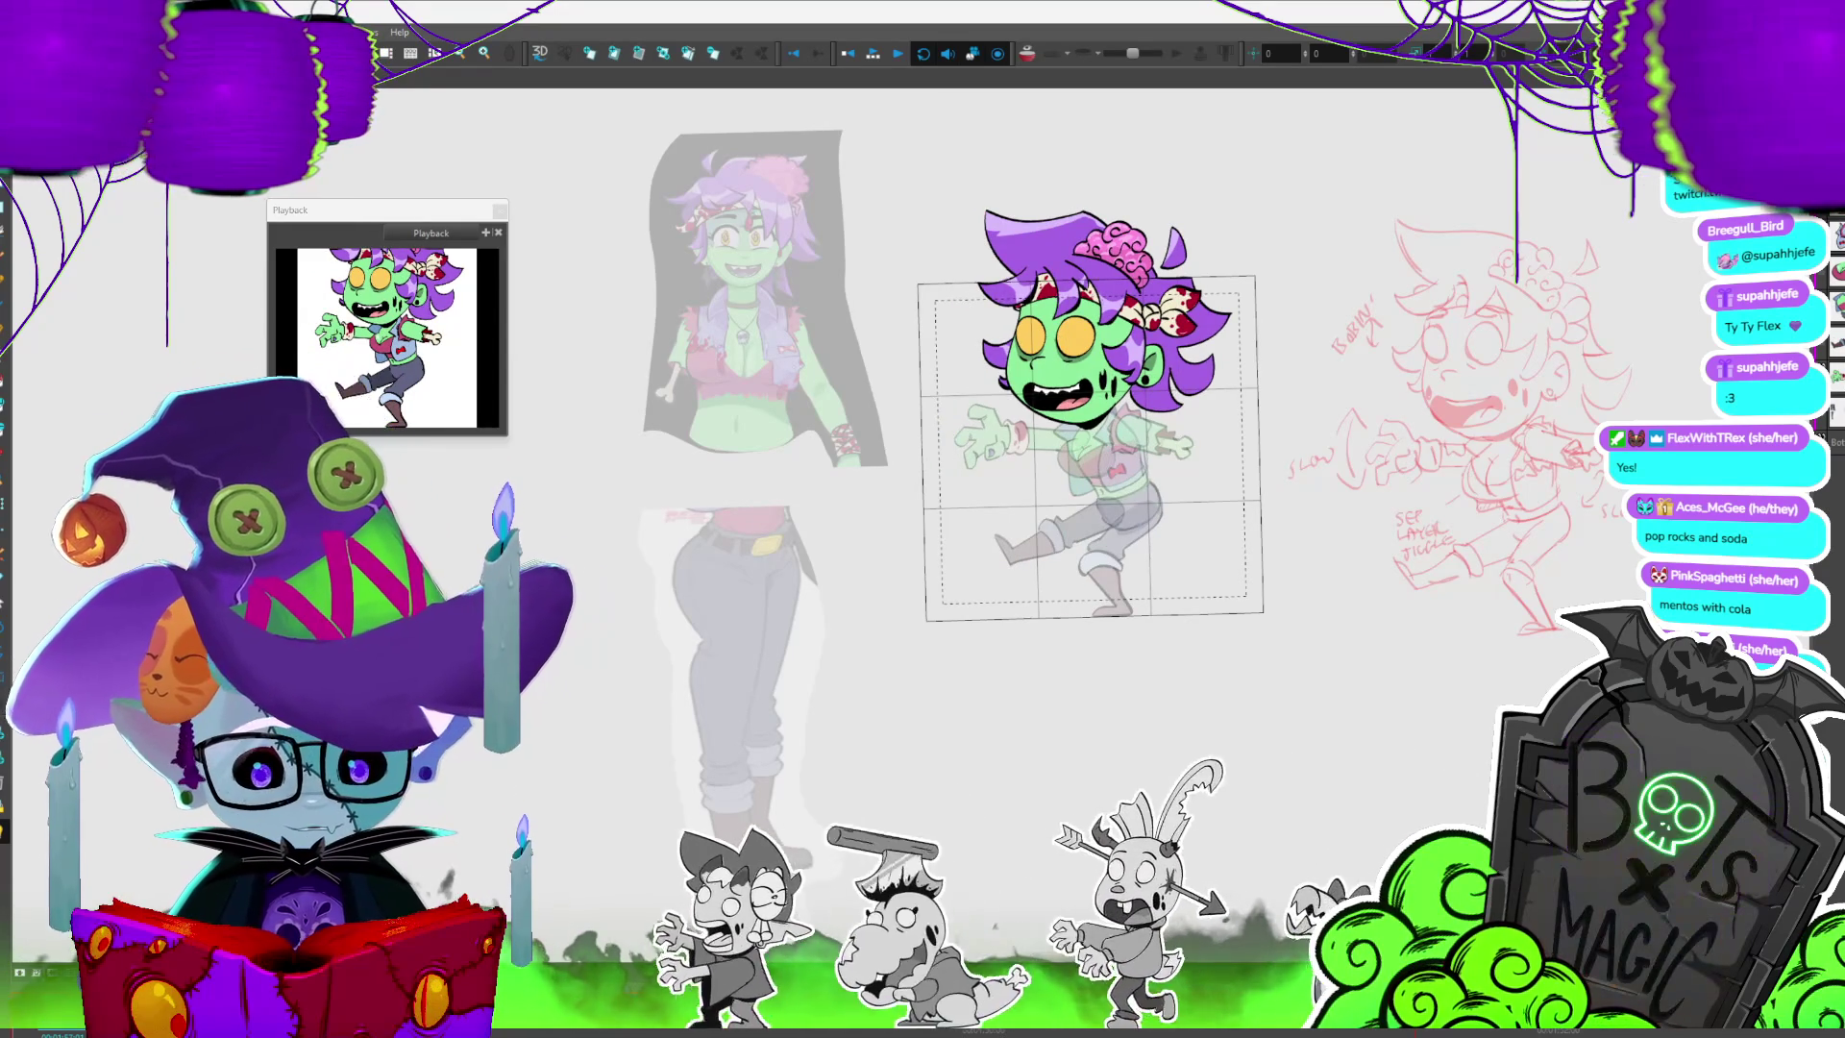
key("shift+l")
scroll(1188, 391, "up", 3)
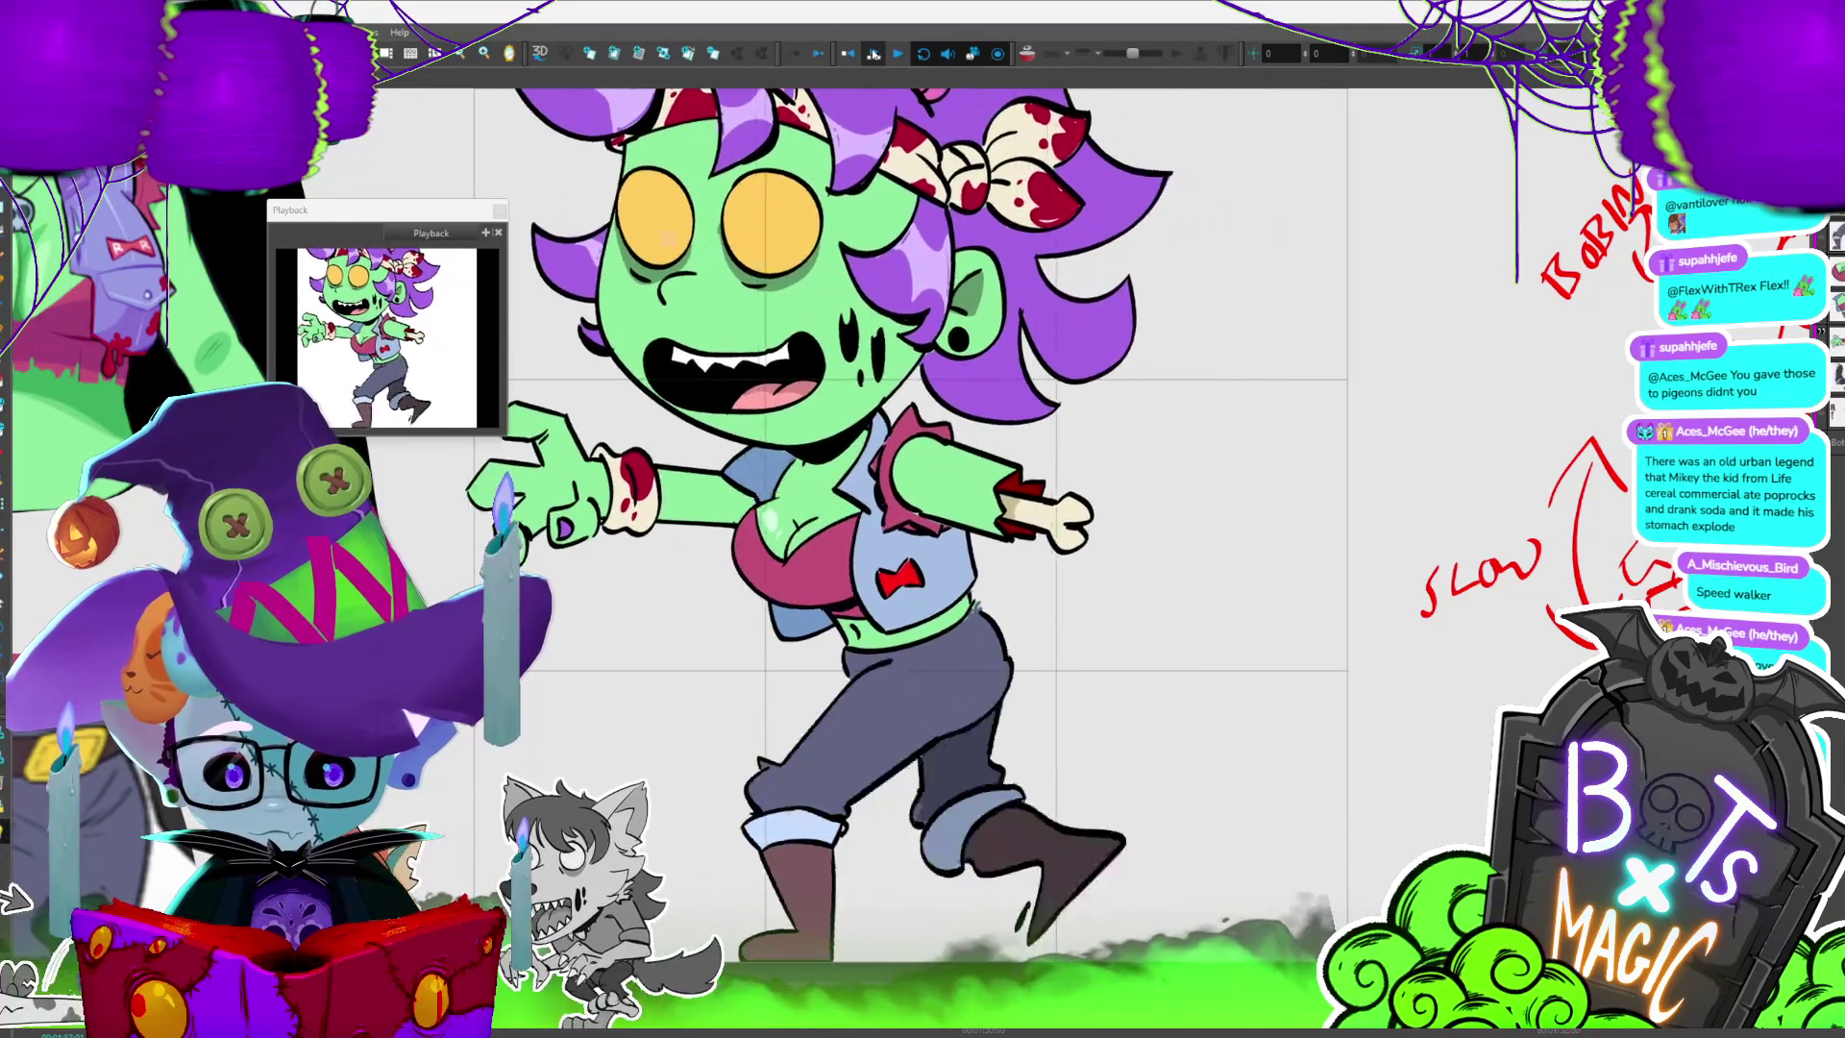
key("shift+m")
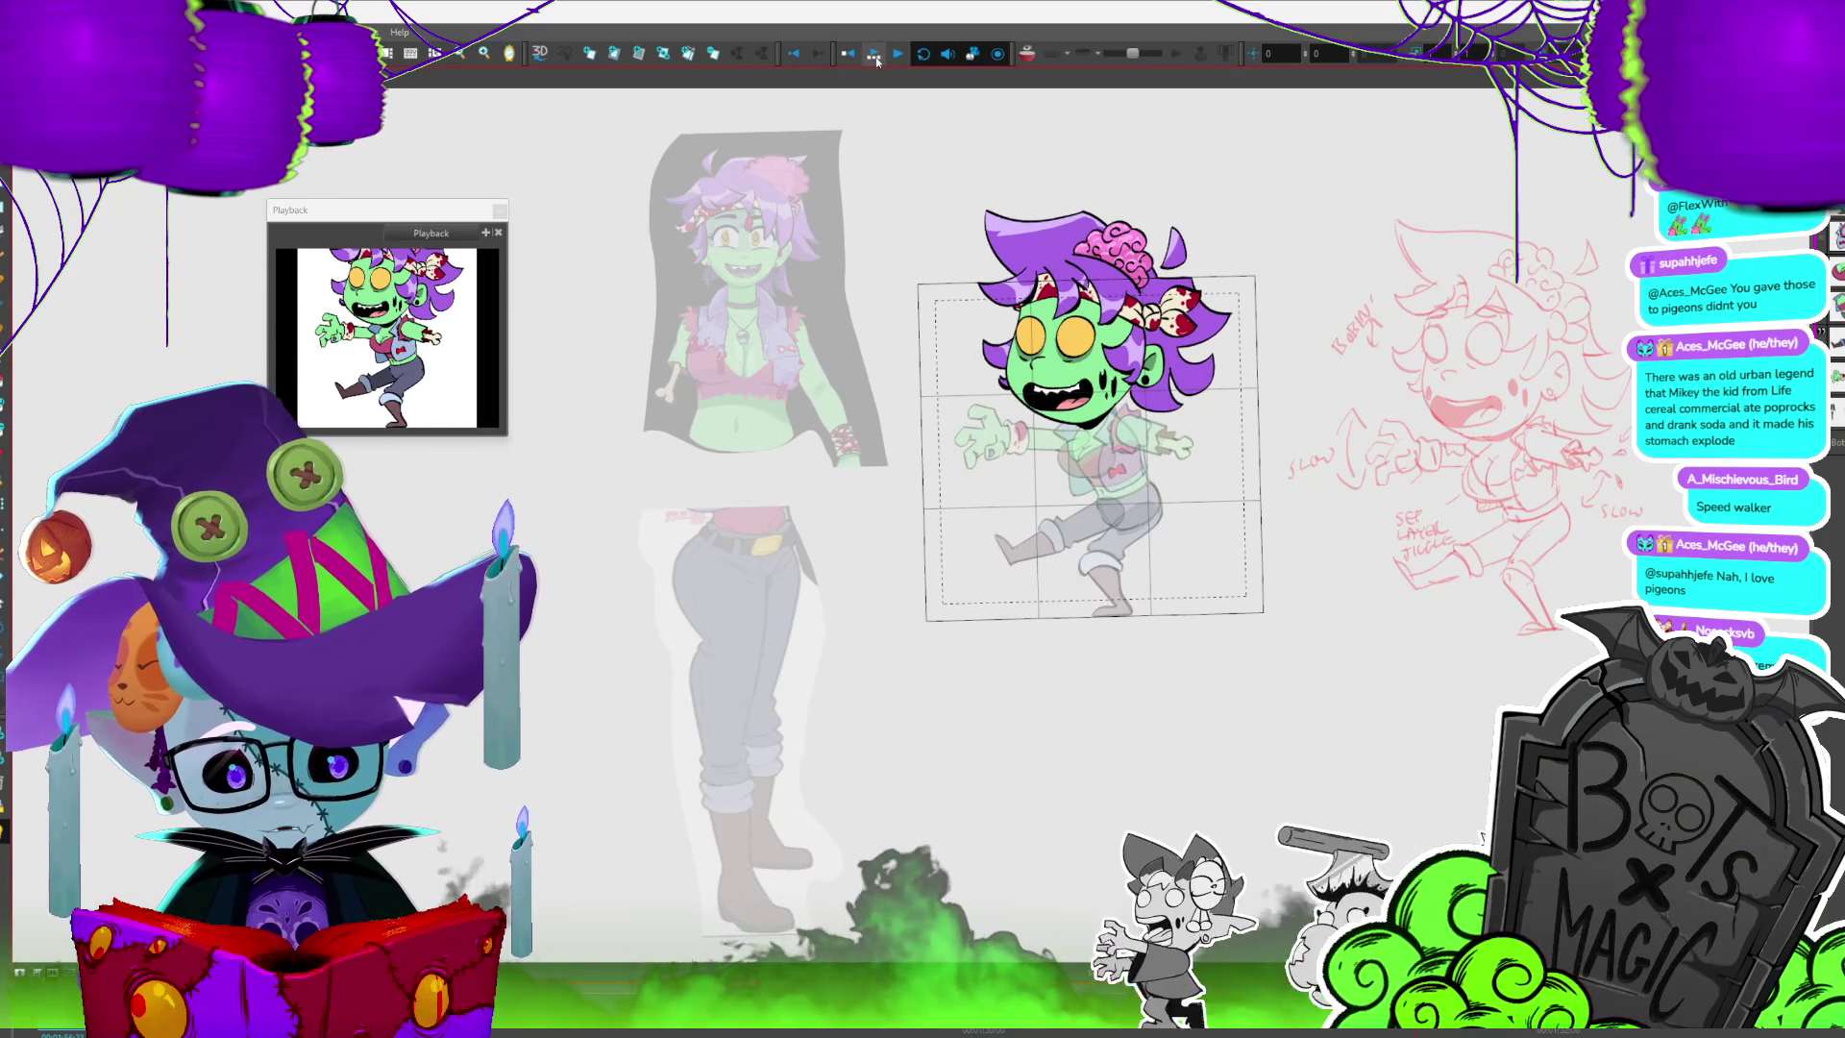
key("2")
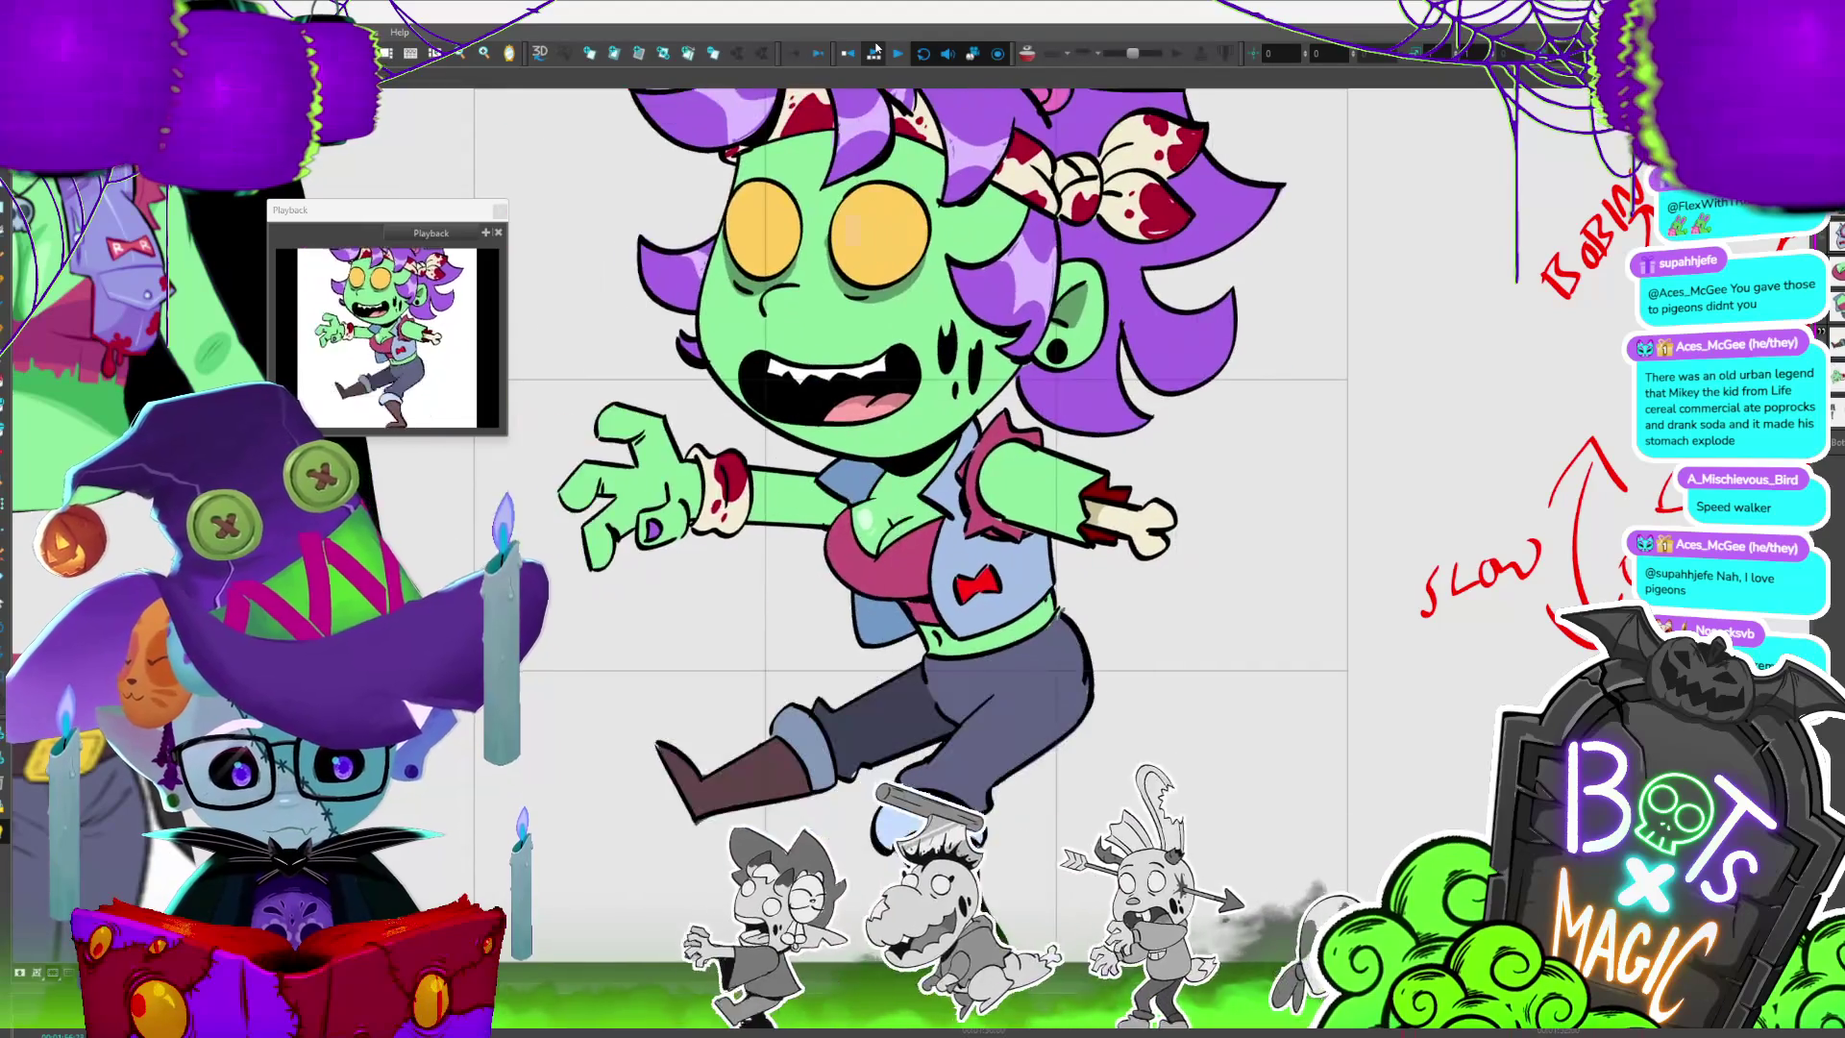
key("1")
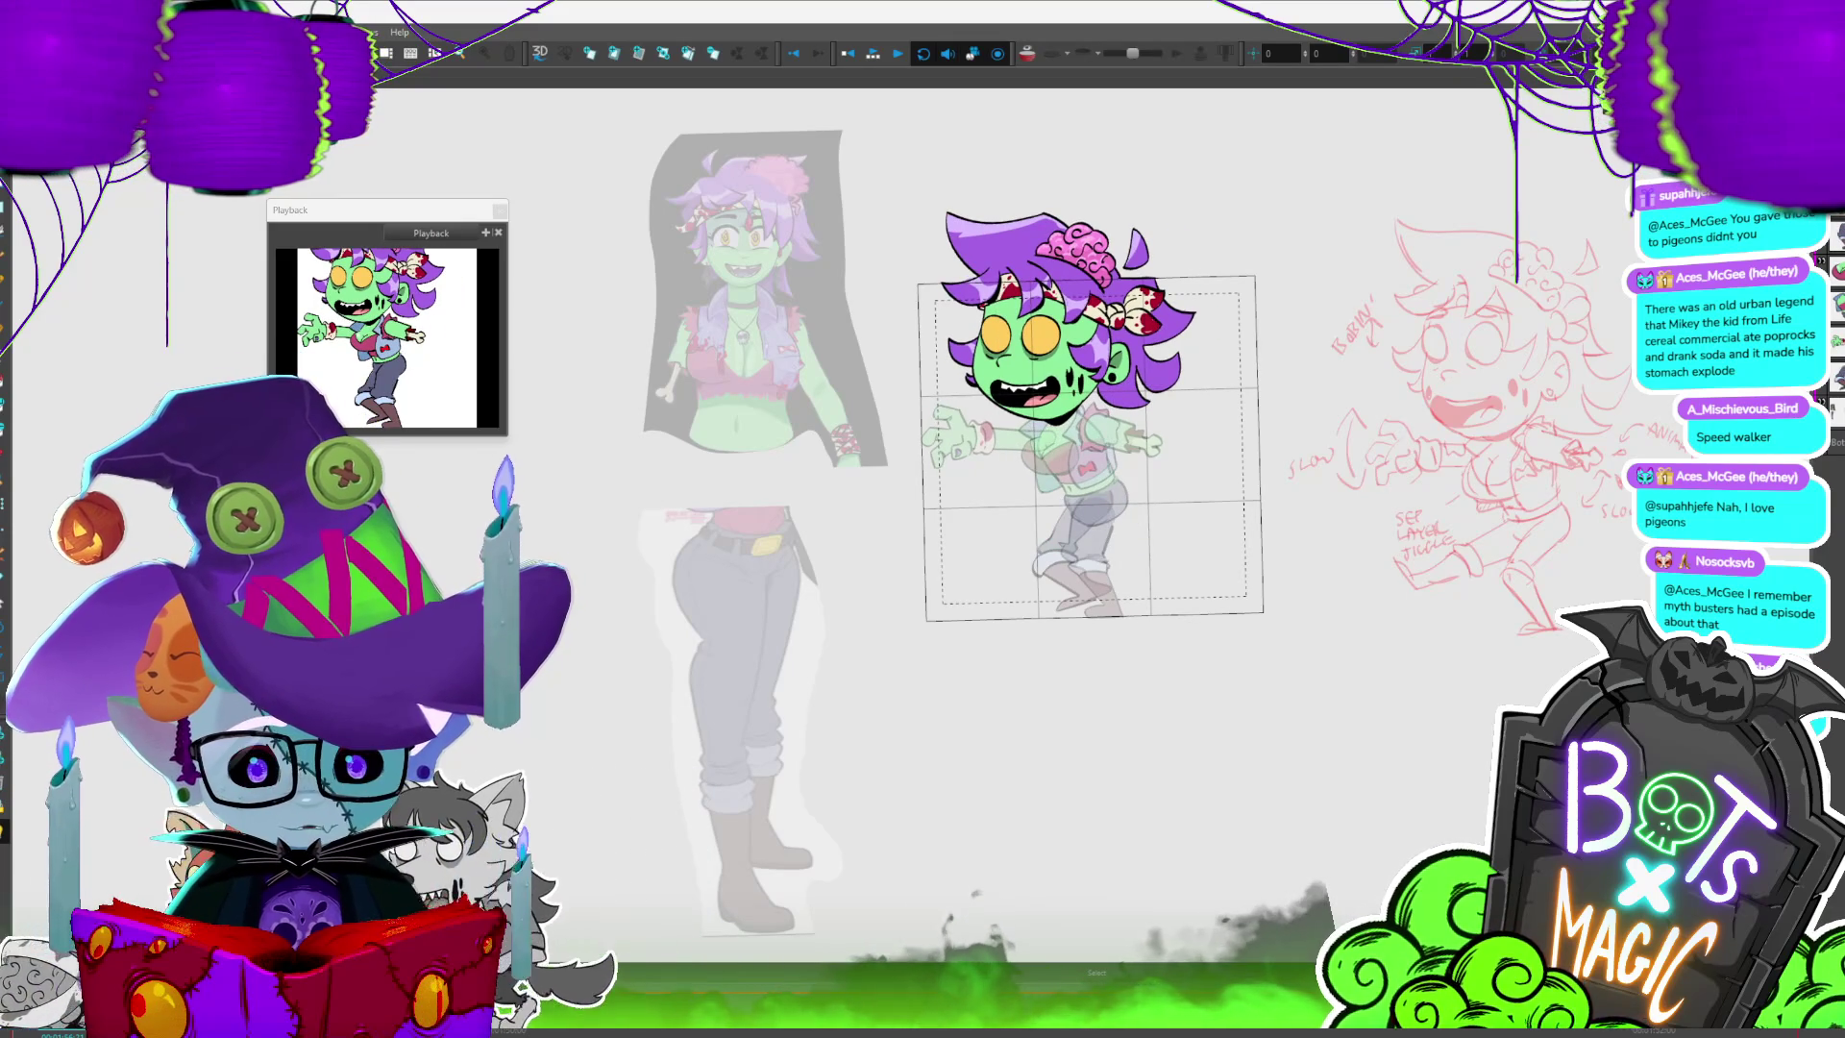
key("2")
key("2")
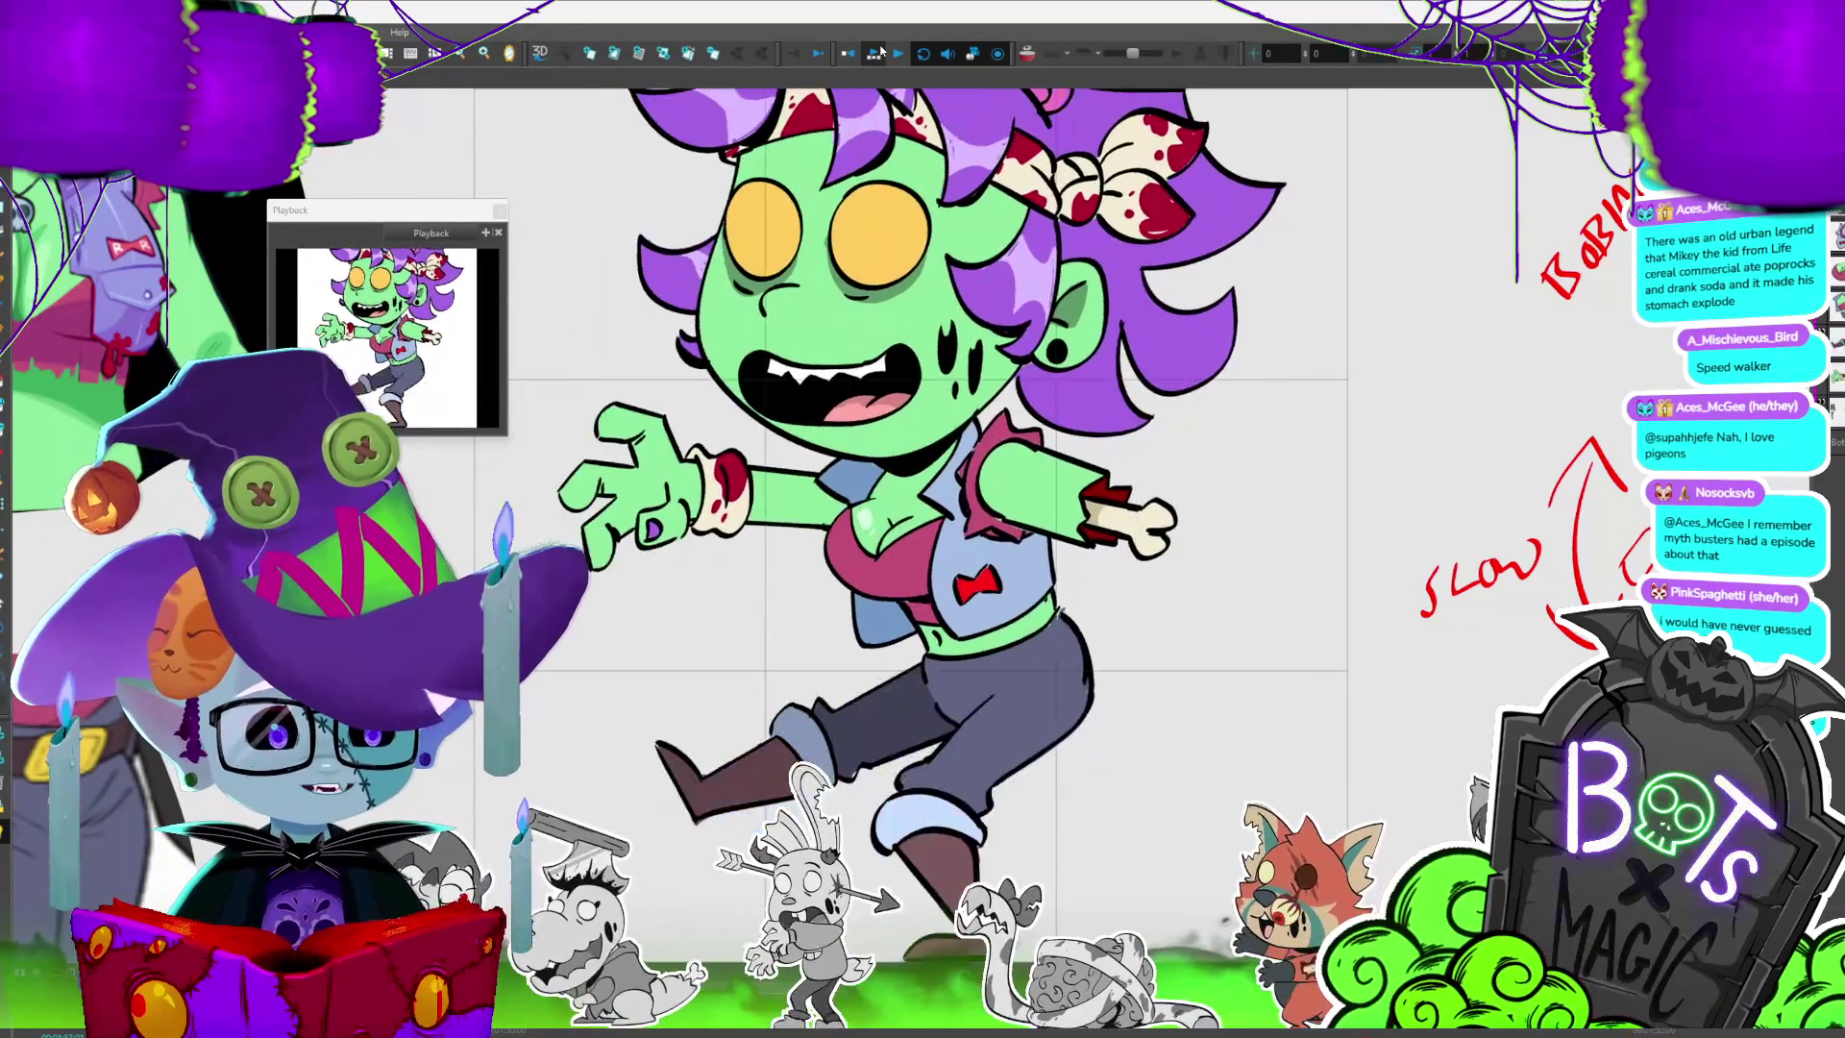
key("shift+m")
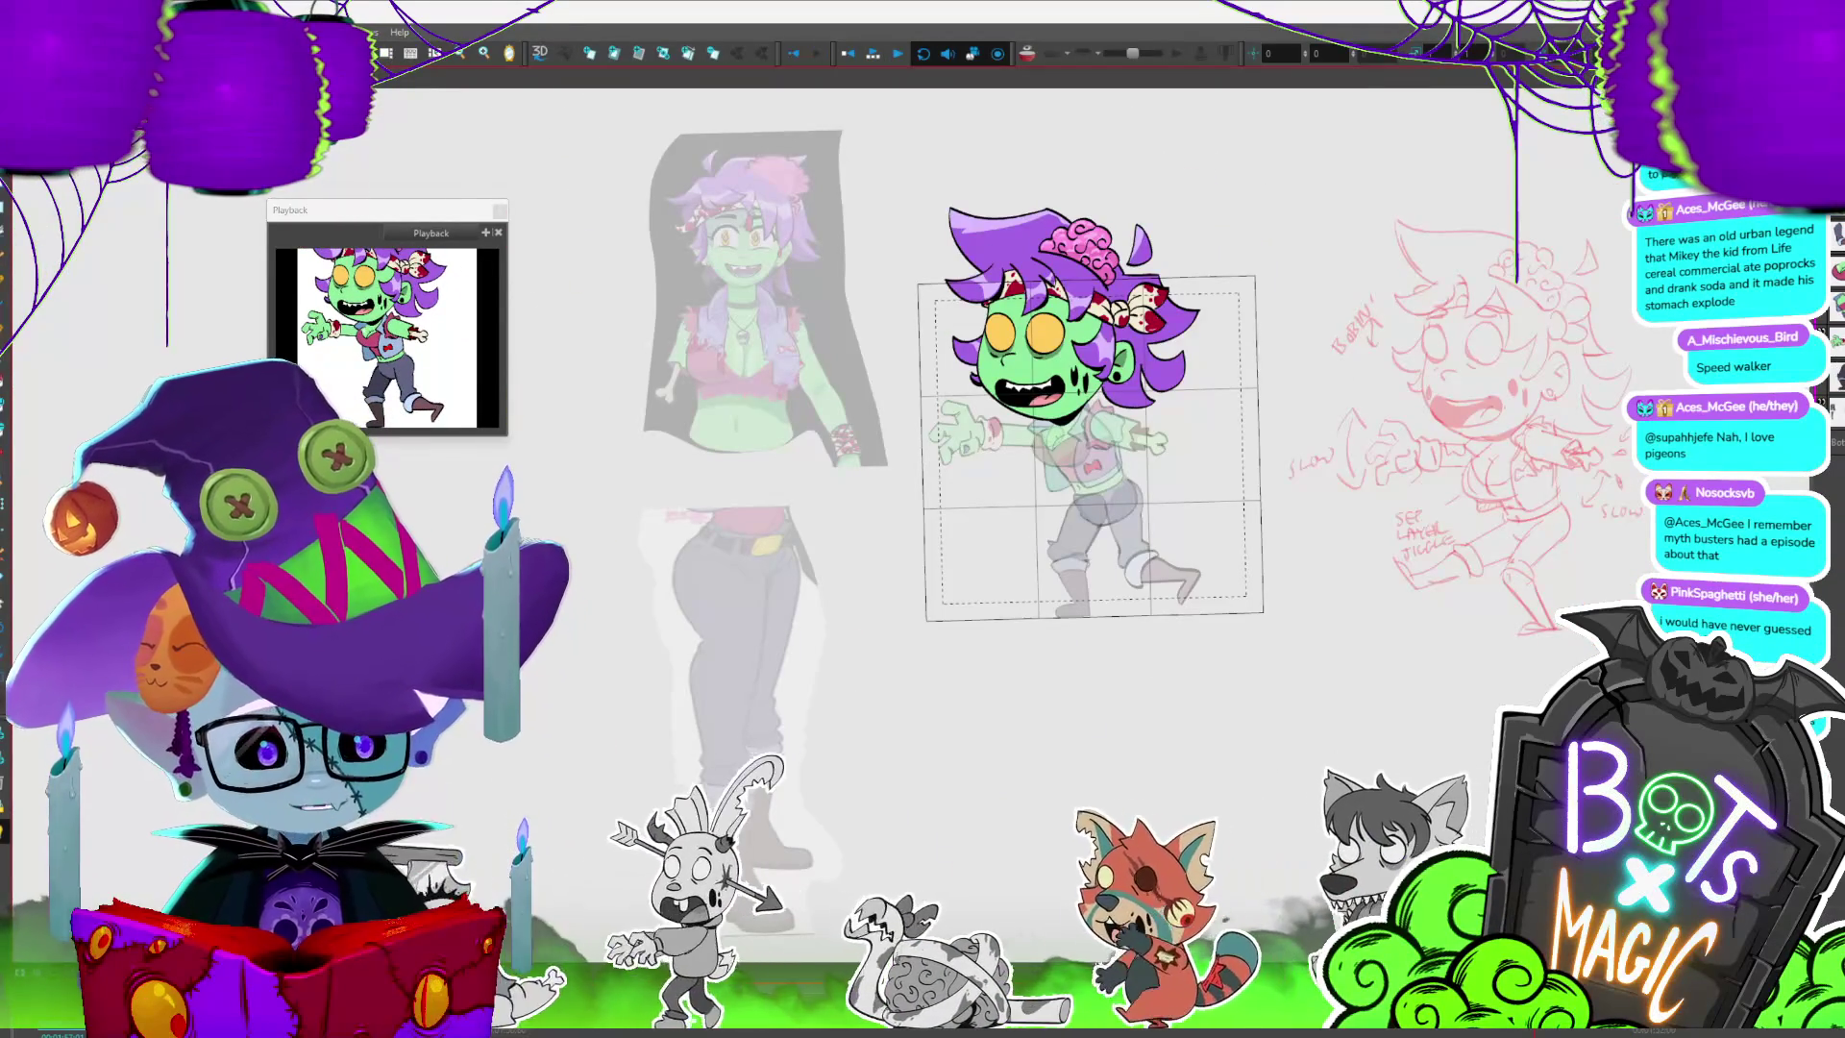
key("2")
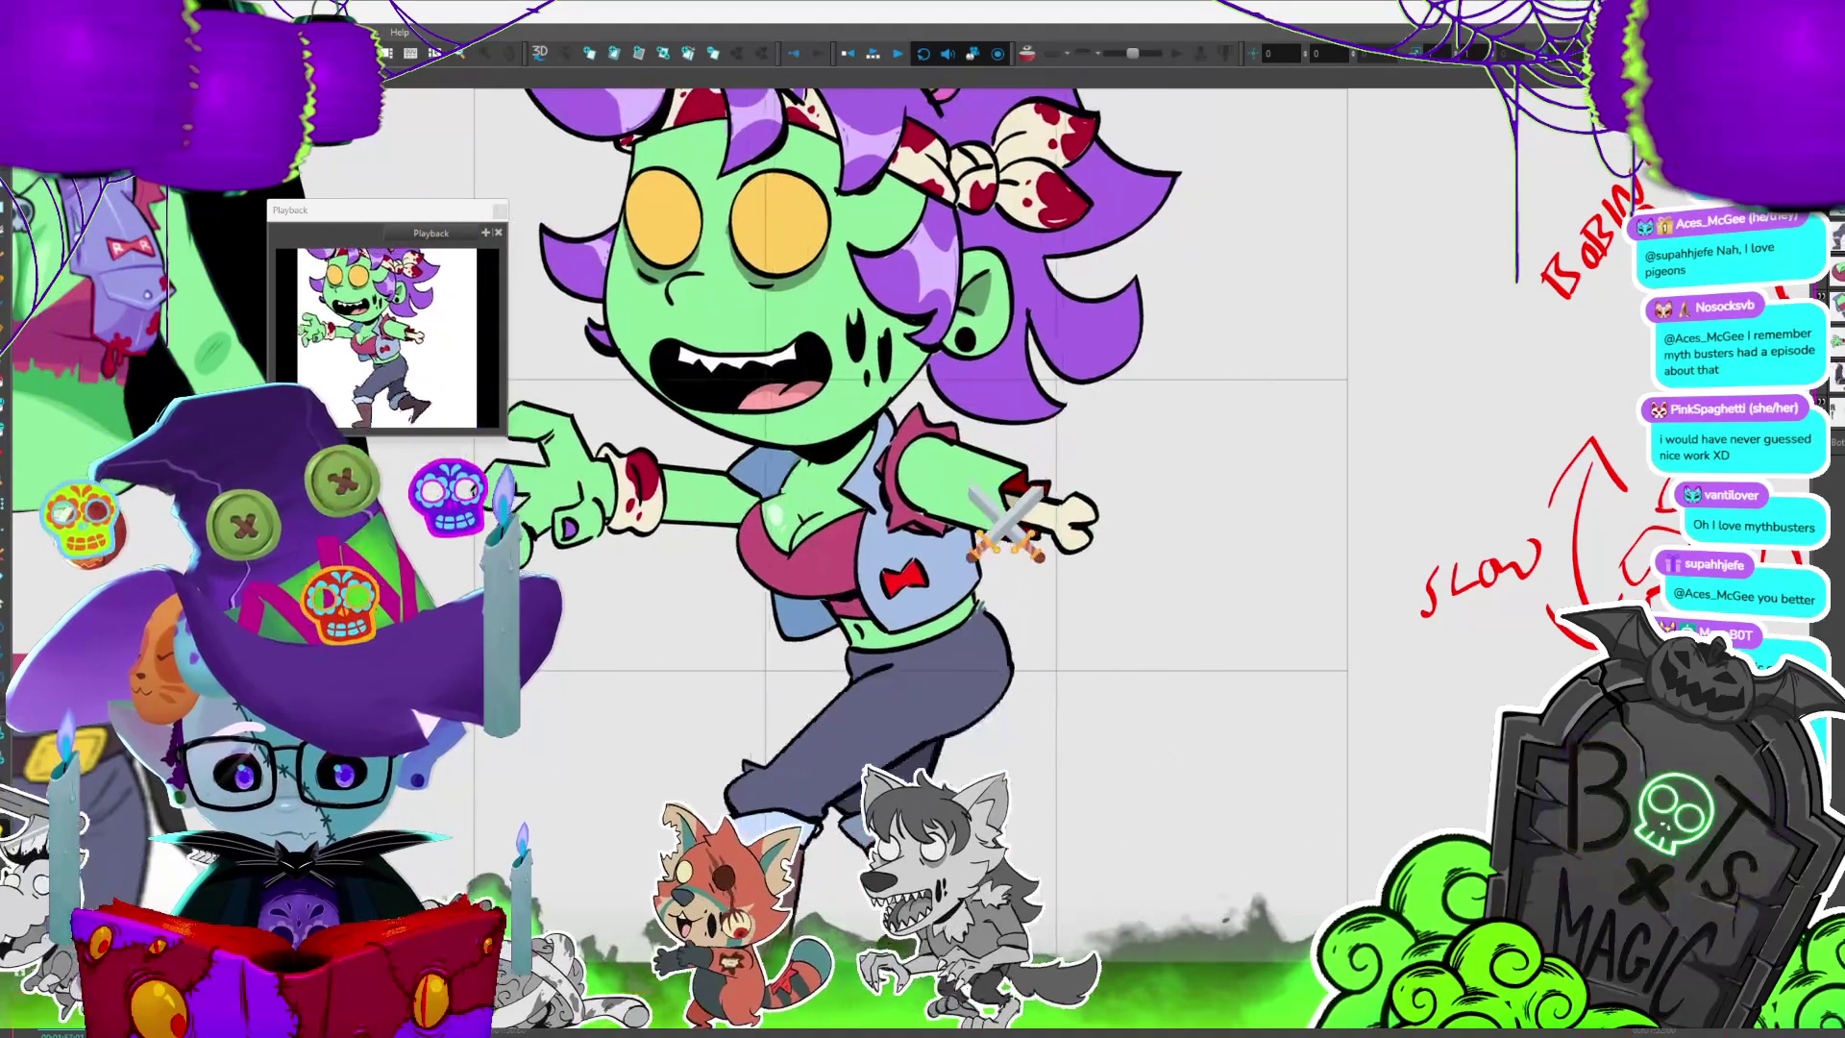
key("1")
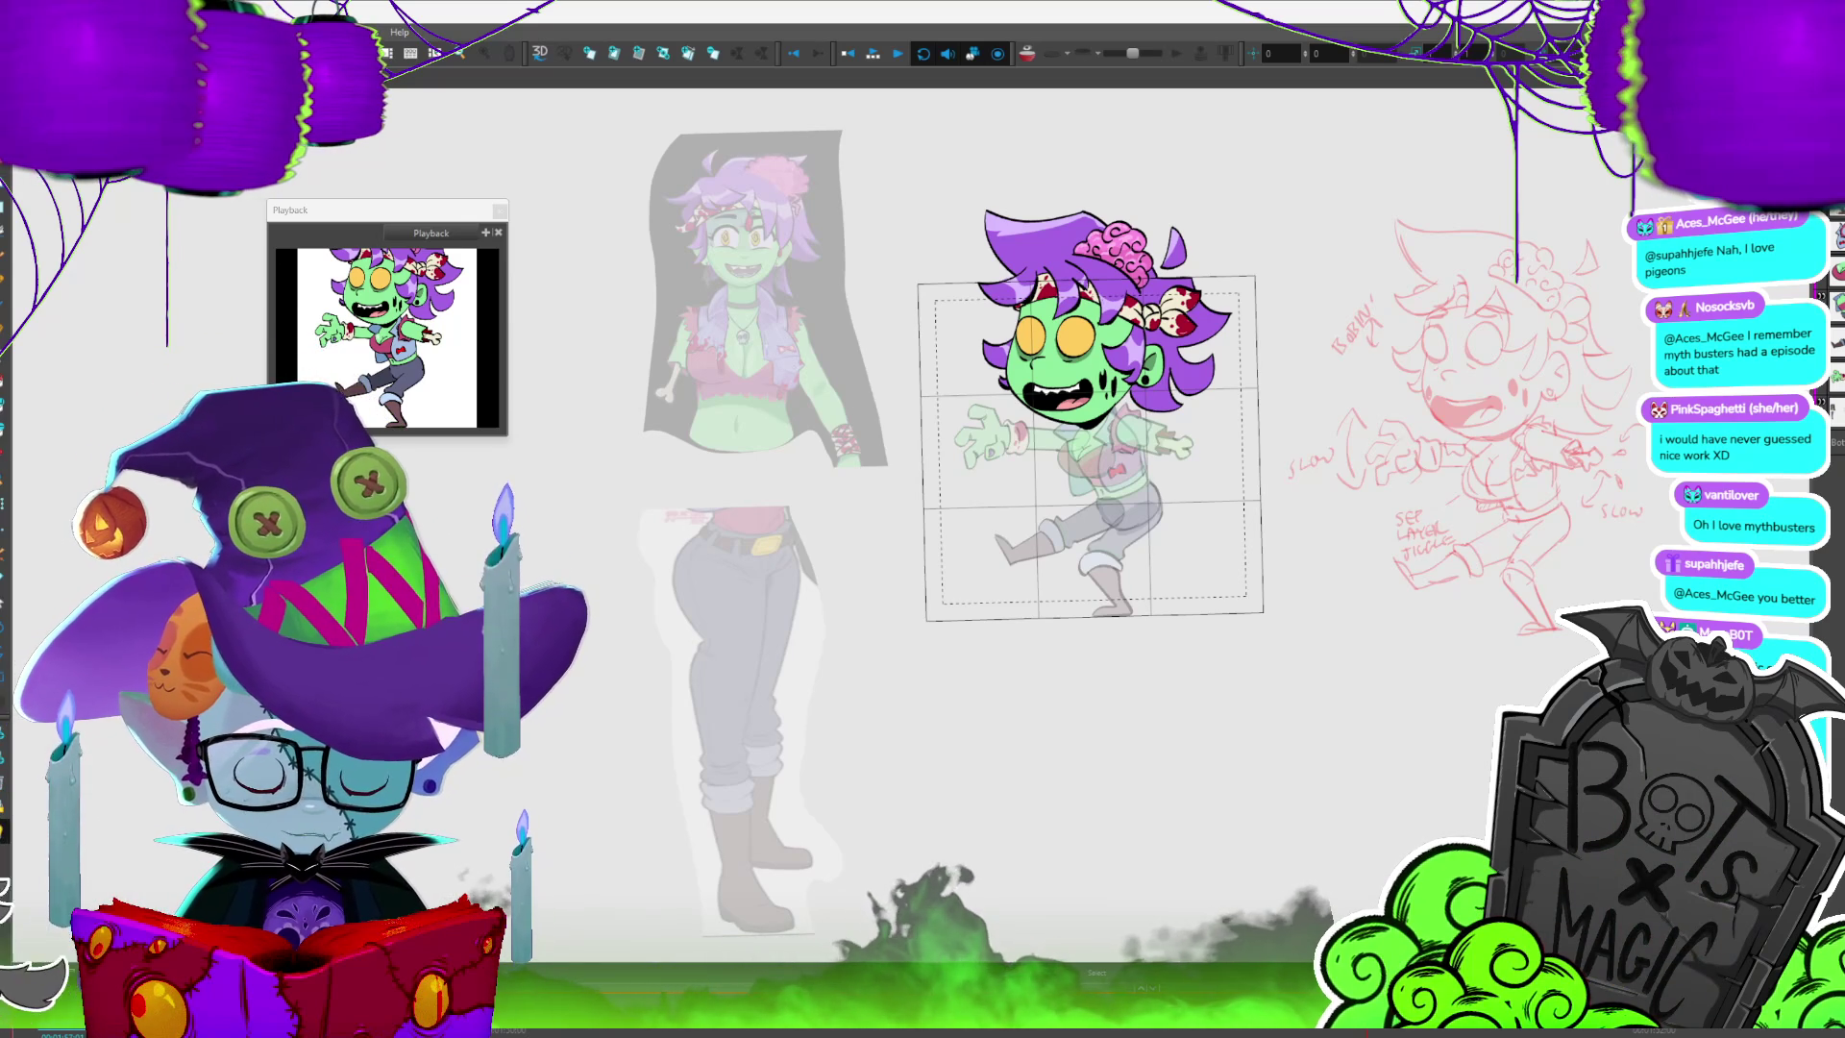
key("period")
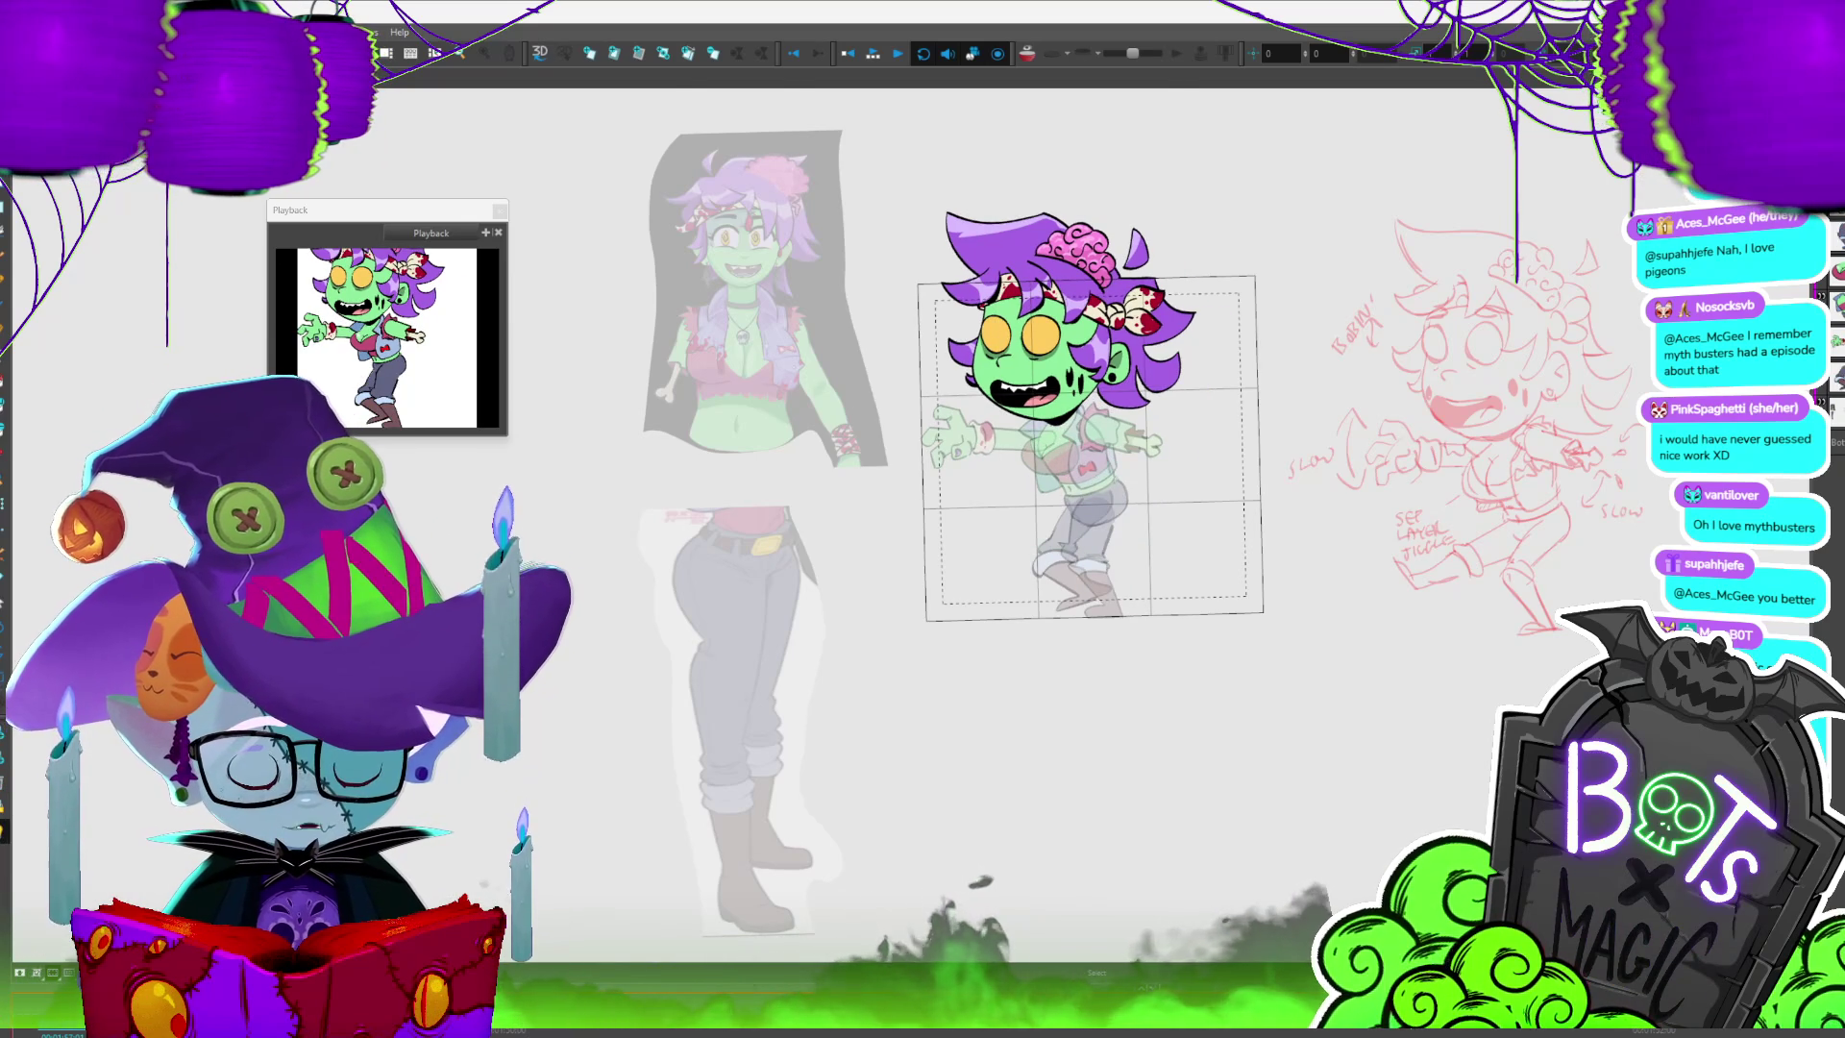
scroll(923, 519, "up", 5)
key("Return")
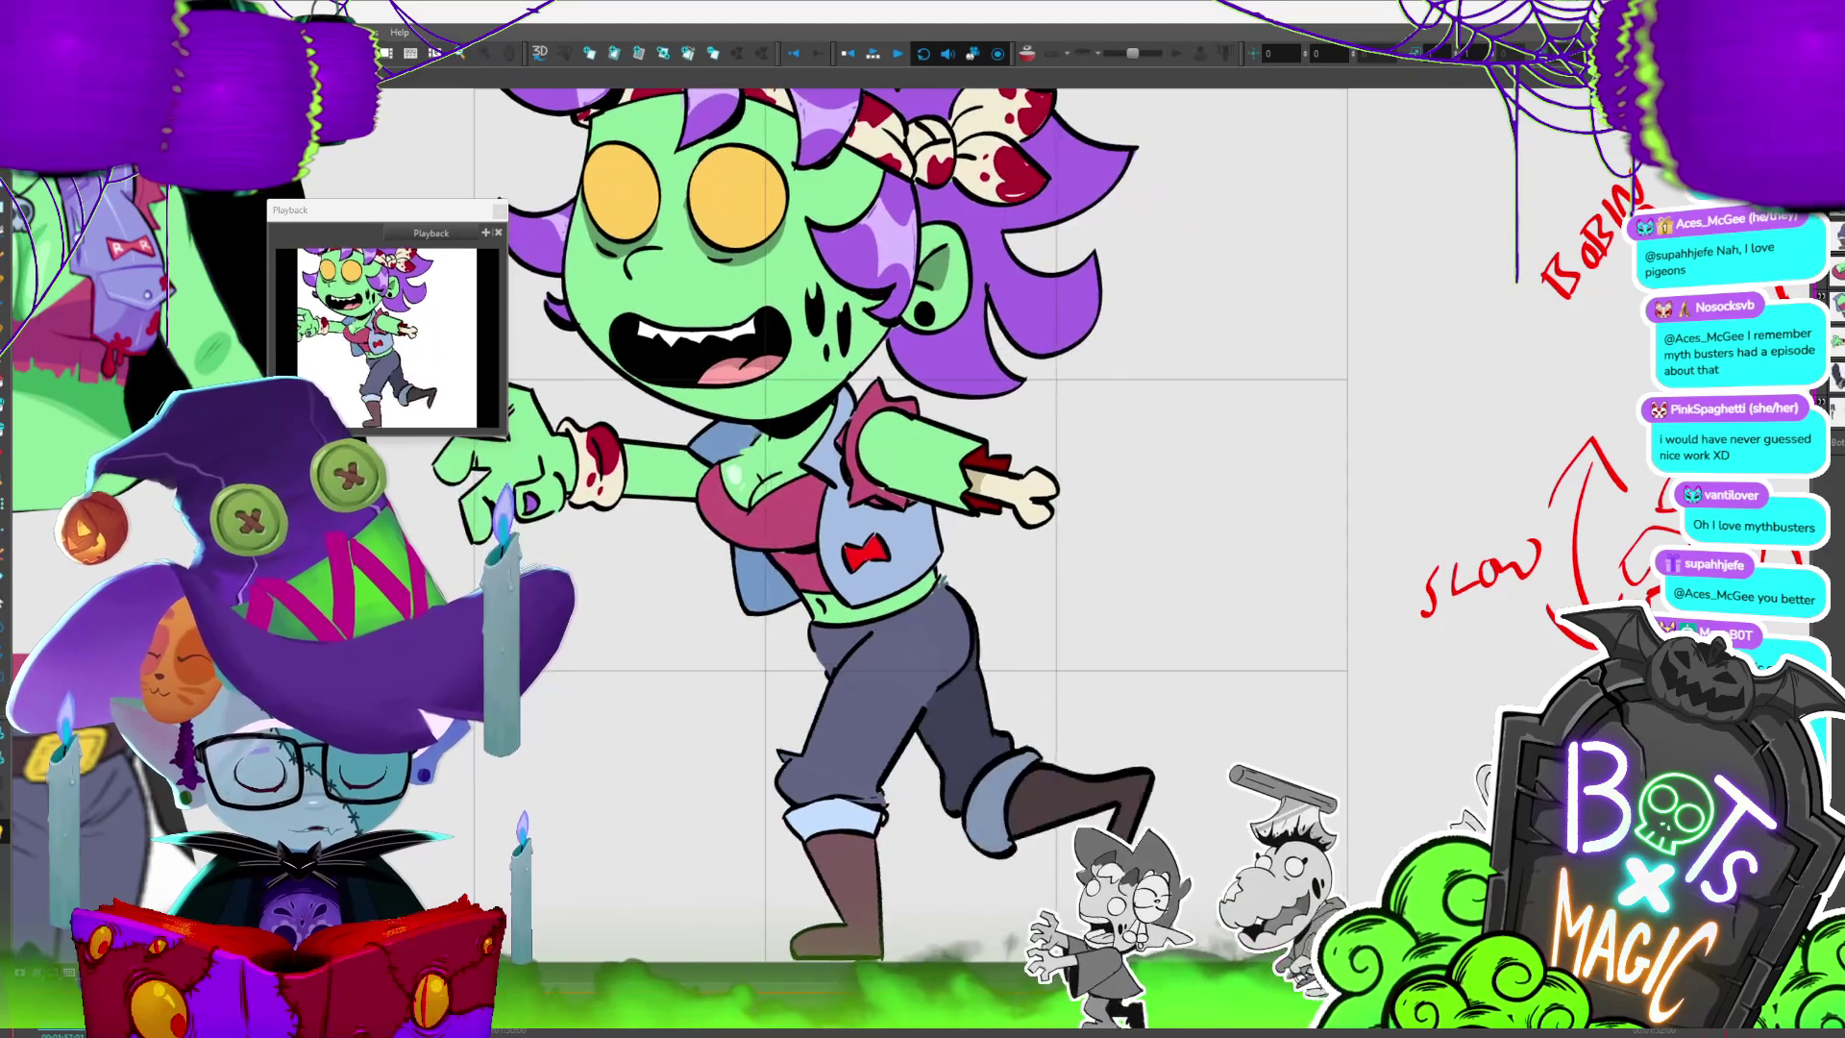
scroll(923, 520, "down", 5)
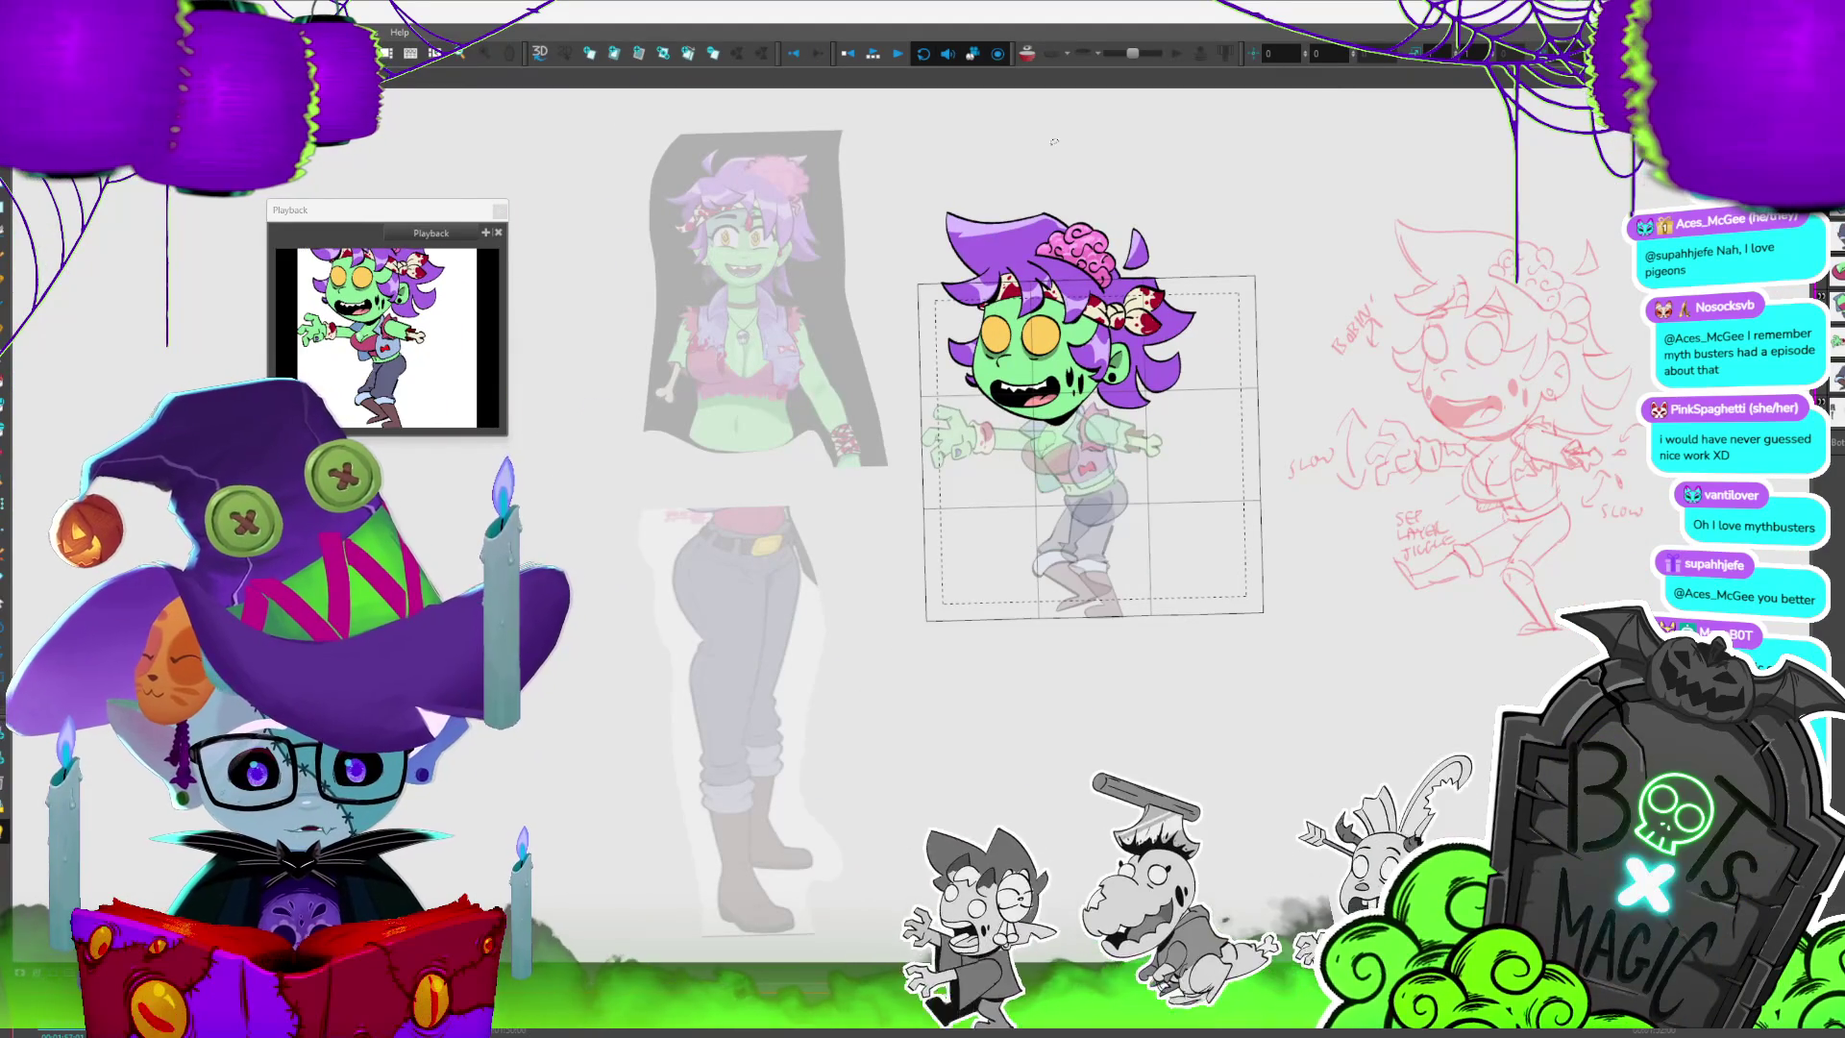
scroll(922, 519, "up", 5)
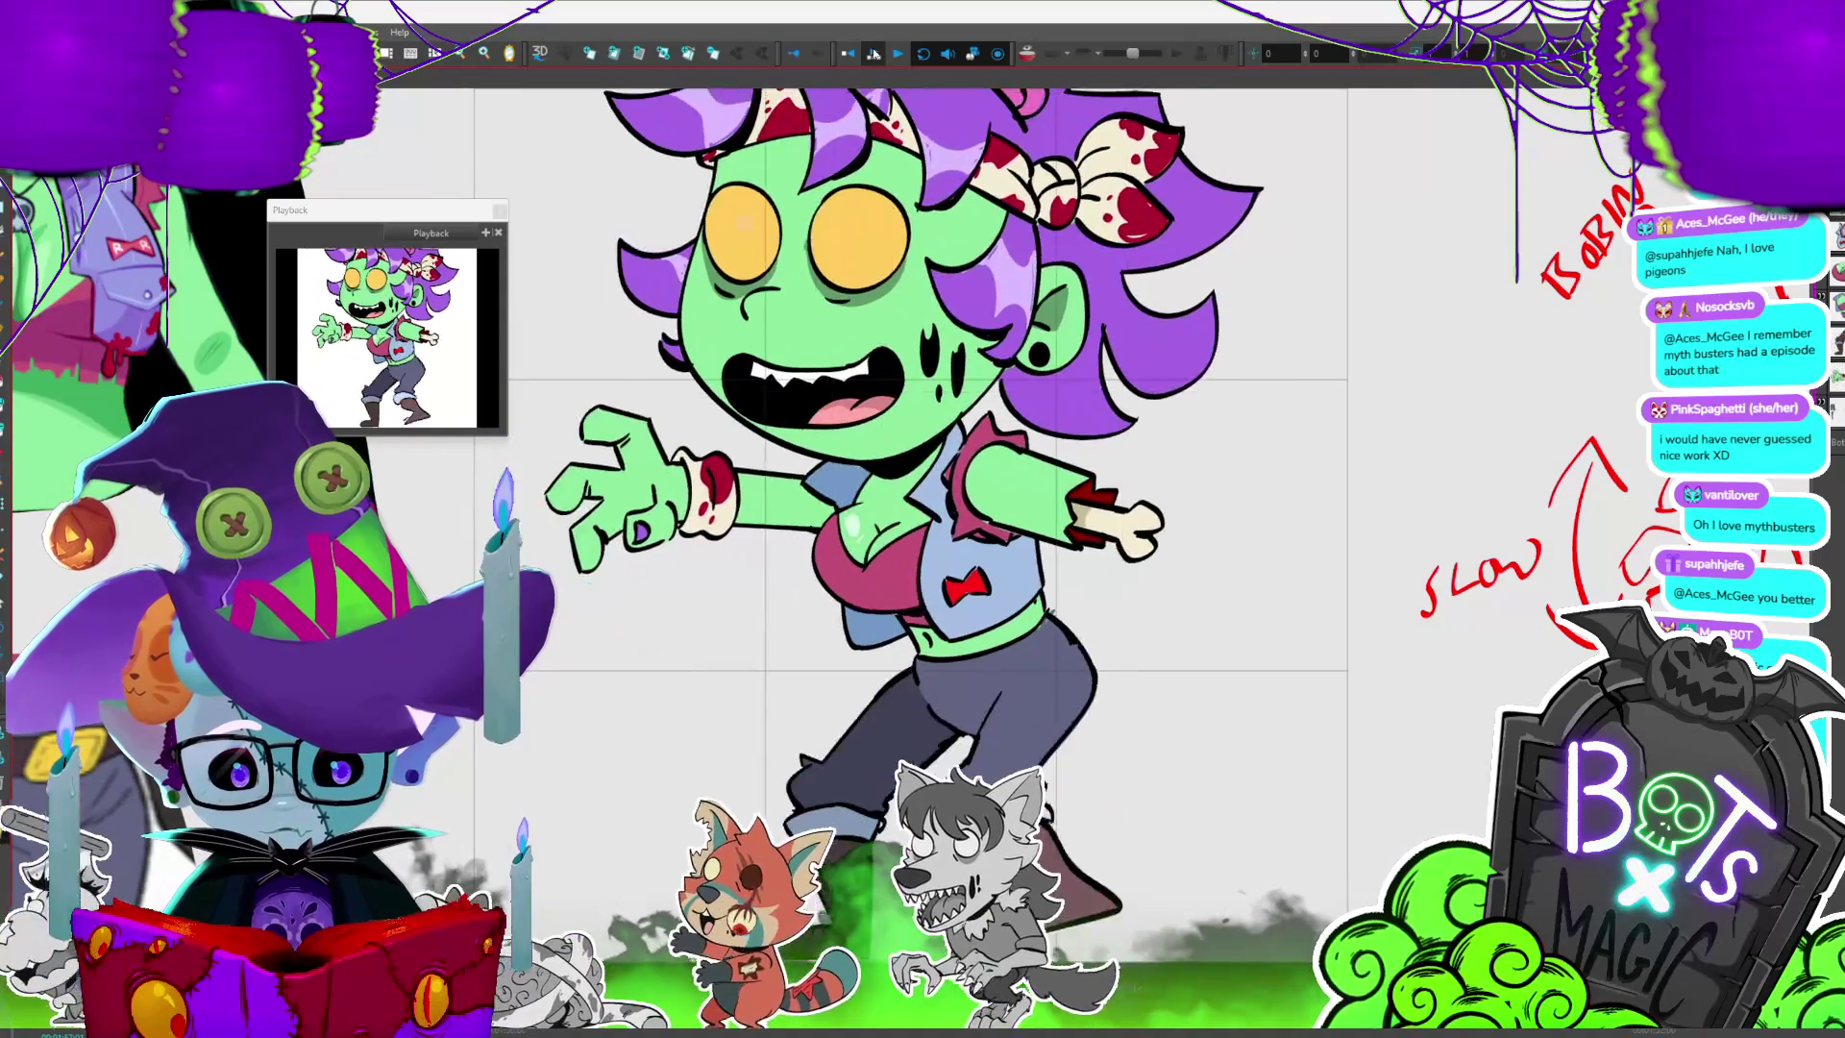
key("shift+m")
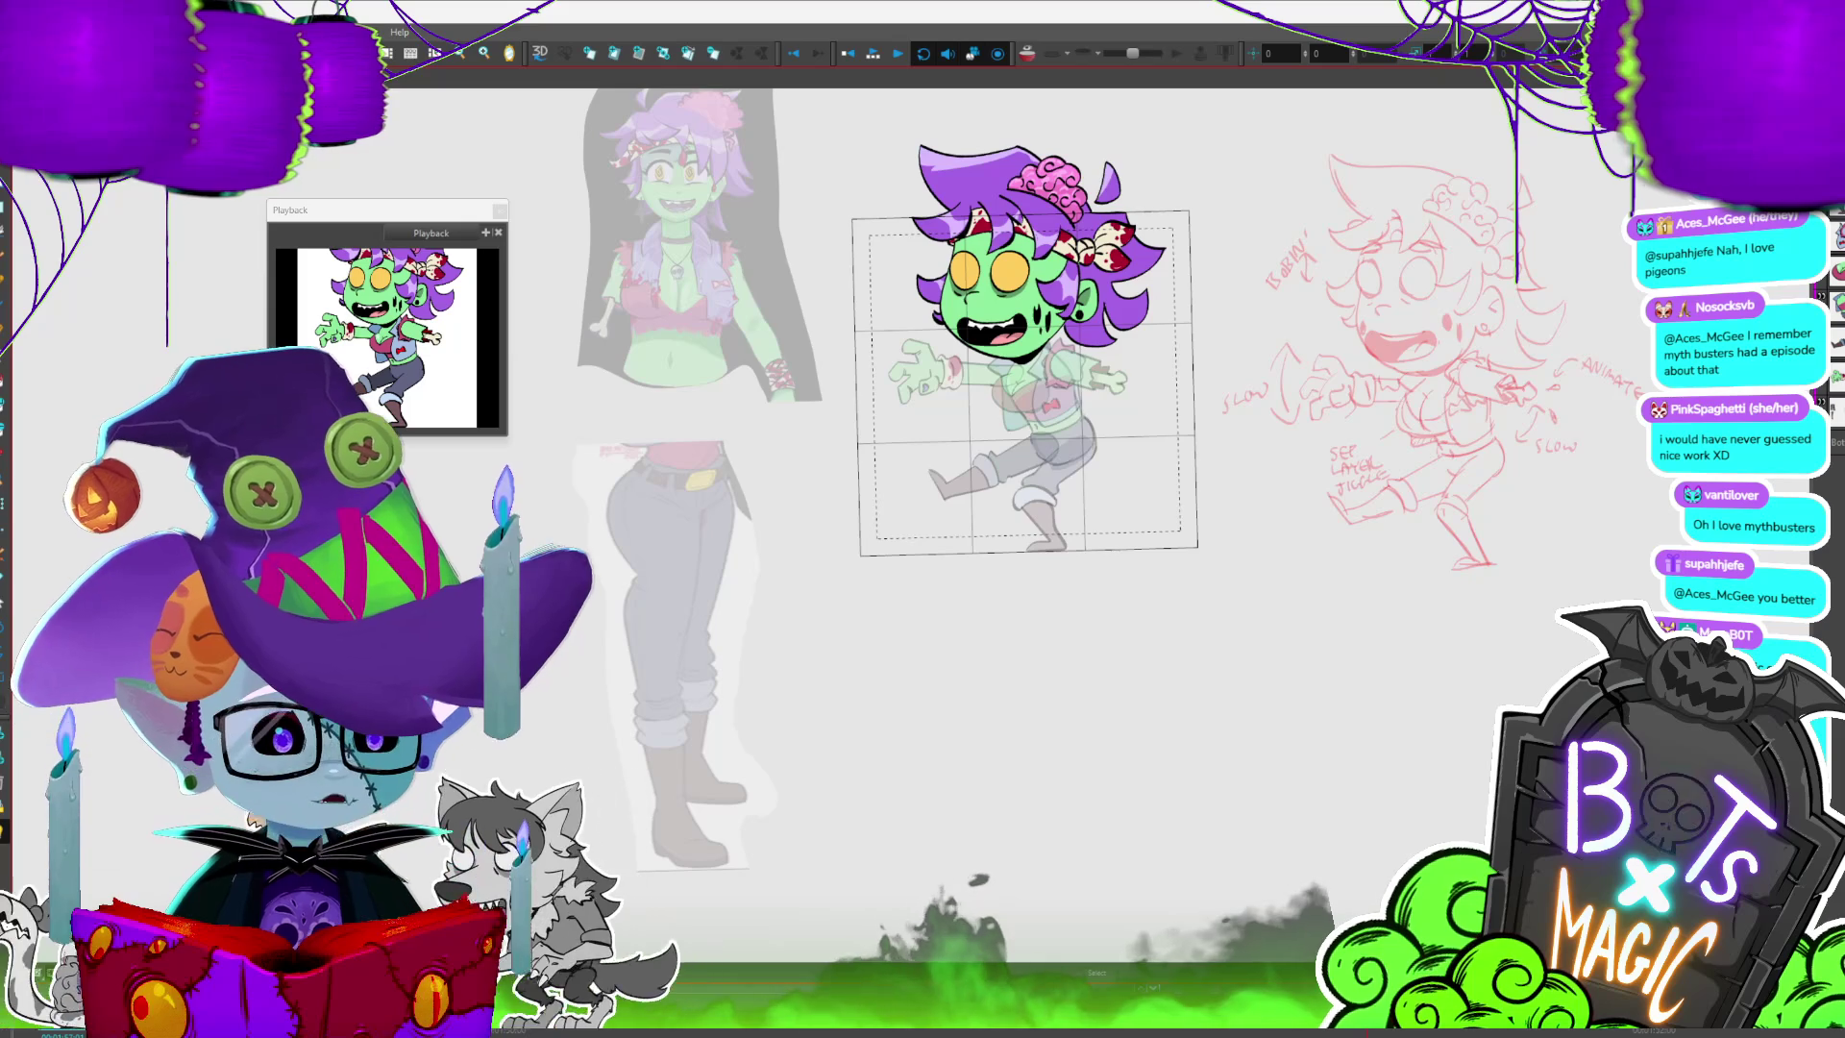
scroll(962, 743, "down", 2)
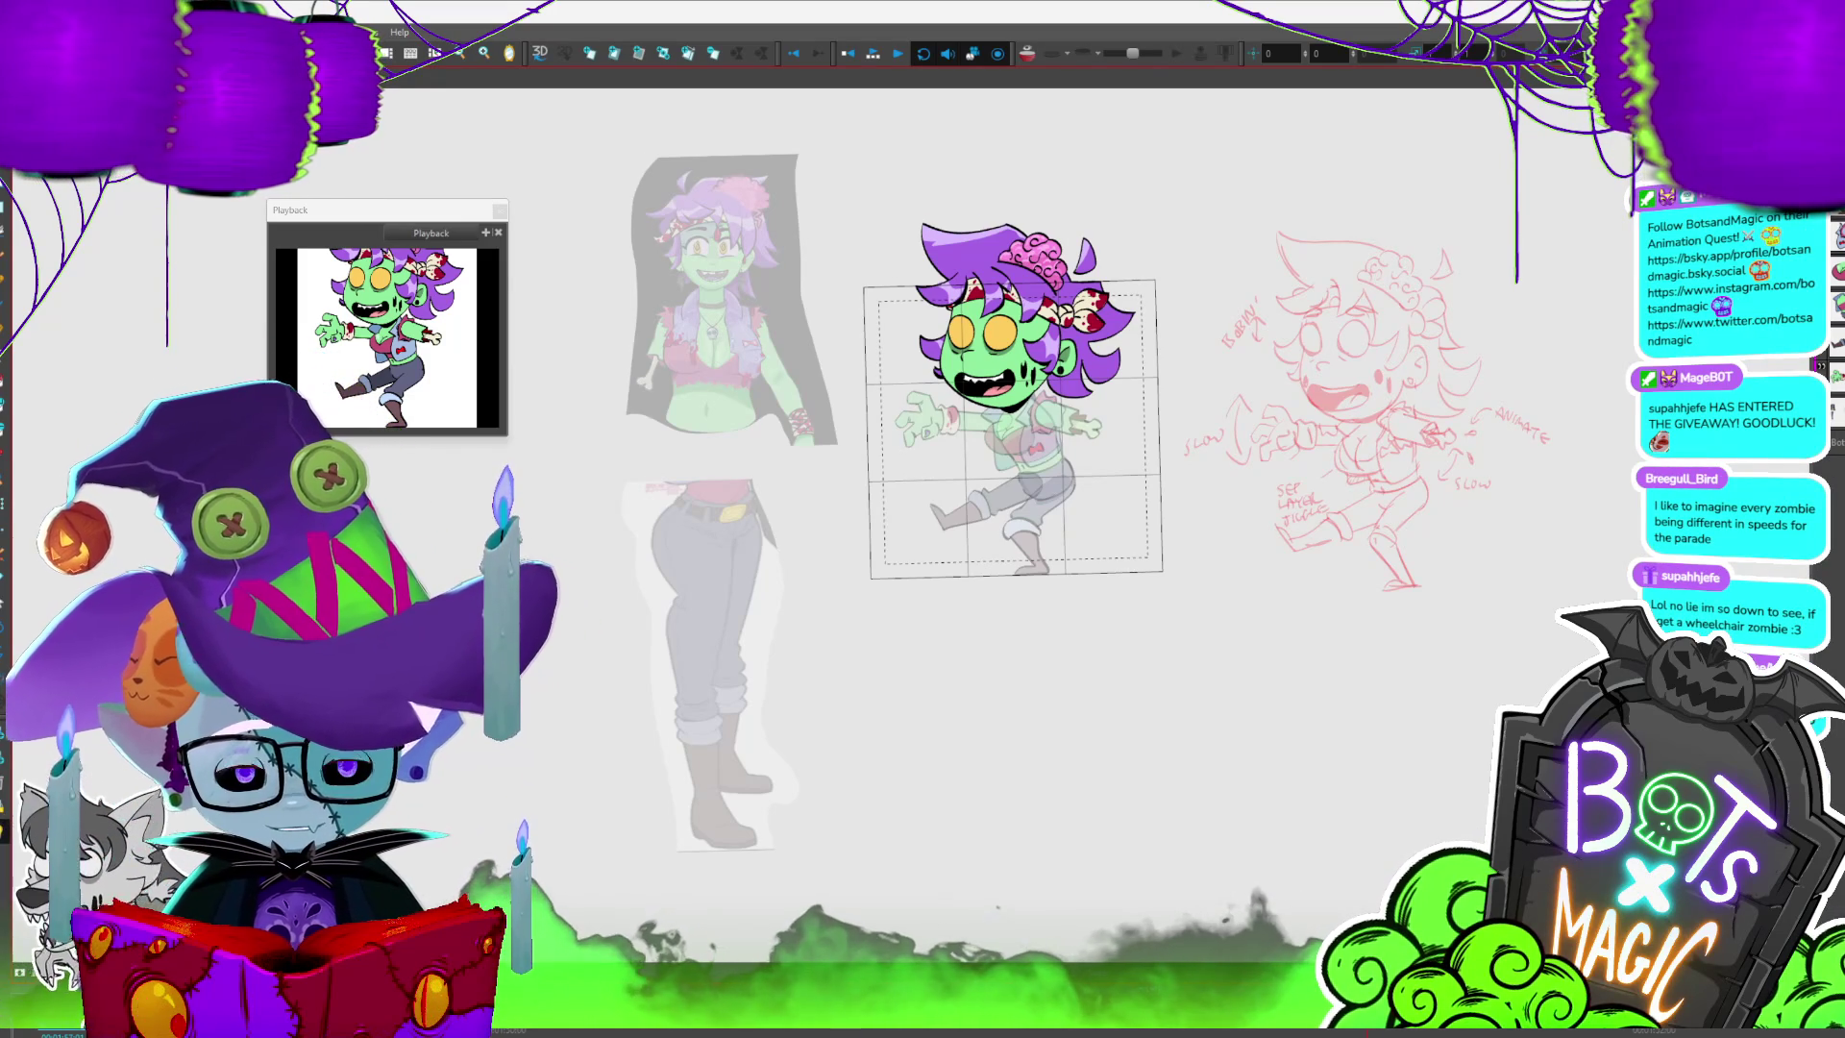
- Drag the small red chest piece slightly lower with the Transform tool, then reselect the head
key("b")
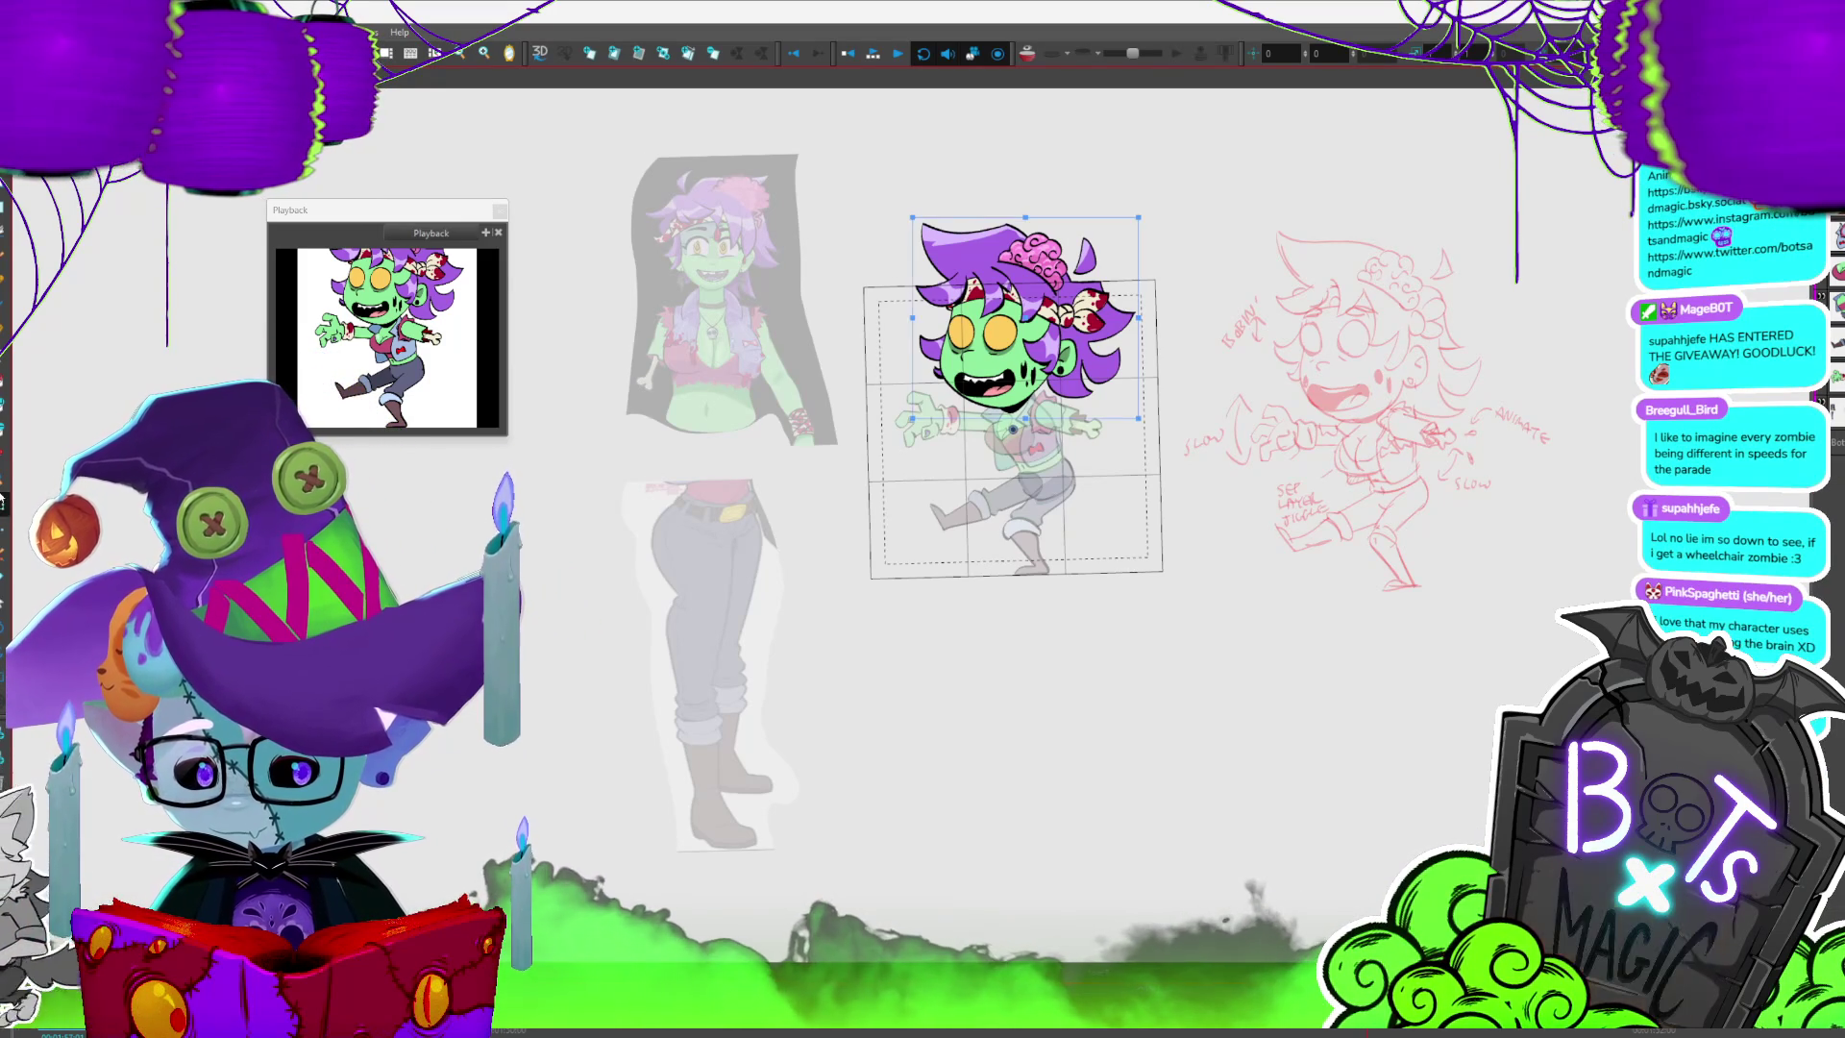
left_click_drag(1009, 434, 1087, 485)
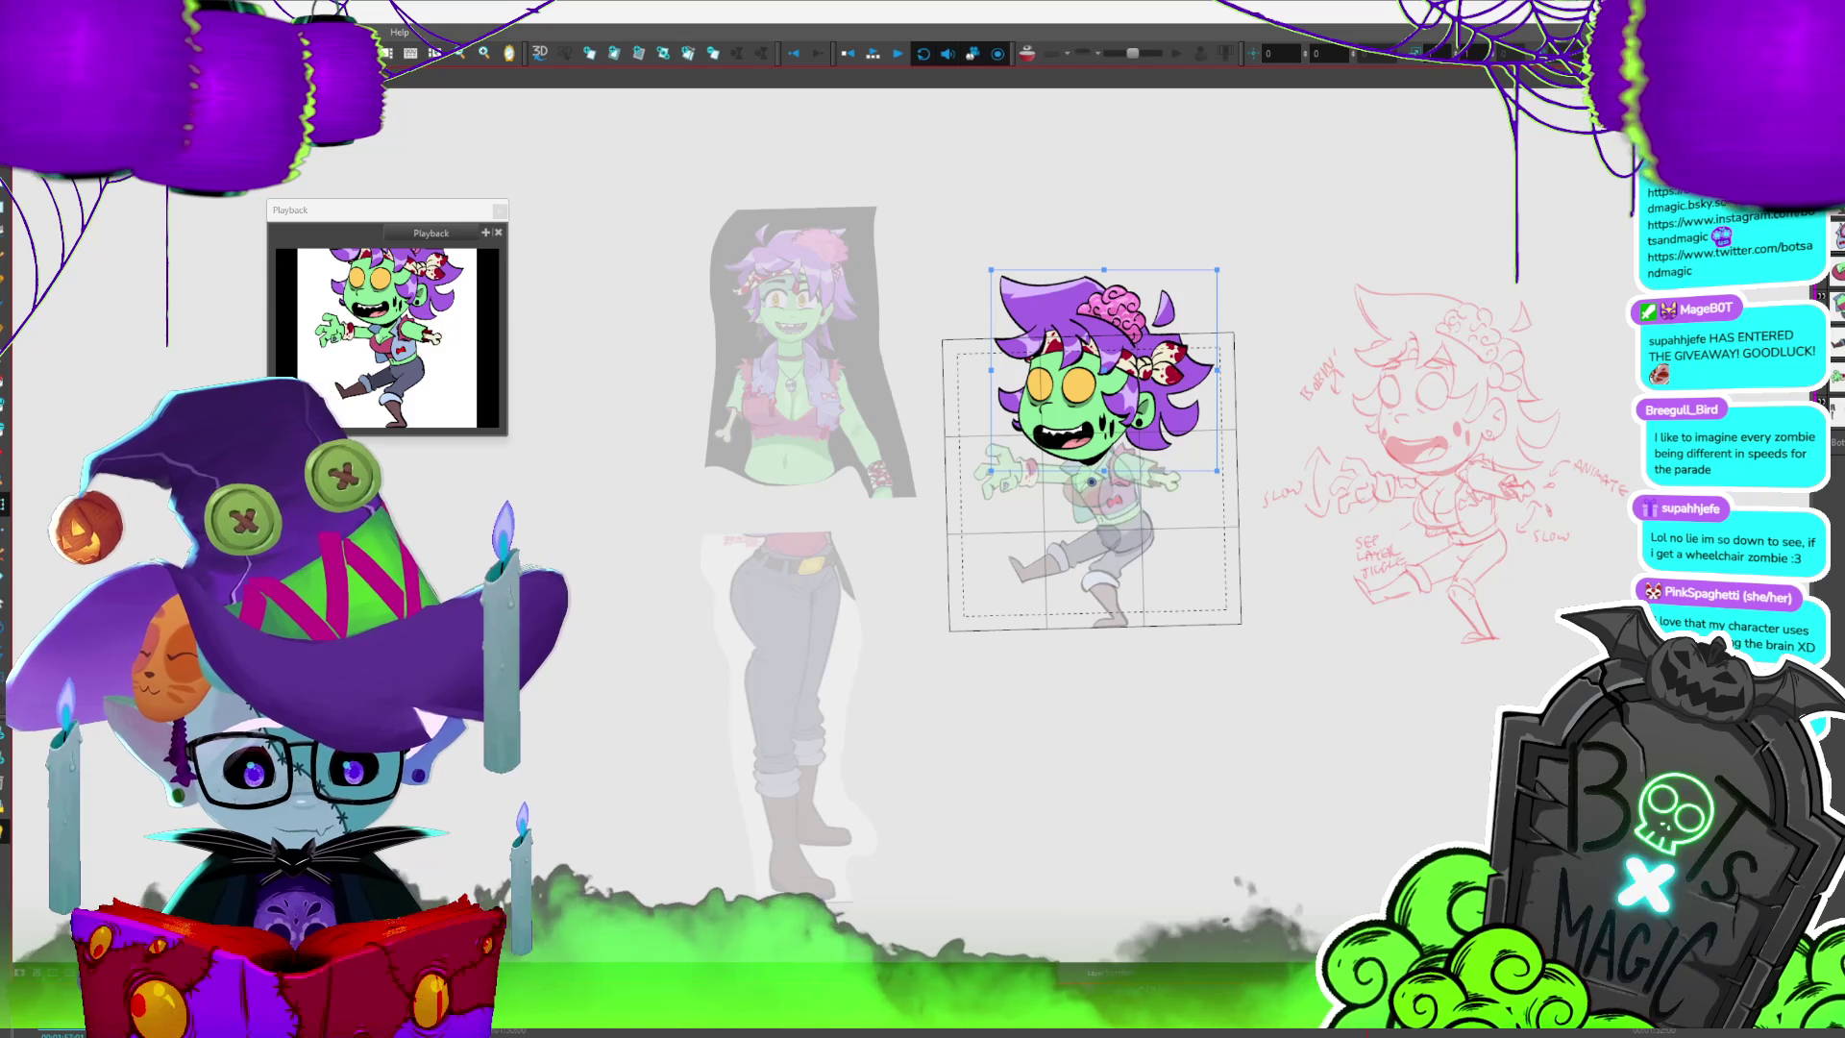
left_click(1100, 462)
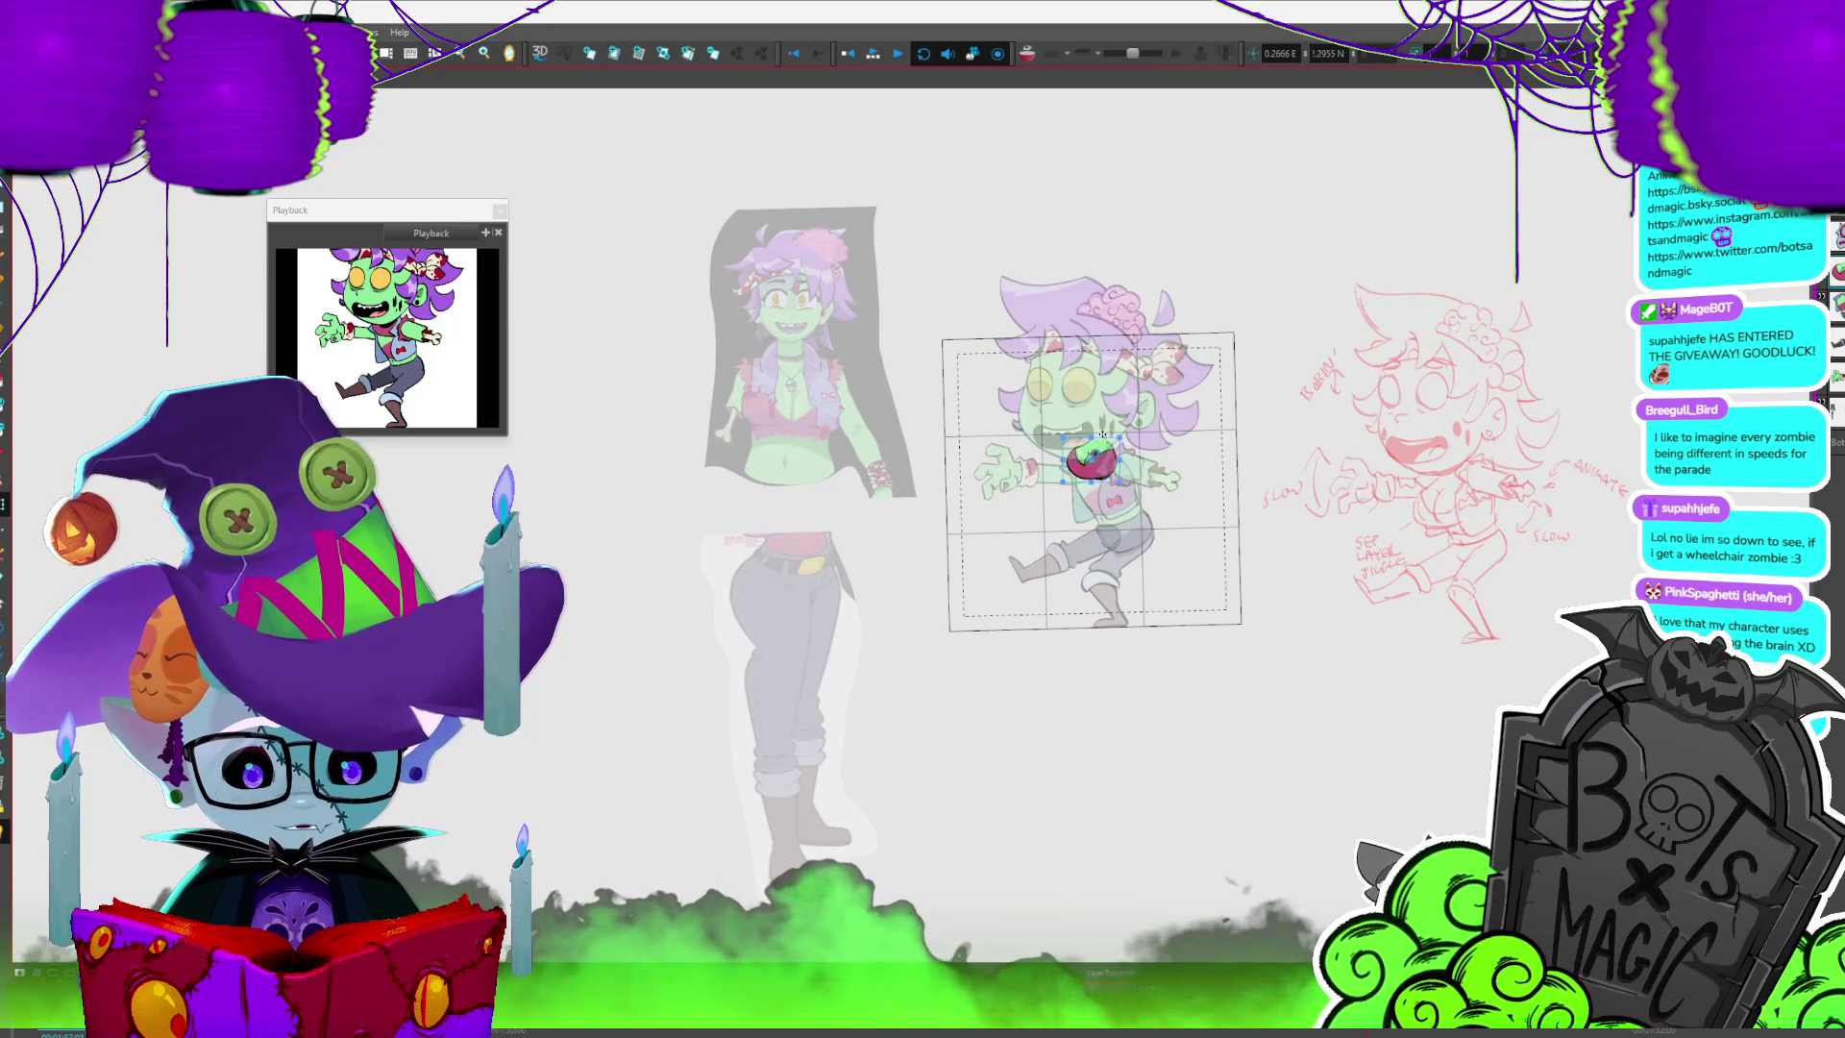
left_click_drag(1101, 459, 1097, 490)
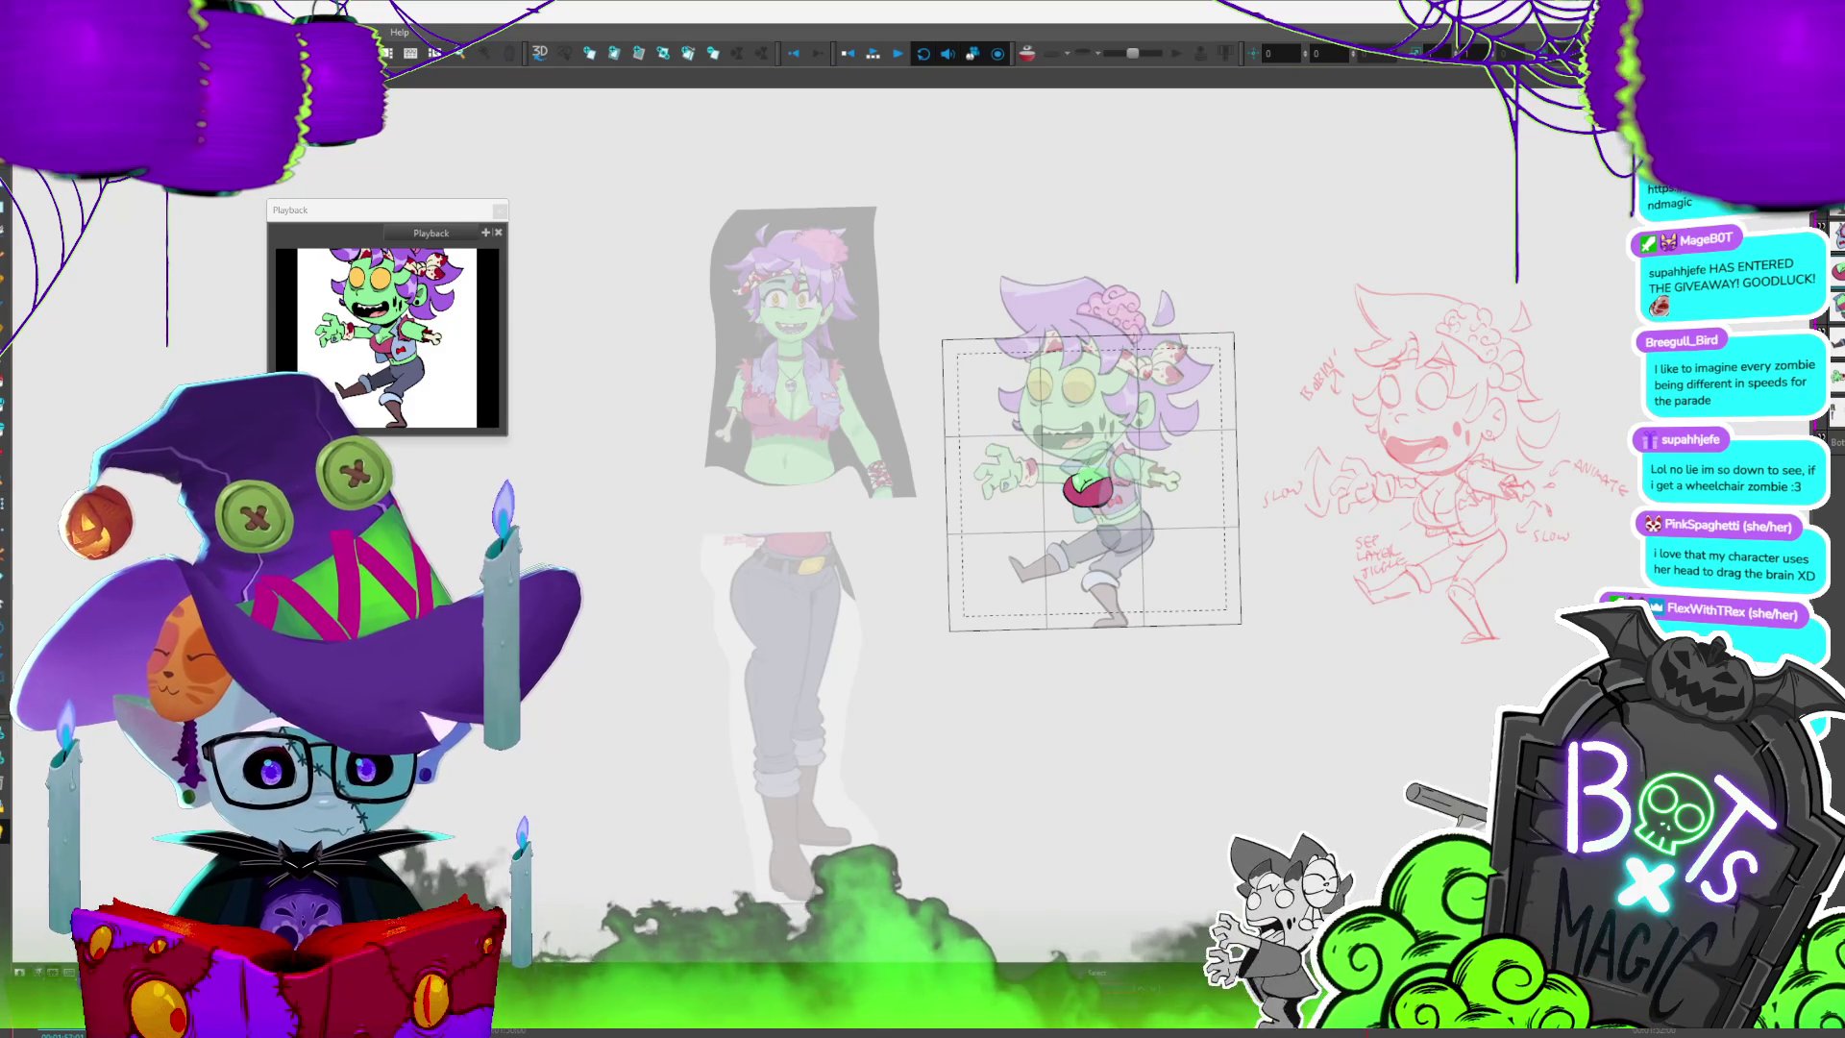
key("b")
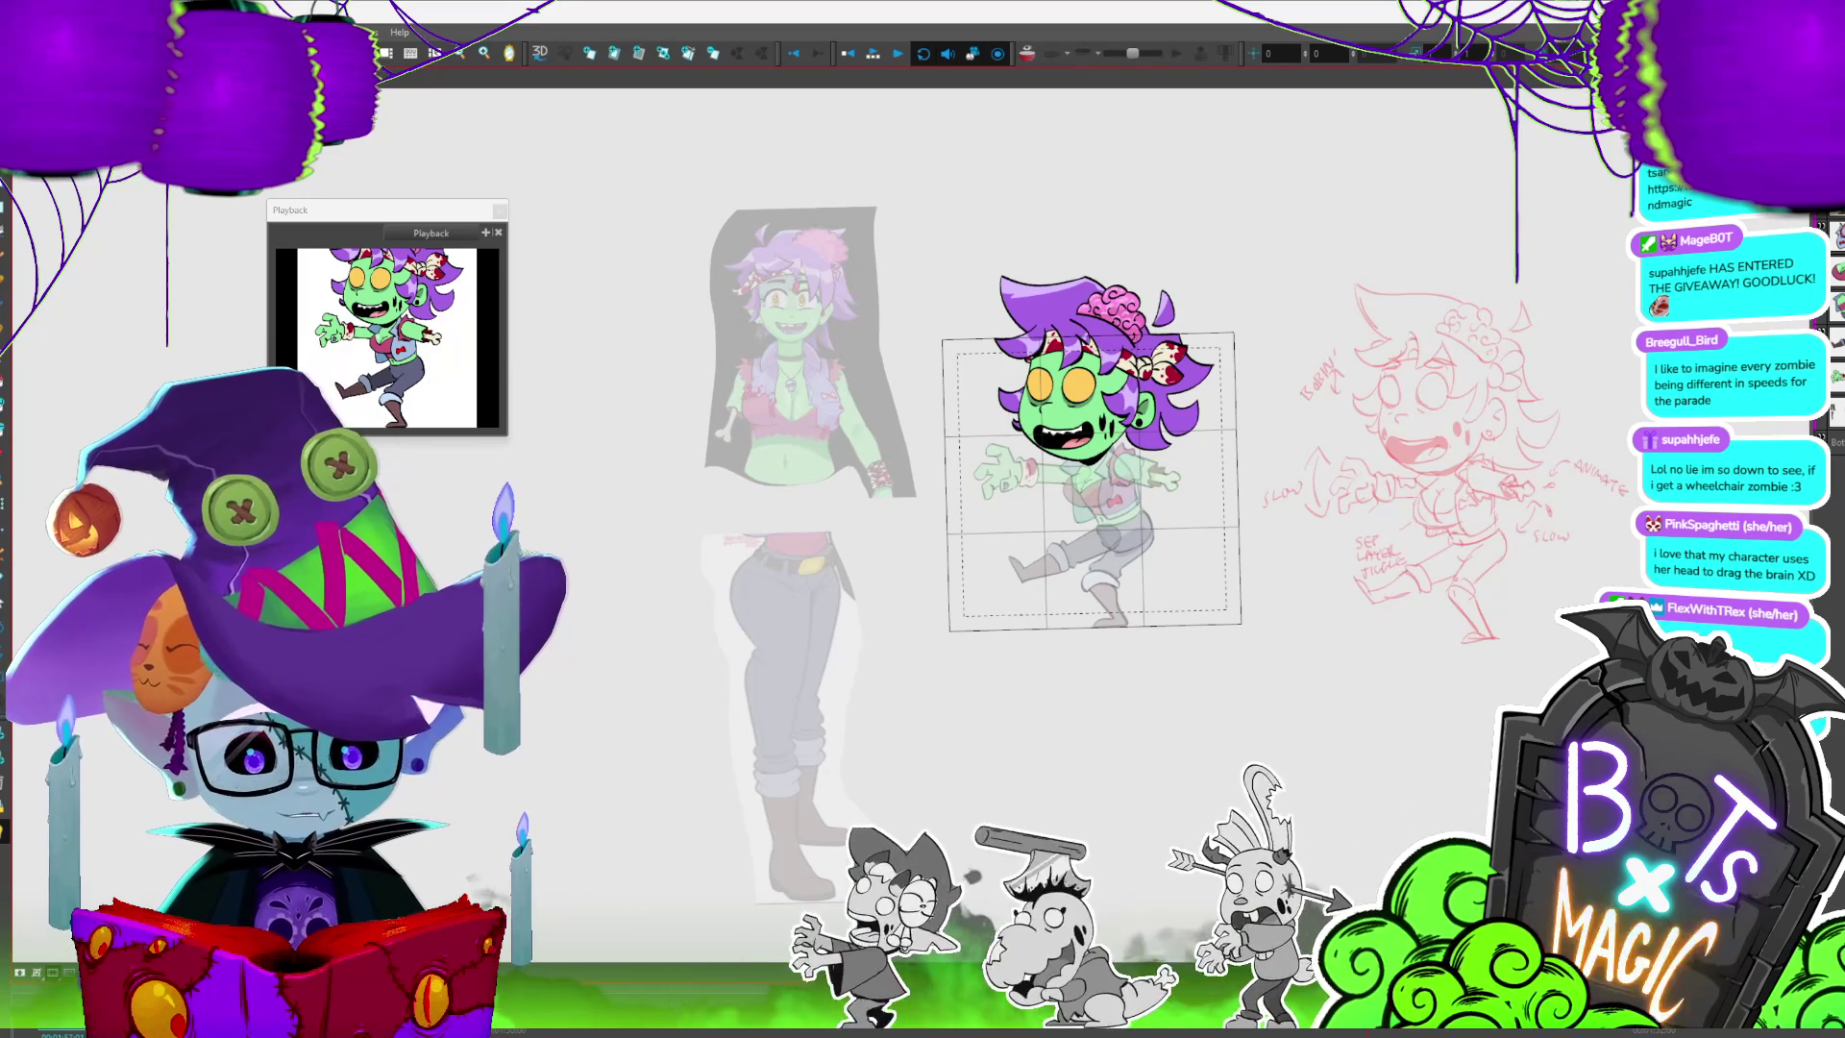
scroll(1074, 437, "up", 2)
scroll(1074, 437, "up", 2)
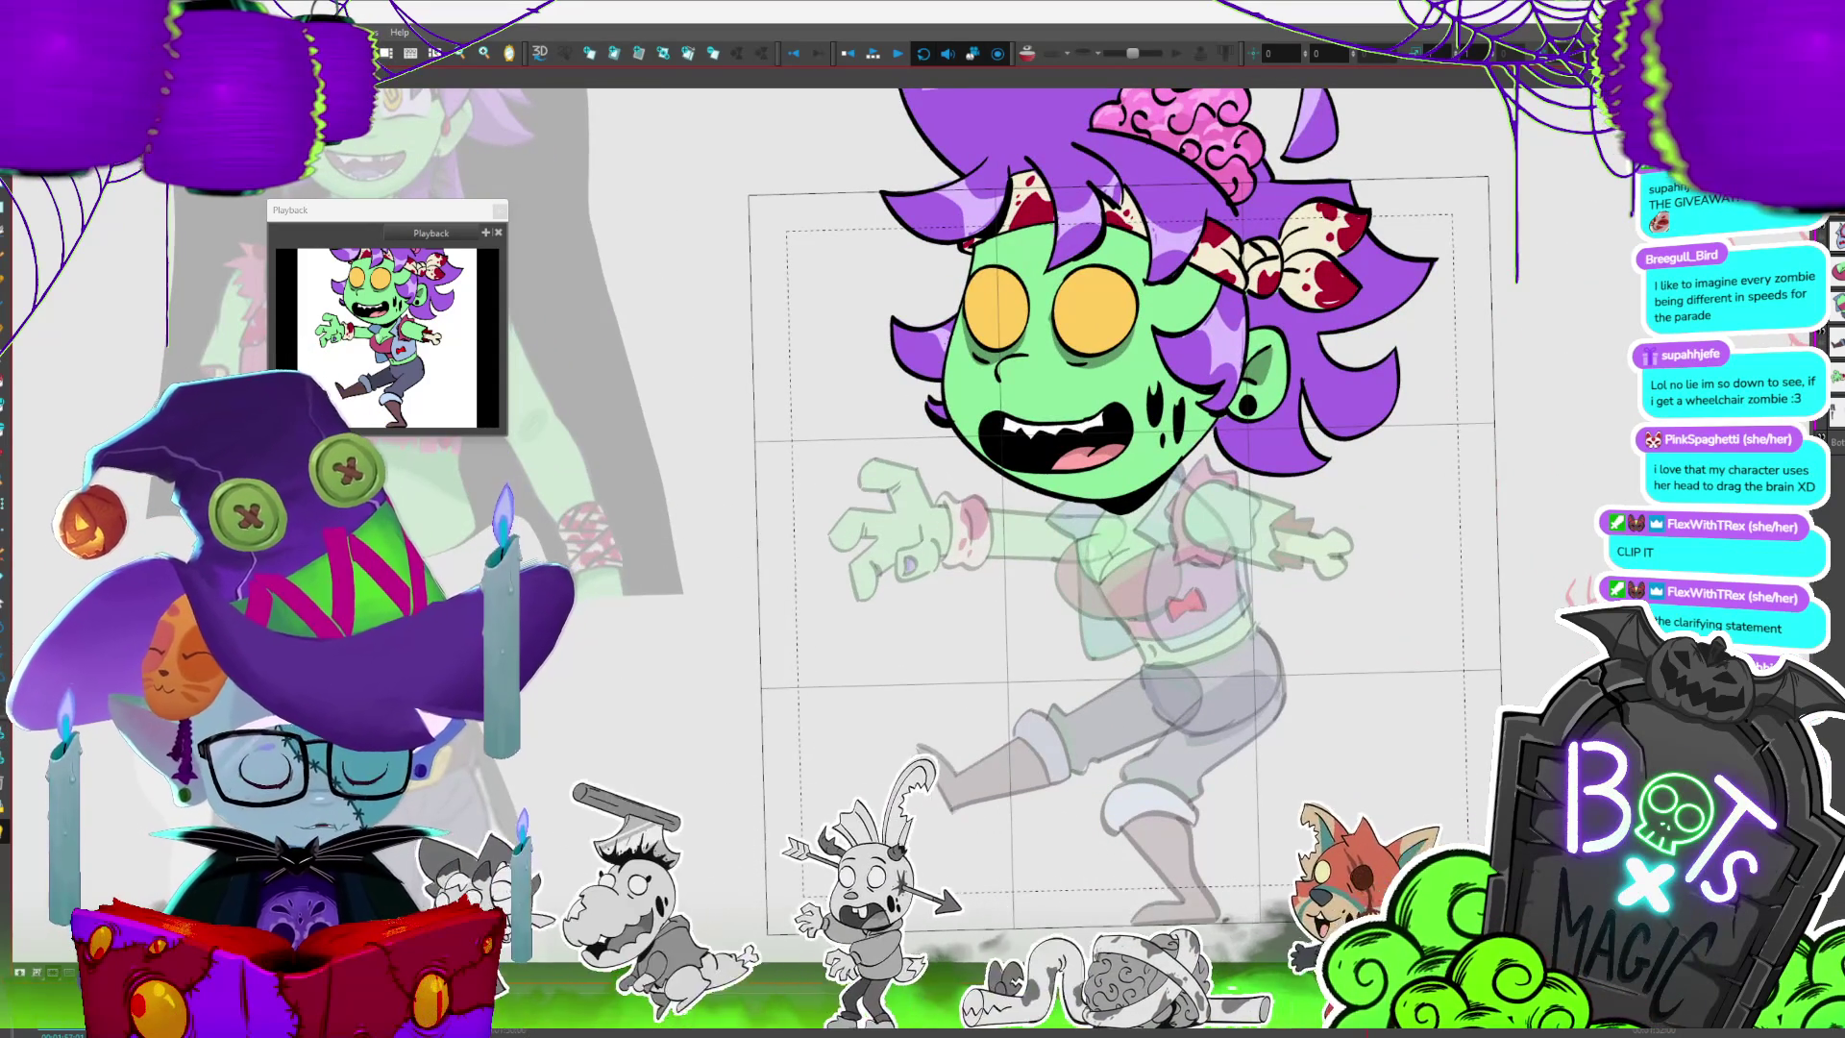
- Play the walk cycle and step through neighbouring frames to check the motion against the references
key("Return")
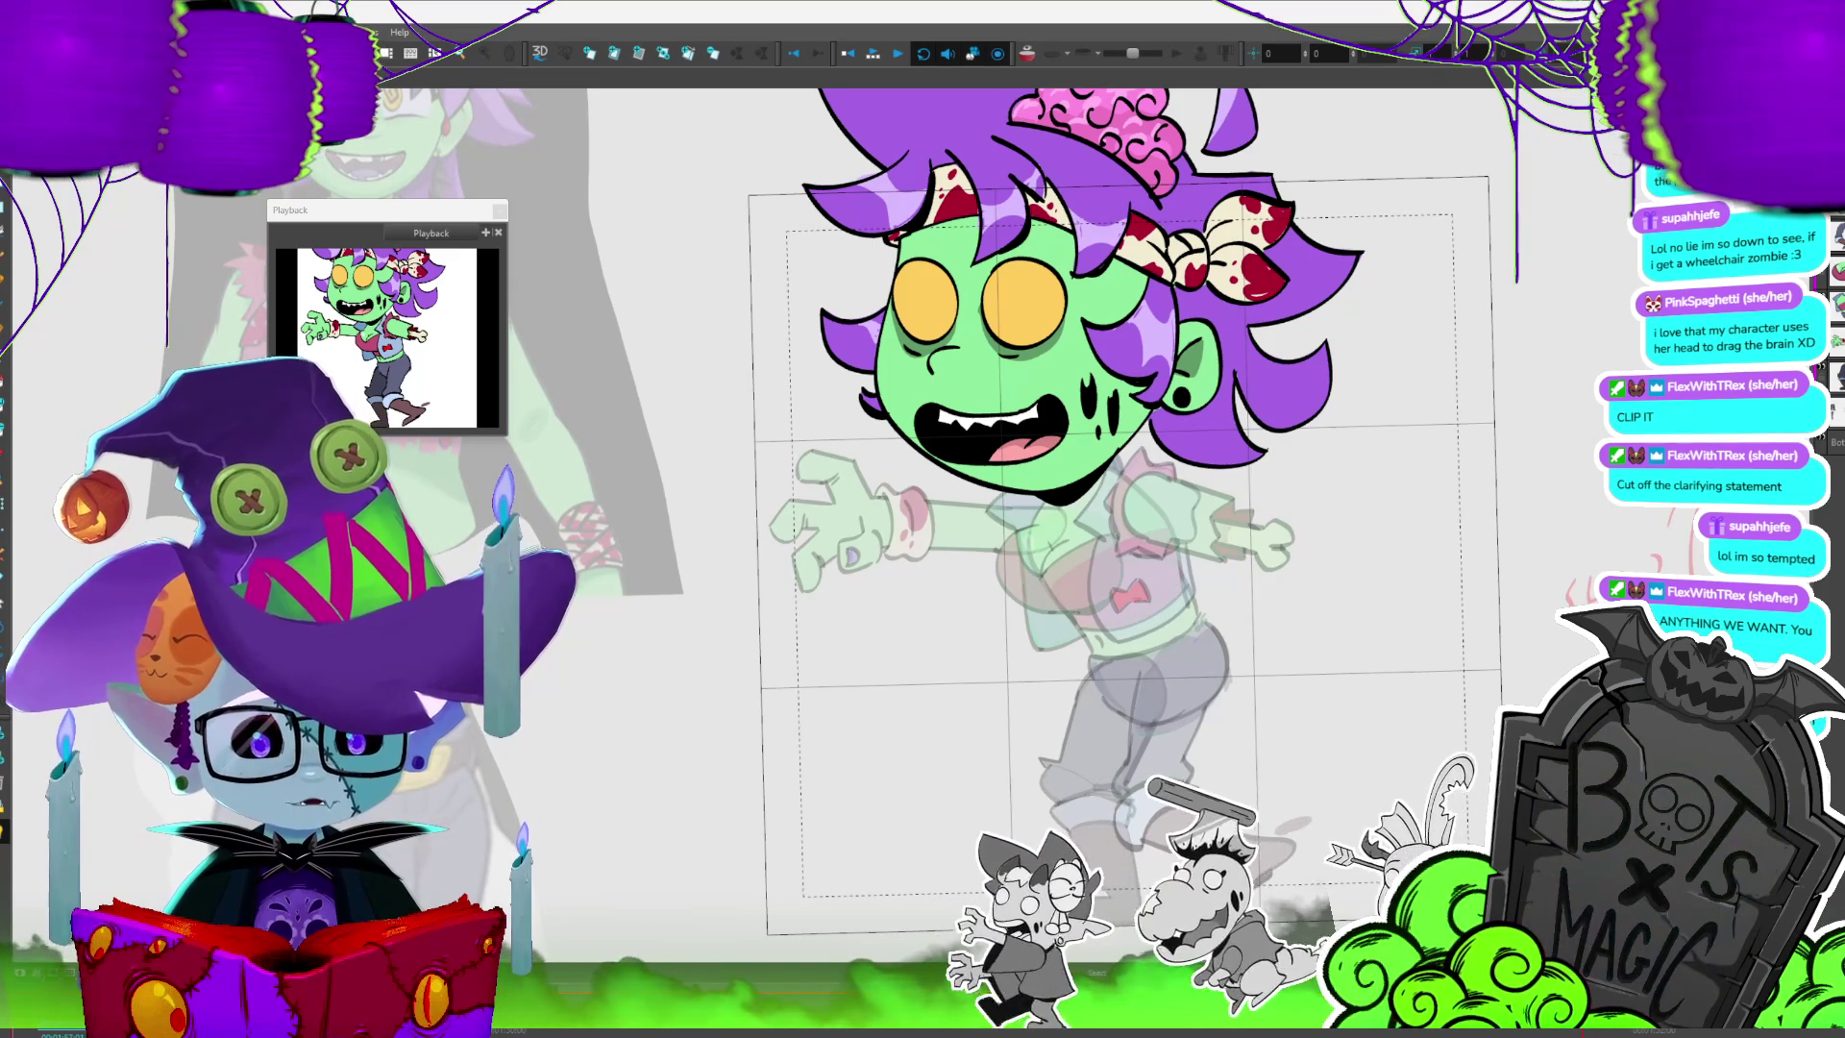
key("period")
key("comma")
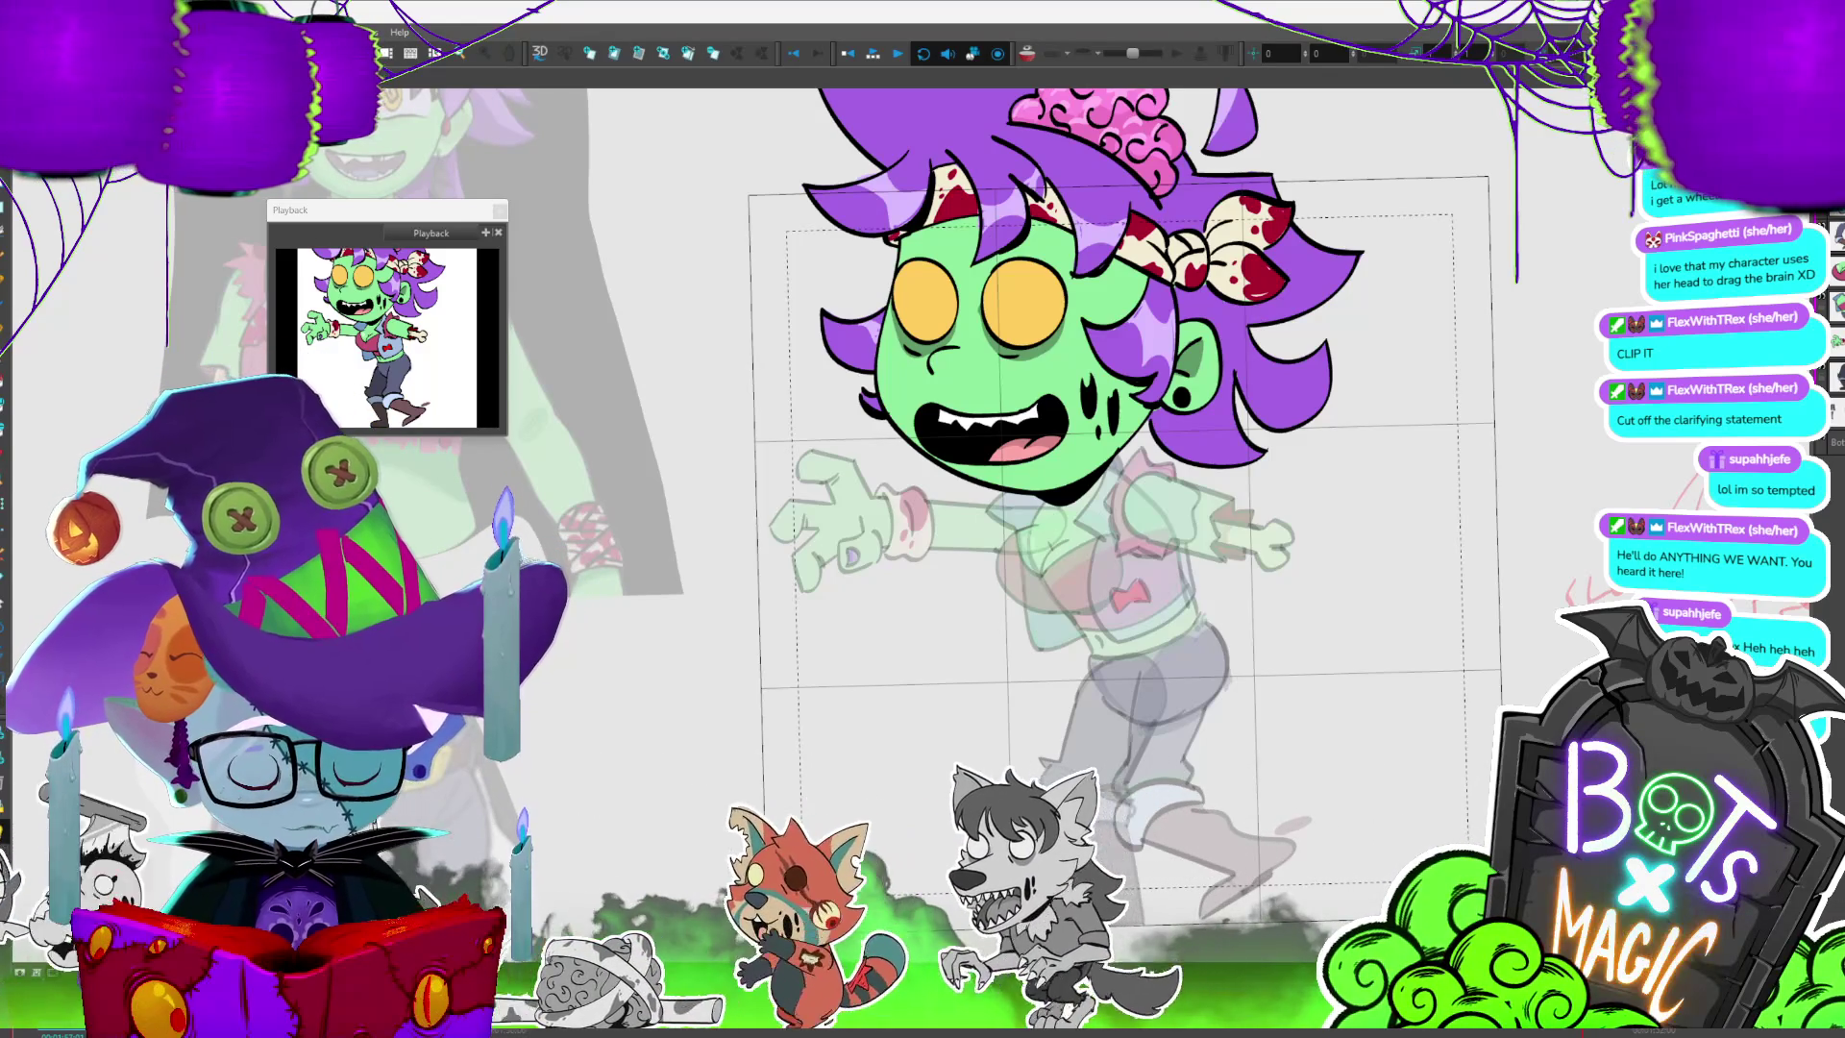
key("period")
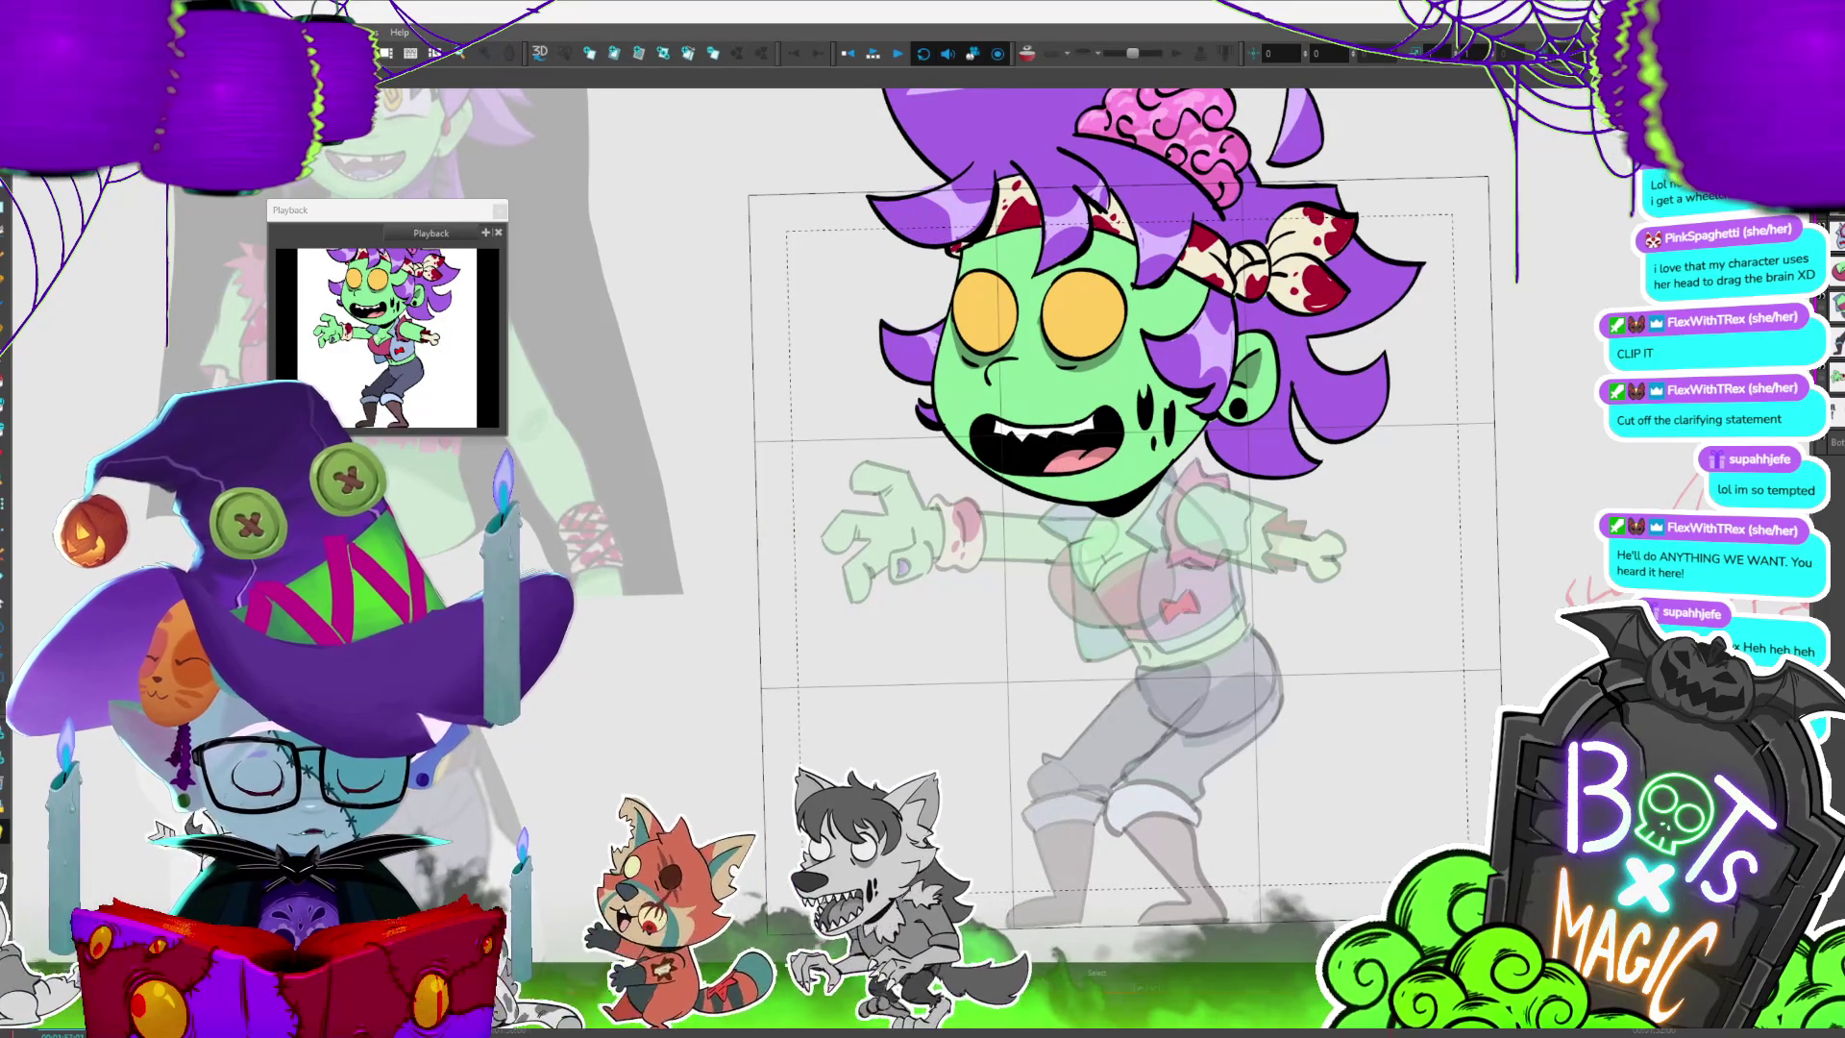
key("period")
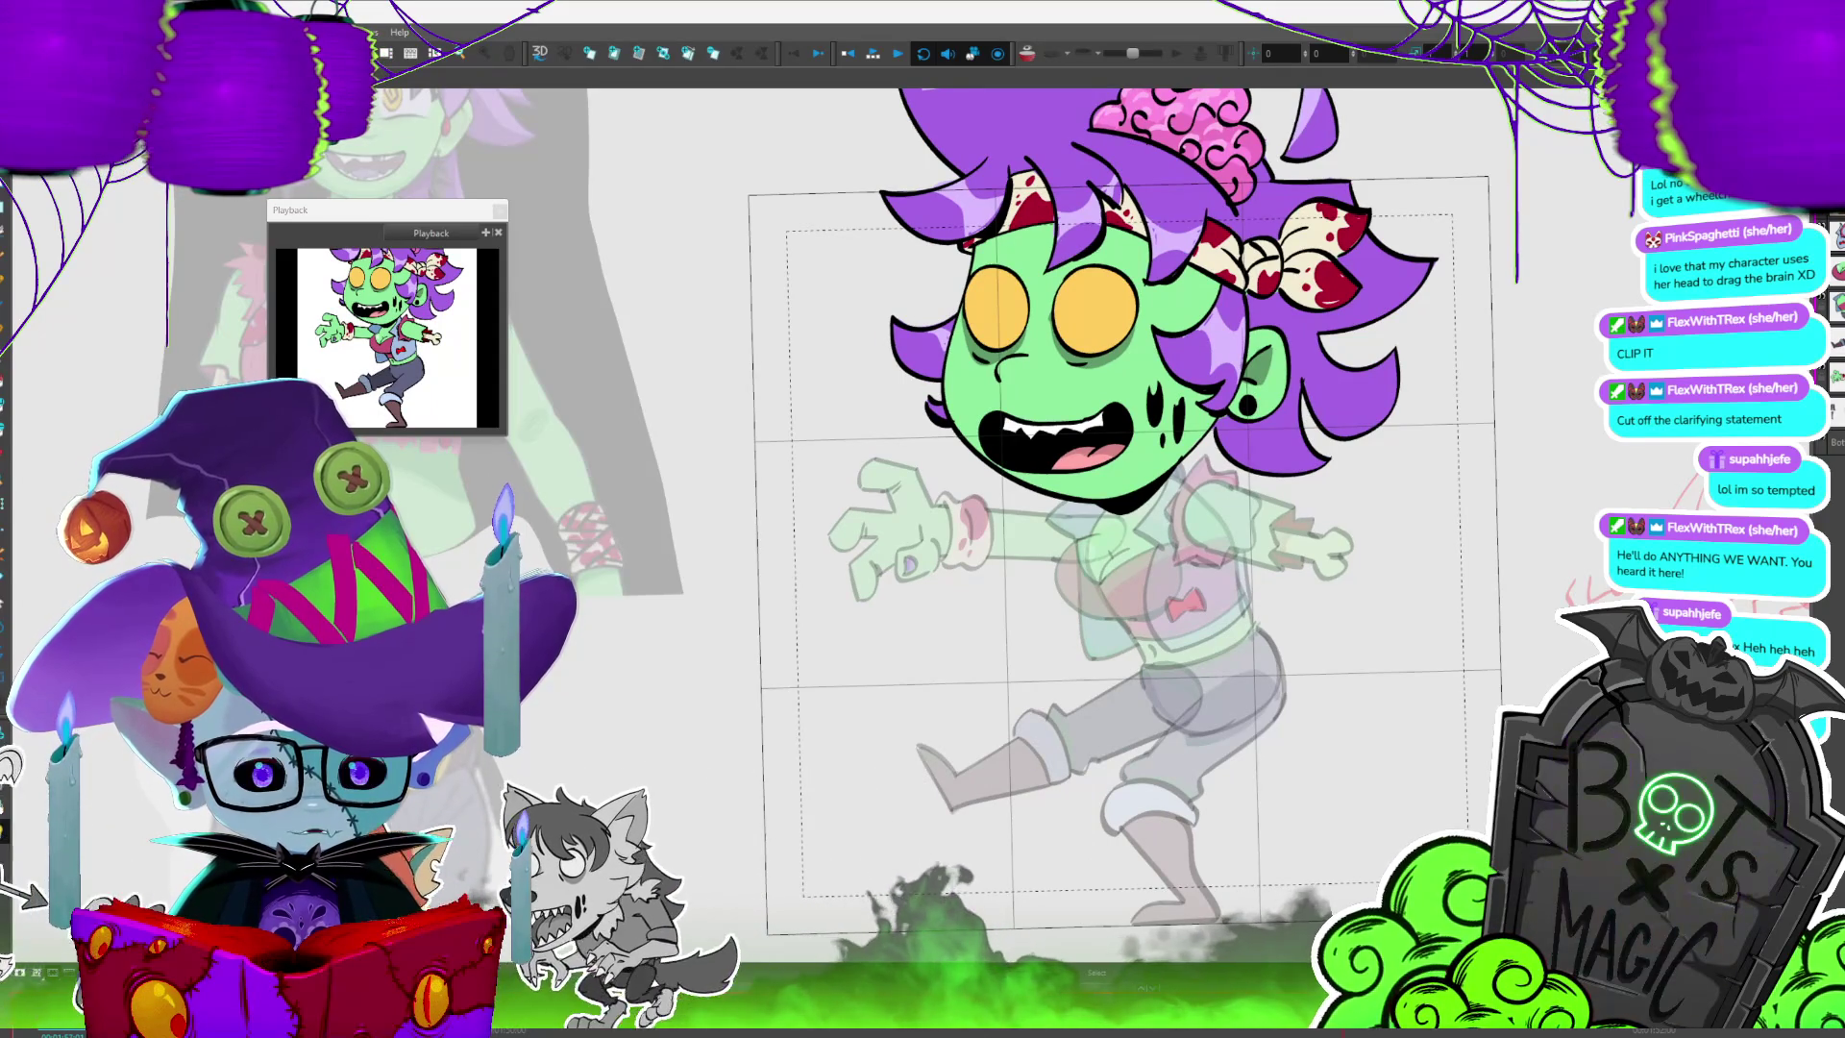
key("2")
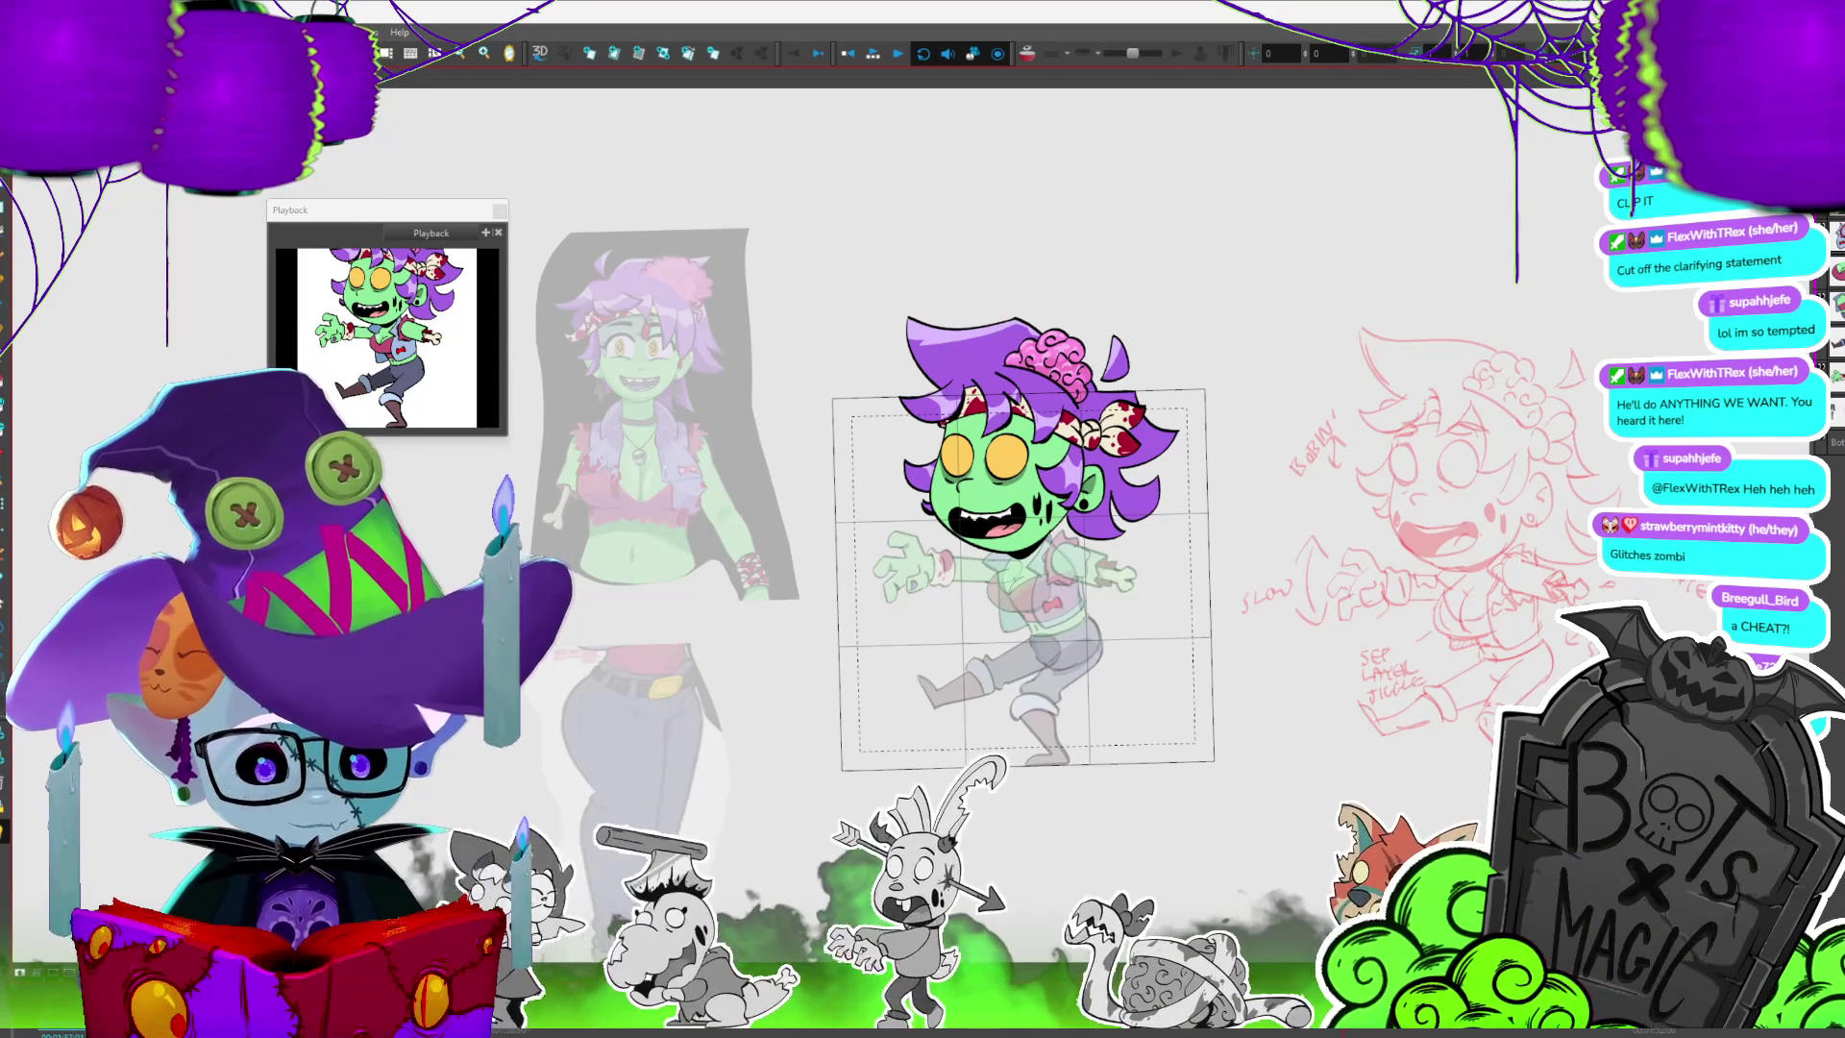
scroll(1069, 551, "up", 1)
scroll(1069, 551, "up", 1)
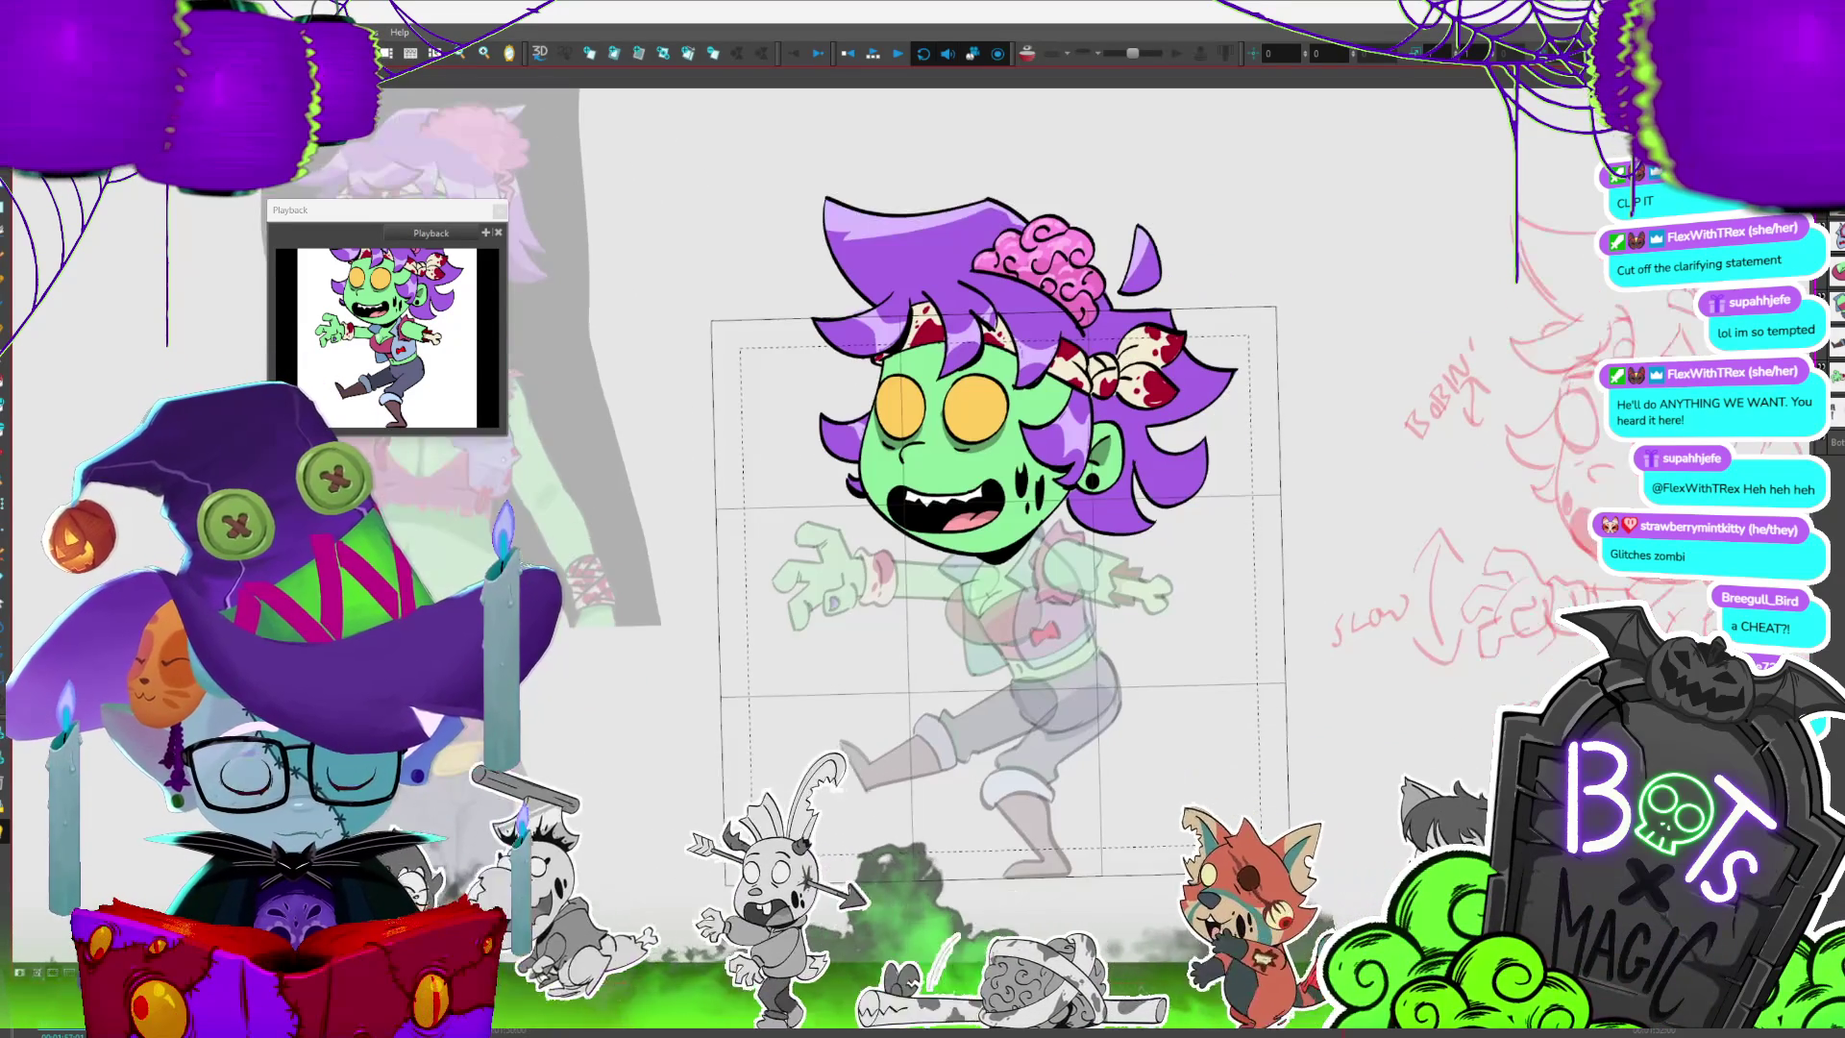
- Raise the red tongue piece, rotate the head clockwise with a corner handle, then move on to the torso drawing
left_click(1009, 403)
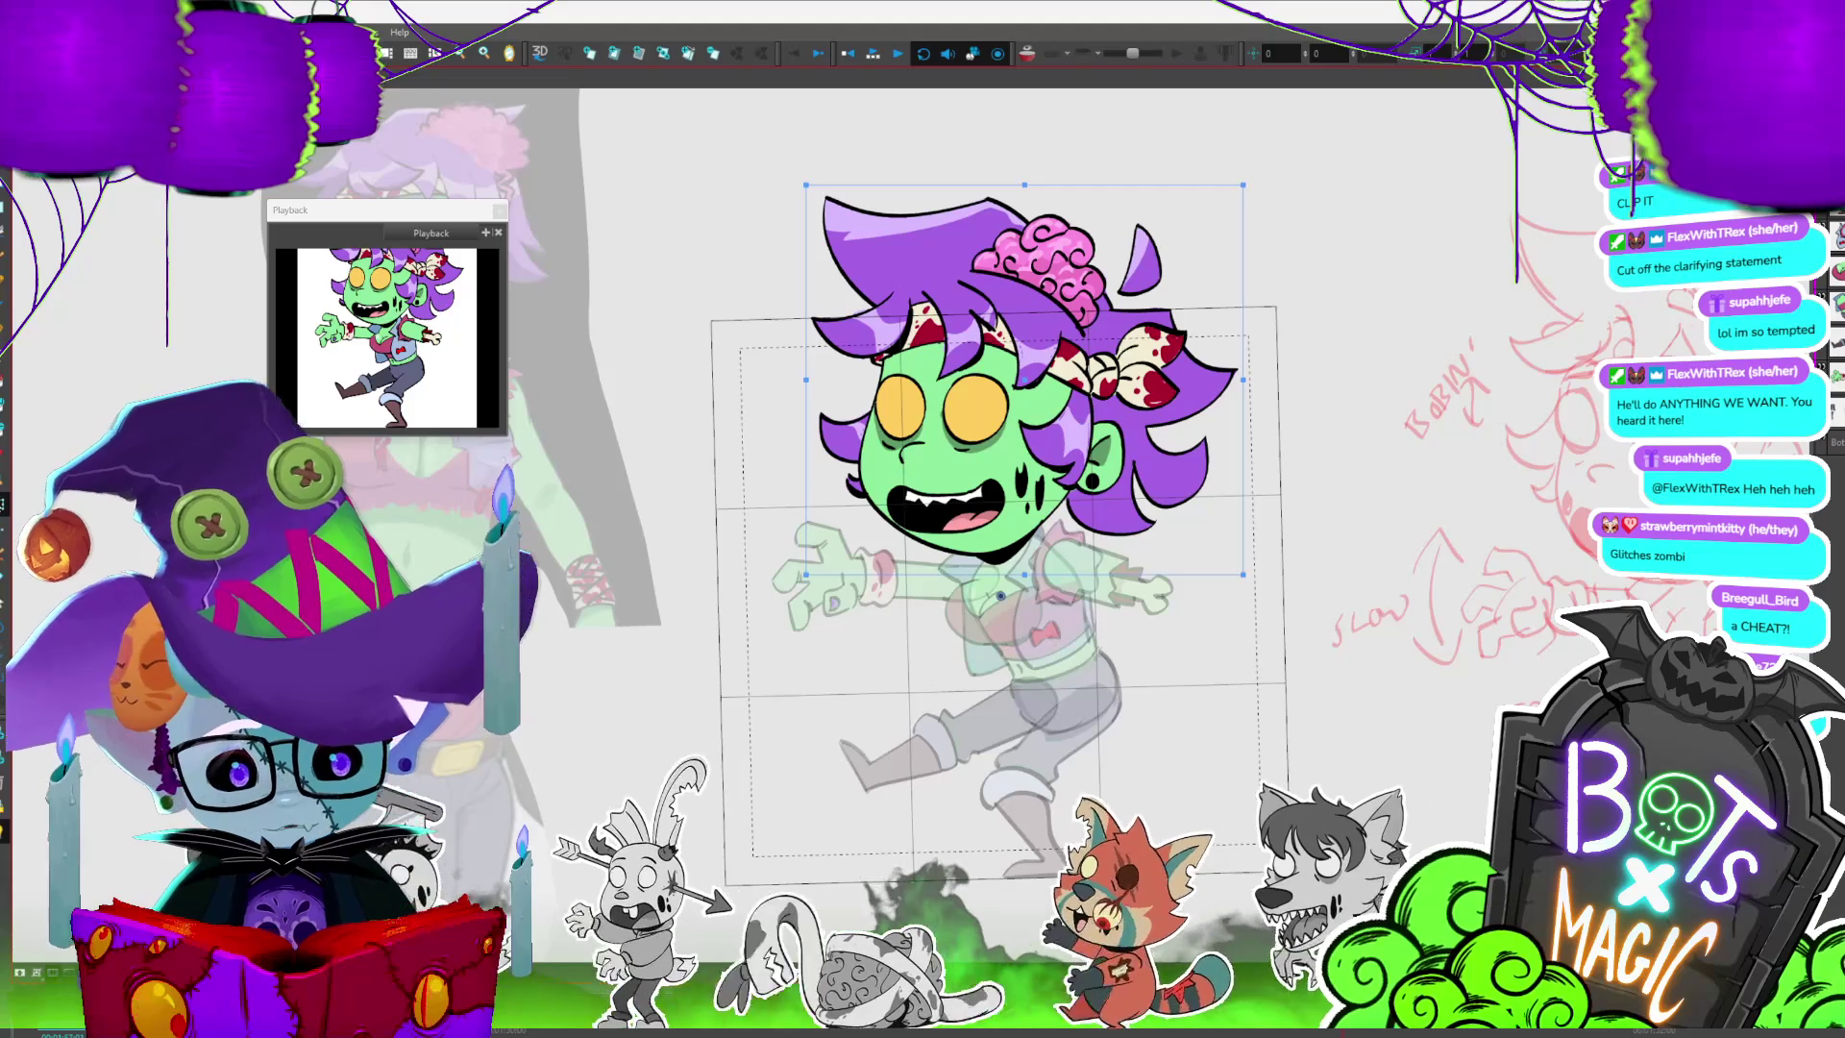
left_click(1007, 579)
left_click_drag(995, 642, 1004, 607)
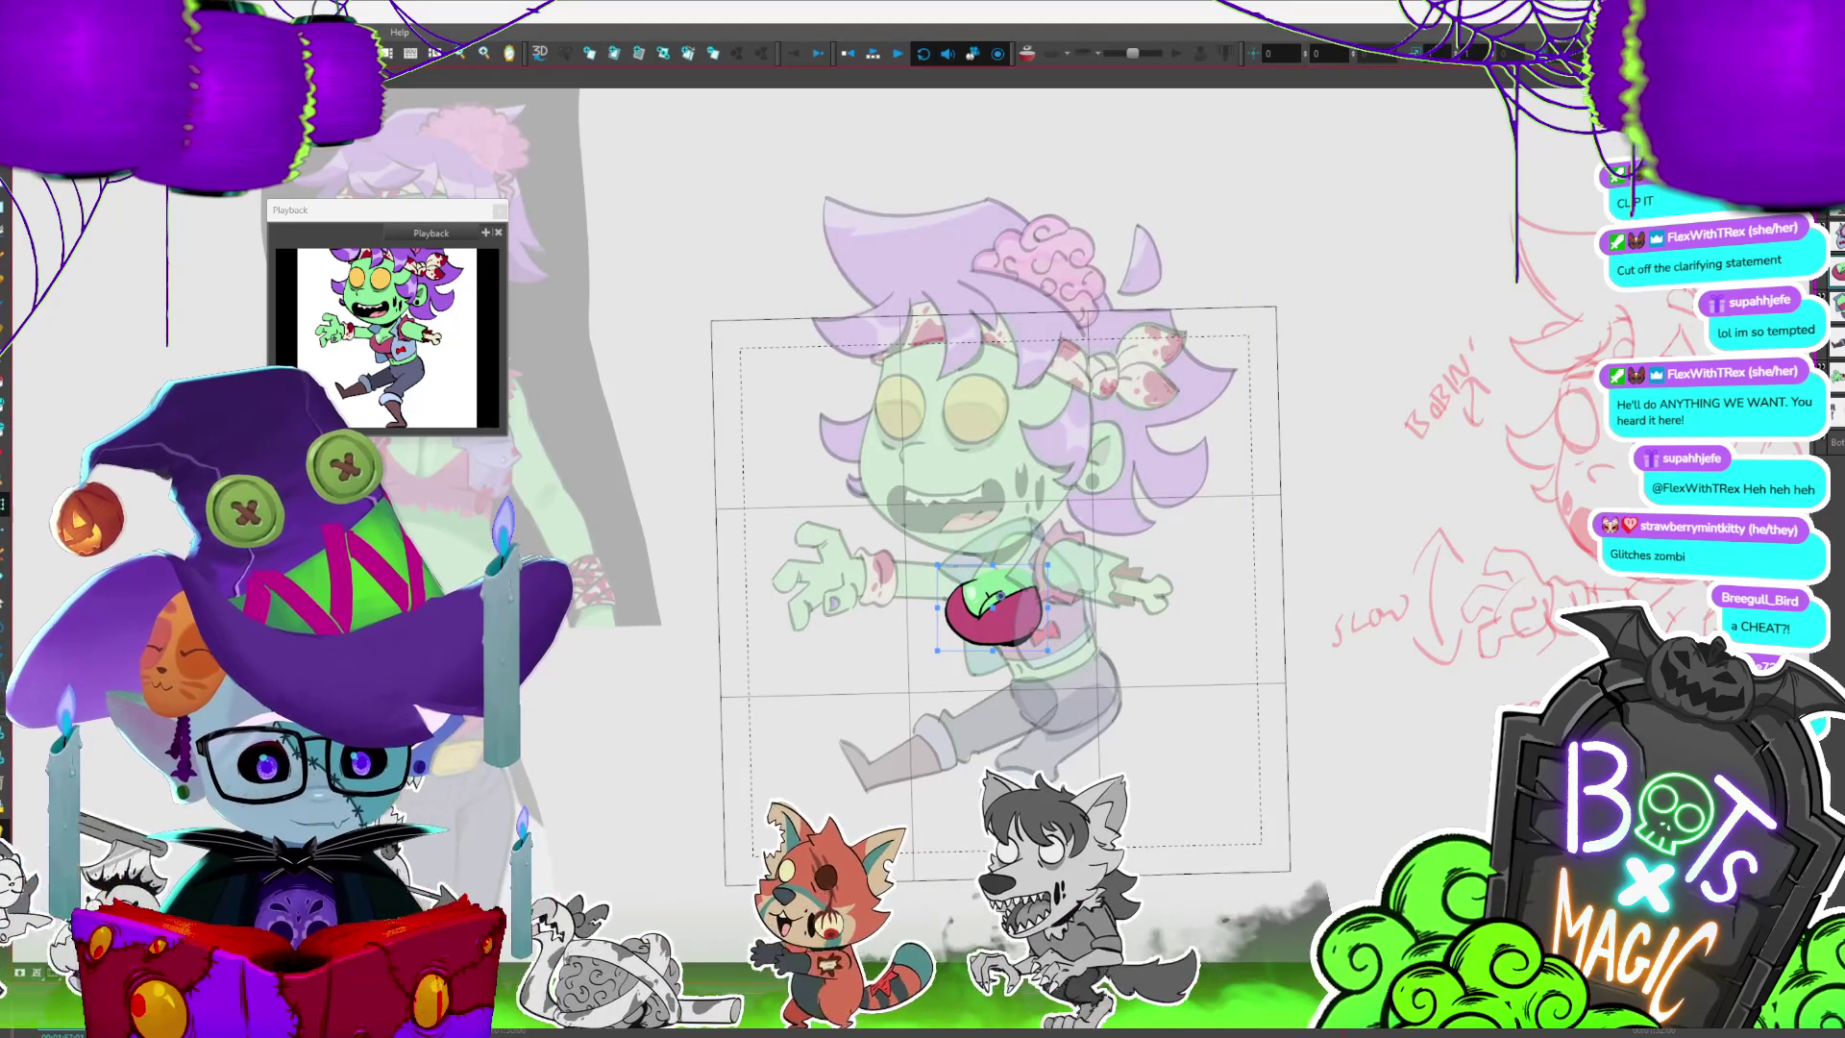
left_click(1006, 545)
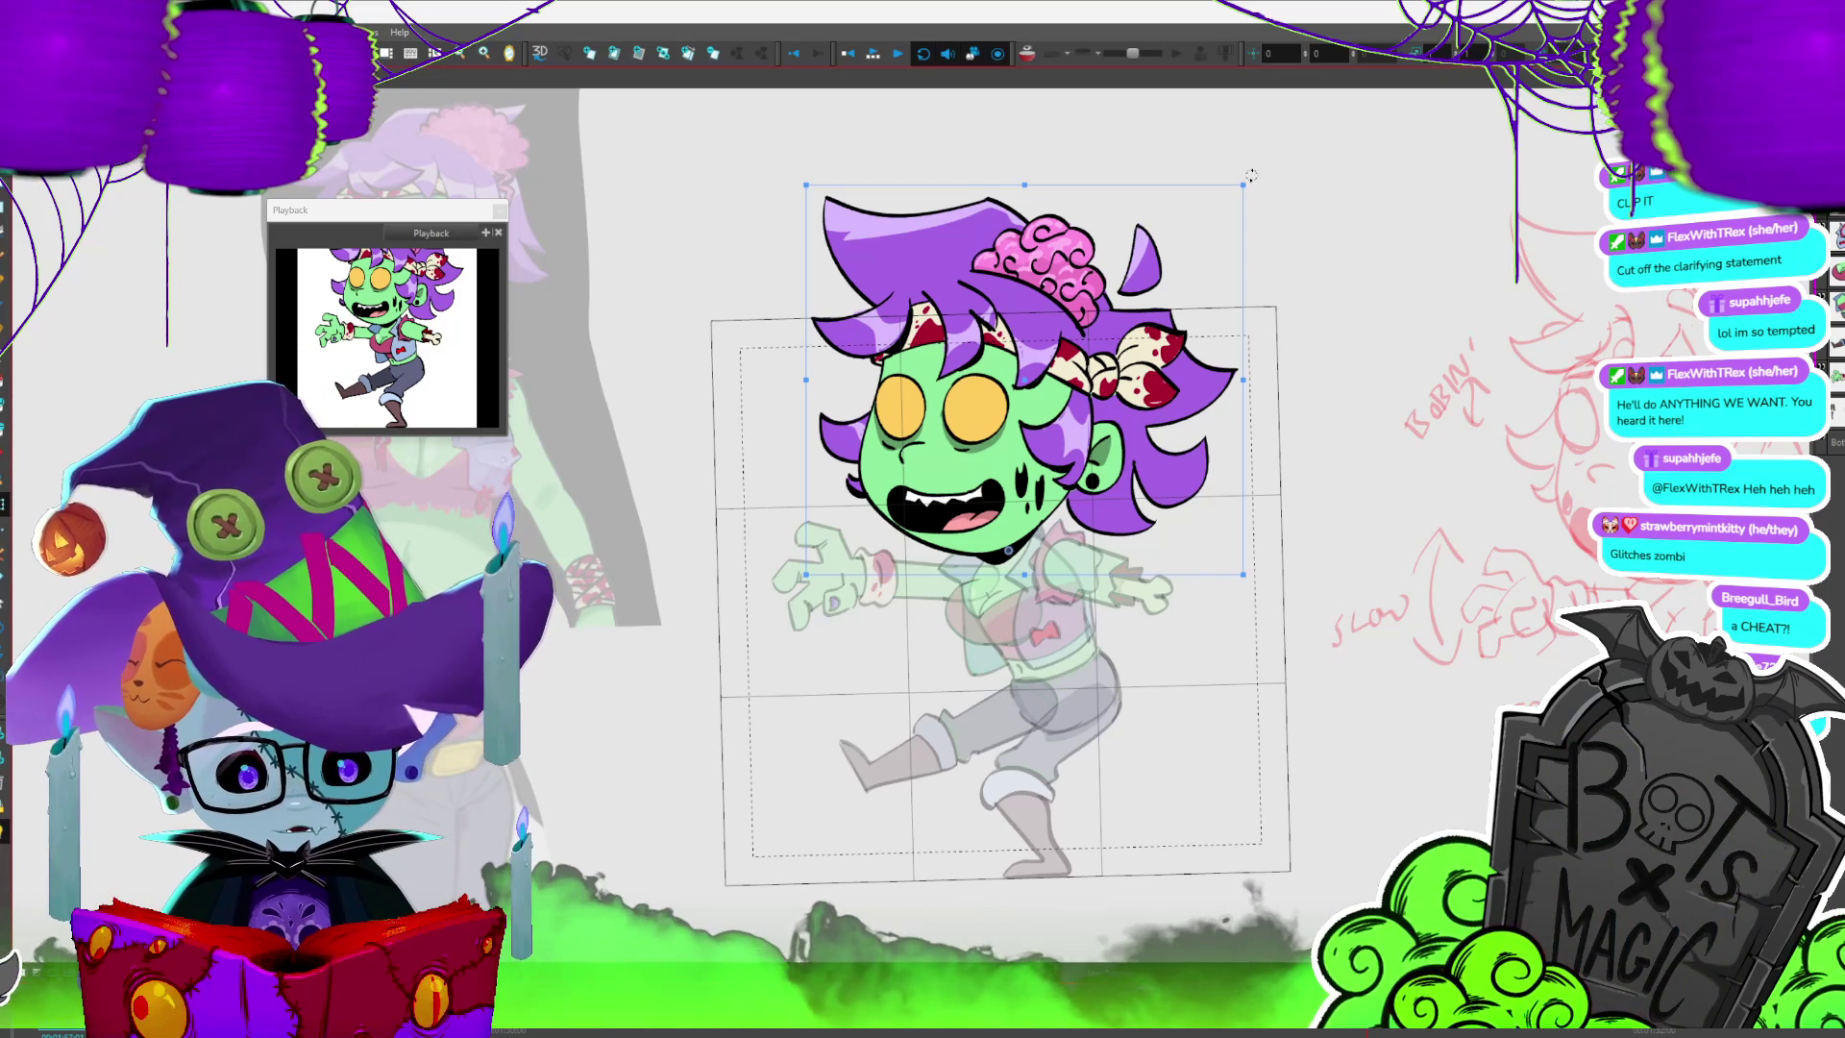
left_click_drag(1256, 181, 1373, 285)
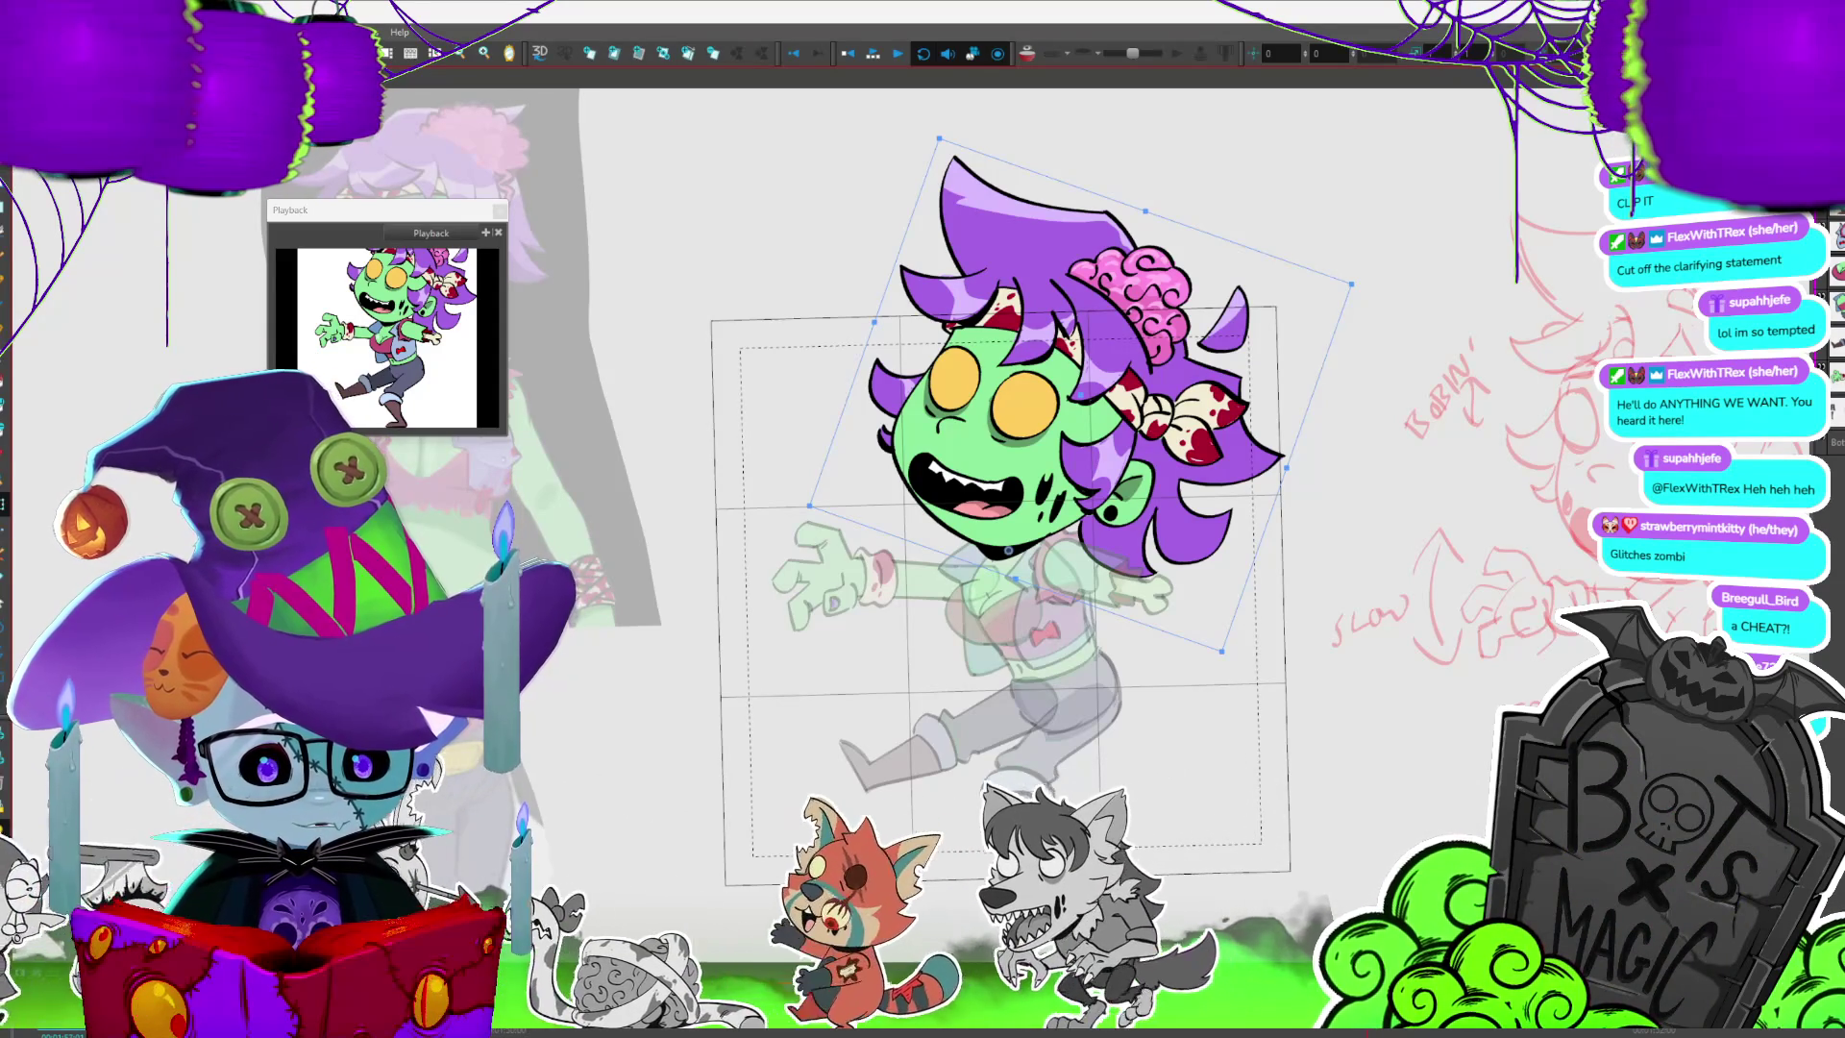
key("shift+b")
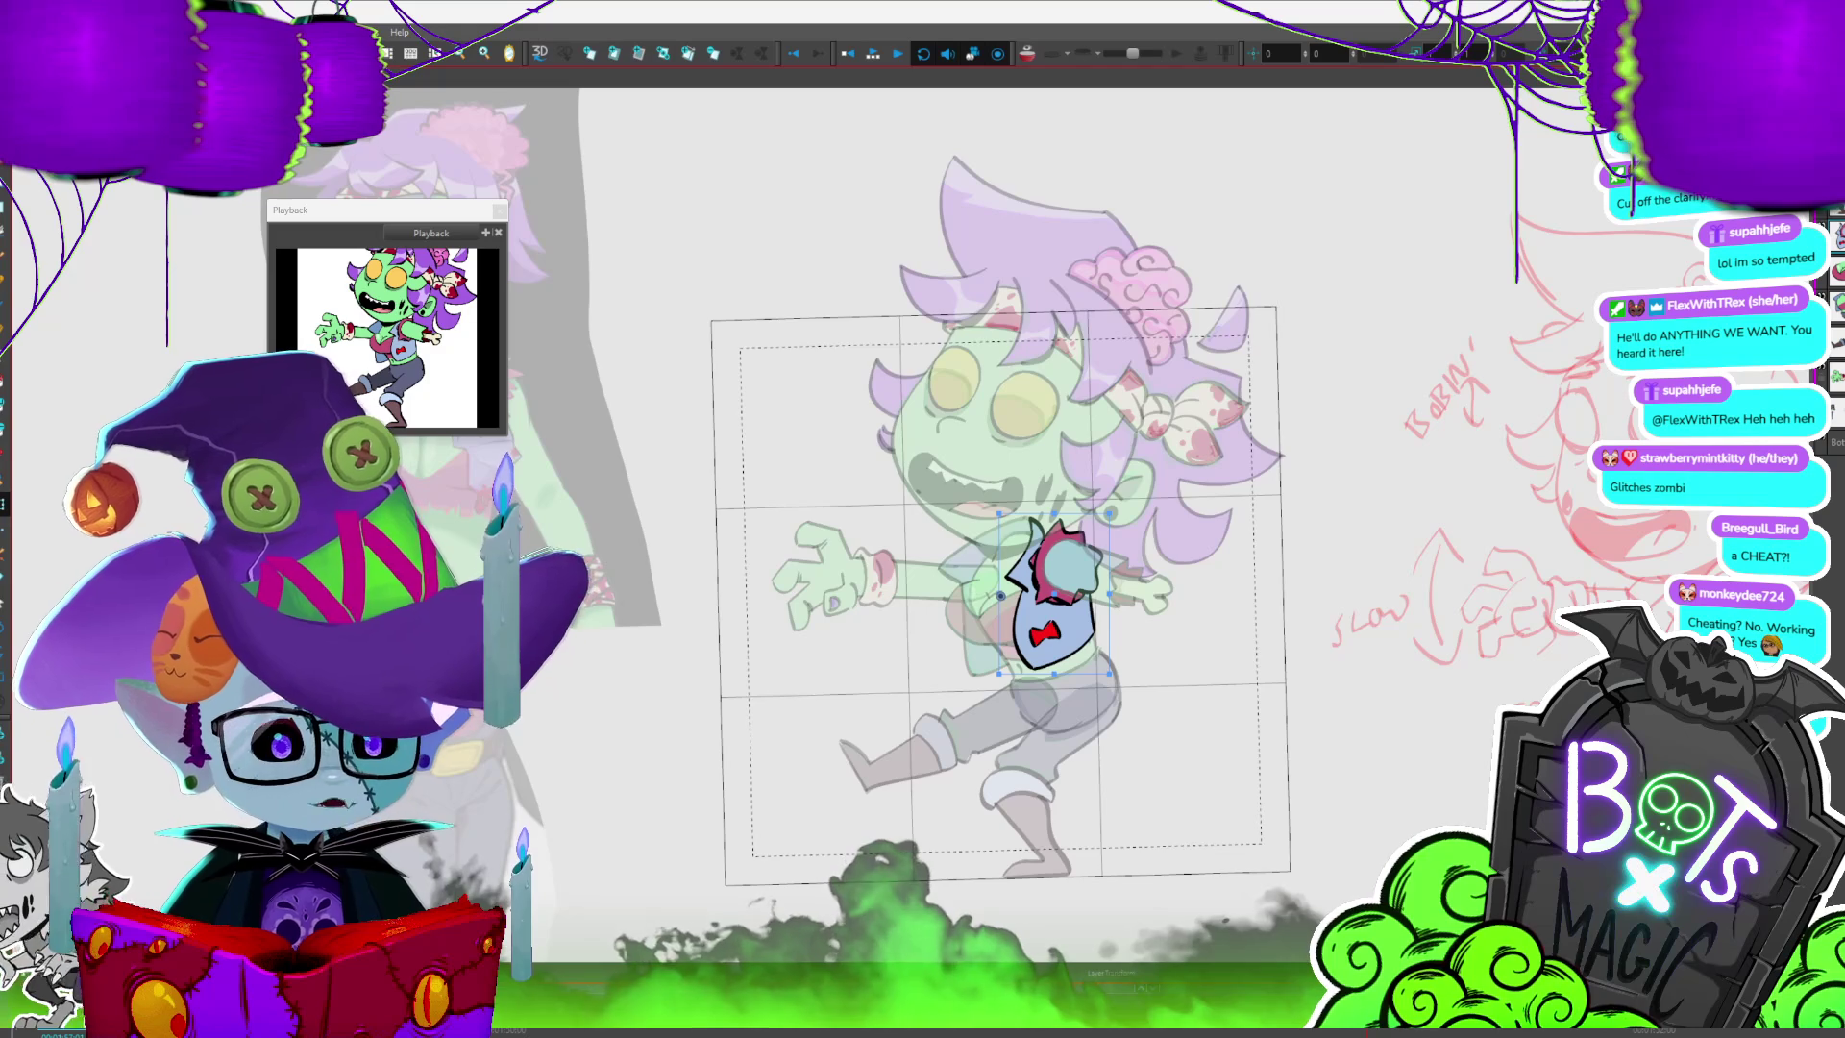
- Deselect the torso, delete the pink collar drawing and fade the head so other parts stand out
key("2")
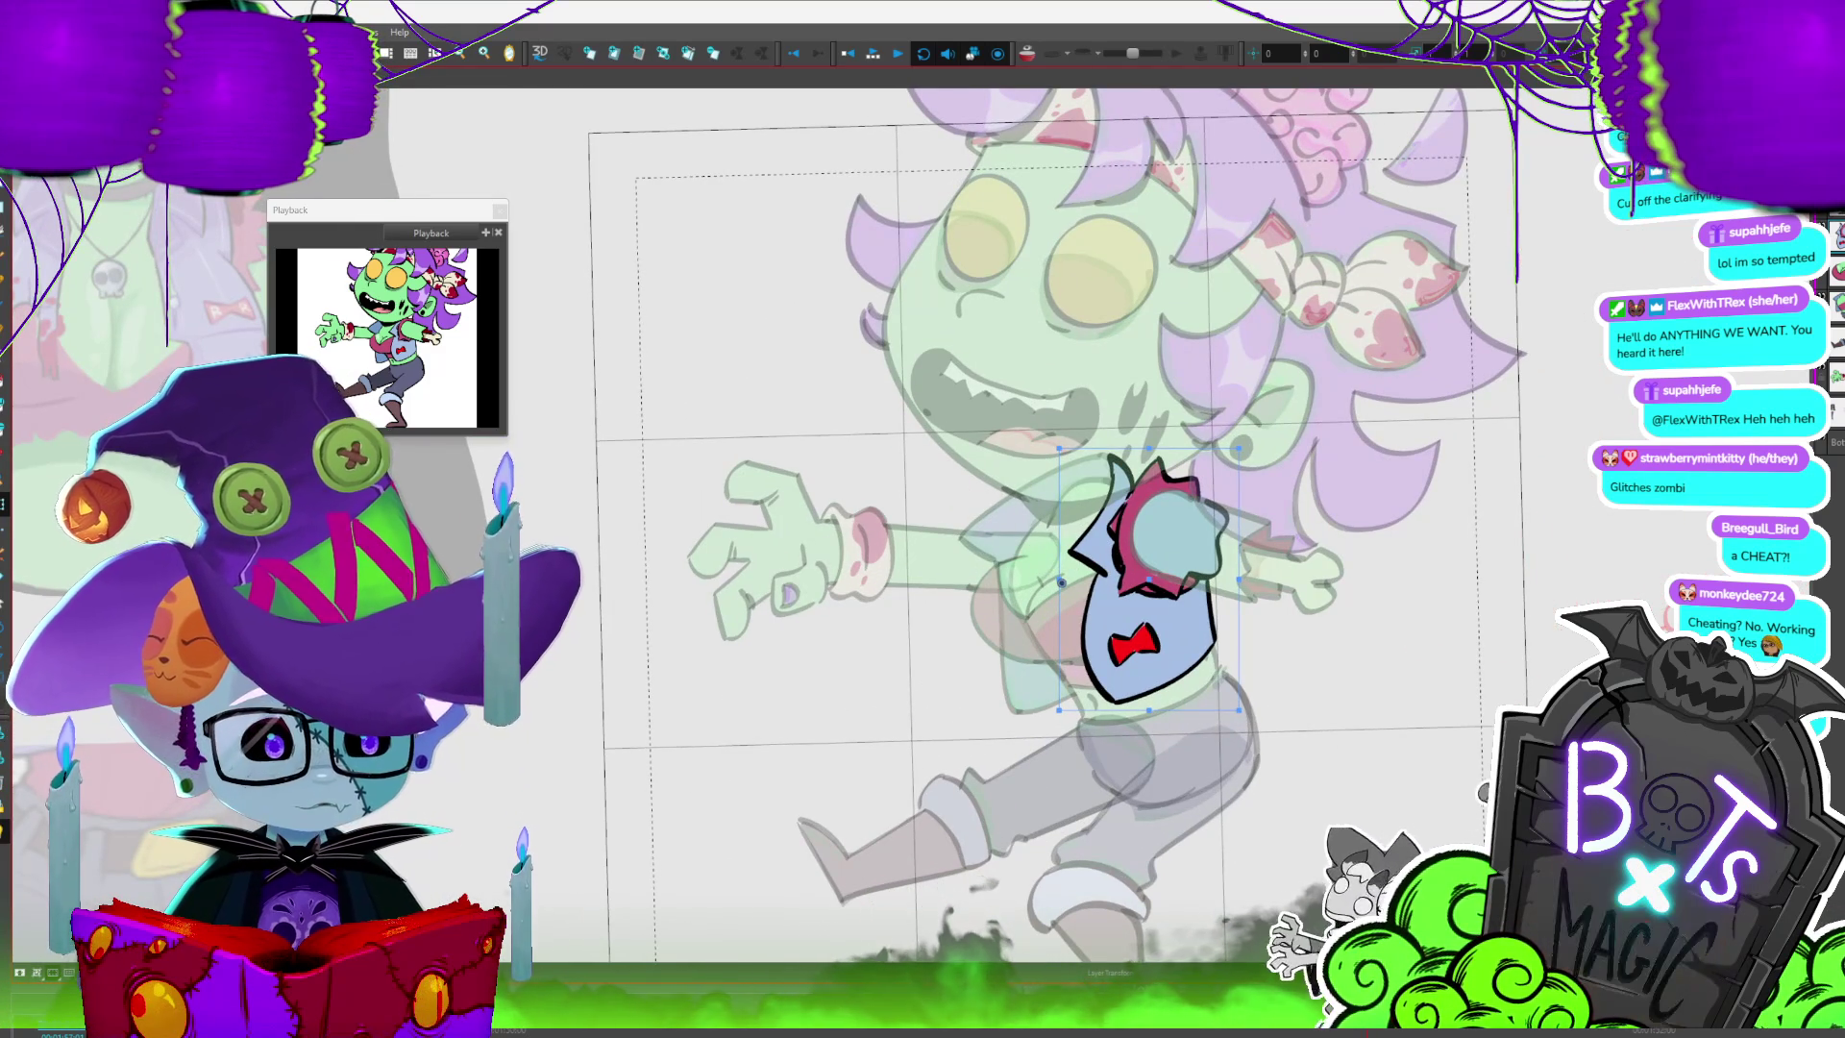
scroll(1050, 519, "down", 3)
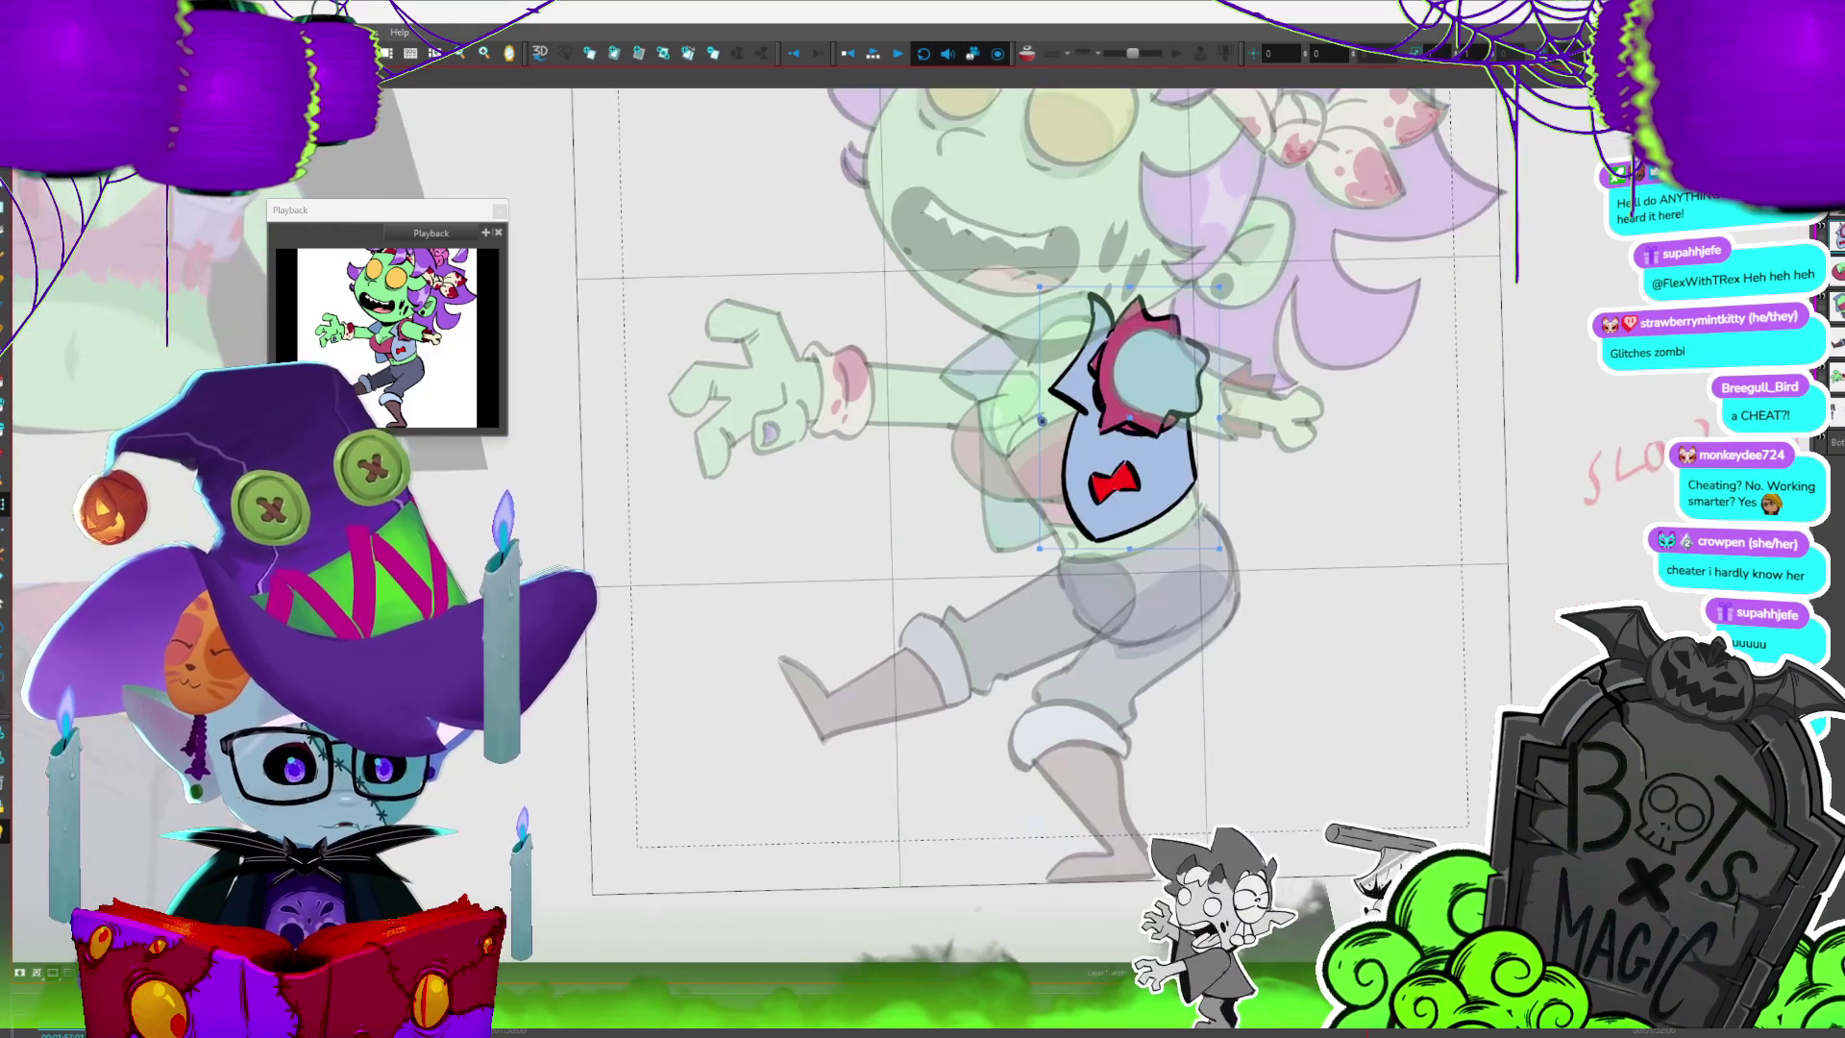
scroll(1083, 308, "up", 2)
key("Escape")
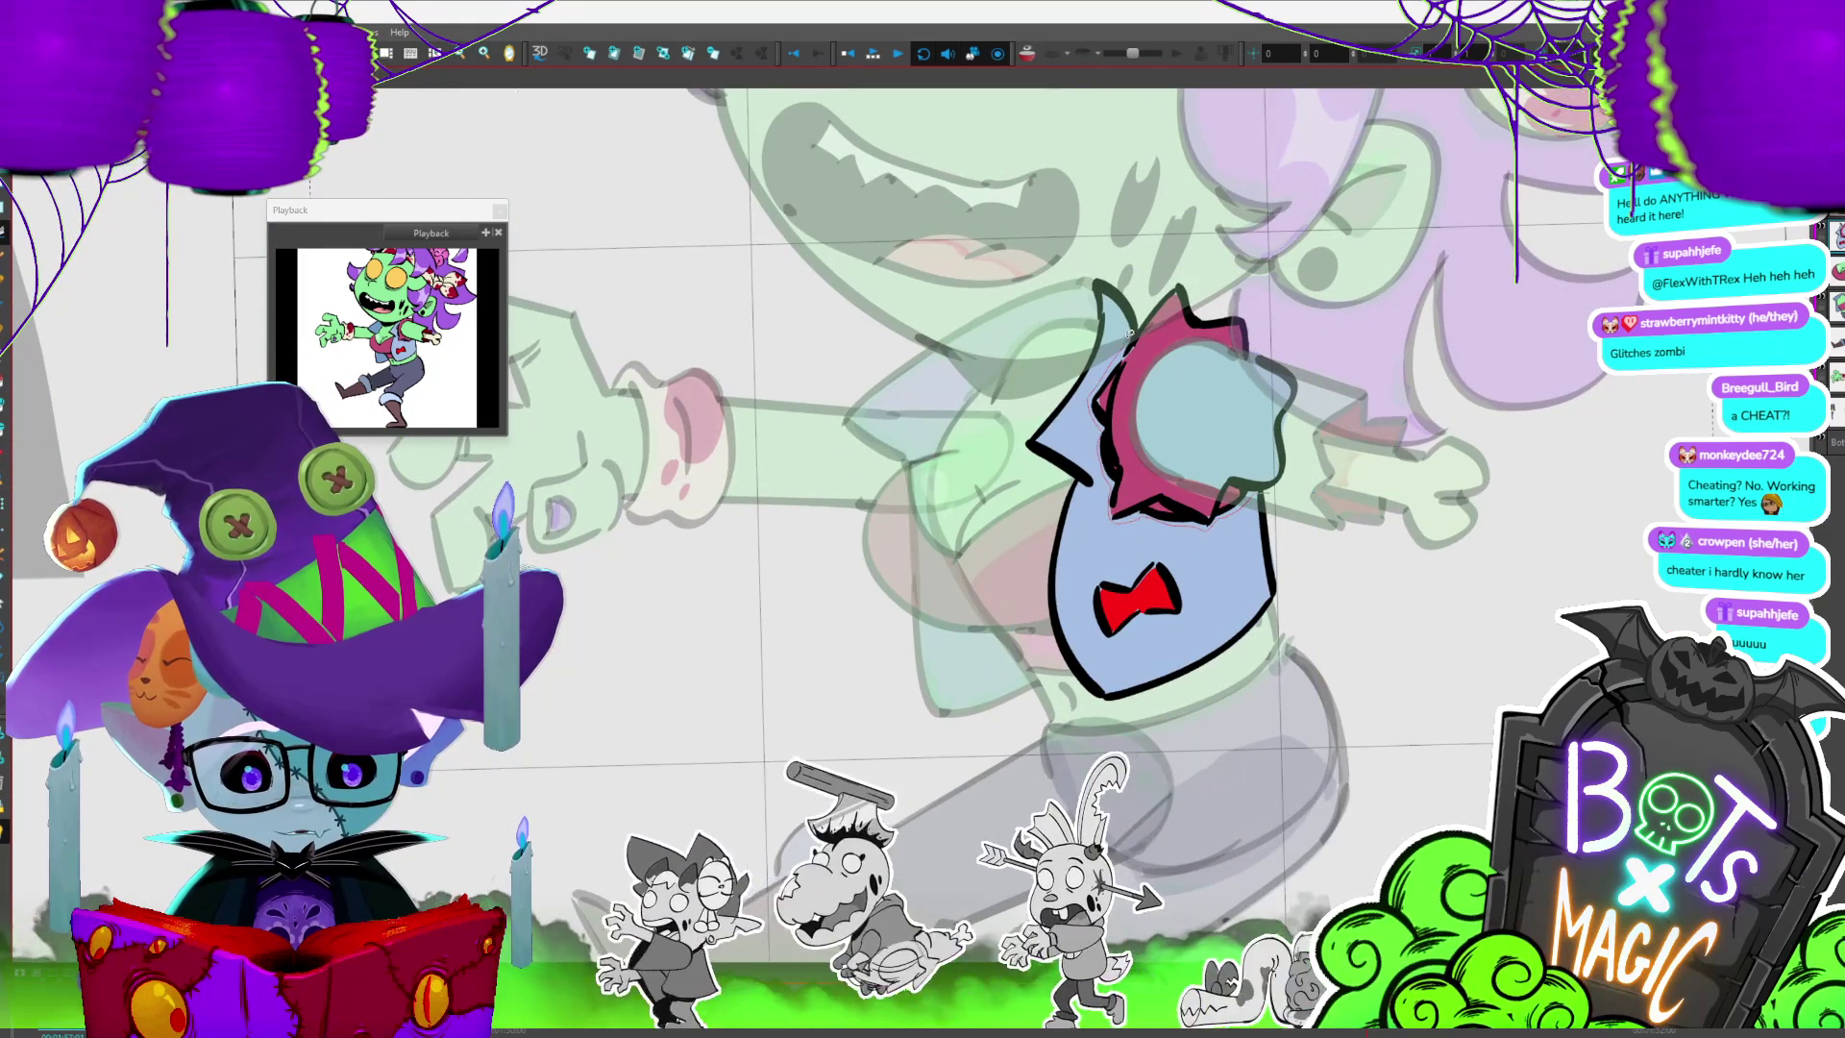
left_click(1342, 511)
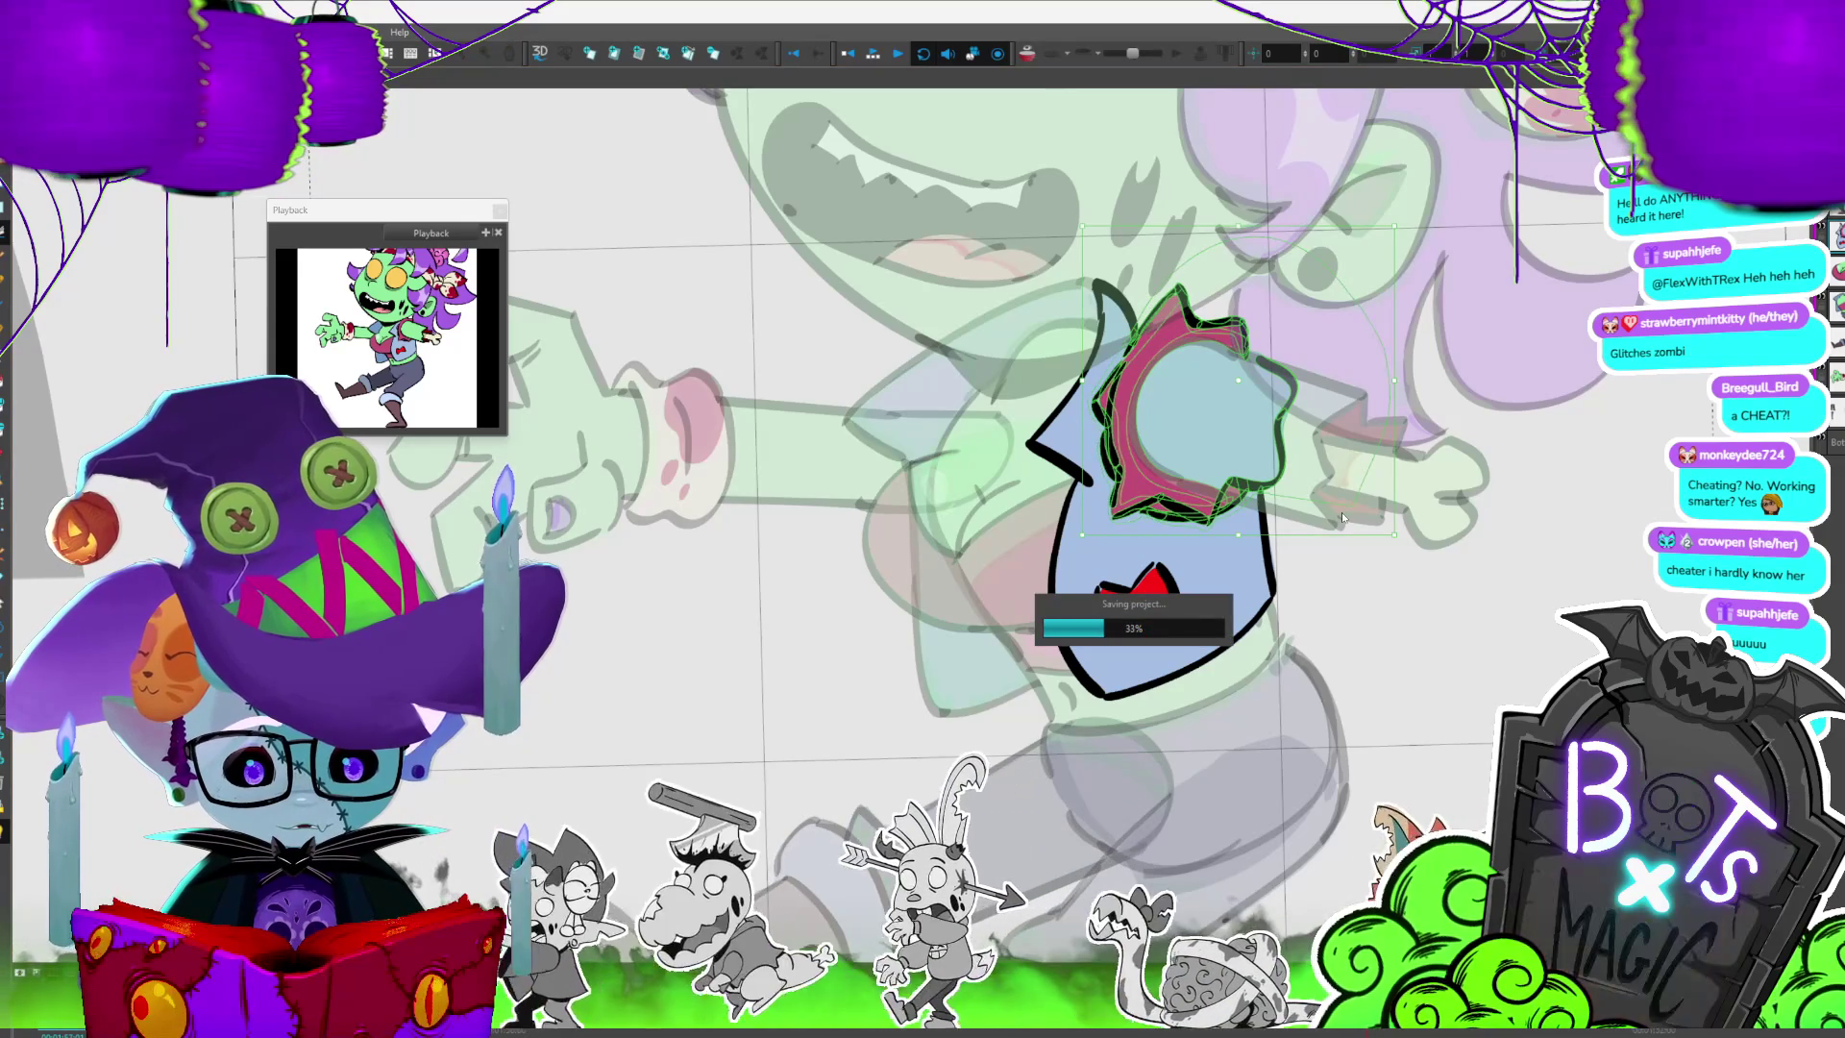
key("Delete")
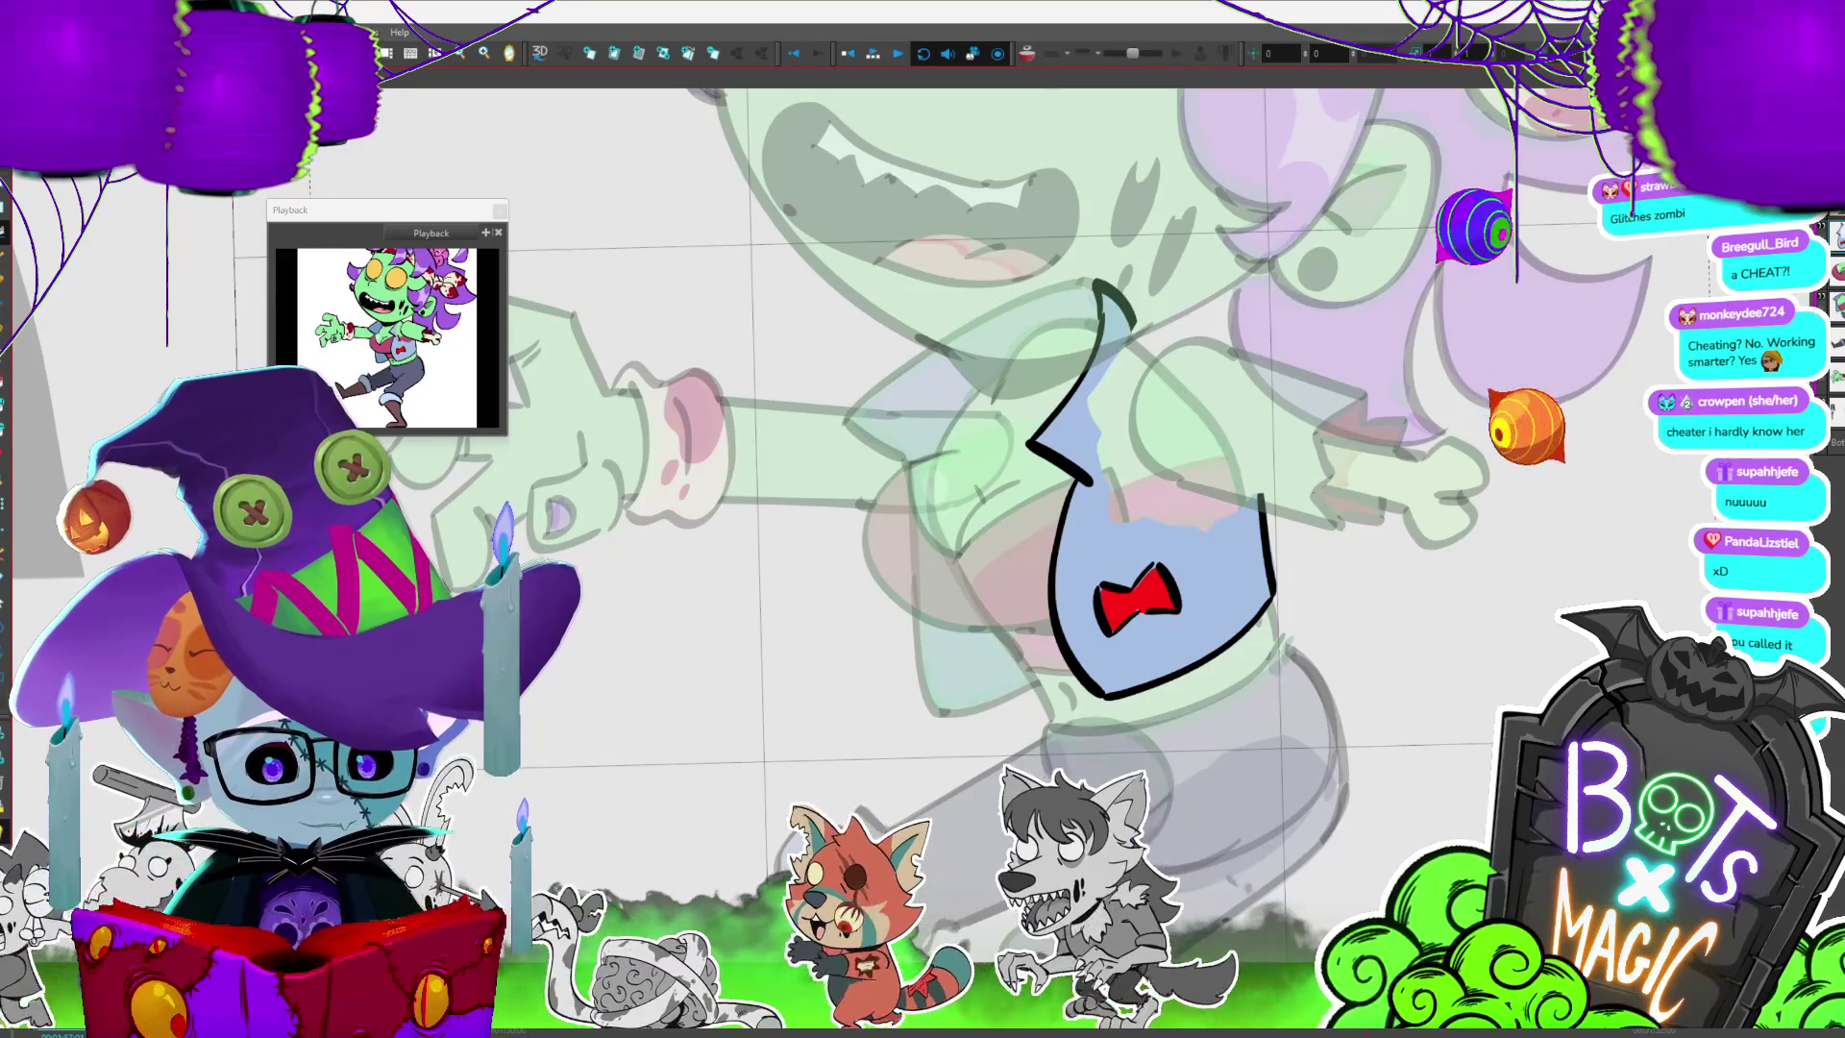
key("slash")
key("slash")
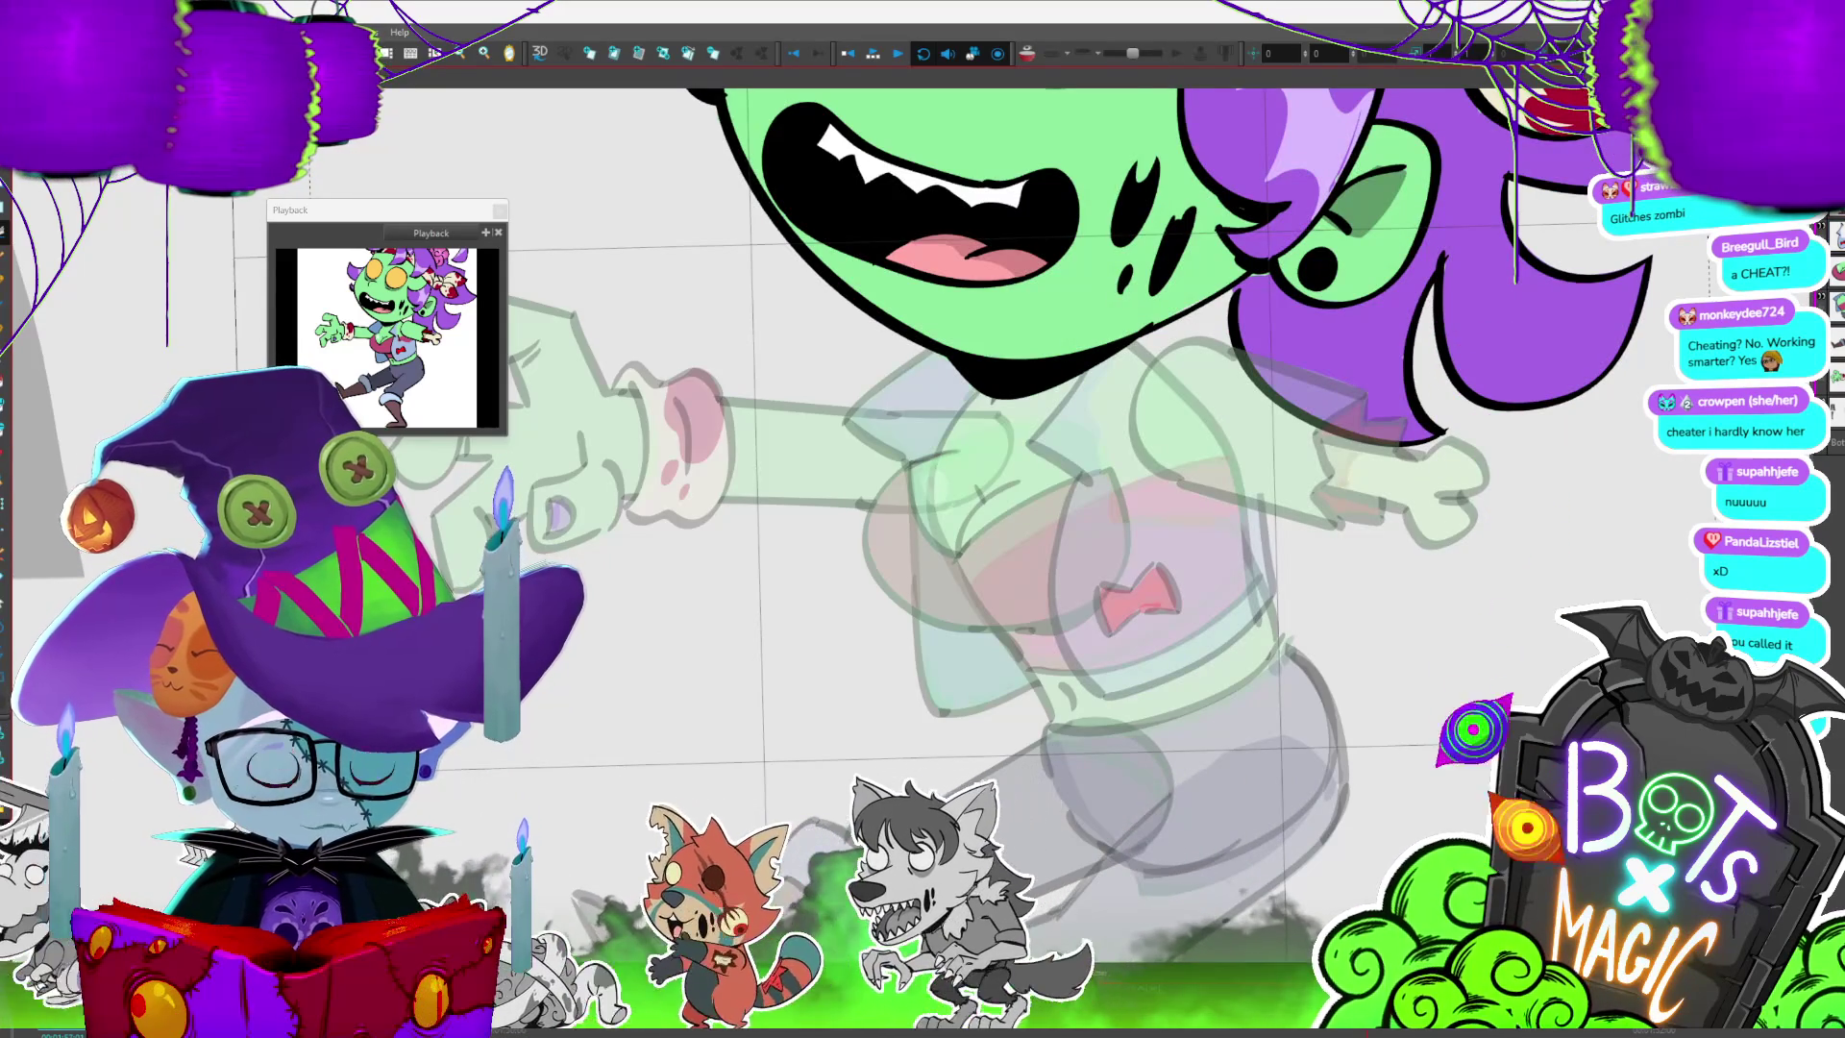
key("slash")
key("slash")
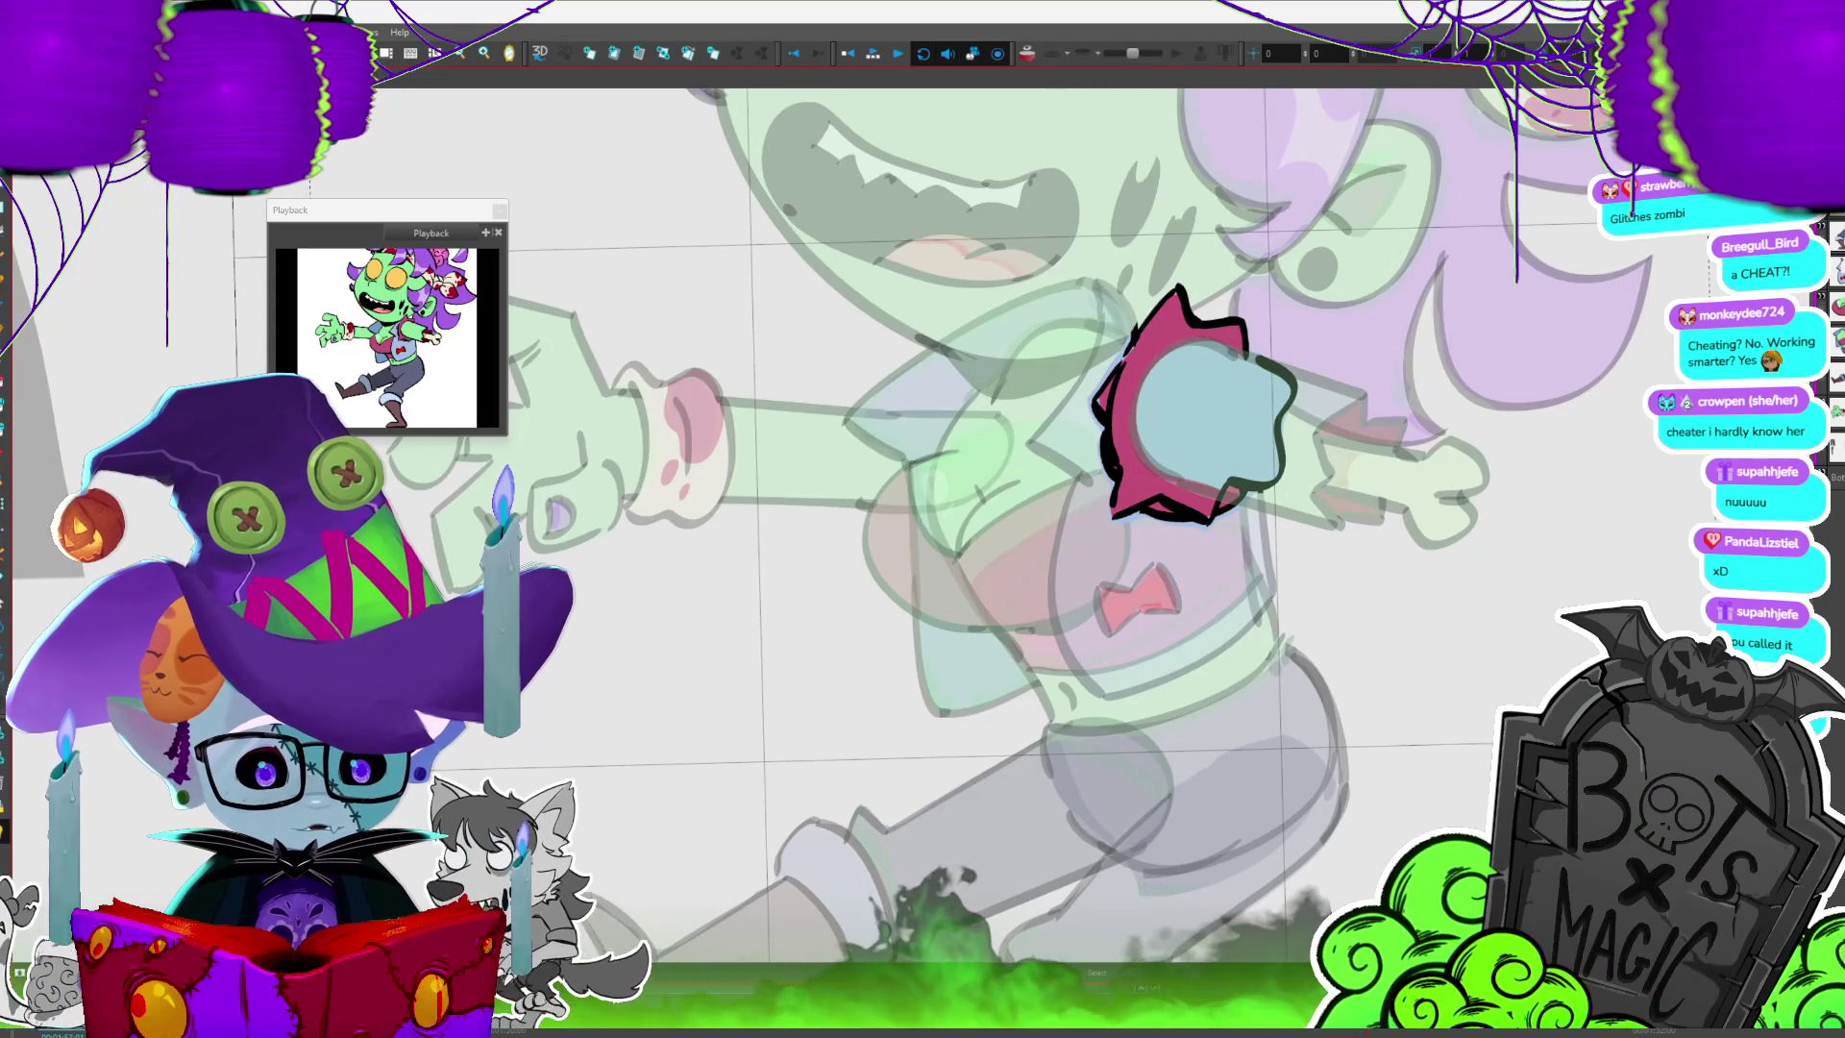
- Bring the green bone arm forward, undo to lose the jagged collar, then step through shoulder and torso to the blue tie with red bow
key("slash")
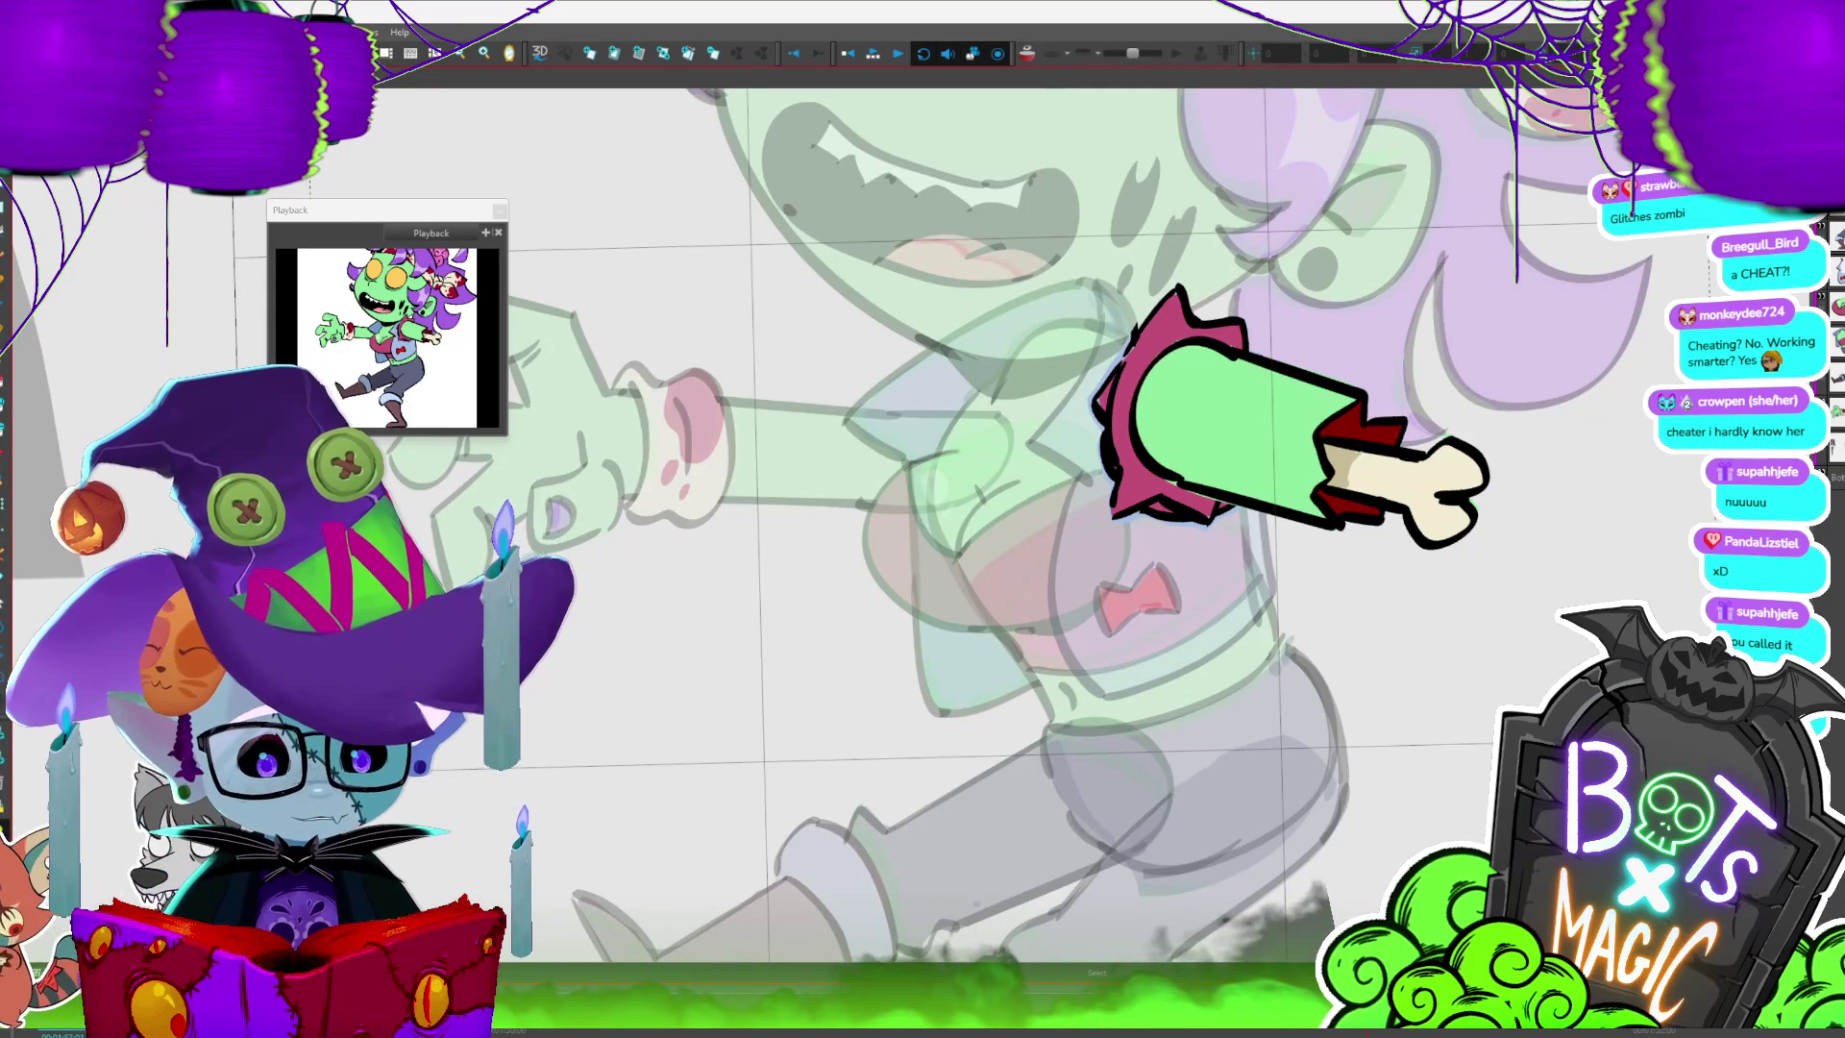
key("slash")
key("slash")
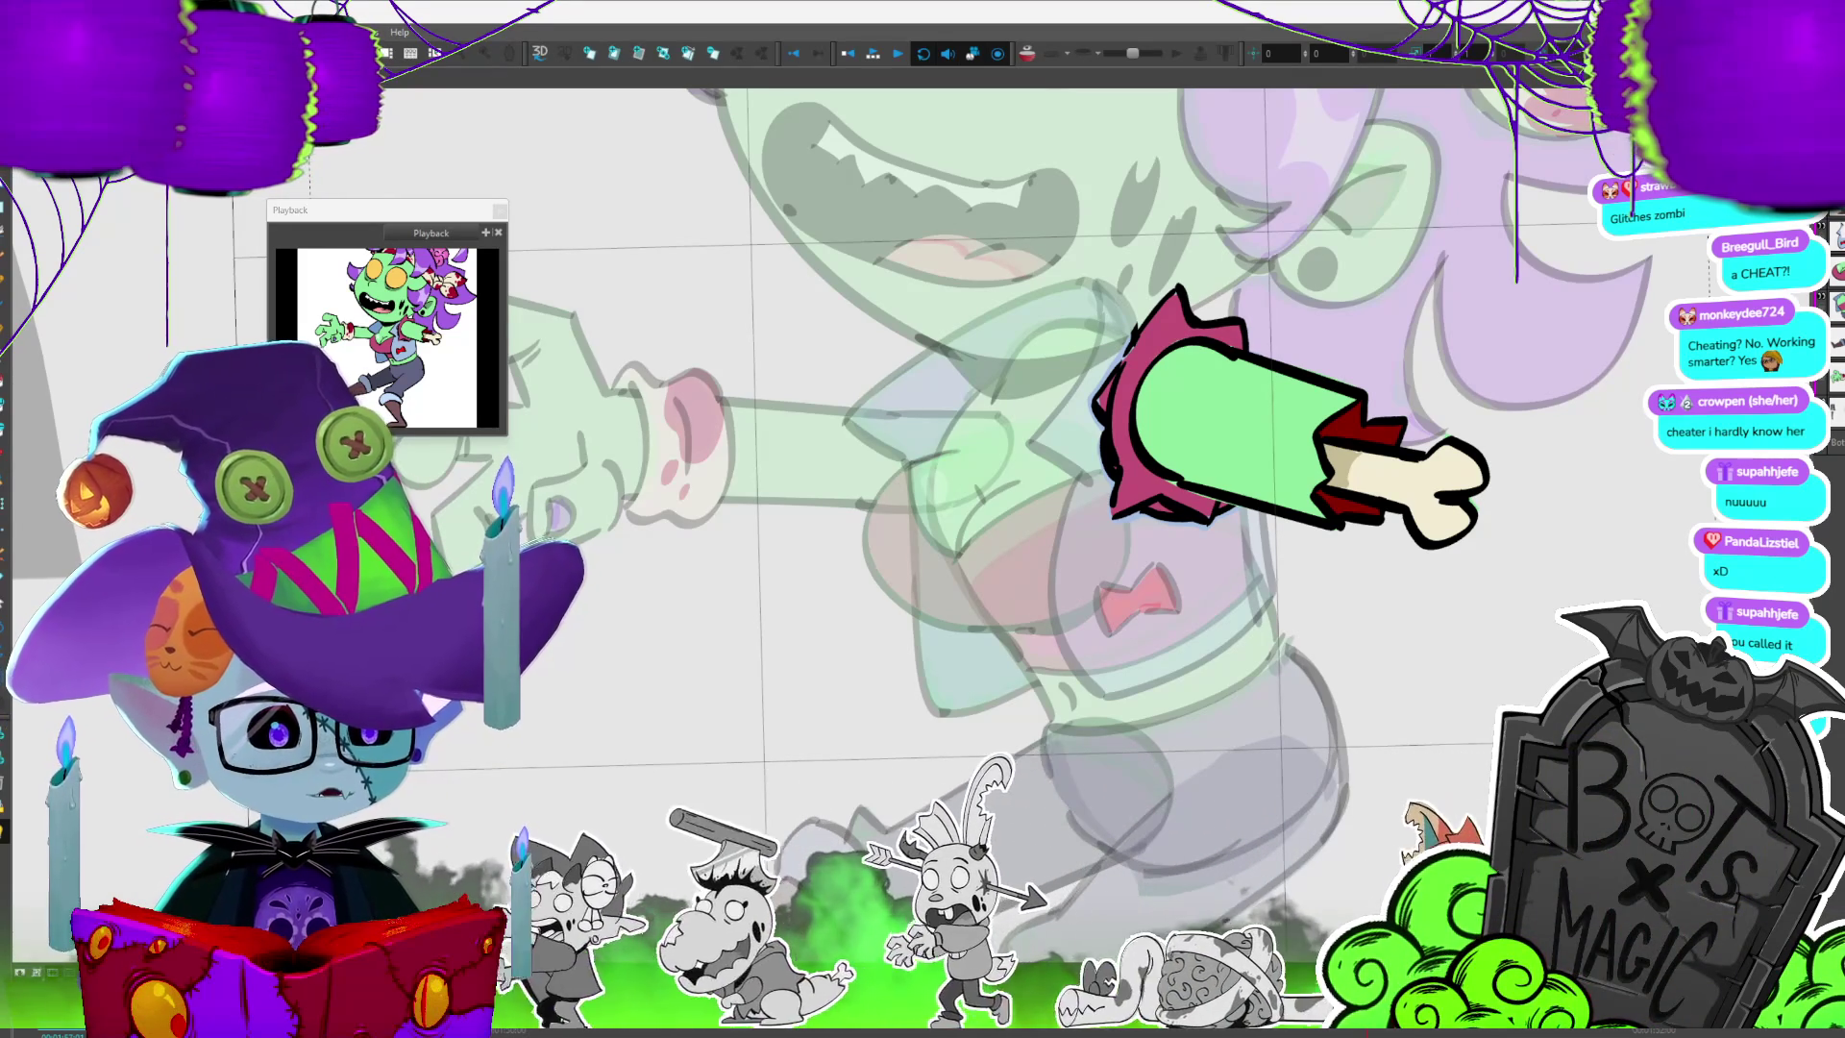
key("ctrl+z")
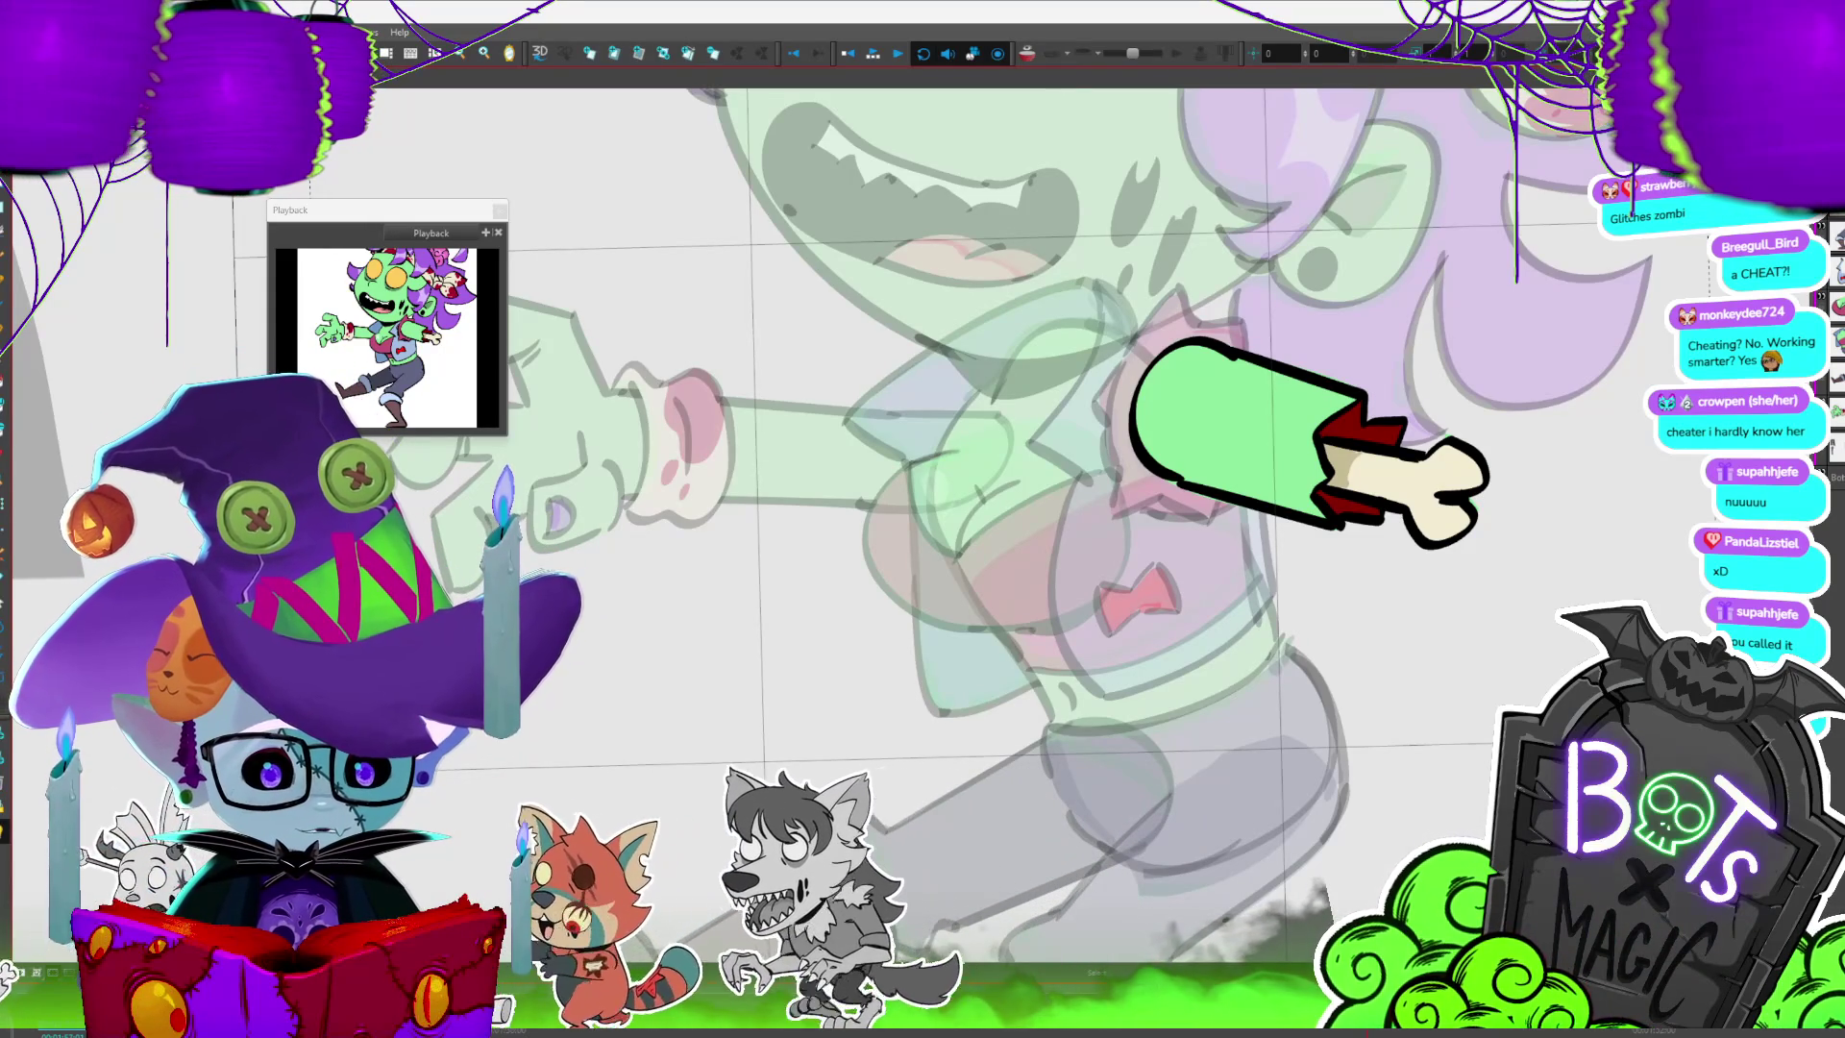
key("period")
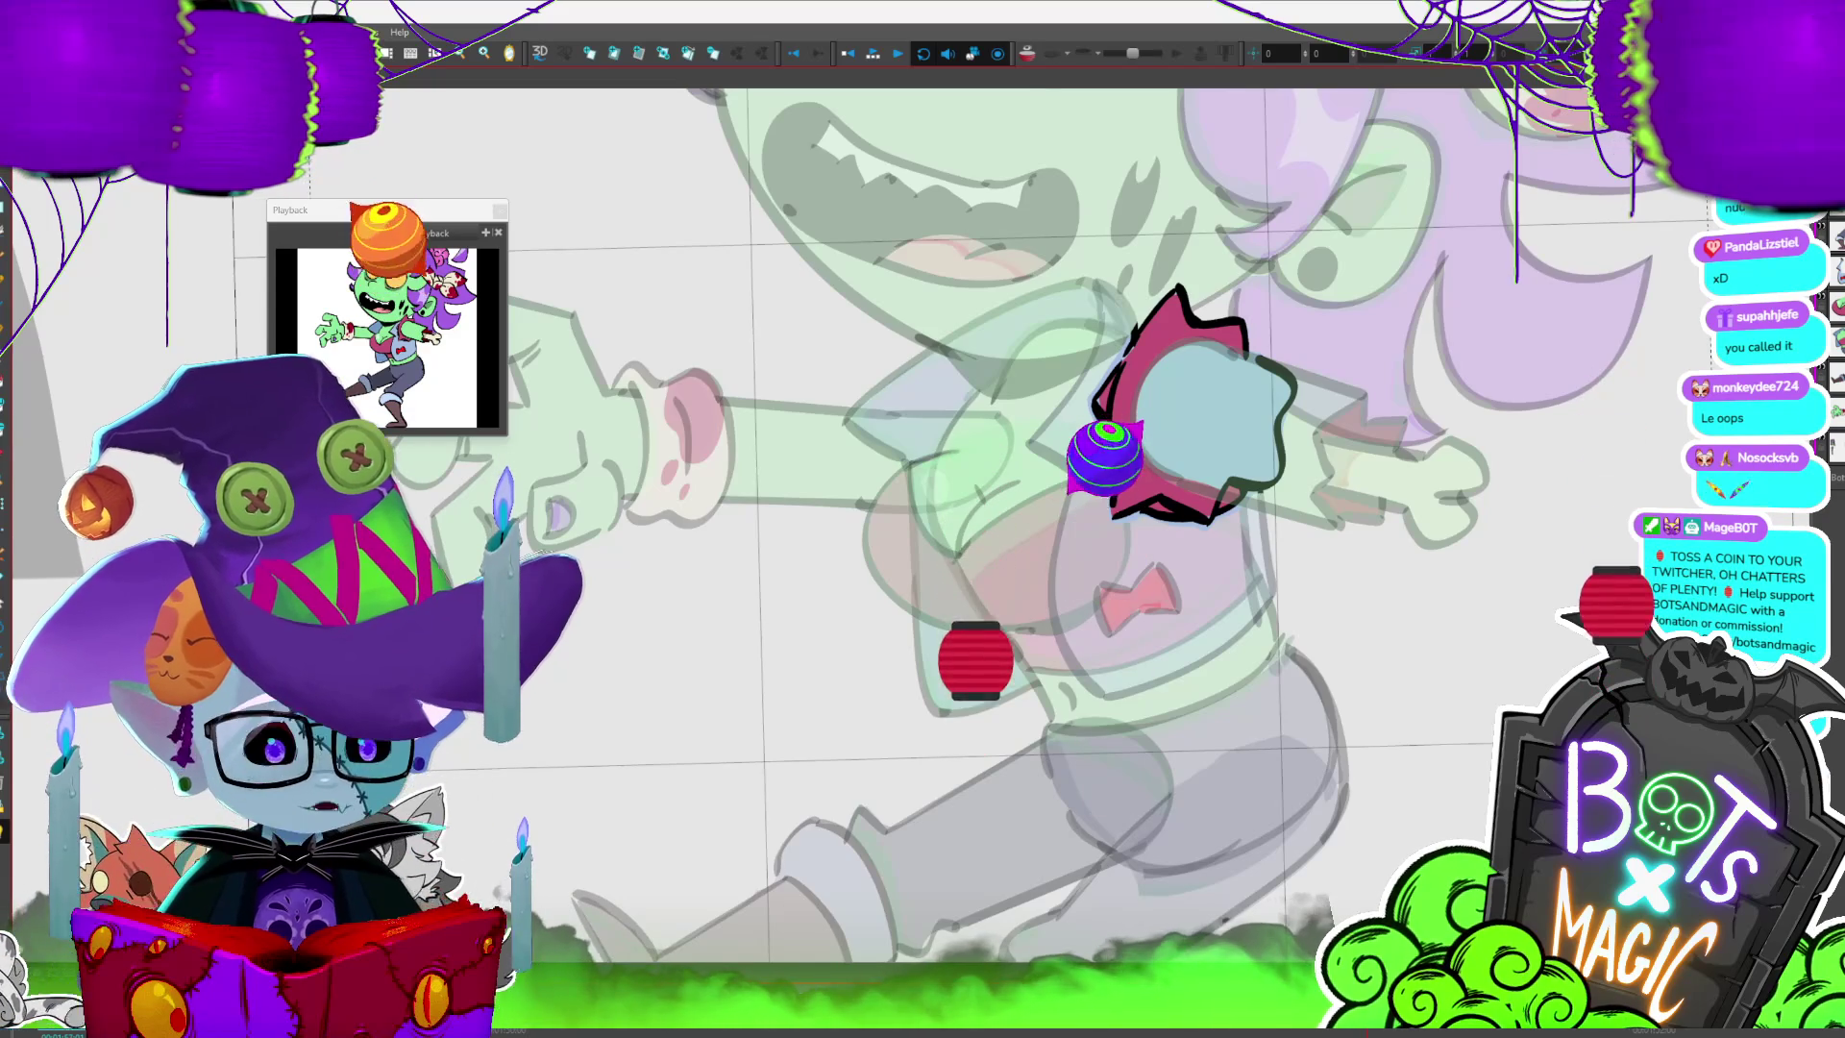
key("period")
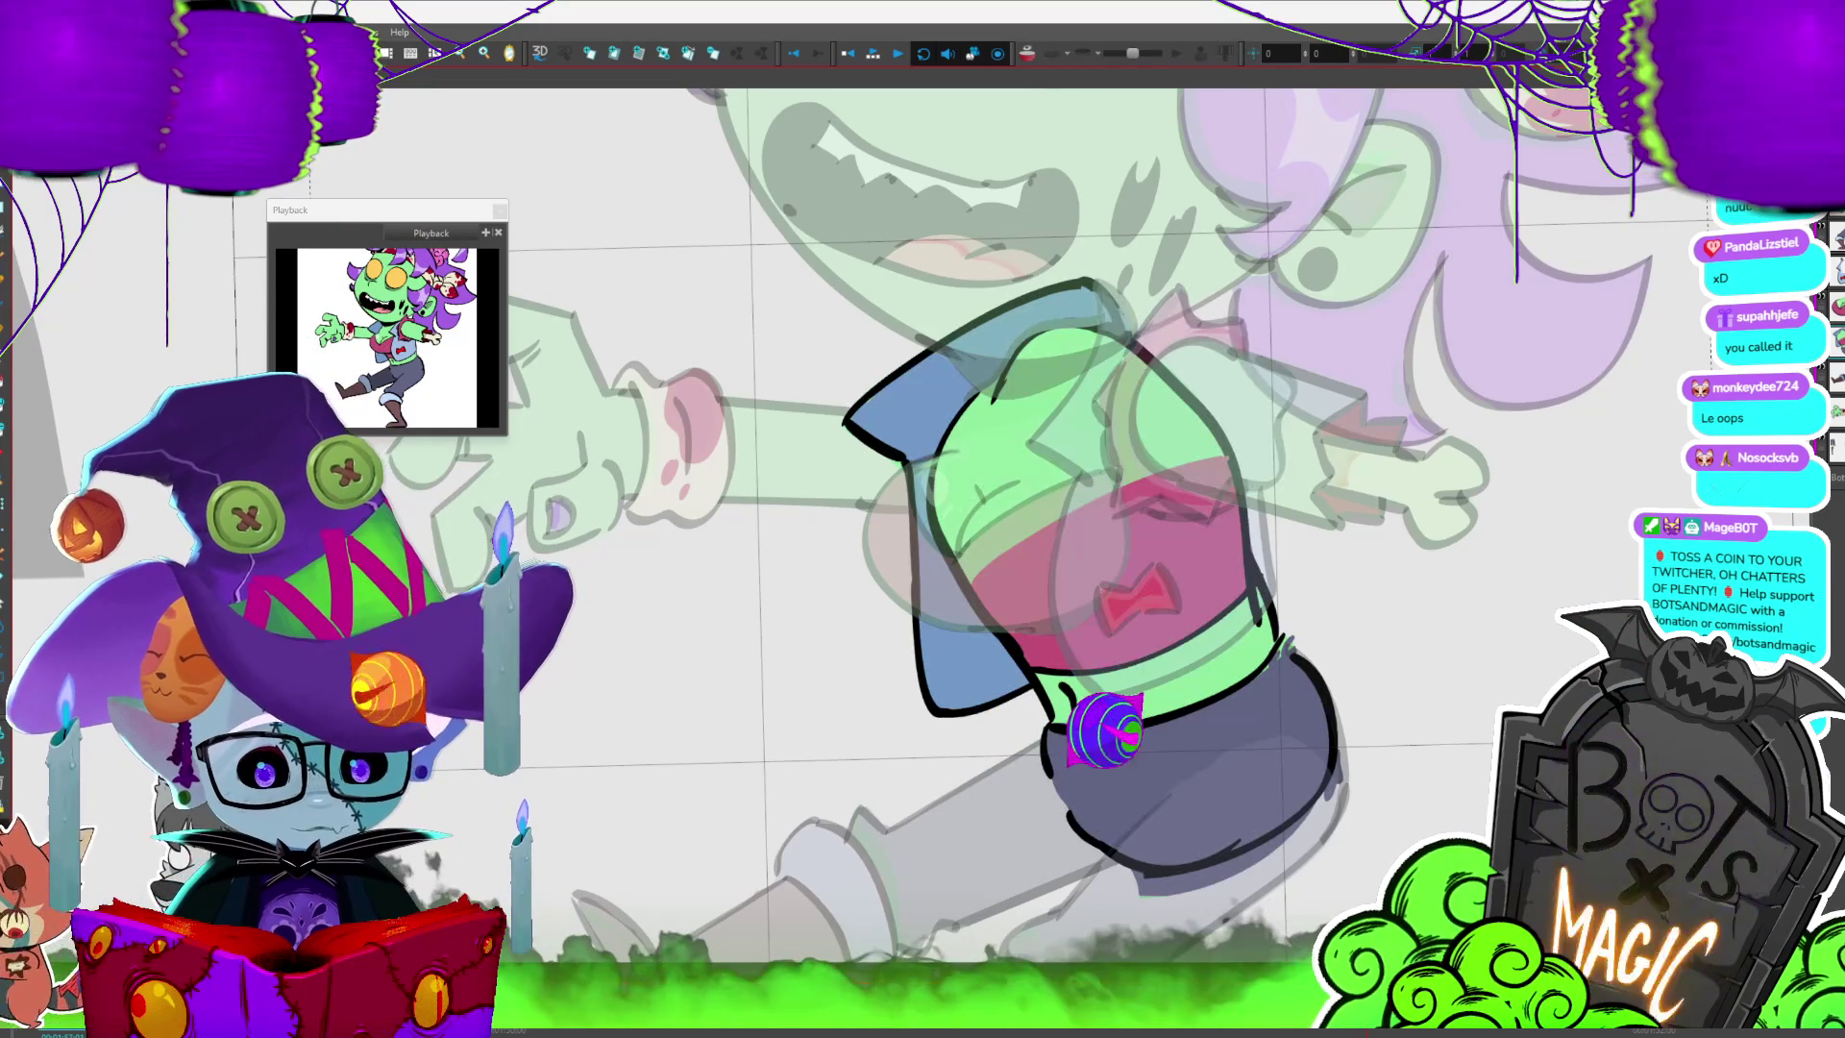
key("period")
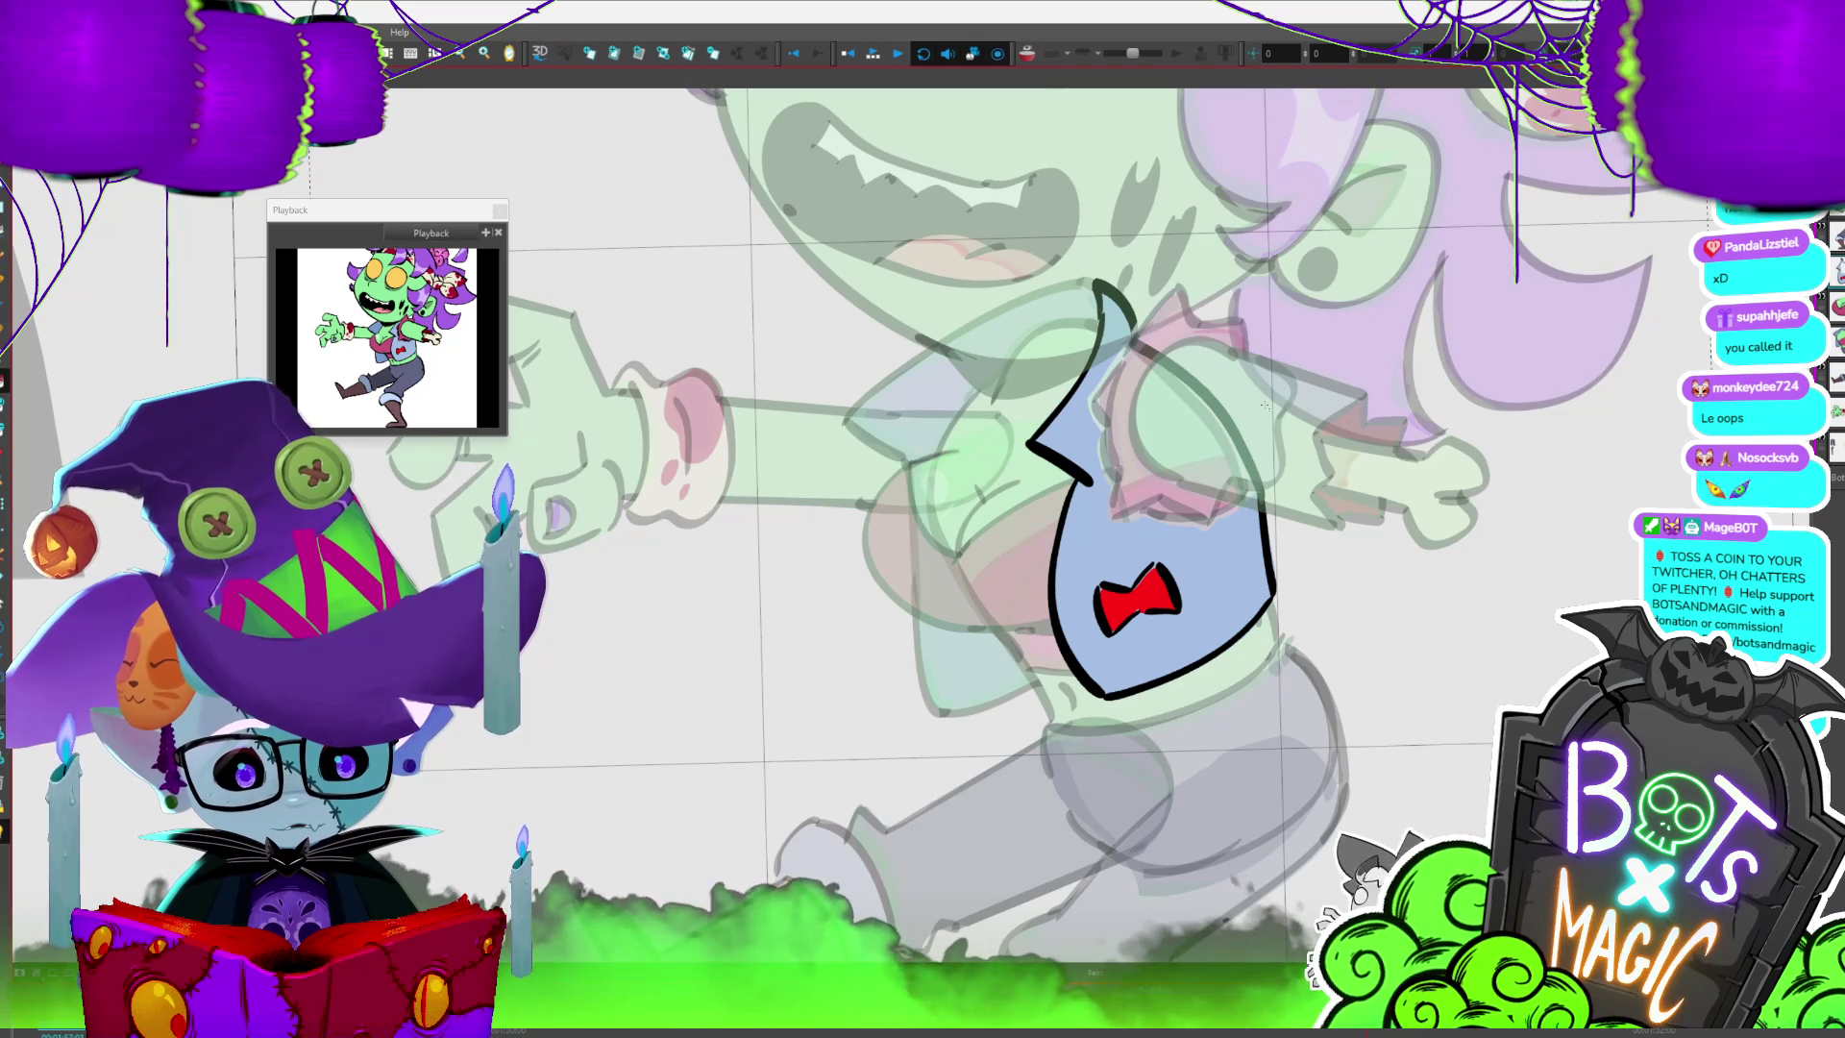
mouse_move(1265, 408)
left_mouse_down()
mouse_move(1034, 371)
mouse_move(1207, 363)
left_mouse_up()
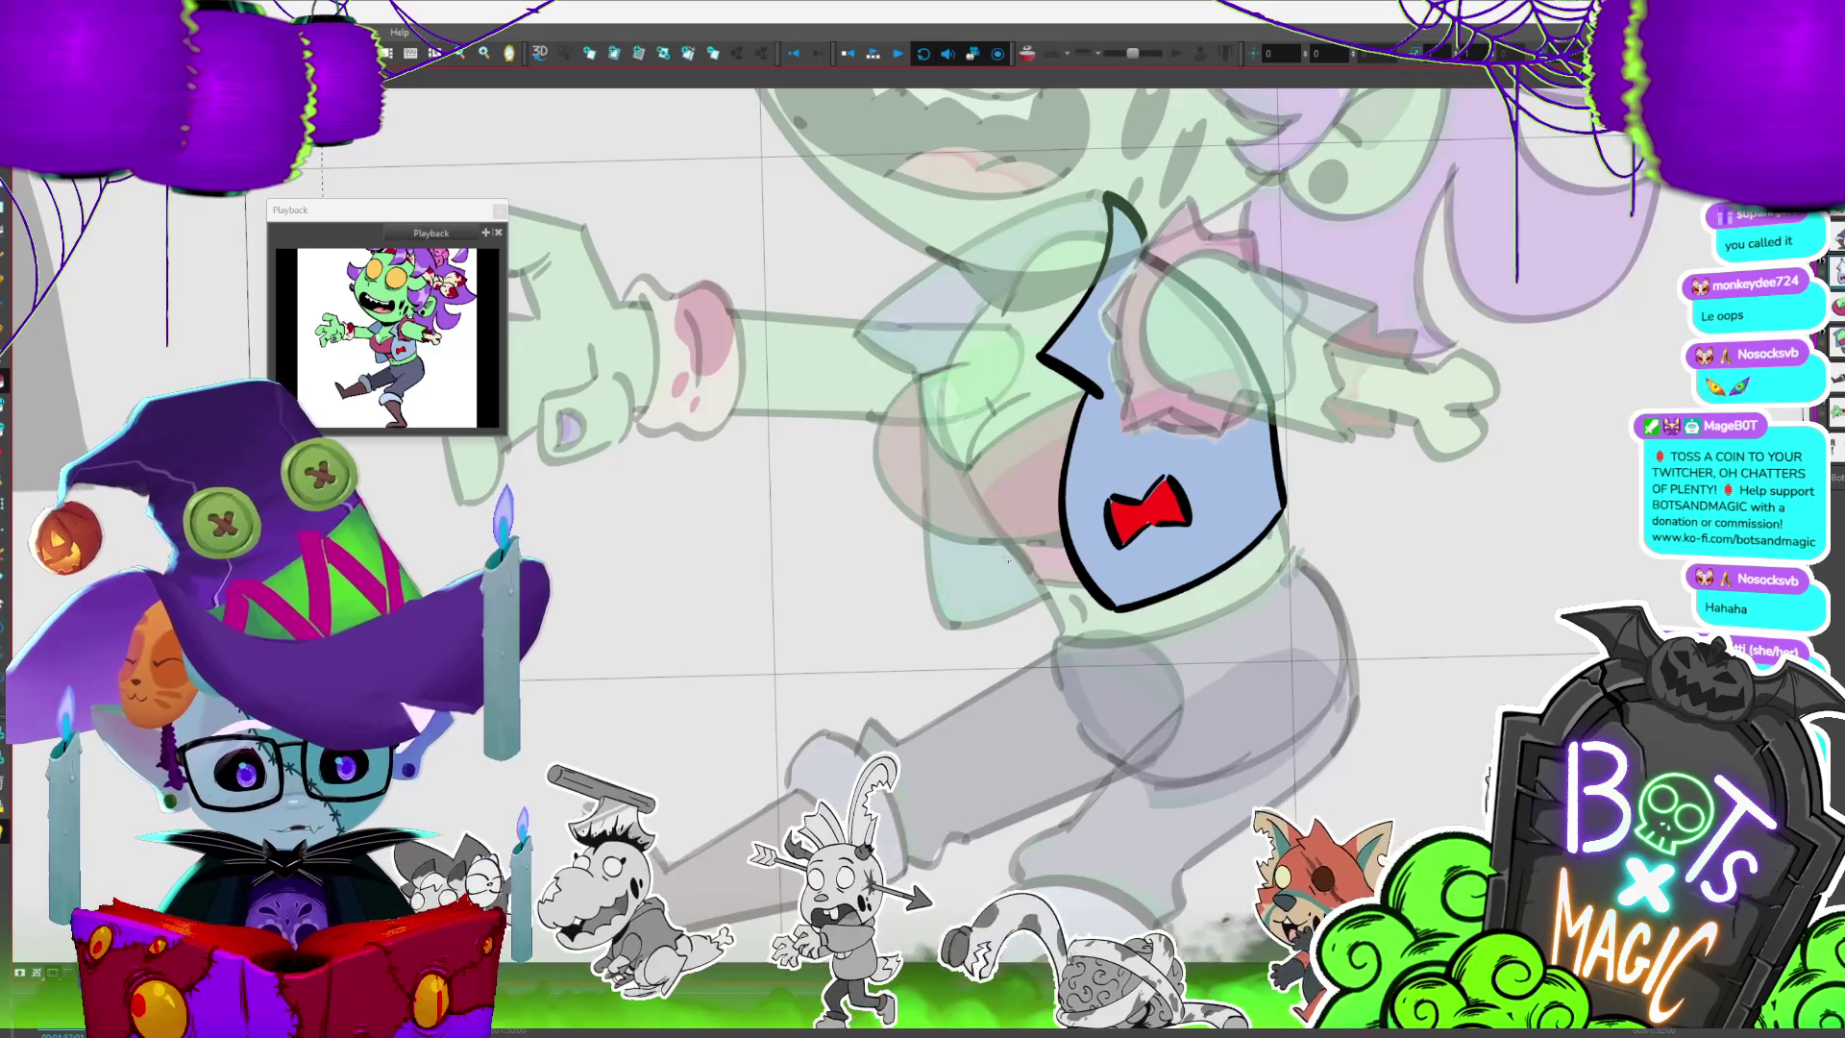
scroll(1006, 558, "up", 2)
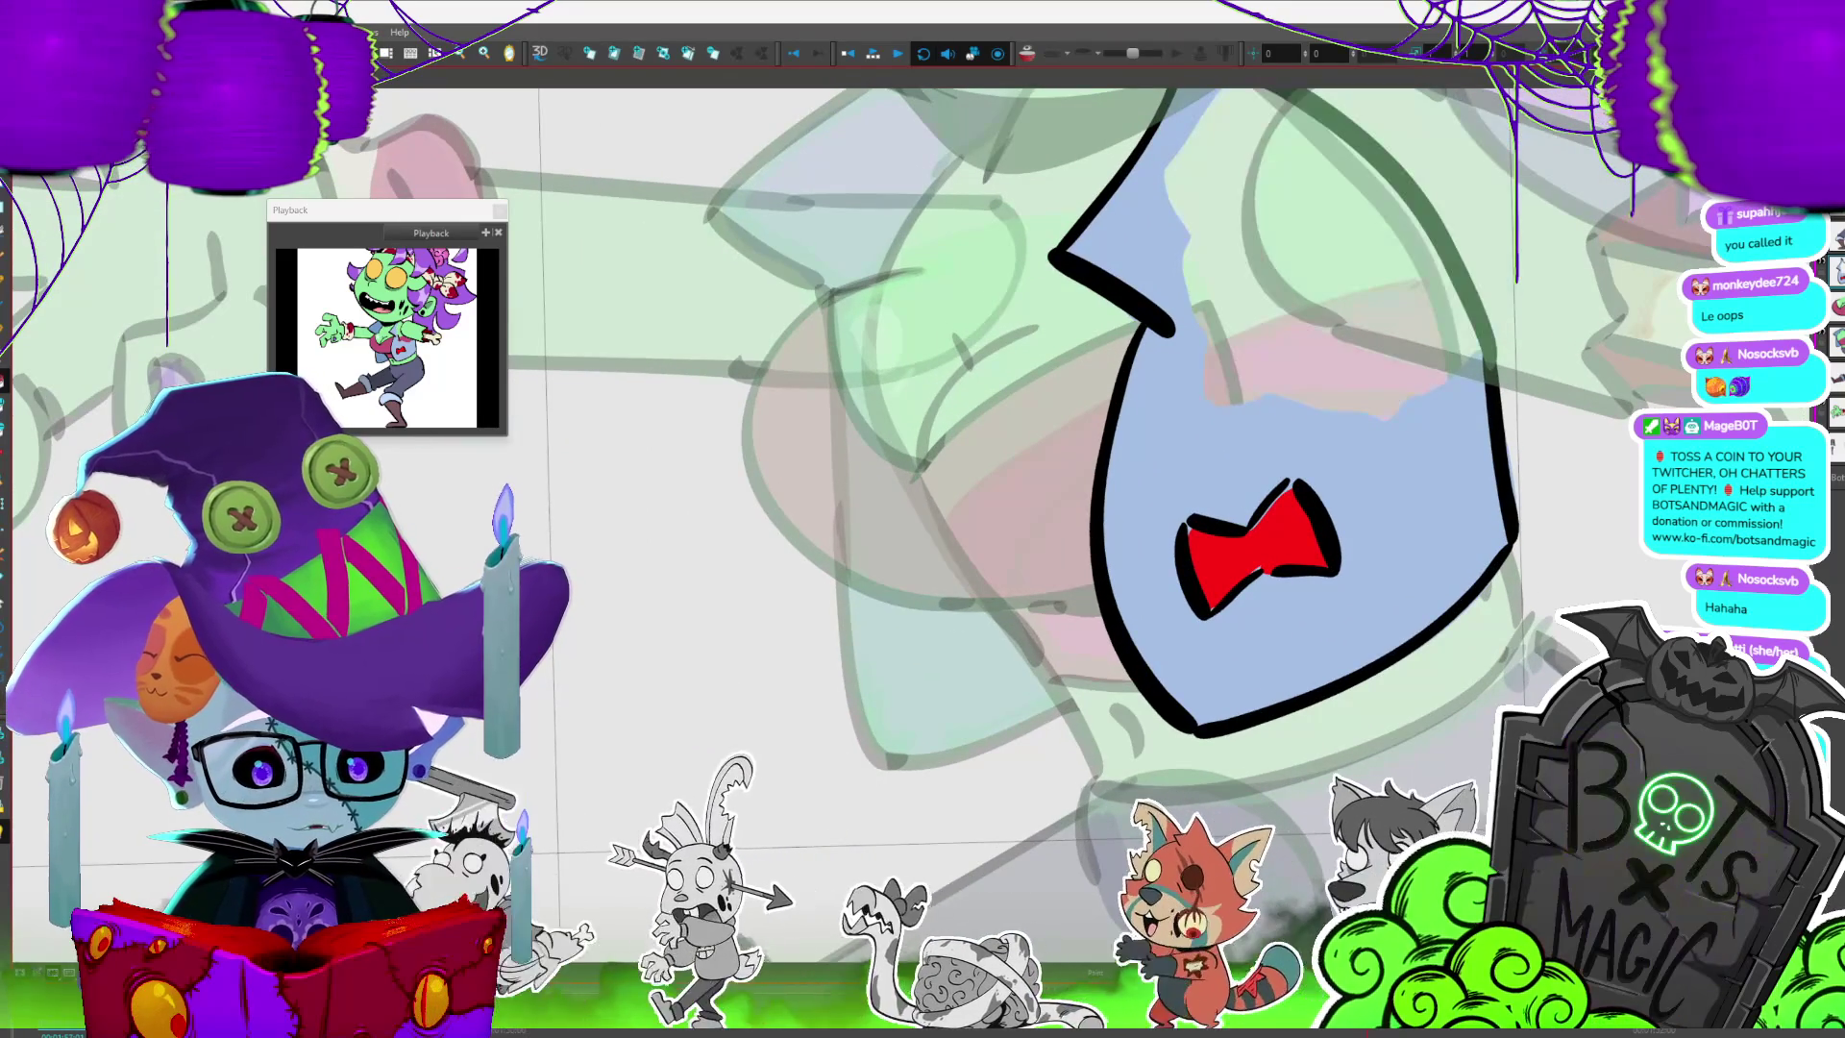
- Zoom out to frame the whole character and play the walk cycle
left_click_drag(1009, 504, 930, 606)
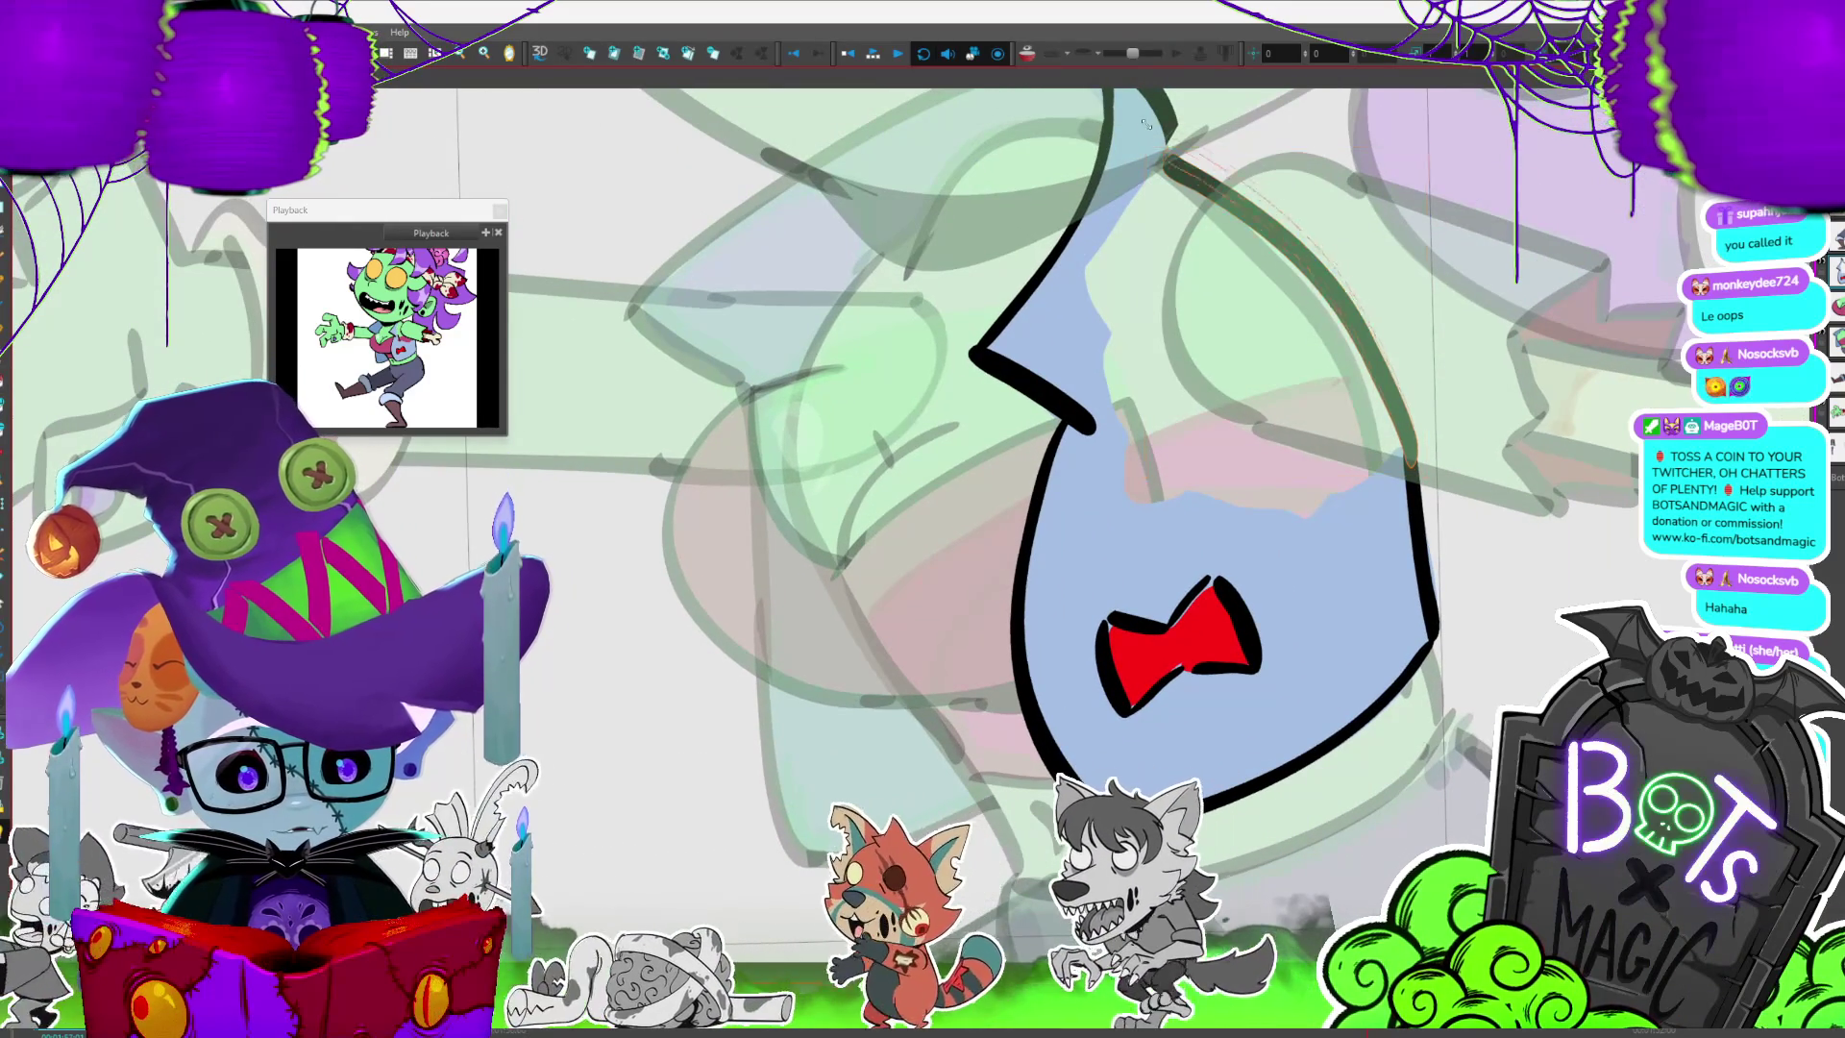
key("1")
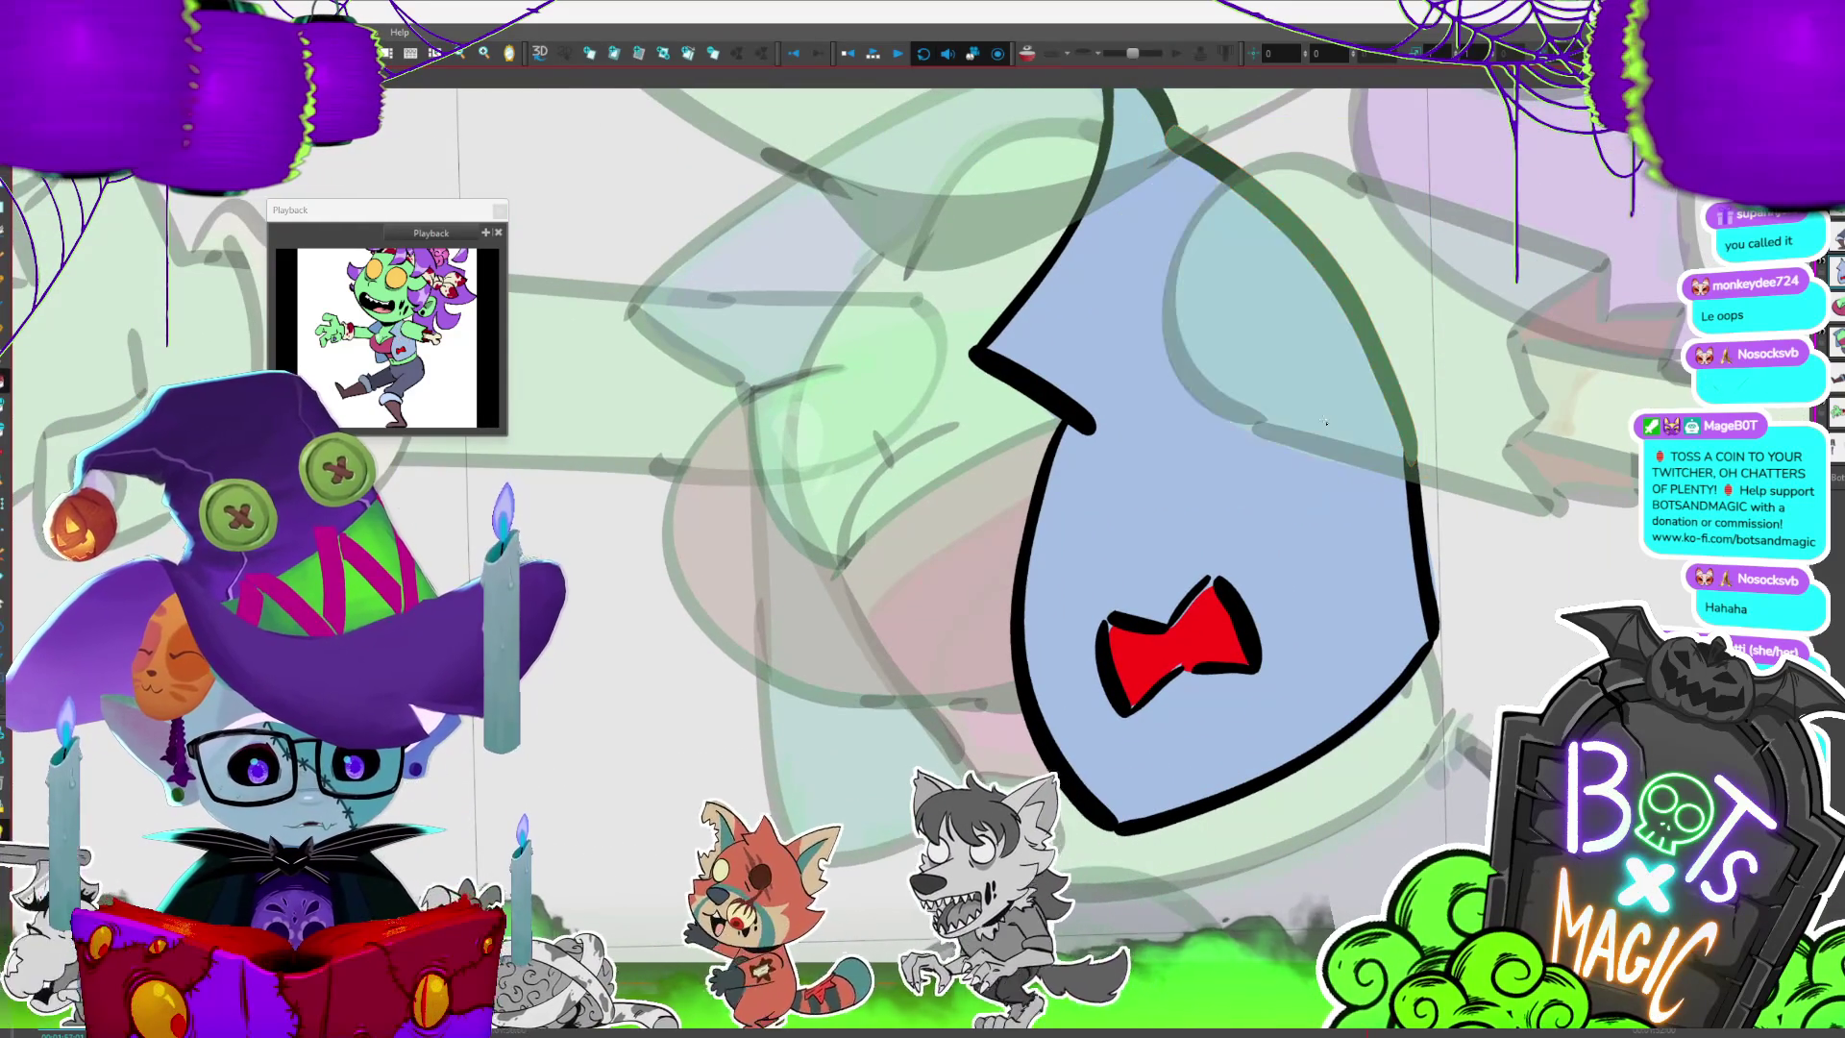
key("1")
key("1")
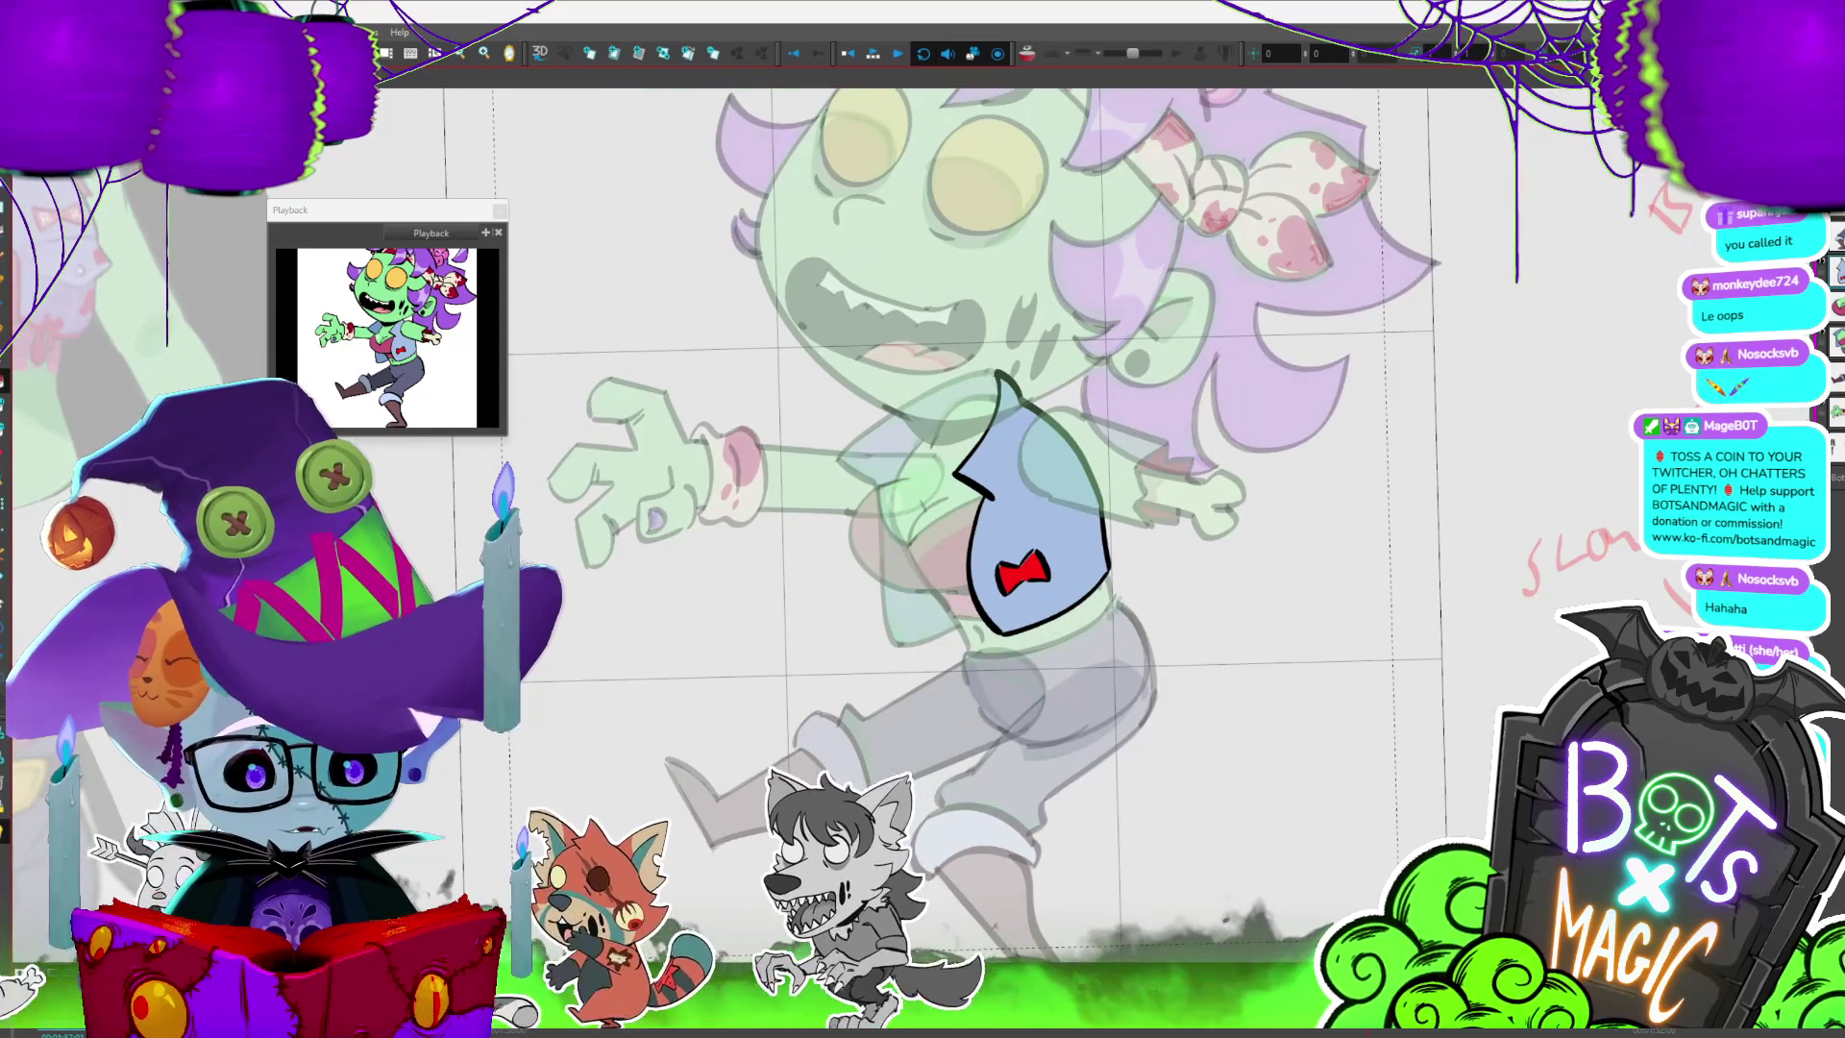
key("1")
key("1")
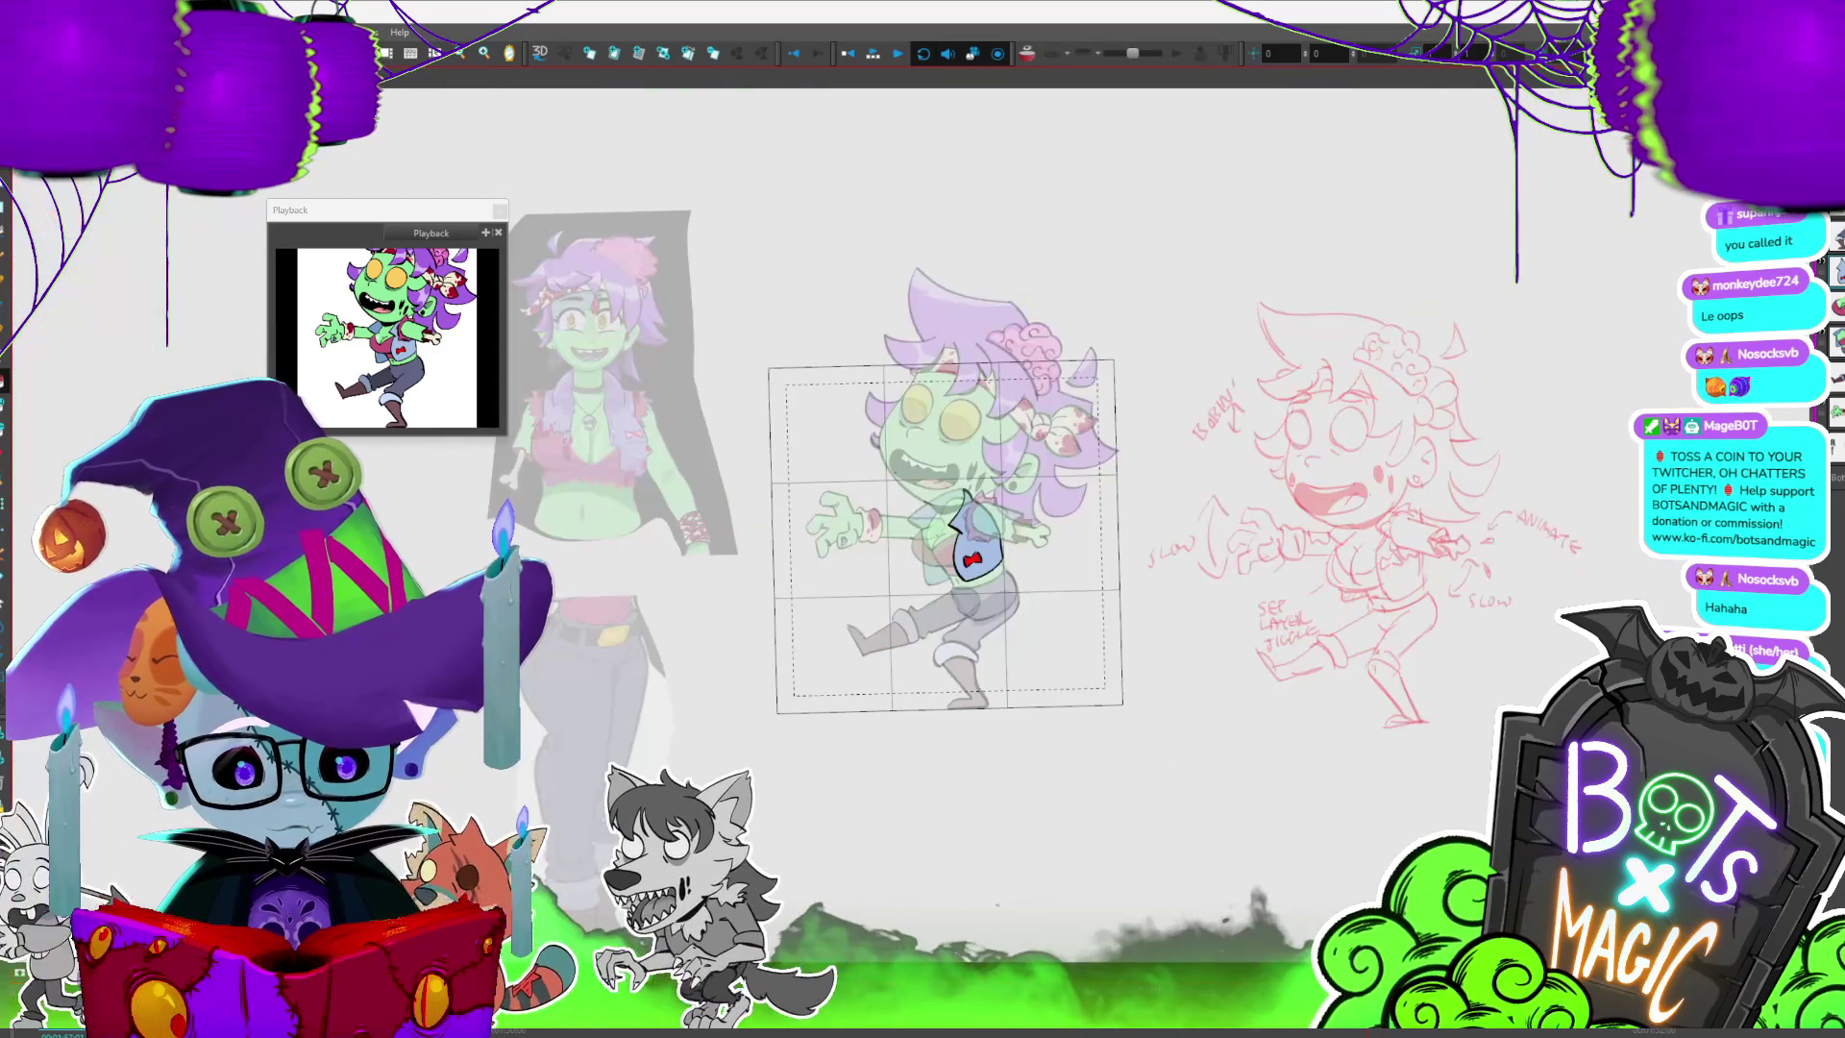
key("2")
key("2")
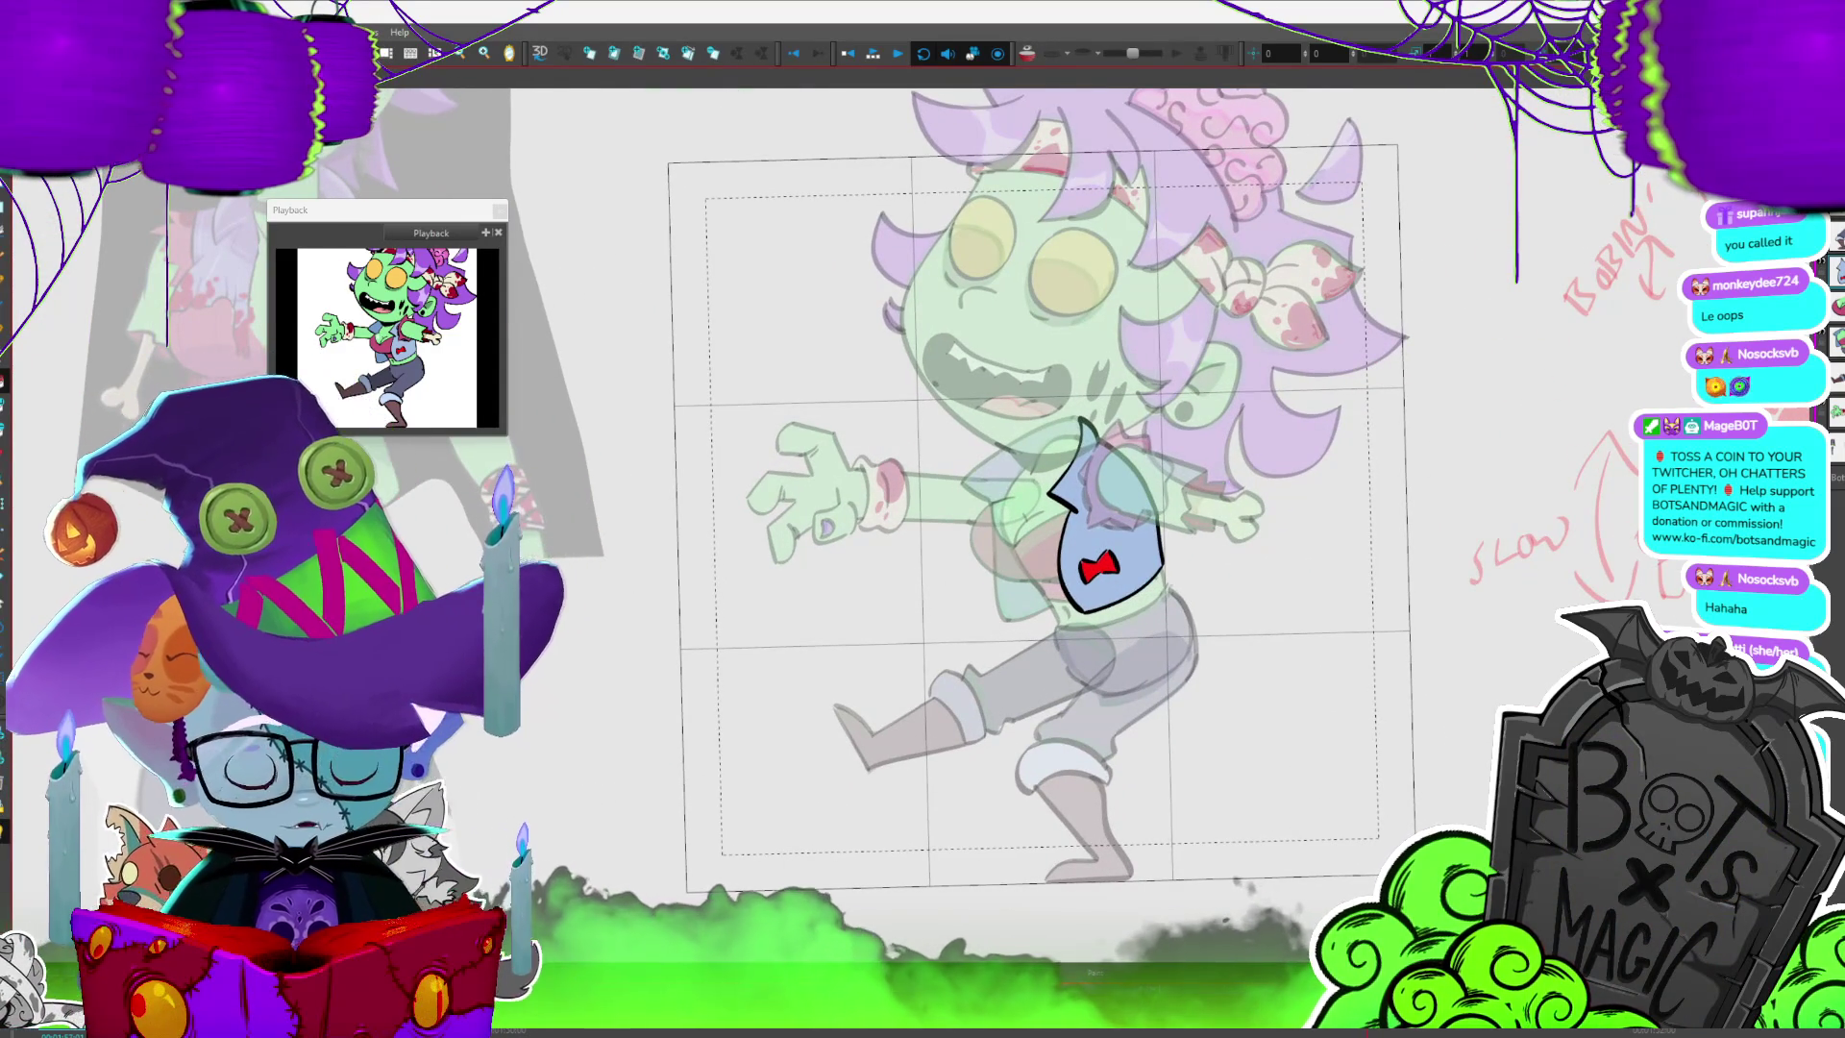
key("Return")
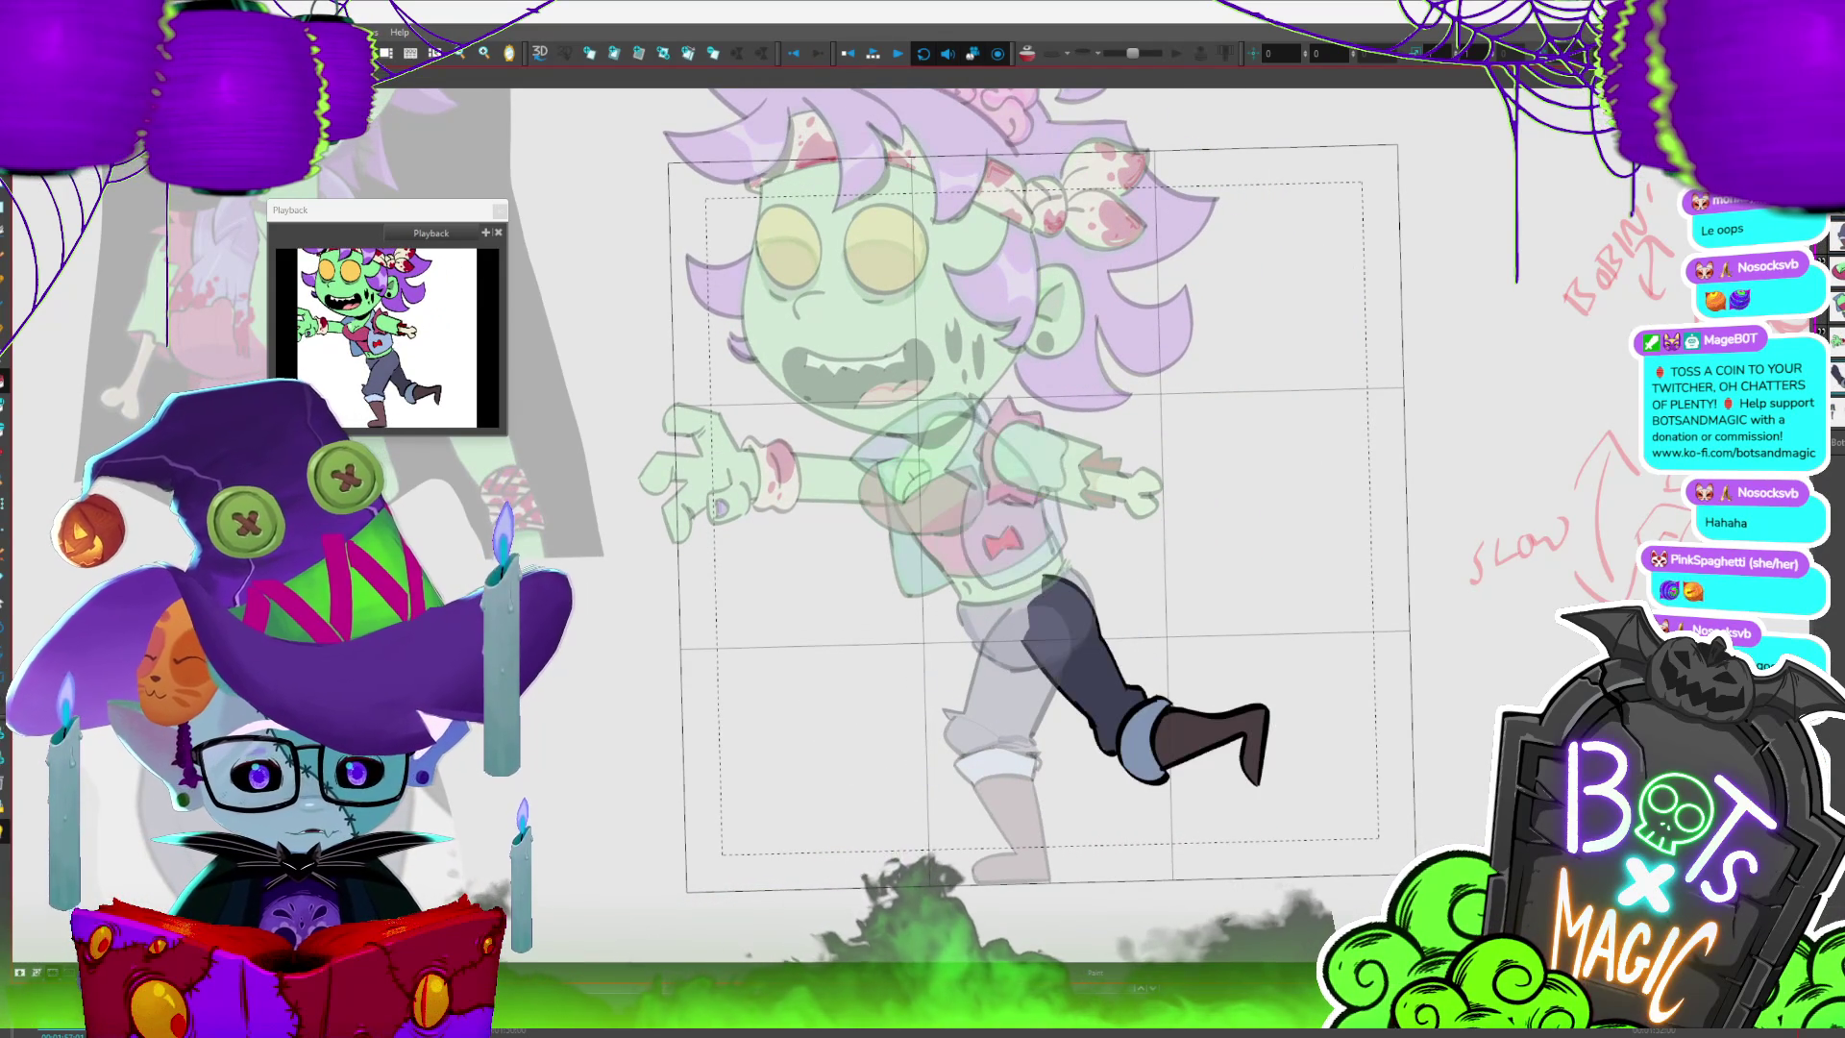
- Step through the walk-cycle frames up to the banner frame and back to the character
key("period")
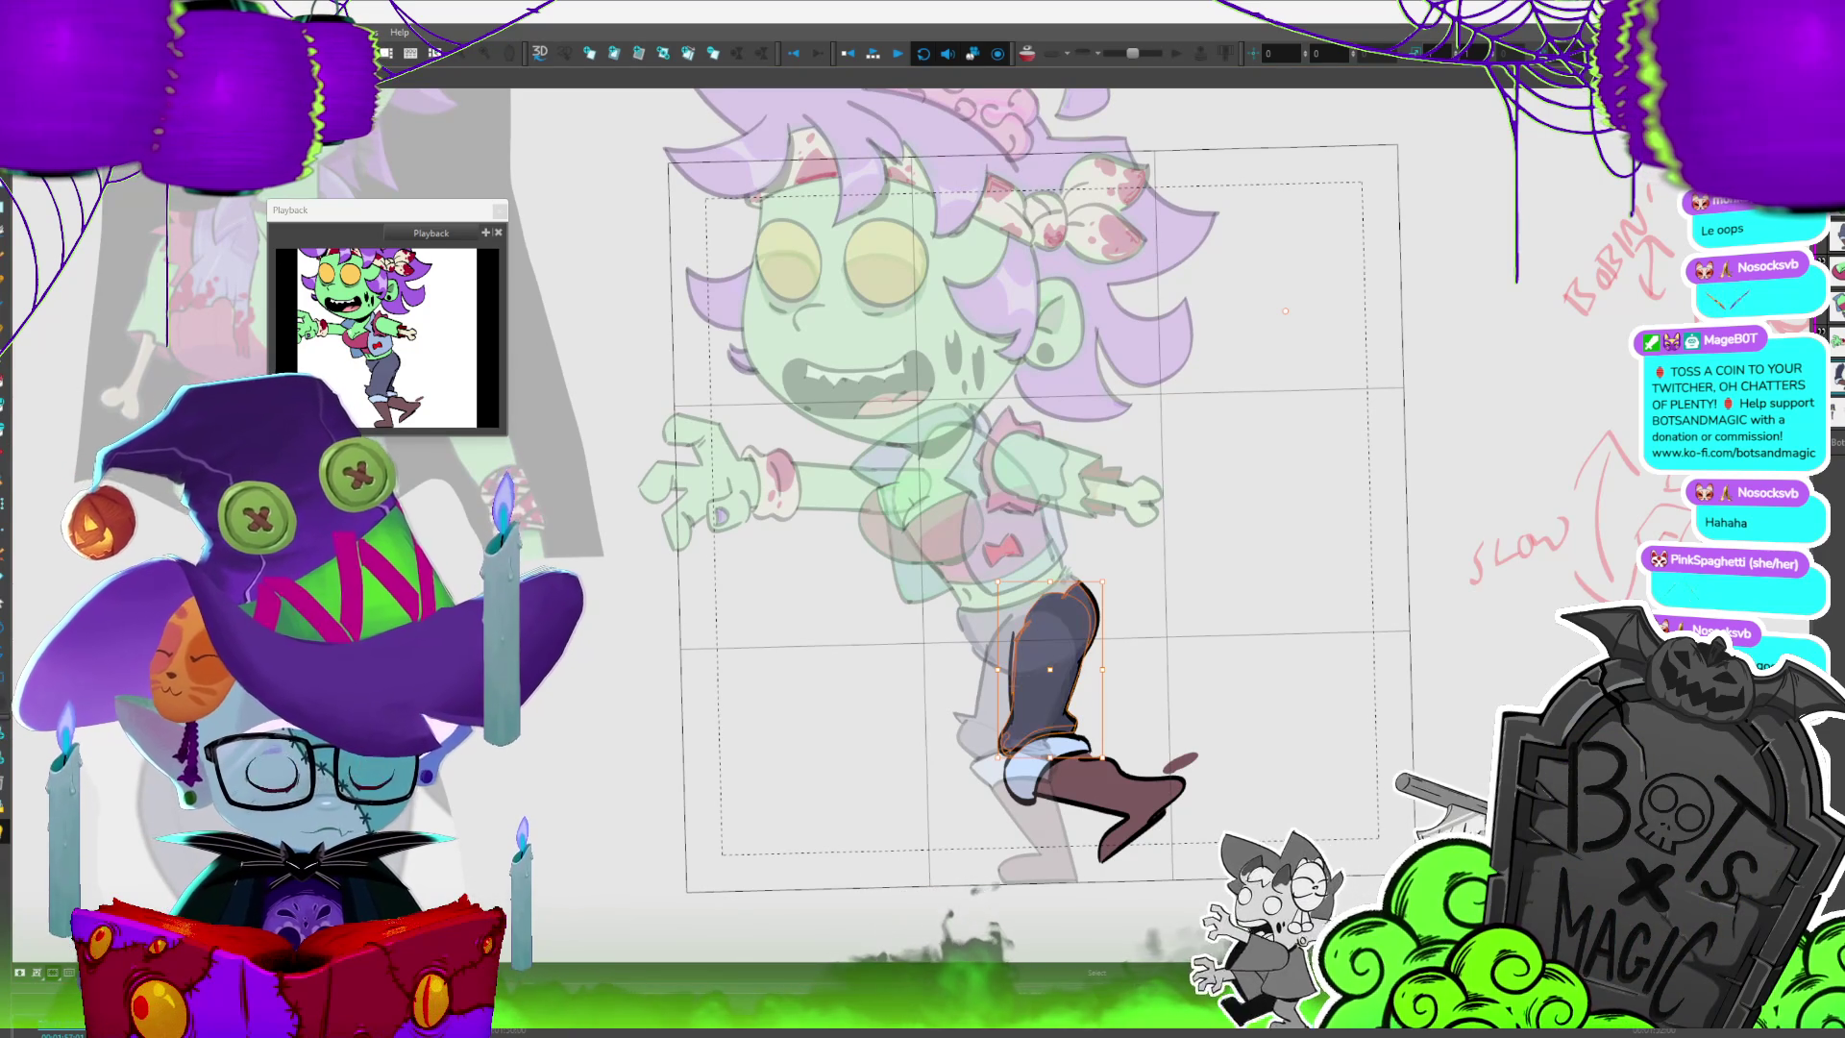
key("period")
key("period")
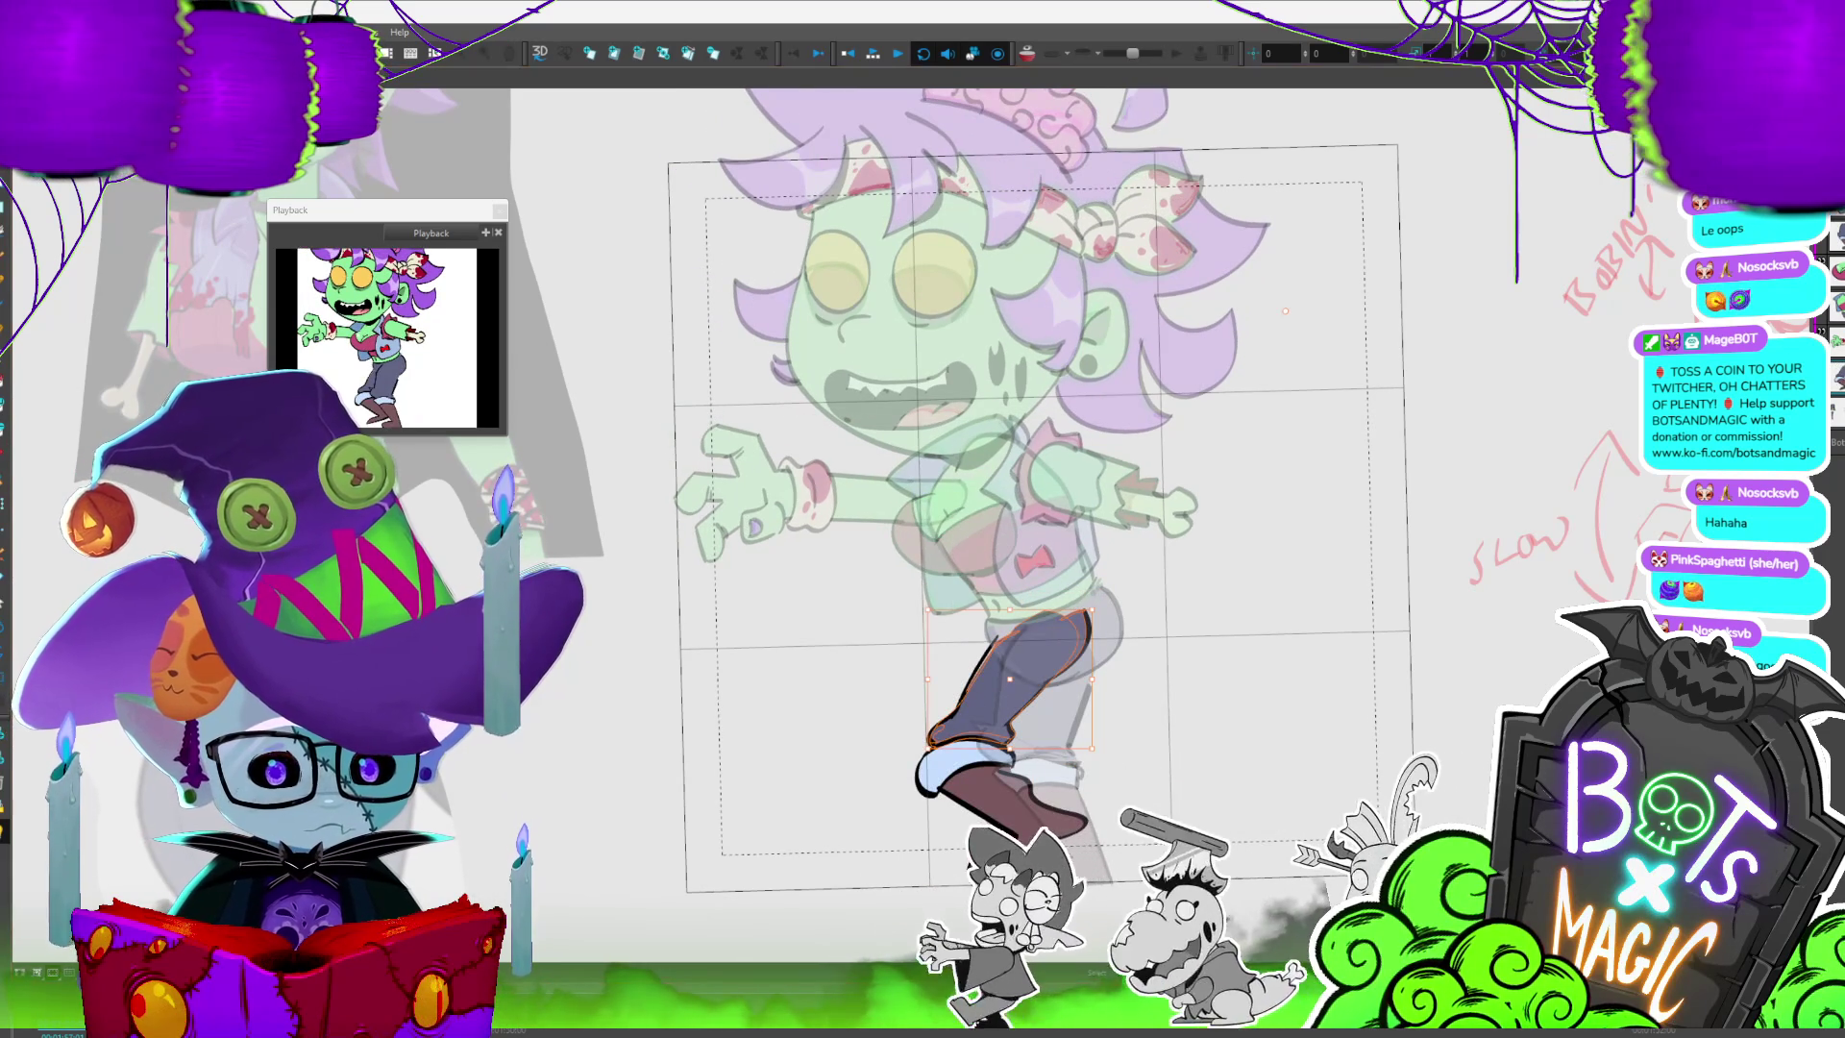
key("period")
key("period")
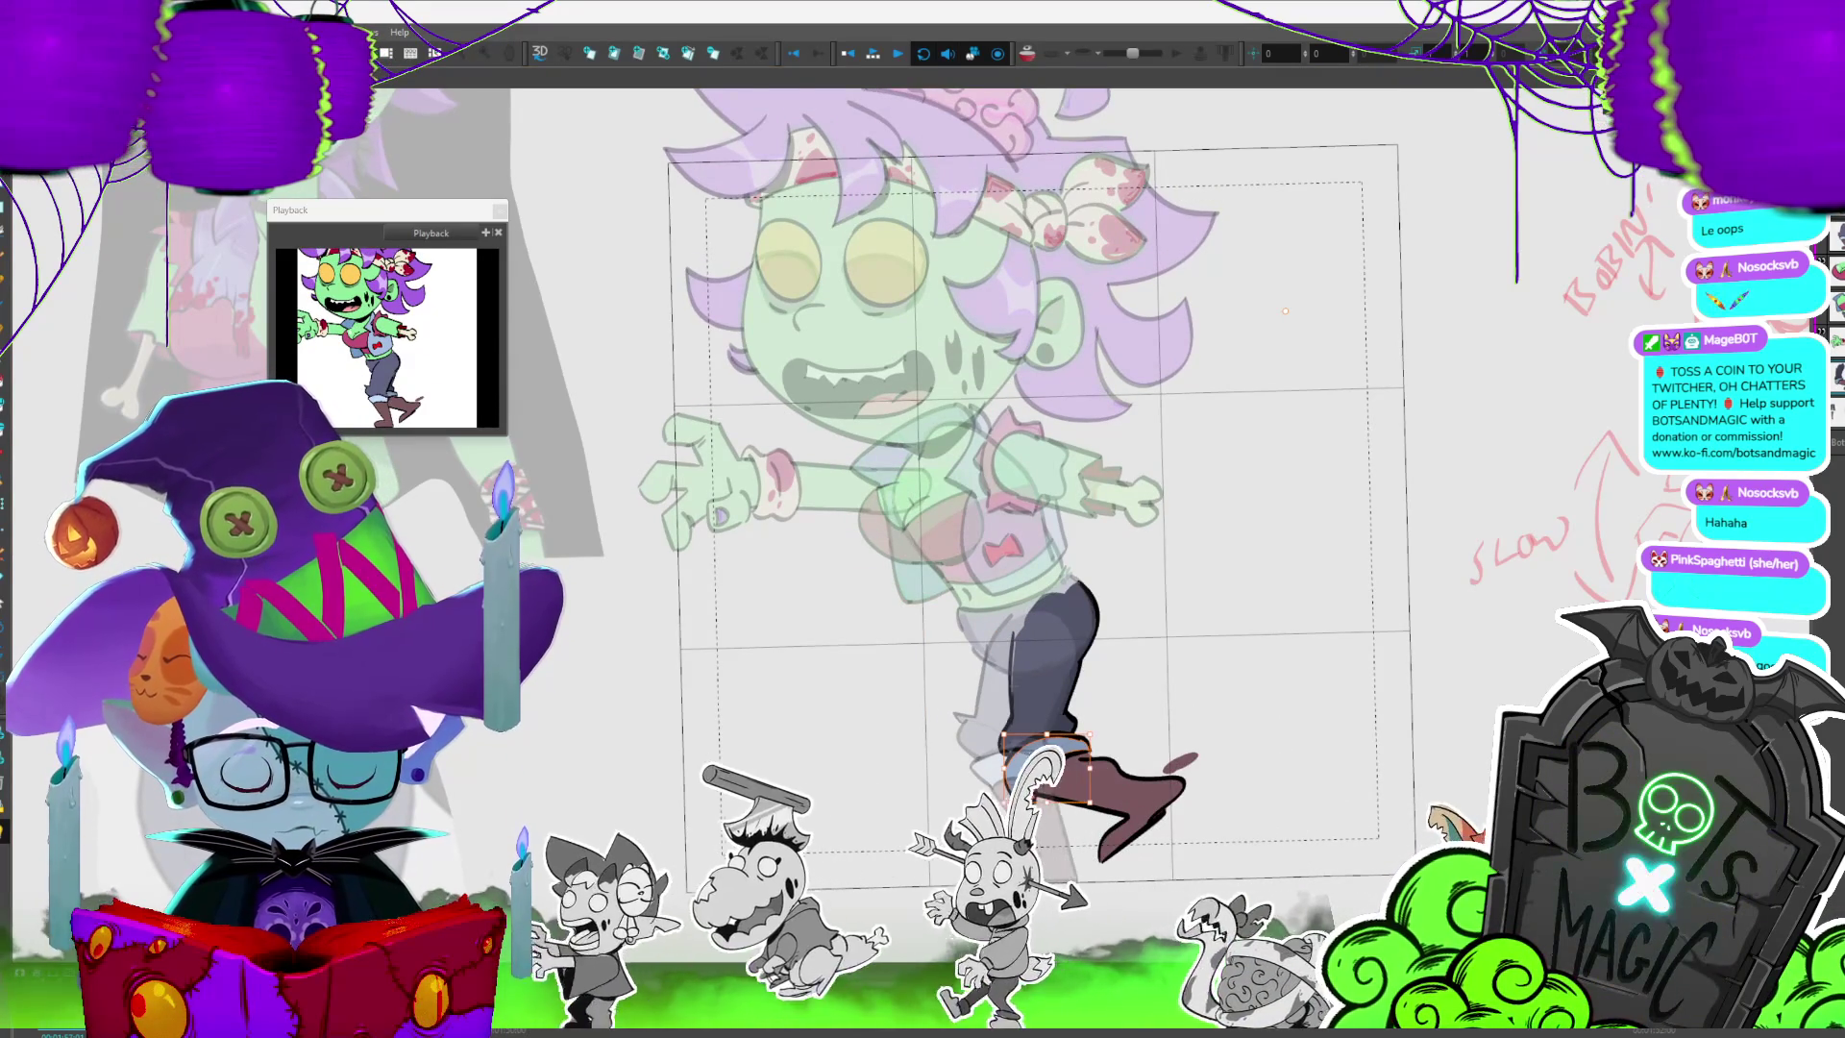
key("period")
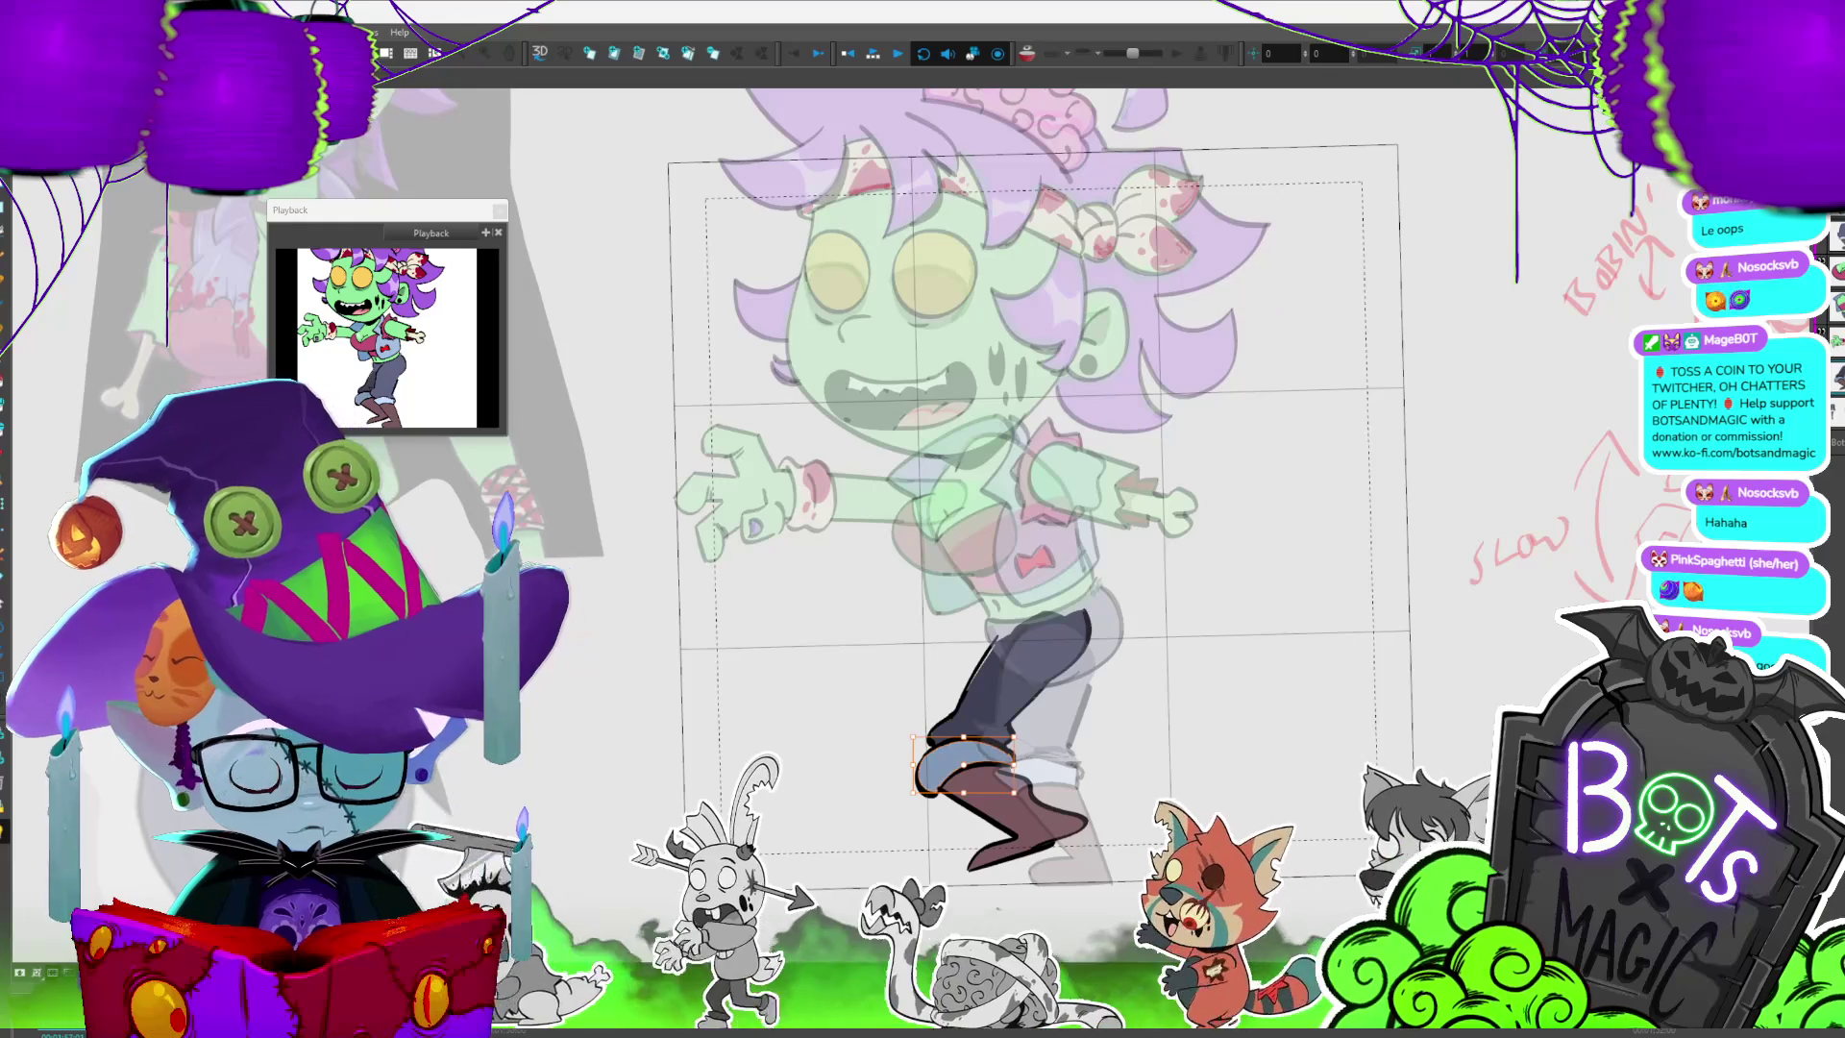
key("period")
key("comma")
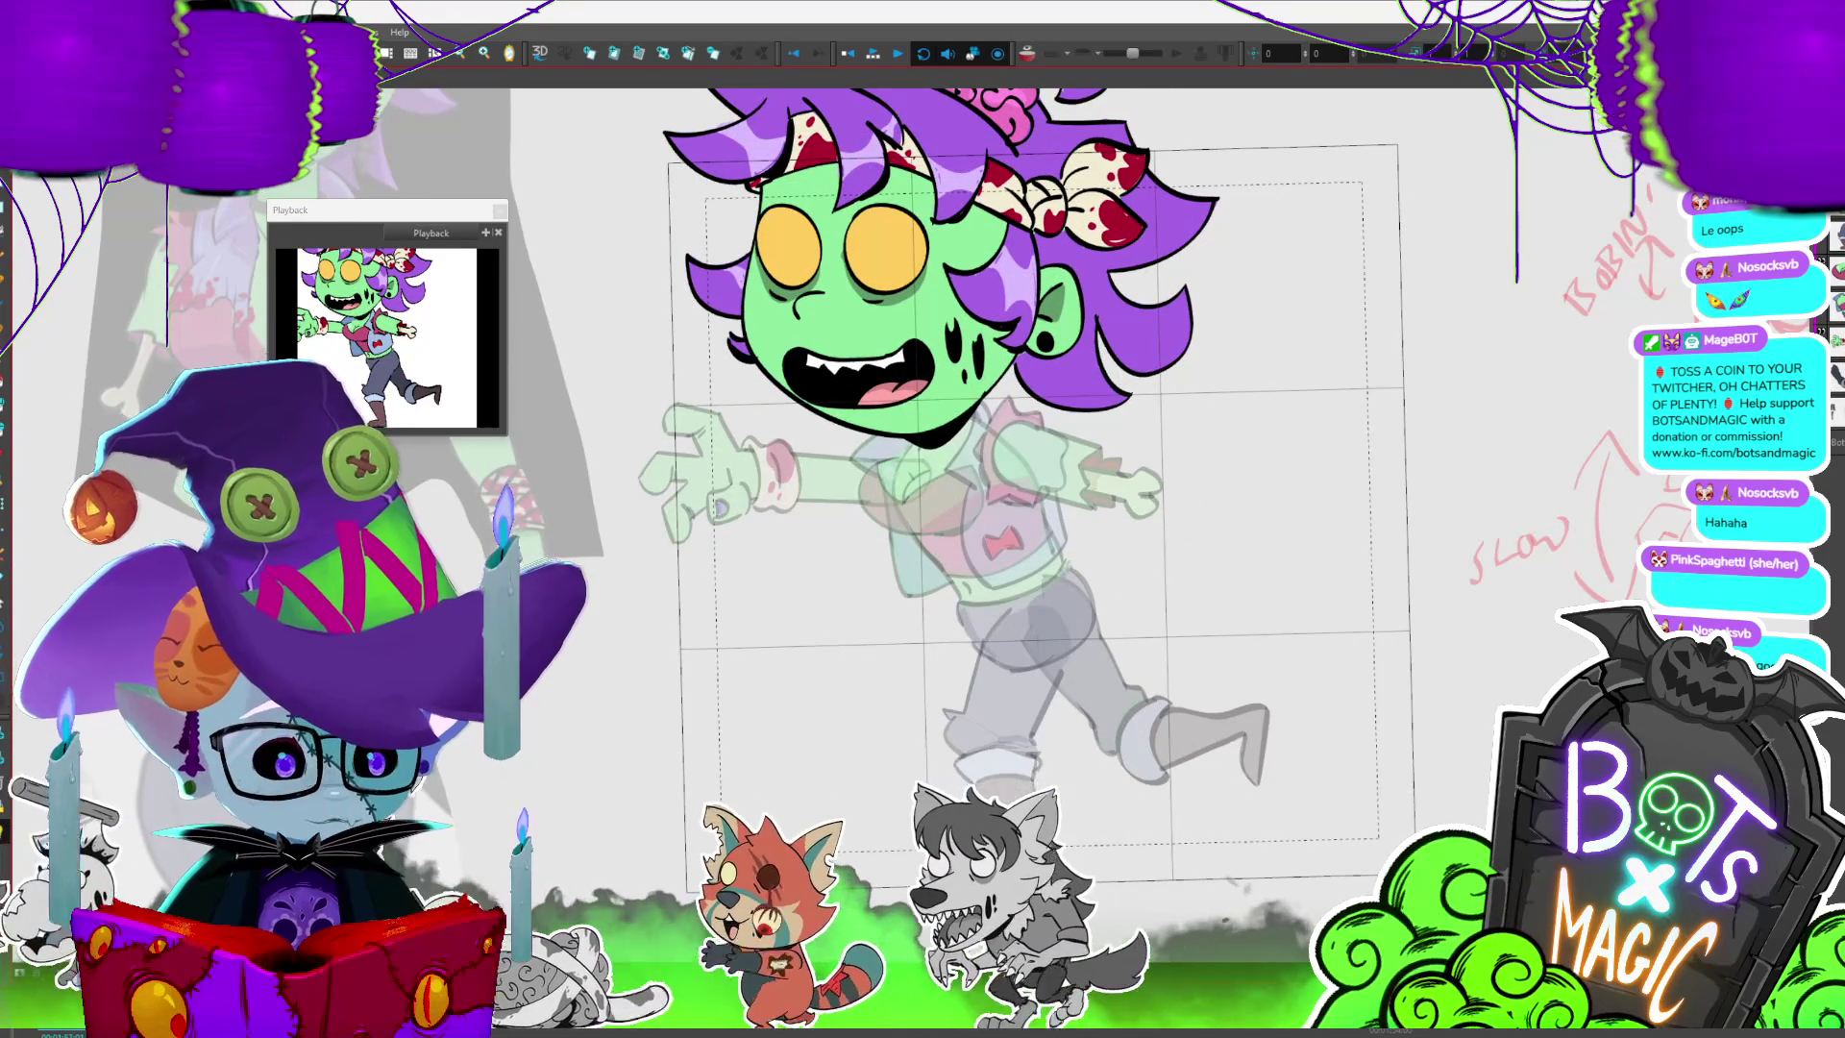
- Move to the bent-leg frame, select the brown boot drawing and switch to editing the leg layer
key("period")
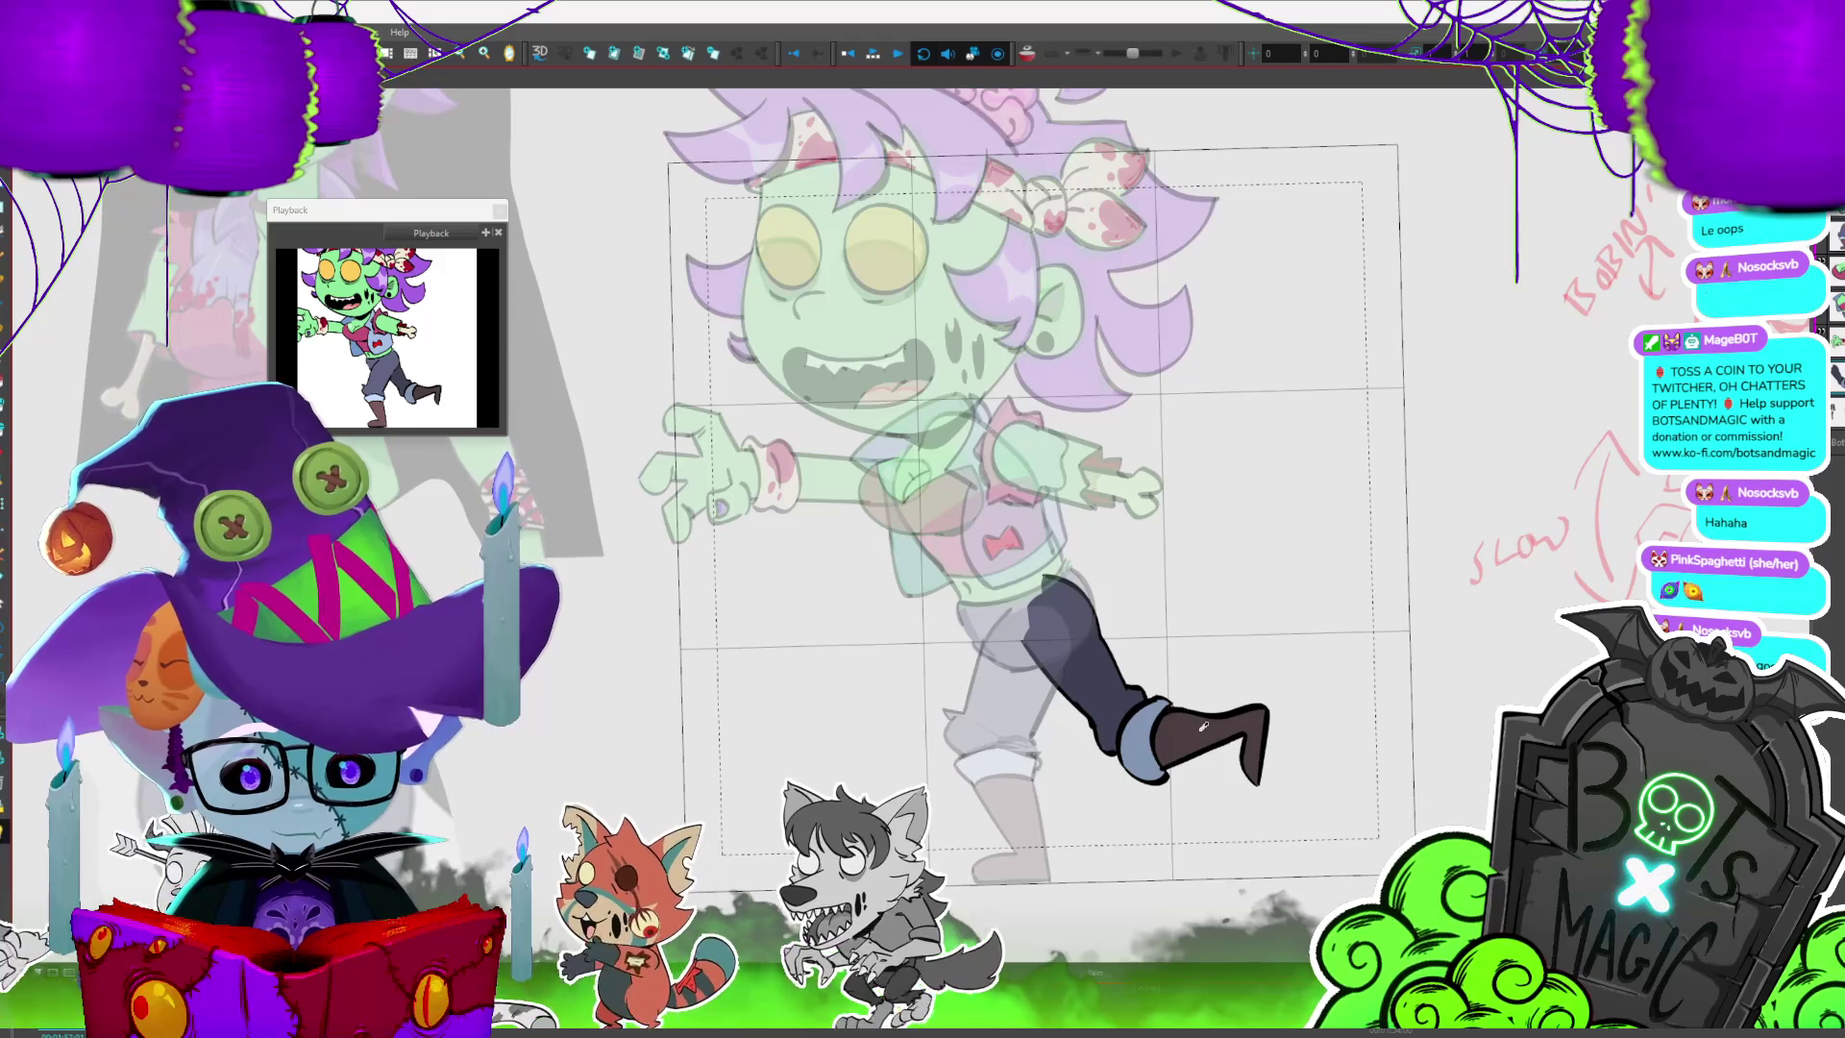
key("period")
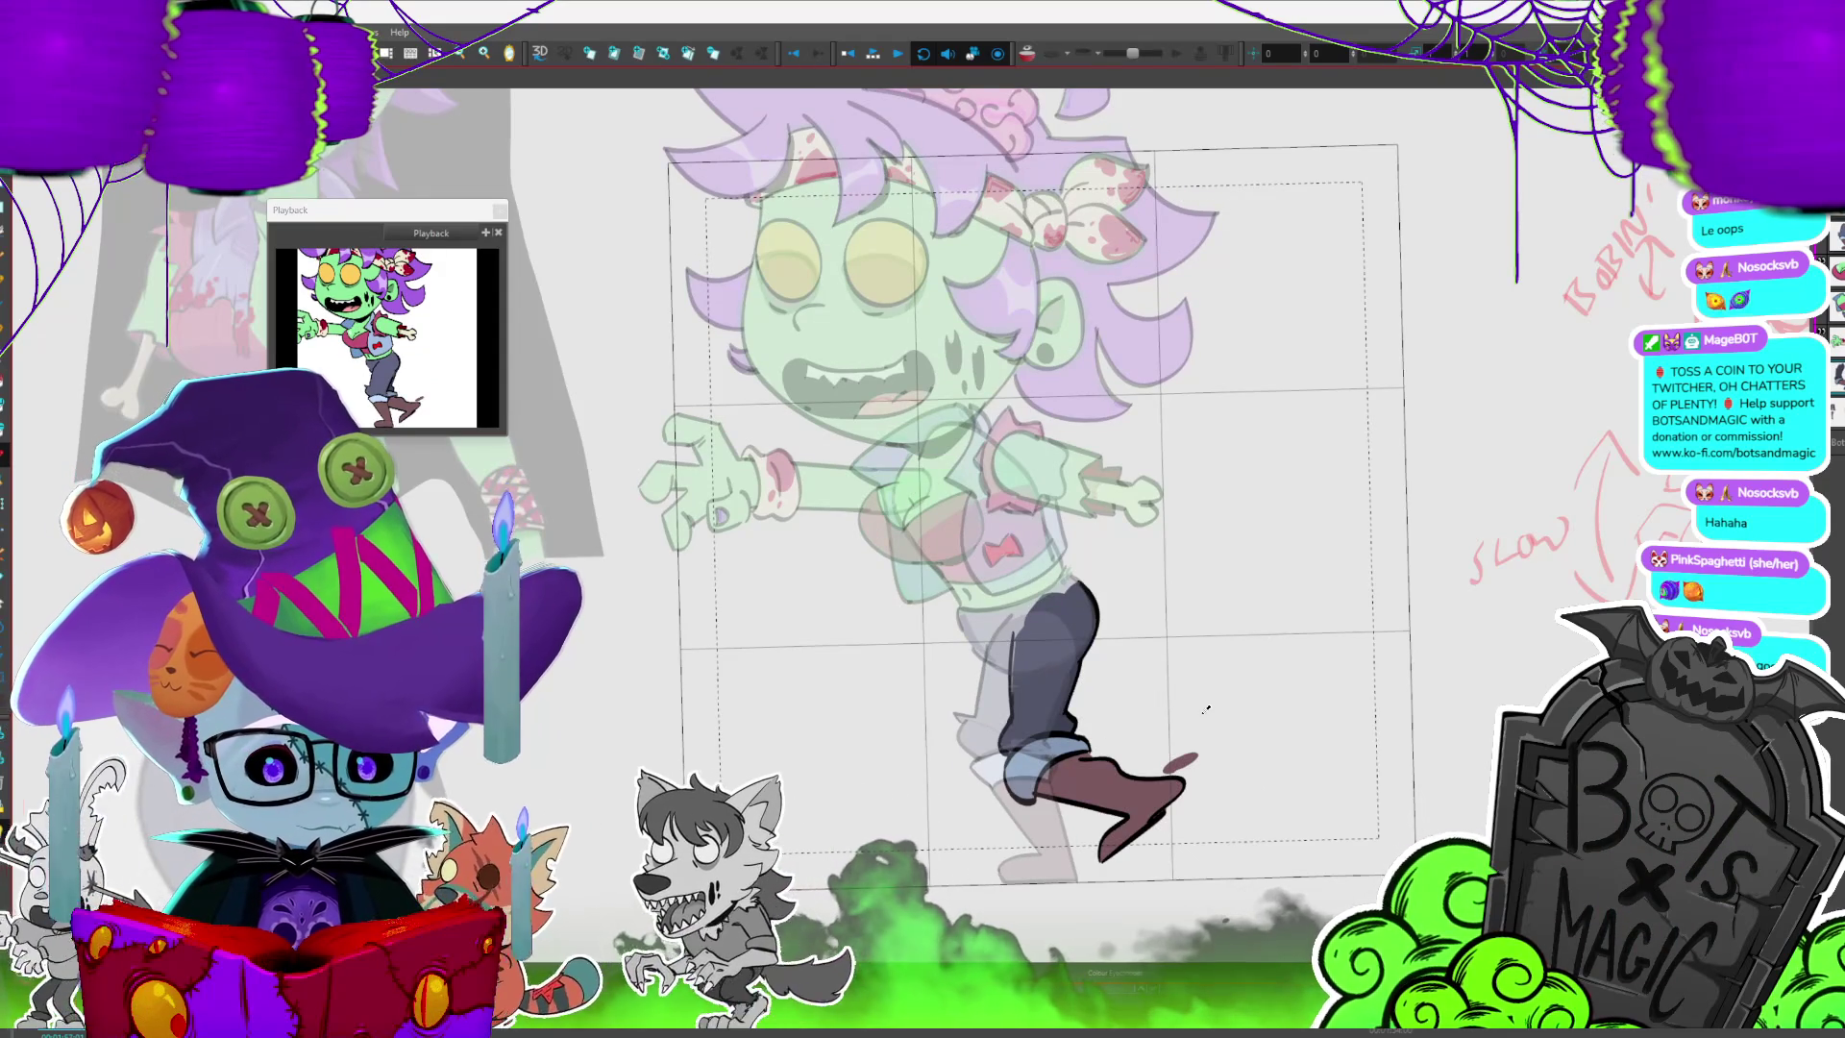
left_click(1150, 800)
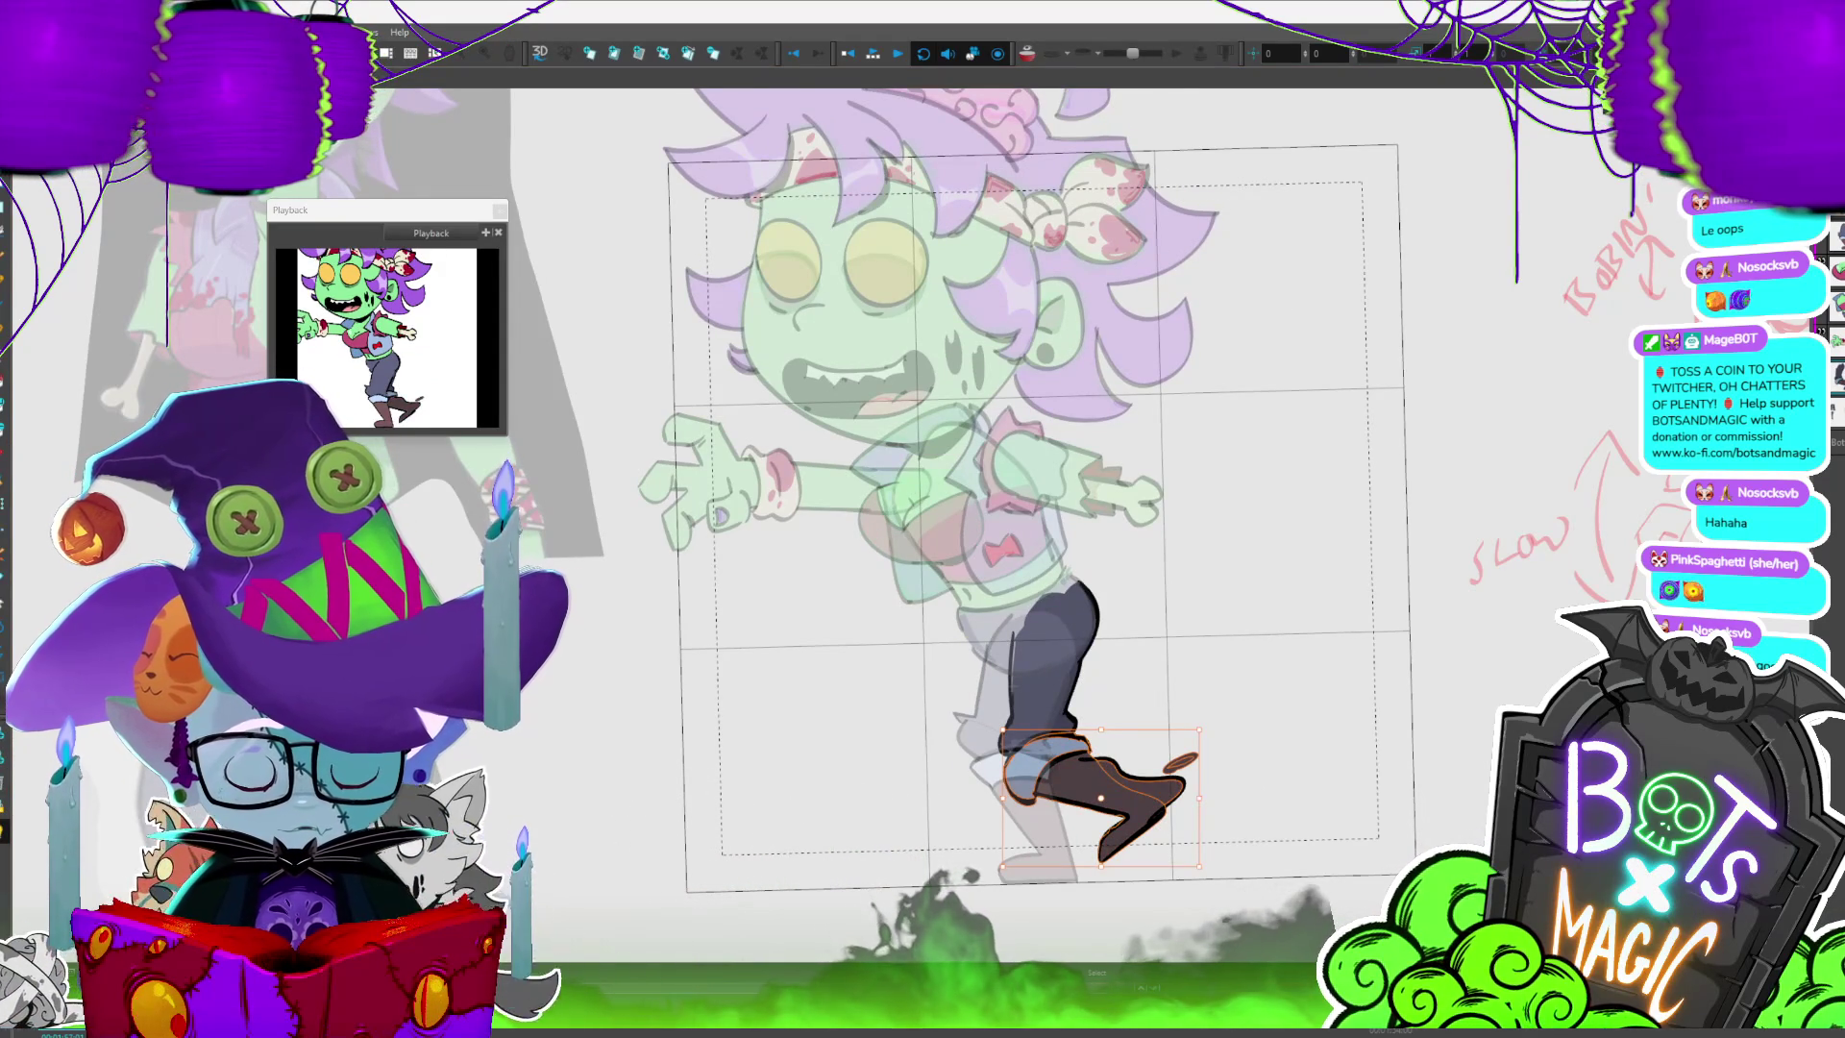
key("period")
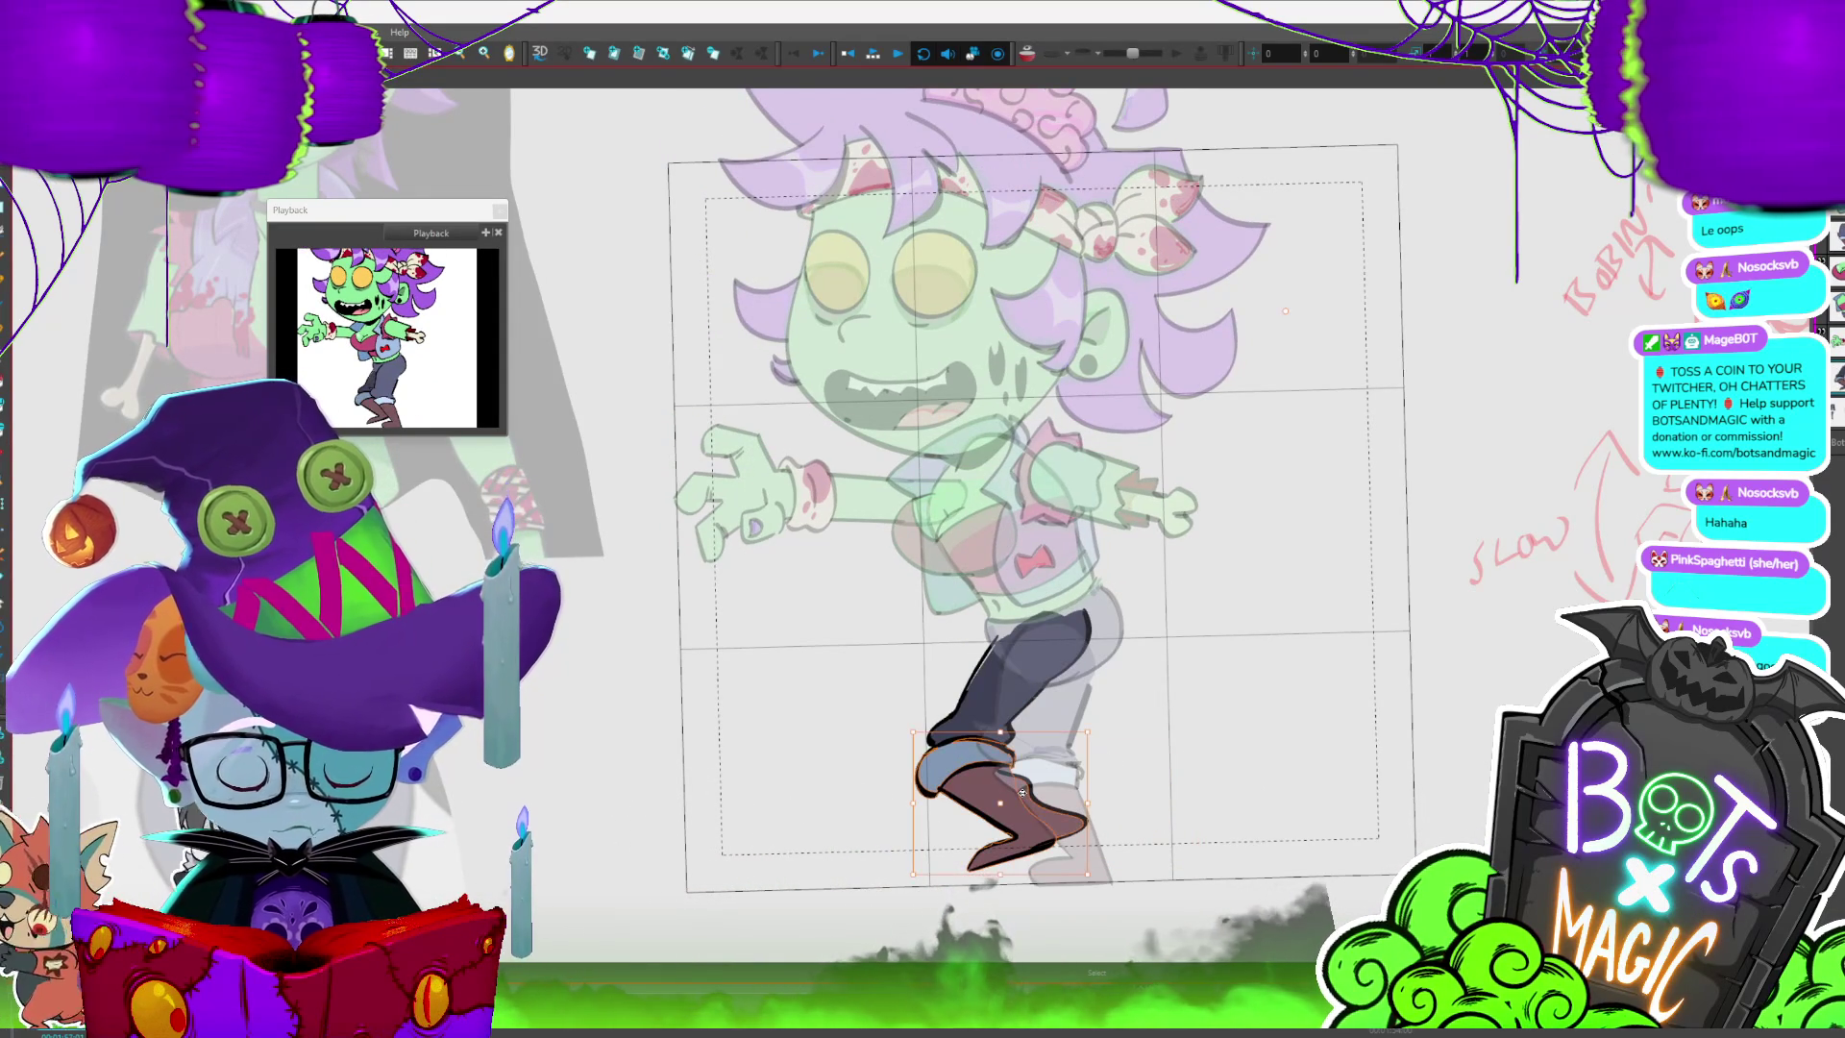
key("comma")
key("period")
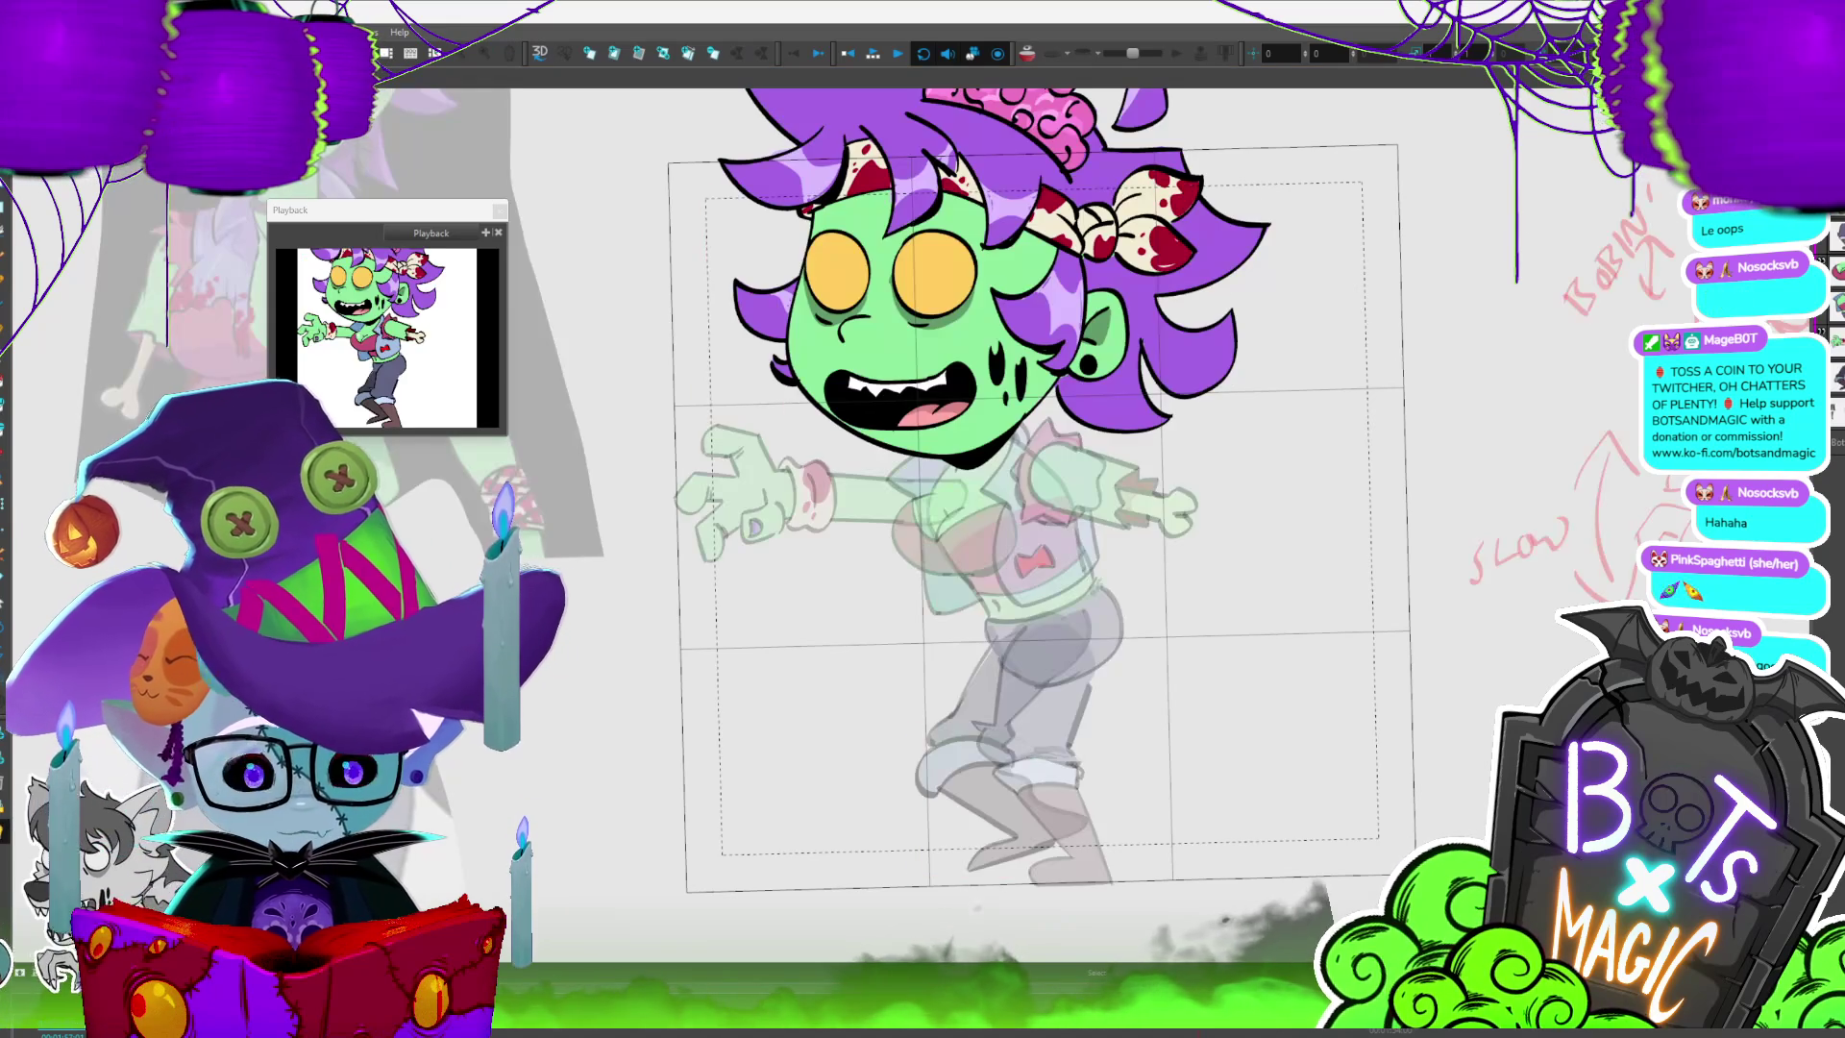
scroll(1028, 461, "down", 1)
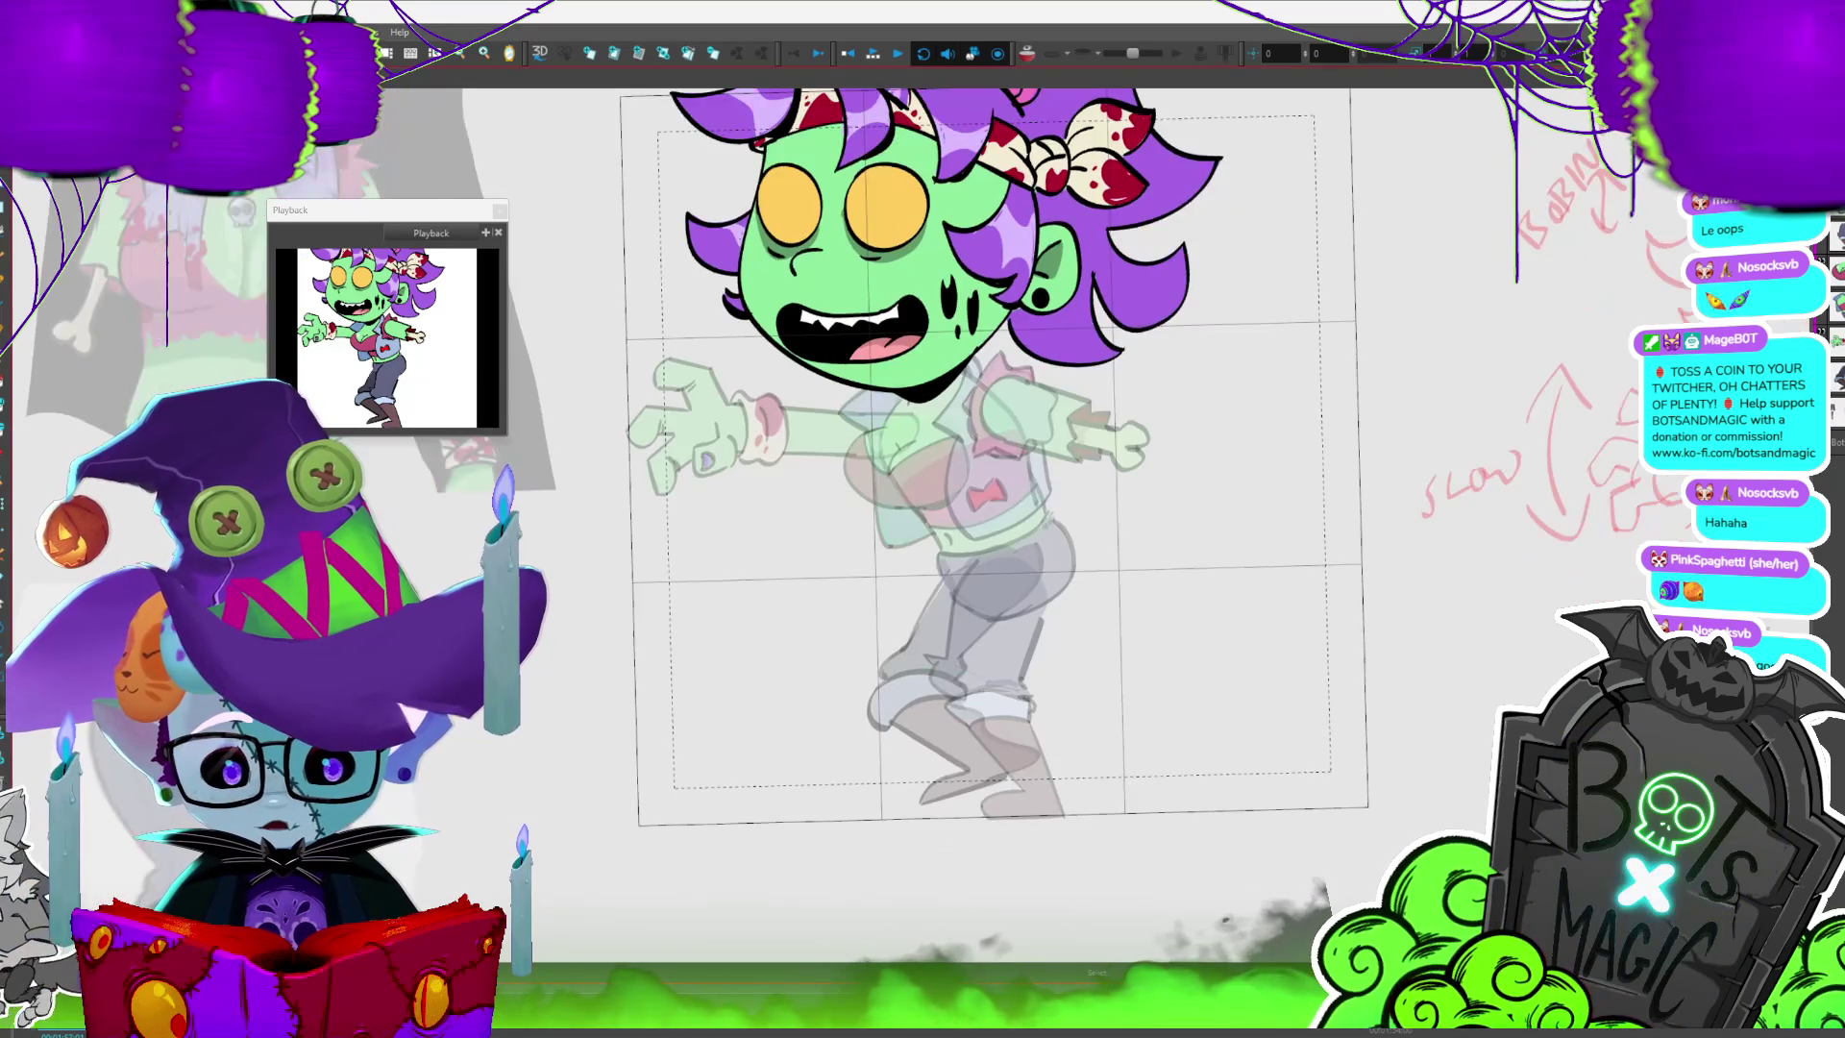
scroll(1029, 462, "down", 1)
scroll(1028, 461, "down", 1)
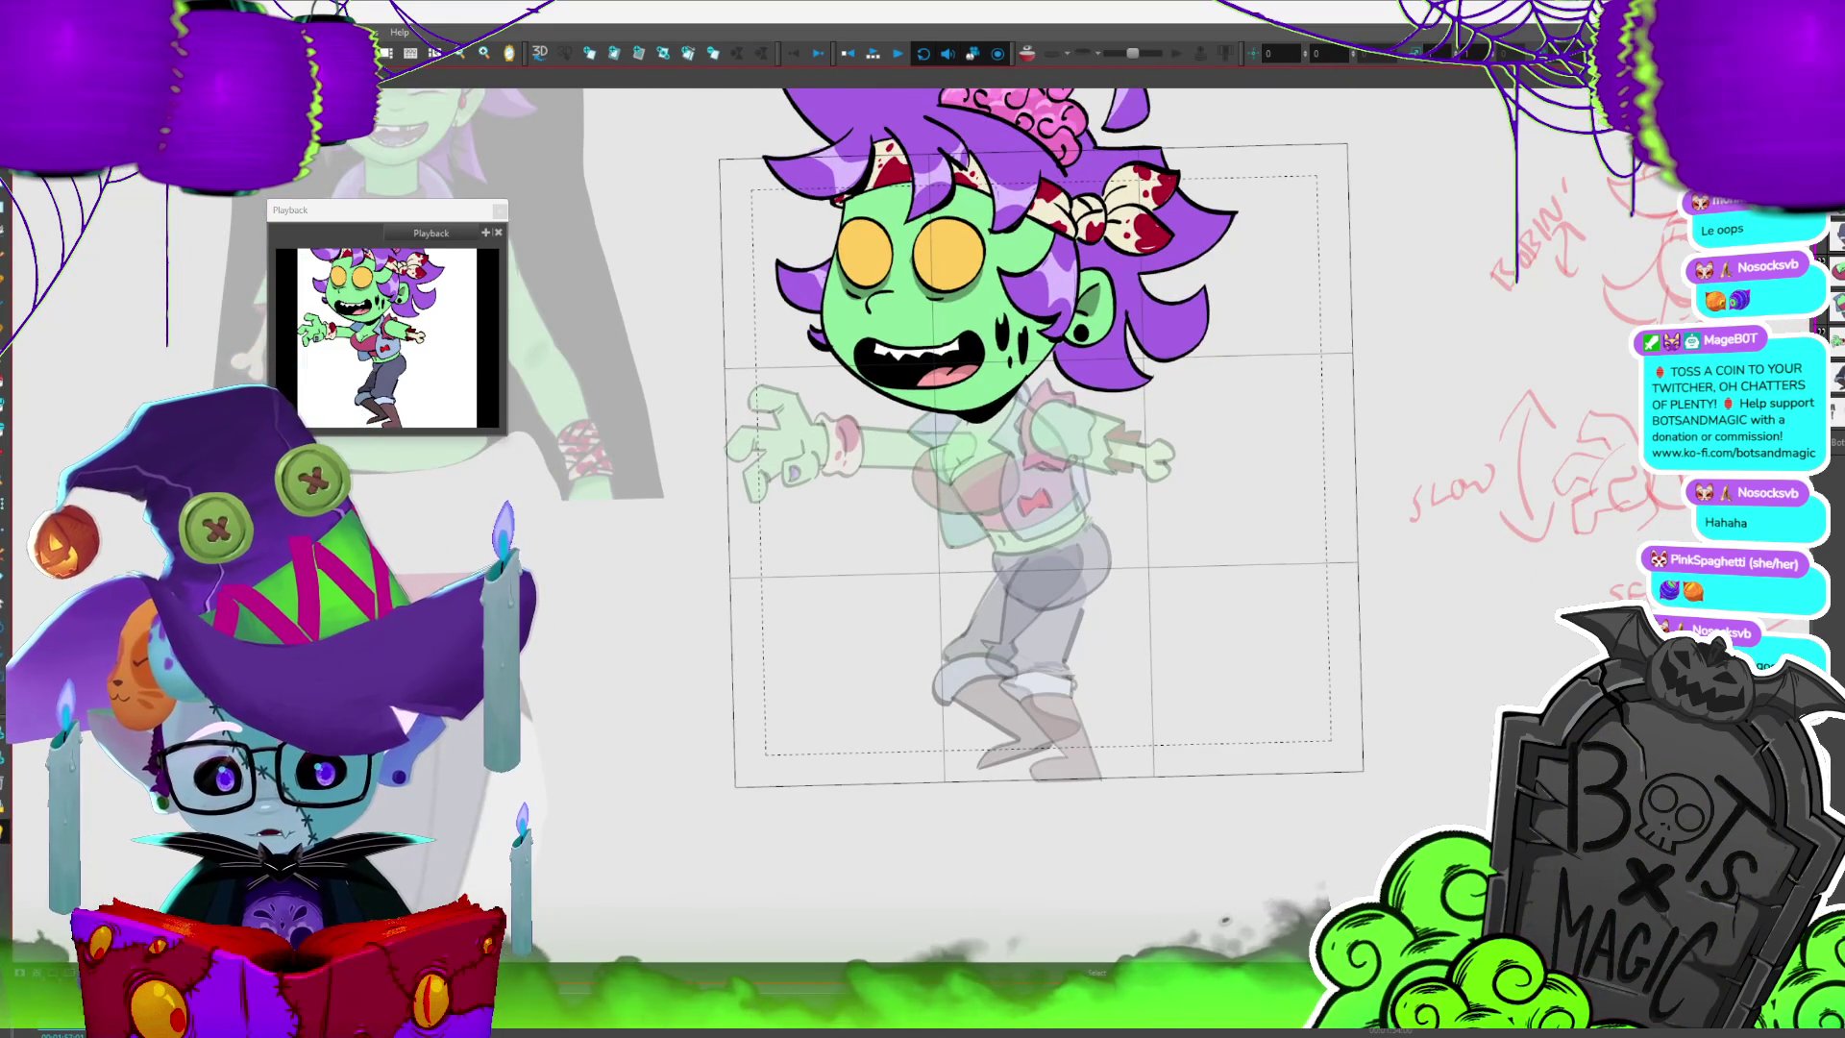
key("slash")
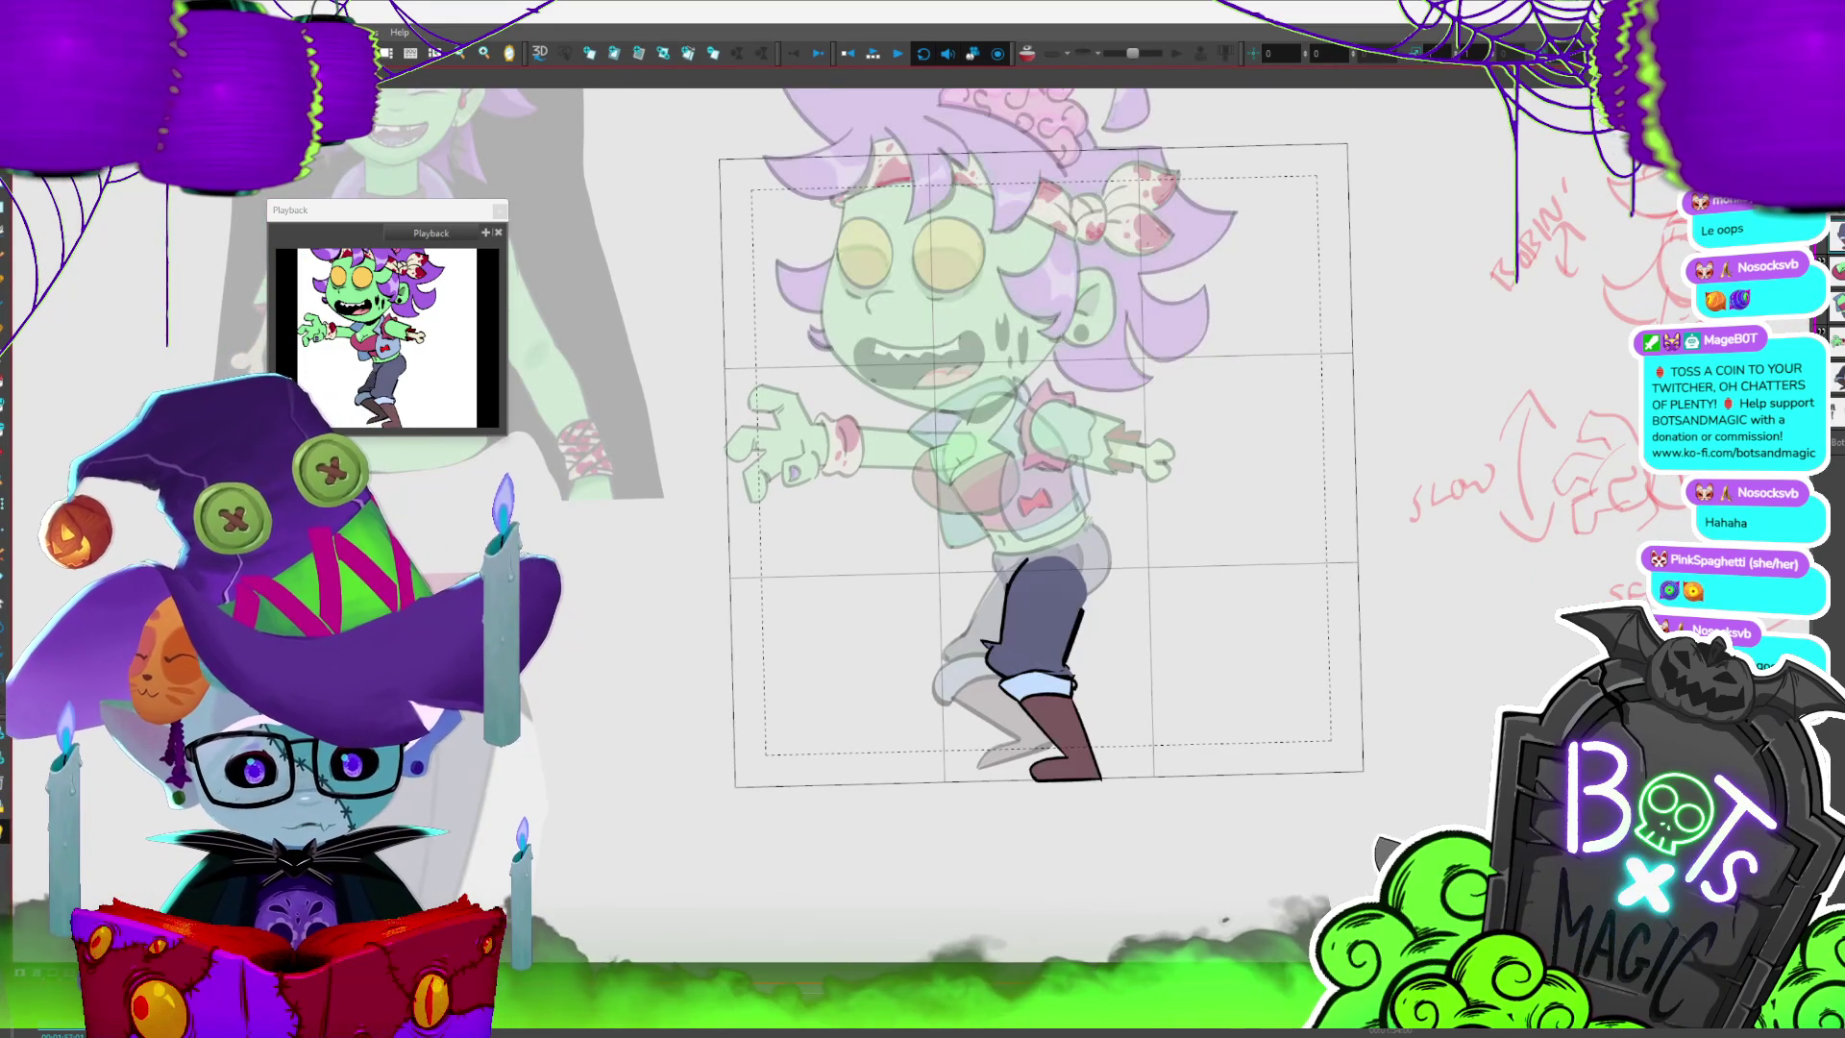
scroll(937, 577, "up", 2)
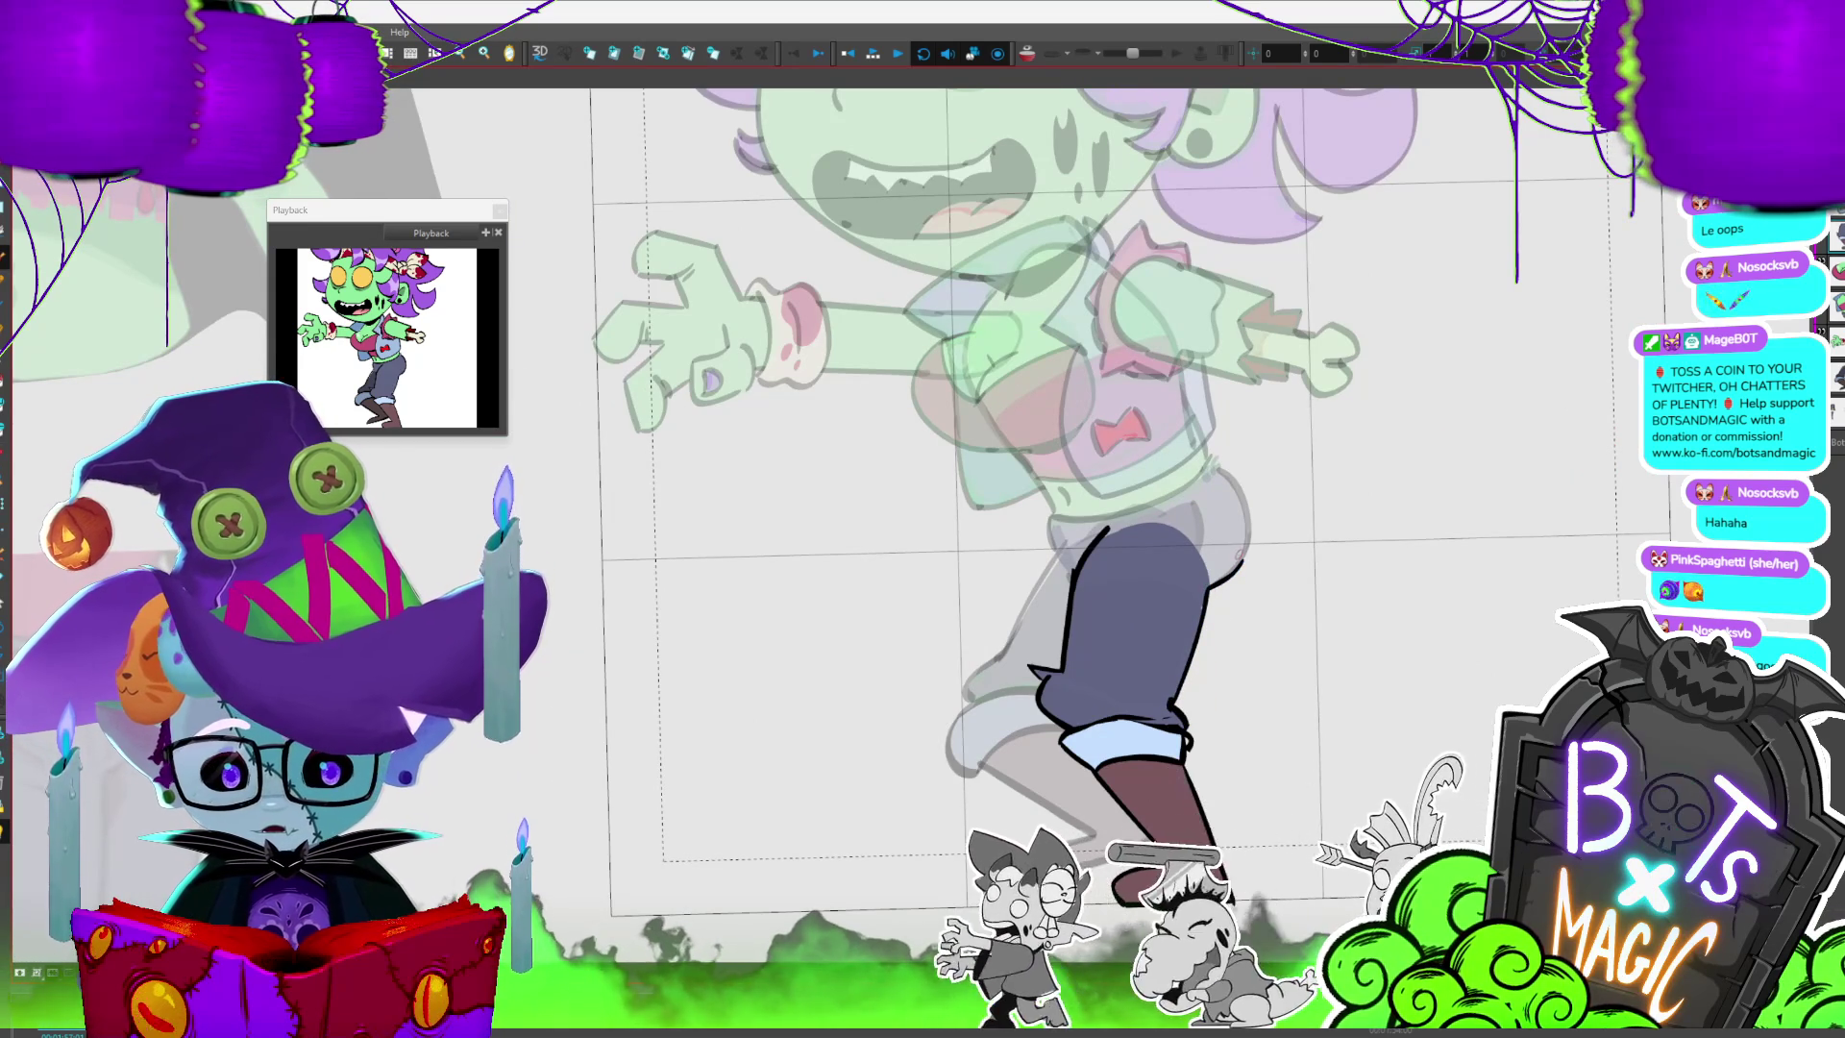
- Draw dark outline strokes along the leg's right edge on three successive frames, fixing a stray stroke
key("period")
left_click_drag(1135, 690, 1173, 603)
key("period")
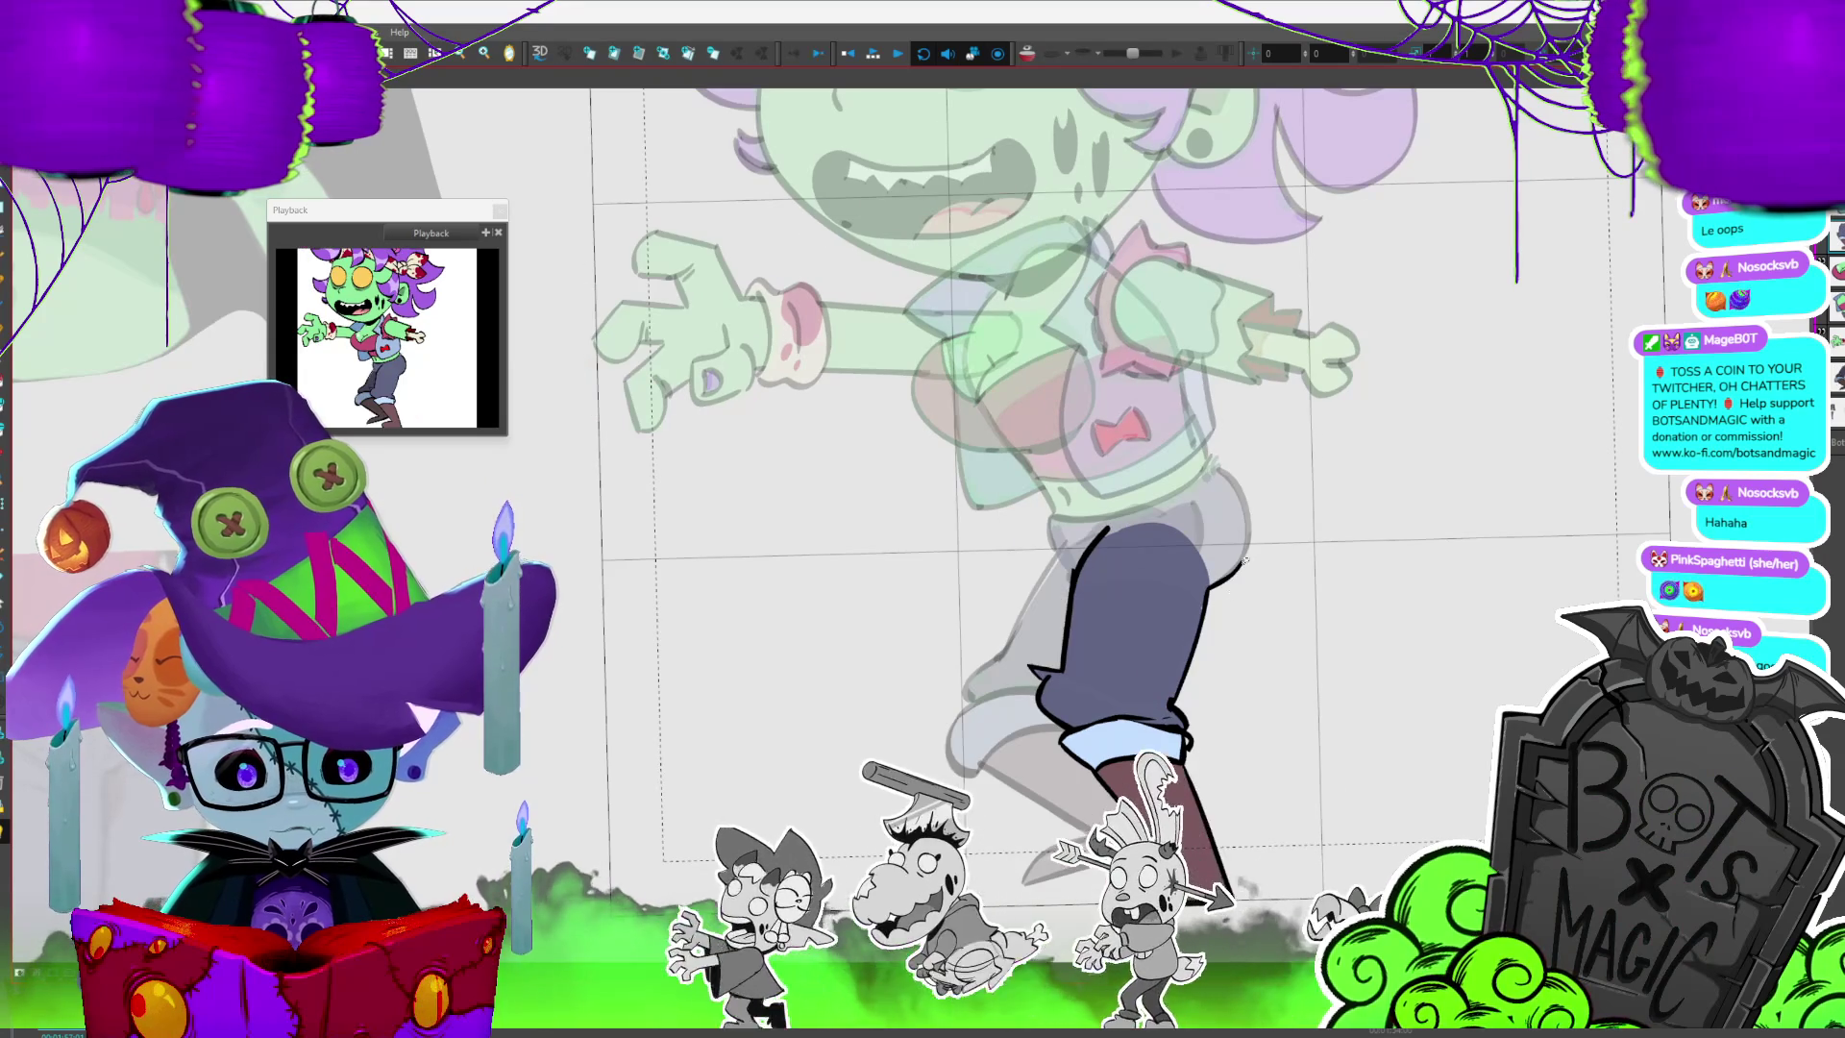
left_click_drag(1171, 706, 1241, 565)
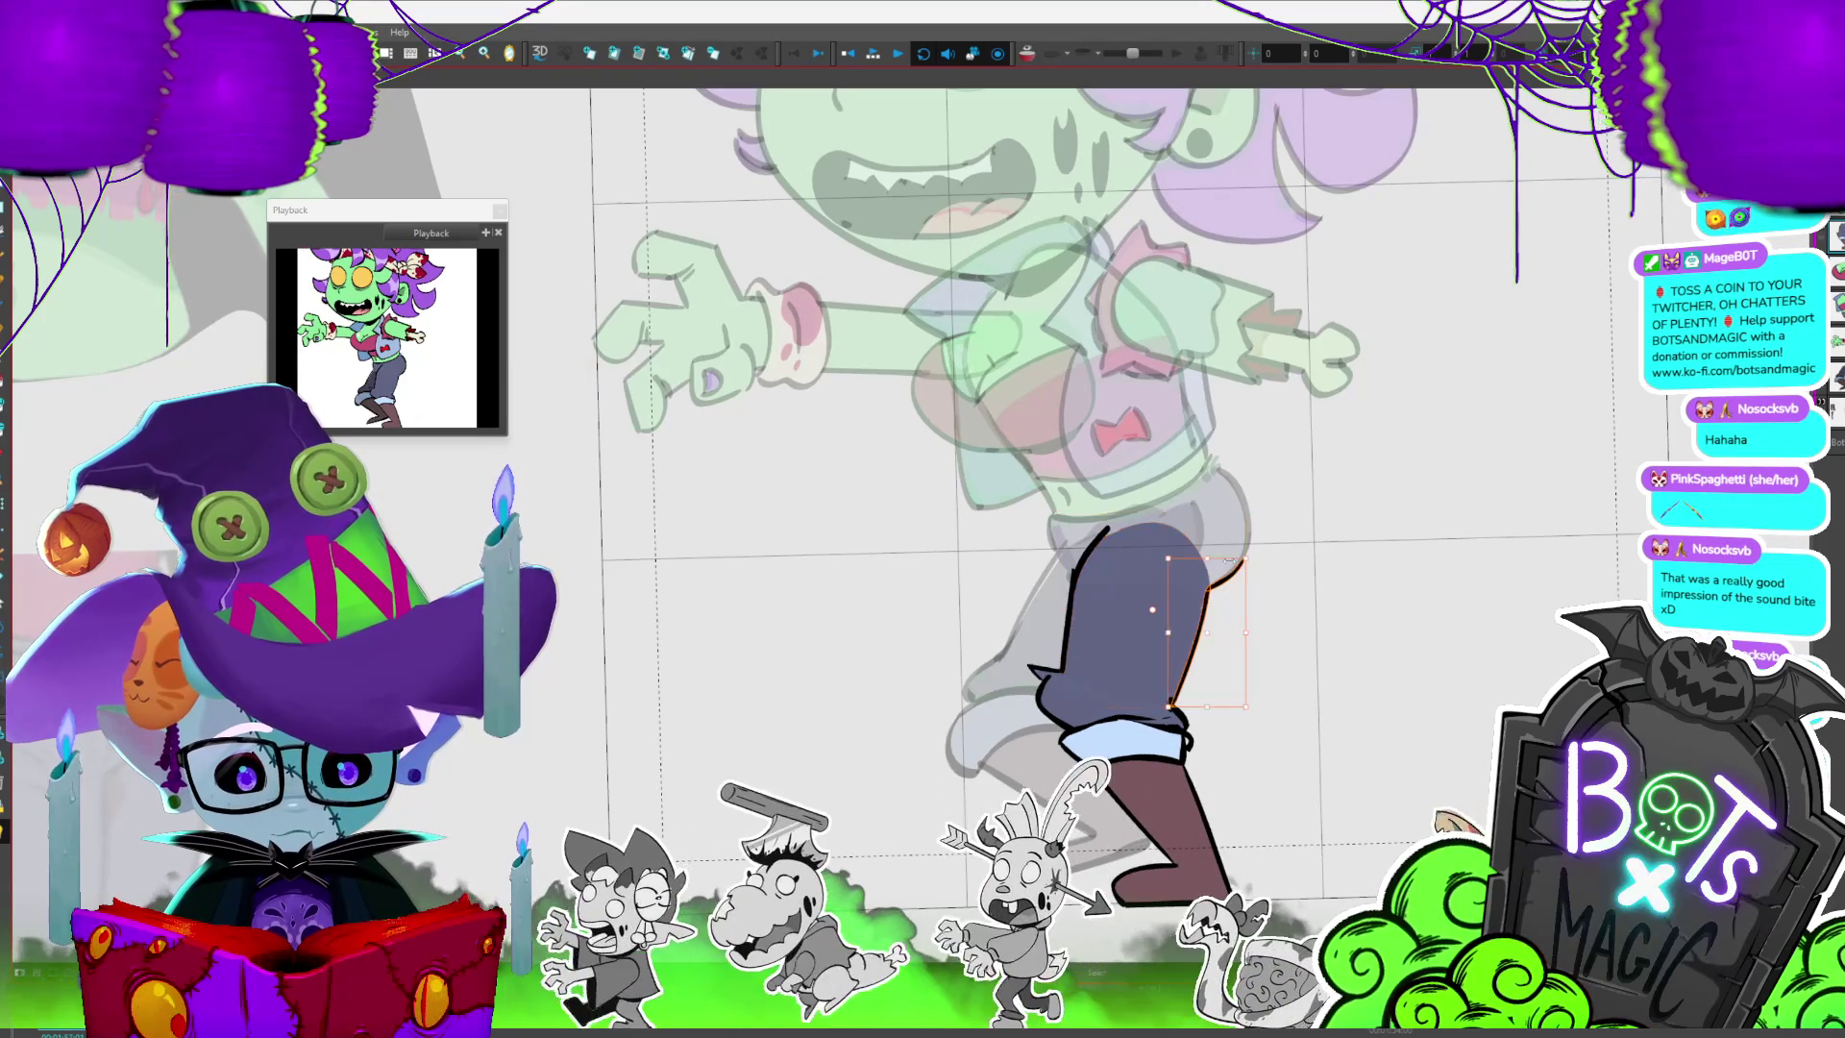
key("period")
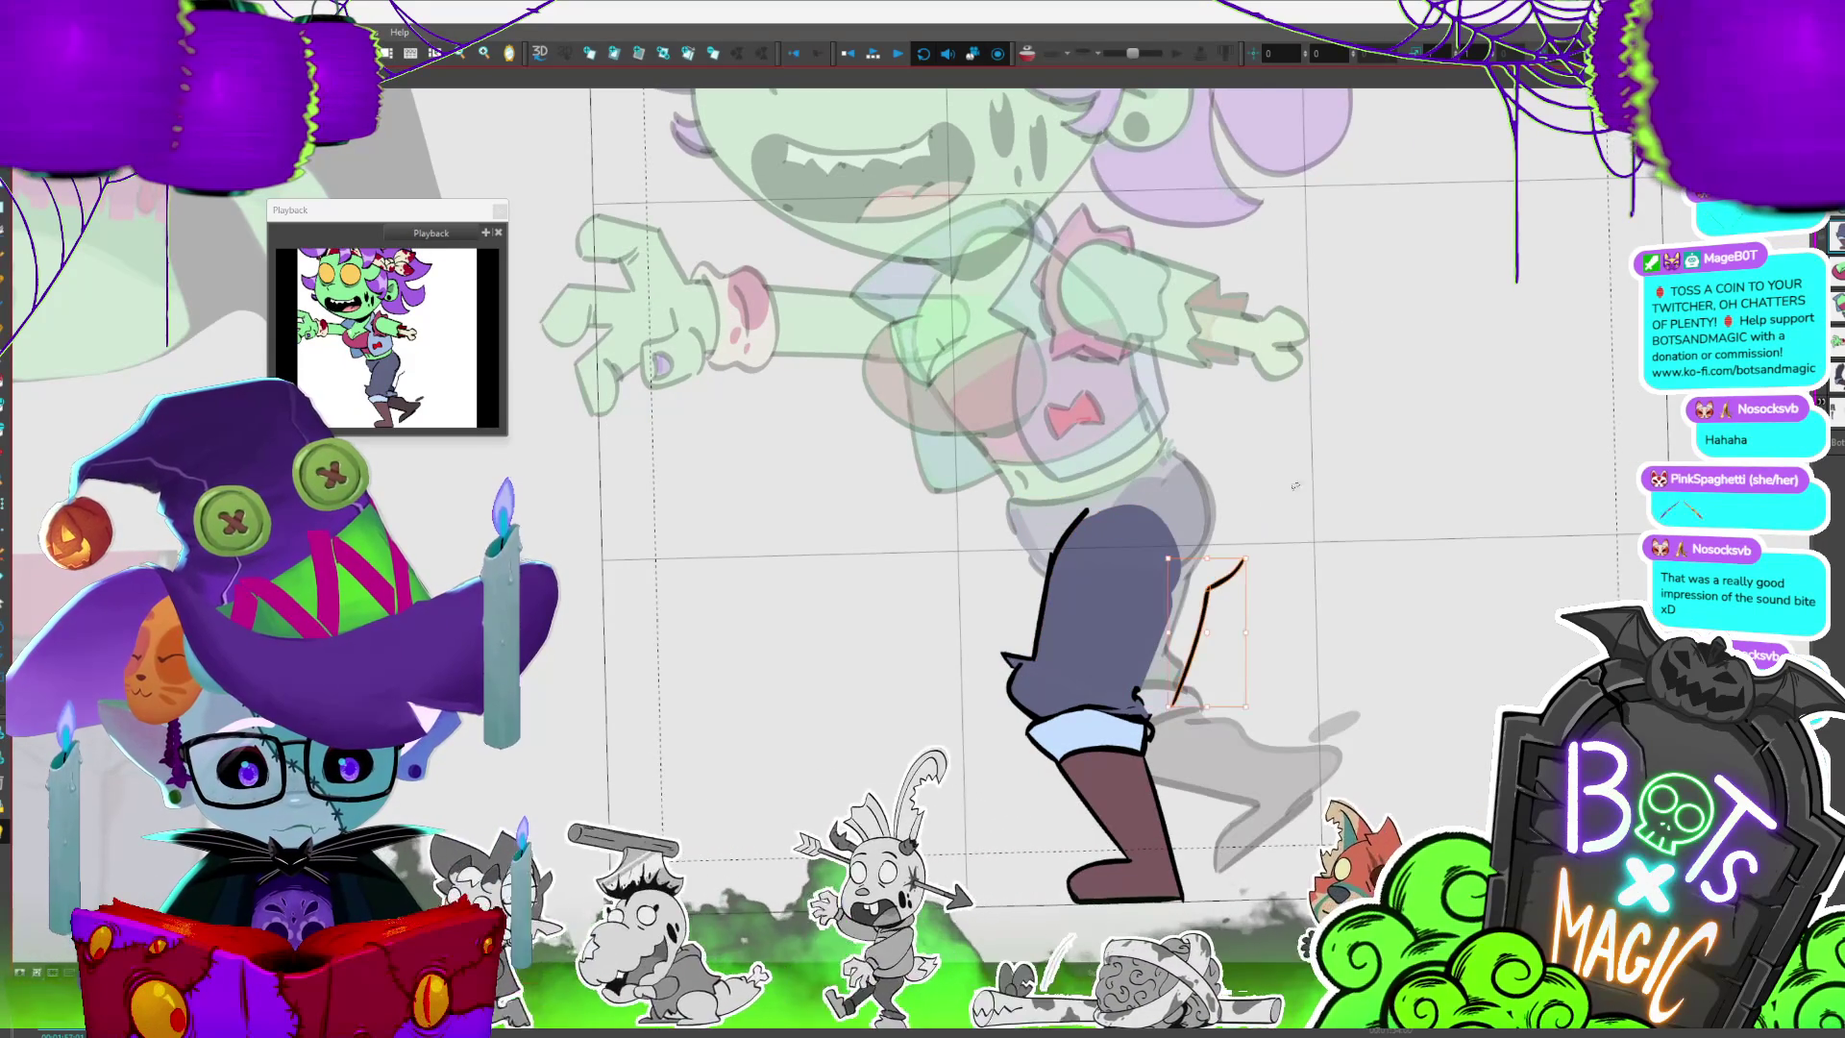
left_click_drag(1217, 586, 1186, 562)
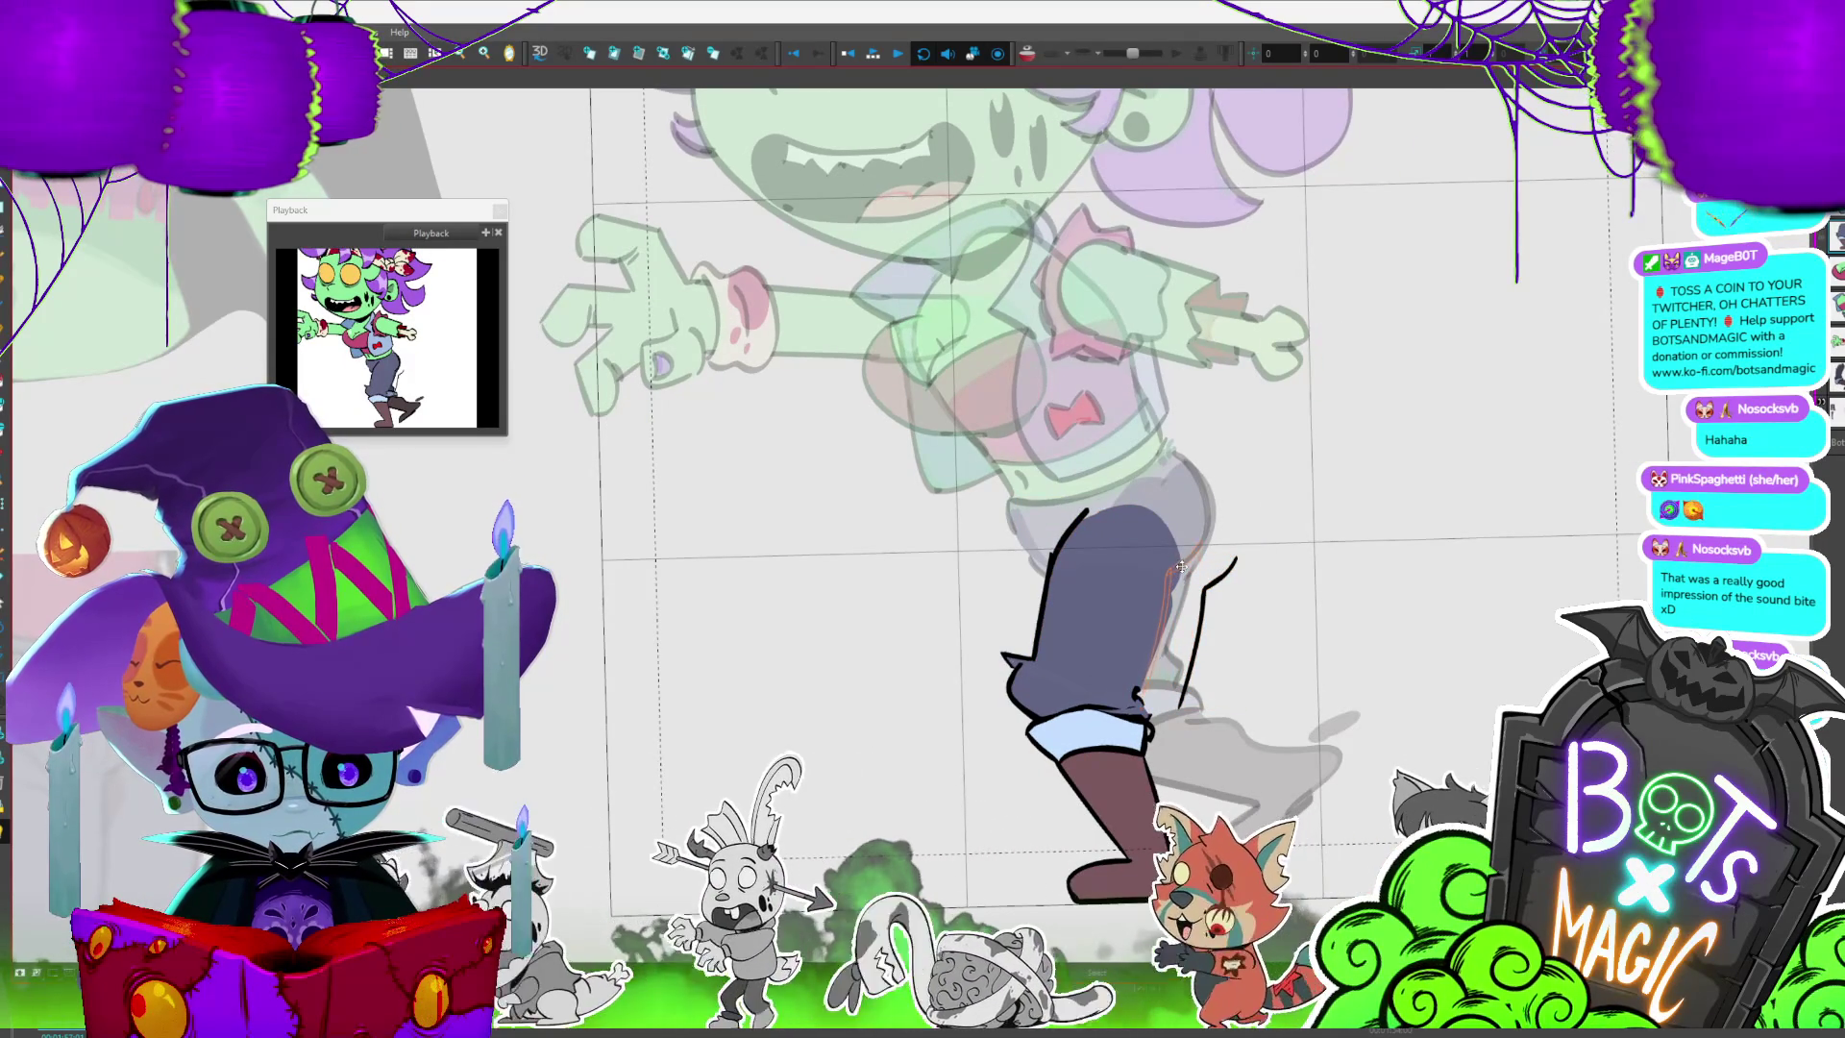
left_click(1175, 606)
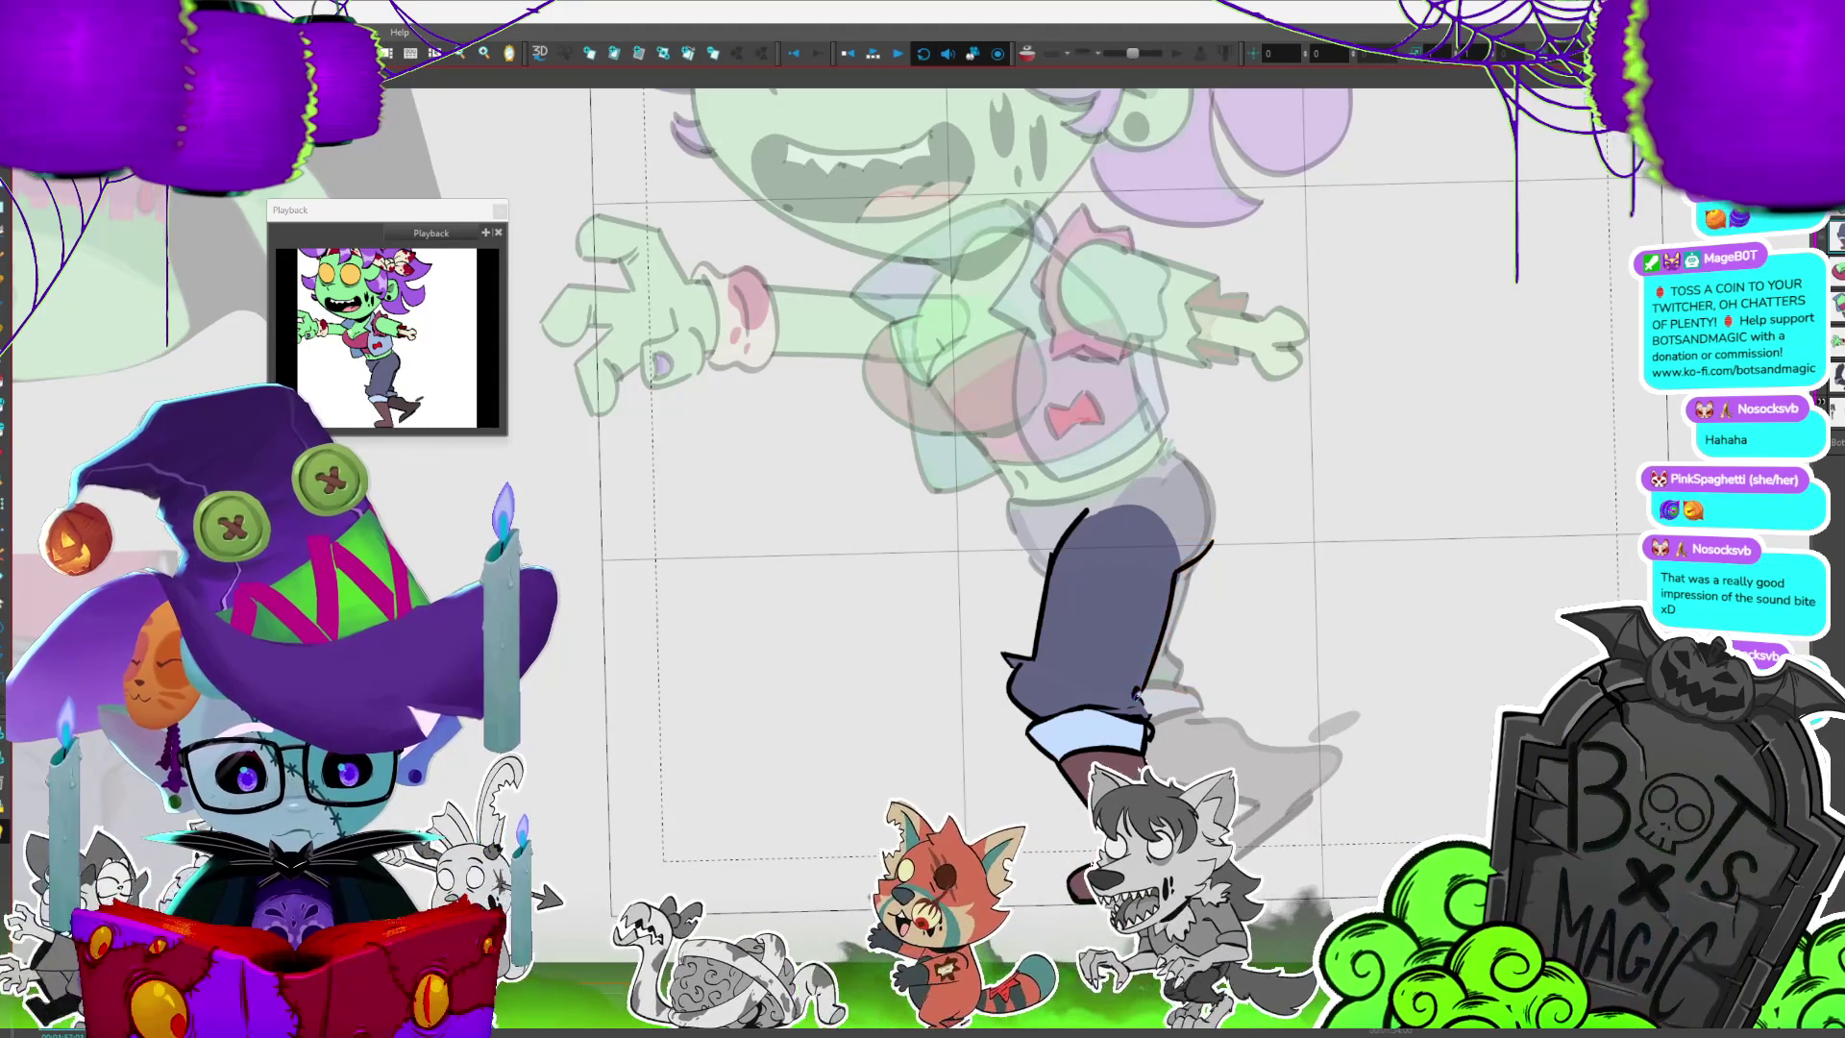
- Flip between the walk-cycle frames to compare the outlined leg poses
key("period")
key("period")
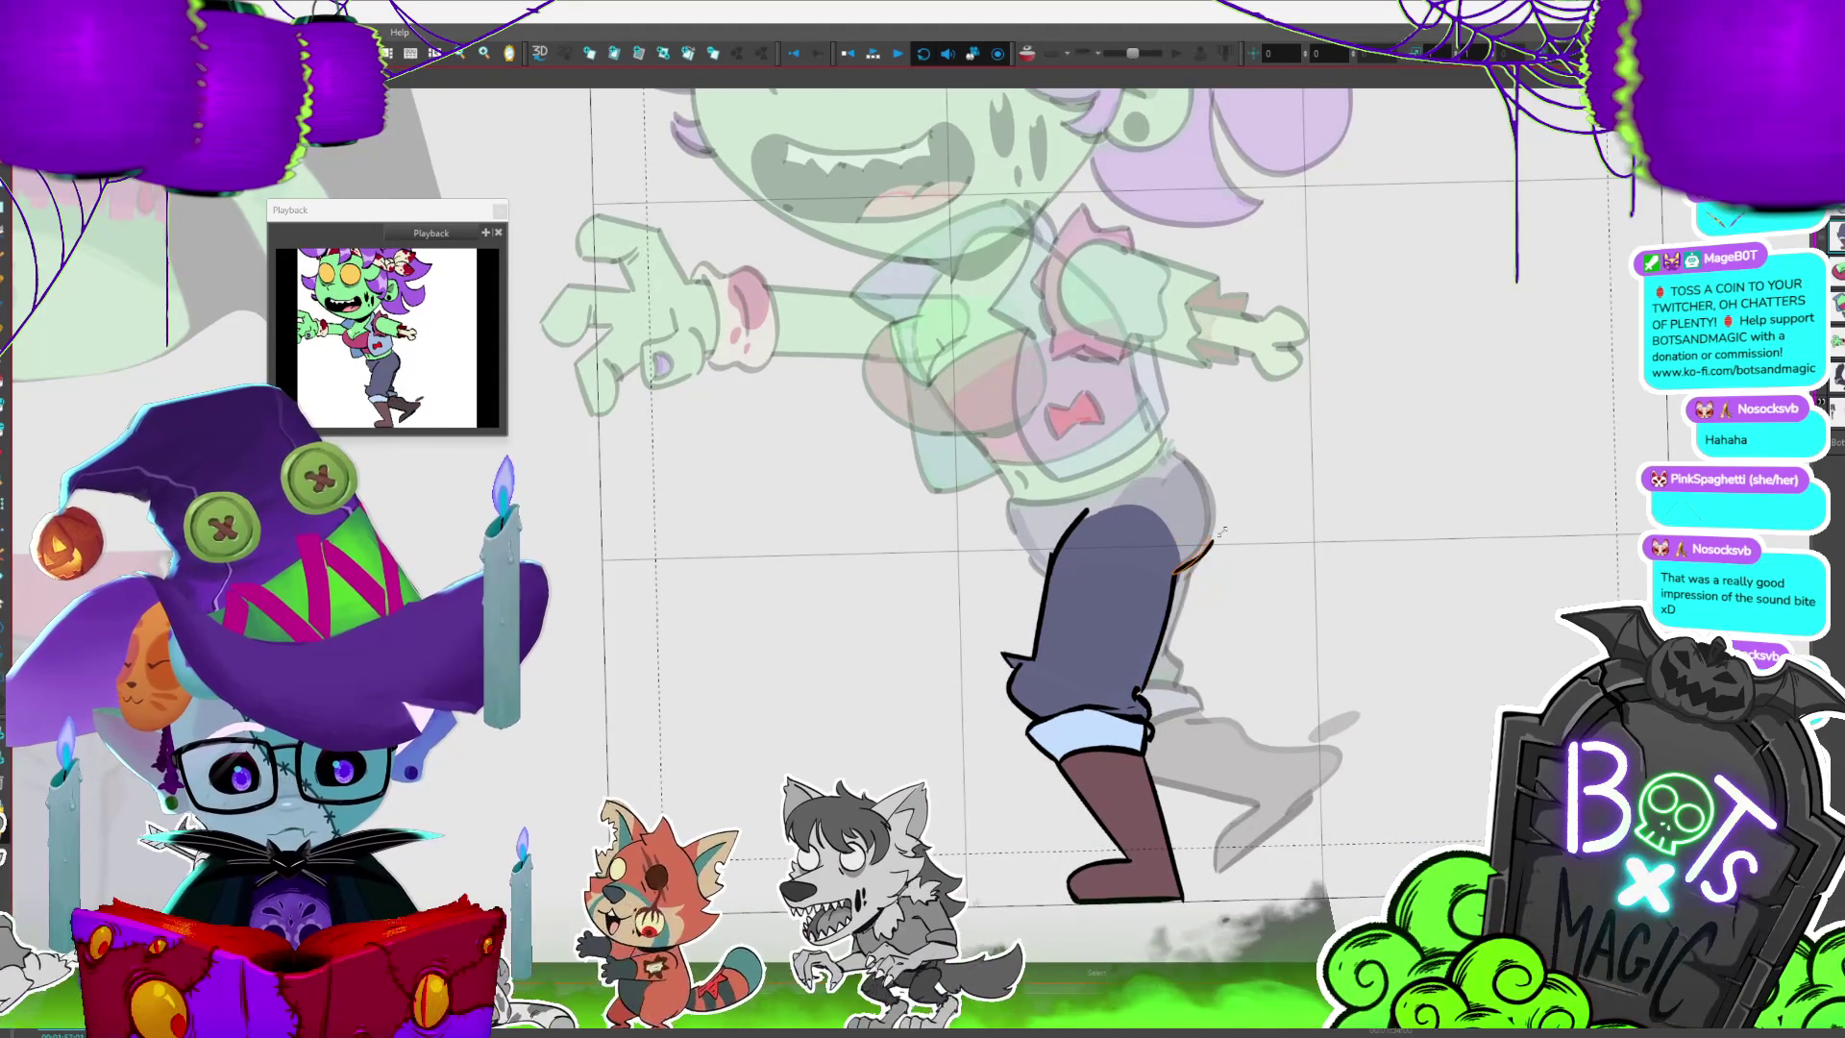
key("period")
key("comma")
key("period")
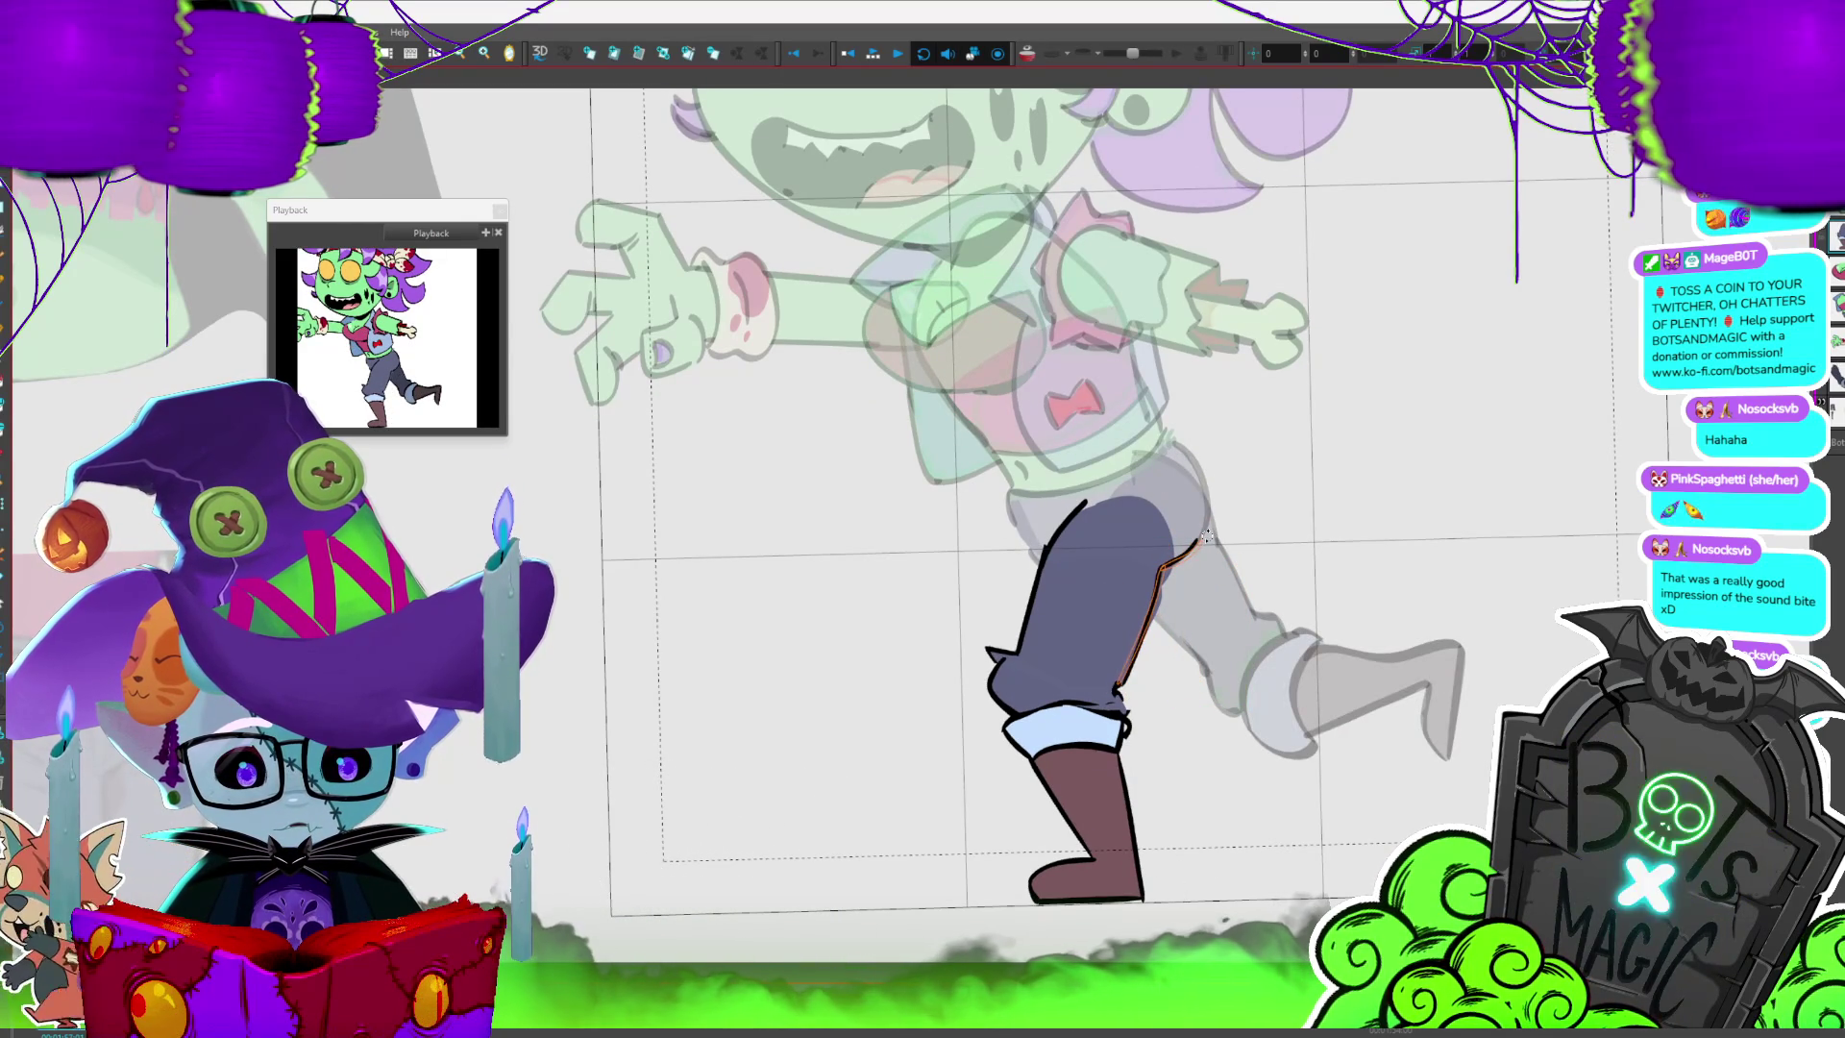
key("period")
key("period")
key("period")
key("period")
- Step through three walk-cycle drawings with onion skin on to review each pose
key("period")
key("period")
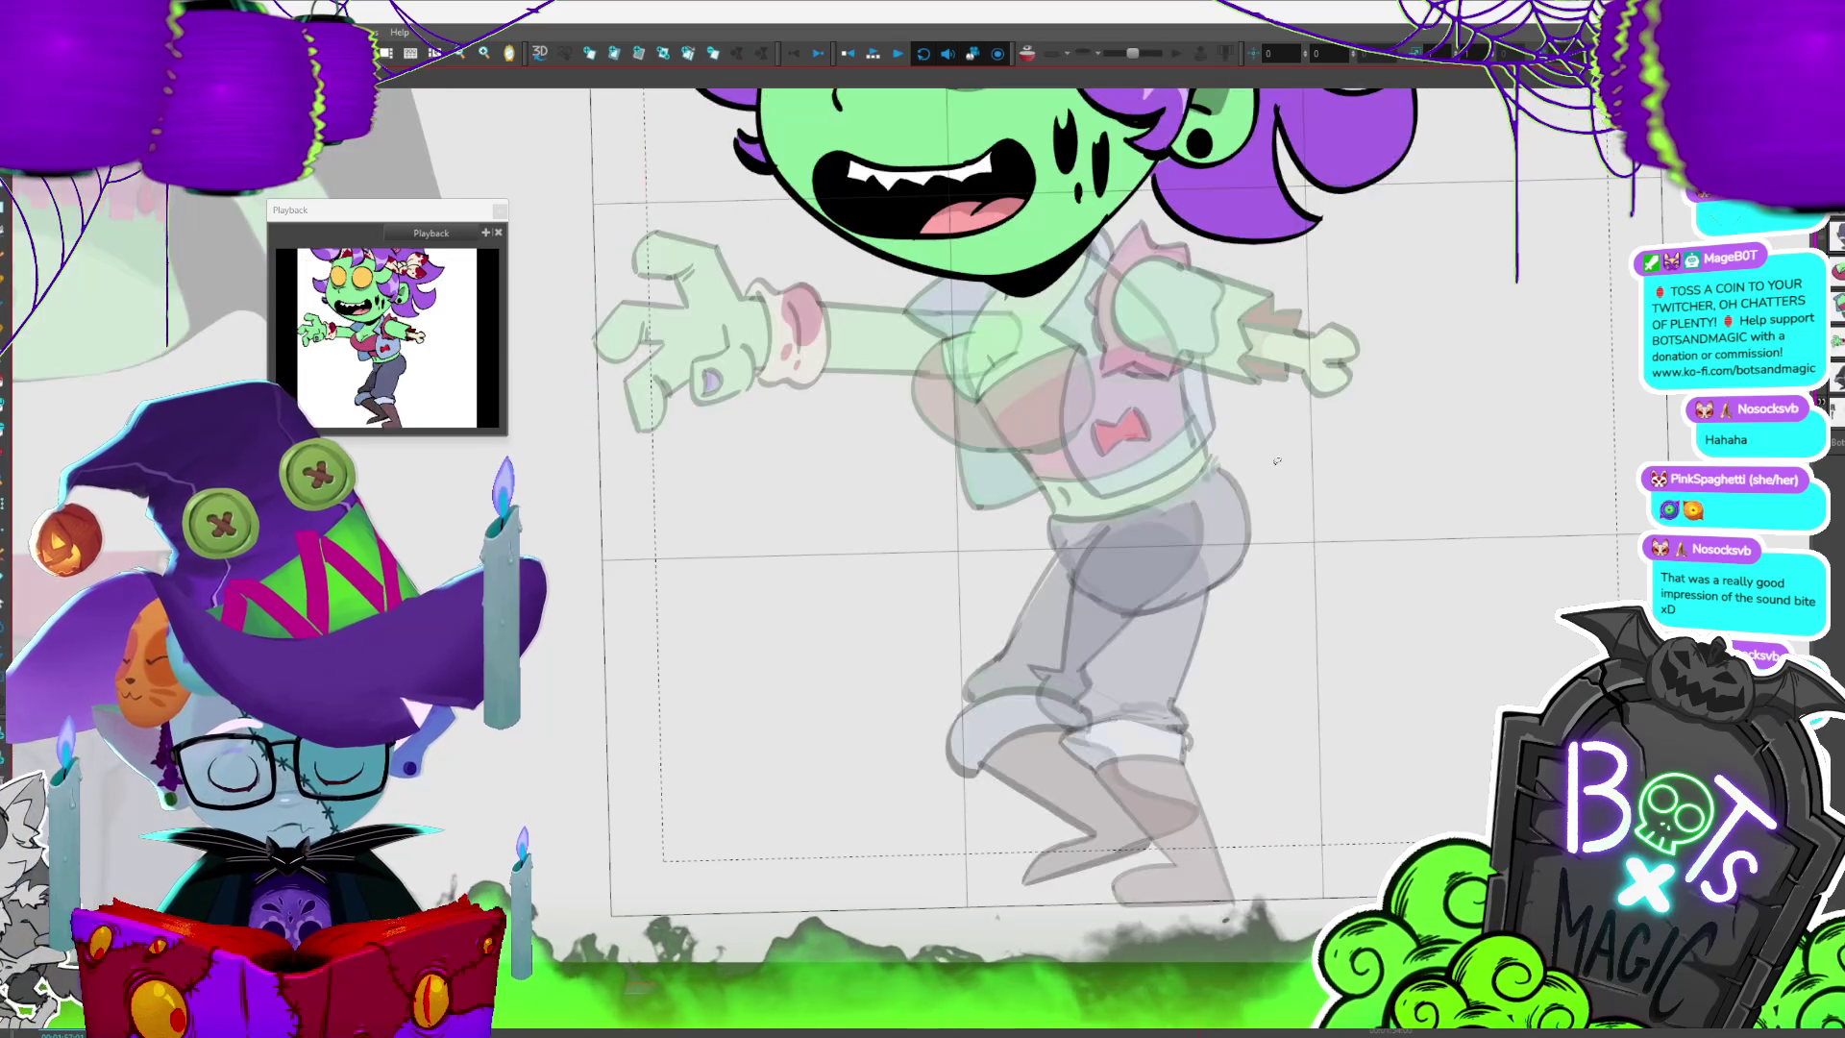
key("period")
key("period")
key("period")
key("period")
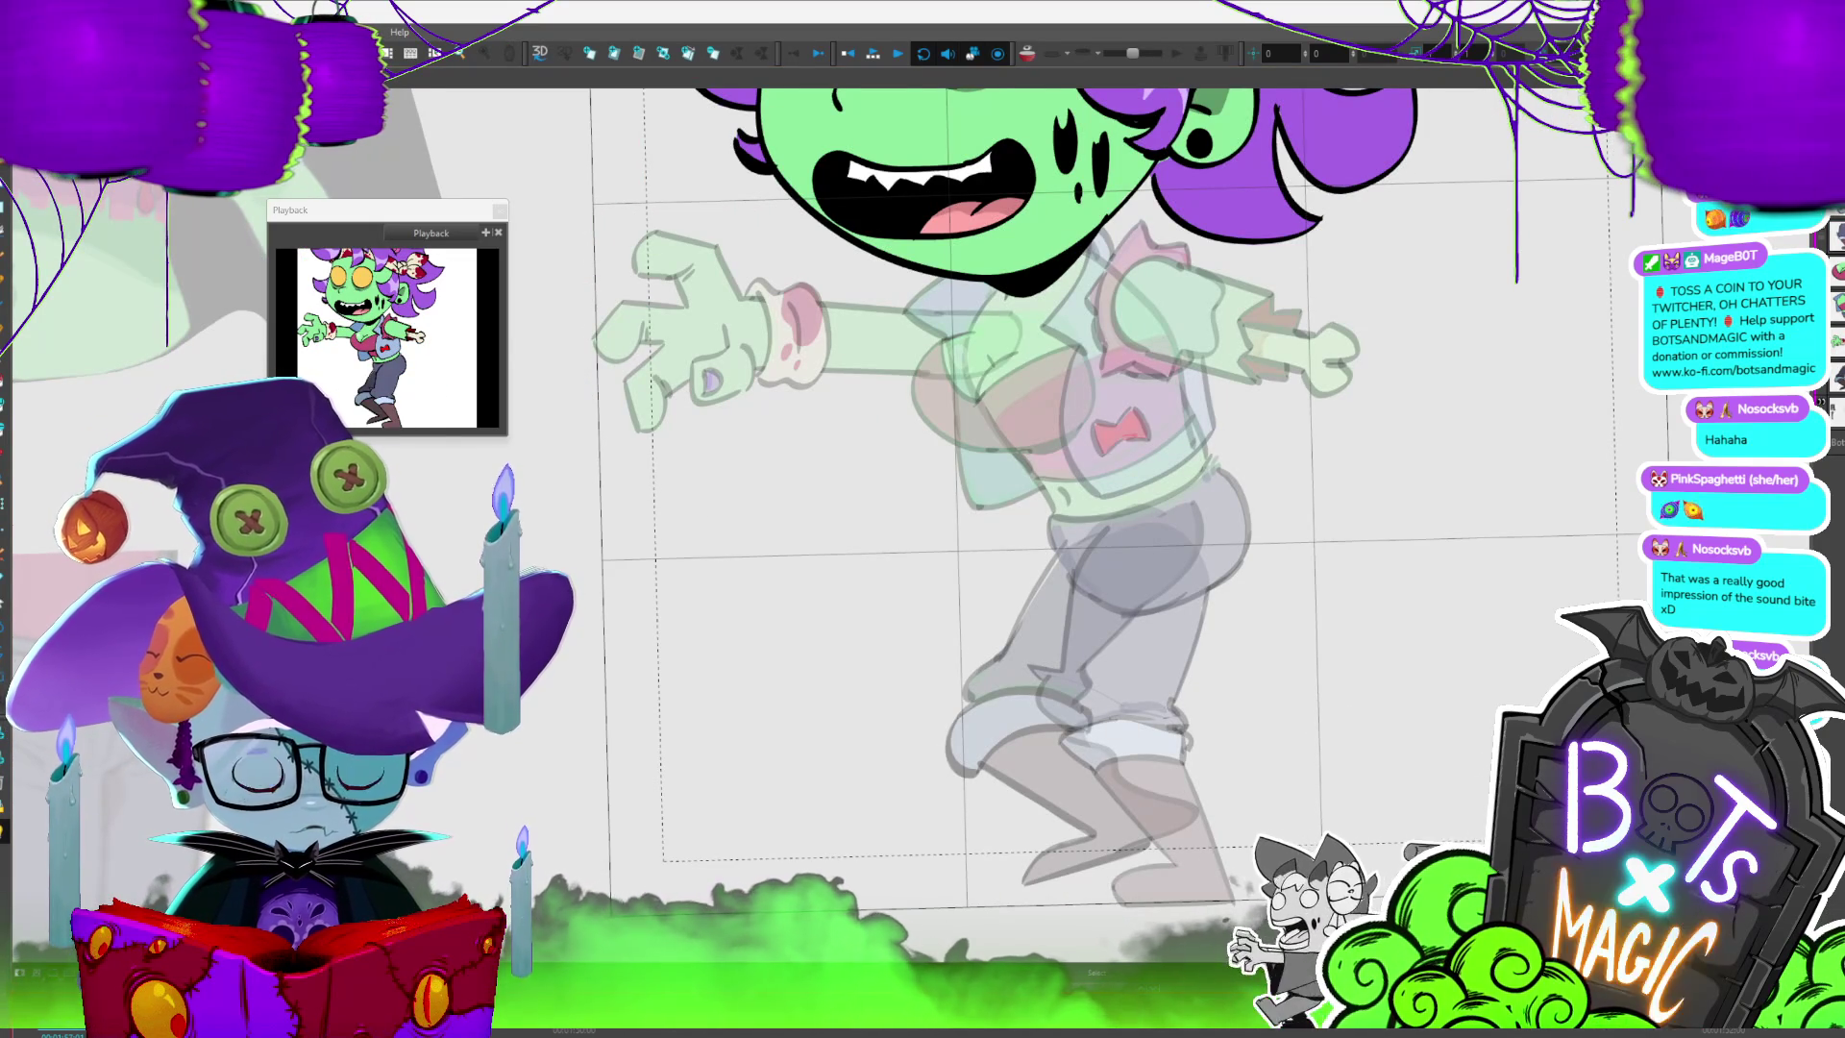
key("period")
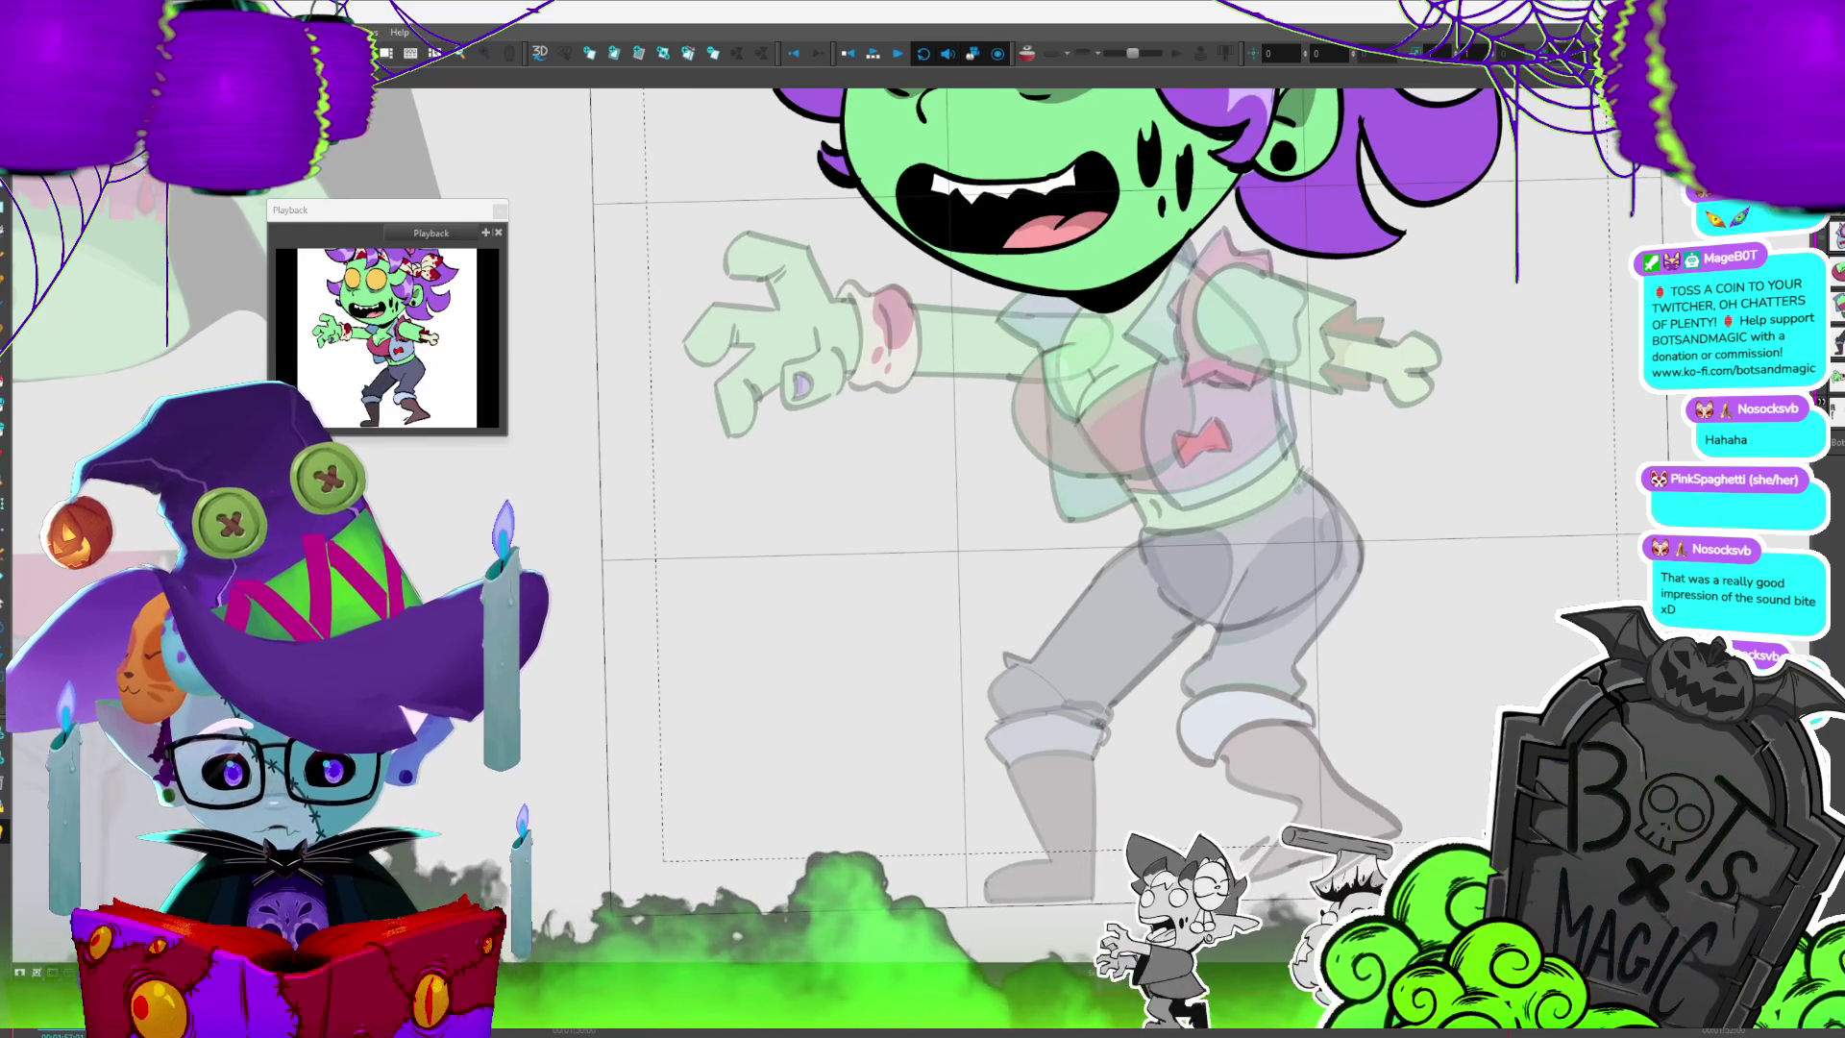
key("period")
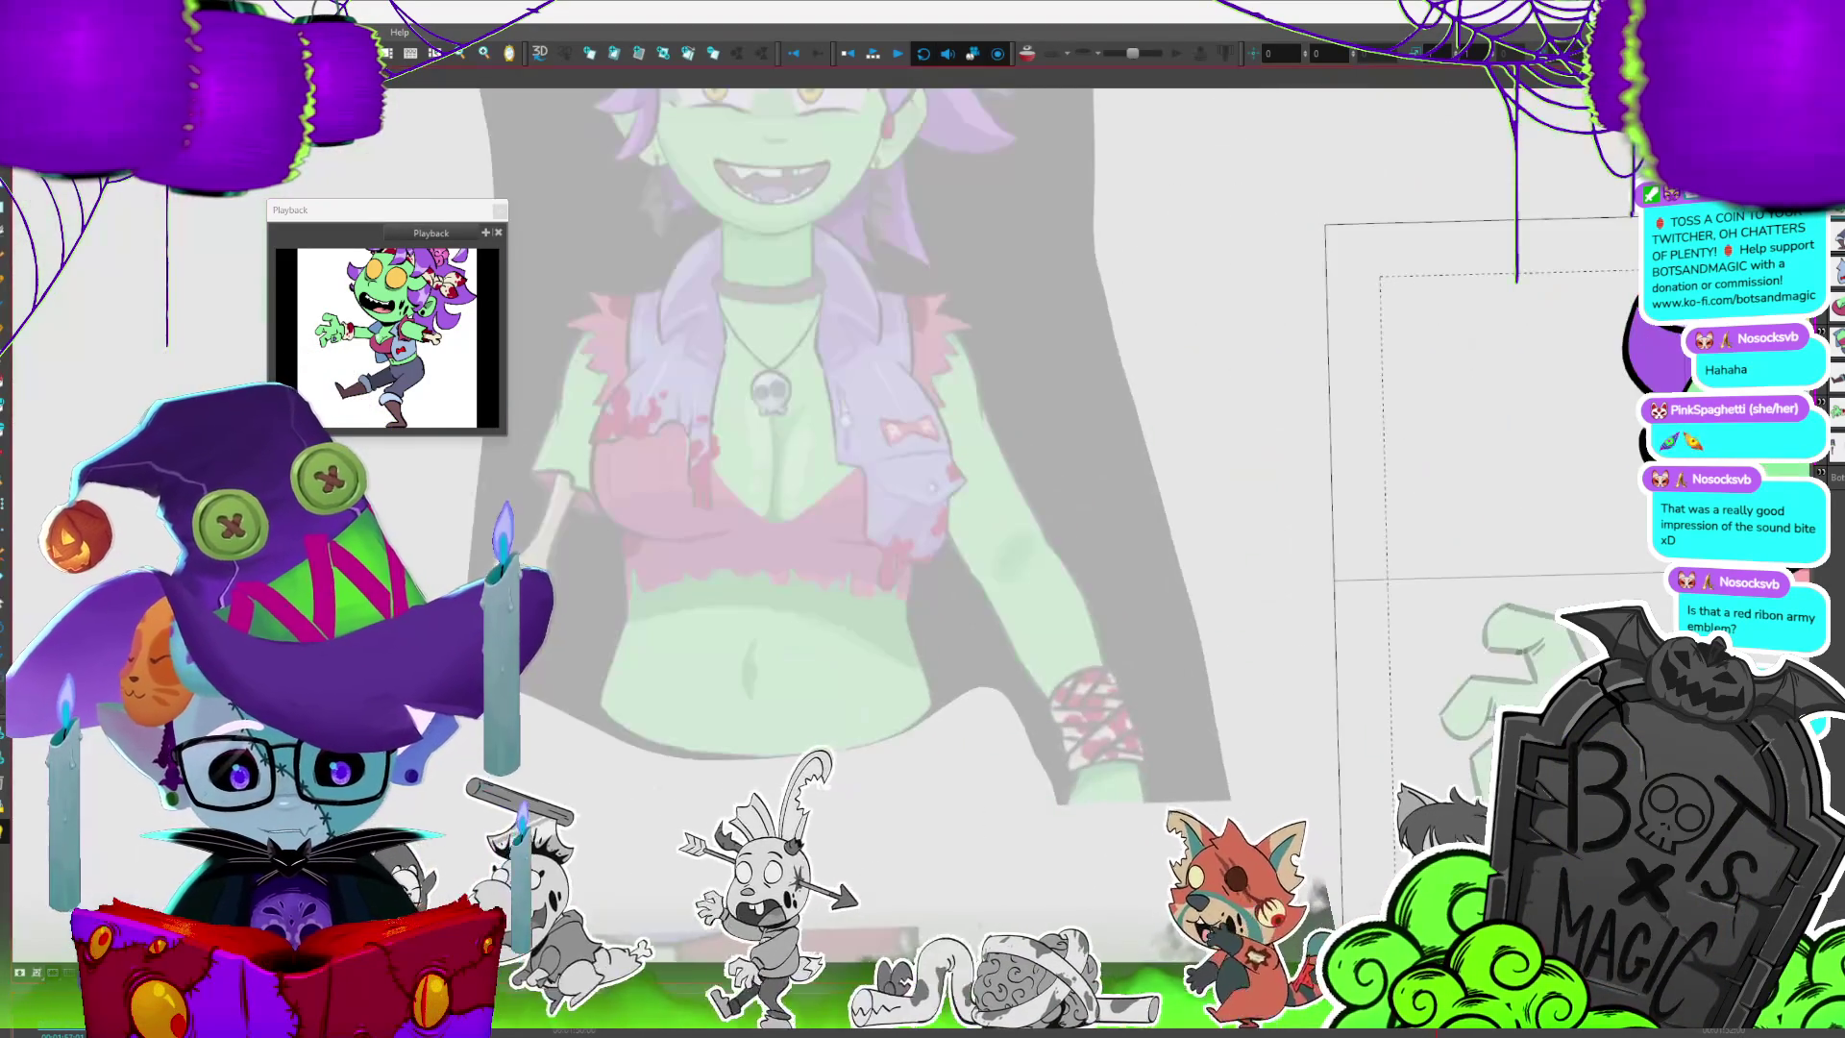
scroll(924, 476, "up", 3)
scroll(922, 475, "up", 3)
- Circle the R R emblem on the reference, undo it, and switch to the chest badge drawing
left_click_drag(1305, 429, 1216, 432)
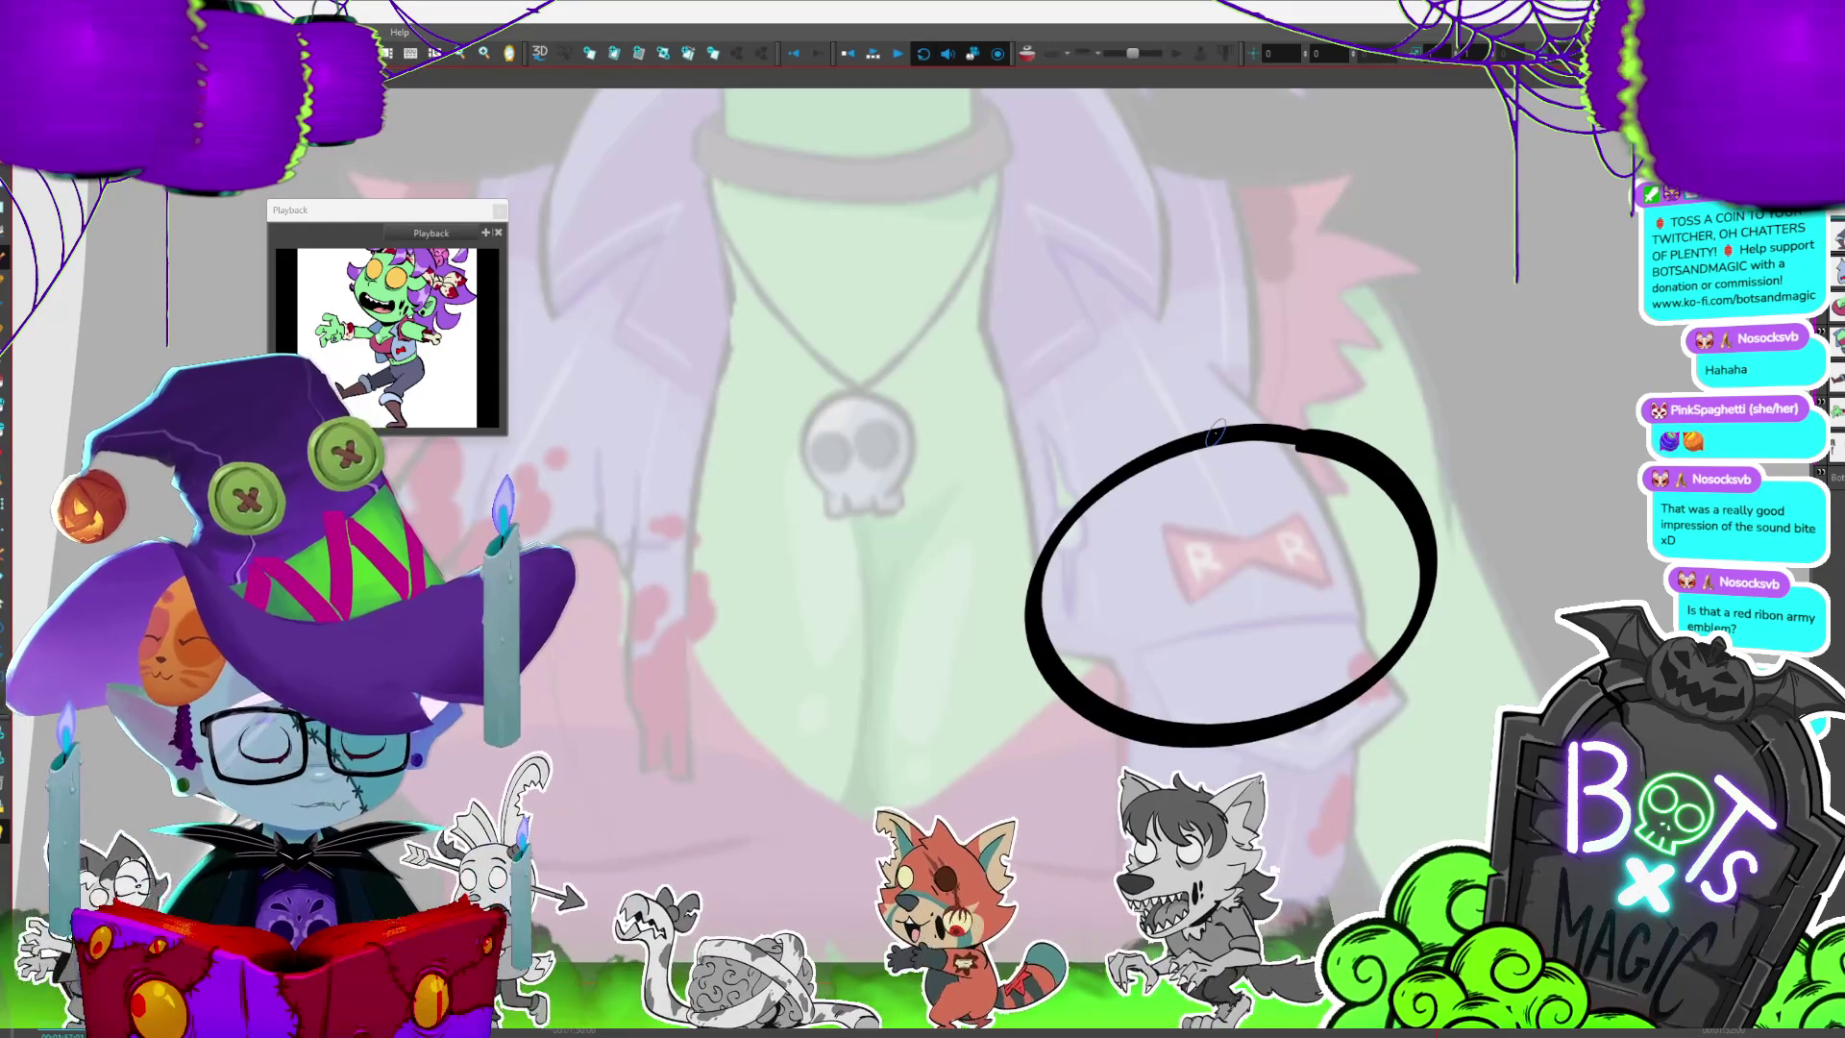
key("ctrl+z")
scroll(1216, 431, "down", 5)
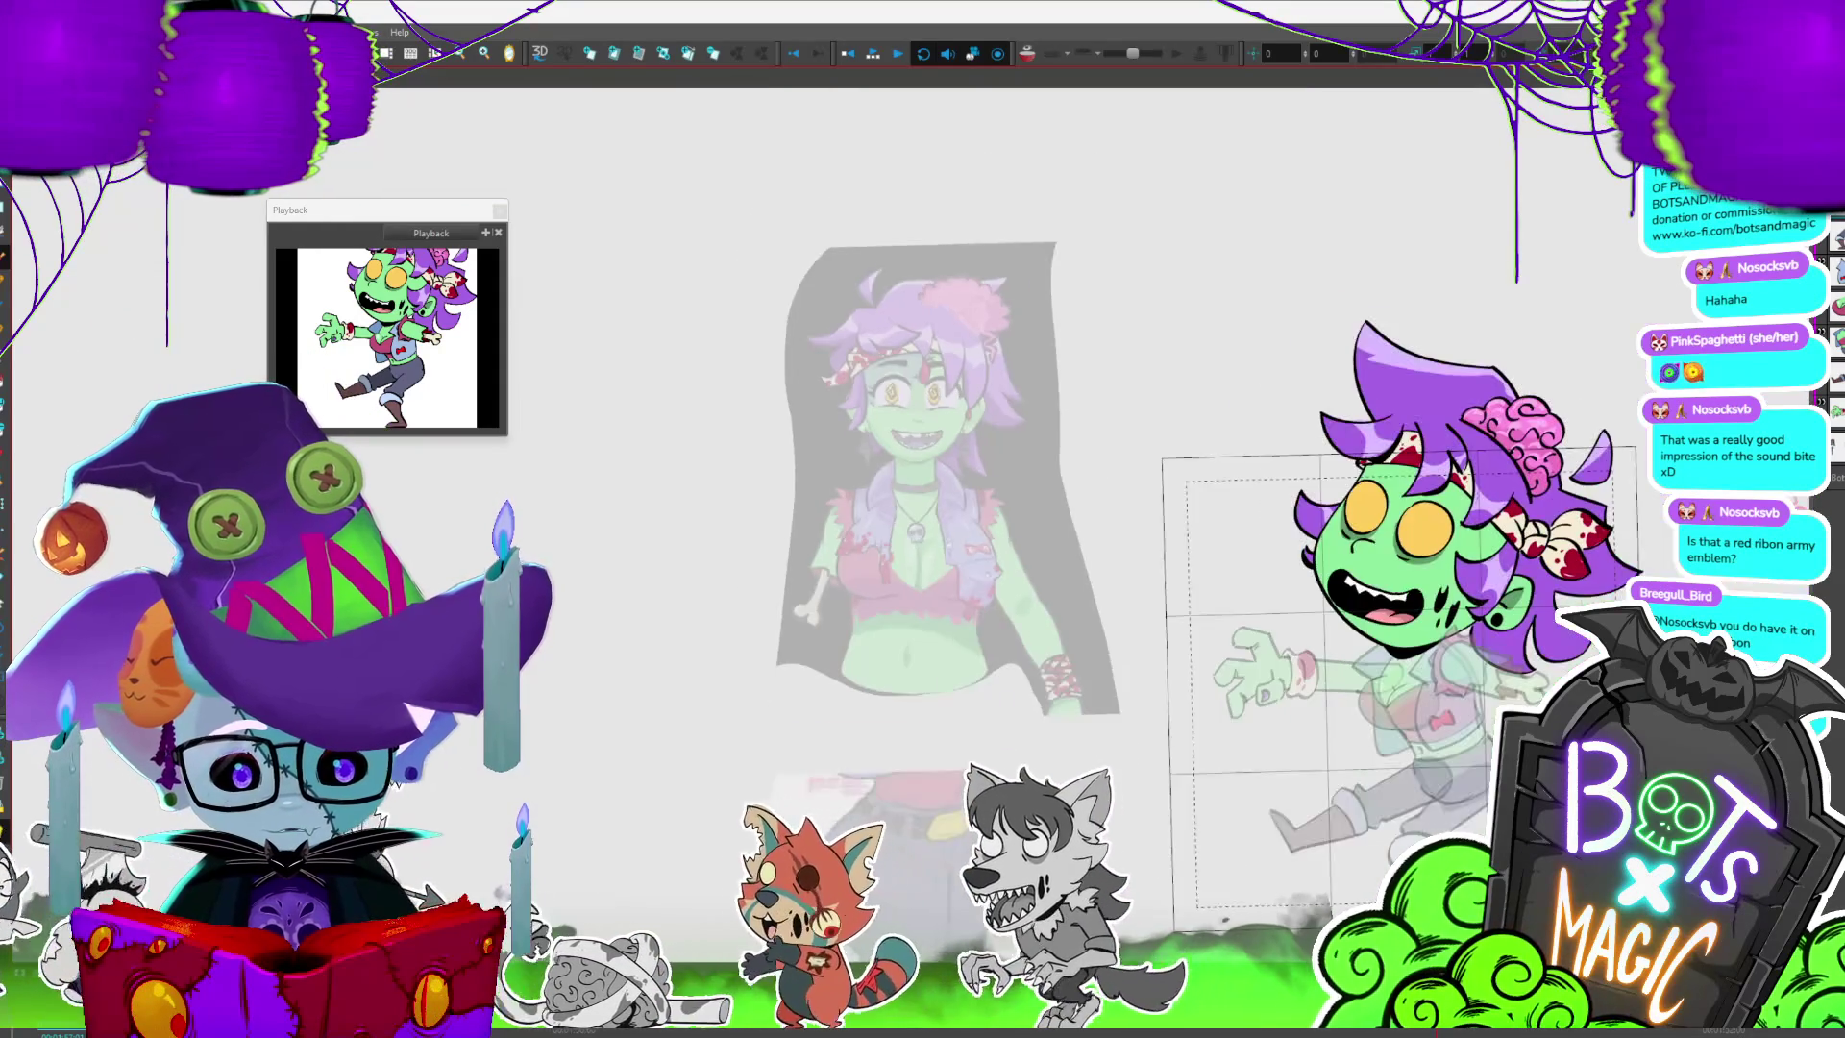
scroll(1420, 495, "up", 5)
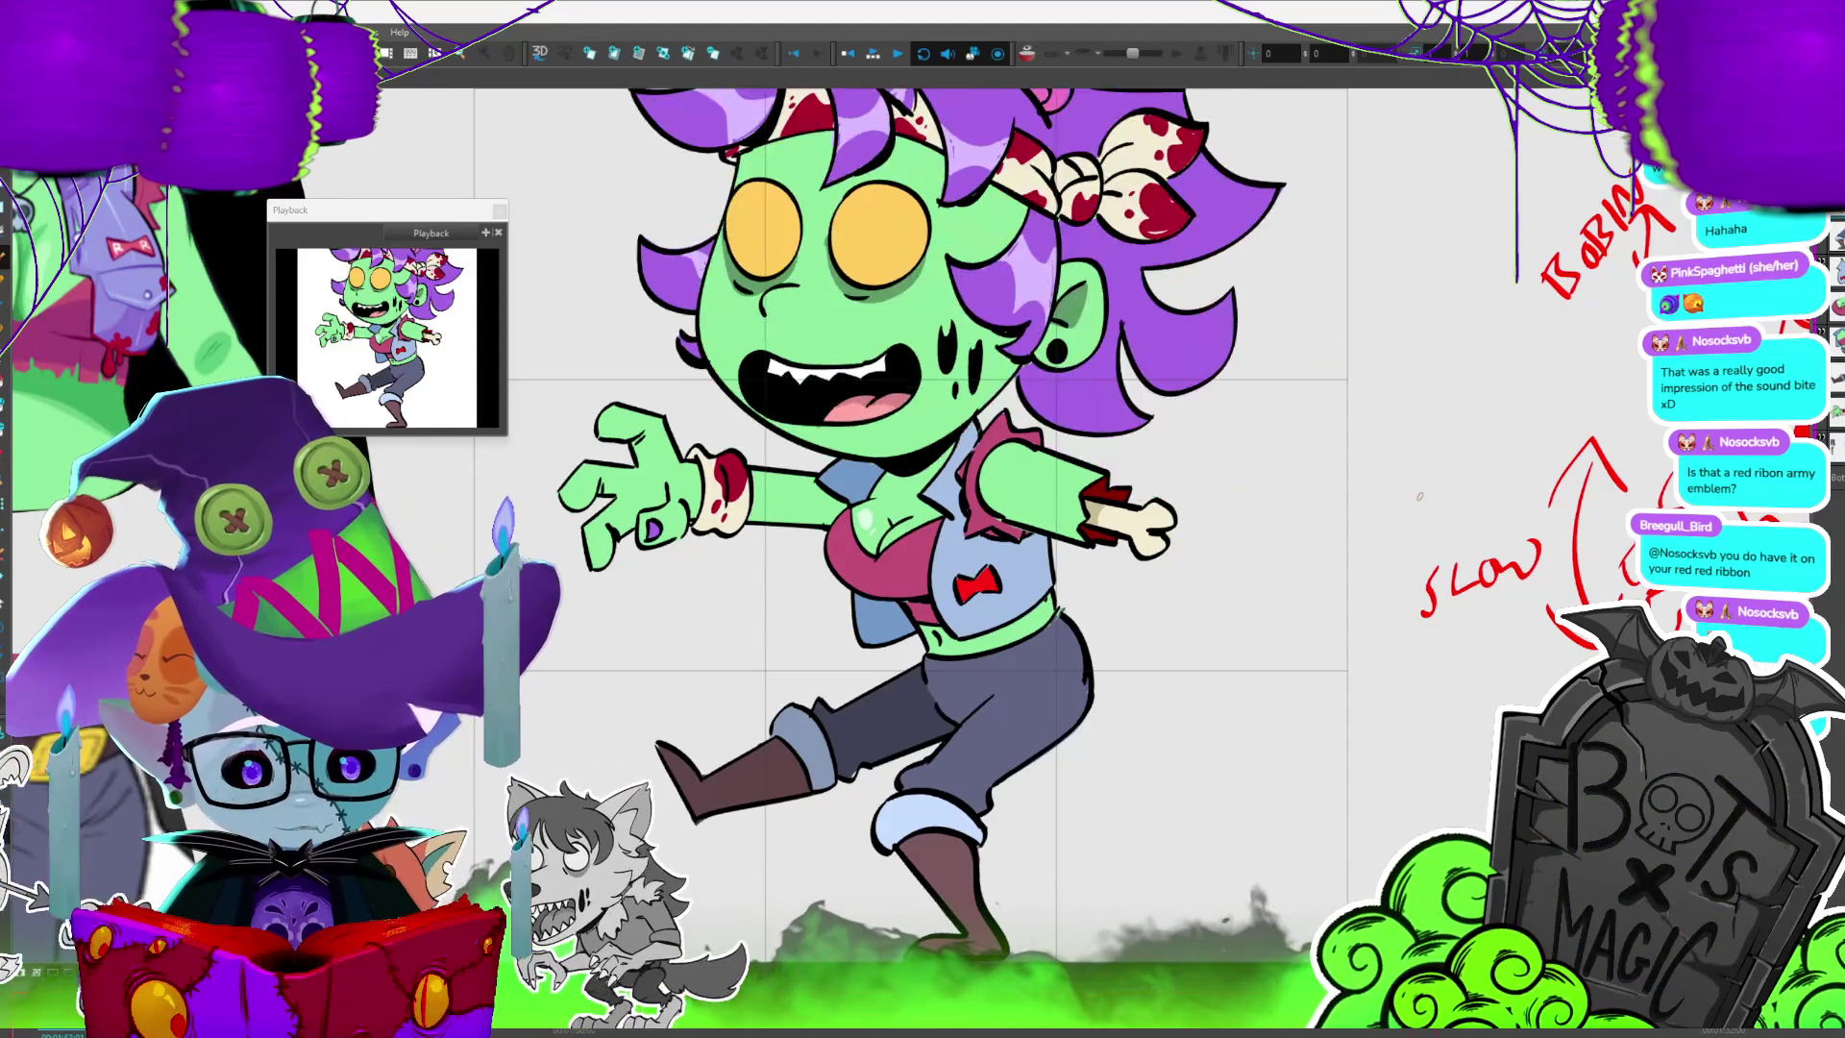
scroll(1420, 495, "down", 5)
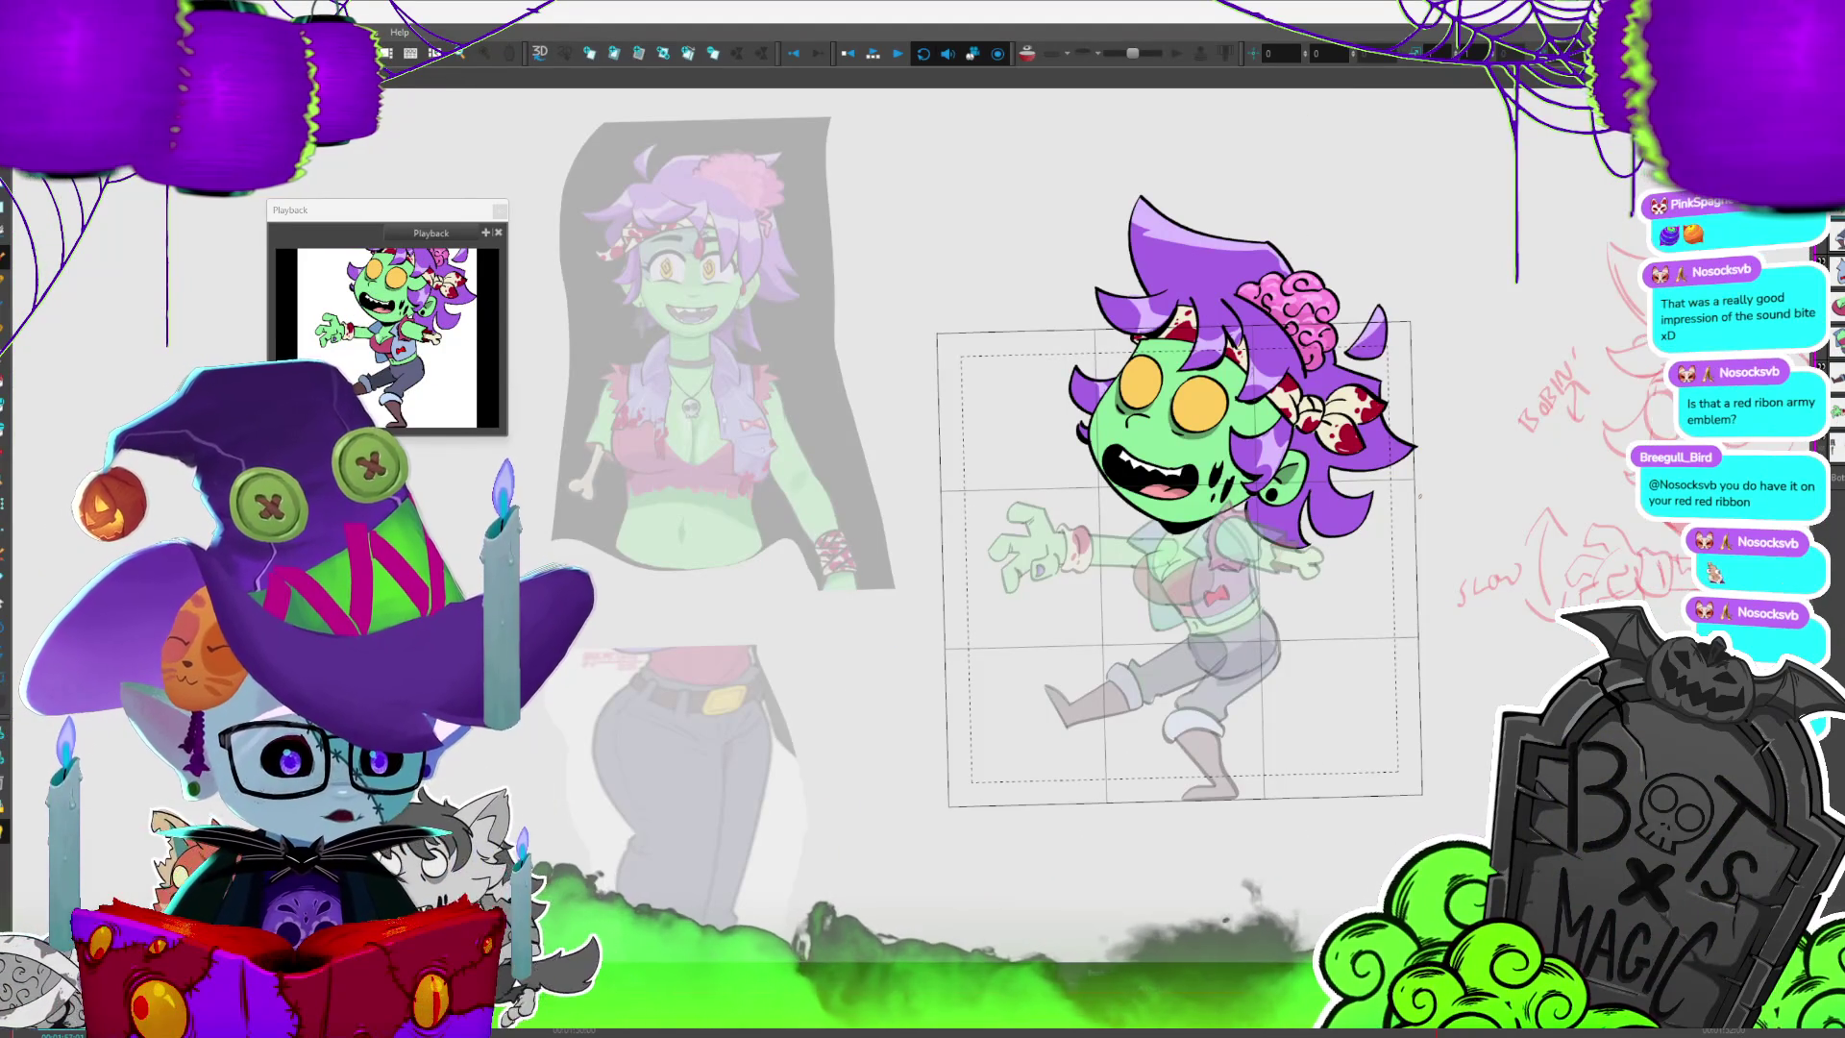
scroll(1225, 841, "up", 5)
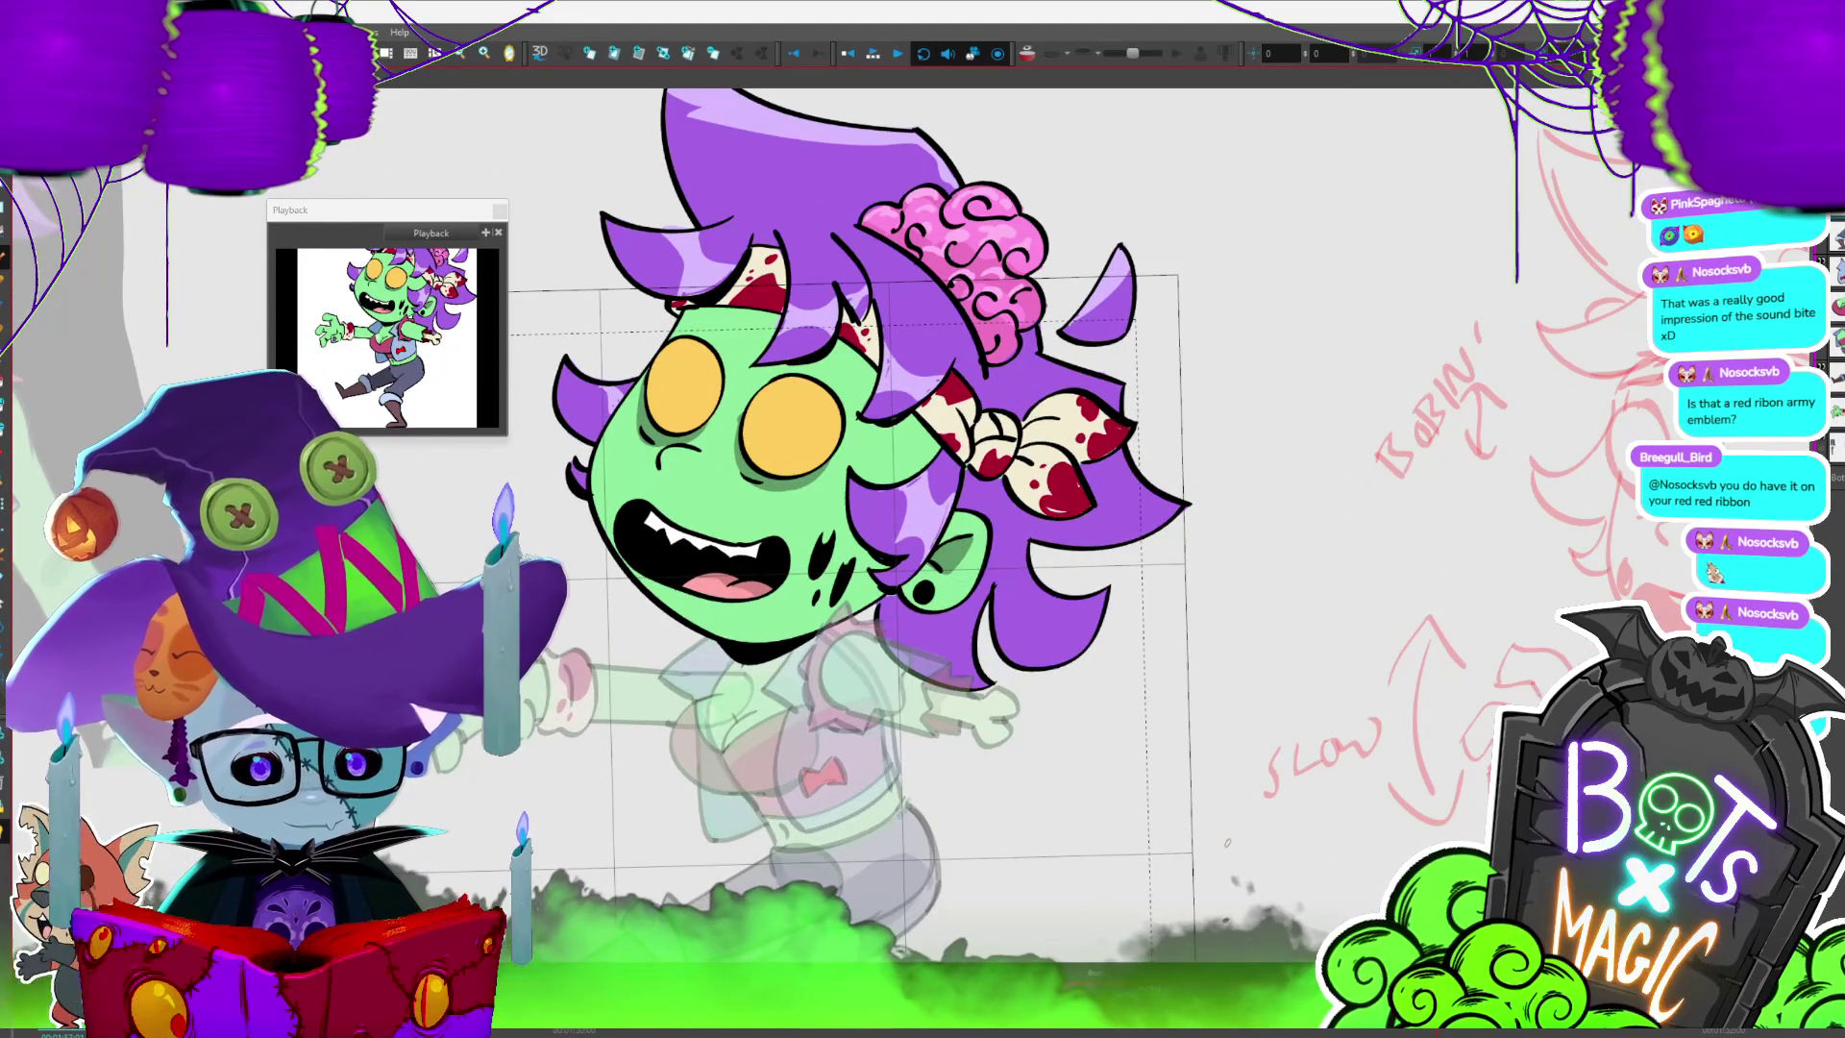
key("period")
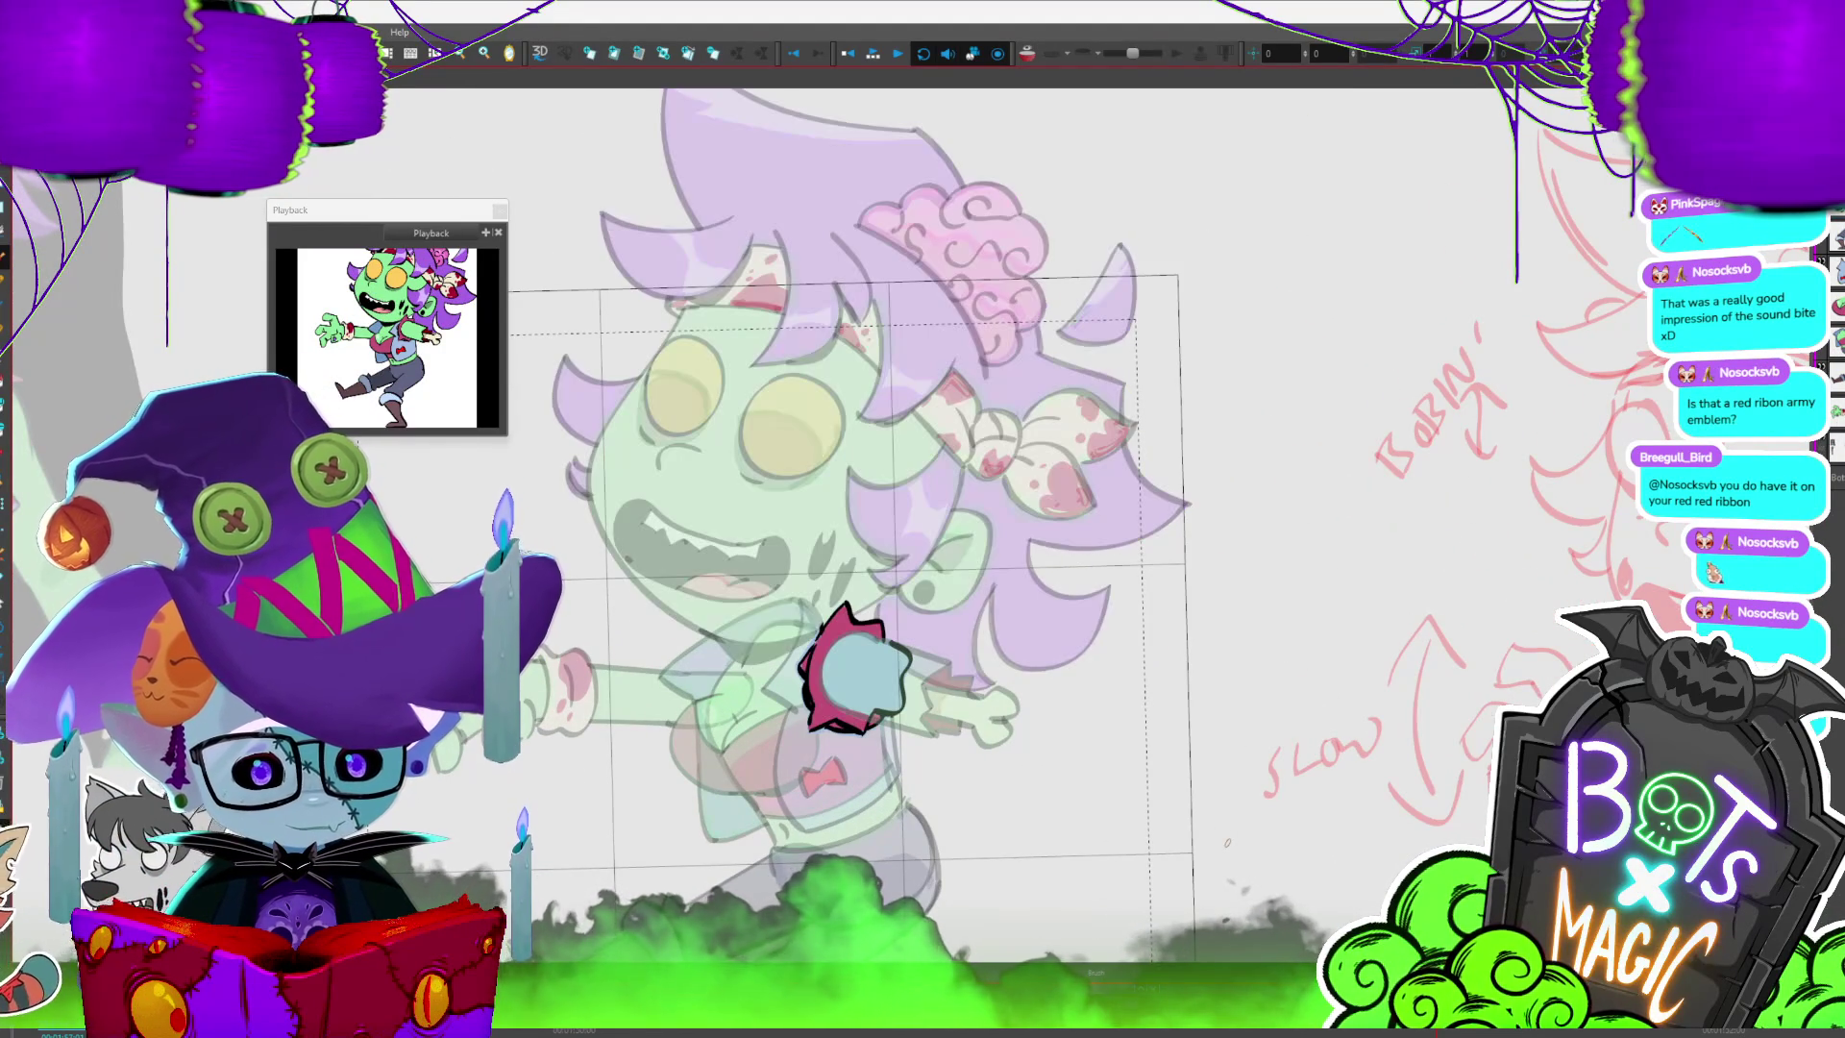
- Flip between the head and chest badge drawings and step the head through its walk poses
key("comma")
key("2")
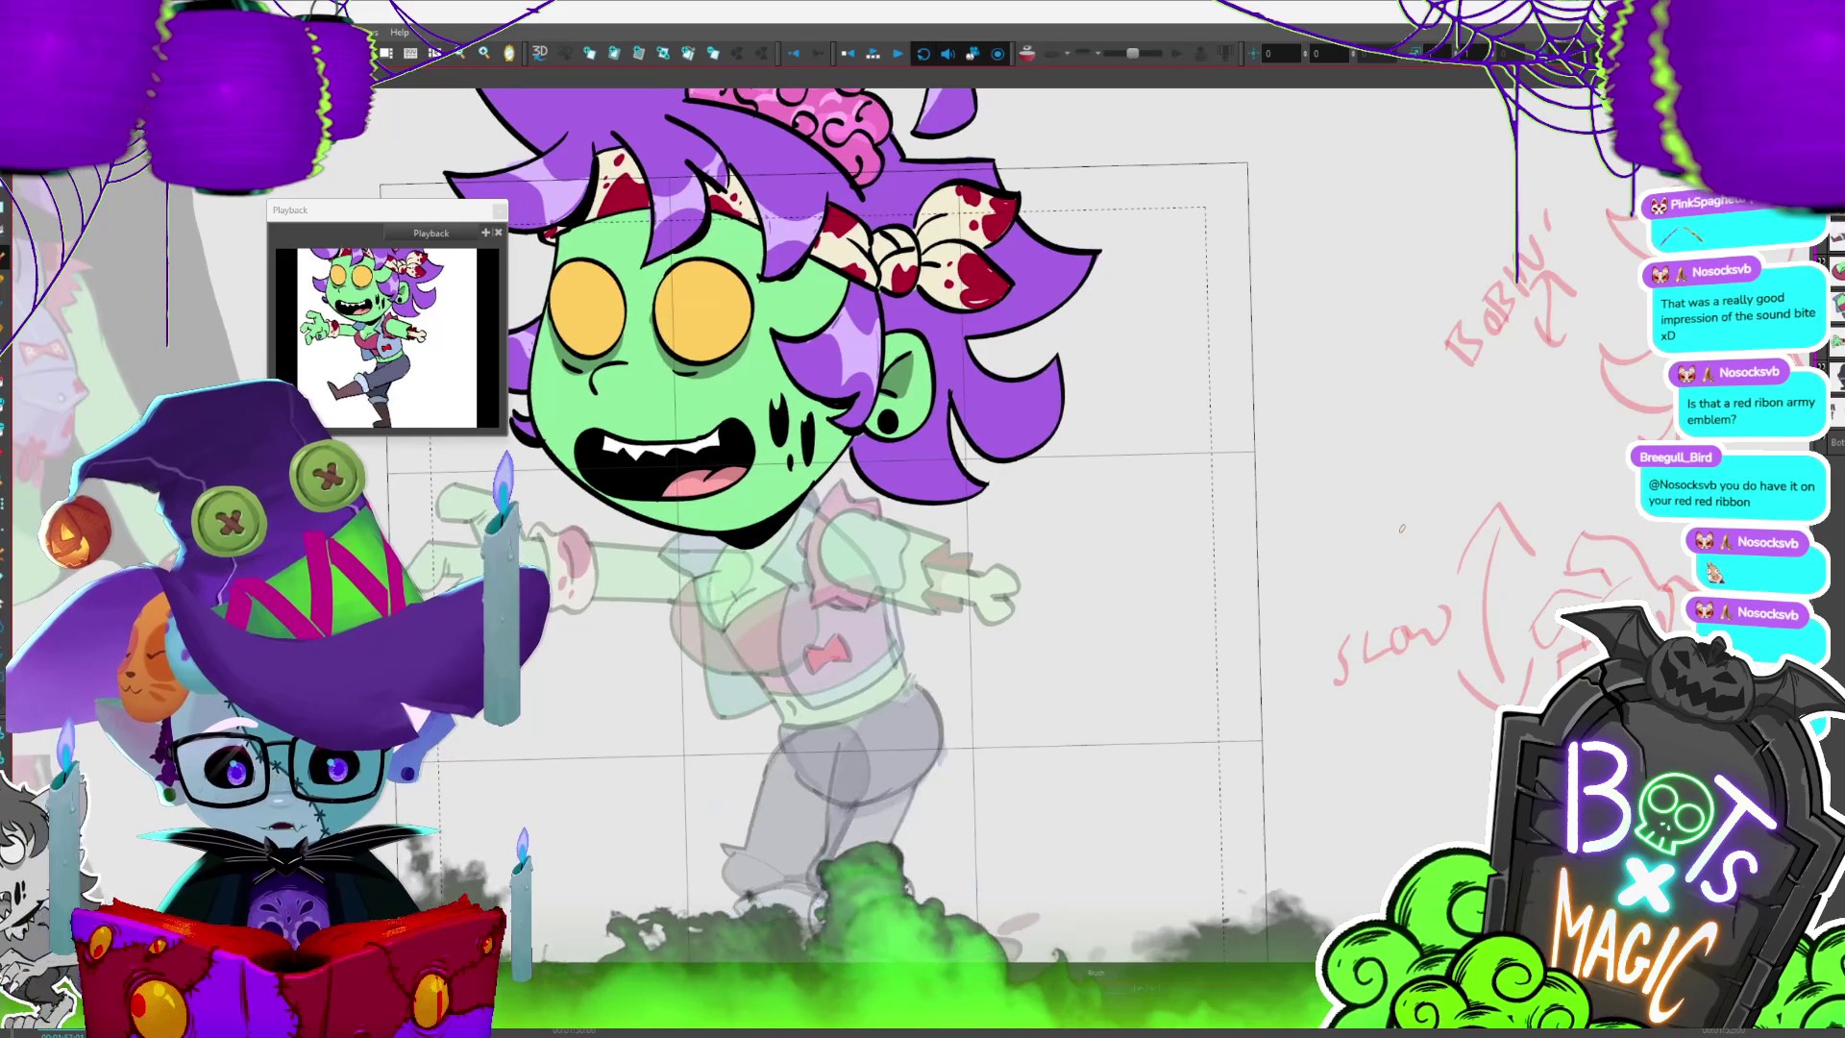
key("period")
key("comma")
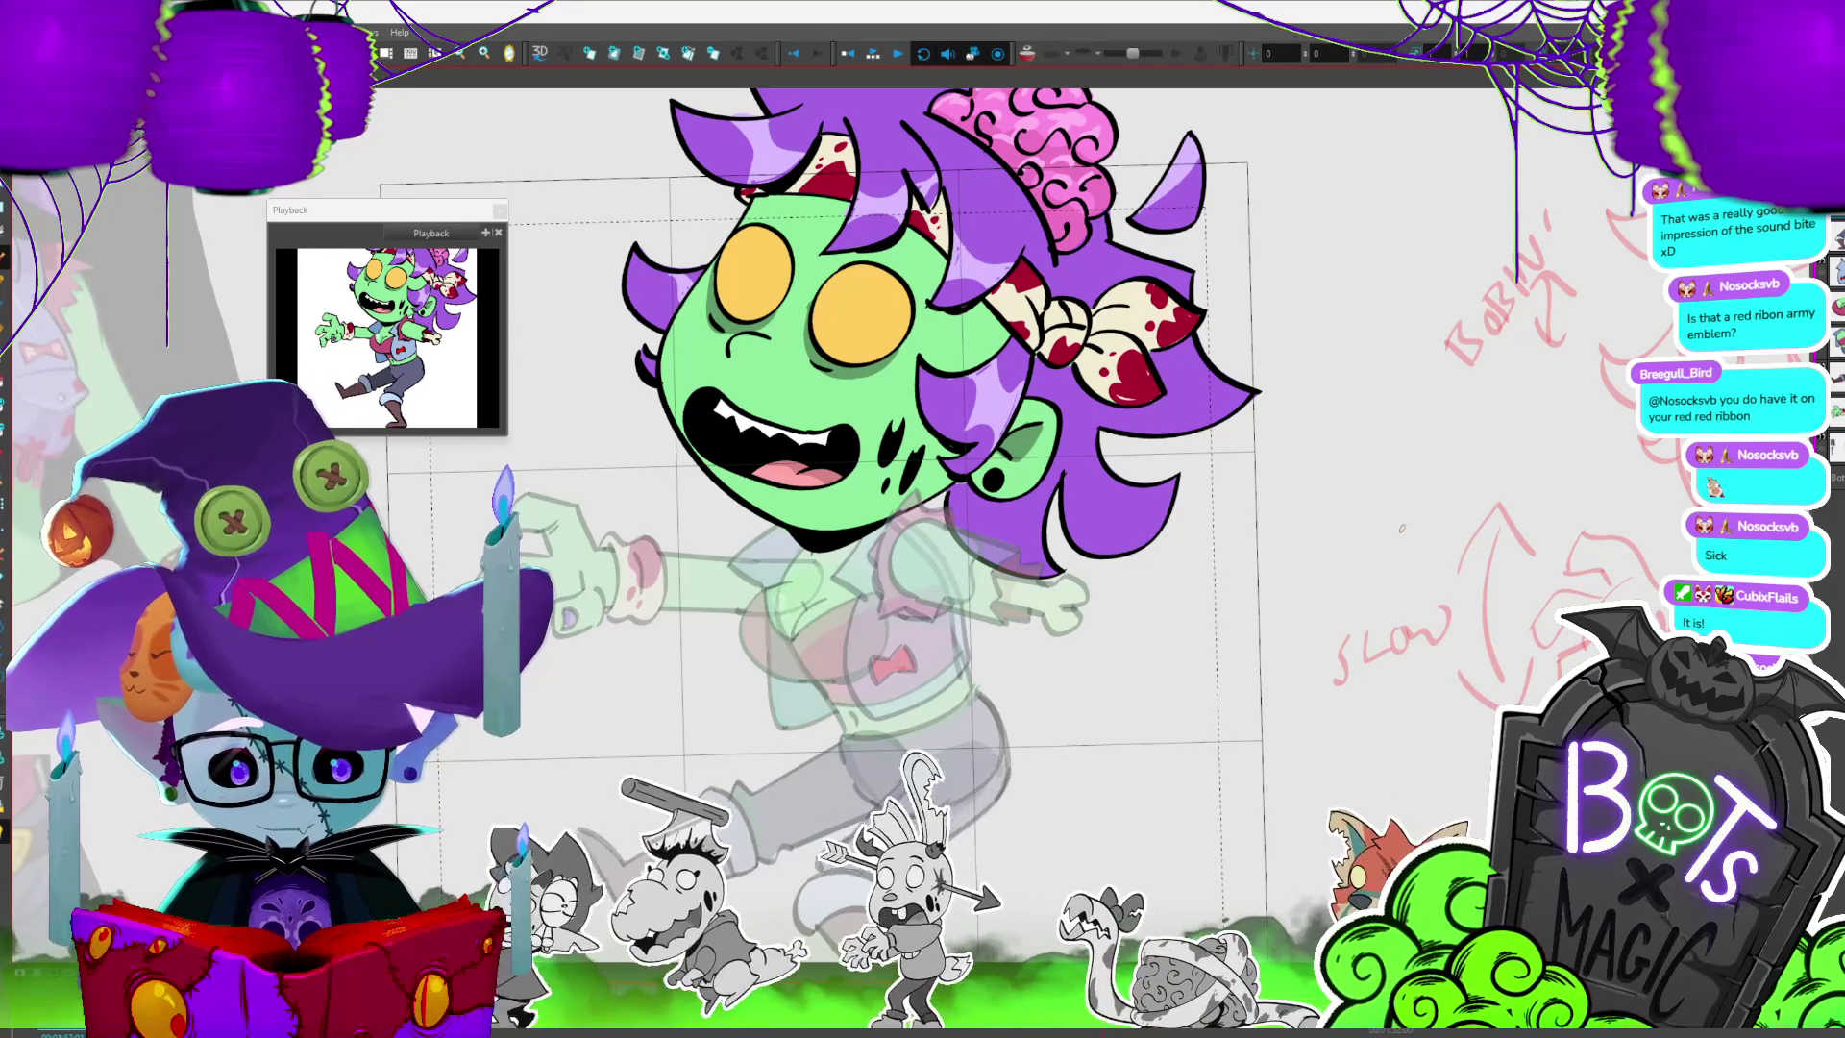
key("slash")
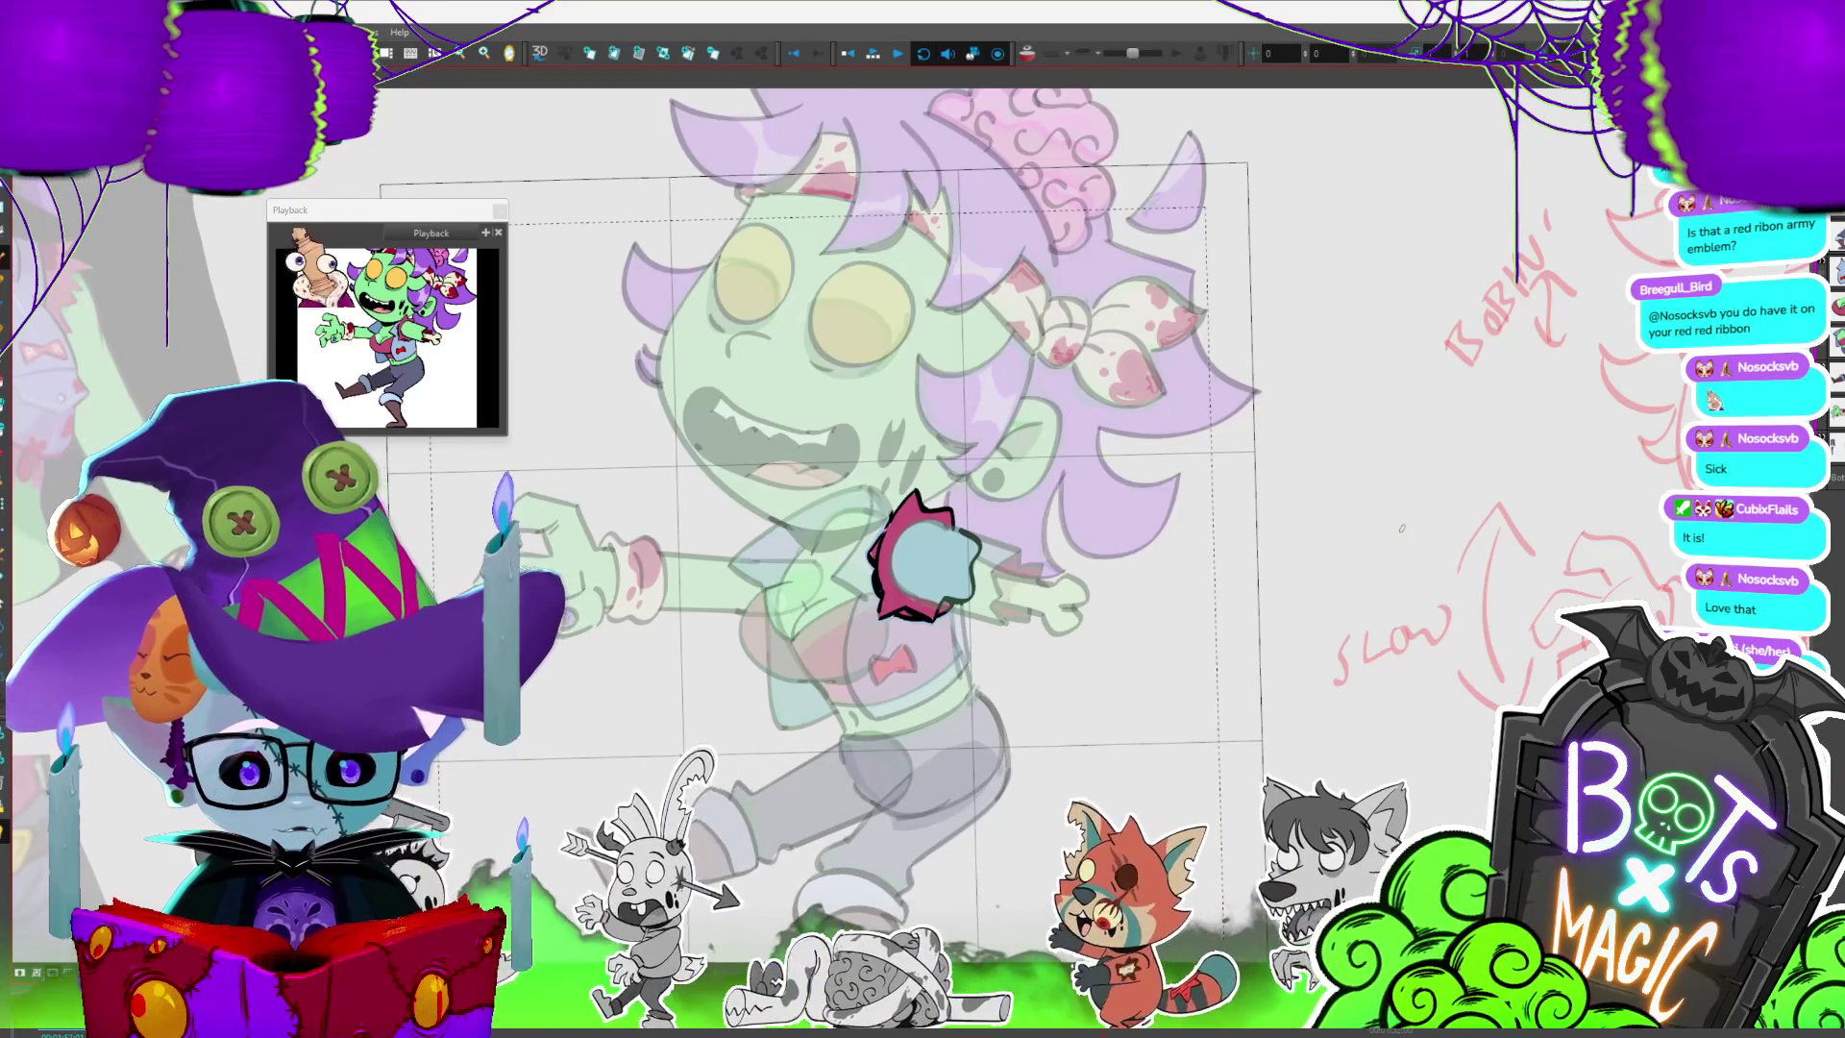
key("slash")
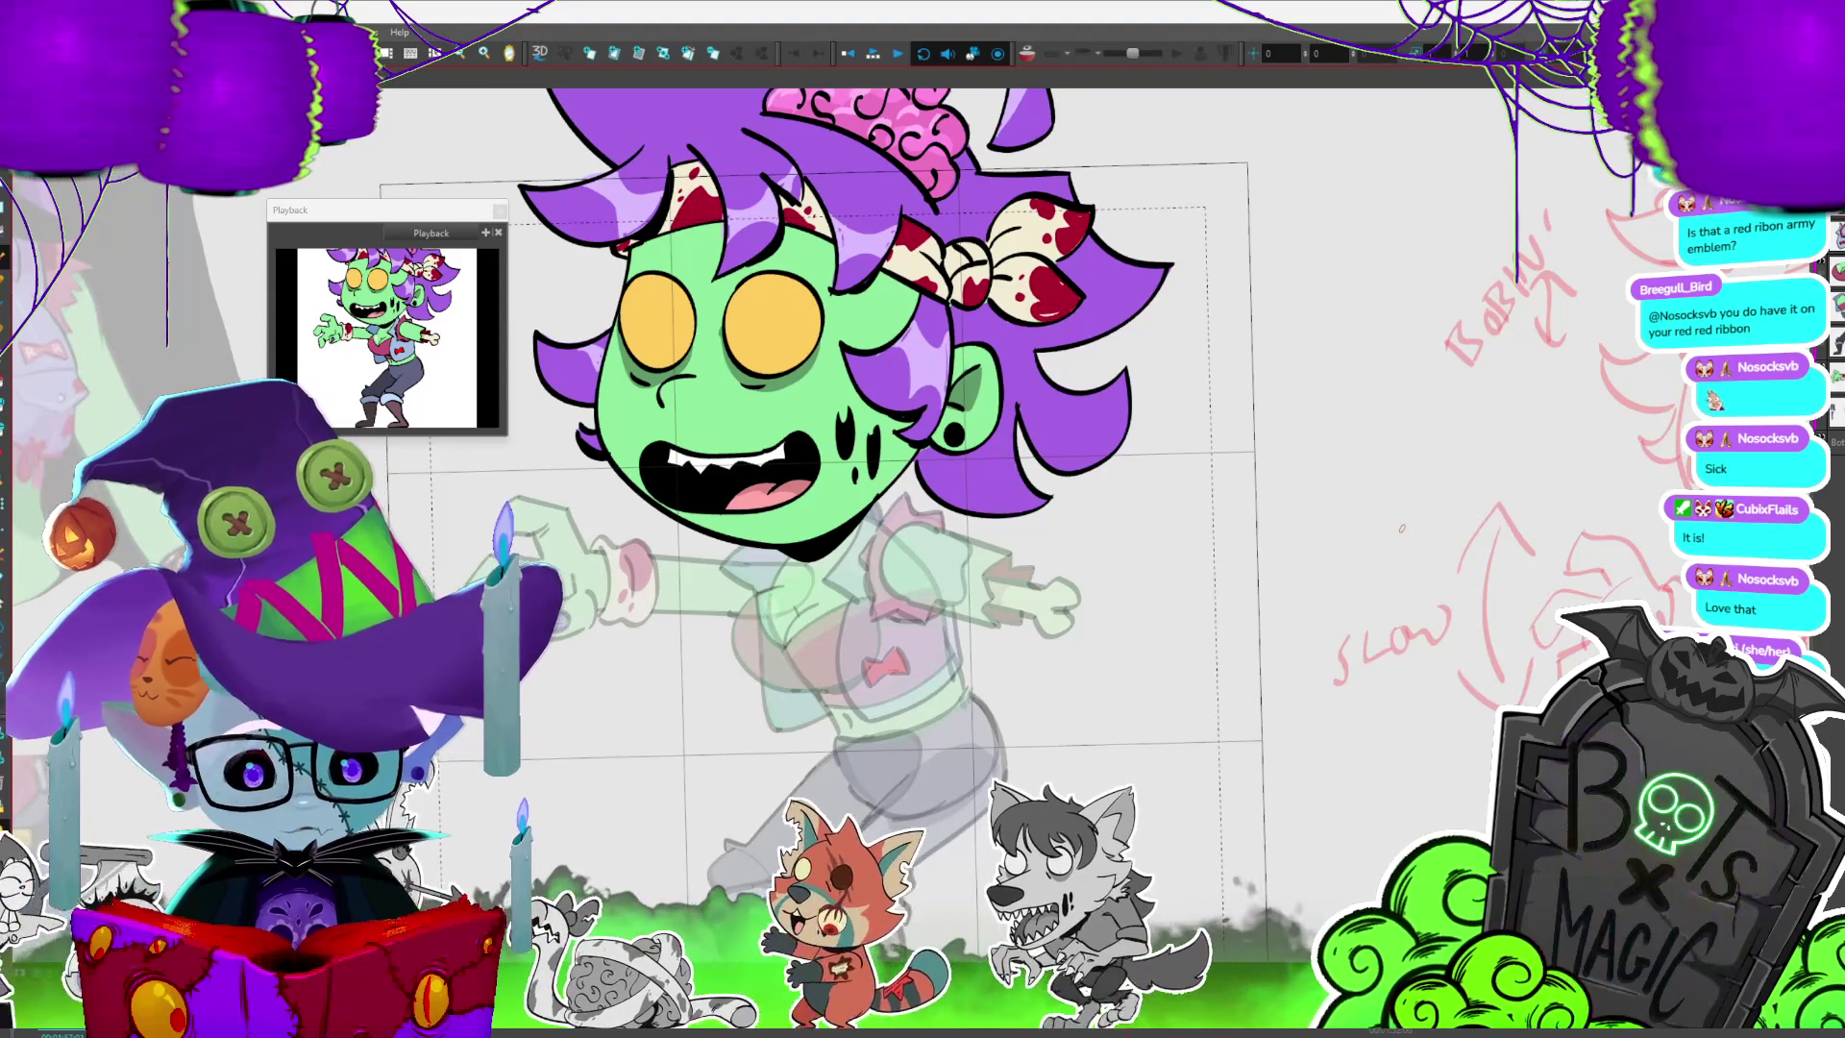
key("period")
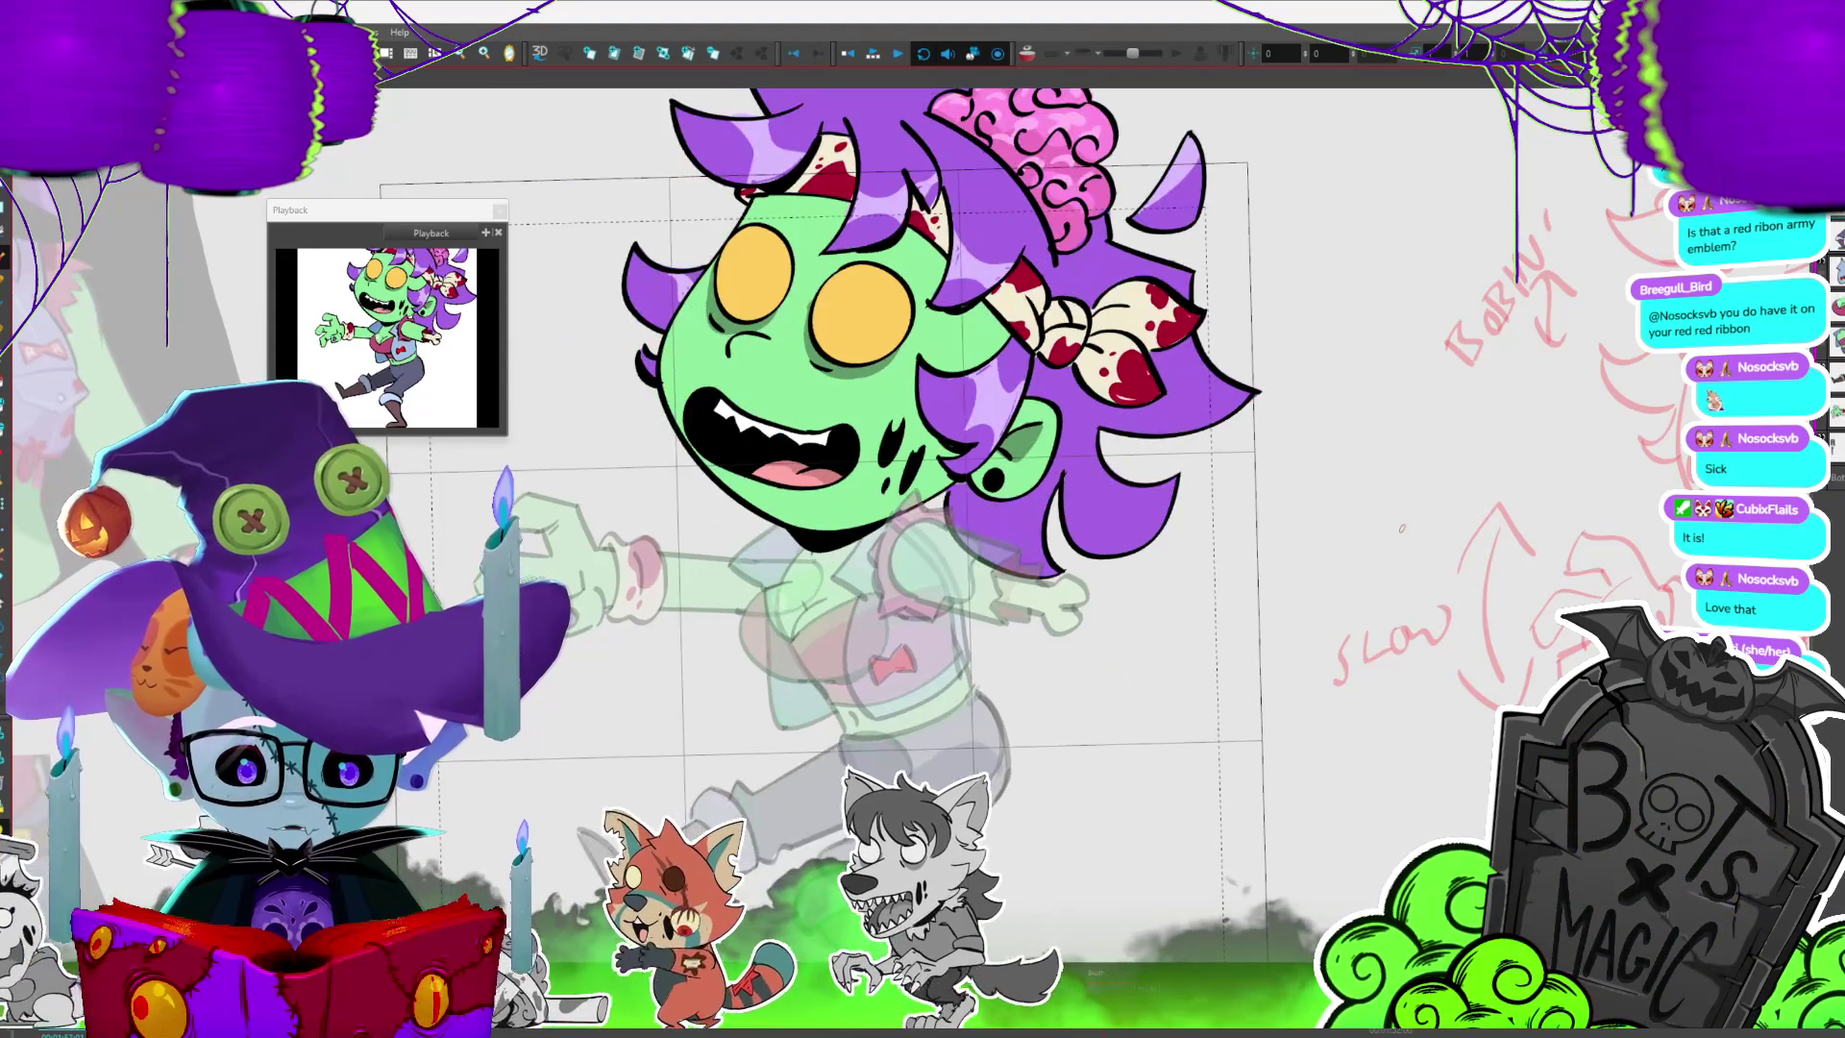
key("period")
key("period")
key("period")
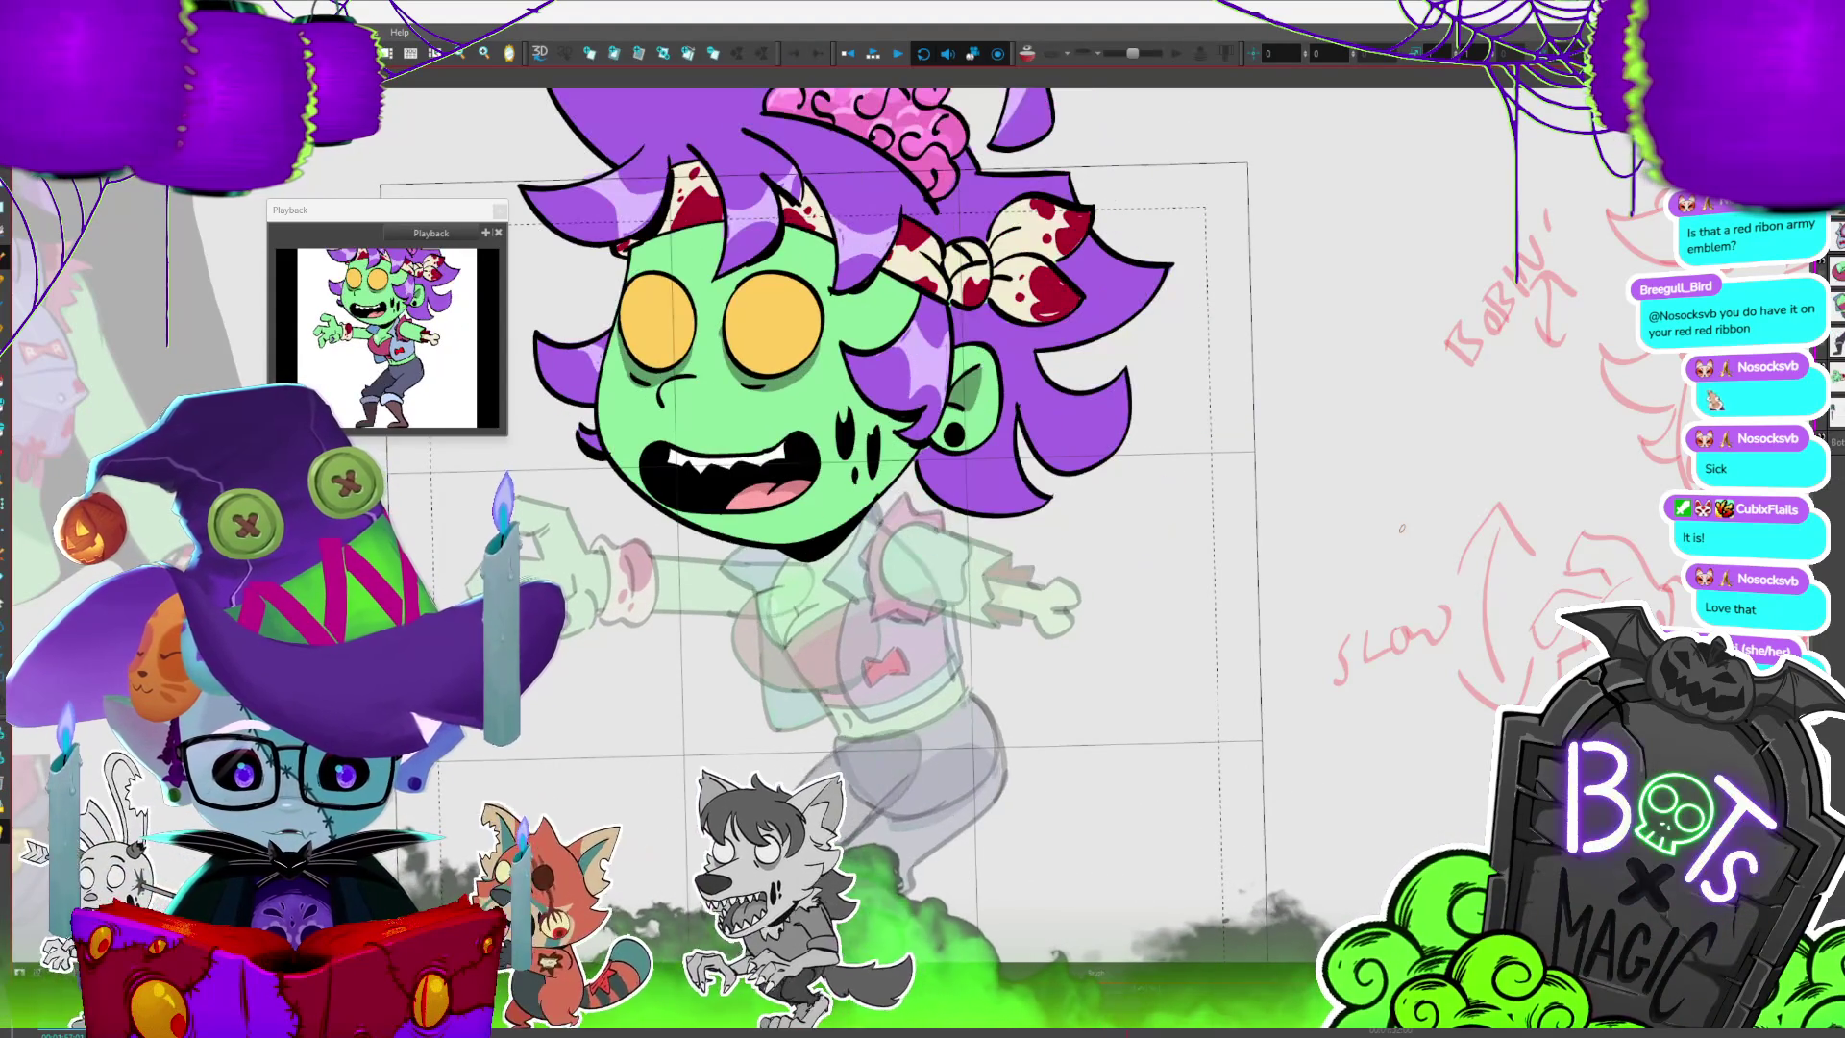
scroll(924, 519, "up", 2)
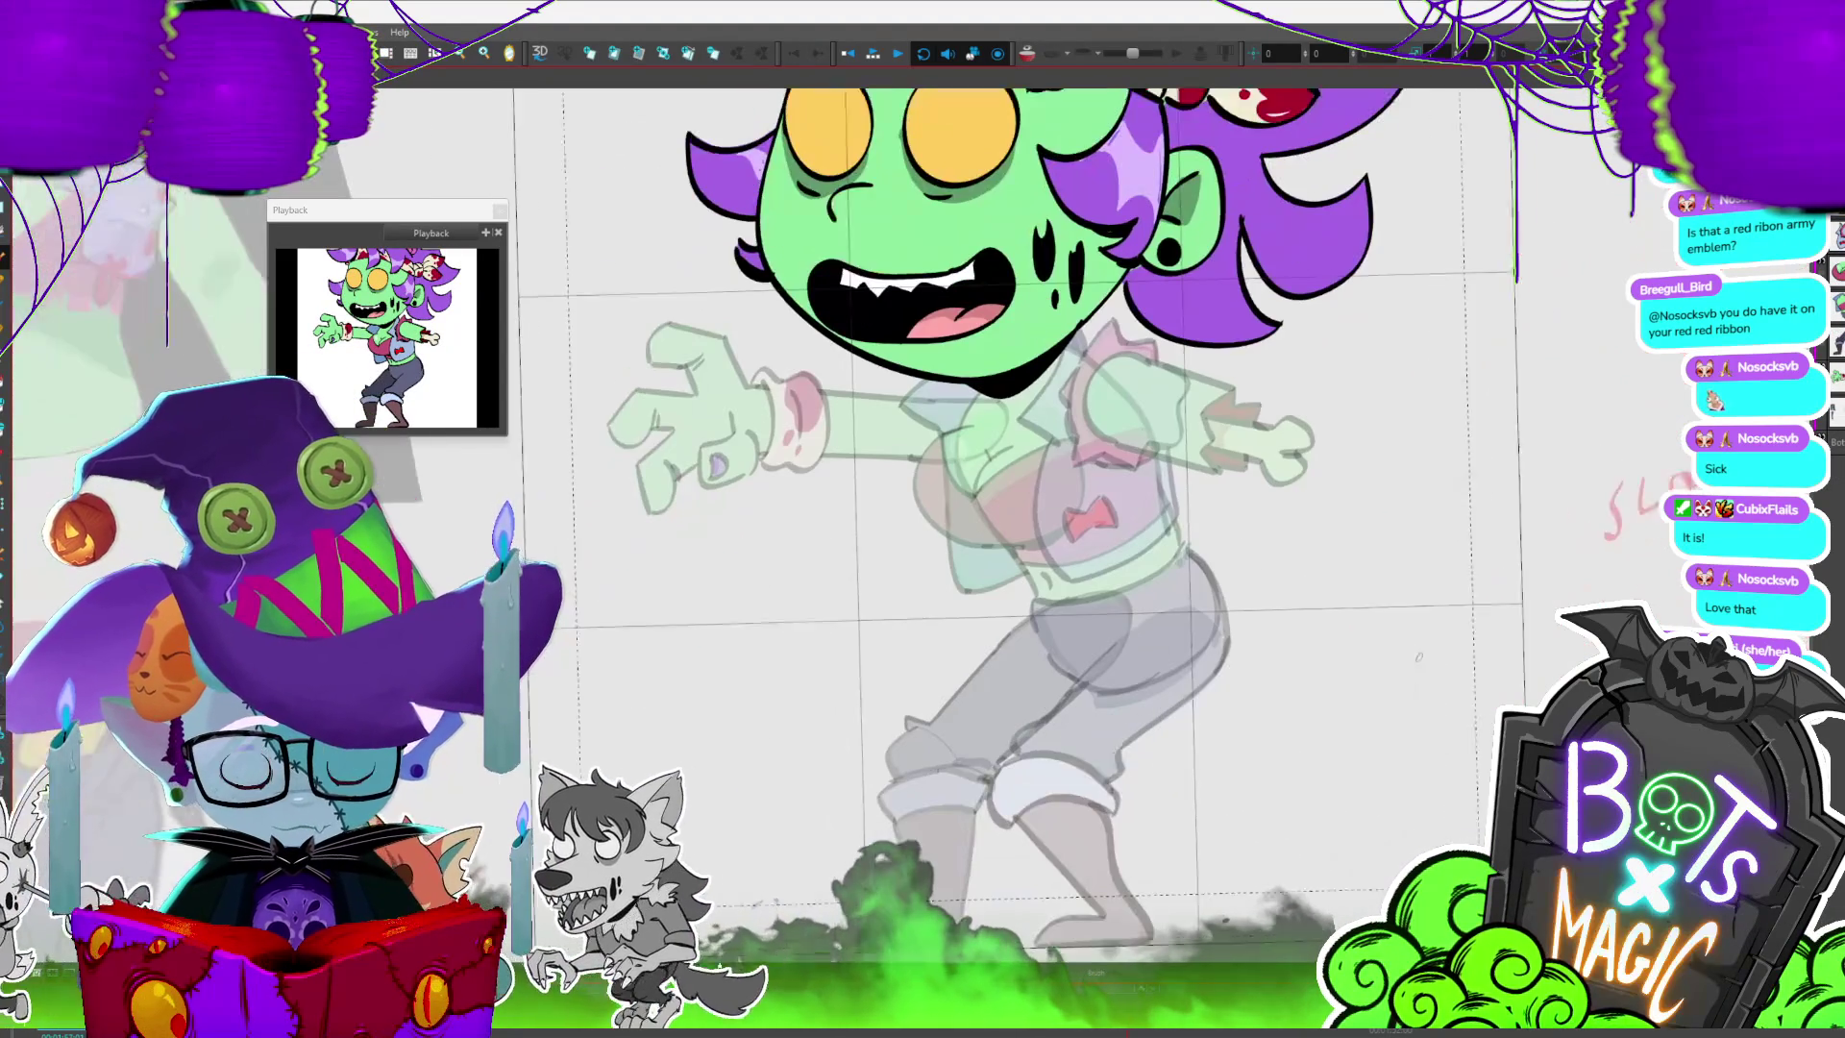
- Make the red sleeve piece active, check onion skin outlines, and swap in a different sleeve drawing
key("Down")
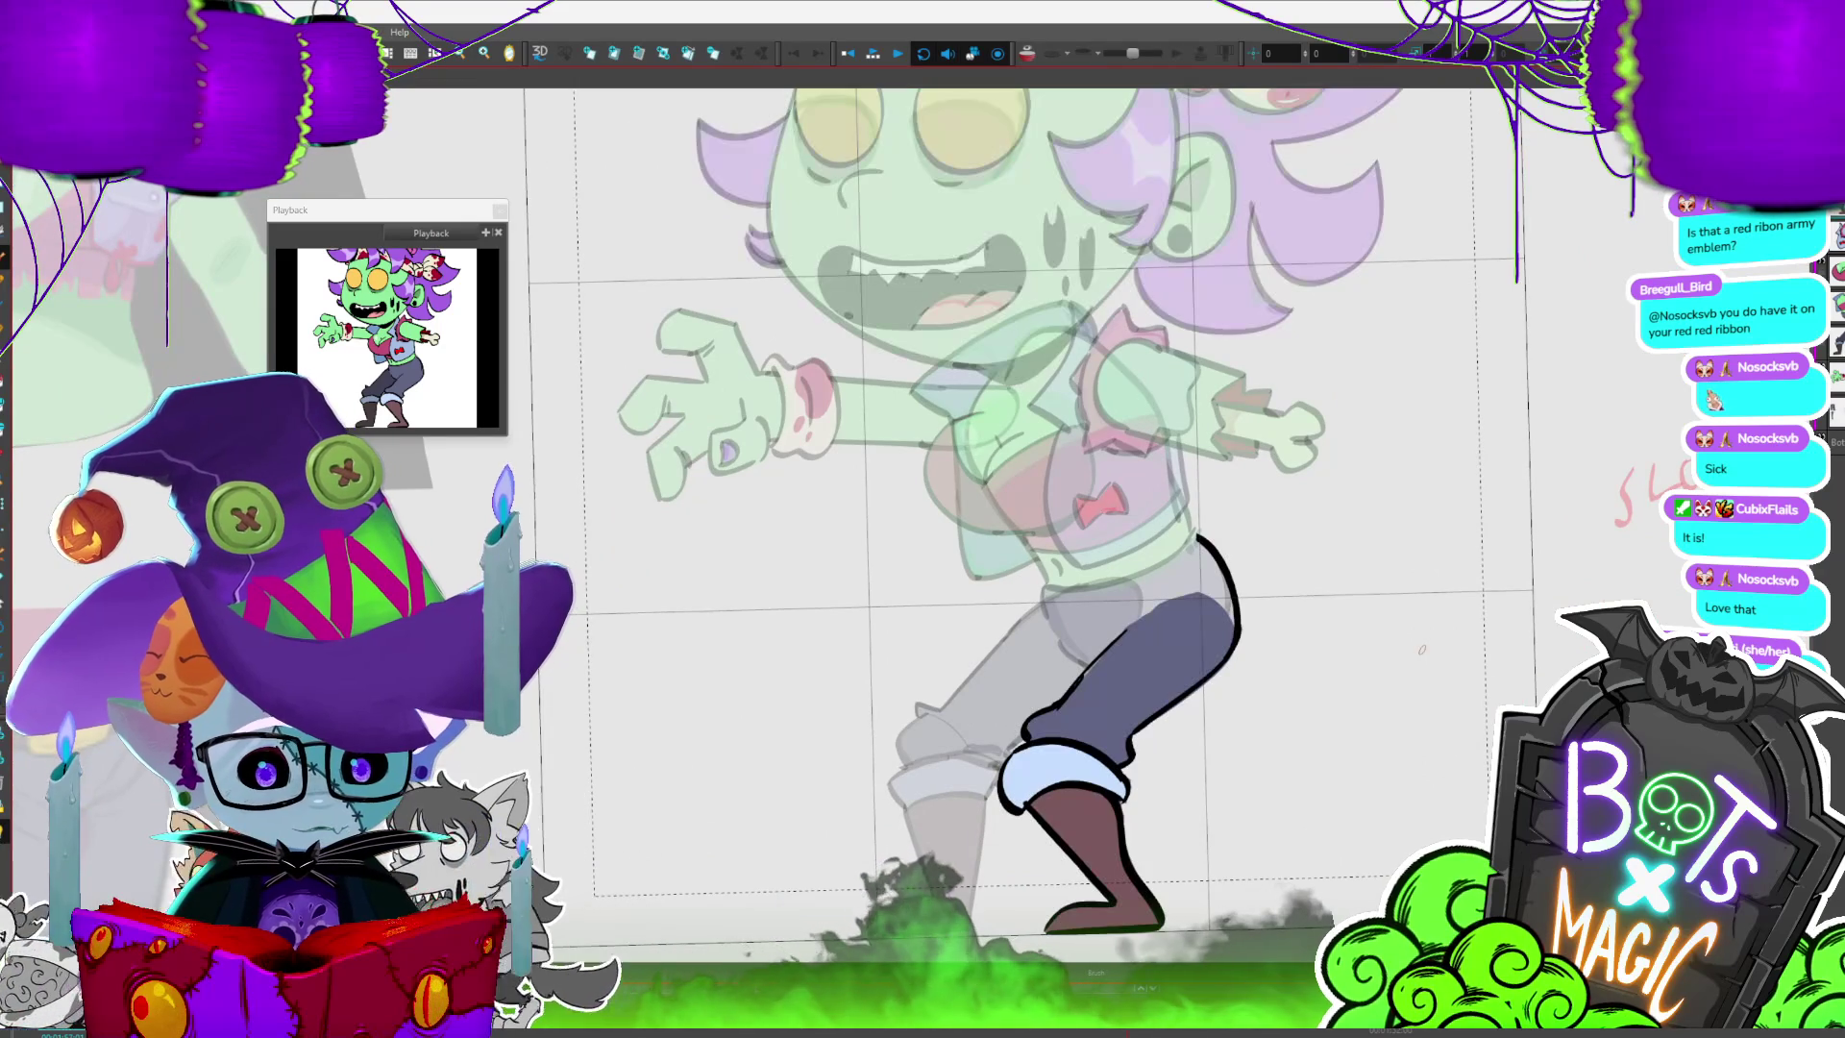
key("Down")
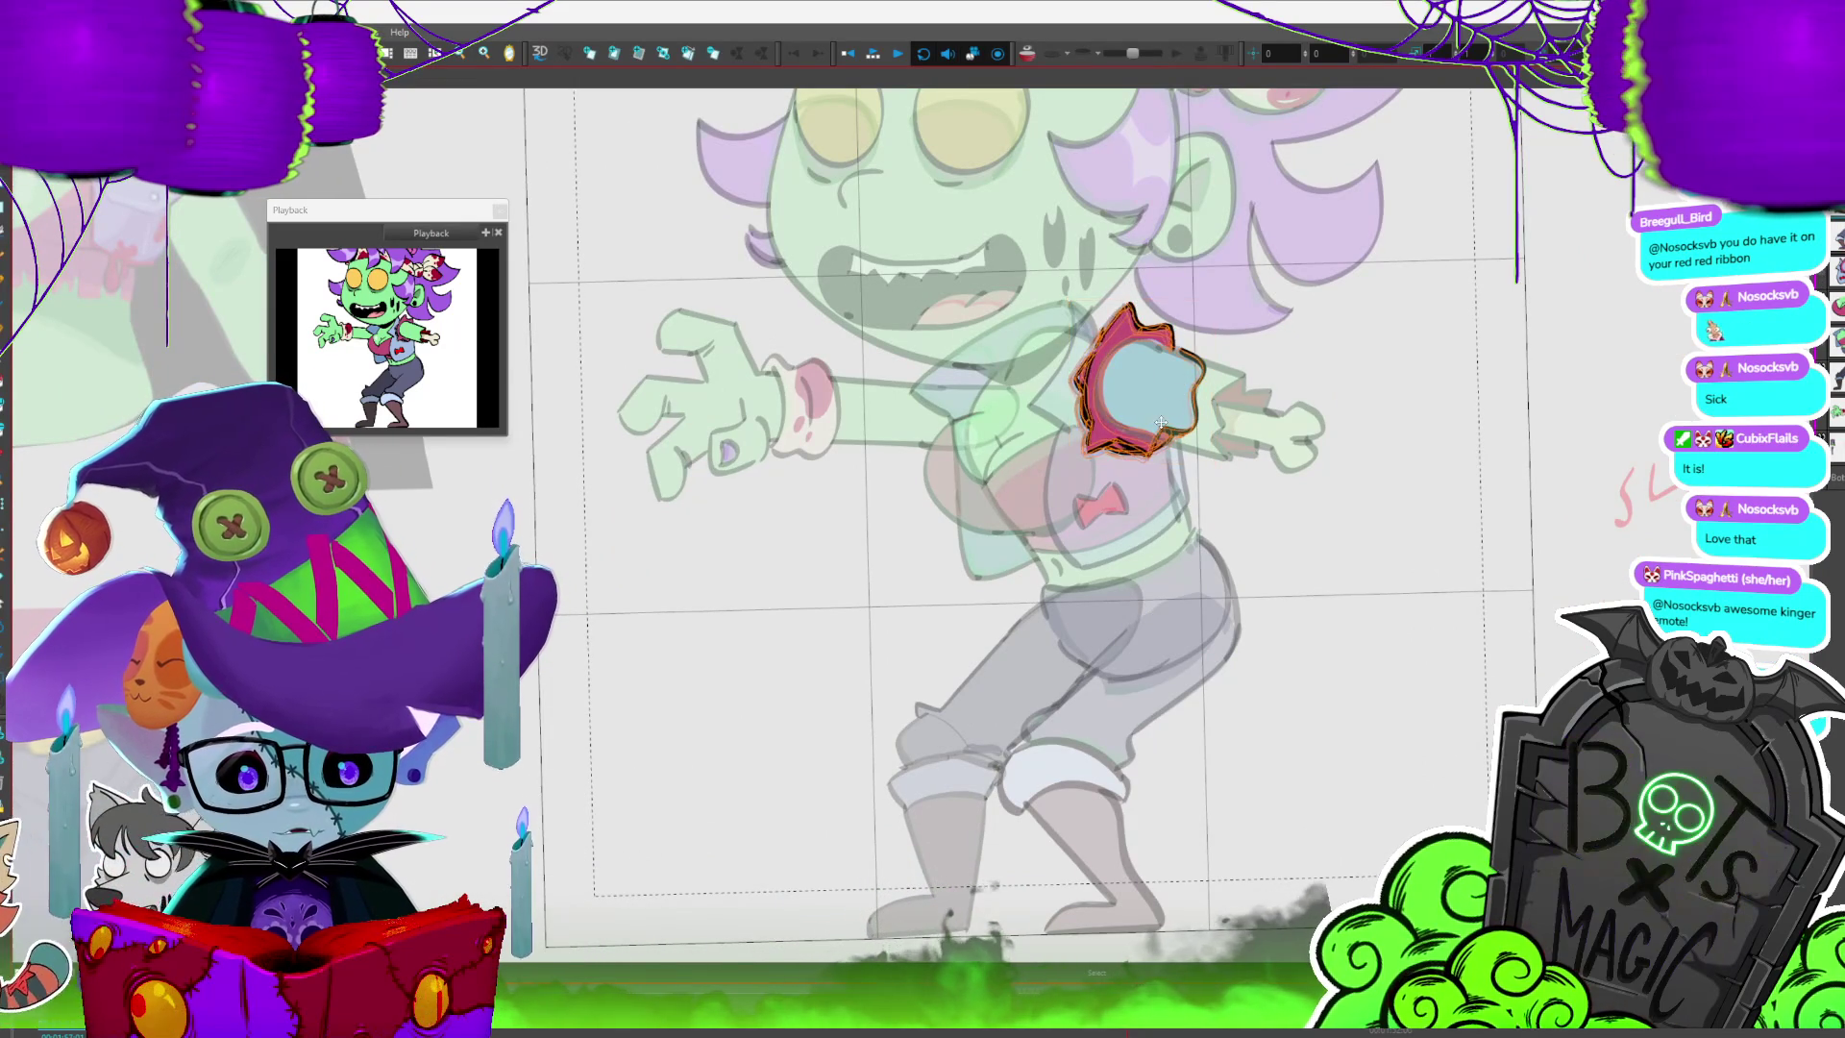
key("period")
key("comma")
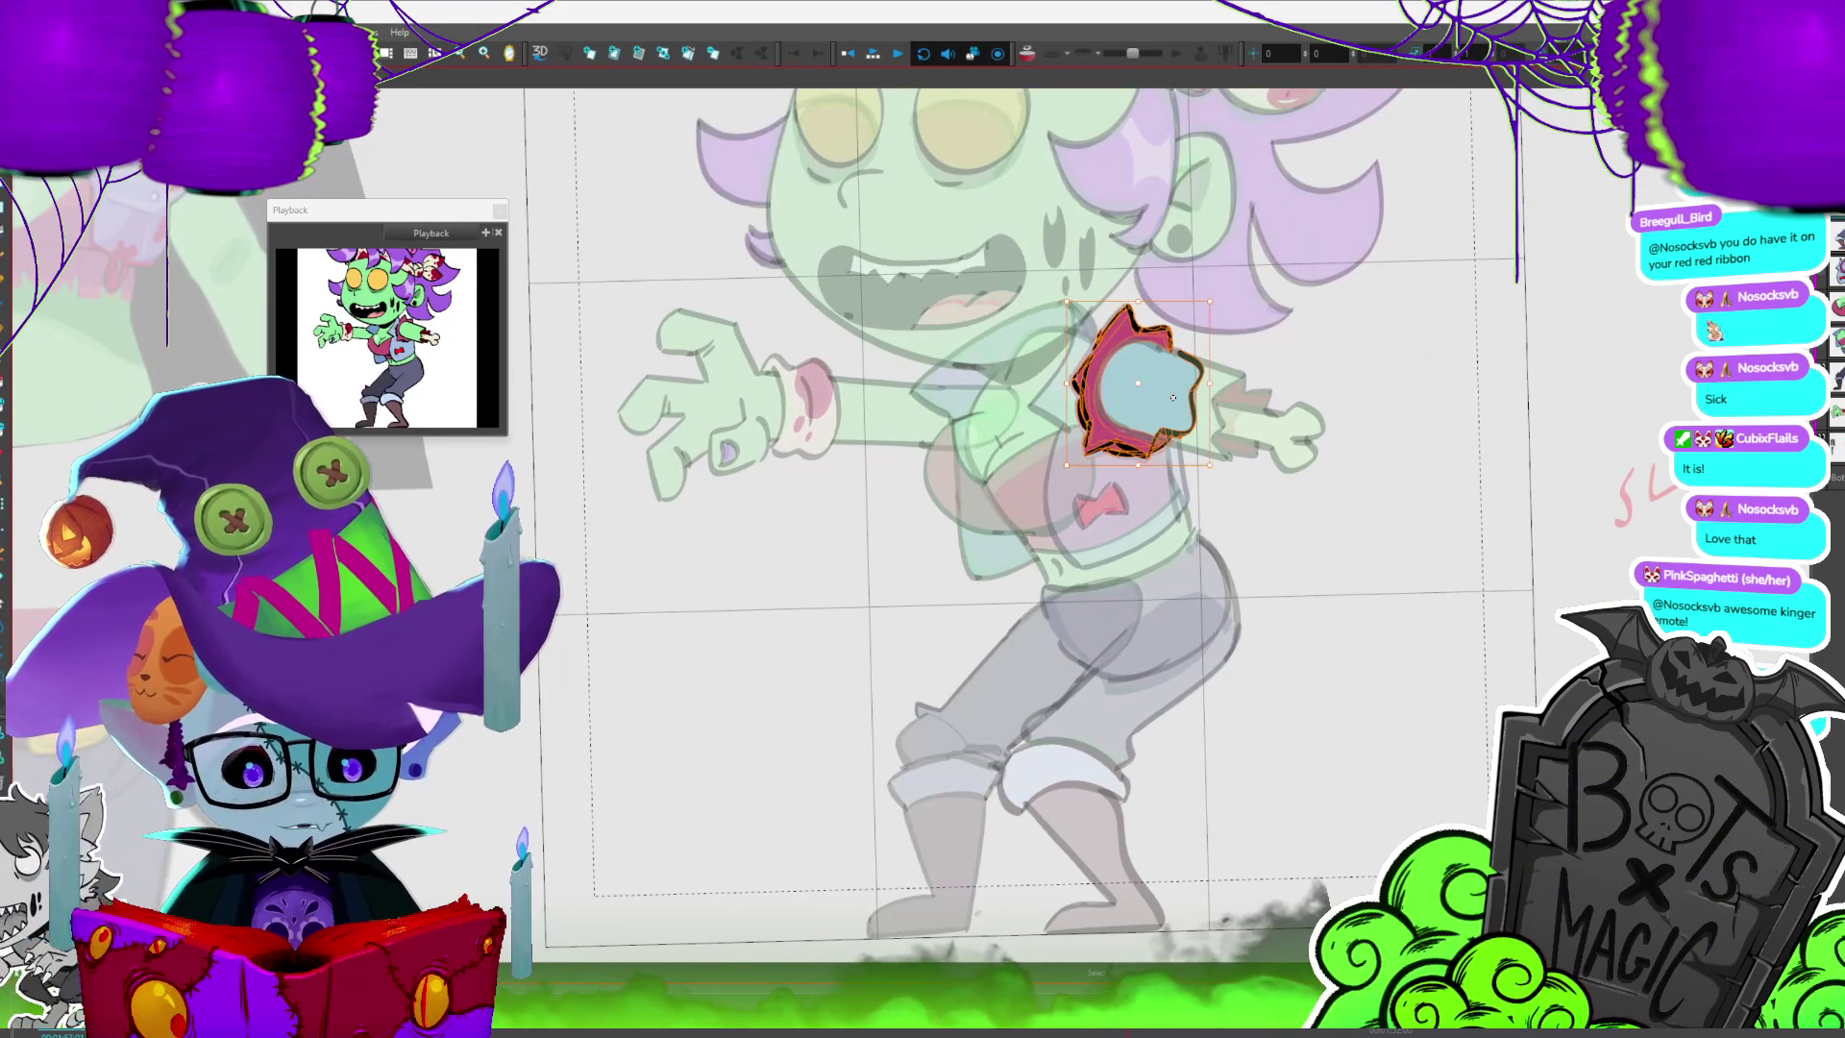
key("Up")
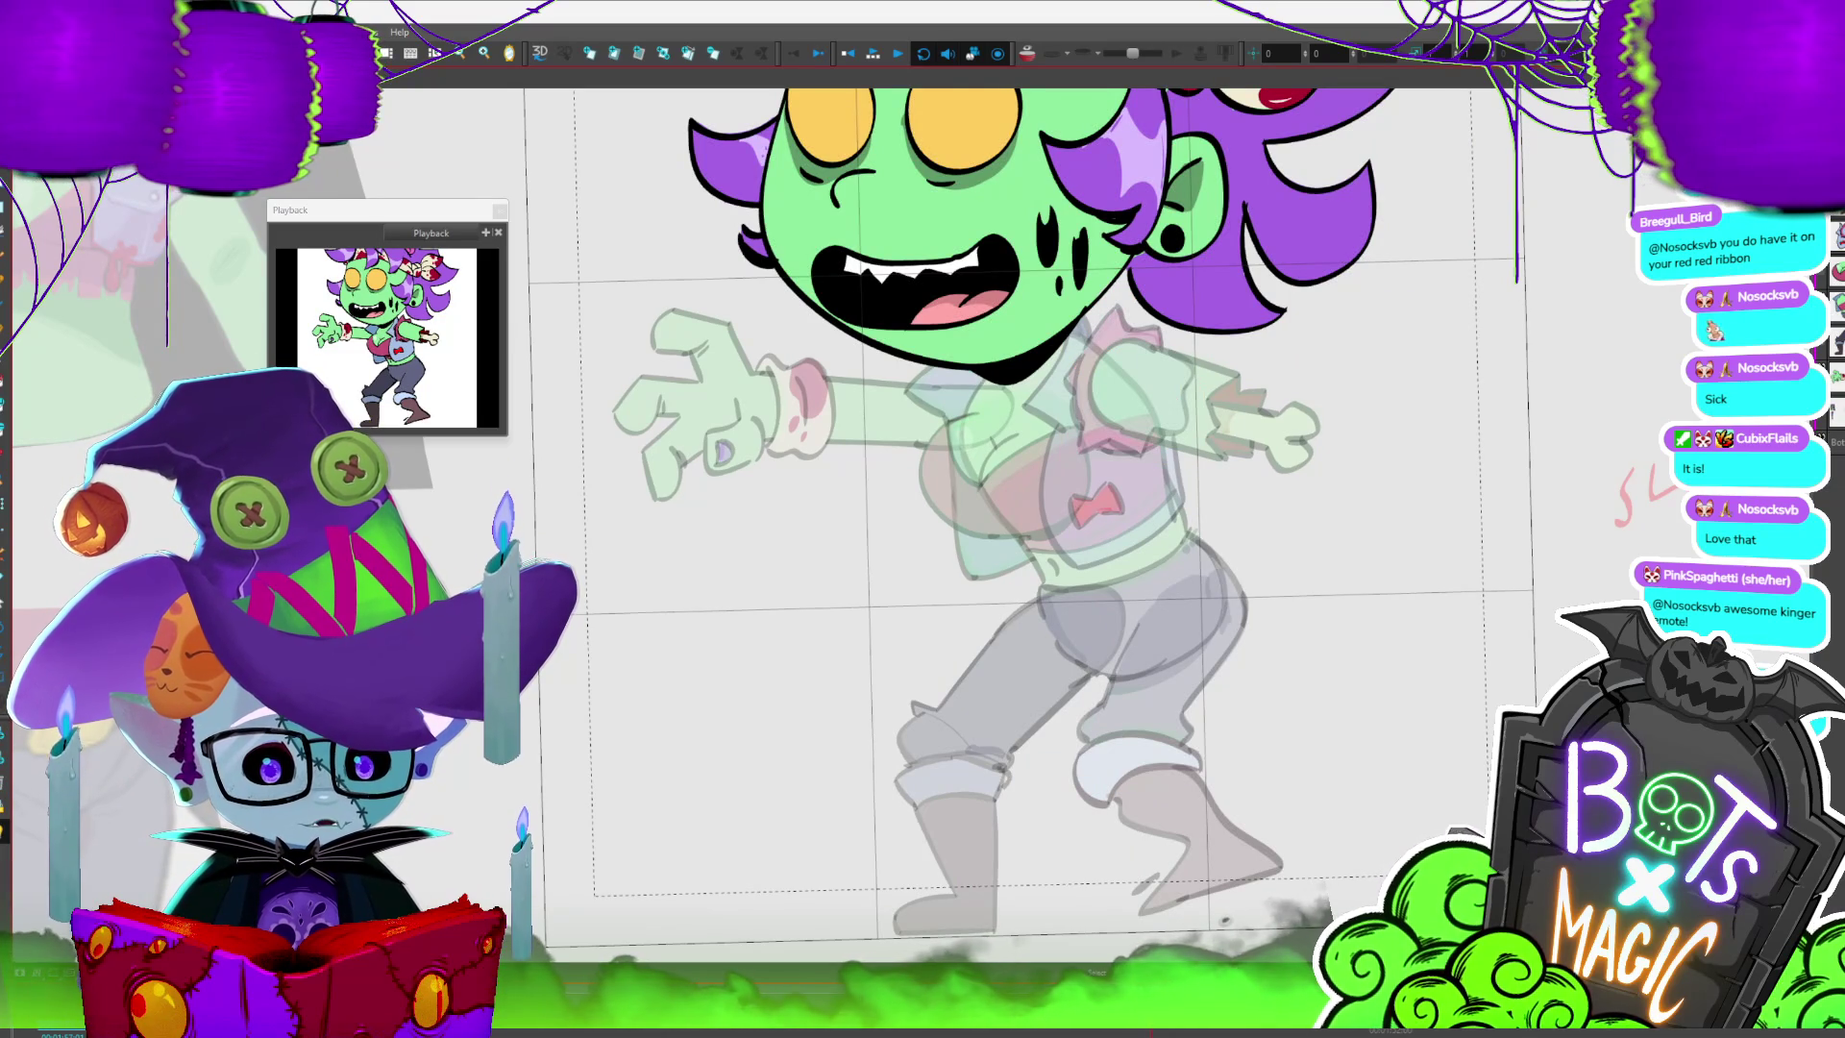
key("Down")
key("ctrl+a")
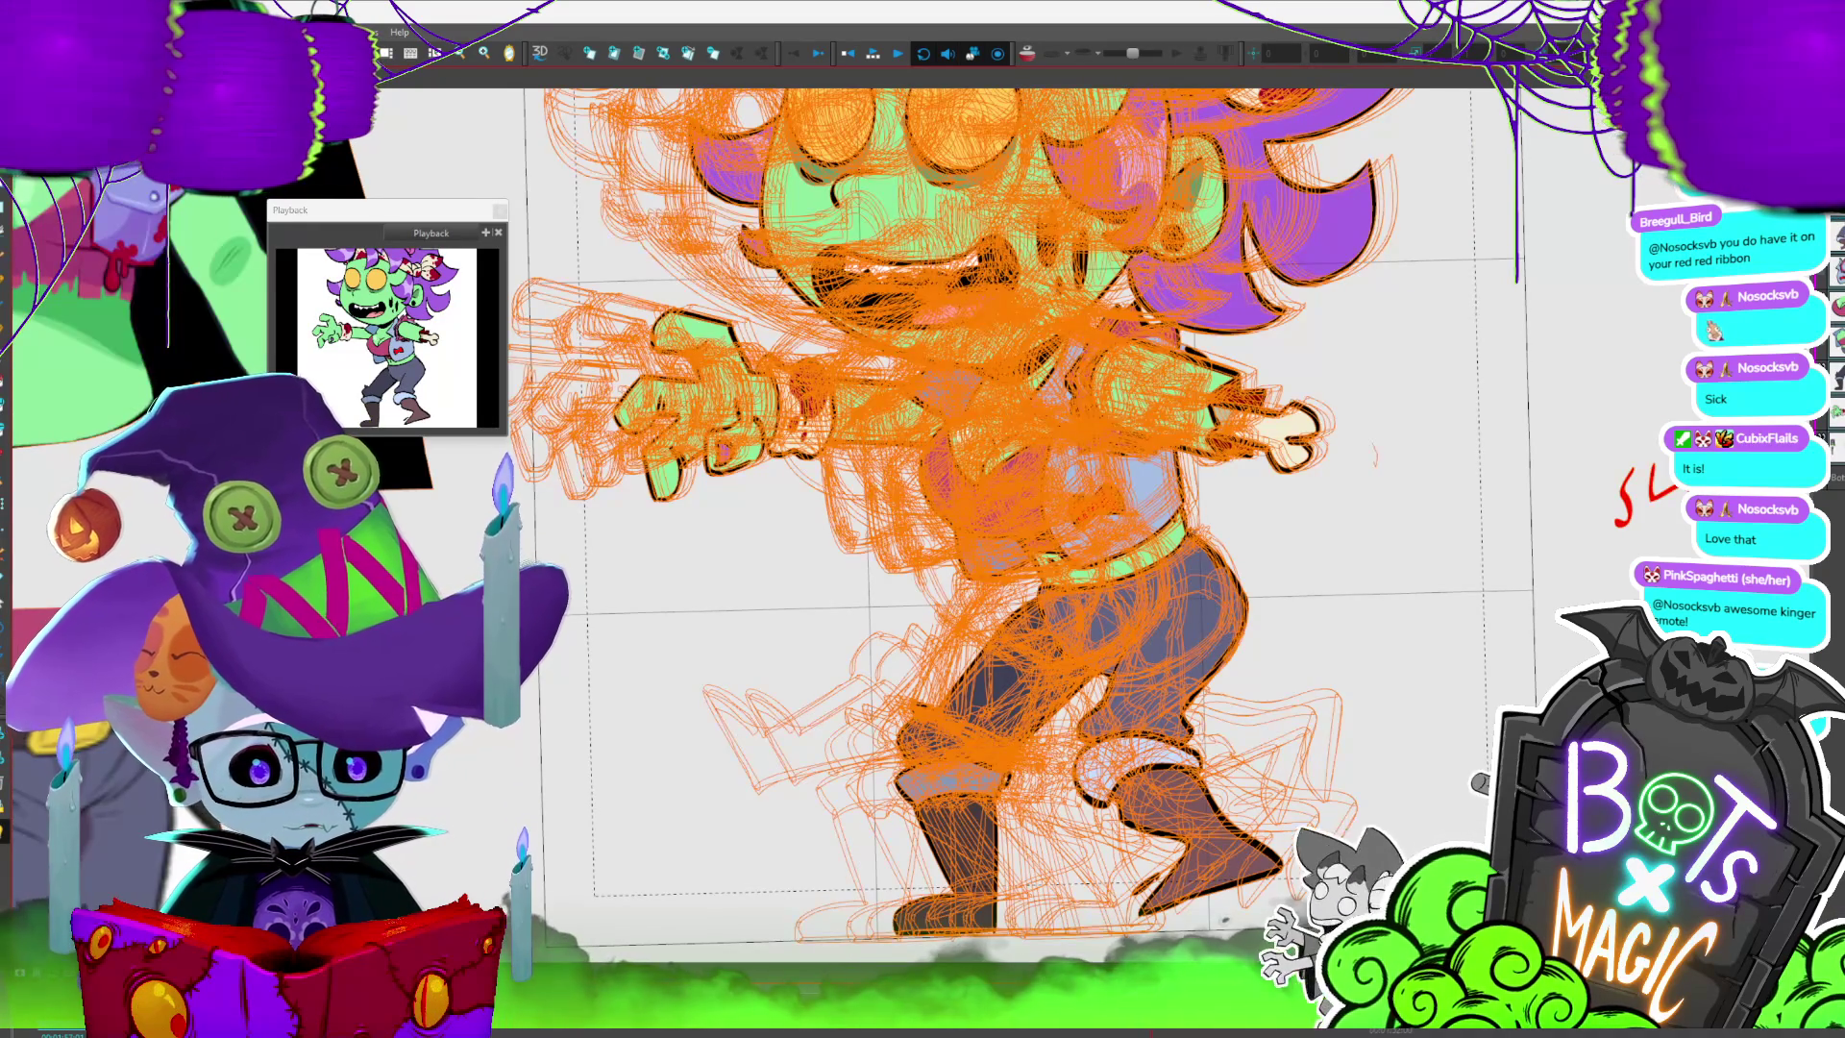
key("Down")
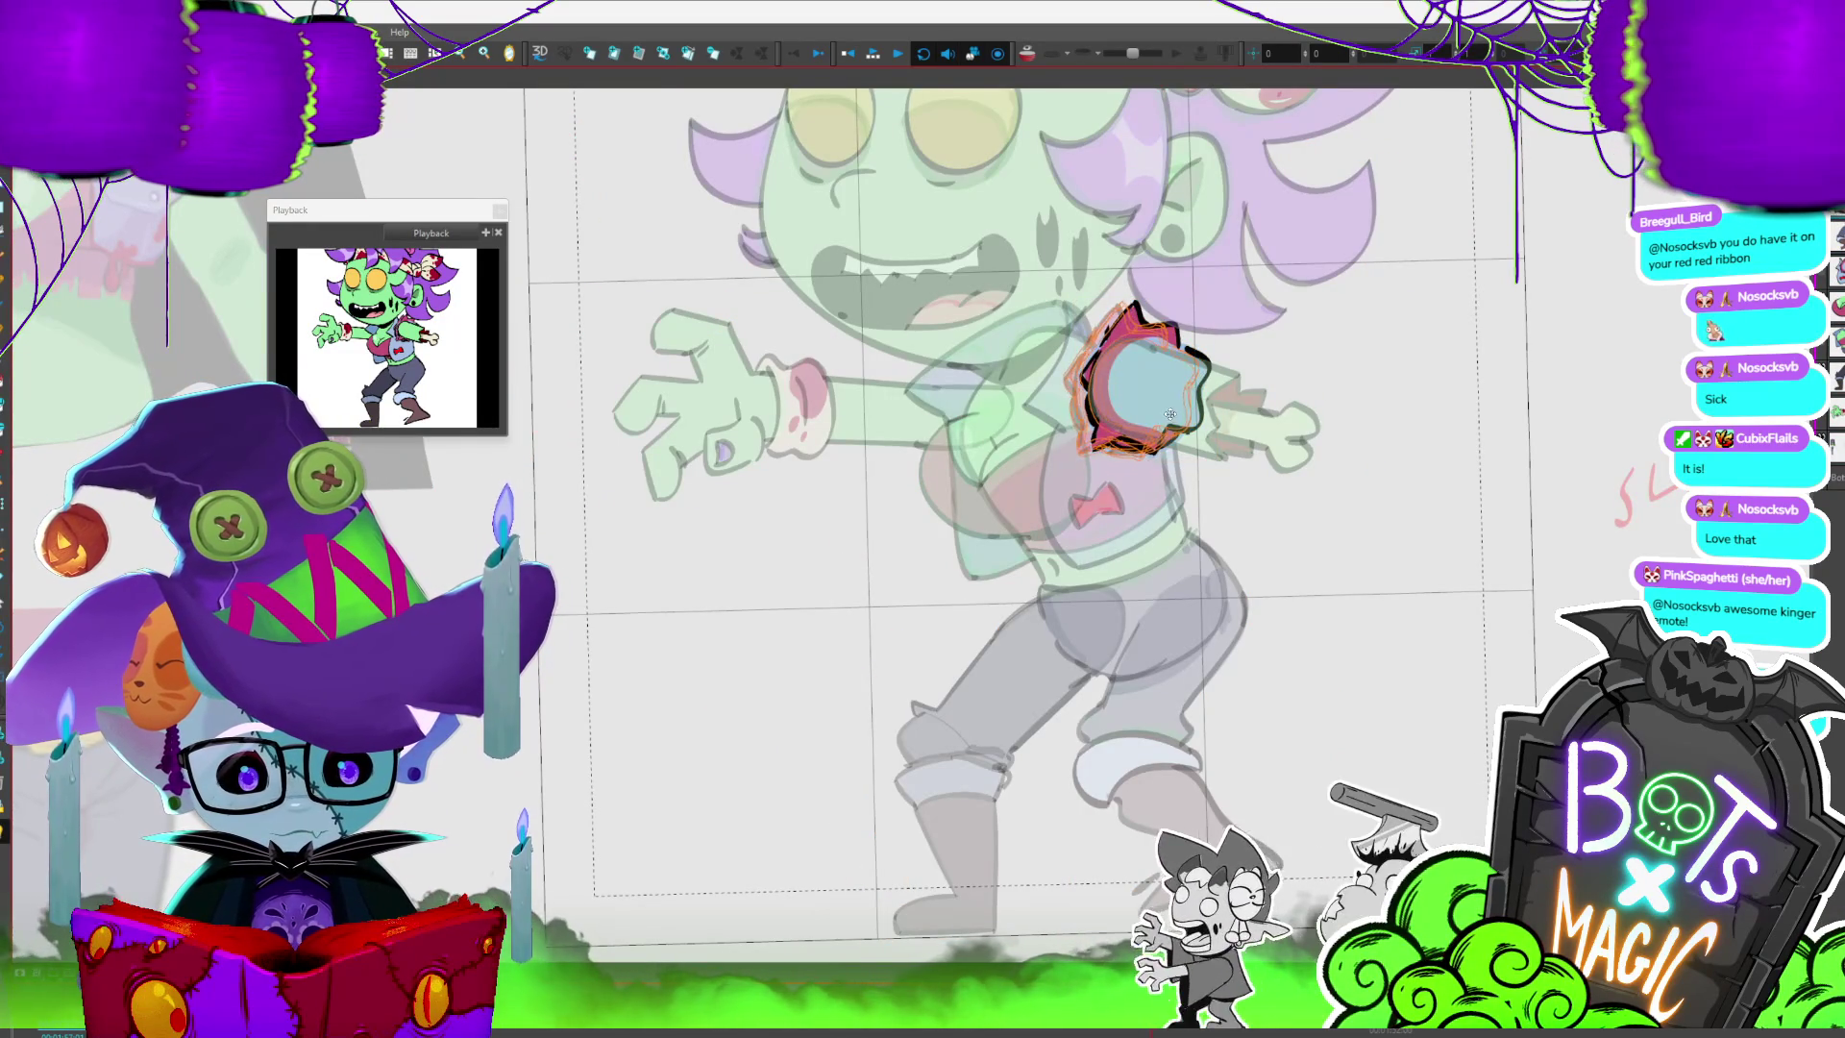
key("period")
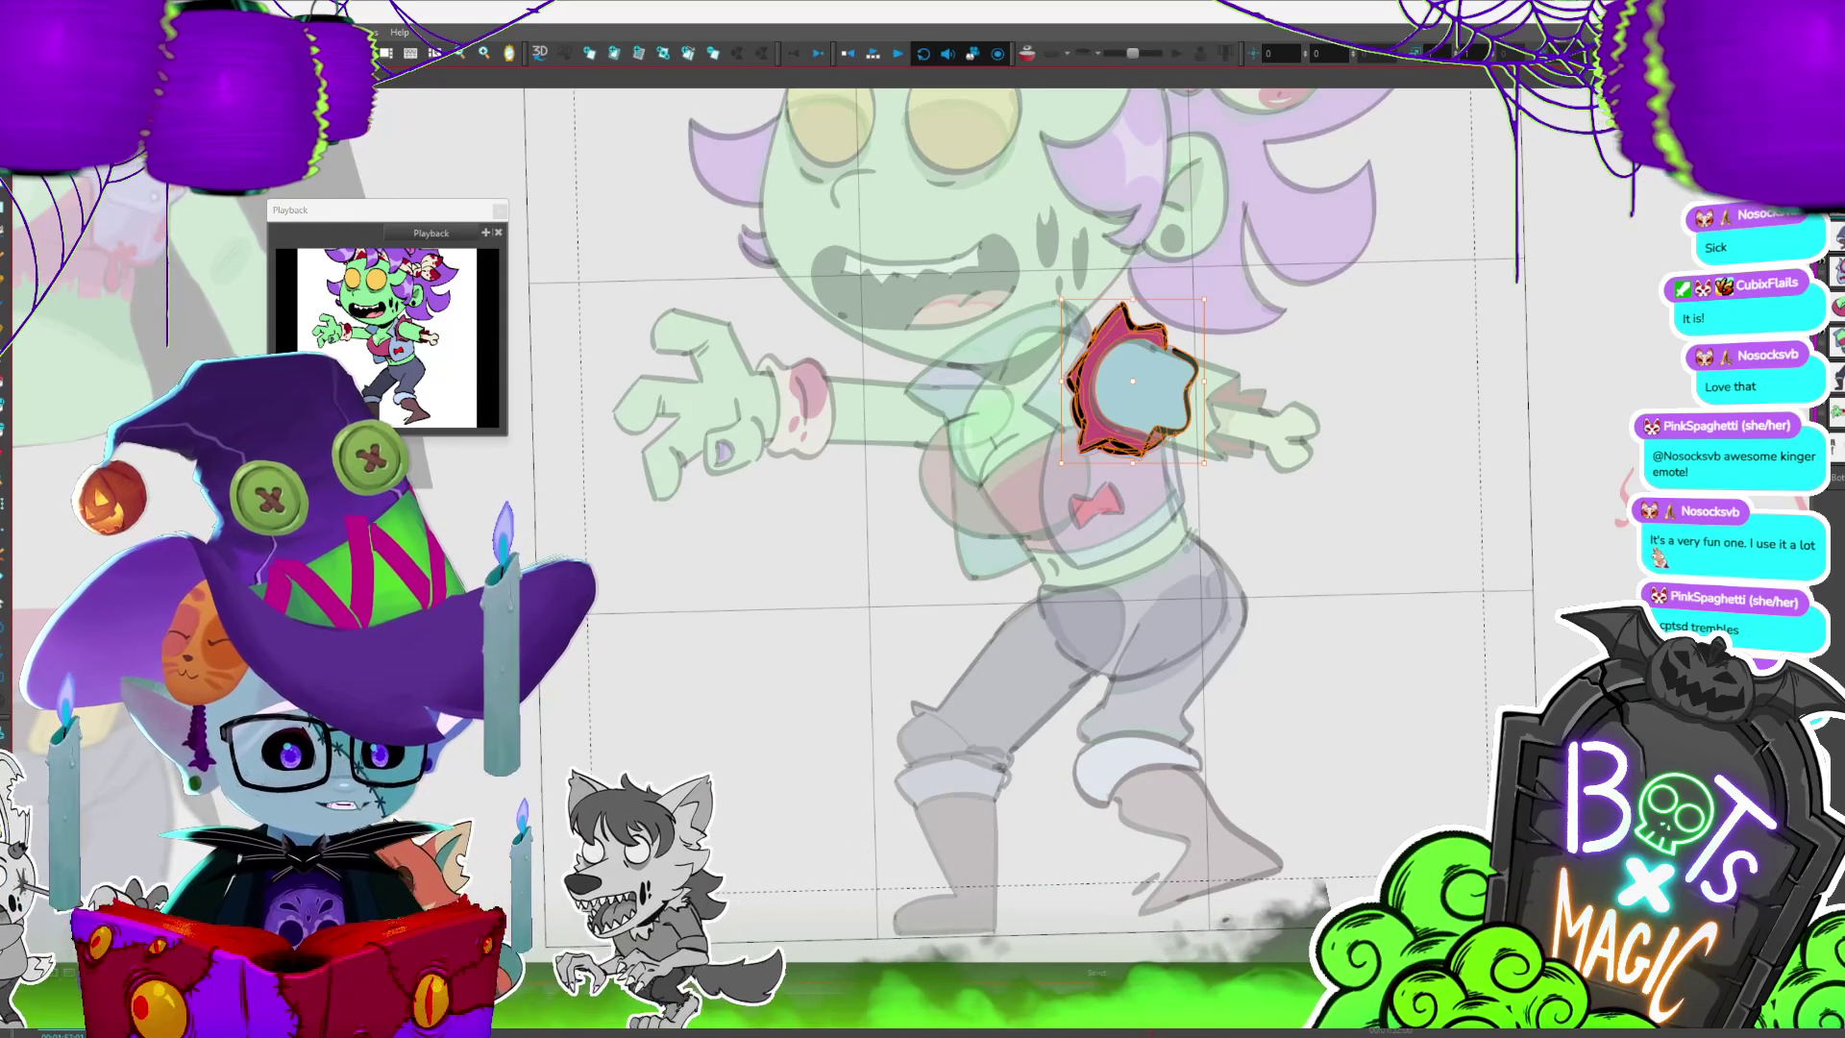
- Step through the next walk frames, switching sleeve poses and tilting the sleeve slightly left
key("period")
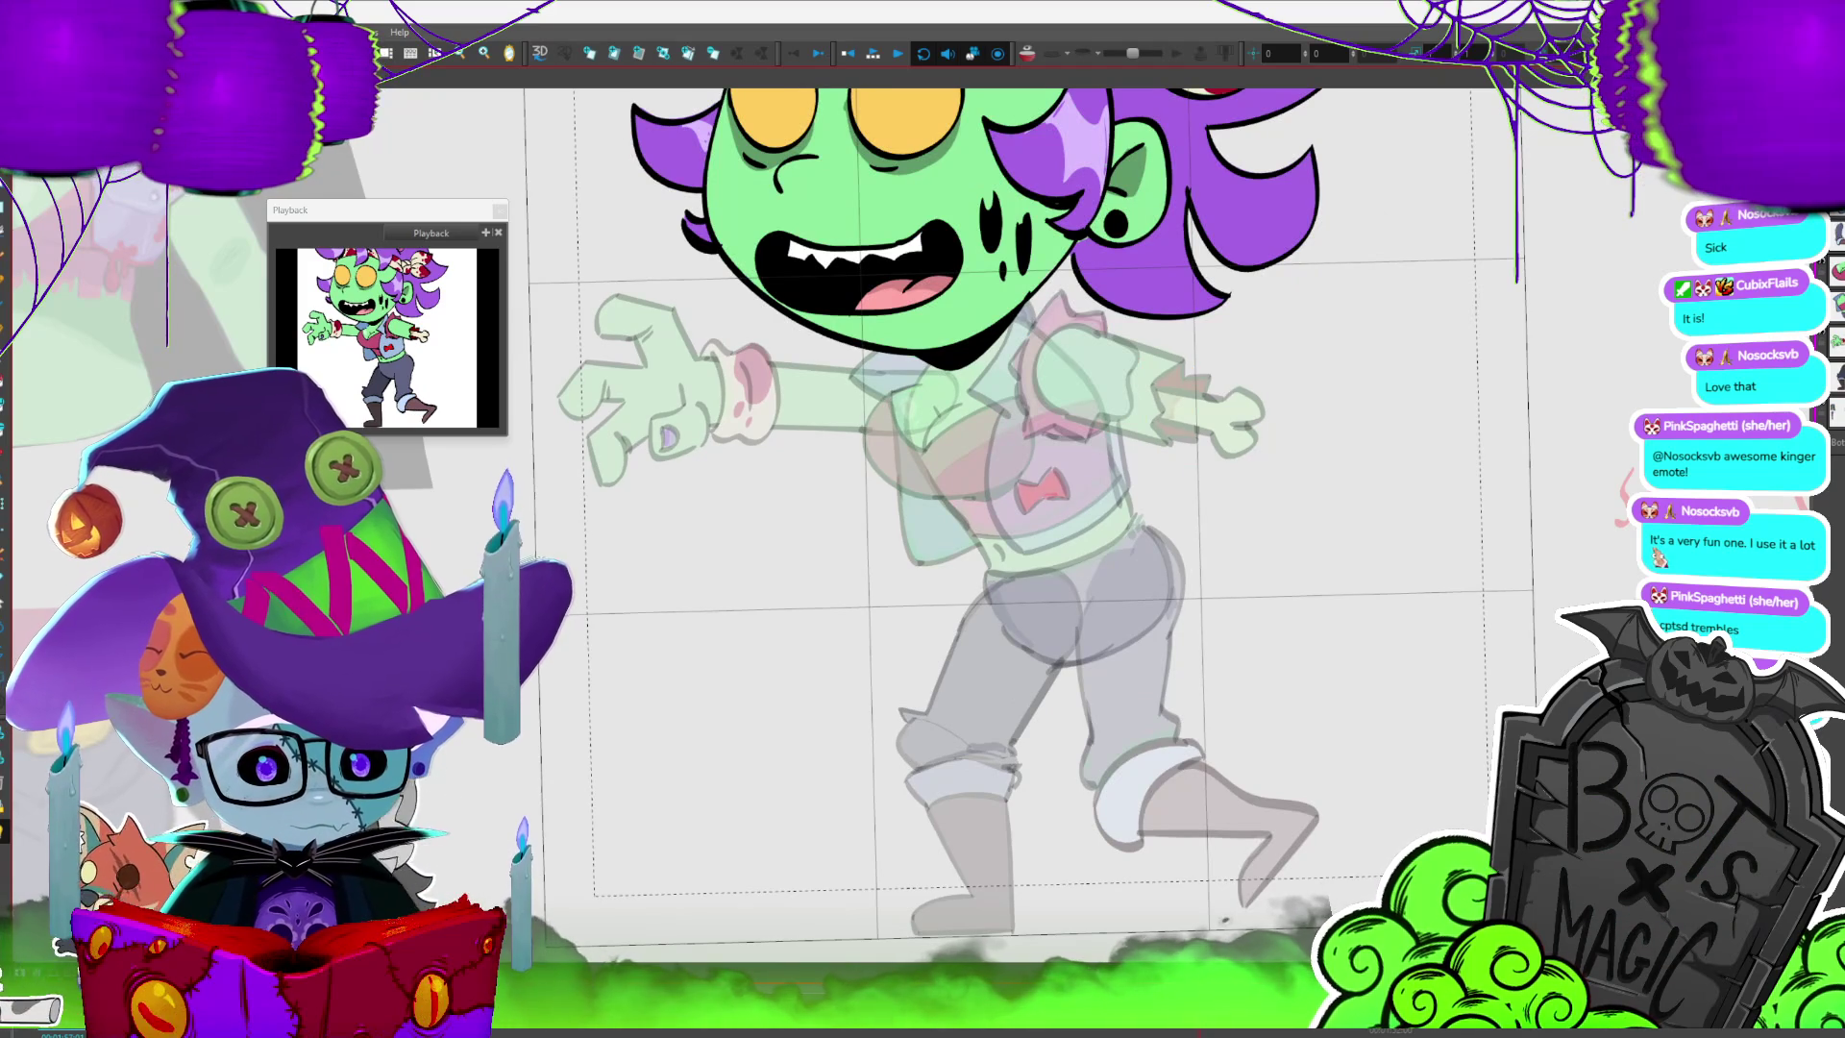
key("period")
key("period")
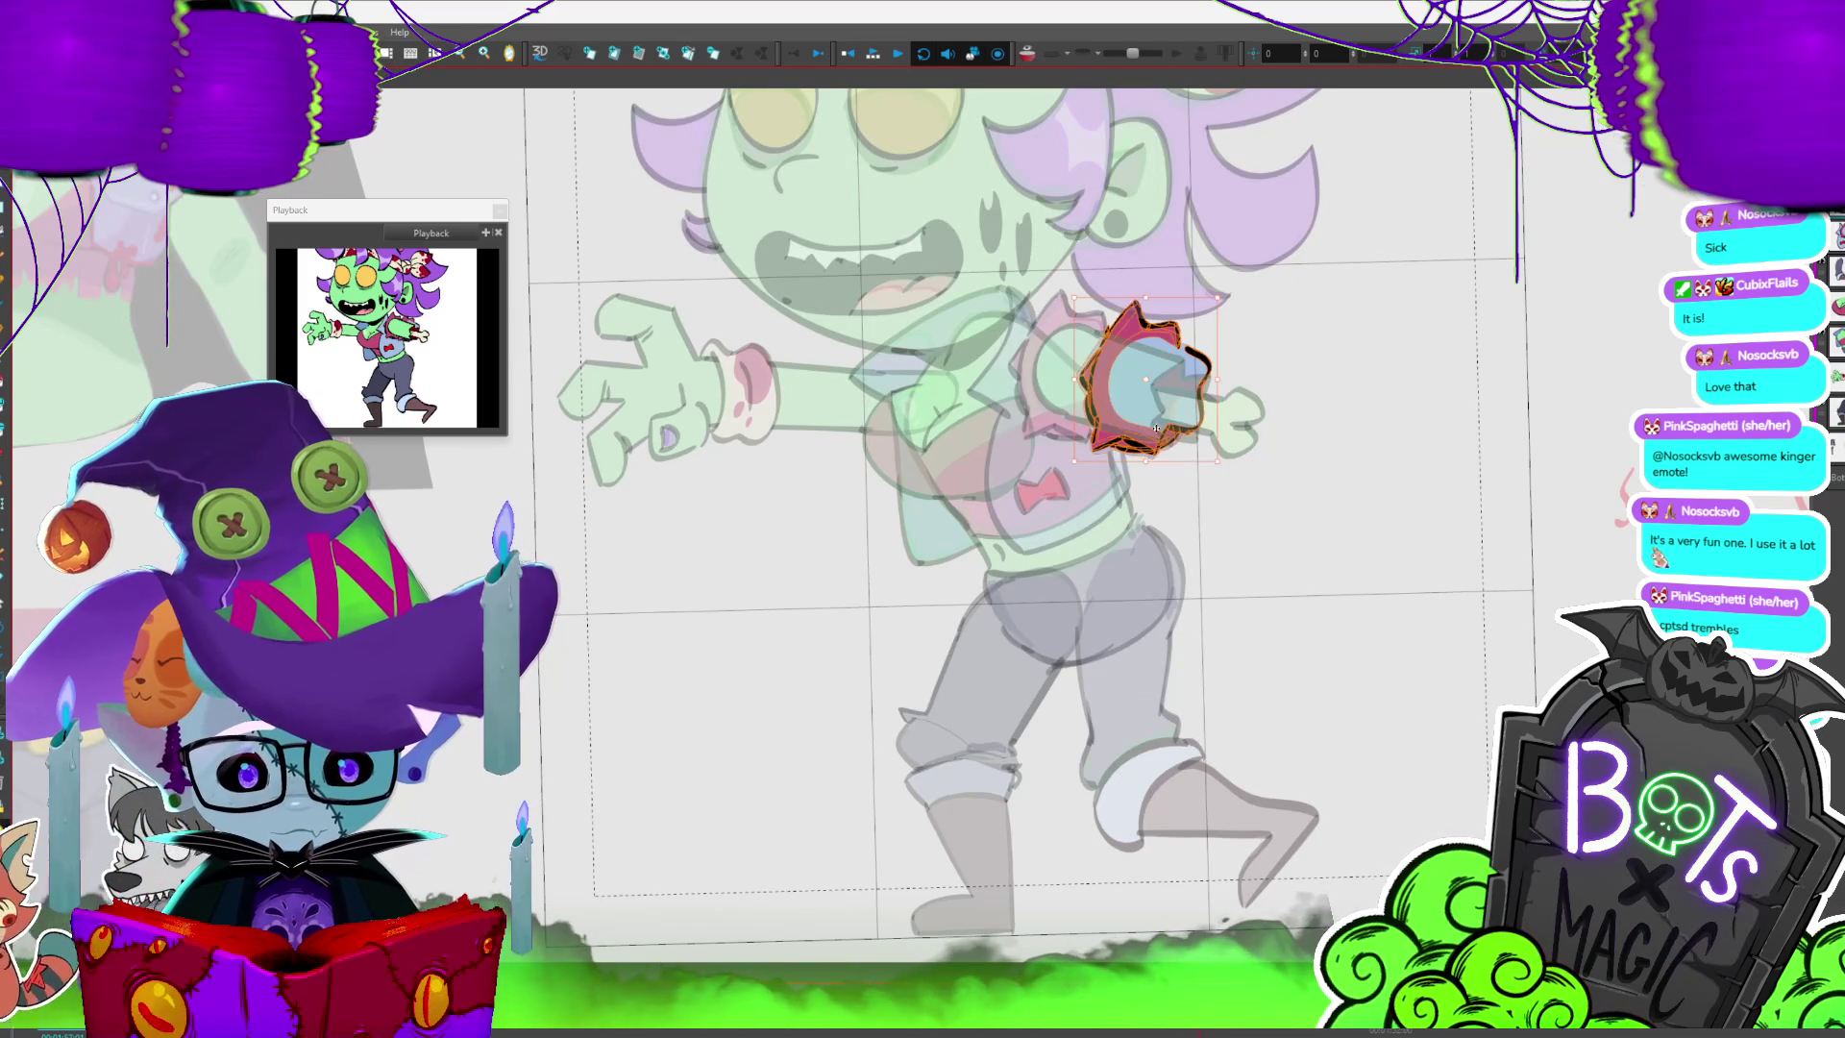
key("period")
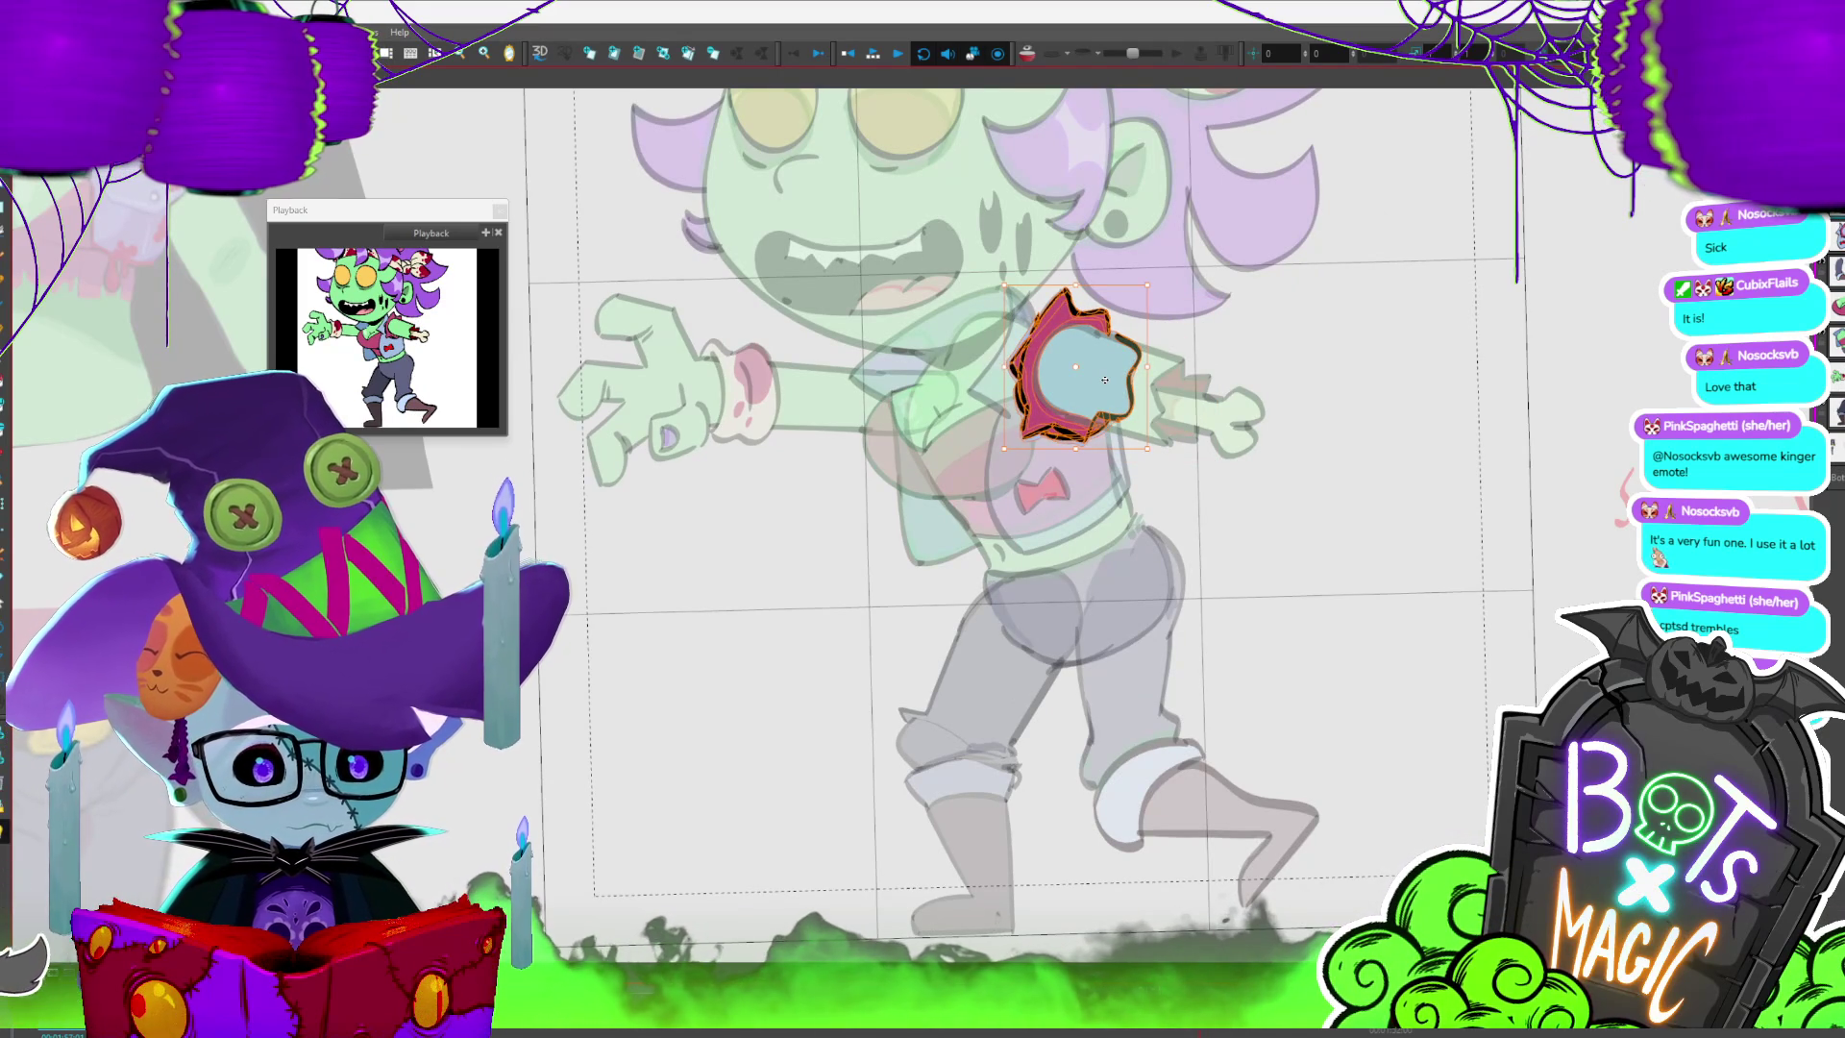
key("period")
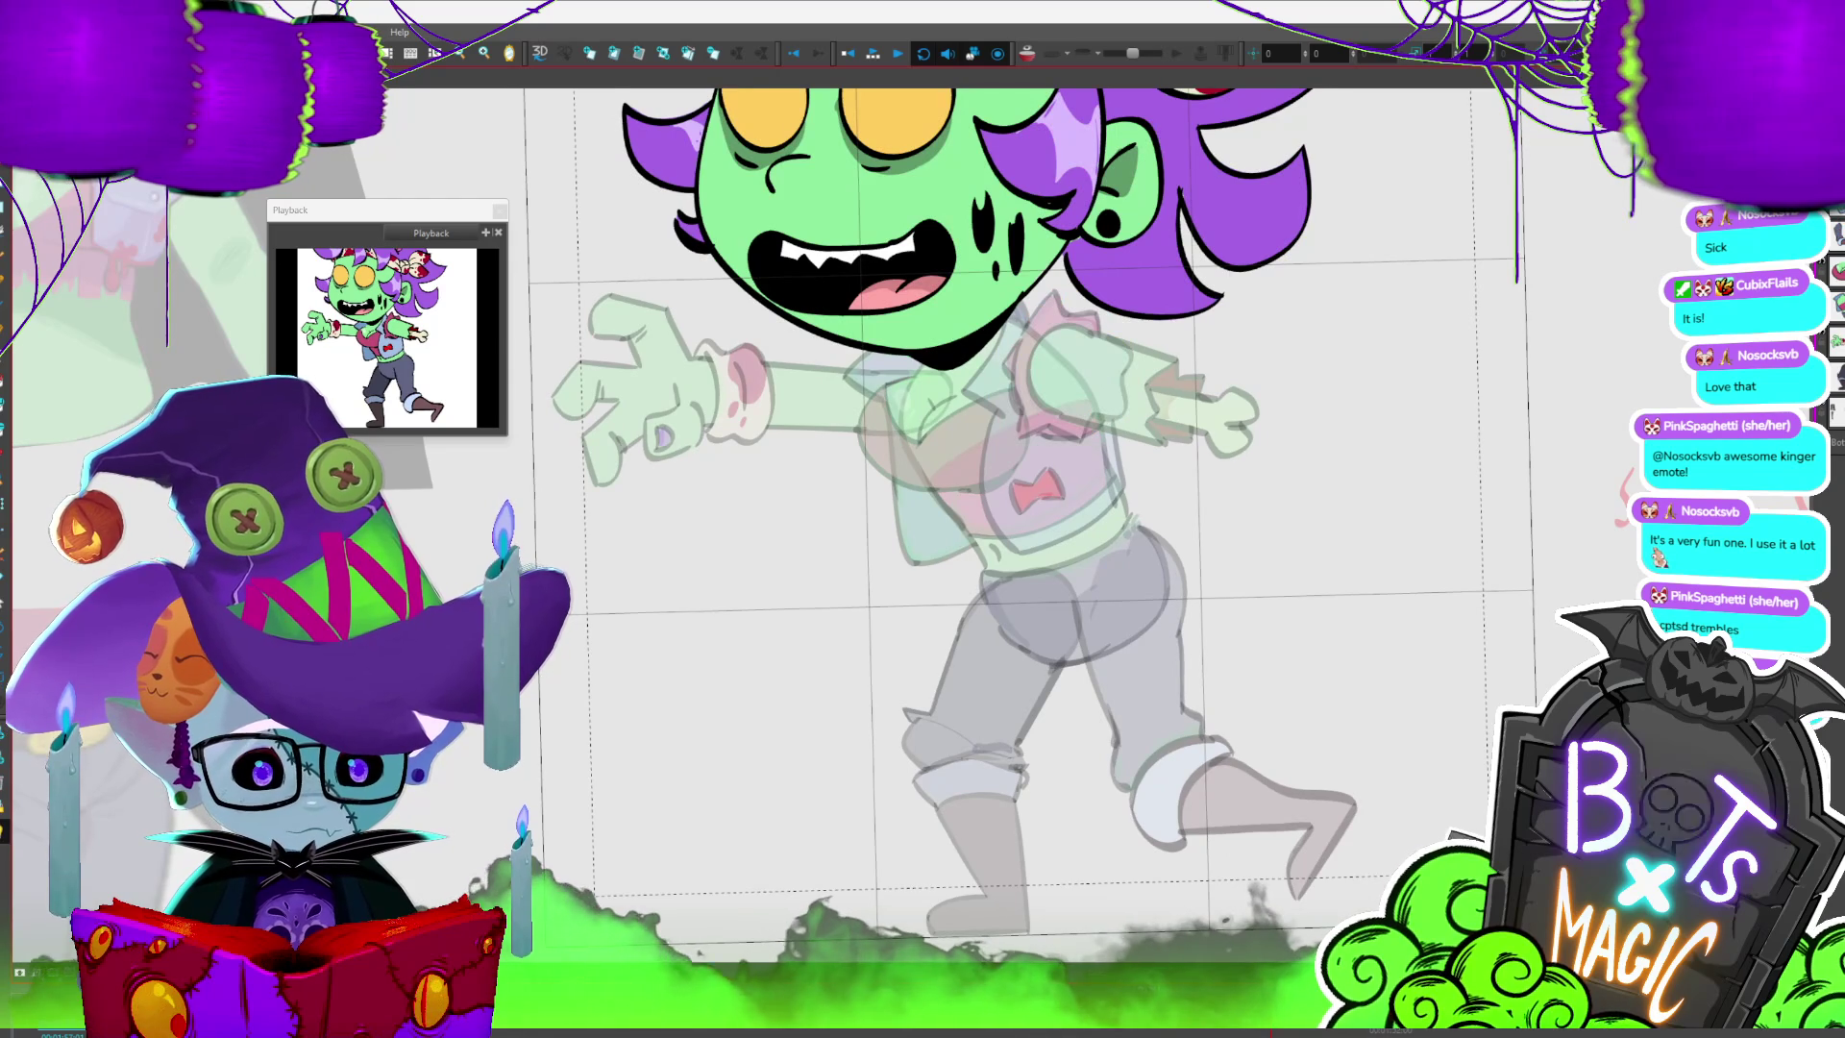
key("period")
key("period")
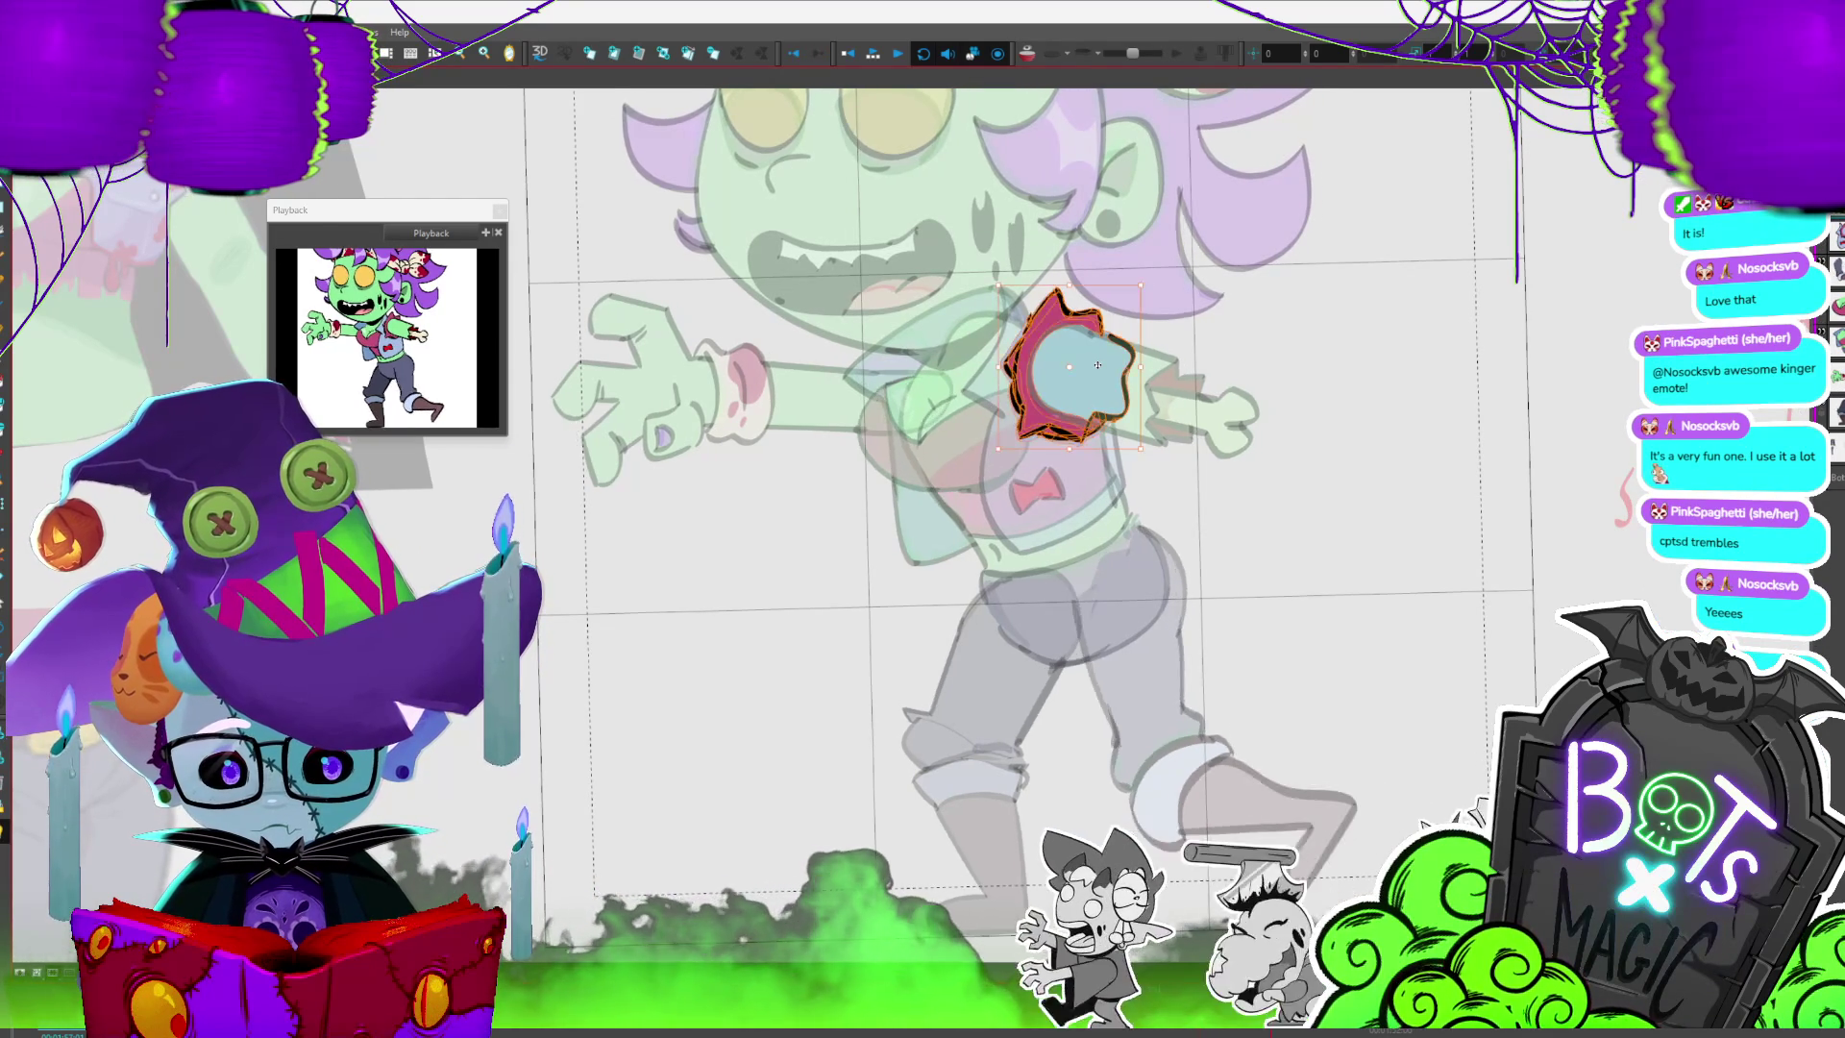
key("period")
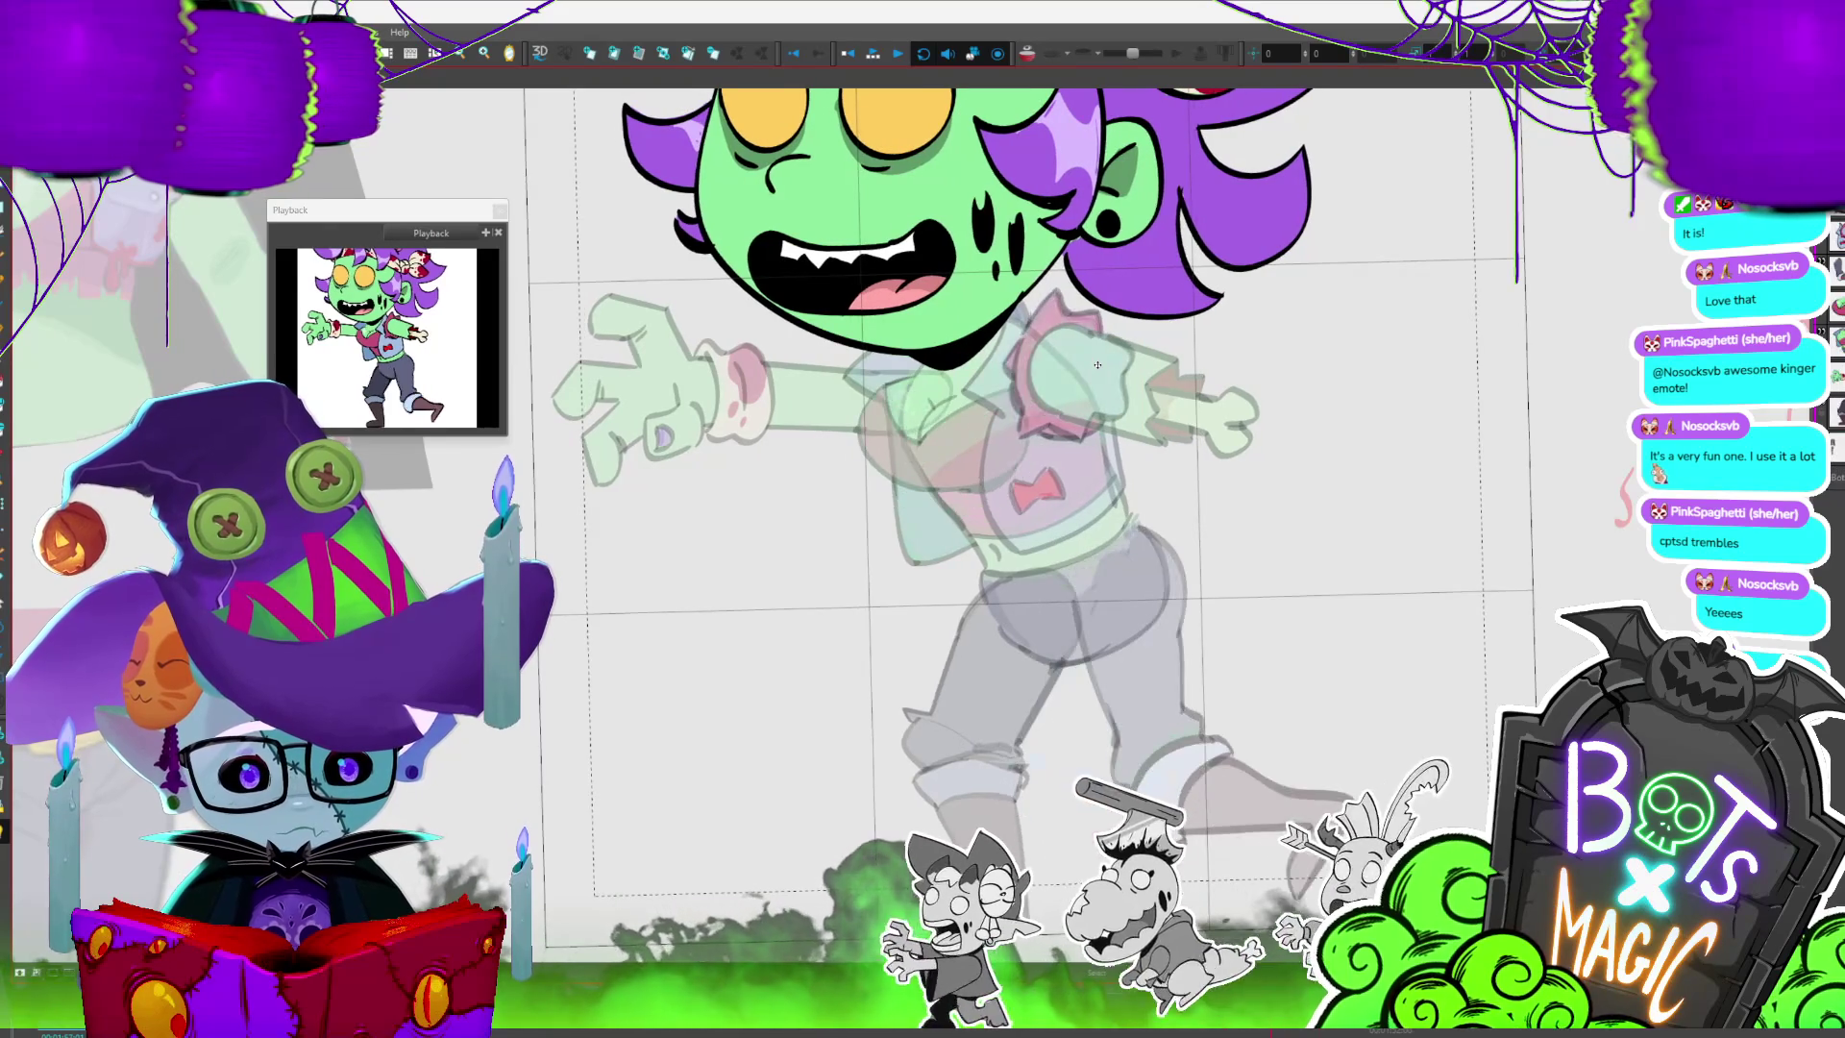
key("period")
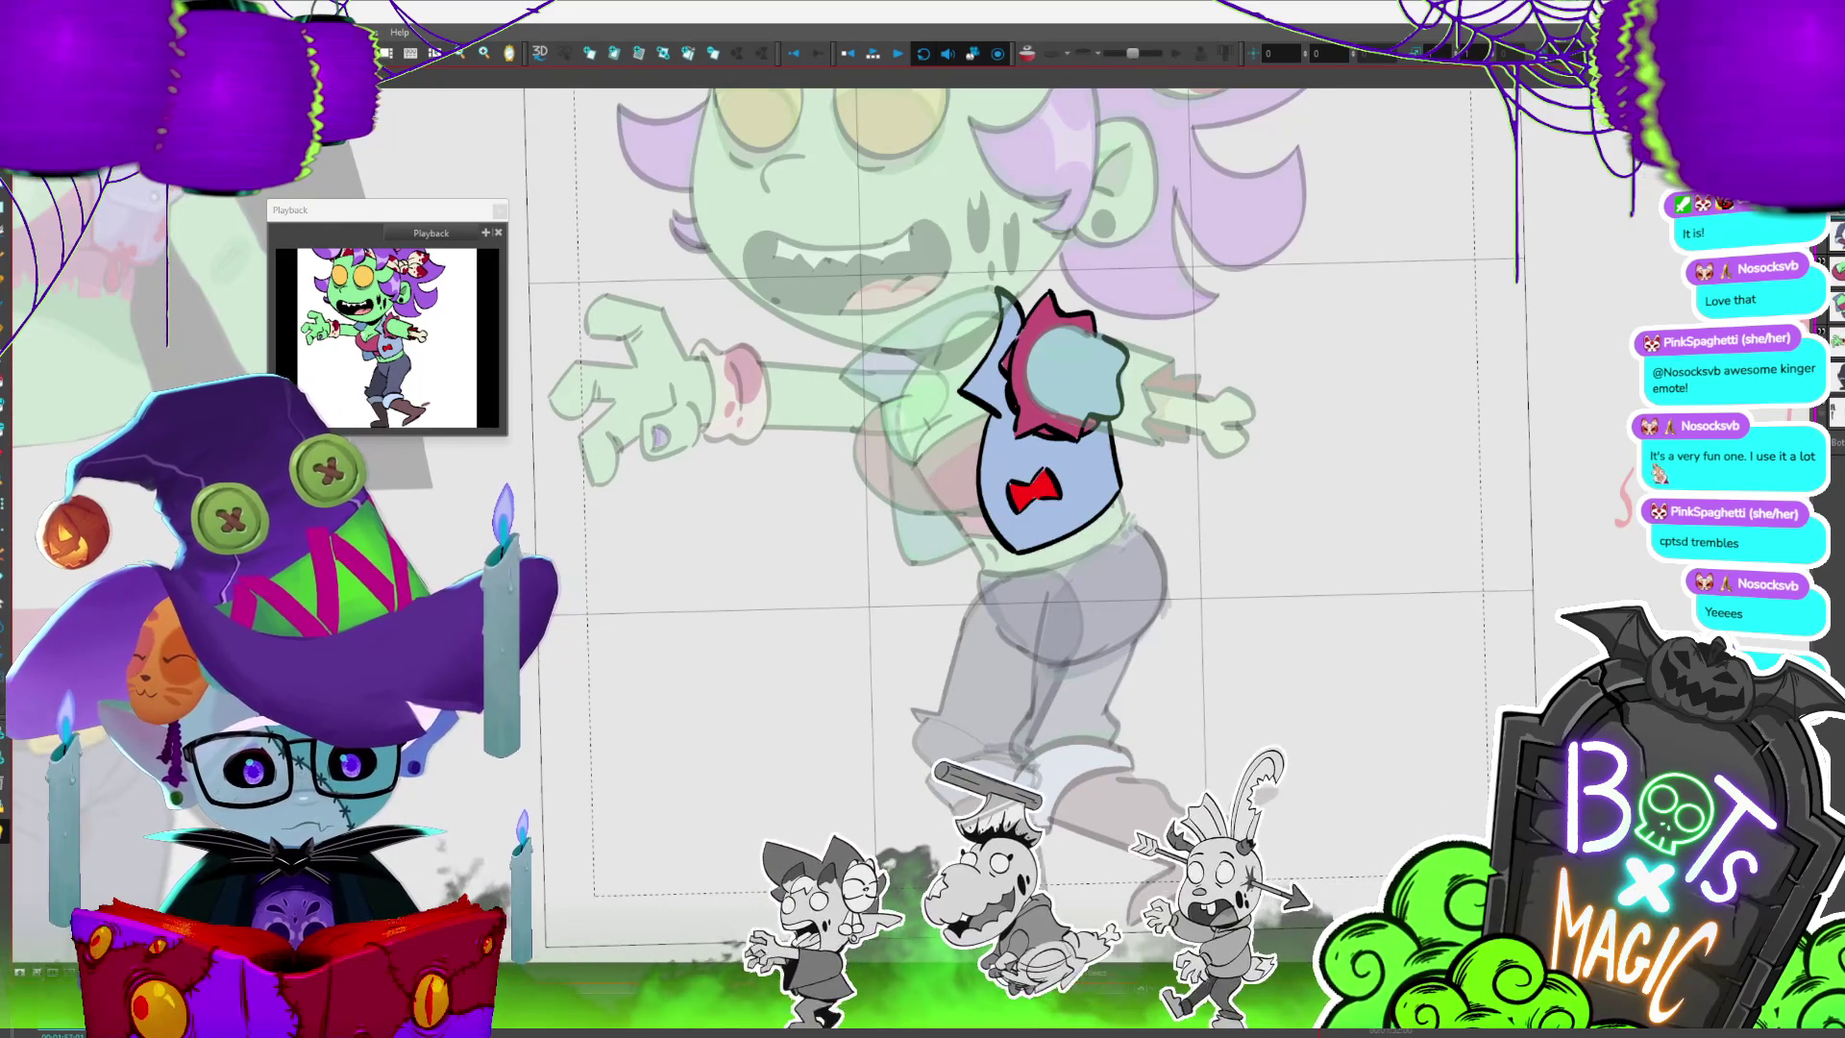
key("period")
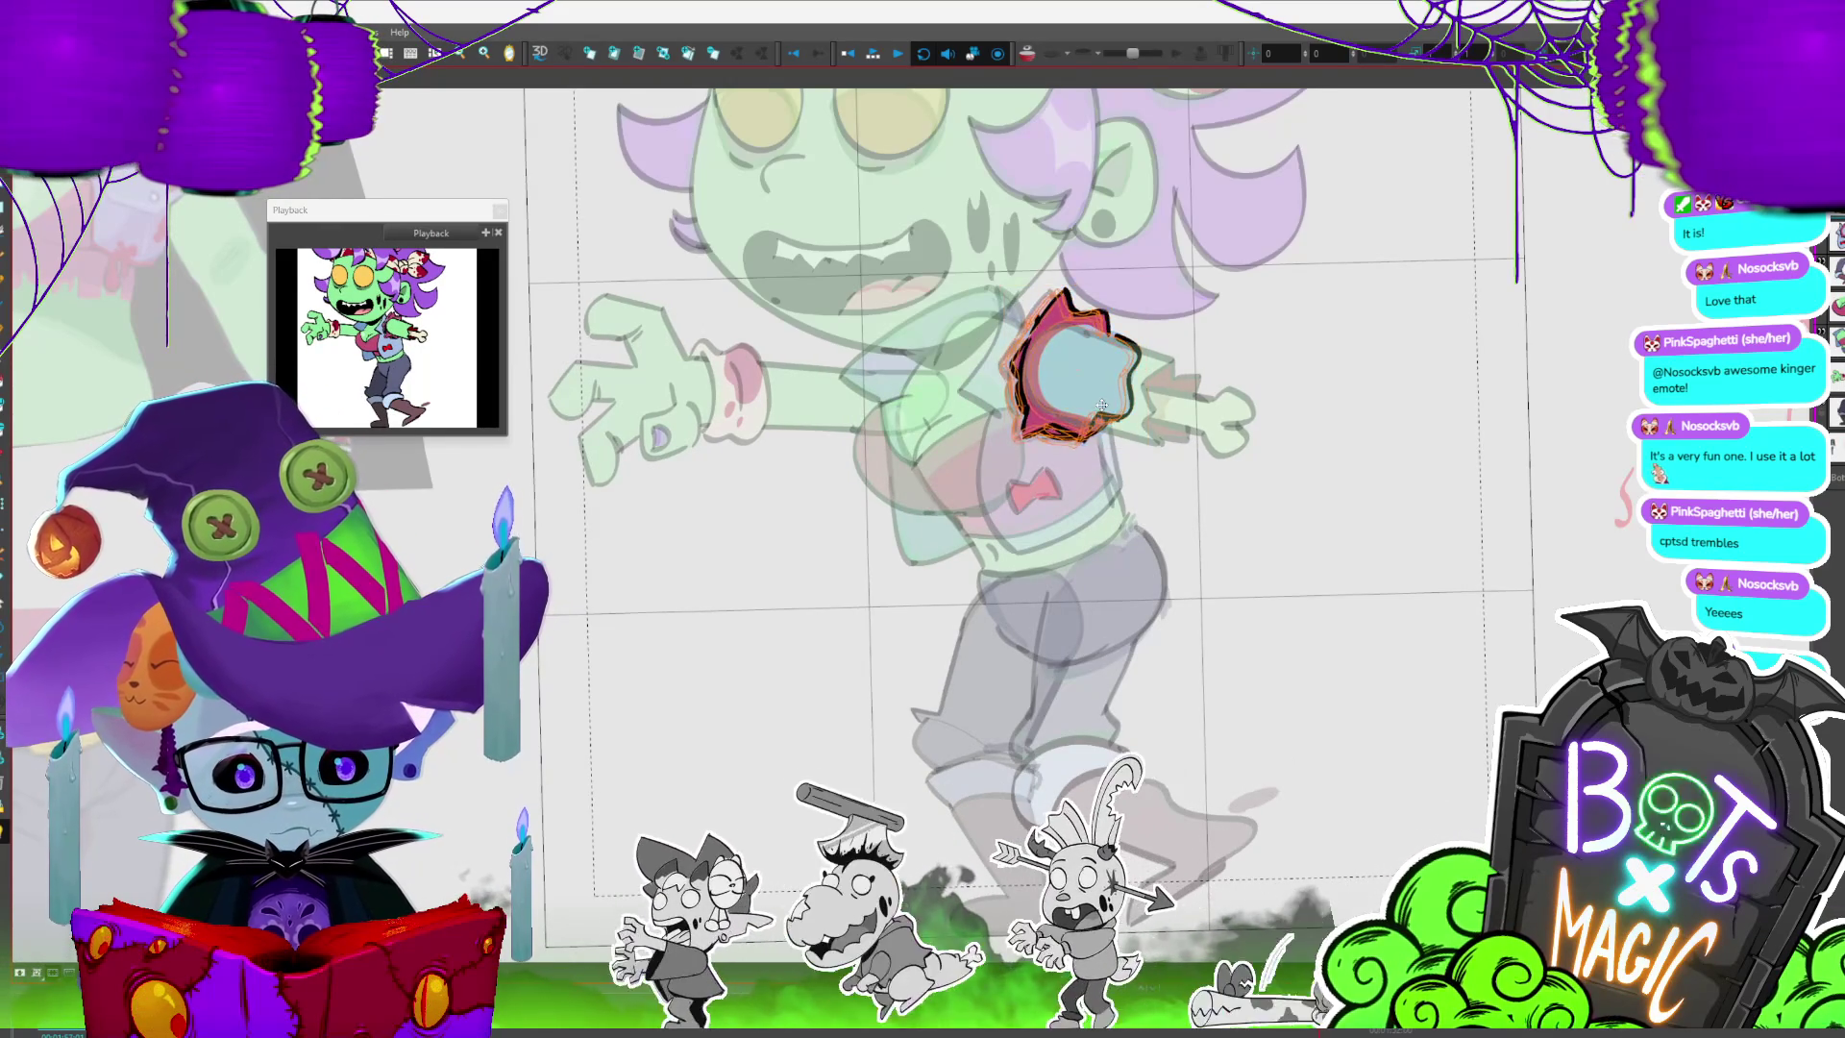
left_click_drag(1099, 408, 1096, 402)
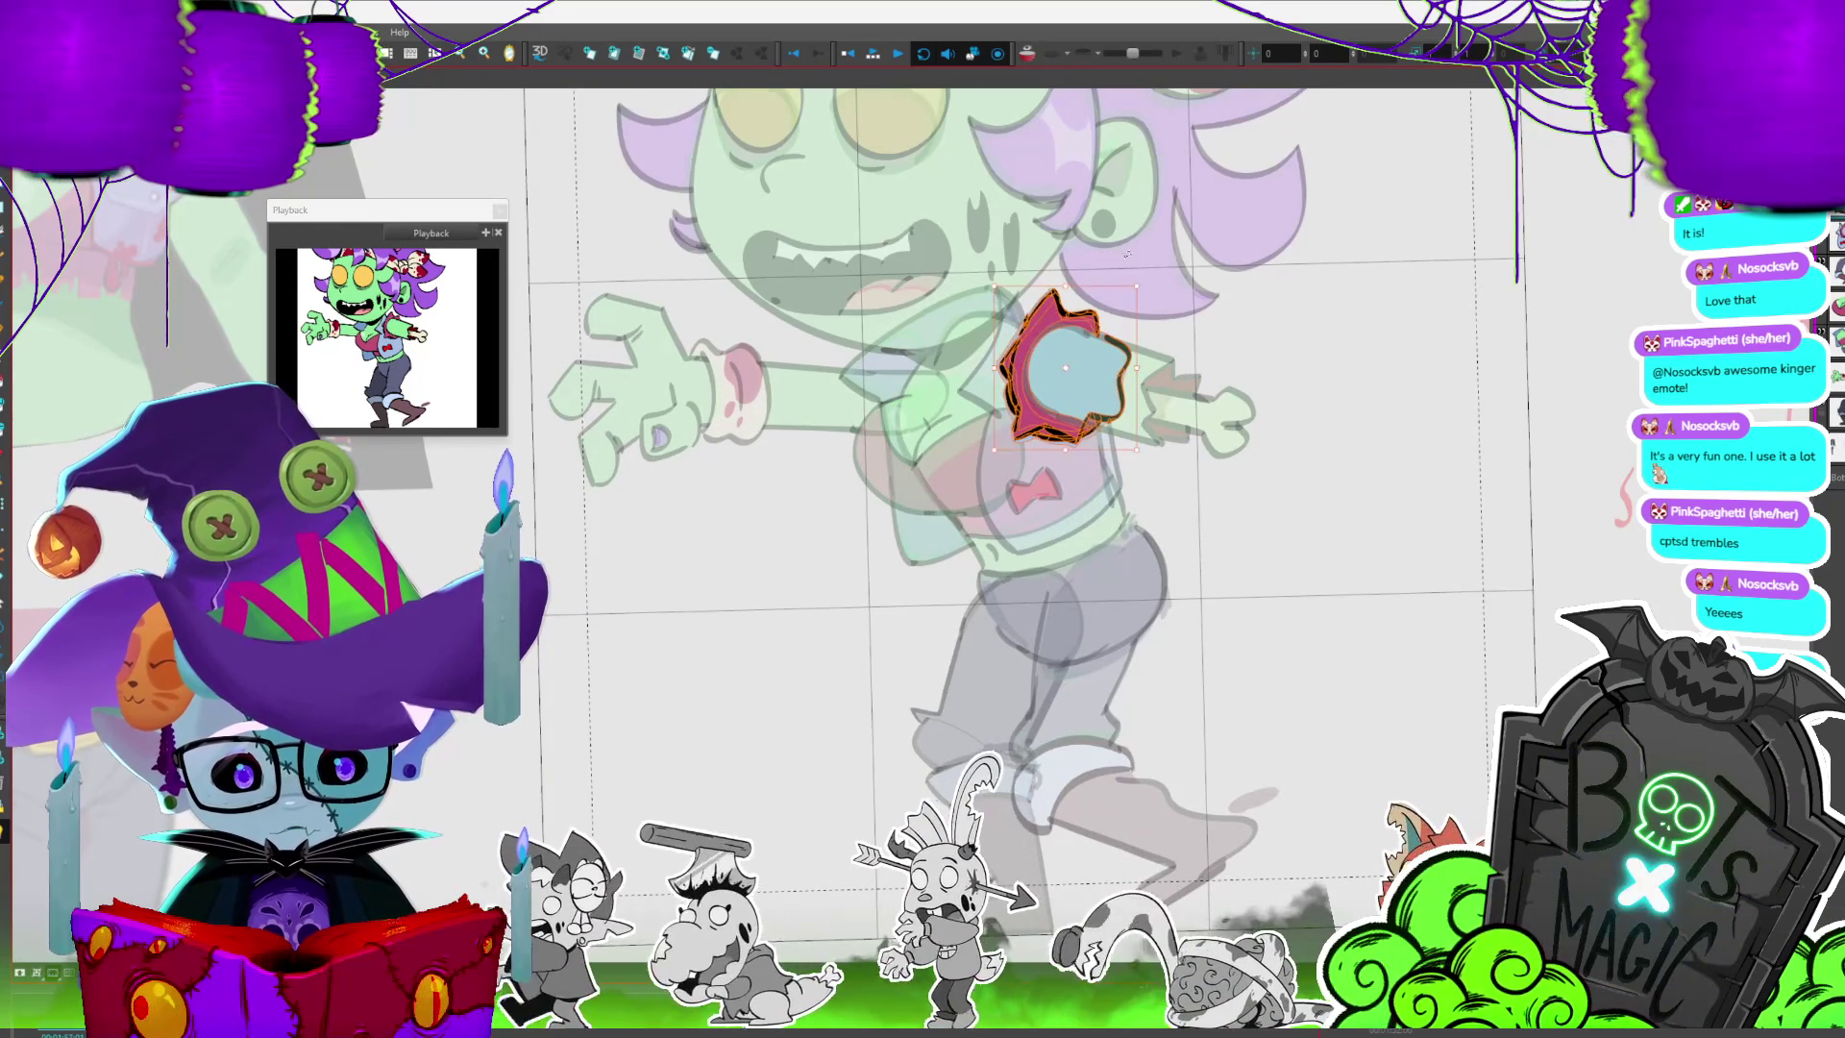
key("period")
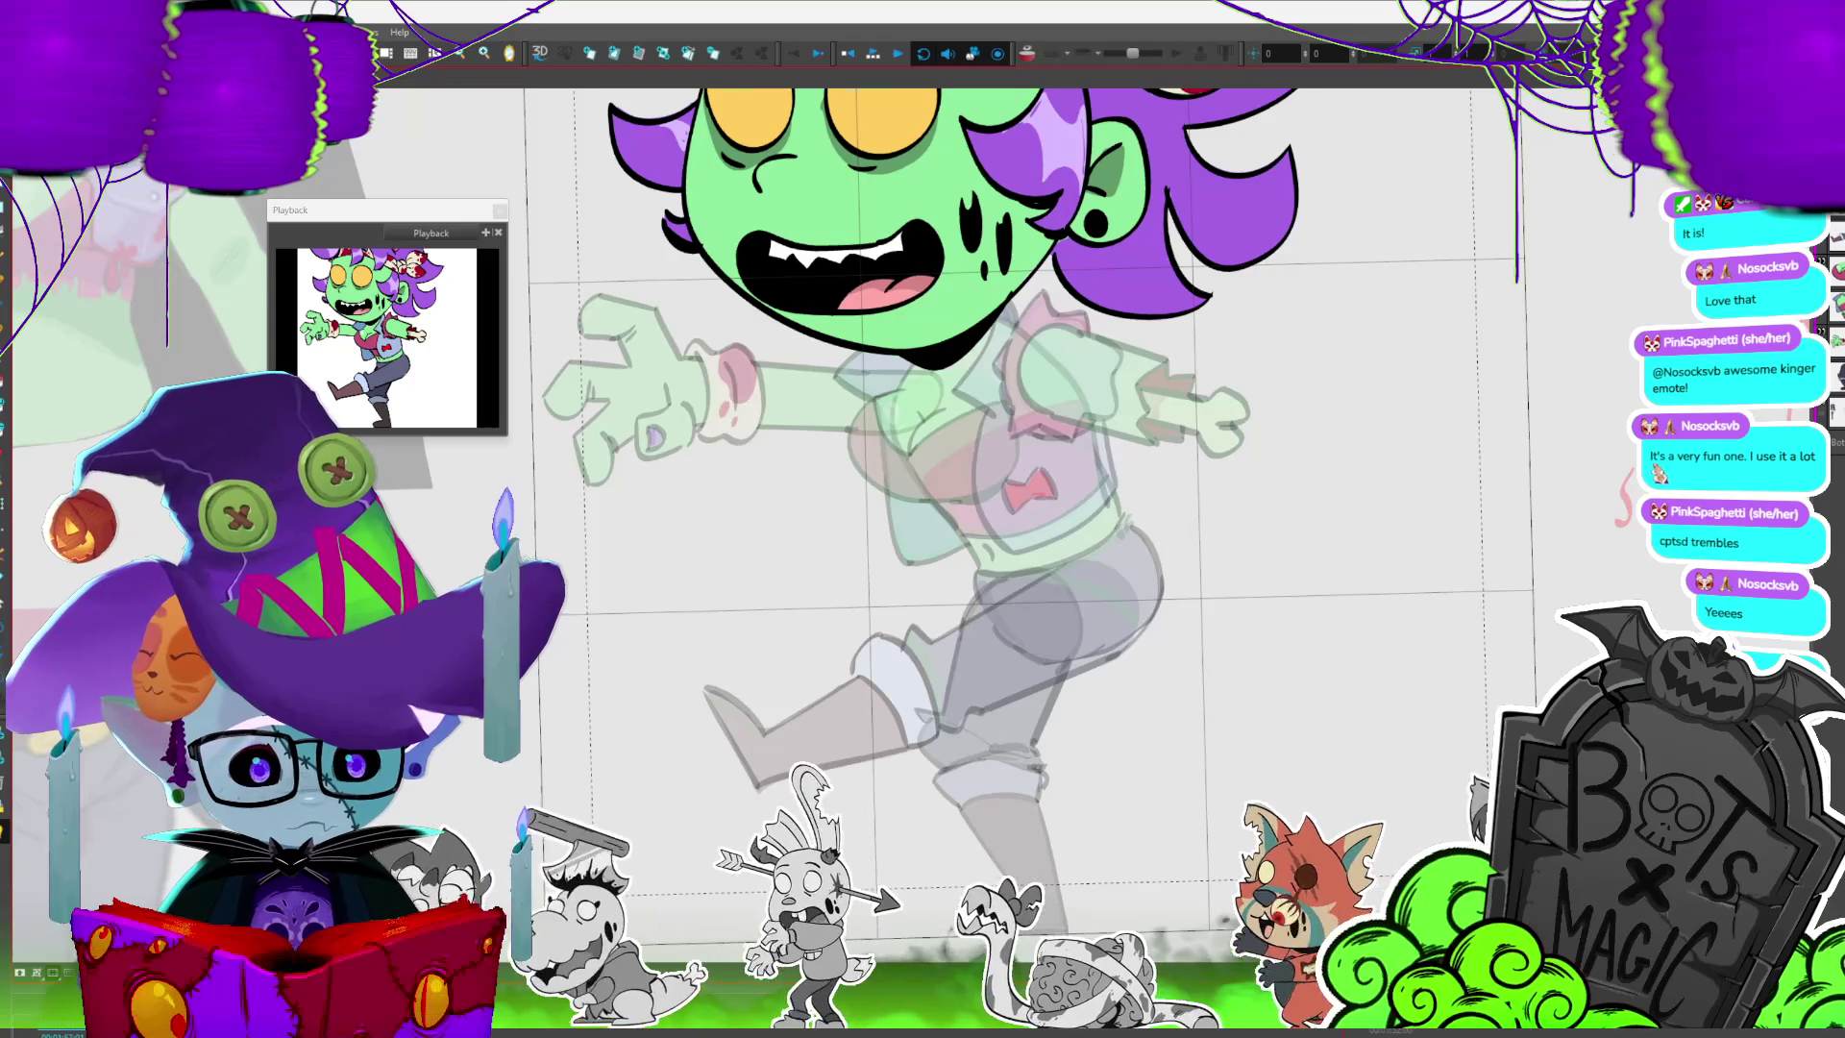
- Select the red sleeve piece on this frame and nudge and rotate it into place
key("period")
key("period")
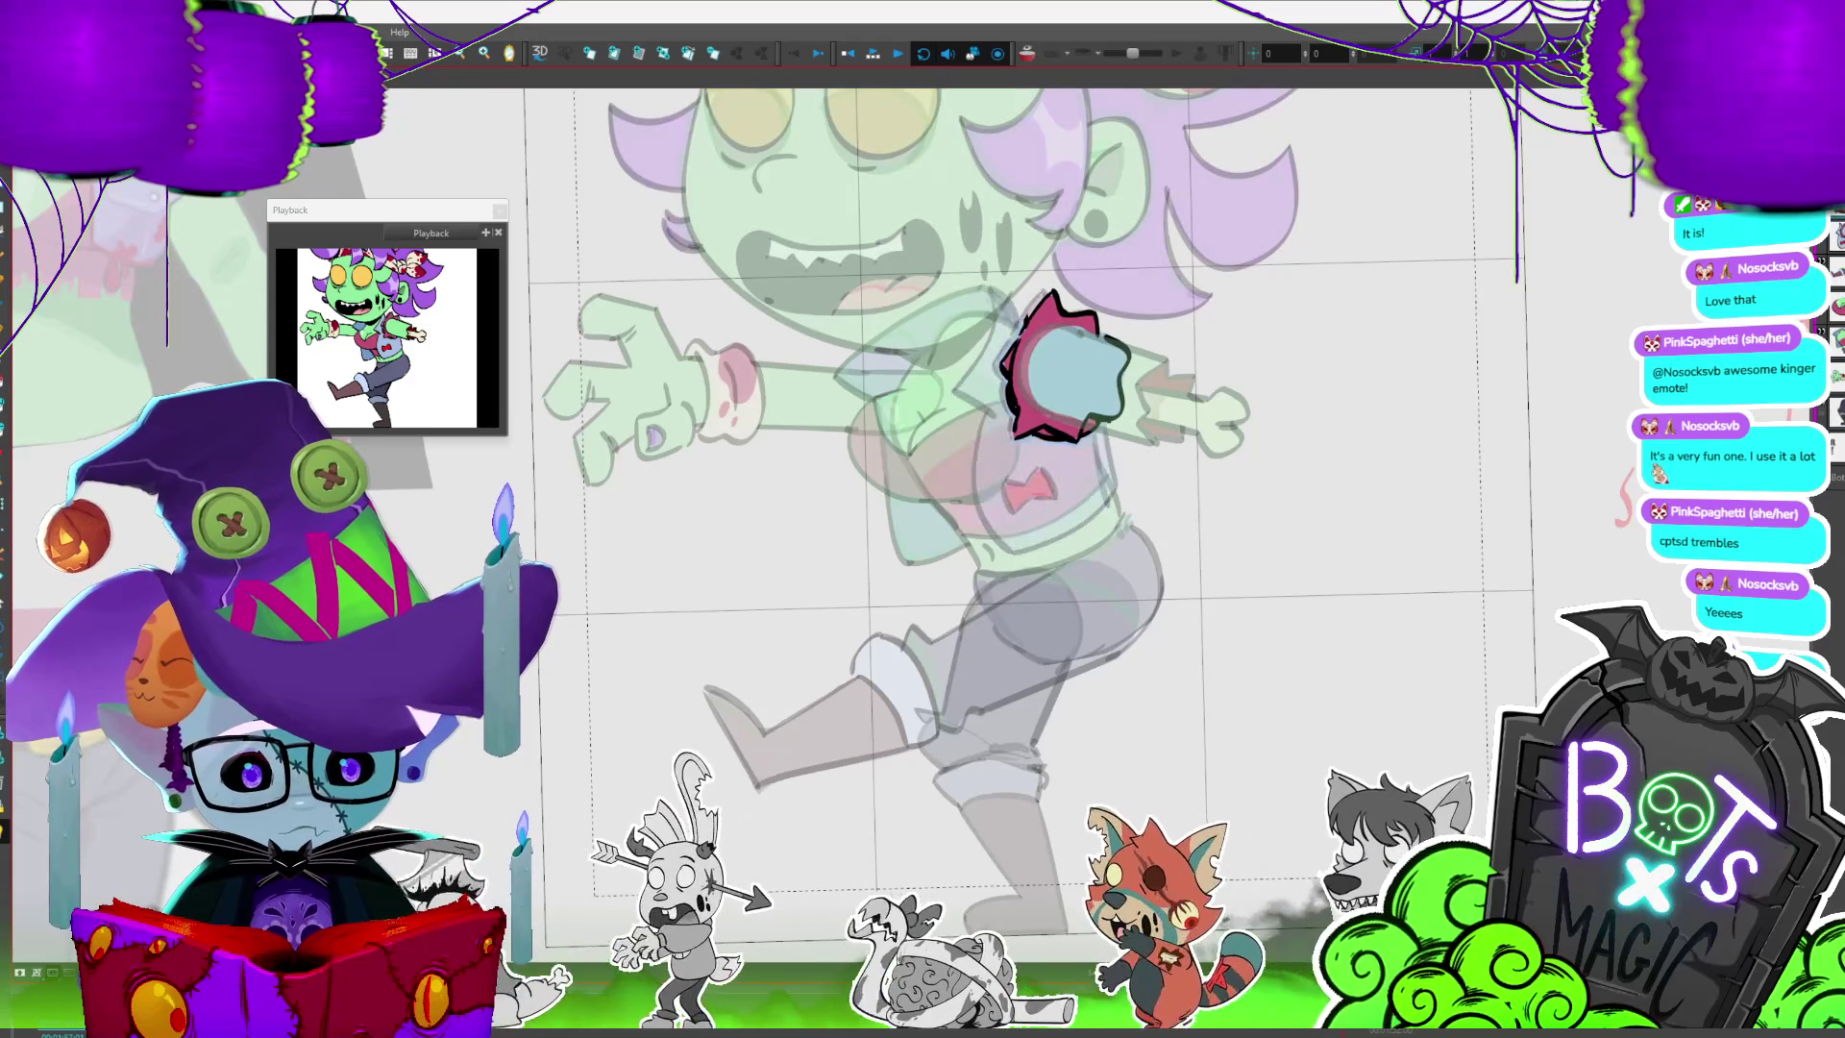
left_click(1095, 387)
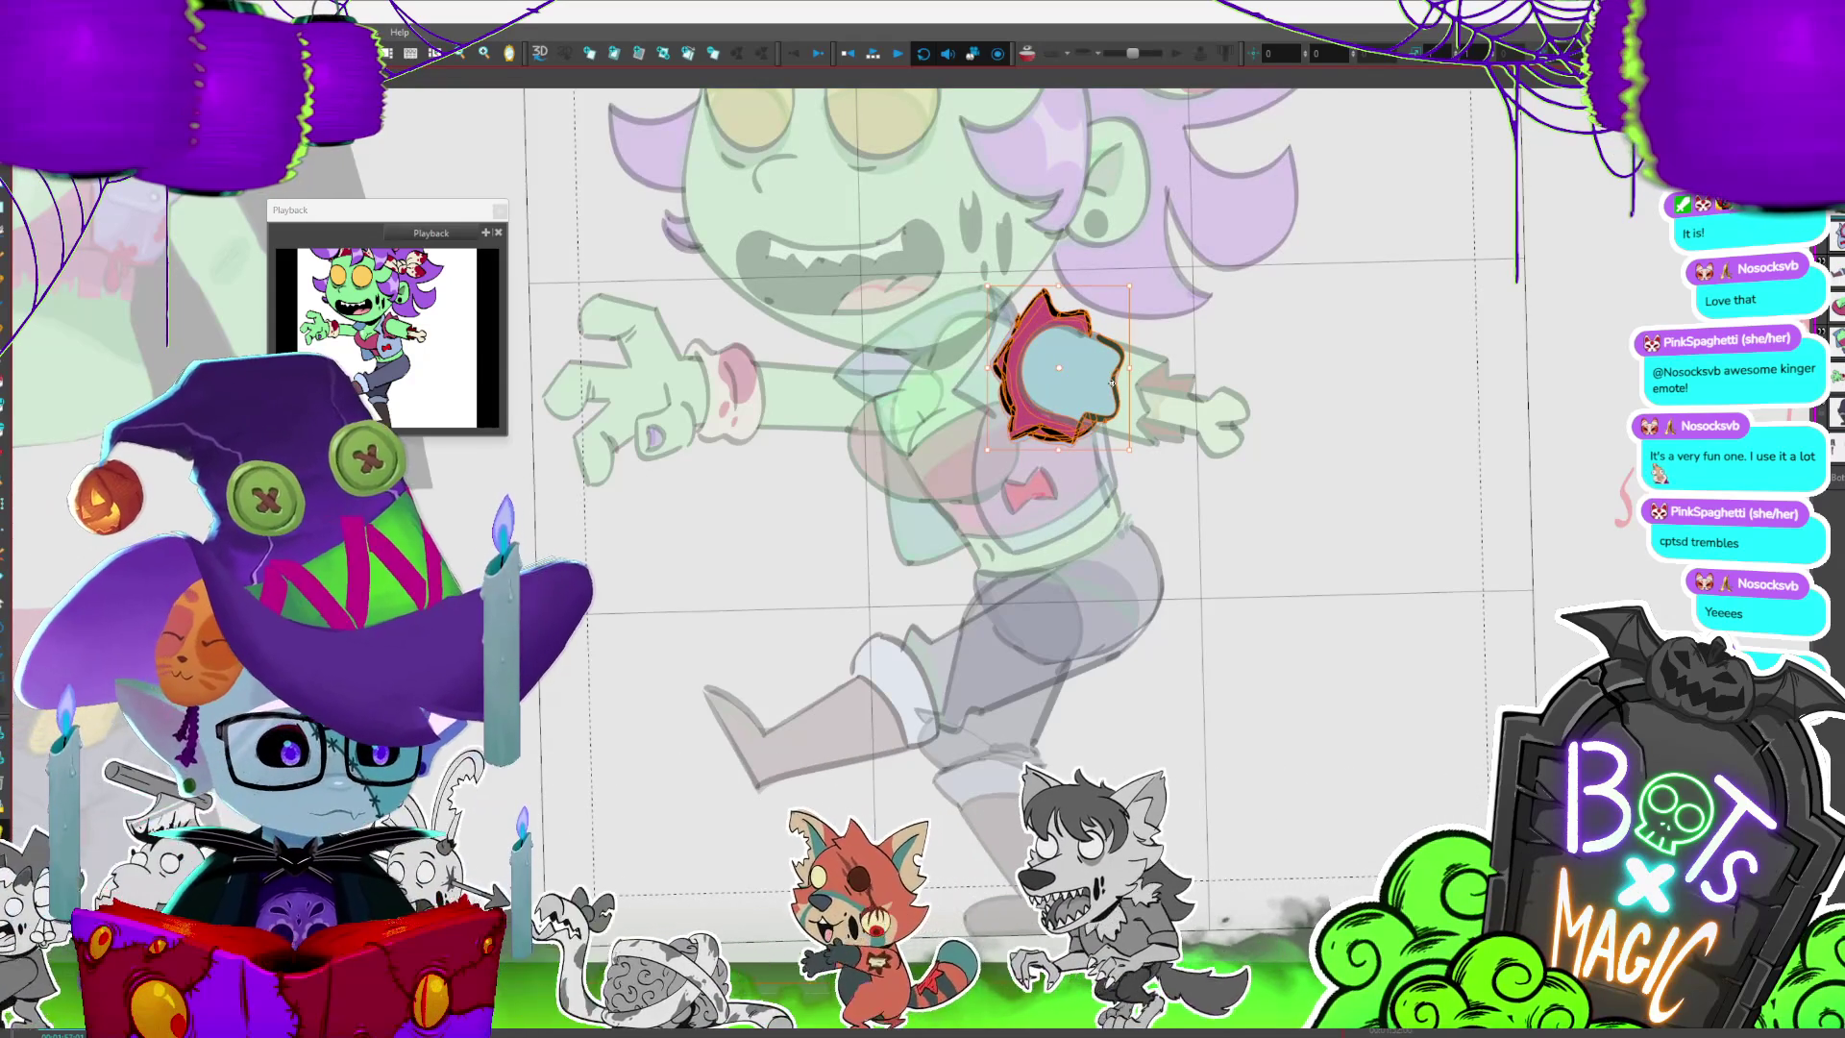
key("period")
key("period")
key("period")
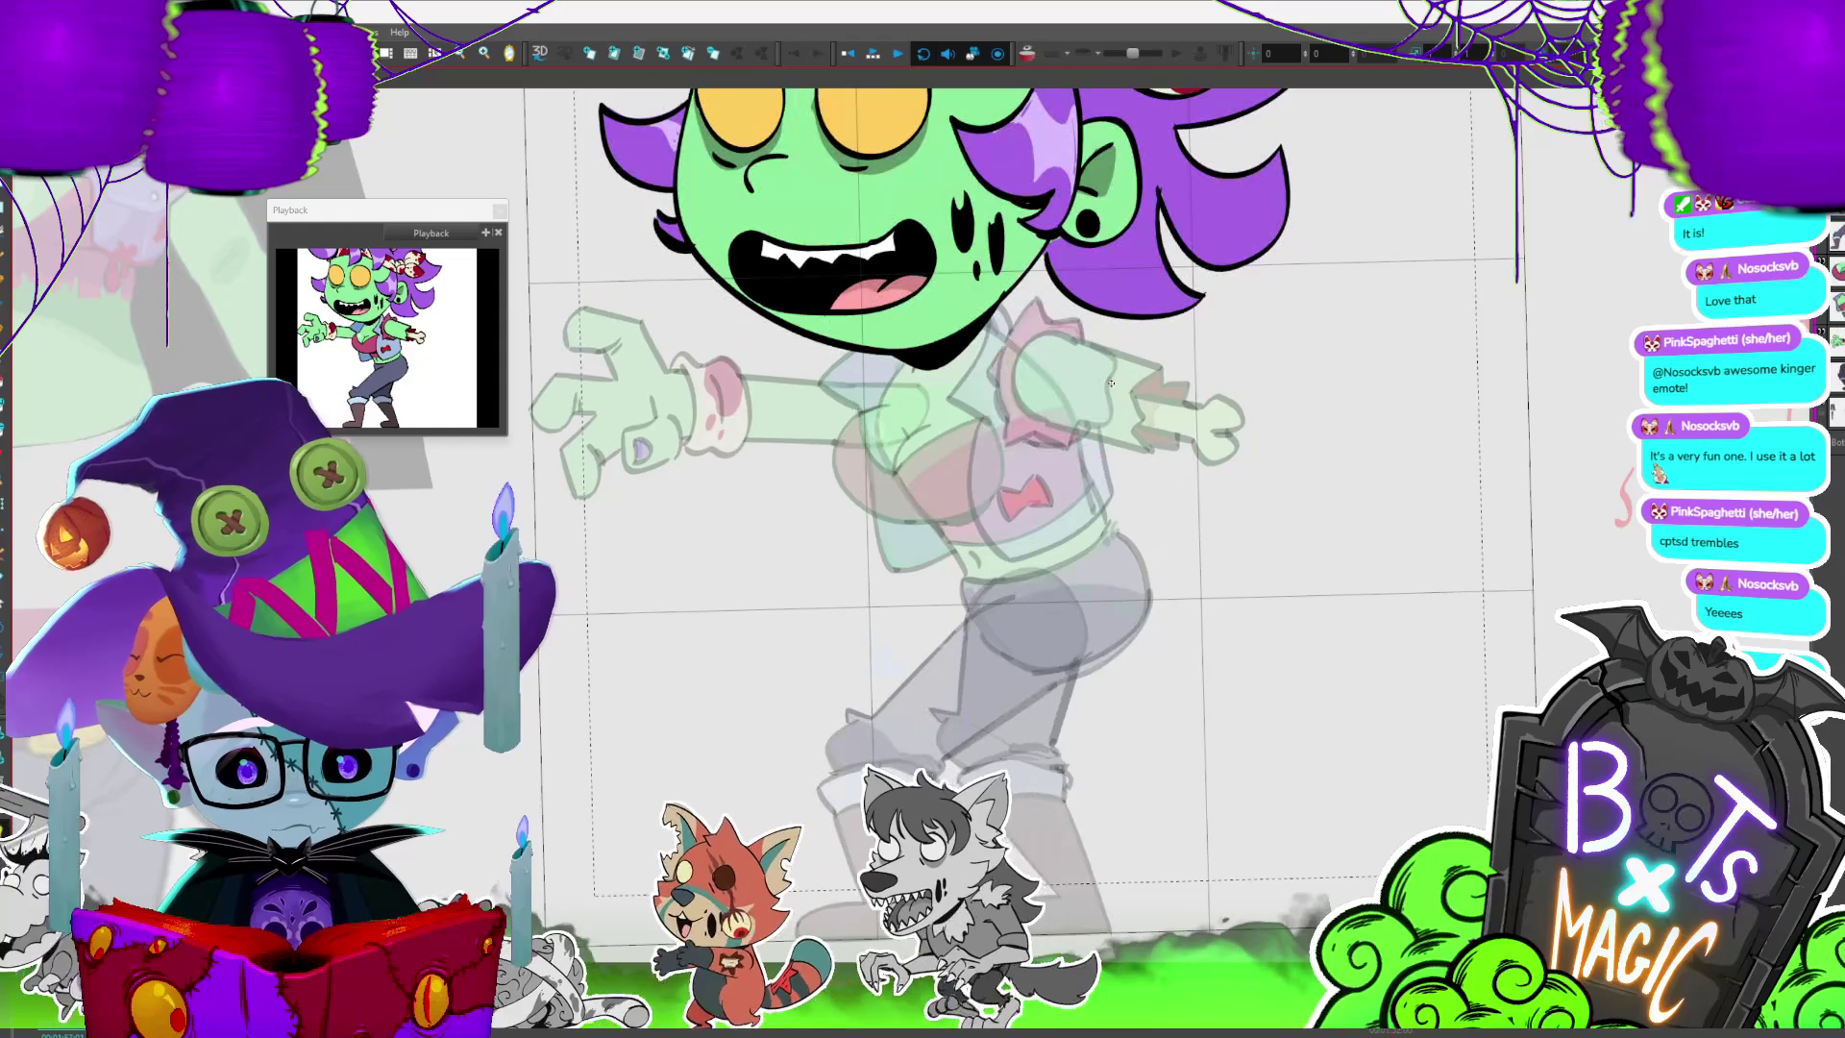
key("period")
key("comma")
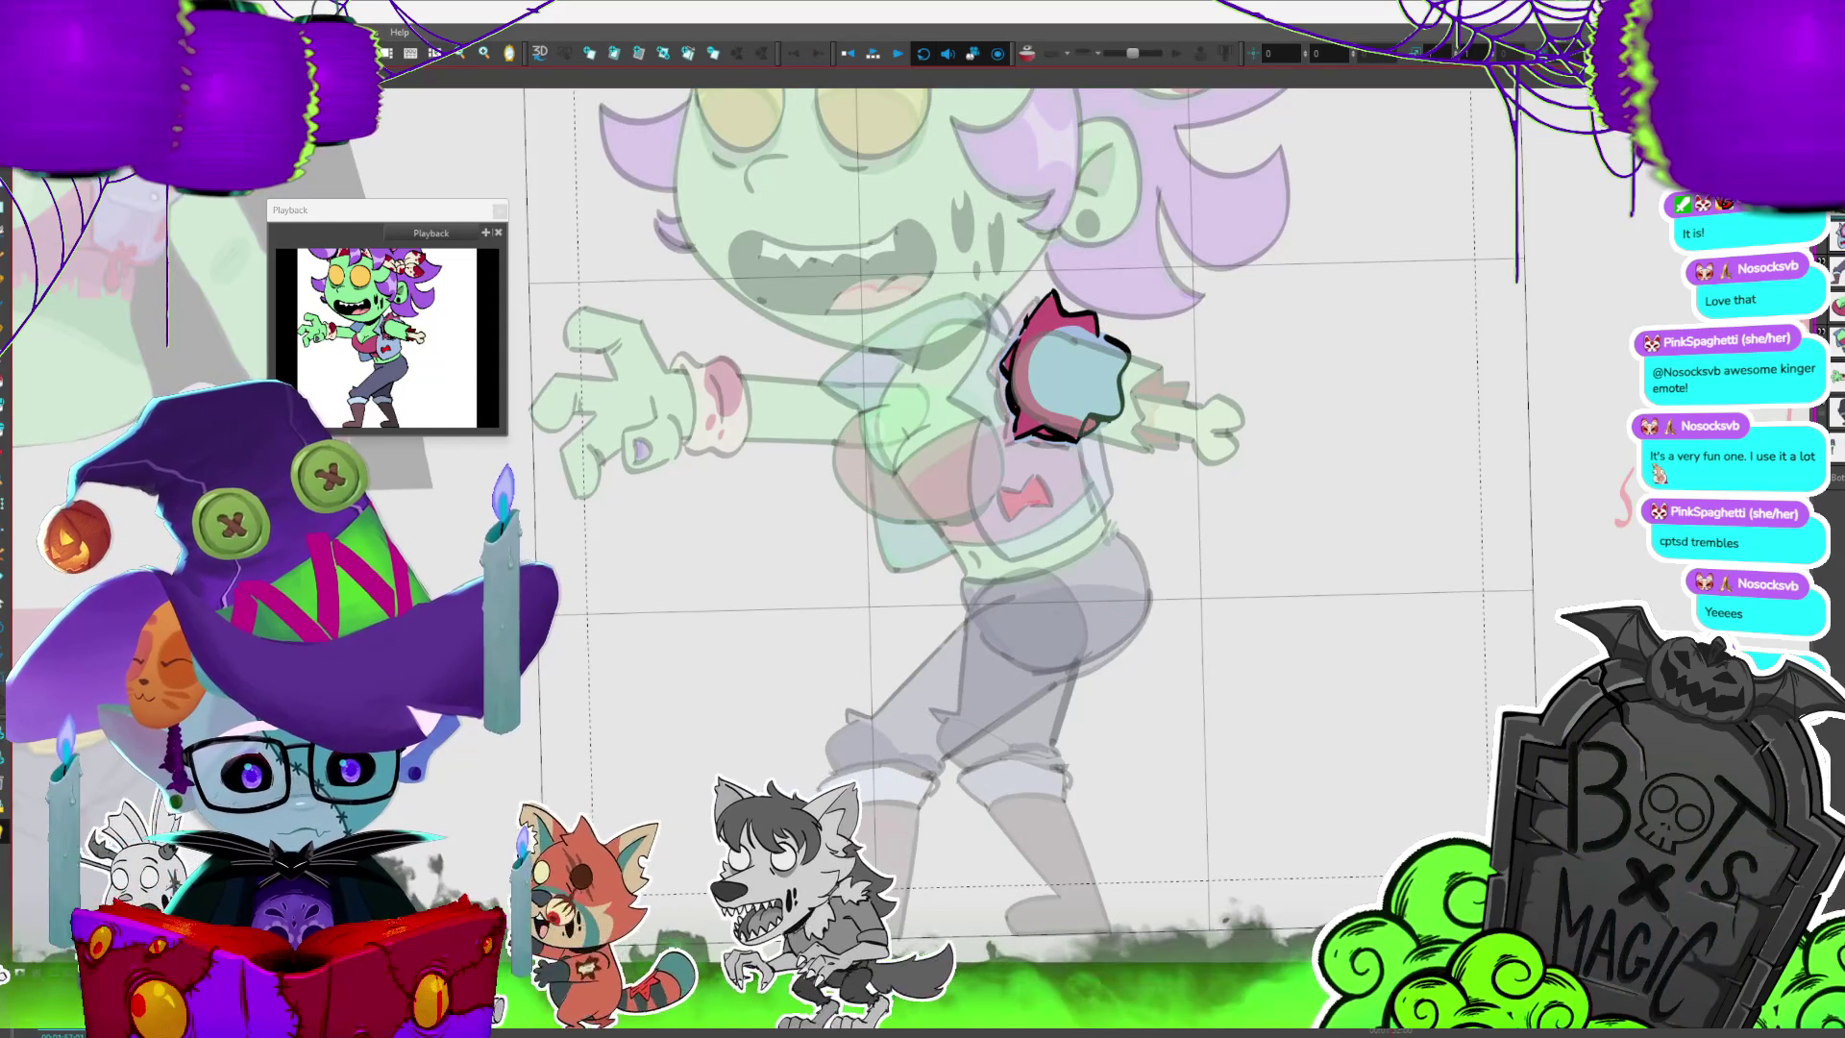
left_click(1063, 367)
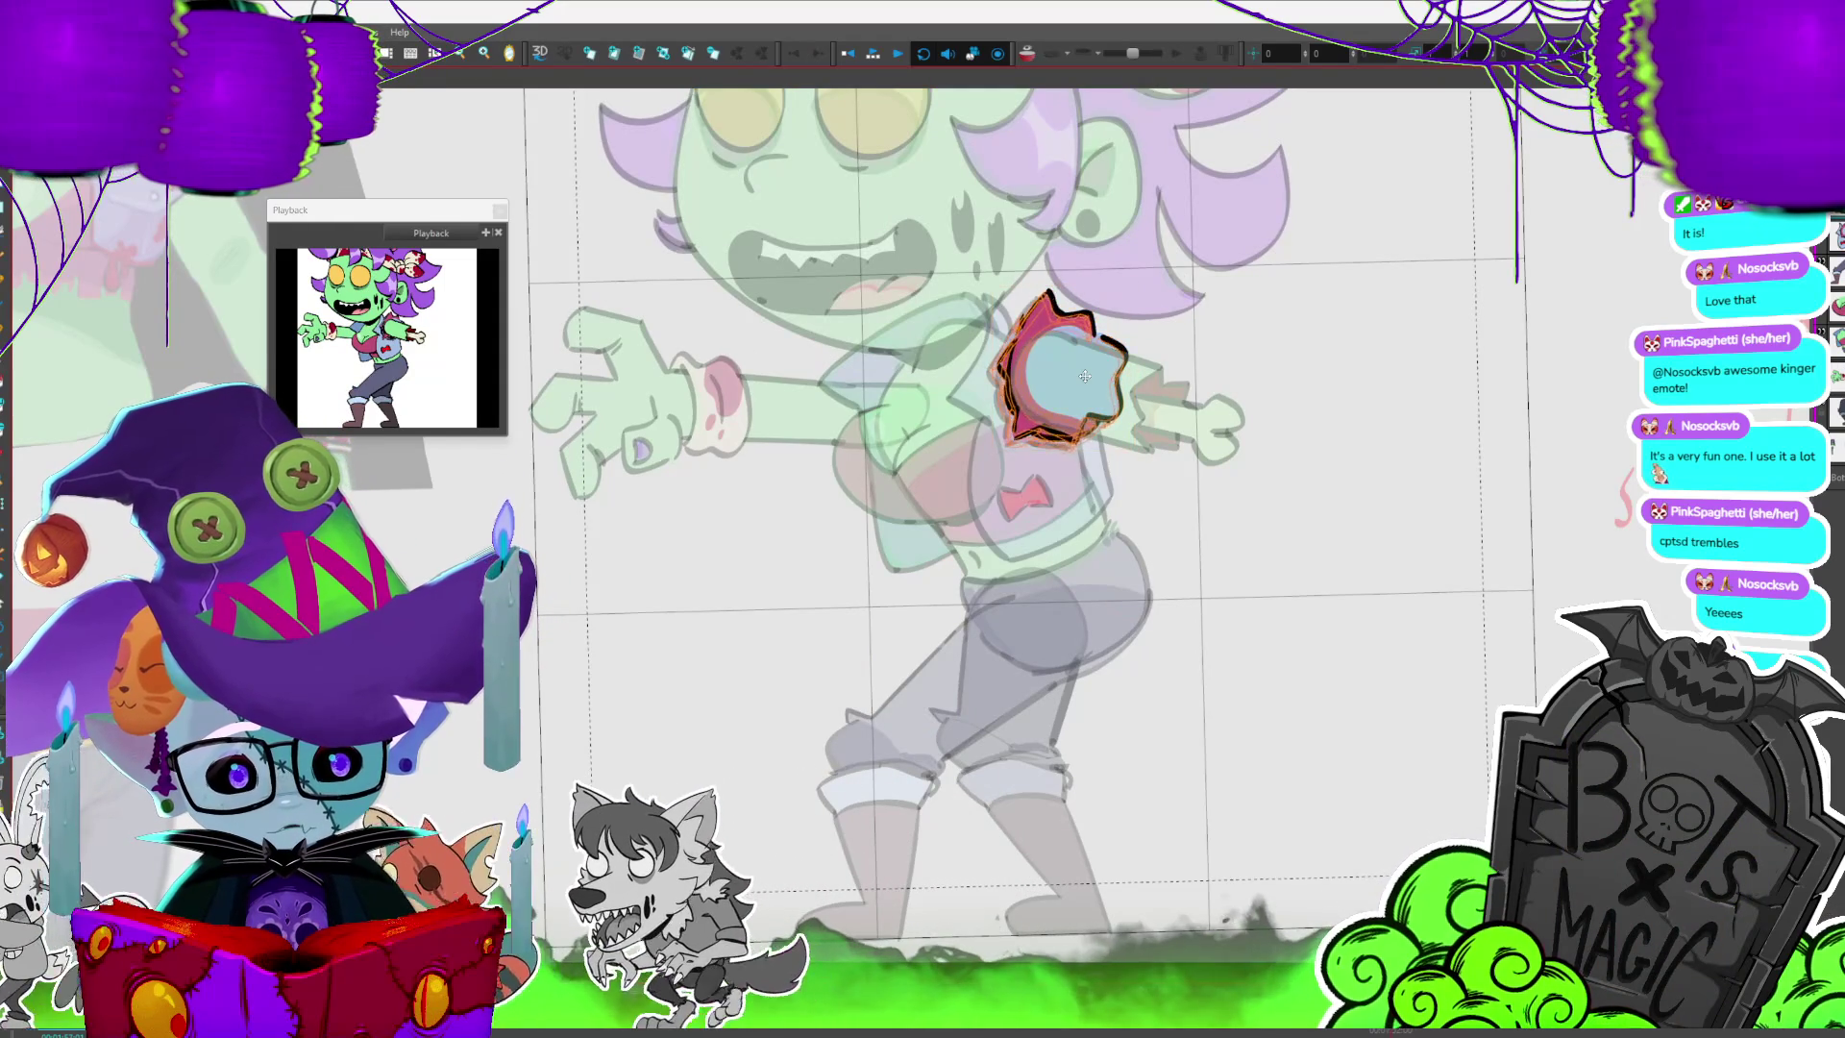
left_click_drag(1084, 375, 1080, 384)
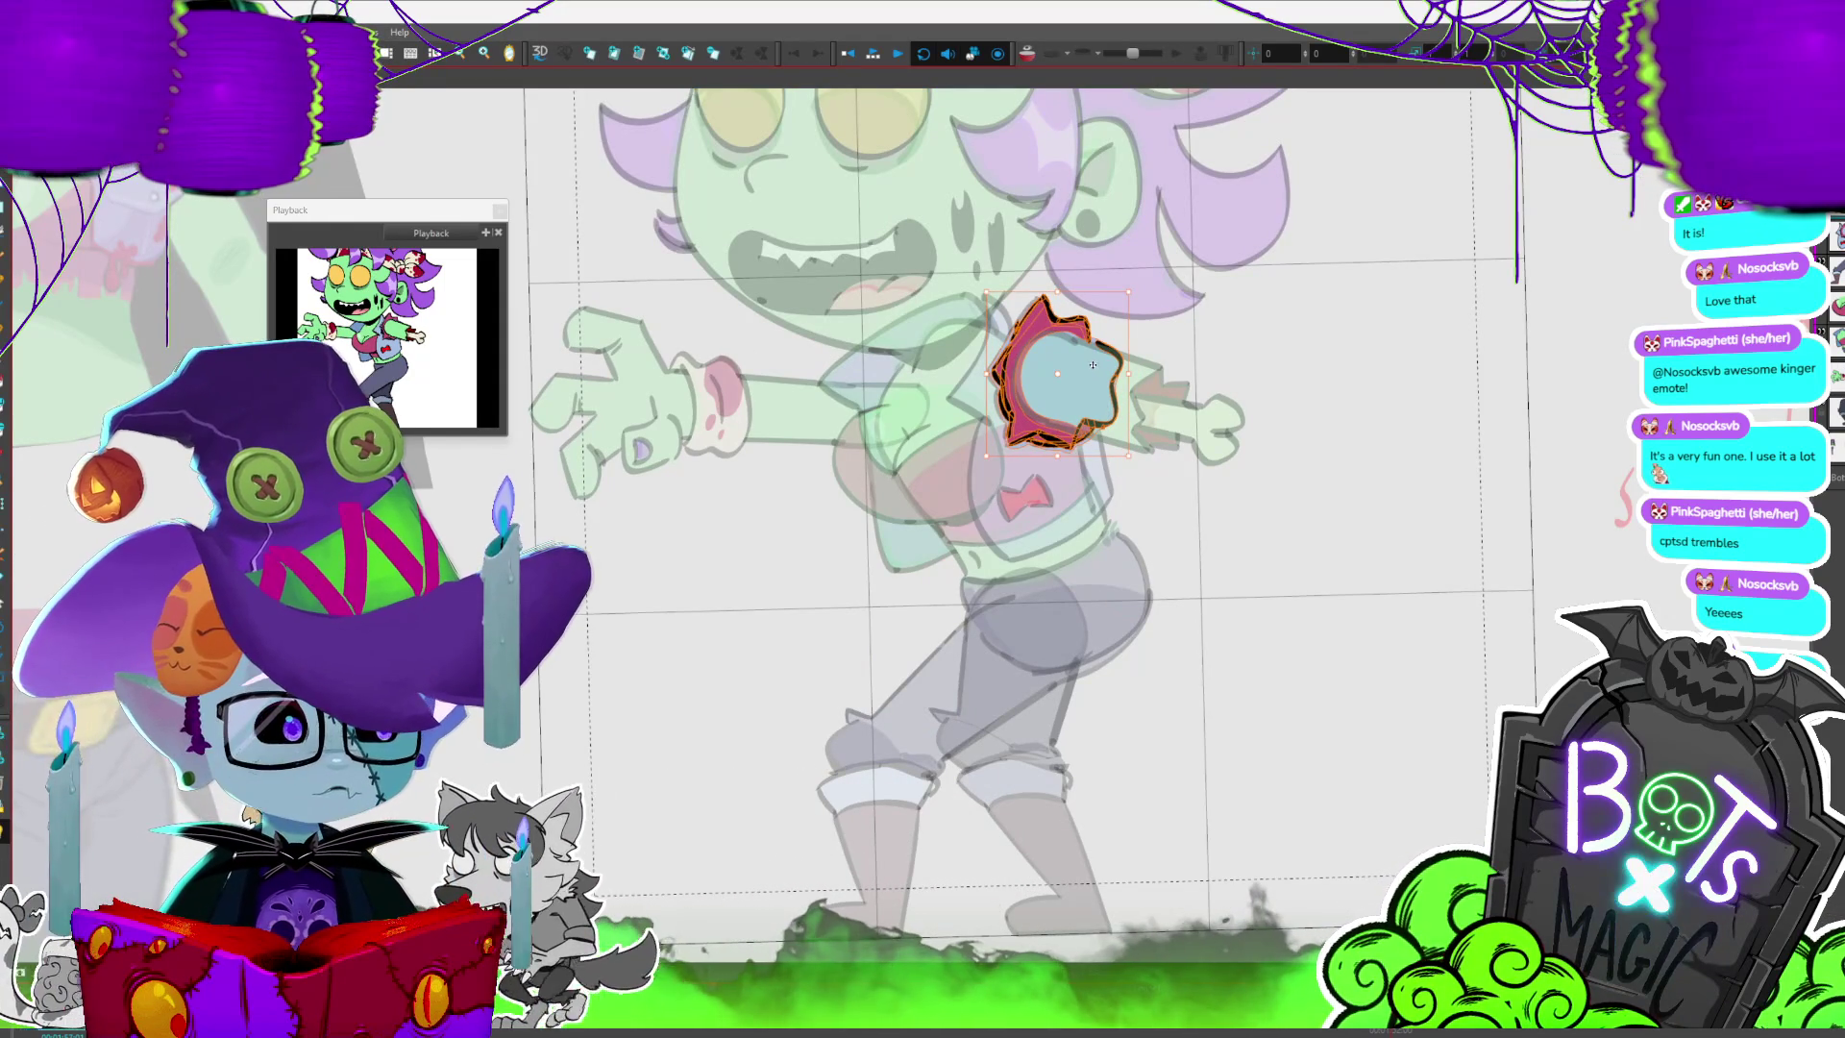
- On the next frame, select the red sleeve piece and nudge it left and down
key("period")
key("period")
left_click(1093, 358)
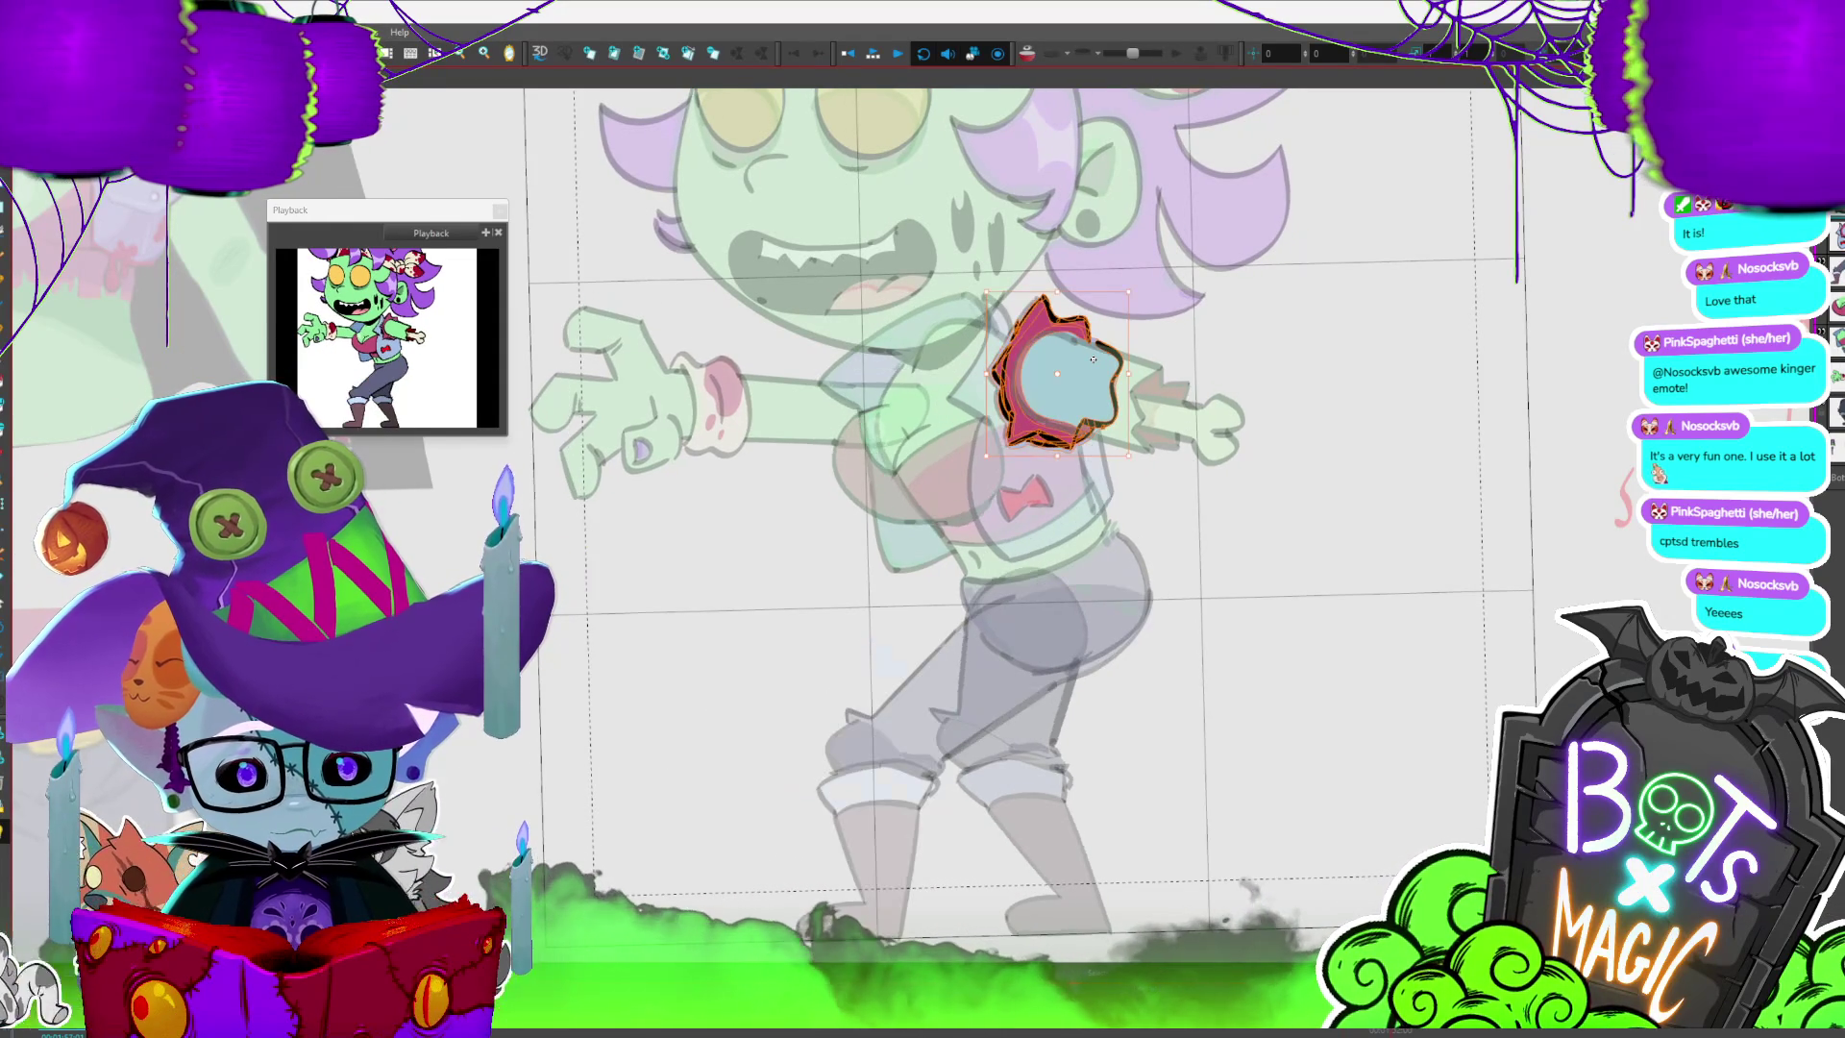
key("period")
key("period")
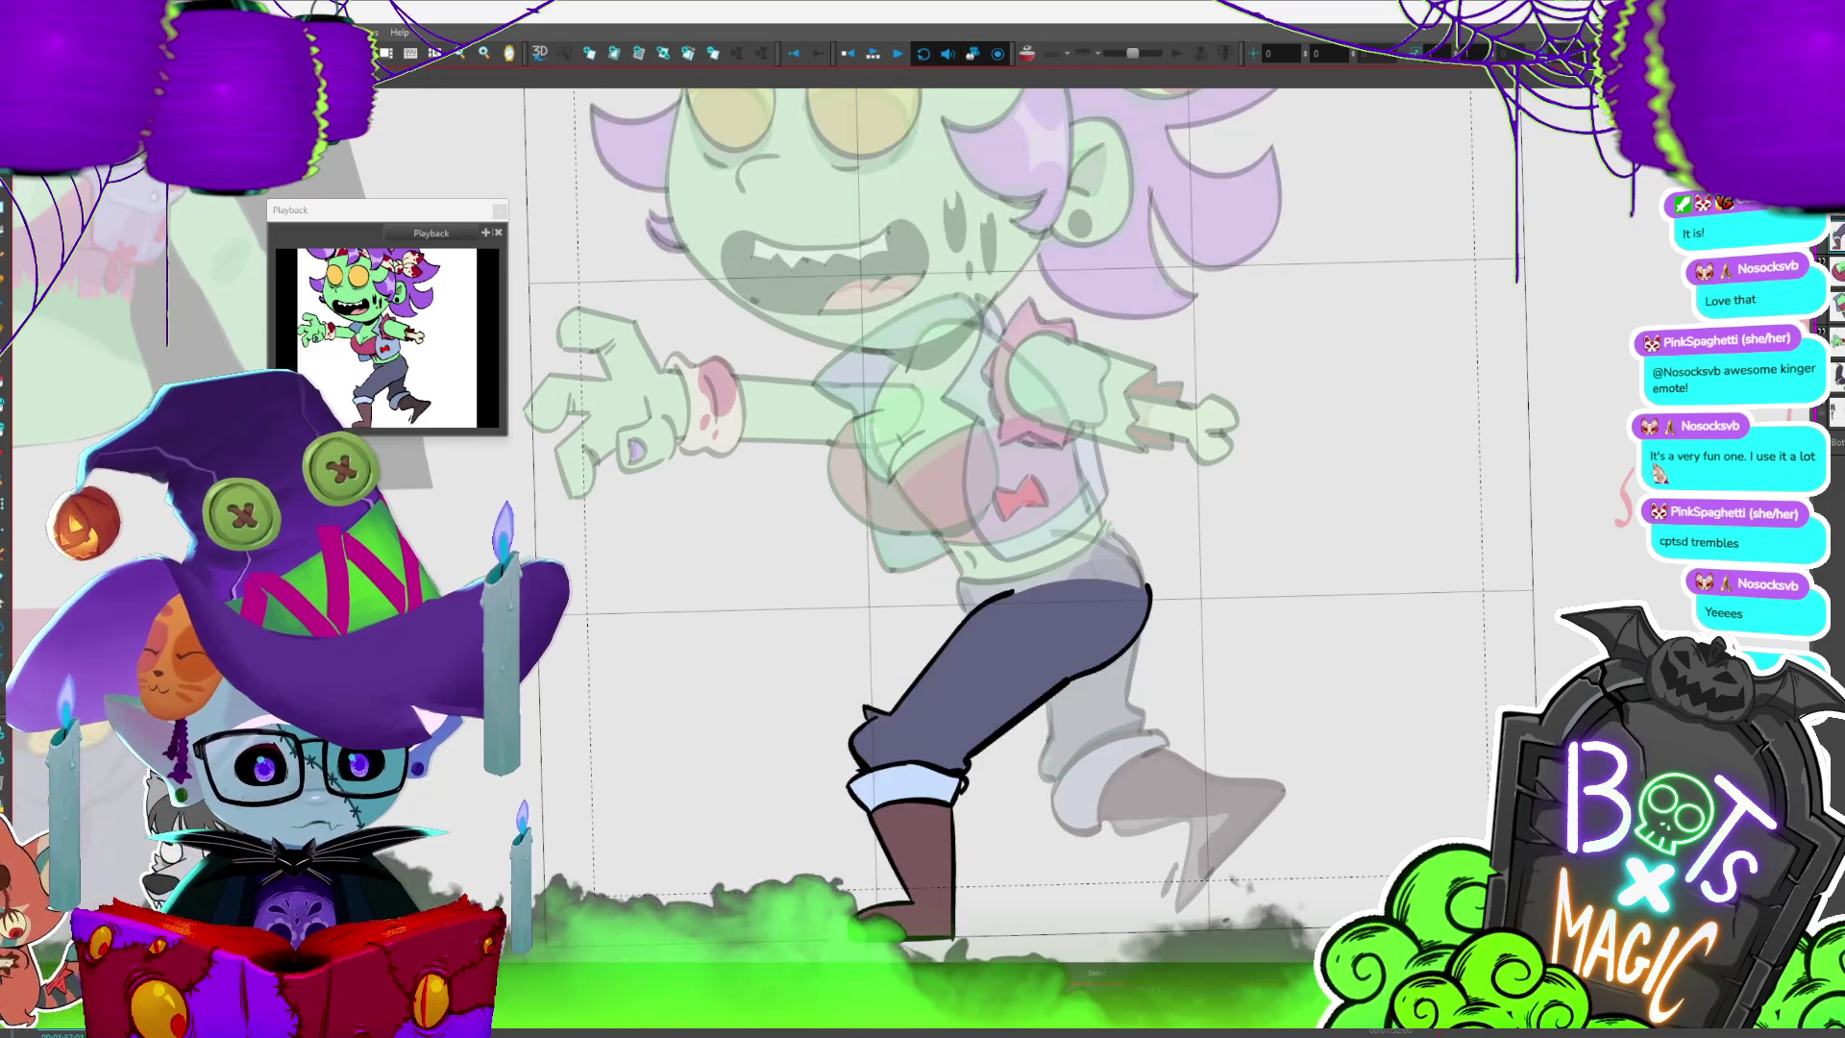
key("period")
key("period")
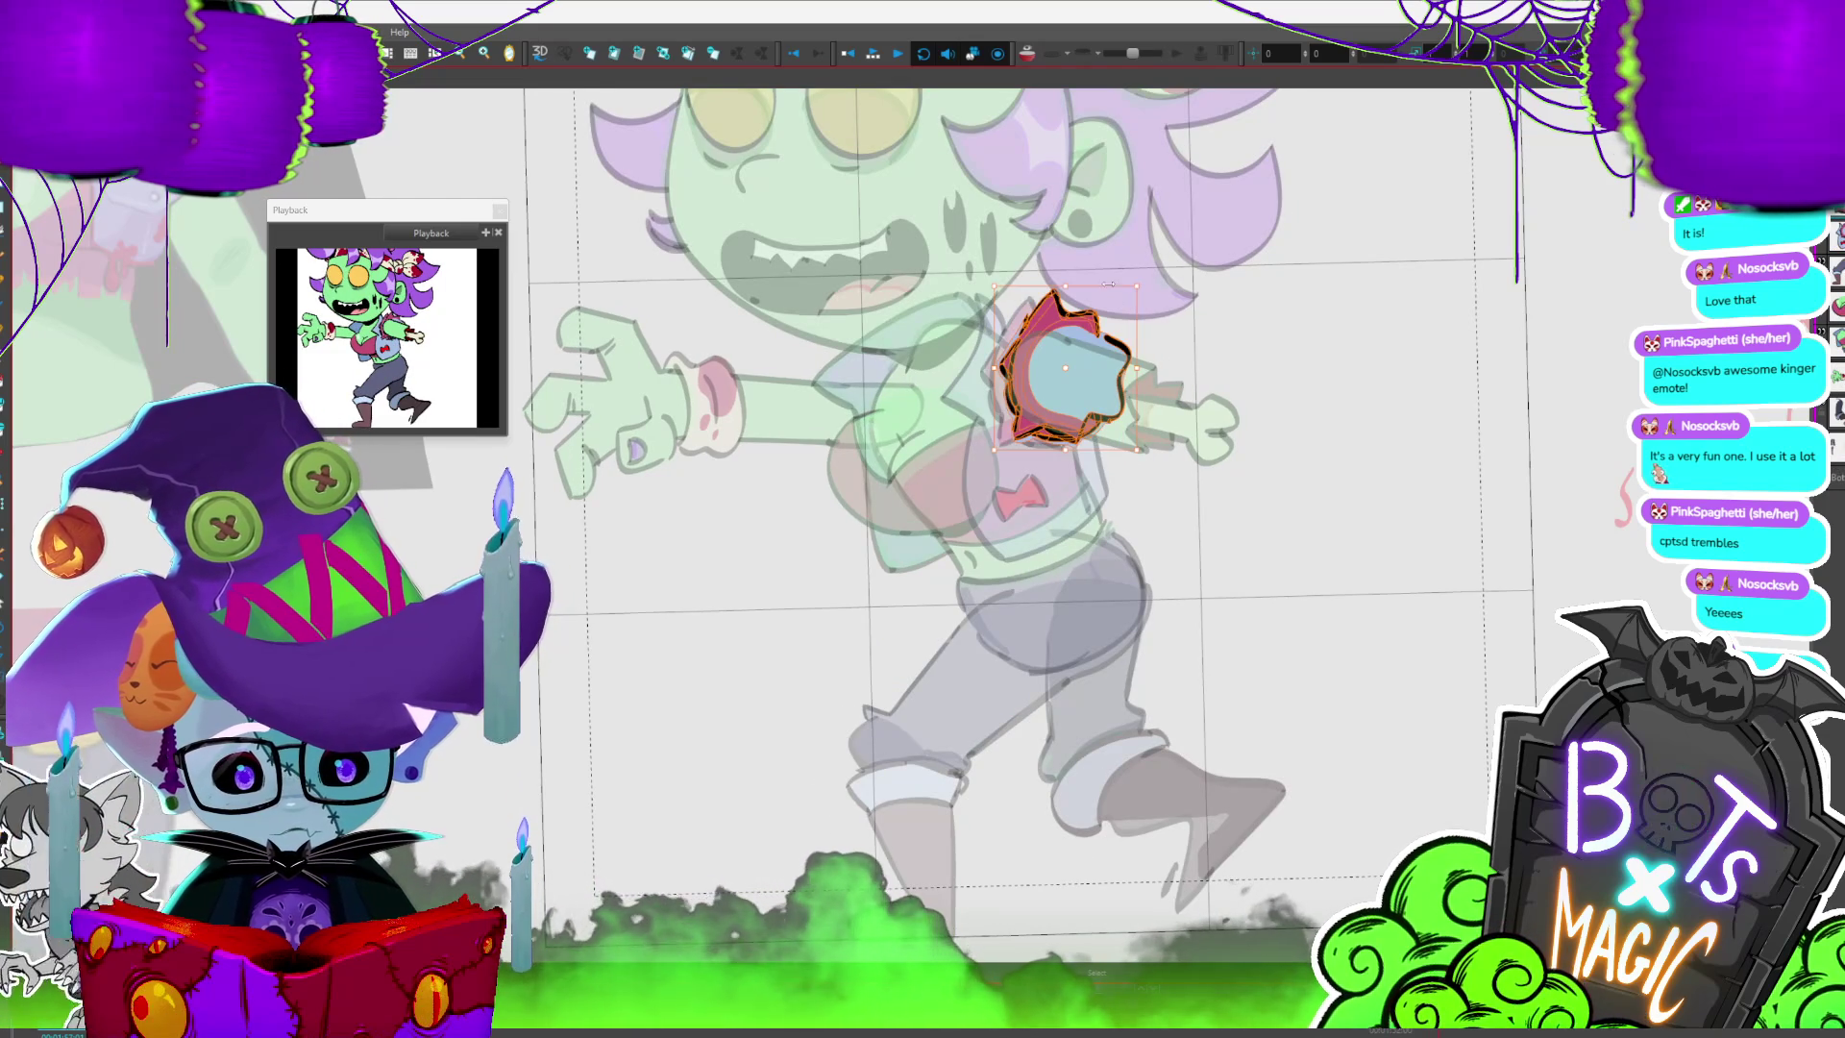
left_click_drag(1103, 387, 1091, 397)
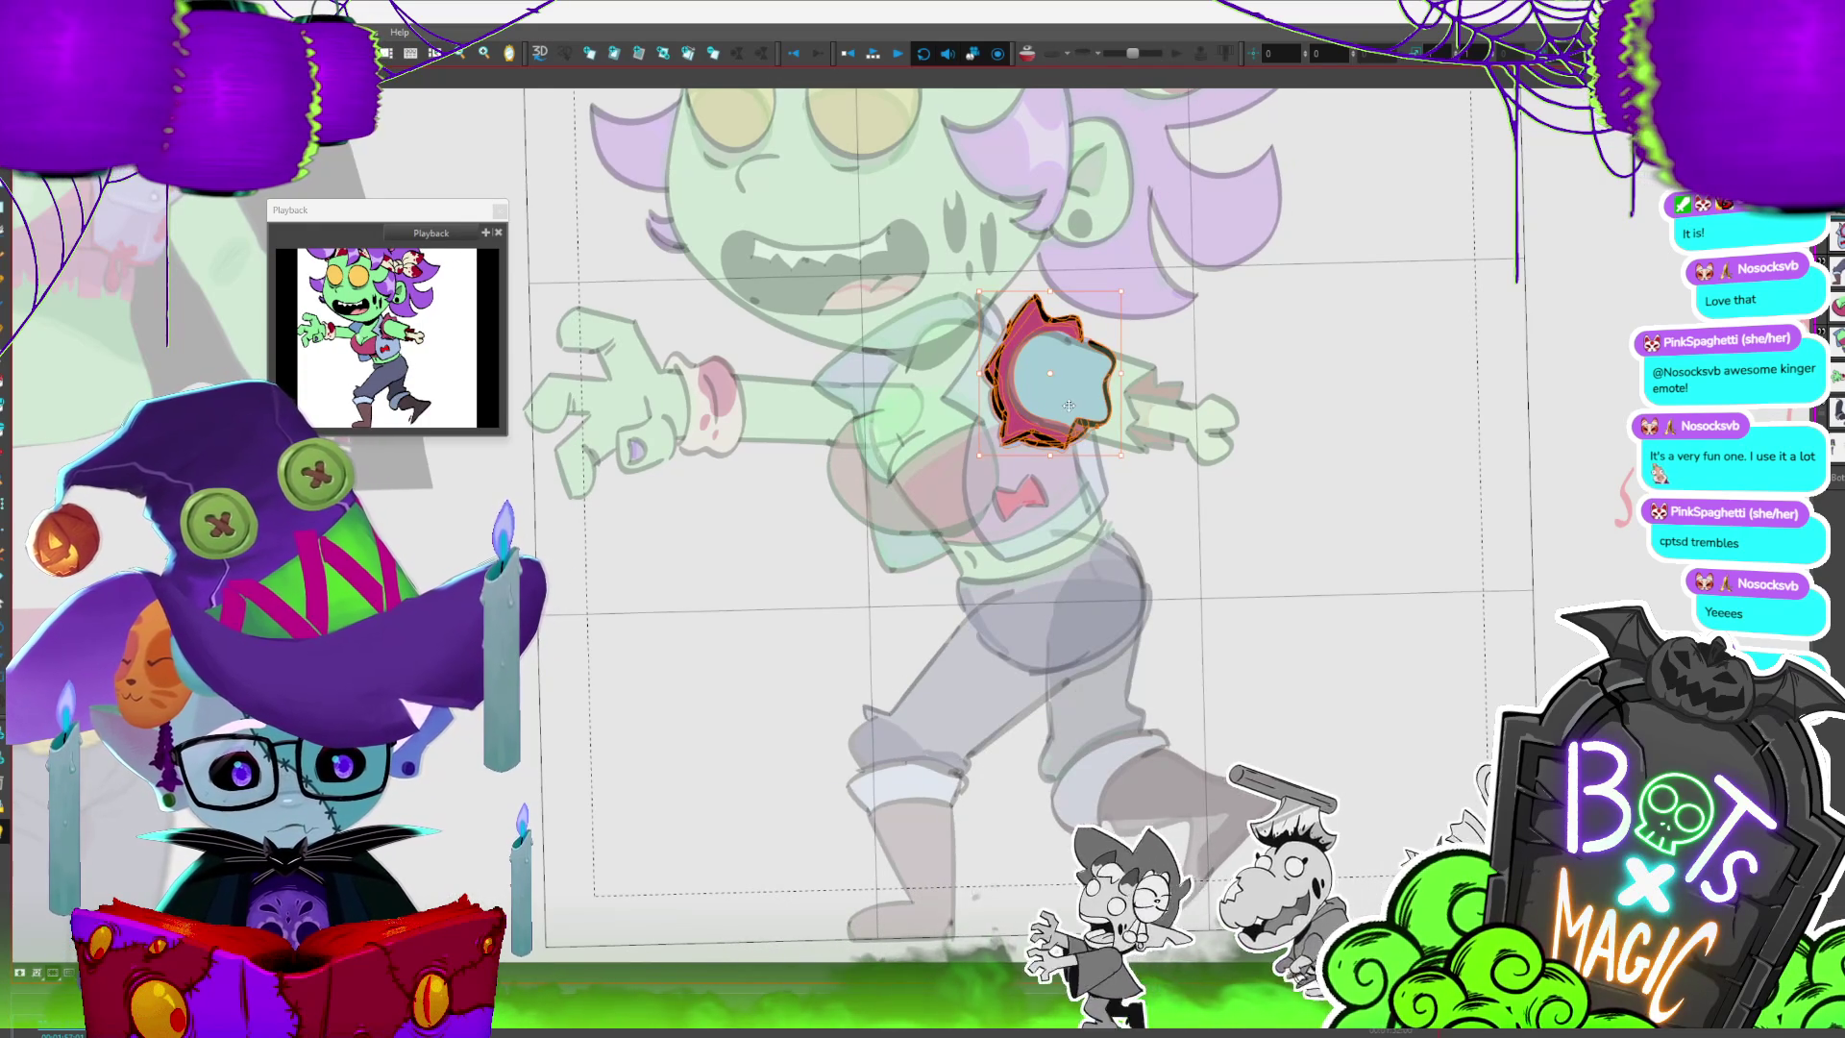
- Step to a later walk frame, move the red sleeve piece up-left with a tilt, and flip frames to check
key("period")
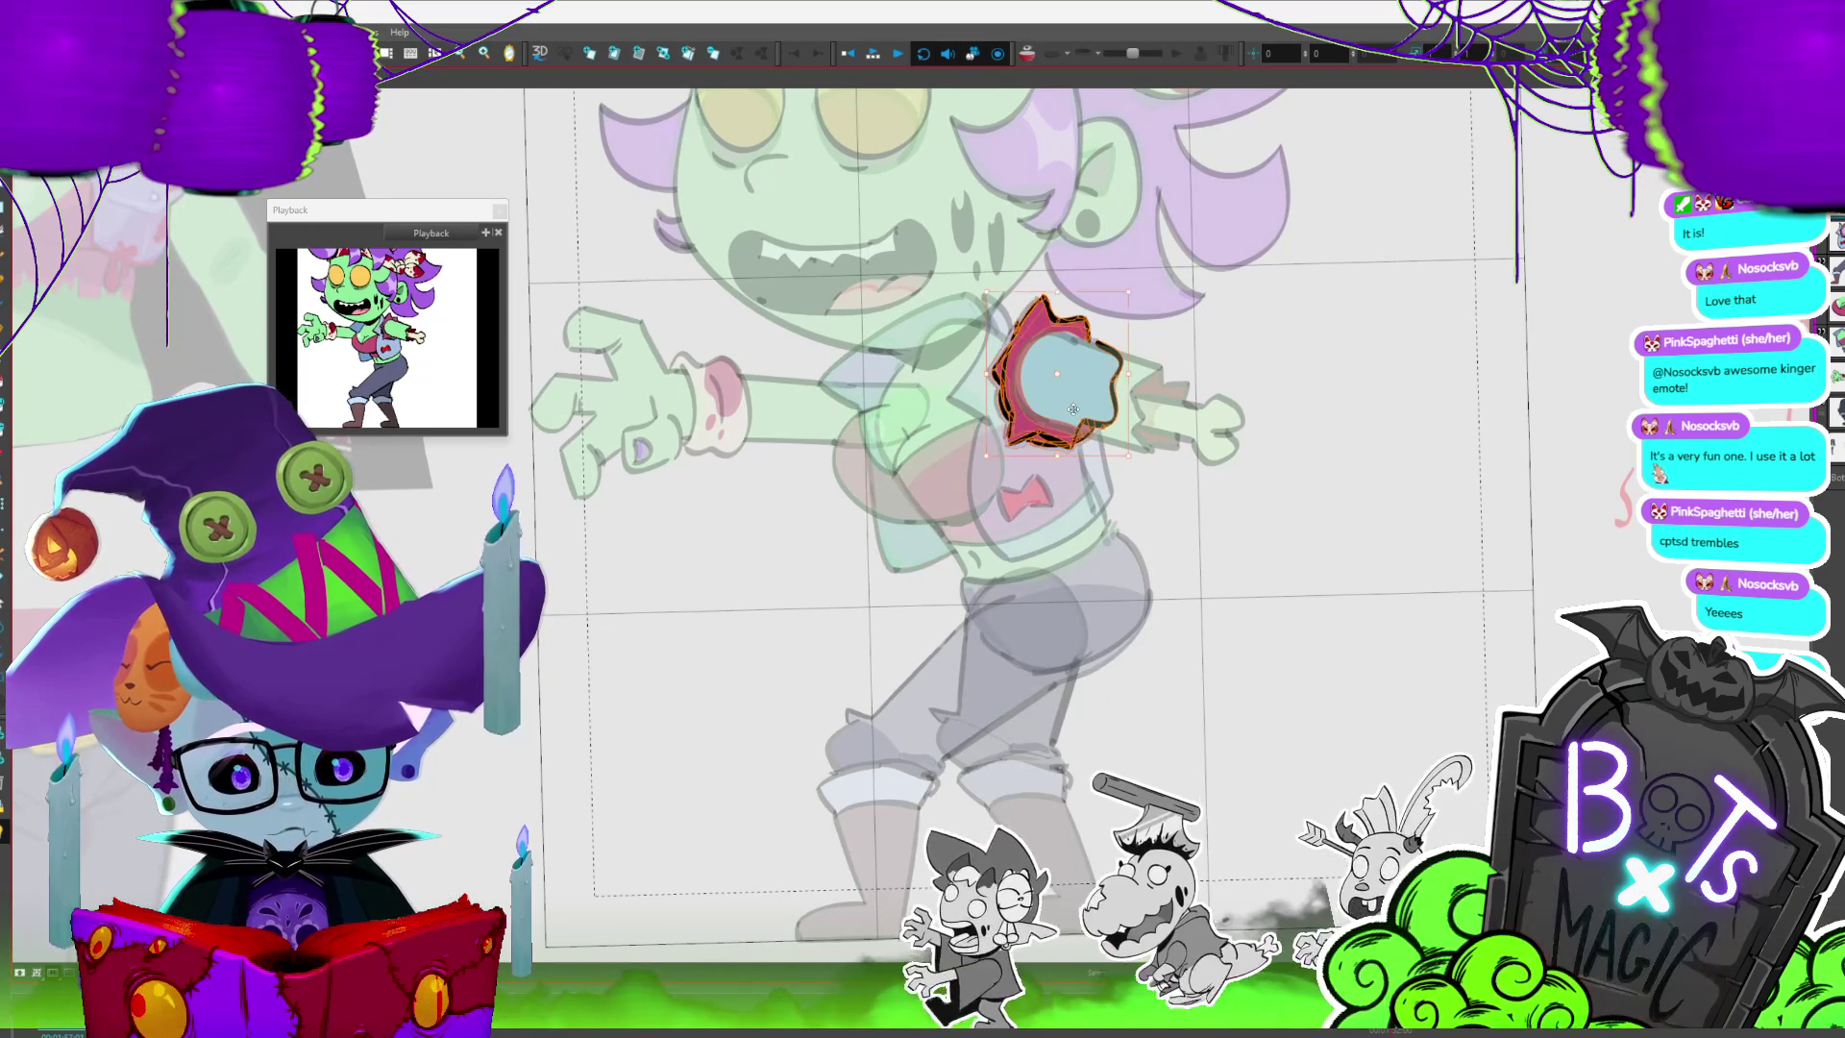
key("period")
key("comma")
key("period")
key("period")
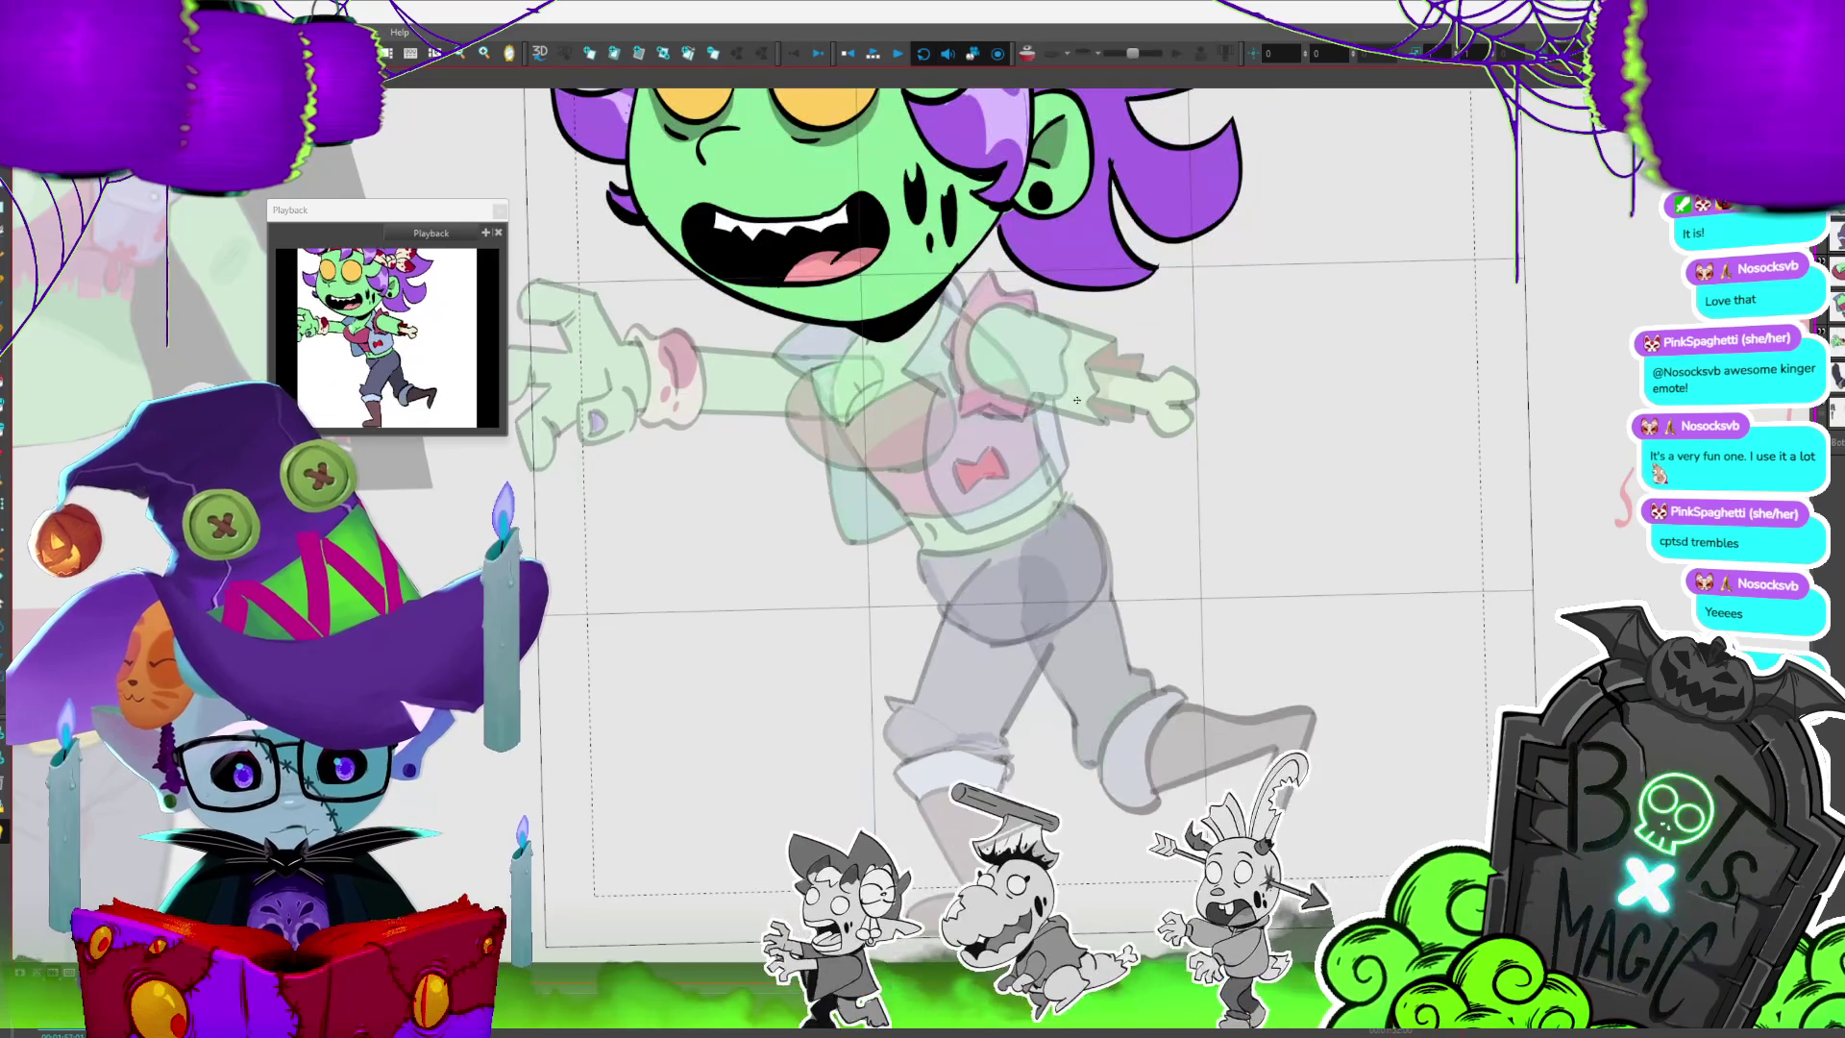
key("period")
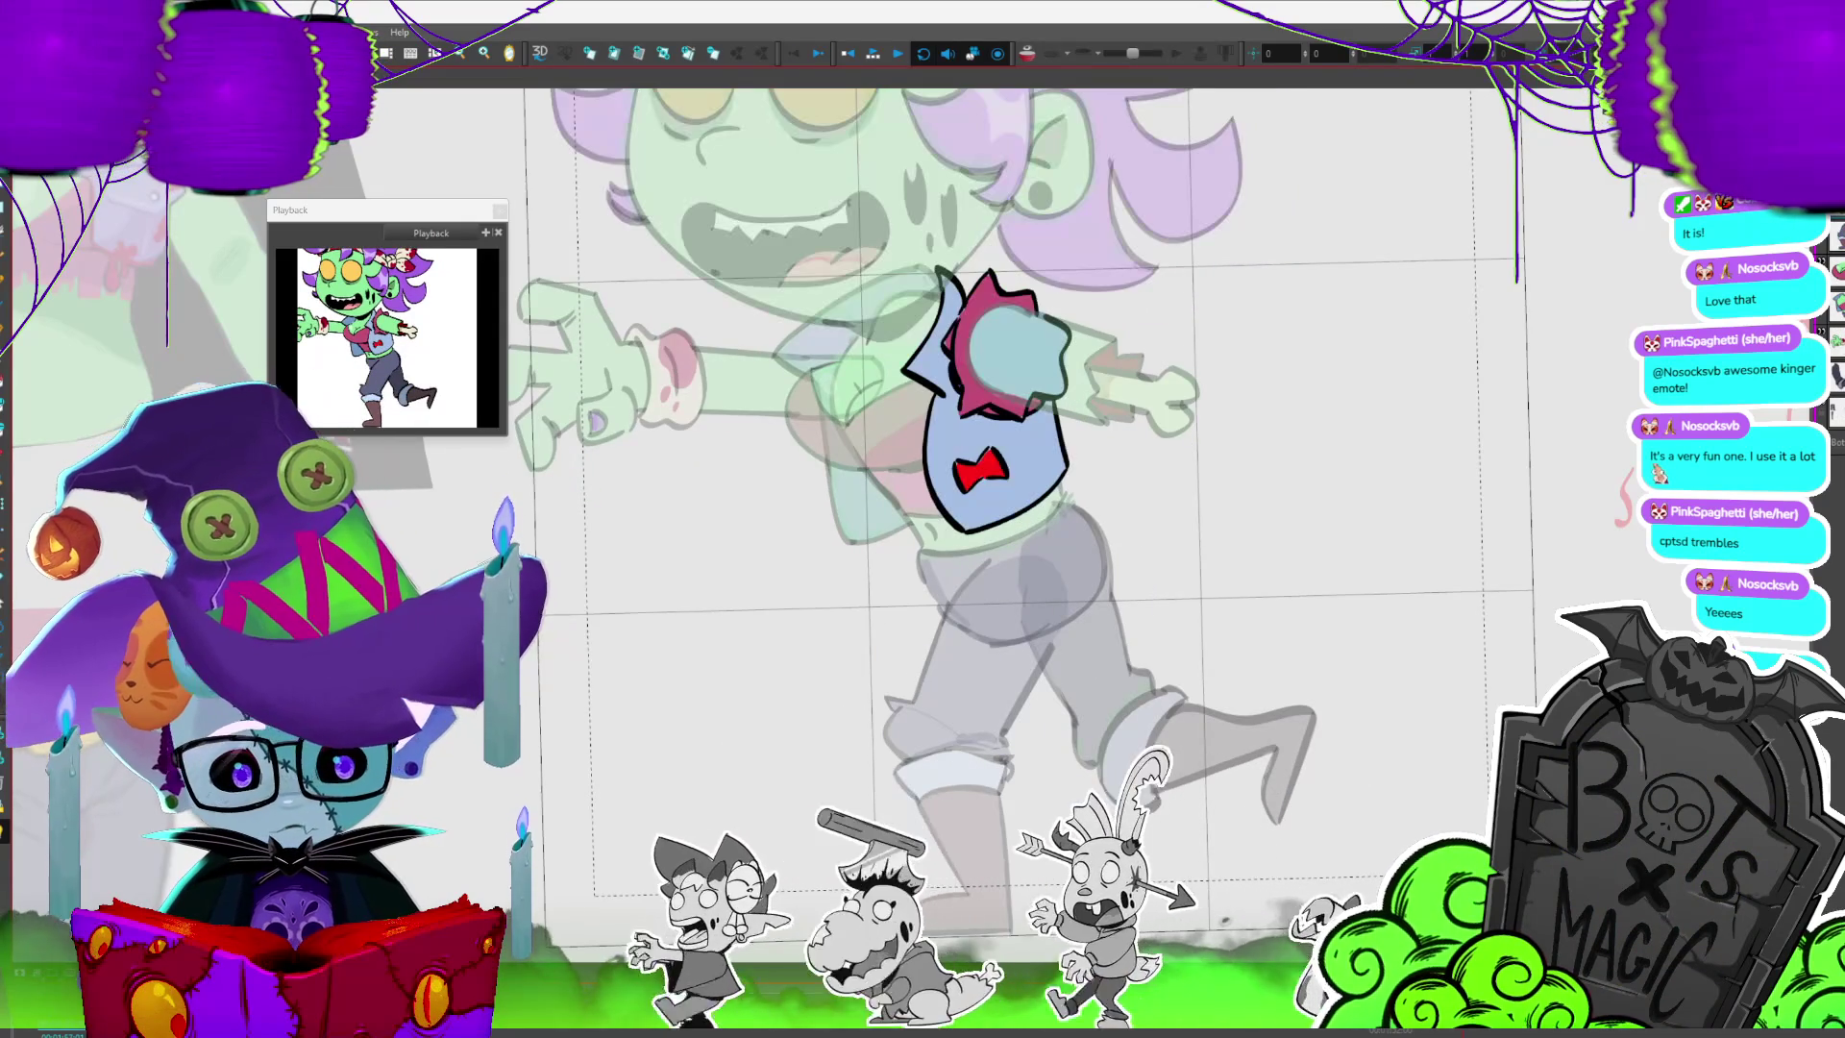
key("period")
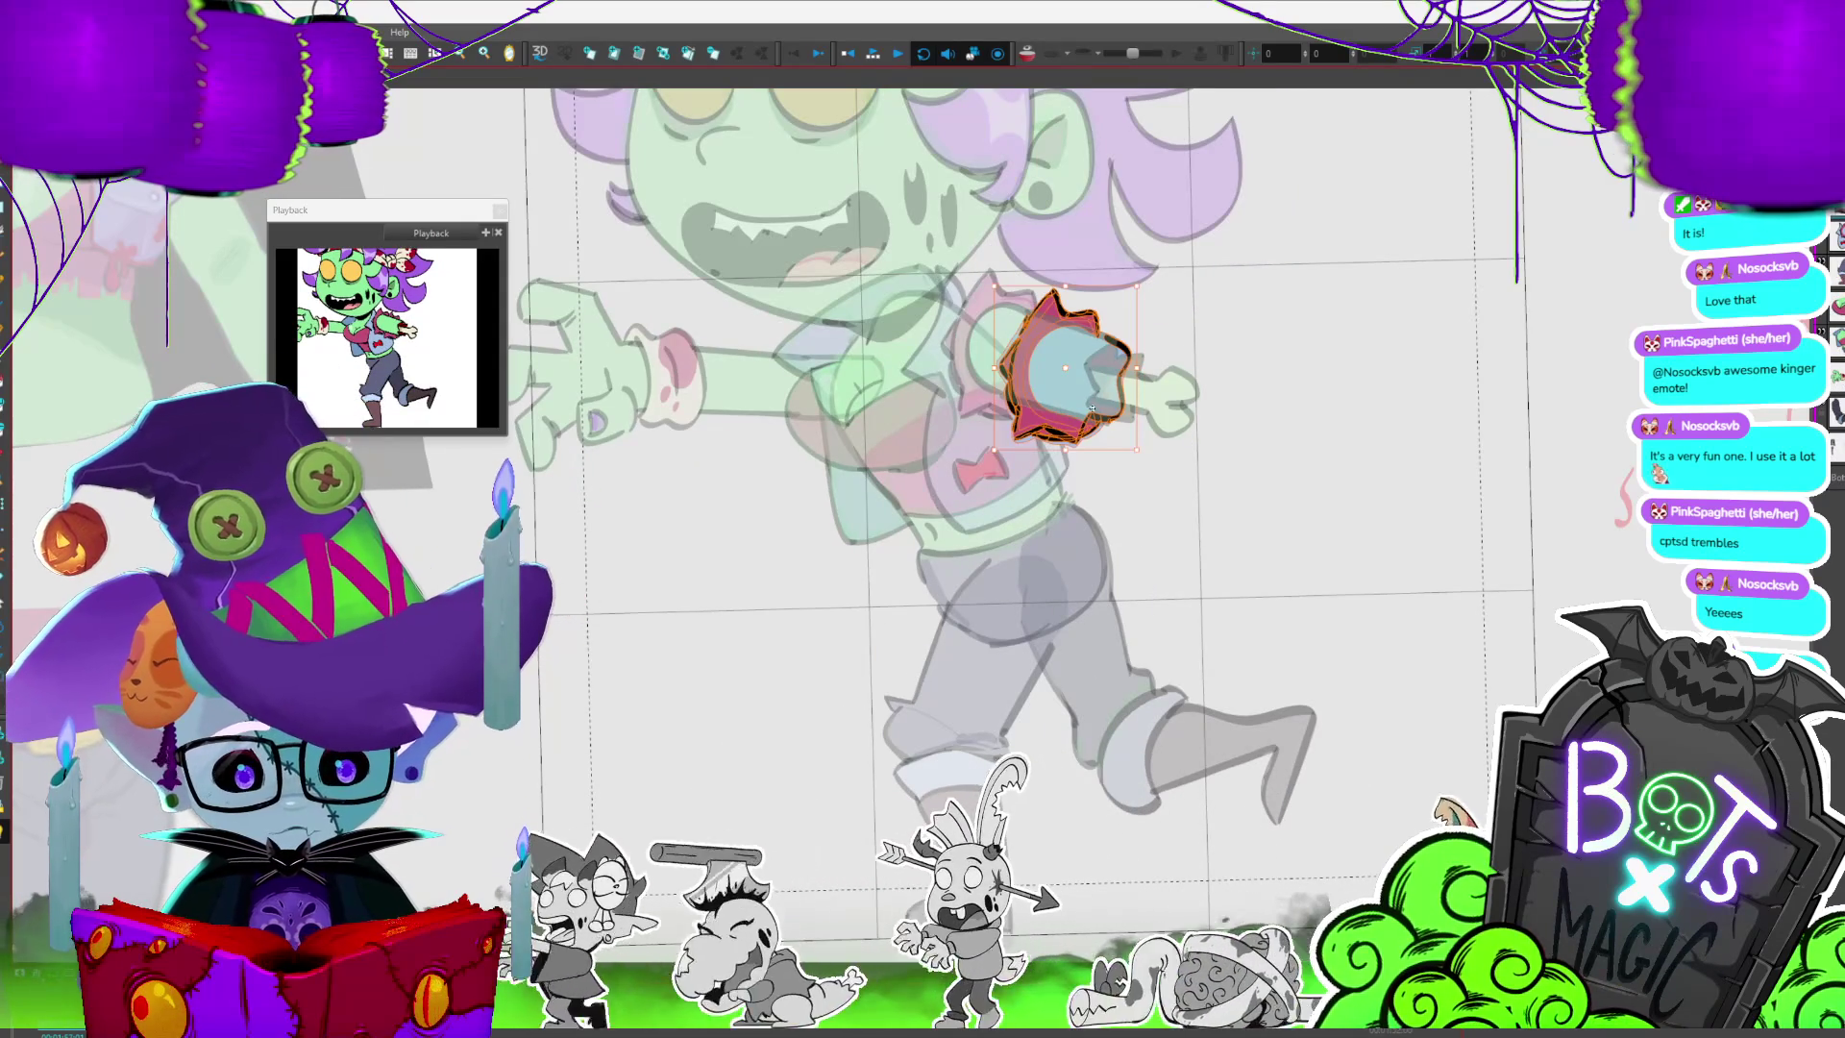
left_click_drag(1099, 347, 1044, 323)
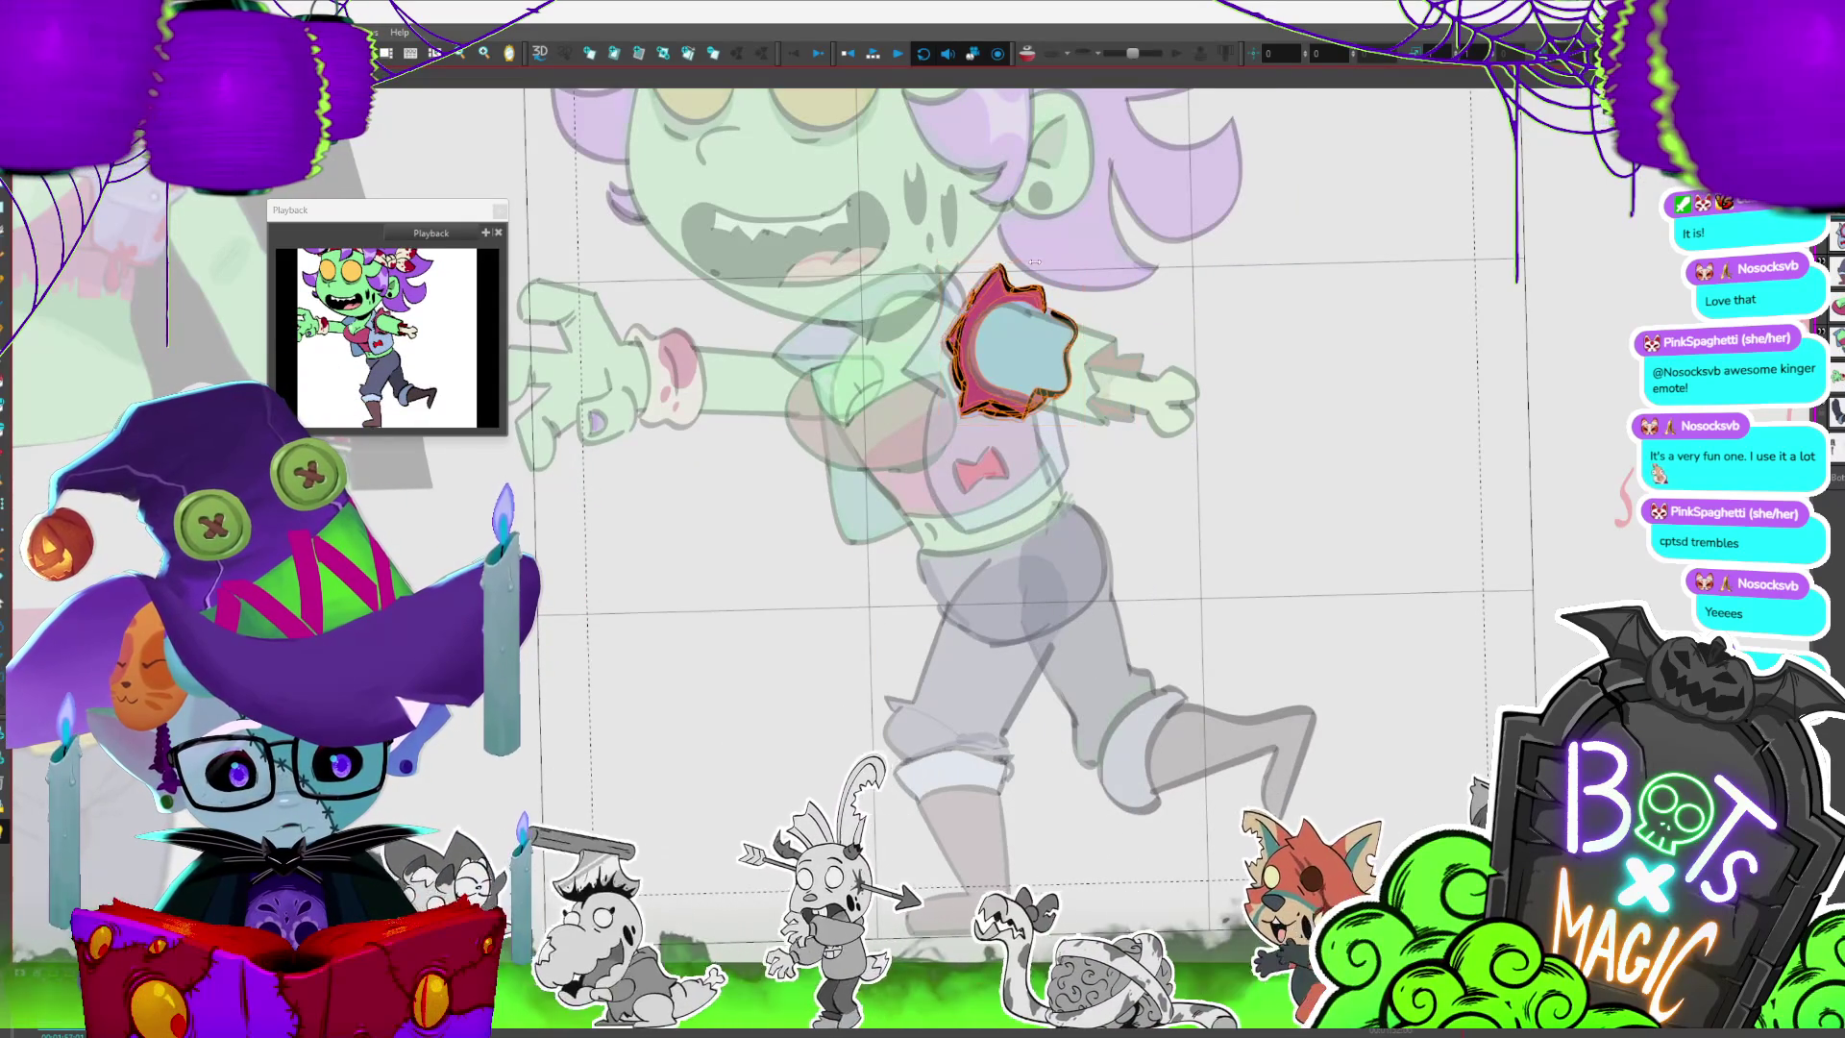
key("period")
key("period")
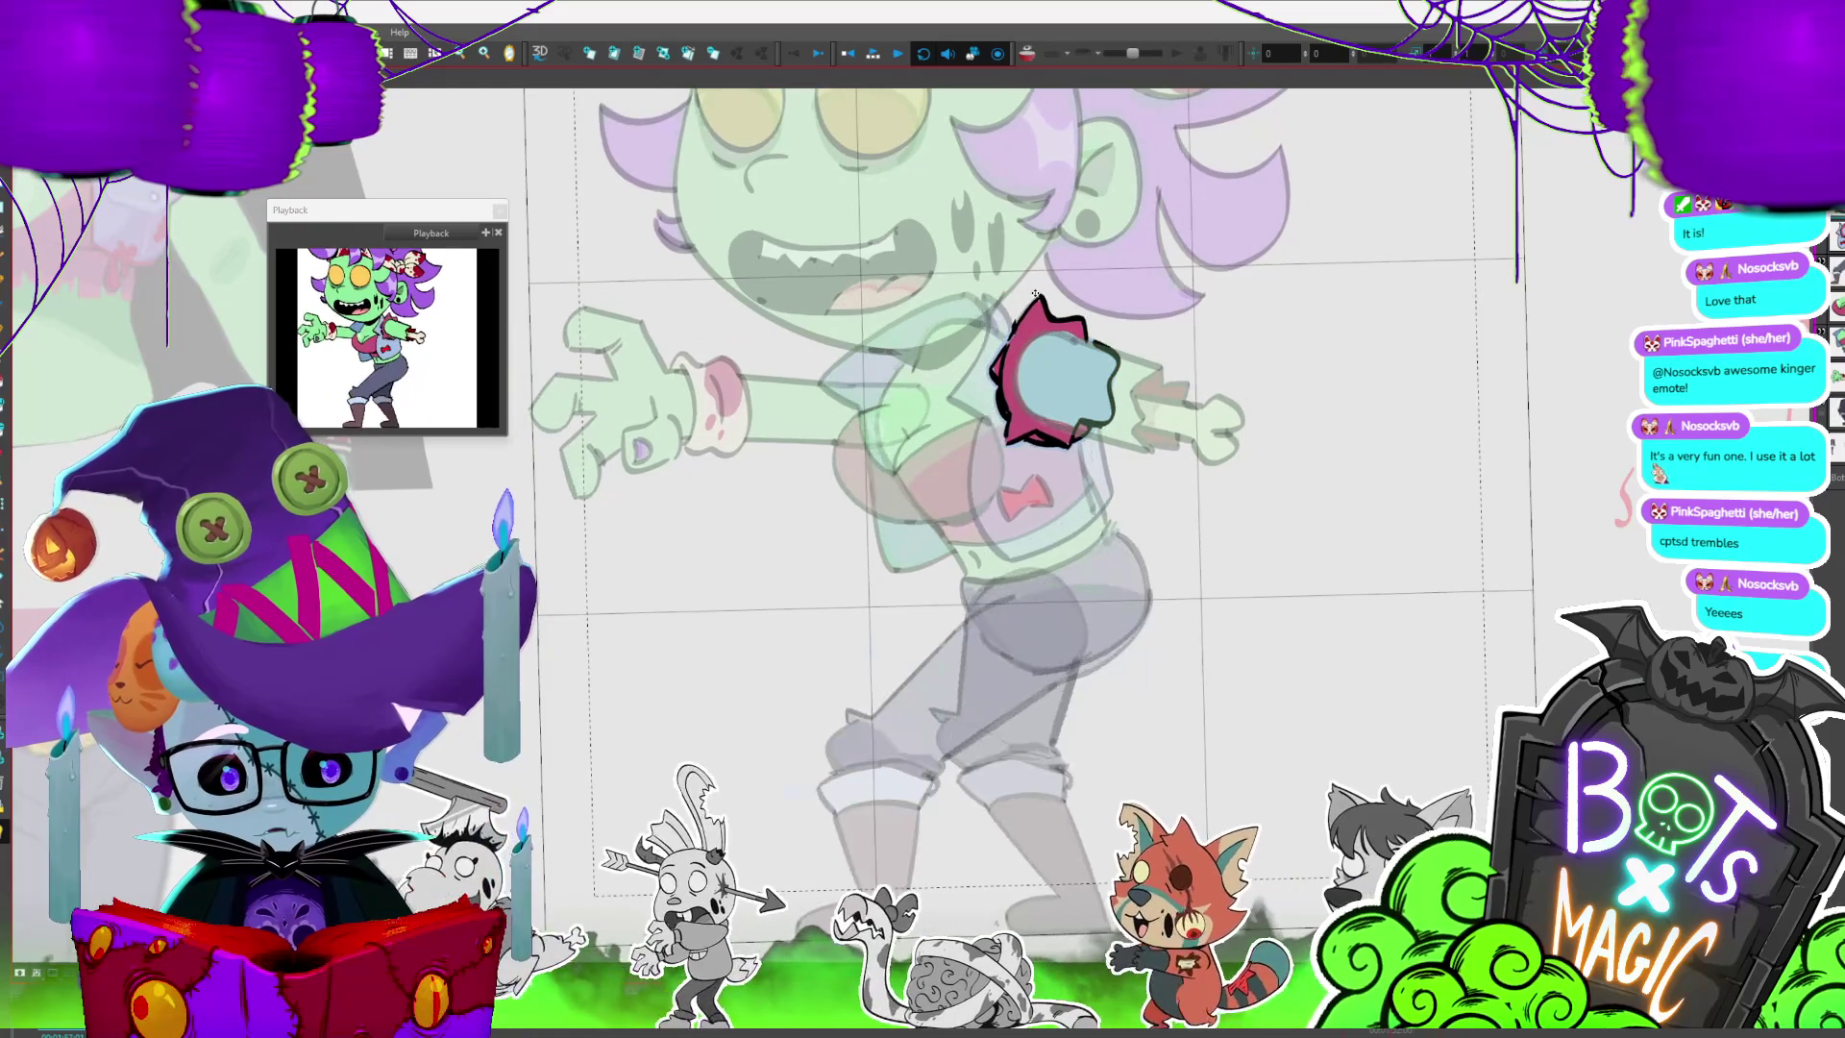
key("comma")
key("comma")
- On the next two frames, select the red sleeve piece and shift it up and left
left_click(1010, 232)
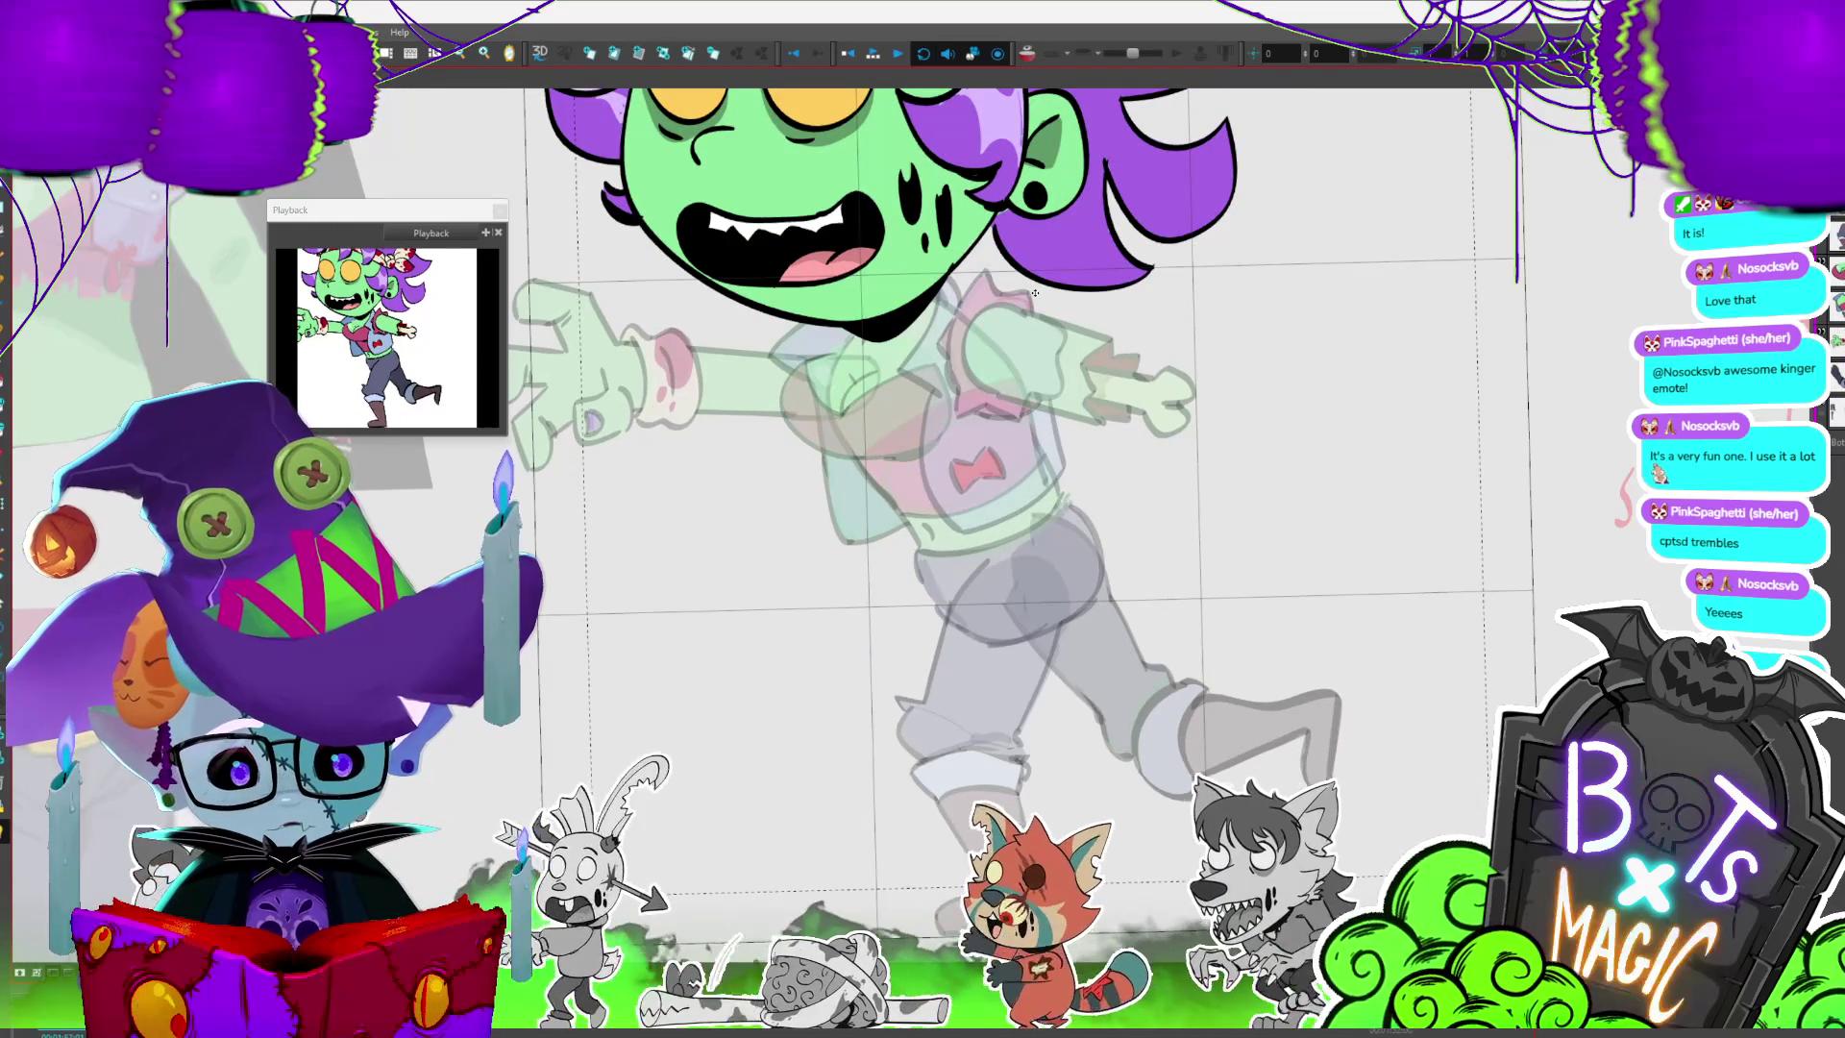
left_click(996, 433)
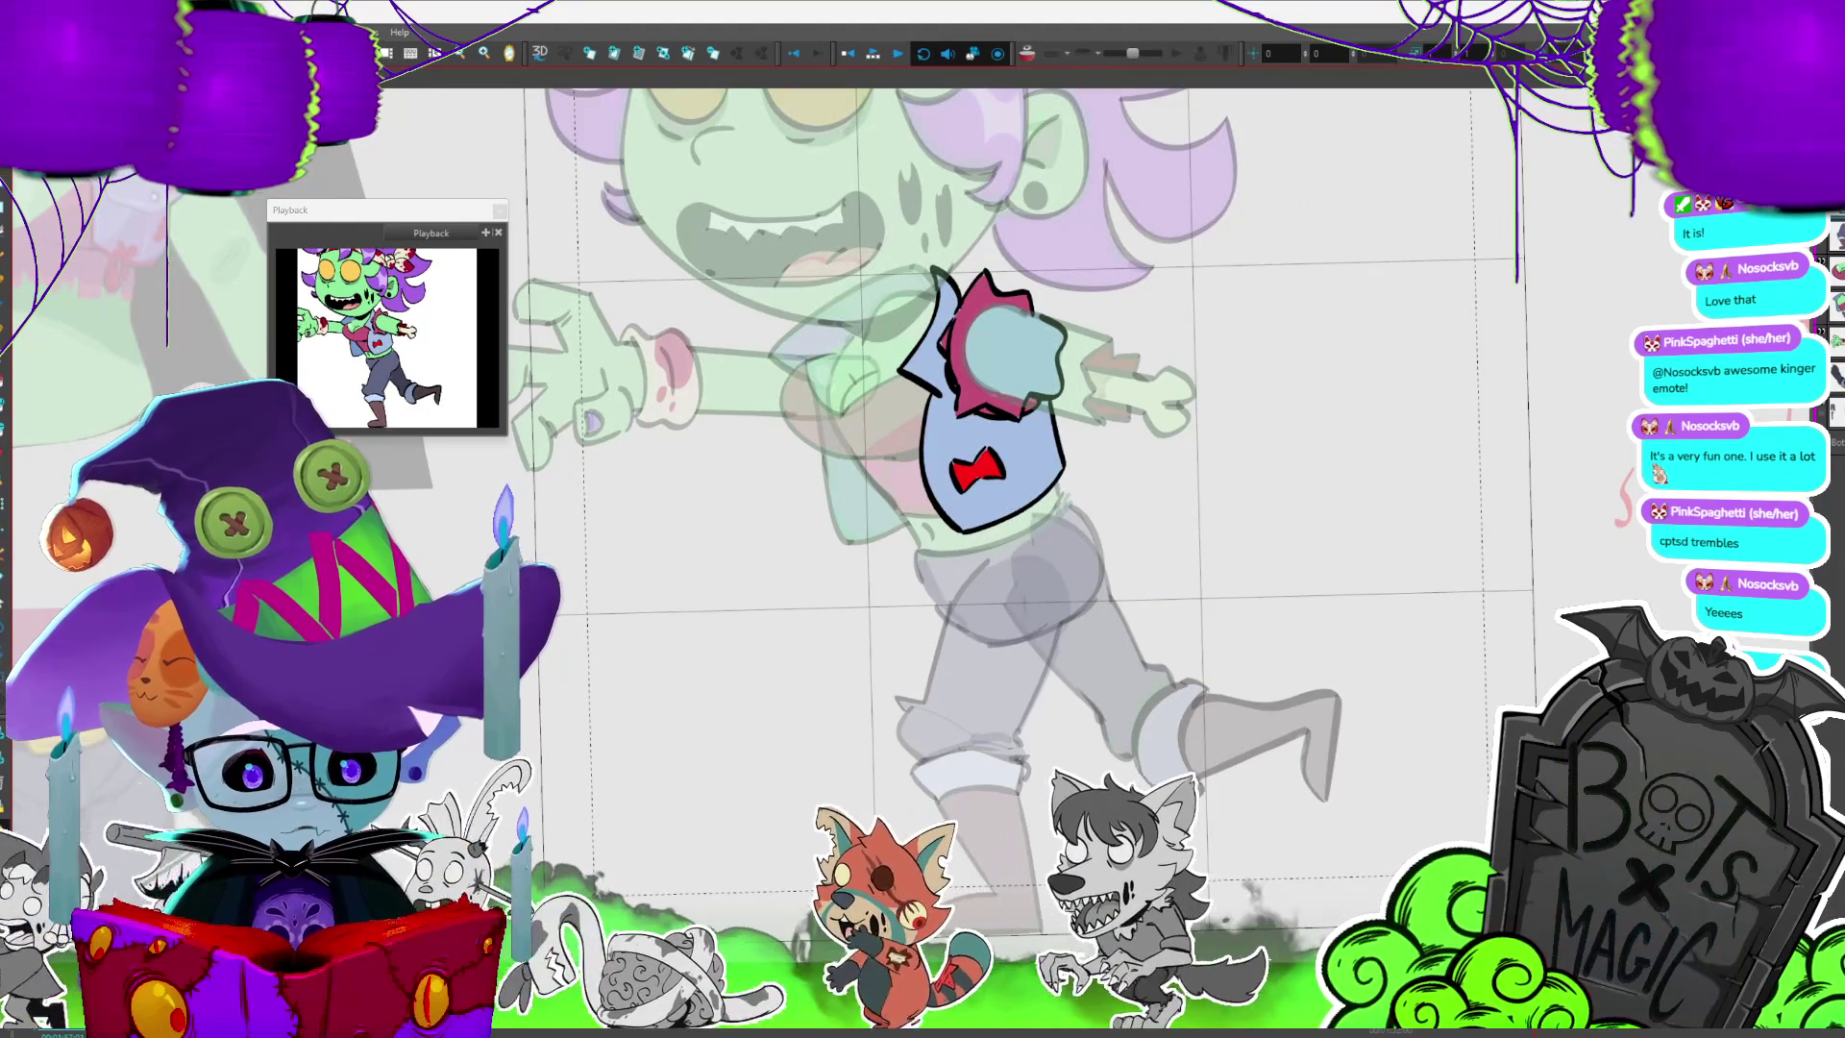
left_click(1060, 362)
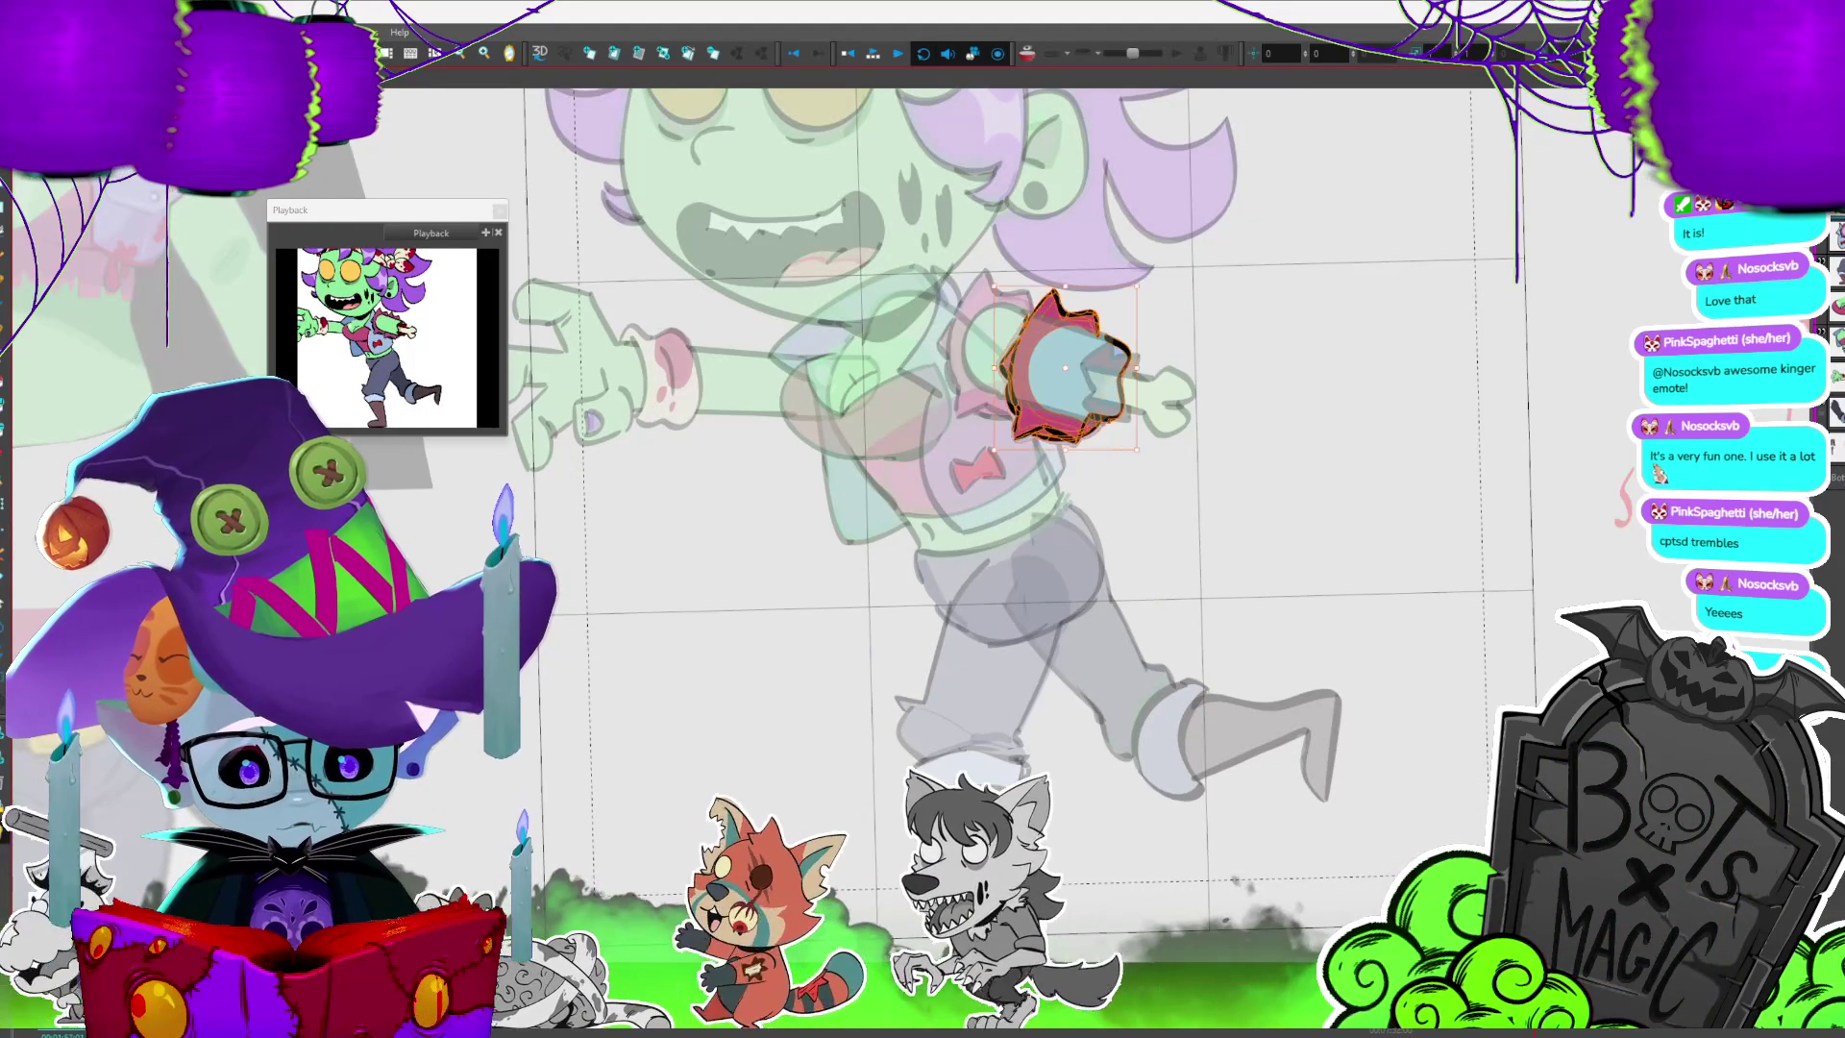
left_click_drag(1060, 361, 1010, 343)
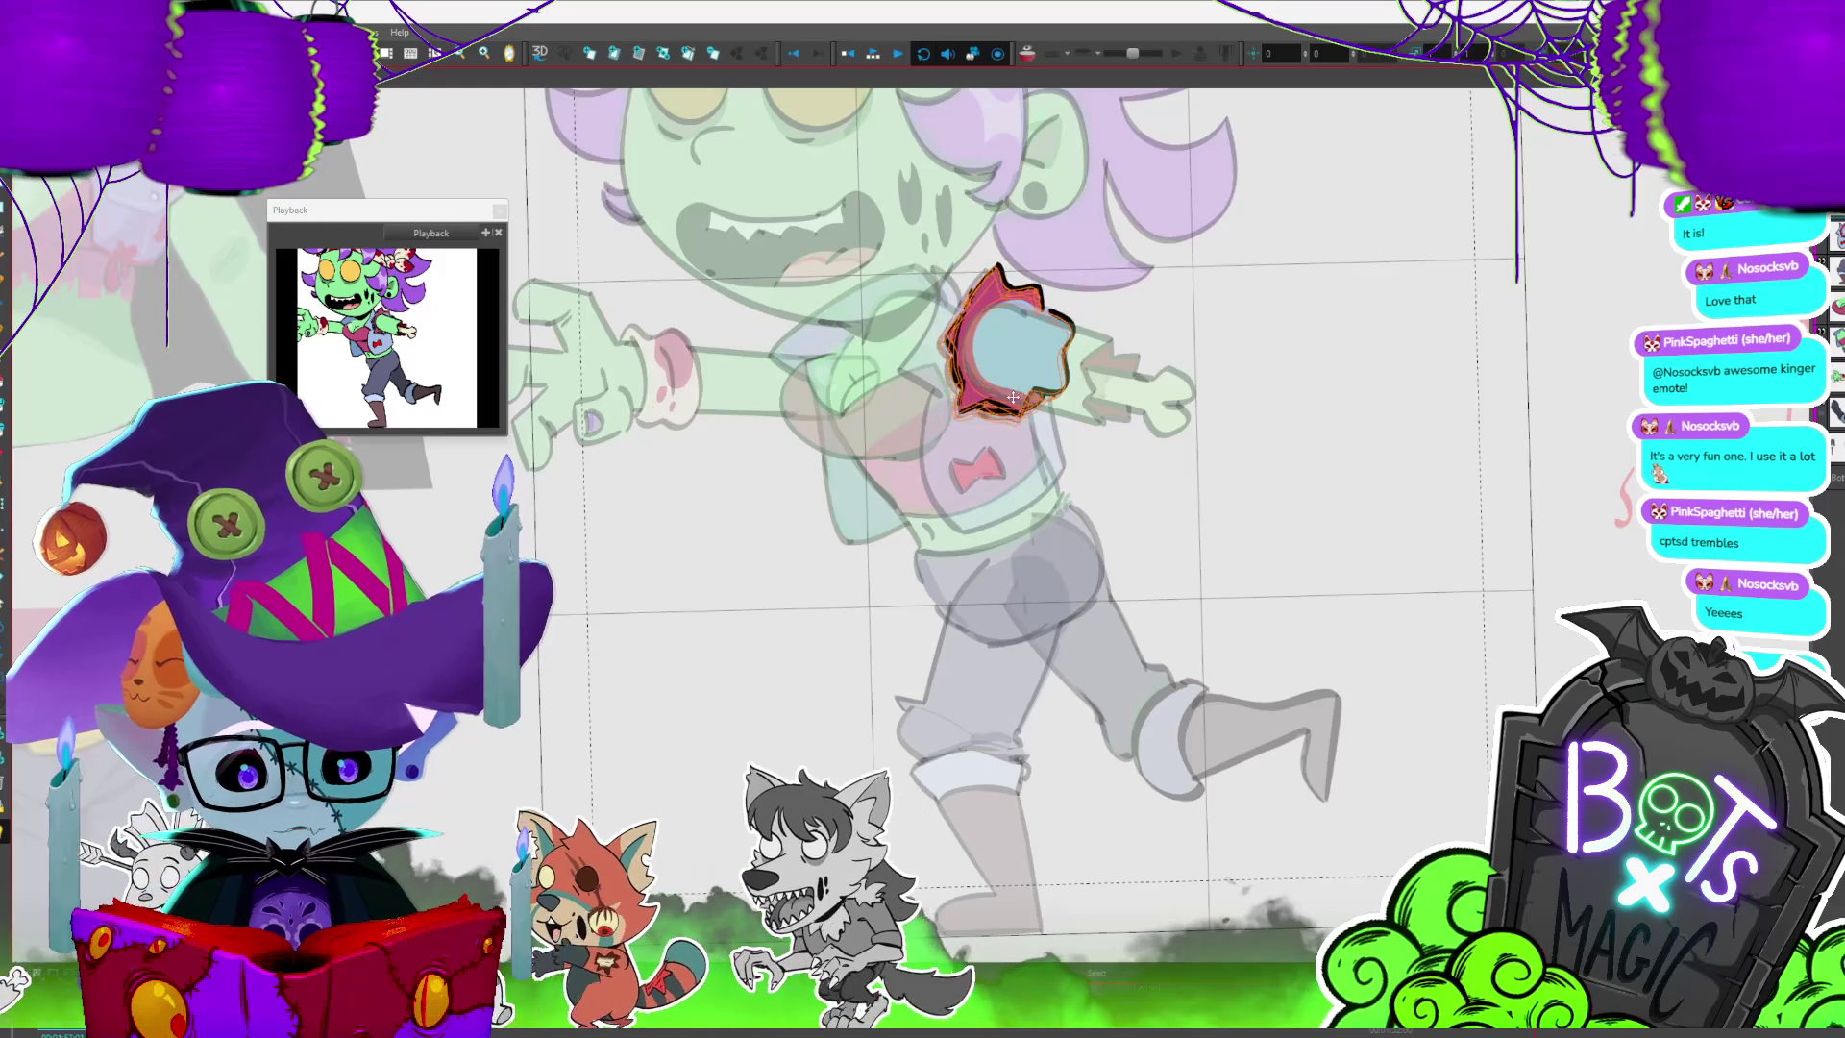
key("period")
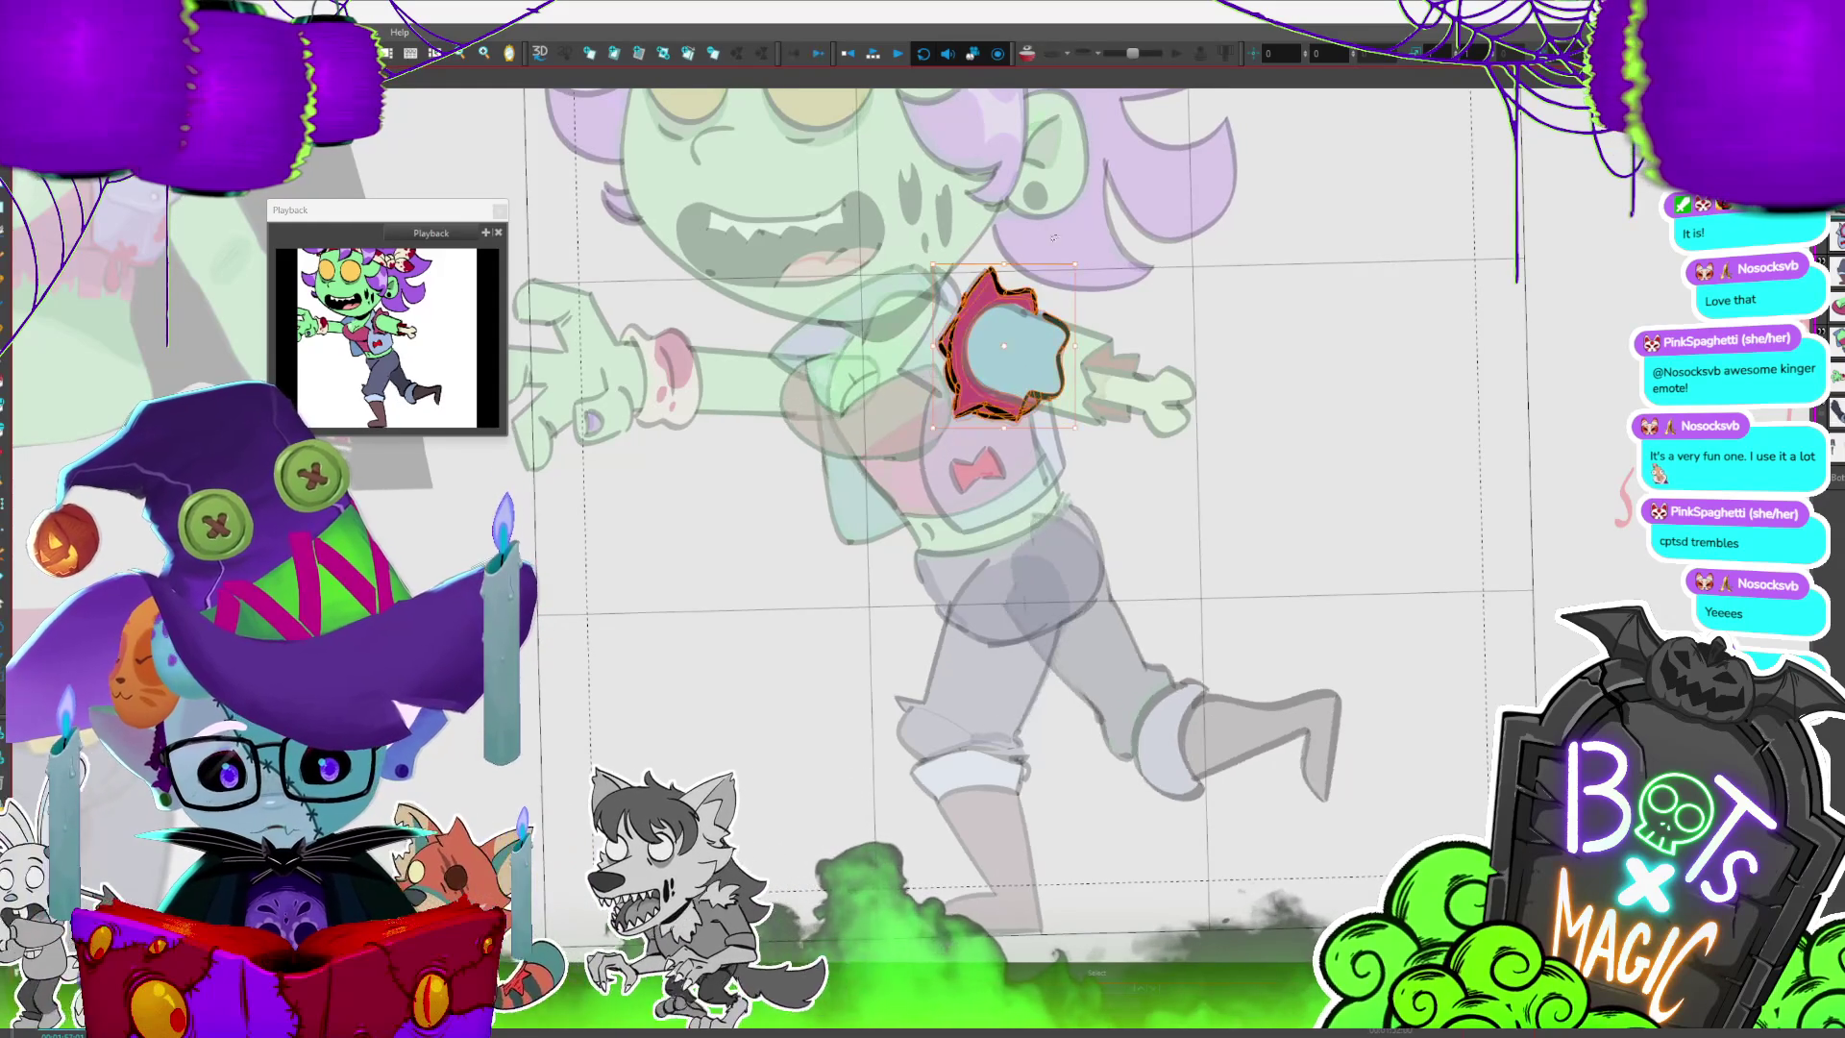
left_click(1054, 237)
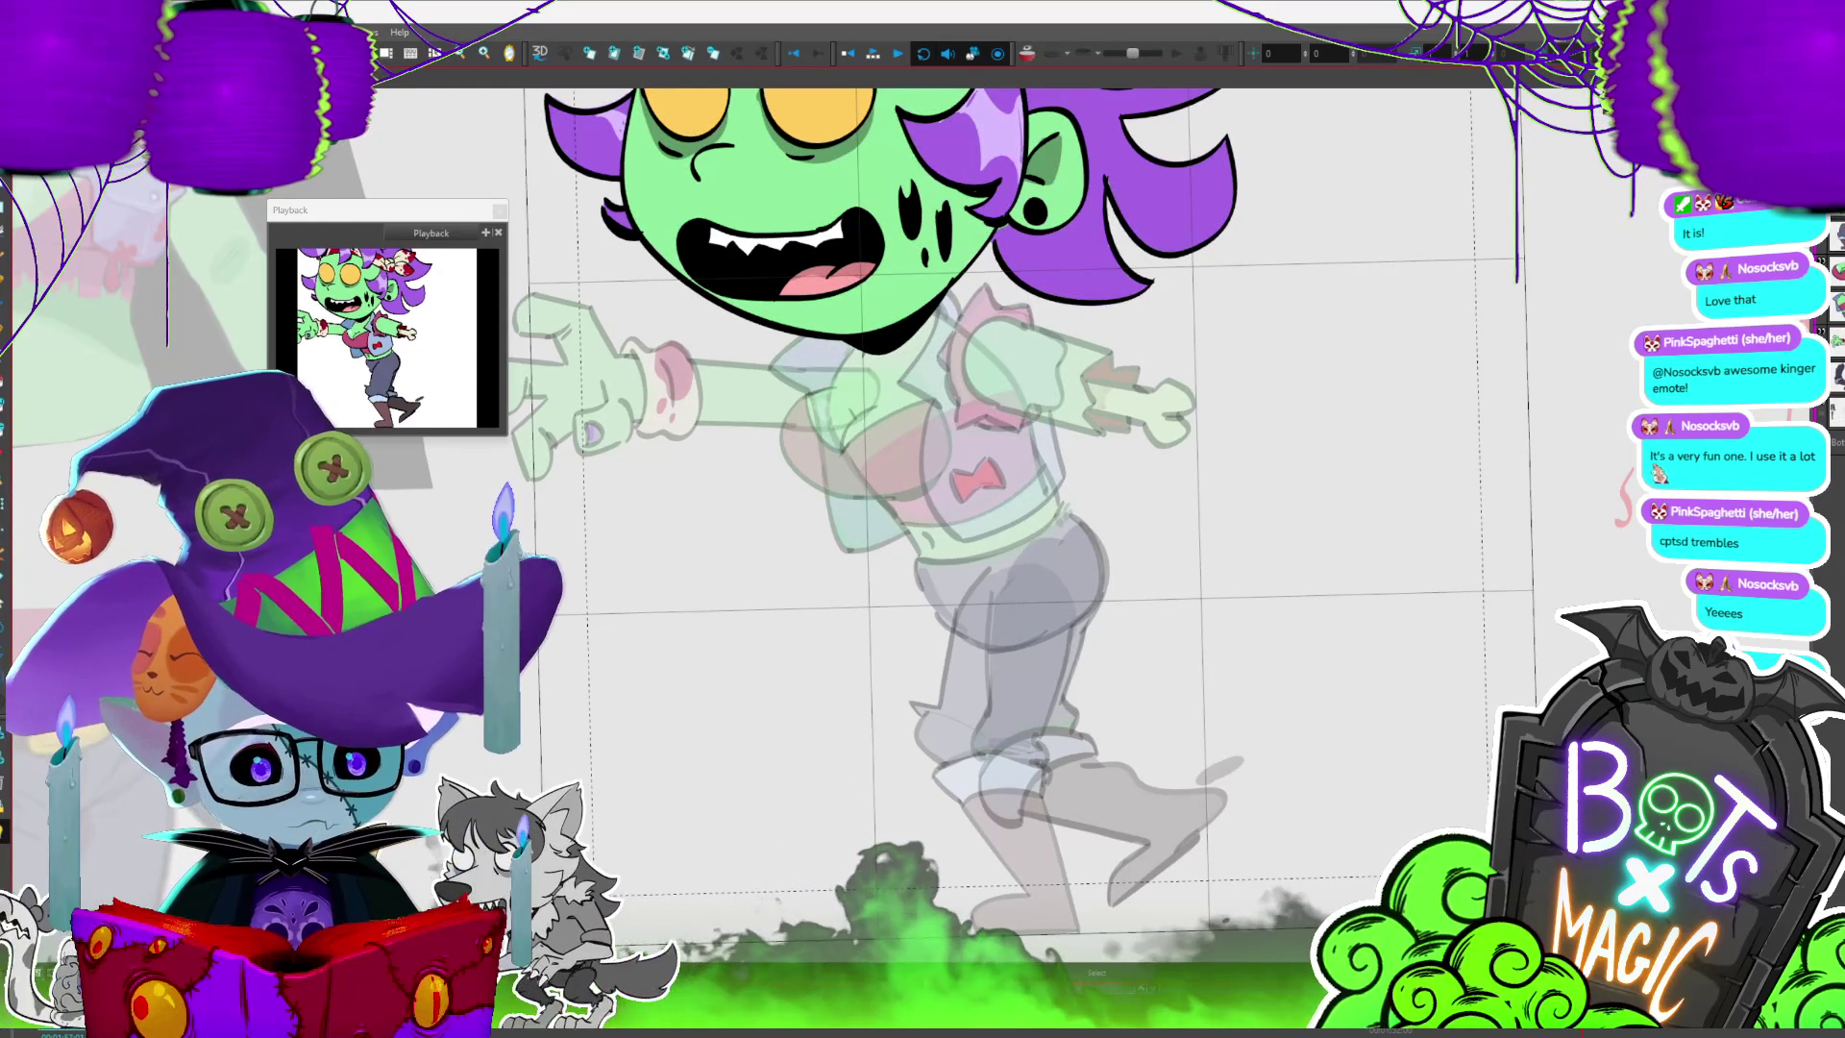
left_click(1073, 382)
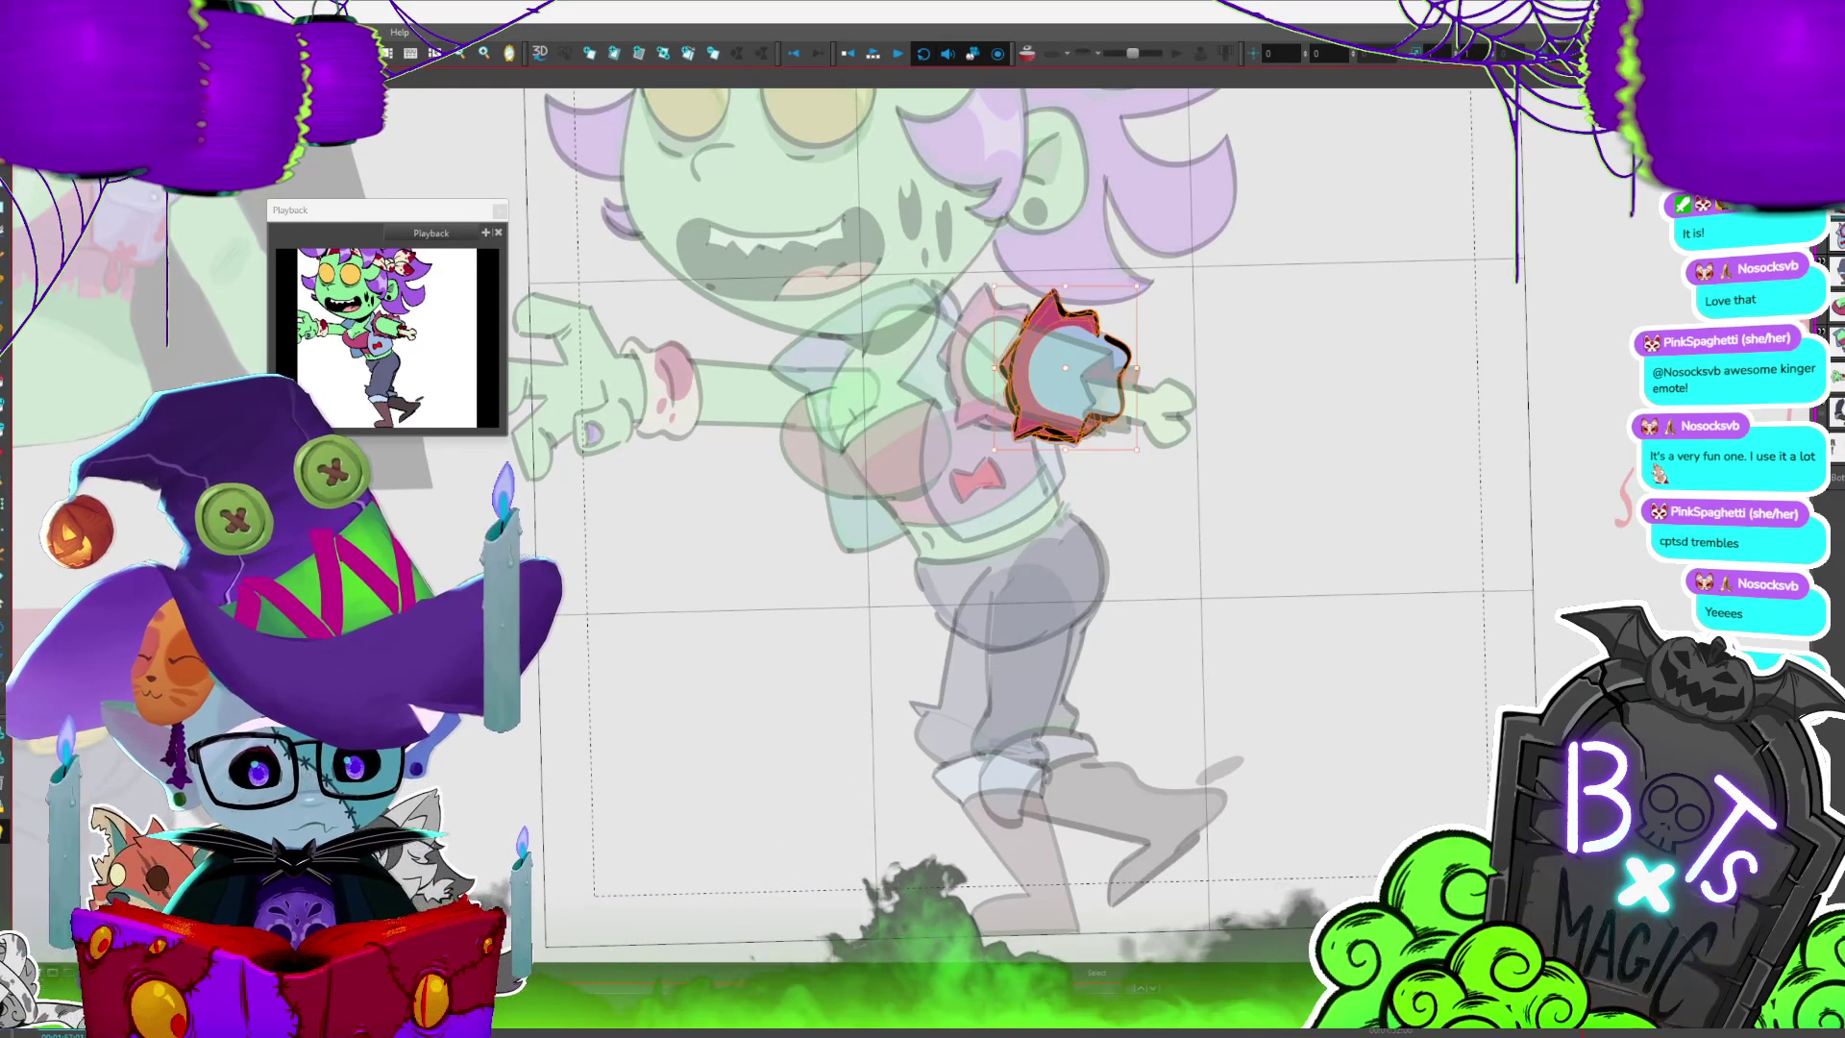
left_click_drag(1089, 392, 1033, 379)
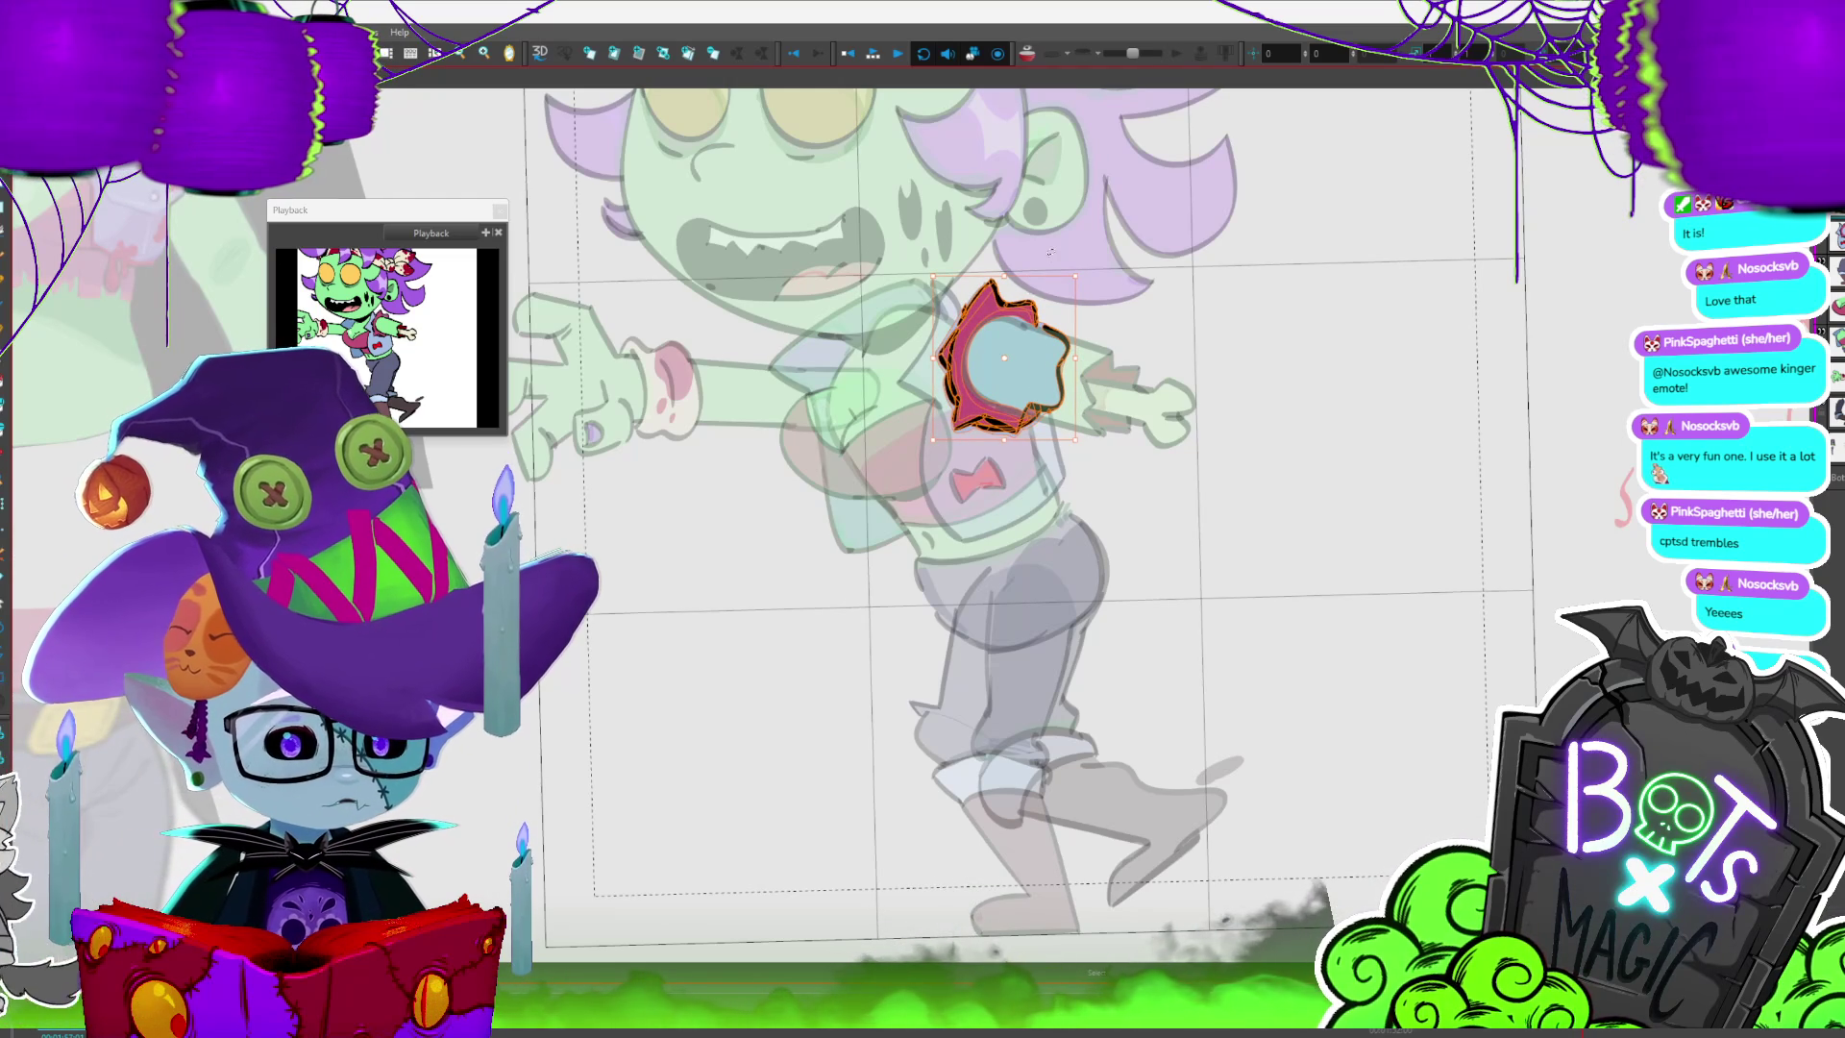
- Move the sleeve piece right and down onto the torso on another frame, then play back the walk cycle
key("period")
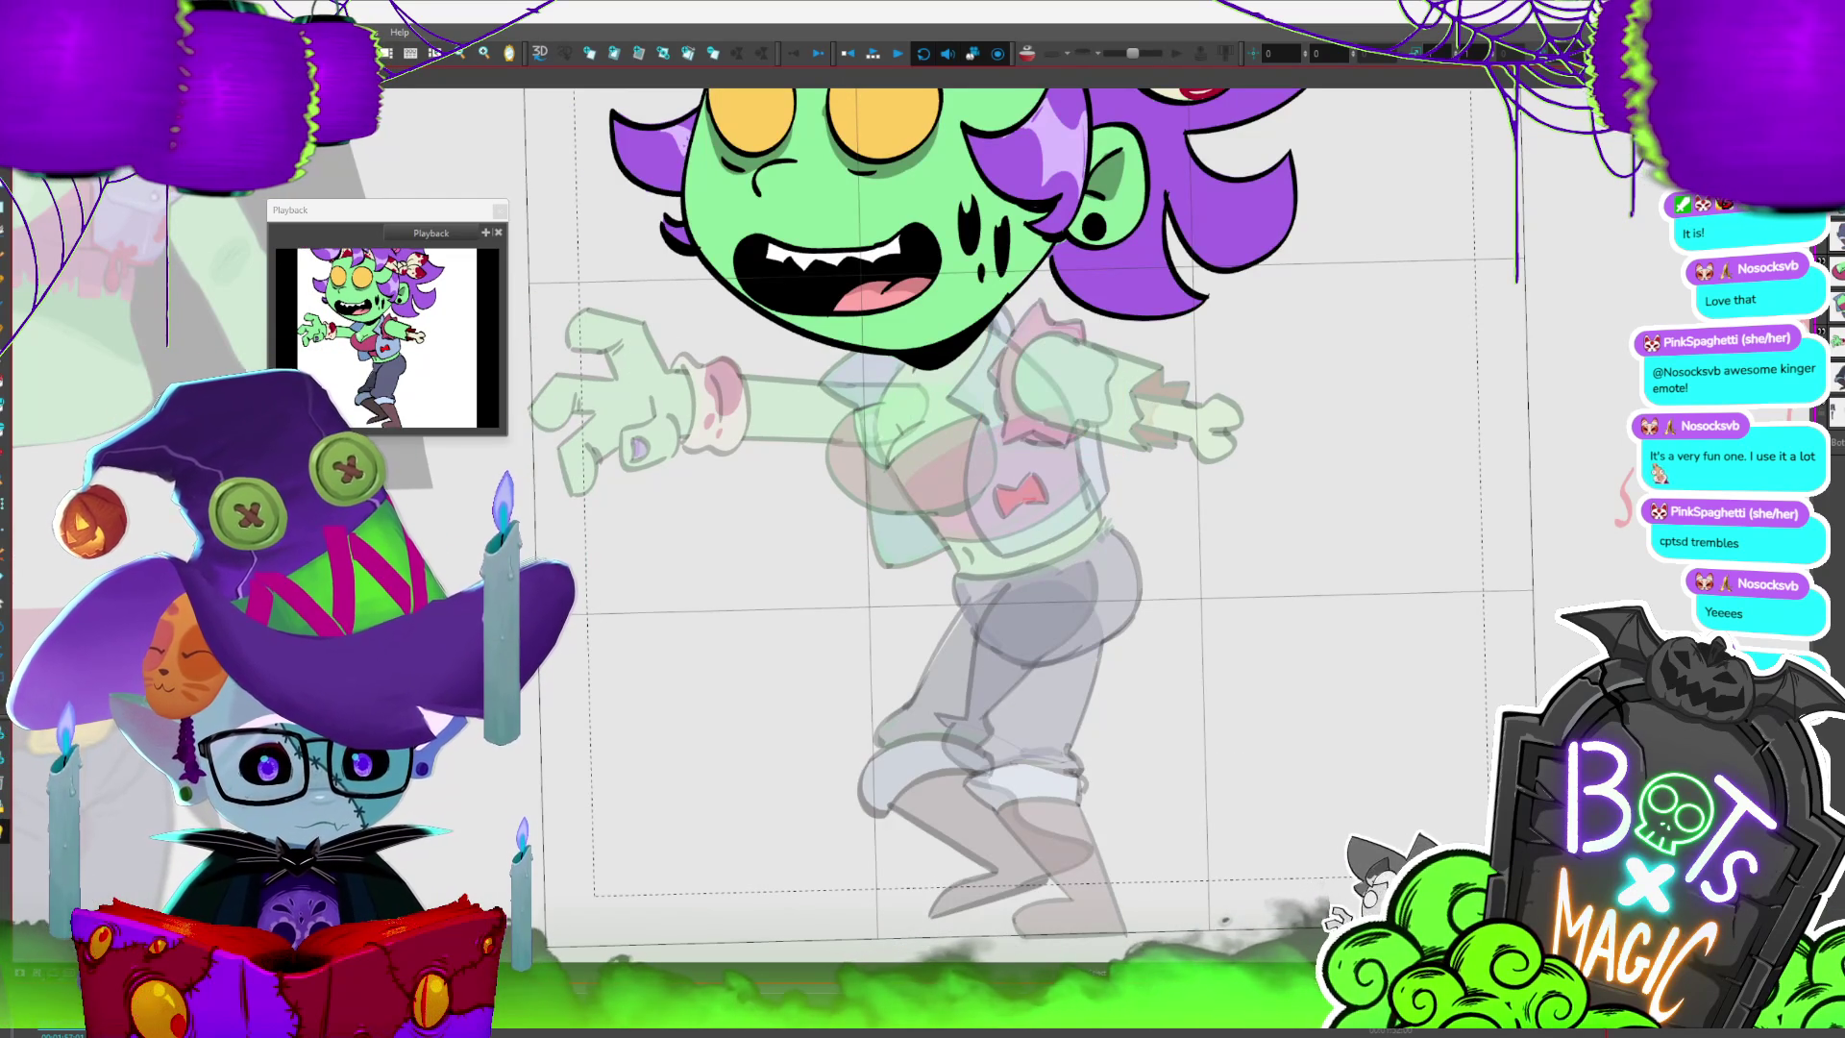
key("slash")
key("slash")
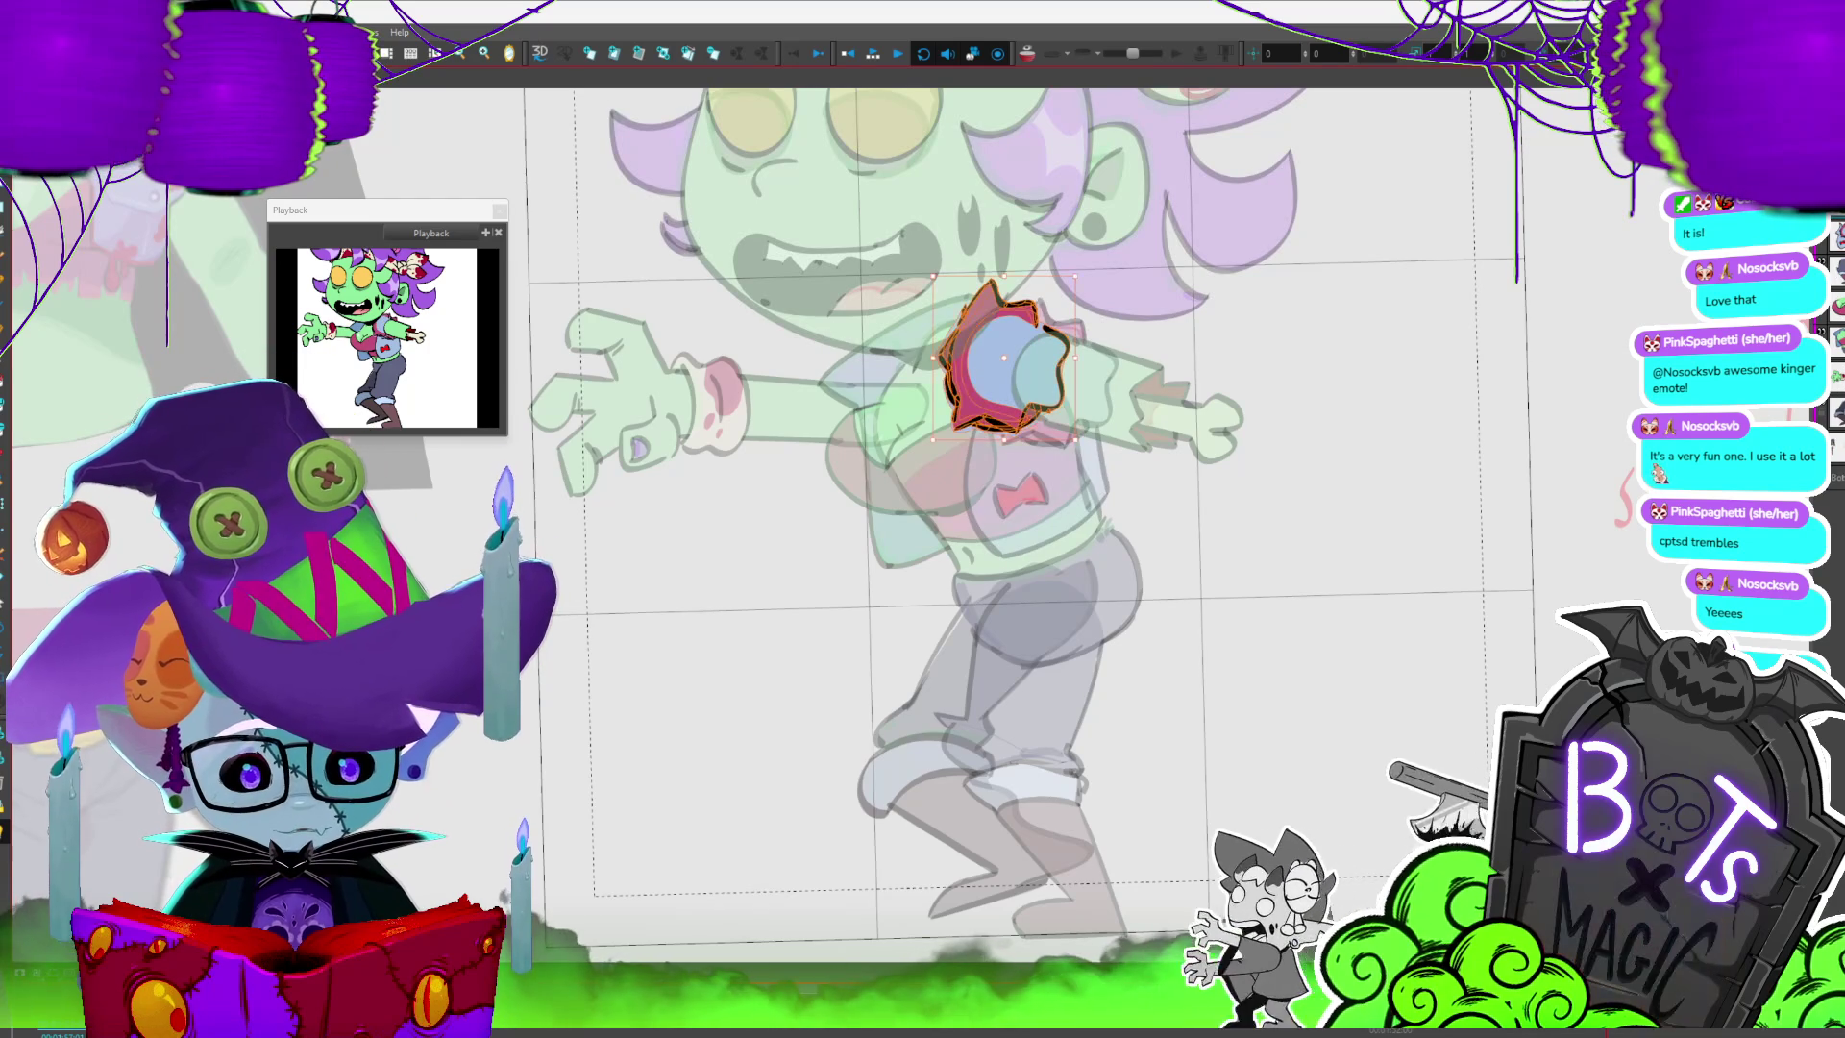
left_click_drag(1009, 364, 1050, 371)
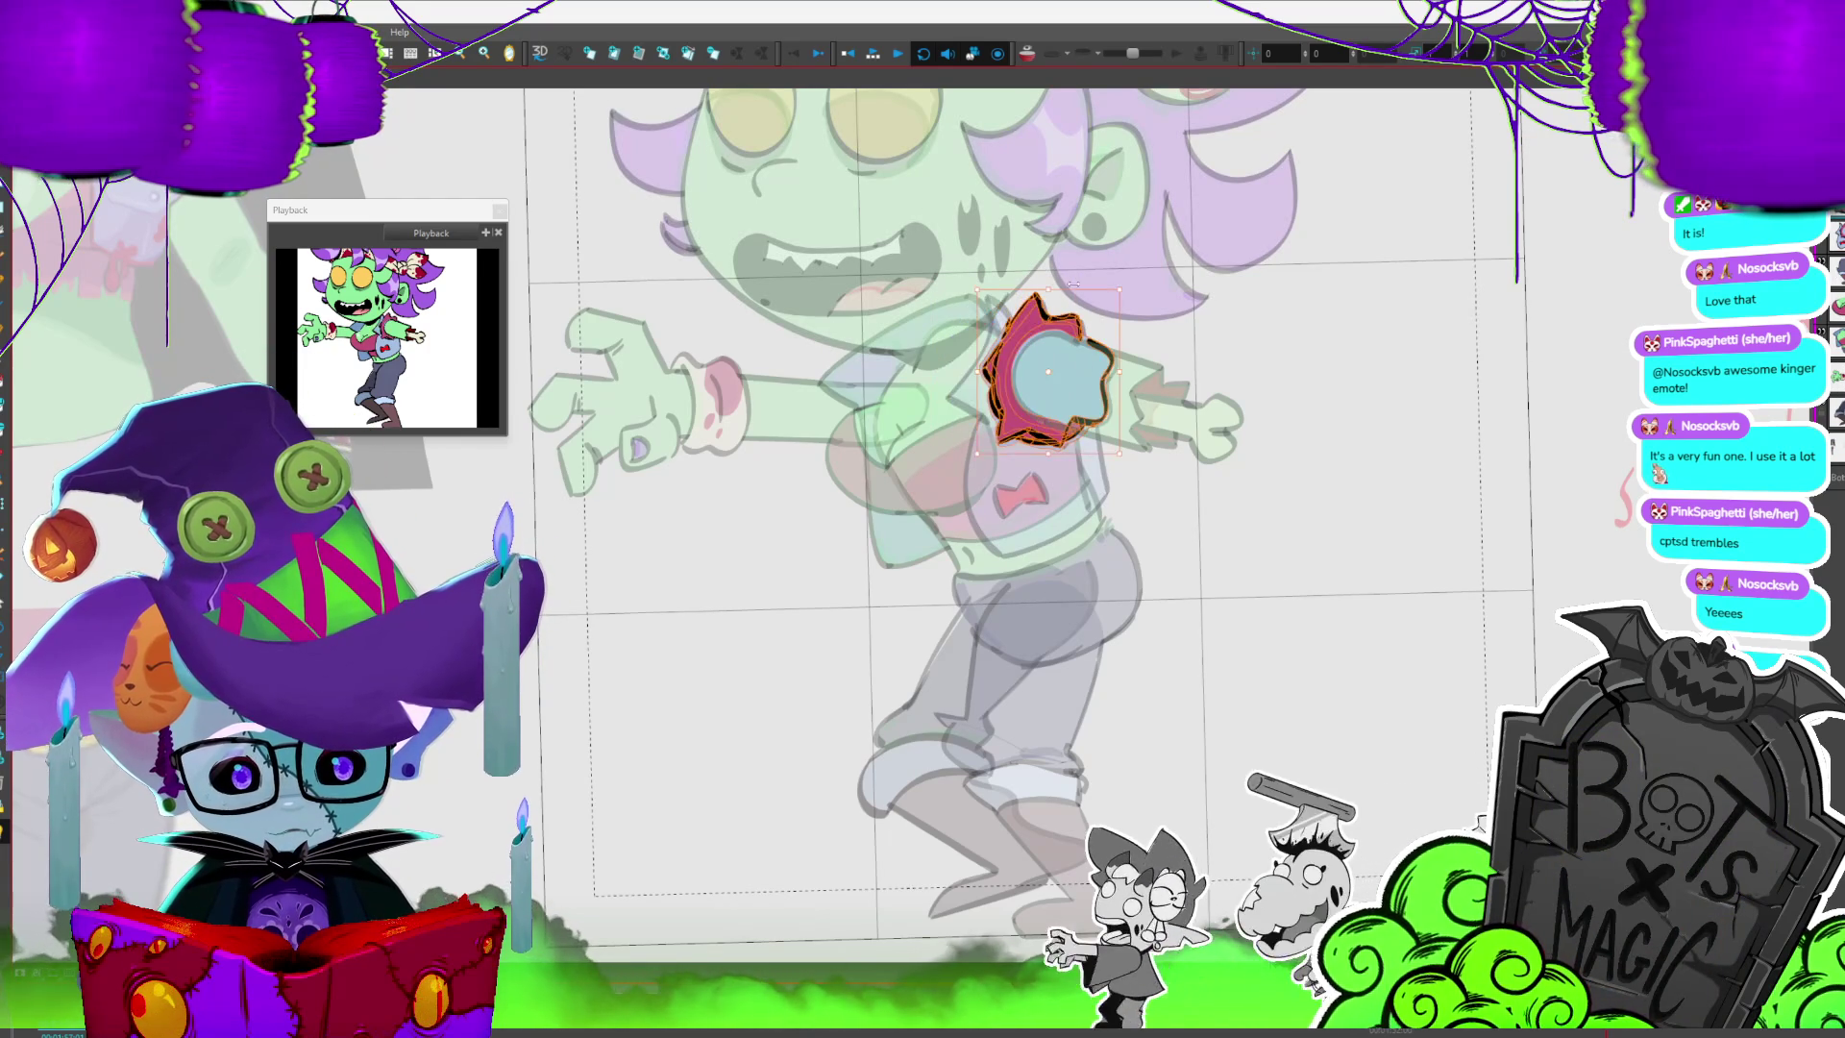
left_click_drag(1053, 297, 1067, 338)
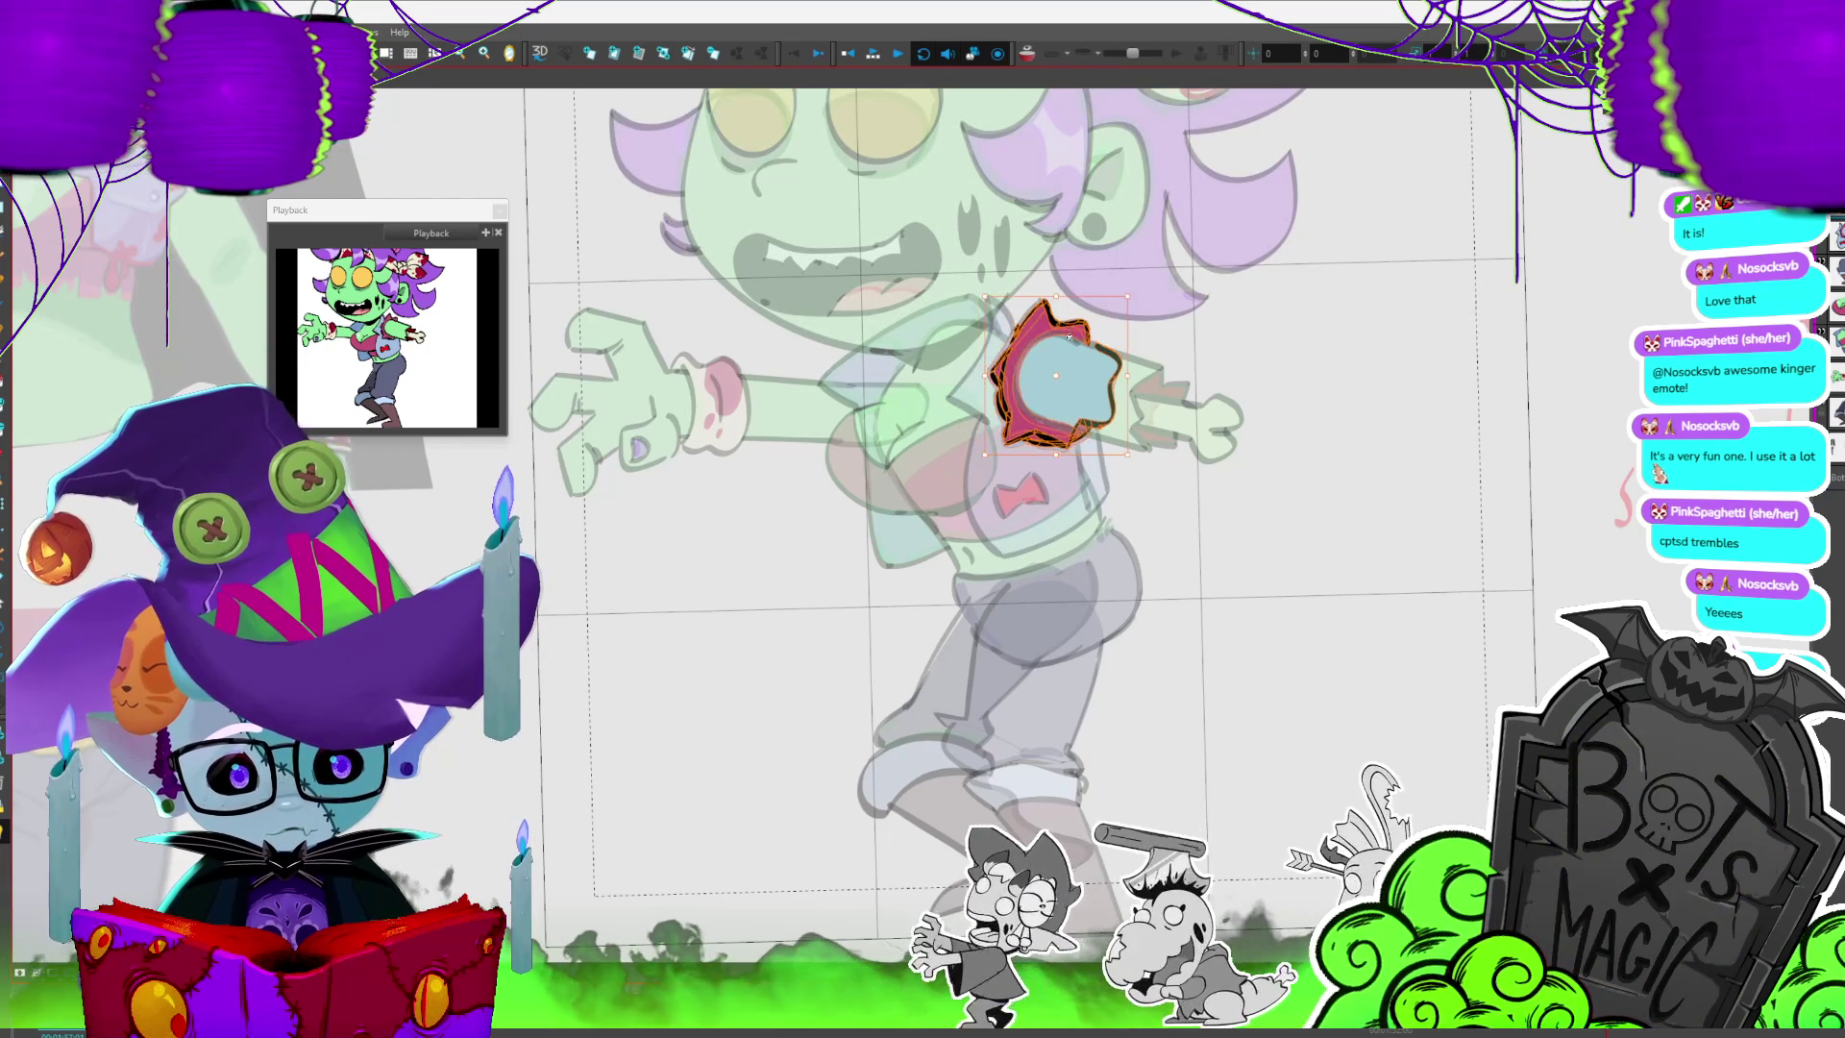
left_click(1068, 341)
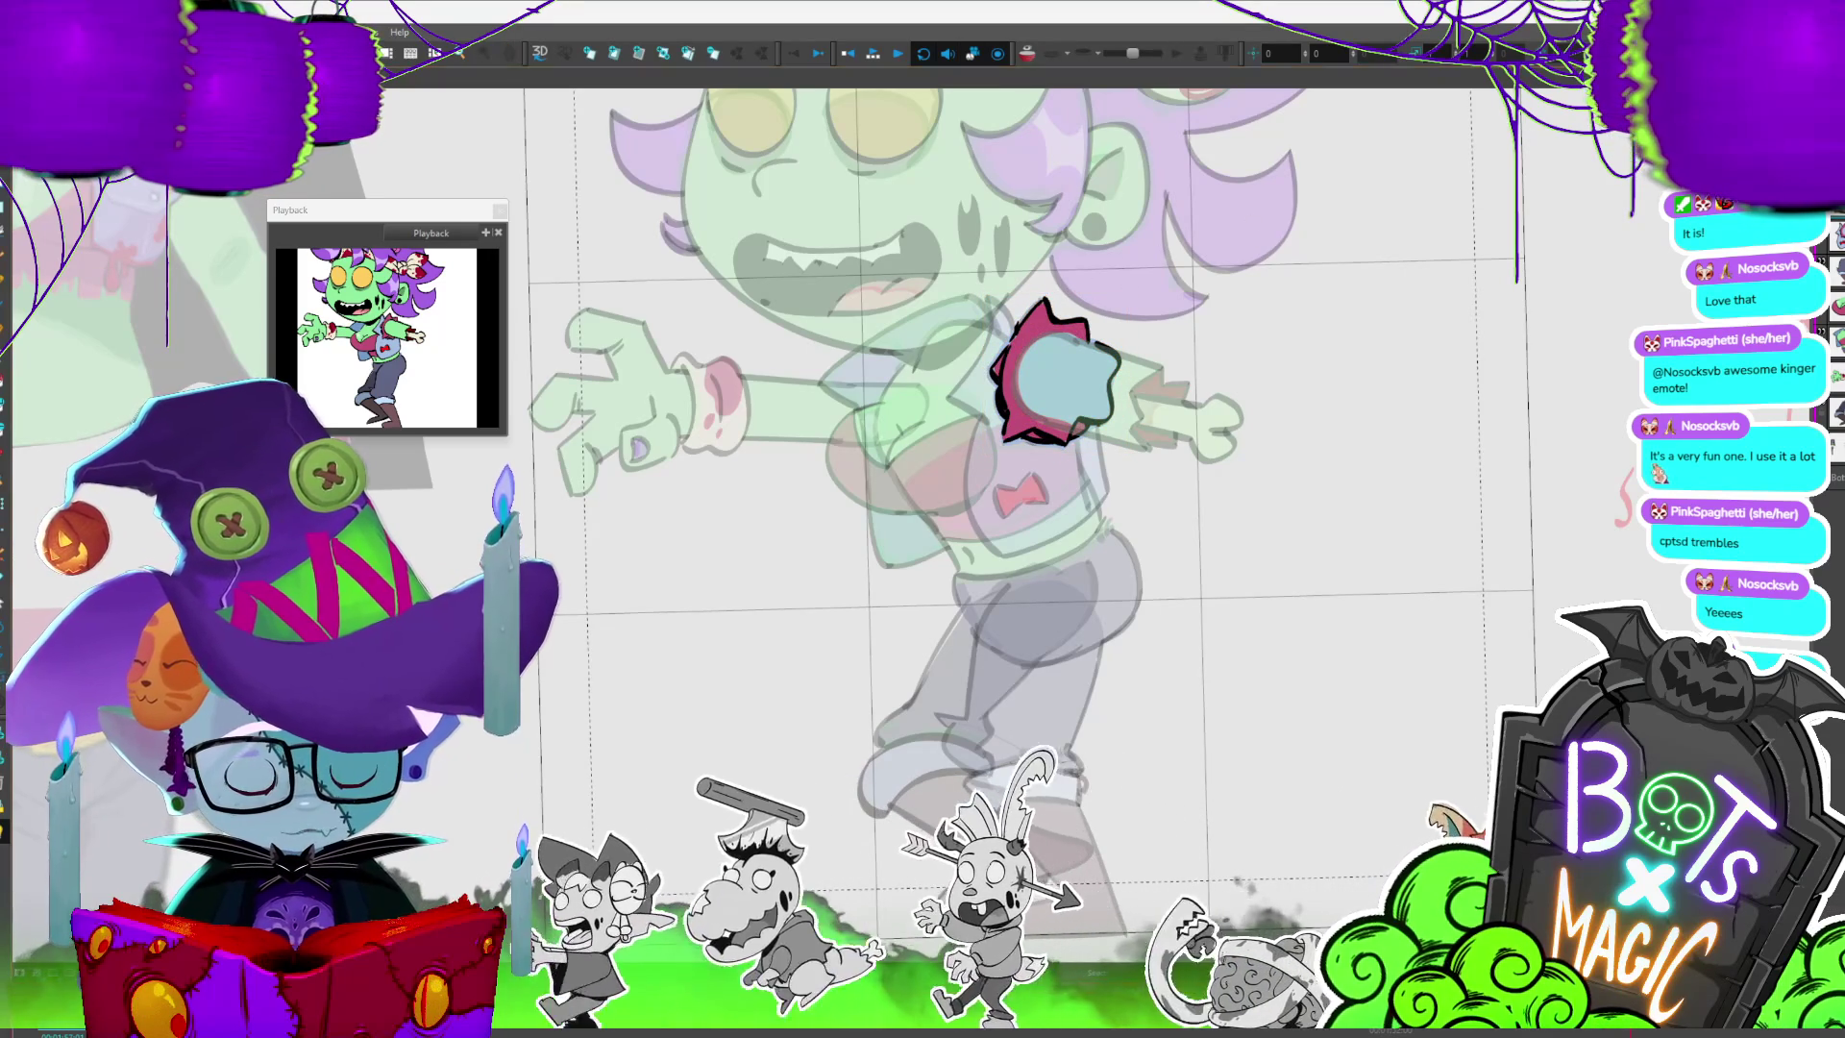
left_click(875, 53)
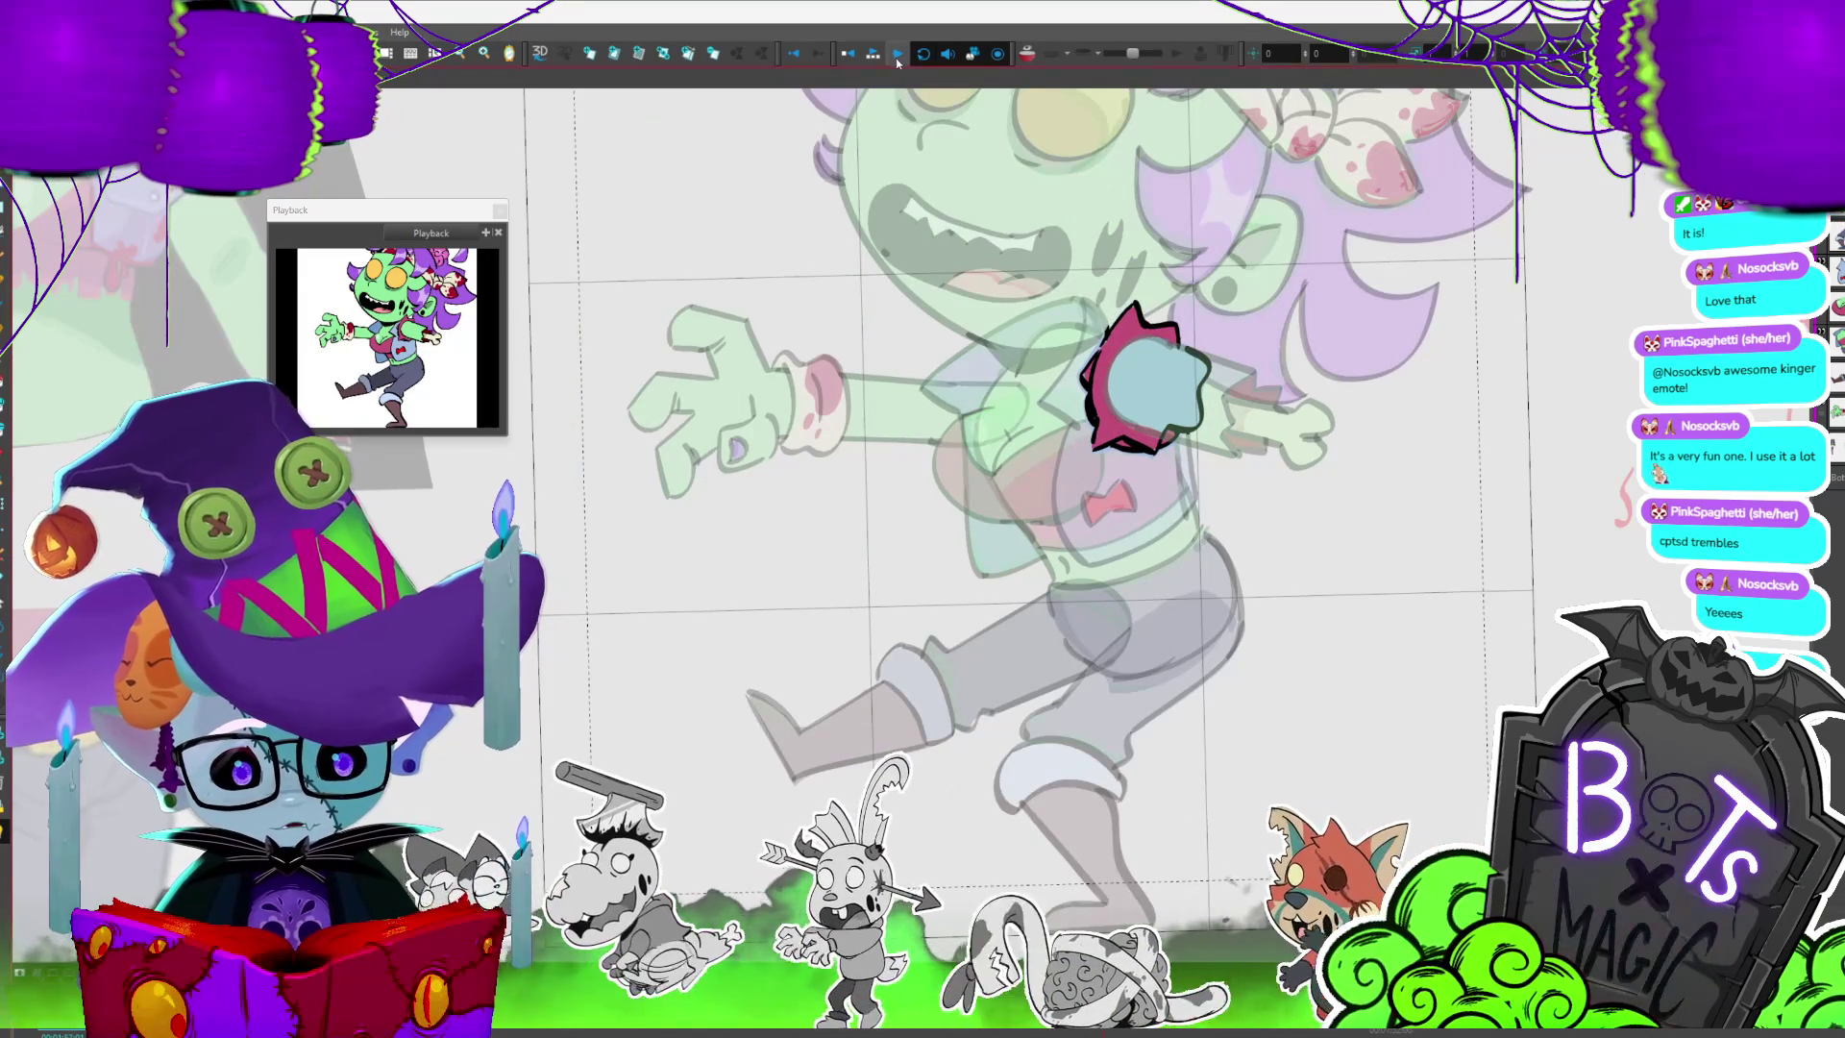
left_click(873, 54)
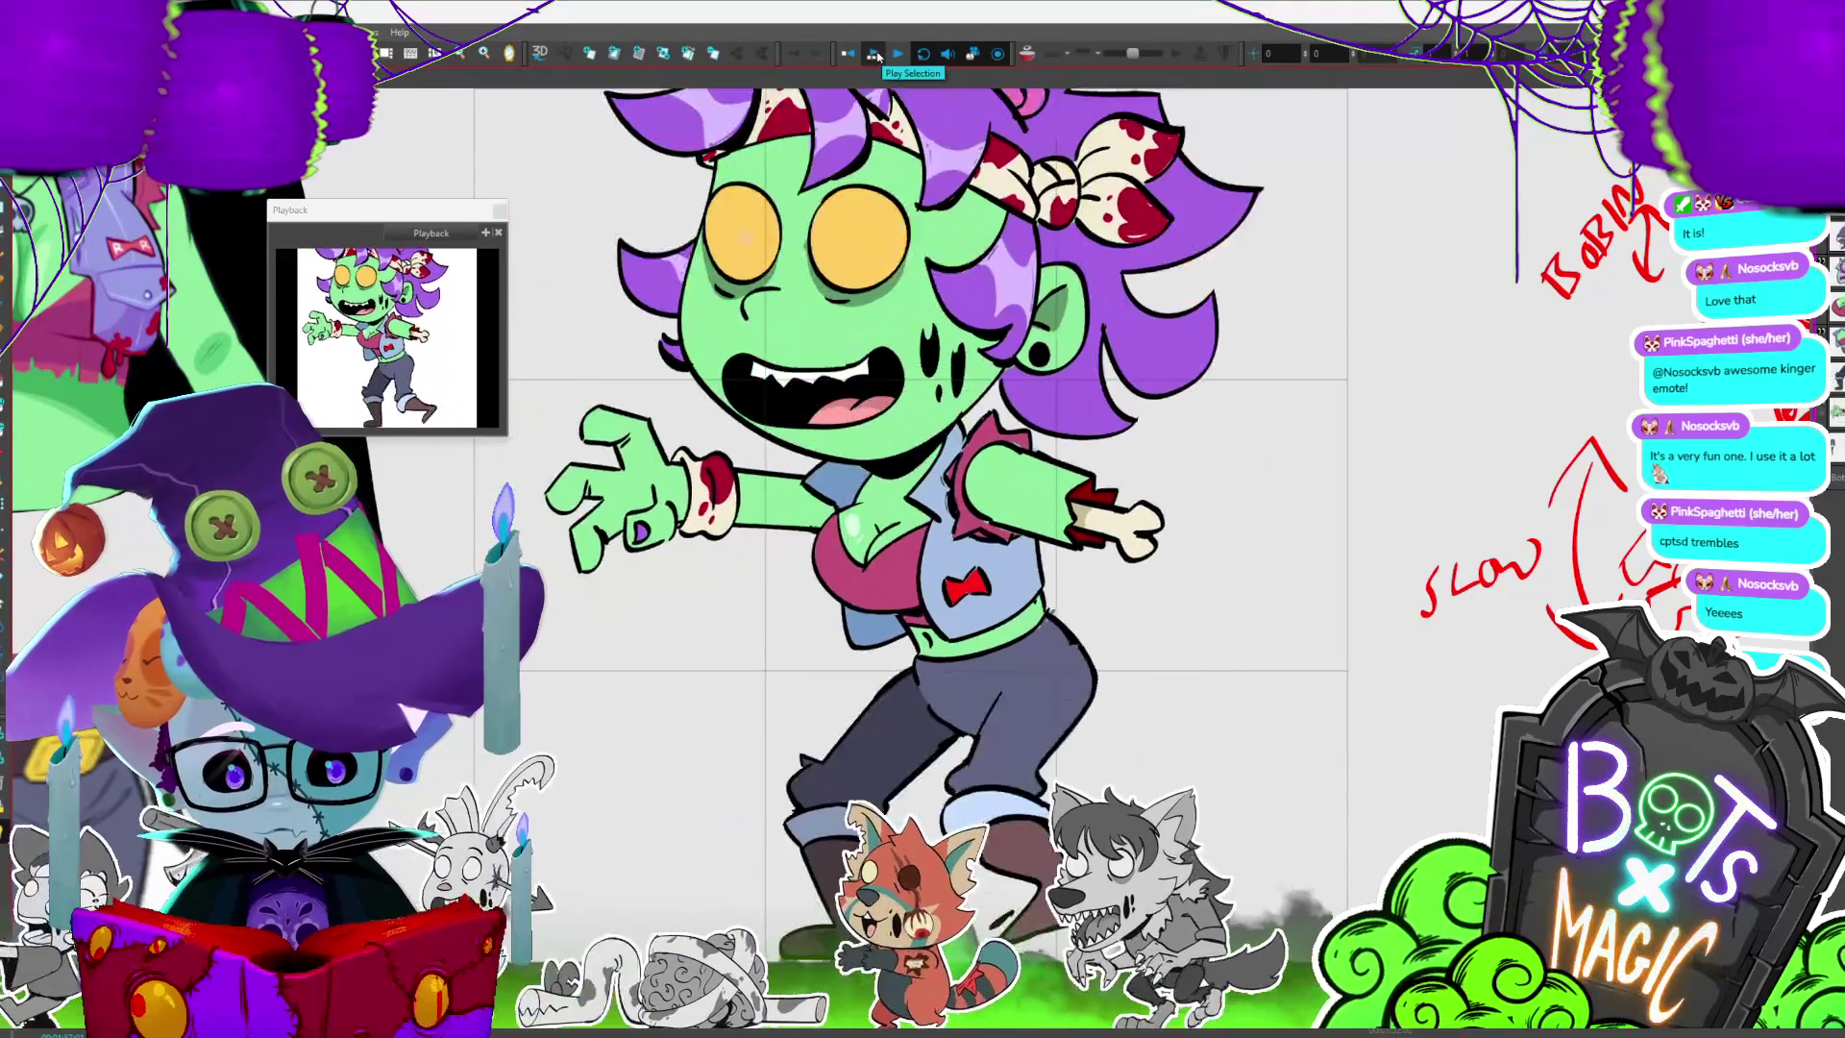
- Stop the walk-cycle playback
left_click(874, 54)
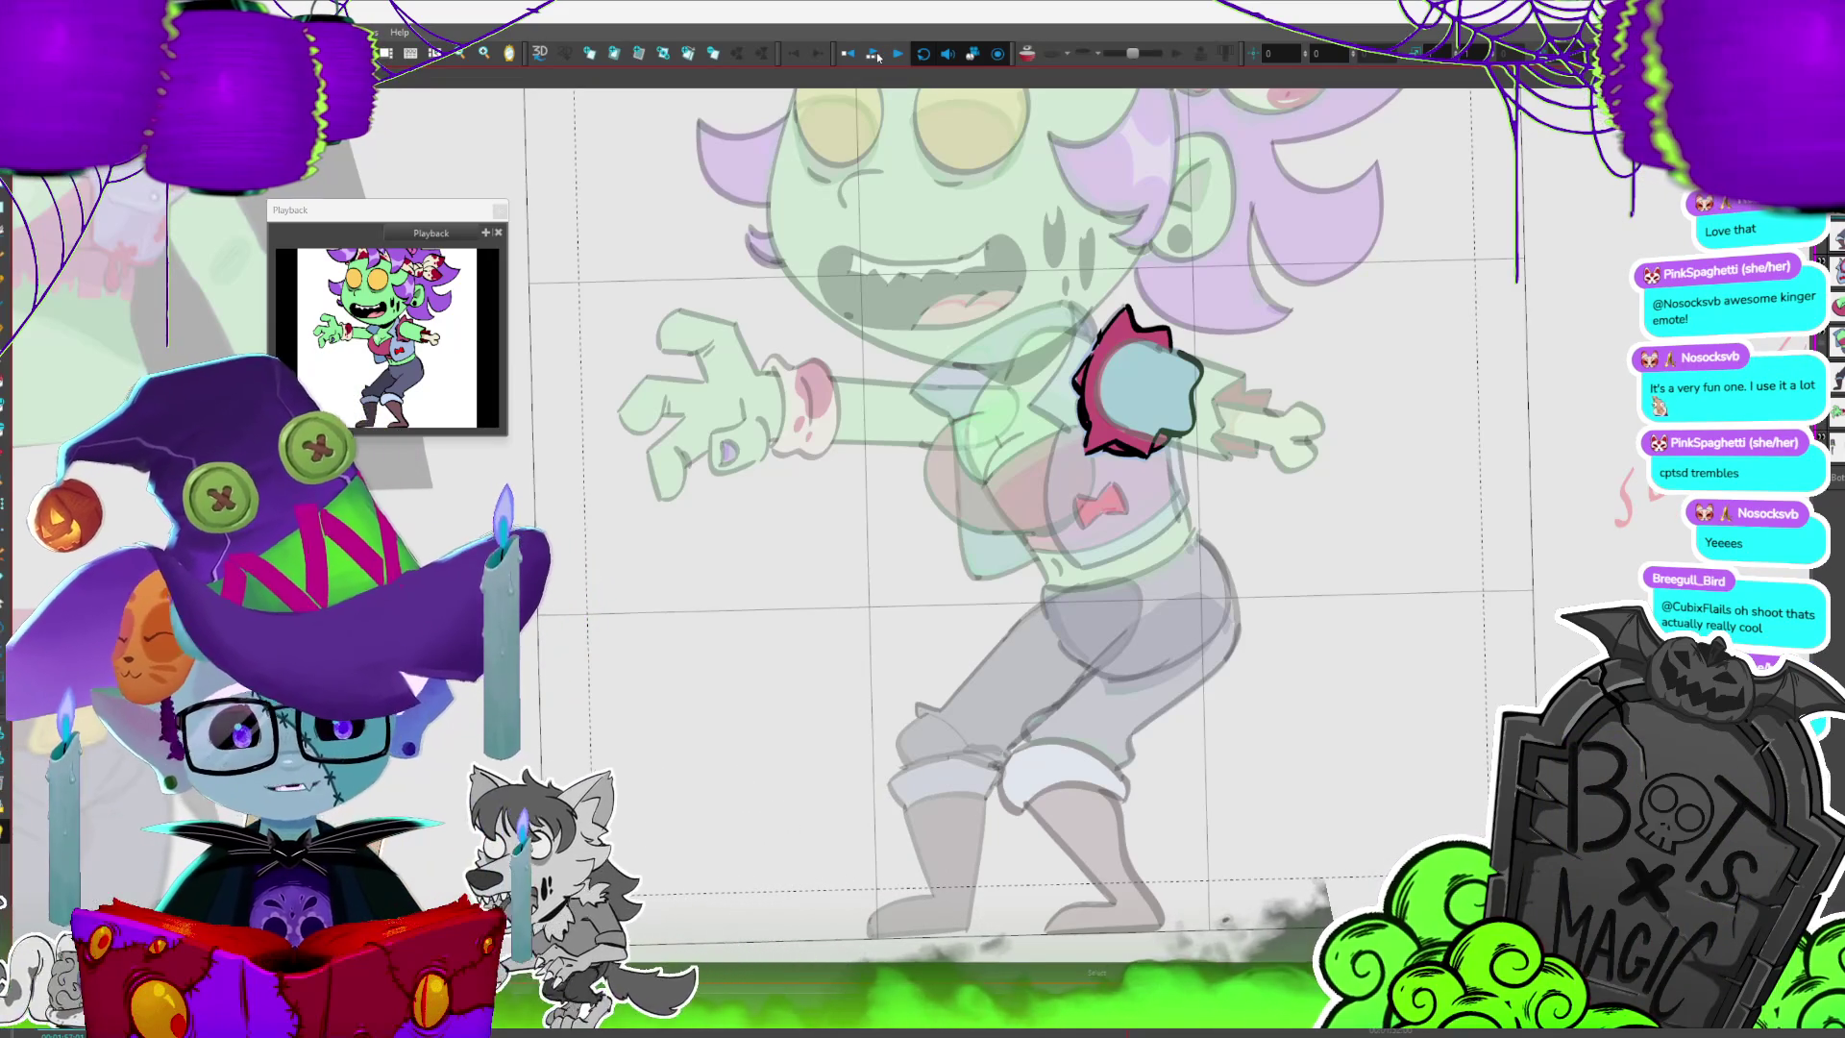
scroll(1162, 604, "down", 1)
scroll(1162, 605, "down", 1)
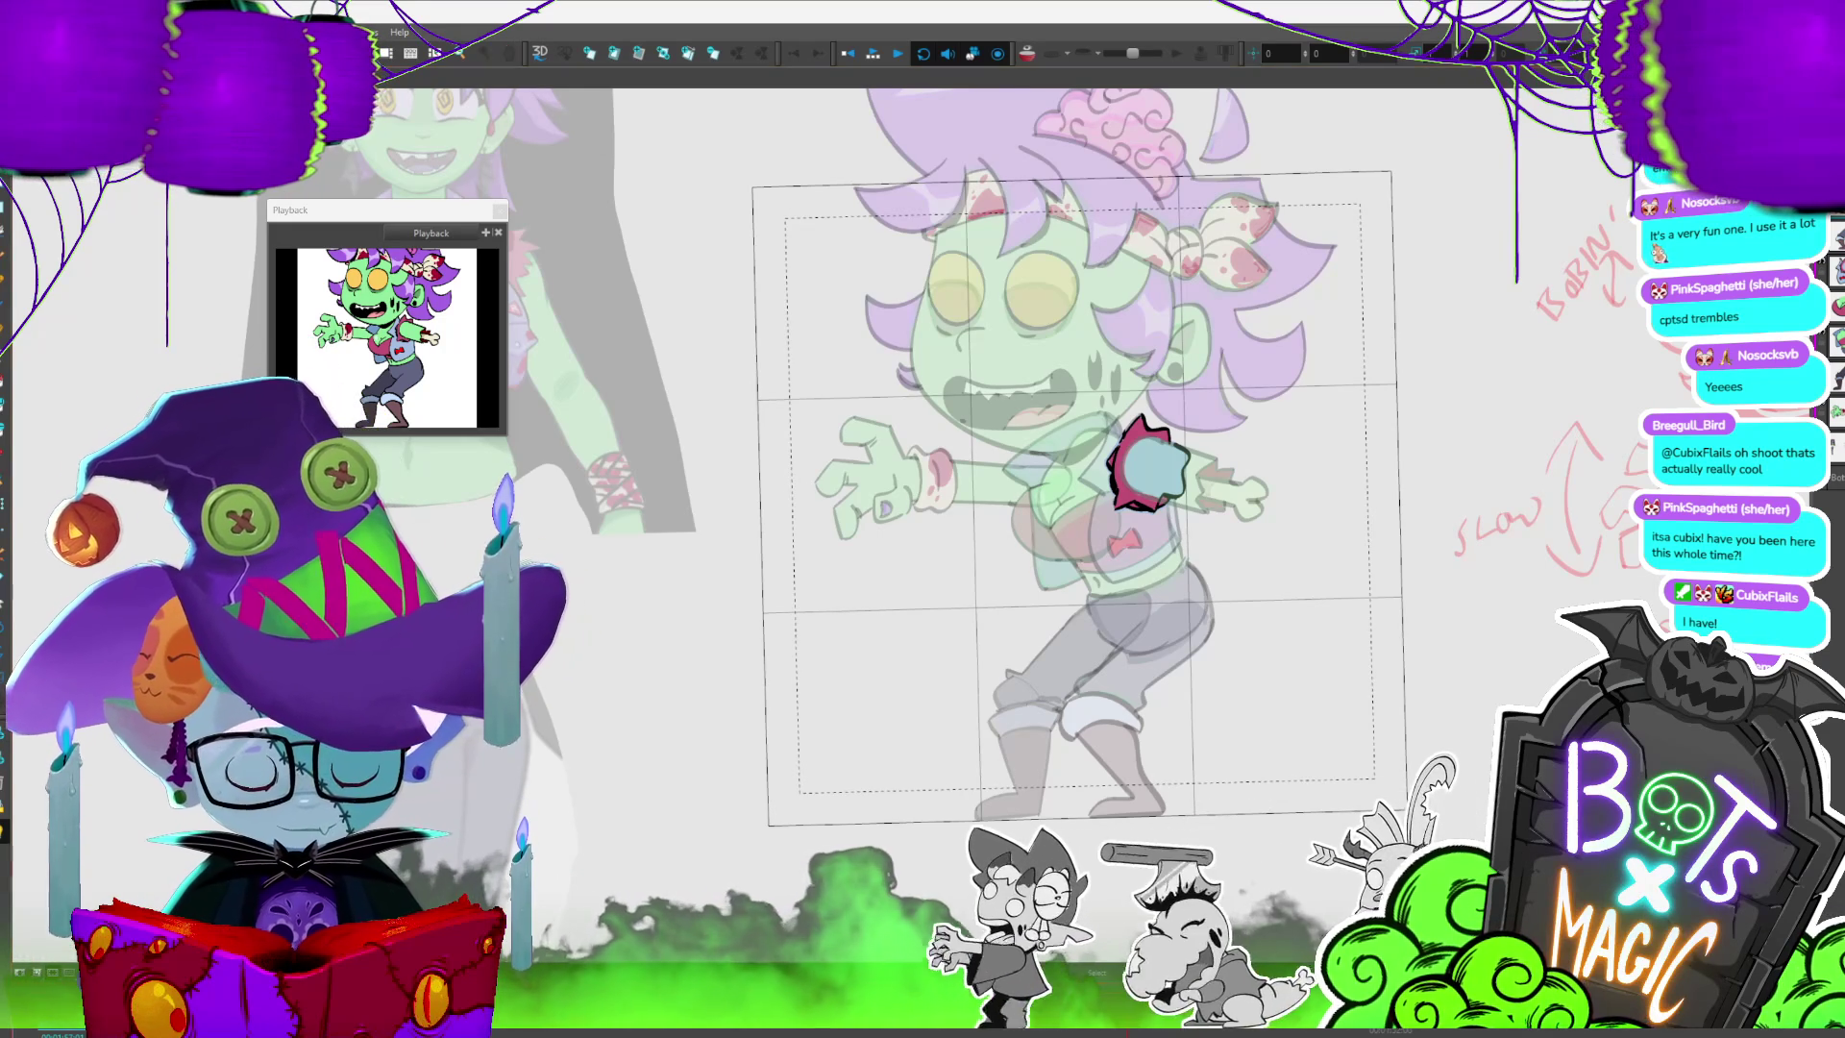
- Step to the kicking-leg frame and swap the chest blob for the bow-tie vest drawing
key("period")
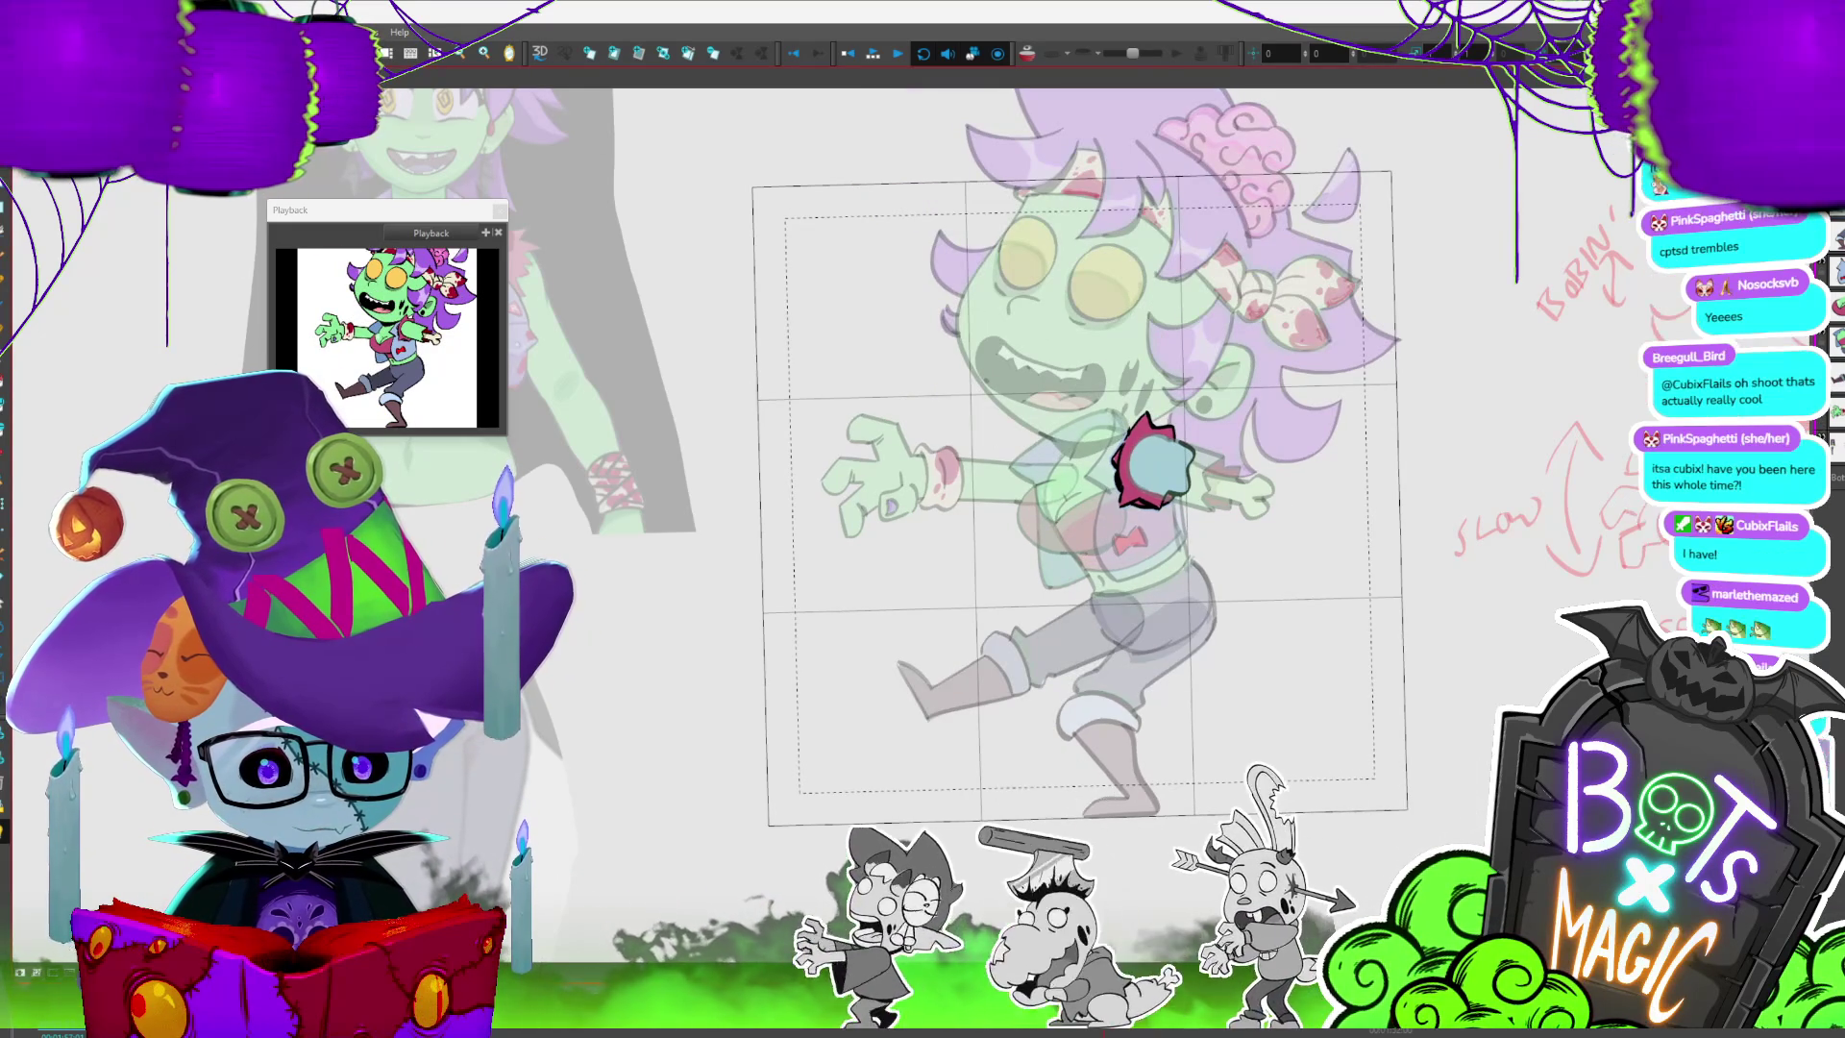
key("period")
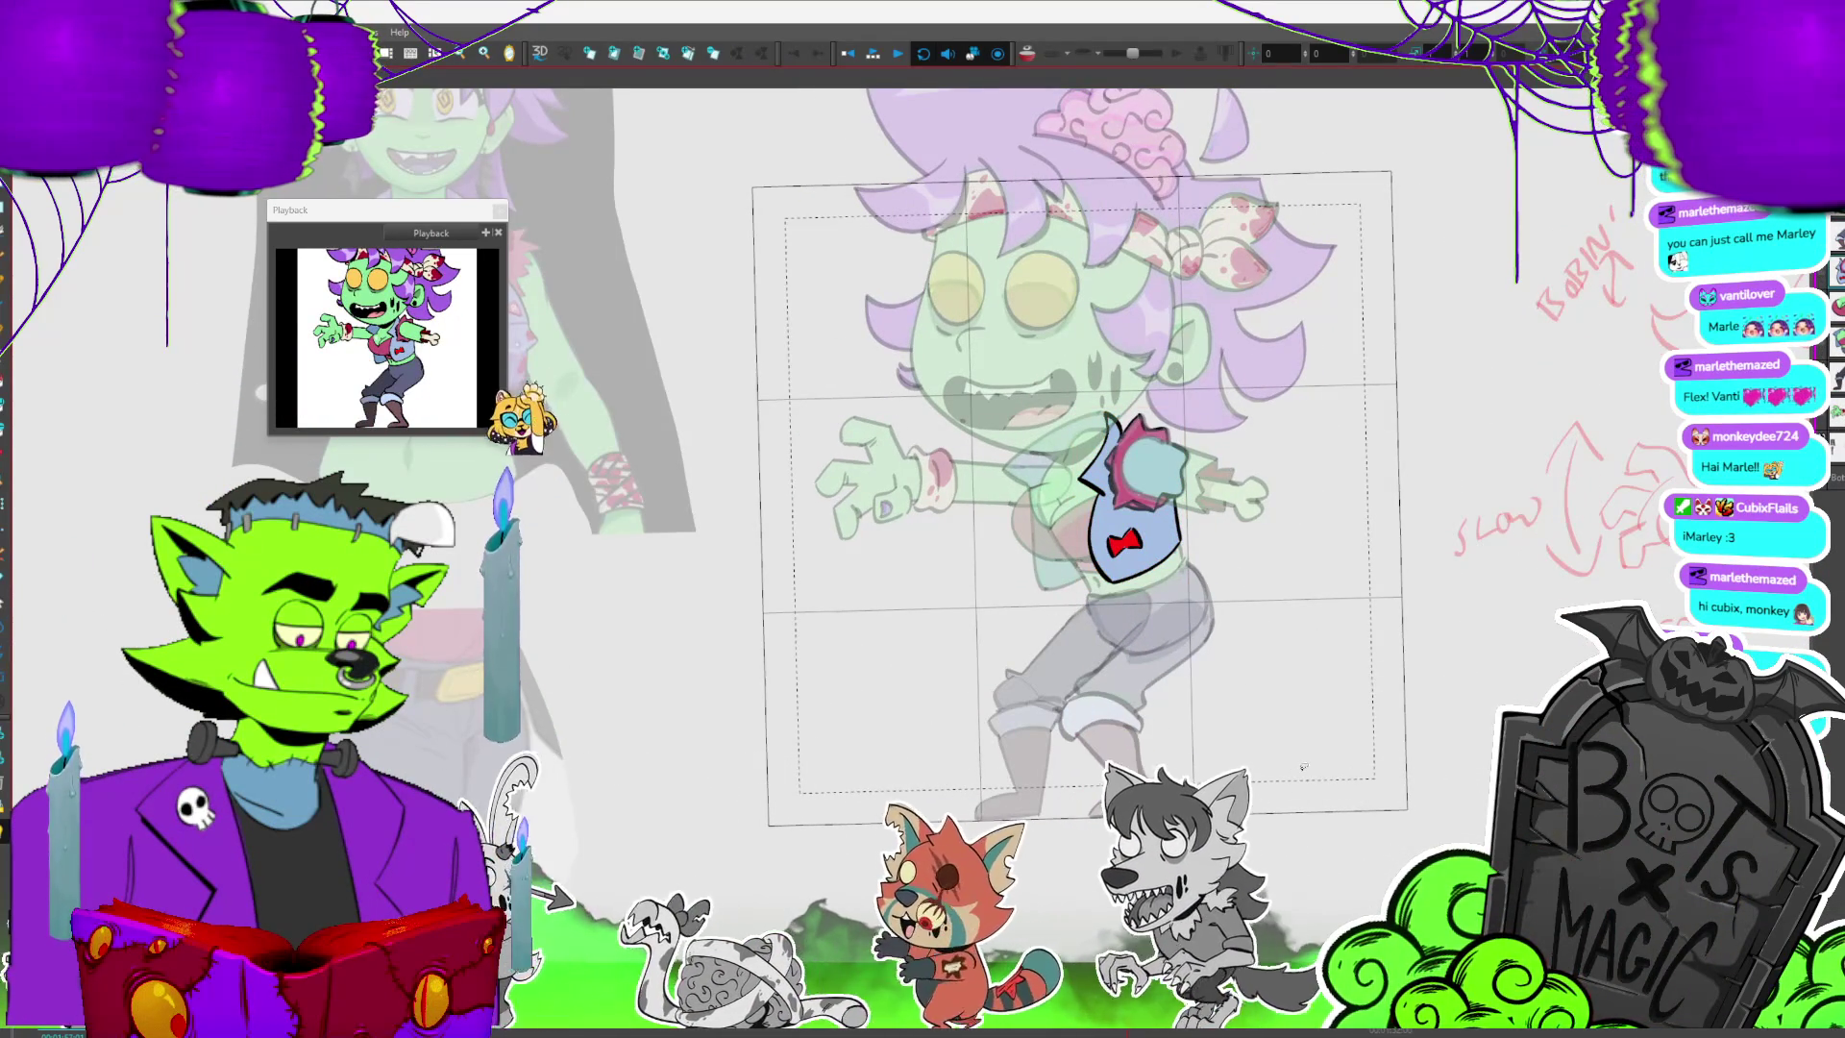
- On the next frame, swap the vest drawing, hide it to check the torso, and step onward
key("period")
key("period")
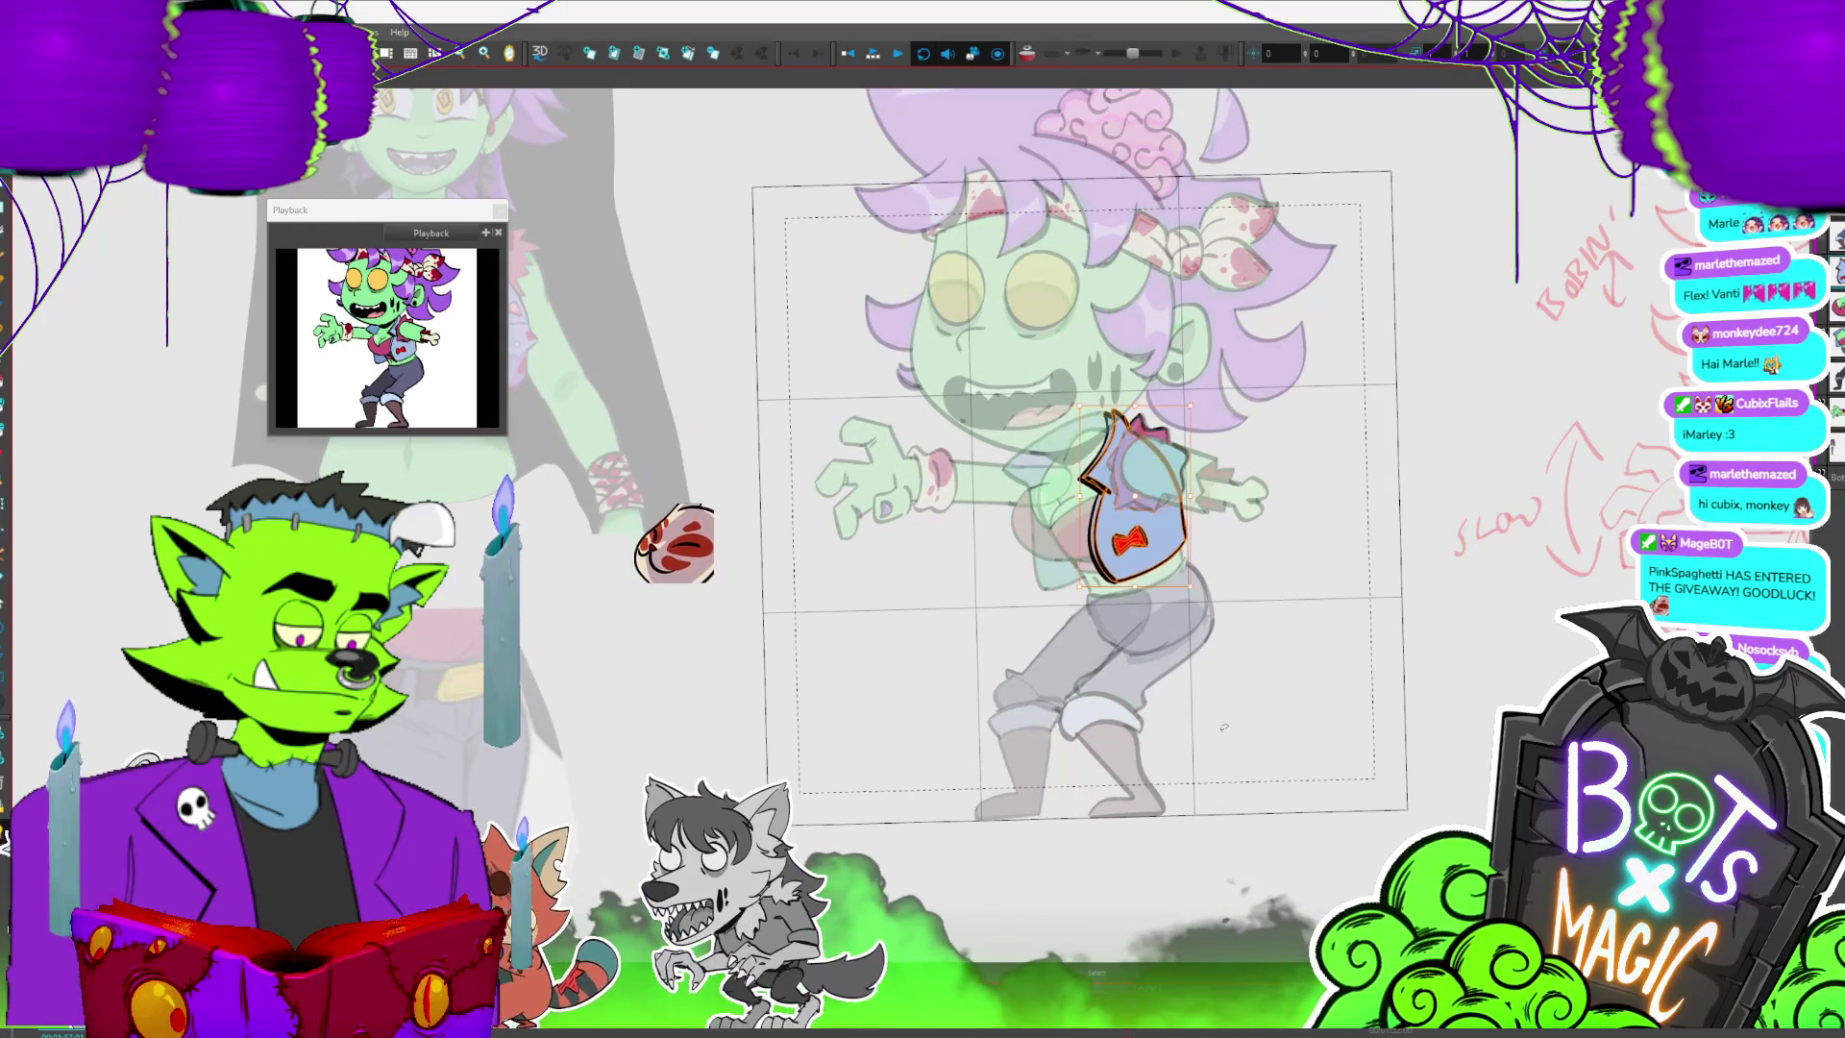
key("ctrl+z")
key("ctrl+a")
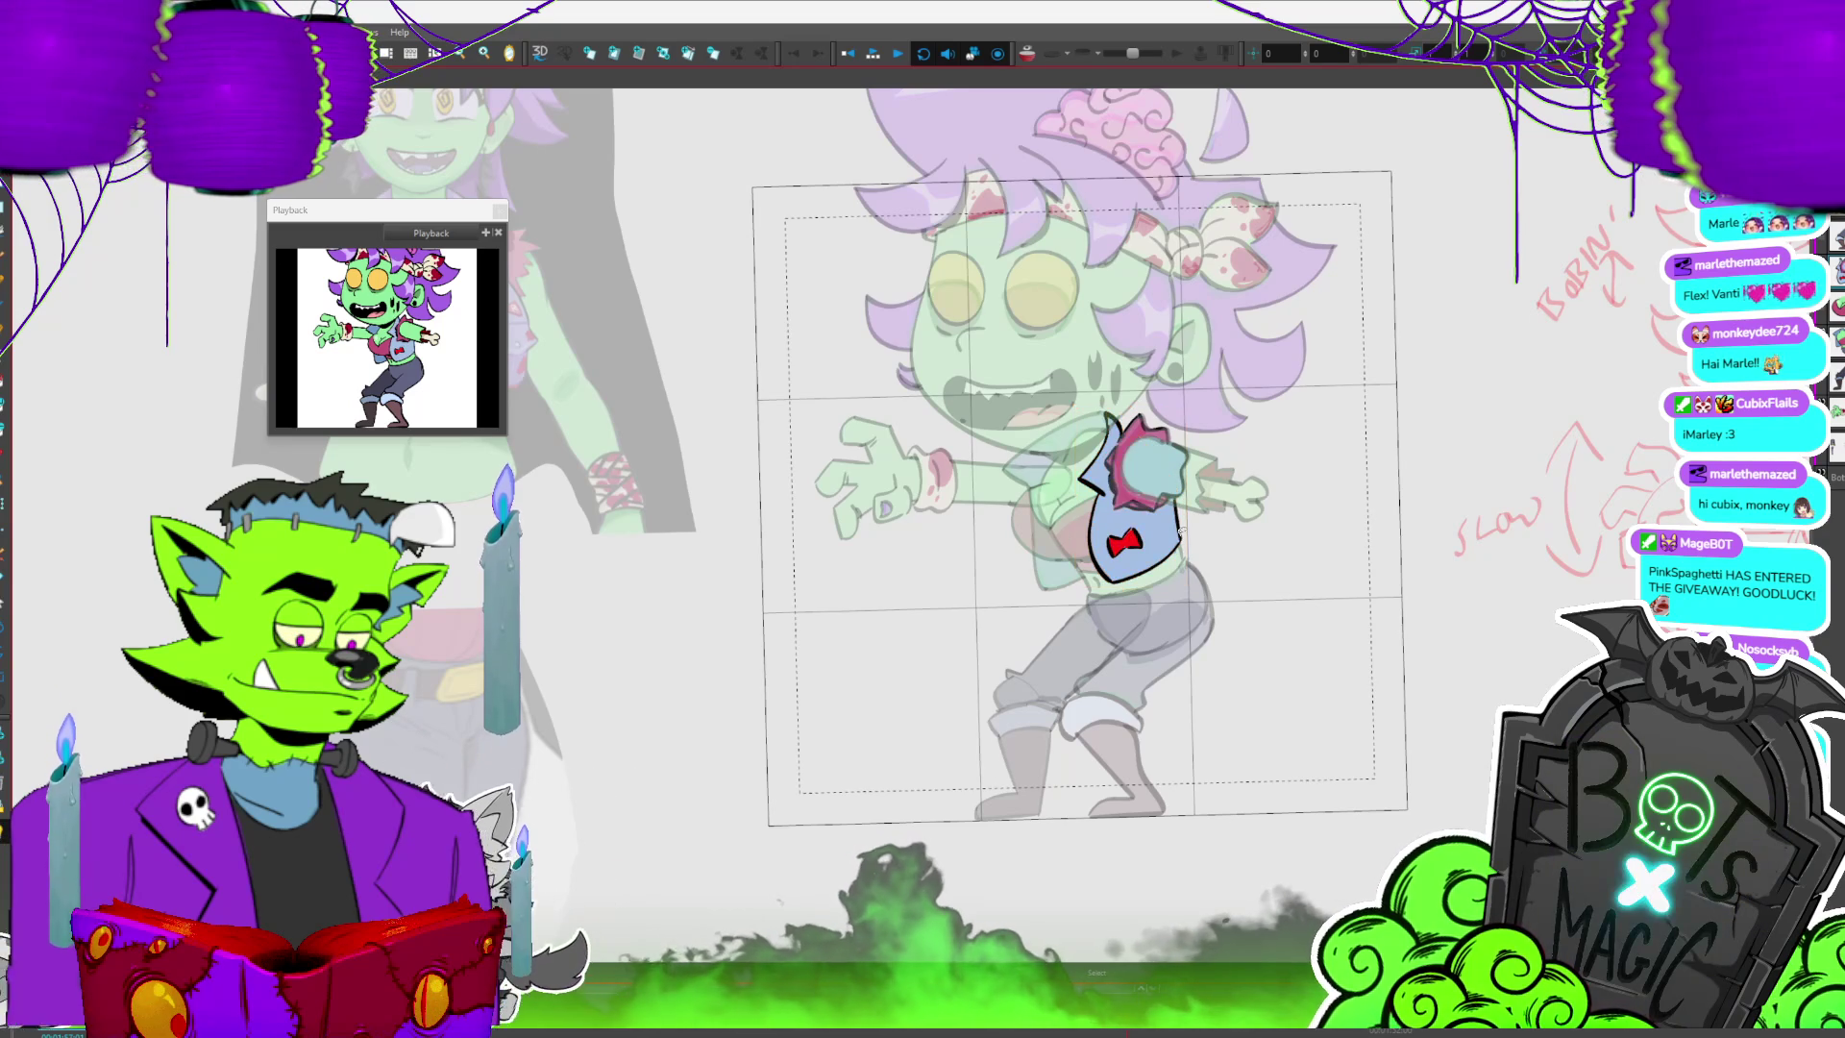
key("Delete")
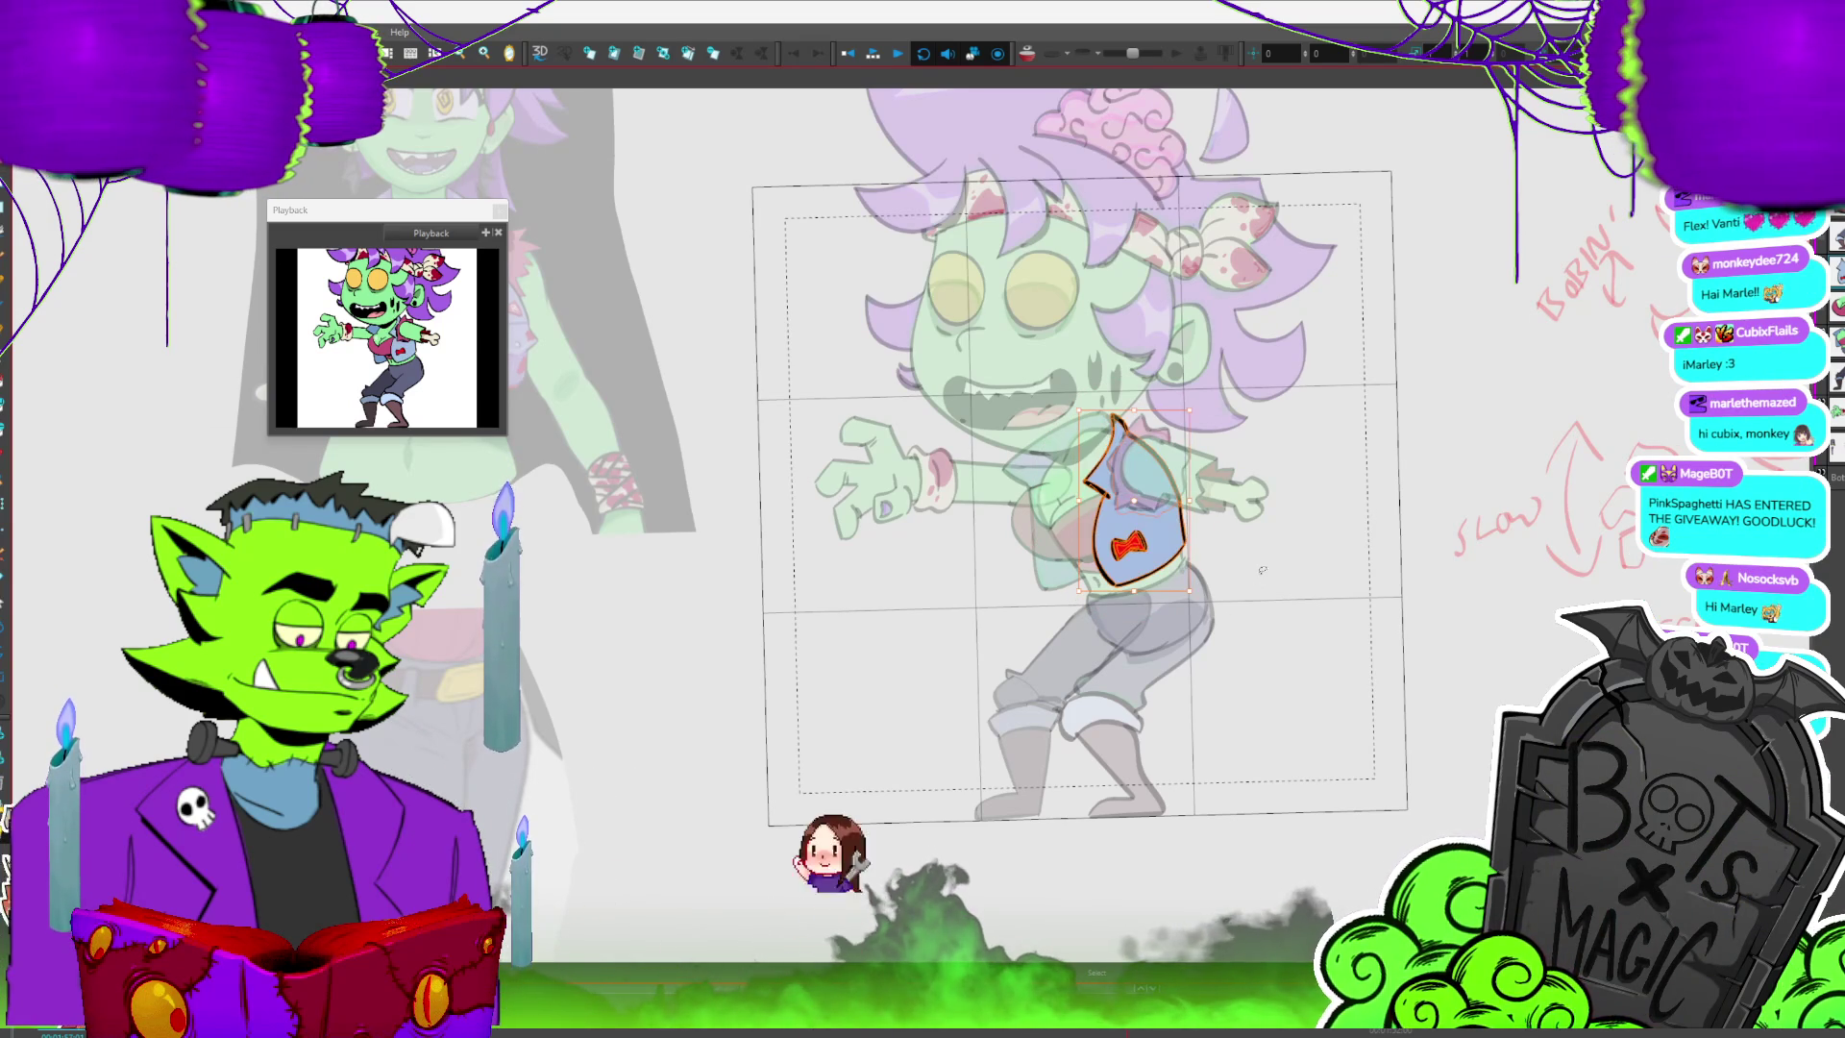
key("period")
key("period")
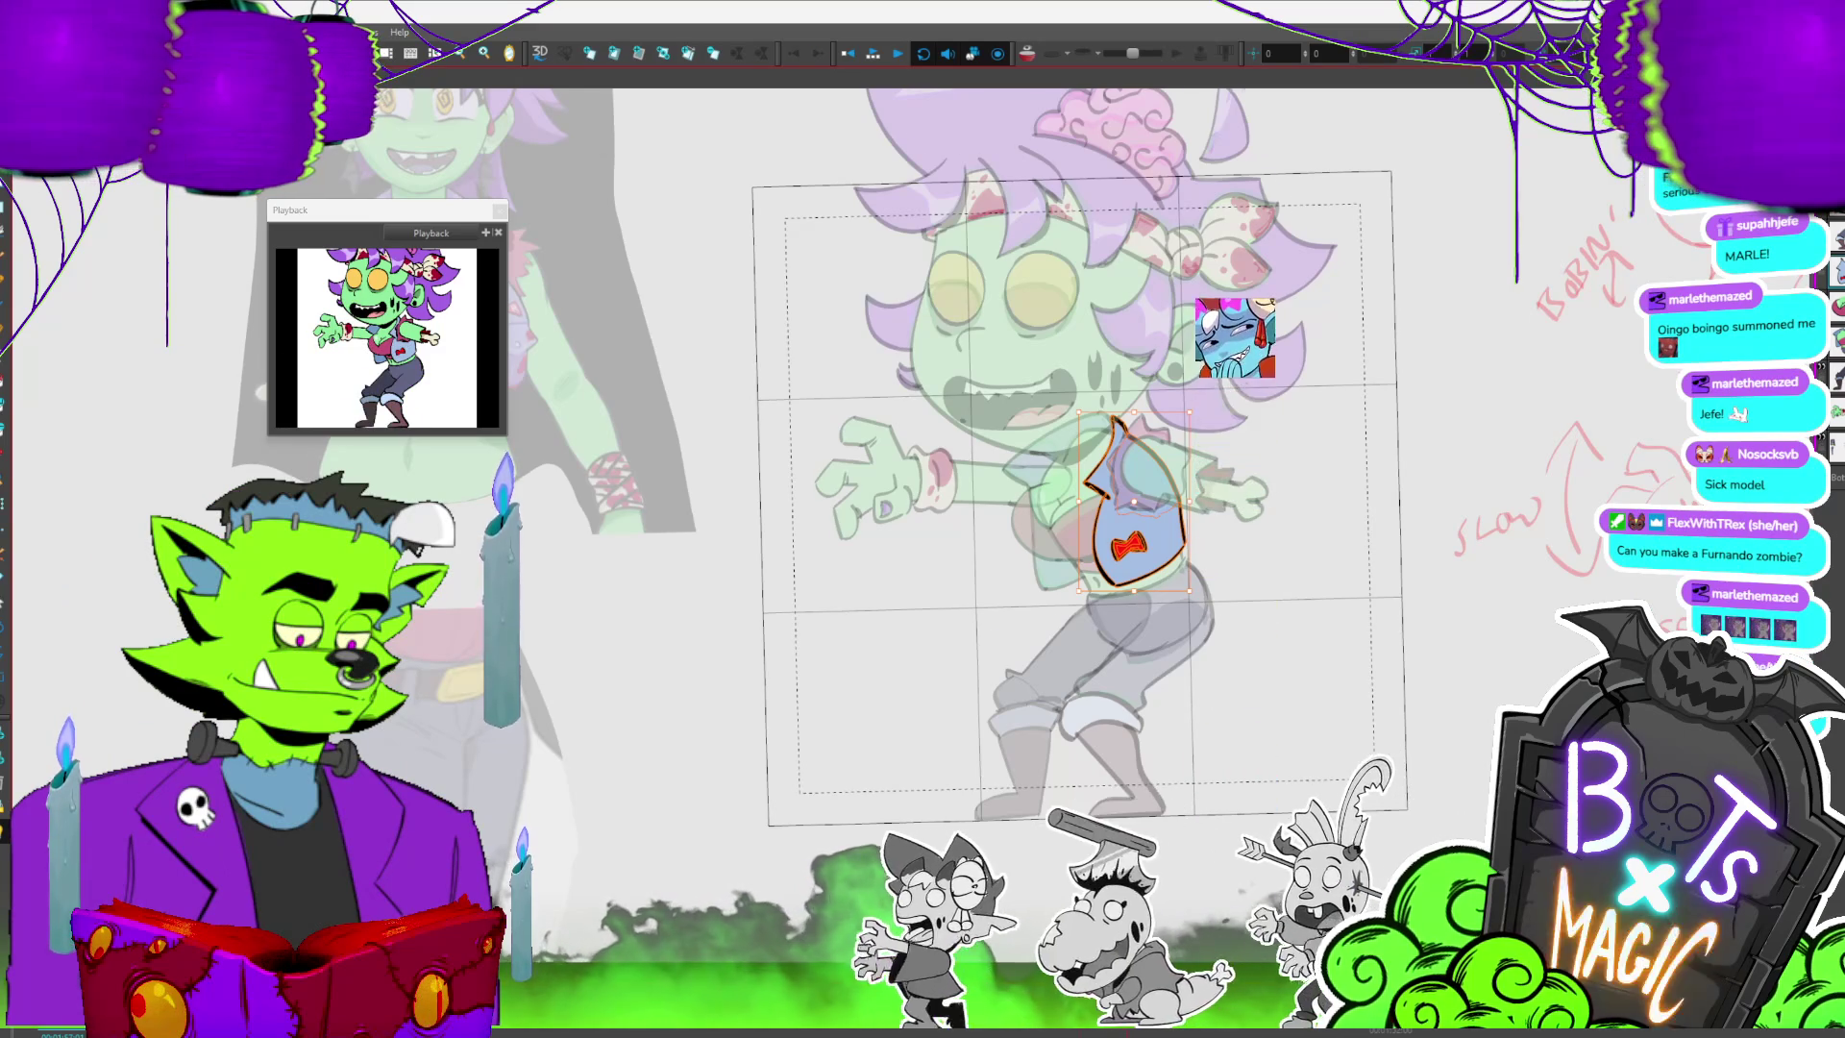
- Flip between the kicked-leg and bent-leg frames and select the bib to compare poses
left_click(1154, 592)
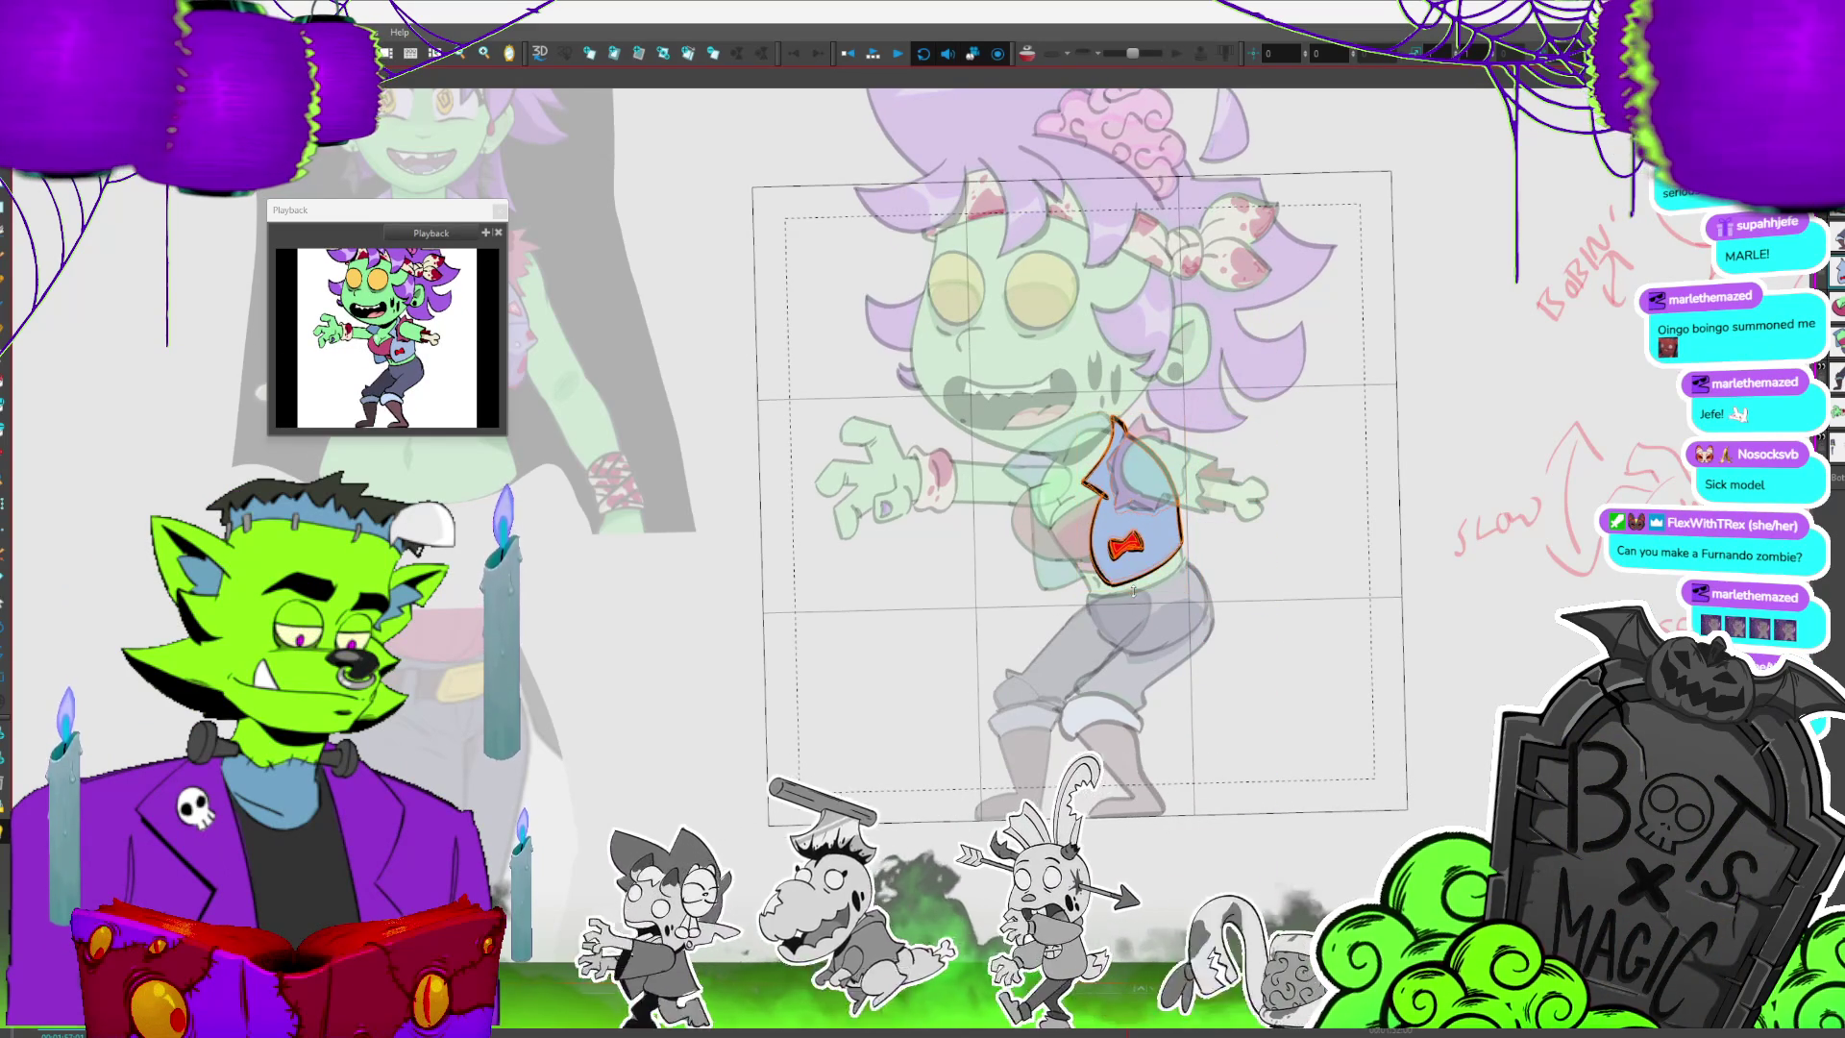
key("period")
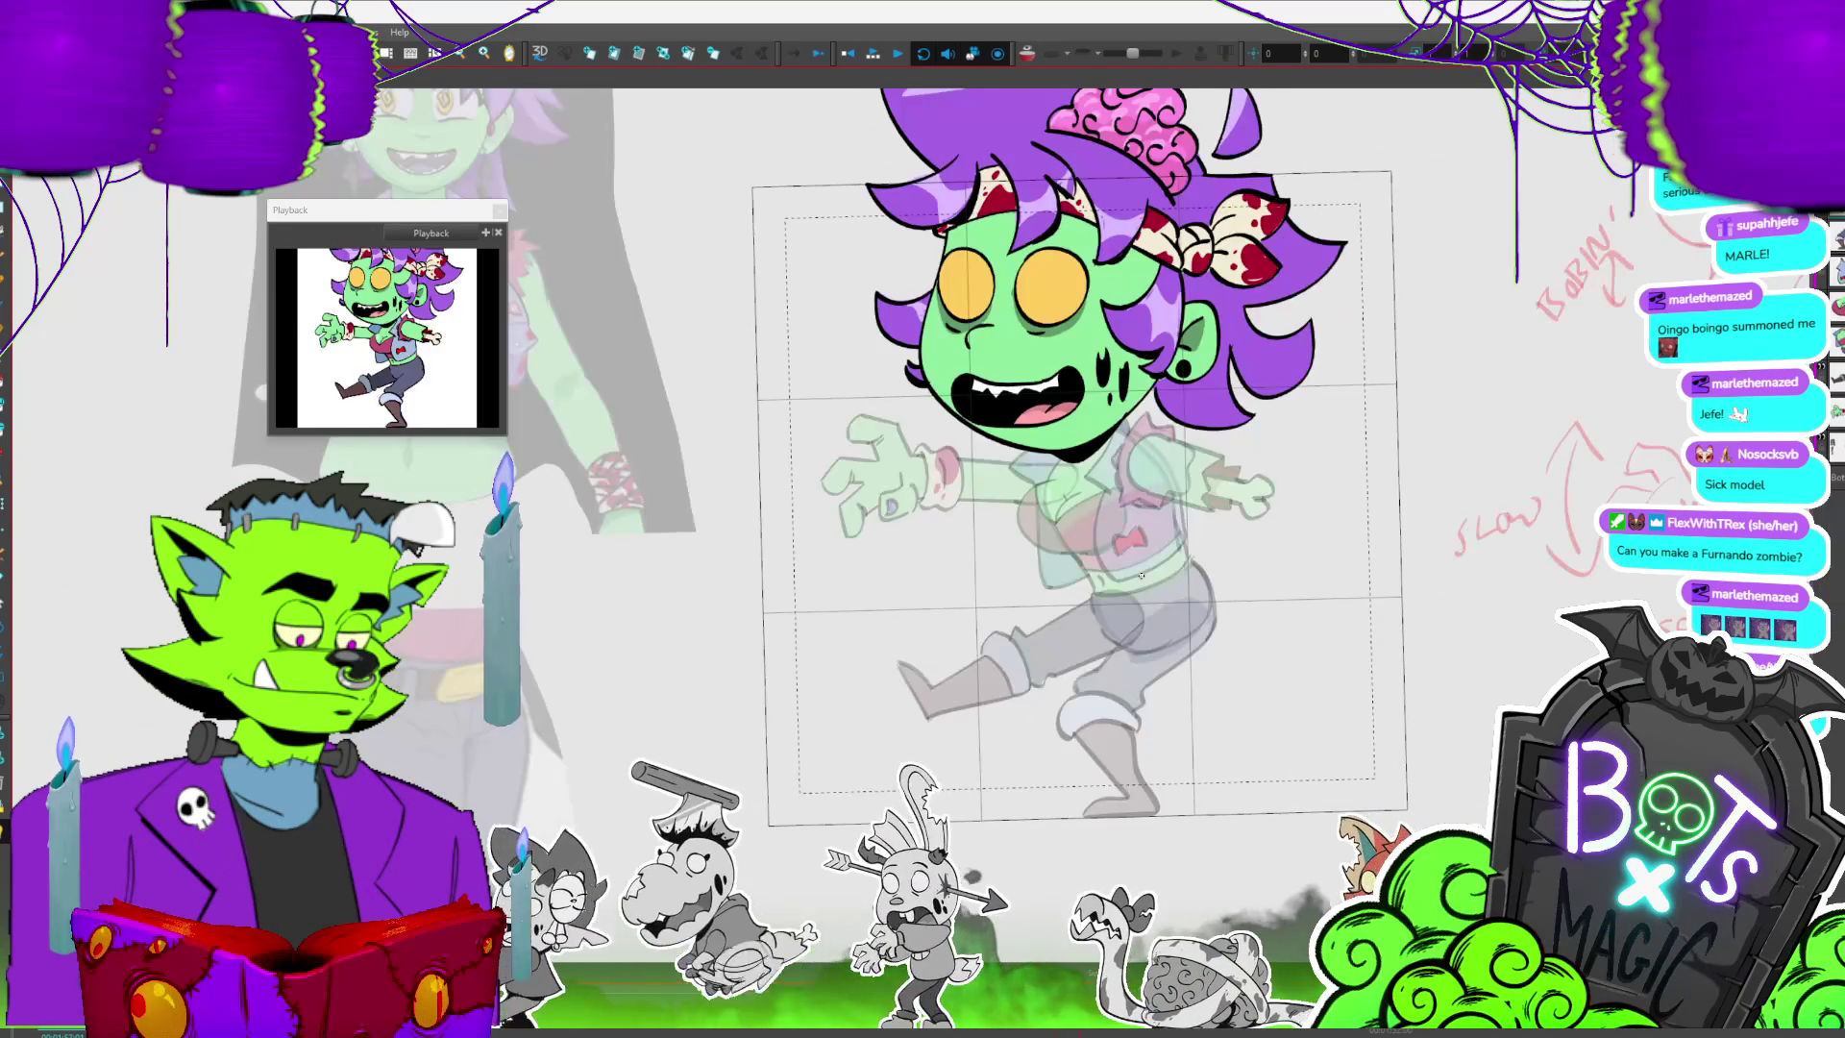
key("period")
key("comma")
key("period")
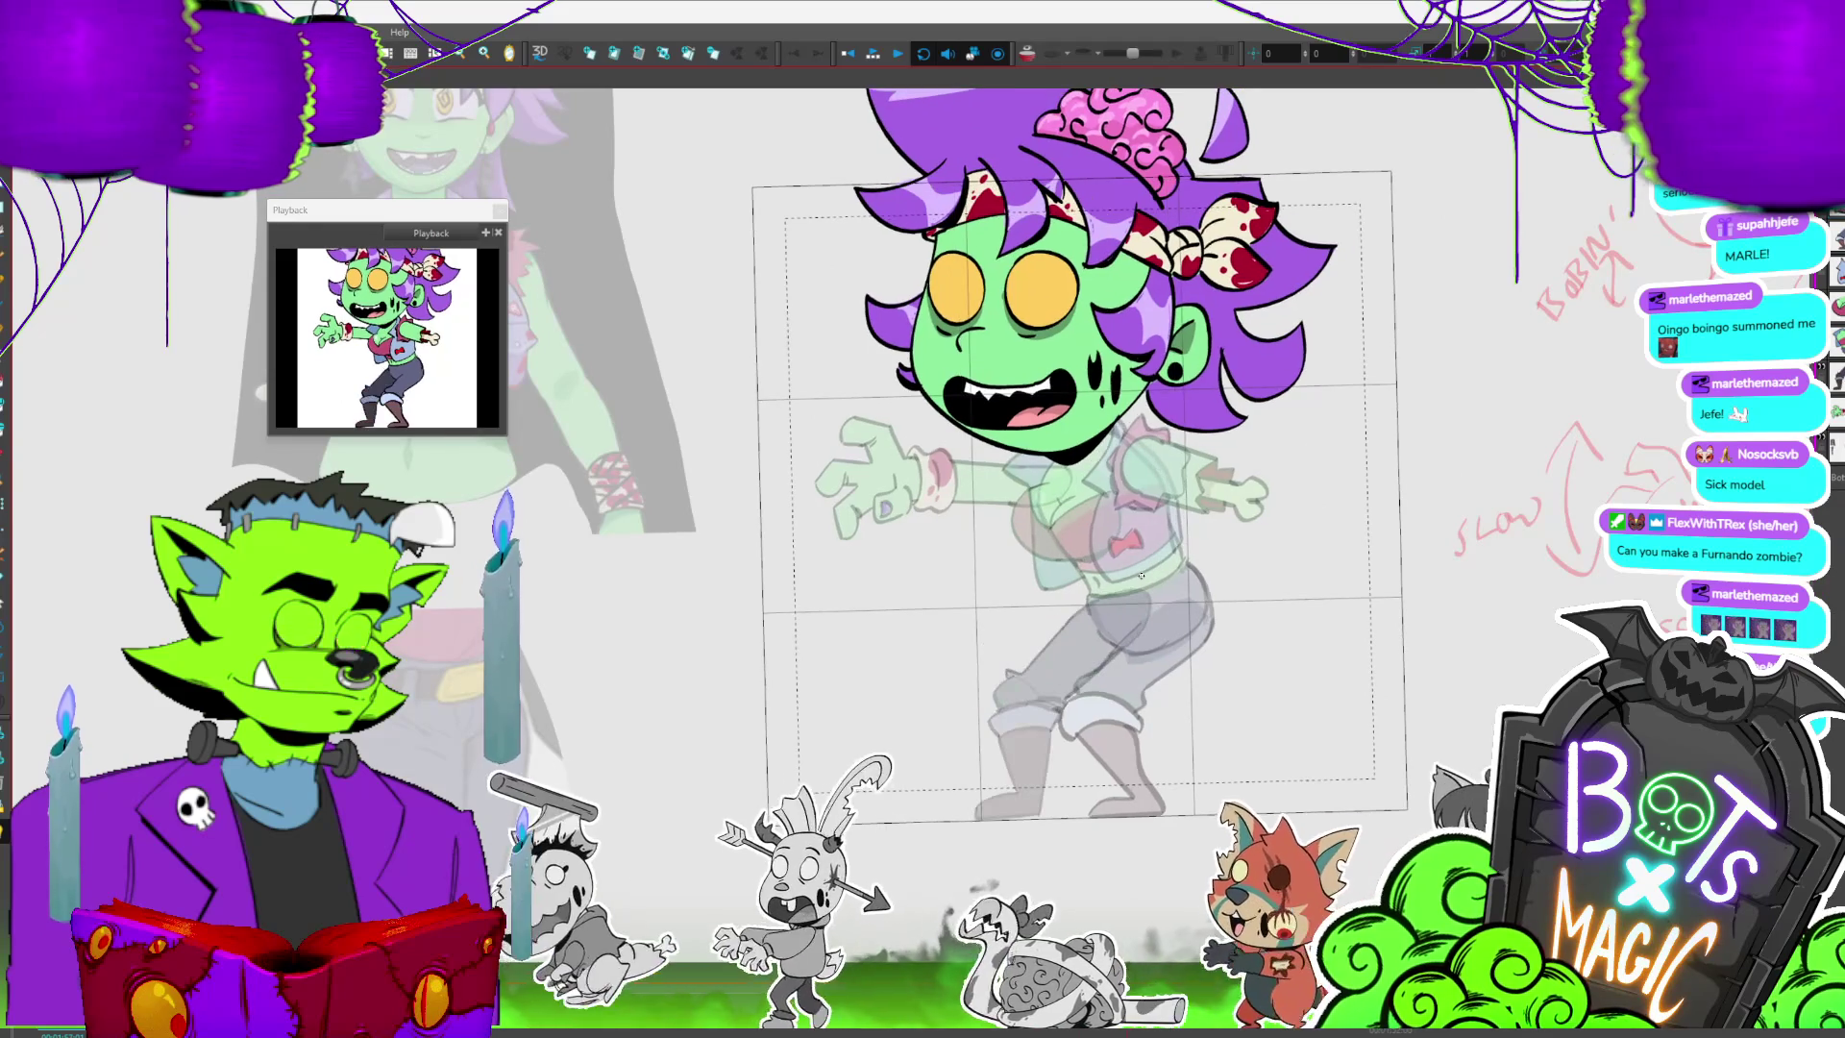
left_click(1134, 418)
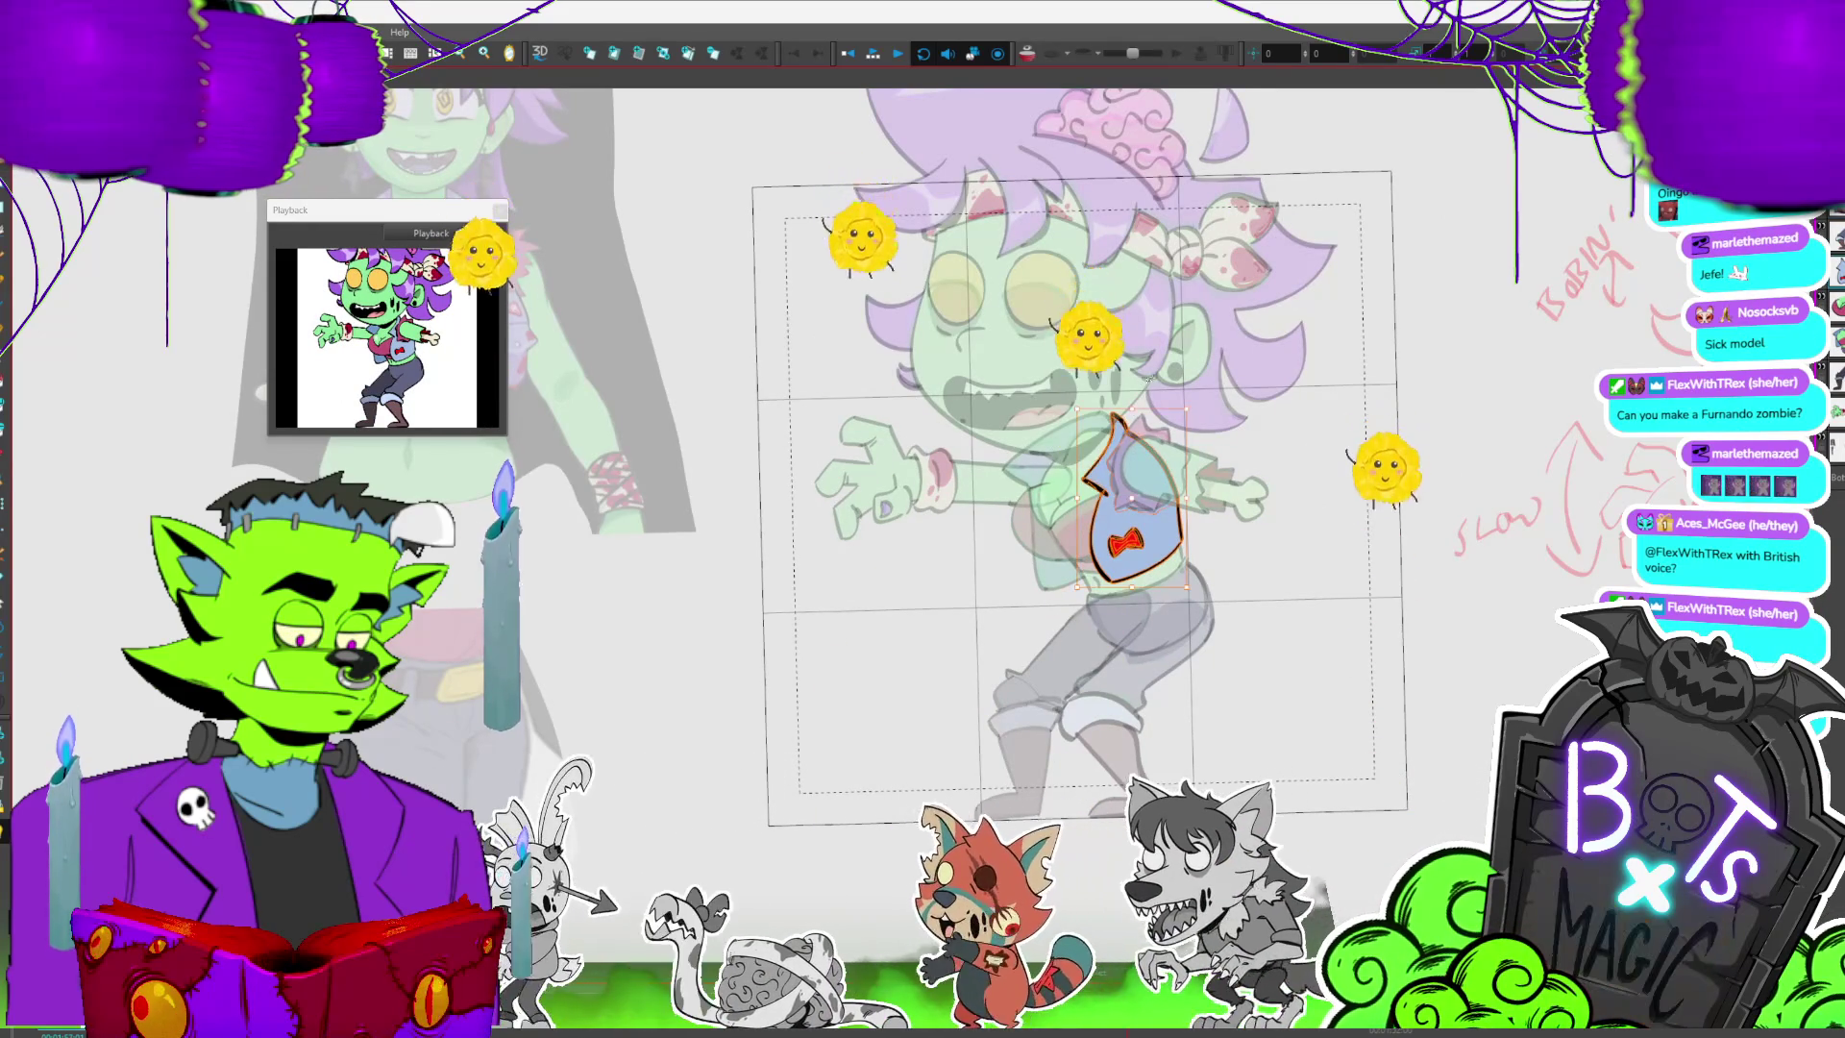
key("comma")
key("comma")
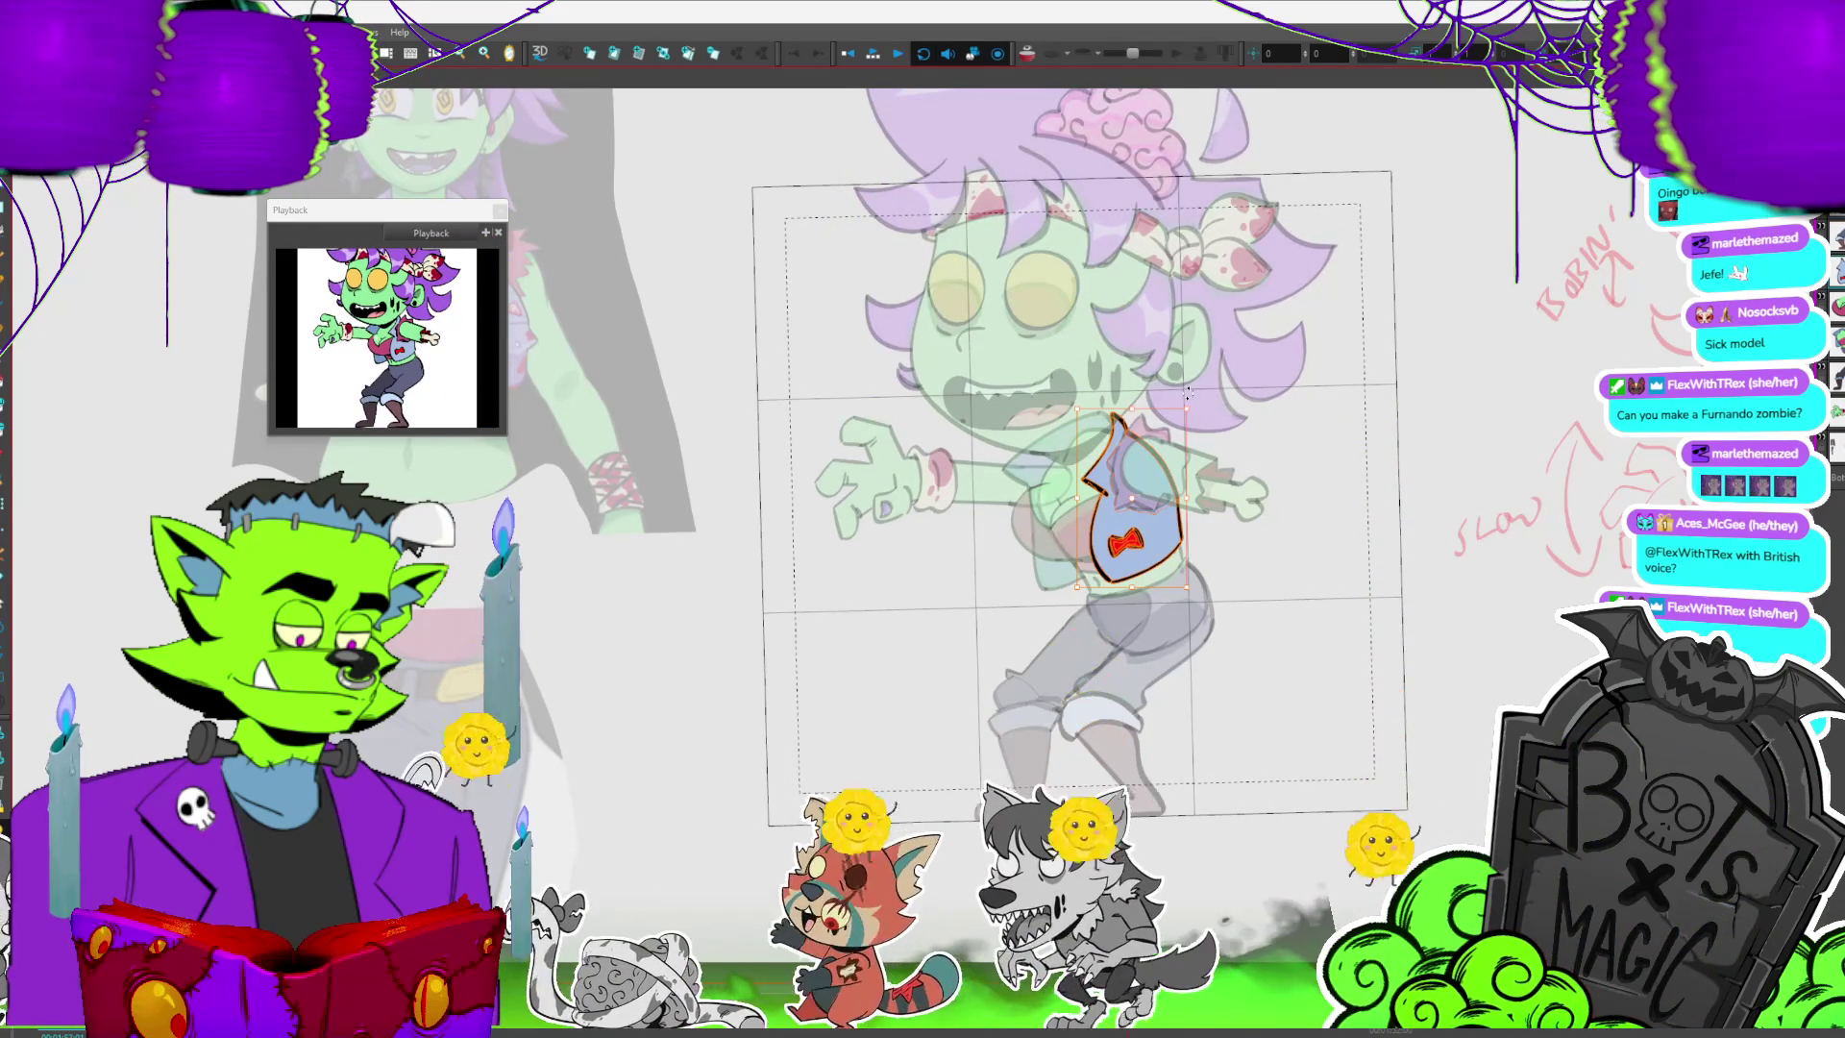
key("comma")
key("comma")
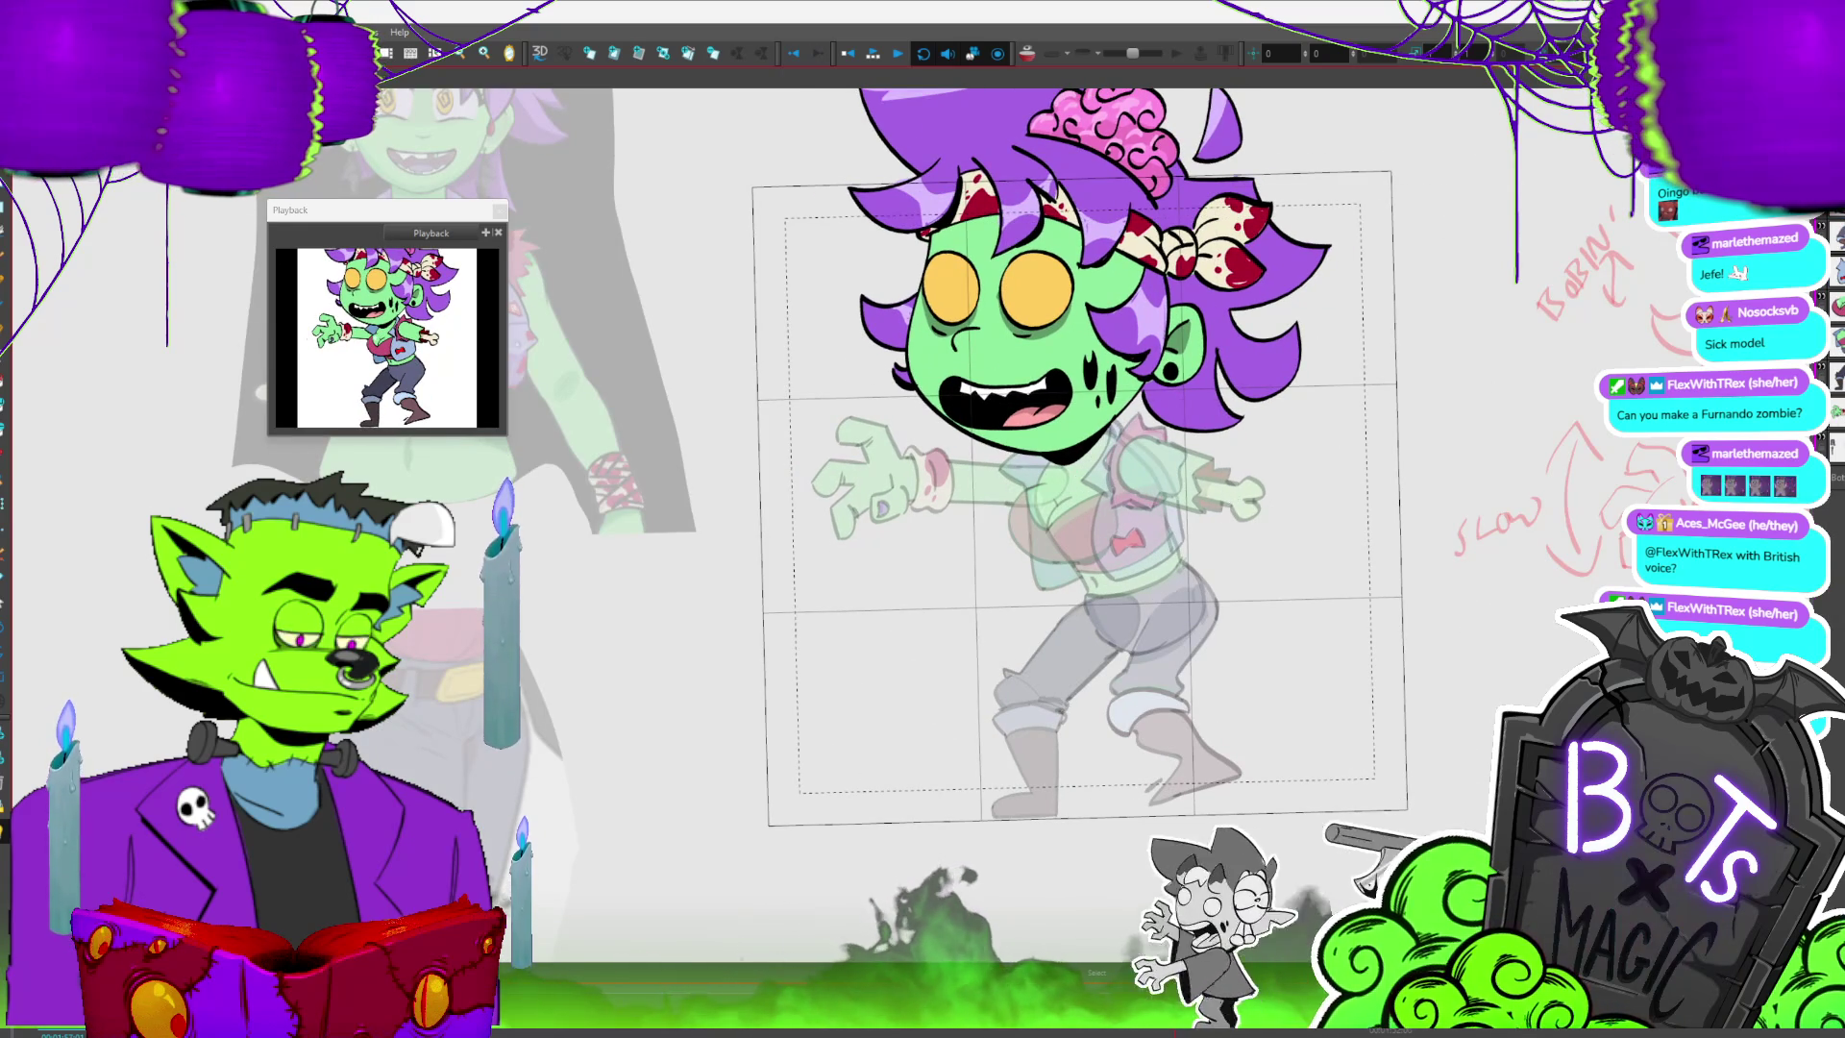
- Paste a copy of the vest onto the next pose and save the project
left_click(1154, 505)
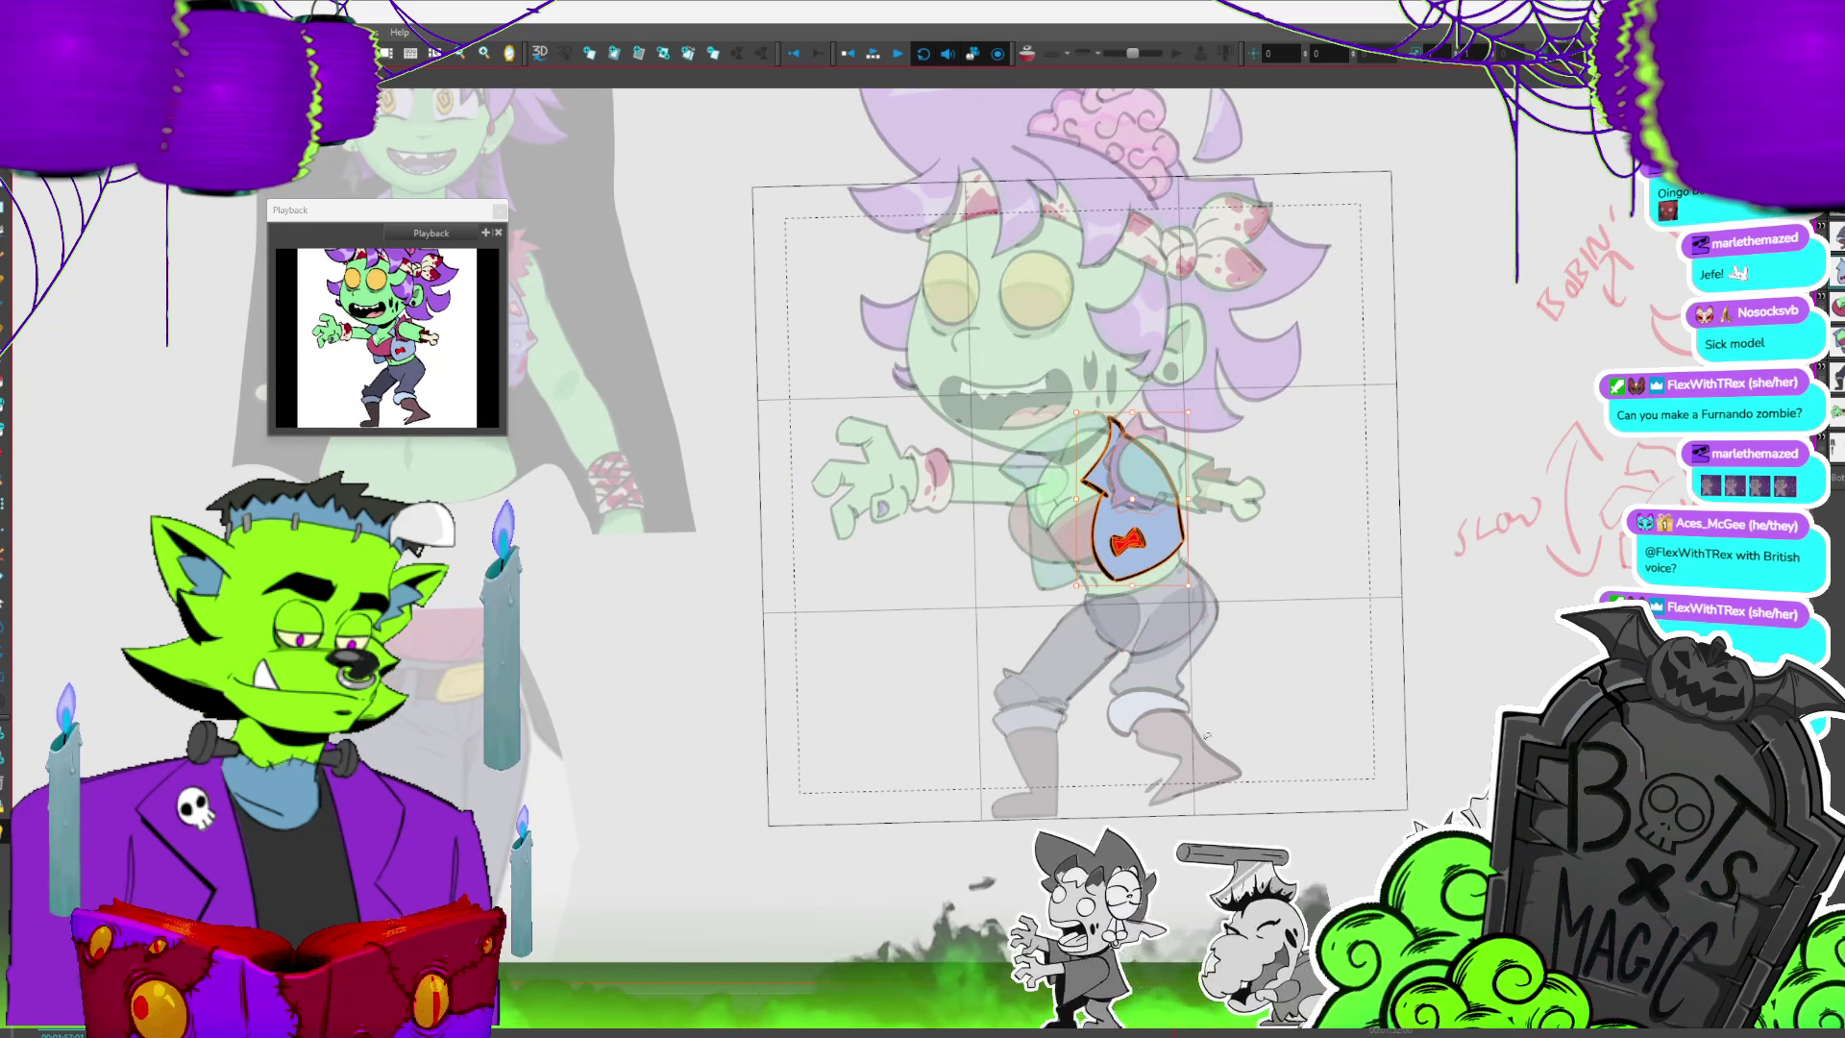
key(".")
key("ctrl+v")
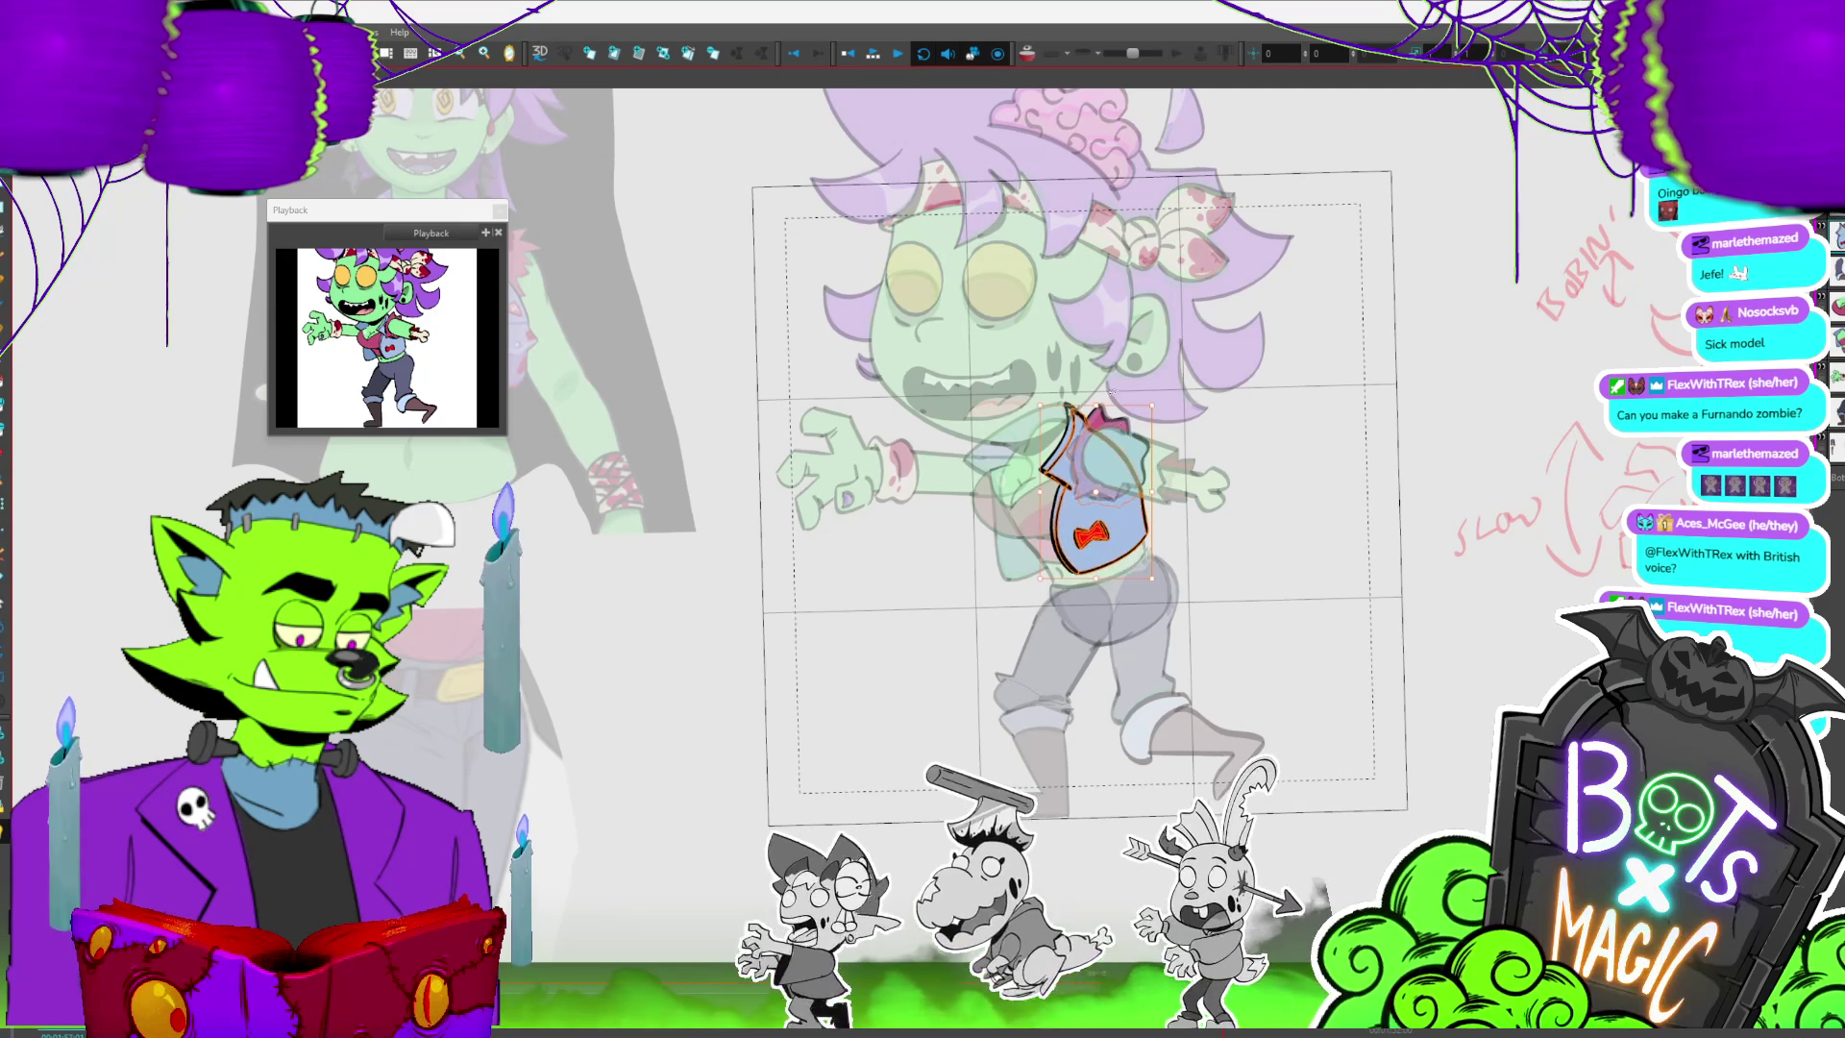
key("ctrl+s")
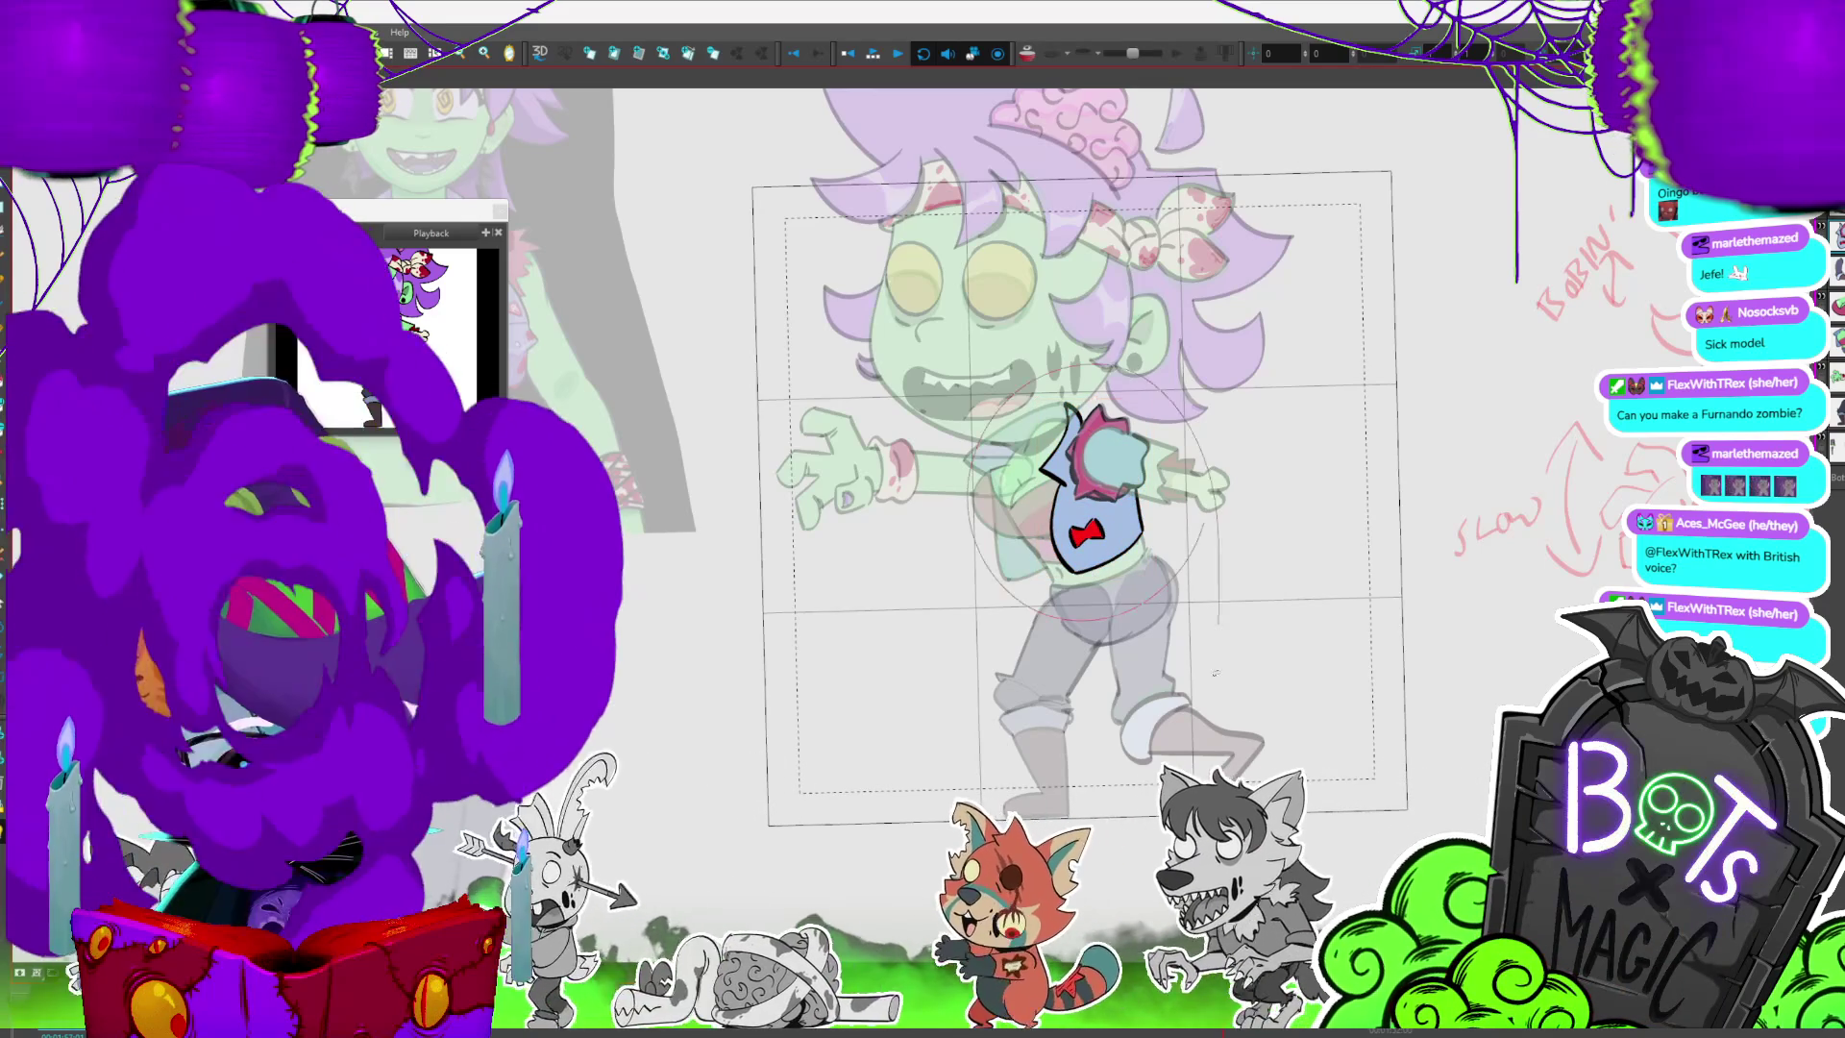
key("Delete")
key("ctrl+z")
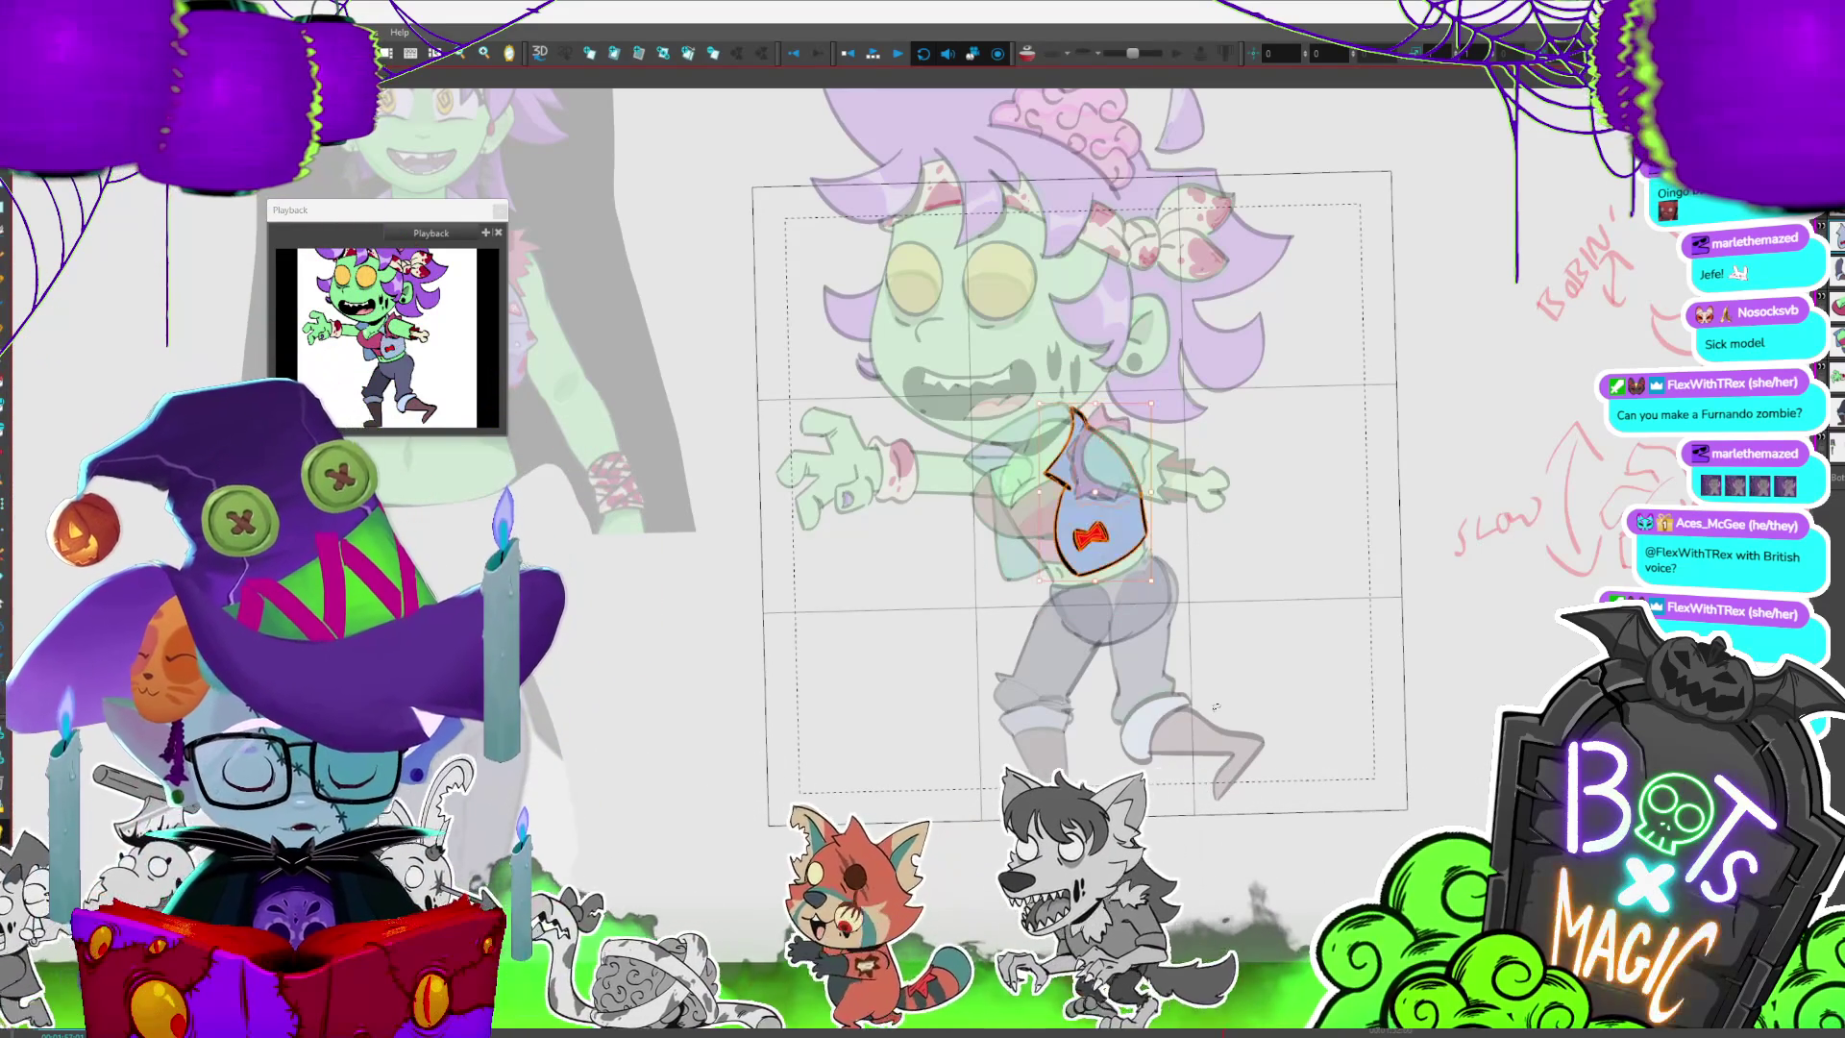
- Flip back and forth through the walk frames to check the vest on each pose
key("period")
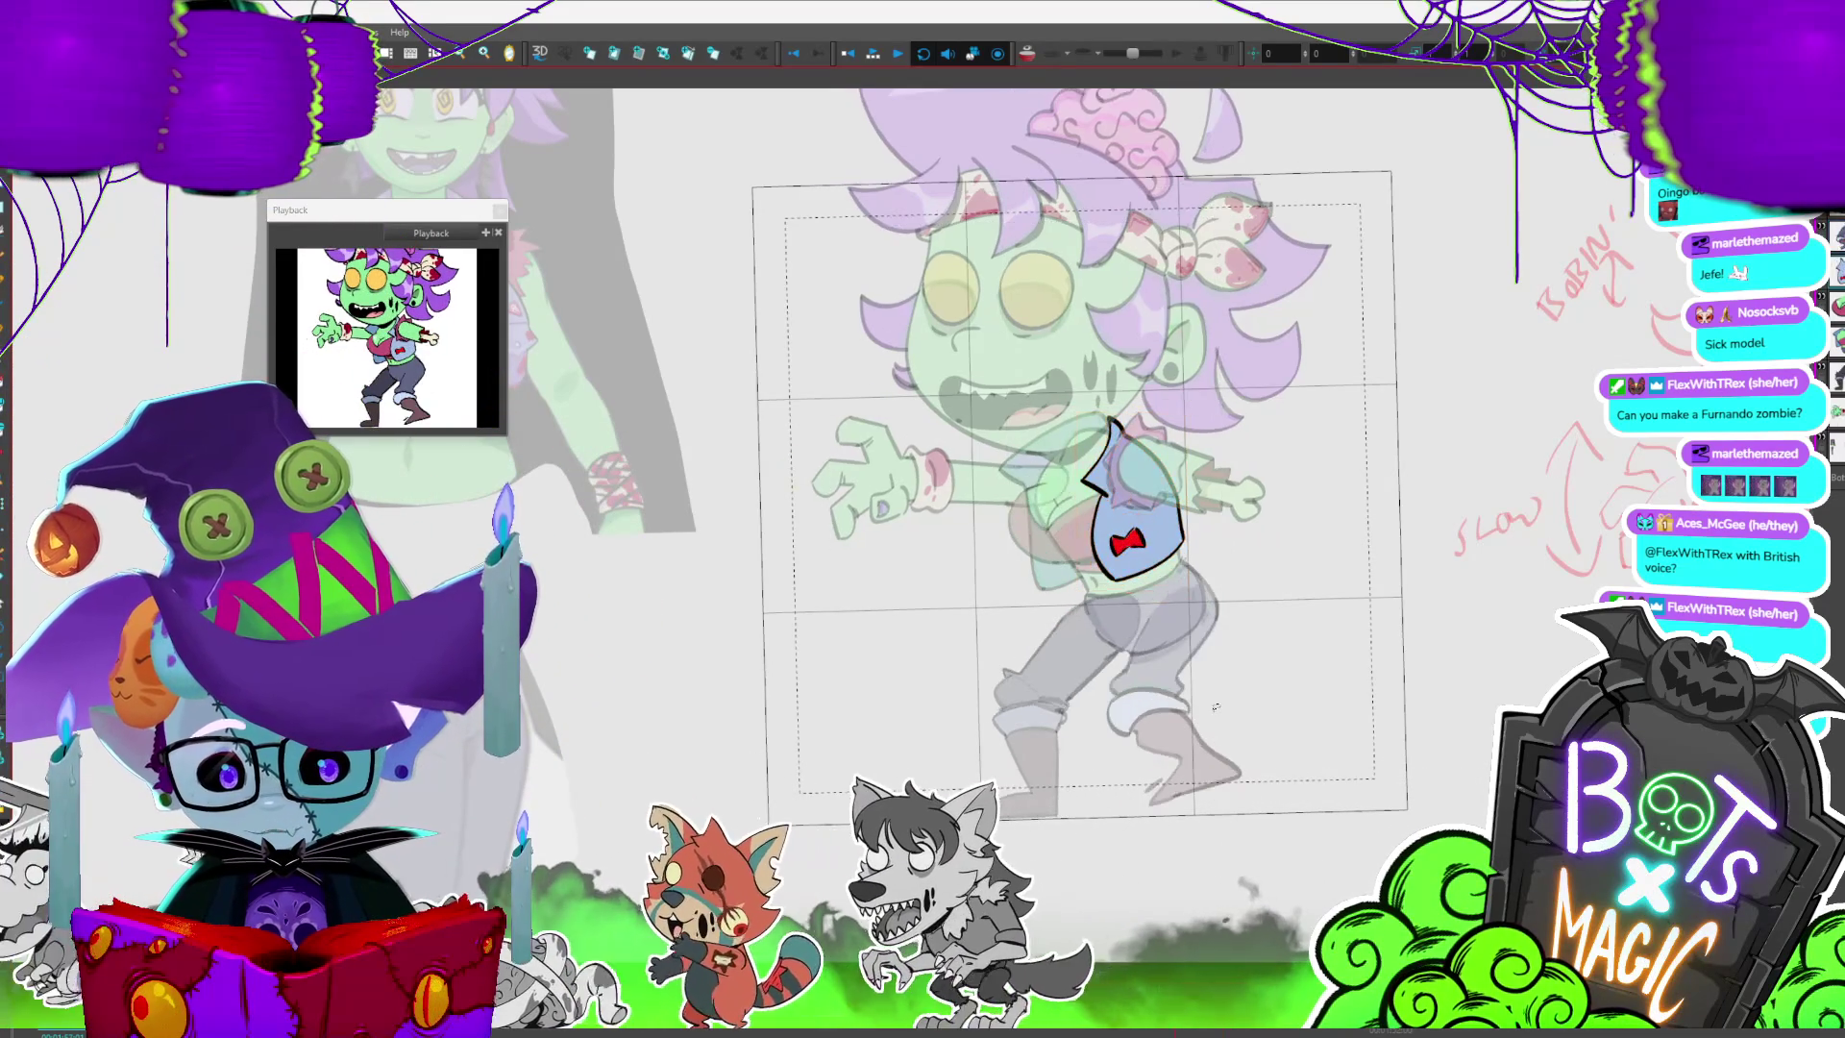
key("period")
key("period")
key("comma")
key("comma")
key("period")
key("comma")
key("period")
key("period")
key("comma")
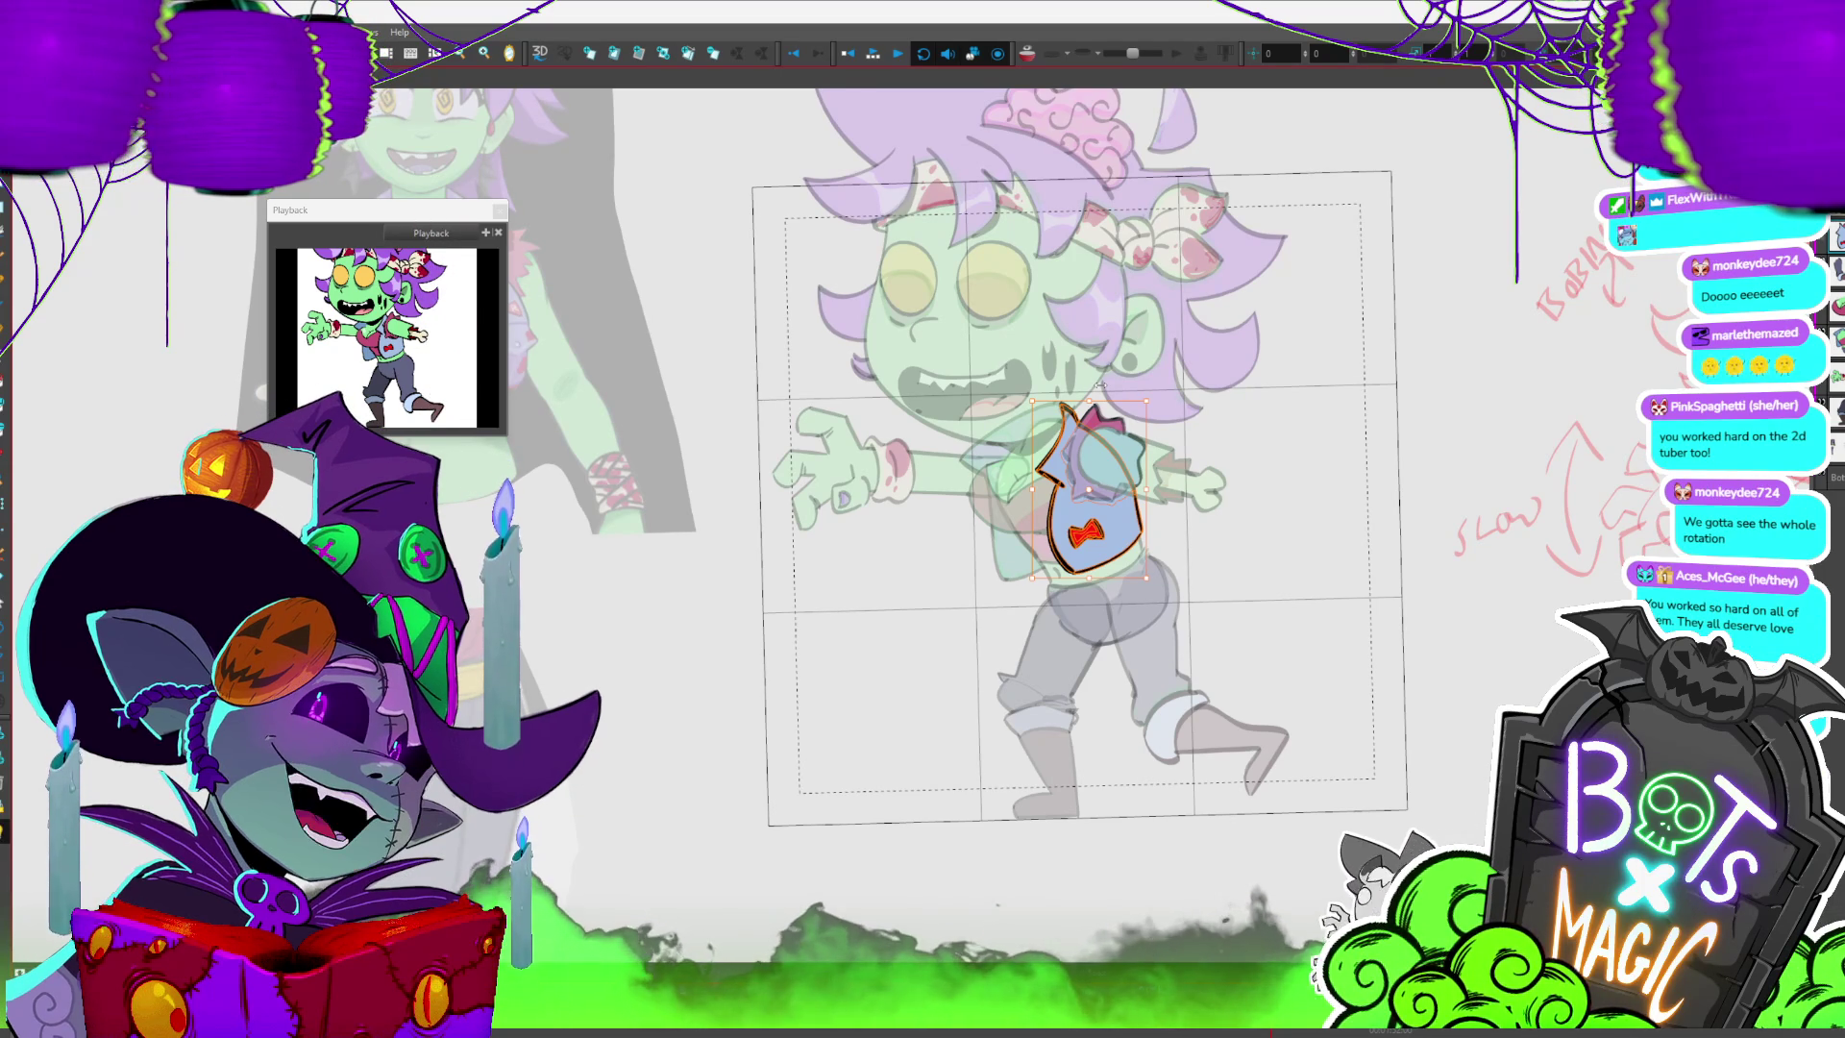
- Play the walk cycle, select the vest on the current frame, and preview the surrounding frames
key("Return")
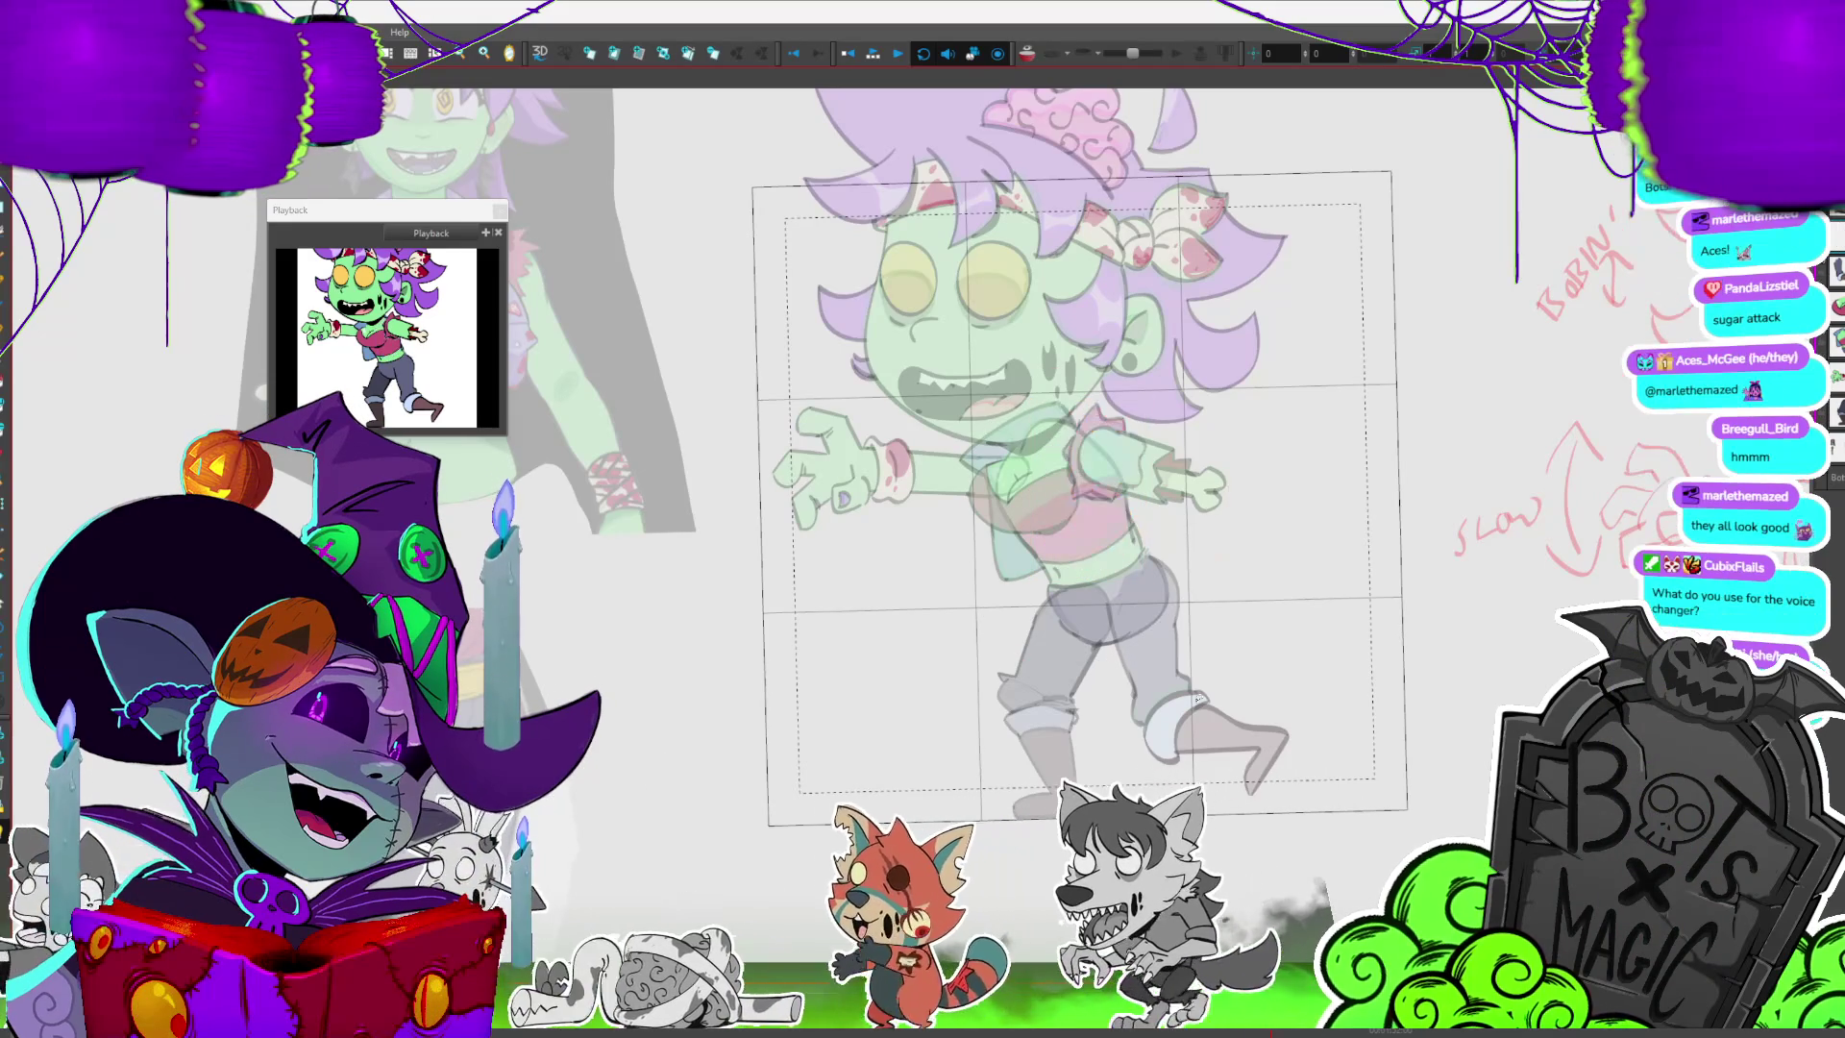
left_click(1096, 497)
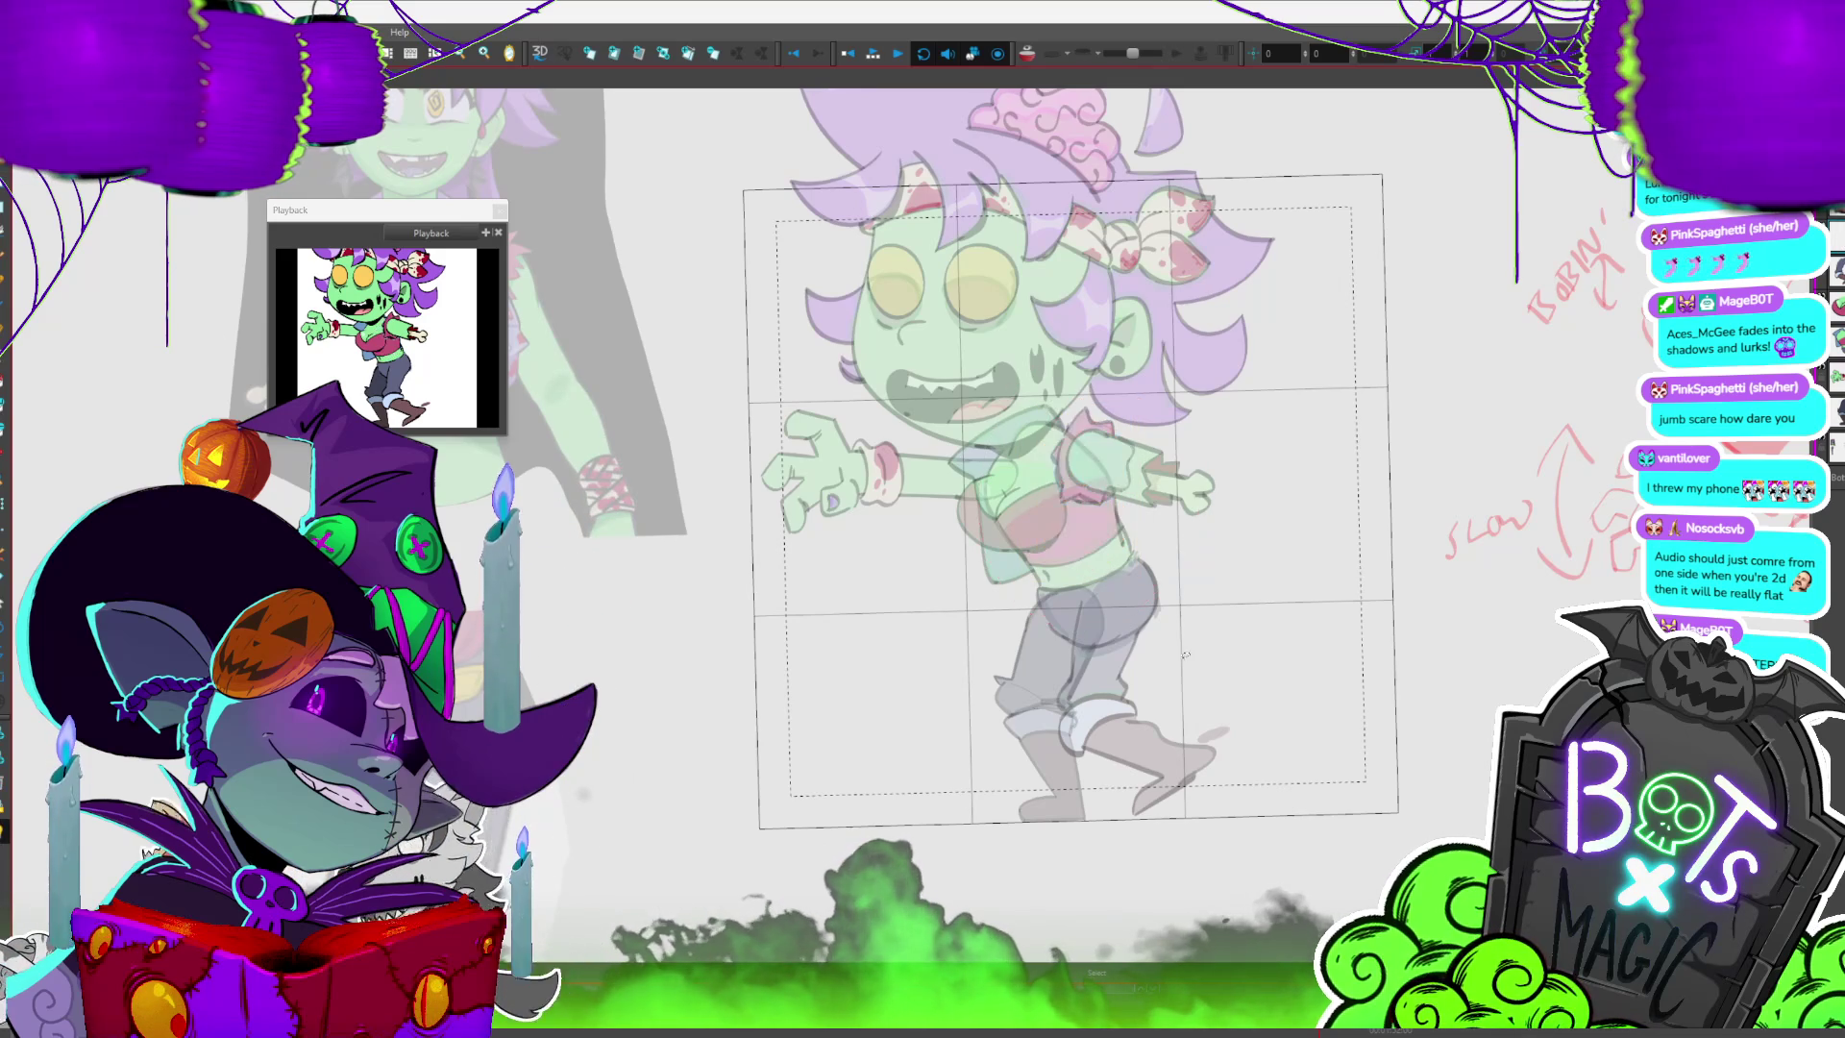
key("Return")
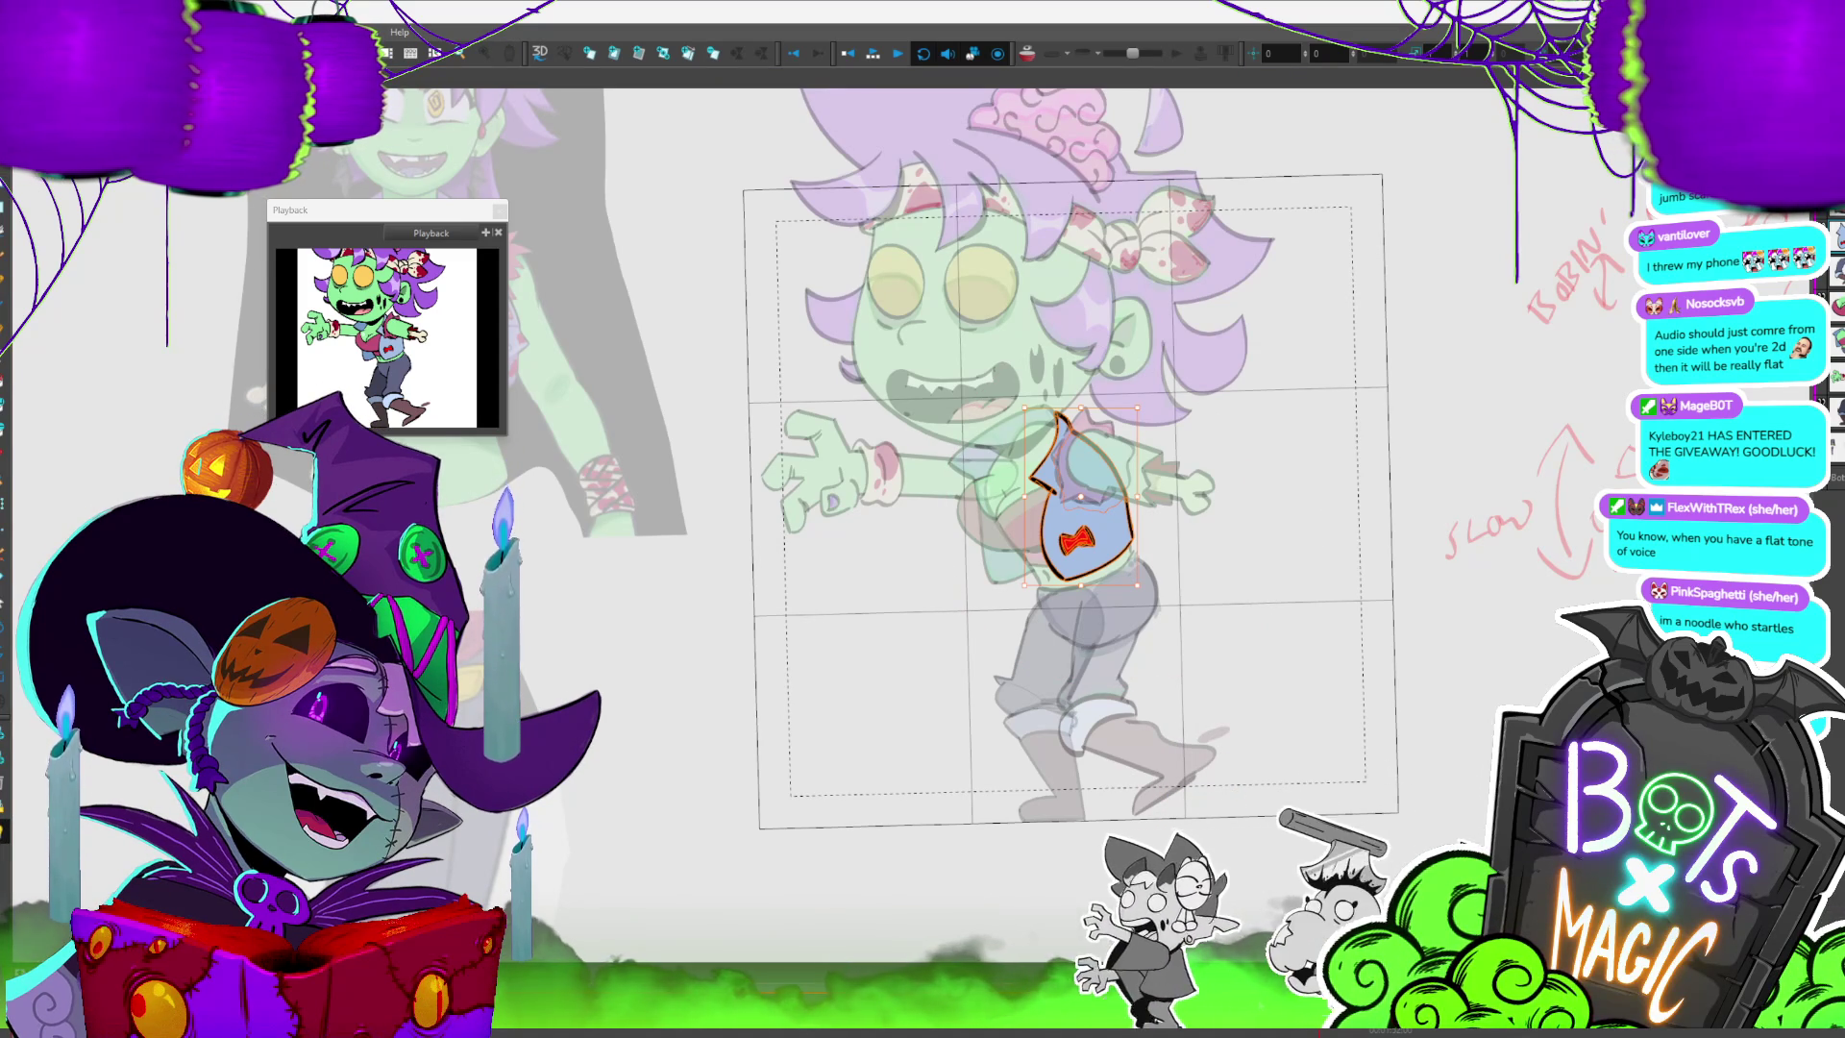
- Step to the next walk pose showing the kicking leg
key("period")
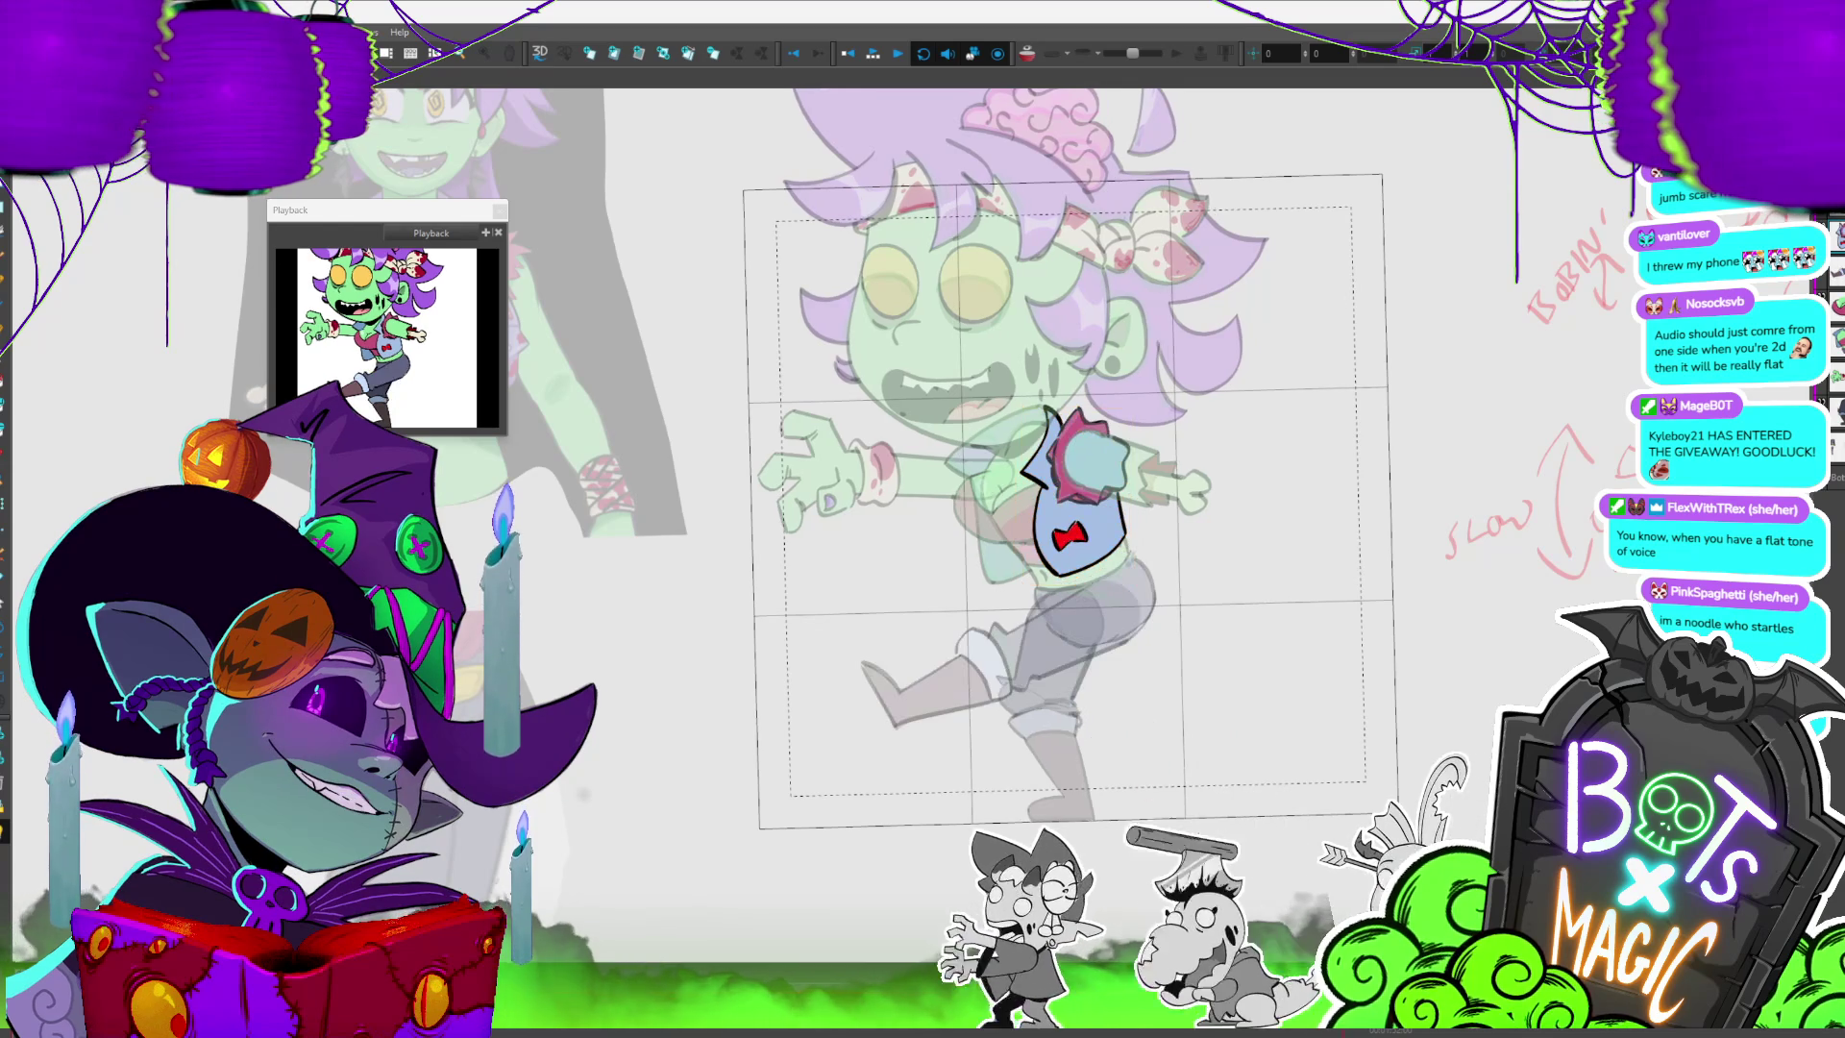